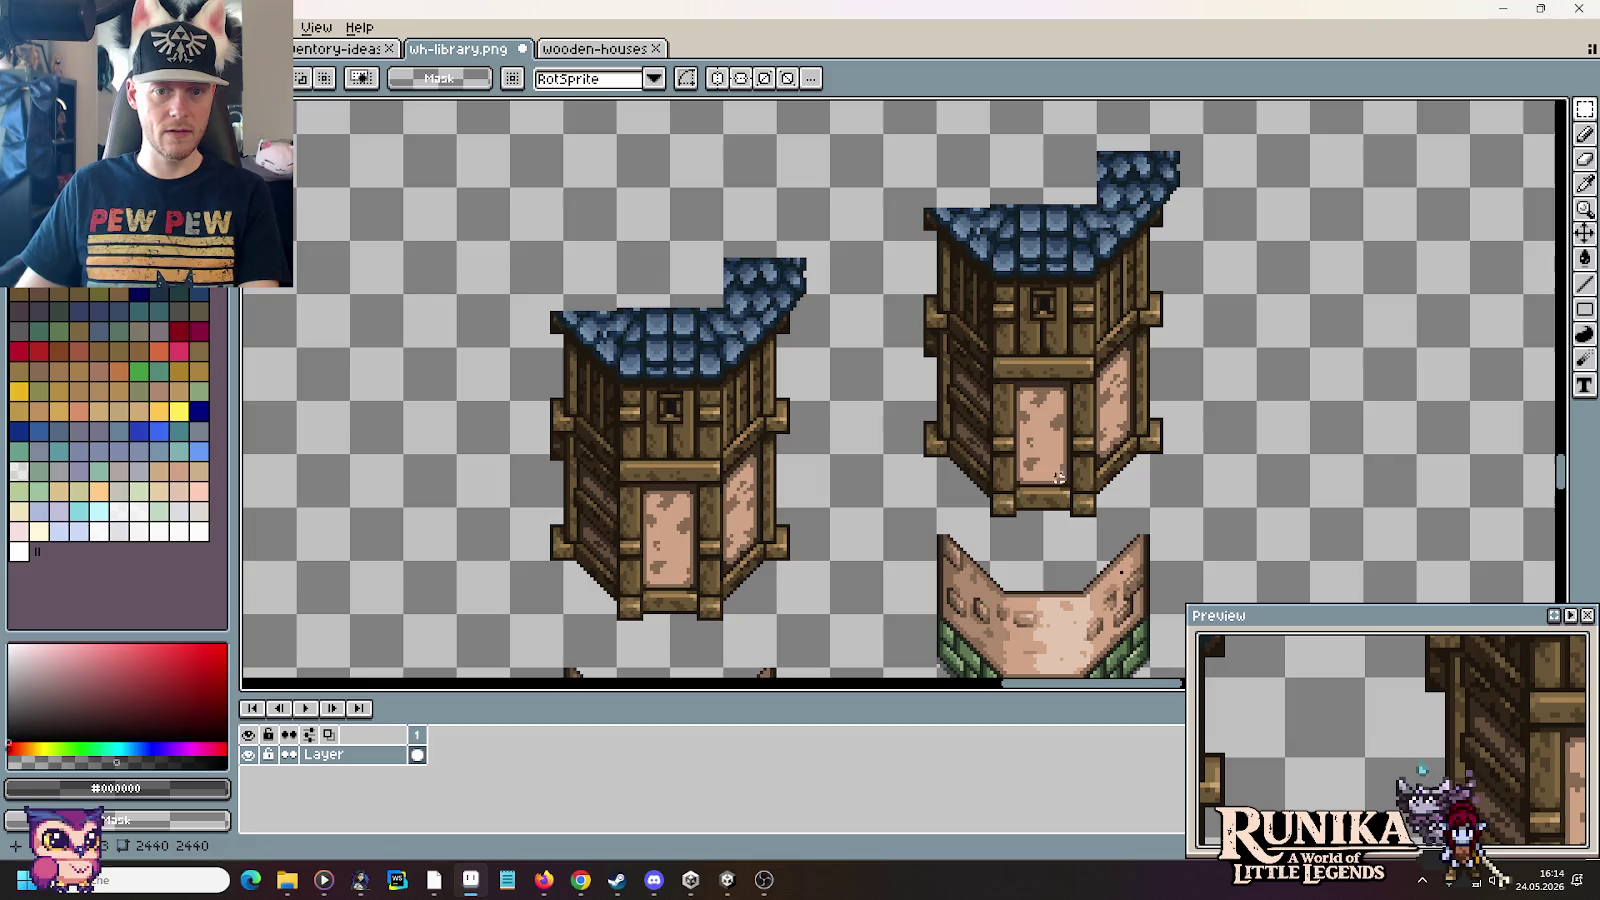
Step: Try moving the whole right house down onto its base, then undo it and deselect
{"action": "mouse_move", "coordinate": [993, 507]}
{"action": "left_mouse_down"}
{"action": "mouse_move", "coordinate": [880, 185]}
{"action": "mouse_move", "coordinate": [1239, 496]}
{"action": "left_mouse_up"}
{"action": "left_click", "coordinate": [1208, 522]}
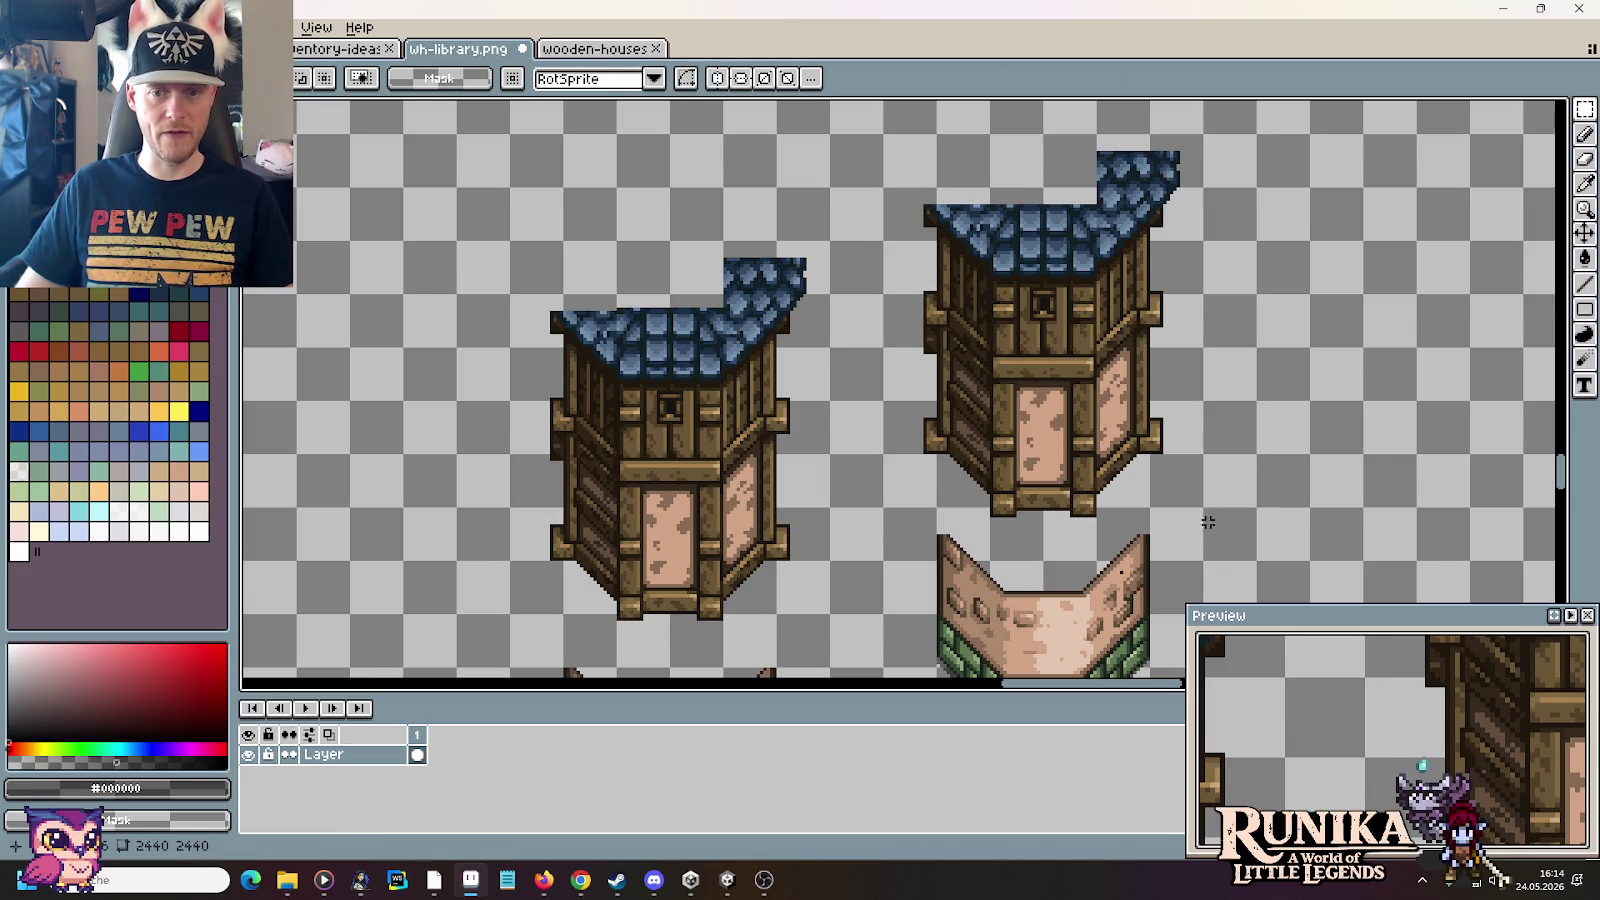
{"action": "left_click_drag", "start_coordinate": [895, 105], "coordinate": [1293, 520]}
{"action": "left_click", "coordinate": [878, 146]}
{"action": "left_click_drag", "start_coordinate": [885, 117], "coordinate": [1243, 524]}
{"action": "left_click_drag", "start_coordinate": [1130, 369], "coordinate": [1133, 452]}
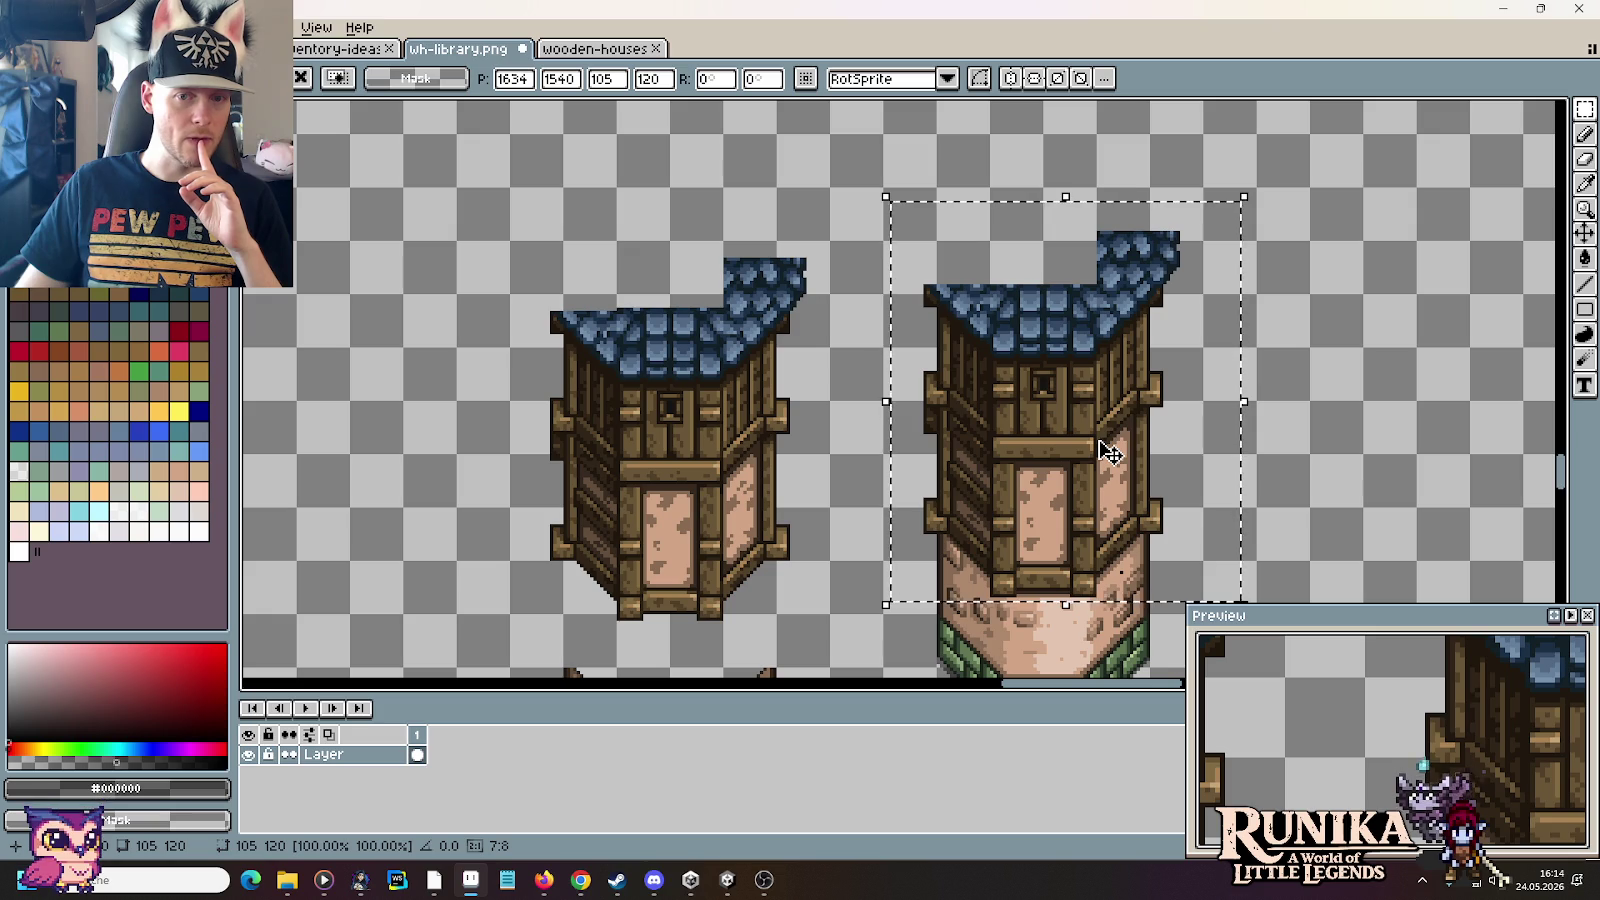
{"action": "left_click_drag", "start_coordinate": [1108, 452], "coordinate": [1108, 302]}
{"action": "key", "text": "ctrl+z"}
{"action": "key", "text": "ctrl+z"}
{"action": "key", "text": "ctrl+z"}
{"action": "key", "text": "ctrl+z"}
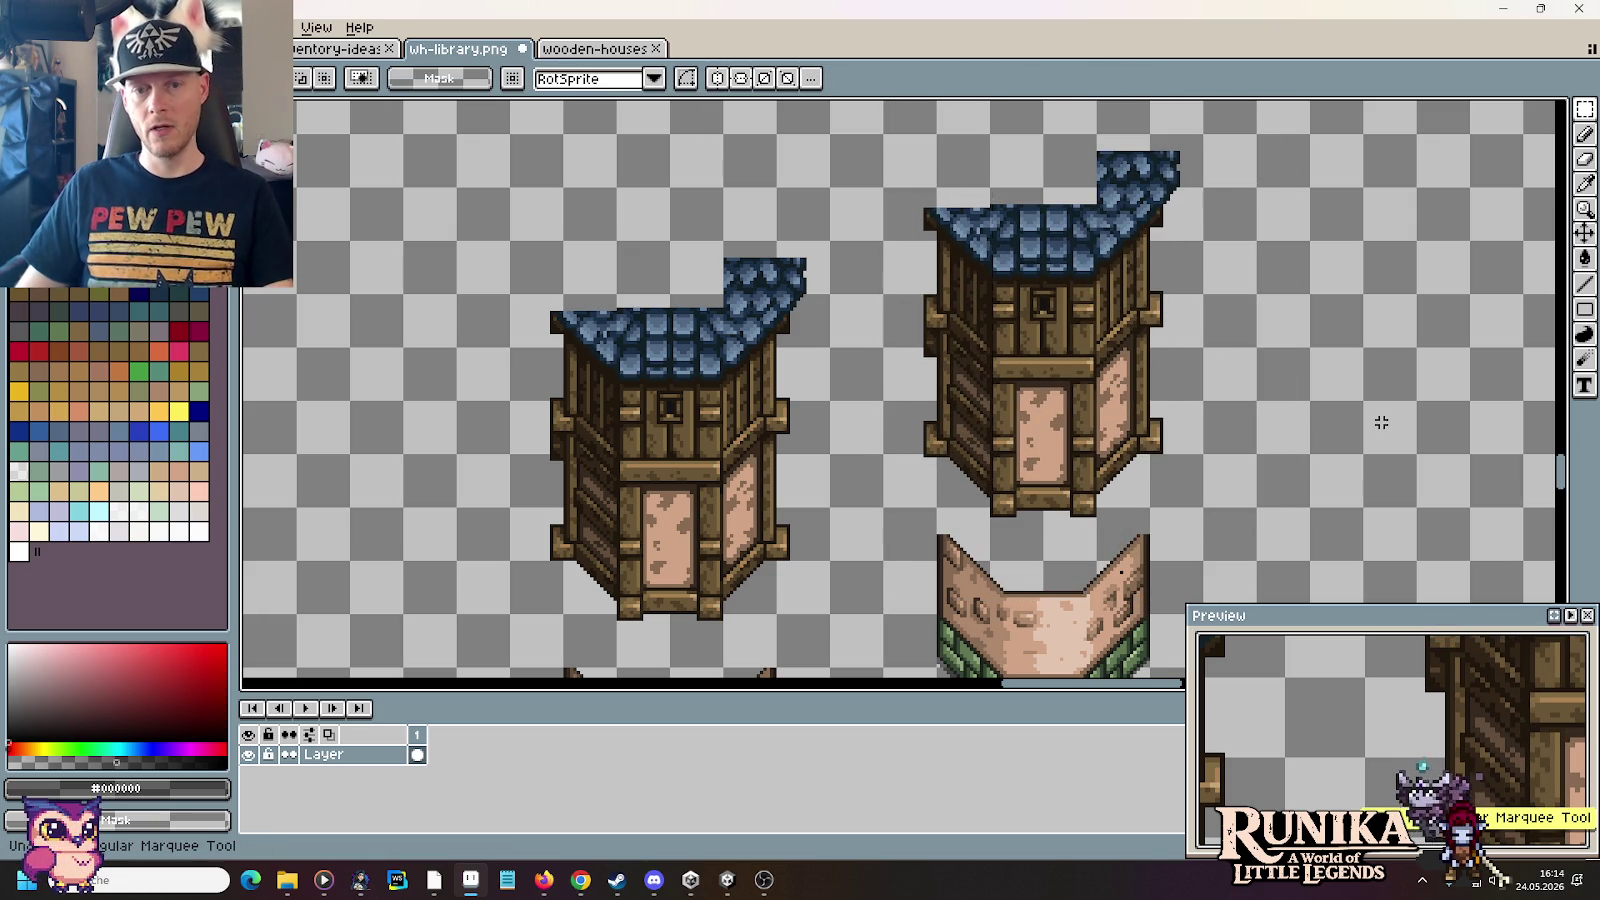
{"action": "key", "text": "ctrl+z"}
{"action": "key", "text": "ctrl+d"}
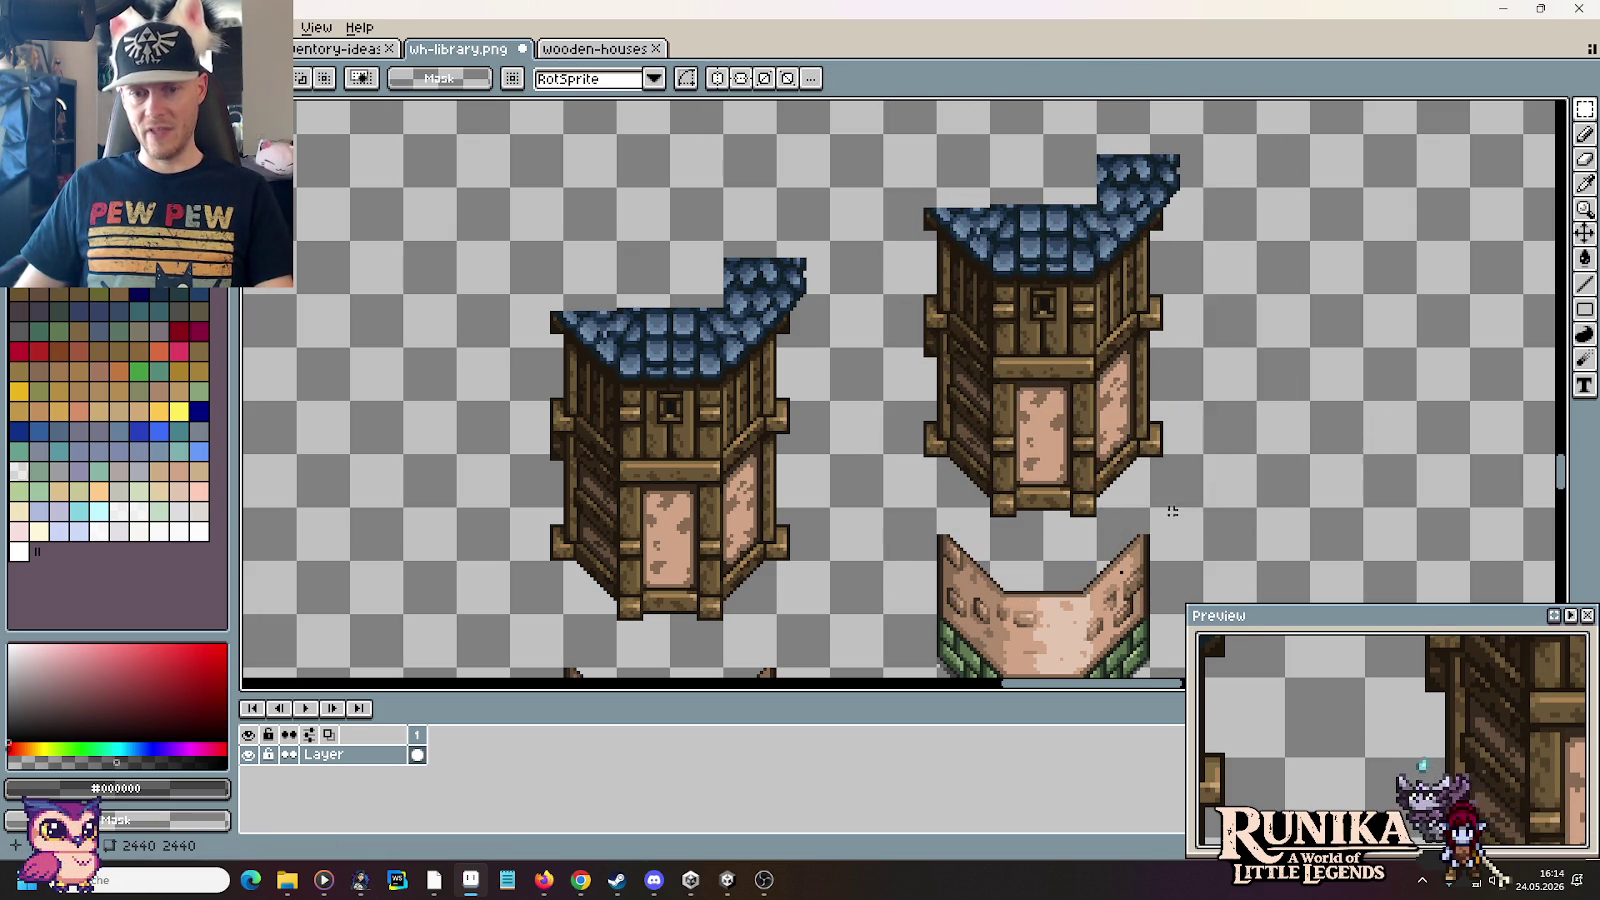
Step: Lower the right house's bottom beam and both lower corner posts by one pixel each
{"action": "scroll", "coordinate": [1046, 503], "scroll_direction": "up", "scroll_amount": 3}
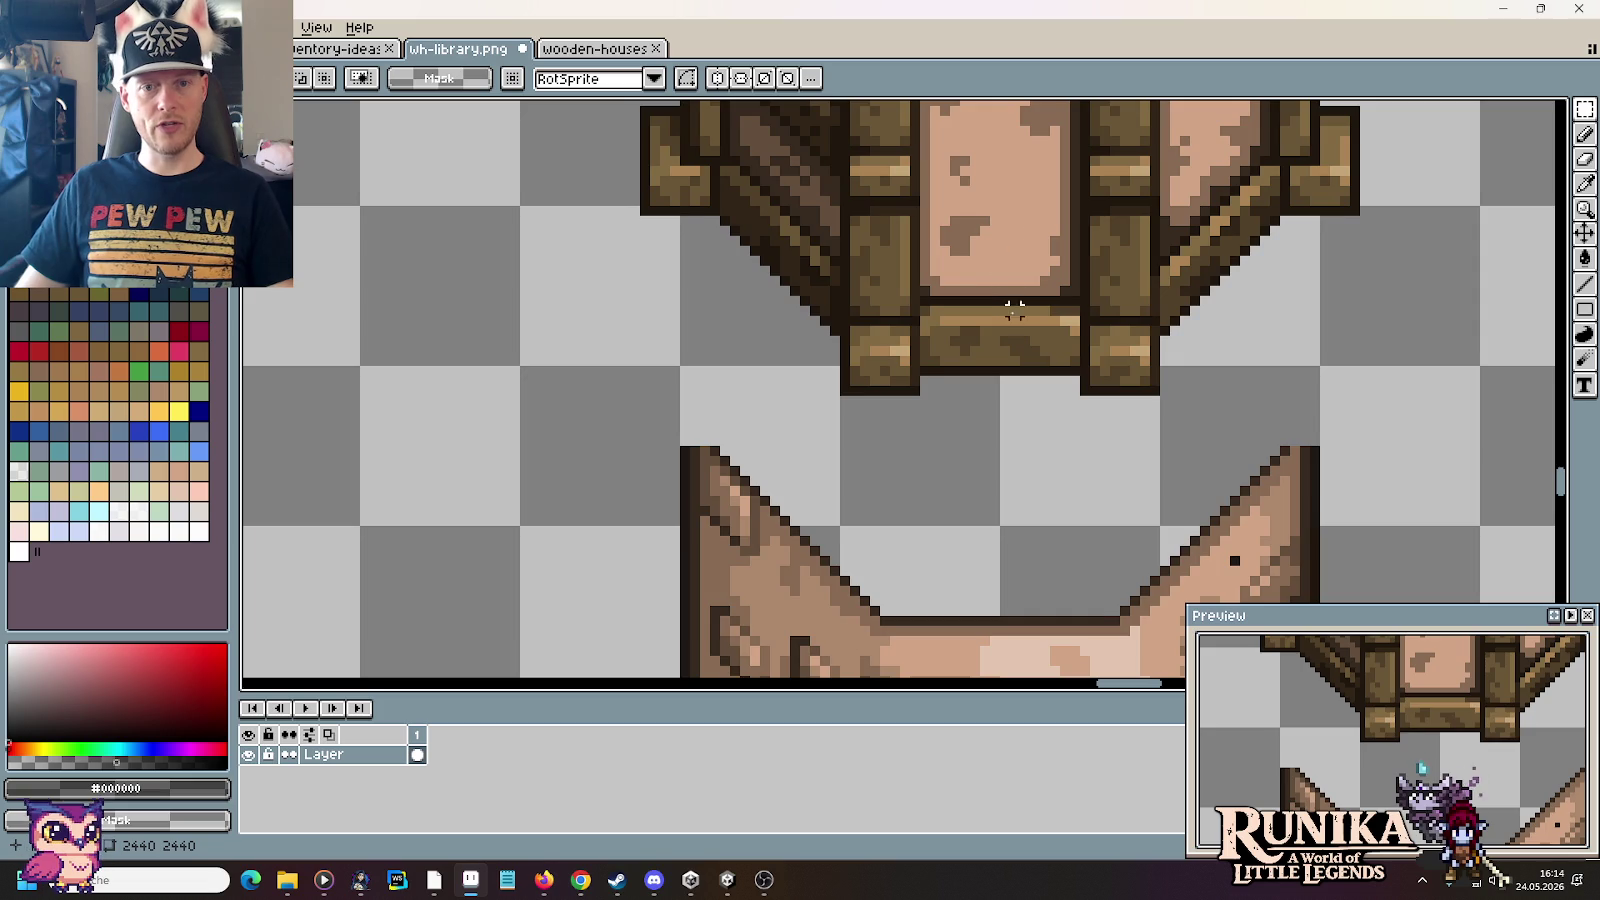
{"action": "scroll", "coordinate": [1015, 311], "scroll_direction": "up", "scroll_amount": 2}
{"action": "scroll", "coordinate": [1018, 446], "scroll_direction": "down", "scroll_amount": 1}
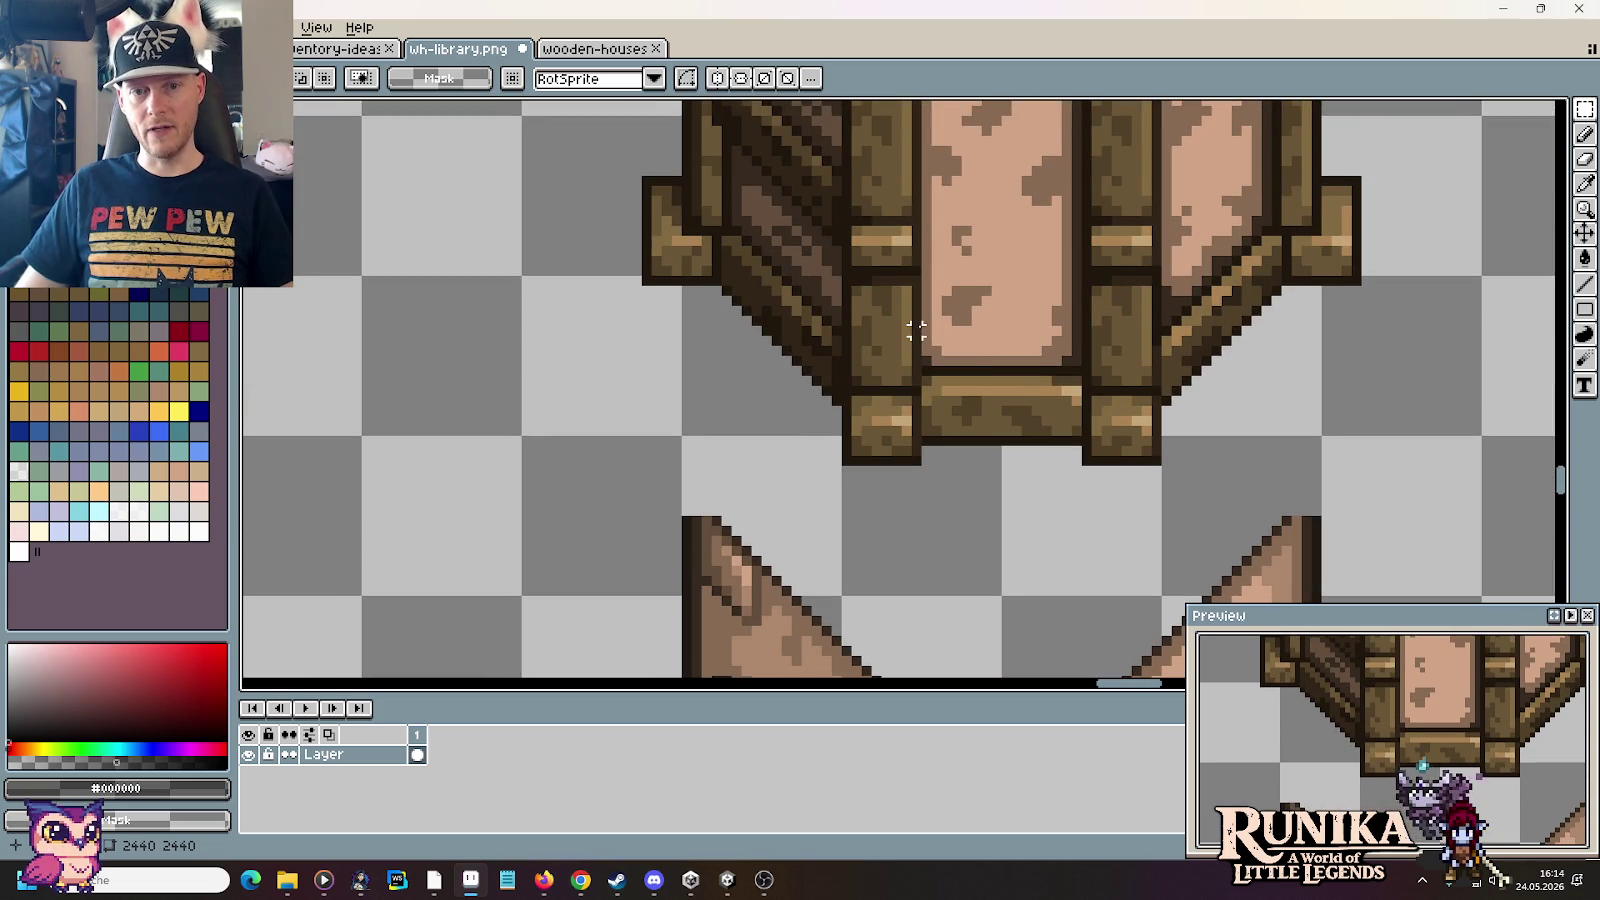
{"action": "left_click_drag", "start_coordinate": [924, 330], "coordinate": [1075, 454]}
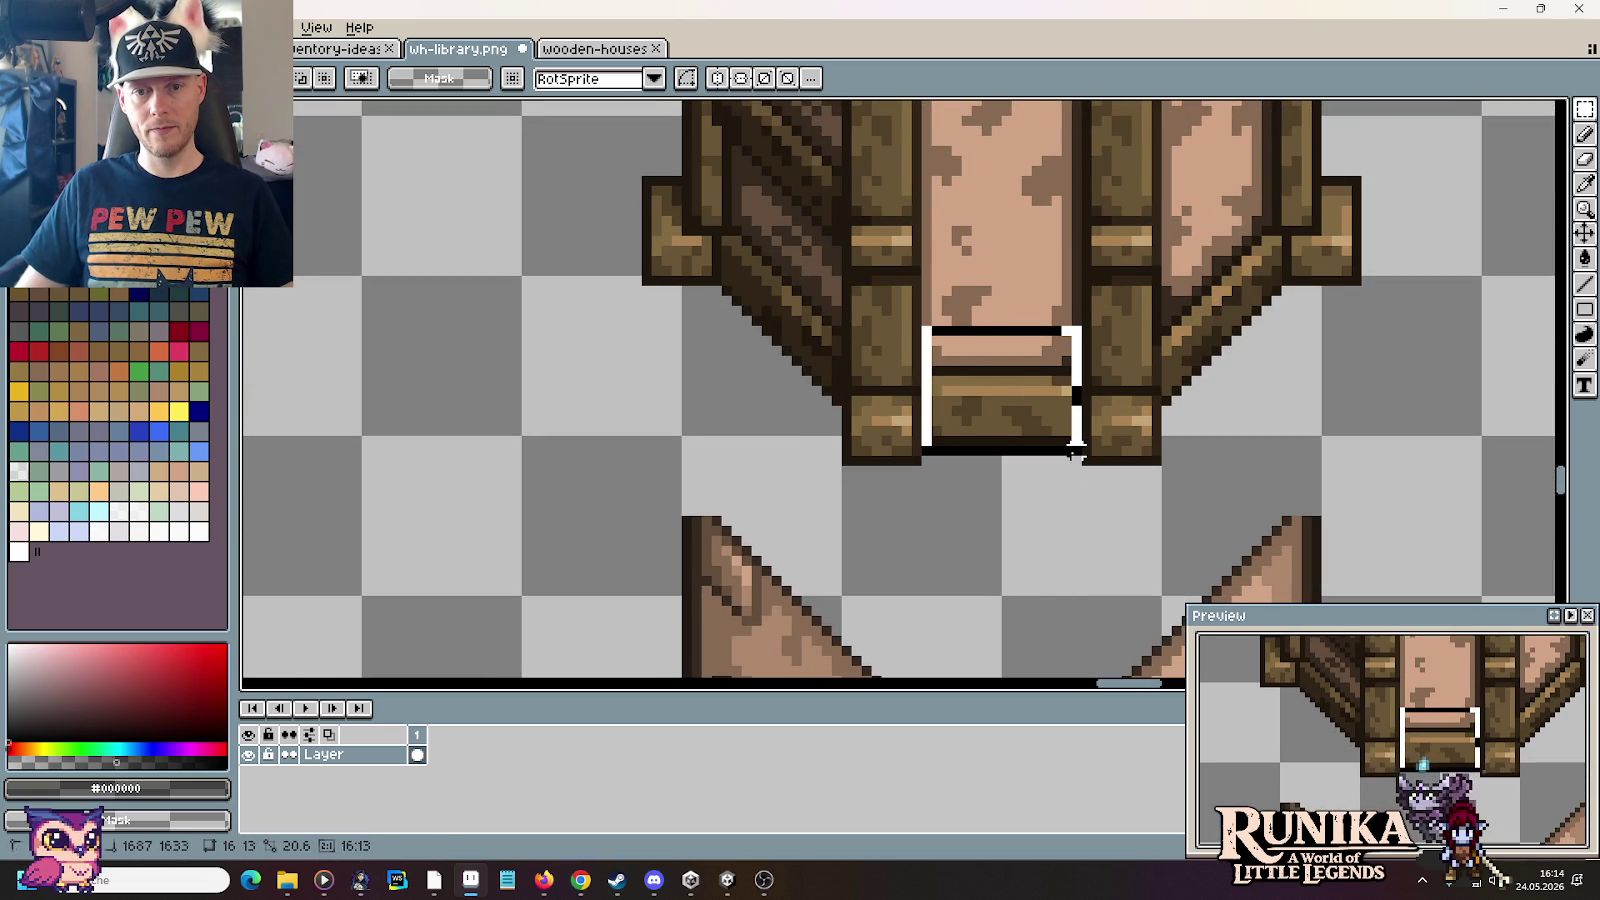
{"action": "key", "text": "Down"}
{"action": "key", "text": "ctrl+d"}
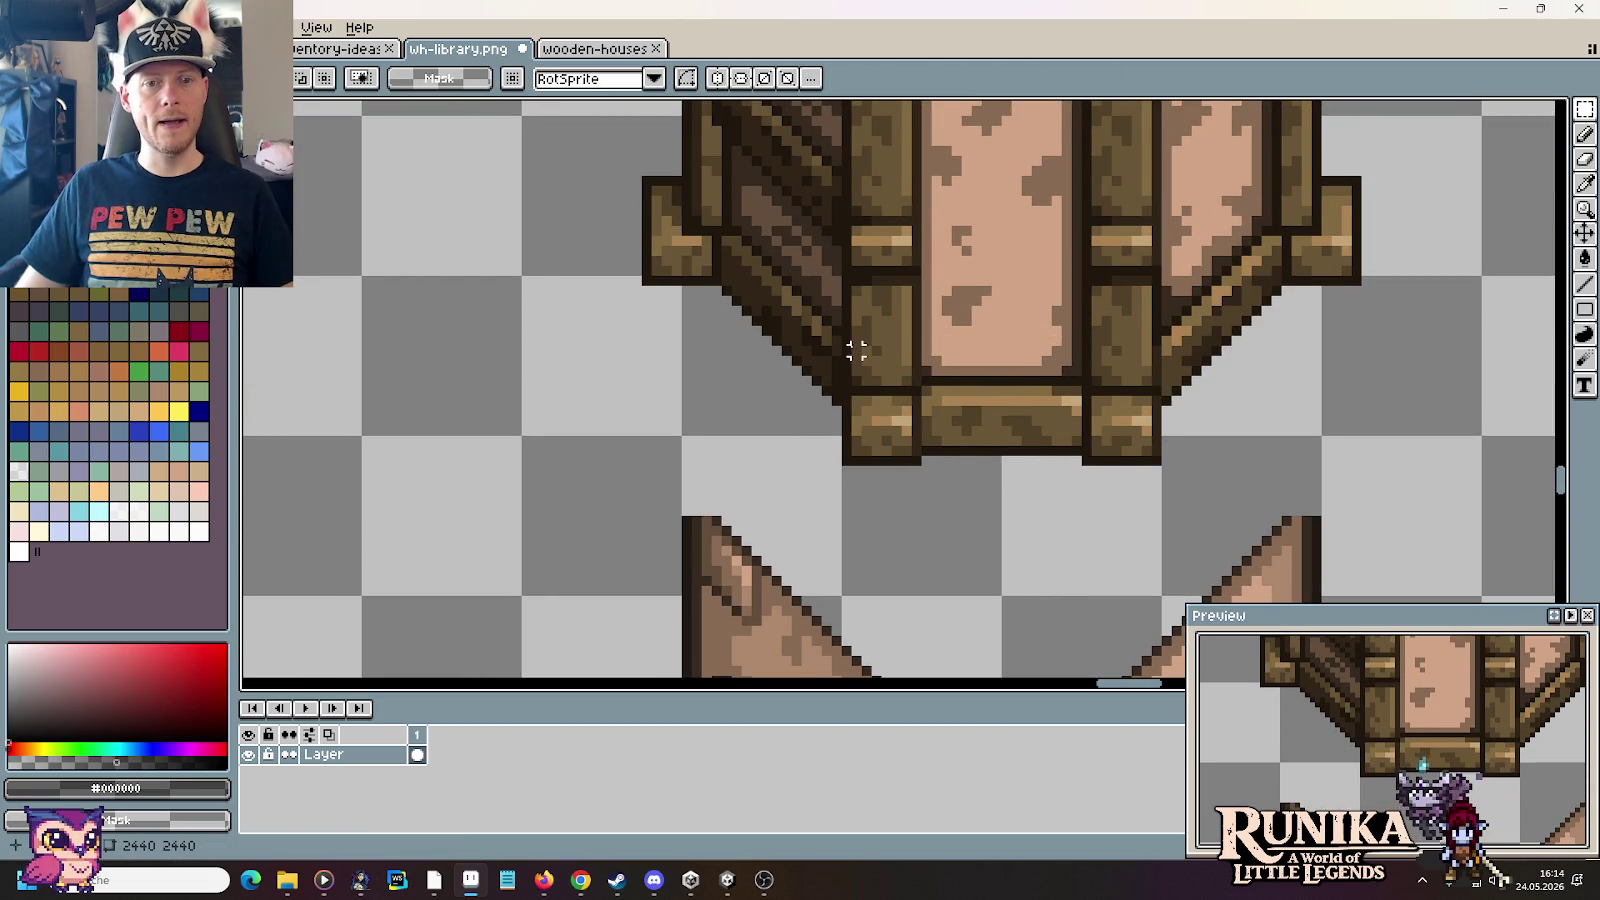
{"action": "left_click_drag", "start_coordinate": [838, 332], "coordinate": [925, 490]}
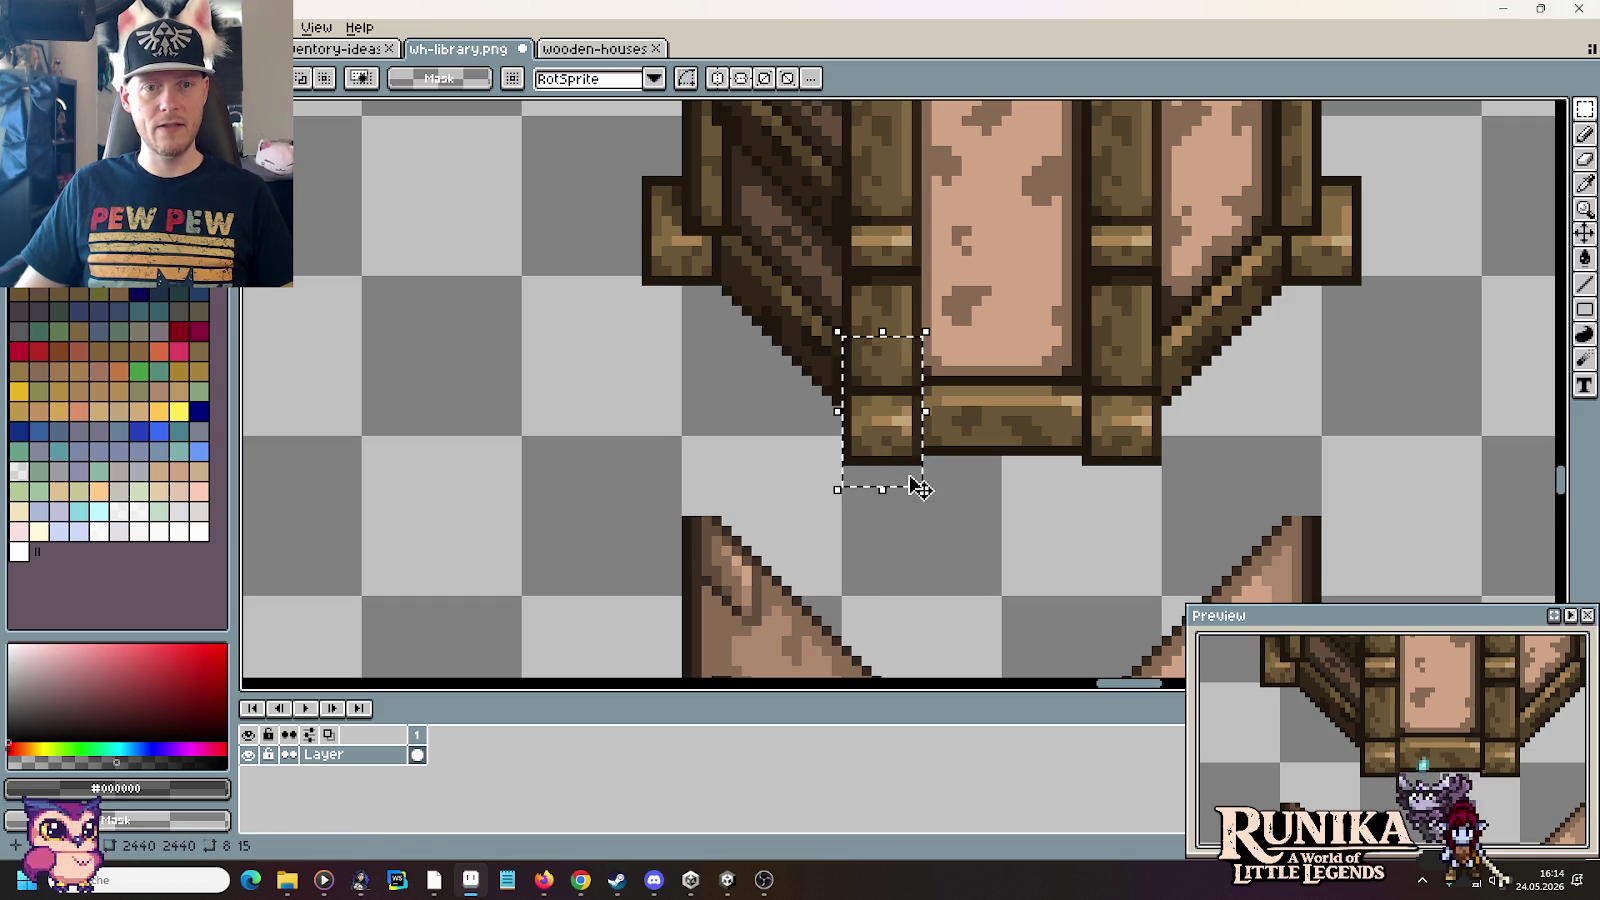
{"action": "key", "text": "Down"}
{"action": "key", "text": "ctrl+d"}
{"action": "left_click_drag", "start_coordinate": [1086, 331], "coordinate": [1151, 465]}
{"action": "key", "text": "Down"}
{"action": "key", "text": "ctrl+d"}
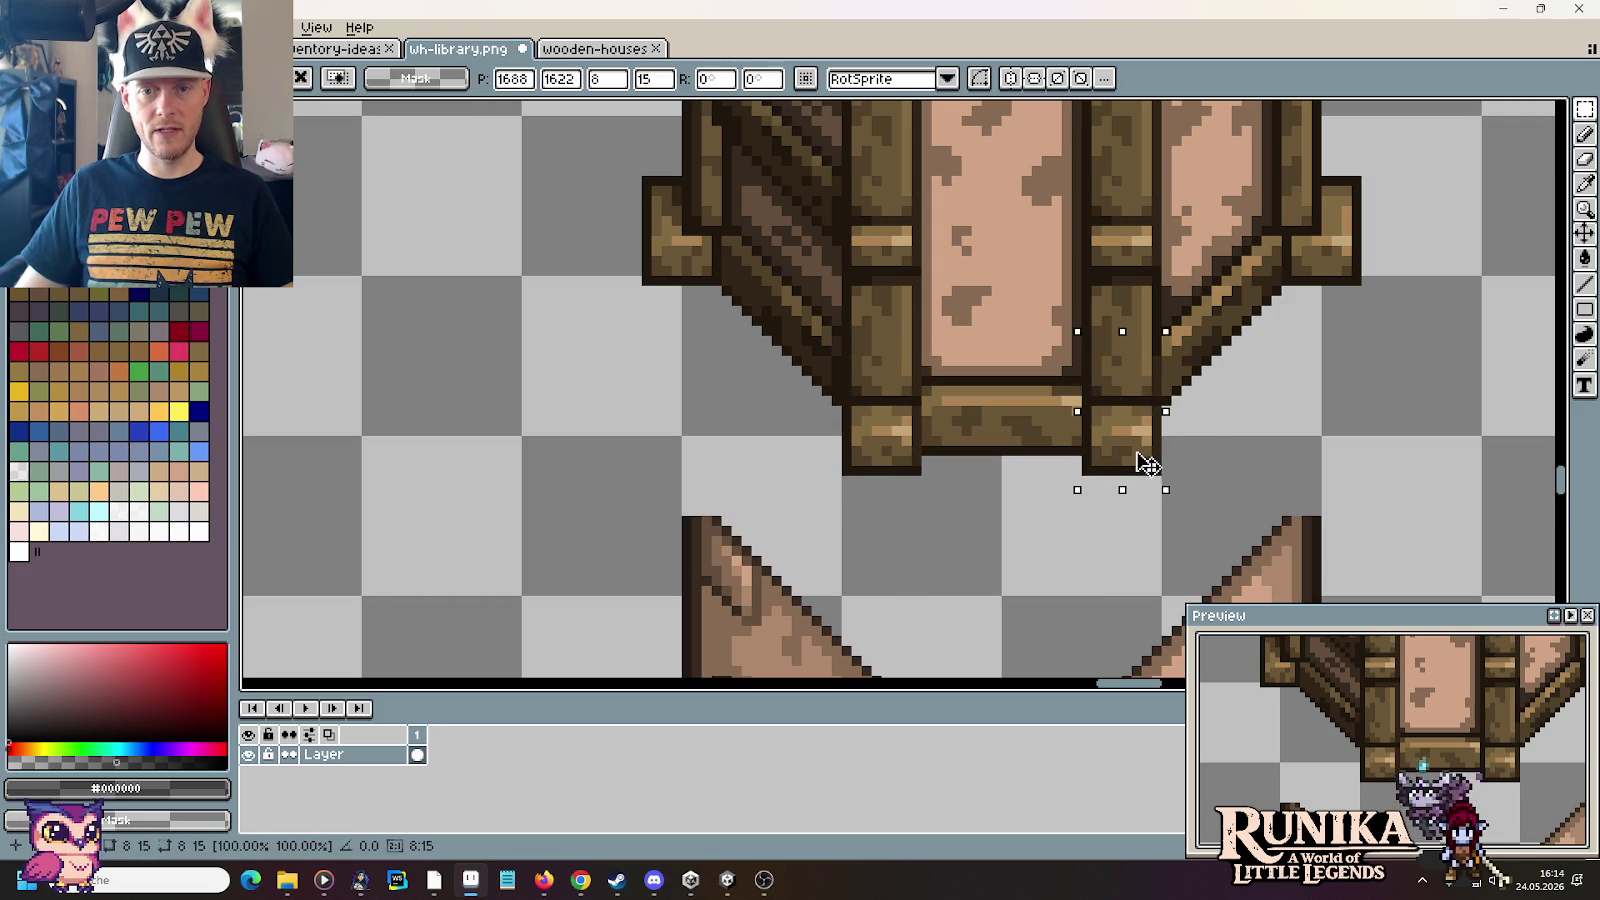
Step: Sample the wood browns #6a5636, #514028 and outline #312517 from the posts
{"action": "key", "text": "i"}
{"action": "scroll", "coordinate": [1196, 439], "scroll_direction": "up", "scroll_amount": 1}
{"action": "scroll", "coordinate": [1107, 346], "scroll_direction": "up", "scroll_amount": 1}
{"action": "left_click", "coordinate": [1085, 295]}
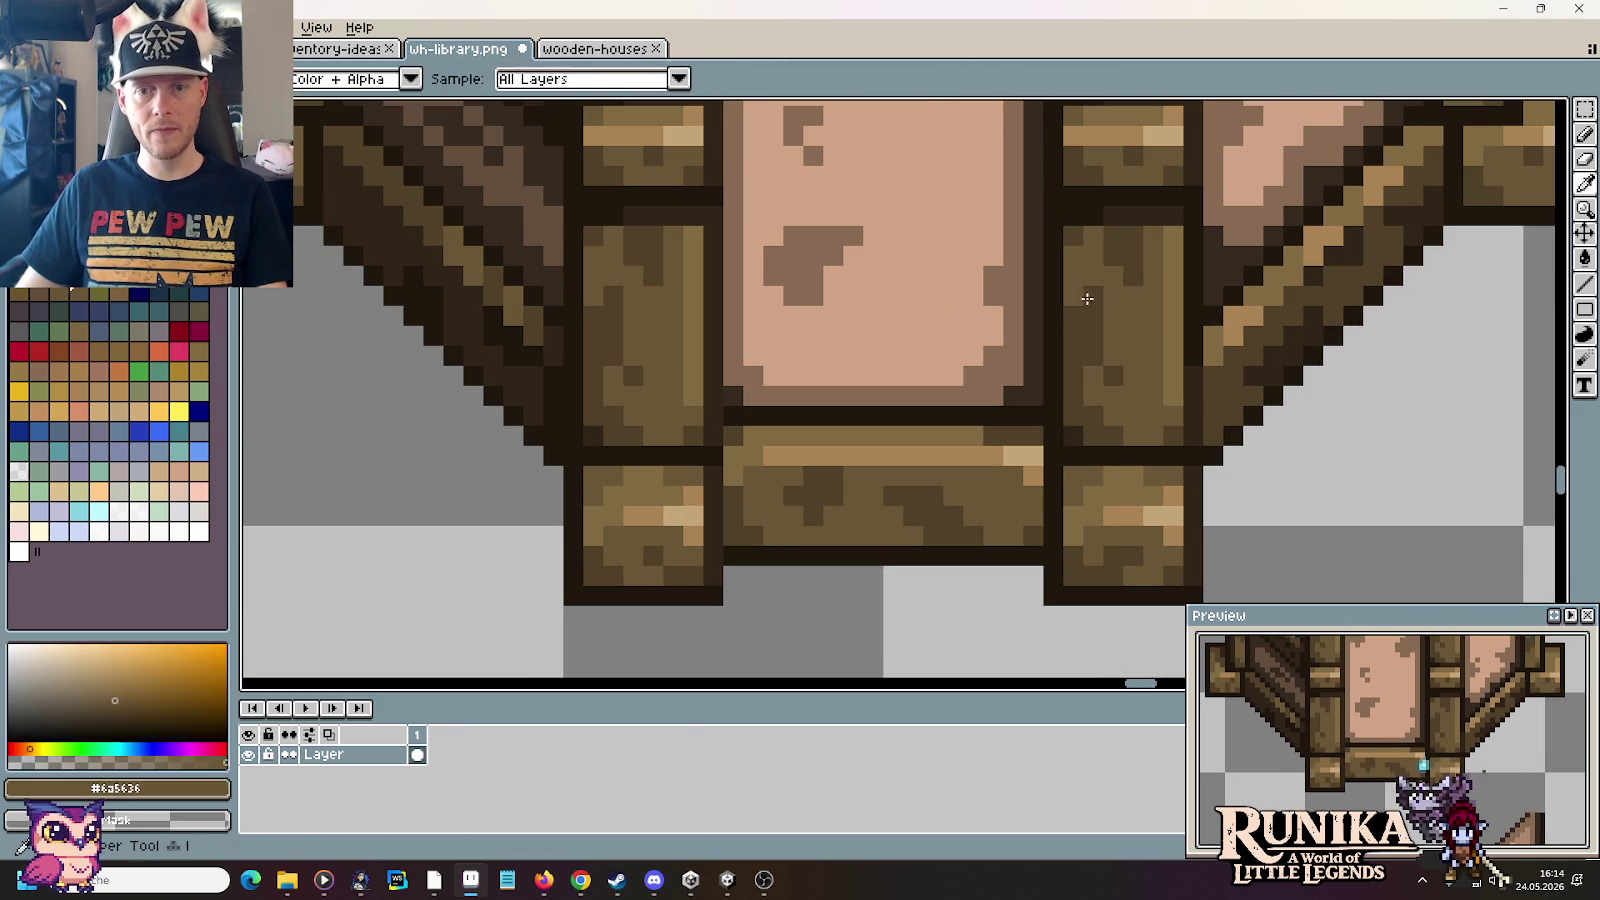
{"action": "key", "text": "b"}
{"action": "key", "text": "i"}
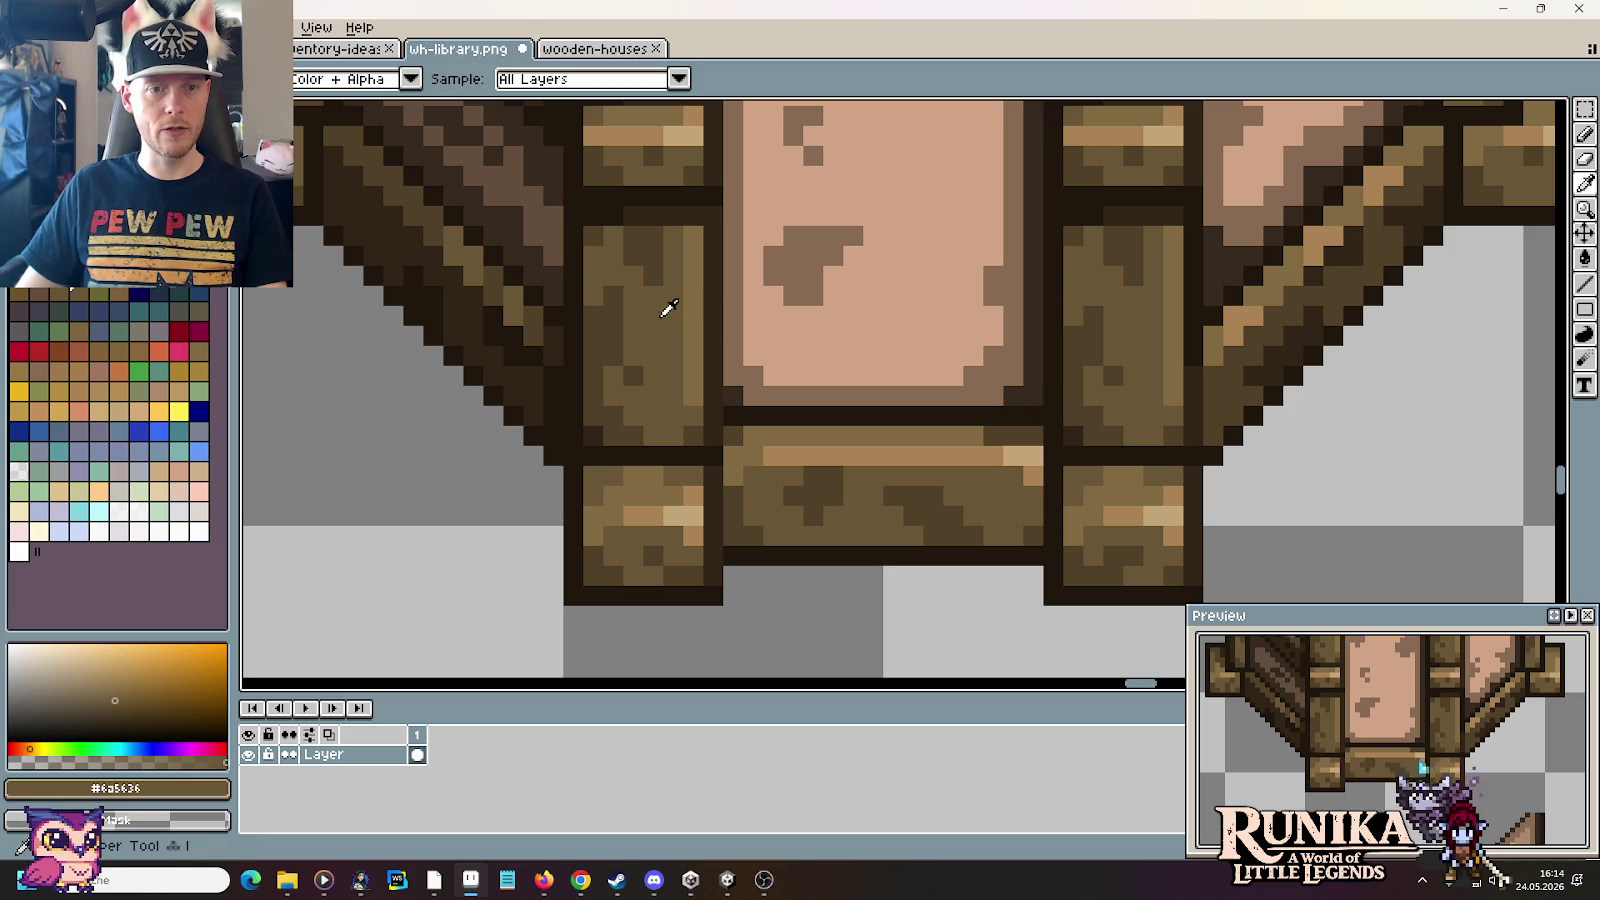
{"action": "key", "text": "b"}
{"action": "key", "text": "i"}
{"action": "left_click", "coordinate": [600, 304]}
{"action": "key", "text": "b"}
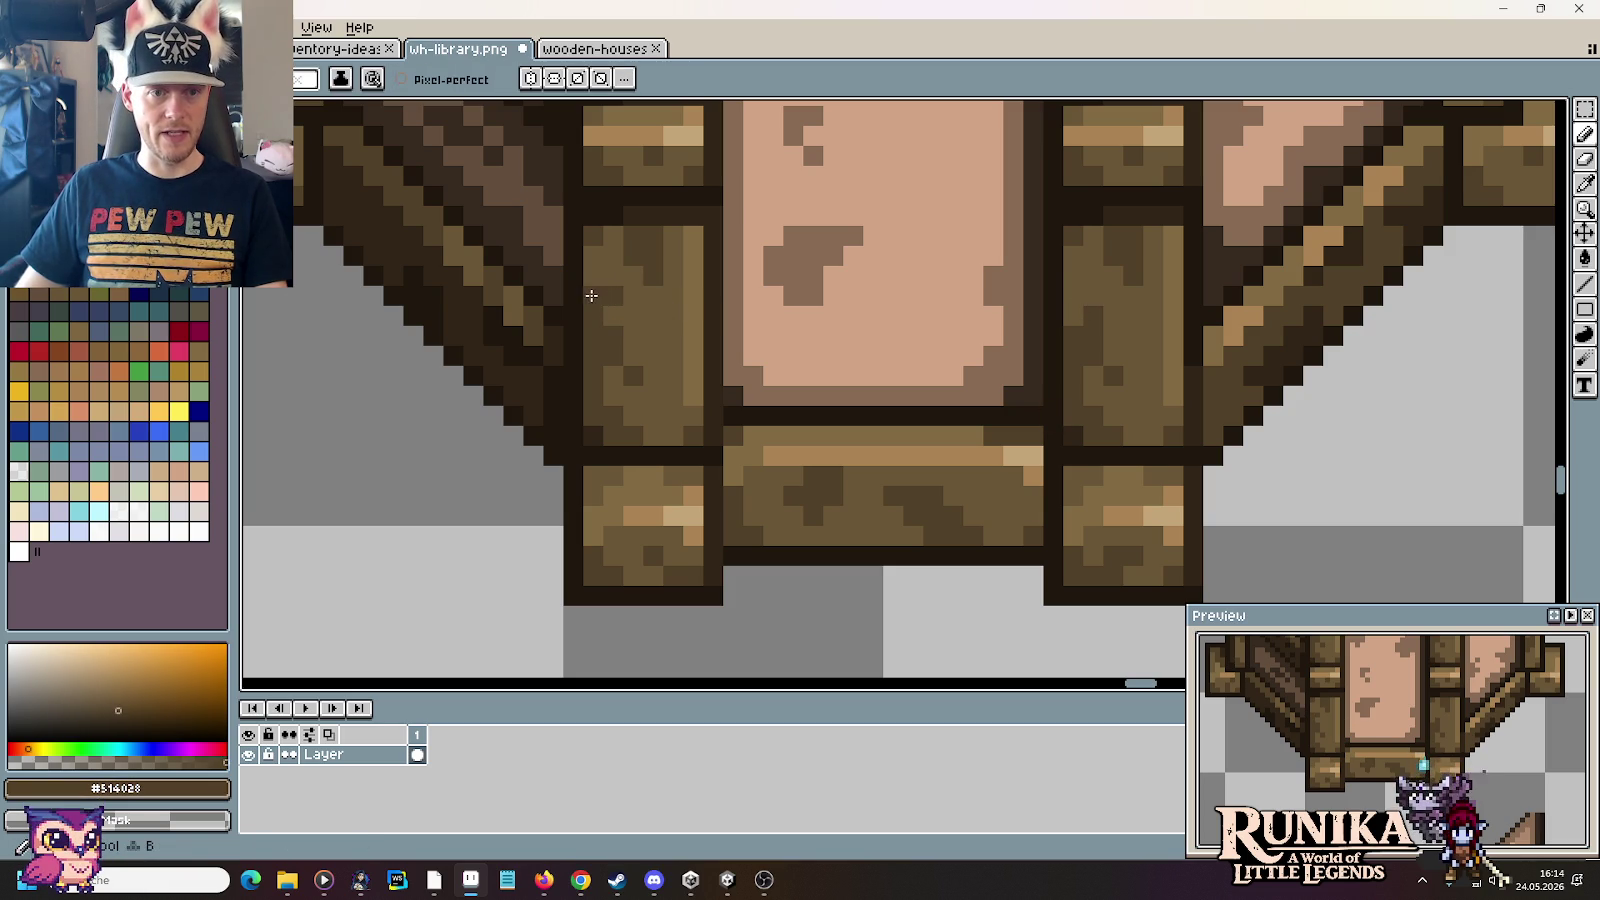
{"action": "left_click", "coordinate": [596, 232], "text": "alt"}
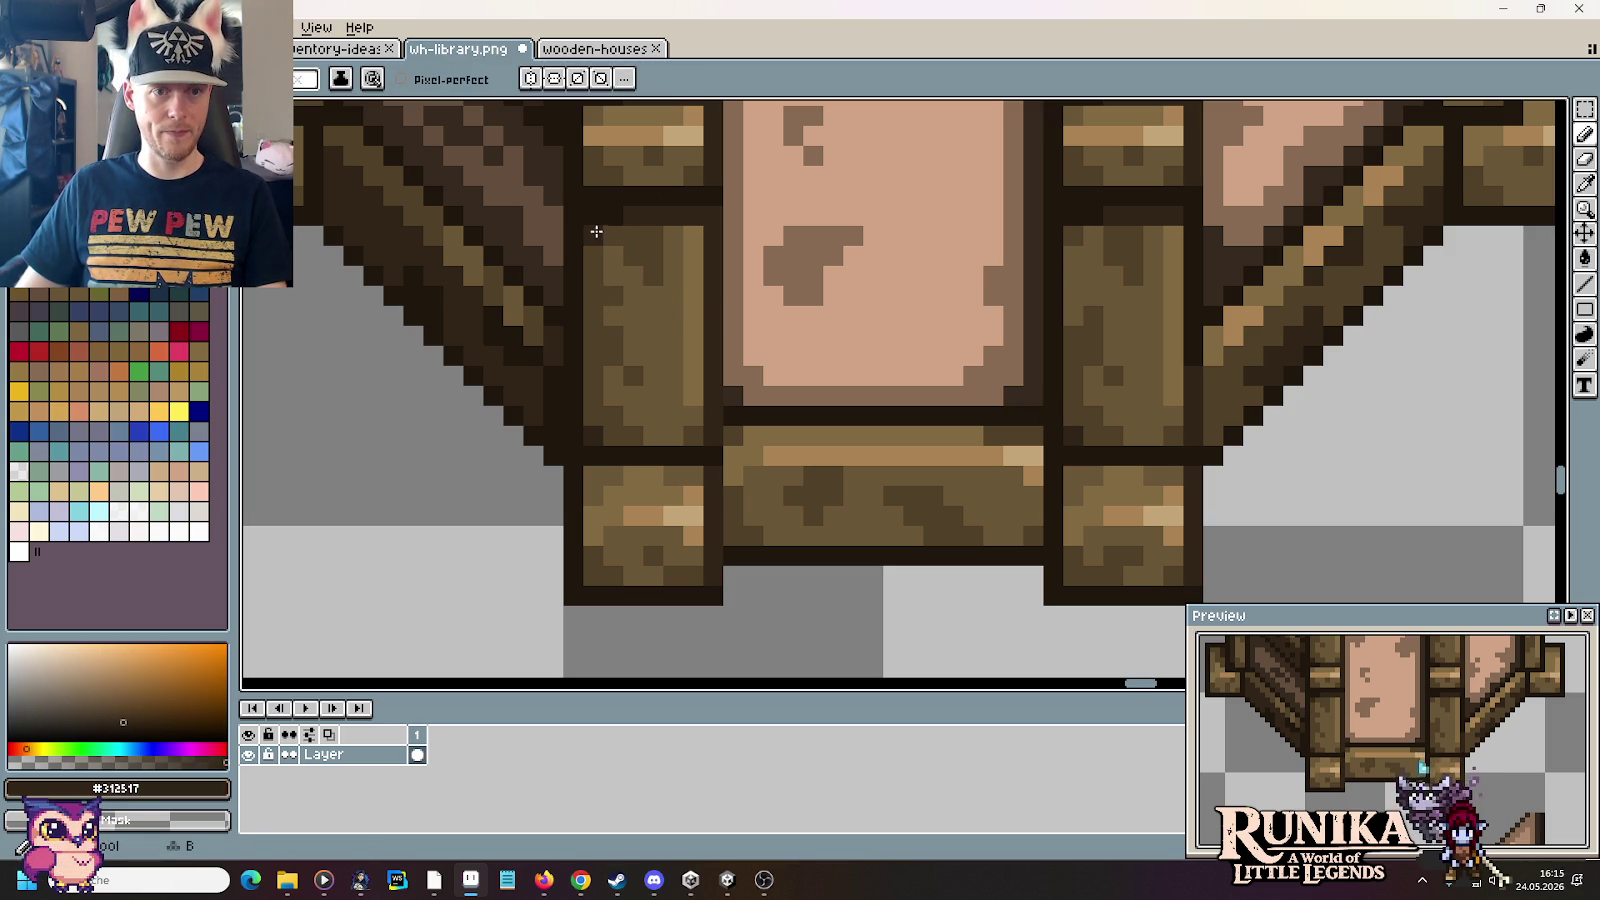
{"action": "scroll", "coordinate": [600, 236], "scroll_direction": "up", "scroll_amount": 1}
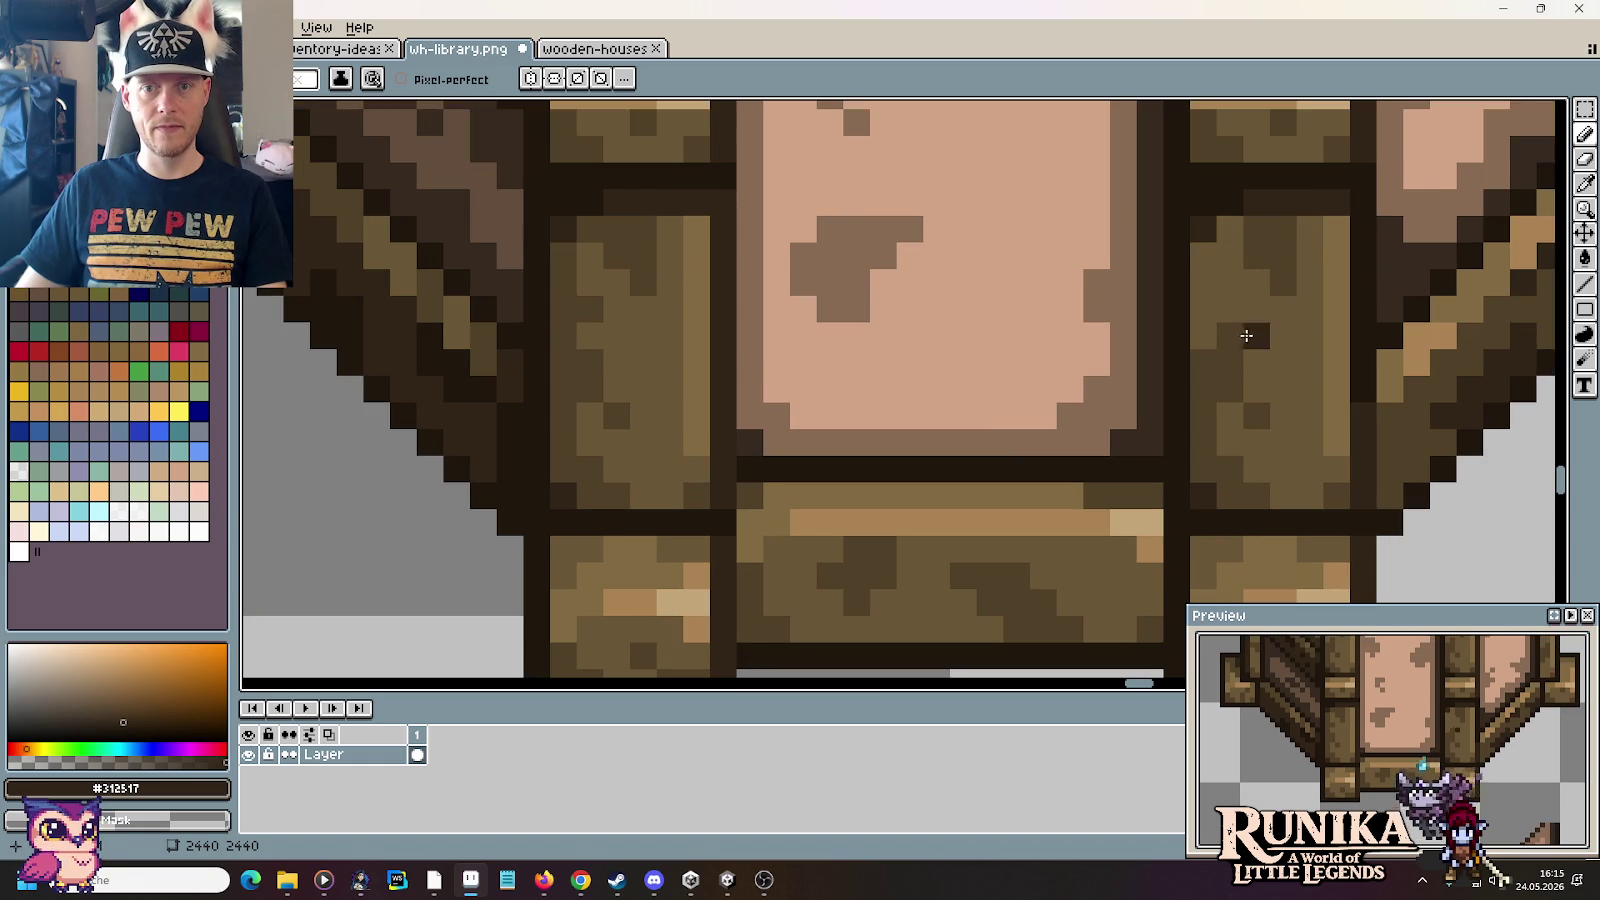
{"action": "scroll", "coordinate": [1235, 340], "scroll_direction": "down", "scroll_amount": 3}
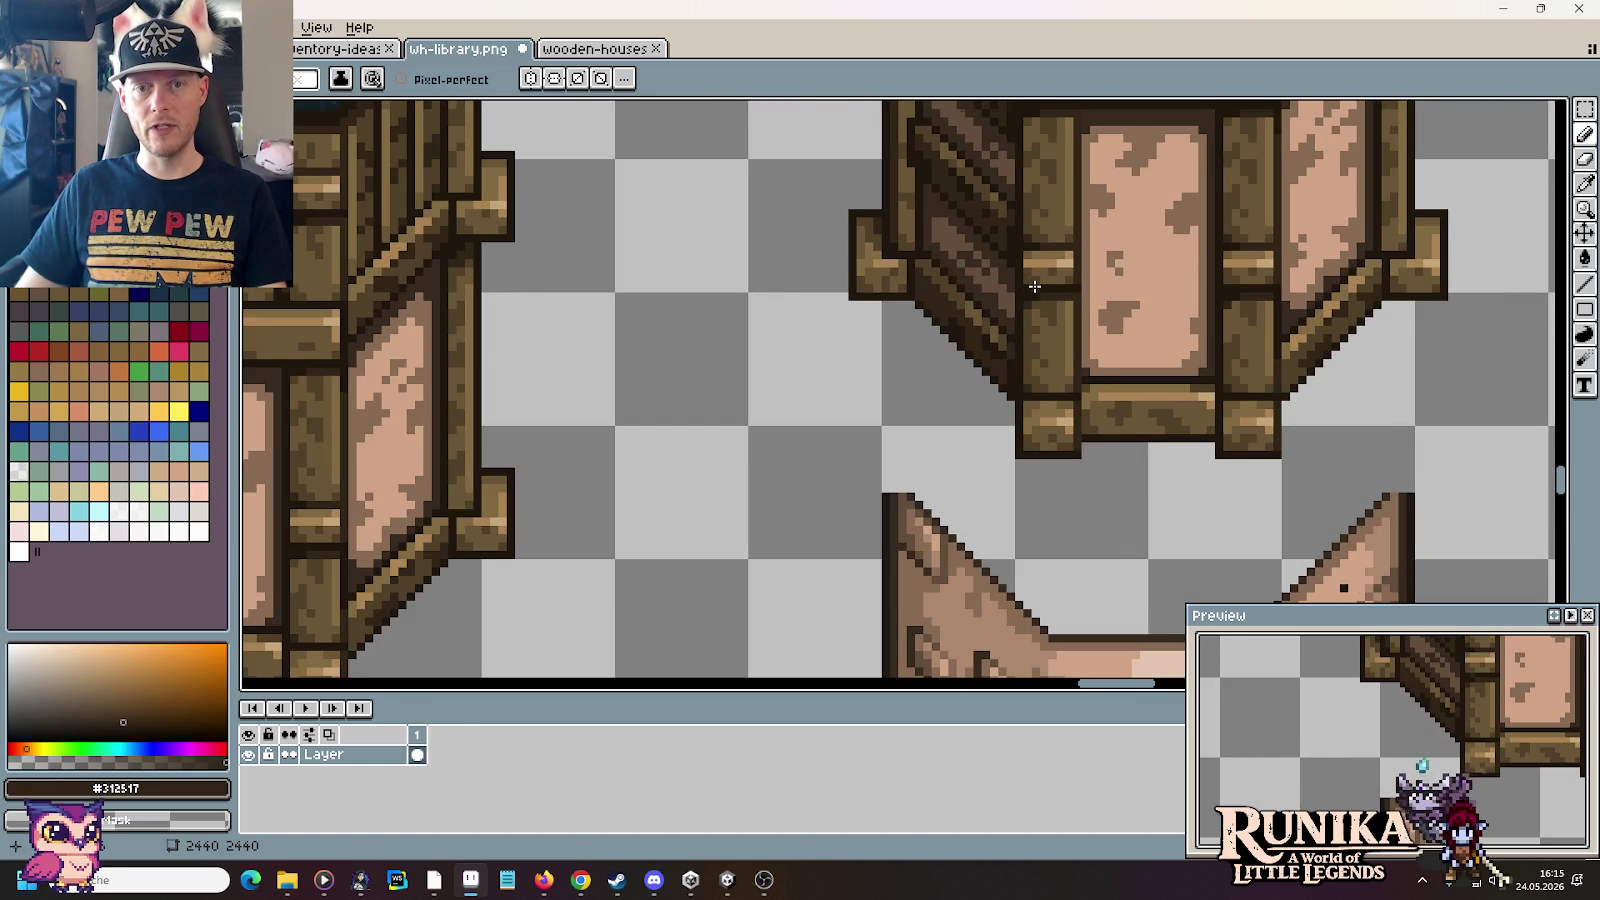
{"action": "scroll", "coordinate": [1034, 287], "scroll_direction": "down", "scroll_amount": 2}
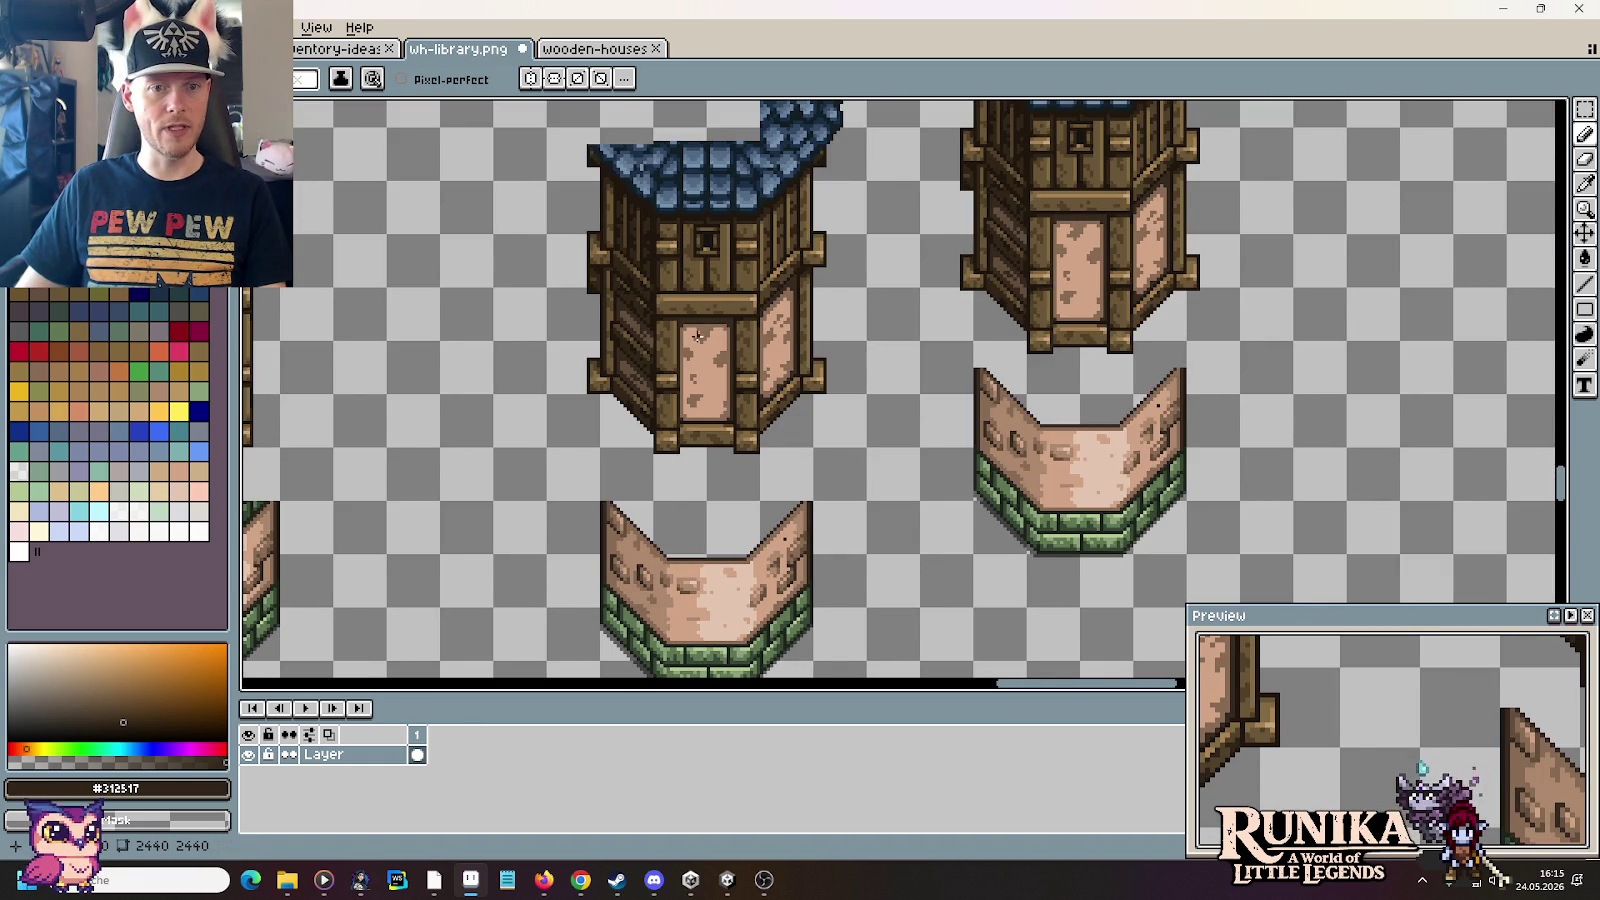
Step: Copy a strip of wall beam and paste it onto the right house's door frame
{"action": "scroll", "coordinate": [900, 320], "scroll_direction": "down", "scroll_amount": 1}
{"action": "scroll", "coordinate": [782, 378], "scroll_direction": "up", "scroll_amount": 1}
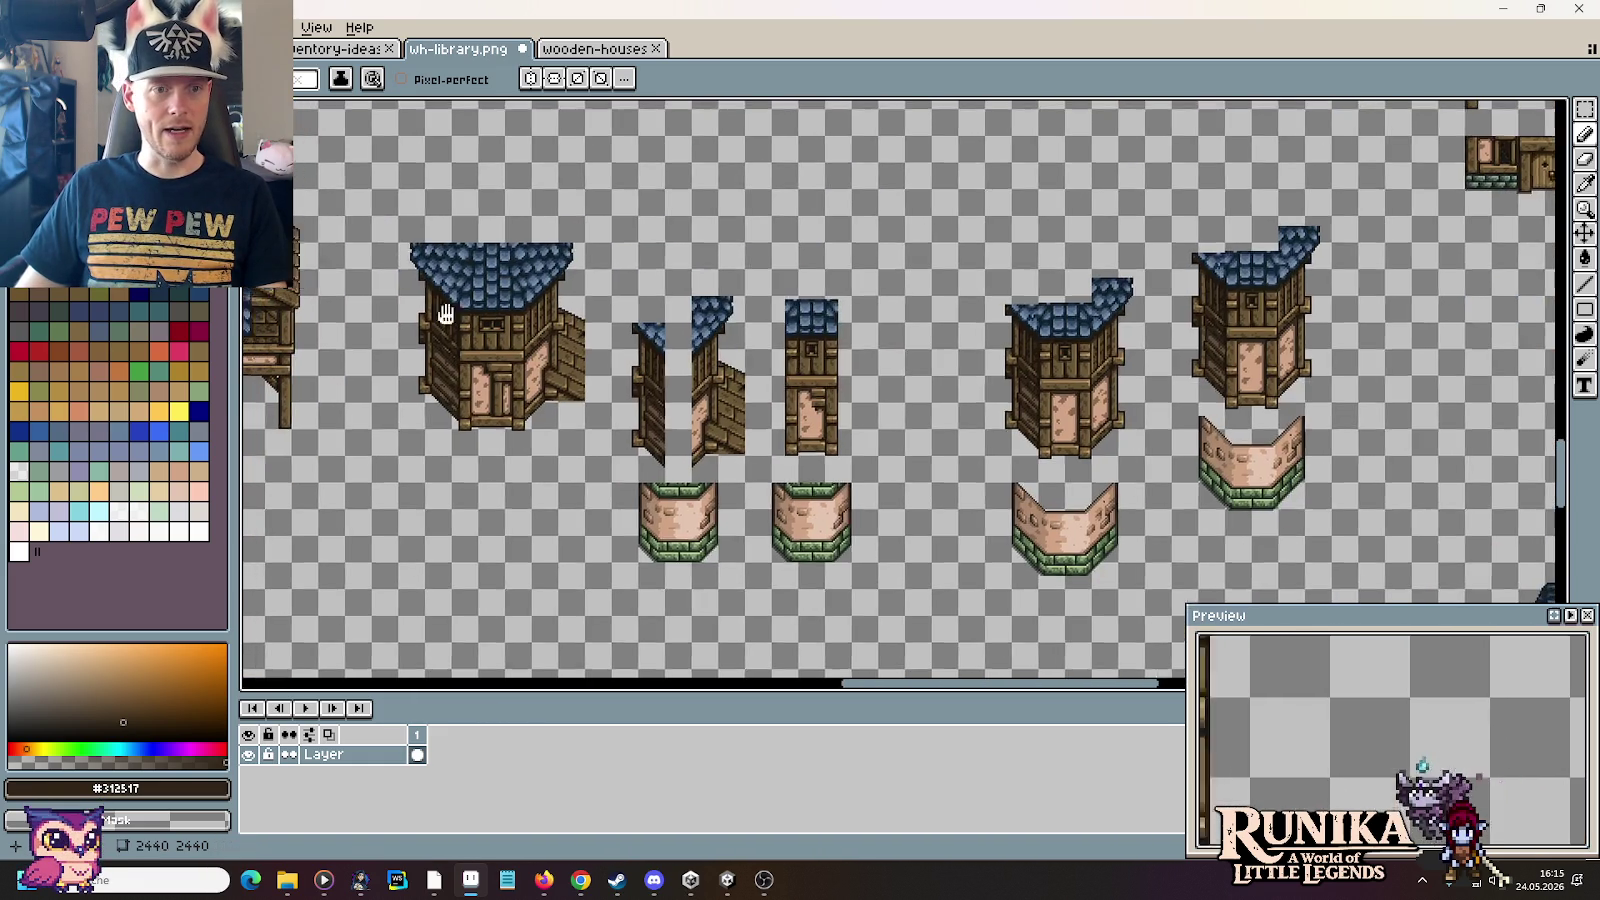
{"action": "scroll", "coordinate": [775, 350], "scroll_direction": "up", "scroll_amount": 1}
{"action": "scroll", "coordinate": [770, 330], "scroll_direction": "up", "scroll_amount": 1}
{"action": "scroll", "coordinate": [769, 327], "scroll_direction": "up", "scroll_amount": 1}
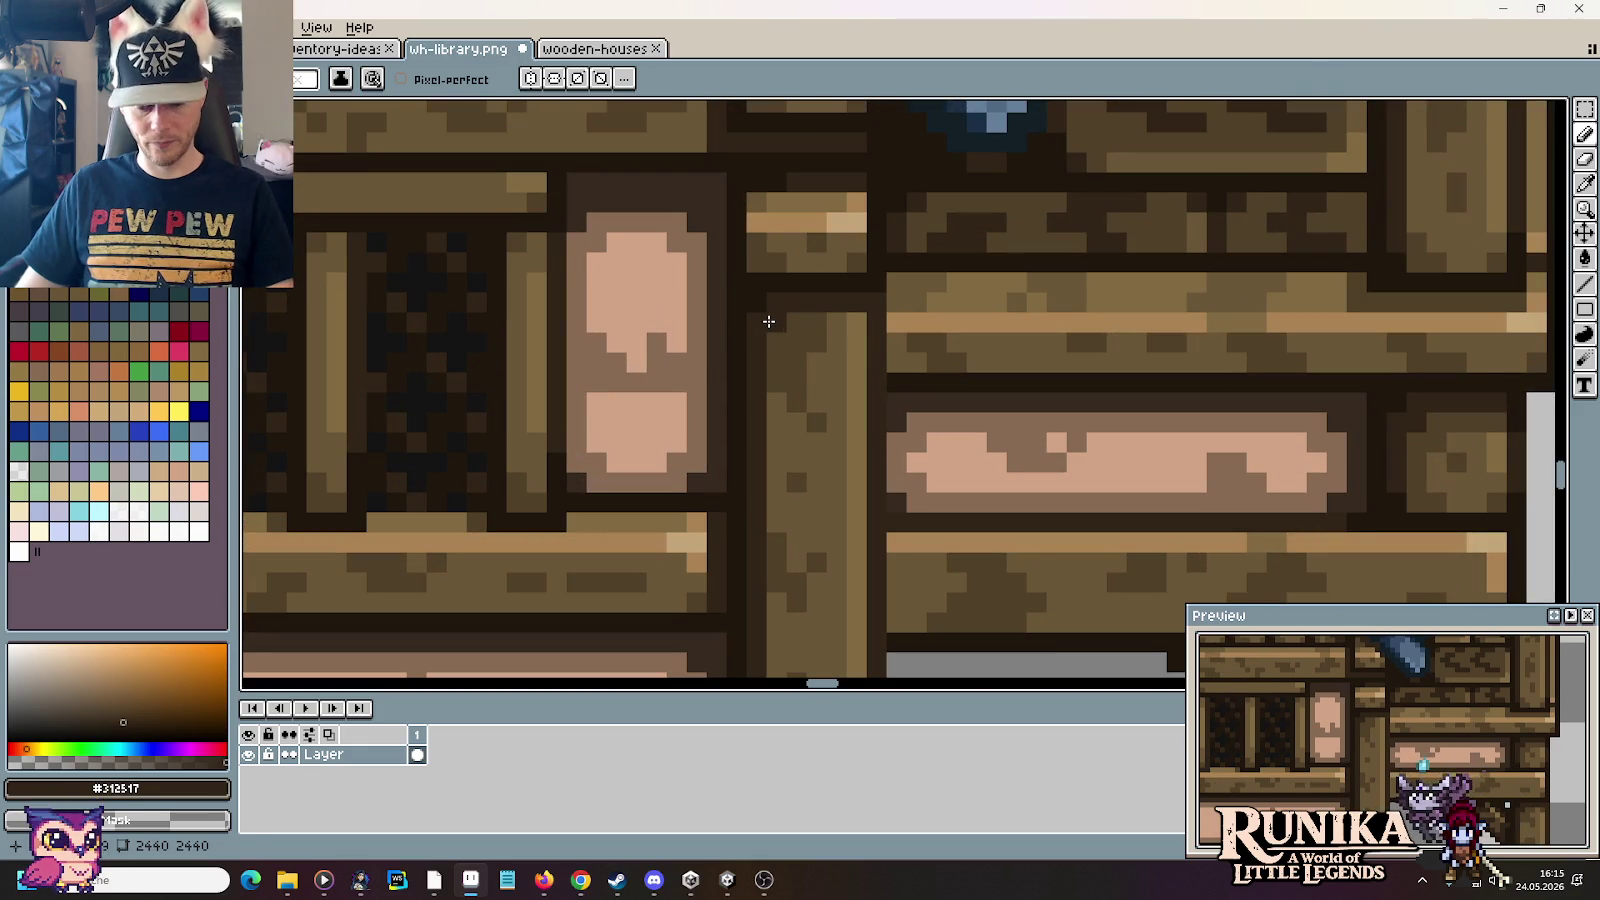
{"action": "key", "text": "m"}
{"action": "left_click_drag", "start_coordinate": [736, 300], "coordinate": [875, 347]}
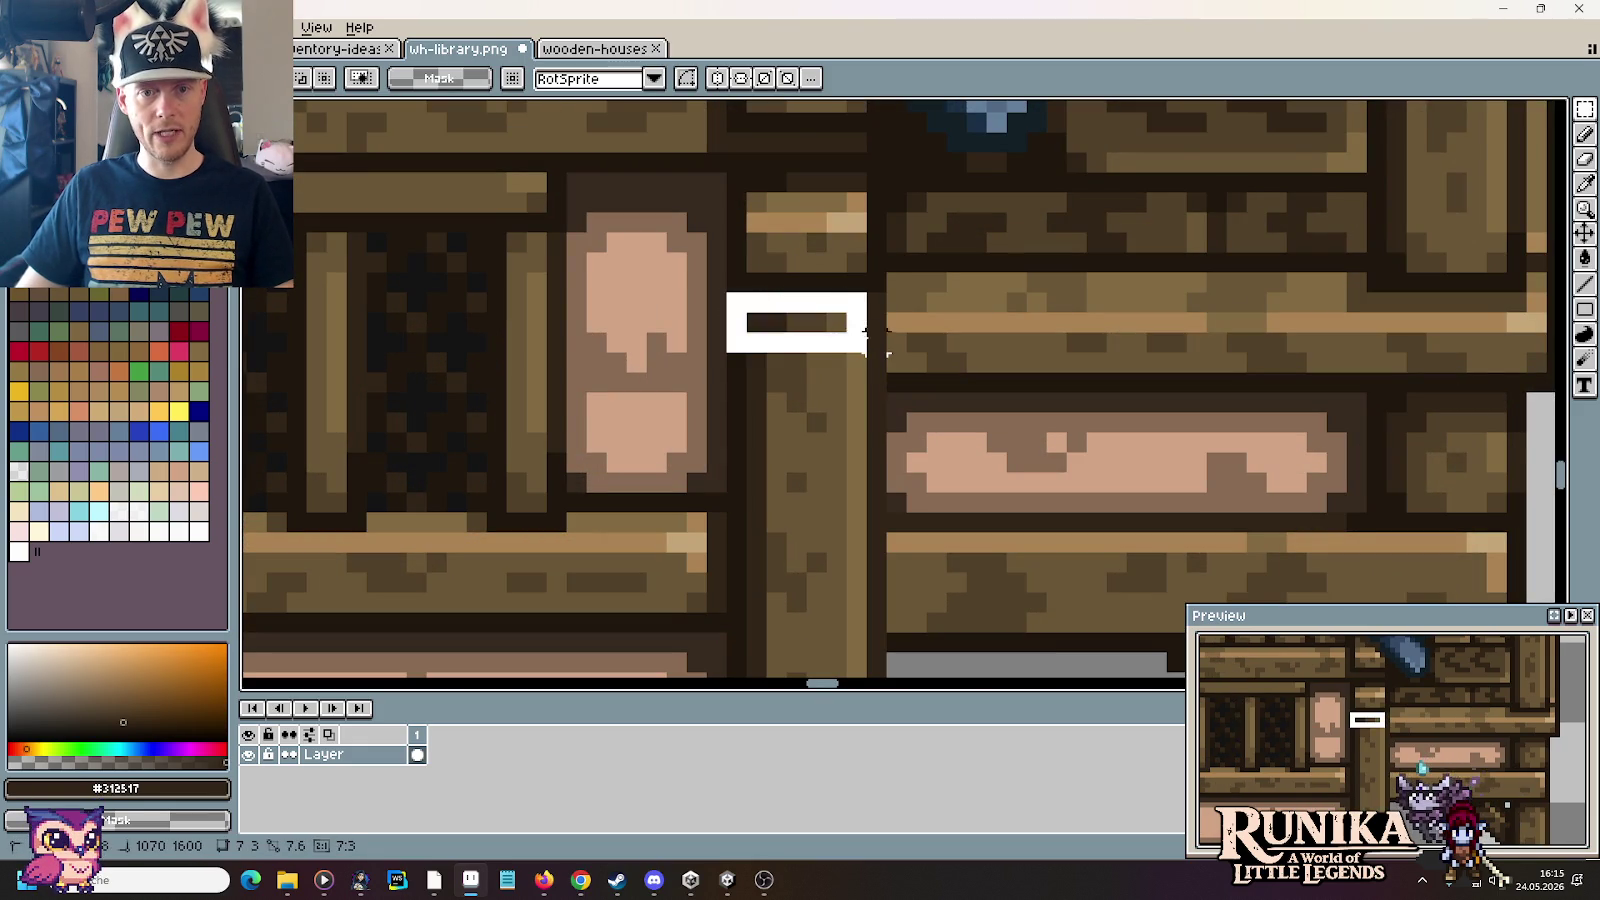
{"action": "scroll", "coordinate": [861, 338], "scroll_direction": "down", "scroll_amount": 3}
{"action": "scroll", "coordinate": [1348, 390], "scroll_direction": "up", "scroll_amount": 3}
{"action": "scroll", "coordinate": [1179, 346], "scroll_direction": "up", "scroll_amount": 1}
{"action": "scroll", "coordinate": [679, 286], "scroll_direction": "up", "scroll_amount": 1}
{"action": "key", "text": "ctrl+v"}
{"action": "mouse_move", "coordinate": [900, 392]}
{"action": "left_mouse_down"}
{"action": "mouse_move", "coordinate": [785, 303]}
{"action": "mouse_move", "coordinate": [1271, 296]}
{"action": "left_mouse_up"}
{"action": "key", "text": "Return"}
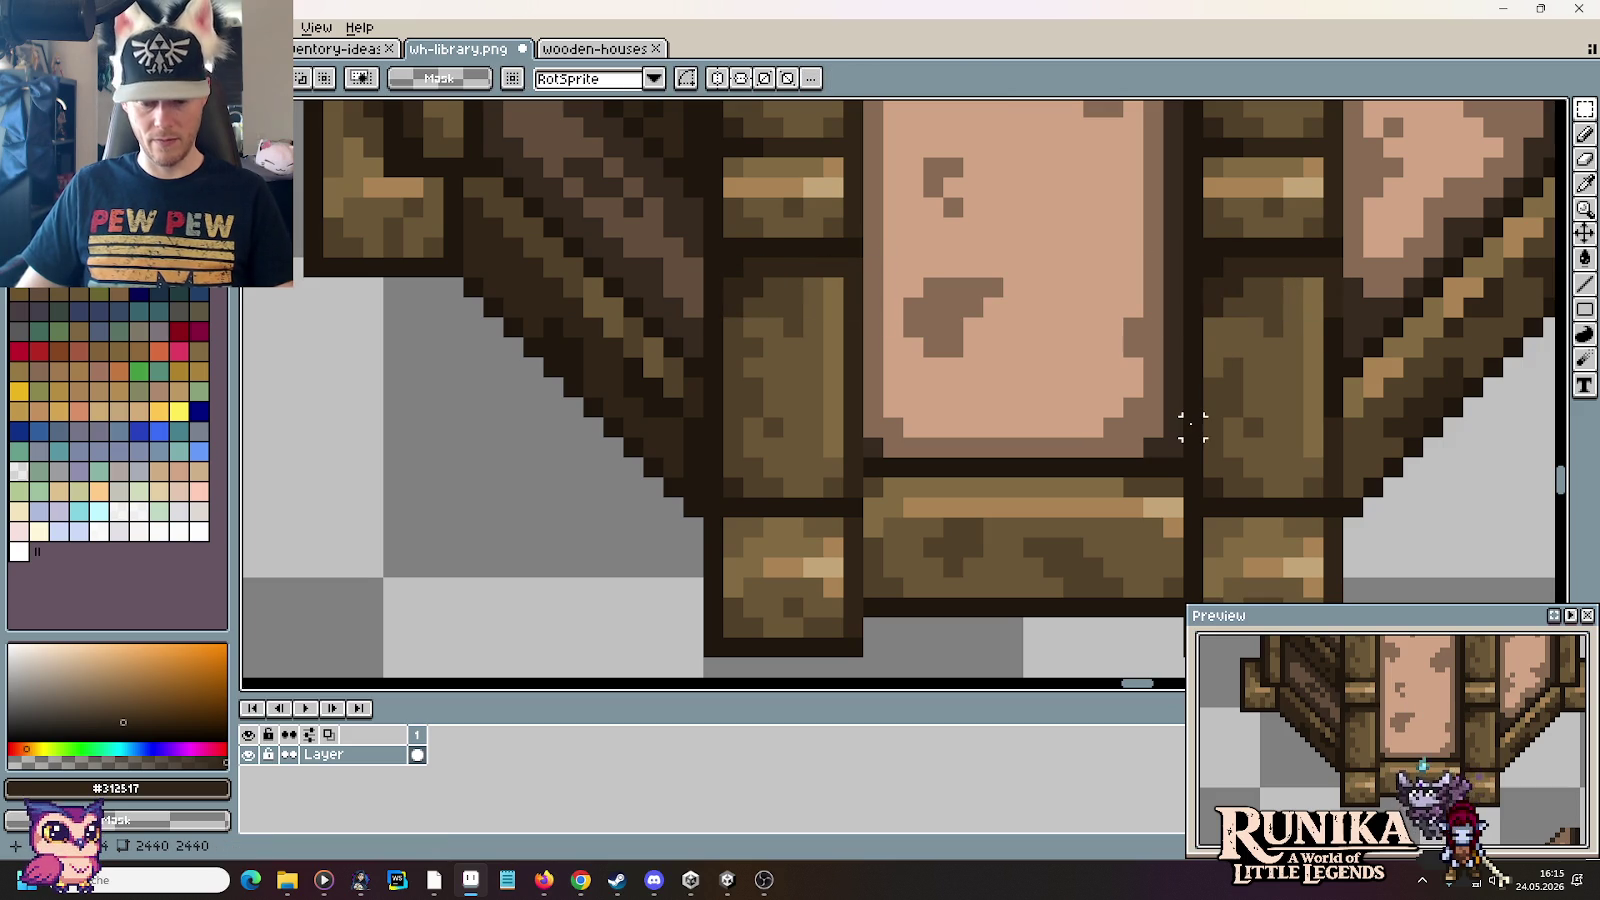
Step: Reshade the right door post with mid brown #6a5636 and darker #514028 grain
{"action": "key", "text": "u"}
{"action": "key", "text": "b"}
{"action": "left_click", "coordinate": [1272, 300], "text": "alt"}
{"action": "left_click", "coordinate": [1273, 288], "text": "alt"}
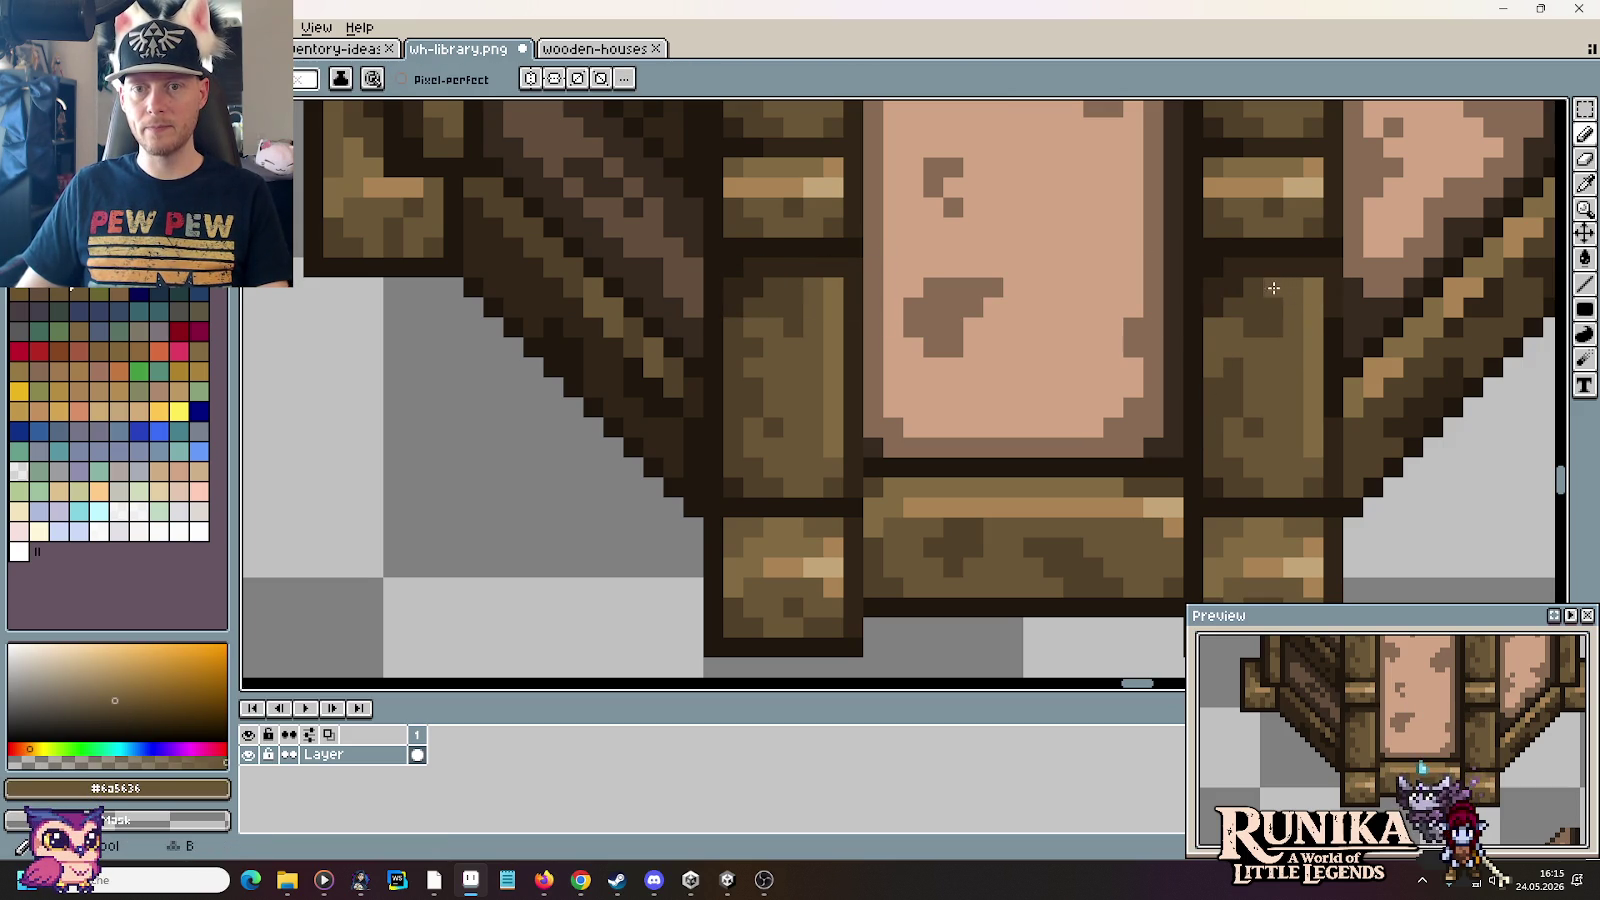
{"action": "left_click", "coordinate": [1224, 336], "text": "alt"}
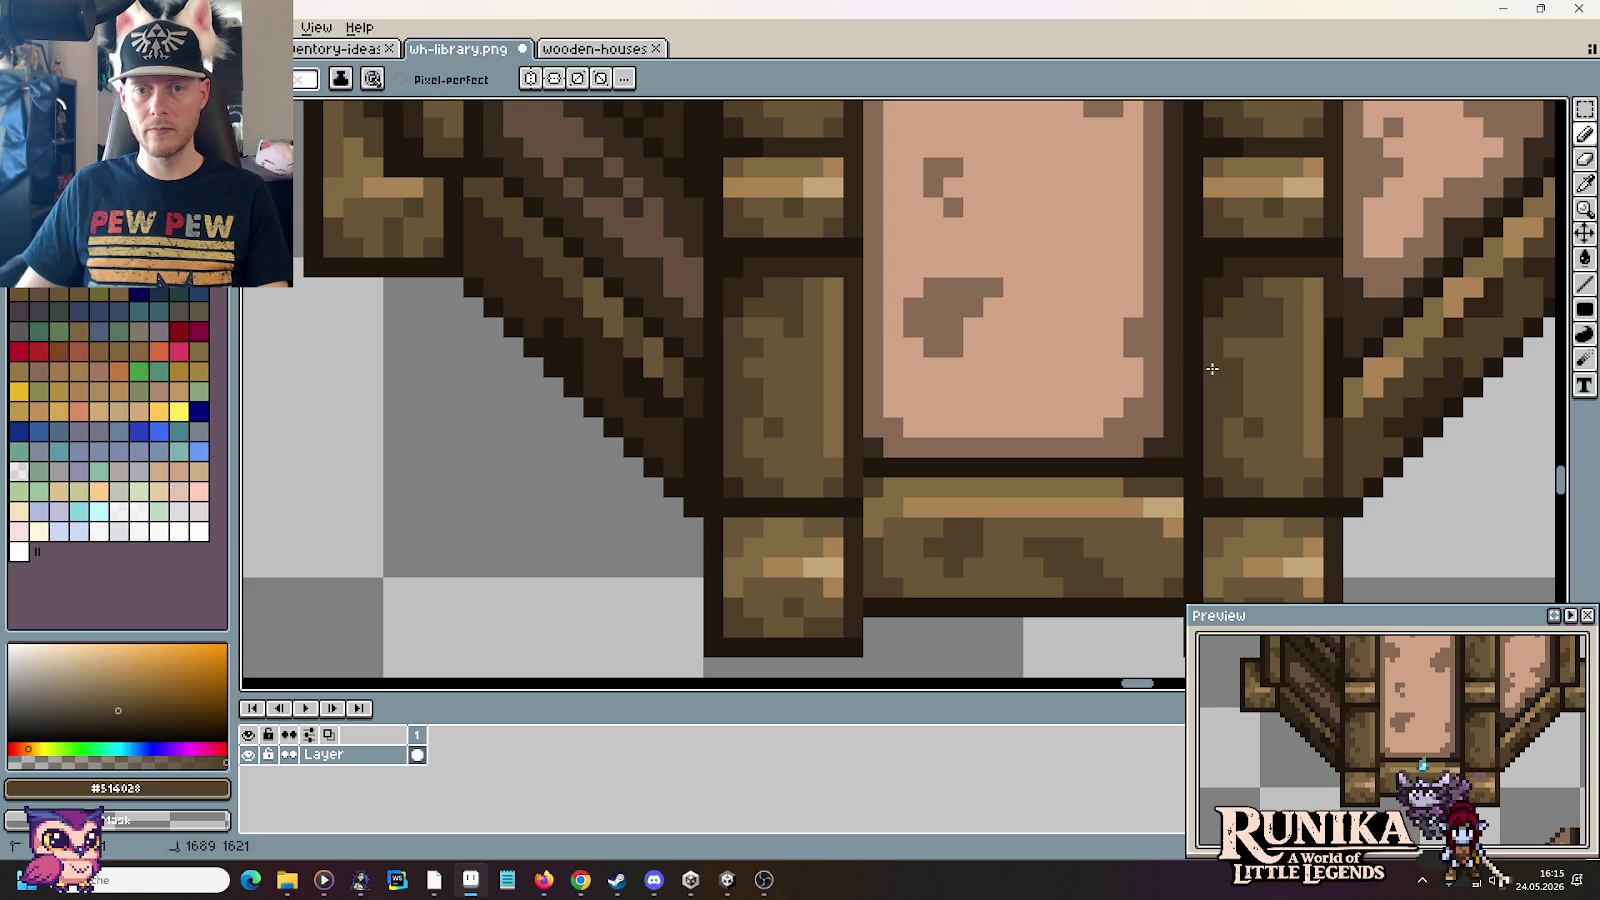
{"action": "left_click", "coordinate": [1248, 352], "text": "alt"}
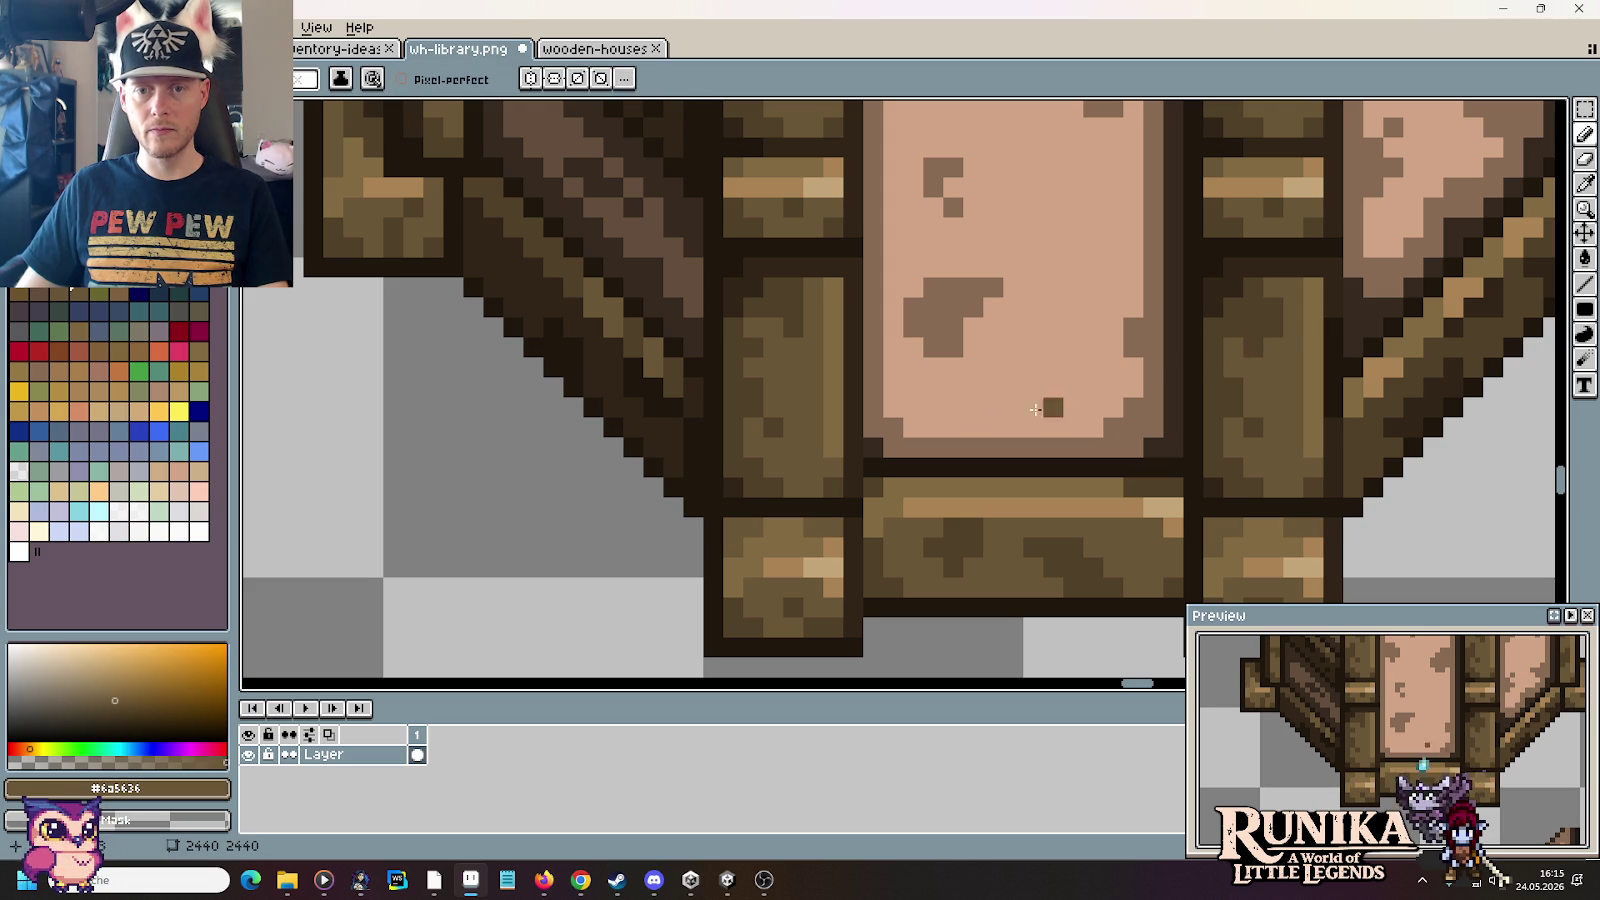
{"action": "left_click", "coordinate": [1271, 351], "text": "alt"}
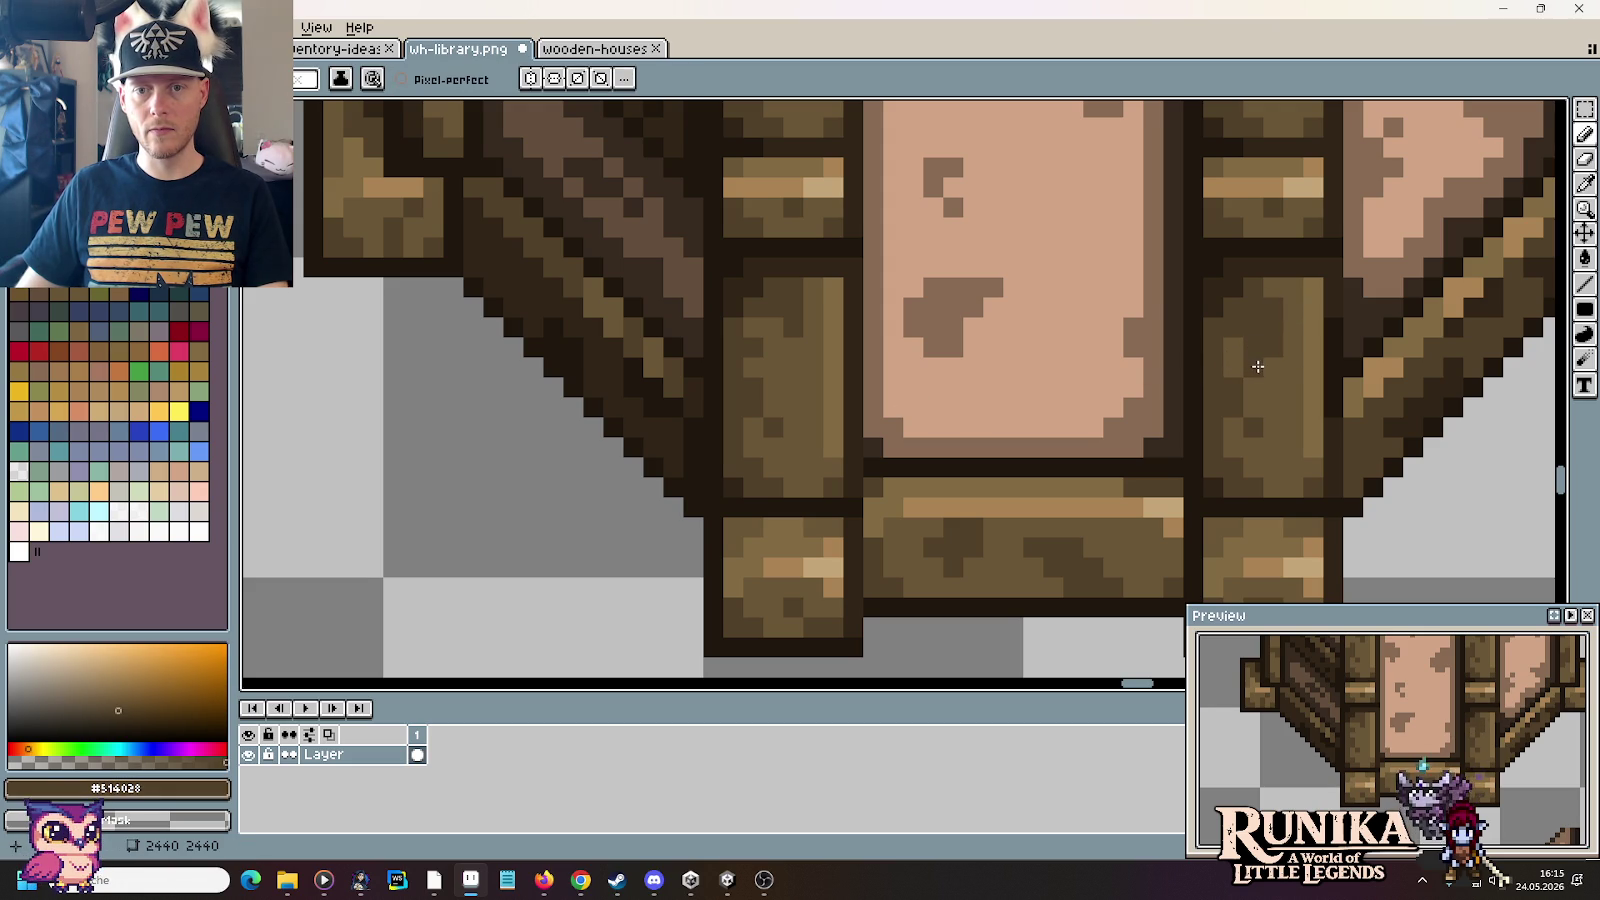
{"action": "left_click", "coordinate": [1232, 380], "text": "alt"}
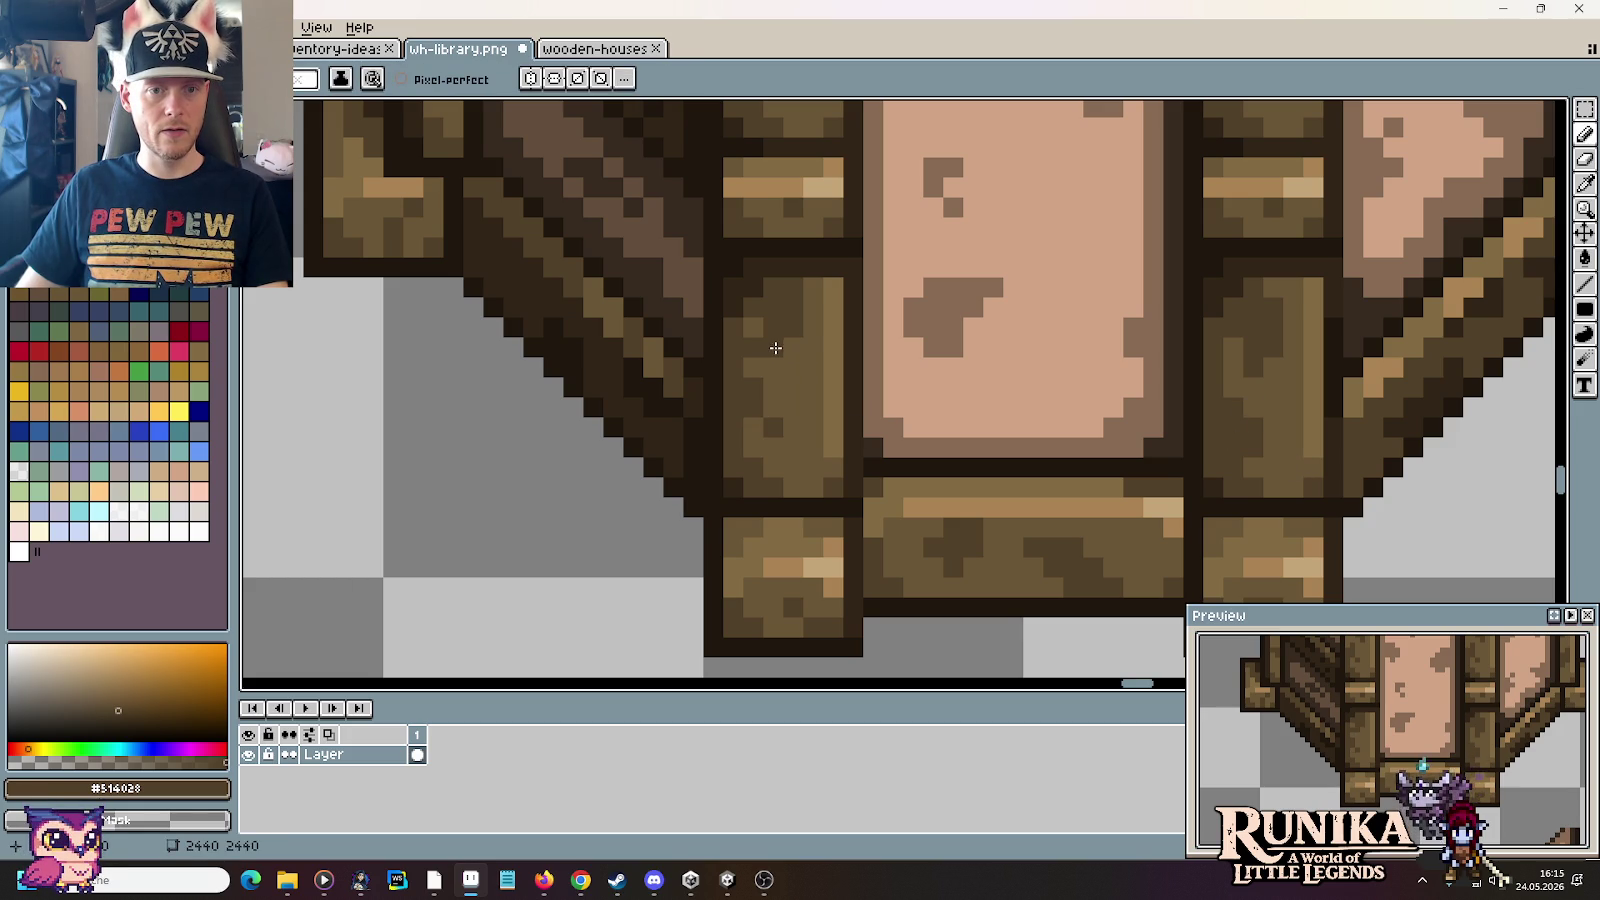
{"action": "key", "text": "alt"}
{"action": "key", "text": "alt"}
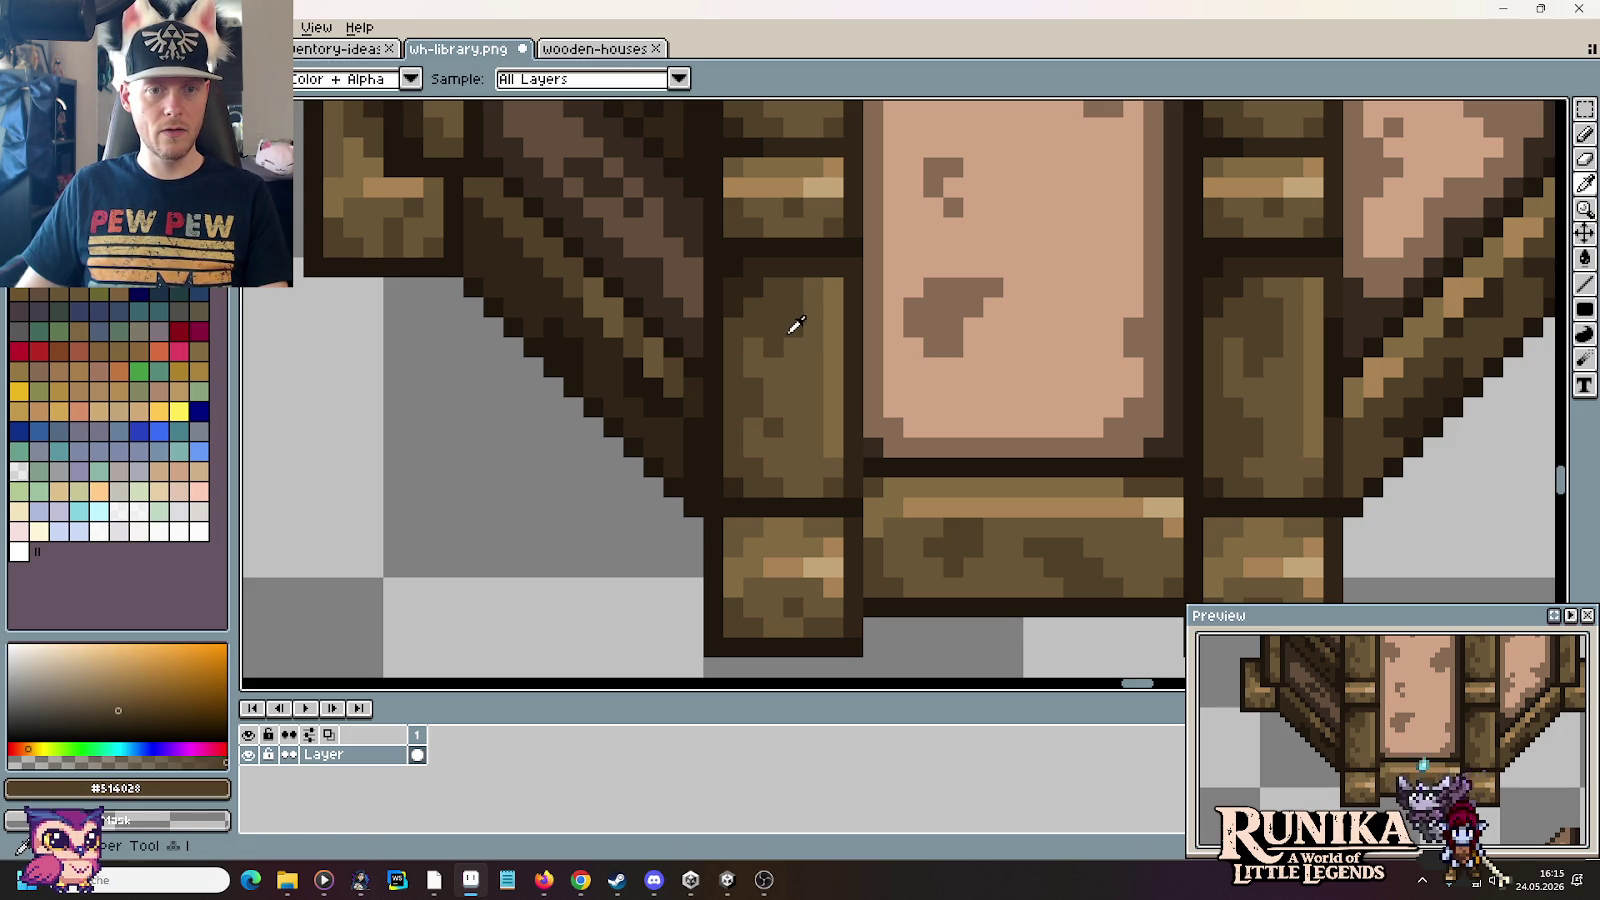
{"action": "left_click", "coordinate": [756, 346], "text": "alt"}
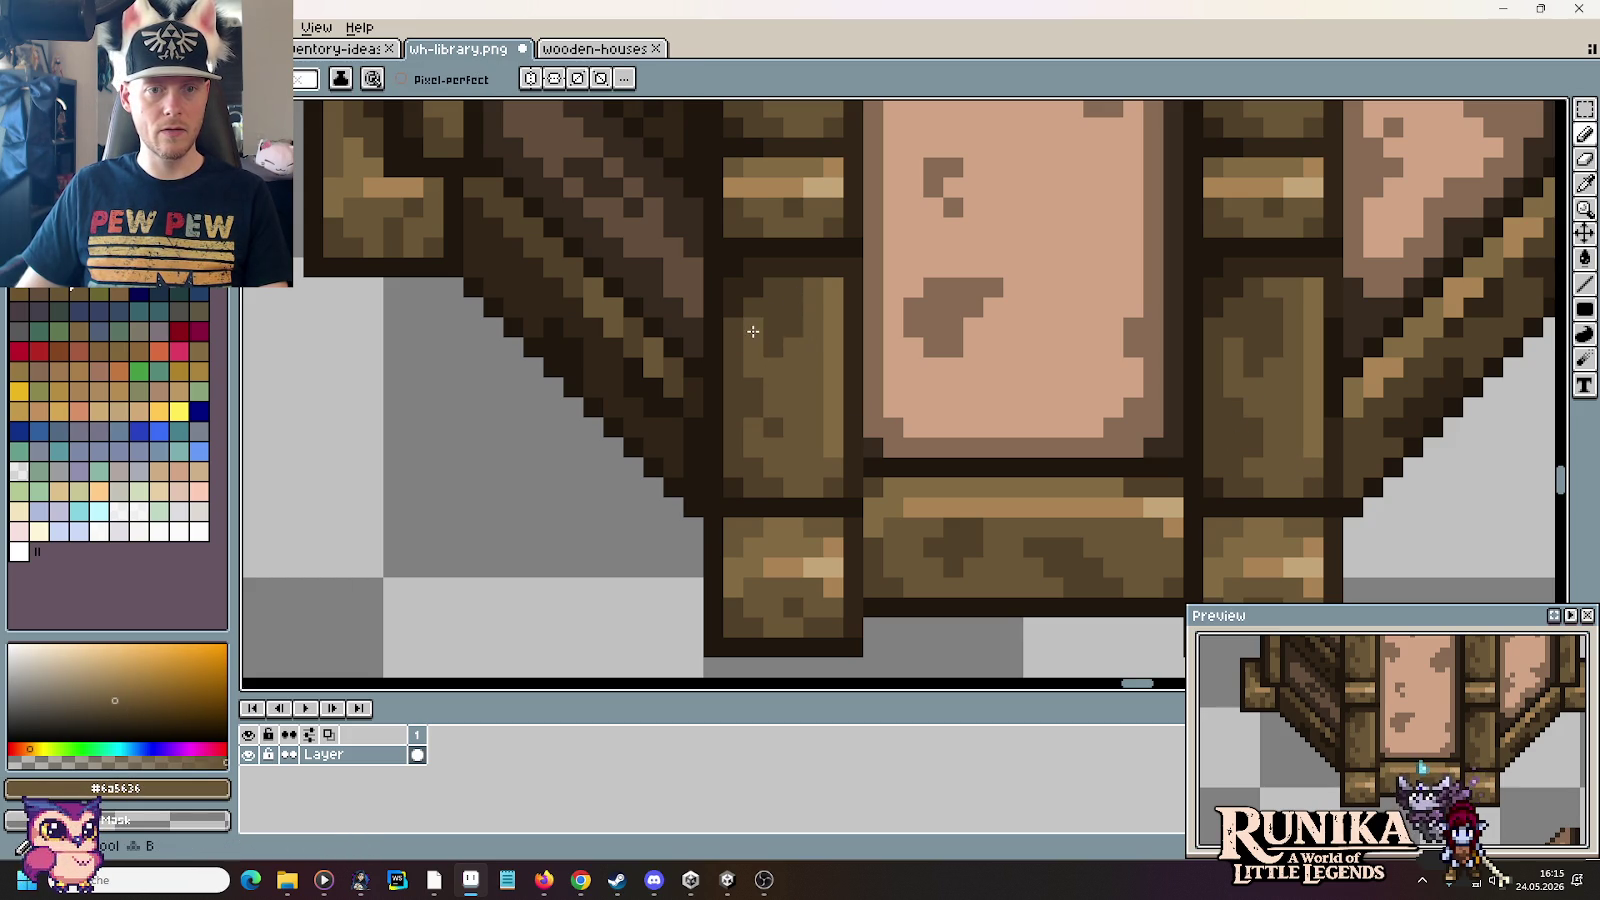
Step: Select the right house and reposition it, first down onto the base, then up and right
{"action": "scroll", "coordinate": [780, 402], "scroll_direction": "down", "scroll_amount": 1}
{"action": "scroll", "coordinate": [788, 400], "scroll_direction": "down", "scroll_amount": 3}
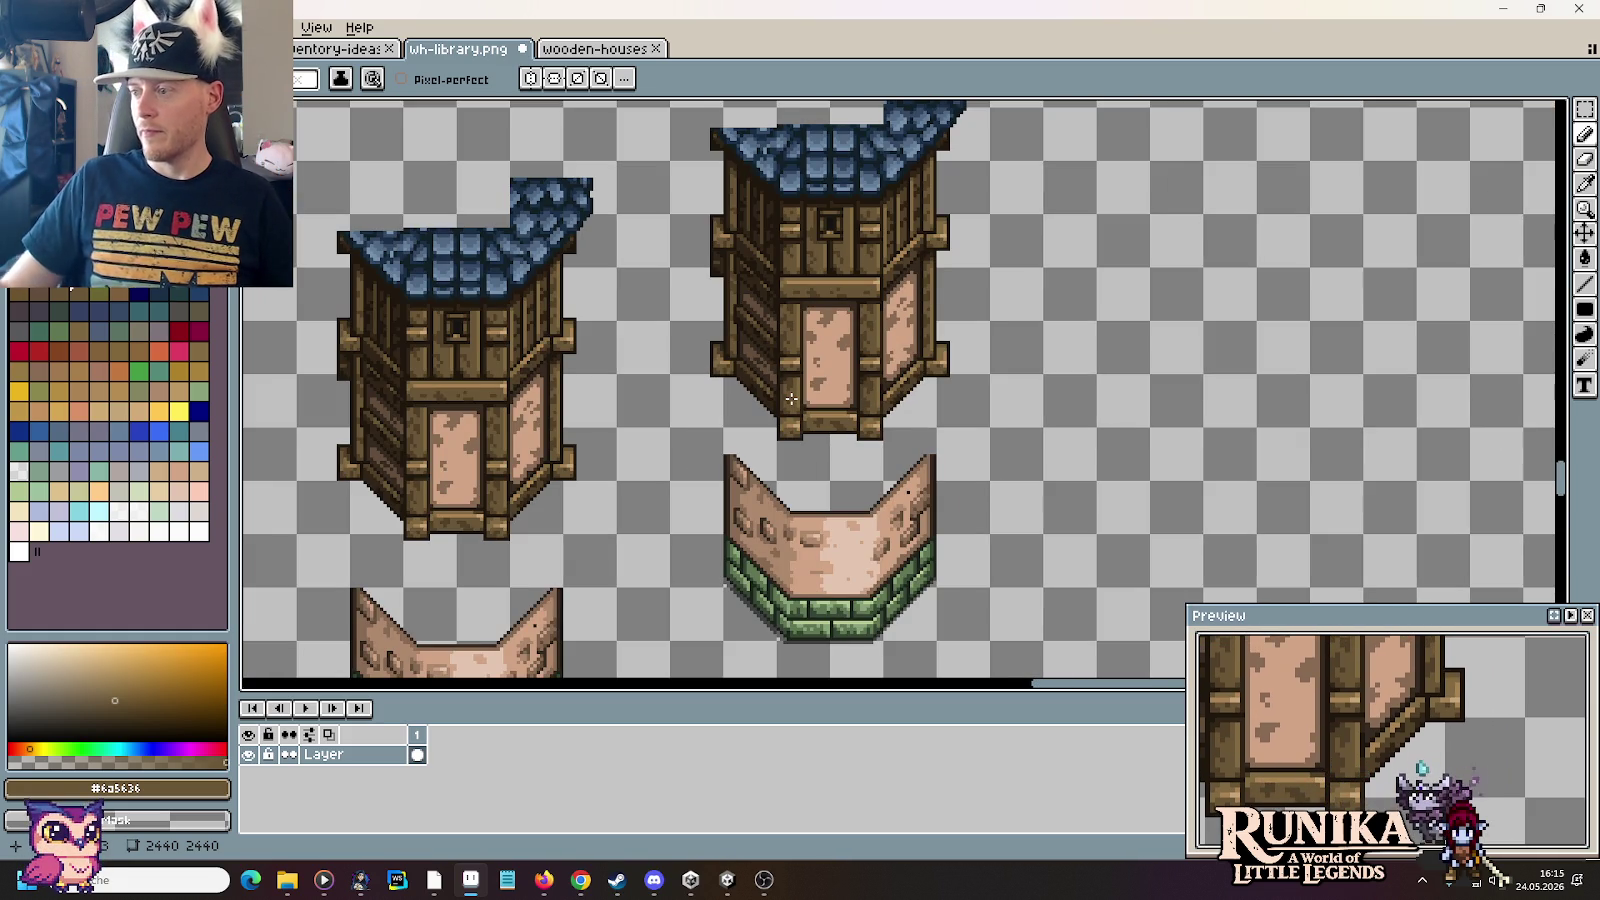
{"action": "left_click_drag", "start_coordinate": [971, 297], "coordinate": [980, 370]}
{"action": "left_click_drag", "start_coordinate": [665, 130], "coordinate": [1054, 520]}
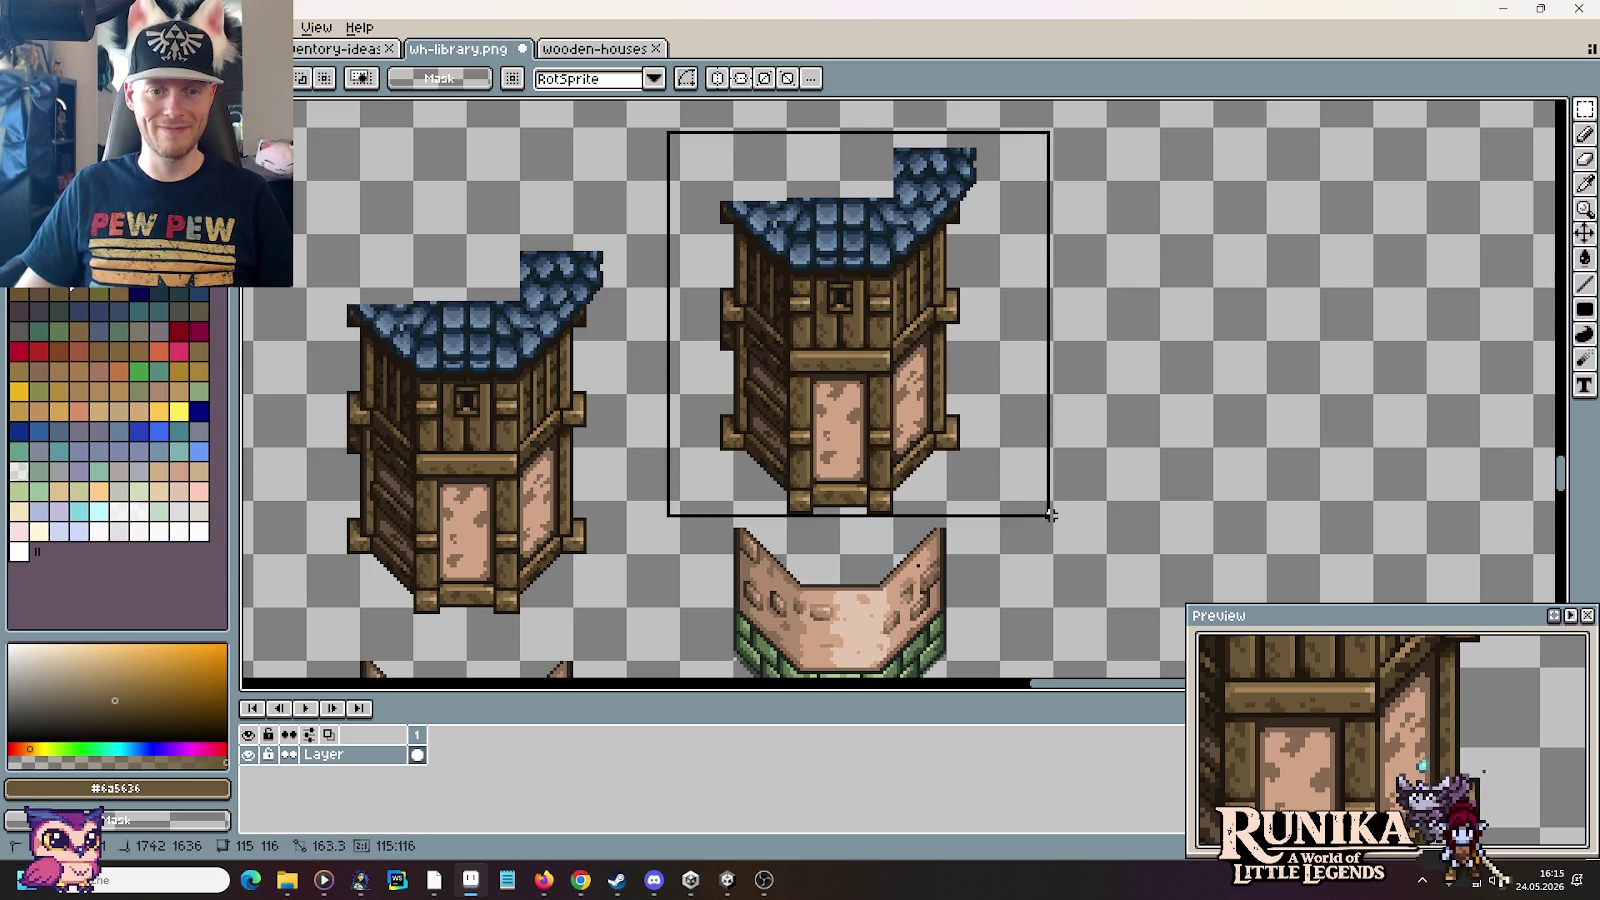
{"action": "left_click_drag", "start_coordinate": [940, 375], "coordinate": [940, 443]}
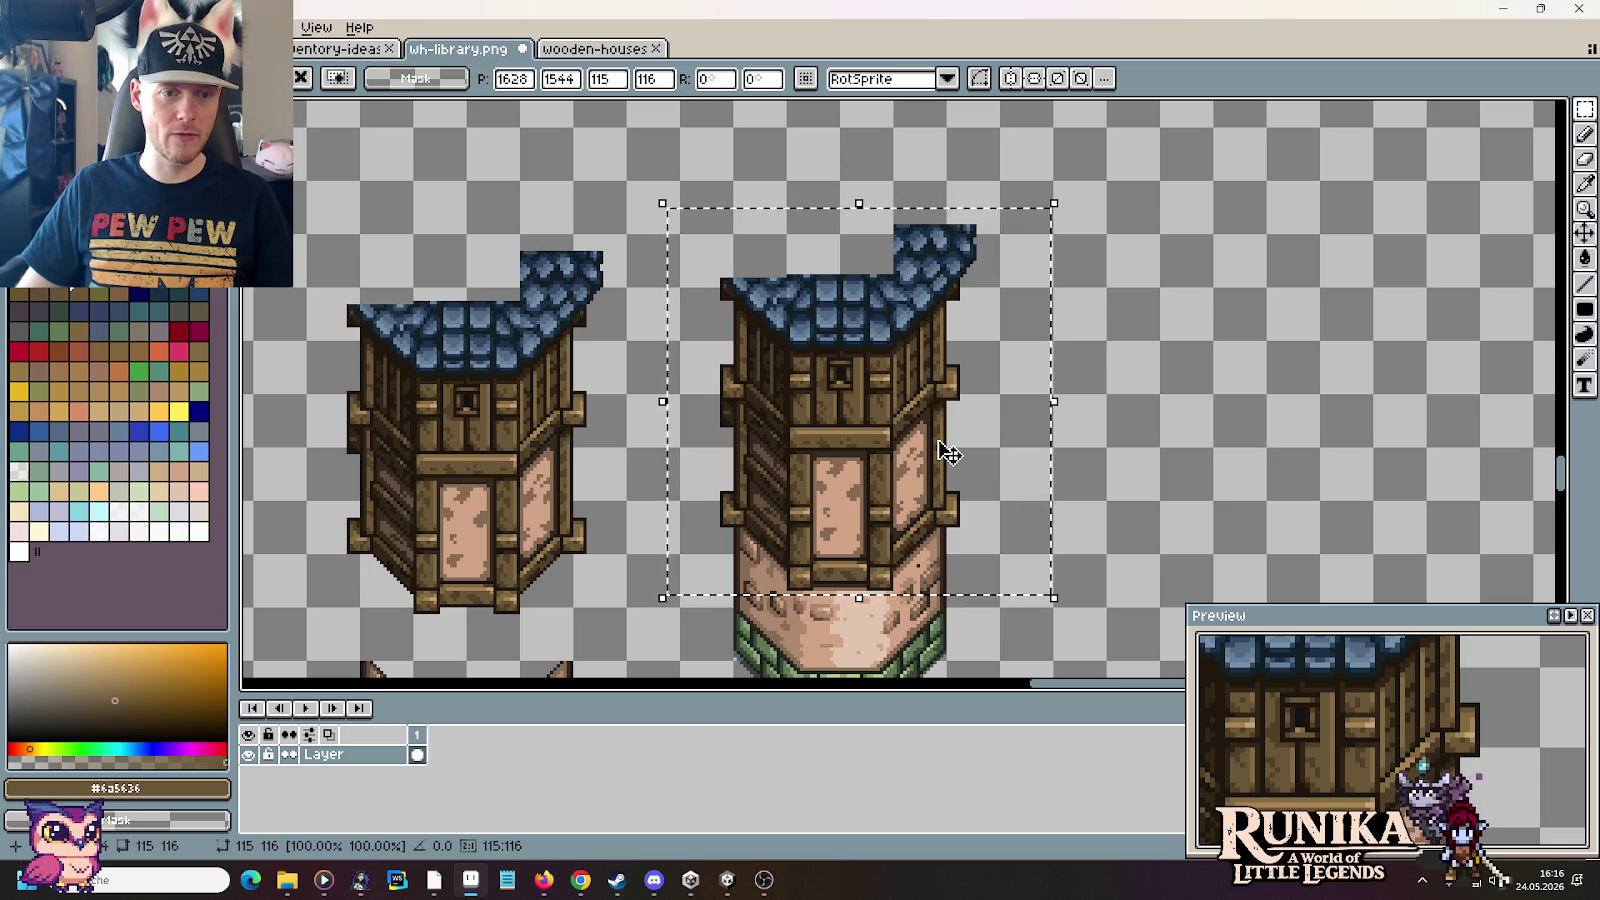
{"action": "mouse_move", "coordinate": [906, 428]}
{"action": "left_mouse_down"}
{"action": "mouse_move", "coordinate": [1220, 346]}
{"action": "mouse_move", "coordinate": [1250, 356]}
{"action": "left_mouse_up"}
{"action": "left_click", "coordinate": [1584, 109]}
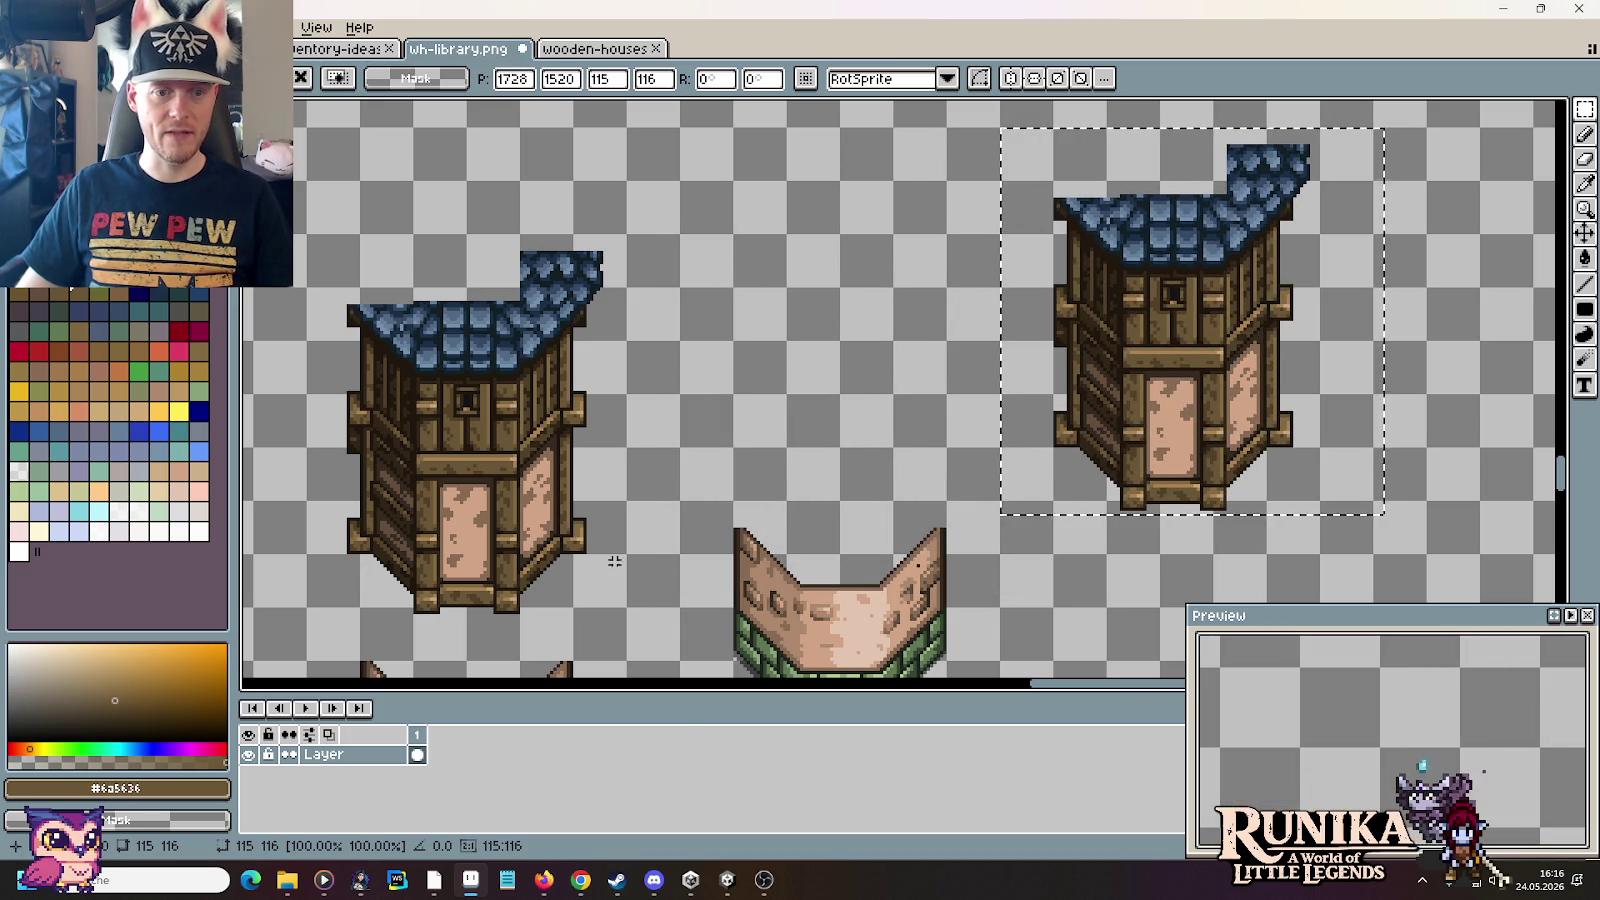
Step: Delete the left house, move the right house left, and set a copy onto the stone base
{"action": "left_click_drag", "start_coordinate": [628, 618], "coordinate": [432, 256]}
{"action": "key", "text": "Delete"}
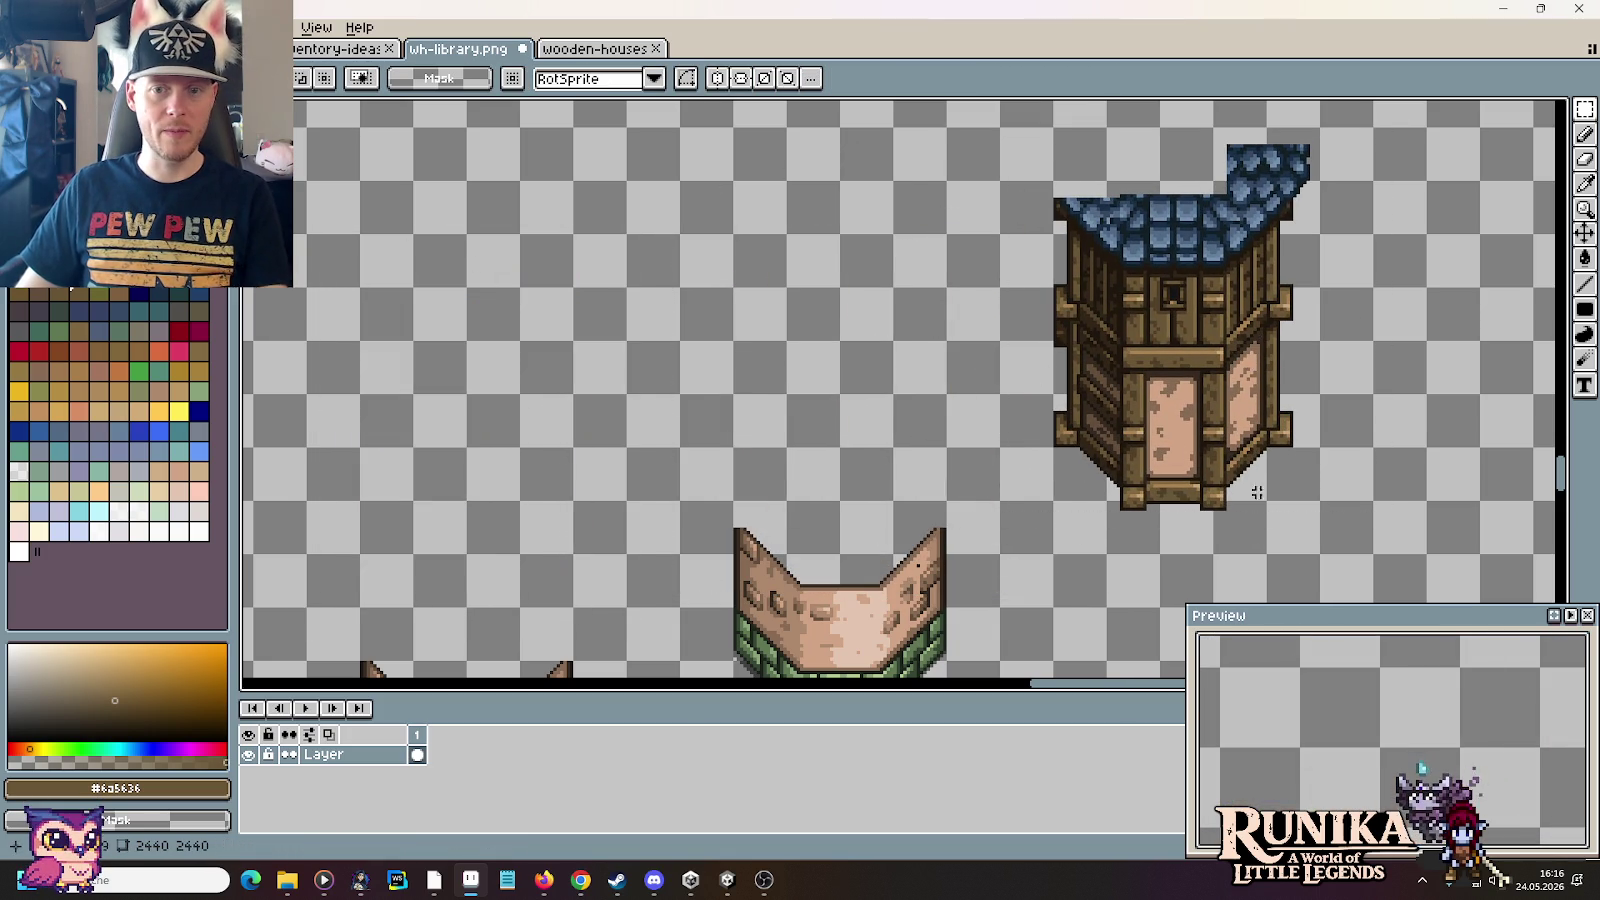
{"action": "left_click_drag", "start_coordinate": [1318, 552], "coordinate": [1055, 128]}
{"action": "mouse_move", "coordinate": [1164, 303]}
{"action": "left_mouse_down"}
{"action": "mouse_move", "coordinate": [553, 346]}
{"action": "mouse_move", "coordinate": [471, 430]}
{"action": "left_mouse_up"}
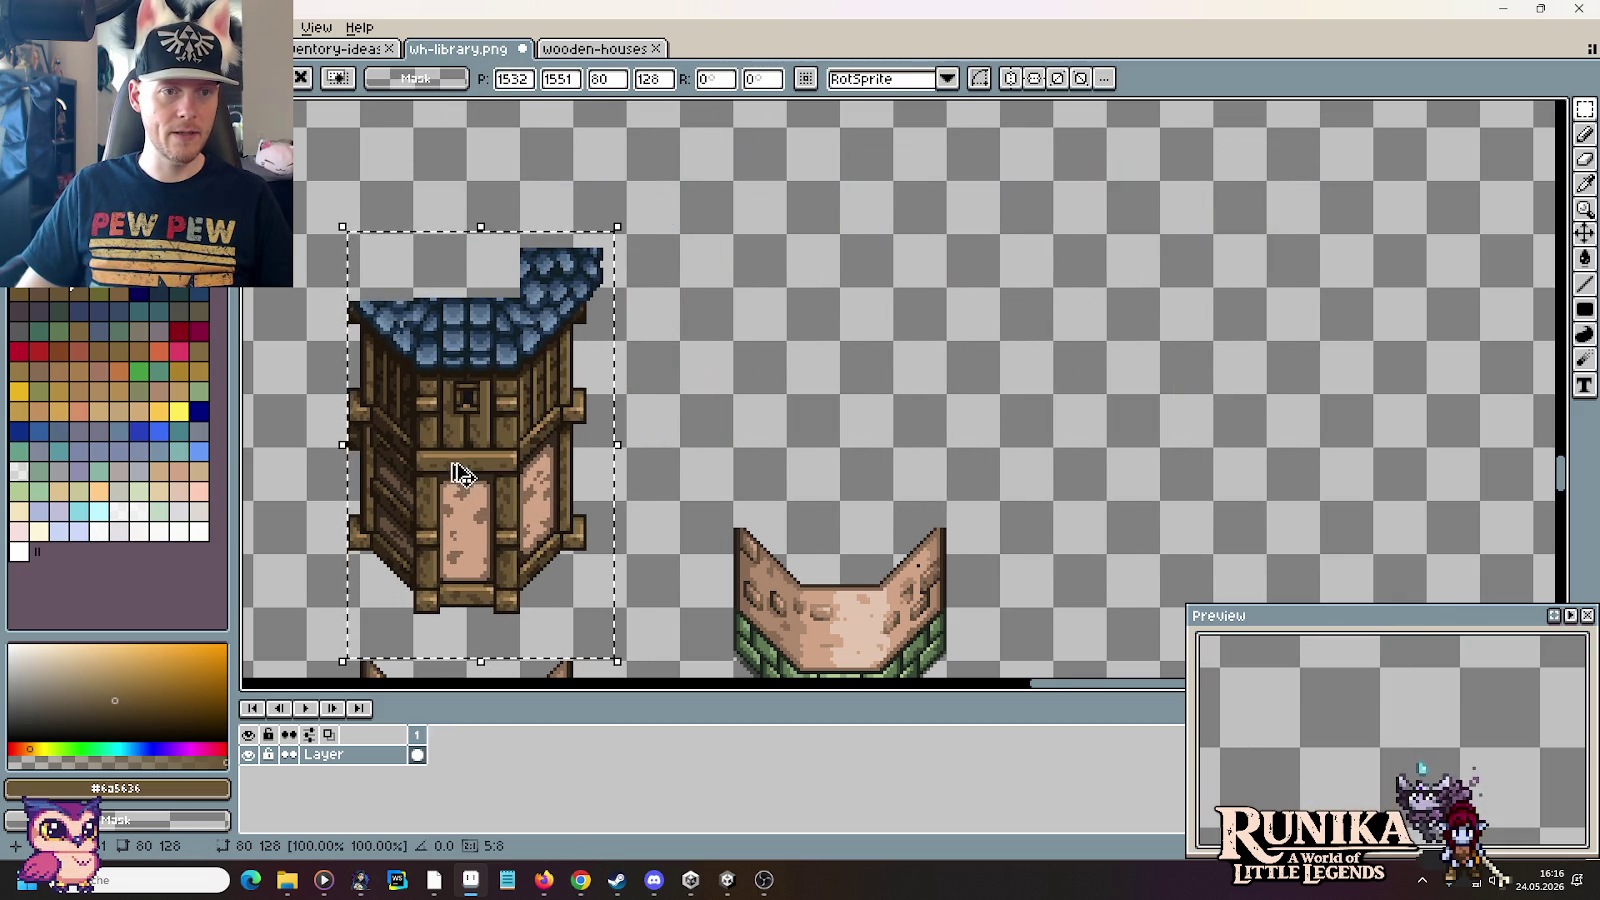
{"action": "mouse_move", "coordinate": [457, 464]}
{"action": "left_mouse_down"}
{"action": "mouse_move", "coordinate": [848, 422]}
{"action": "mouse_move", "coordinate": [832, 447]}
{"action": "left_mouse_up"}
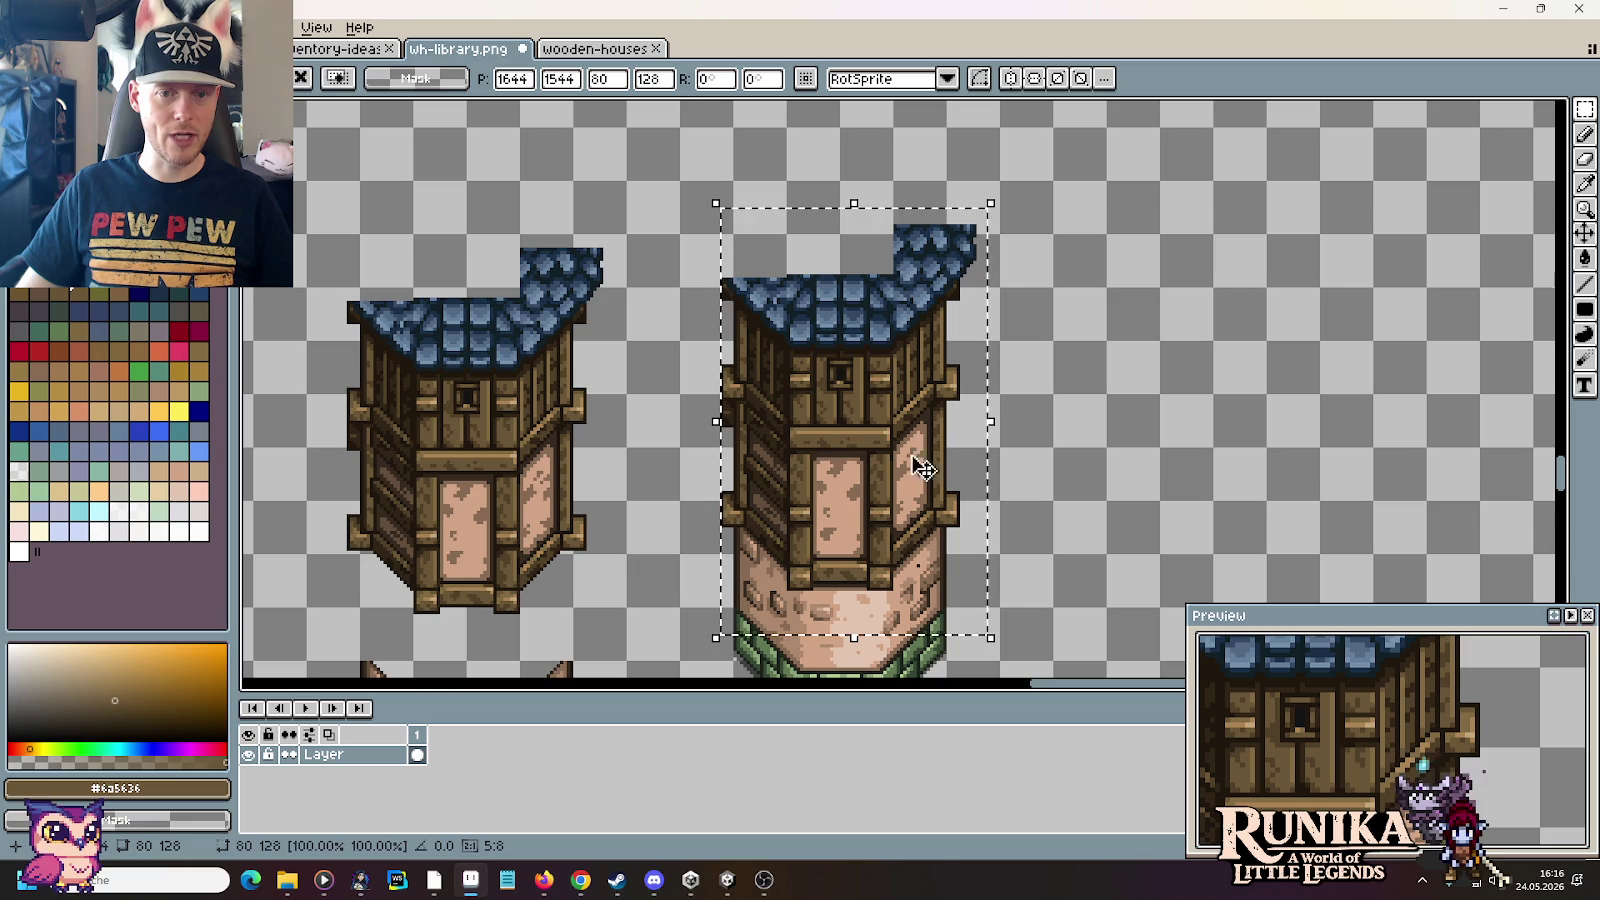
{"action": "key", "text": "ctrl+d"}
{"action": "left_click_drag", "start_coordinate": [1058, 547], "coordinate": [1115, 306]}
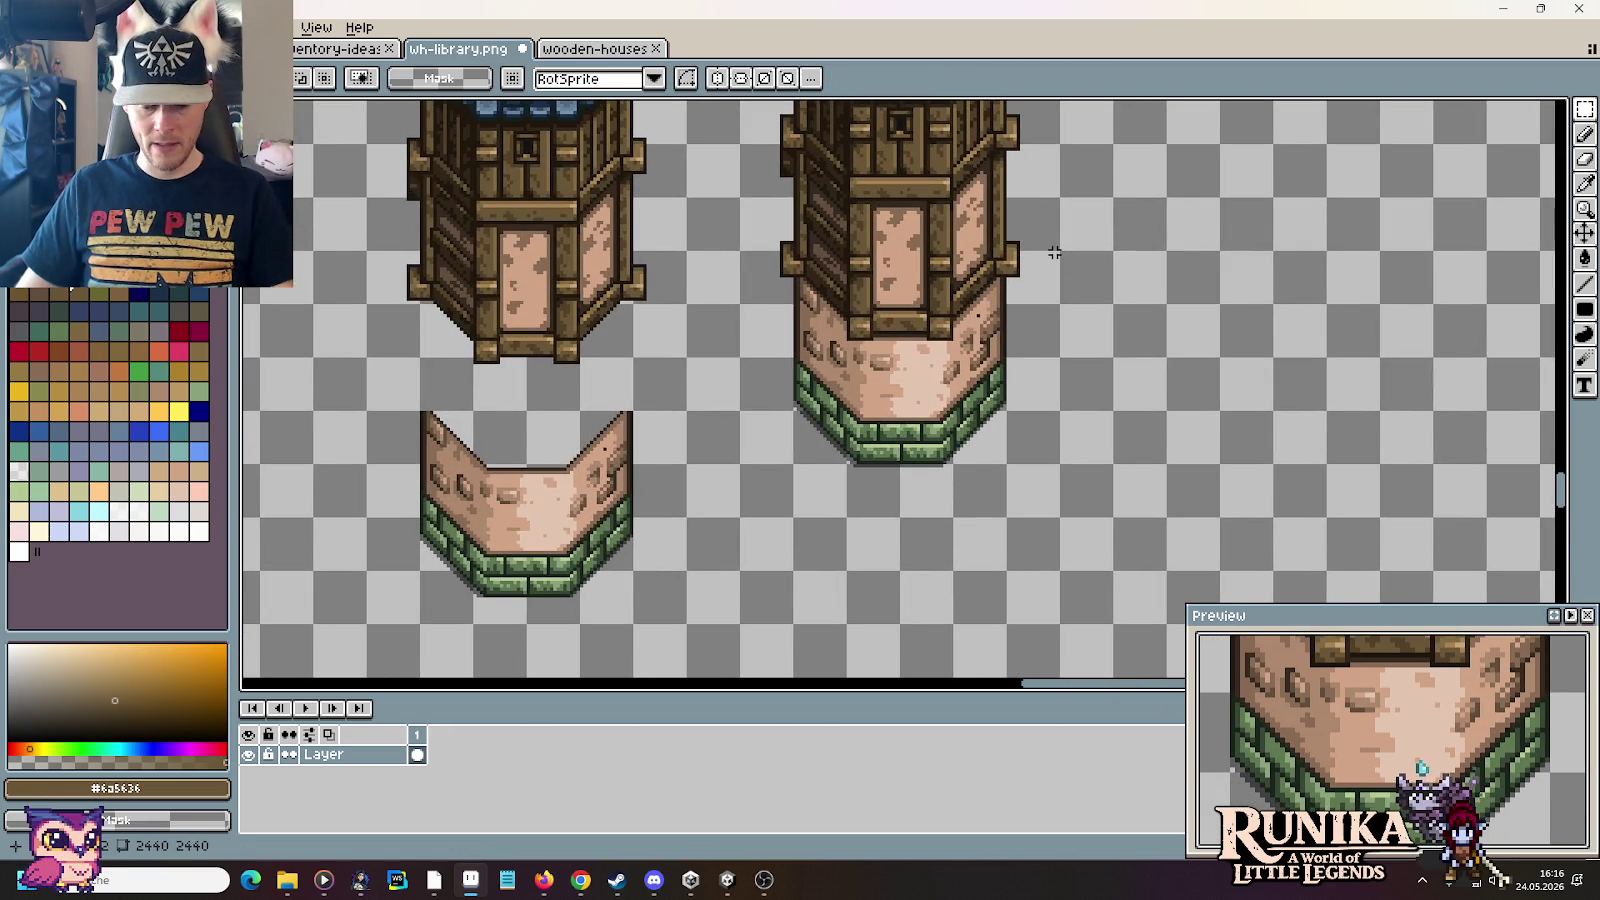
Step: Zoom in and sample the dark outline, medium brown and brown shadow colours near the beam
{"action": "scroll", "coordinate": [1052, 258], "scroll_direction": "up", "scroll_amount": 2}
{"action": "scroll", "coordinate": [843, 385], "scroll_direction": "up", "scroll_amount": 2}
{"action": "key", "text": "i"}
{"action": "left_click", "coordinate": [768, 364]}
{"action": "key", "text": "b"}
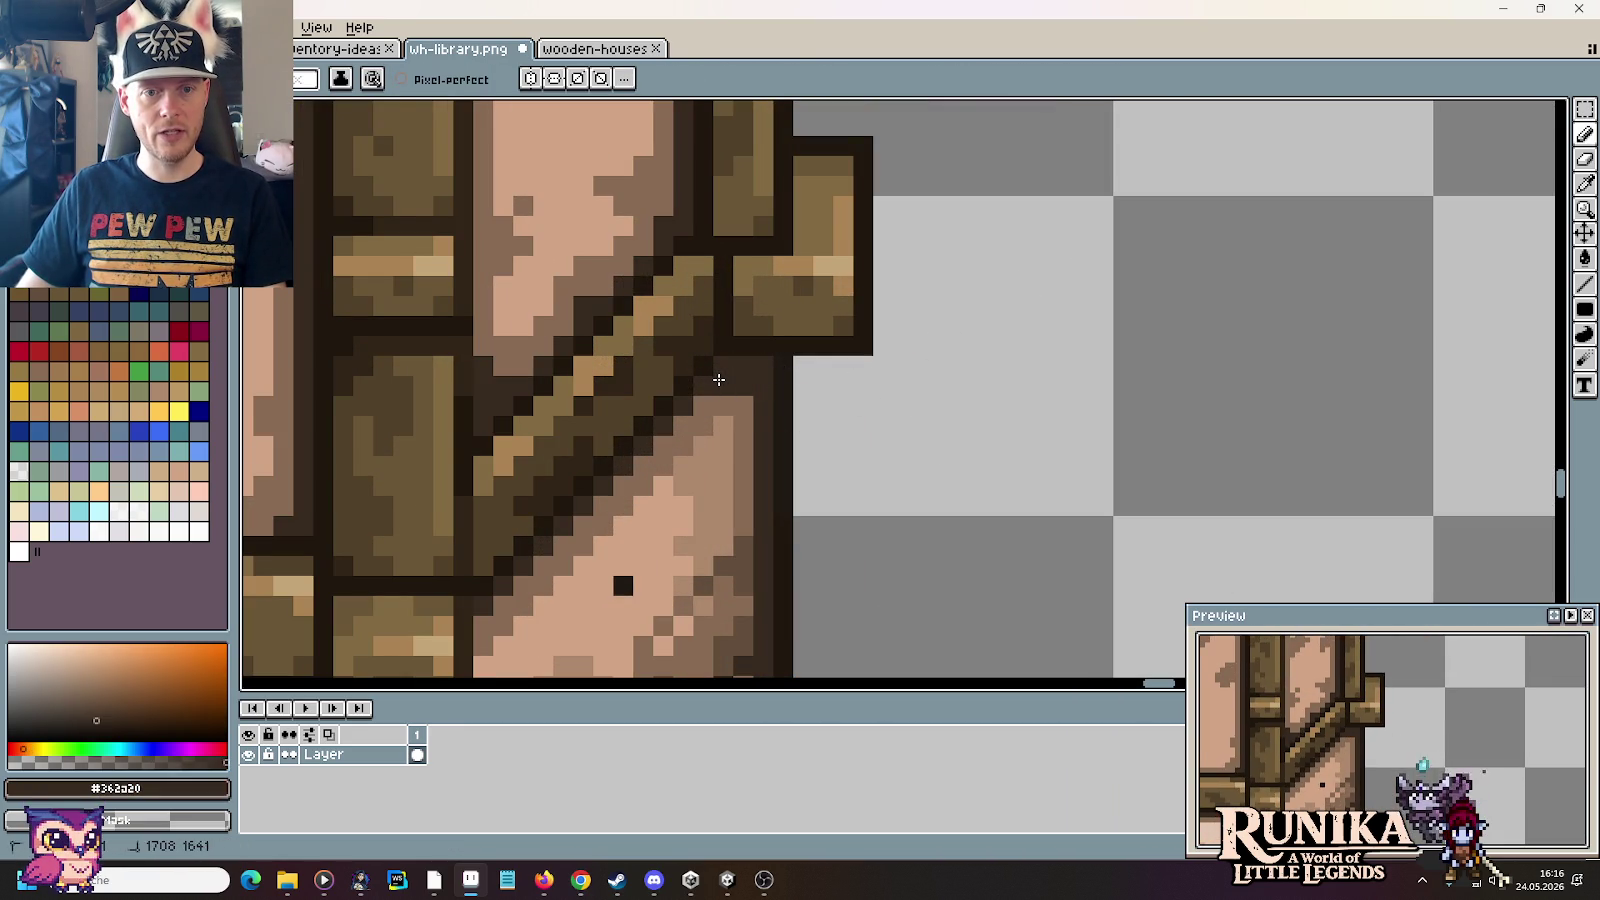
{"action": "left_click", "coordinate": [743, 421], "text": "alt"}
{"action": "scroll", "coordinate": [990, 380], "scroll_direction": "down", "scroll_amount": 2}
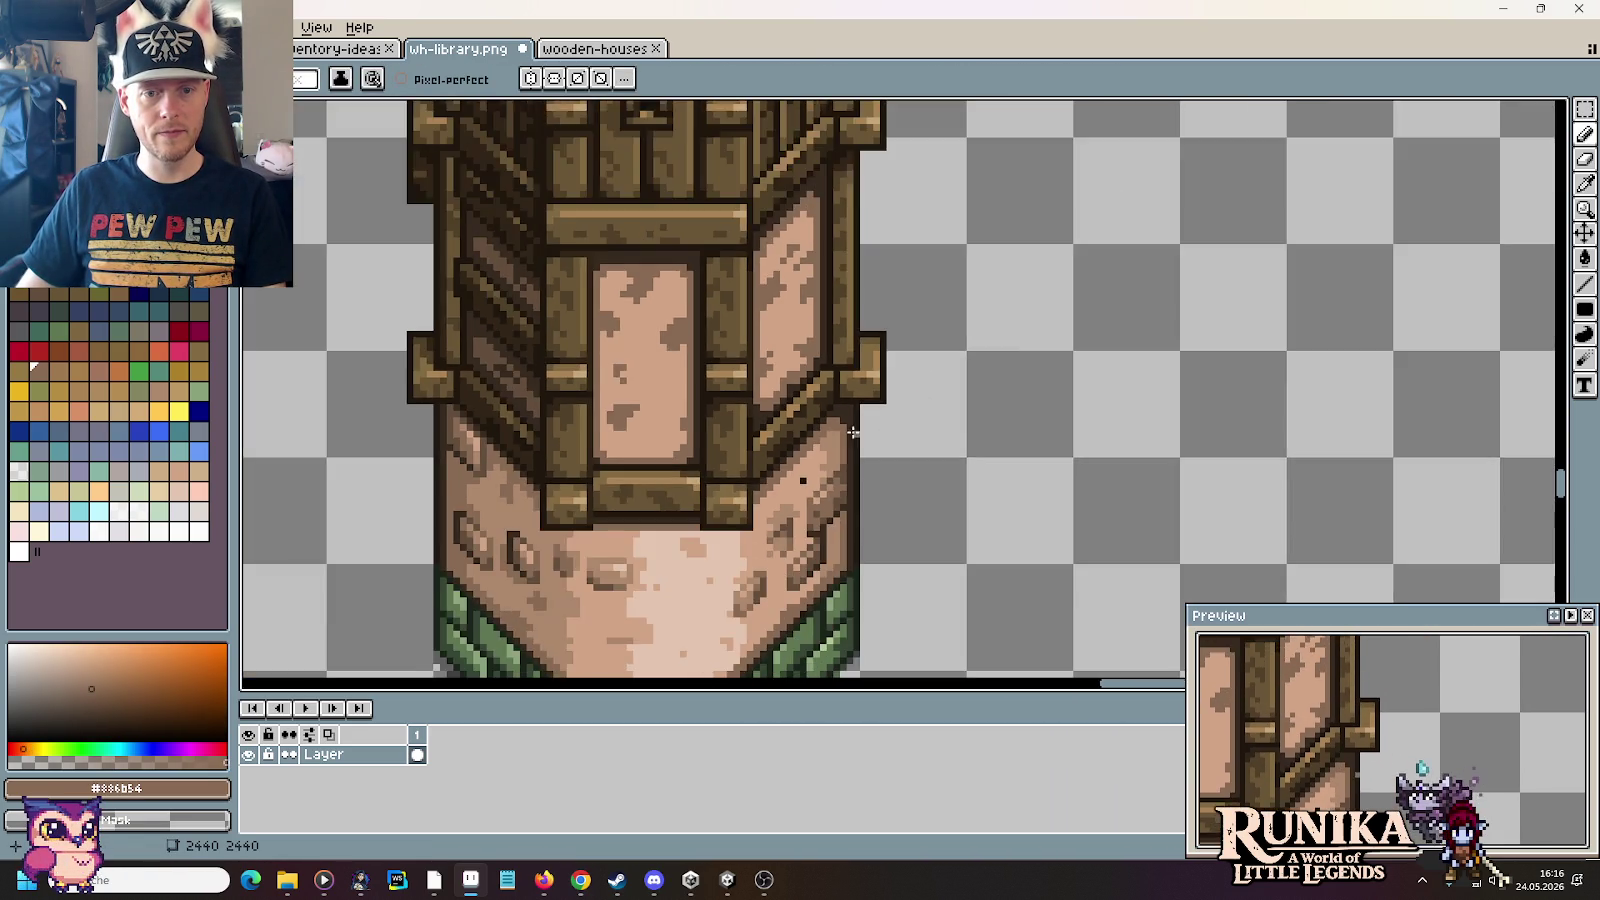
{"action": "scroll", "coordinate": [1098, 330], "scroll_direction": "down", "scroll_amount": 1}
{"action": "scroll", "coordinate": [760, 350], "scroll_direction": "up", "scroll_amount": 1}
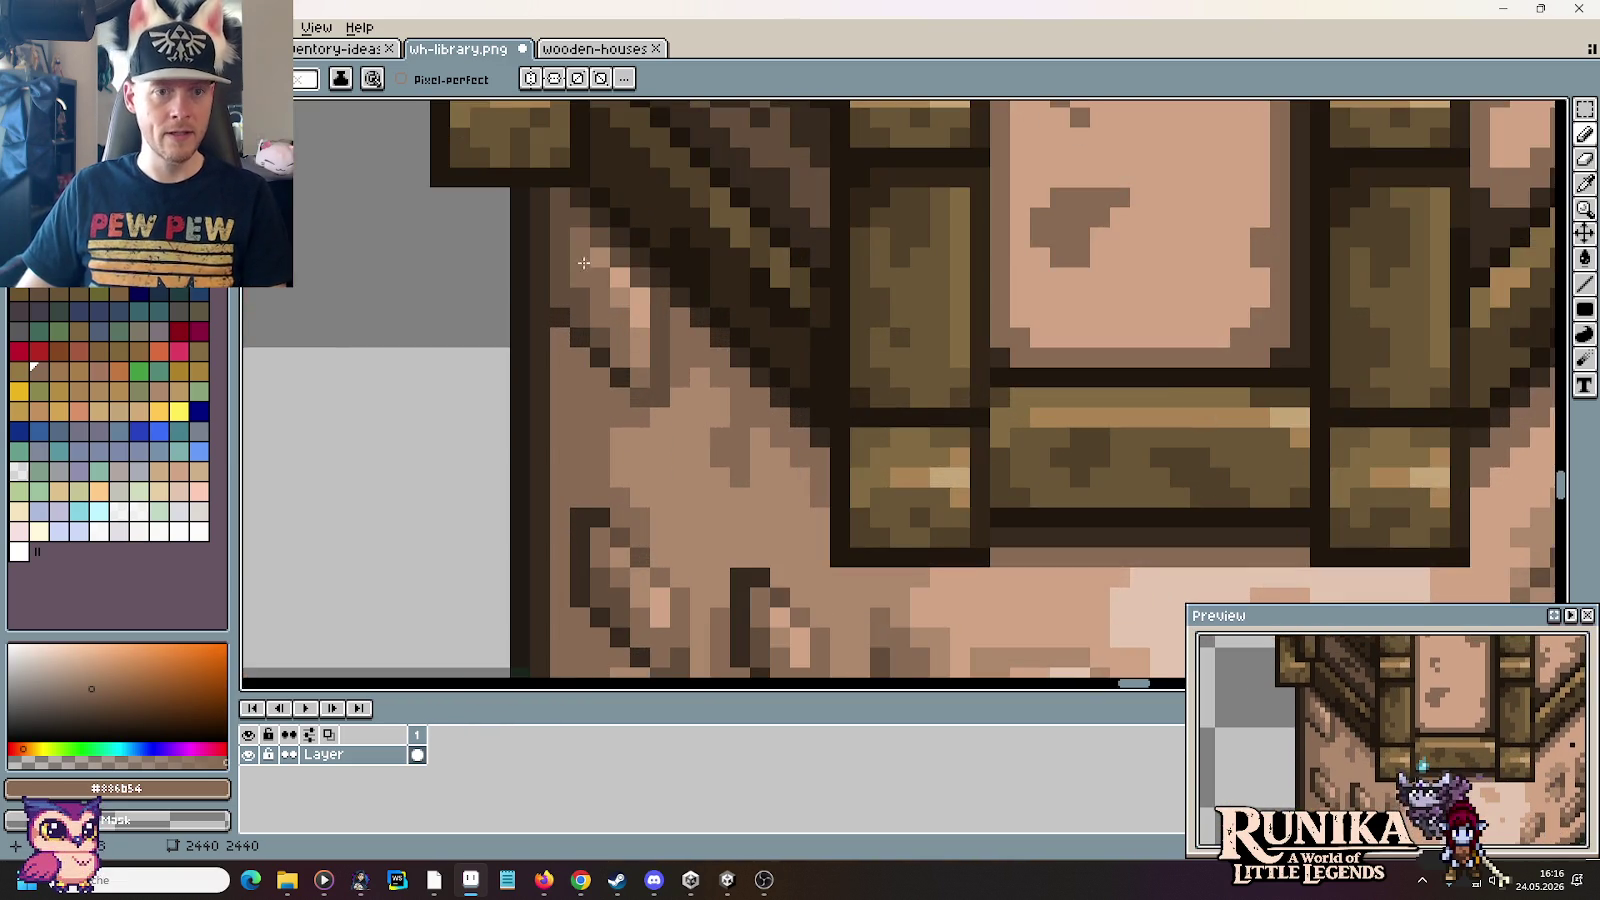
{"action": "scroll", "coordinate": [815, 386], "scroll_direction": "up", "scroll_amount": 1}
{"action": "left_click", "coordinate": [776, 327], "text": "alt"}
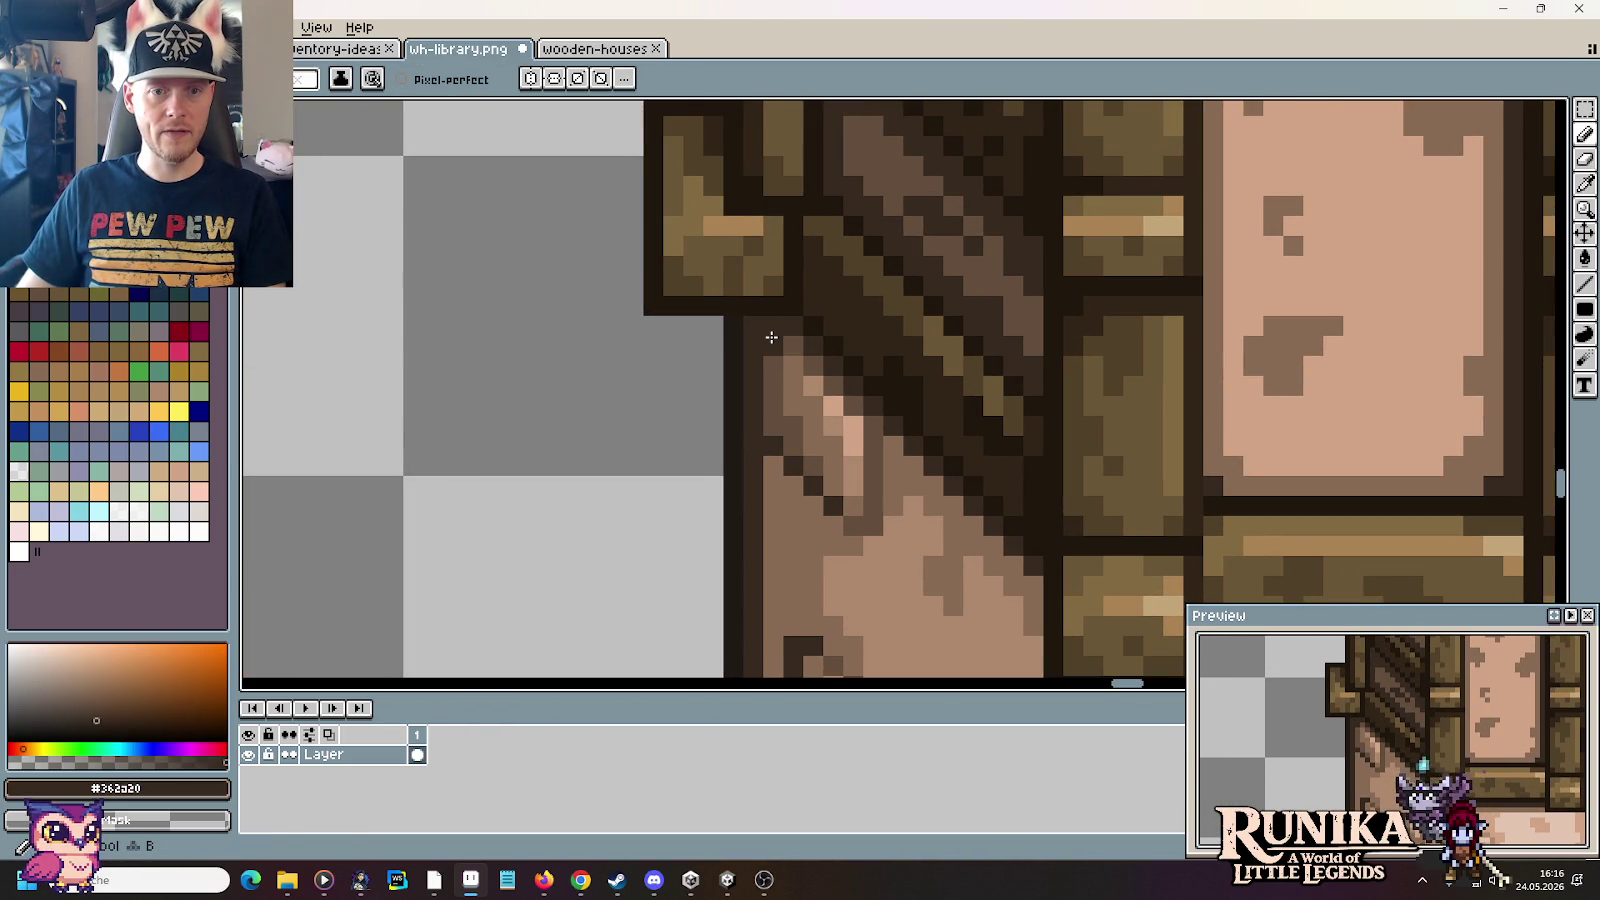
{"action": "left_click", "coordinate": [789, 340], "text": "alt"}
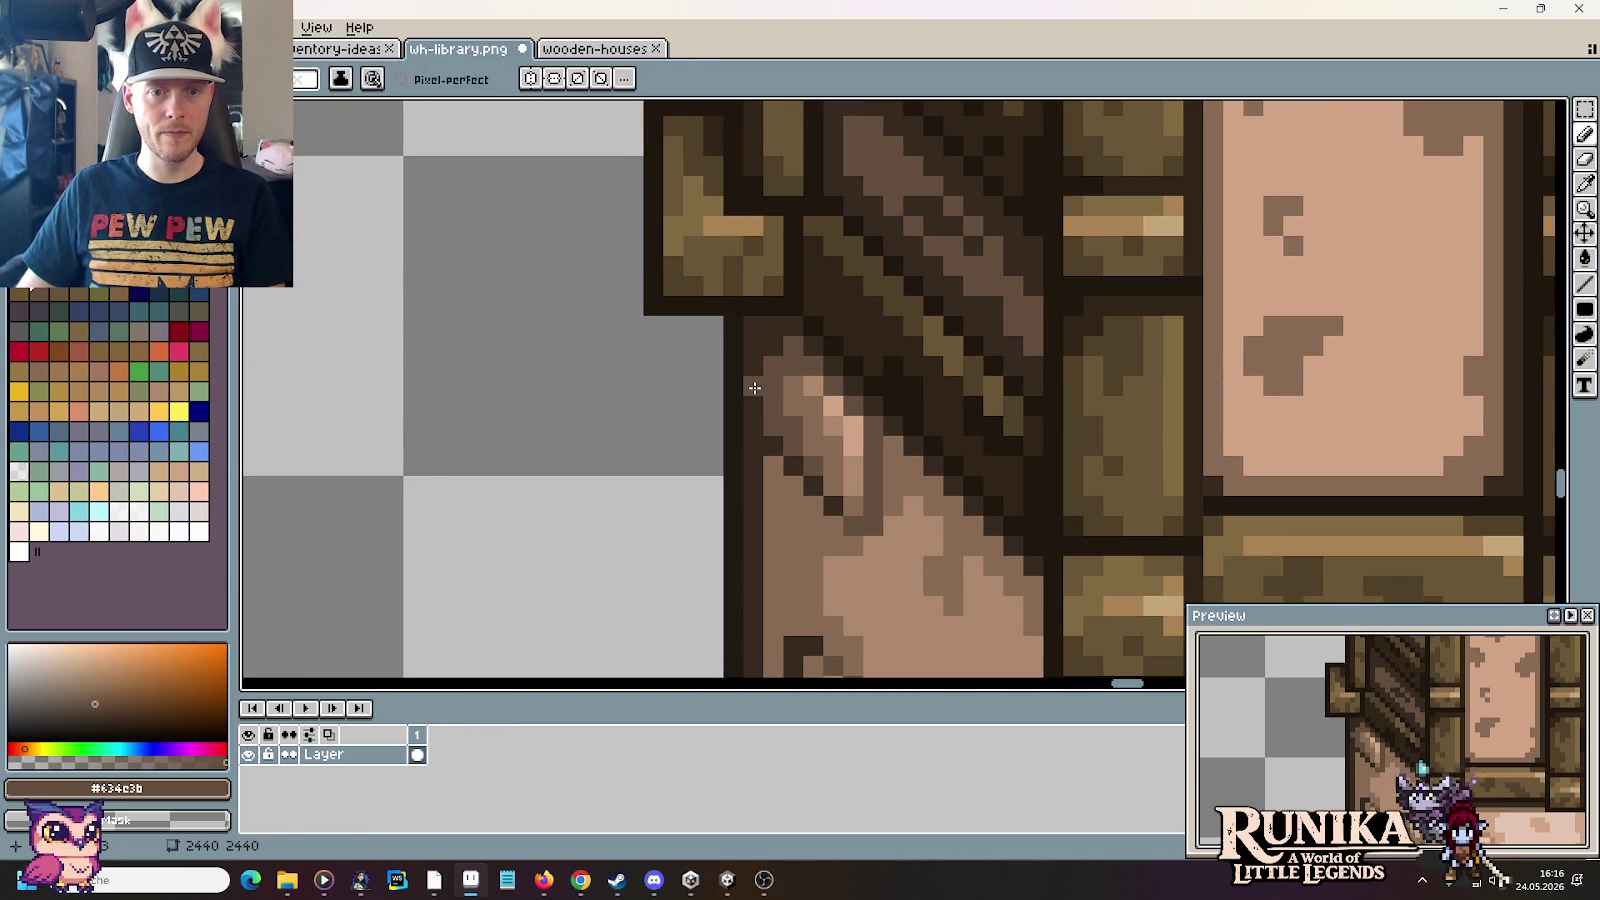
{"action": "left_click", "coordinate": [790, 386], "text": "alt"}
{"action": "scroll", "coordinate": [790, 386], "scroll_direction": "down", "scroll_amount": 3}
{"action": "scroll", "coordinate": [1005, 473], "scroll_direction": "up", "scroll_amount": 1}
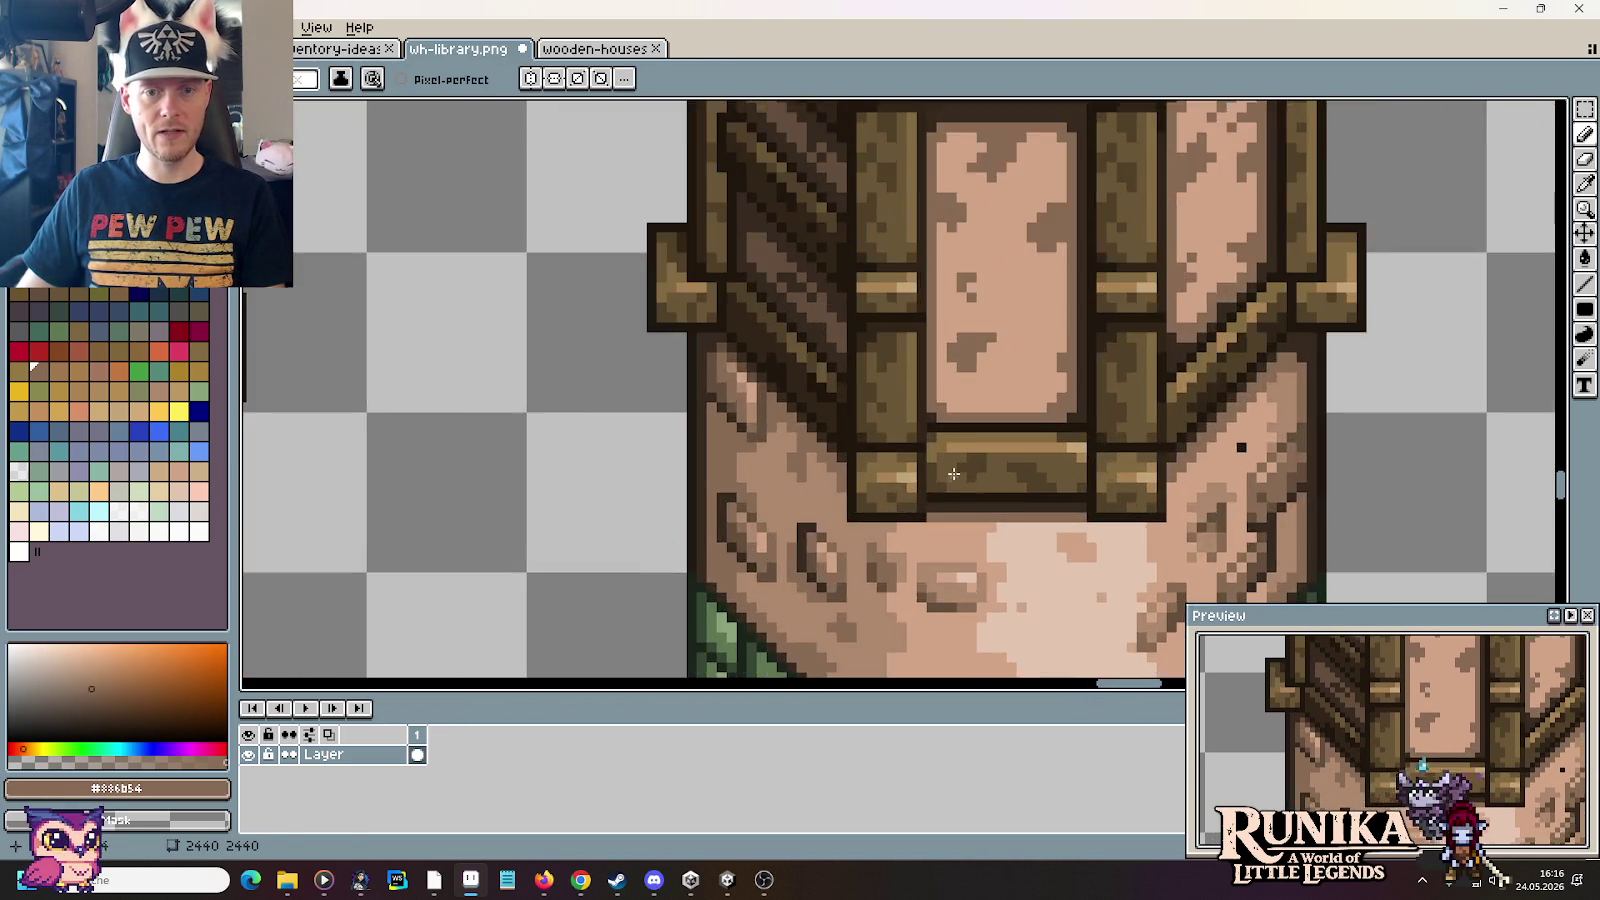
Step: Paint a dark row beneath the tower's bottom beam, with its left column in light peach
{"action": "left_click_drag", "start_coordinate": [1005, 473], "coordinate": [880, 323]}
{"action": "scroll", "coordinate": [880, 323], "scroll_direction": "up", "scroll_amount": 1}
{"action": "scroll", "coordinate": [880, 323], "scroll_direction": "up", "scroll_amount": 1}
{"action": "left_click", "coordinate": [864, 368], "text": "alt"}
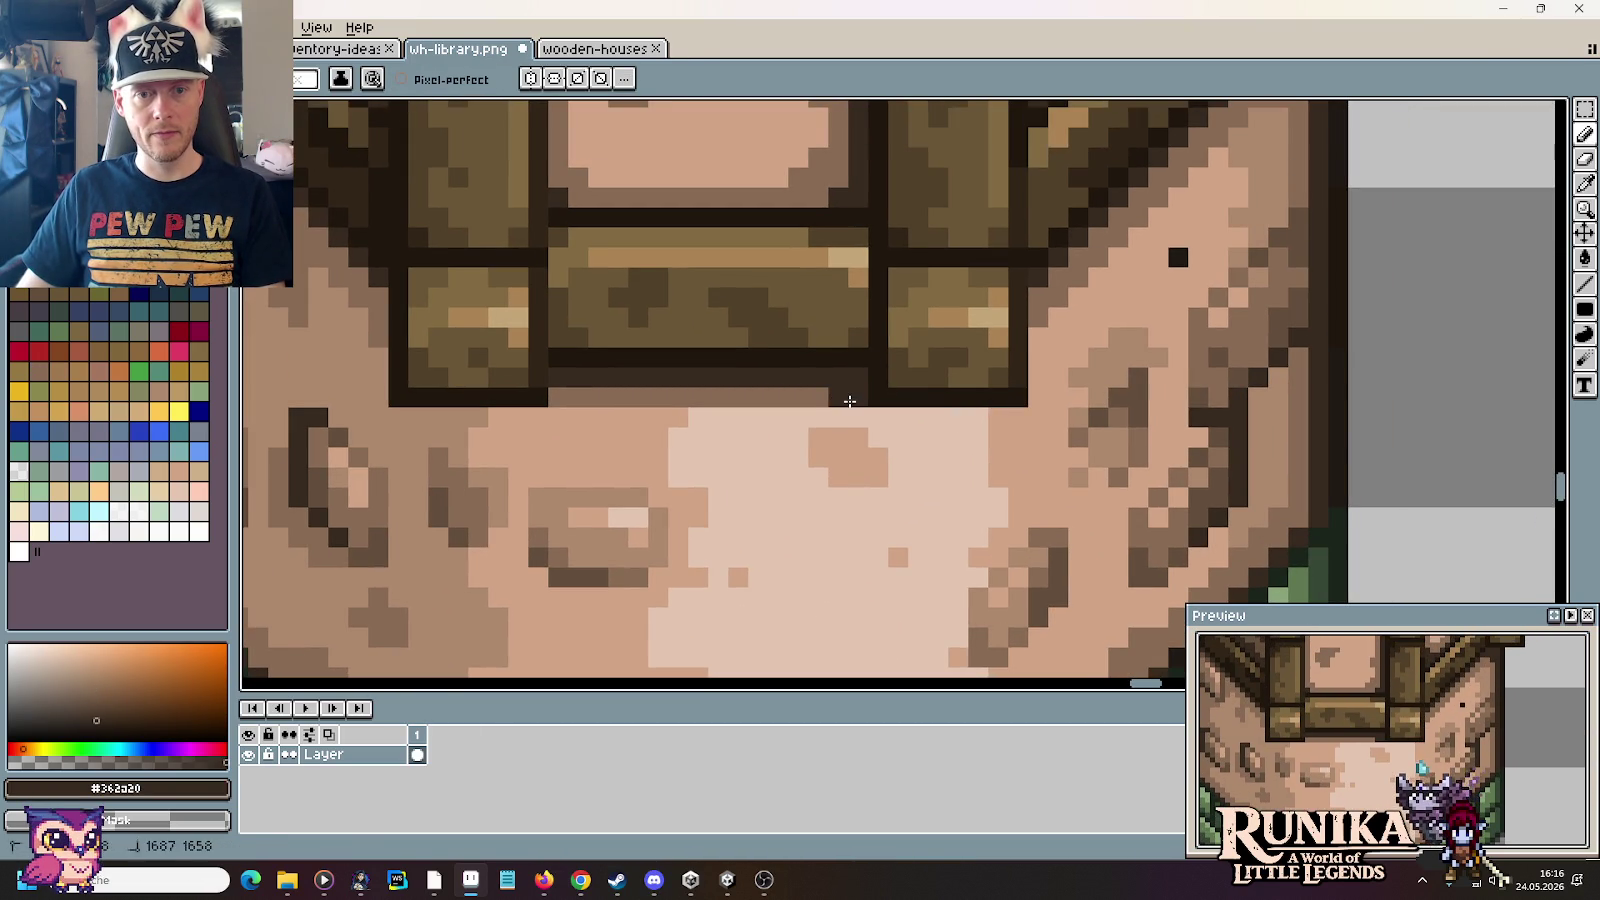
{"action": "mouse_move", "coordinate": [839, 434]}
{"action": "left_mouse_down"}
{"action": "mouse_move", "coordinate": [901, 436]}
{"action": "mouse_move", "coordinate": [880, 424]}
{"action": "left_mouse_up"}
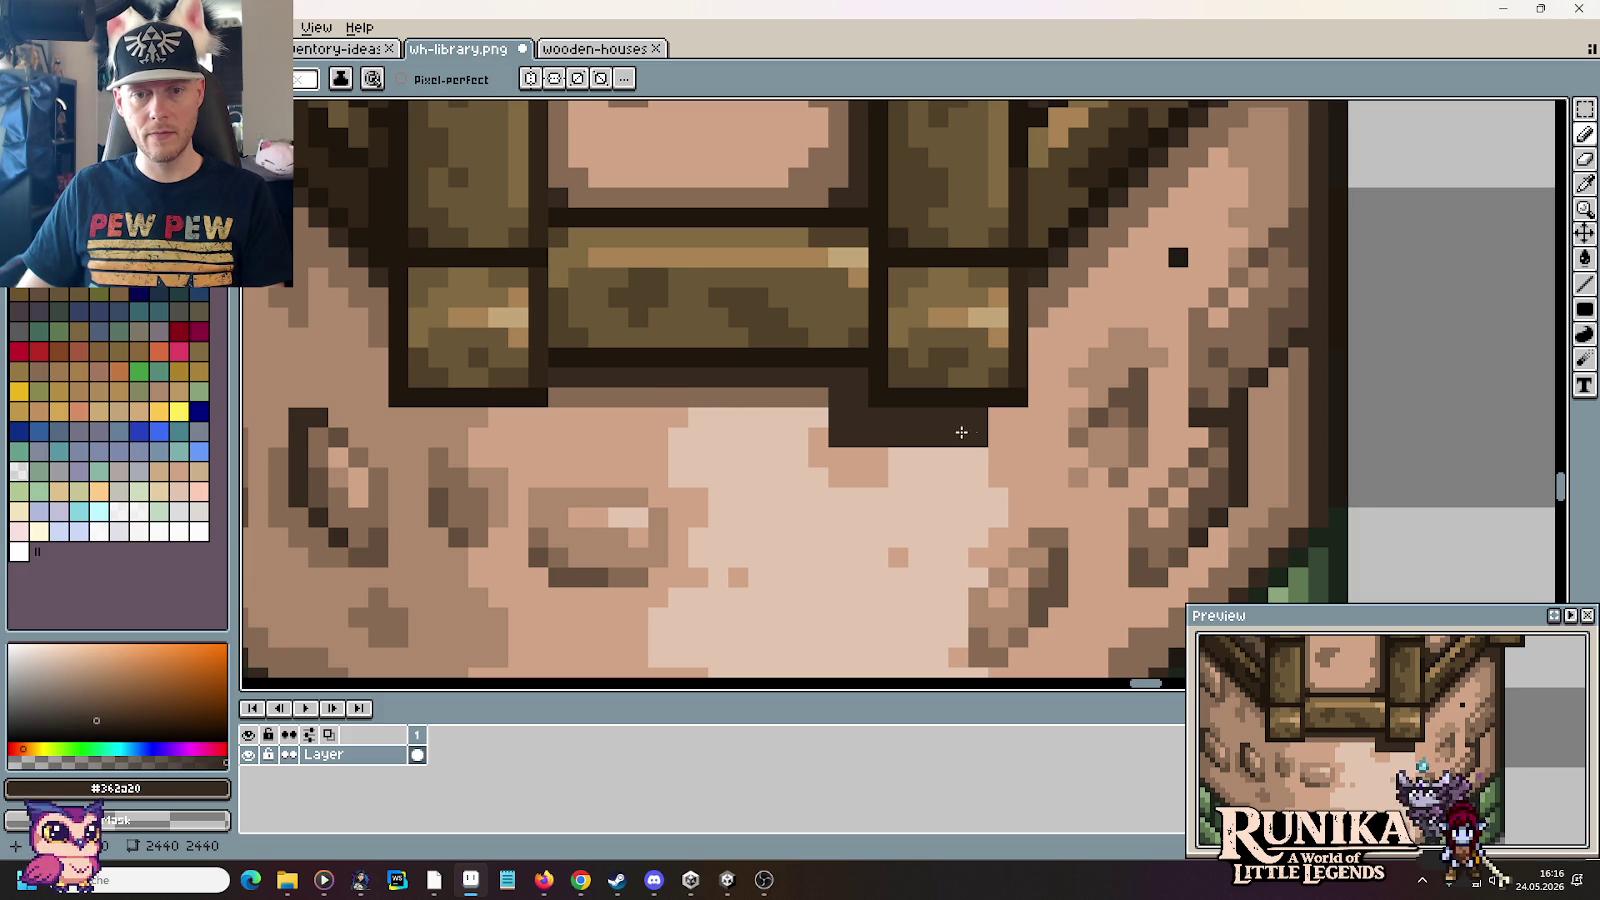
{"action": "left_click", "coordinate": [989, 426]}
{"action": "left_click", "coordinate": [817, 418], "text": "alt"}
{"action": "left_click_drag", "start_coordinate": [838, 417], "coordinate": [838, 437]}
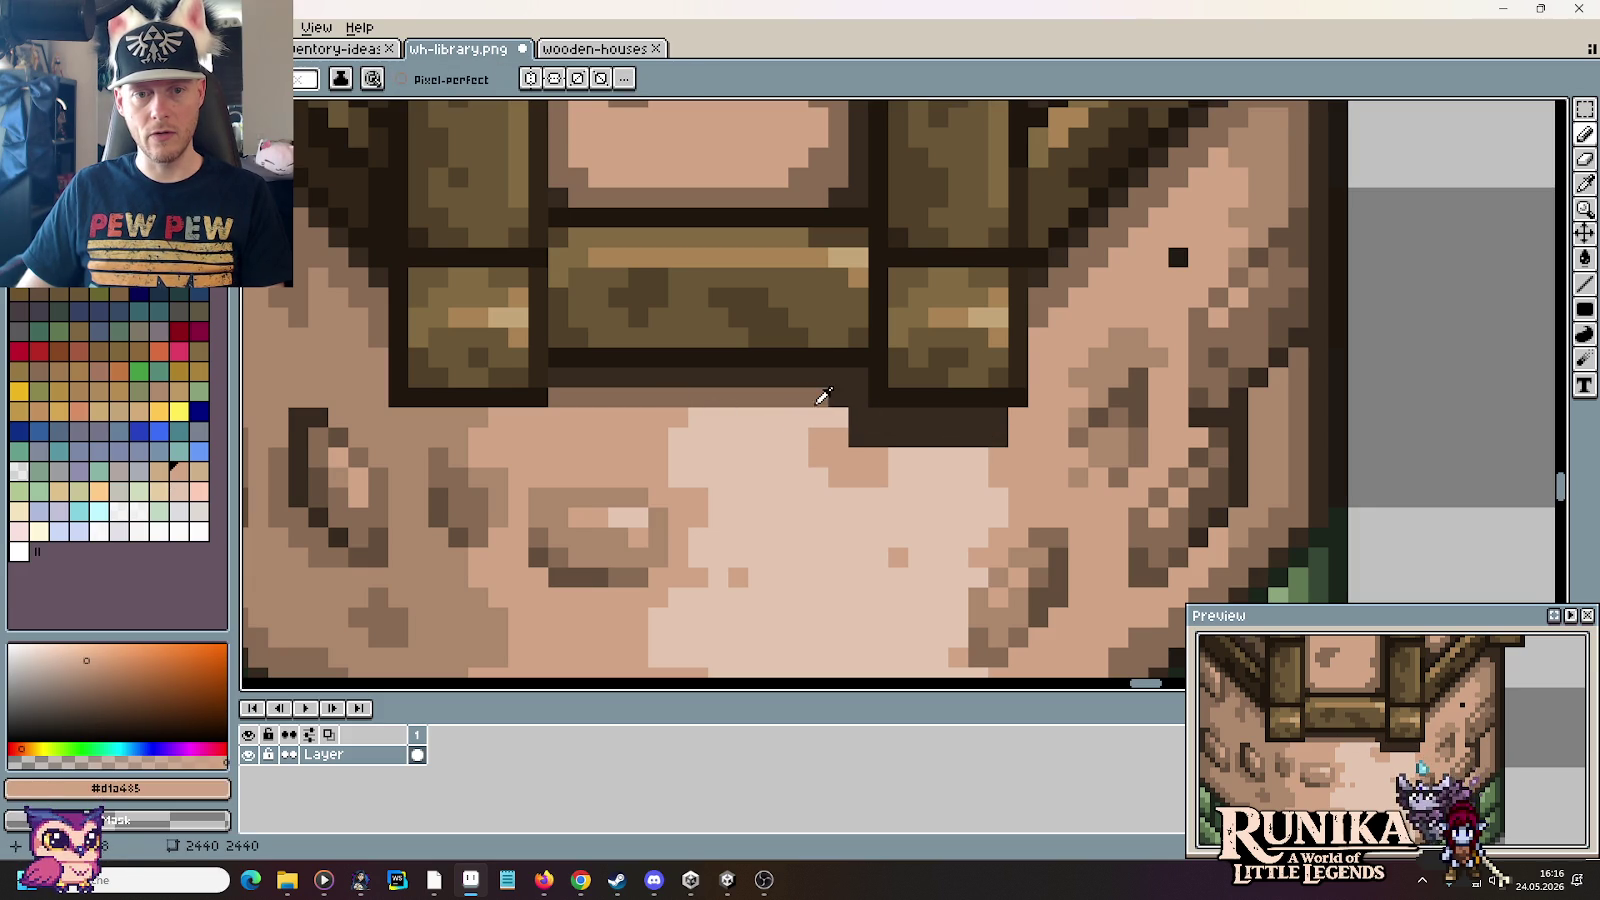
Step: Soften the dark block under the beam into a brown shadow band
{"action": "left_click", "coordinate": [818, 401], "text": "alt"}
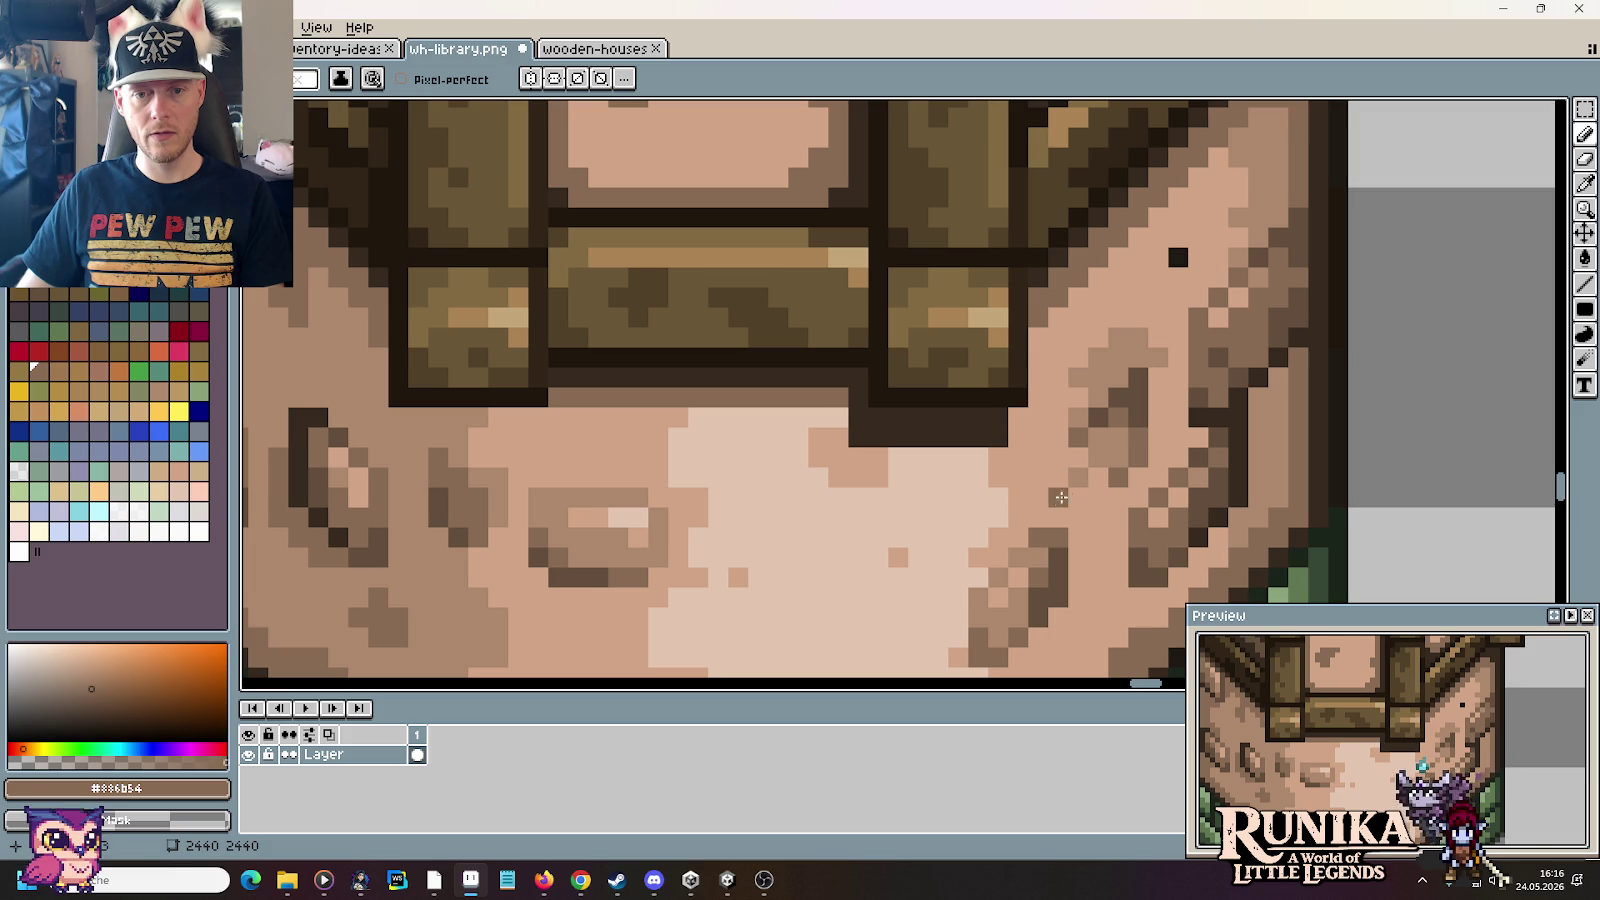
{"action": "left_click", "coordinate": [904, 417]}
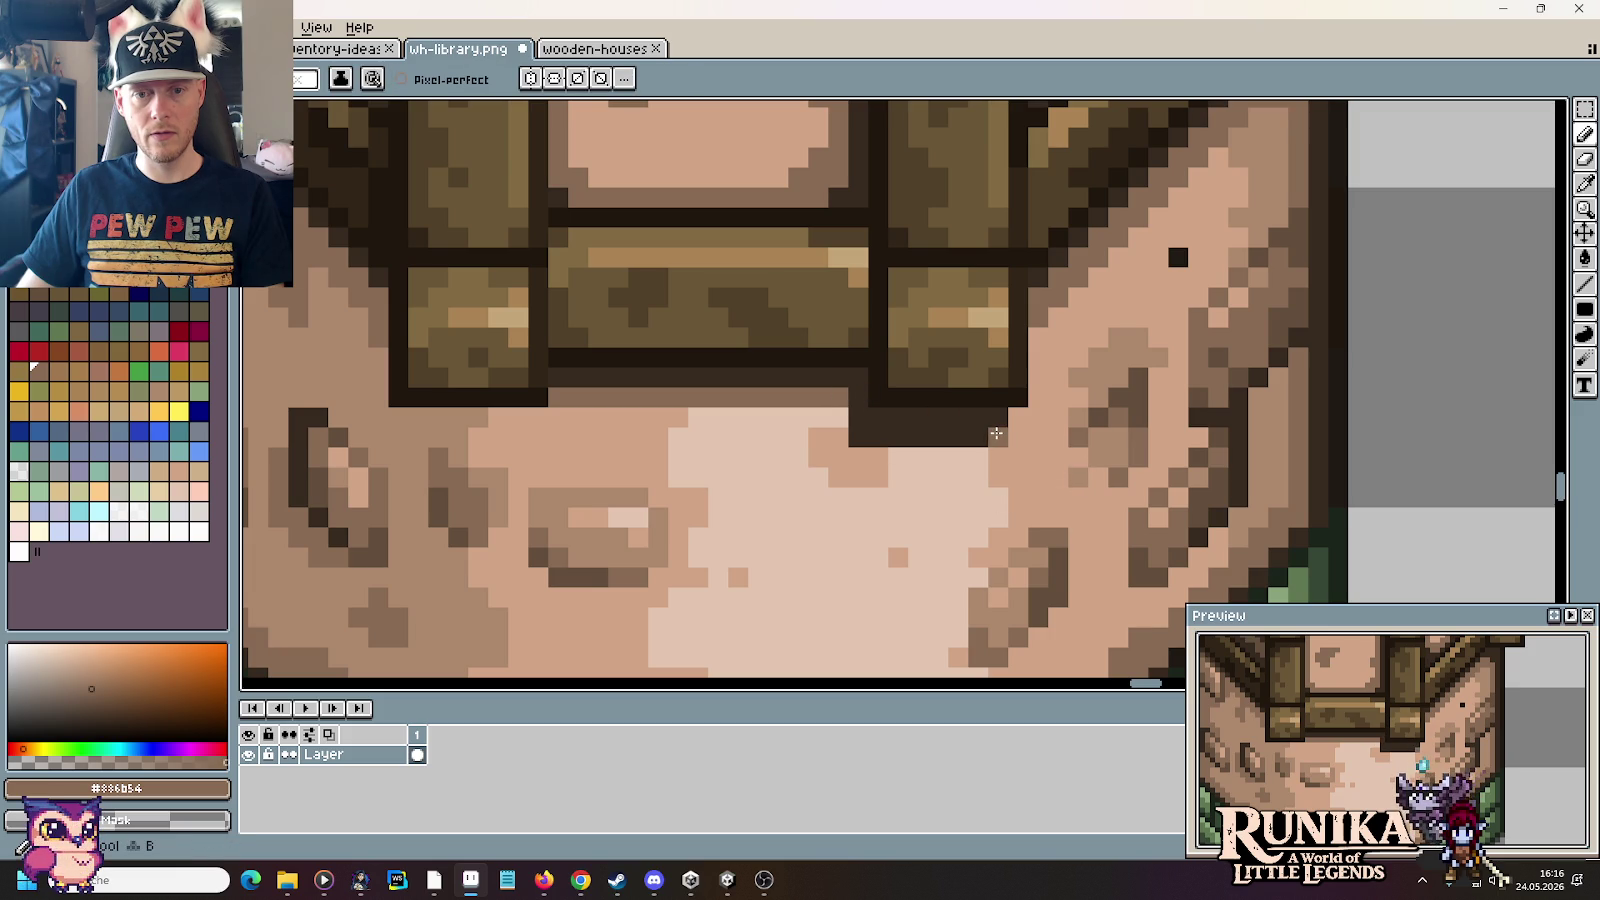
{"action": "left_click_drag", "start_coordinate": [996, 437], "coordinate": [885, 437]}
{"action": "left_click", "coordinate": [860, 437]}
{"action": "mouse_move", "coordinate": [985, 417]}
{"action": "left_mouse_down"}
{"action": "mouse_move", "coordinate": [866, 418]}
{"action": "mouse_move", "coordinate": [856, 402]}
{"action": "mouse_move", "coordinate": [842, 435]}
{"action": "left_mouse_up"}
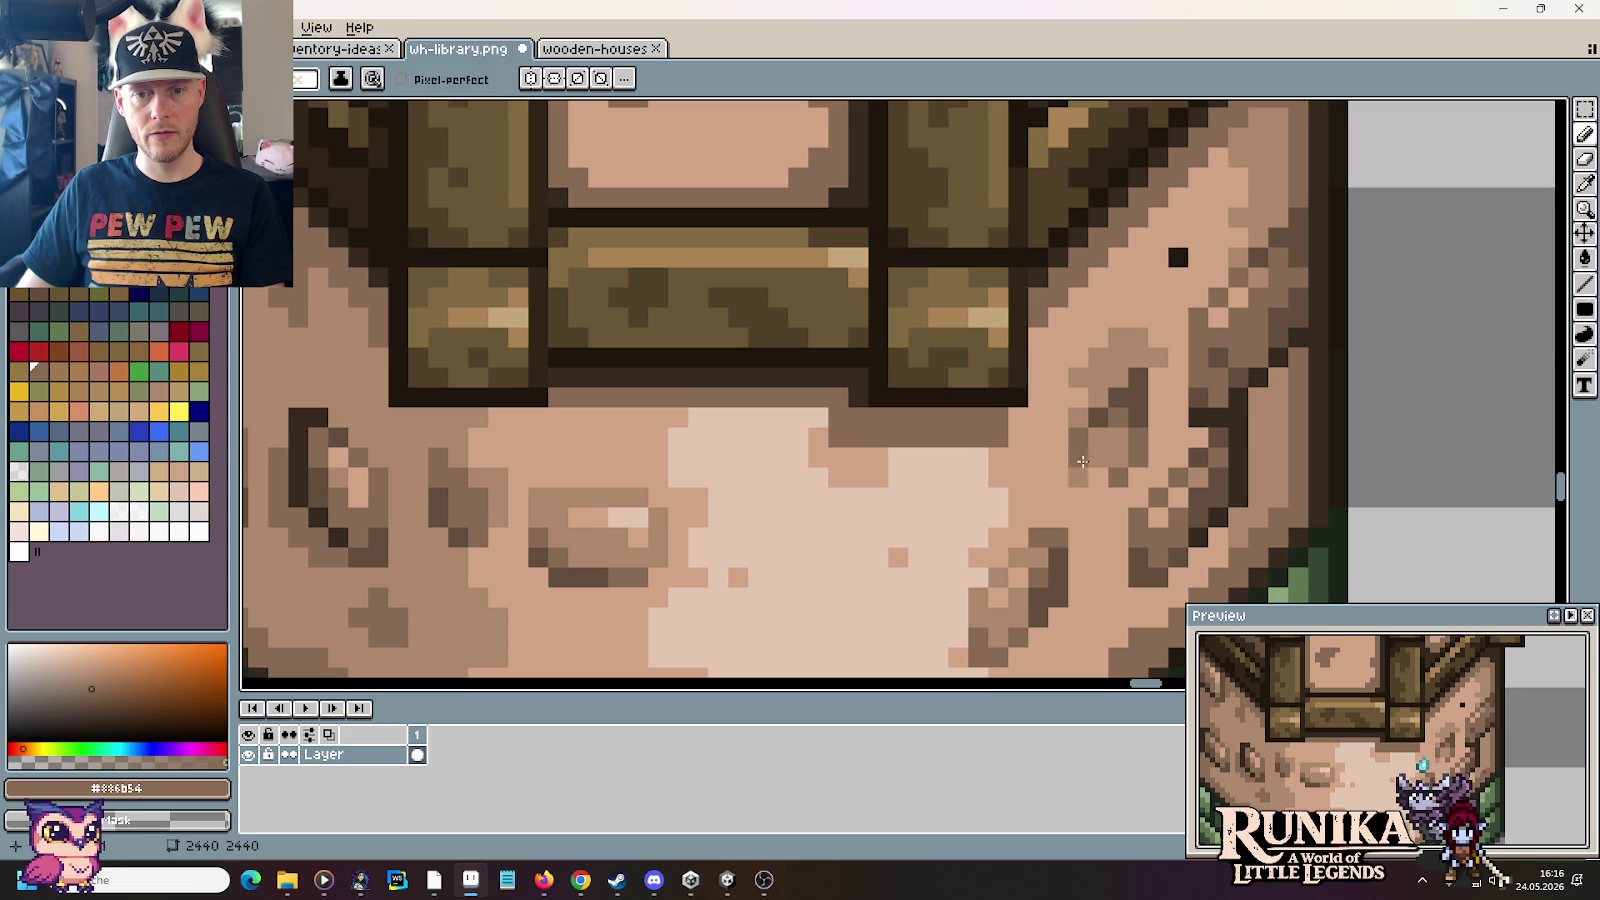
{"action": "left_click", "coordinate": [1040, 450], "text": "alt"}
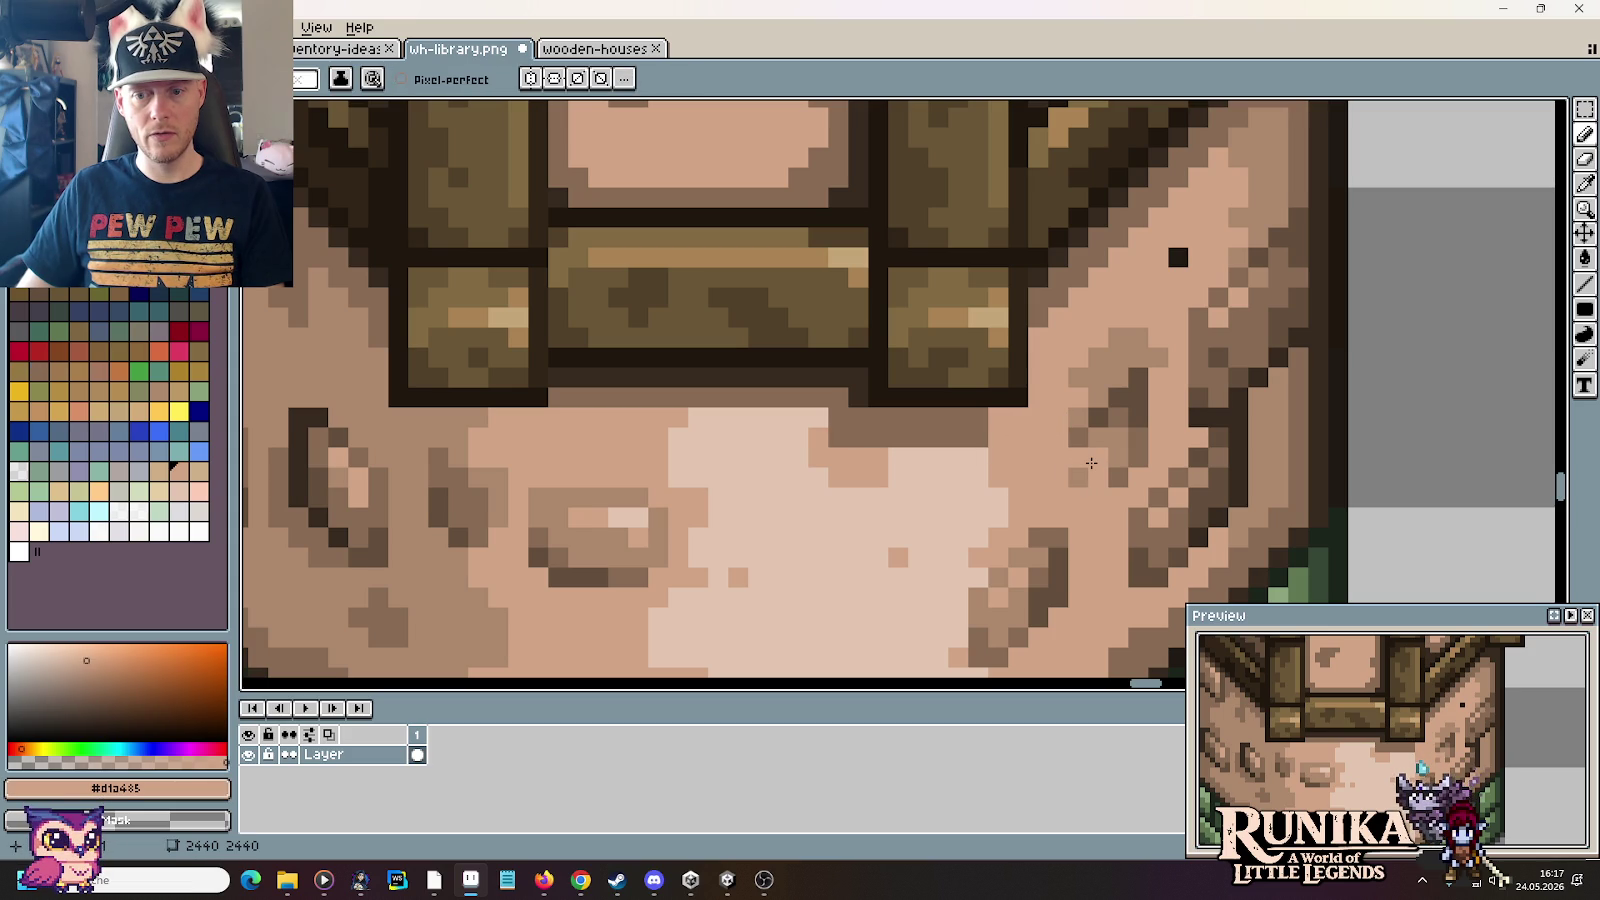
{"action": "scroll", "coordinate": [1091, 463], "scroll_direction": "down", "scroll_amount": 3}
{"action": "scroll", "coordinate": [1091, 463], "scroll_direction": "down", "scroll_amount": 2}
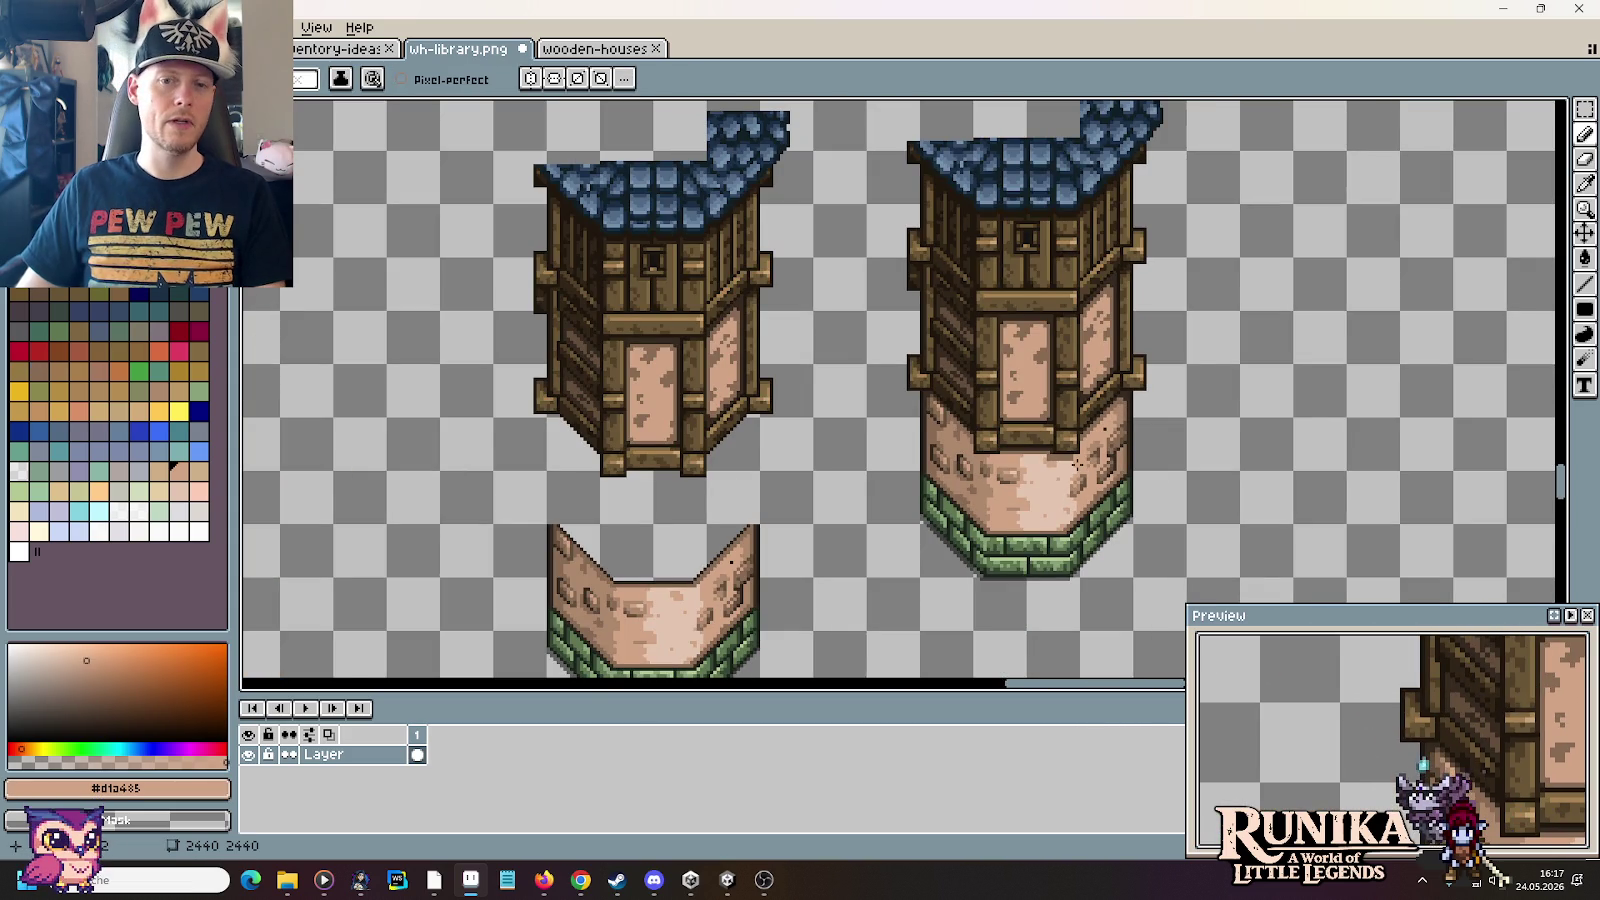
Step: Using #634e3b and #362a20, draw a dark stroke under the left beam and dot the stone gaps
{"action": "scroll", "coordinate": [1088, 464], "scroll_direction": "up", "scroll_amount": 3}
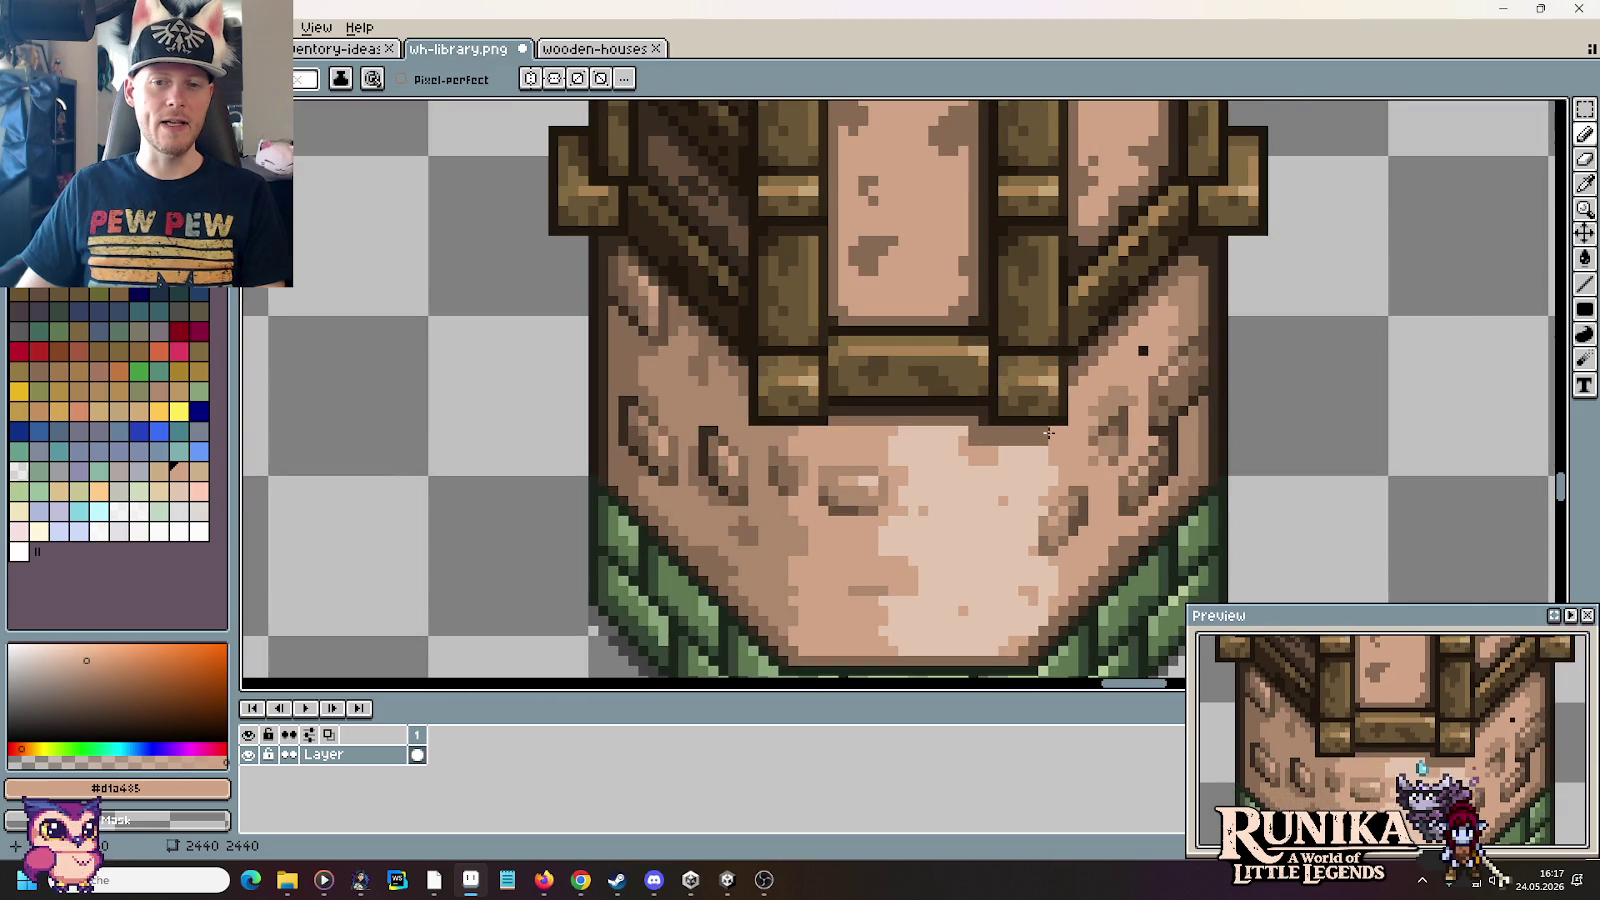
{"action": "left_click", "coordinate": [1047, 428], "text": "alt"}
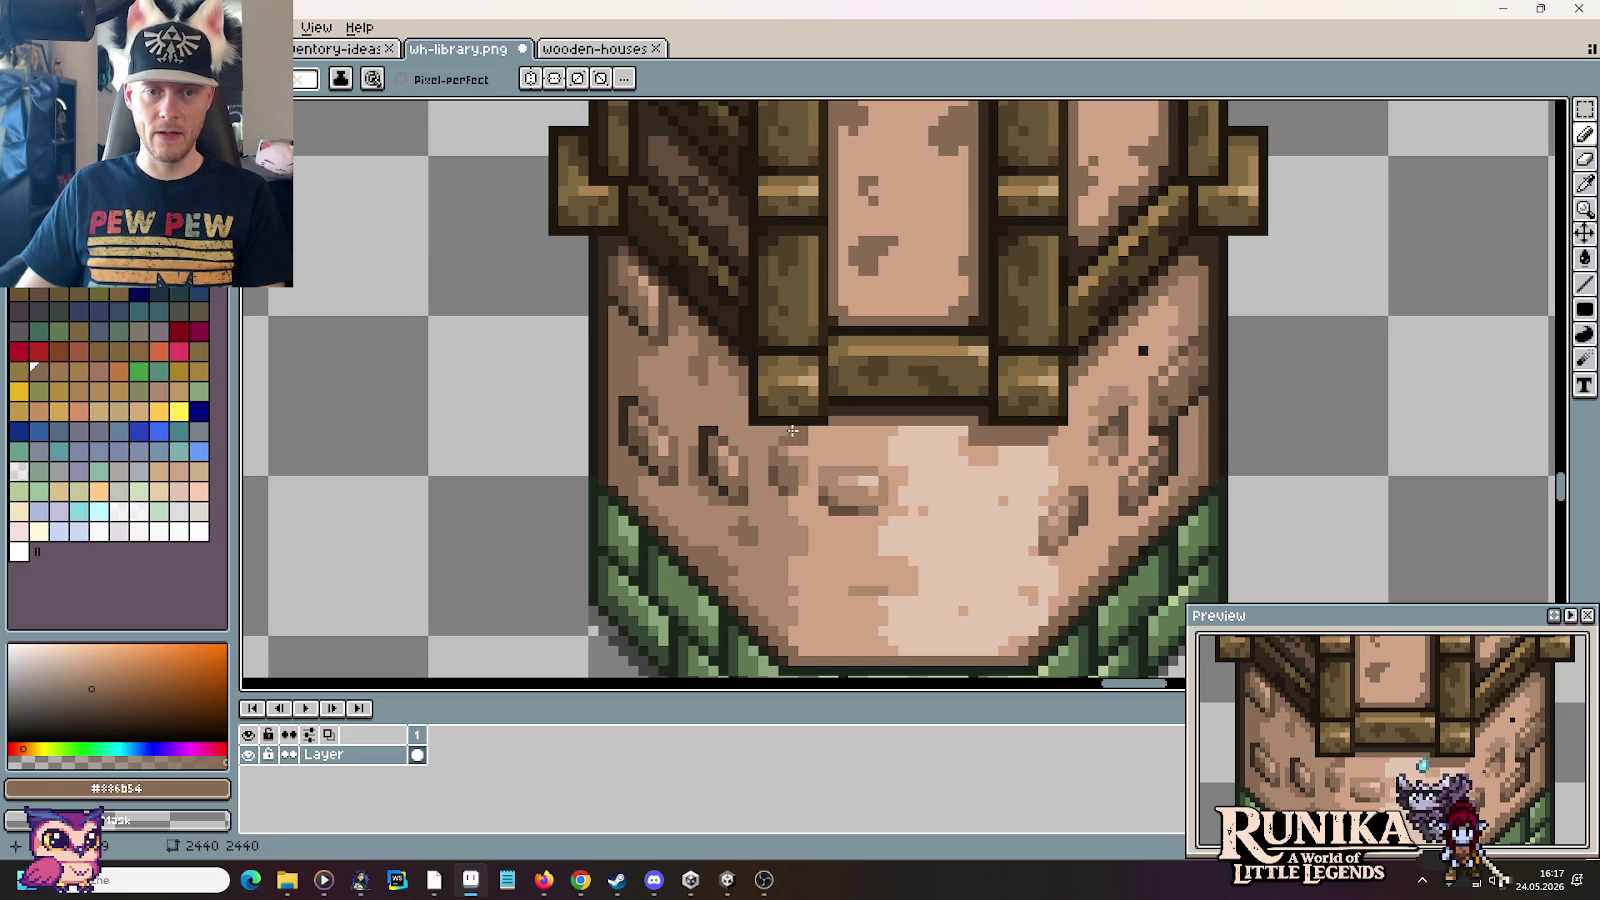
{"action": "key", "text": "i"}
{"action": "scroll", "coordinate": [771, 450], "scroll_direction": "up", "scroll_amount": 2}
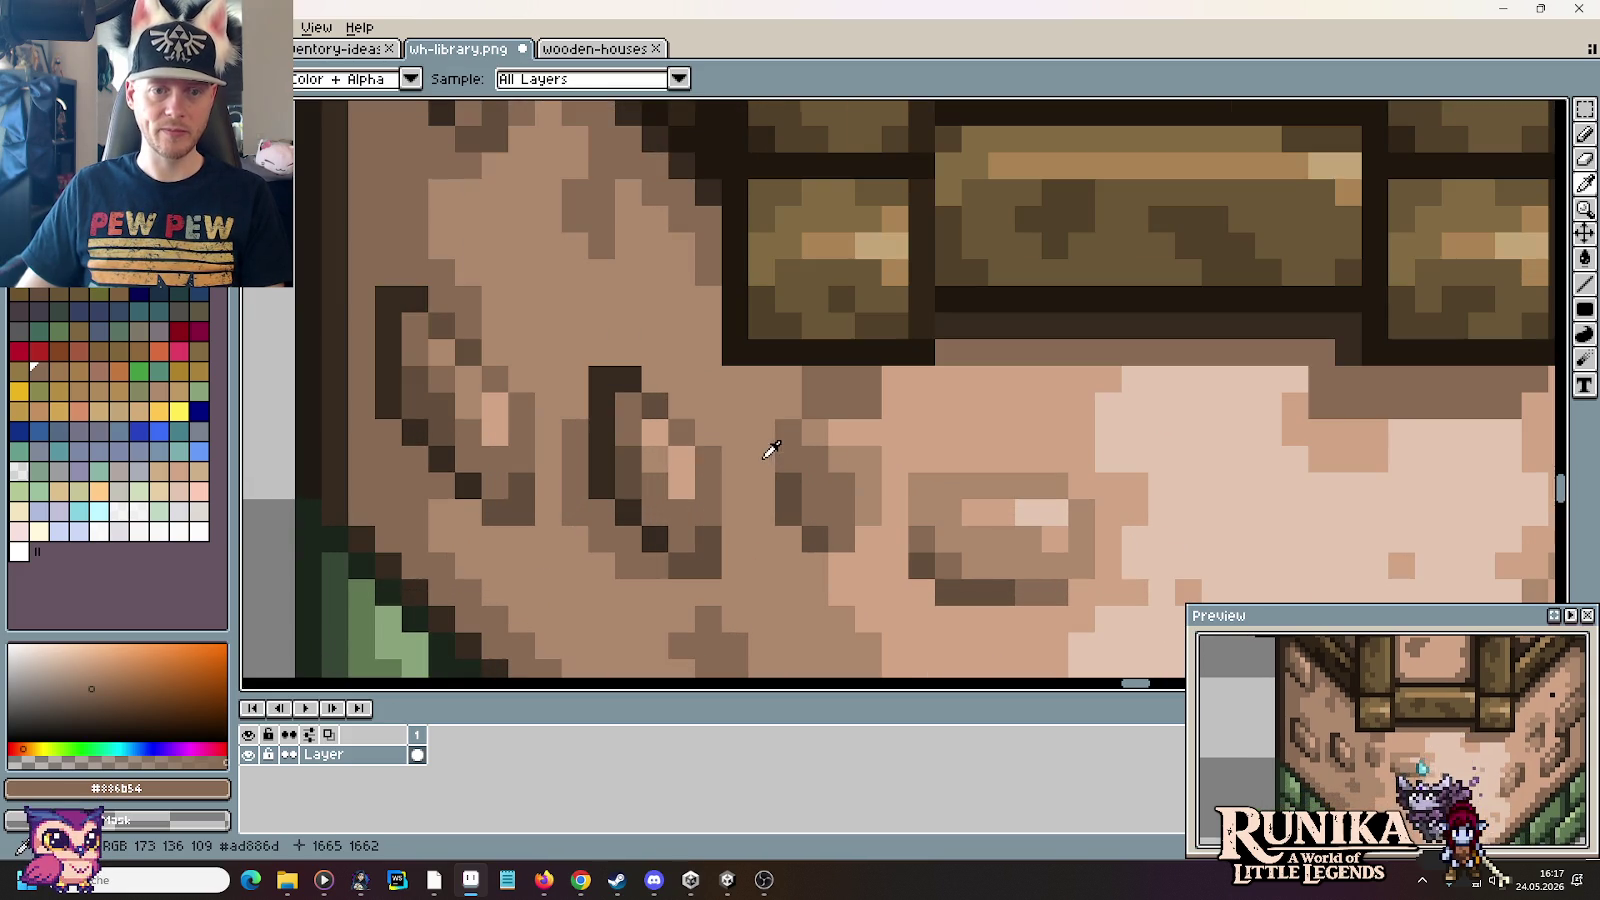
{"action": "left_click", "coordinate": [700, 430]}
{"action": "left_click_drag", "start_coordinate": [775, 405], "coordinate": [740, 404]}
{"action": "left_click", "coordinate": [708, 406]}
{"action": "left_click", "coordinate": [708, 378]}
{"action": "left_click", "coordinate": [761, 378]}
{"action": "left_click", "coordinate": [758, 384]}
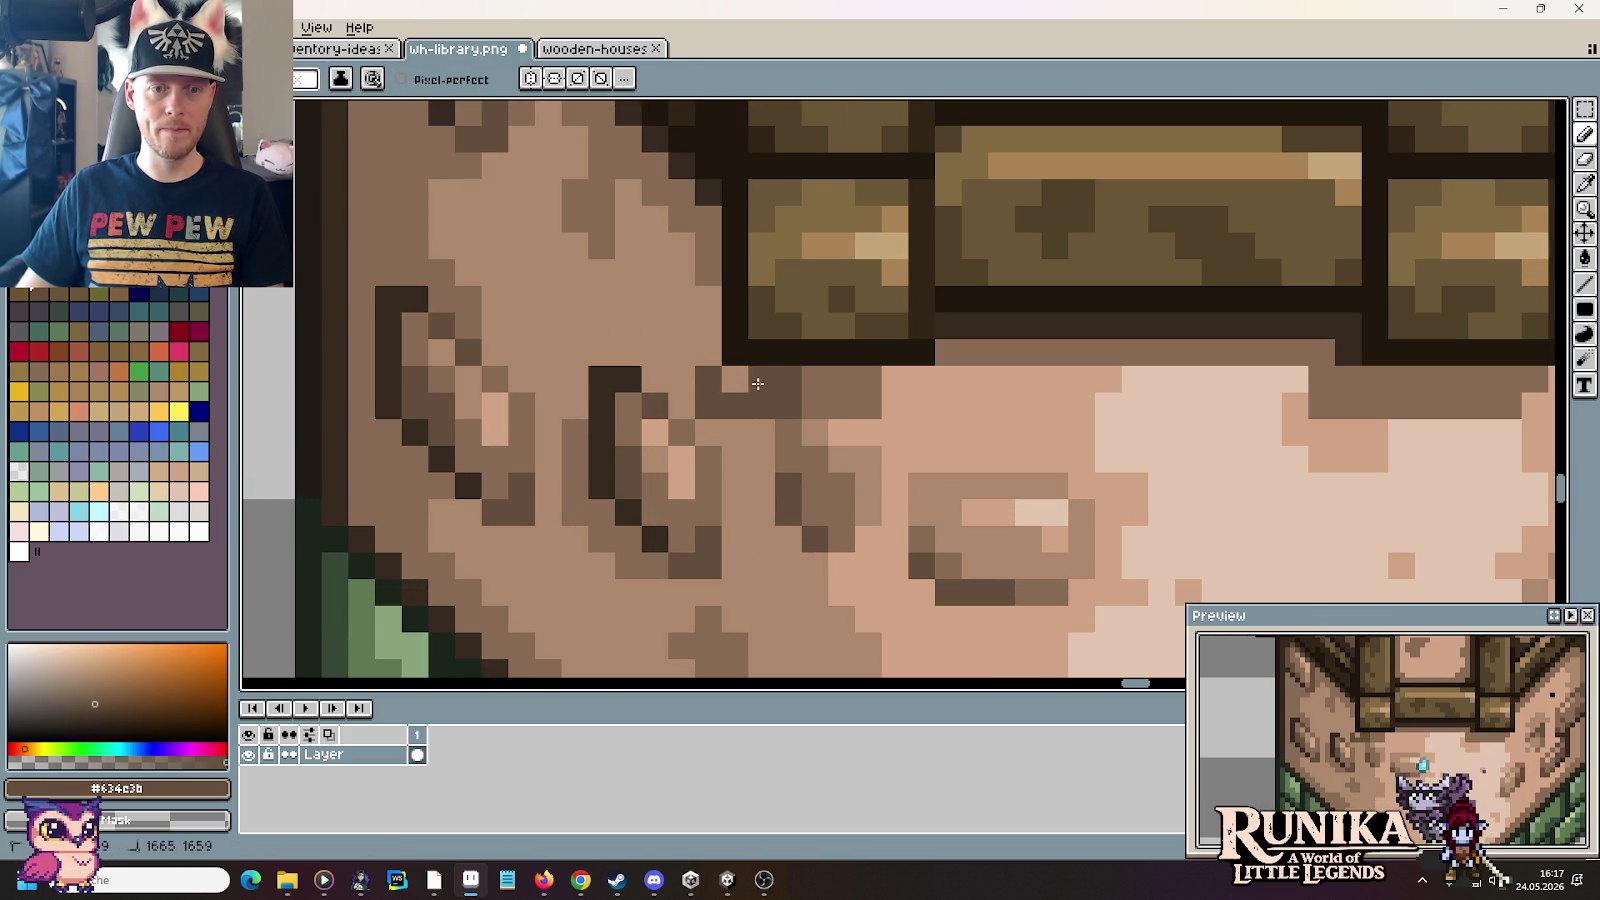
{"action": "left_click", "coordinate": [689, 382], "text": "alt"}
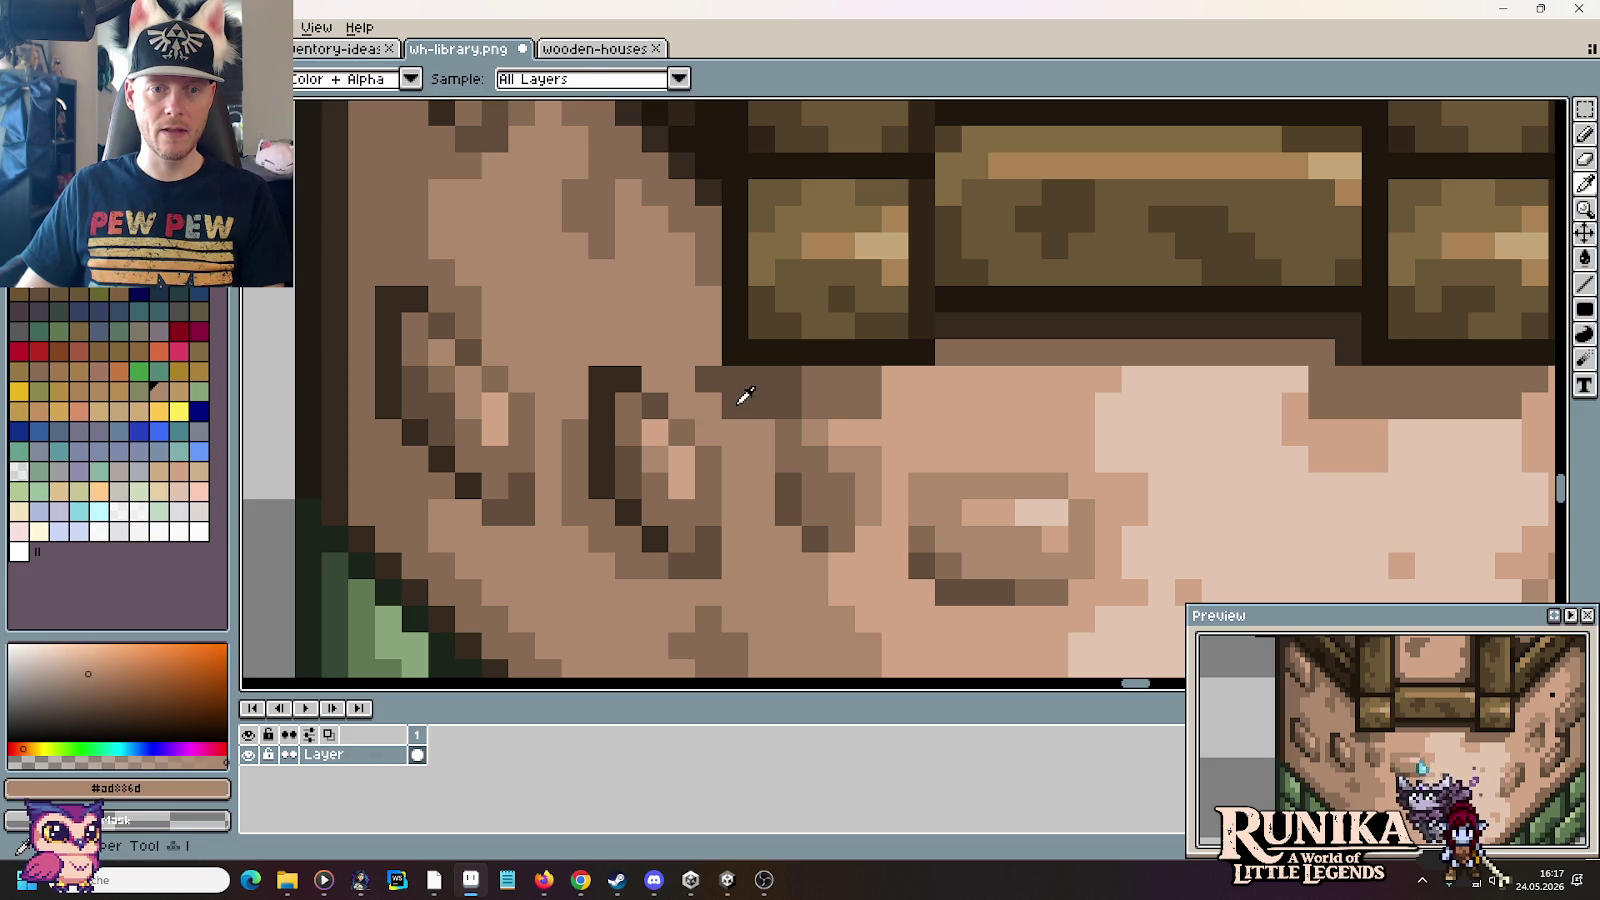
{"action": "left_click", "coordinate": [705, 394], "text": "alt"}
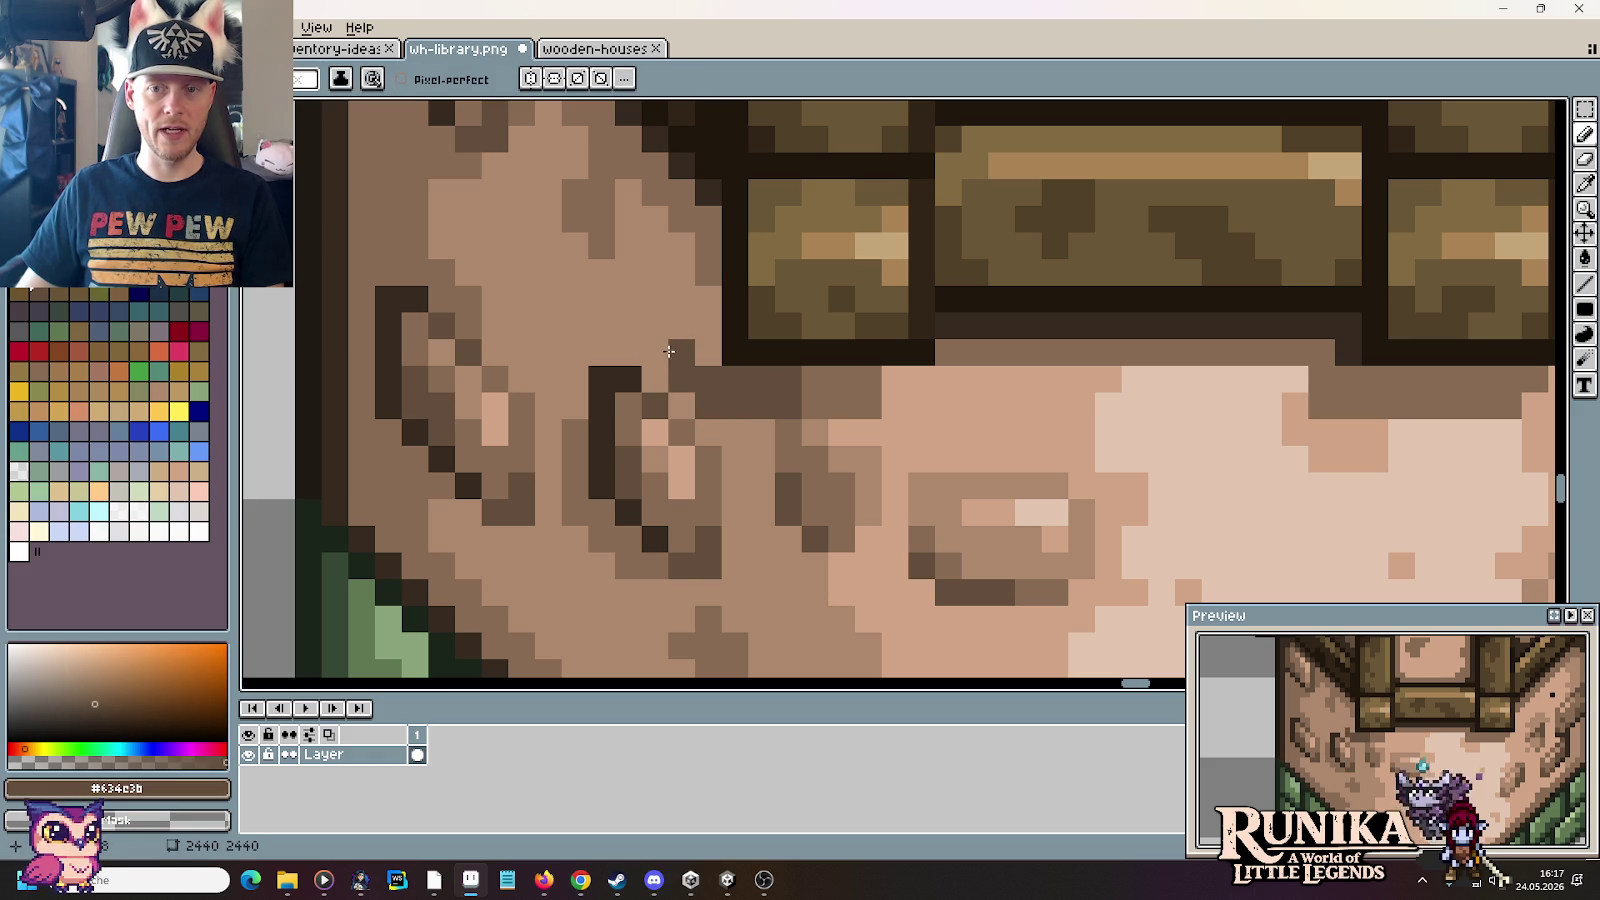
Step: Draw a dark column up the base's left side and shade its neighbouring pixels brown
{"action": "mouse_move", "coordinate": [660, 290]}
{"action": "left_mouse_down"}
{"action": "mouse_move", "coordinate": [656, 160]}
{"action": "mouse_move", "coordinate": [708, 278]}
{"action": "mouse_move", "coordinate": [701, 300]}
{"action": "left_mouse_up"}
{"action": "left_click", "coordinate": [682, 157], "text": "alt"}
{"action": "left_click", "coordinate": [661, 225], "text": "alt"}
Step: Zoom into the tower base, alternating the darkest outline brown and medium brown while shading
{"action": "scroll", "coordinate": [701, 300], "scroll_direction": "down", "scroll_amount": 1}
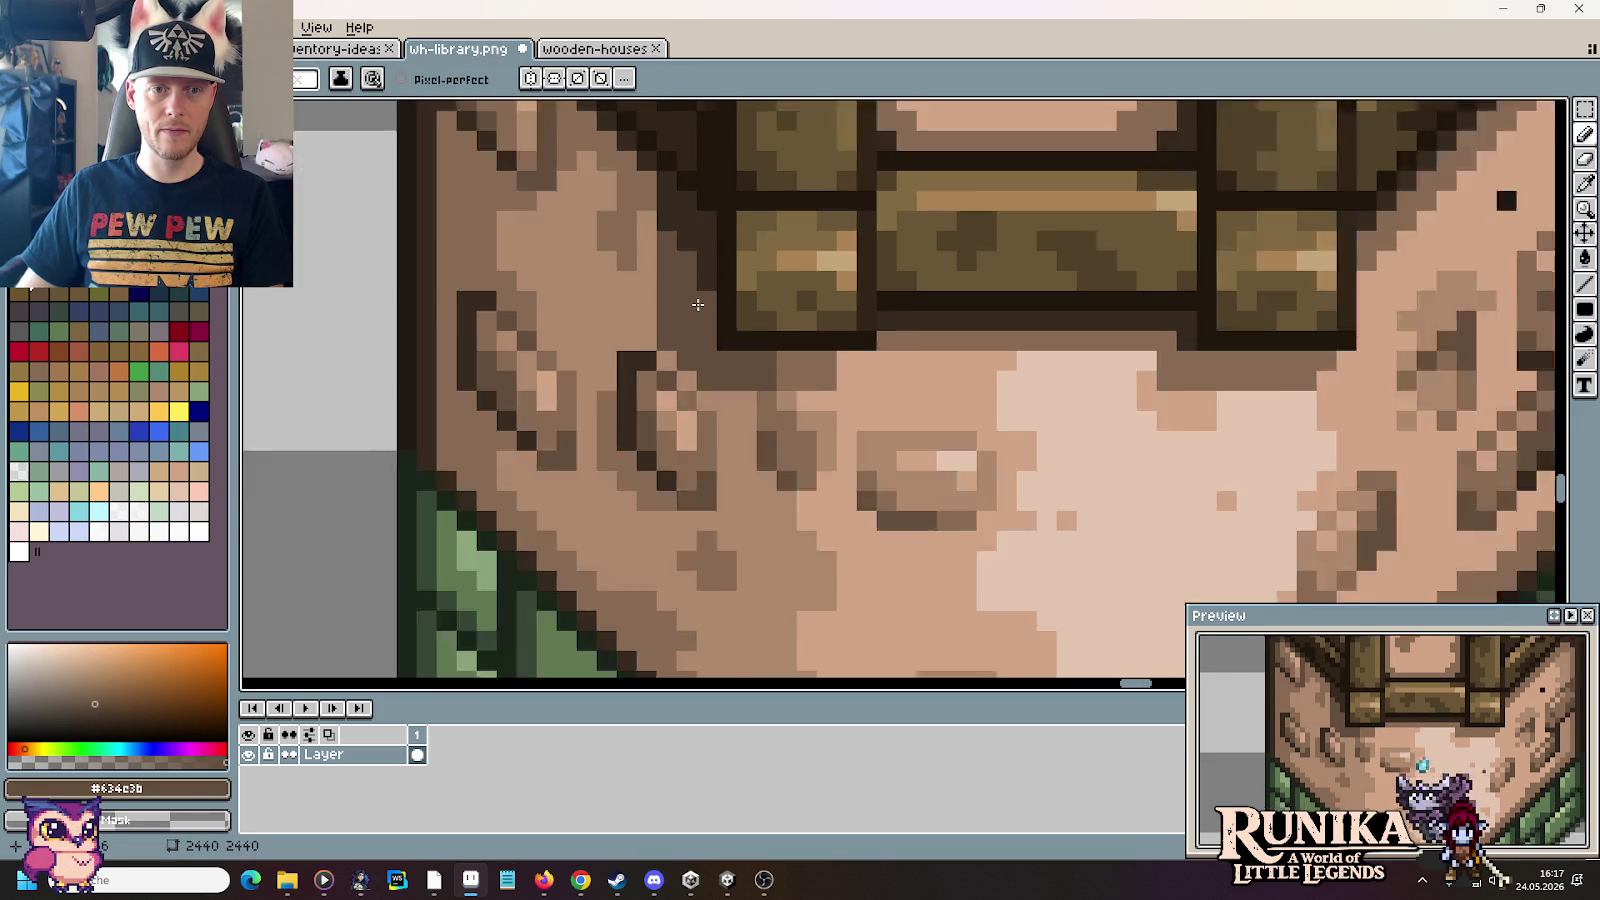
{"action": "scroll", "coordinate": [700, 301], "scroll_direction": "down", "scroll_amount": 1}
{"action": "scroll", "coordinate": [699, 302], "scroll_direction": "down", "scroll_amount": 1}
{"action": "scroll", "coordinate": [697, 304], "scroll_direction": "down", "scroll_amount": 2}
{"action": "scroll", "coordinate": [697, 304], "scroll_direction": "up", "scroll_amount": 2}
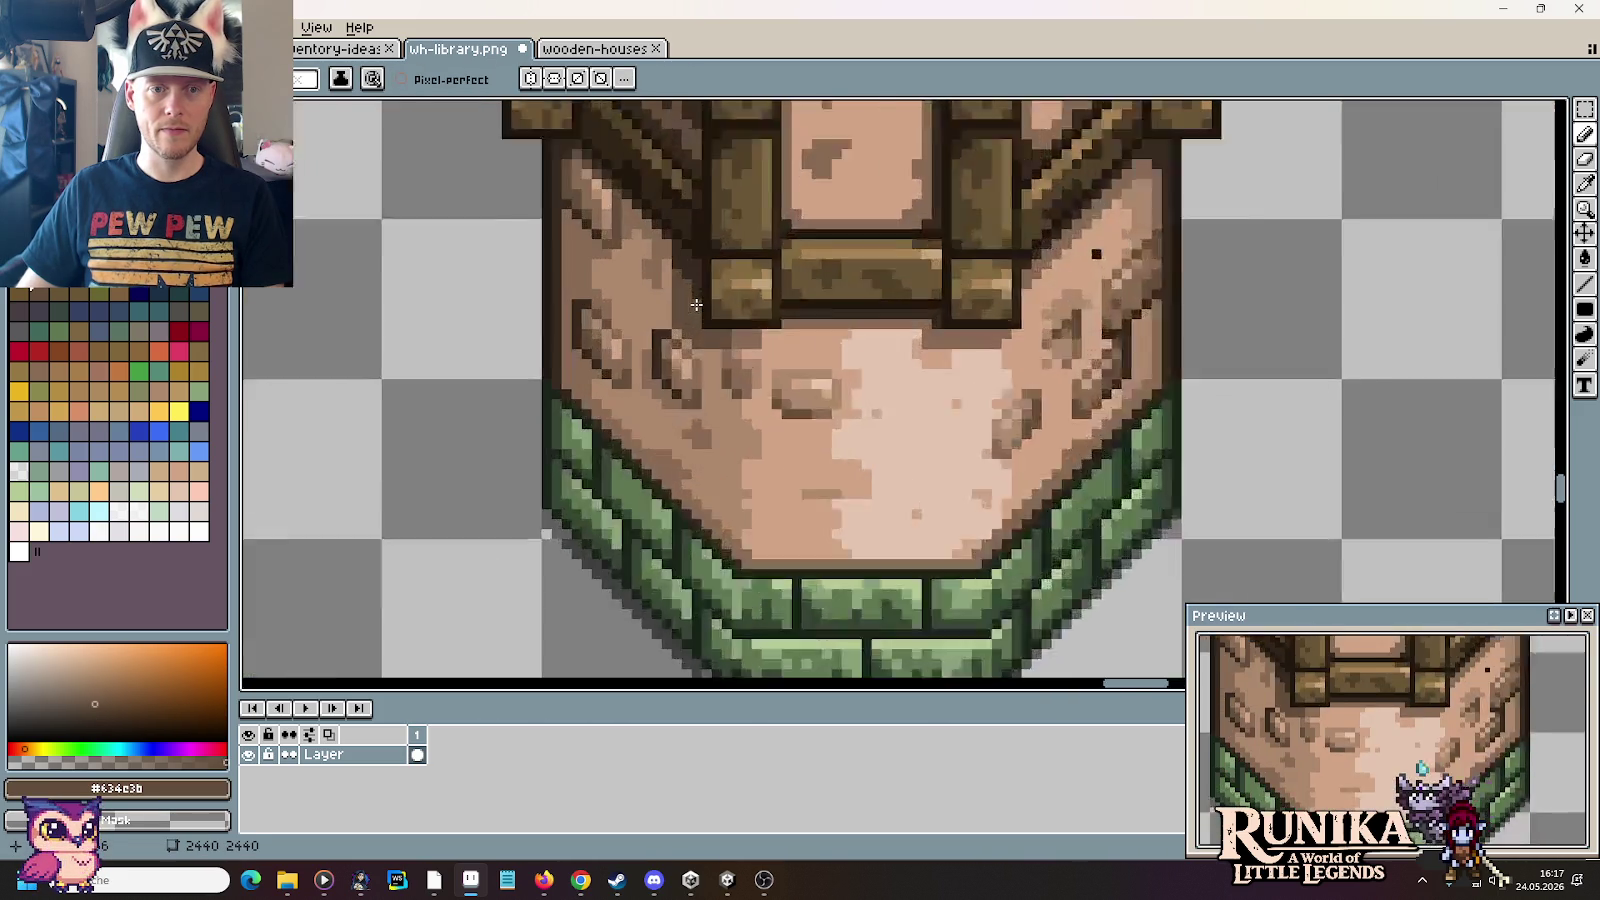
{"action": "scroll", "coordinate": [660, 295], "scroll_direction": "up", "scroll_amount": 1}
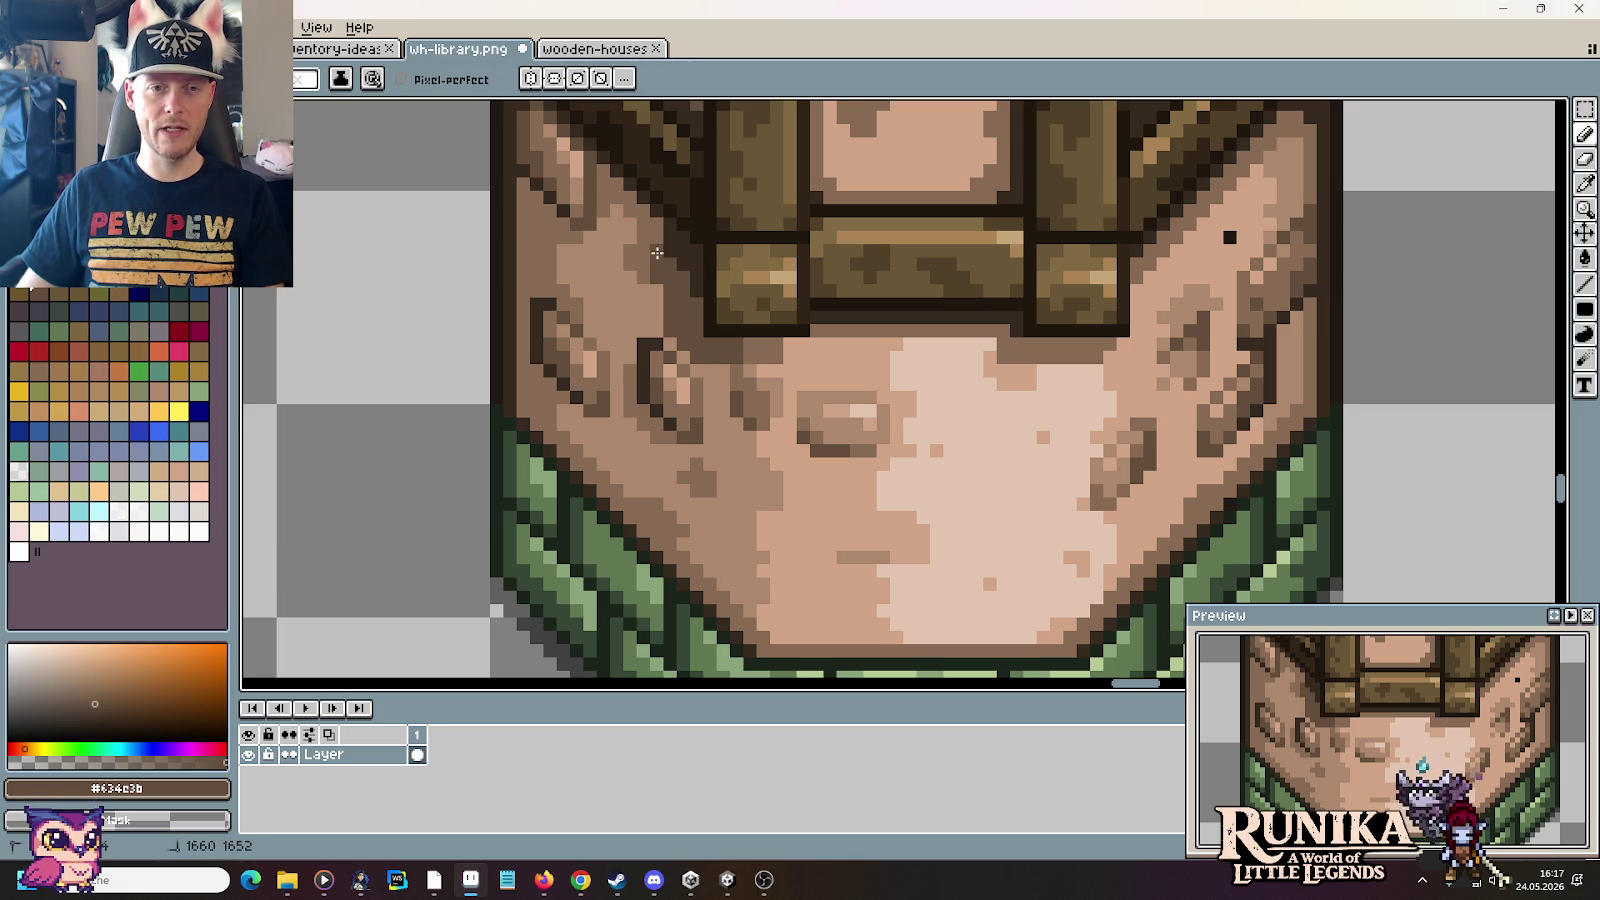
{"action": "left_click", "coordinate": [665, 240], "text": "alt"}
{"action": "left_click", "coordinate": [676, 284], "text": "alt"}
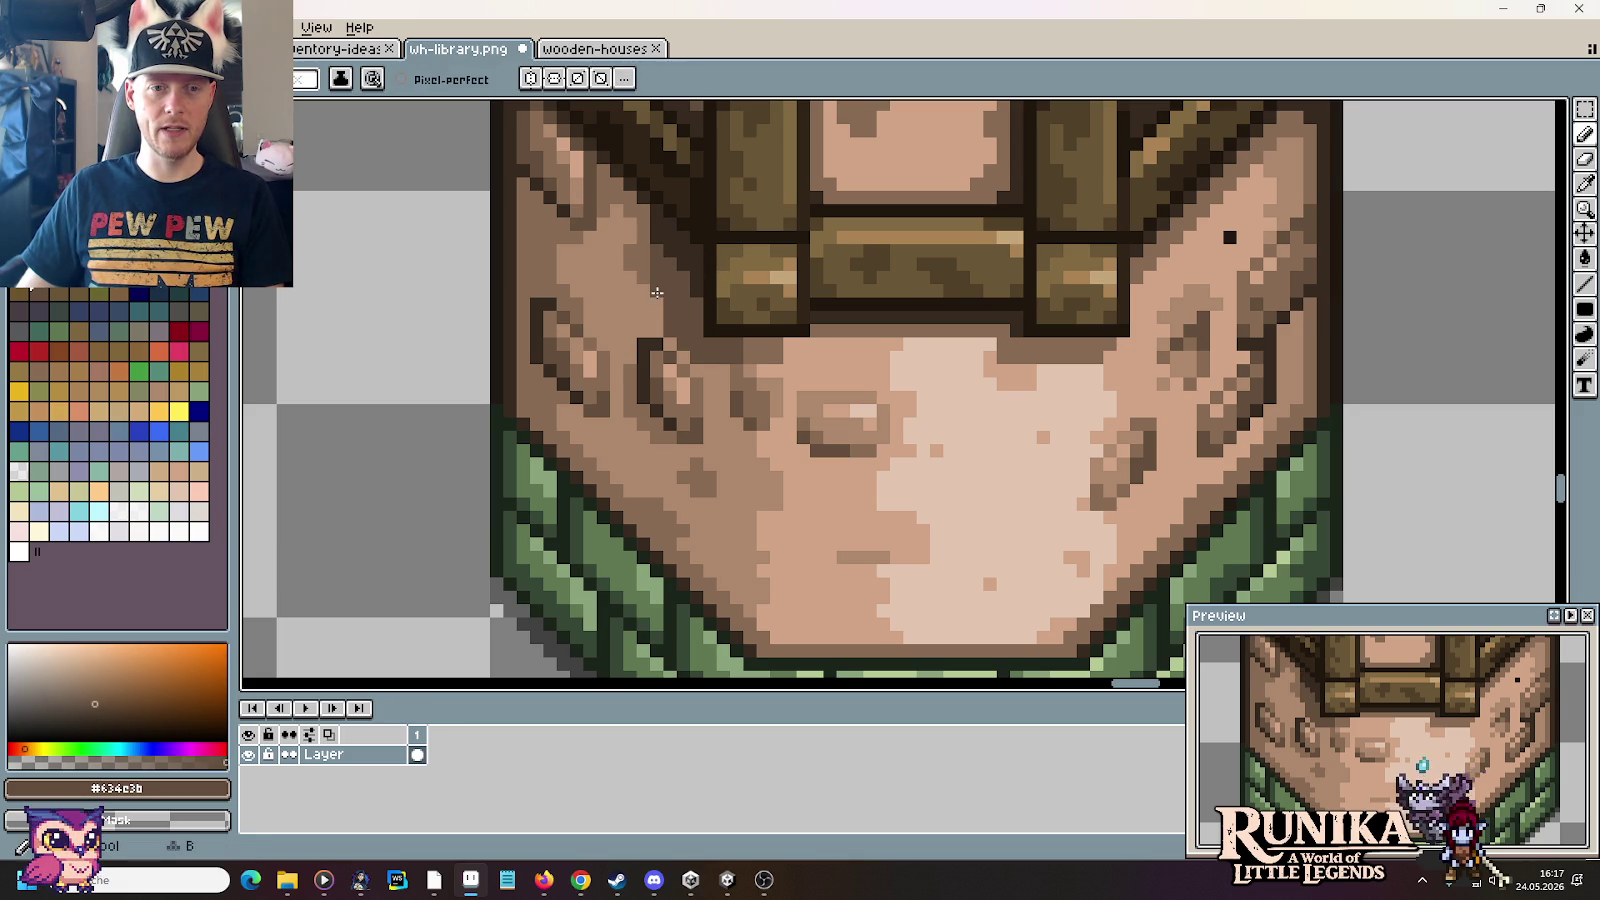
{"action": "left_click", "coordinate": [656, 231], "text": "alt"}
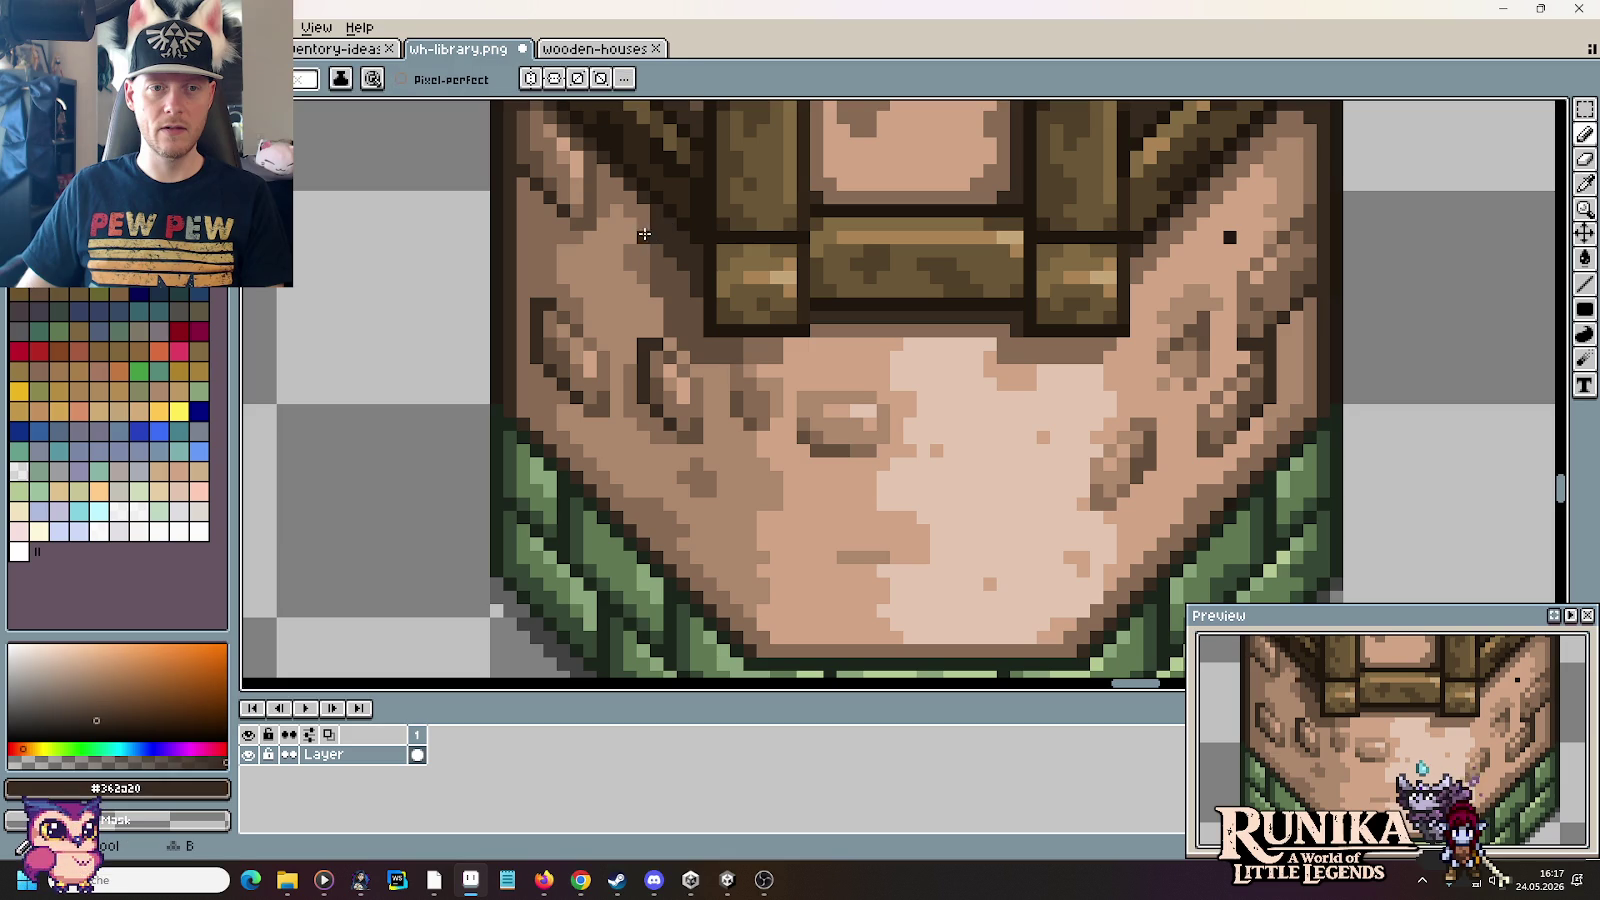
{"action": "left_click", "coordinate": [650, 248], "text": "alt"}
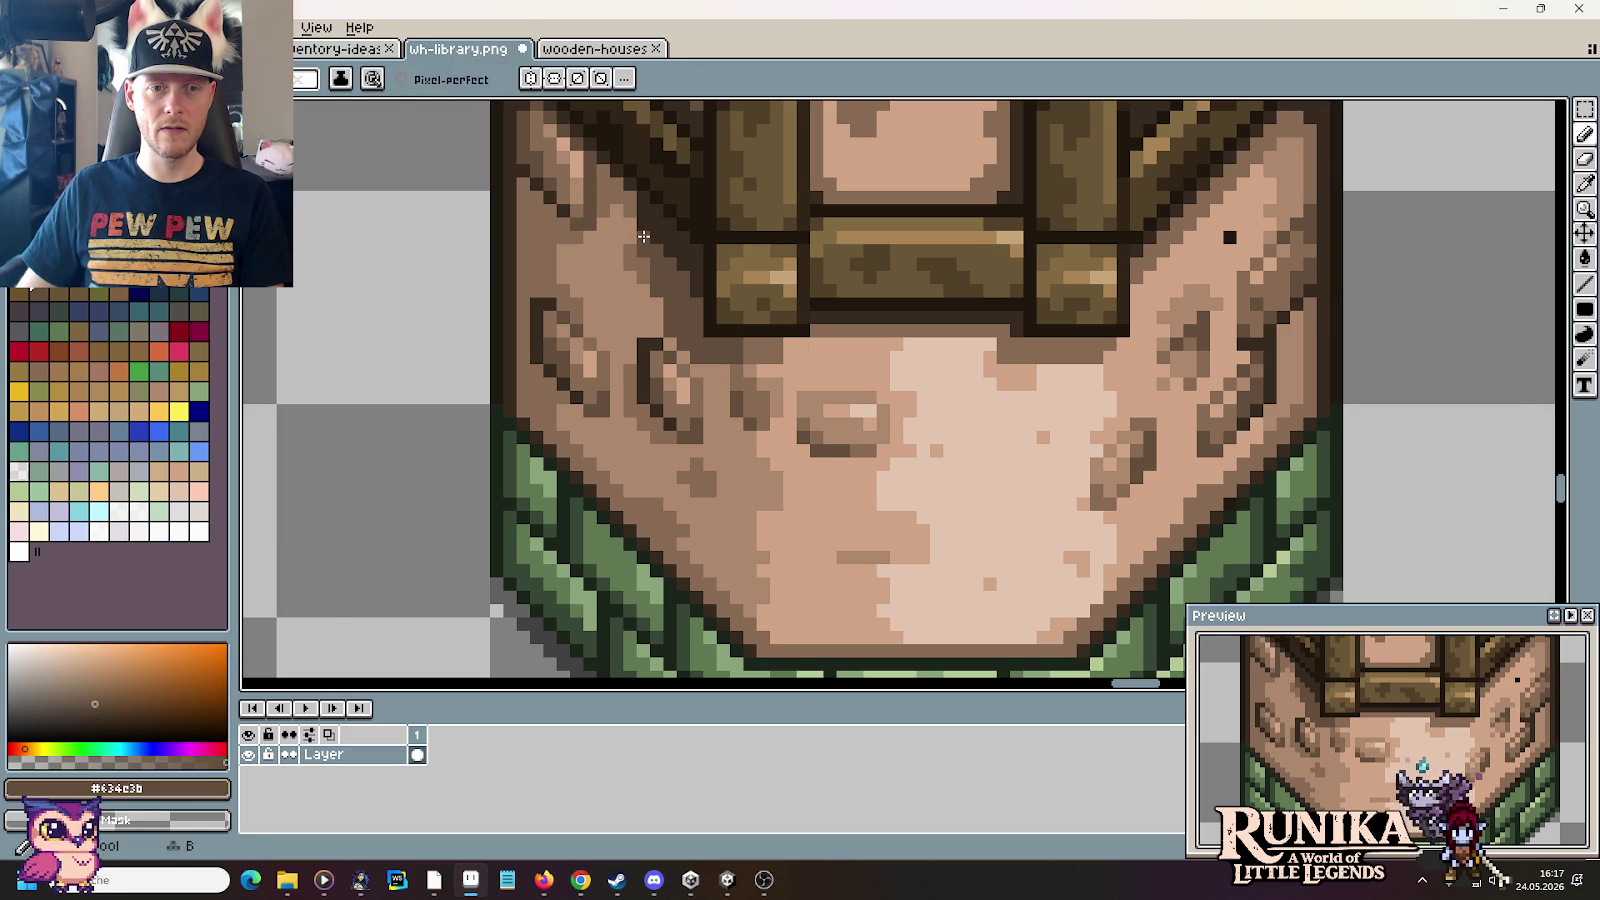
Step: Sample the mid-brown #634e3b from the stone base, then zoom back out
{"action": "scroll", "coordinate": [645, 238], "scroll_direction": "down", "scroll_amount": 1}
{"action": "scroll", "coordinate": [650, 240], "scroll_direction": "up", "scroll_amount": 1}
{"action": "left_click", "coordinate": [672, 242], "text": "alt"}
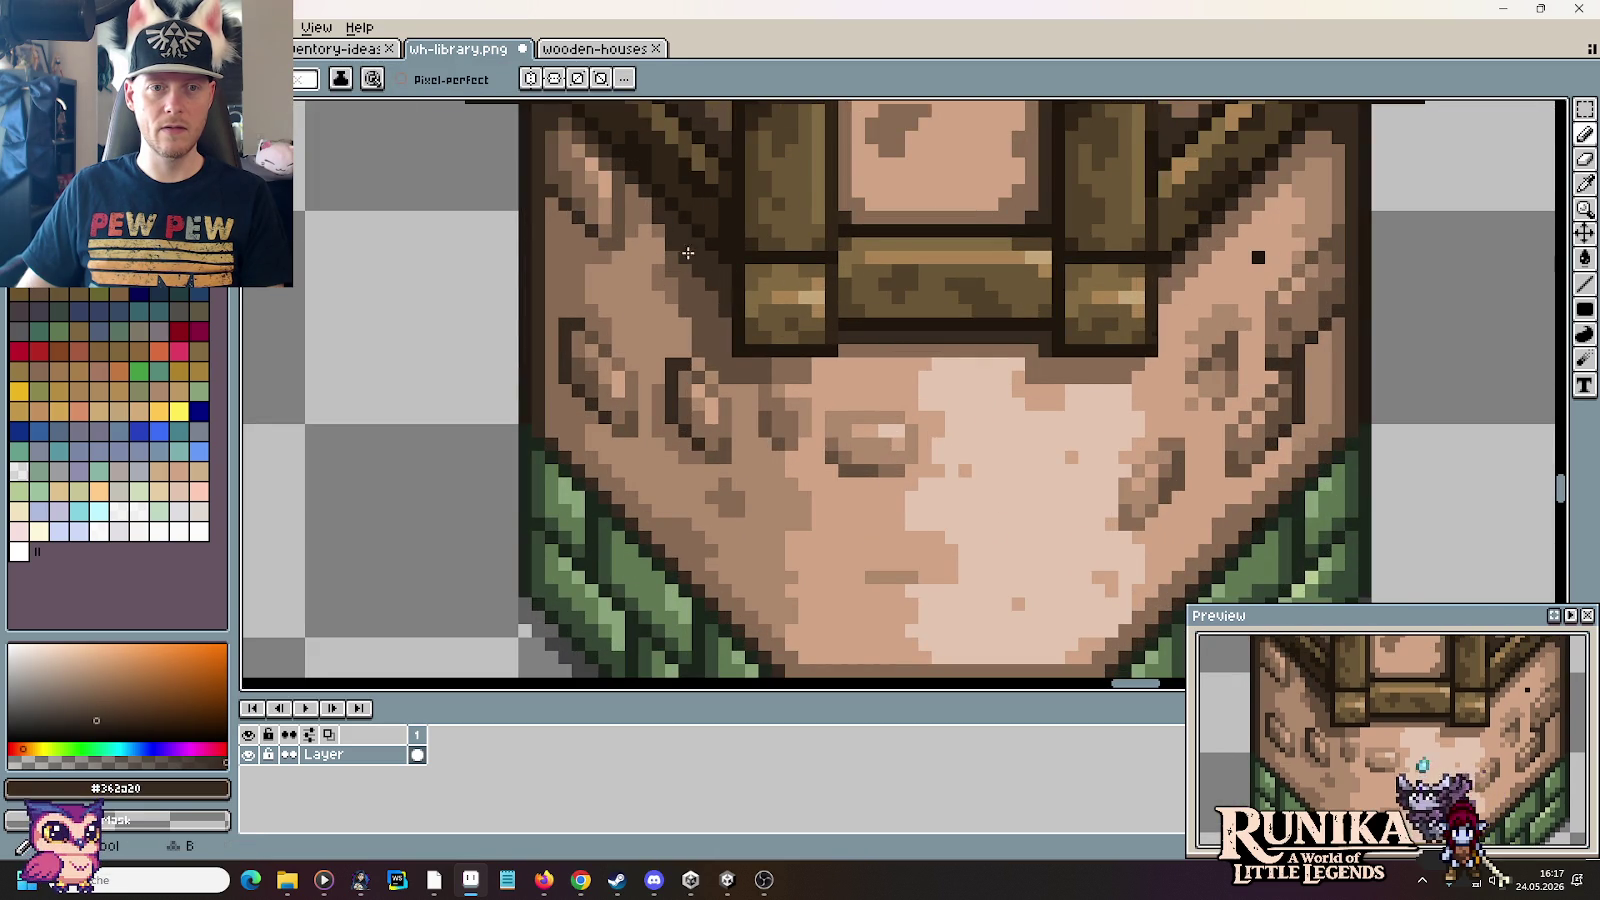
{"action": "scroll", "coordinate": [688, 253], "scroll_direction": "down", "scroll_amount": 3}
{"action": "scroll", "coordinate": [840, 374], "scroll_direction": "down", "scroll_amount": 1}
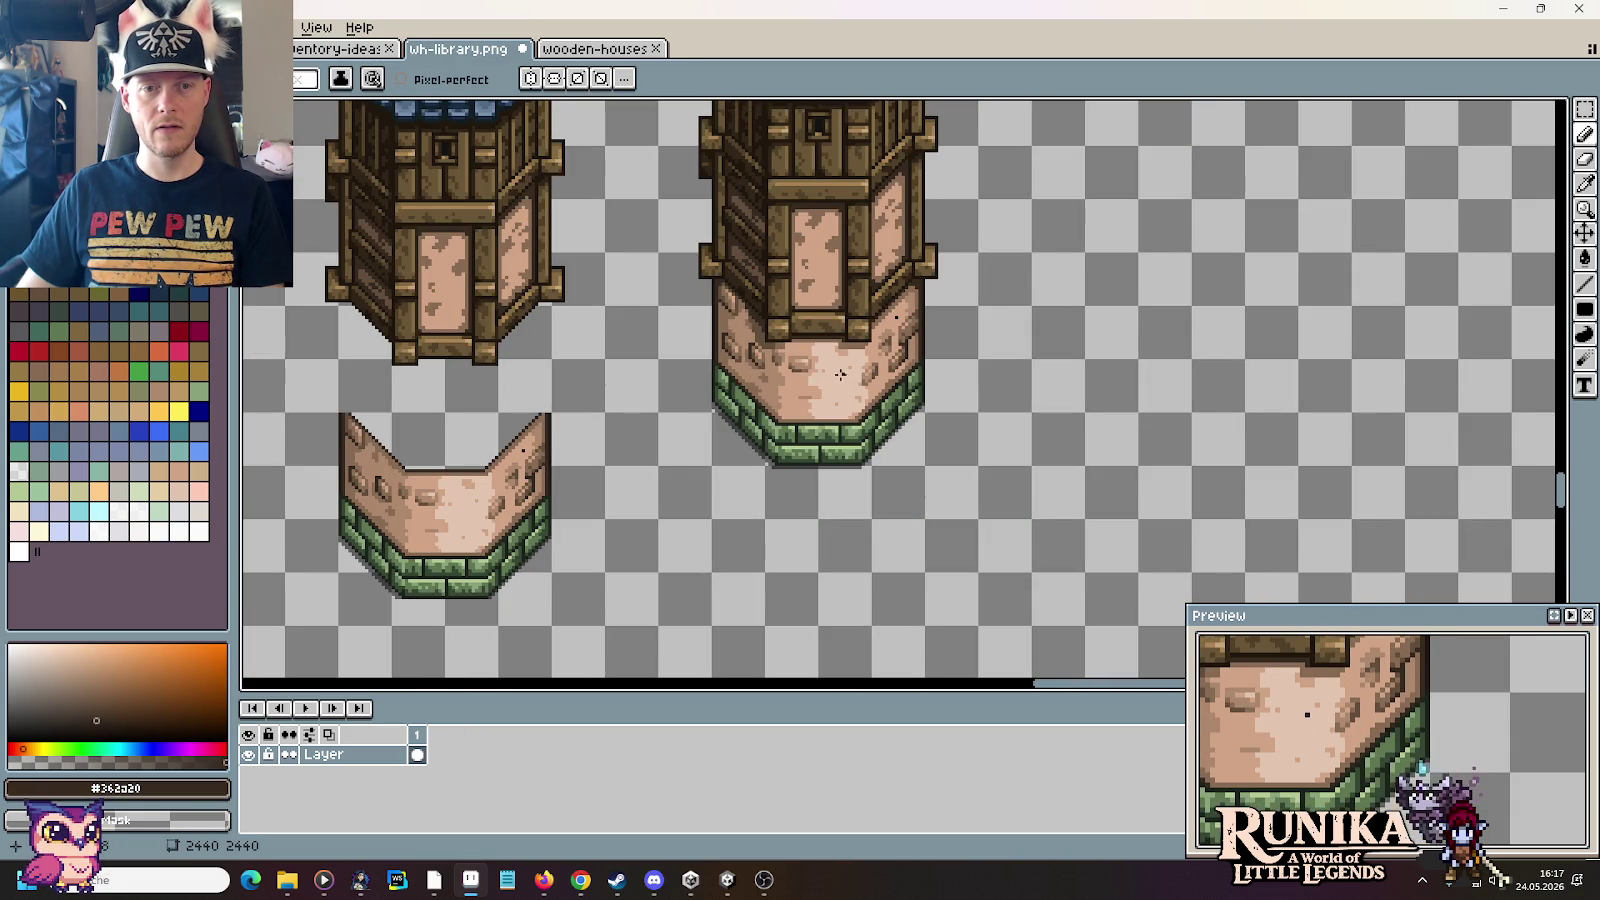
{"action": "scroll", "coordinate": [840, 374], "scroll_direction": "up", "scroll_amount": 3}
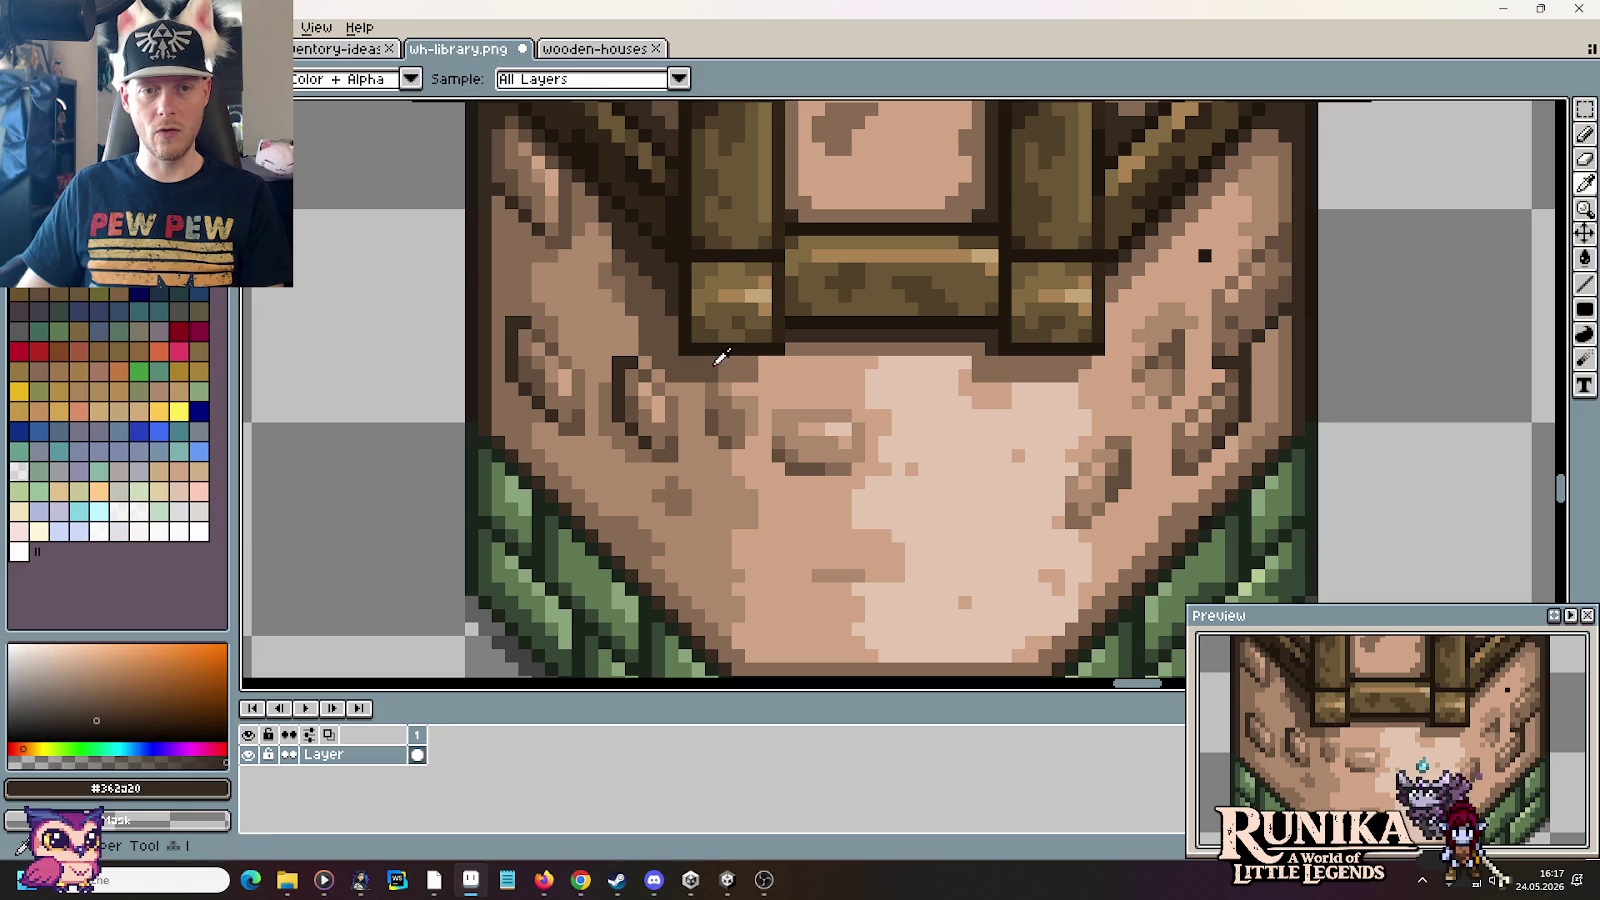
{"action": "left_click", "coordinate": [716, 361], "text": "alt"}
{"action": "scroll", "coordinate": [814, 386], "scroll_direction": "down", "scroll_amount": 1}
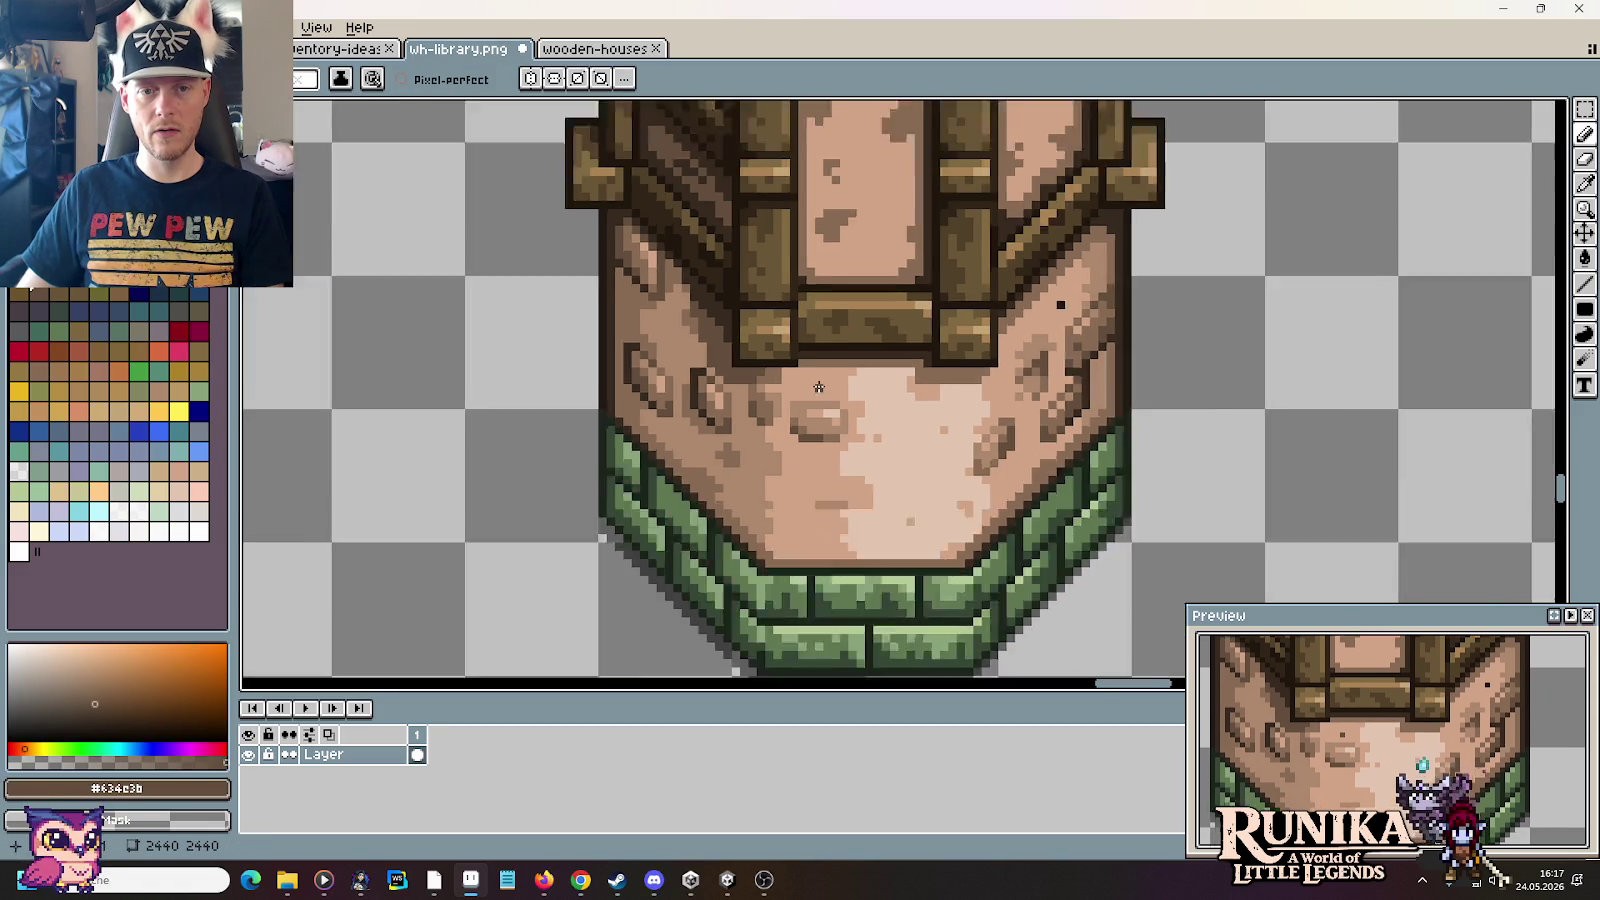
{"action": "scroll", "coordinate": [818, 386], "scroll_direction": "down", "scroll_amount": 2}
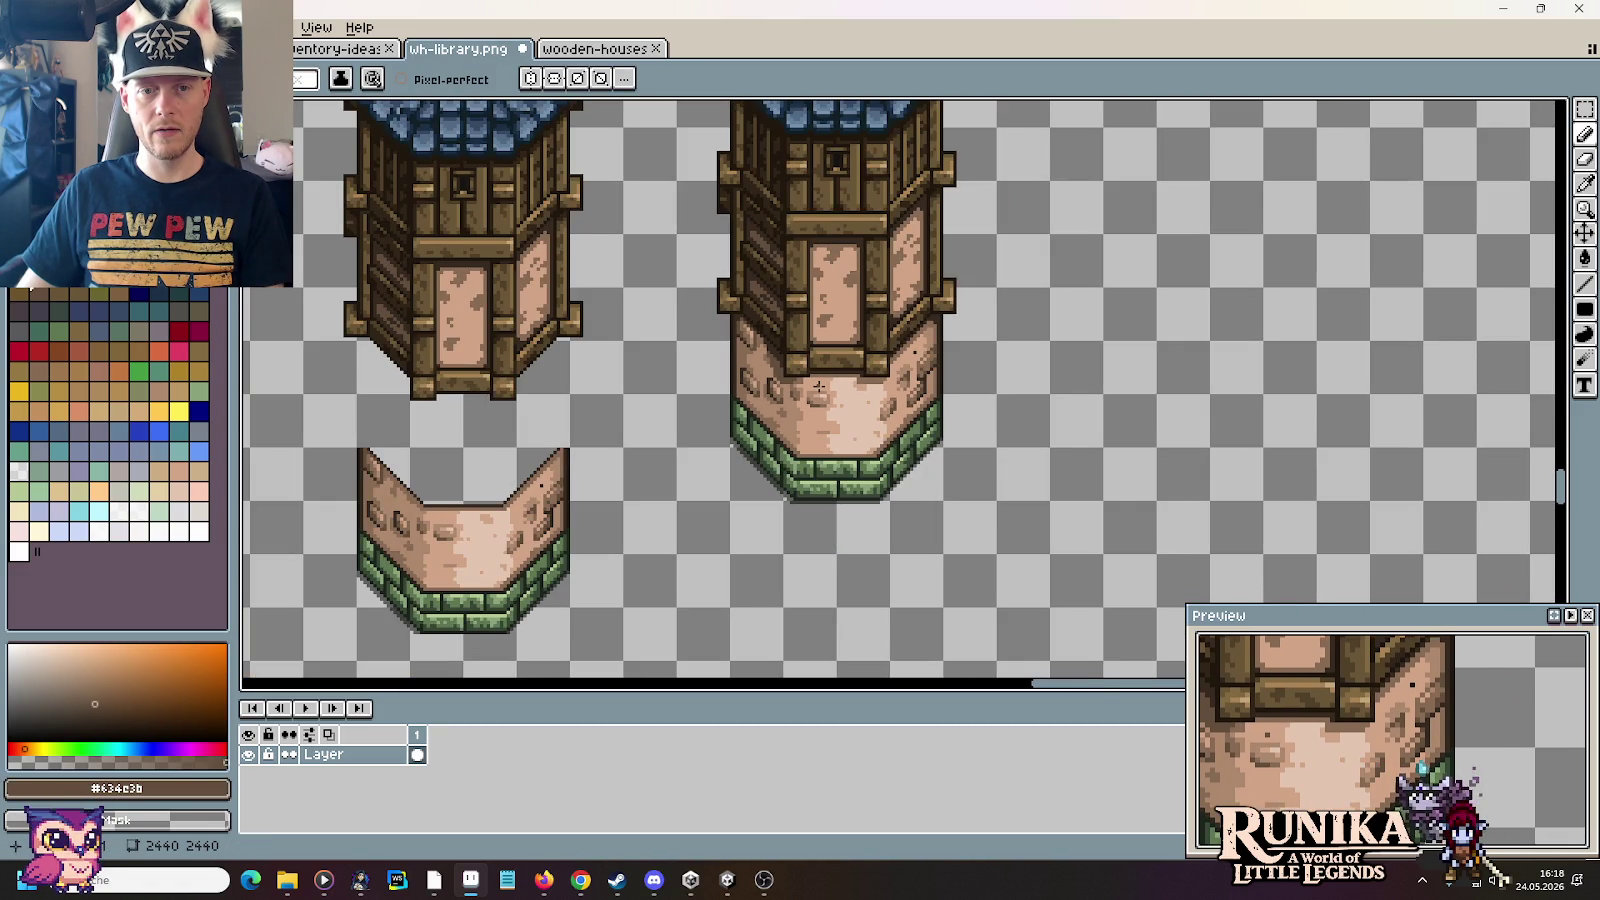
{"action": "scroll", "coordinate": [818, 386], "scroll_direction": "up", "scroll_amount": 2}
{"action": "scroll", "coordinate": [818, 386], "scroll_direction": "up", "scroll_amount": 1}
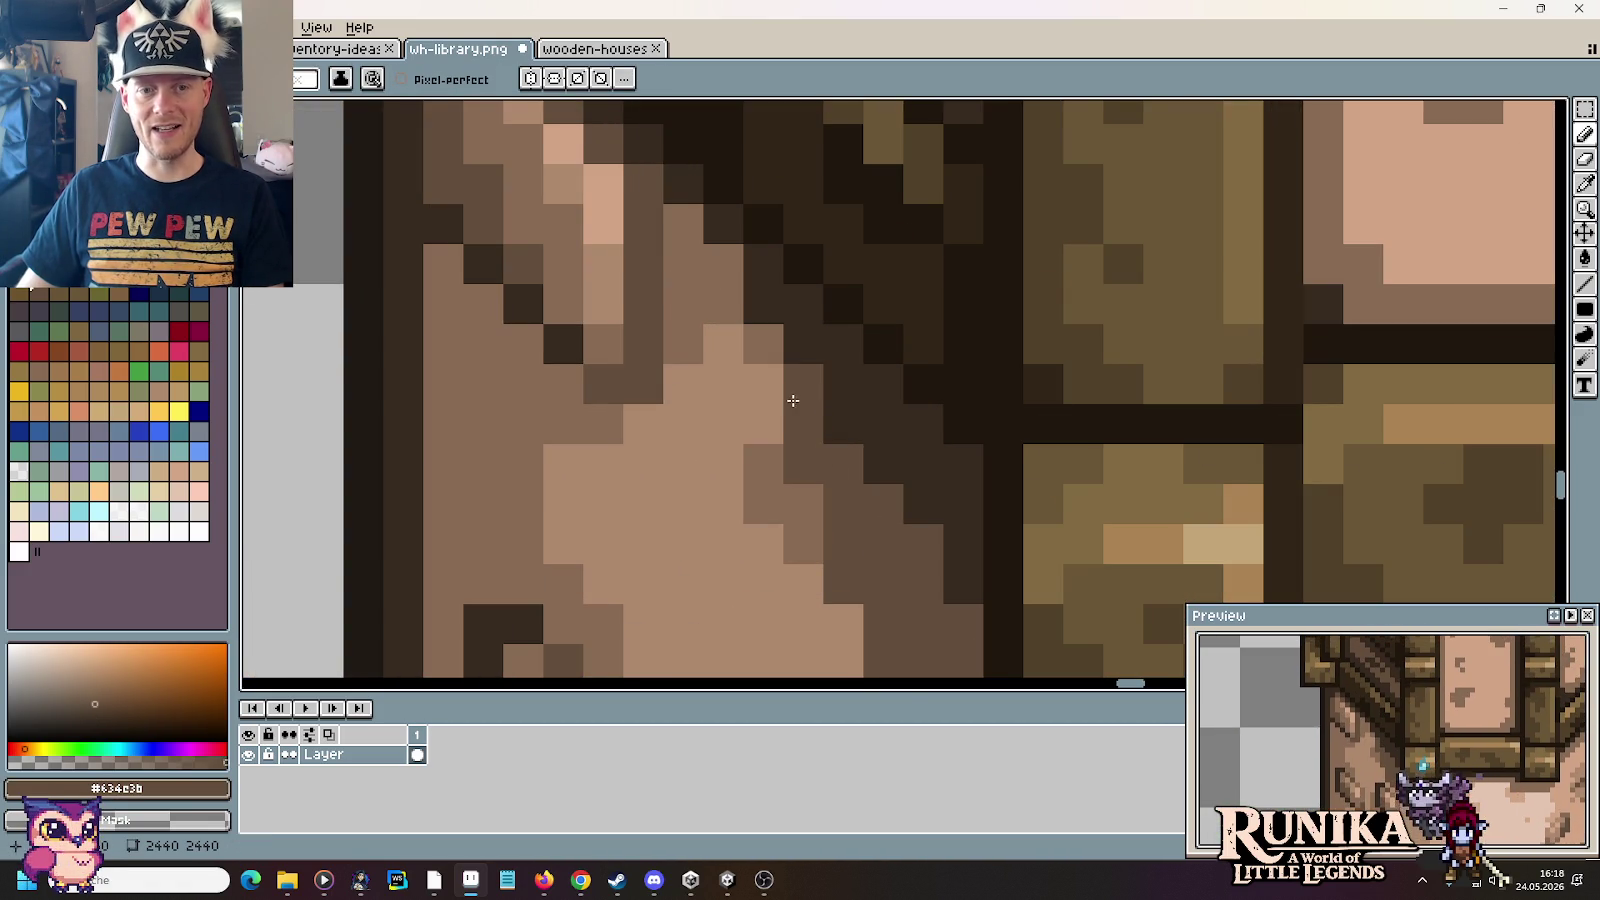
Step: Pan to the stone beside the frame and take the frame's dark shadow brown for the Pencil
{"action": "left_click_drag", "start_coordinate": [793, 401], "coordinate": [756, 250]}
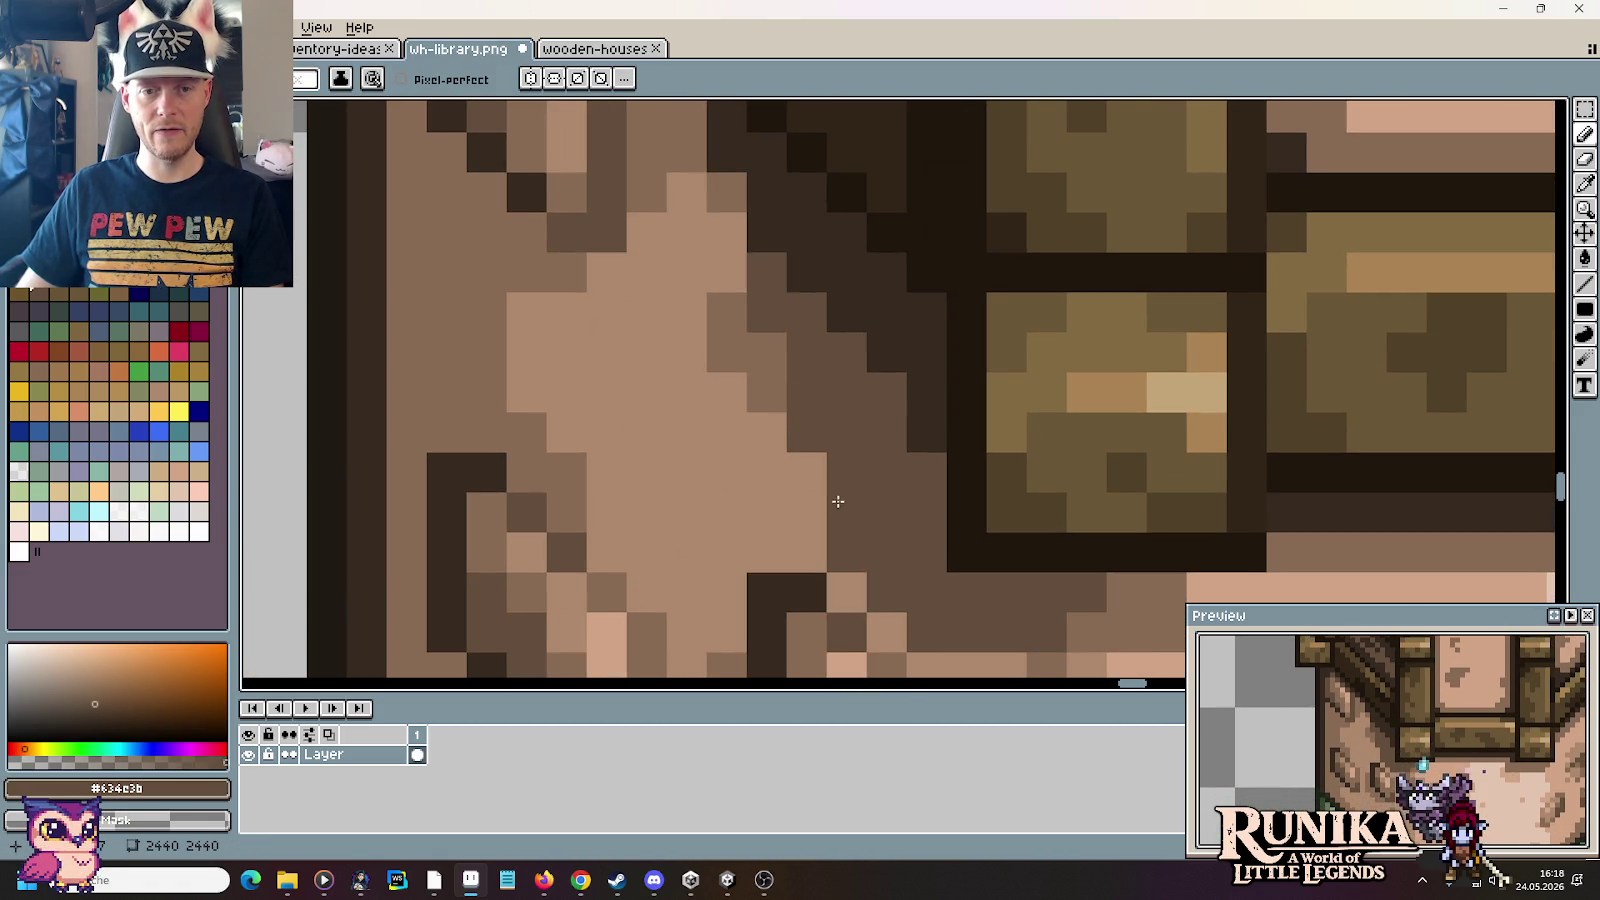
{"action": "key", "text": "i"}
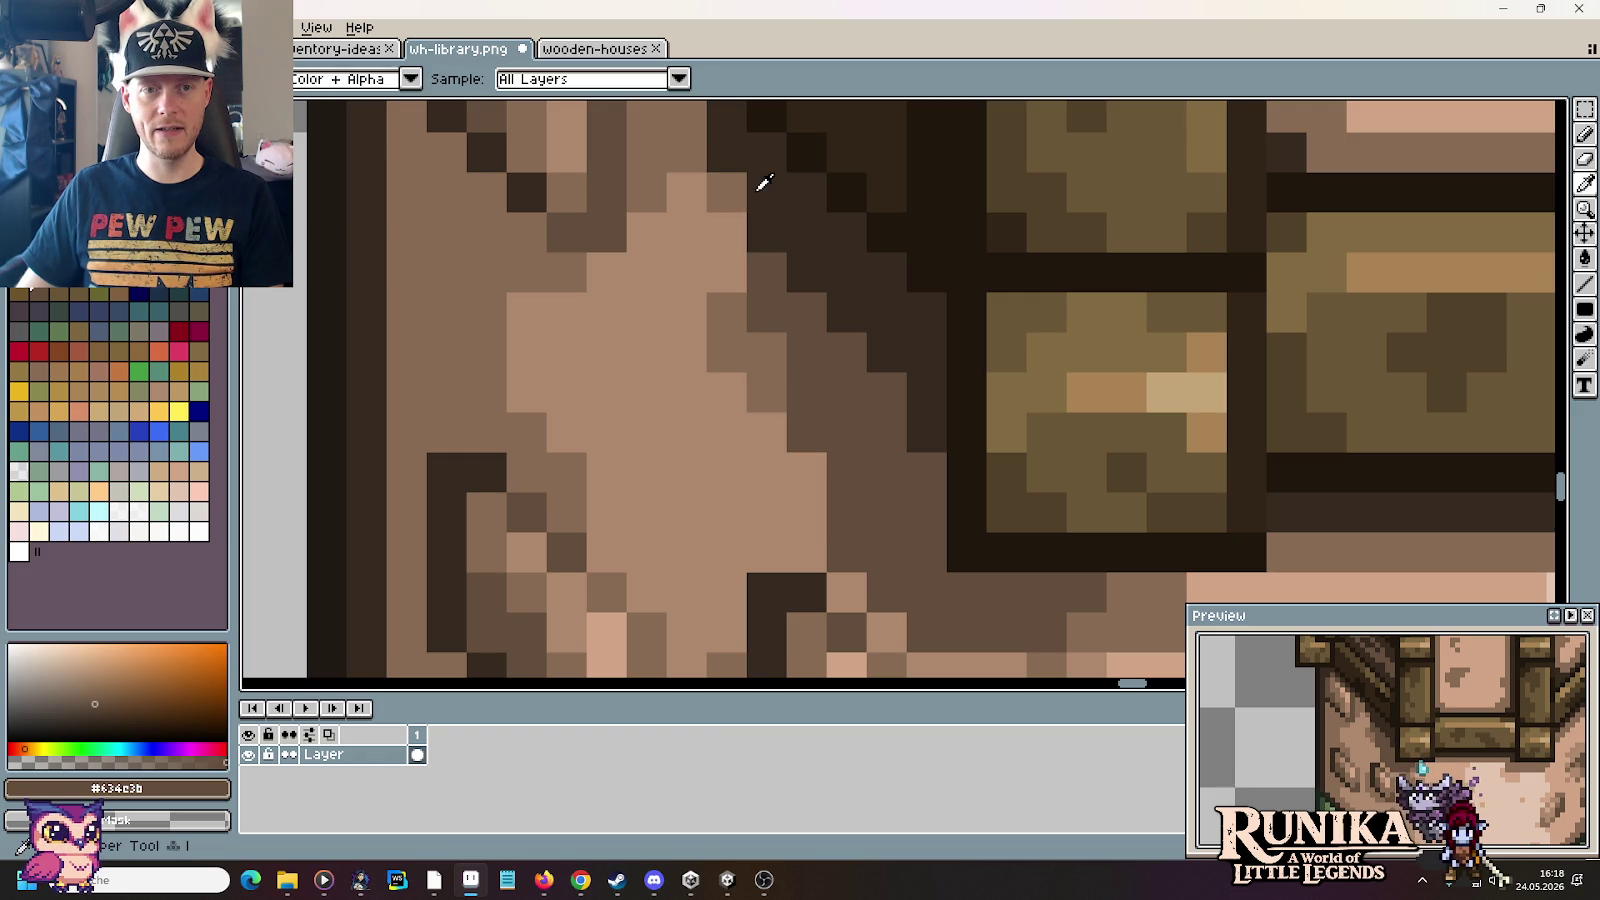
{"action": "left_click", "coordinate": [763, 183]}
{"action": "left_click_drag", "start_coordinate": [760, 214], "coordinate": [793, 357]}
{"action": "key", "text": "b"}
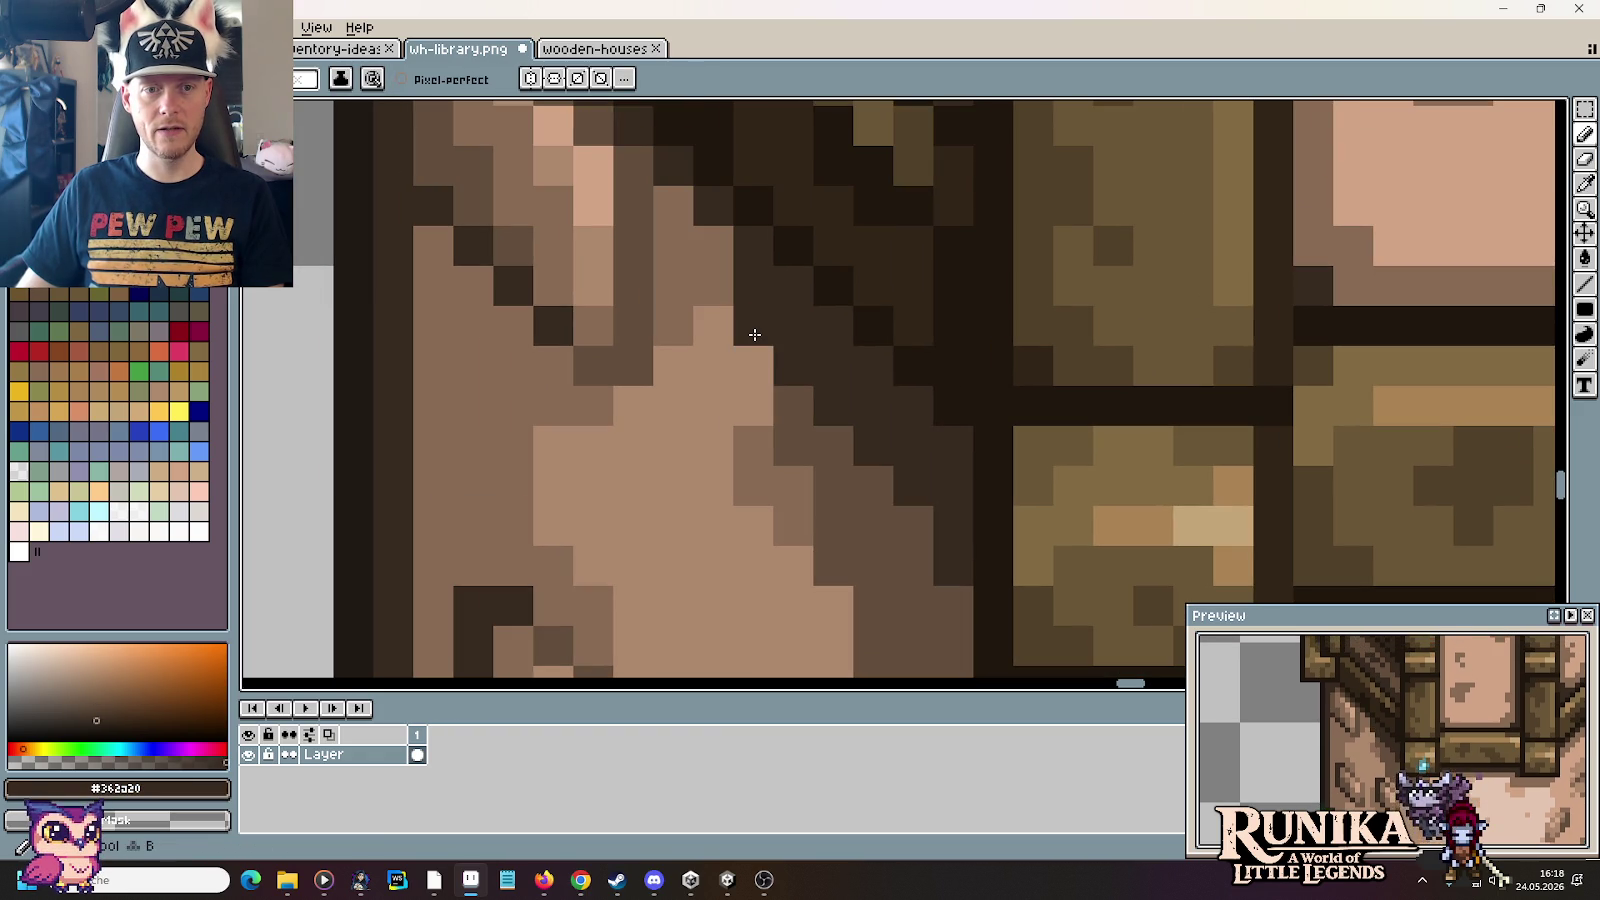
Step: Sample the mid-brown #634c3b from the stone and return to the Pencil
{"action": "scroll", "coordinate": [811, 357], "scroll_direction": "down", "scroll_amount": 1}
{"action": "scroll", "coordinate": [812, 360], "scroll_direction": "down", "scroll_amount": 3}
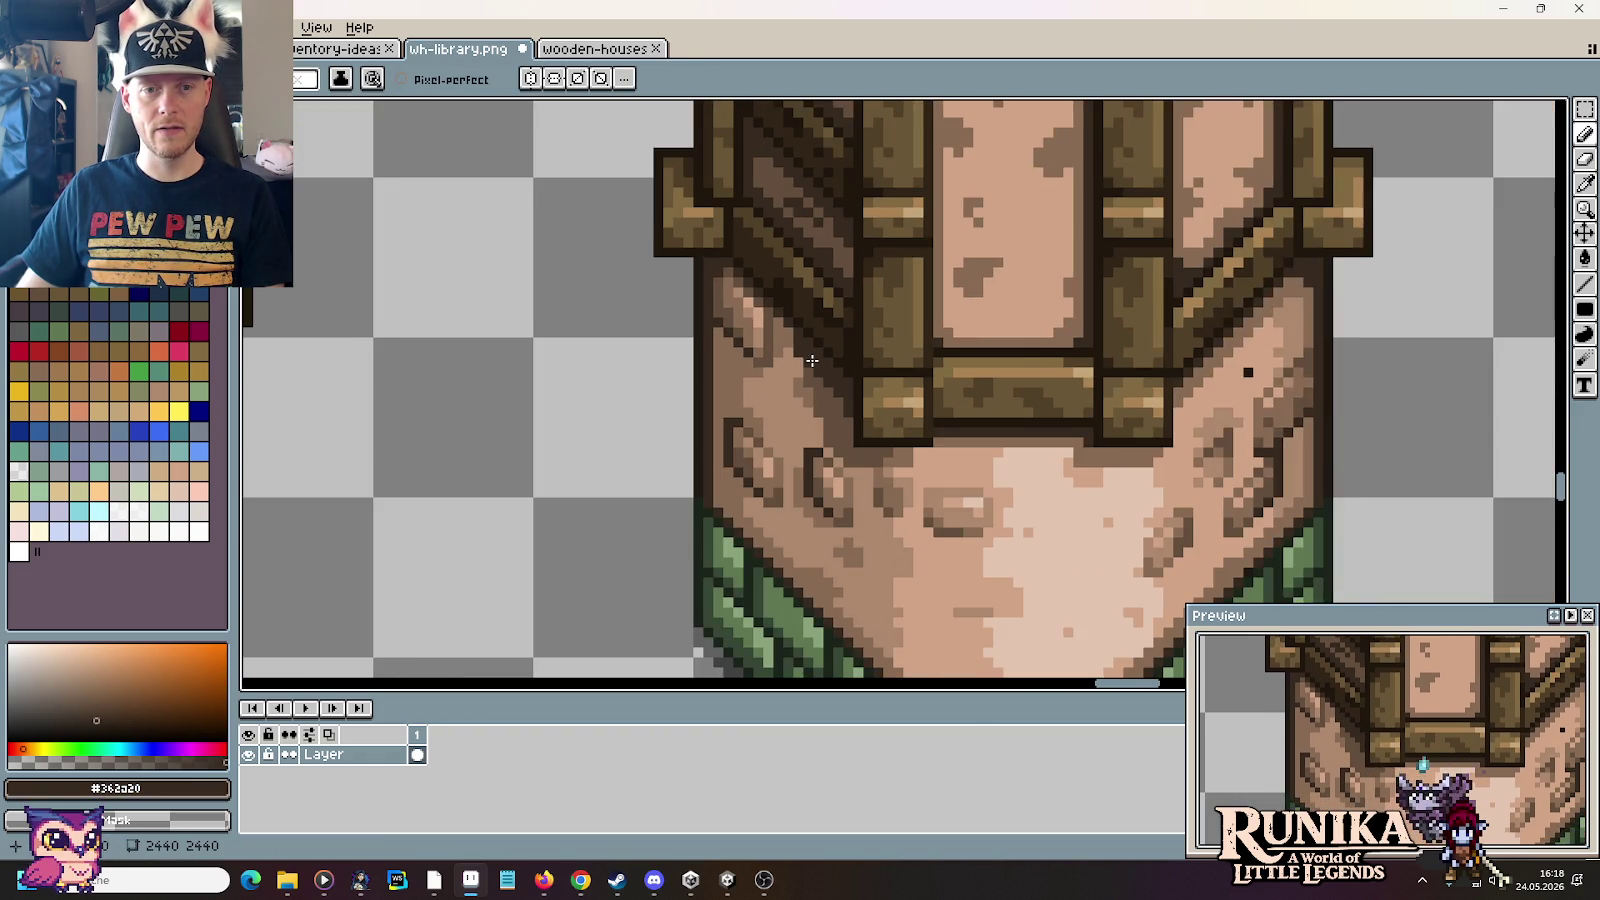
{"action": "scroll", "coordinate": [812, 360], "scroll_direction": "down", "scroll_amount": 1}
{"action": "scroll", "coordinate": [822, 393], "scroll_direction": "up", "scroll_amount": 2}
{"action": "key", "text": "i"}
{"action": "left_click", "coordinate": [757, 279]}
{"action": "key", "text": "b"}
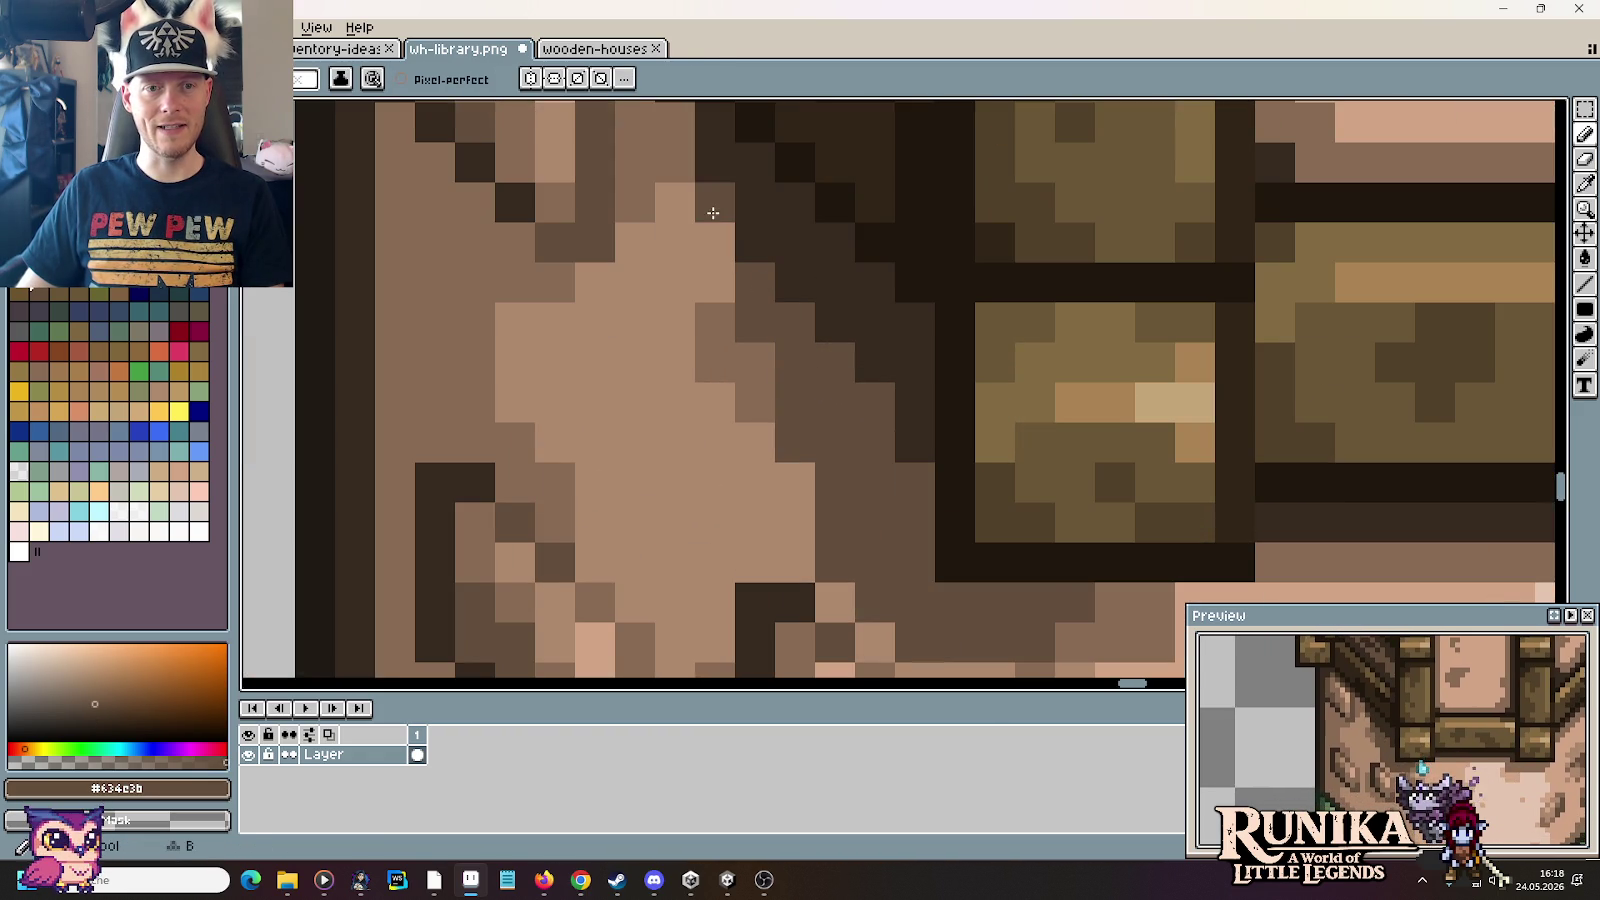
Step: Re-sample the dark brown from the frame's shadow as the drawing colour
{"action": "scroll", "coordinate": [871, 392], "scroll_direction": "down", "scroll_amount": 3}
{"action": "scroll", "coordinate": [871, 392], "scroll_direction": "down", "scroll_amount": 1}
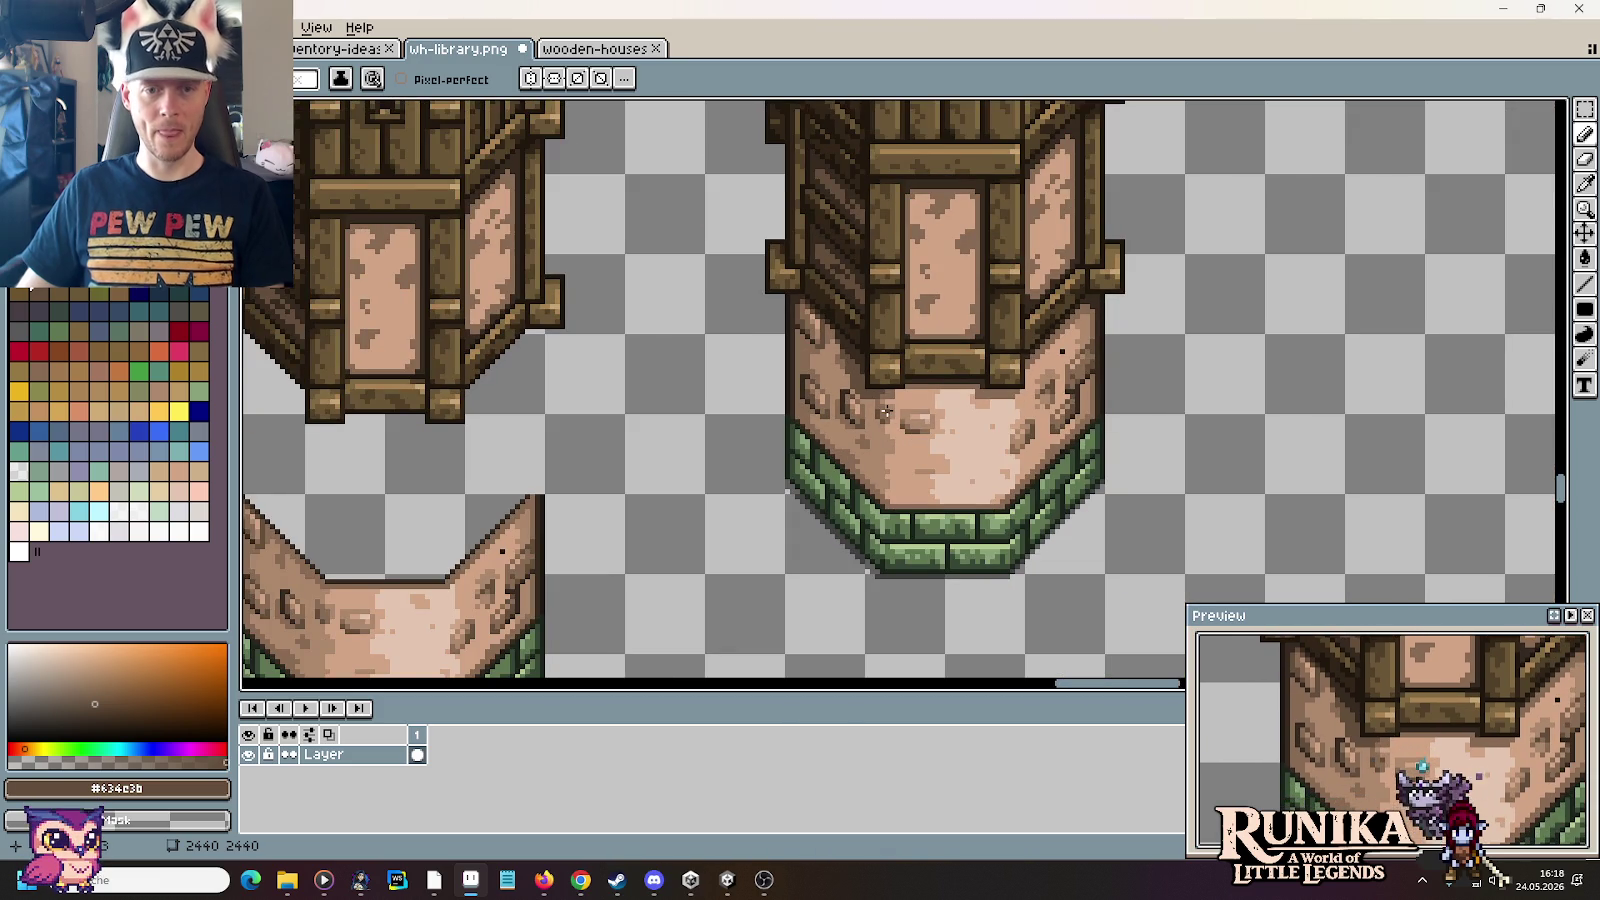
{"action": "scroll", "coordinate": [917, 465], "scroll_direction": "down", "scroll_amount": 1}
{"action": "scroll", "coordinate": [917, 465], "scroll_direction": "up", "scroll_amount": 2}
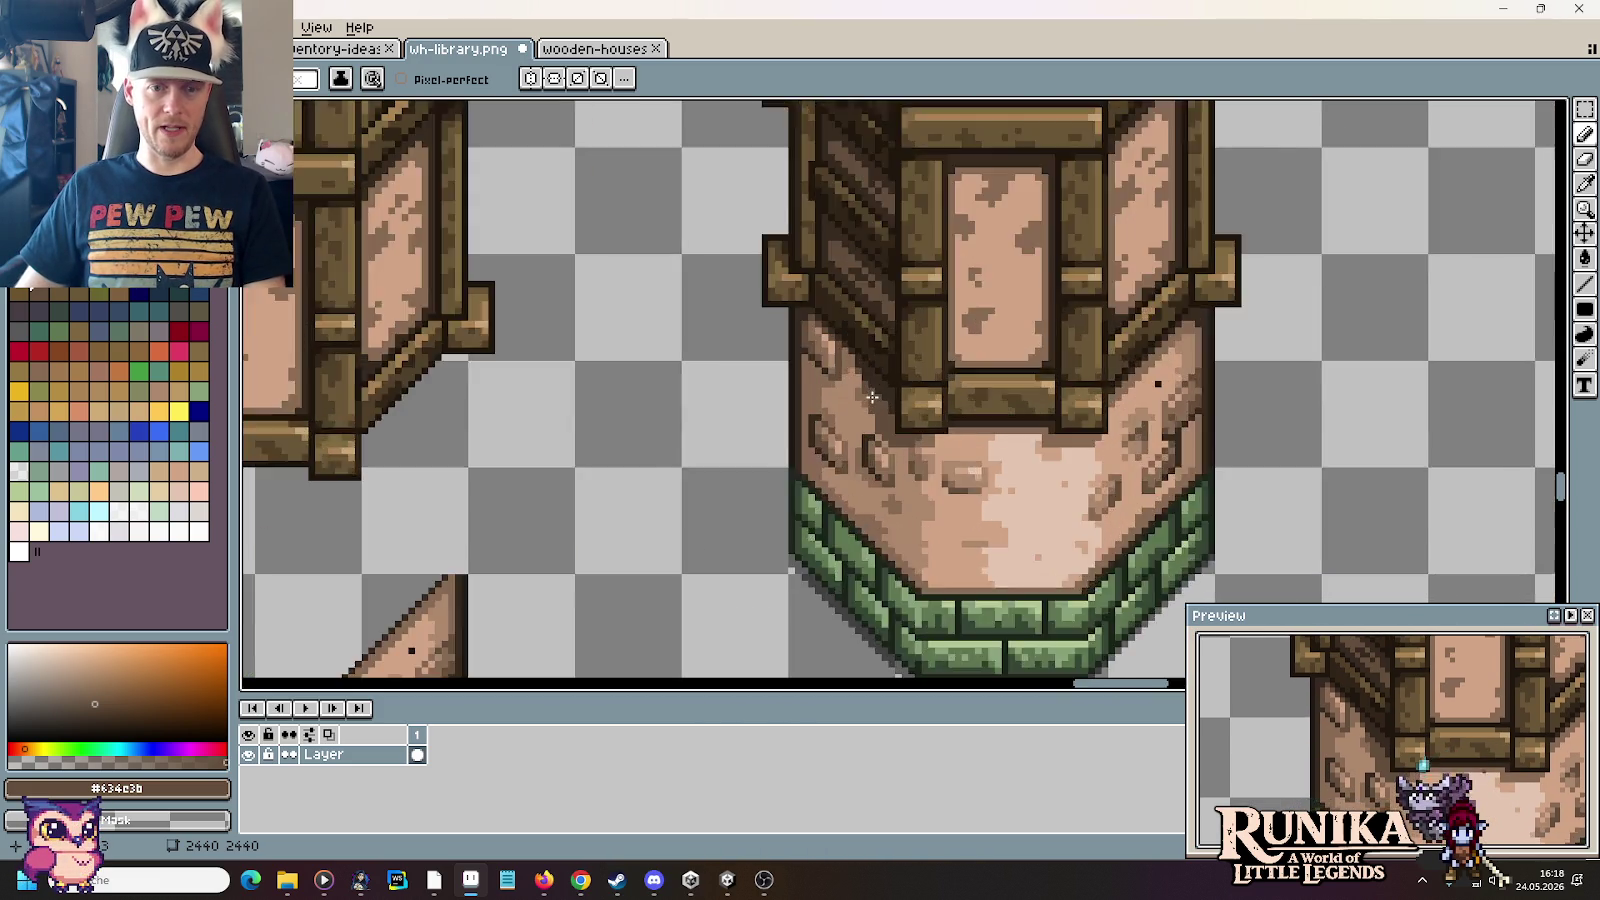
{"action": "scroll", "coordinate": [870, 380], "scroll_direction": "up", "scroll_amount": 2}
{"action": "key", "text": "i"}
{"action": "left_click", "coordinate": [843, 293]}
{"action": "key", "text": "b"}
Step: Alternate between the stone's mid-brown #634c3b and the frame edge's dark brown while shading
{"action": "key", "text": "i"}
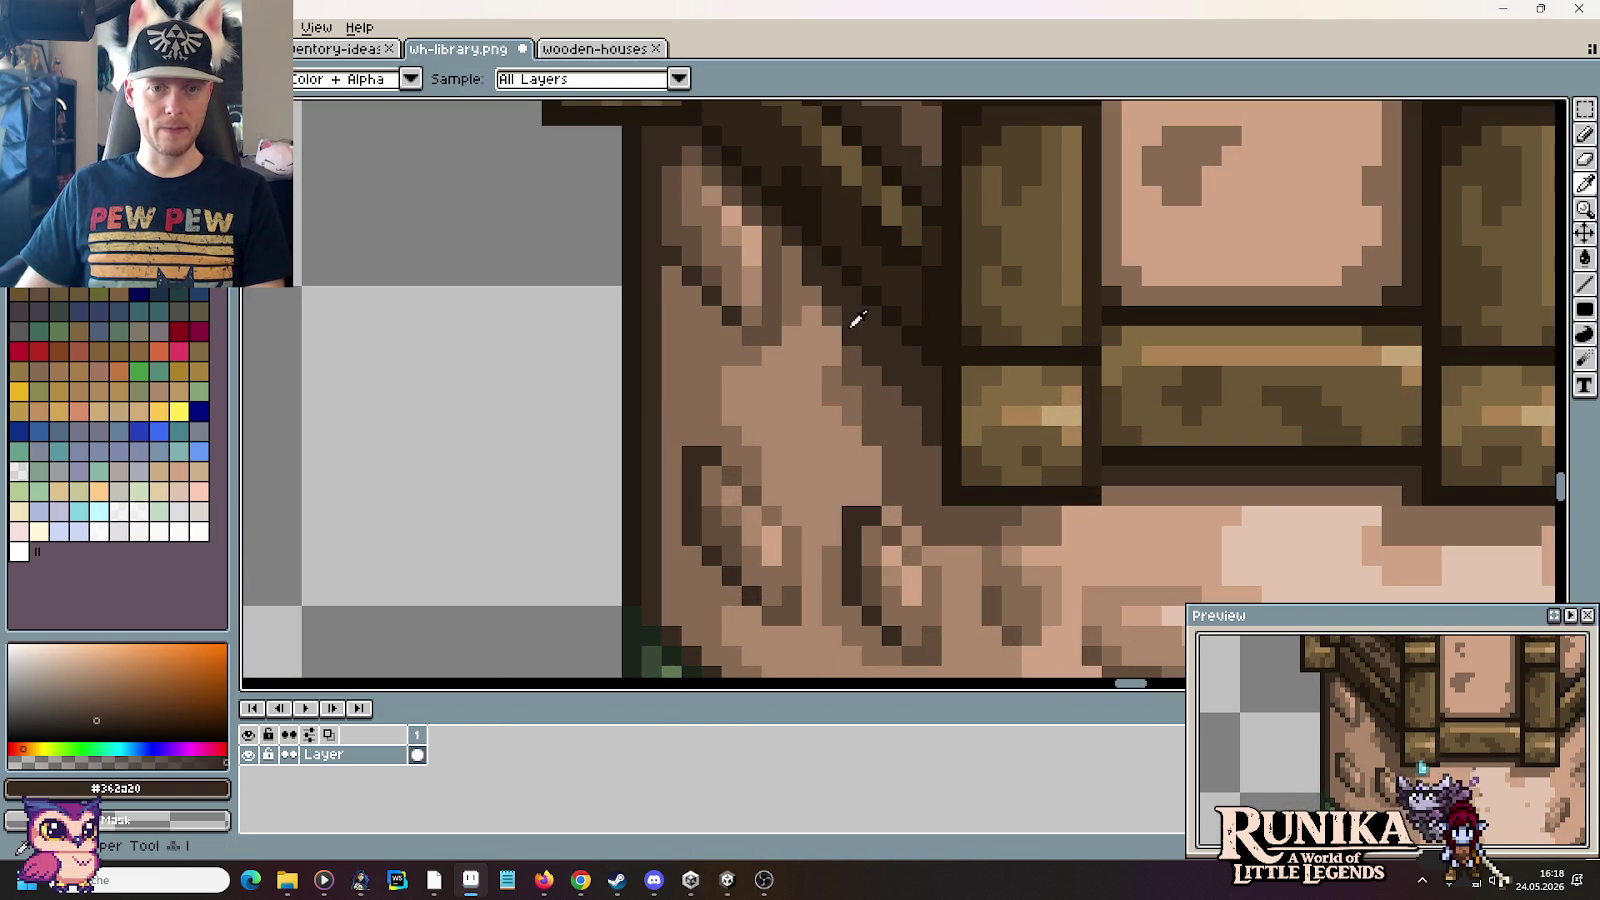
{"action": "left_click", "coordinate": [898, 440]}
{"action": "key", "text": "b"}
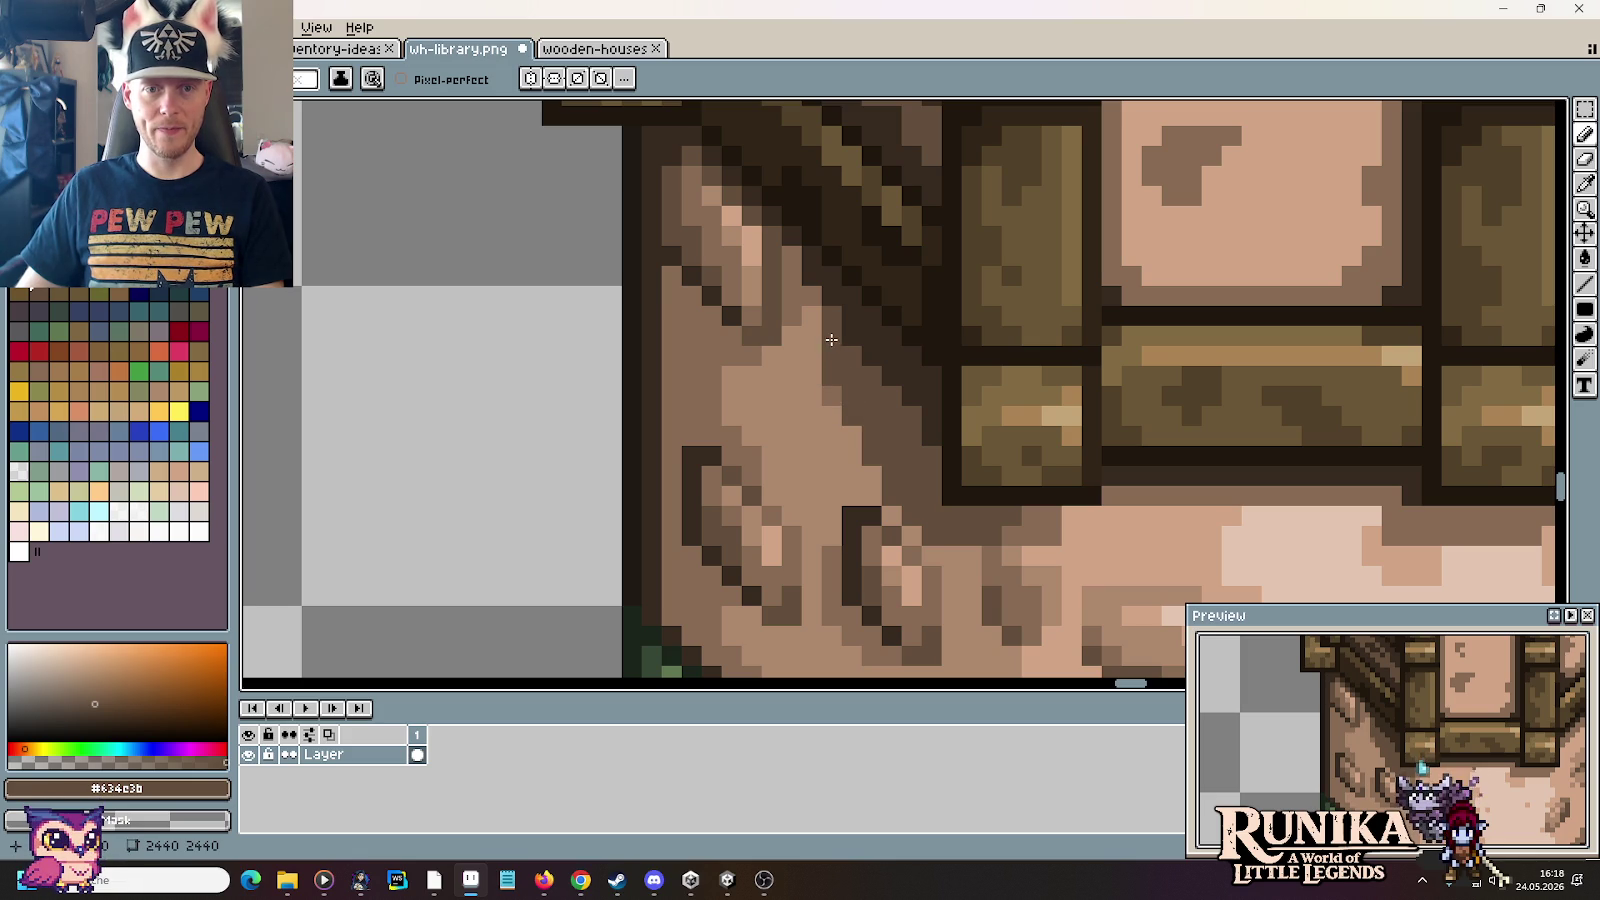
{"action": "left_click", "coordinate": [850, 314], "text": "alt"}
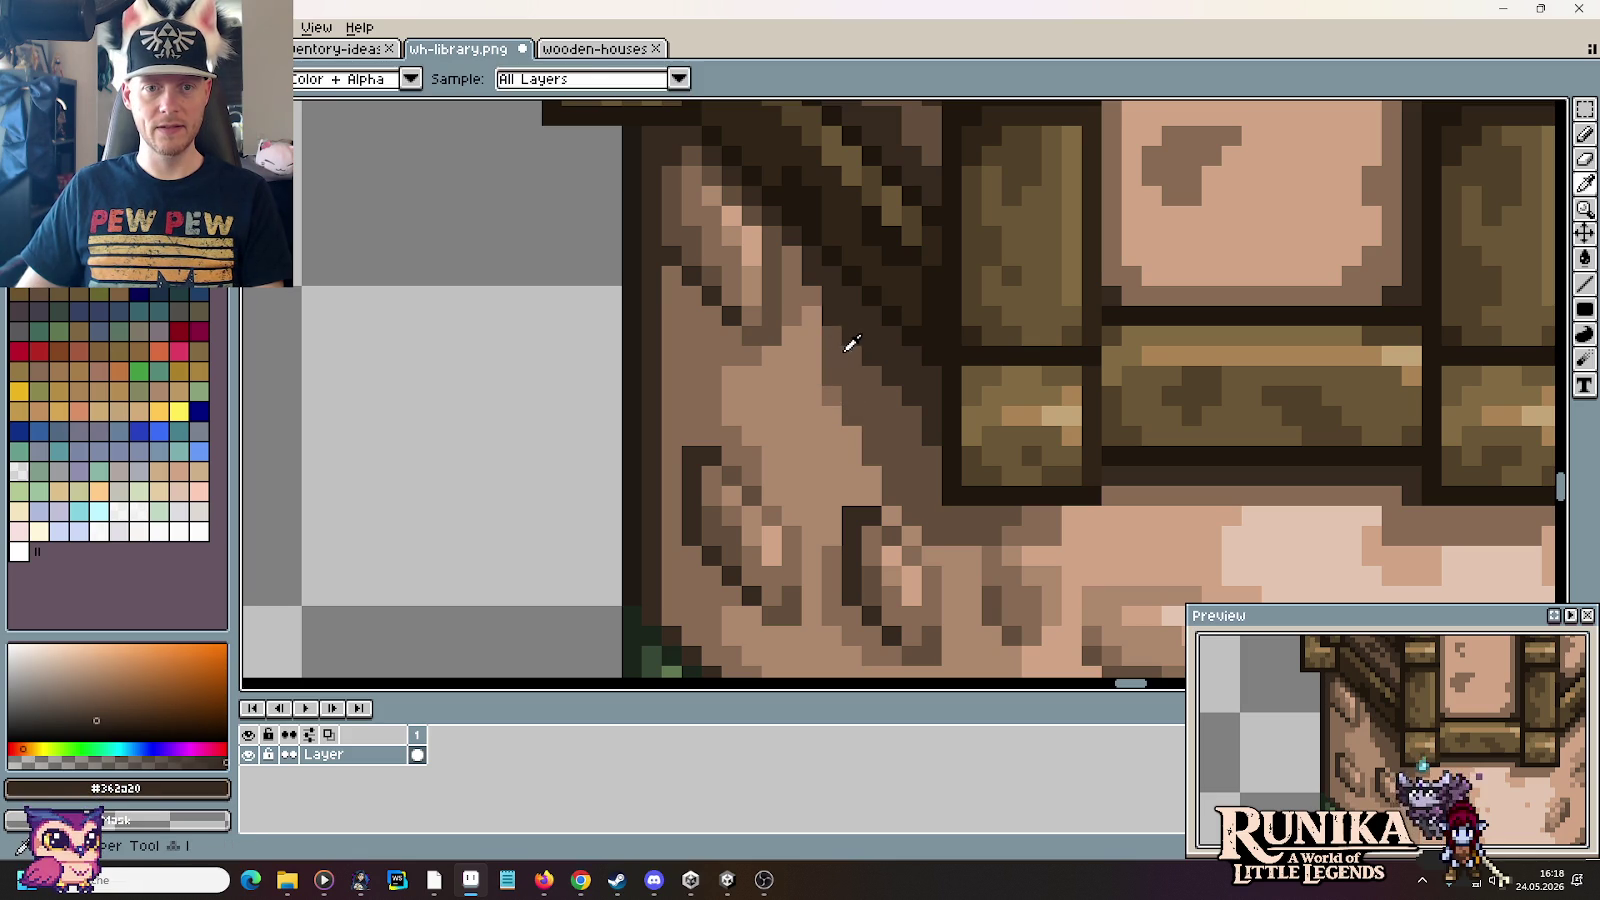
{"action": "left_click", "coordinate": [812, 325], "text": "alt"}
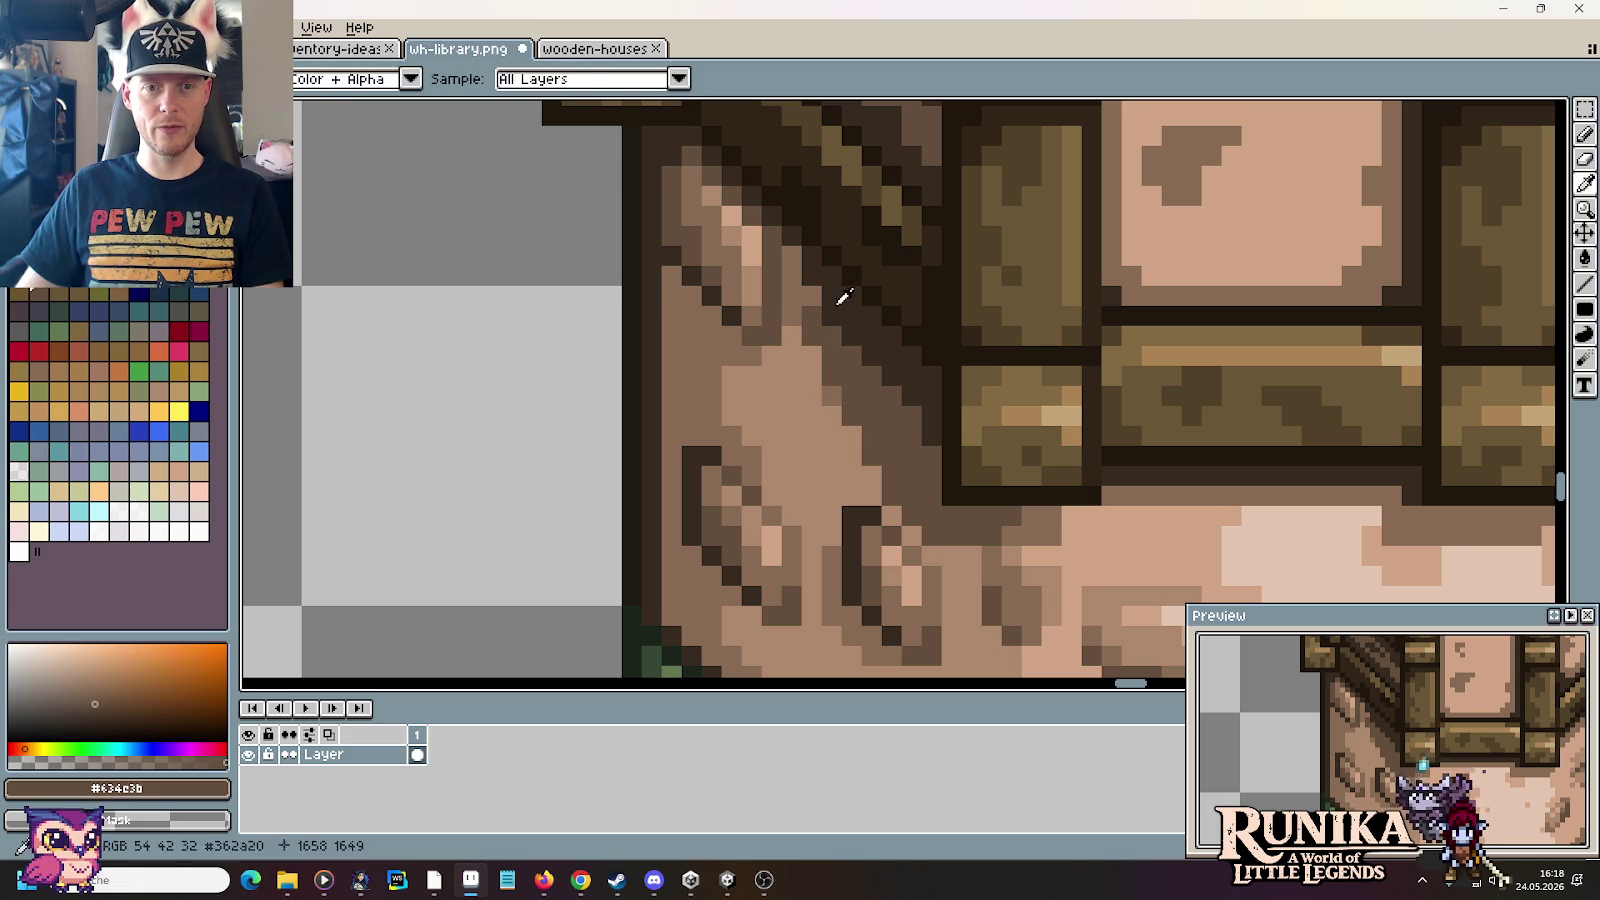
{"action": "left_click", "coordinate": [815, 290], "text": "alt"}
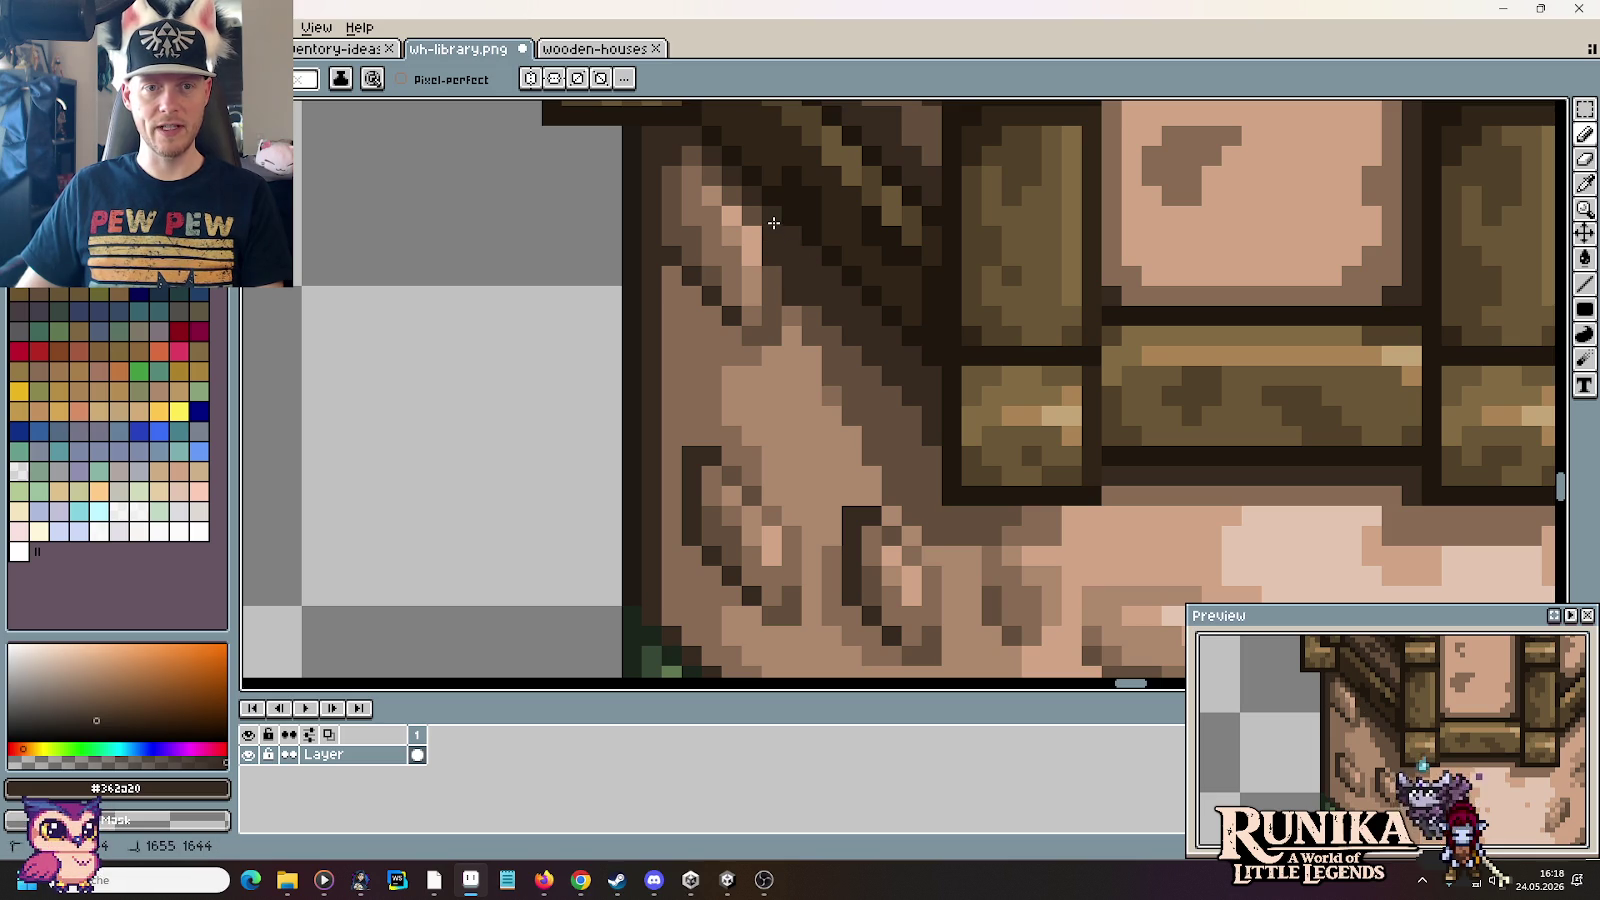
Step: Center the tower base in view, briefly using the Move tool before returning to the Pencil
{"action": "scroll", "coordinate": [823, 278], "scroll_direction": "down", "scroll_amount": 3}
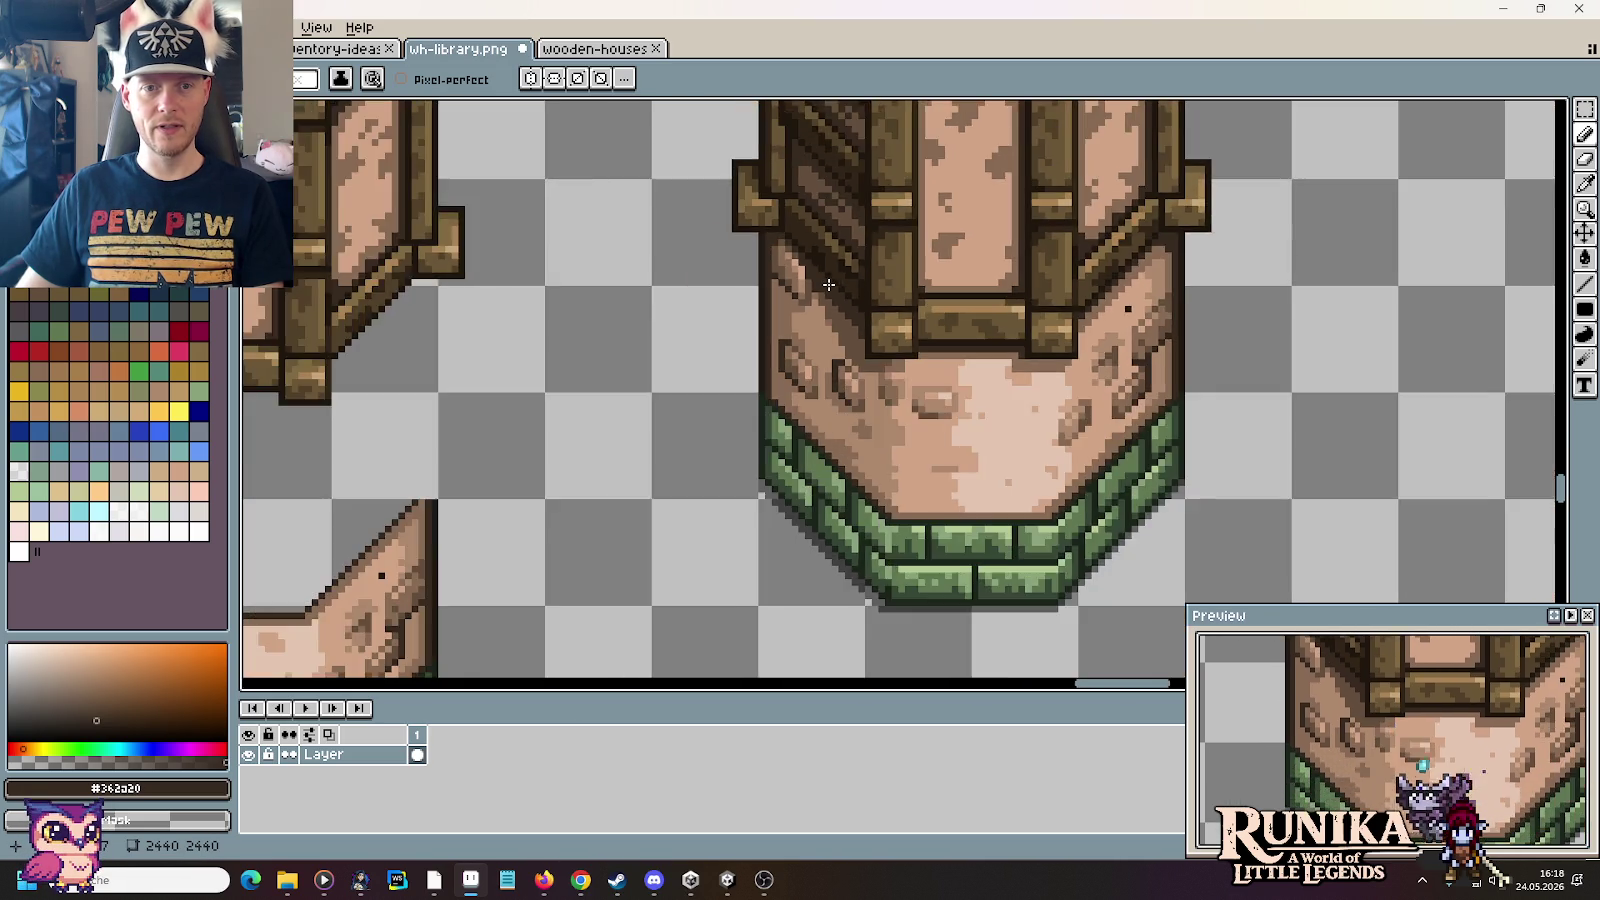
{"action": "scroll", "coordinate": [850, 300], "scroll_direction": "down", "scroll_amount": 1}
{"action": "scroll", "coordinate": [888, 329], "scroll_direction": "up", "scroll_amount": 1}
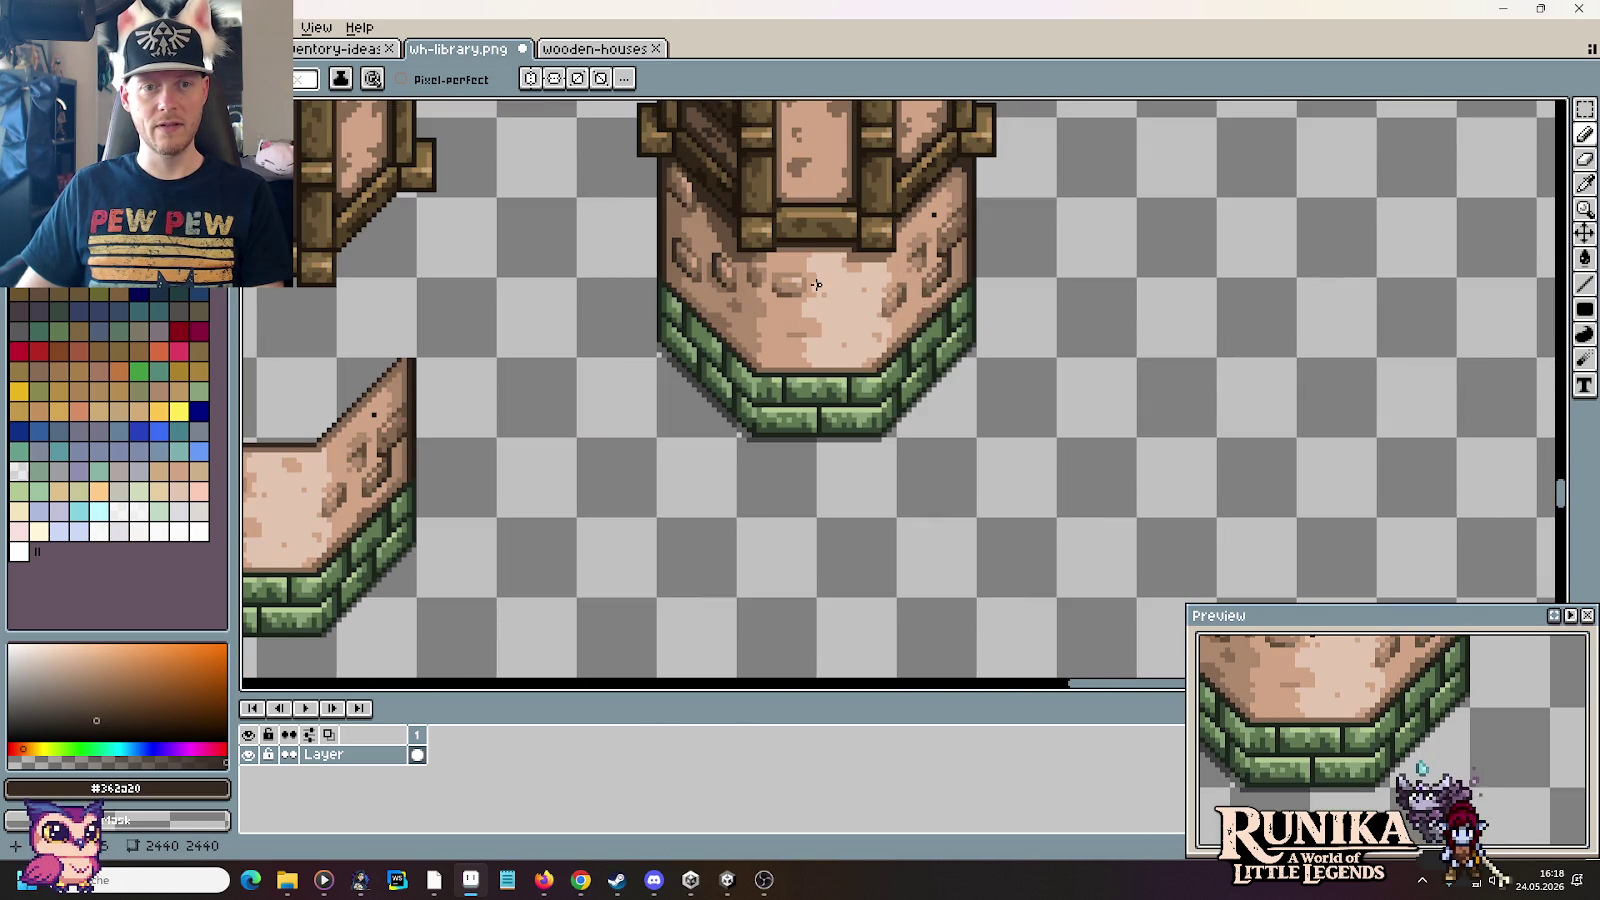
{"action": "left_click_drag", "start_coordinate": [816, 285], "coordinate": [938, 380]}
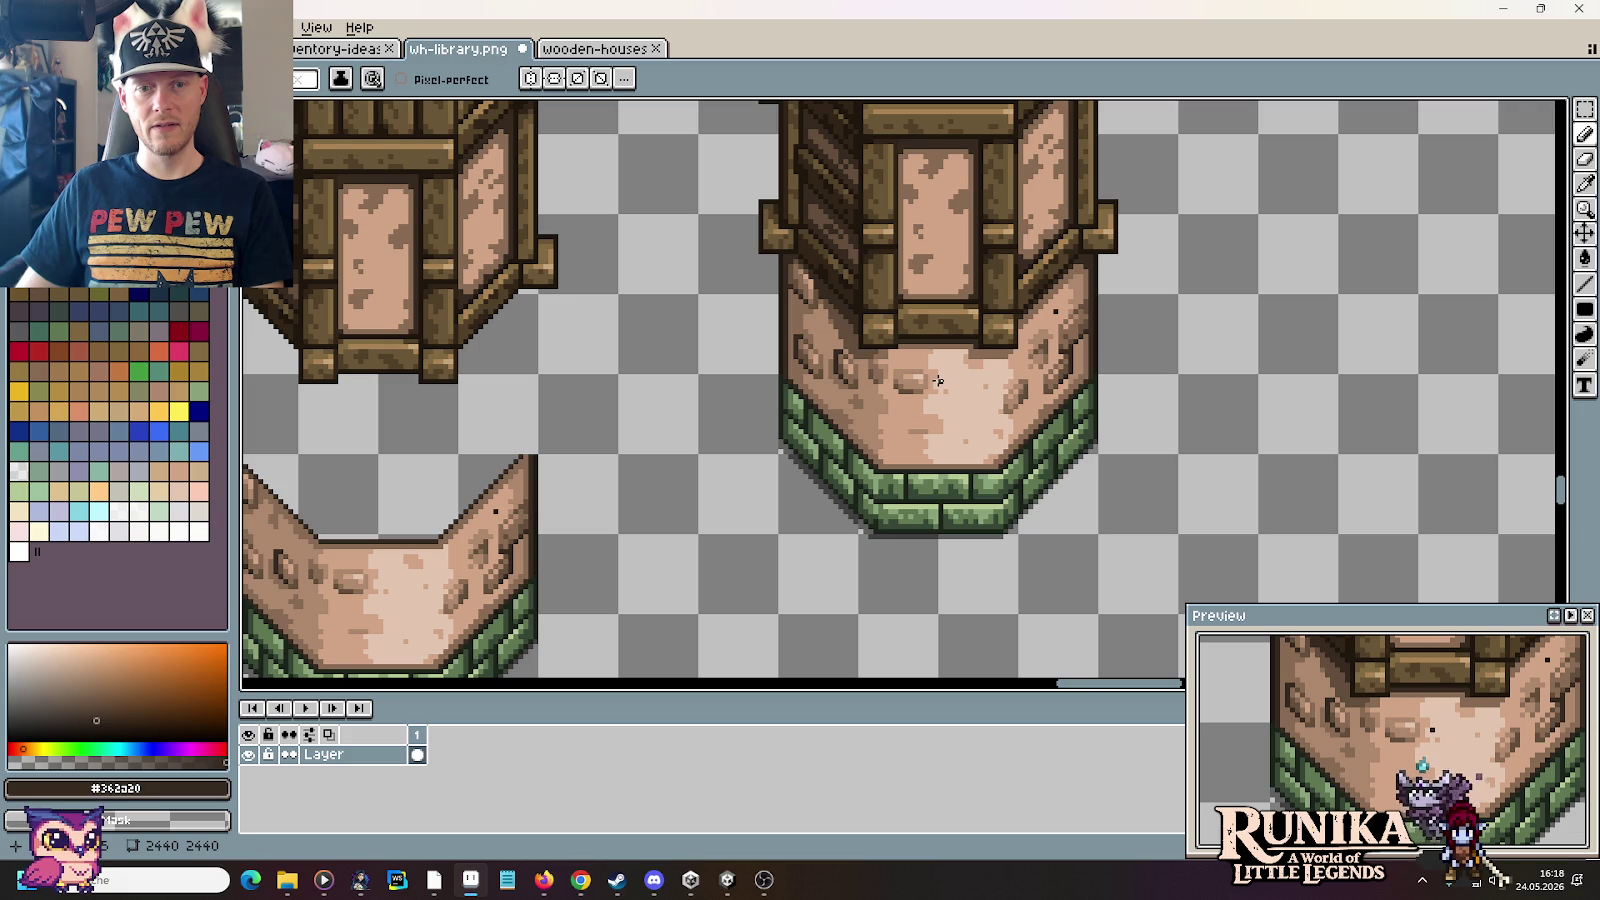
{"action": "key", "text": "v"}
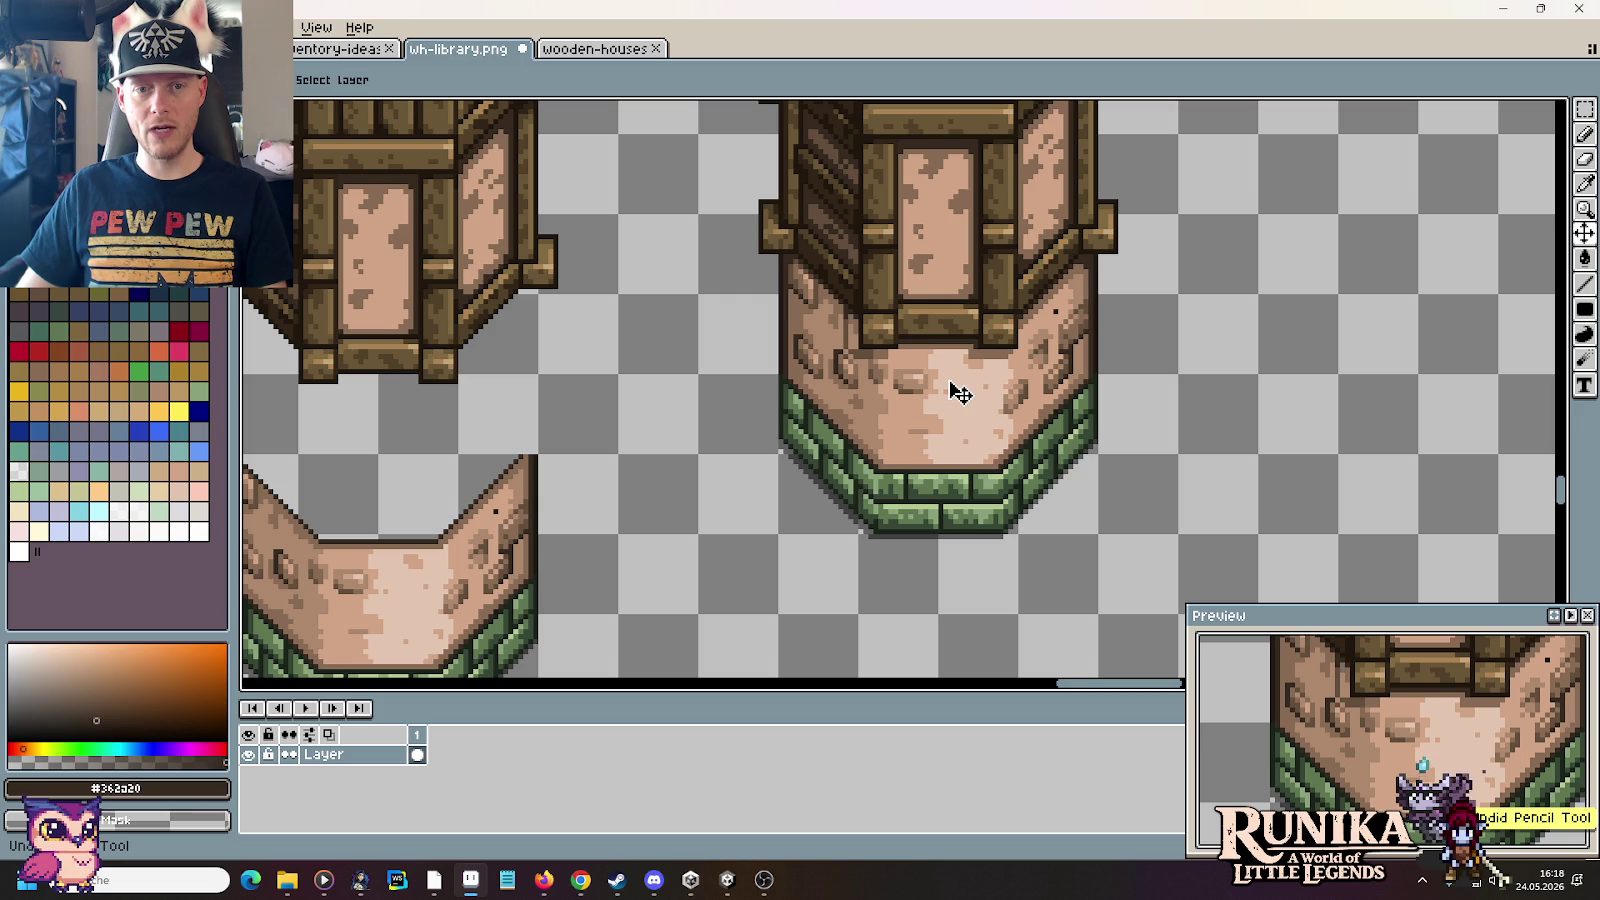
{"action": "key", "text": "b"}
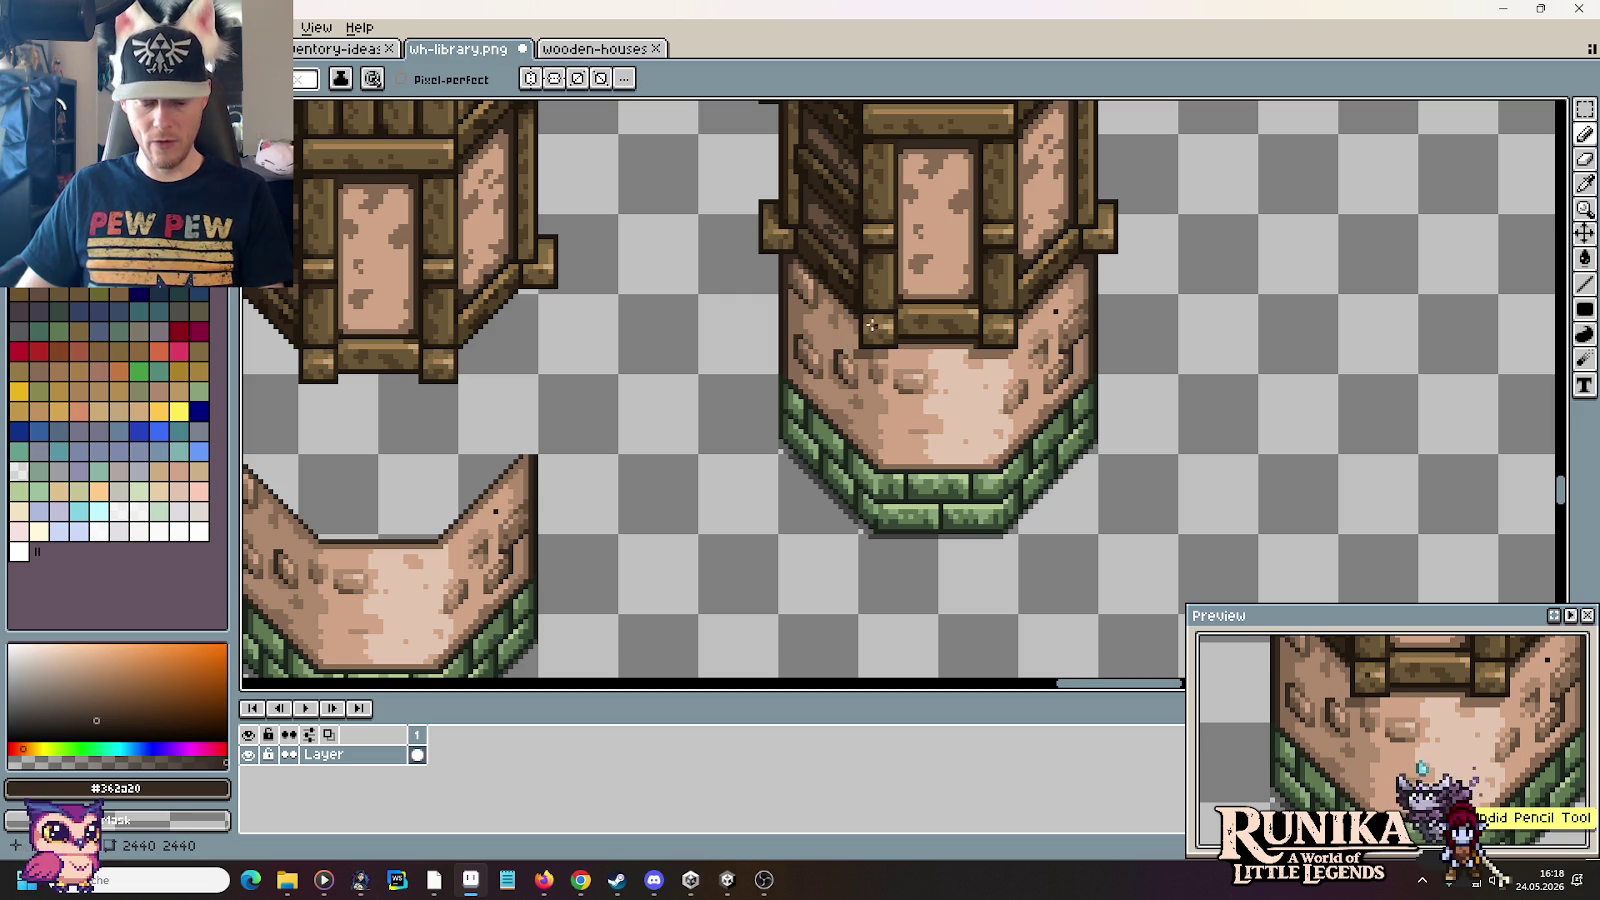
Step: Paint a dark shadow column and a few more dark pixels on the stone base
{"action": "scroll", "coordinate": [880, 330], "scroll_direction": "up", "scroll_amount": 3}
{"action": "mouse_move", "coordinate": [785, 433]}
{"action": "left_mouse_down"}
{"action": "mouse_move", "coordinate": [785, 330]}
{"action": "mouse_move", "coordinate": [803, 373]}
{"action": "left_mouse_up"}
{"action": "left_click", "coordinate": [803, 293], "text": "alt"}
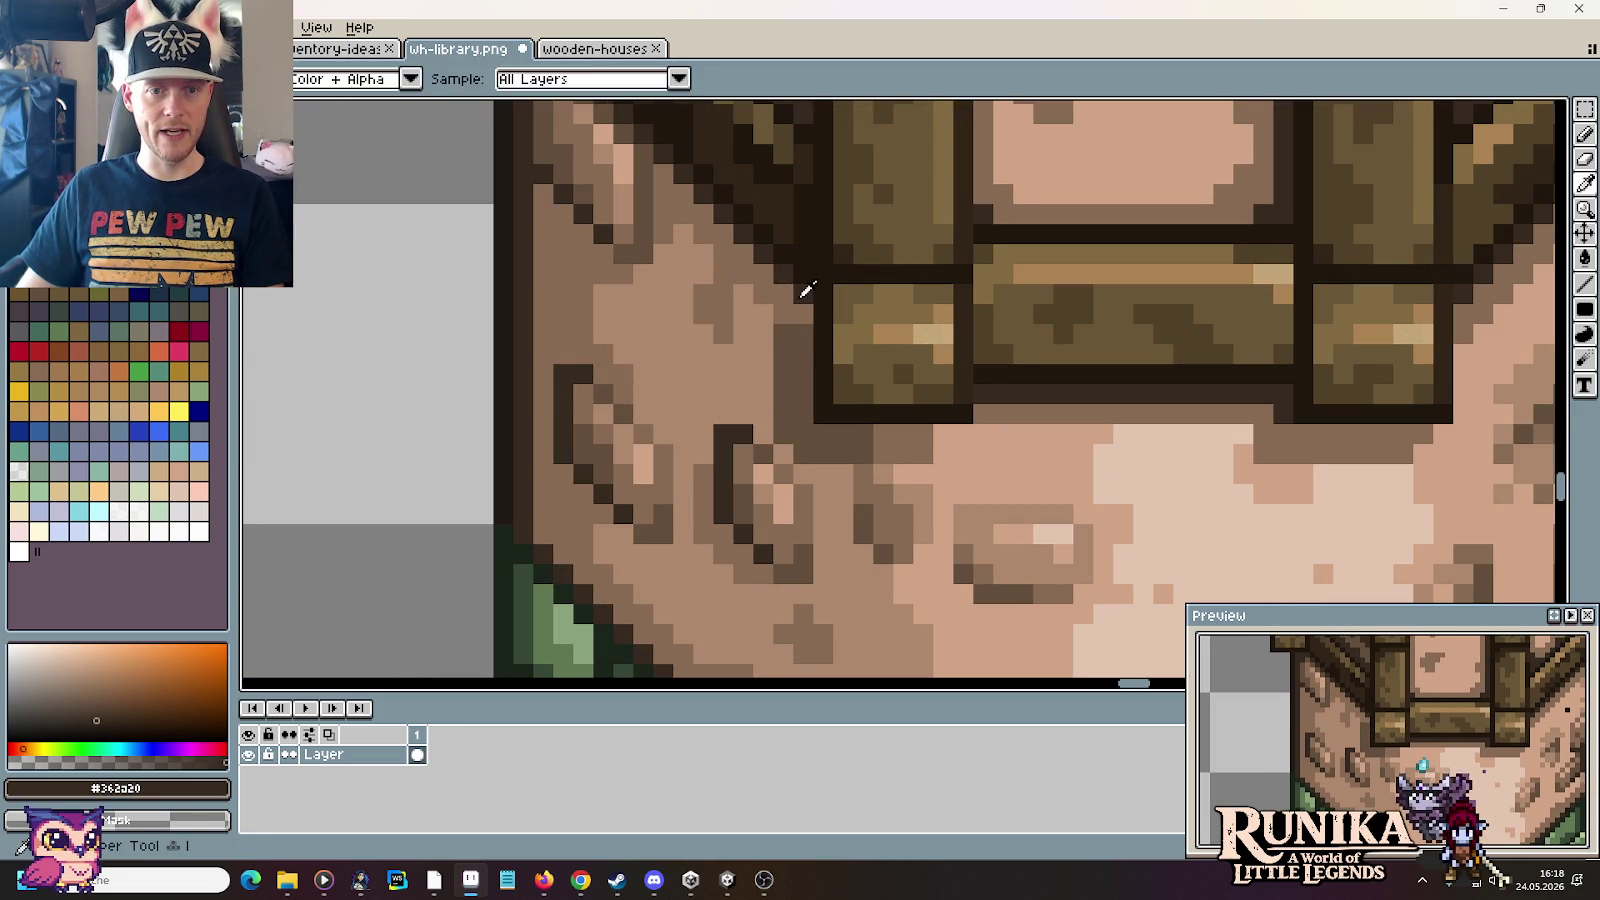
{"action": "left_click_drag", "start_coordinate": [788, 298], "coordinate": [805, 312]}
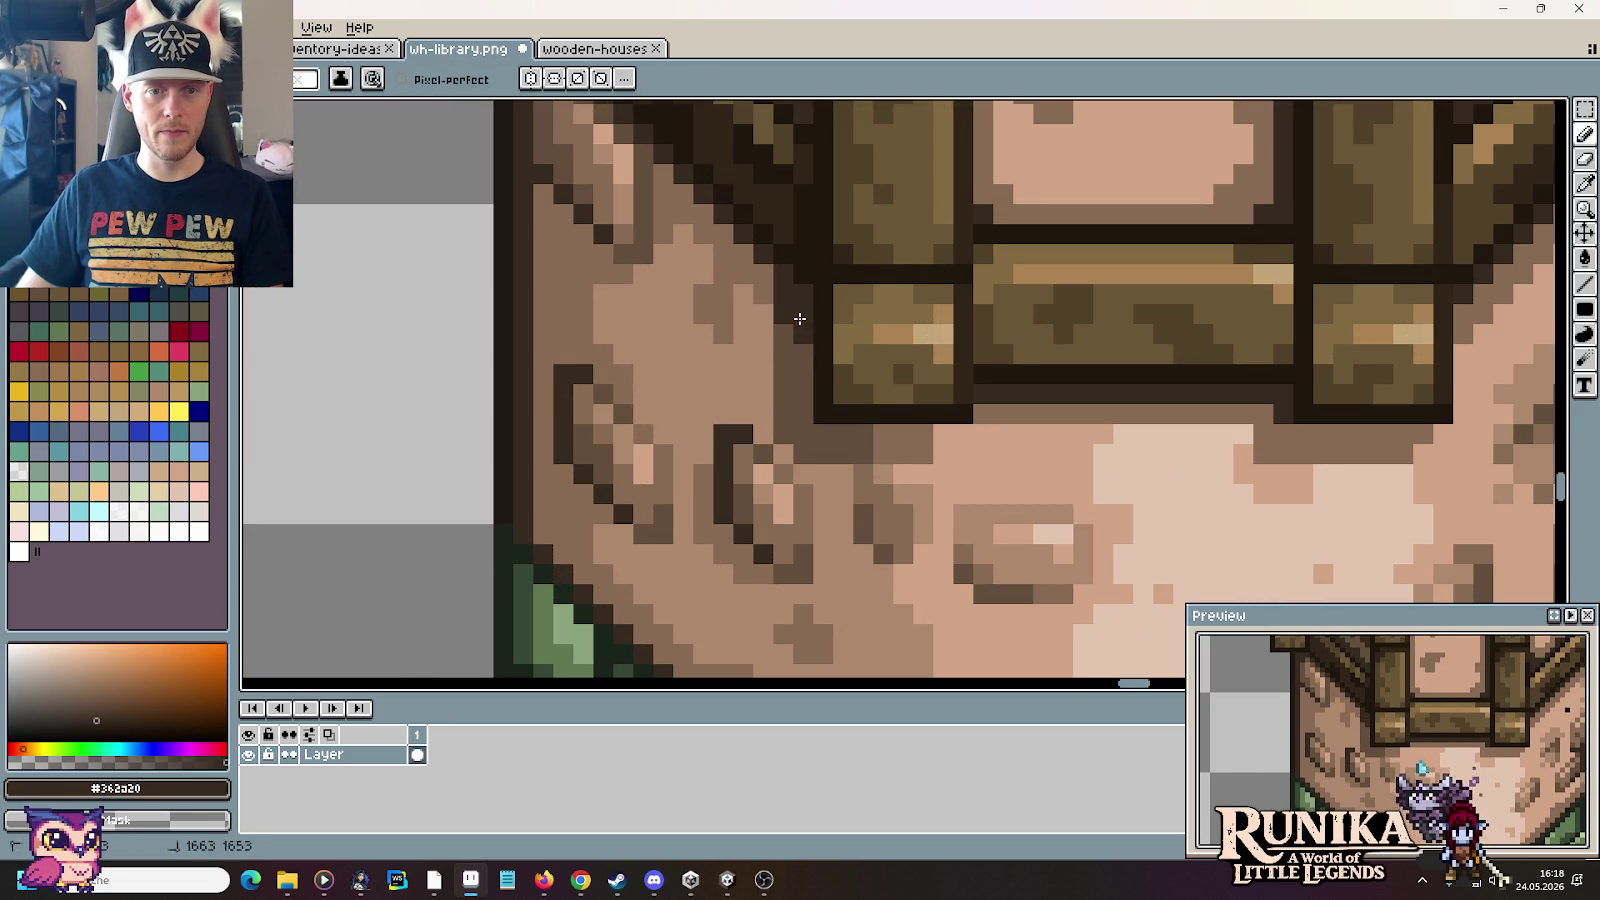
{"action": "left_click", "coordinate": [804, 332], "text": "alt"}
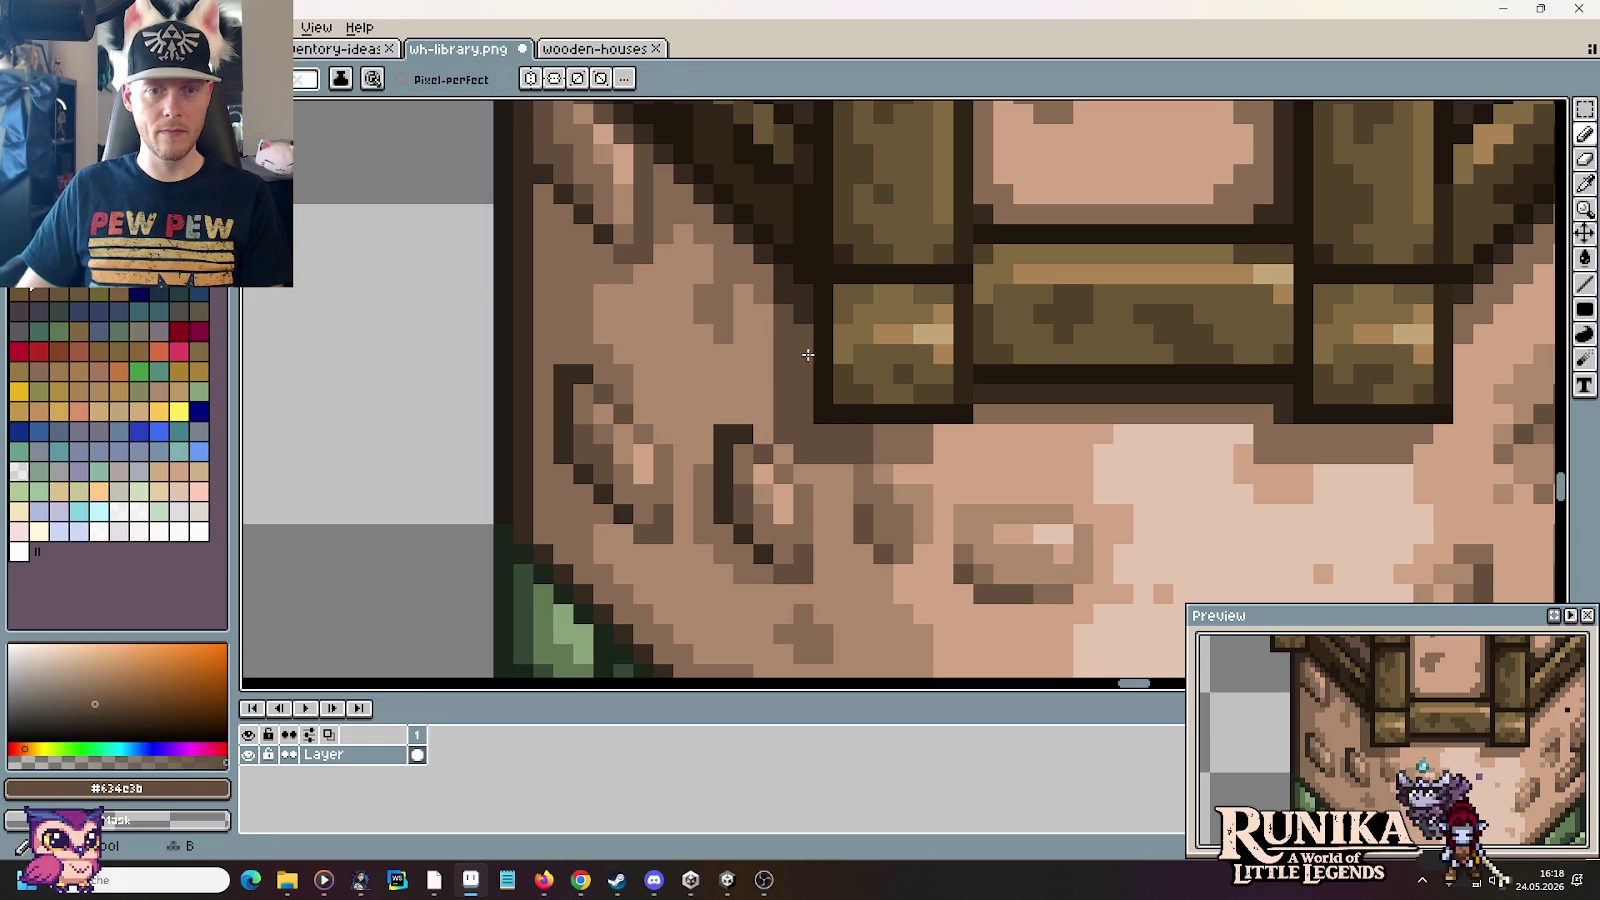
Step: Sample the stone colours #d1a485, #8a6b54 and #634e3b from the base
{"action": "scroll", "coordinate": [825, 414], "scroll_direction": "down", "scroll_amount": 2}
{"action": "scroll", "coordinate": [825, 414], "scroll_direction": "down", "scroll_amount": 2}
{"action": "scroll", "coordinate": [897, 459], "scroll_direction": "up", "scroll_amount": 2}
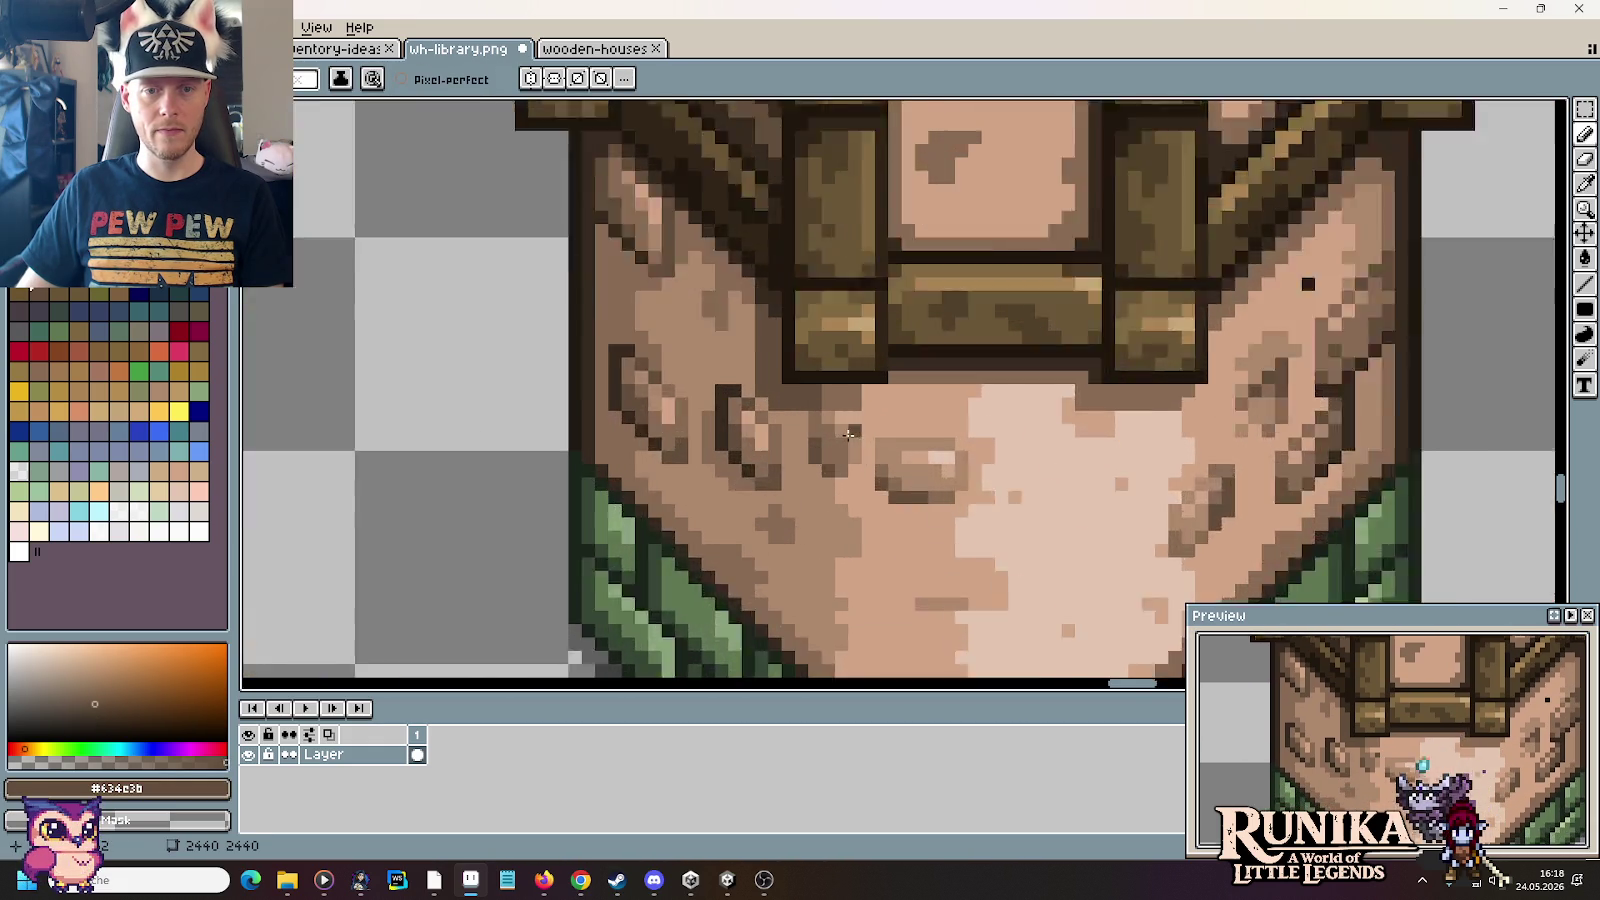
{"action": "scroll", "coordinate": [880, 400], "scroll_direction": "up", "scroll_amount": 2}
{"action": "left_click", "coordinate": [858, 391], "text": "alt"}
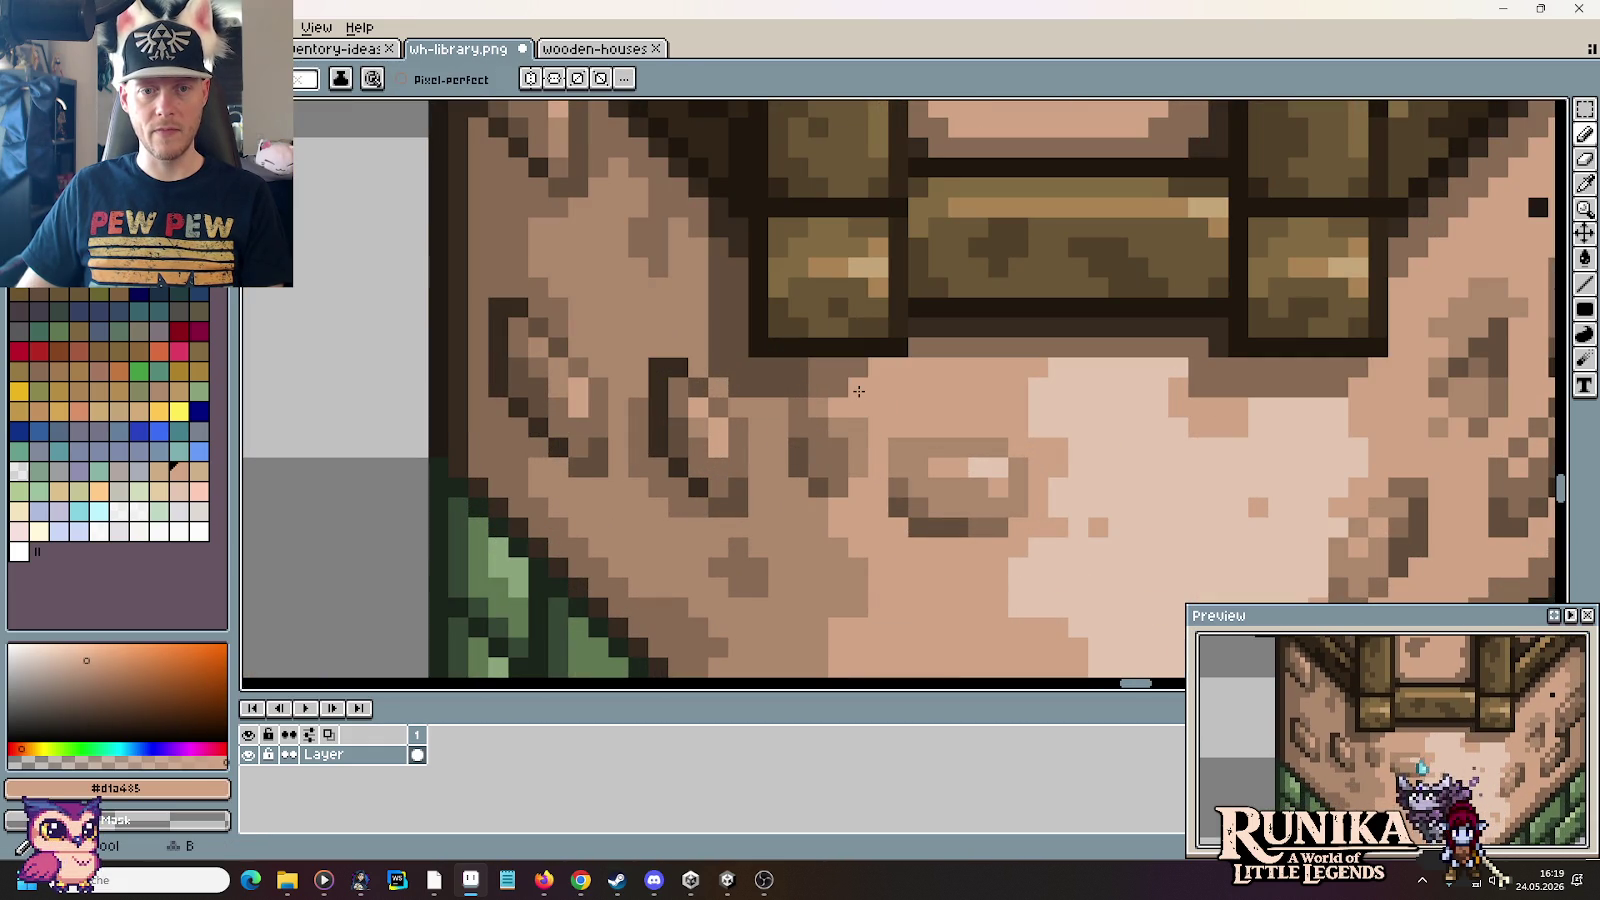
{"action": "left_click", "coordinate": [862, 372], "text": "alt"}
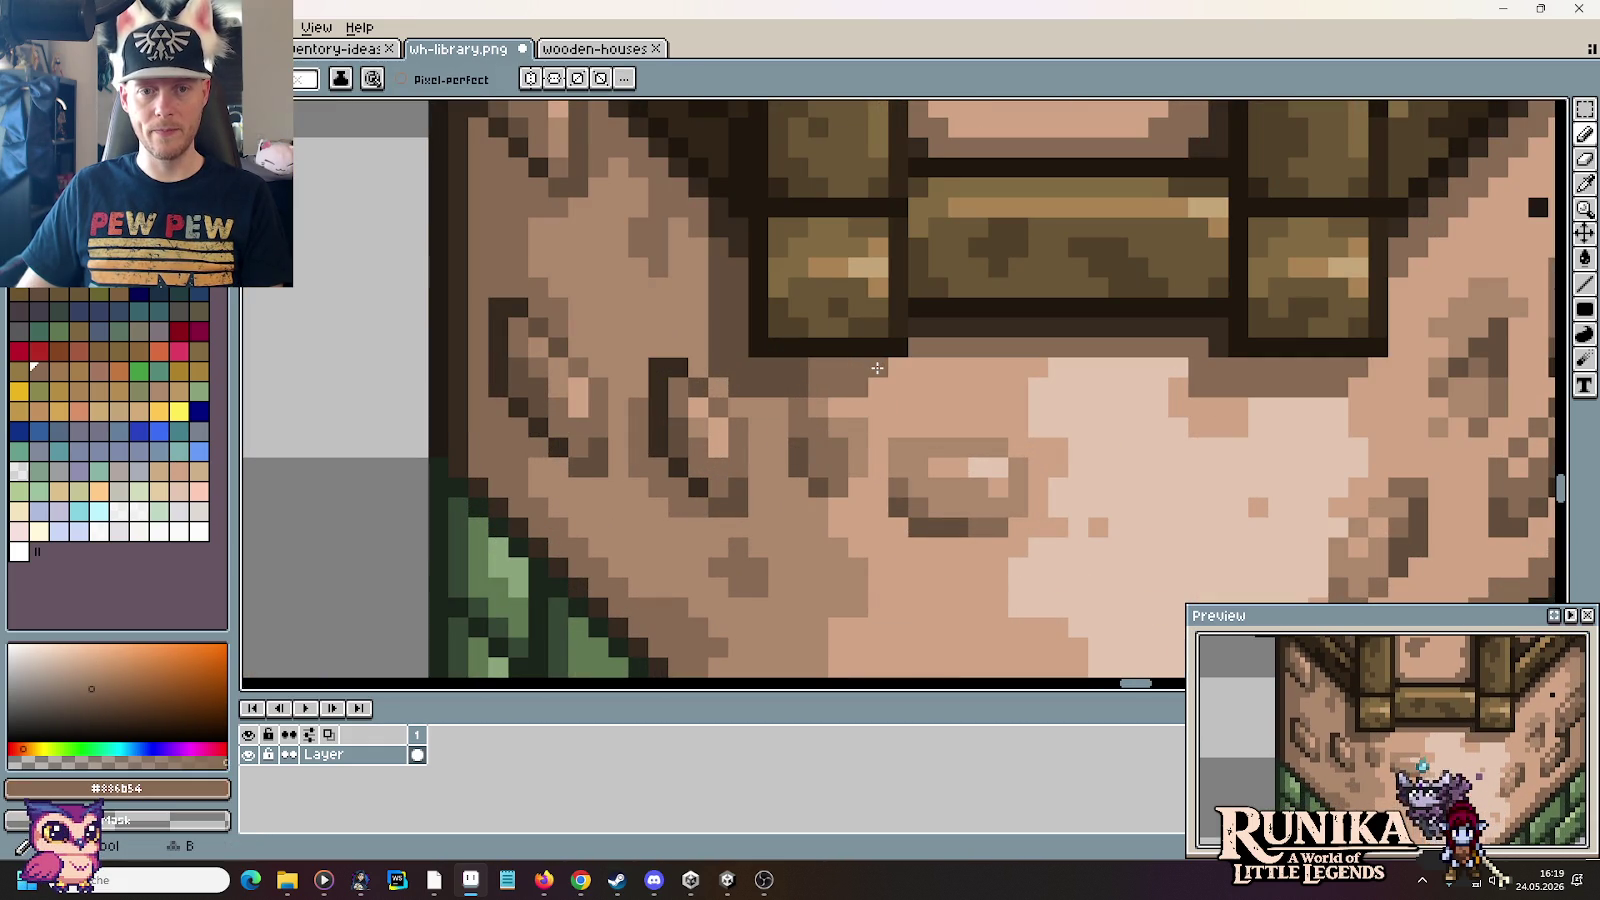
{"action": "scroll", "coordinate": [877, 368], "scroll_direction": "down", "scroll_amount": 1}
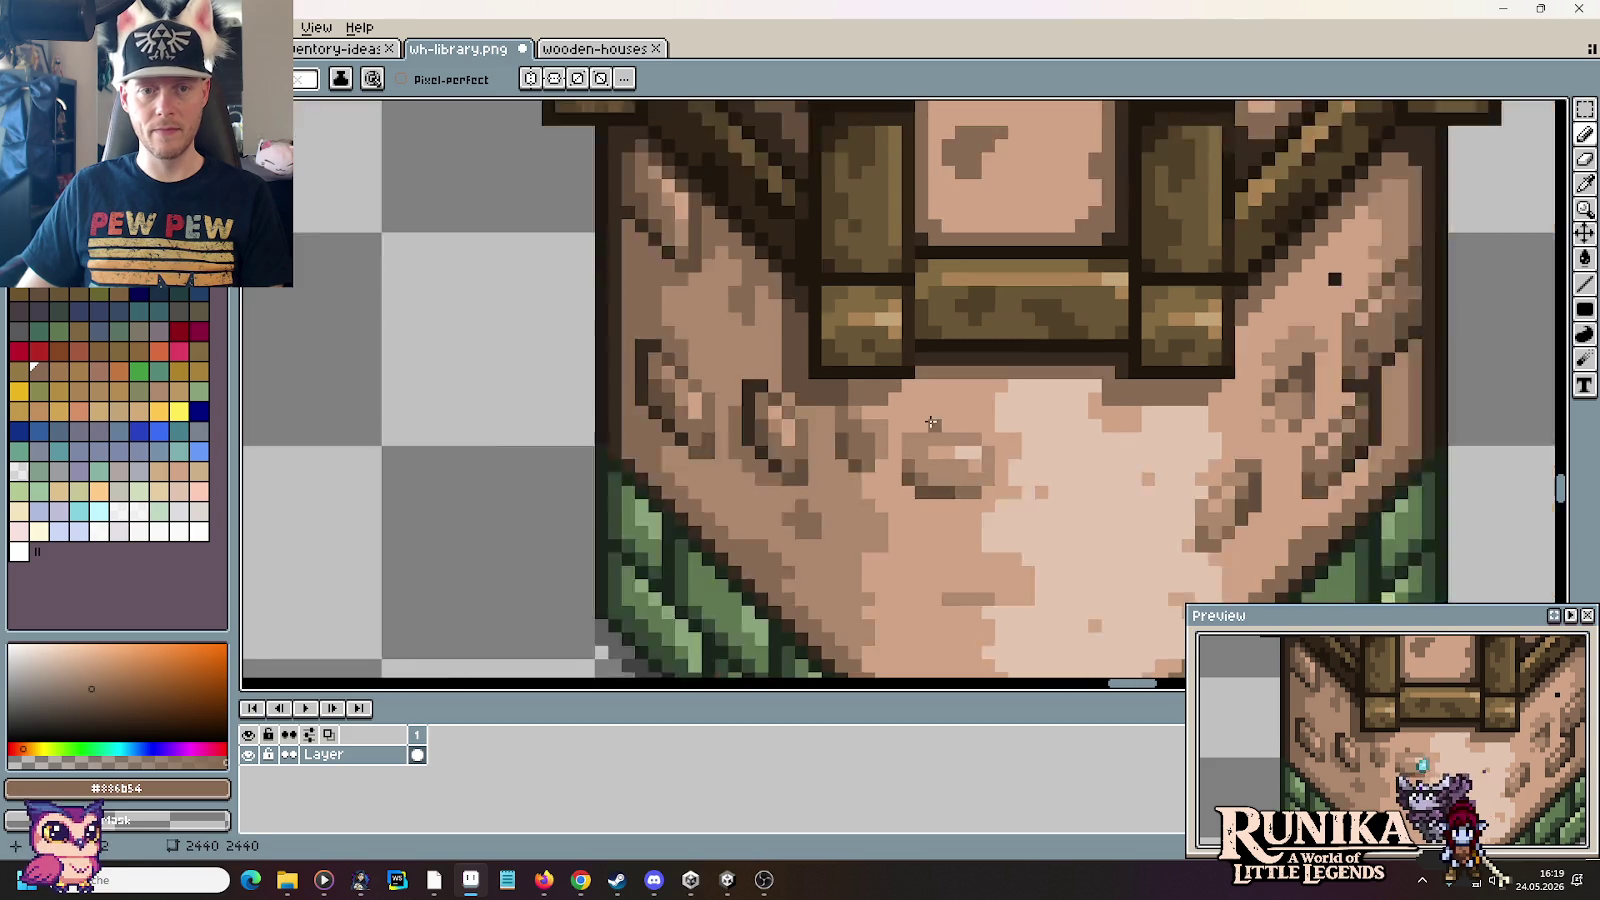
{"action": "scroll", "coordinate": [877, 368], "scroll_direction": "down", "scroll_amount": 1}
{"action": "scroll", "coordinate": [817, 377], "scroll_direction": "up", "scroll_amount": 2}
{"action": "left_click", "coordinate": [817, 377], "text": "alt"}
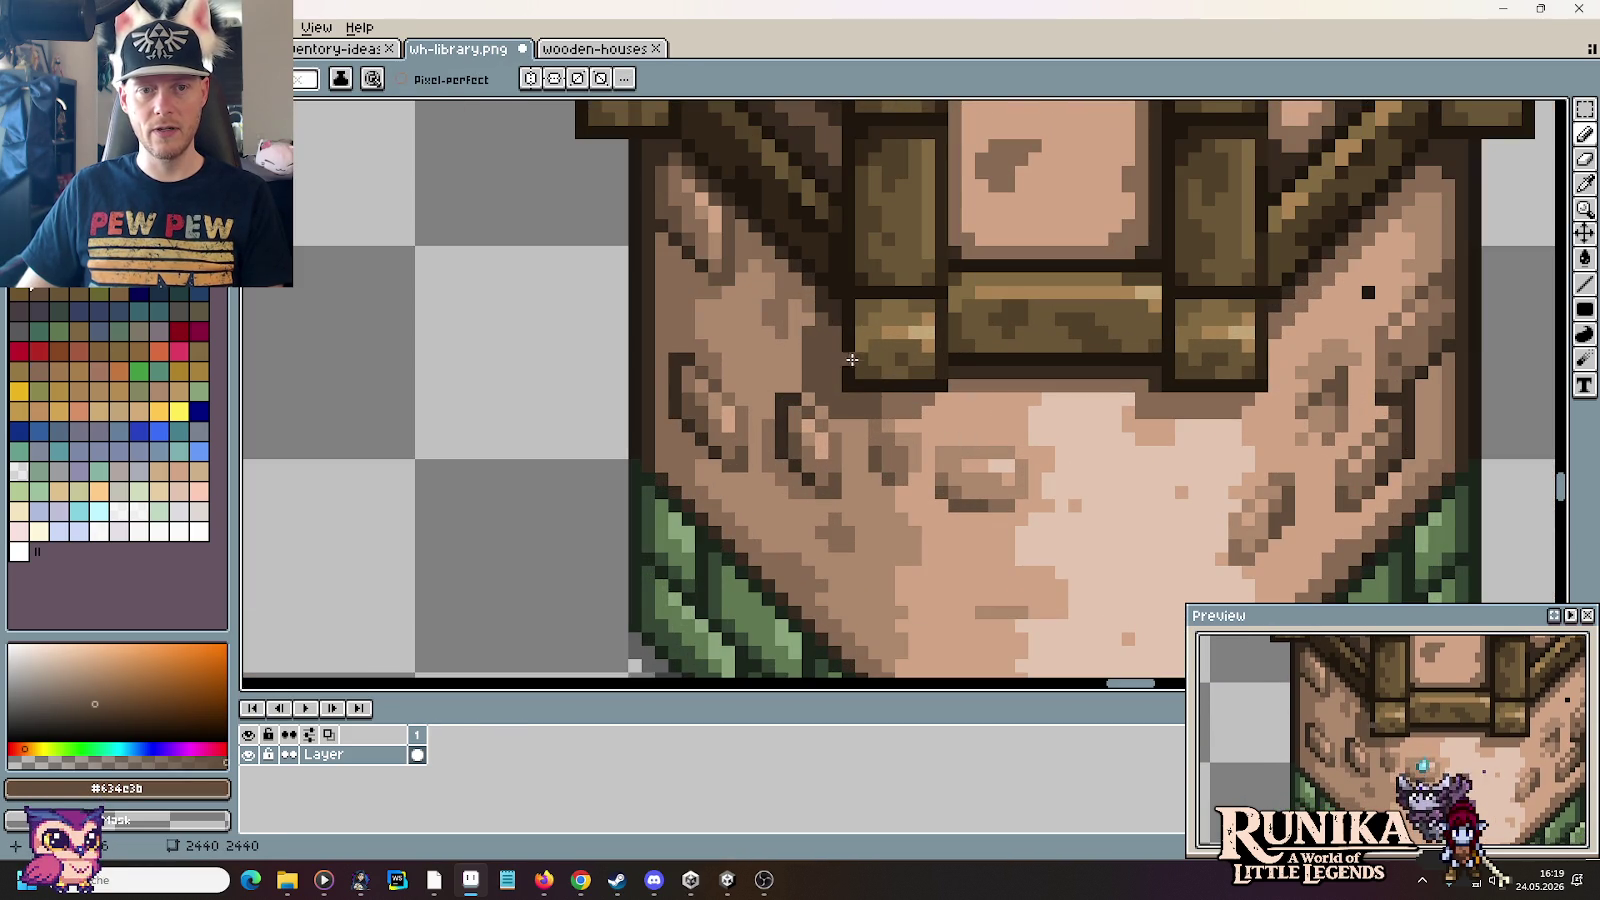
Step: Pick the dark brown #362a20 from the tower wall as the Pencil colour
{"action": "key", "text": "i"}
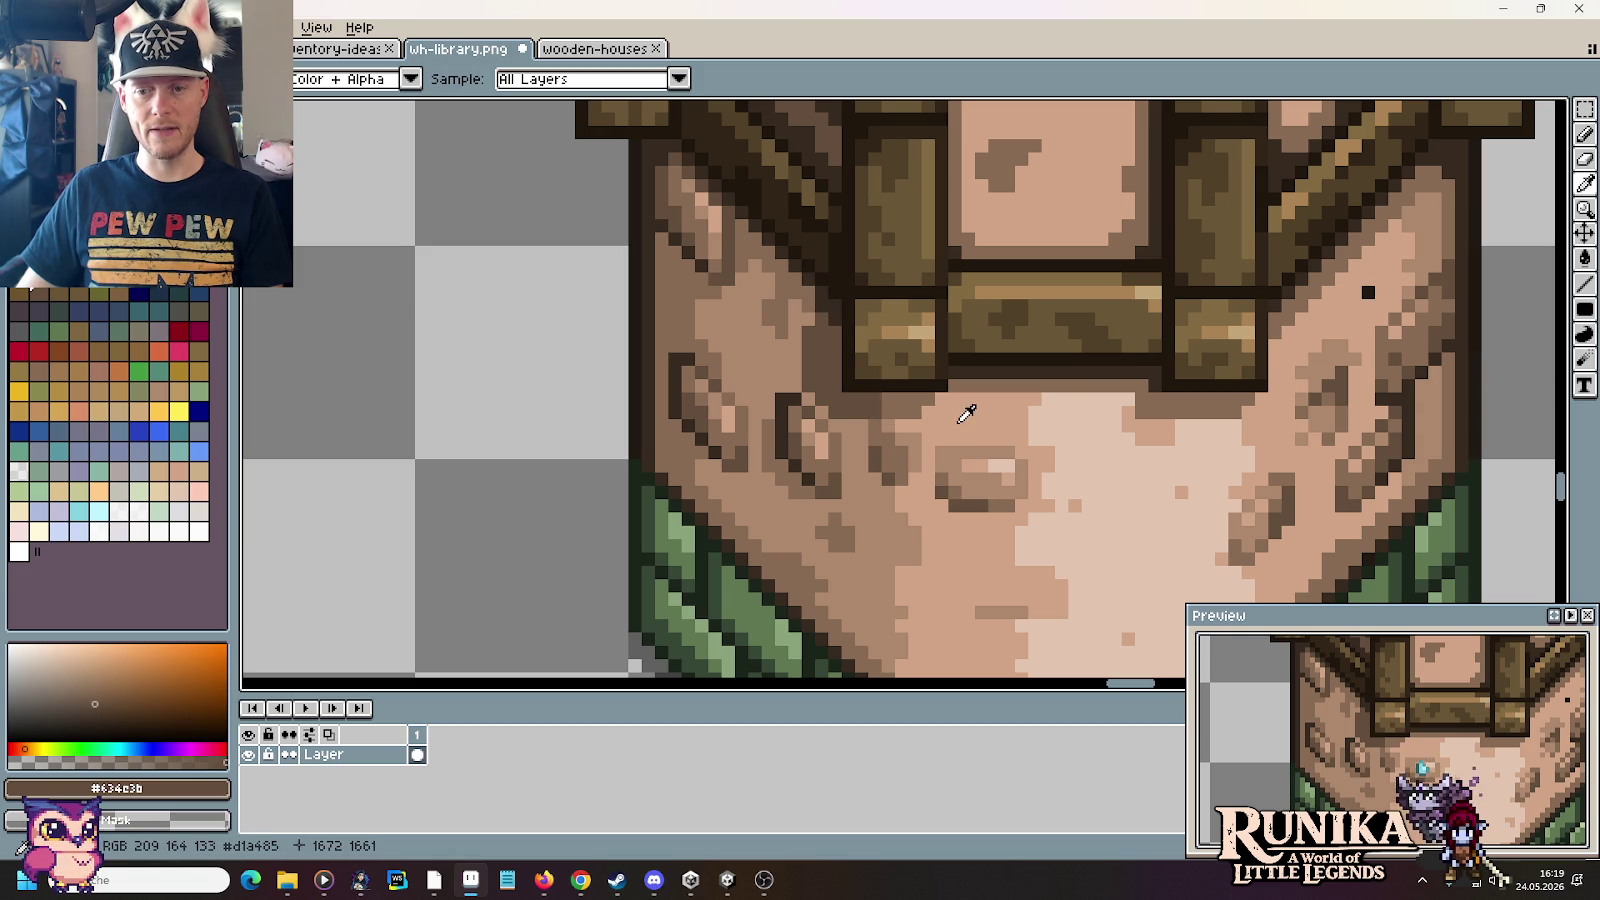
{"action": "scroll", "coordinate": [966, 414], "scroll_direction": "down", "scroll_amount": 2}
{"action": "scroll", "coordinate": [966, 414], "scroll_direction": "down", "scroll_amount": 2}
{"action": "scroll", "coordinate": [966, 414], "scroll_direction": "up", "scroll_amount": 2}
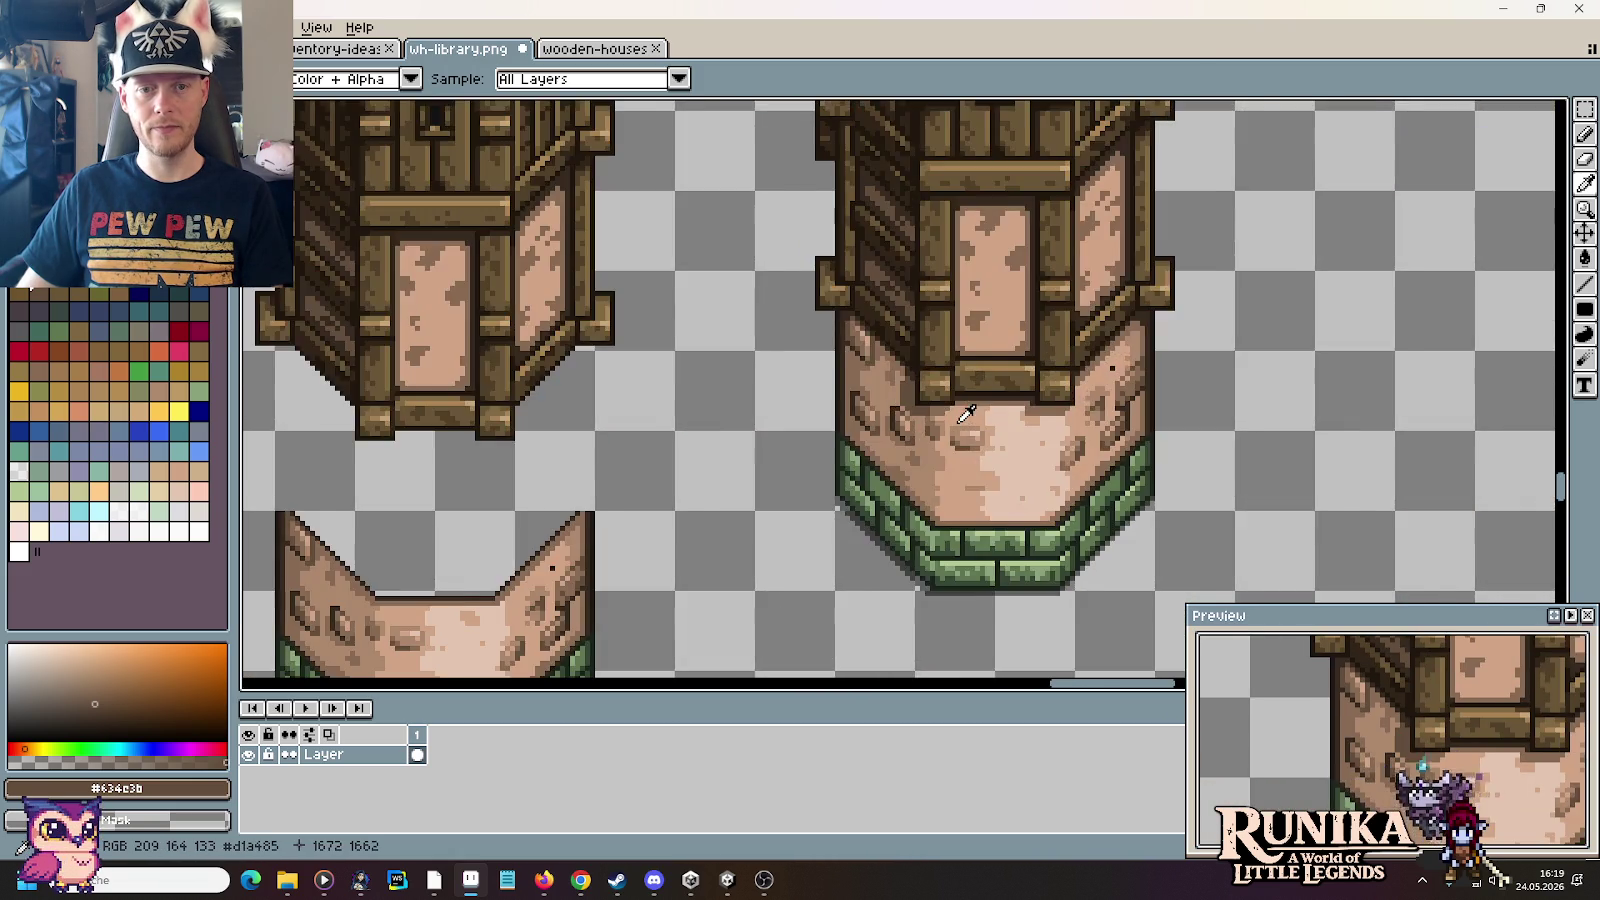
{"action": "scroll", "coordinate": [950, 400], "scroll_direction": "down", "scroll_amount": 1}
{"action": "scroll", "coordinate": [930, 390], "scroll_direction": "up", "scroll_amount": 2}
{"action": "scroll", "coordinate": [914, 356], "scroll_direction": "up", "scroll_amount": 1}
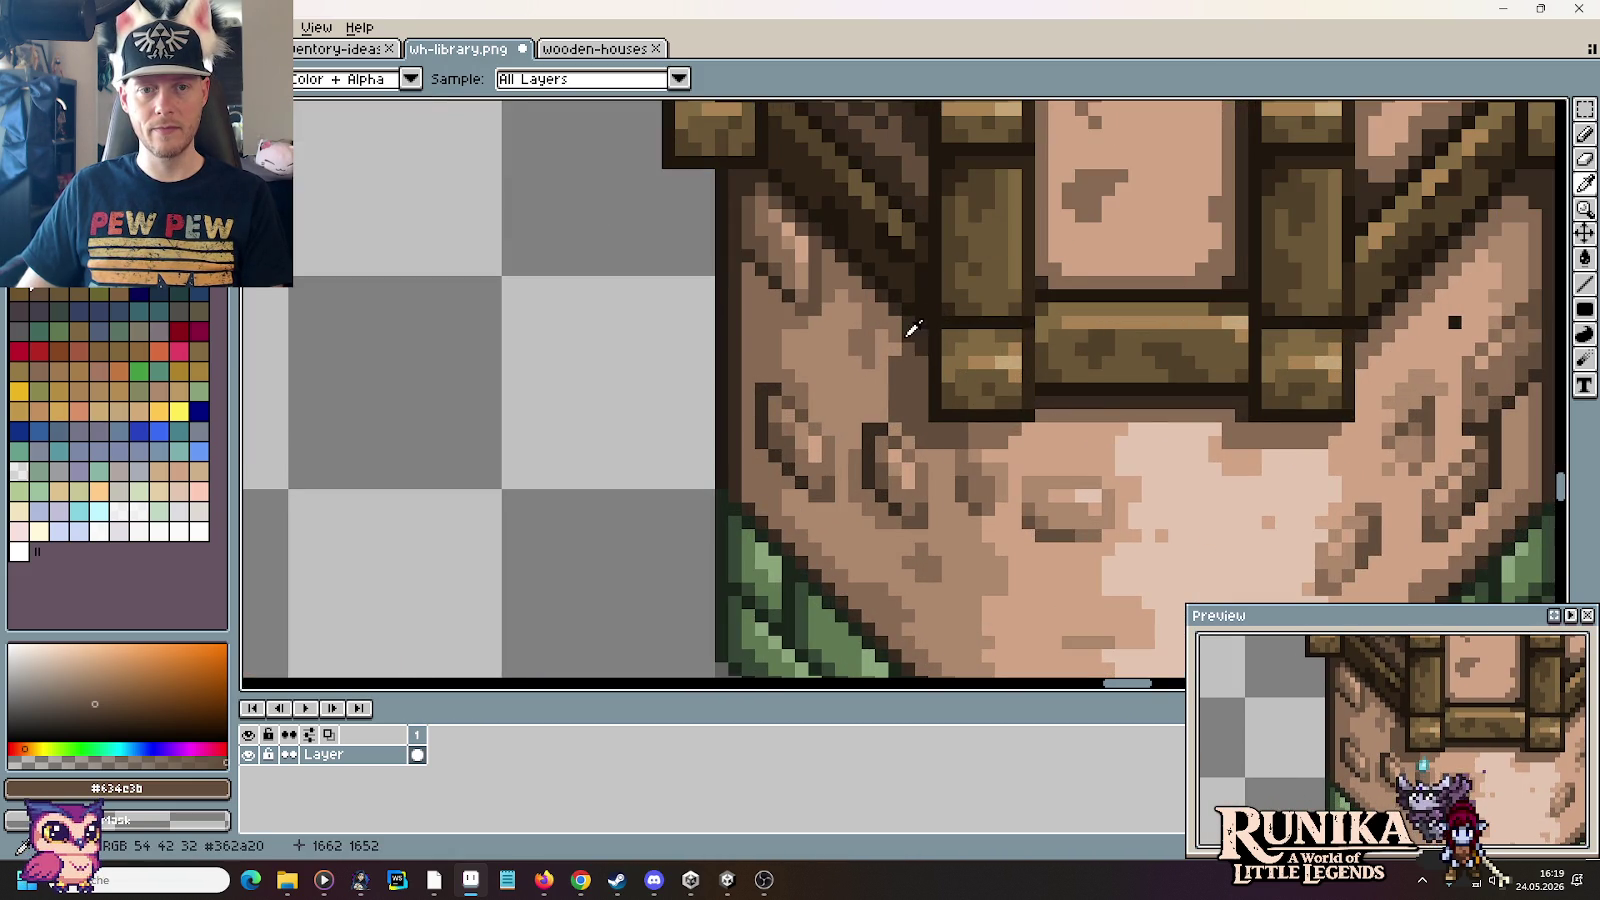
{"action": "key", "text": "b"}
{"action": "left_click", "coordinate": [898, 337], "text": "alt"}
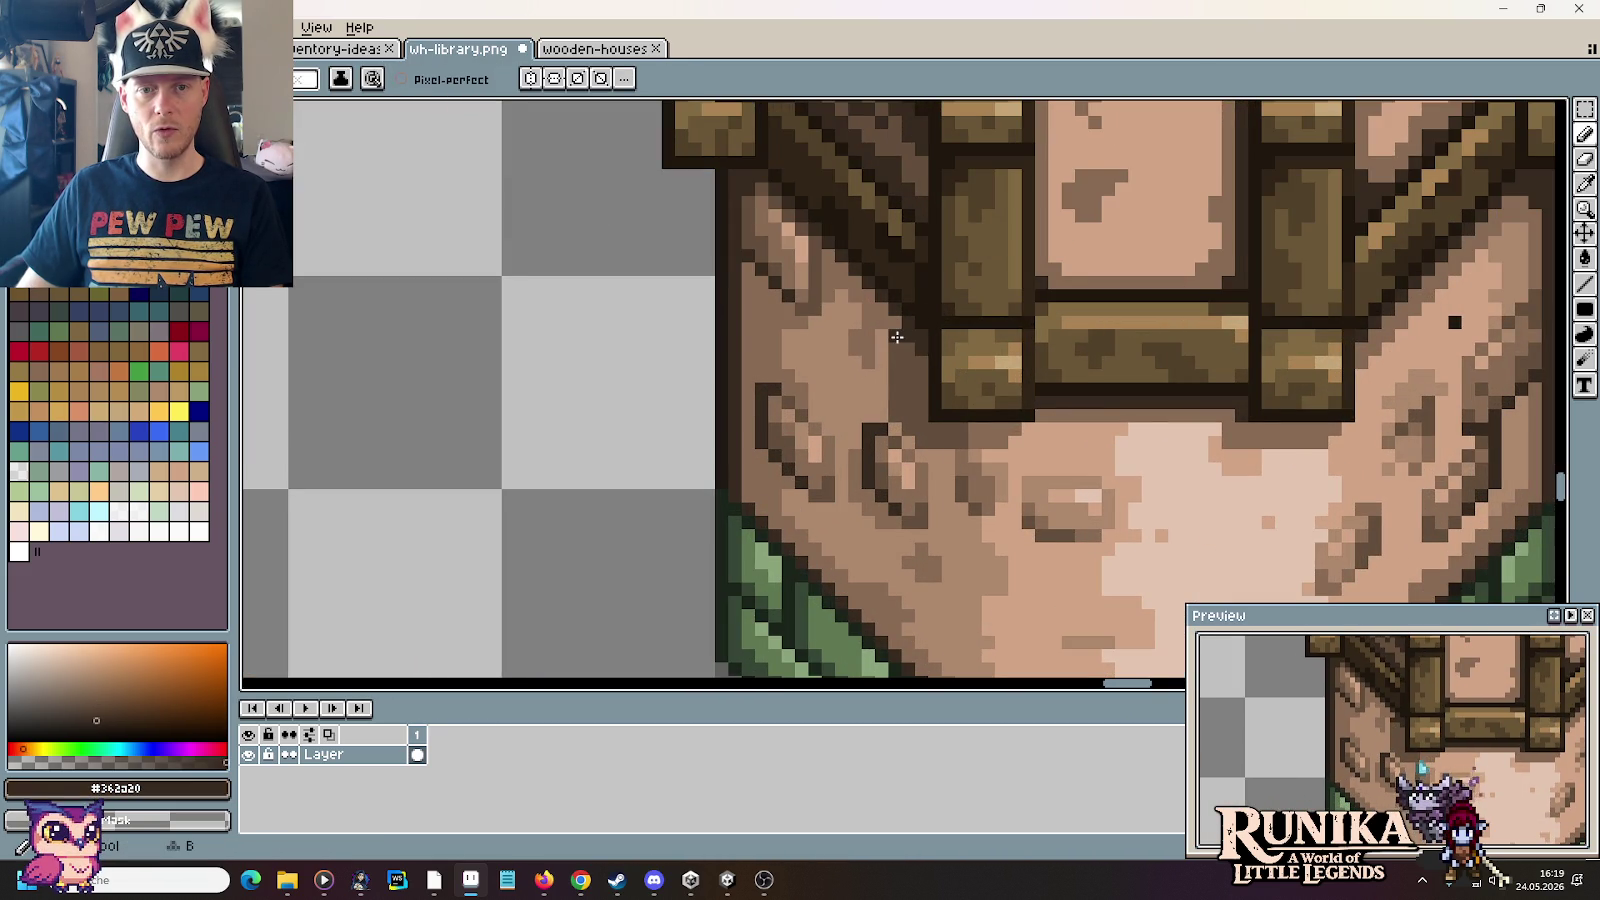
{"action": "scroll", "coordinate": [940, 390], "scroll_direction": "down", "scroll_amount": 3}
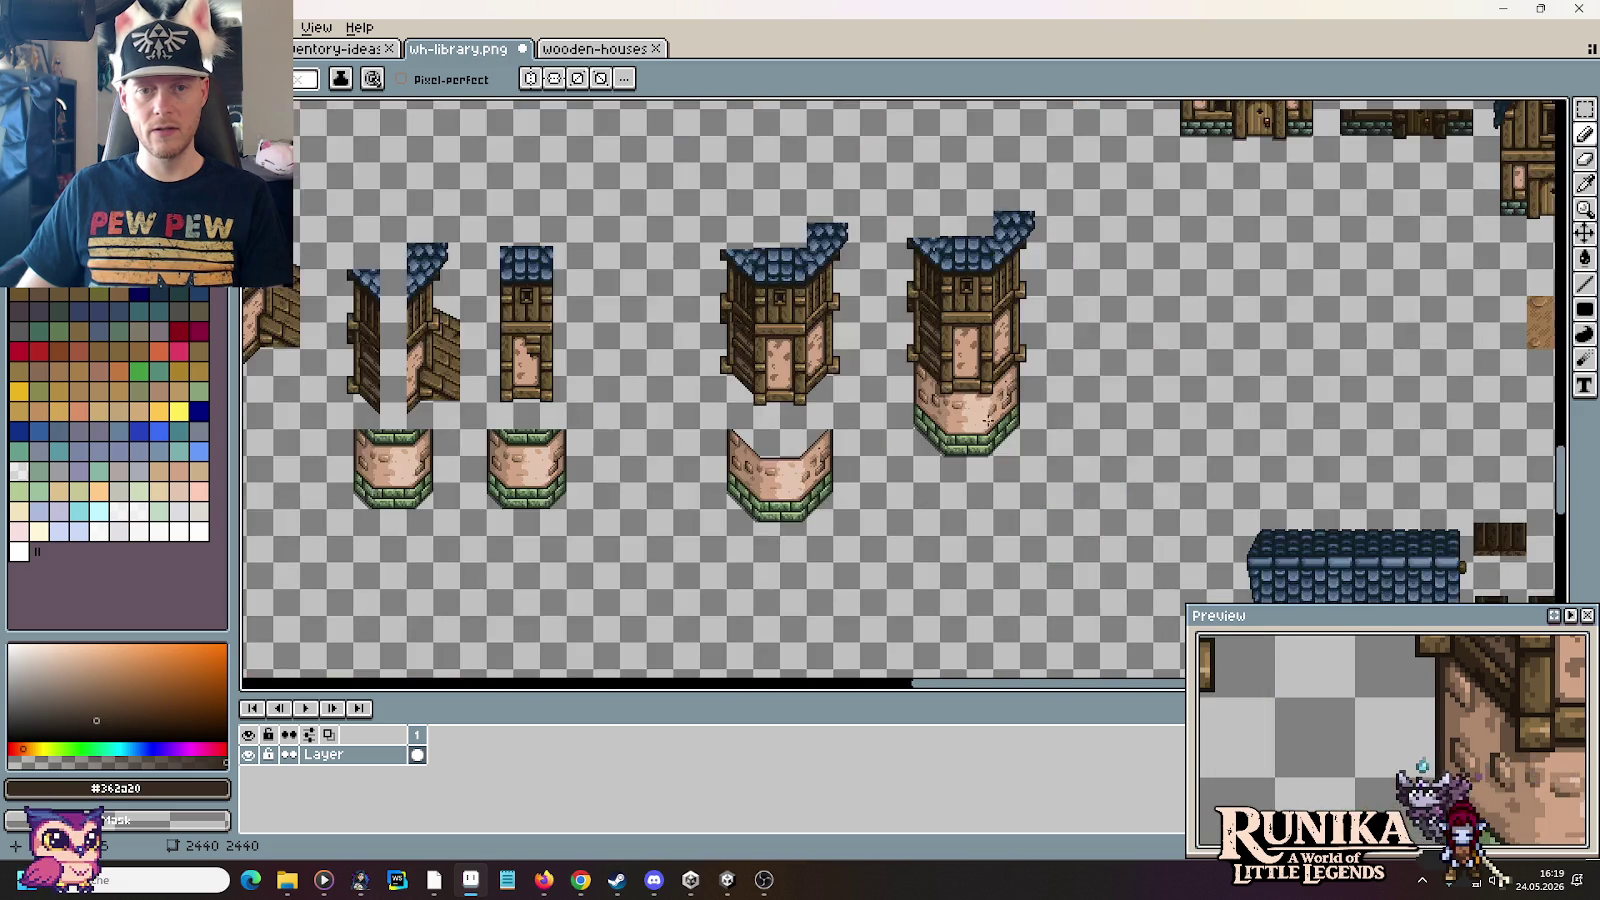
Step: Zoom onto the tower's stone base and eyedropper its mid brown #886b54
{"action": "scroll", "coordinate": [988, 420], "scroll_direction": "up", "scroll_amount": 1}
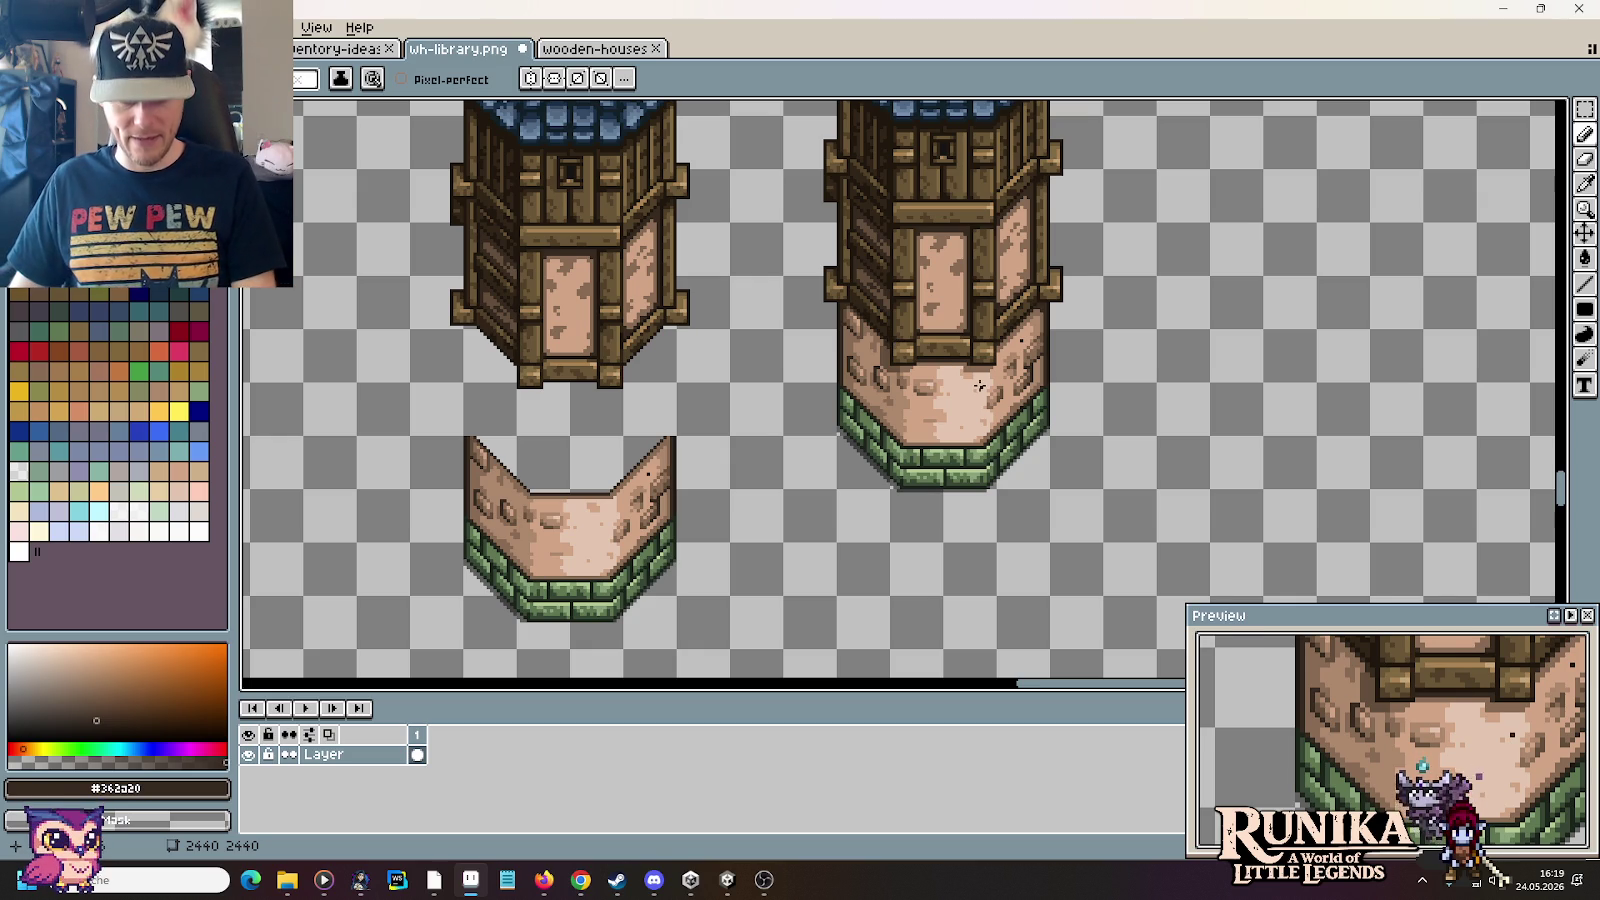
{"action": "scroll", "coordinate": [979, 385], "scroll_direction": "up", "scroll_amount": 3}
{"action": "left_click", "coordinate": [920, 325], "text": "alt"}
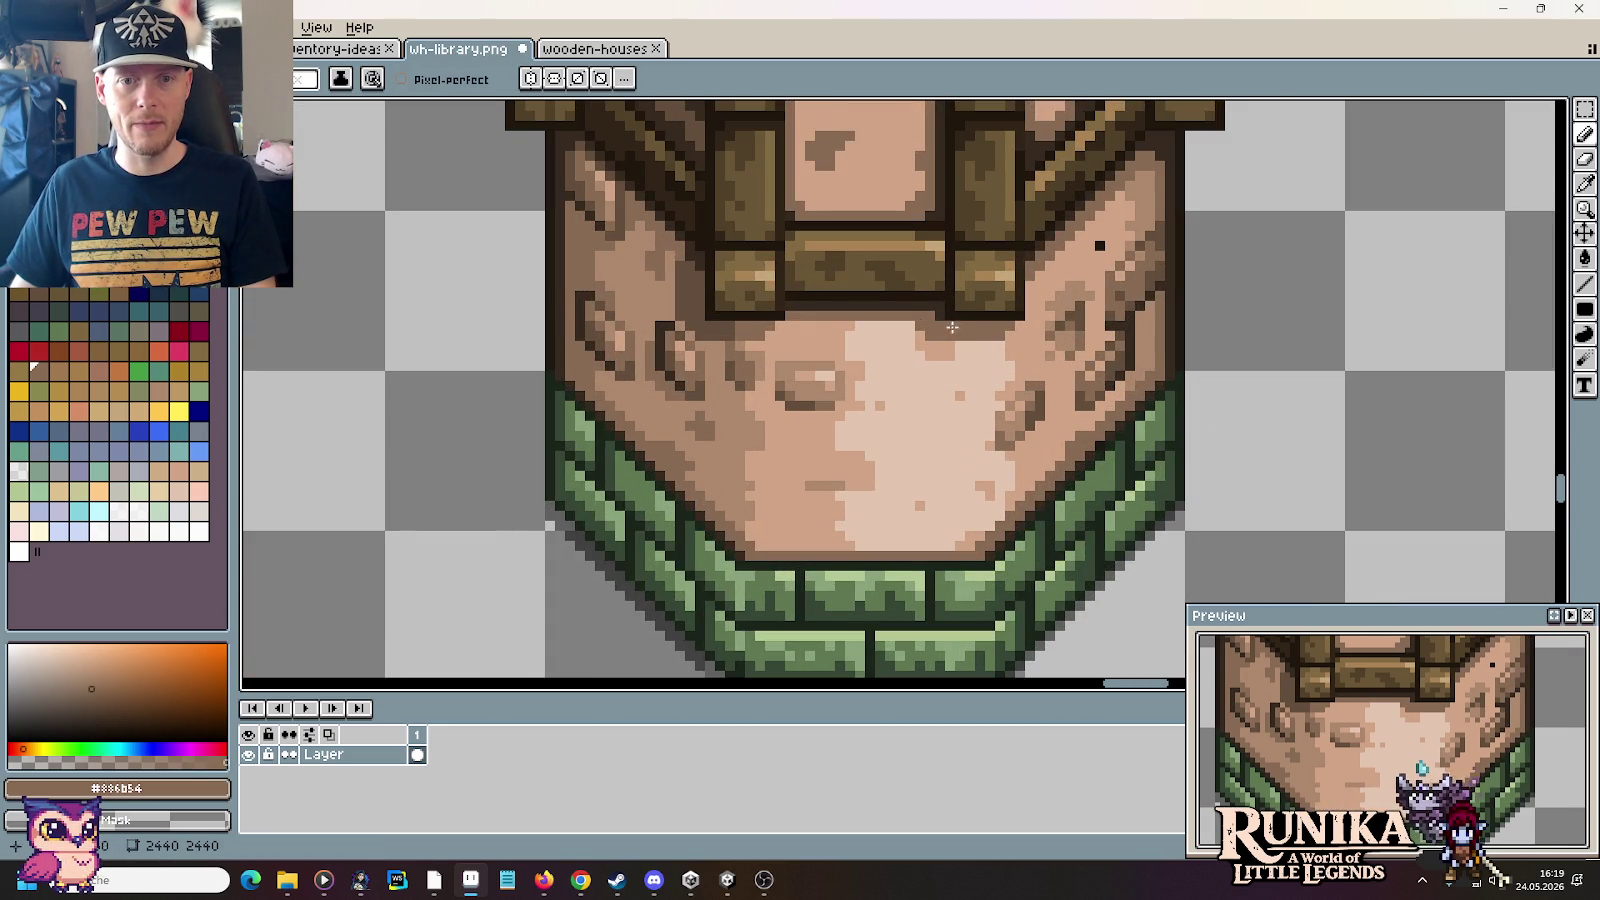
{"action": "scroll", "coordinate": [1010, 354], "scroll_direction": "down", "scroll_amount": 2}
{"action": "scroll", "coordinate": [1010, 354], "scroll_direction": "down", "scroll_amount": 2}
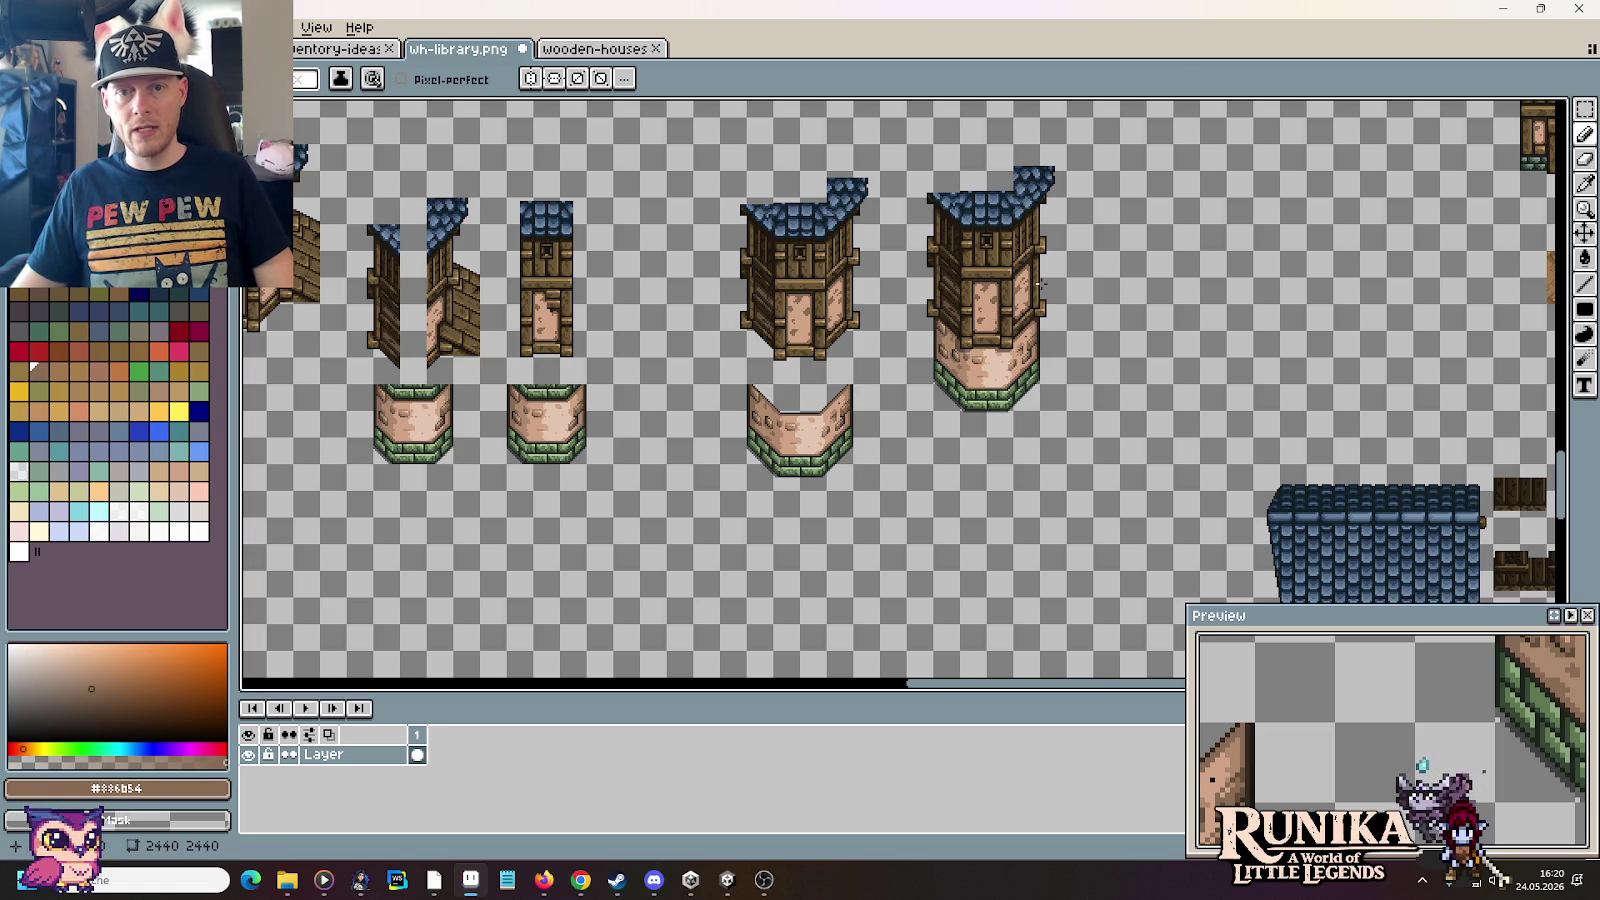
{"action": "scroll", "coordinate": [1017, 306], "scroll_direction": "up", "scroll_amount": 1}
{"action": "scroll", "coordinate": [1026, 292], "scroll_direction": "up", "scroll_amount": 3}
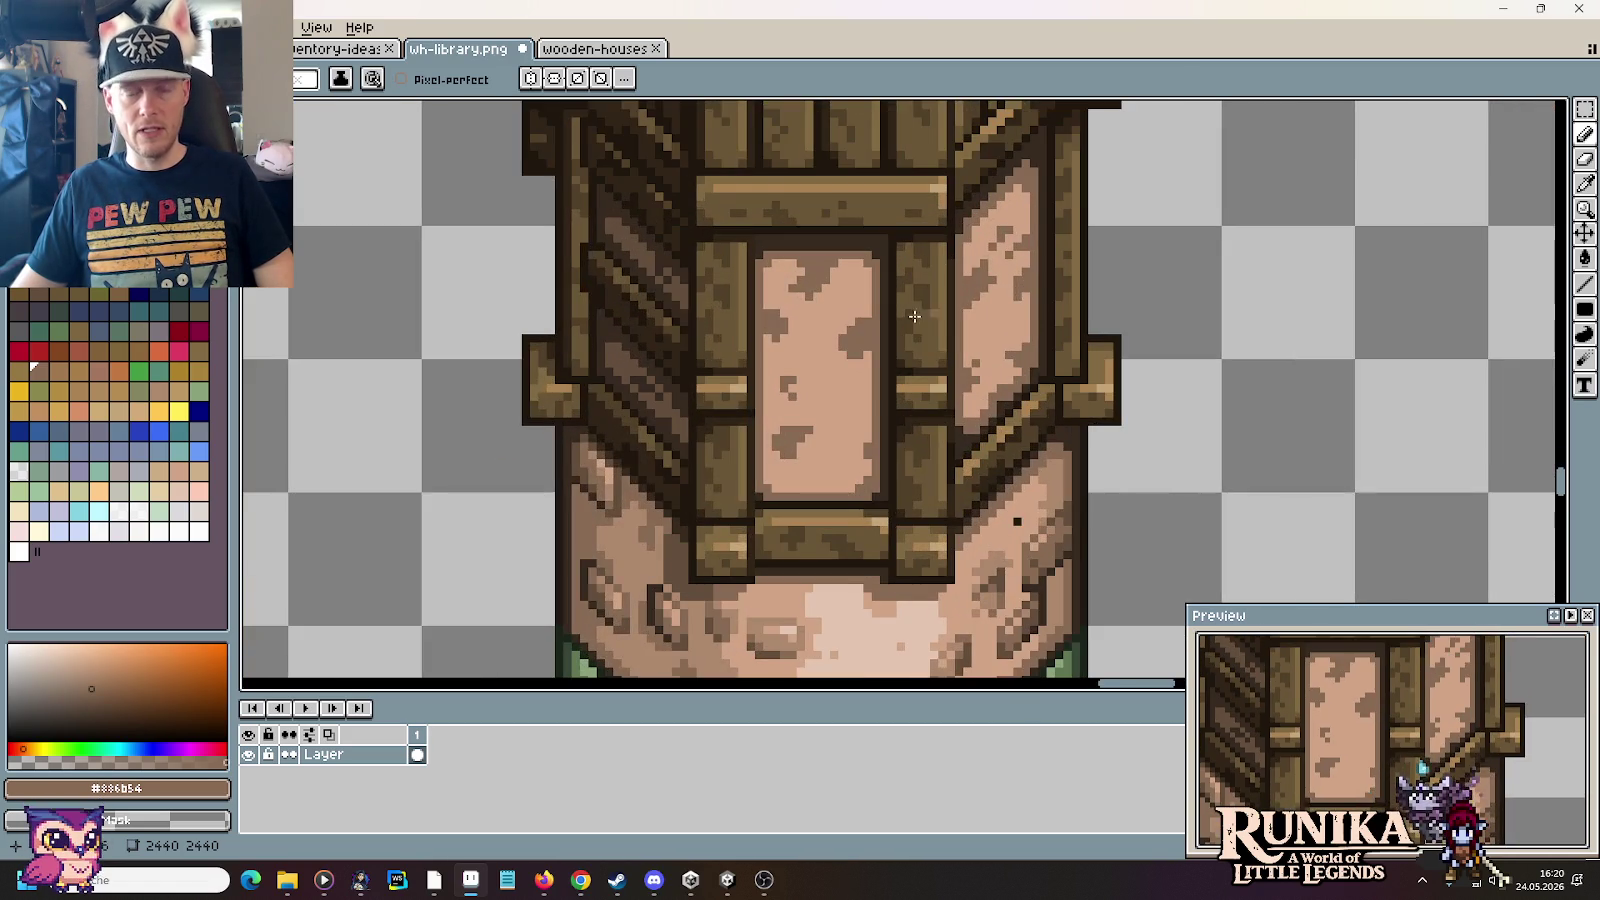
Step: Bring the right tower's door into view and marquee-select its lower part
{"action": "left_click_drag", "start_coordinate": [848, 325], "coordinate": [904, 343]}
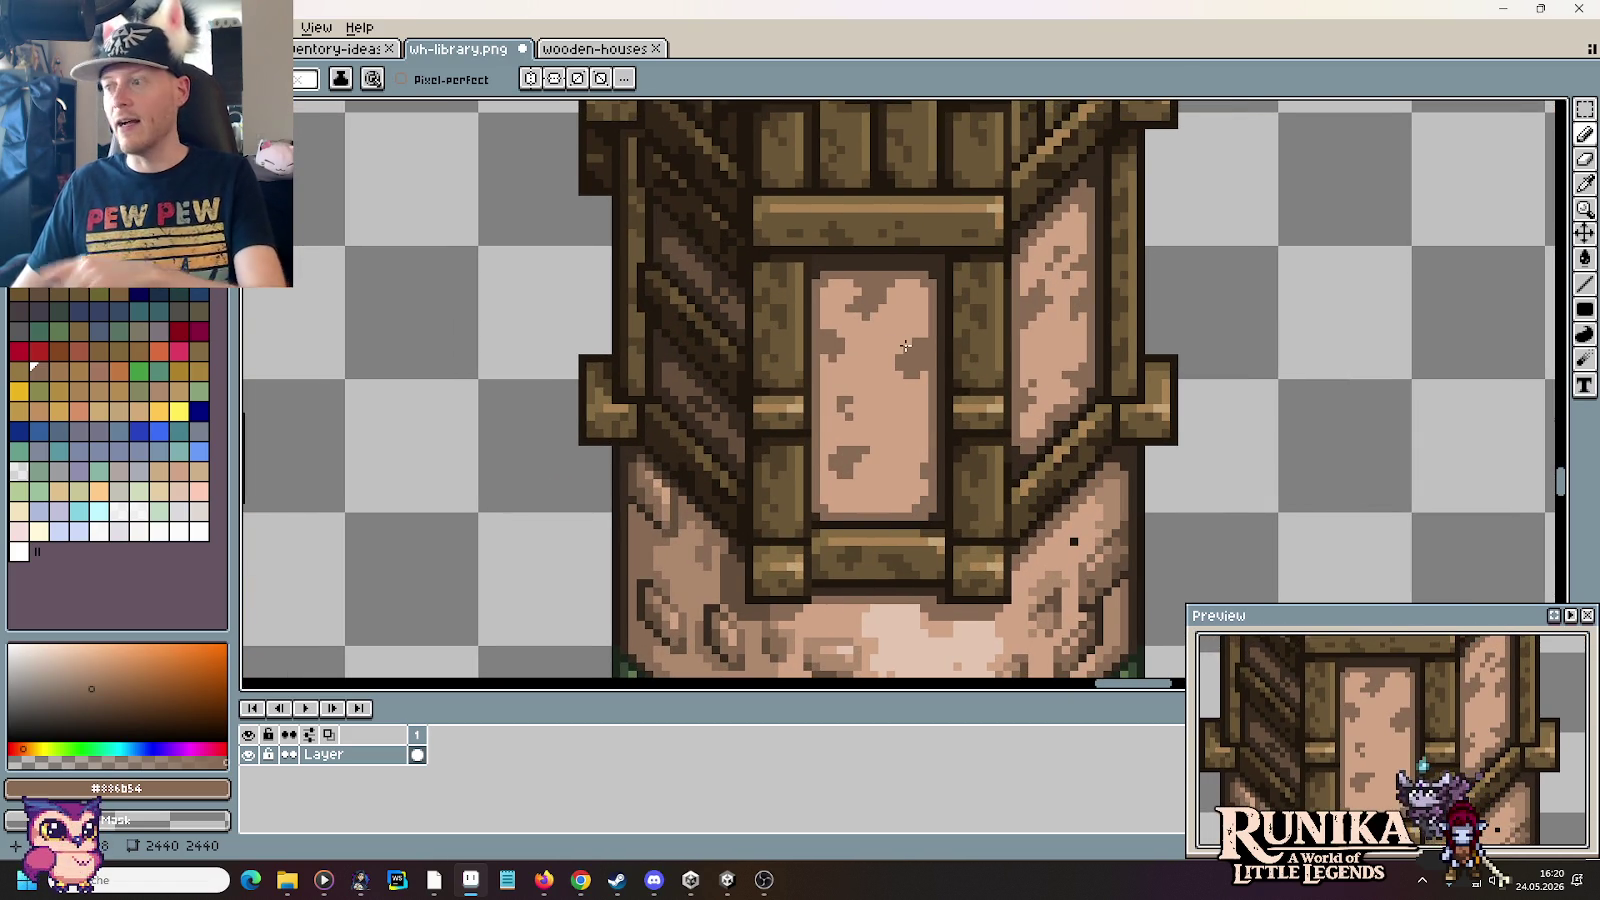
{"action": "scroll", "coordinate": [905, 345], "scroll_direction": "up", "scroll_amount": 1}
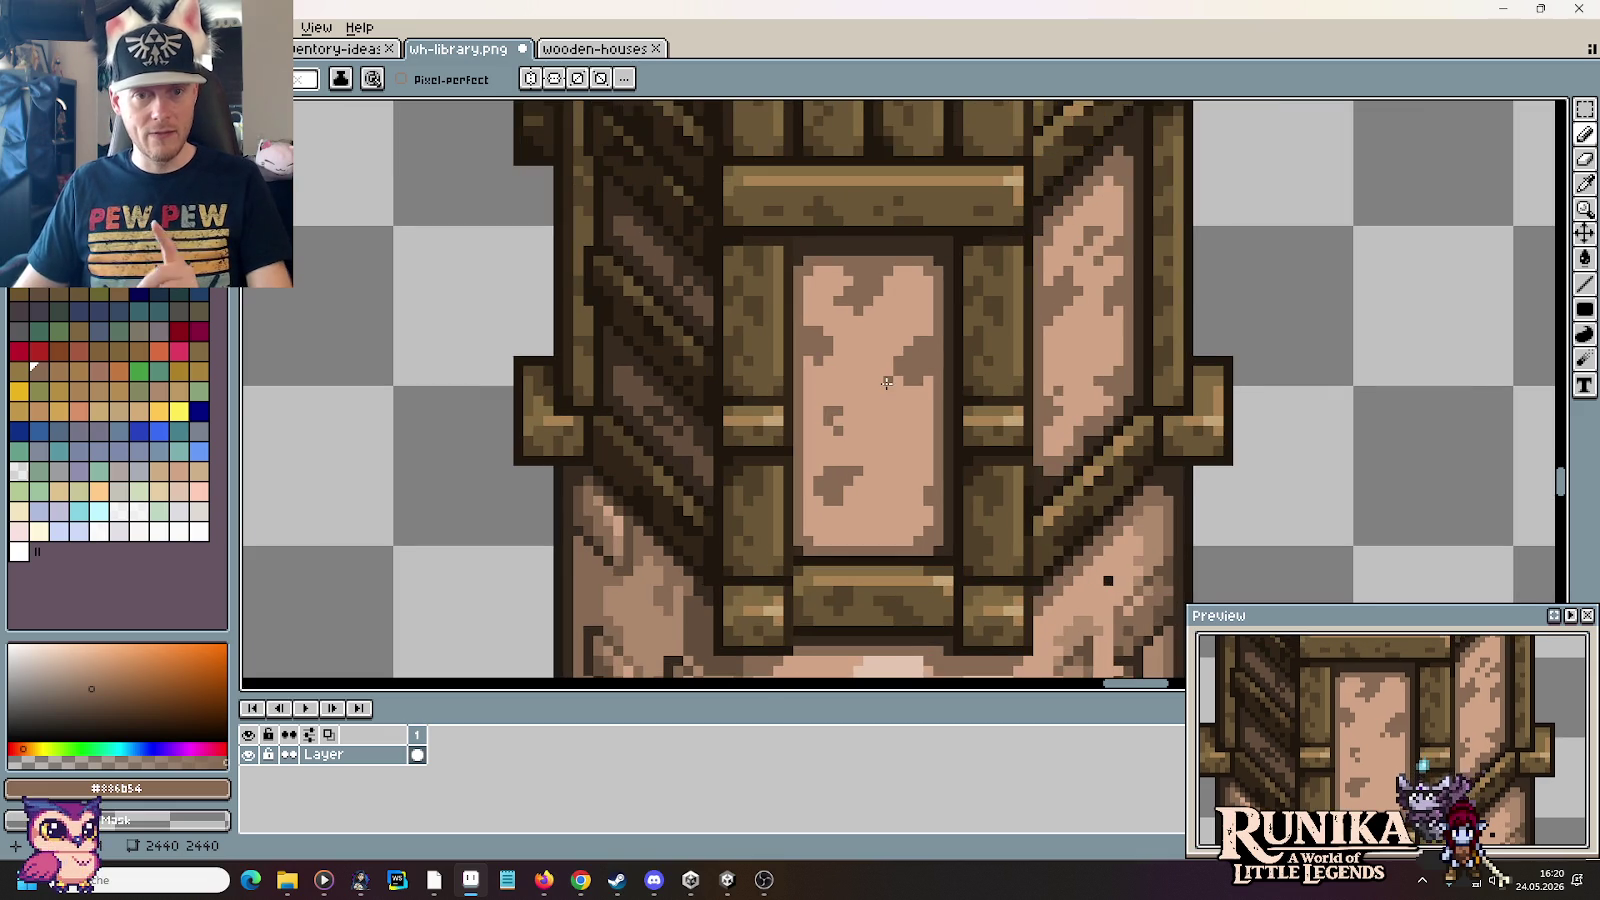
{"action": "scroll", "coordinate": [870, 385], "scroll_direction": "down", "scroll_amount": 1}
{"action": "key", "text": "m"}
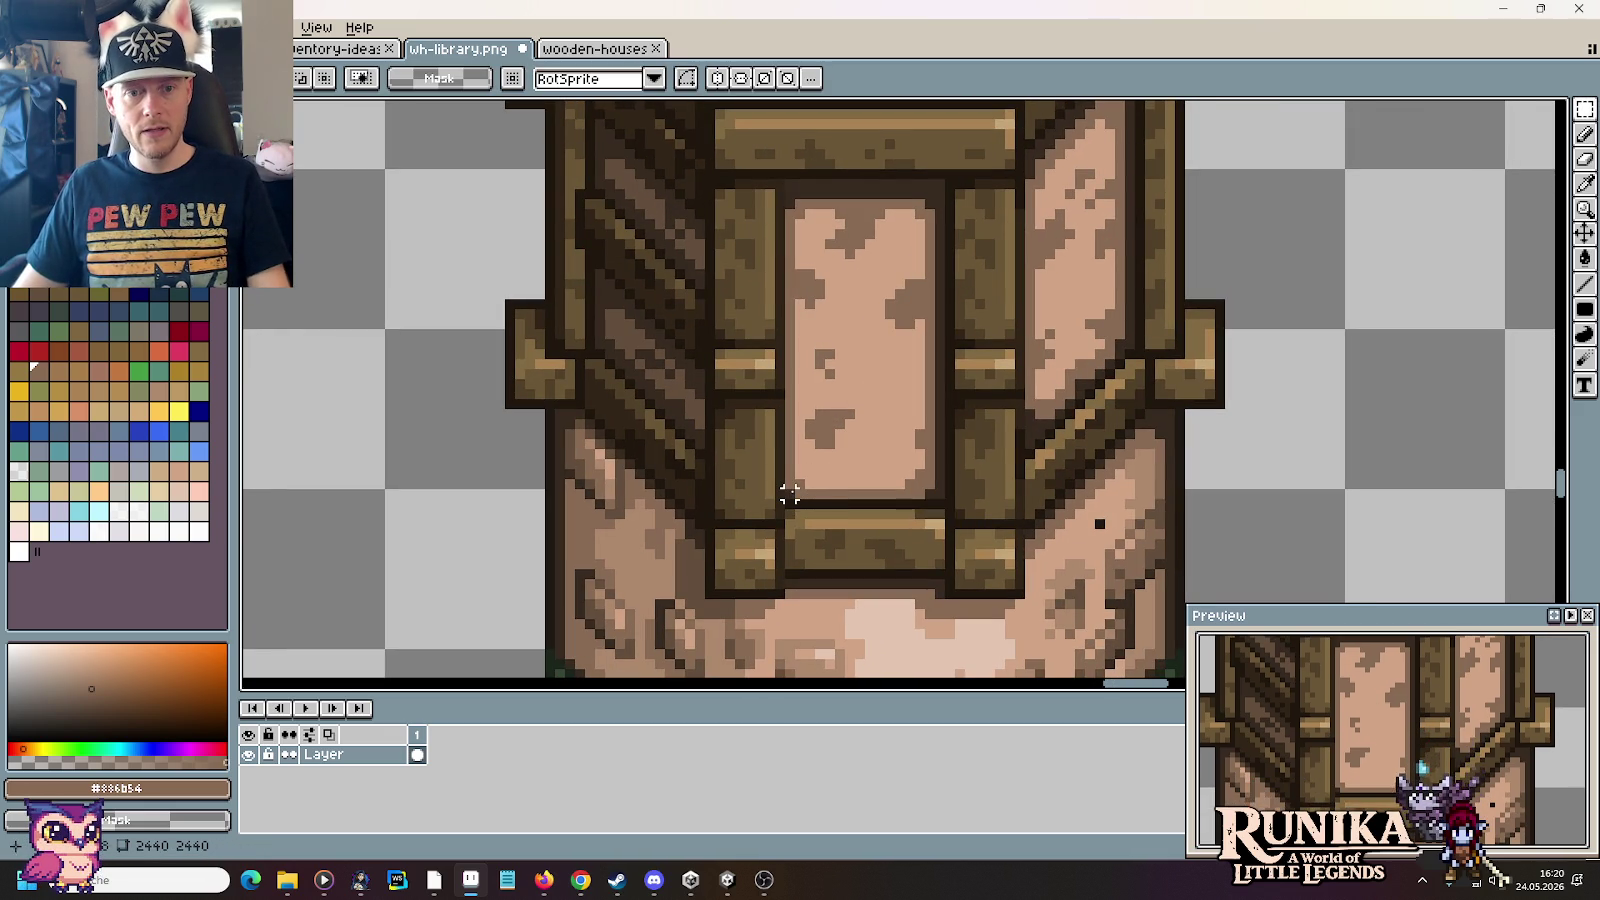
{"action": "left_click_drag", "start_coordinate": [789, 486], "coordinate": [893, 543]}
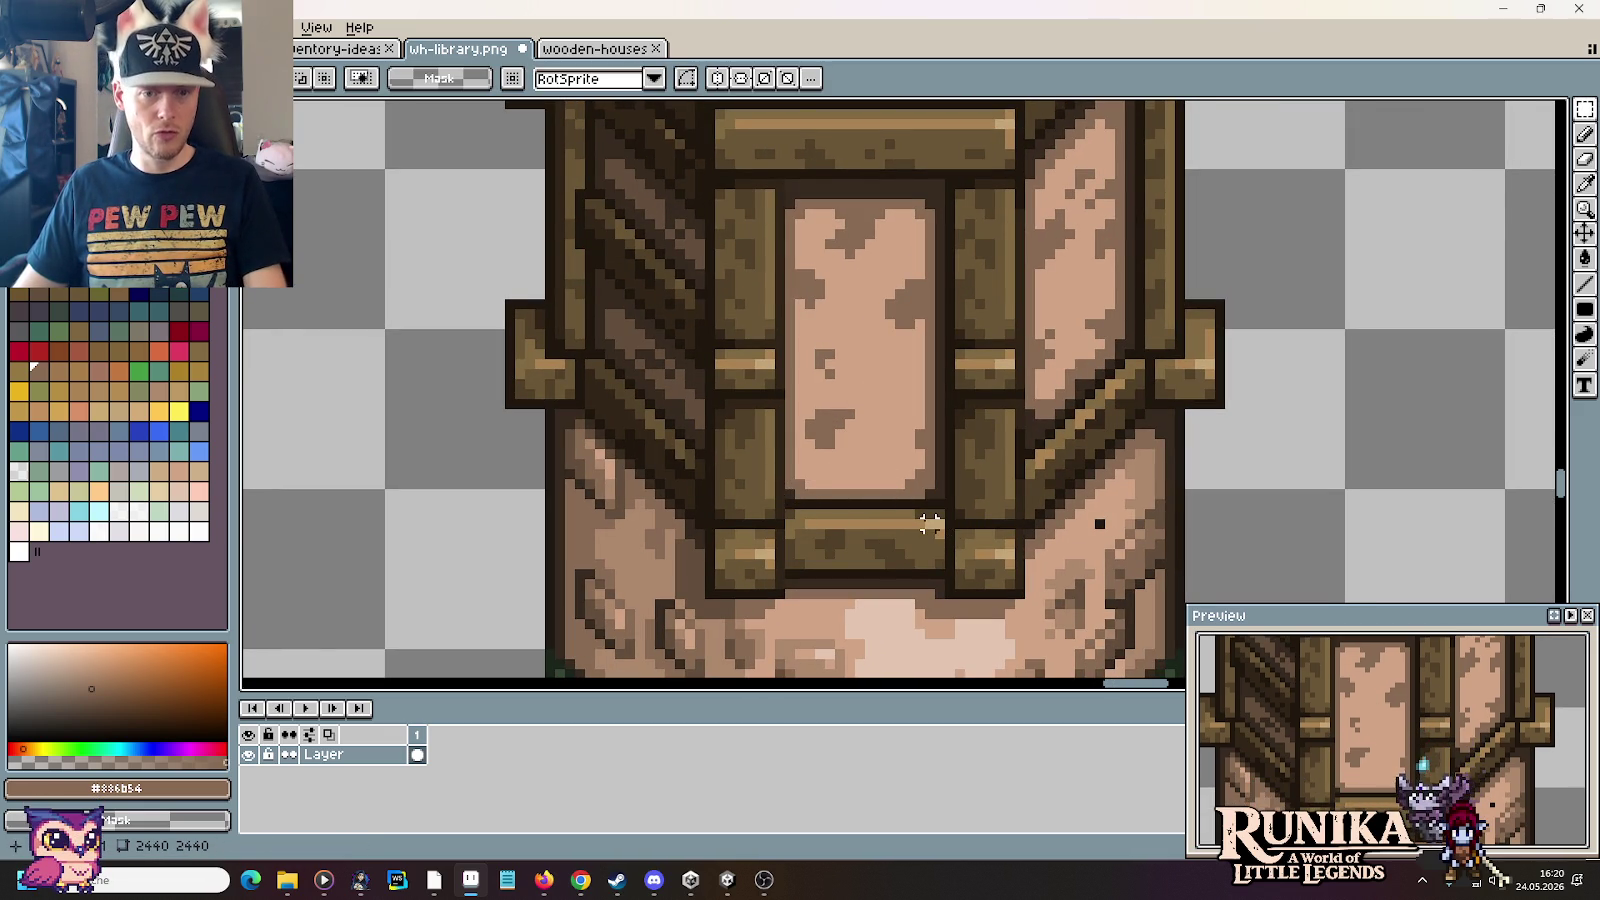
{"action": "scroll", "coordinate": [921, 528], "scroll_direction": "down", "scroll_amount": 1}
{"action": "scroll", "coordinate": [922, 520], "scroll_direction": "down", "scroll_amount": 2}
{"action": "left_click_drag", "start_coordinate": [656, 465], "coordinate": [890, 462]}
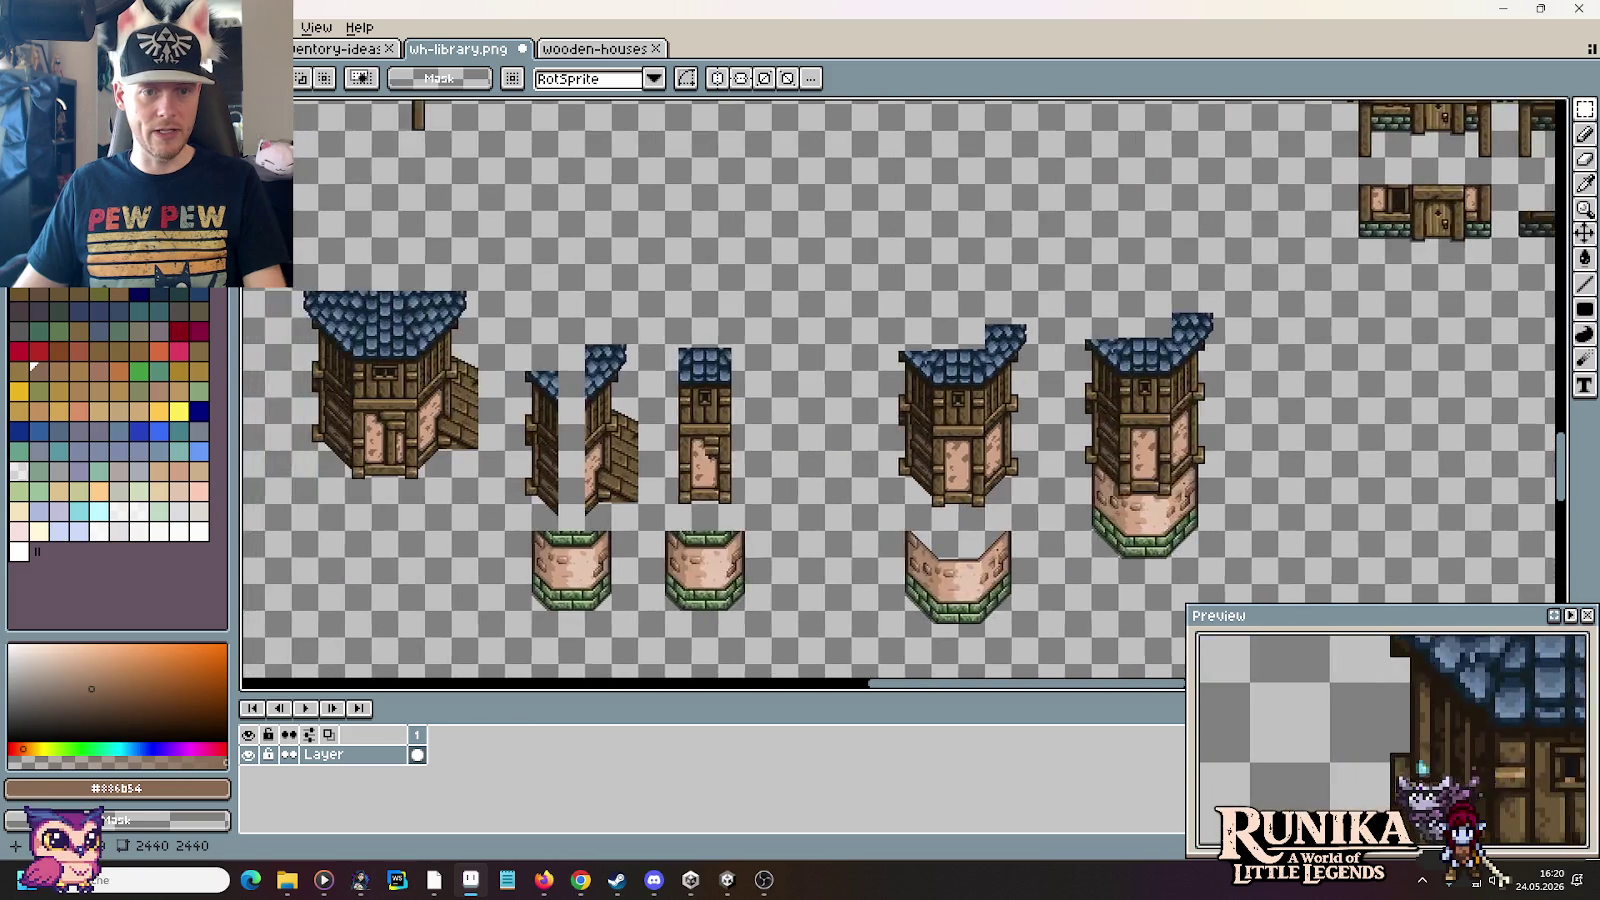
{"action": "scroll", "coordinate": [895, 455], "scroll_direction": "up", "scroll_amount": 2}
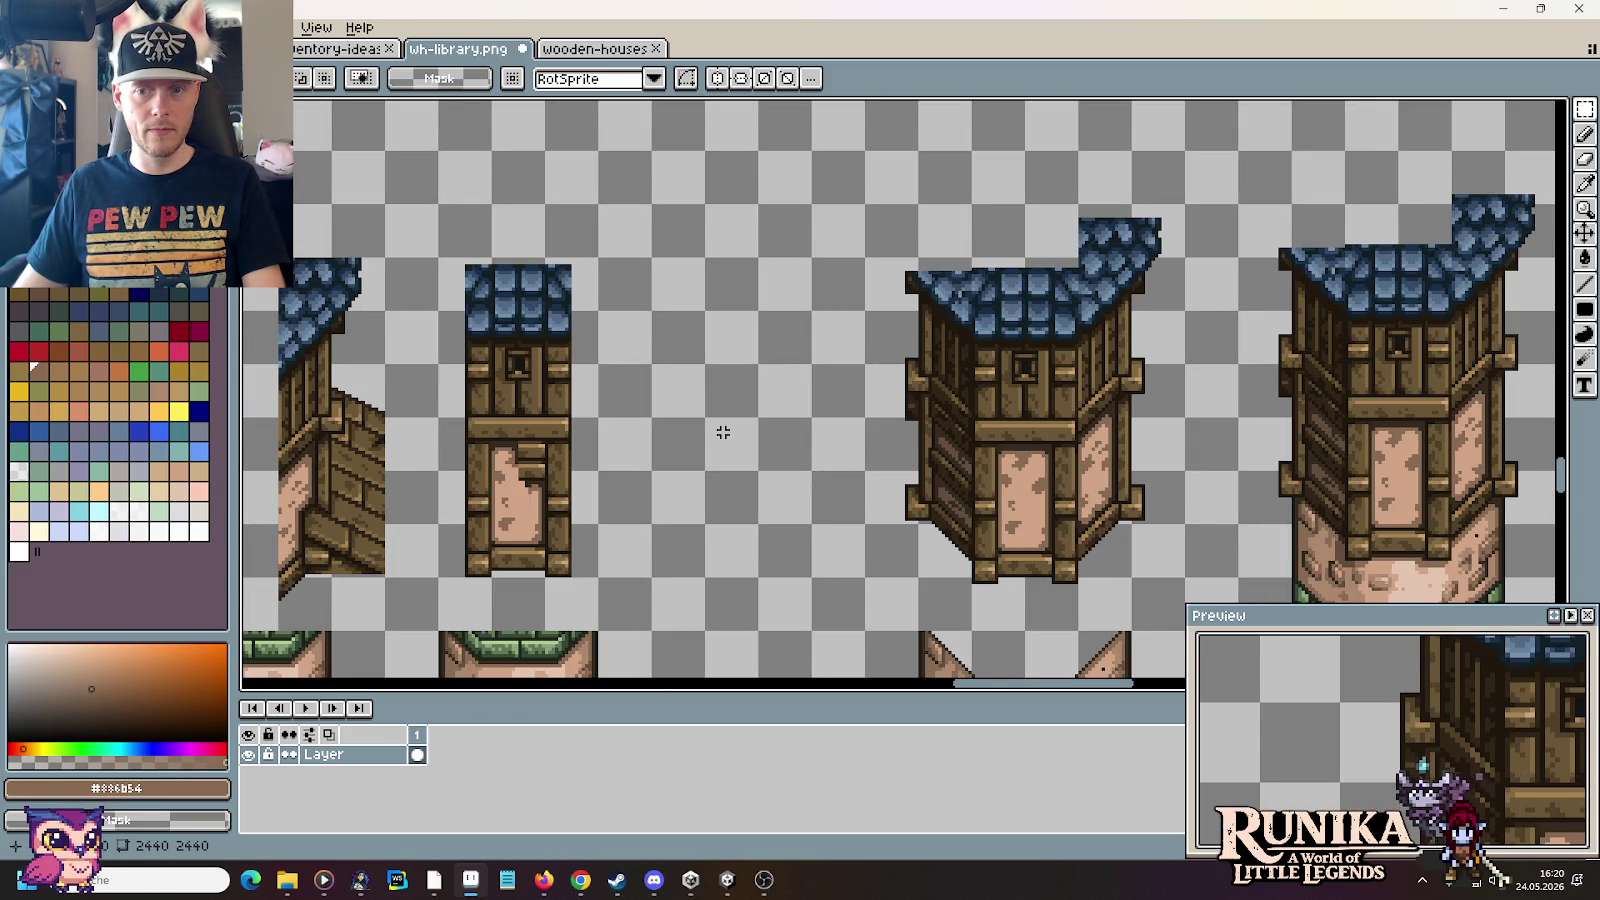
{"action": "left_click_drag", "start_coordinate": [1356, 491], "coordinate": [1115, 440]}
{"action": "scroll", "coordinate": [1115, 440], "scroll_direction": "up", "scroll_amount": 2}
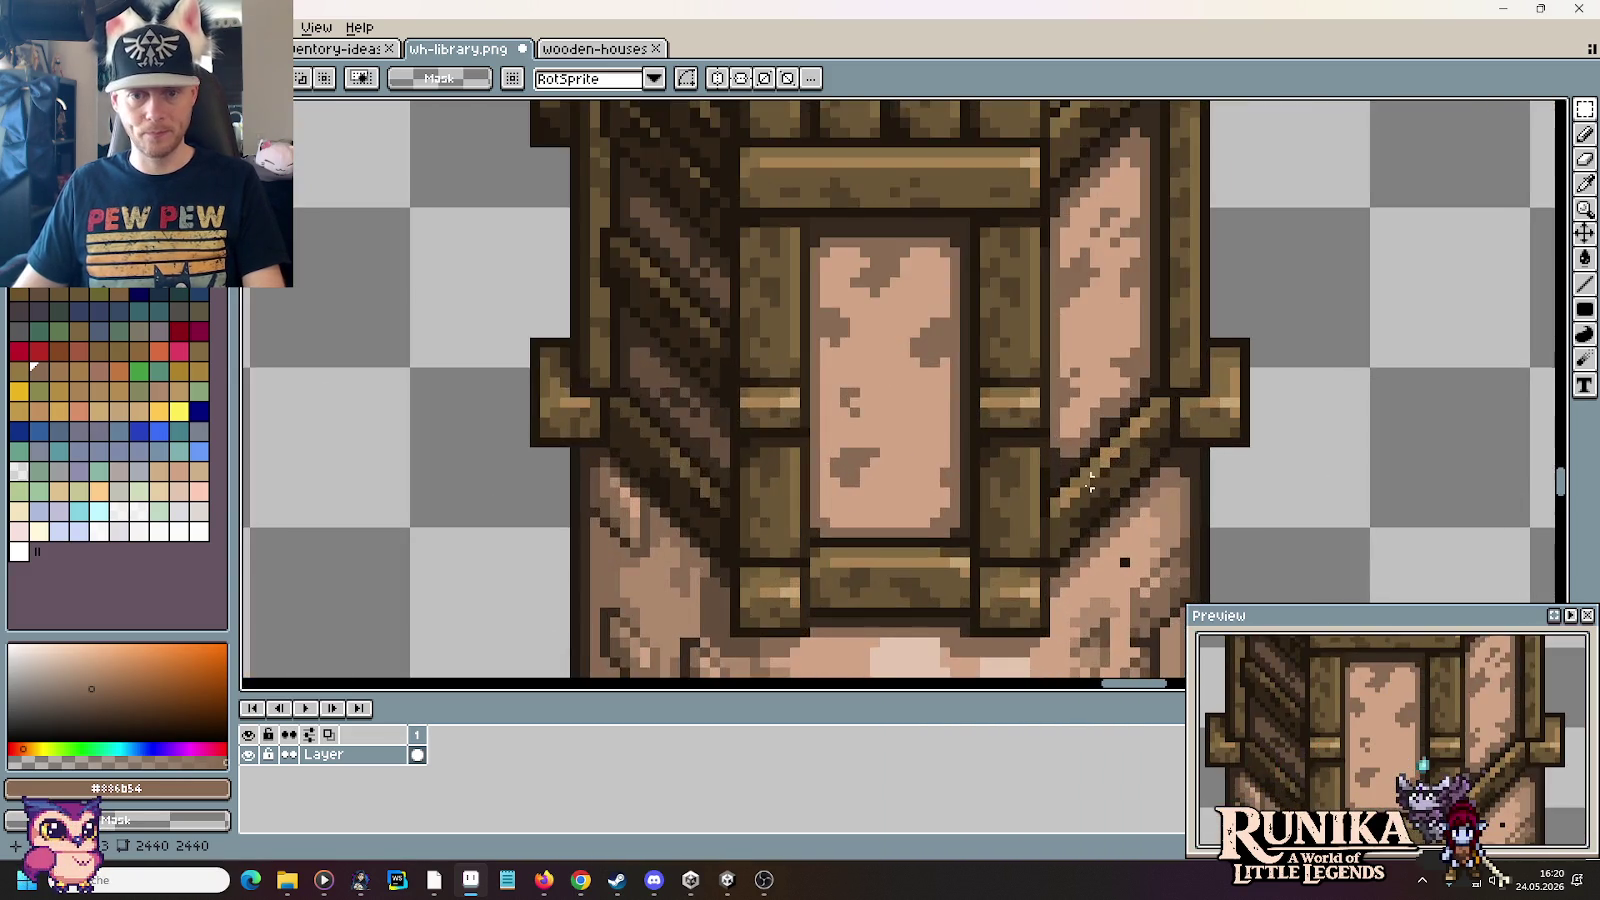
{"action": "scroll", "coordinate": [1117, 434], "scroll_direction": "up", "scroll_amount": 2}
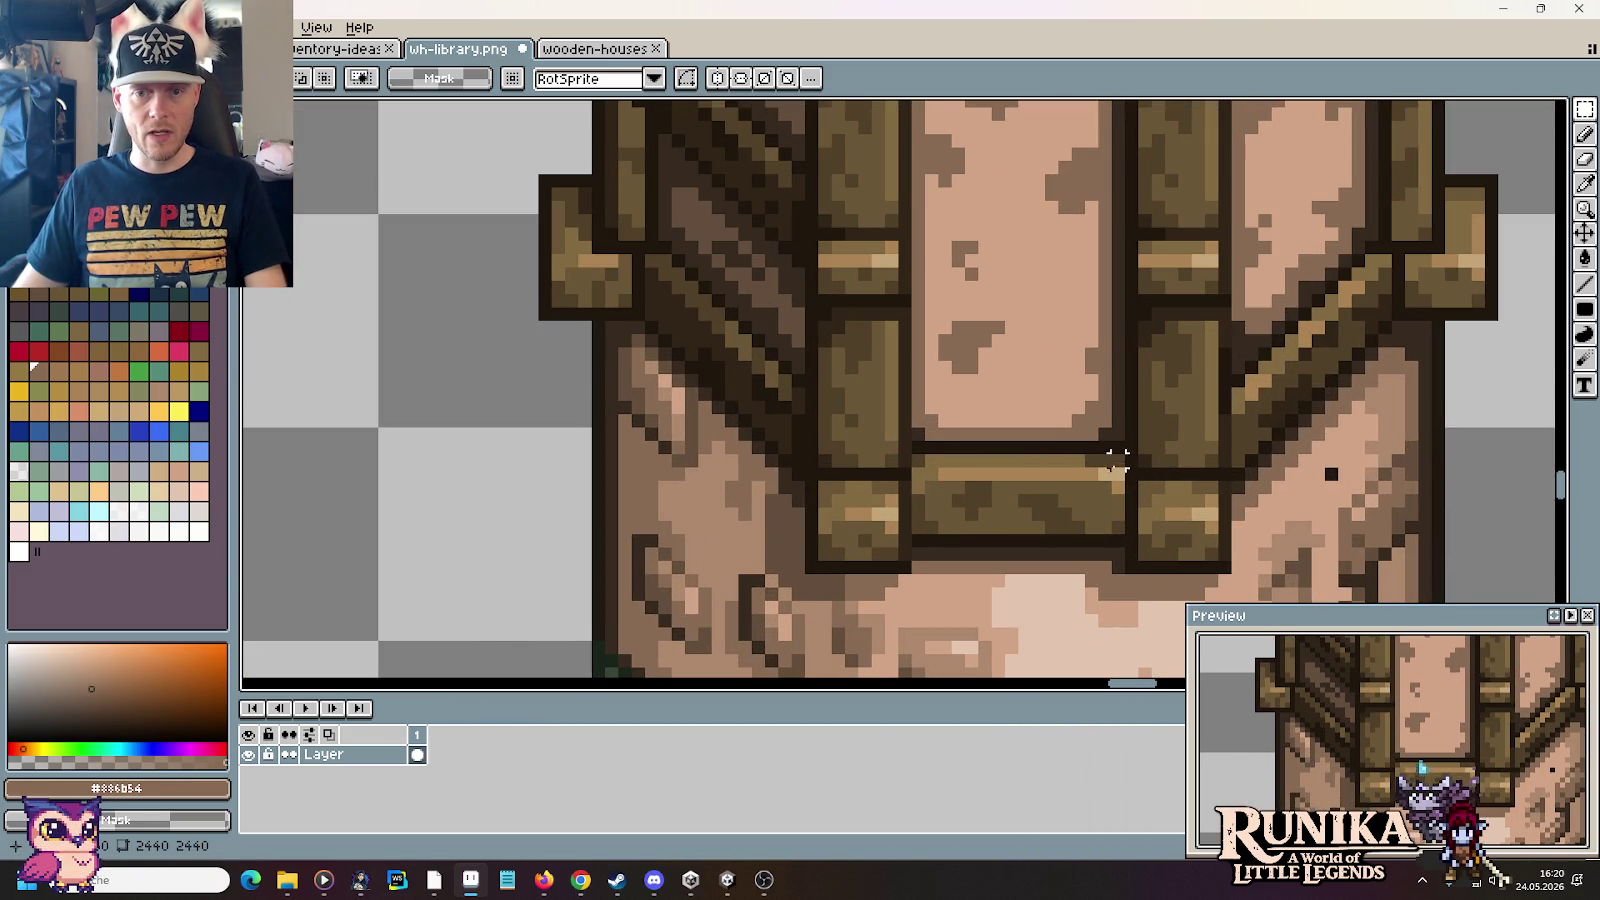
{"action": "scroll", "coordinate": [1115, 451], "scroll_direction": "up", "scroll_amount": 1}
Step: Copy the door's bottom plank up to mid-door, nudge it into place and drop it
{"action": "left_click_drag", "start_coordinate": [1120, 575], "coordinate": [808, 360]}
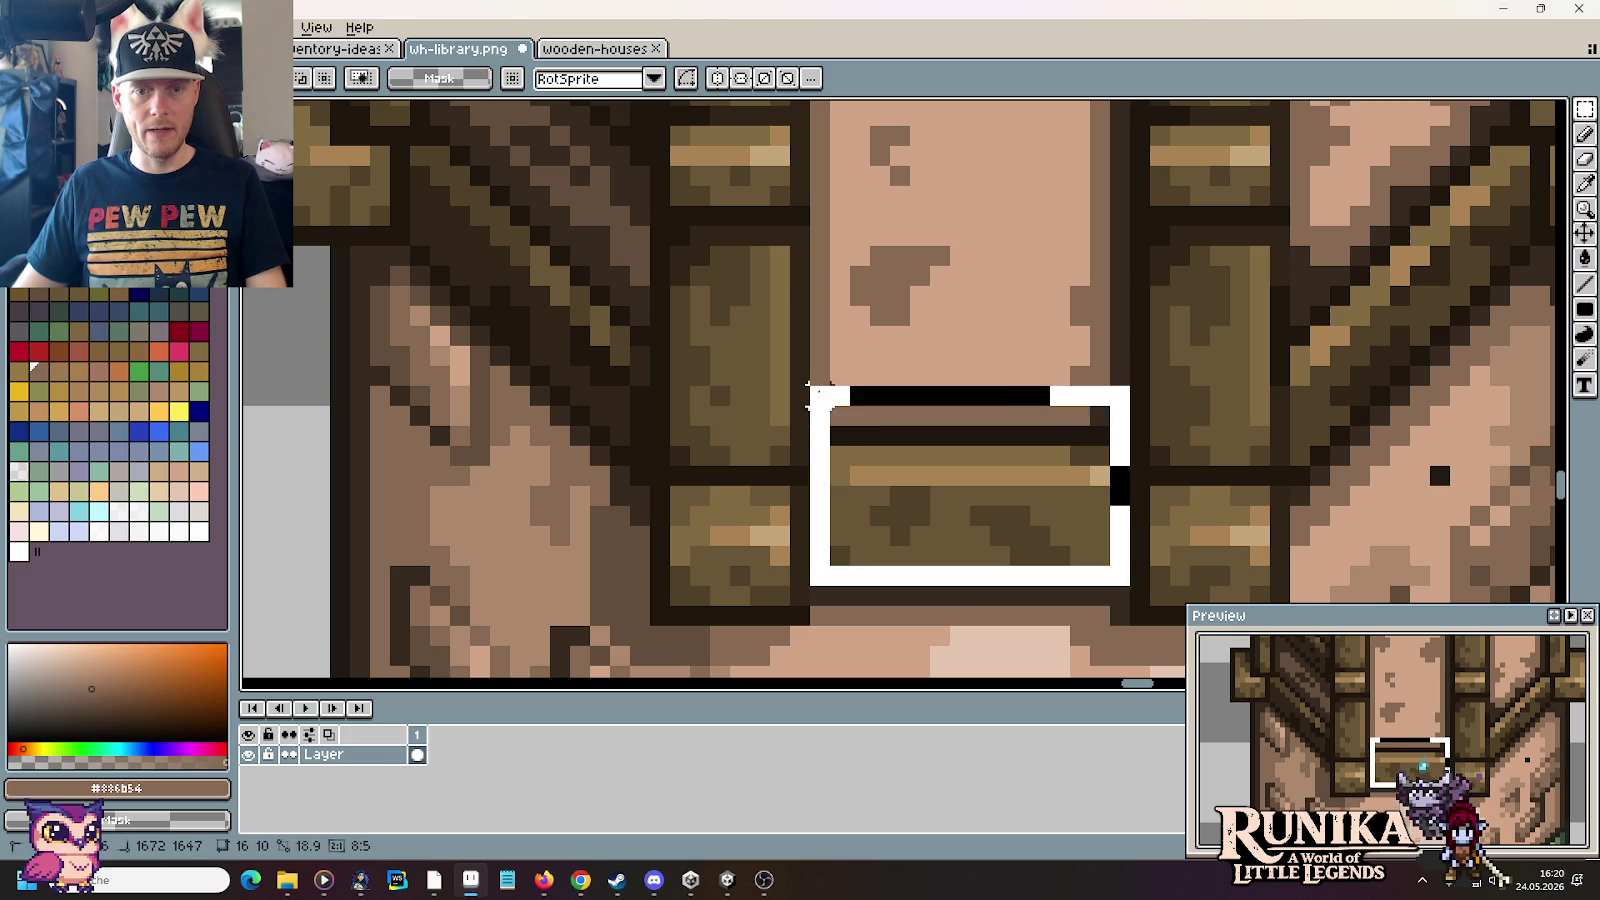
{"action": "scroll", "coordinate": [912, 565], "scroll_direction": "up", "scroll_amount": 2}
{"action": "left_click_drag", "start_coordinate": [910, 565], "coordinate": [890, 205]}
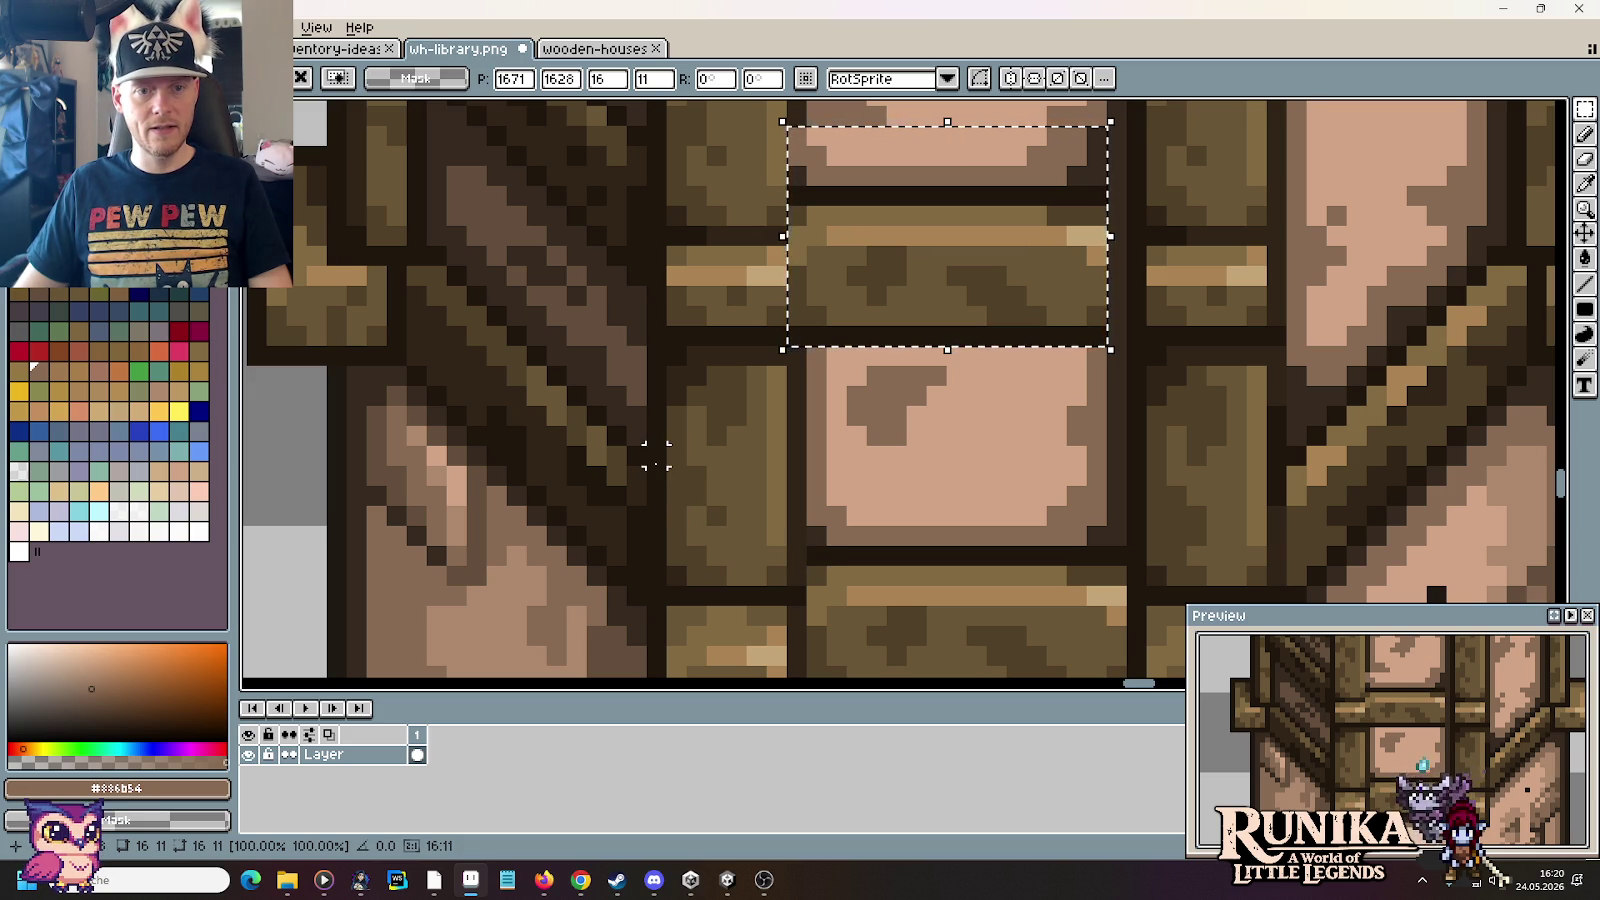
{"action": "scroll", "coordinate": [651, 200], "scroll_direction": "up", "scroll_amount": 1}
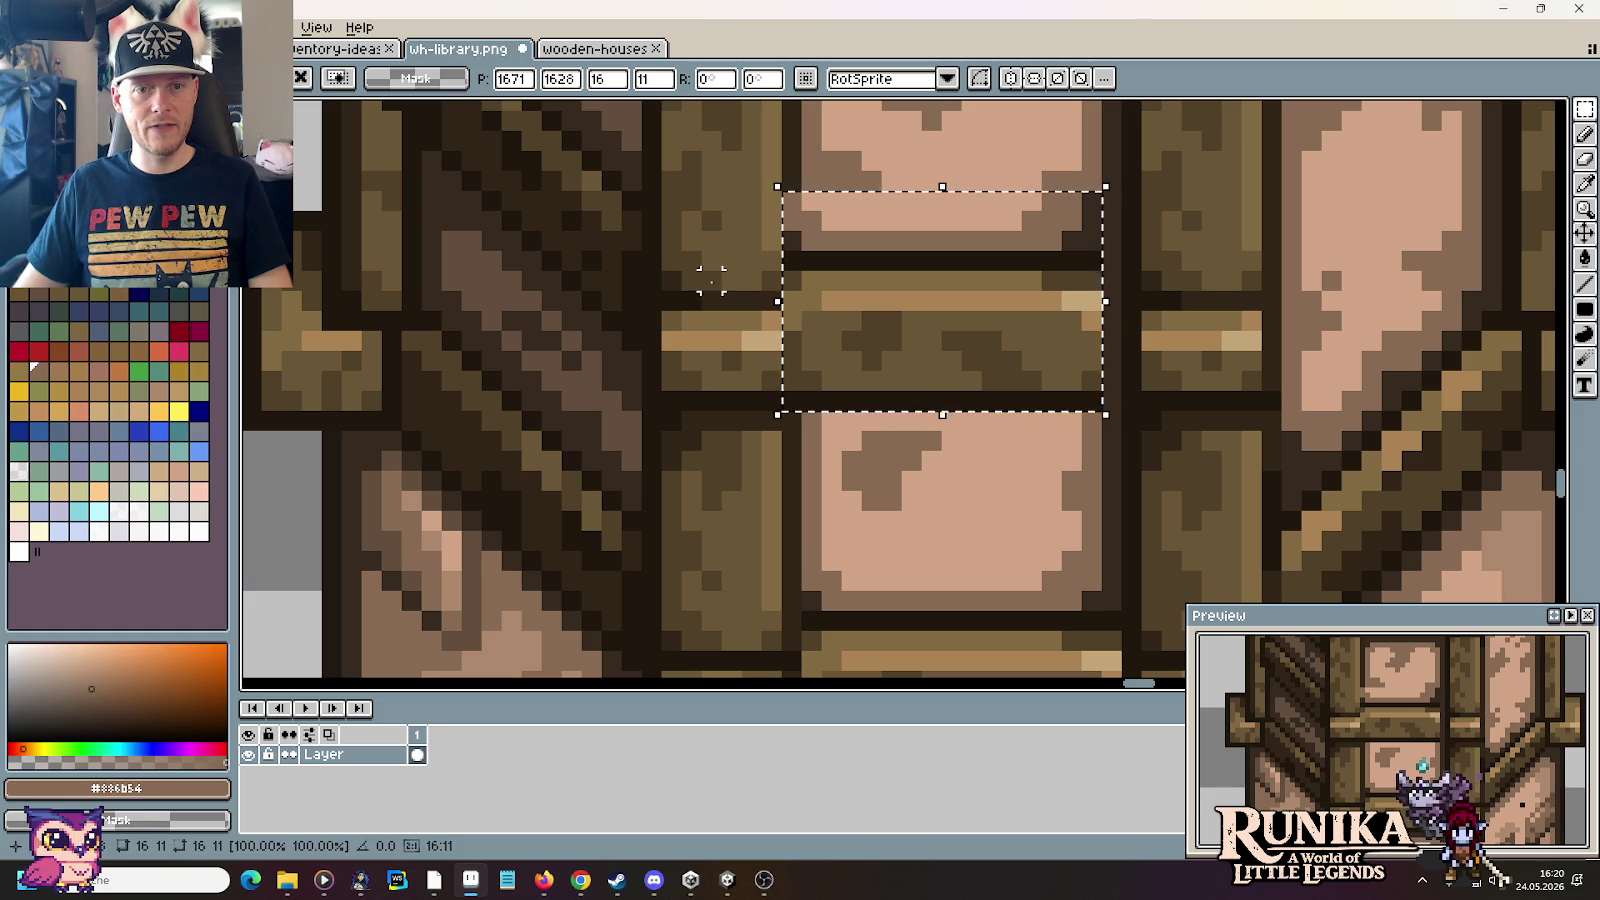
{"action": "mouse_move", "coordinate": [879, 318]}
{"action": "left_mouse_down"}
{"action": "mouse_move", "coordinate": [885, 346]}
{"action": "mouse_move", "coordinate": [898, 338]}
{"action": "left_mouse_up"}
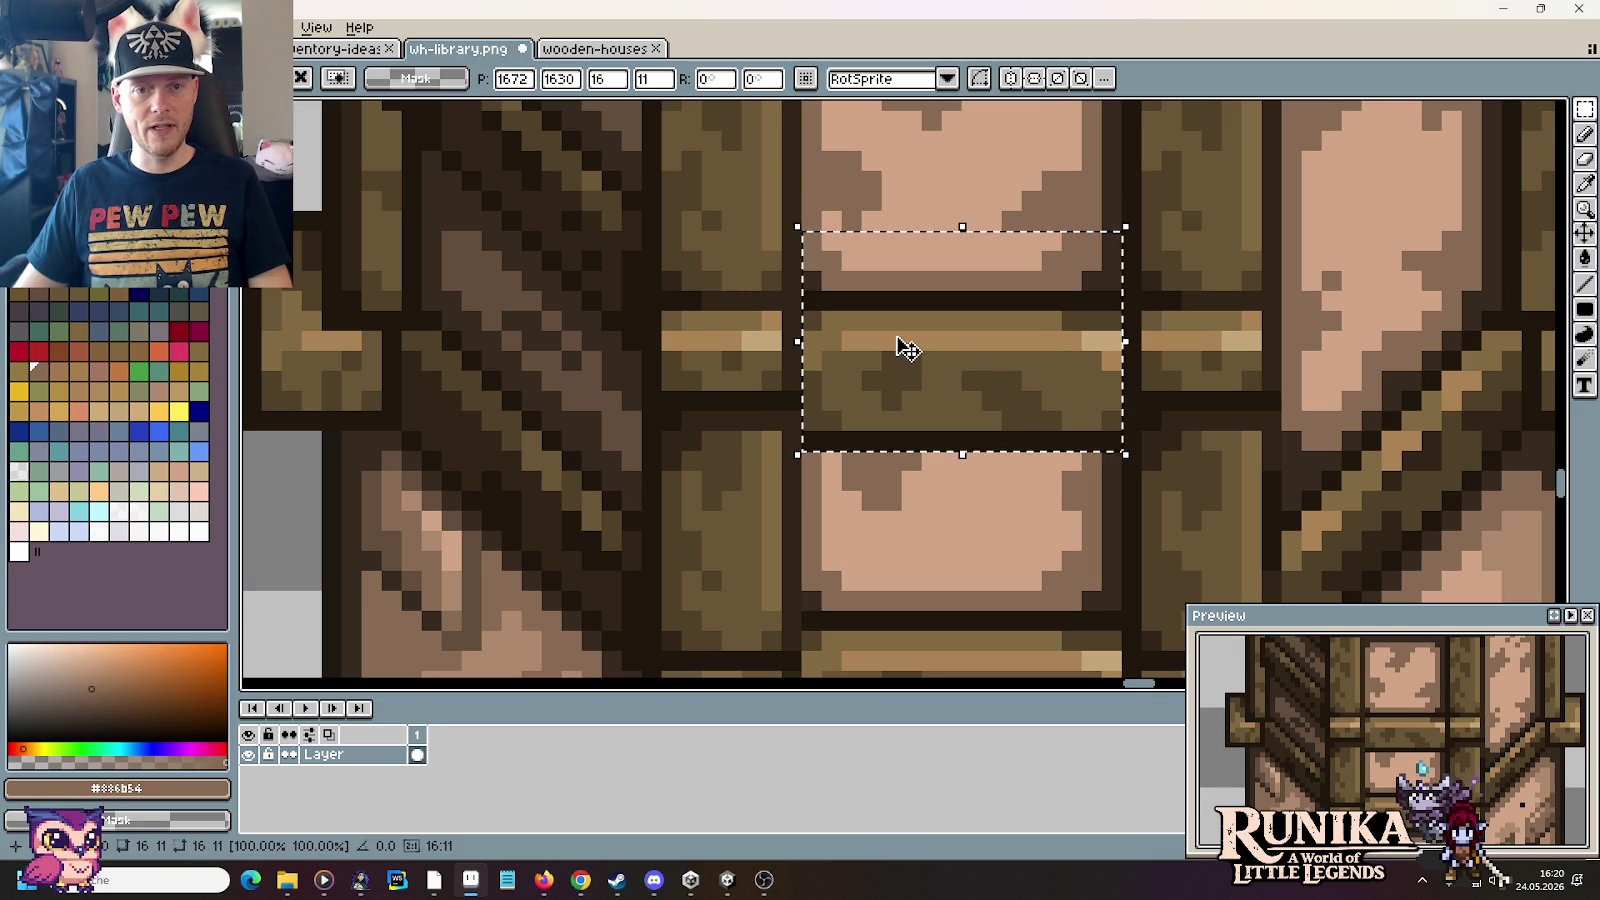
{"action": "scroll", "coordinate": [908, 349], "scroll_direction": "down", "scroll_amount": 2}
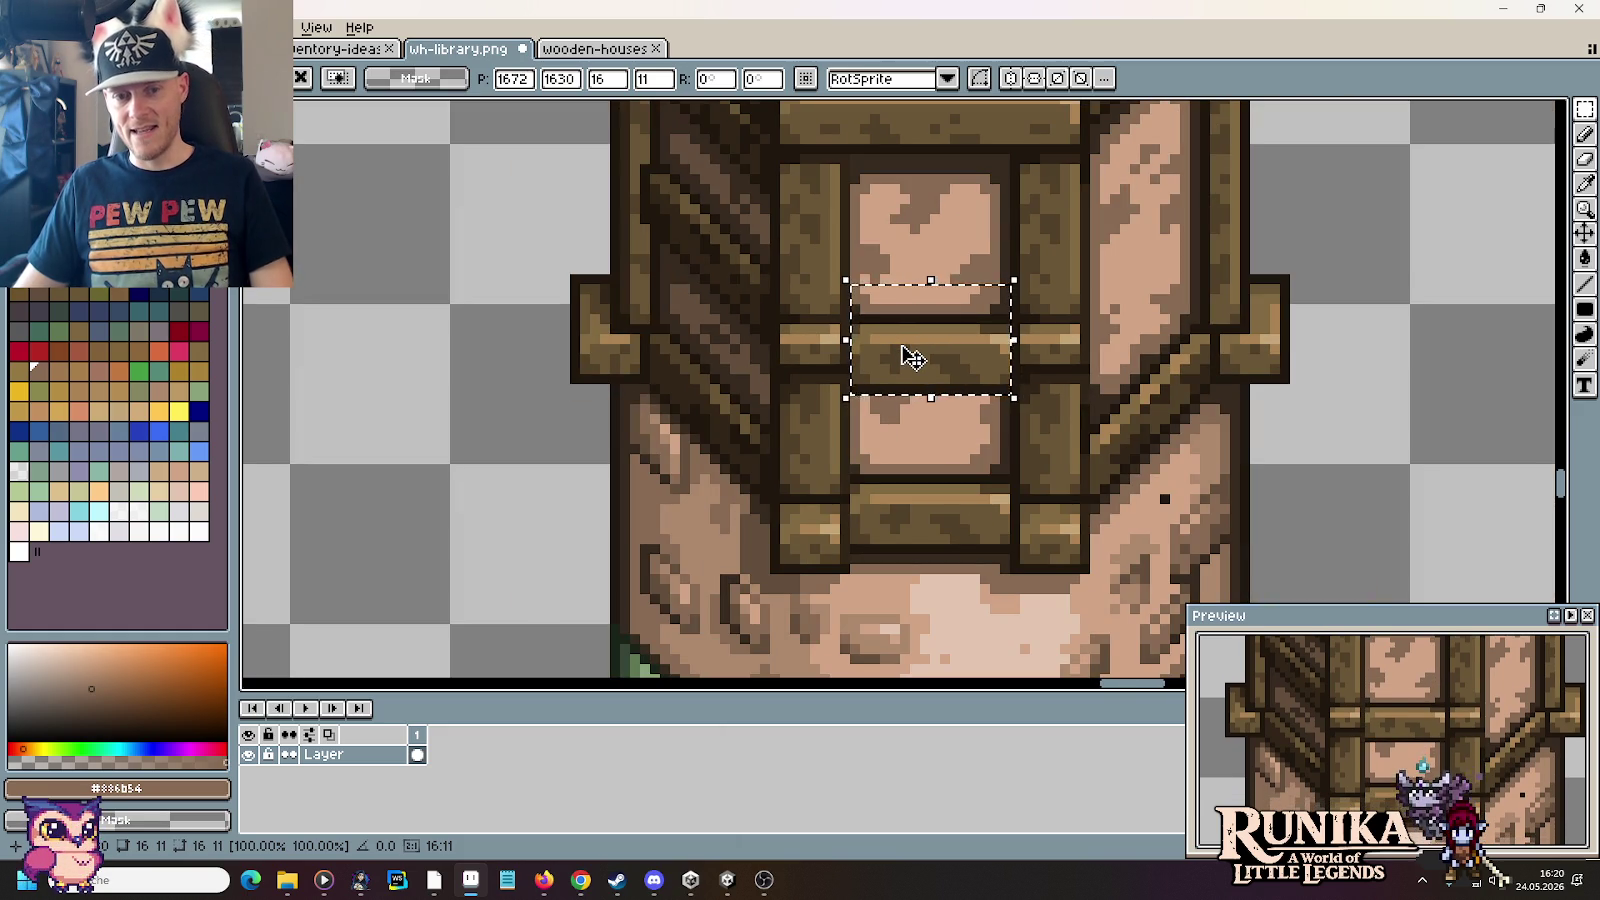
{"action": "left_click_drag", "start_coordinate": [903, 347], "coordinate": [903, 341]}
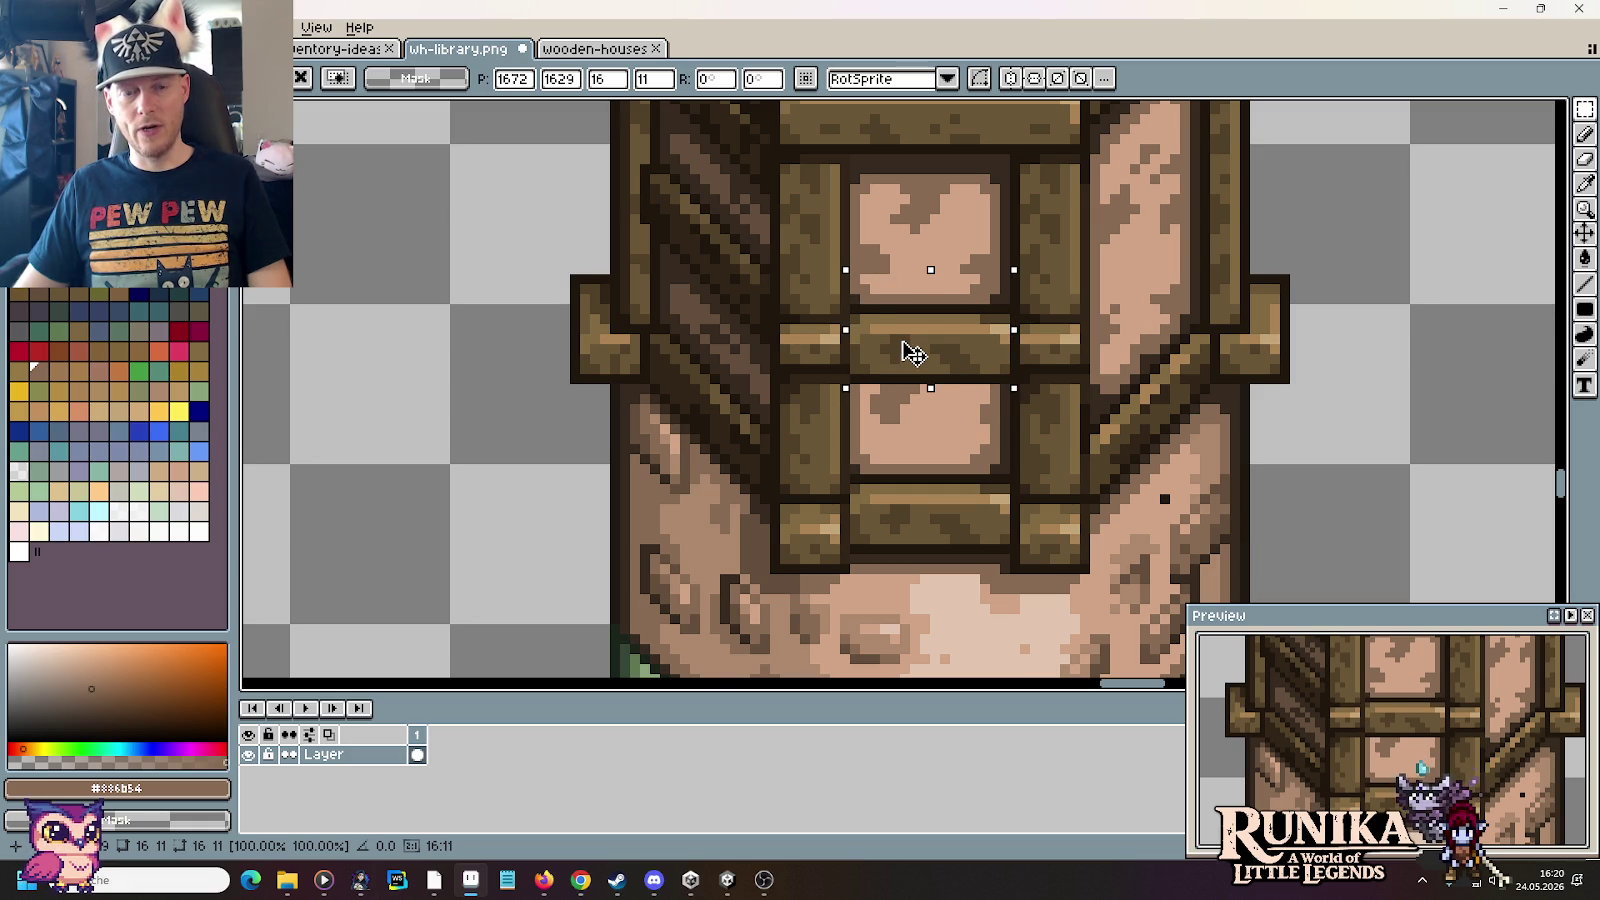
{"action": "left_click", "coordinate": [895, 390]}
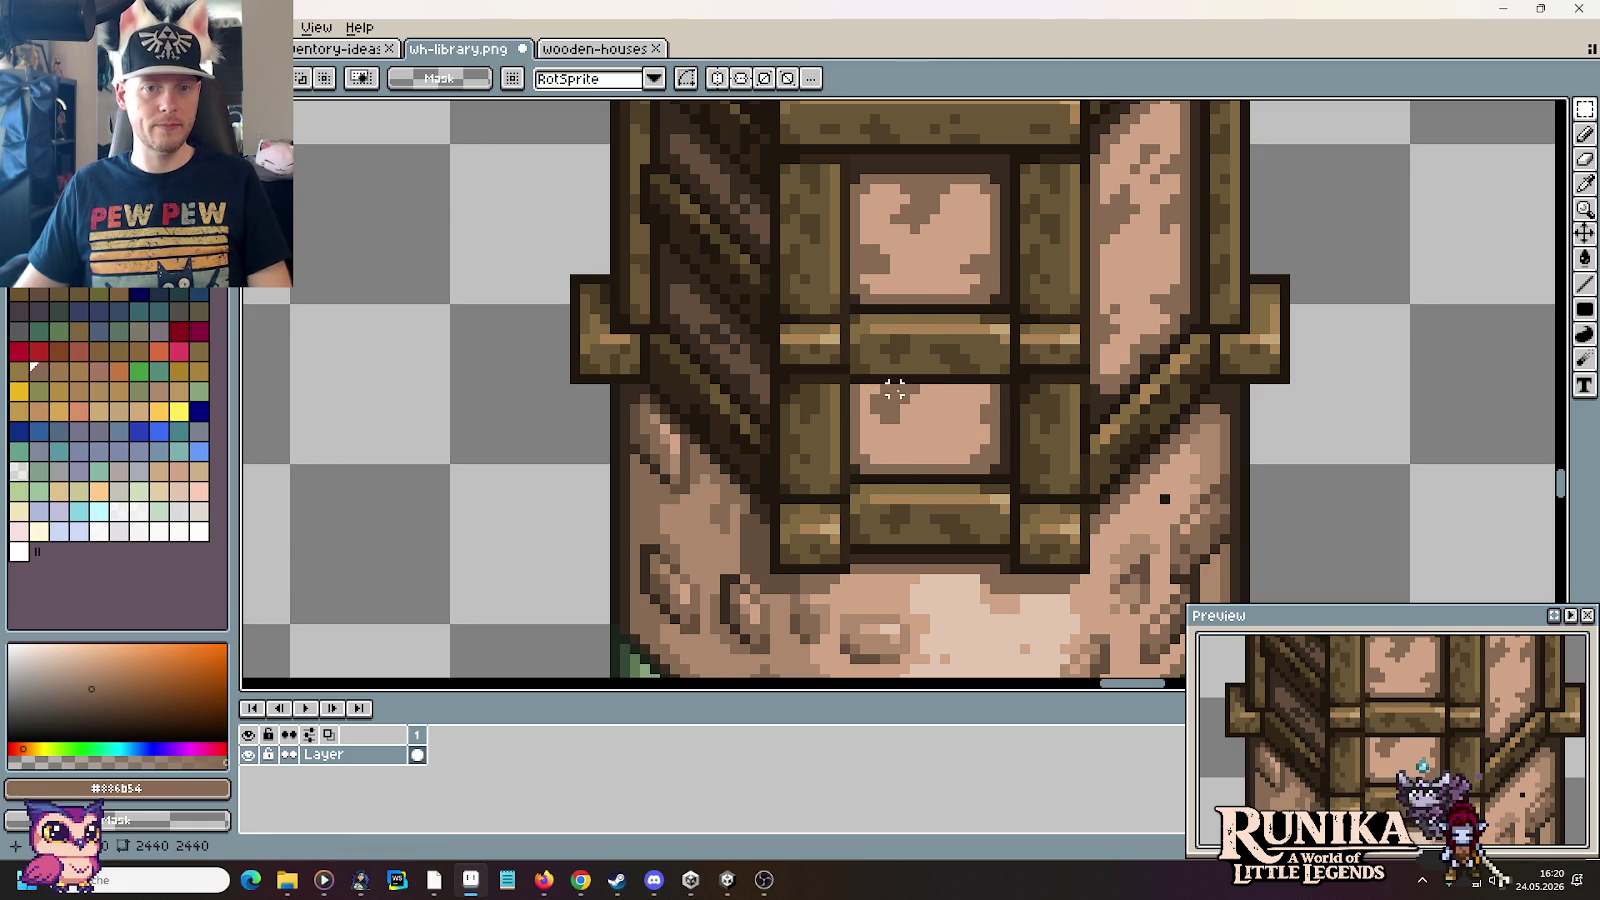
{"action": "scroll", "coordinate": [895, 390], "scroll_direction": "up", "scroll_amount": 1}
{"action": "scroll", "coordinate": [893, 347], "scroll_direction": "up", "scroll_amount": 1}
{"action": "scroll", "coordinate": [893, 347], "scroll_direction": "down", "scroll_amount": 2}
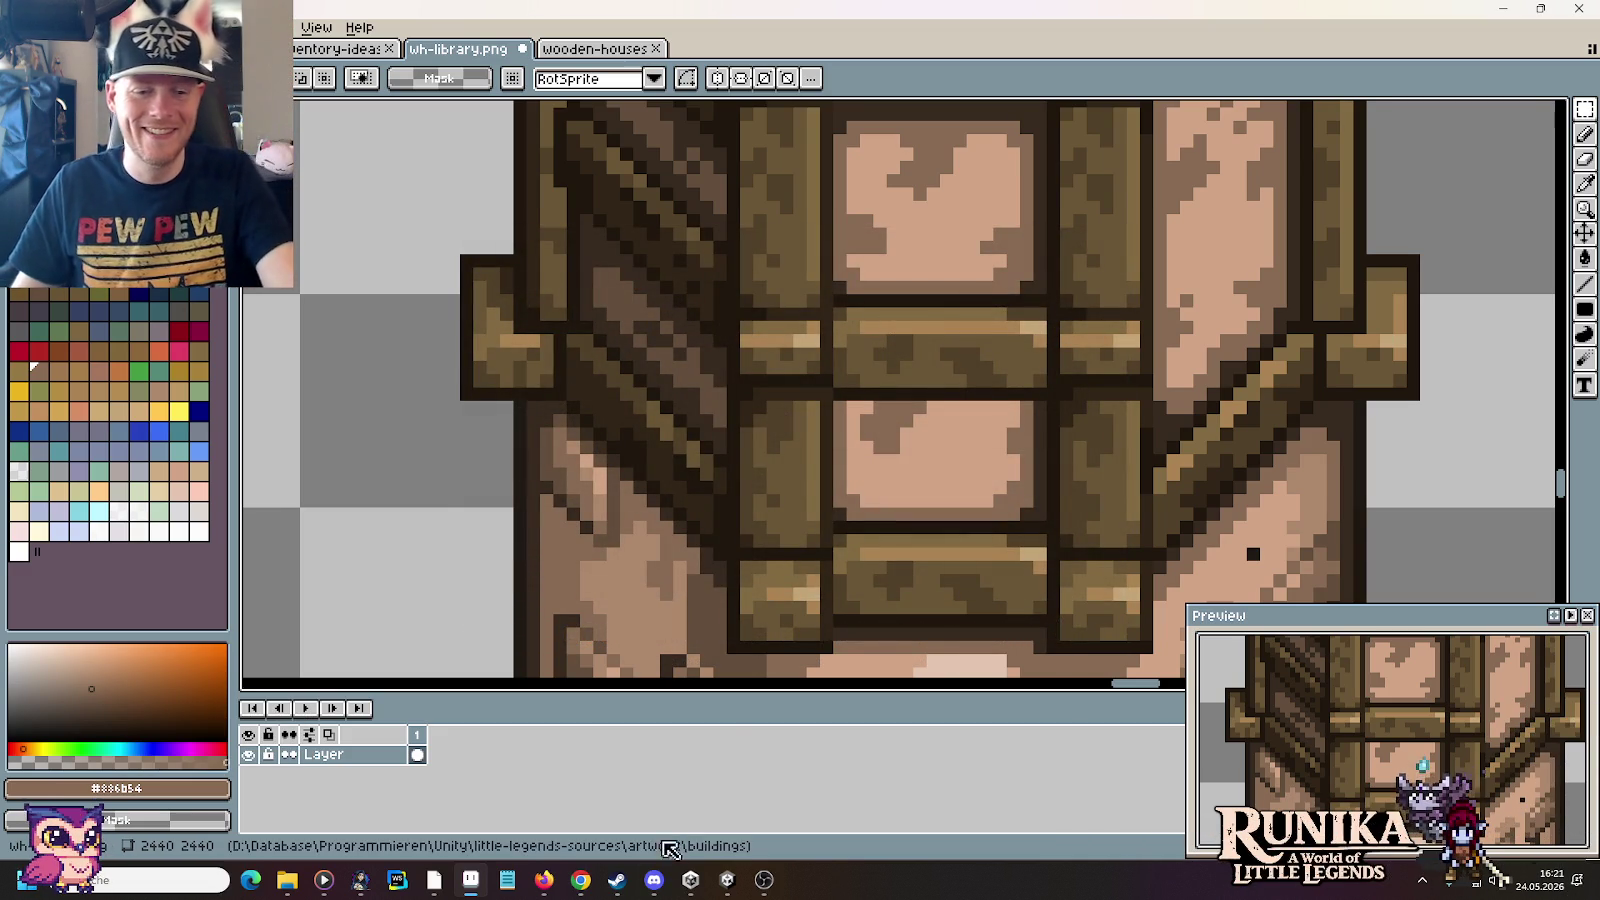
Step: View the #showcase game screenshot full size in Discord, then go back to the tower sprite
{"action": "key", "text": "alt+Tab"}
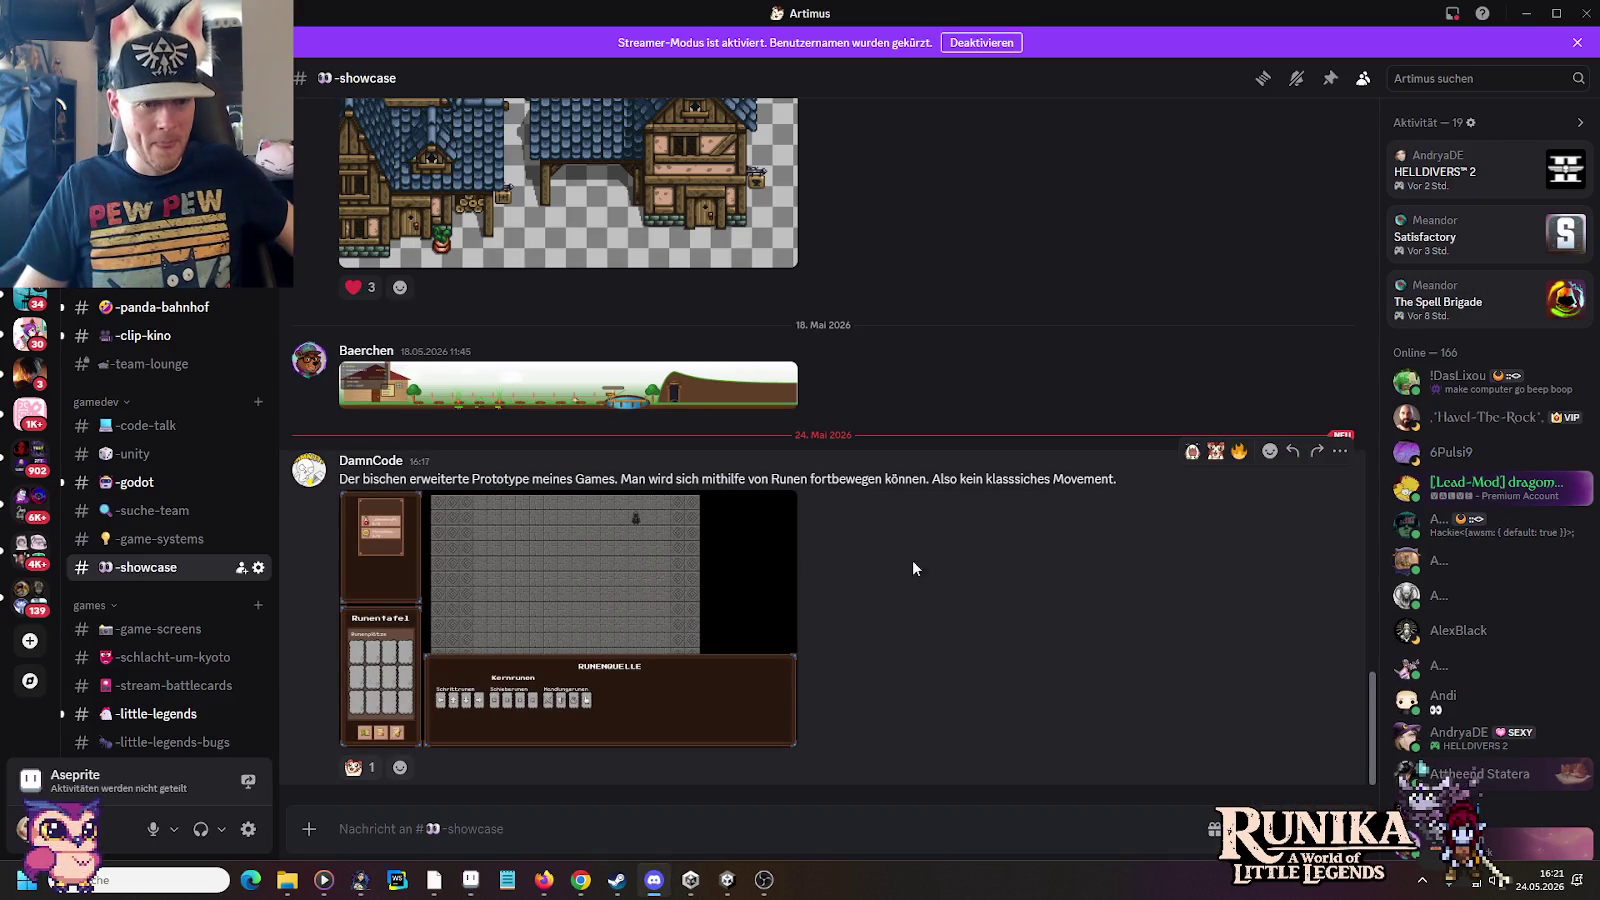
{"action": "left_click", "coordinate": [583, 614]}
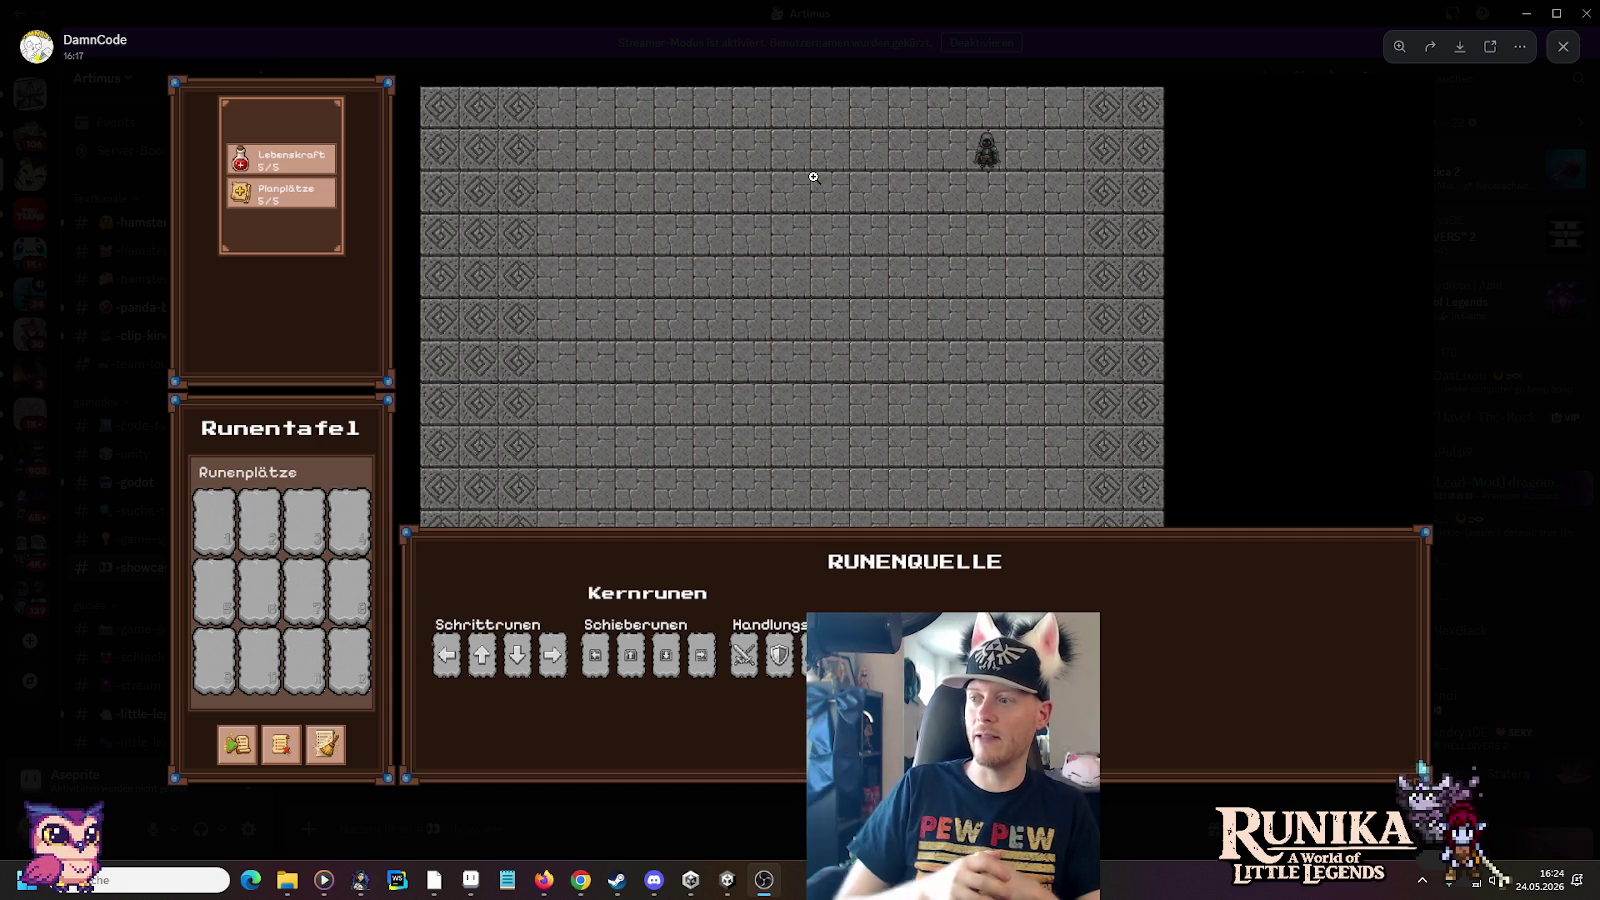
{"action": "left_click", "coordinate": [470, 880]}
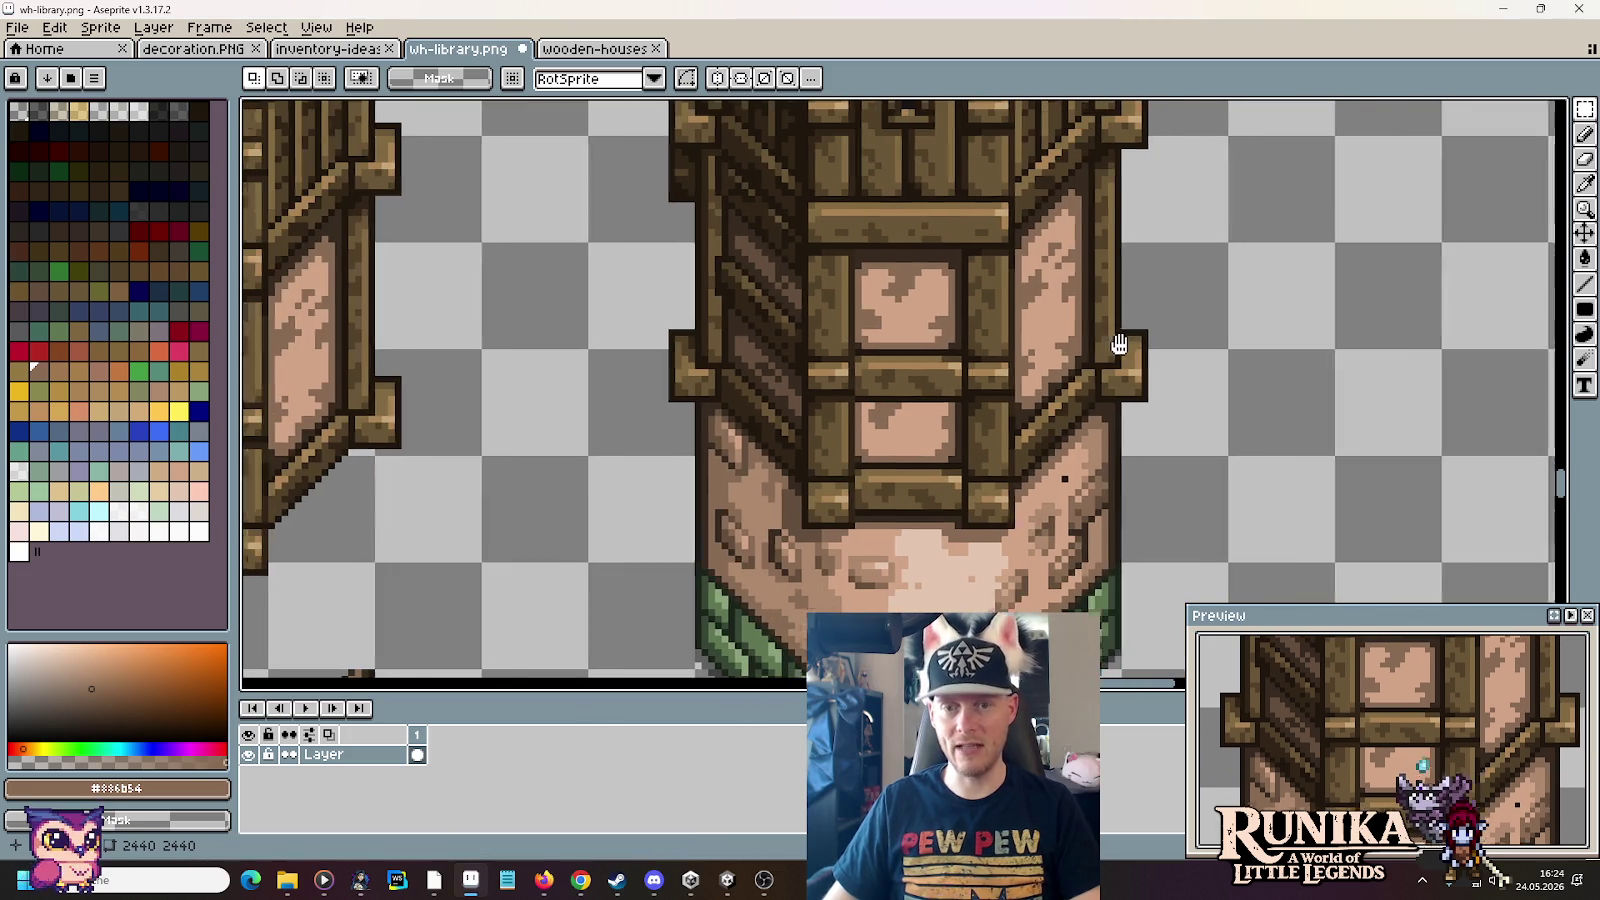
Step: Sample the dark outline brown #1f170c and outline two shapes on empty canvas
{"action": "scroll", "coordinate": [870, 380], "scroll_direction": "right", "scroll_amount": 5}
{"action": "scroll", "coordinate": [732, 350], "scroll_direction": "up", "scroll_amount": 1}
{"action": "key", "text": "i"}
{"action": "left_click", "coordinate": [600, 362]}
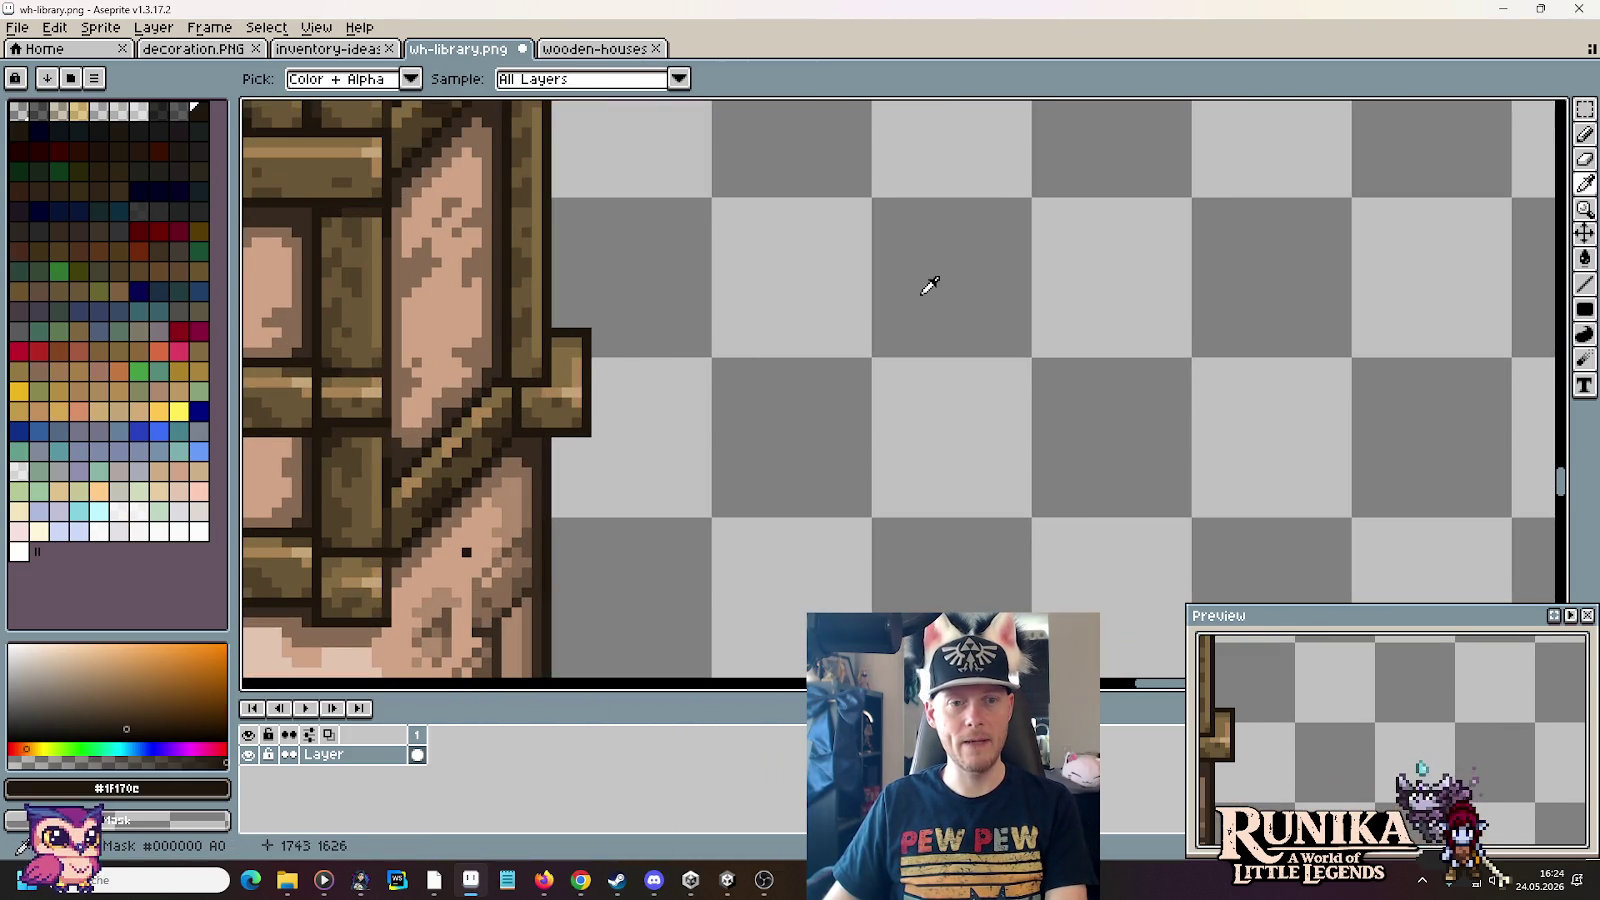
{"action": "scroll", "coordinate": [1079, 268], "scroll_direction": "up", "scroll_amount": 1}
{"action": "scroll", "coordinate": [857, 361], "scroll_direction": "right", "scroll_amount": 3}
{"action": "key", "text": "b"}
{"action": "left_click_drag", "start_coordinate": [884, 260], "coordinate": [980, 368]}
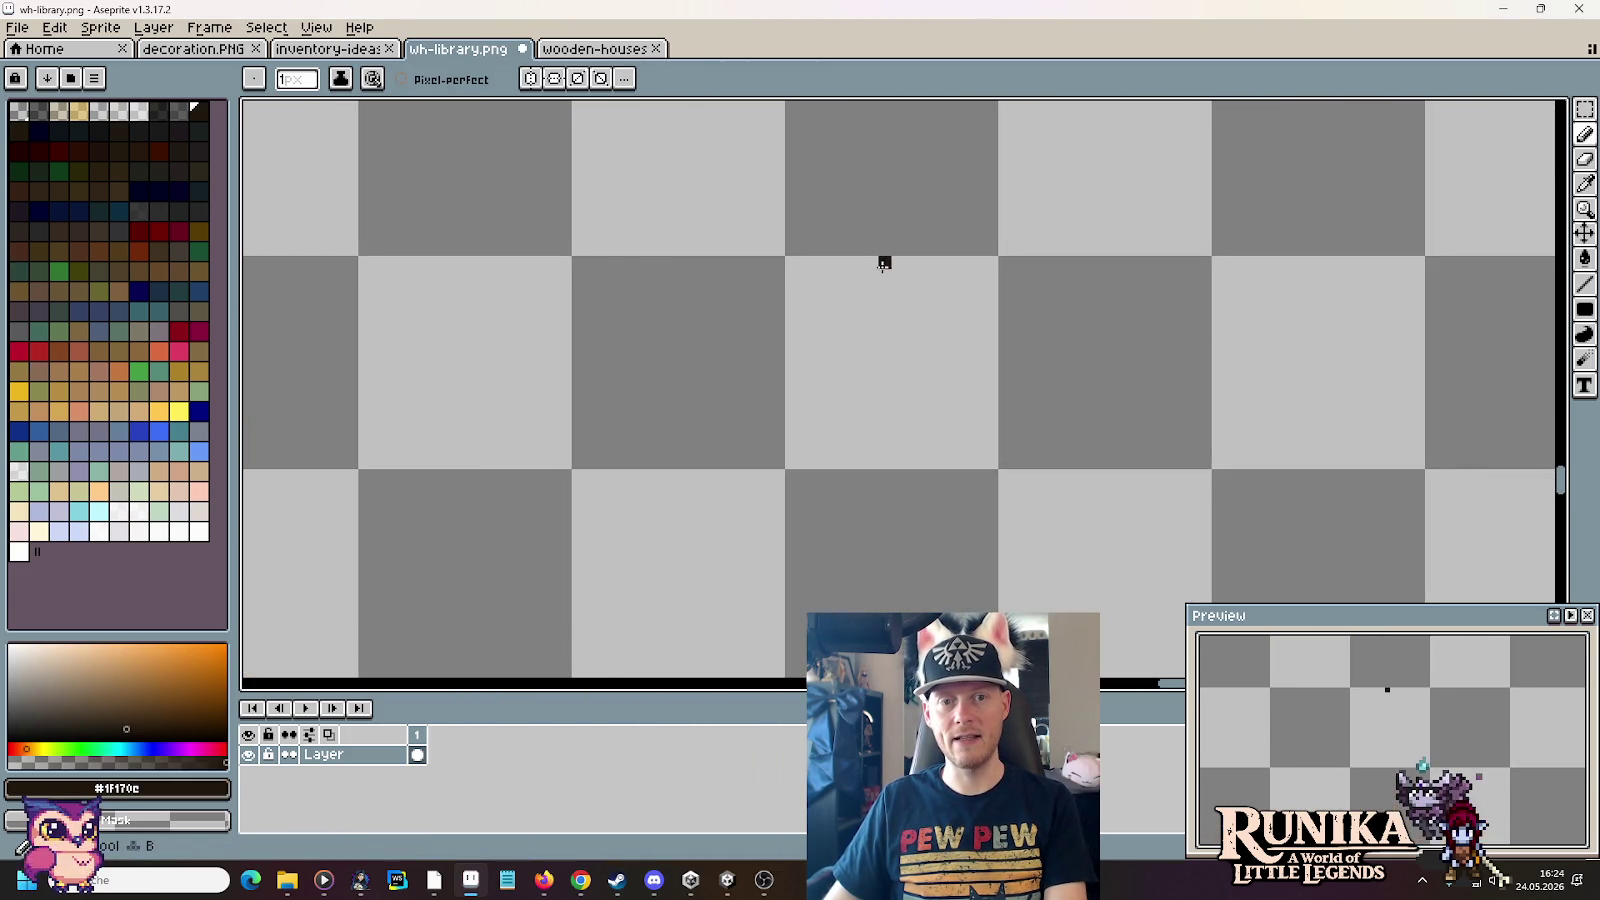
{"action": "mouse_move", "coordinate": [1083, 260]}
{"action": "left_mouse_down"}
{"action": "mouse_move", "coordinate": [1201, 296]}
{"action": "mouse_move", "coordinate": [1088, 262]}
{"action": "left_mouse_up"}
Step: Fill both shapes with dark brown, undoing a canvas-wide flood and closing the first rectangle
{"action": "key", "text": "g"}
{"action": "left_click", "coordinate": [1164, 318]}
{"action": "scroll", "coordinate": [1164, 318], "scroll_direction": "down", "scroll_amount": 1}
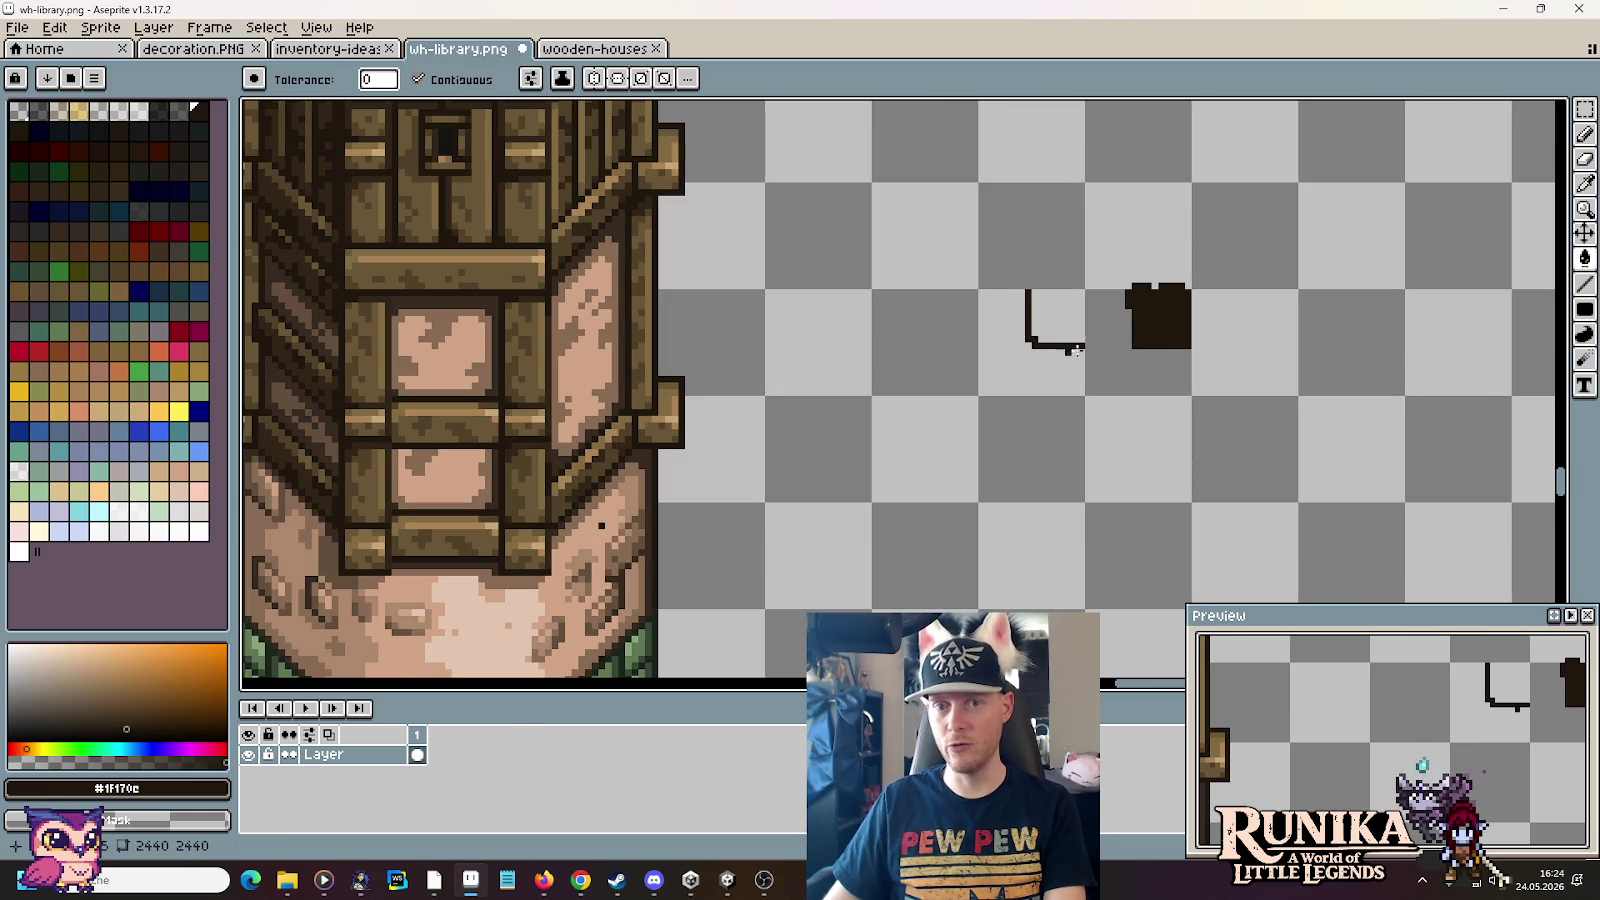
{"action": "scroll", "coordinate": [1087, 365], "scroll_direction": "up", "scroll_amount": 1}
{"action": "left_click", "coordinate": [926, 335]}
{"action": "key", "text": "ctrl+z"}
{"action": "key", "text": "b"}
{"action": "mouse_move", "coordinate": [998, 335]}
{"action": "left_mouse_down"}
{"action": "mouse_move", "coordinate": [956, 406]}
{"action": "mouse_move", "coordinate": [1076, 336]}
{"action": "left_mouse_up"}
{"action": "key", "text": "g"}
{"action": "left_click", "coordinate": [1030, 367]}
Step: Select both dark shapes and delete them
{"action": "scroll", "coordinate": [1030, 367], "scroll_direction": "down", "scroll_amount": 1}
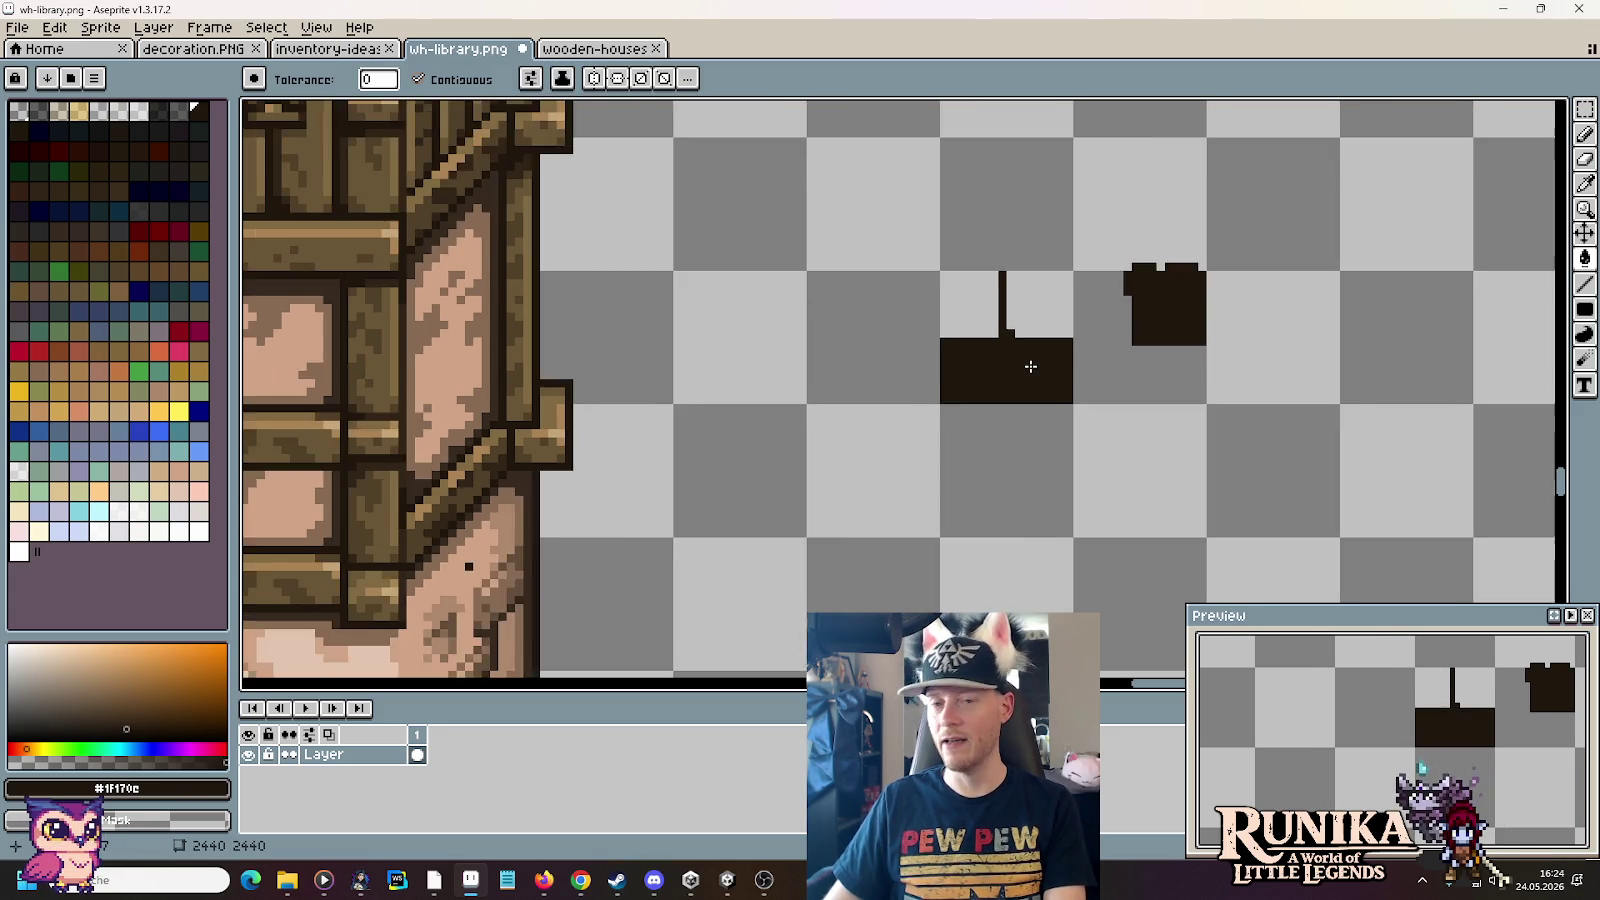
{"action": "scroll", "coordinate": [1030, 367], "scroll_direction": "down", "scroll_amount": 1}
{"action": "scroll", "coordinate": [1030, 367], "scroll_direction": "down", "scroll_amount": 1}
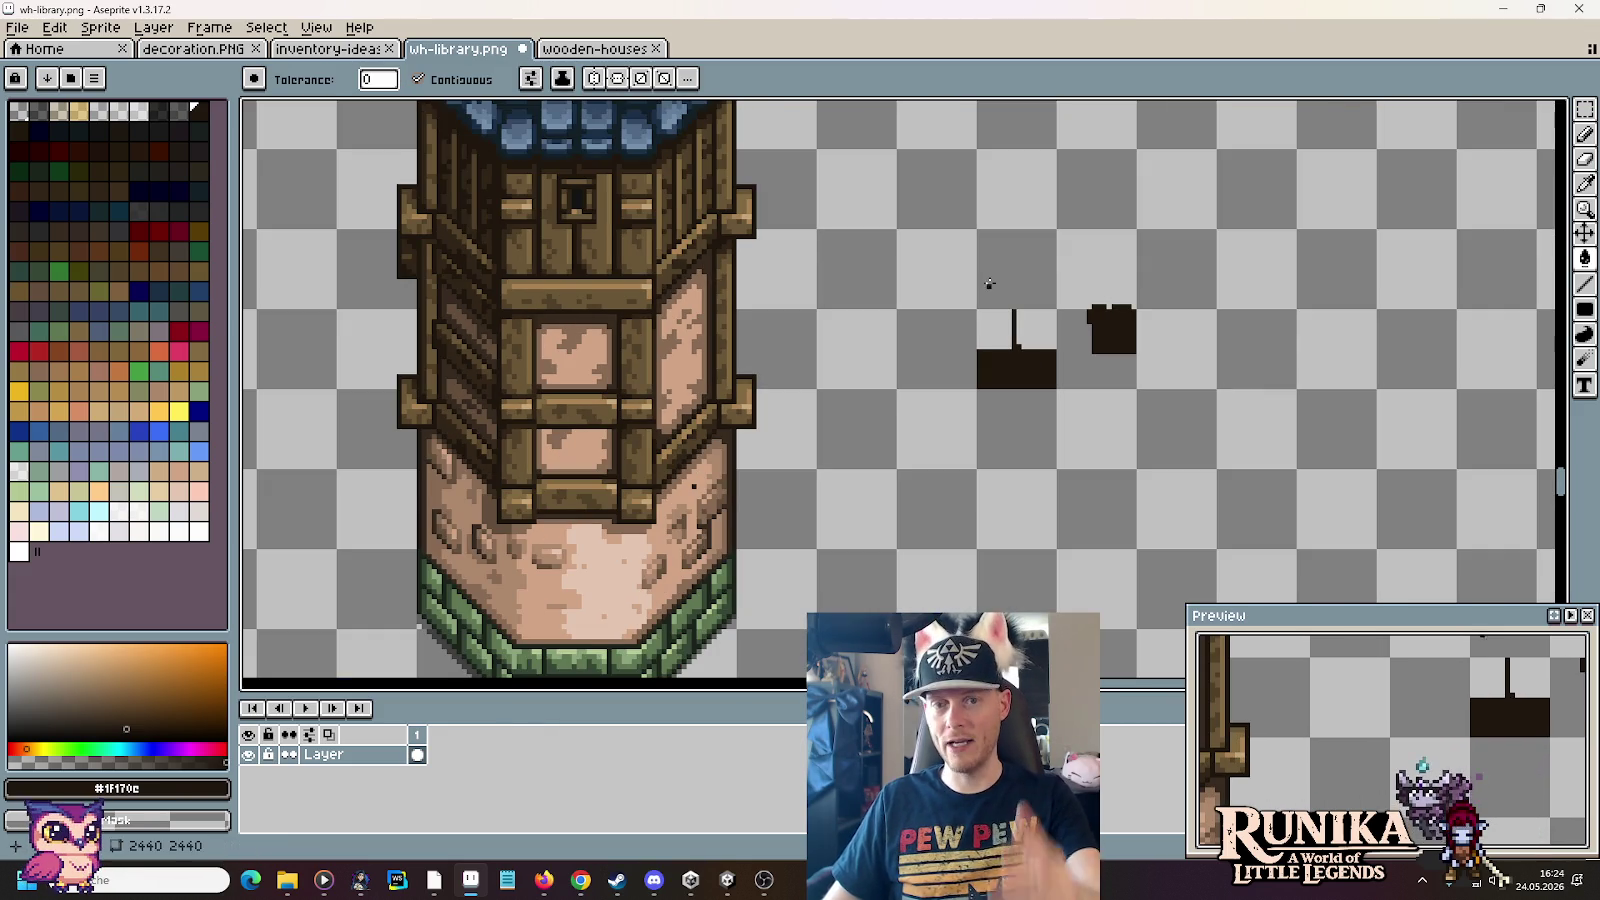
{"action": "key", "text": "m"}
{"action": "left_click_drag", "start_coordinate": [958, 235], "coordinate": [1183, 428]}
{"action": "key", "text": "Delete"}
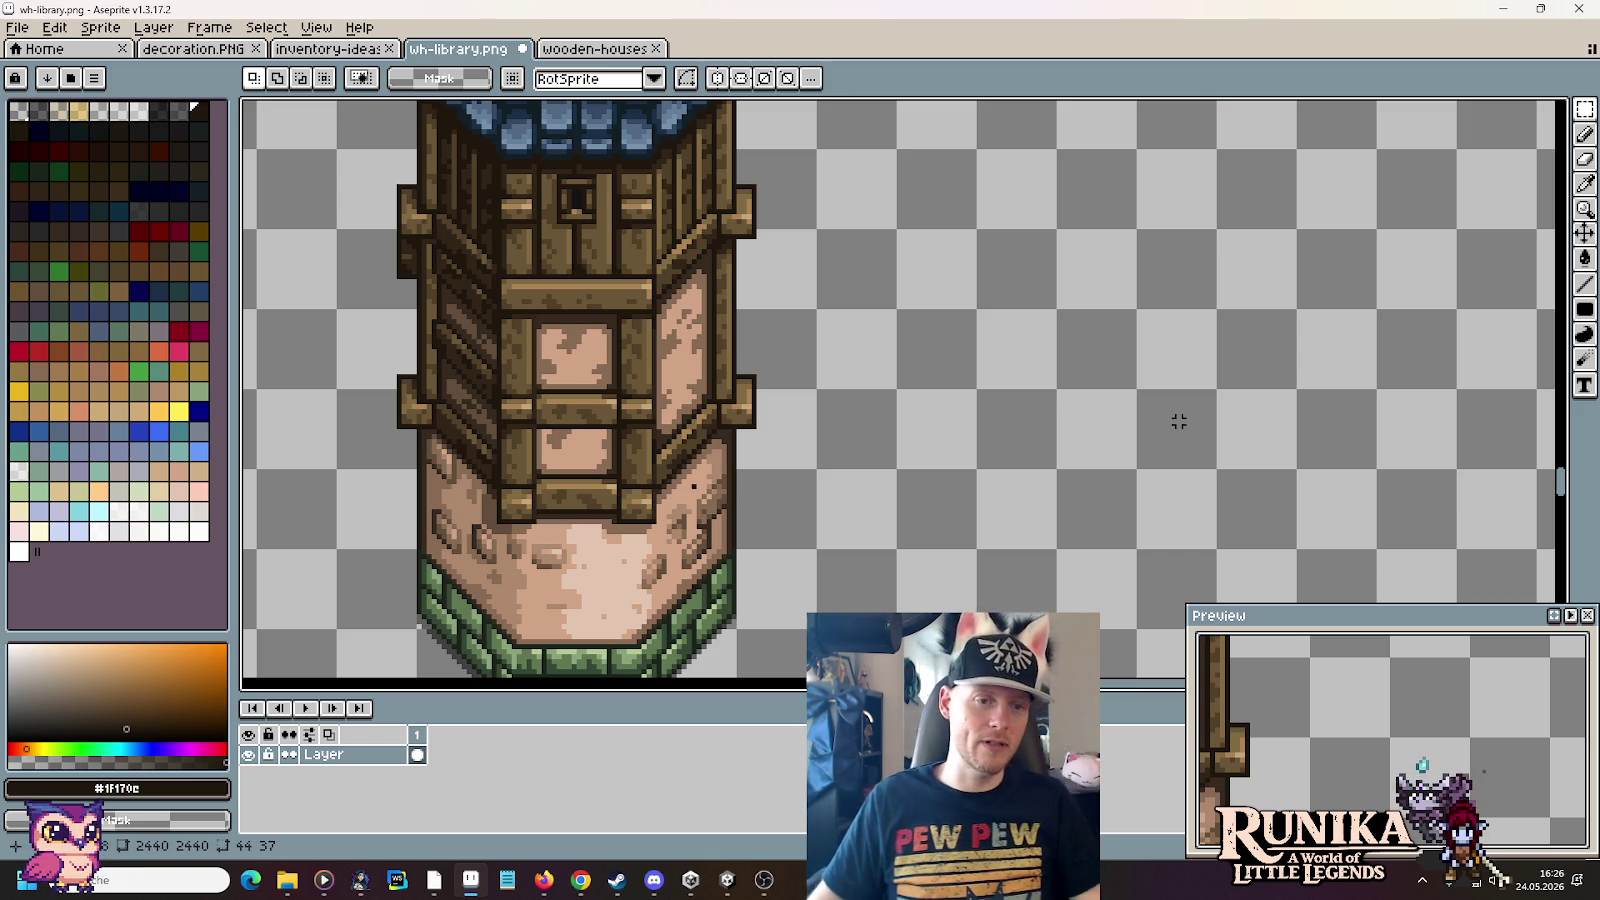
{"action": "scroll", "coordinate": [692, 478], "scroll_direction": "up", "scroll_amount": 2}
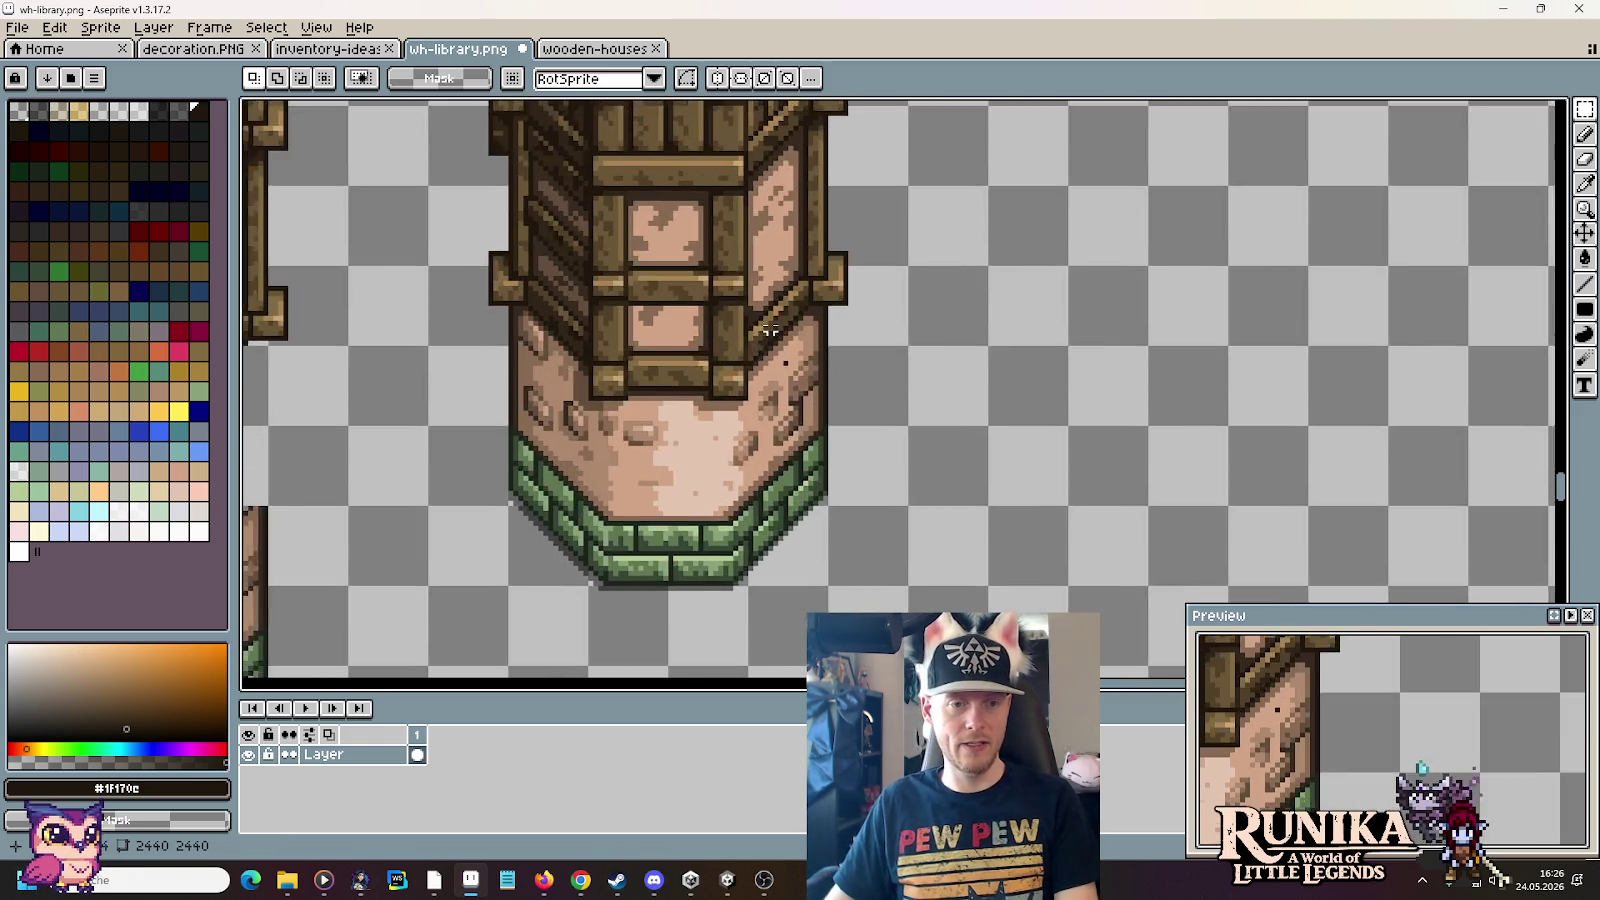
Step: Zoom in on the tower and eyedrop its dark brown and light plaster colours
{"action": "scroll", "coordinate": [680, 470], "scroll_direction": "up", "scroll_amount": 2}
{"action": "scroll", "coordinate": [600, 430], "scroll_direction": "up", "scroll_amount": 2}
{"action": "key", "text": "i"}
{"action": "left_click", "coordinate": [560, 373]}
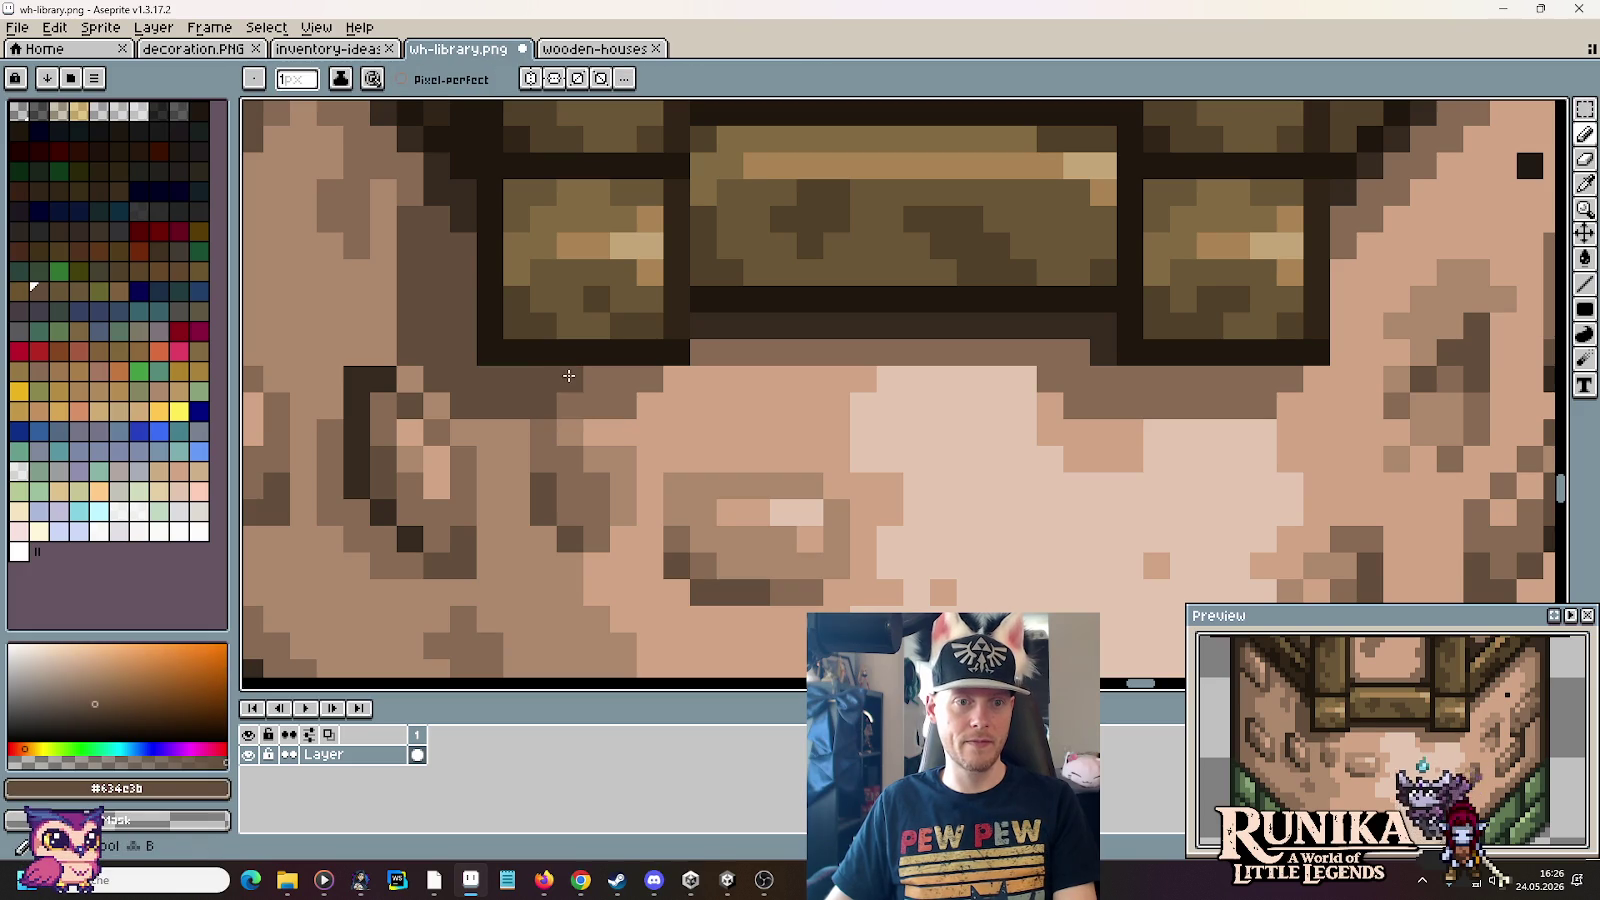
{"action": "scroll", "coordinate": [768, 378], "scroll_direction": "down", "scroll_amount": 2}
{"action": "scroll", "coordinate": [768, 378], "scroll_direction": "down", "scroll_amount": 1}
{"action": "scroll", "coordinate": [768, 378], "scroll_direction": "down", "scroll_amount": 1}
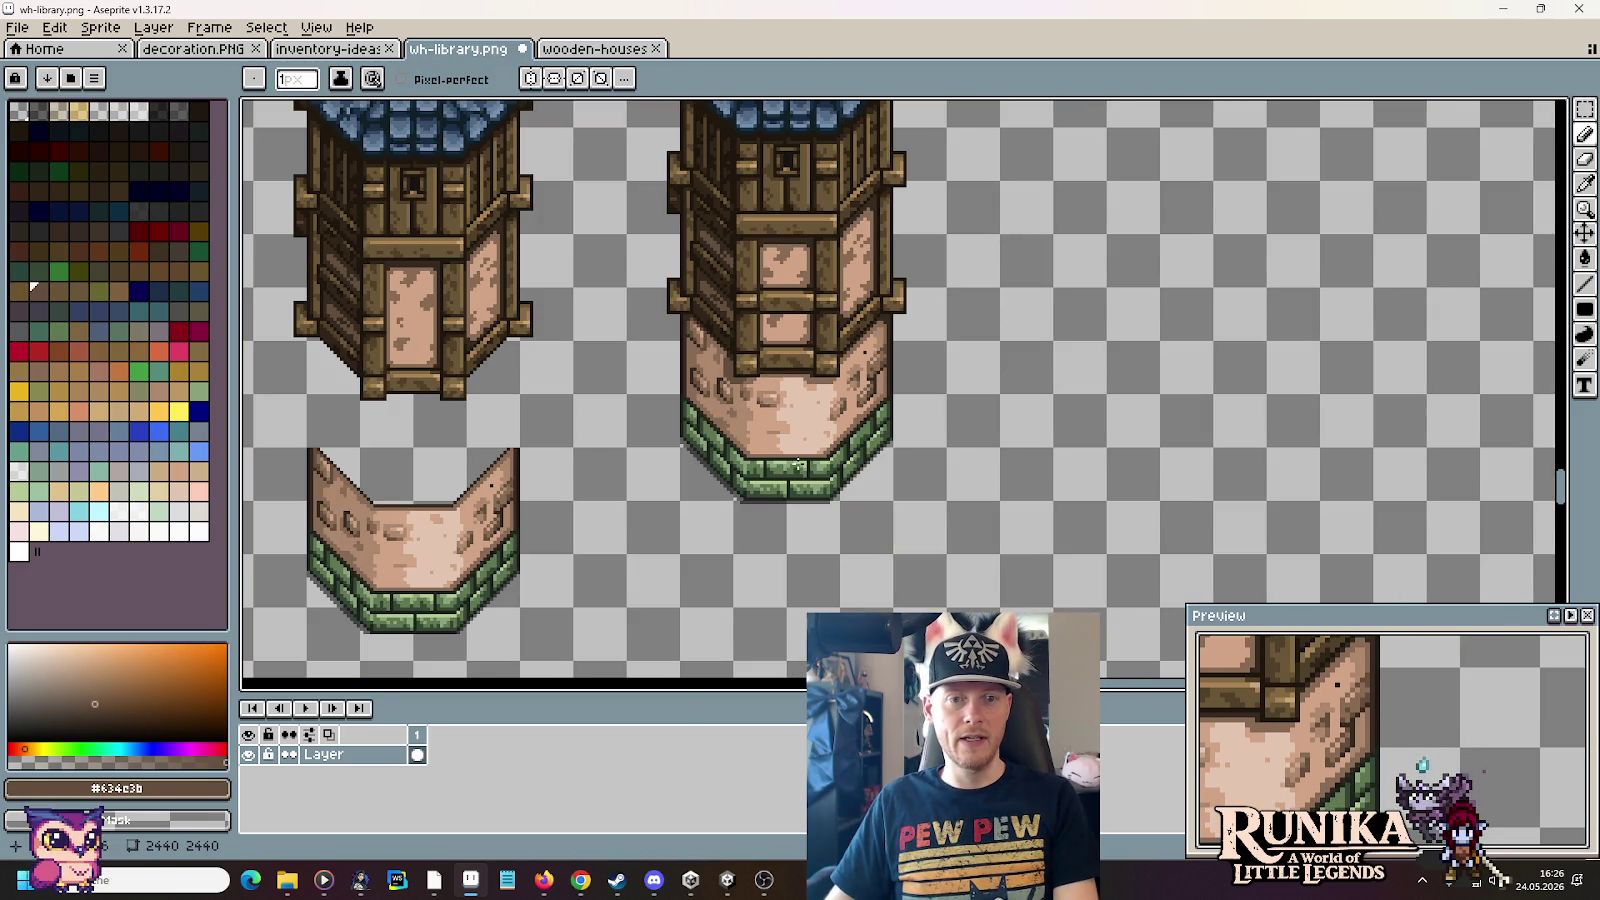
{"action": "scroll", "coordinate": [940, 325], "scroll_direction": "up", "scroll_amount": 2}
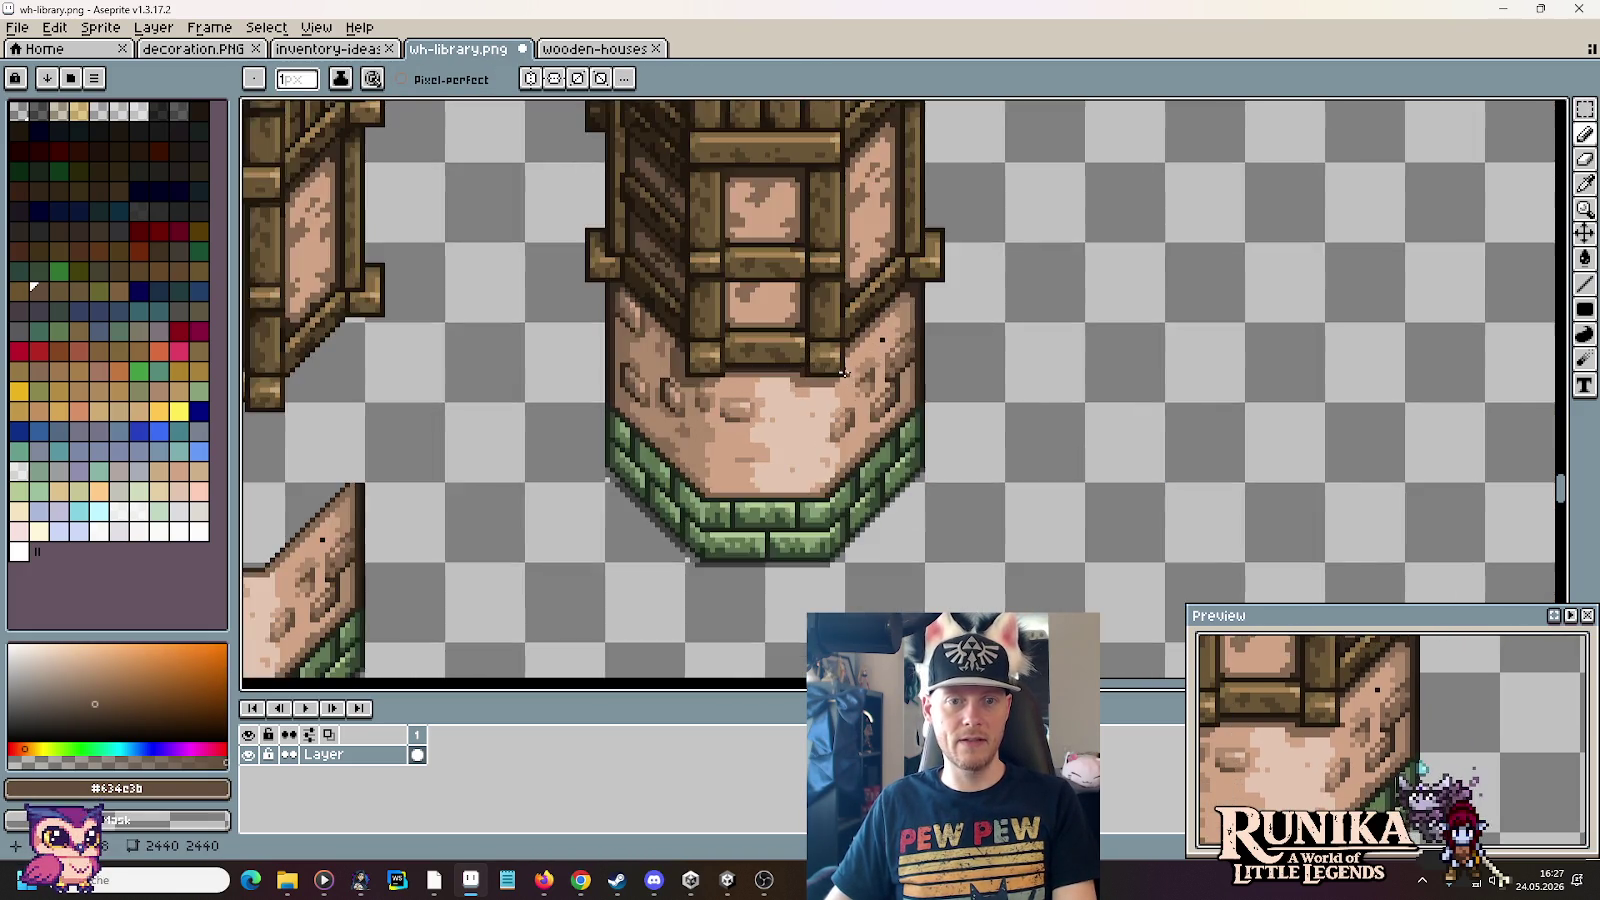
{"action": "scroll", "coordinate": [900, 320], "scroll_direction": "up", "scroll_amount": 2}
{"action": "left_click", "coordinate": [886, 318], "text": "alt"}
Step: Sample the dark plank brown, then the mid-brown of the tower's central plank
{"action": "scroll", "coordinate": [886, 318], "scroll_direction": "down", "scroll_amount": 2}
{"action": "scroll", "coordinate": [886, 318], "scroll_direction": "down", "scroll_amount": 3}
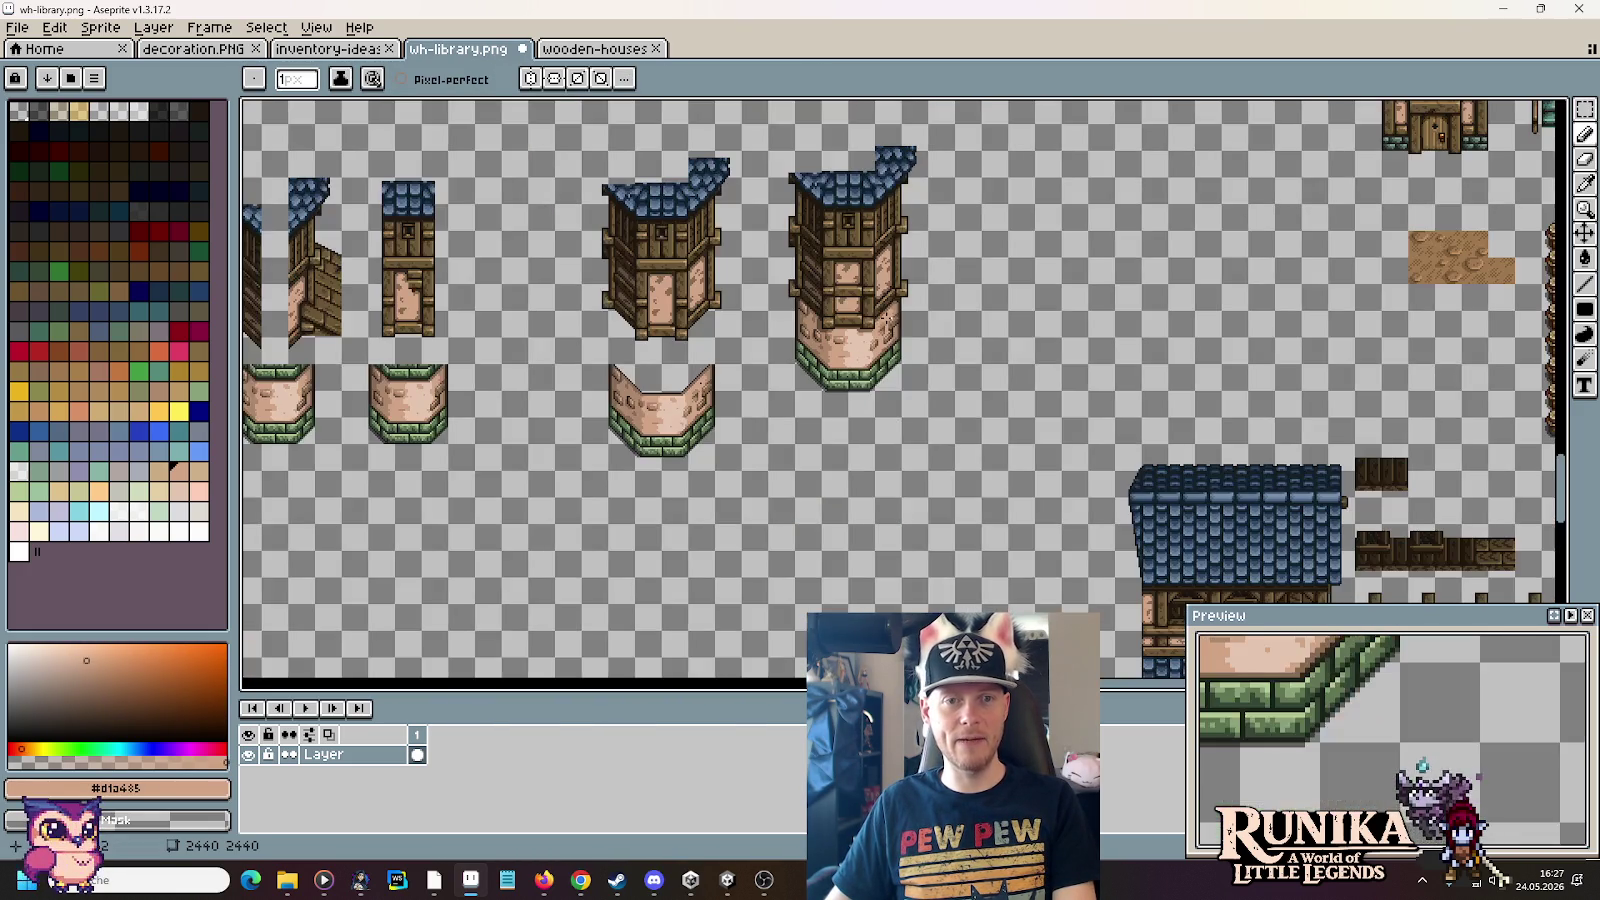
{"action": "scroll", "coordinate": [969, 318], "scroll_direction": "up", "scroll_amount": 3}
{"action": "scroll", "coordinate": [838, 393], "scroll_direction": "down", "scroll_amount": 1}
{"action": "scroll", "coordinate": [838, 393], "scroll_direction": "up", "scroll_amount": 1}
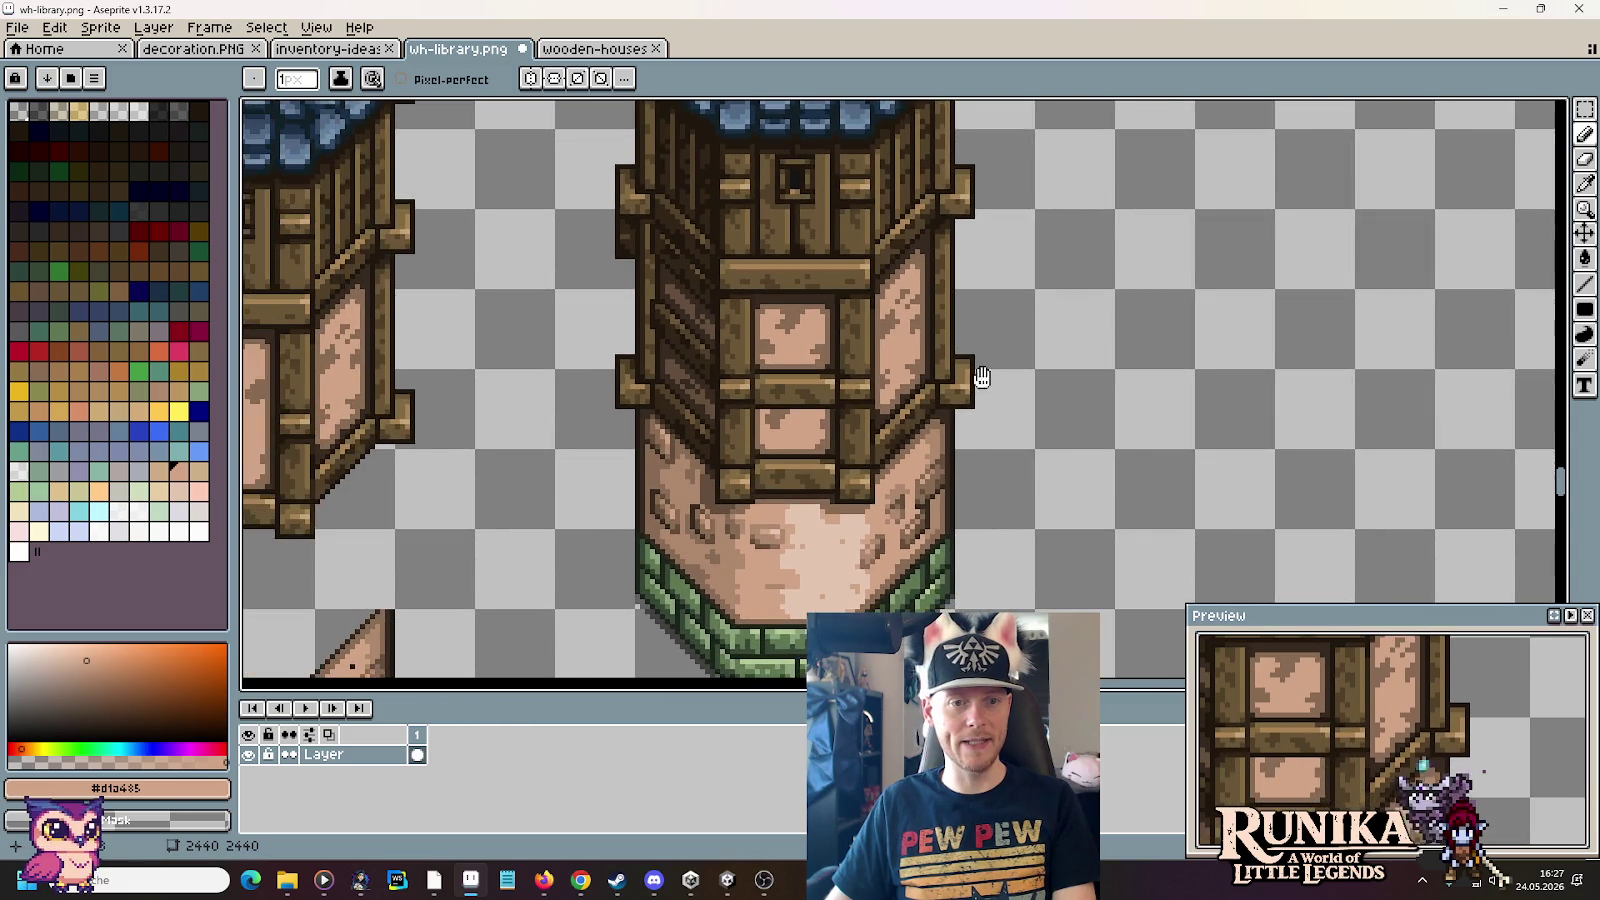
{"action": "scroll", "coordinate": [800, 385], "scroll_direction": "up", "scroll_amount": 1}
{"action": "scroll", "coordinate": [791, 381], "scroll_direction": "up", "scroll_amount": 1}
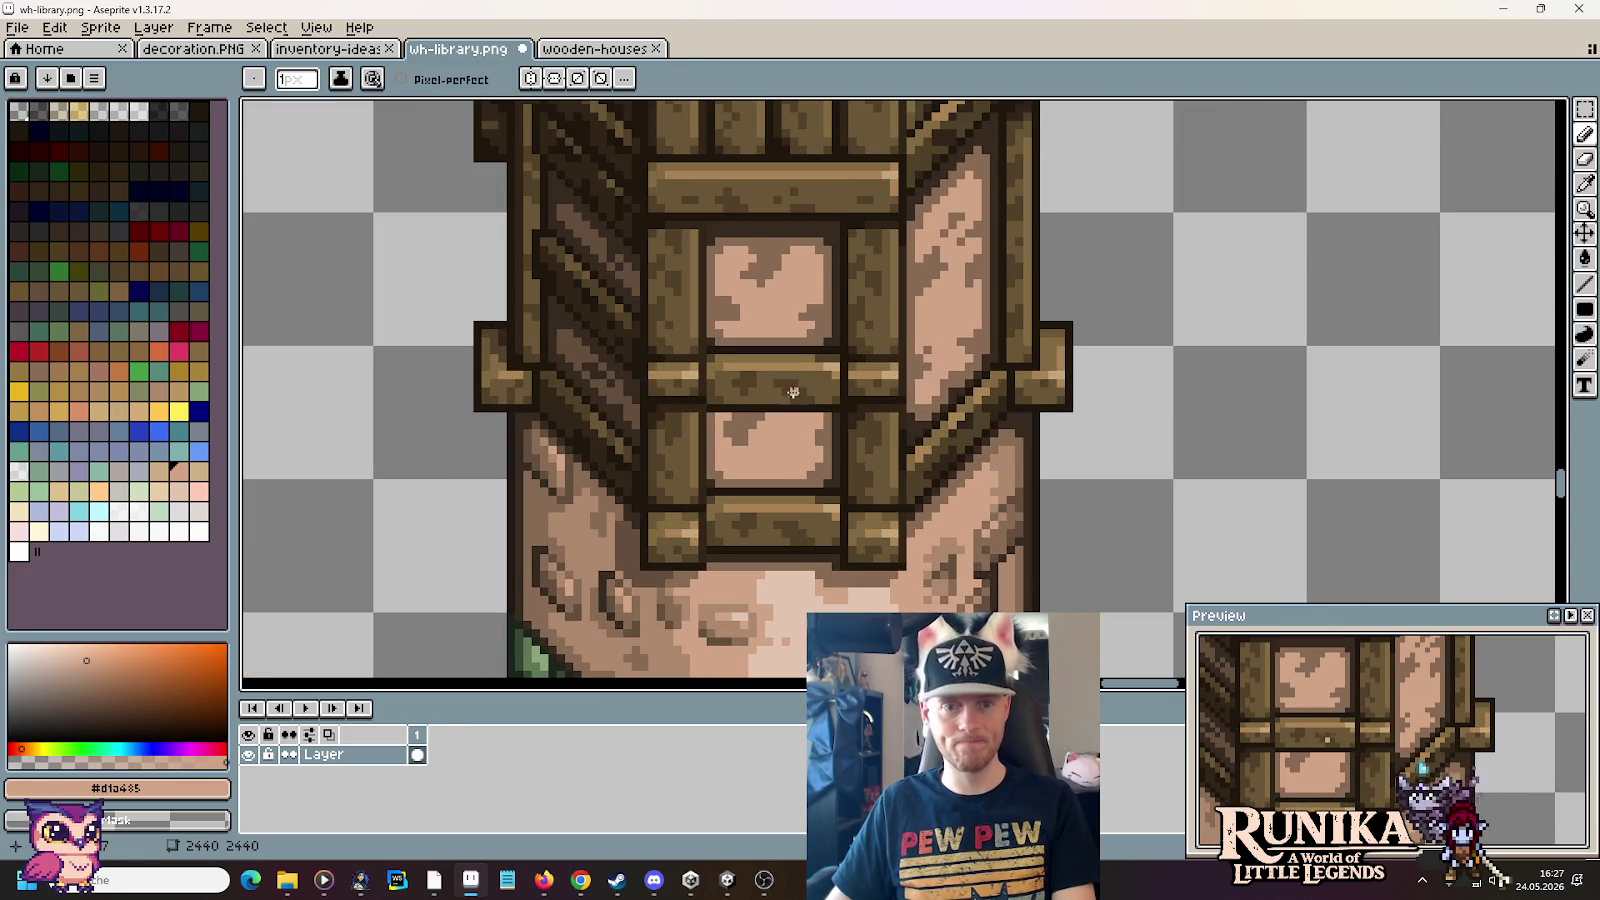
{"action": "scroll", "coordinate": [740, 372], "scroll_direction": "up", "scroll_amount": 1}
{"action": "left_click", "coordinate": [708, 365], "text": "alt"}
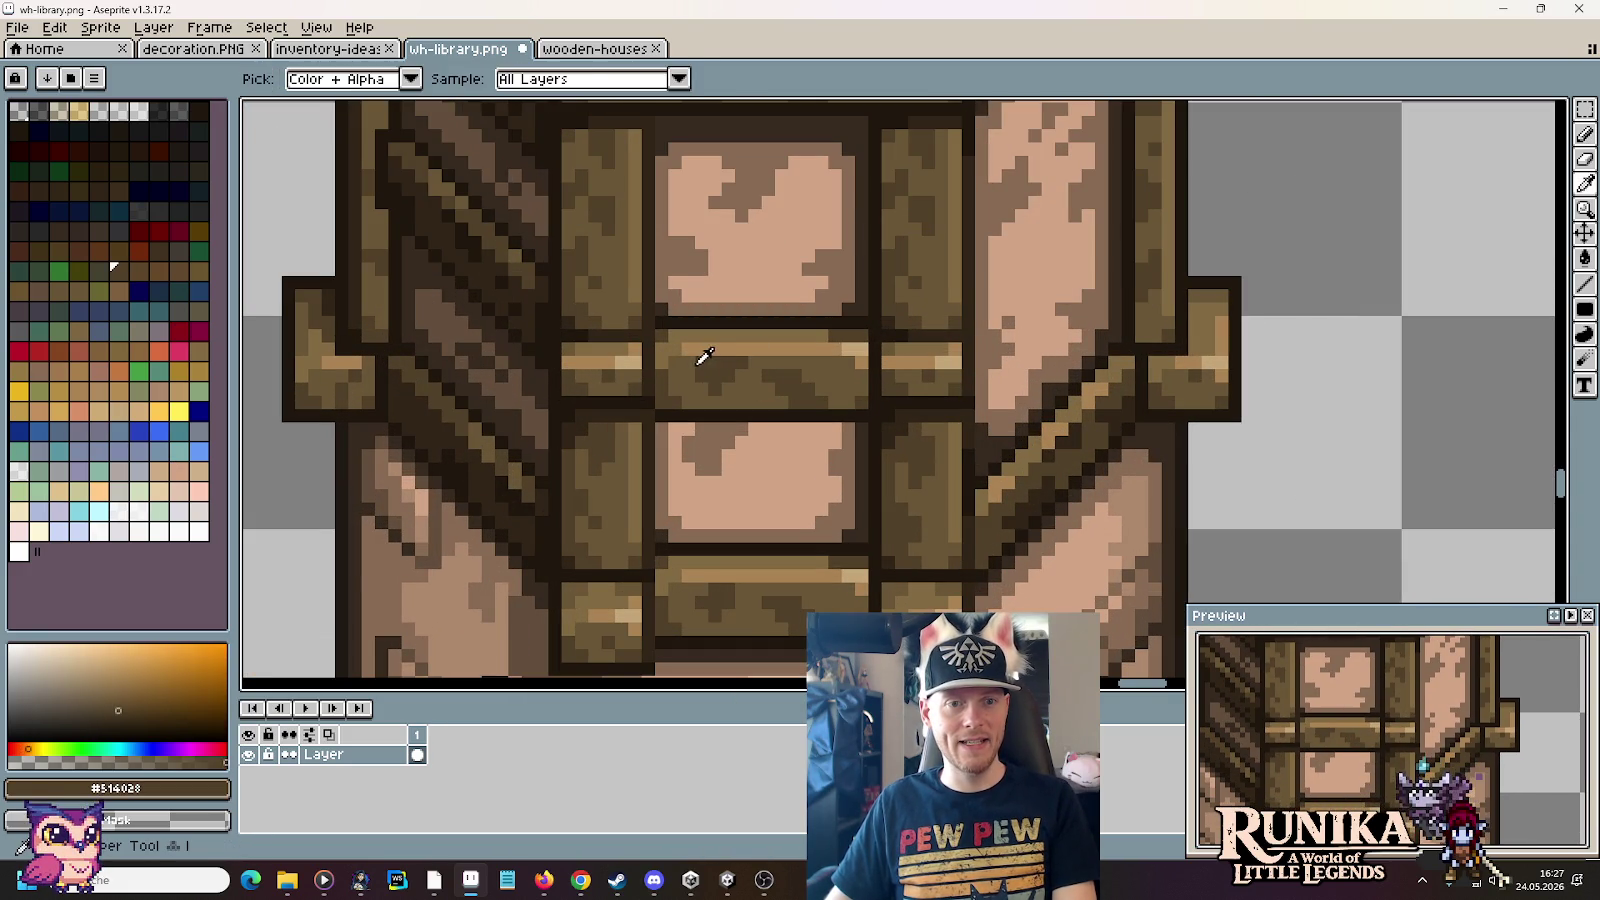
{"action": "left_click", "coordinate": [697, 356], "text": "alt"}
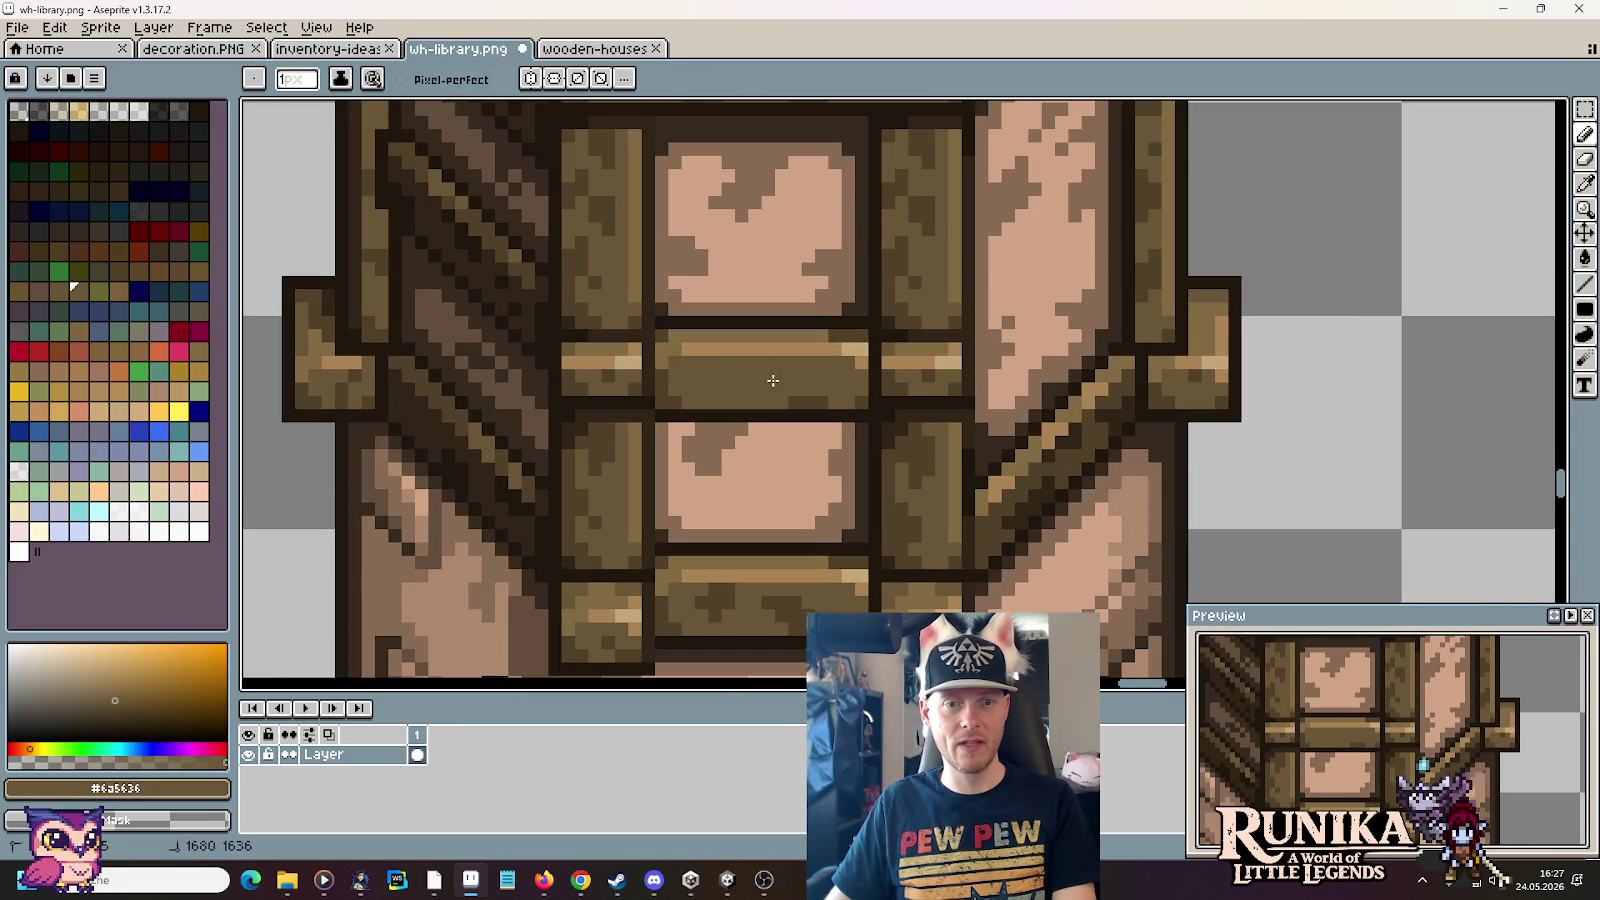
Step: Sample the darker plank brown, return to the Pencil and reselect the mid-brown plank colour
{"action": "key", "text": "i"}
{"action": "left_click", "coordinate": [808, 606]}
{"action": "key", "text": "b"}
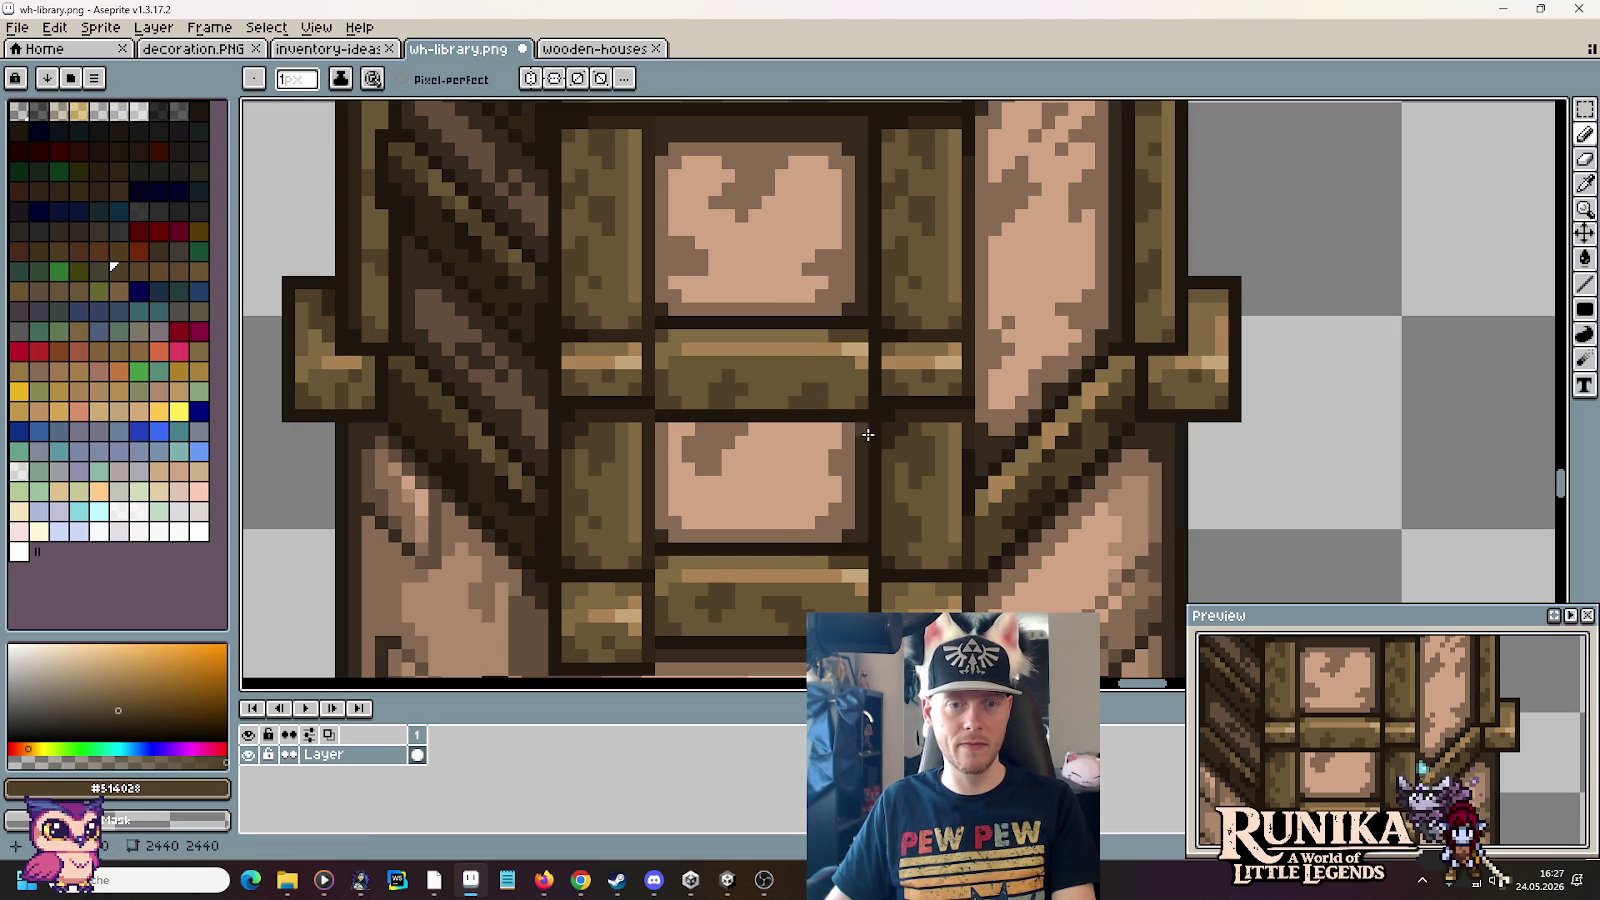
{"action": "left_click", "coordinate": [802, 362], "text": "alt"}
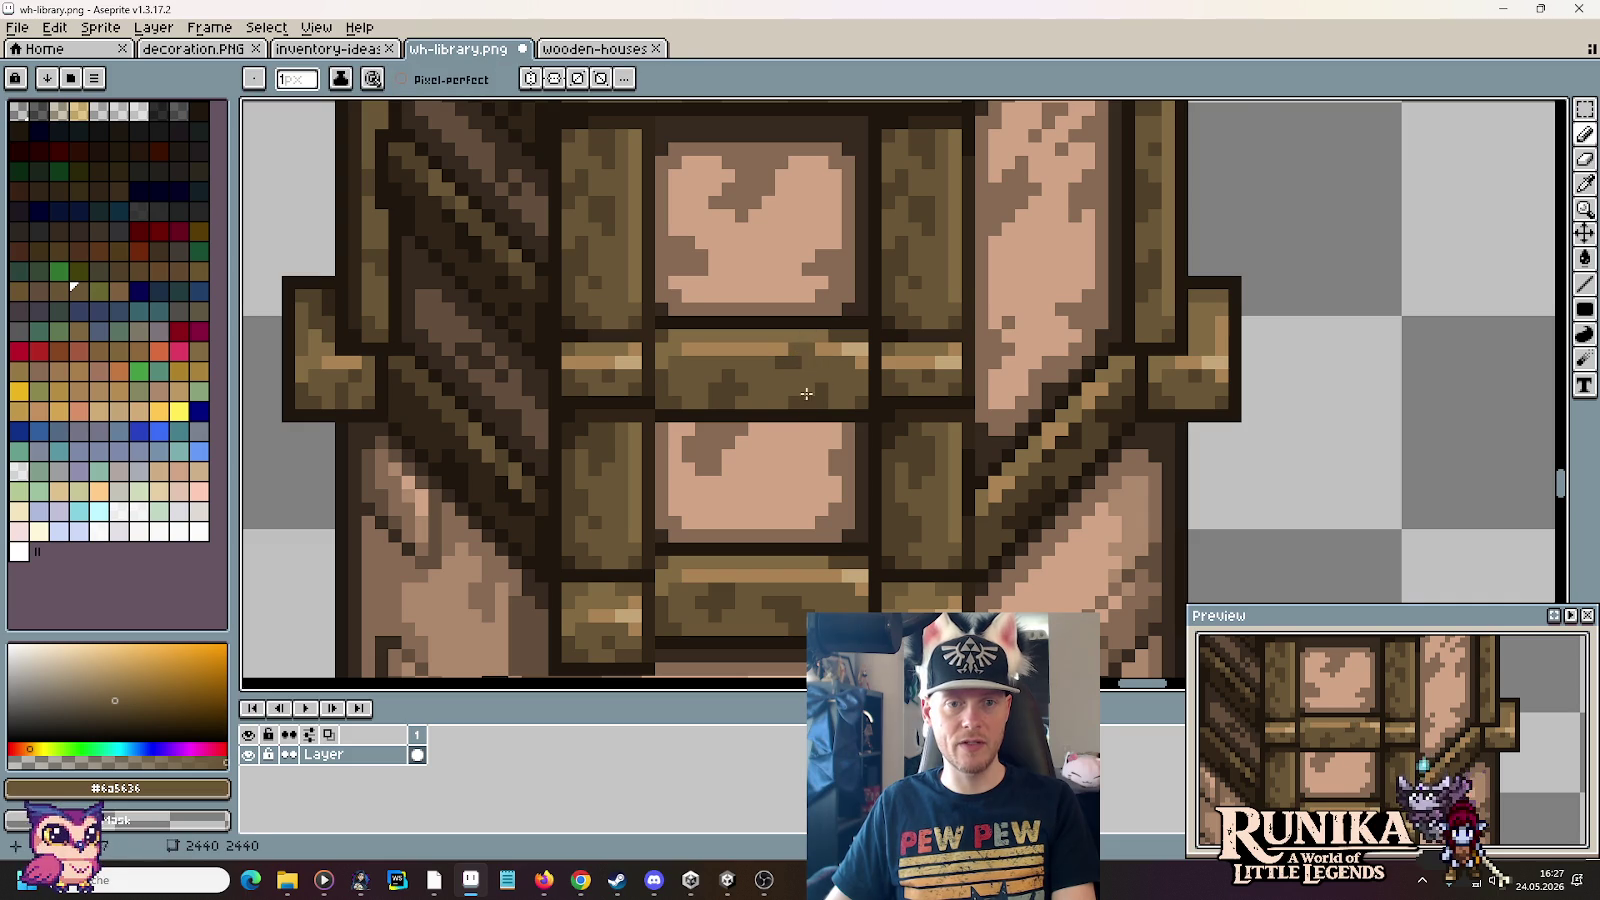
{"action": "scroll", "coordinate": [806, 394], "scroll_direction": "down", "scroll_amount": 2}
{"action": "scroll", "coordinate": [911, 423], "scroll_direction": "up", "scroll_amount": 1}
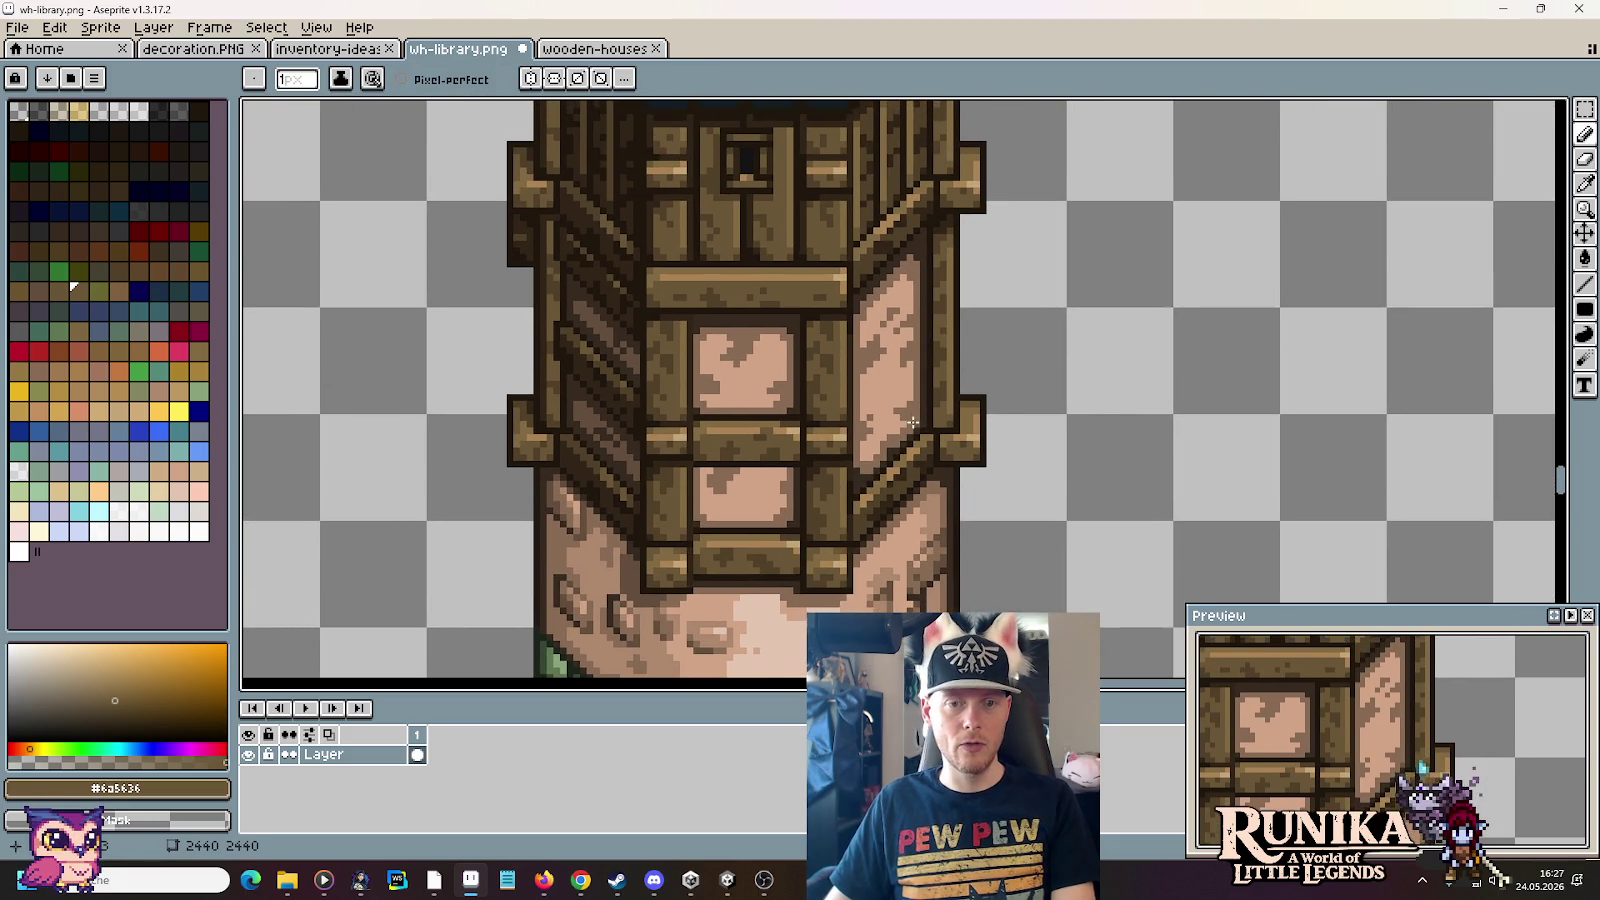
{"action": "scroll", "coordinate": [911, 423], "scroll_direction": "up", "scroll_amount": 1}
{"action": "scroll", "coordinate": [935, 270], "scroll_direction": "up", "scroll_amount": 1}
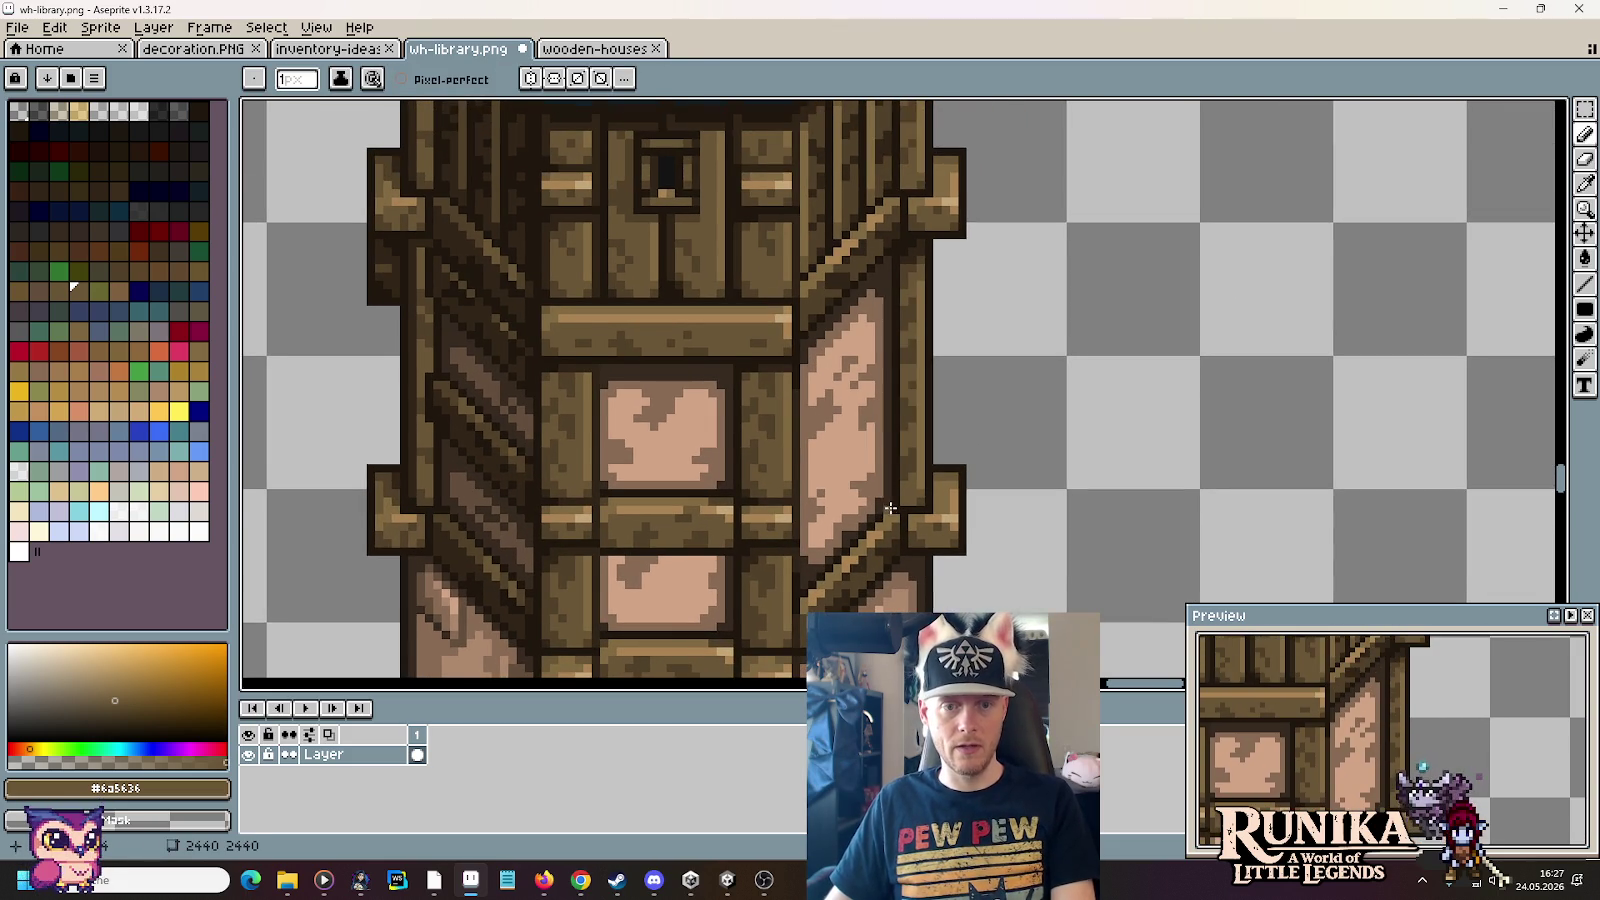
Step: Copy two sections of the tower's right wall and paste them side by side beside the tower
{"action": "left_click_drag", "start_coordinate": [890, 508], "coordinate": [894, 424]}
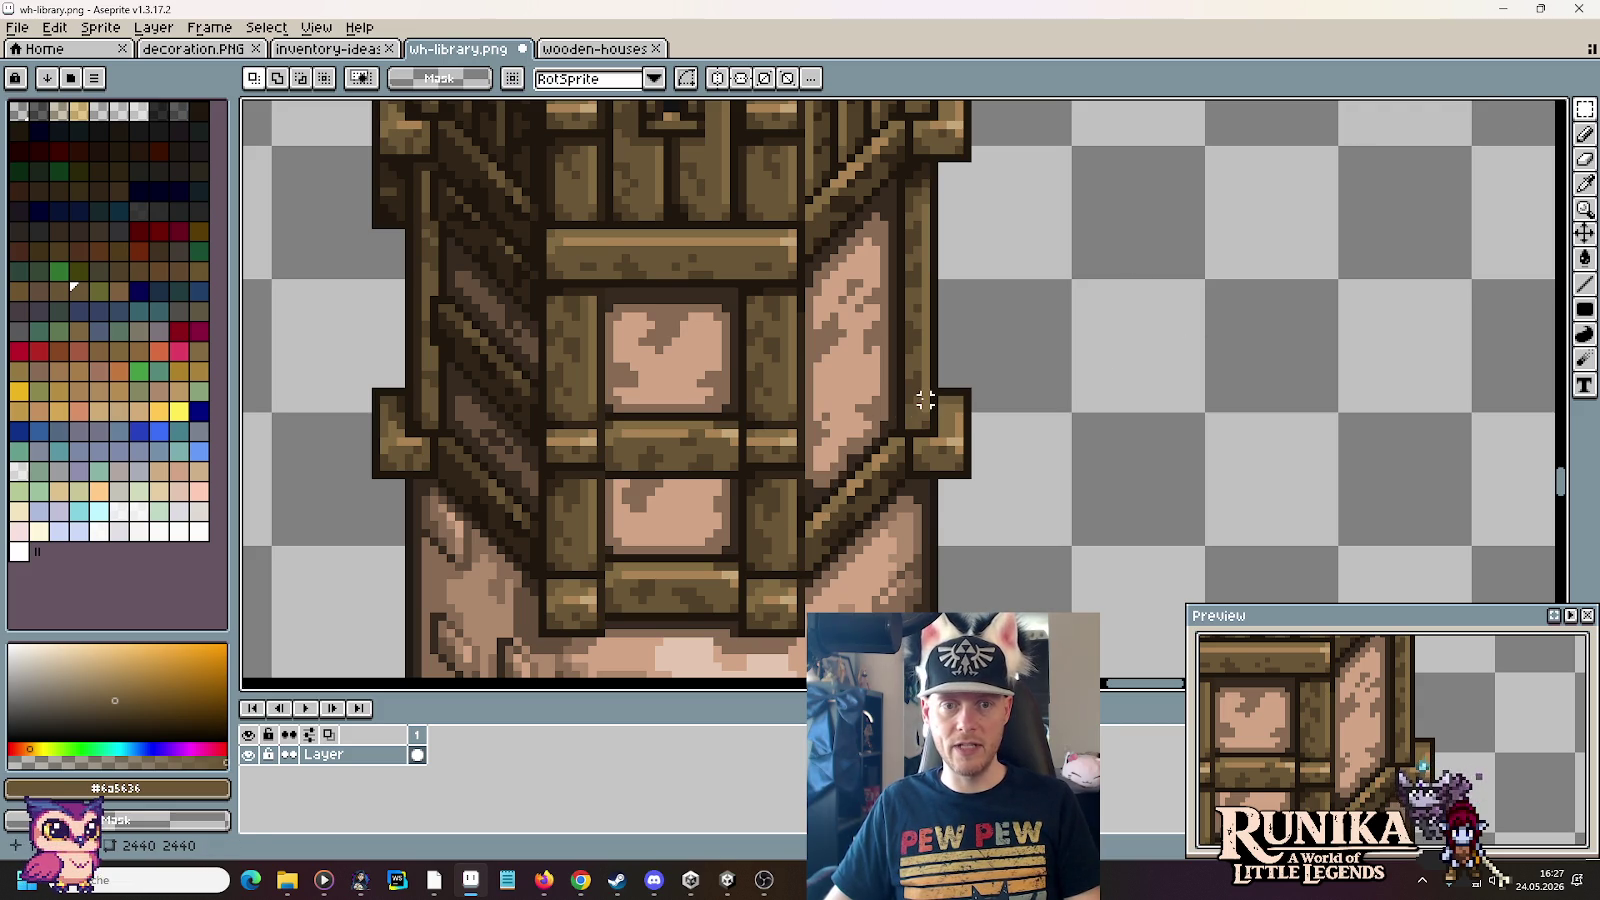
{"action": "left_click_drag", "start_coordinate": [925, 400], "coordinate": [814, 564]}
{"action": "key", "text": "ctrl+c"}
{"action": "key", "text": "ctrl+v"}
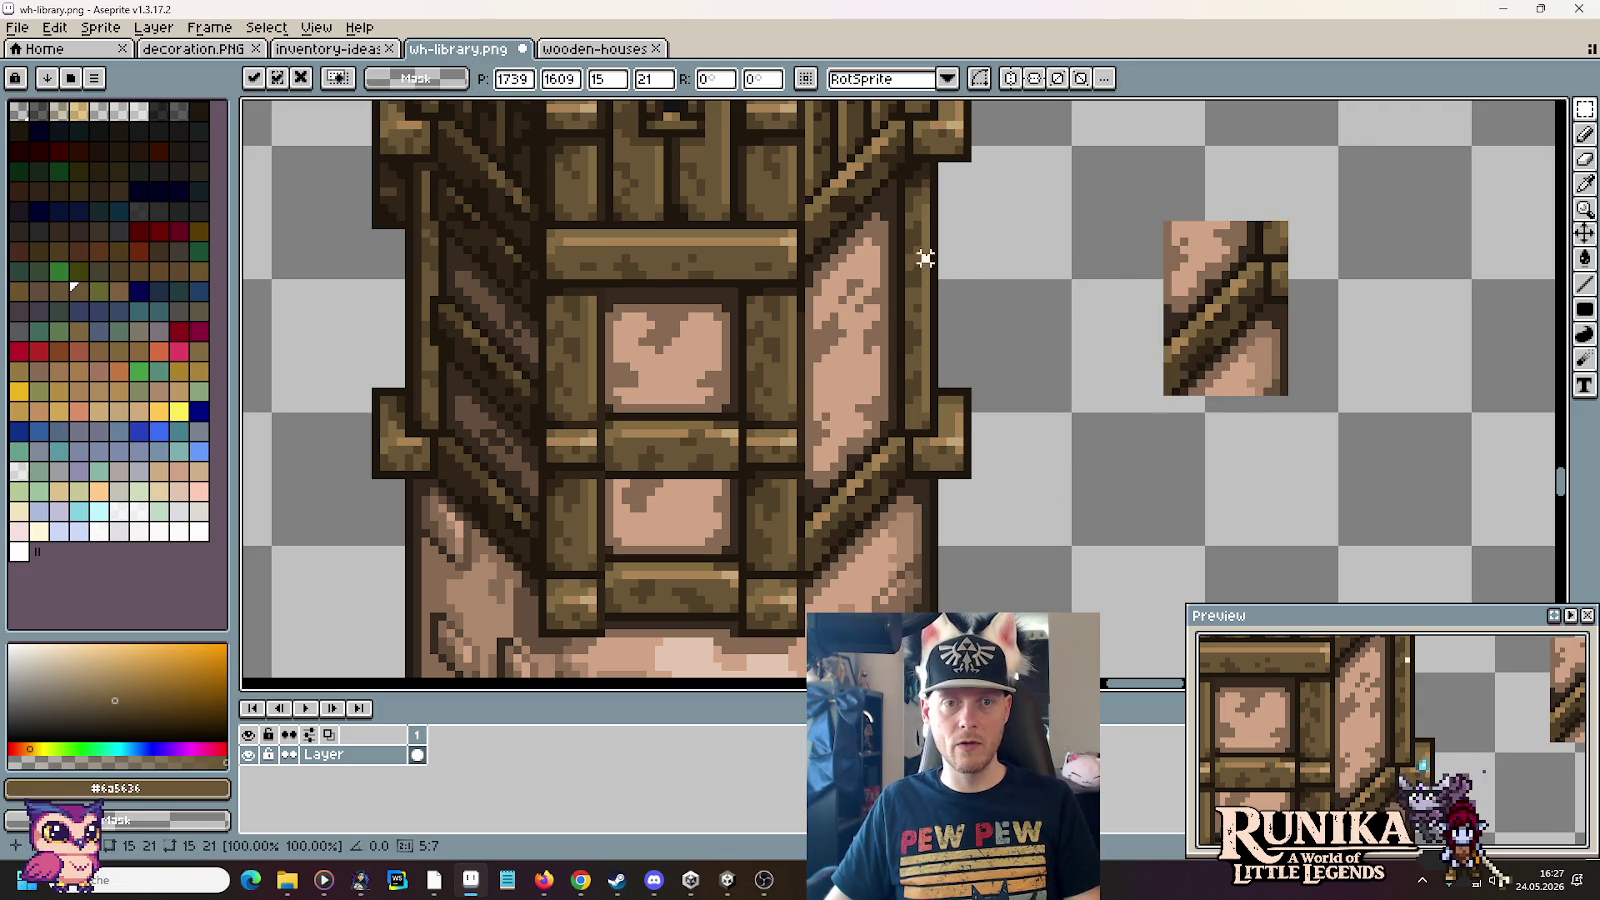
{"action": "left_click_drag", "start_coordinate": [924, 150], "coordinate": [810, 328]}
{"action": "key", "text": "ctrl+c"}
{"action": "key", "text": "ctrl+v"}
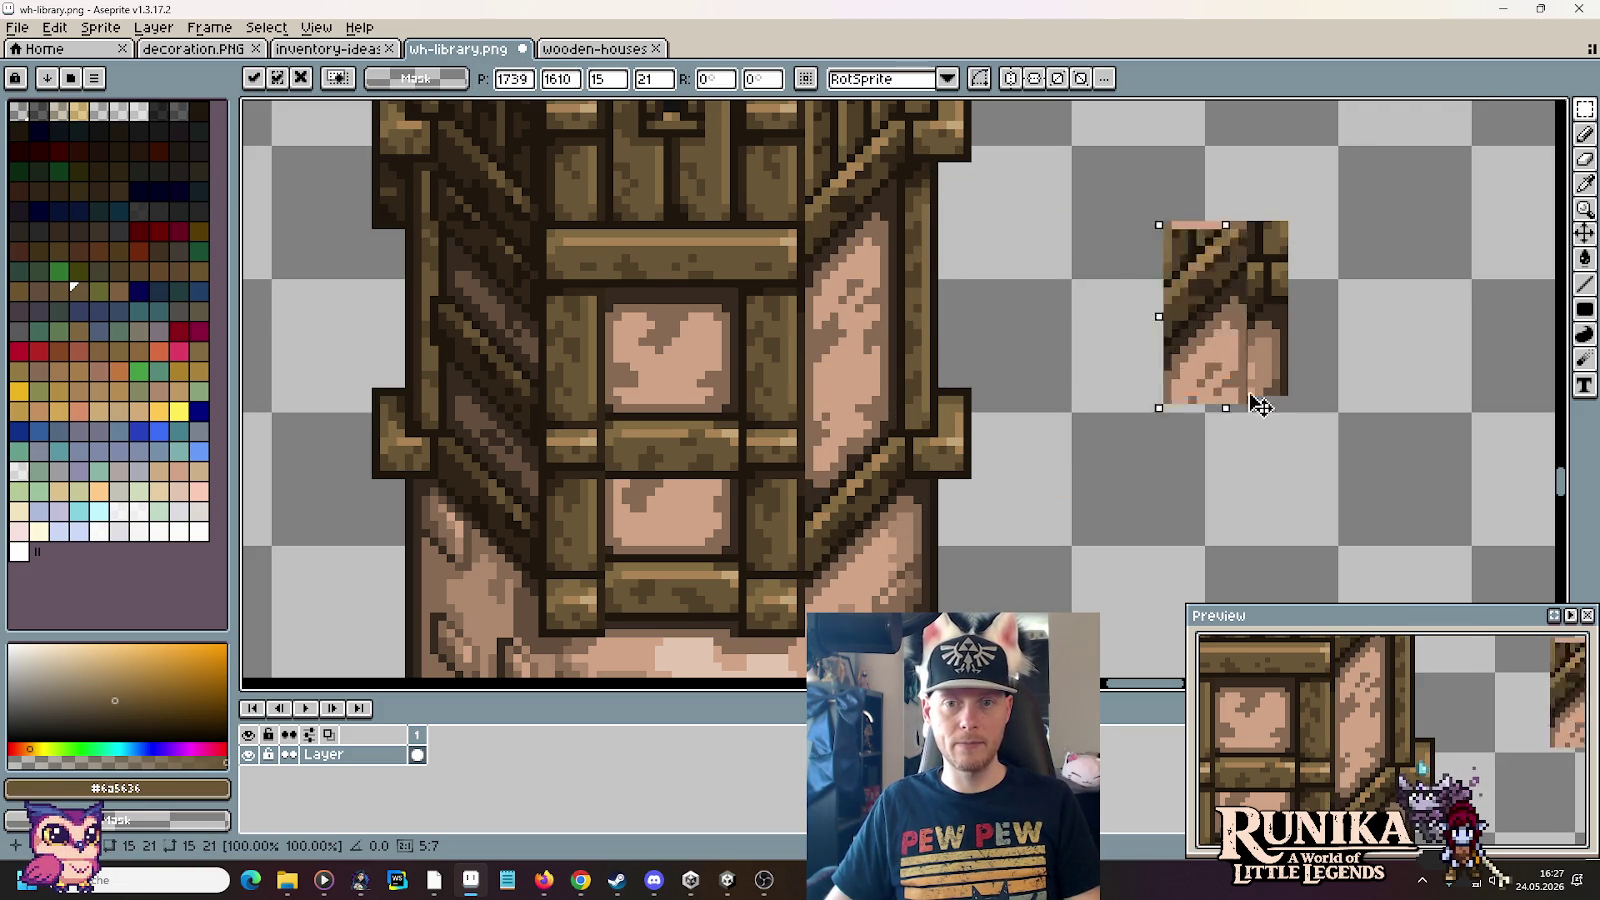
{"action": "left_click_drag", "start_coordinate": [1260, 405], "coordinate": [1447, 429]}
{"action": "key", "text": "Return"}
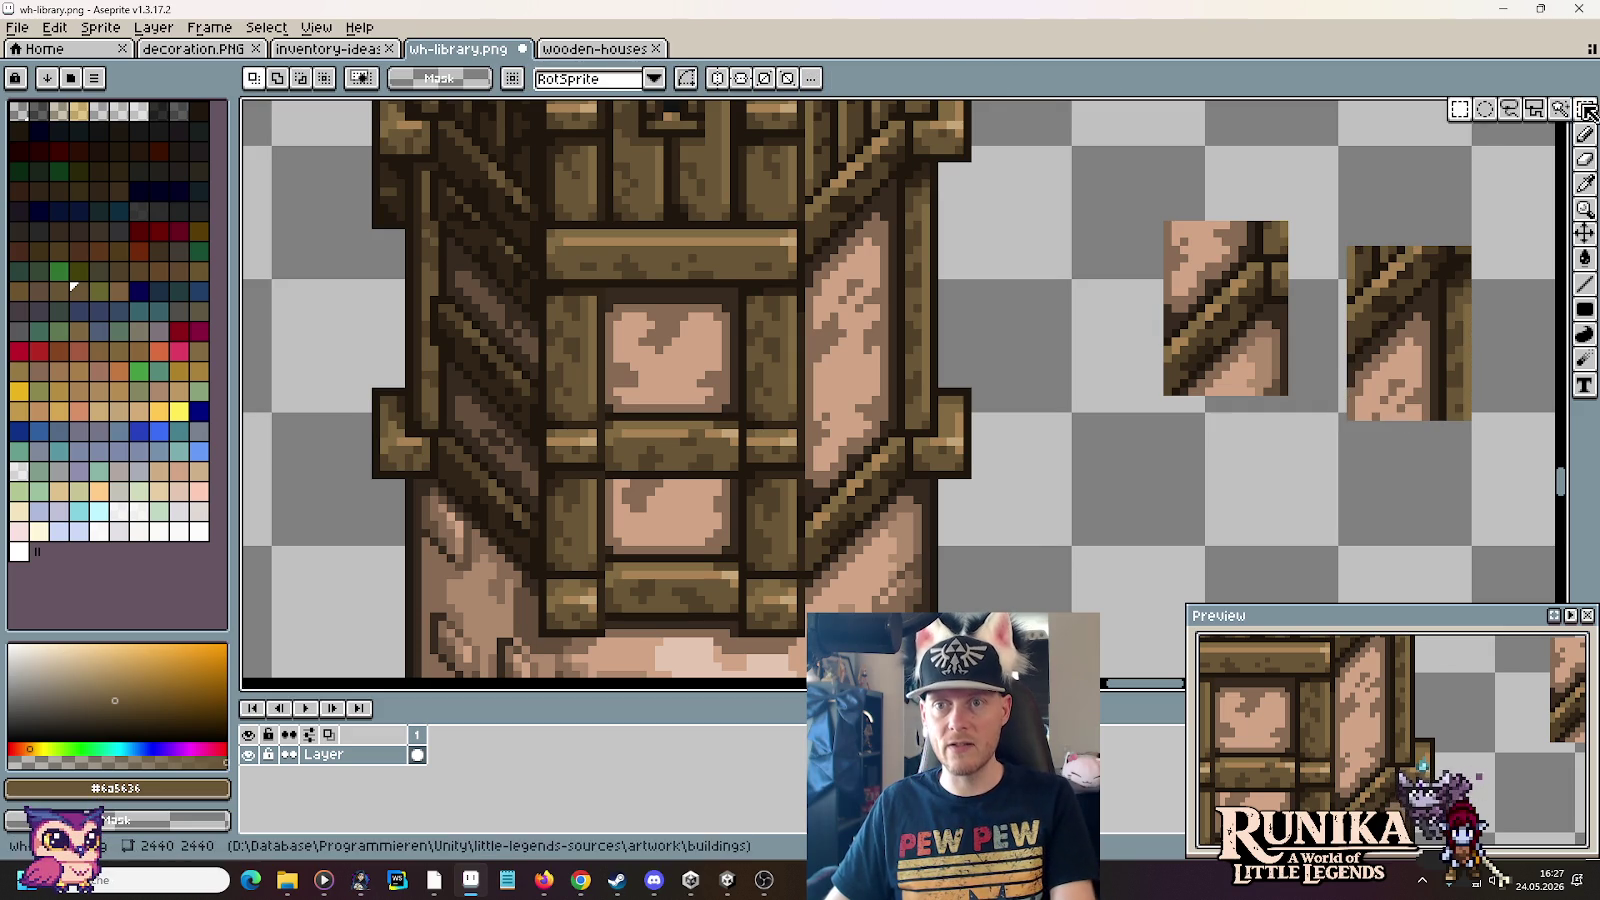
Step: Lasso-delete a wedge from each pasted piece to leave a diagonal edge
{"action": "left_click", "coordinate": [1535, 109]}
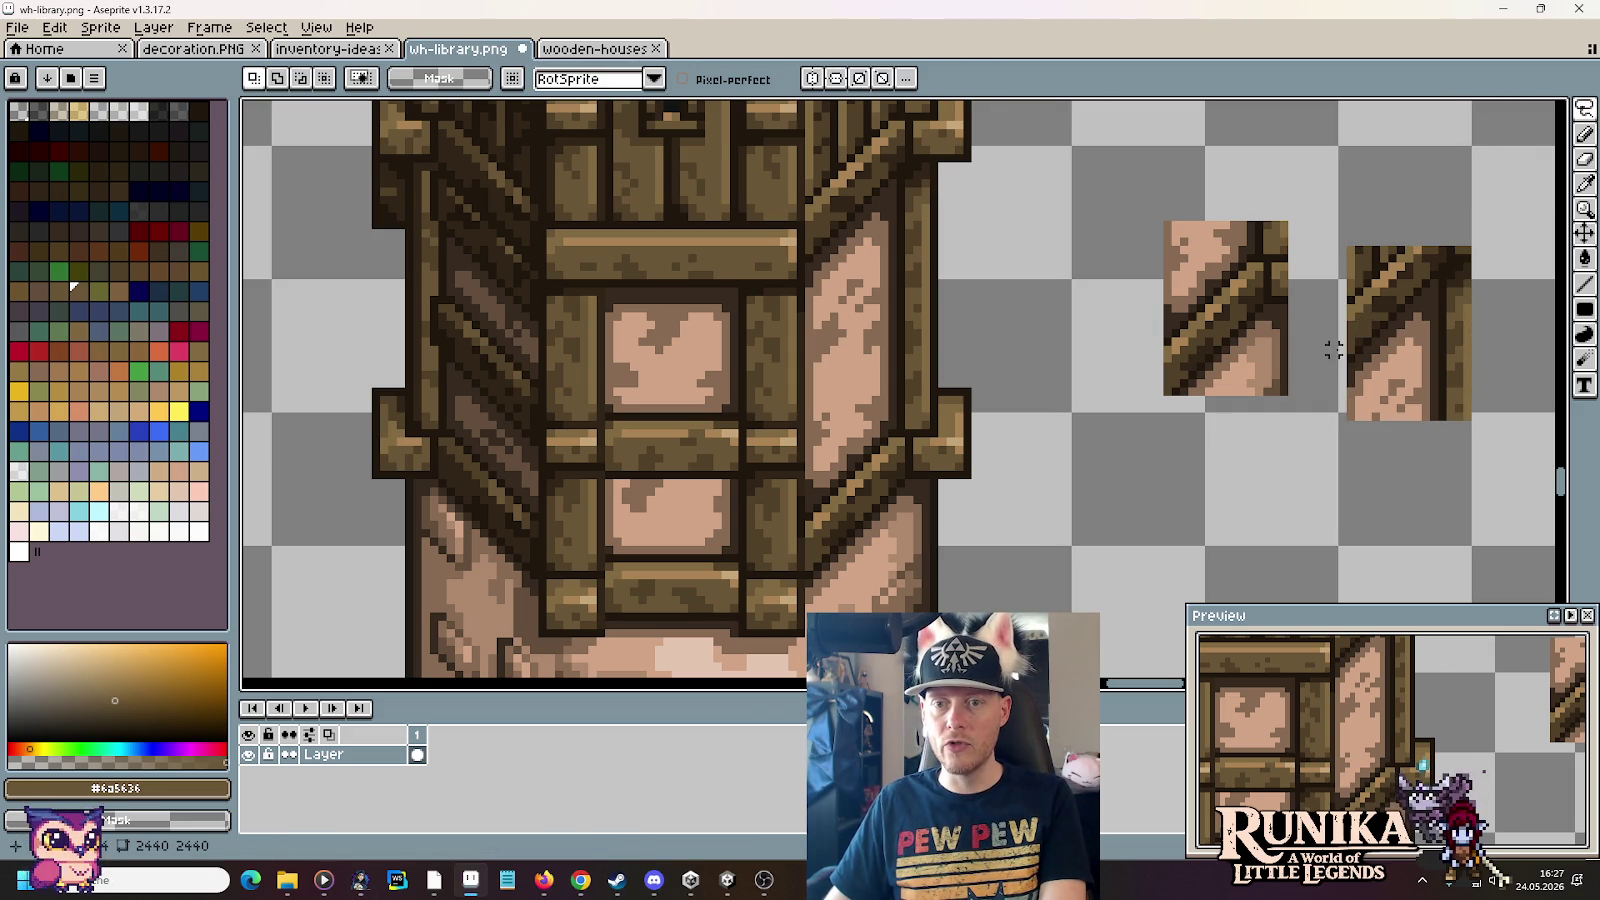
{"action": "mouse_move", "coordinate": [1341, 333]}
{"action": "left_mouse_down"}
{"action": "mouse_move", "coordinate": [1393, 207]}
{"action": "mouse_move", "coordinate": [1440, 250]}
{"action": "left_mouse_up"}
{"action": "key", "text": "Delete"}
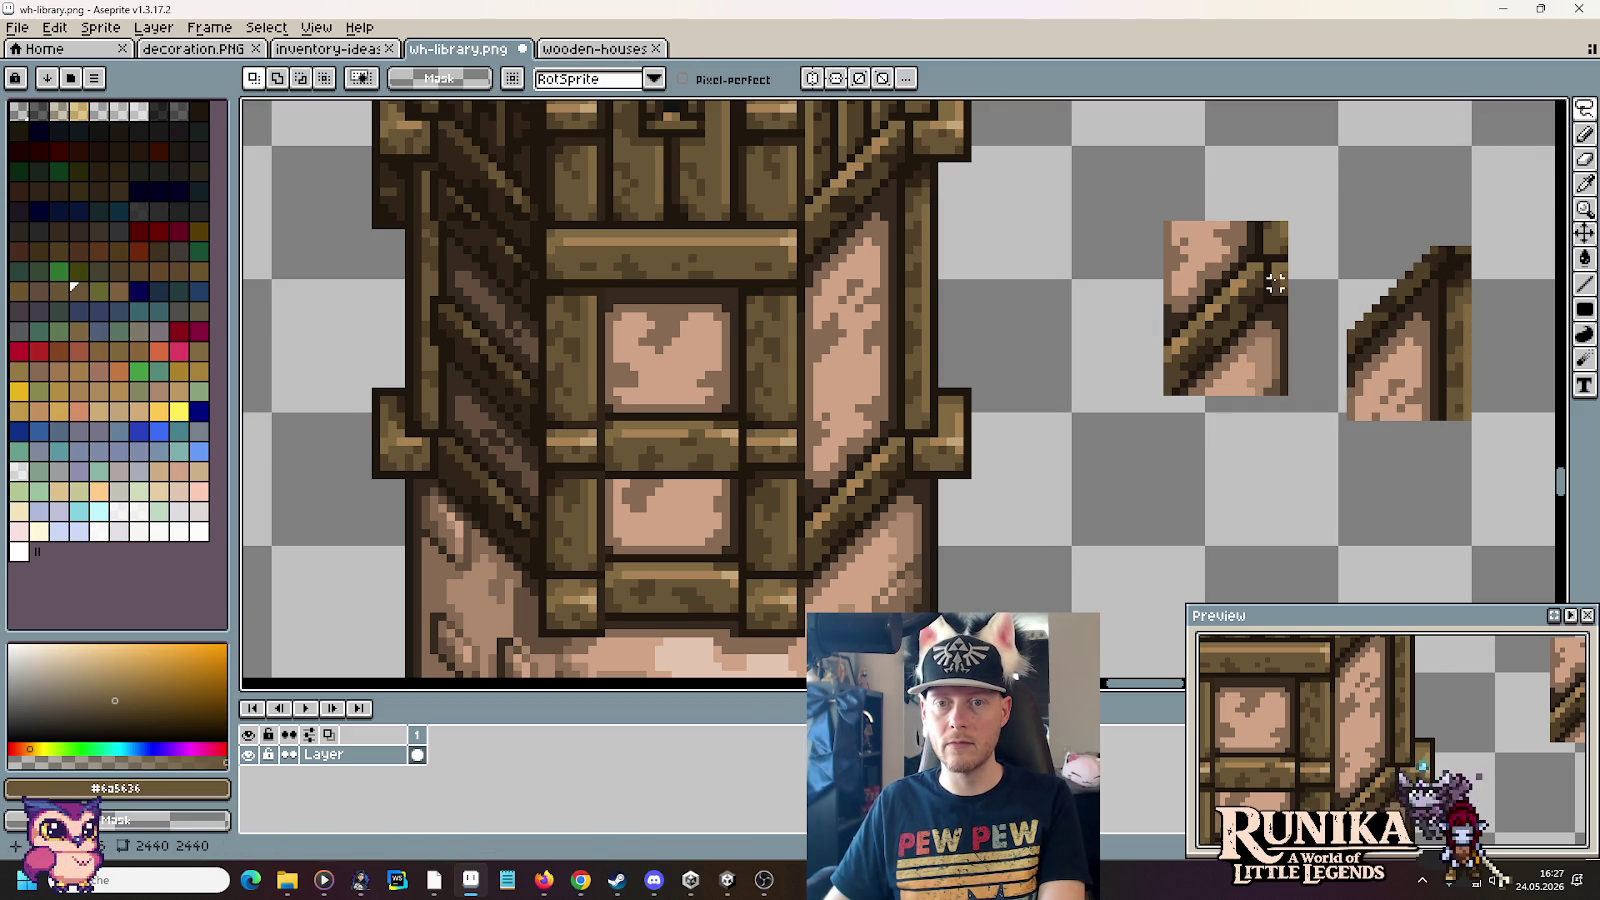
{"action": "left_click_drag", "start_coordinate": [1307, 372], "coordinate": [1168, 392]}
{"action": "key", "text": "Delete"}
Step: Move the trimmed left piece onto the right piece's cut edge to form one braced panel
{"action": "key", "text": "m"}
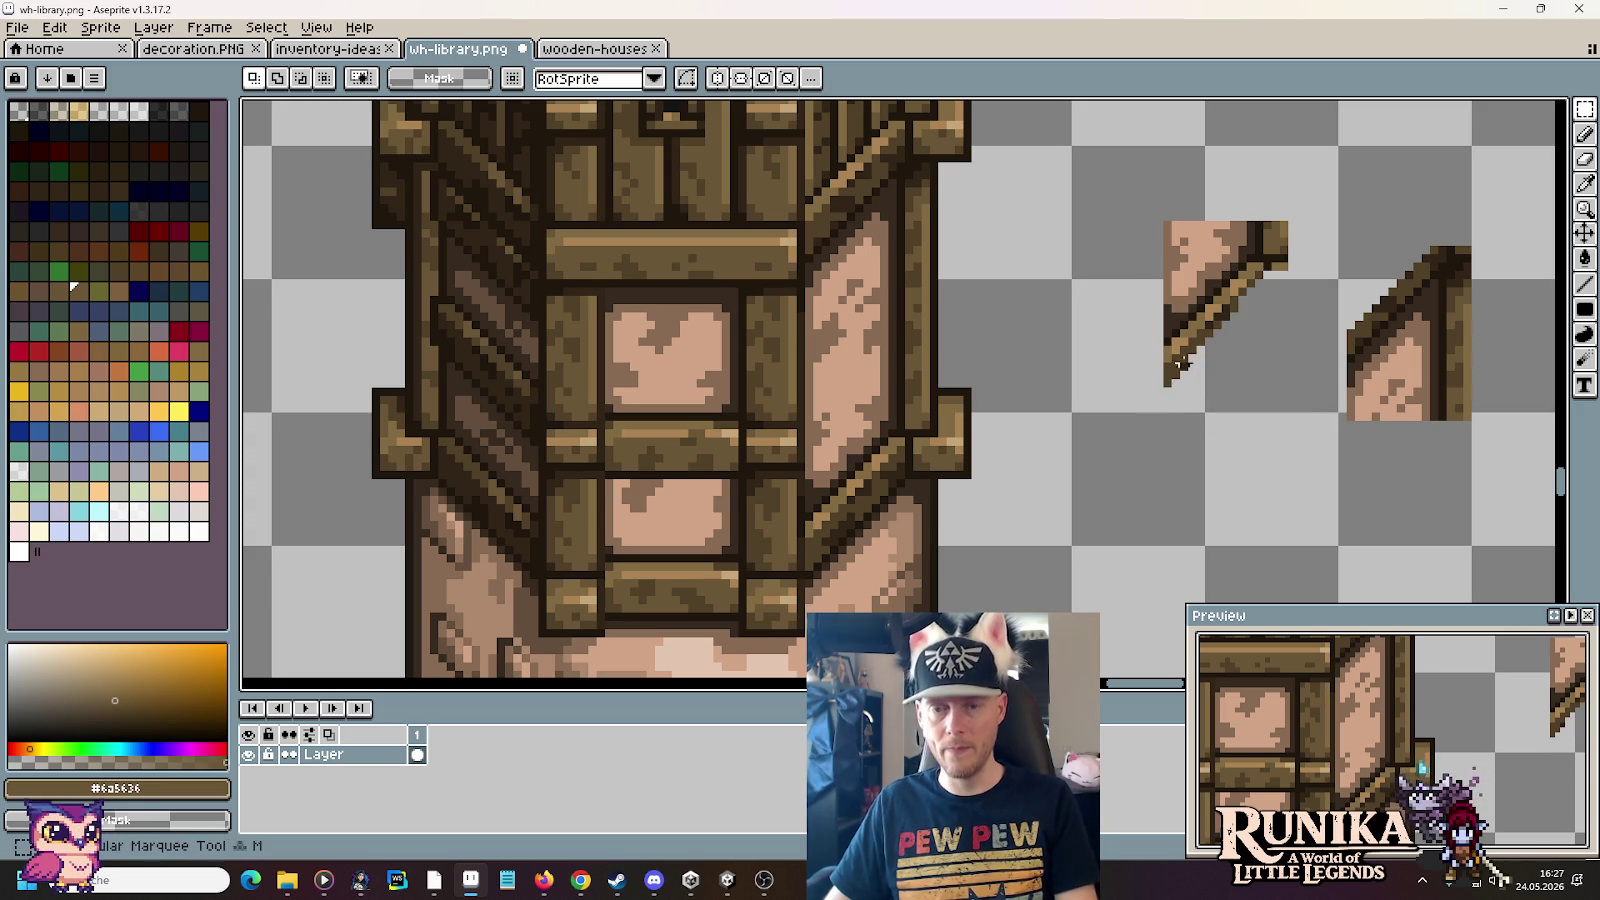
{"action": "left_click_drag", "start_coordinate": [1145, 160], "coordinate": [1300, 474]}
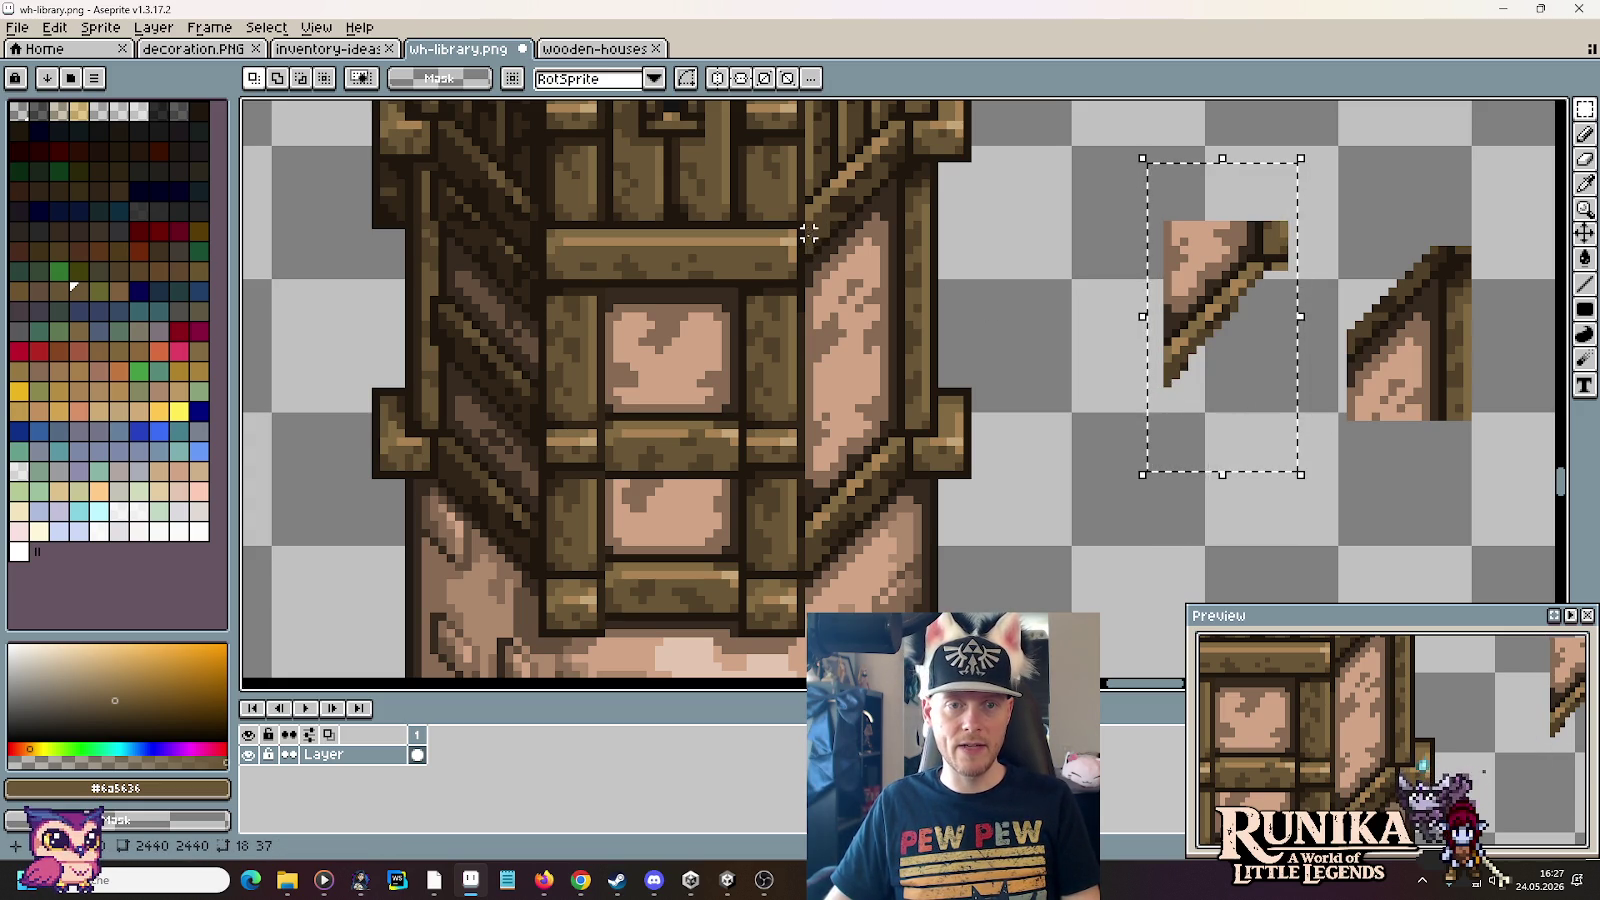
{"action": "left_click_drag", "start_coordinate": [1296, 366], "coordinate": [1453, 336]}
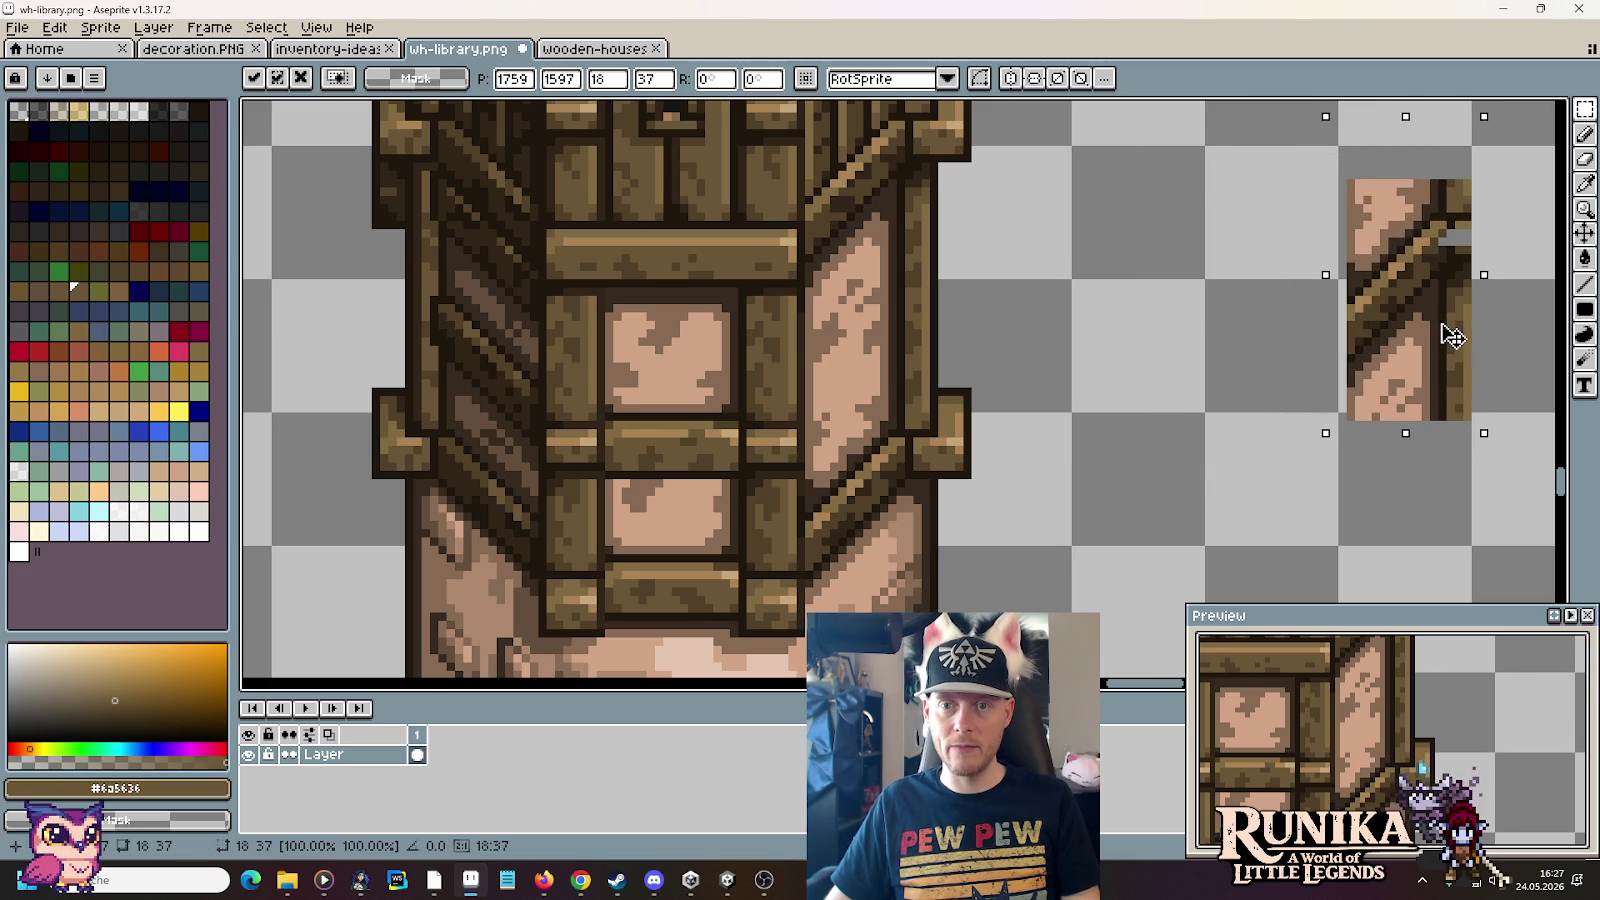
{"action": "left_click", "coordinate": [1235, 264]}
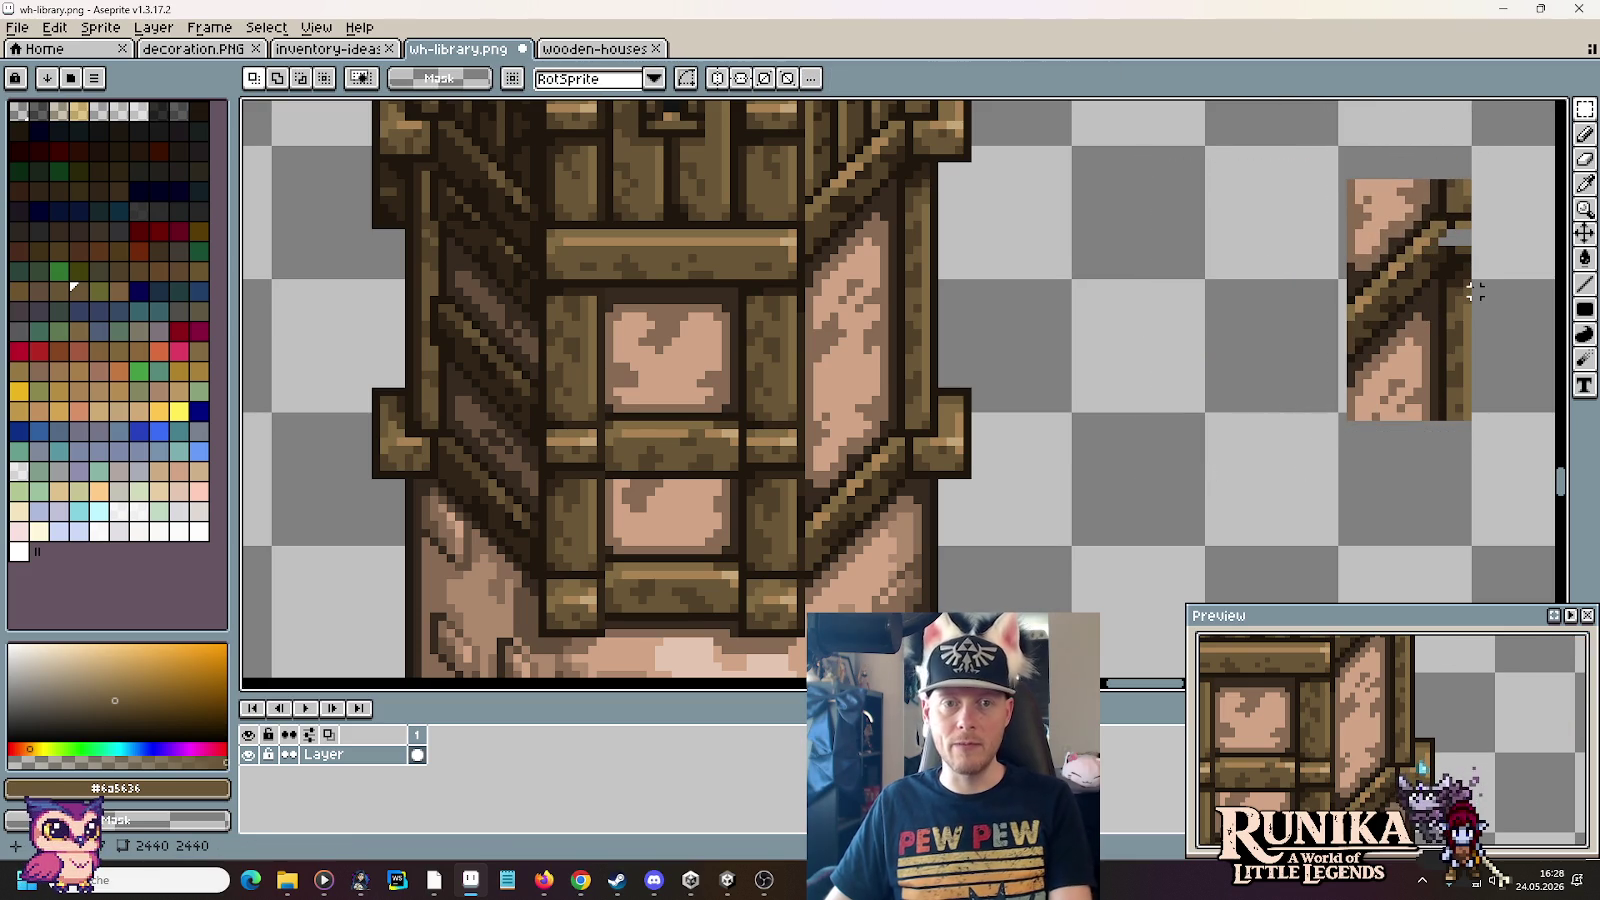
{"action": "left_click_drag", "start_coordinate": [1107, 279], "coordinate": [949, 323]}
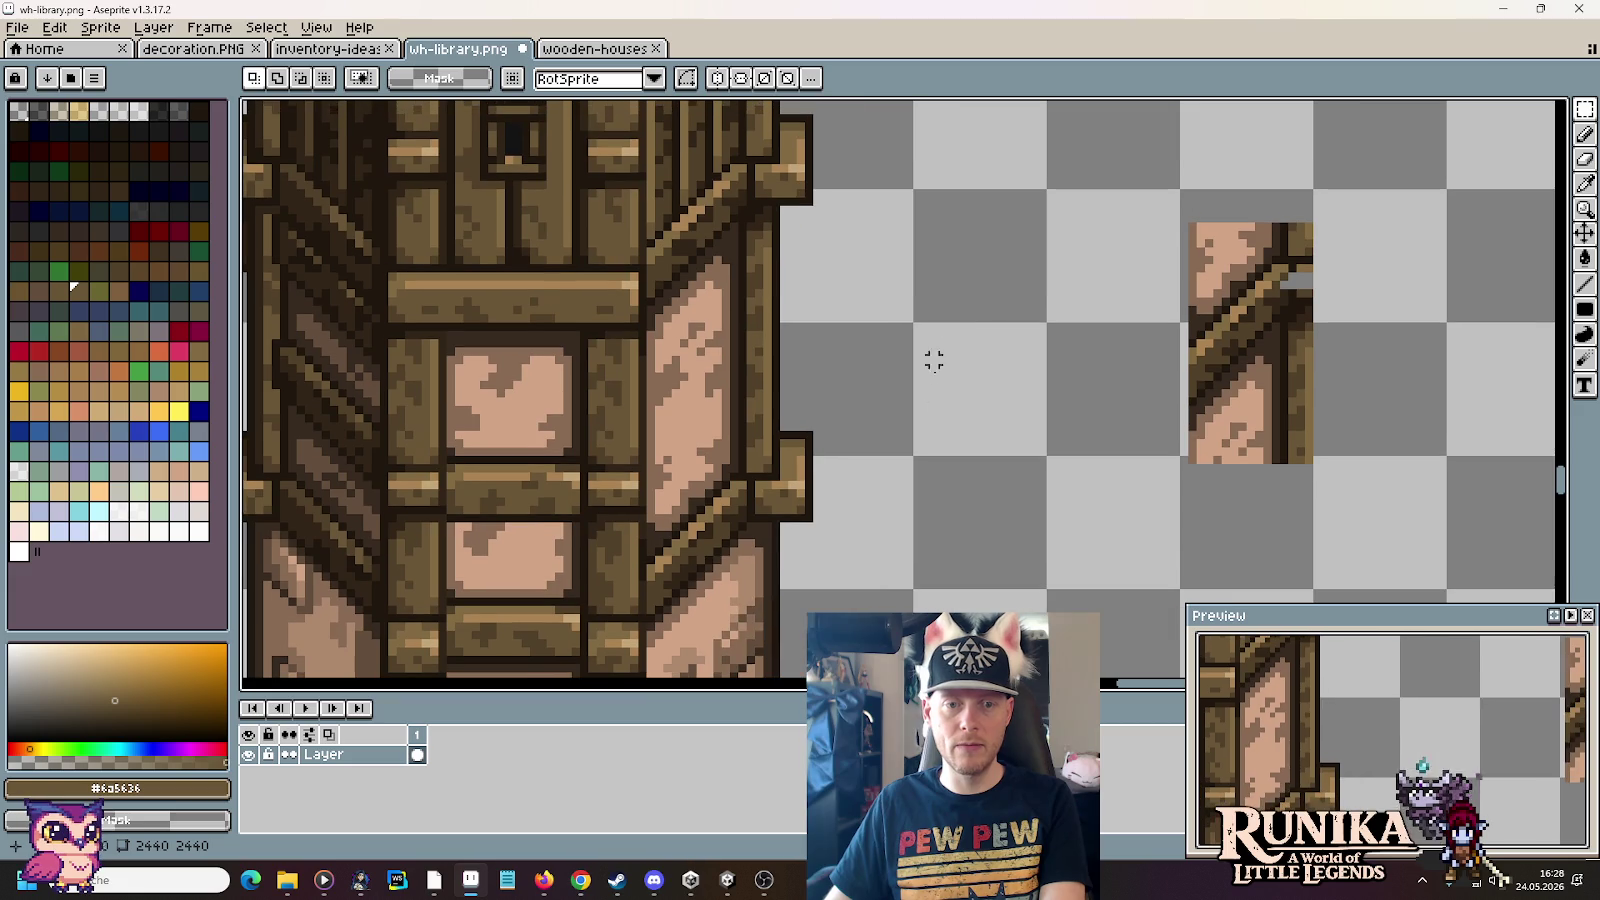
Step: Delete the right-edge post columns from the new braced wall strip
{"action": "left_click_drag", "start_coordinate": [746, 524], "coordinate": [850, 420]}
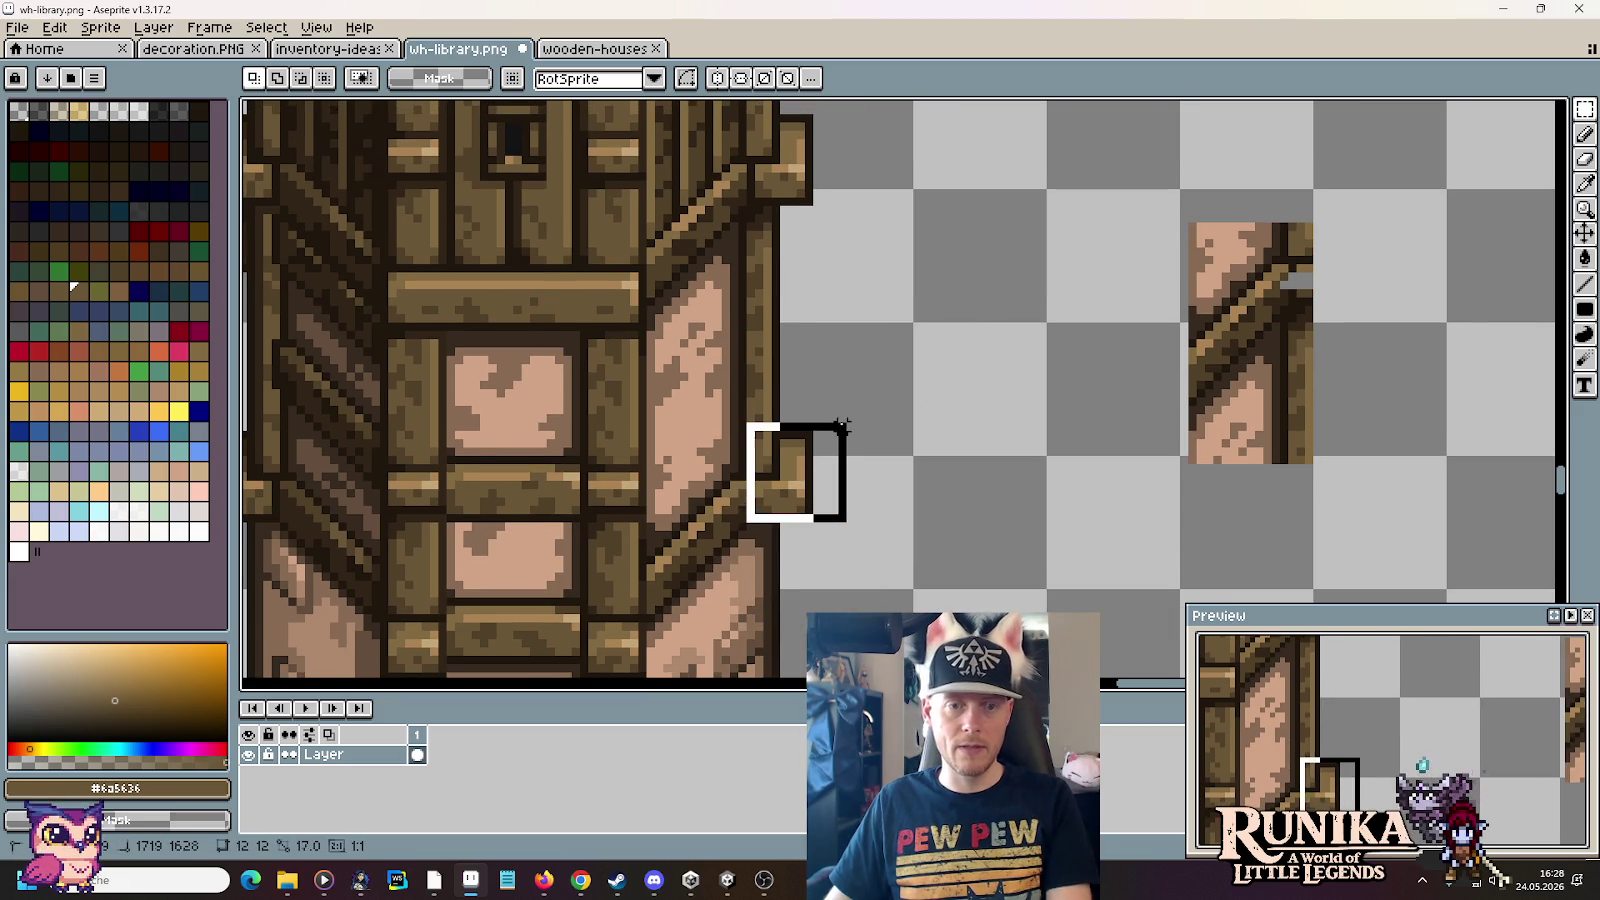
{"action": "left_click", "coordinate": [1025, 432]}
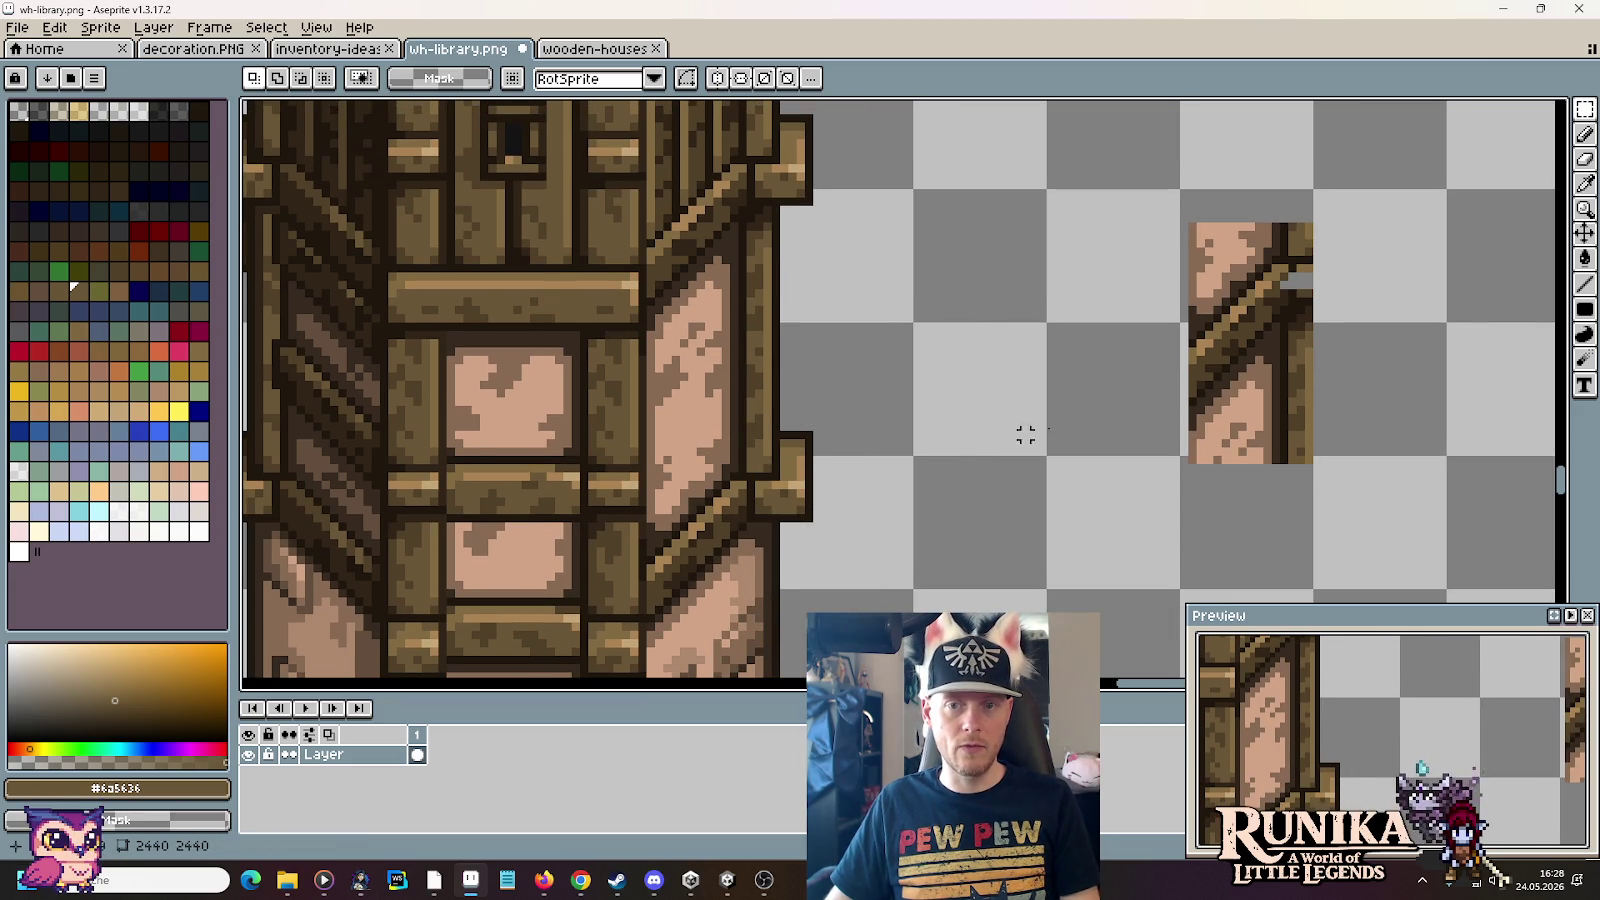
{"action": "scroll", "coordinate": [1334, 260], "scroll_direction": "up", "scroll_amount": 1}
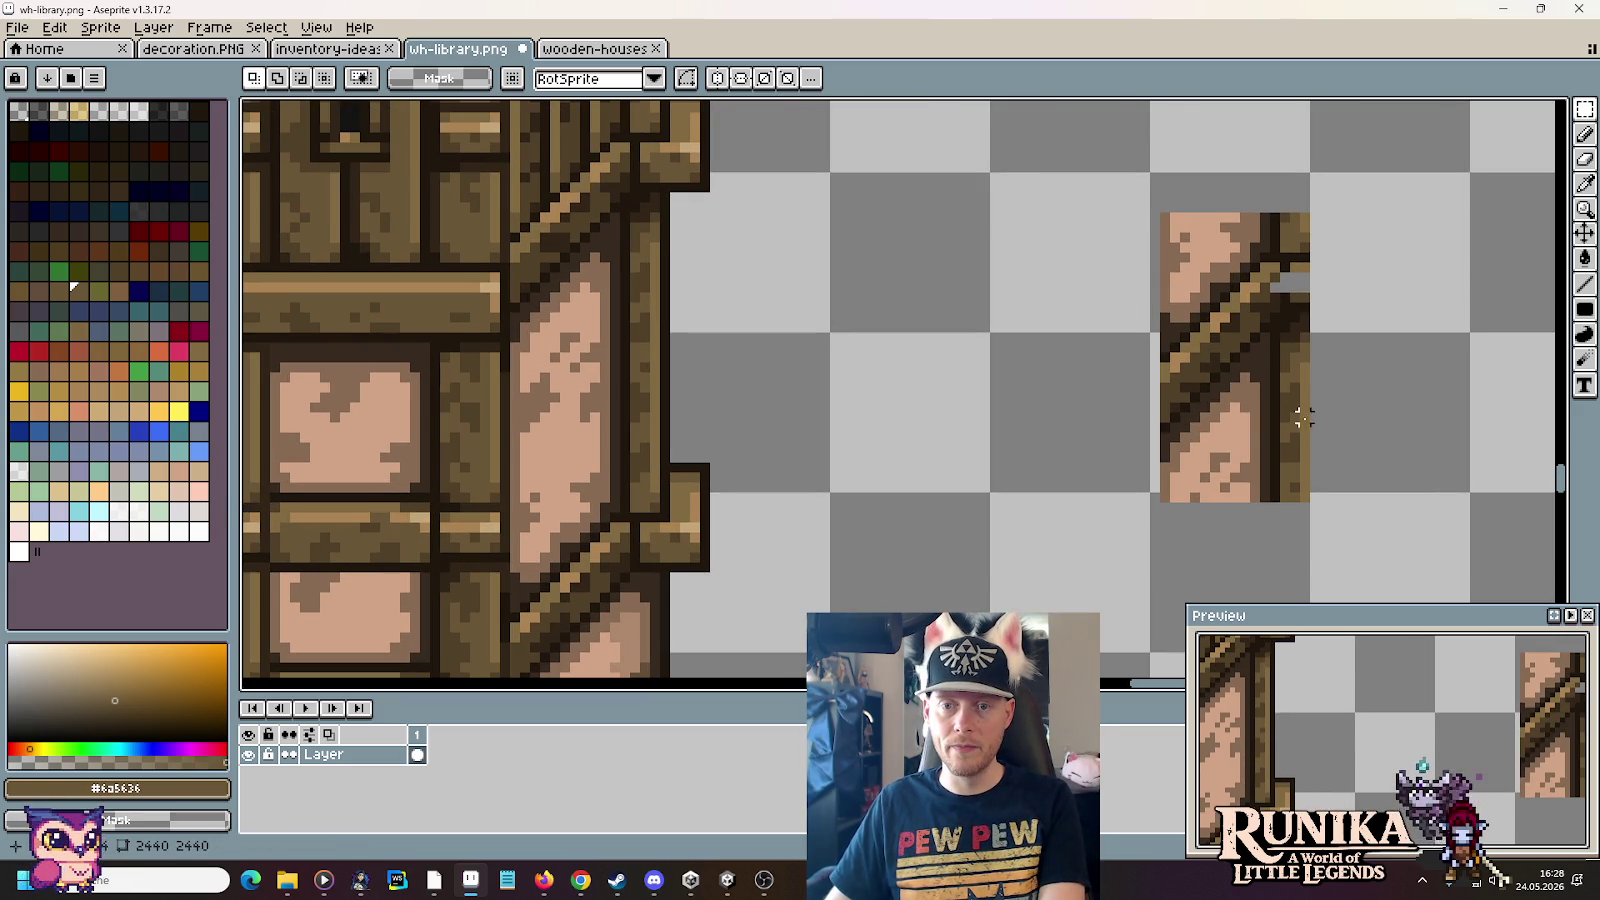
{"action": "left_click_drag", "start_coordinate": [1344, 517], "coordinate": [1270, 322]}
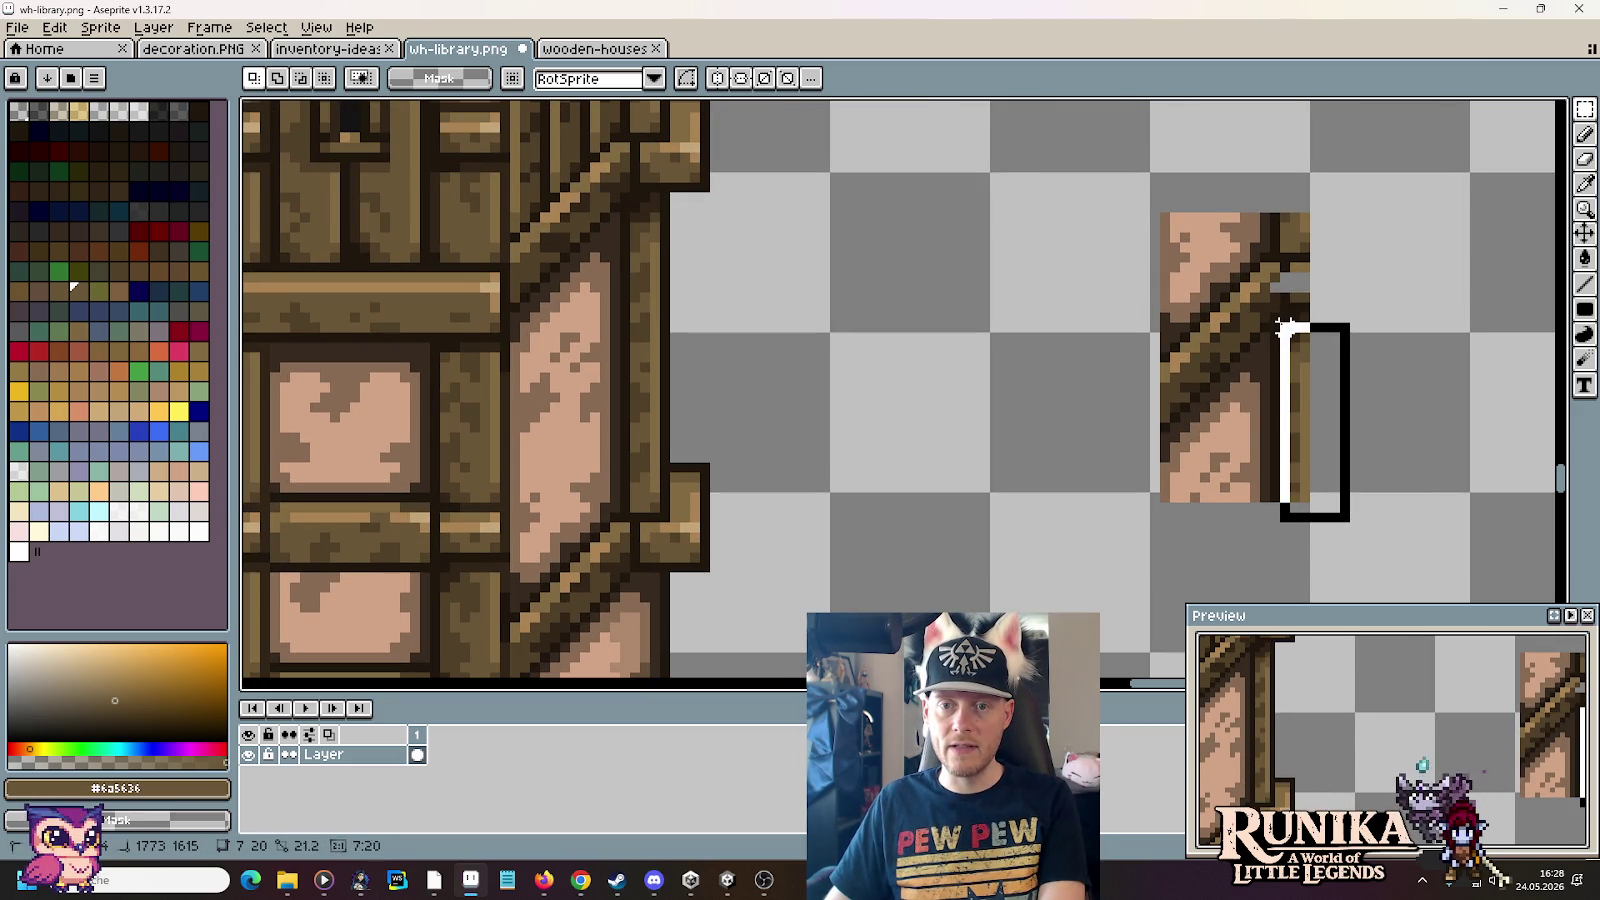
{"action": "key", "text": "Delete"}
{"action": "left_click_drag", "start_coordinate": [1356, 184], "coordinate": [1290, 378]}
{"action": "key", "text": "Delete"}
Step: Sample the darkest outline brown and the dark plank brown for touch-ups
{"action": "scroll", "coordinate": [1315, 297], "scroll_direction": "up", "scroll_amount": 1}
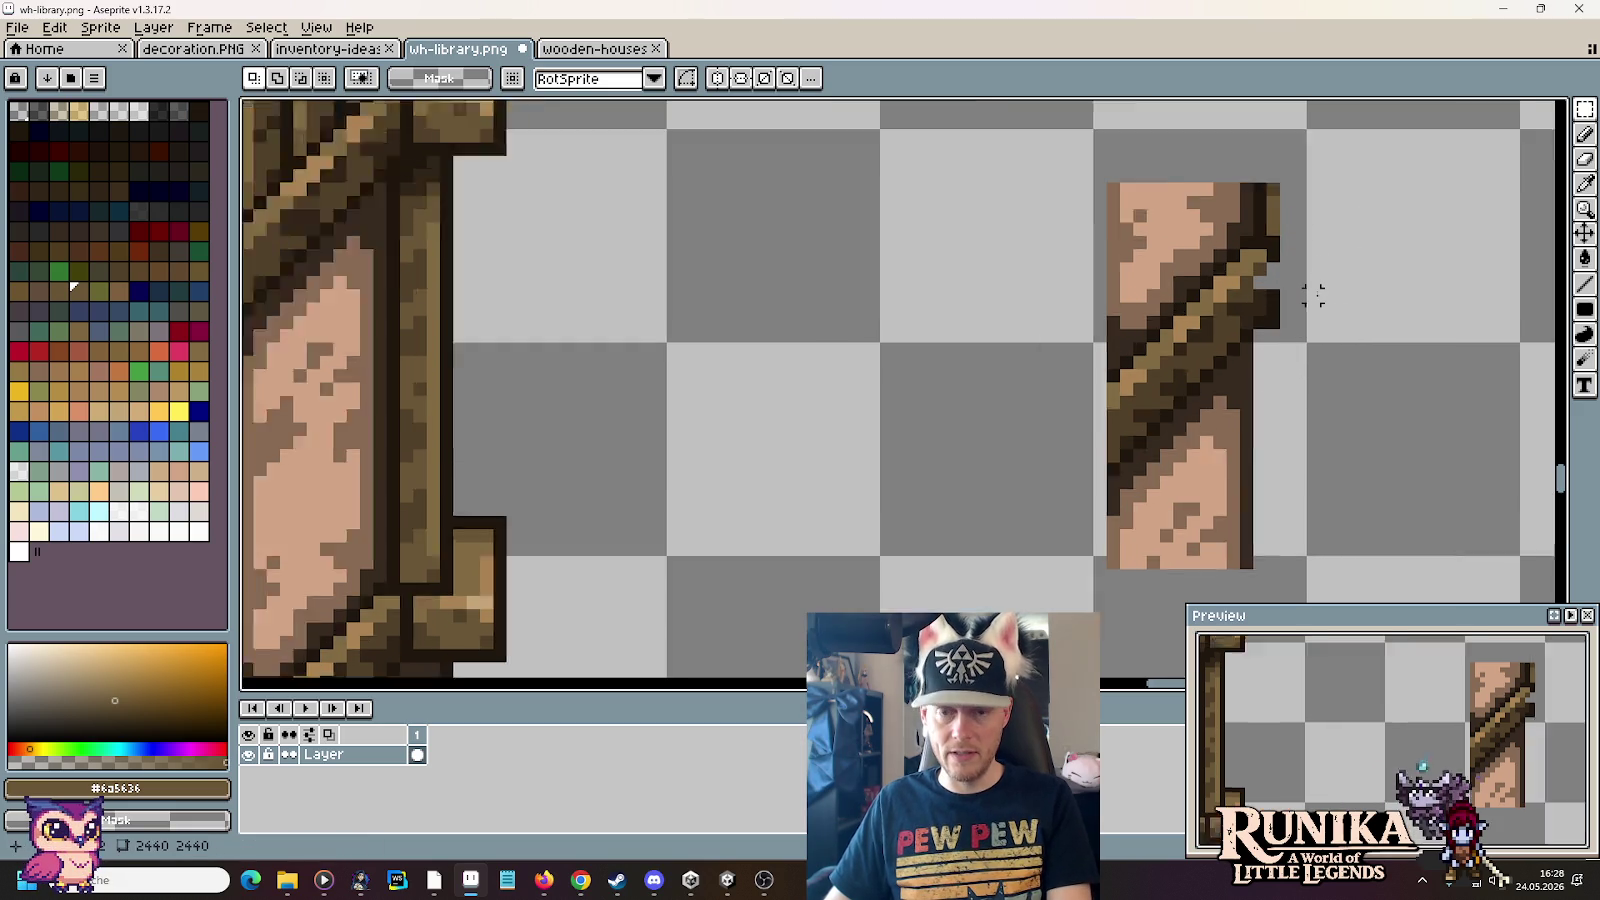
{"action": "scroll", "coordinate": [1311, 293], "scroll_direction": "up", "scroll_amount": 2}
{"action": "key", "text": "i"}
{"action": "left_click", "coordinate": [1236, 288]}
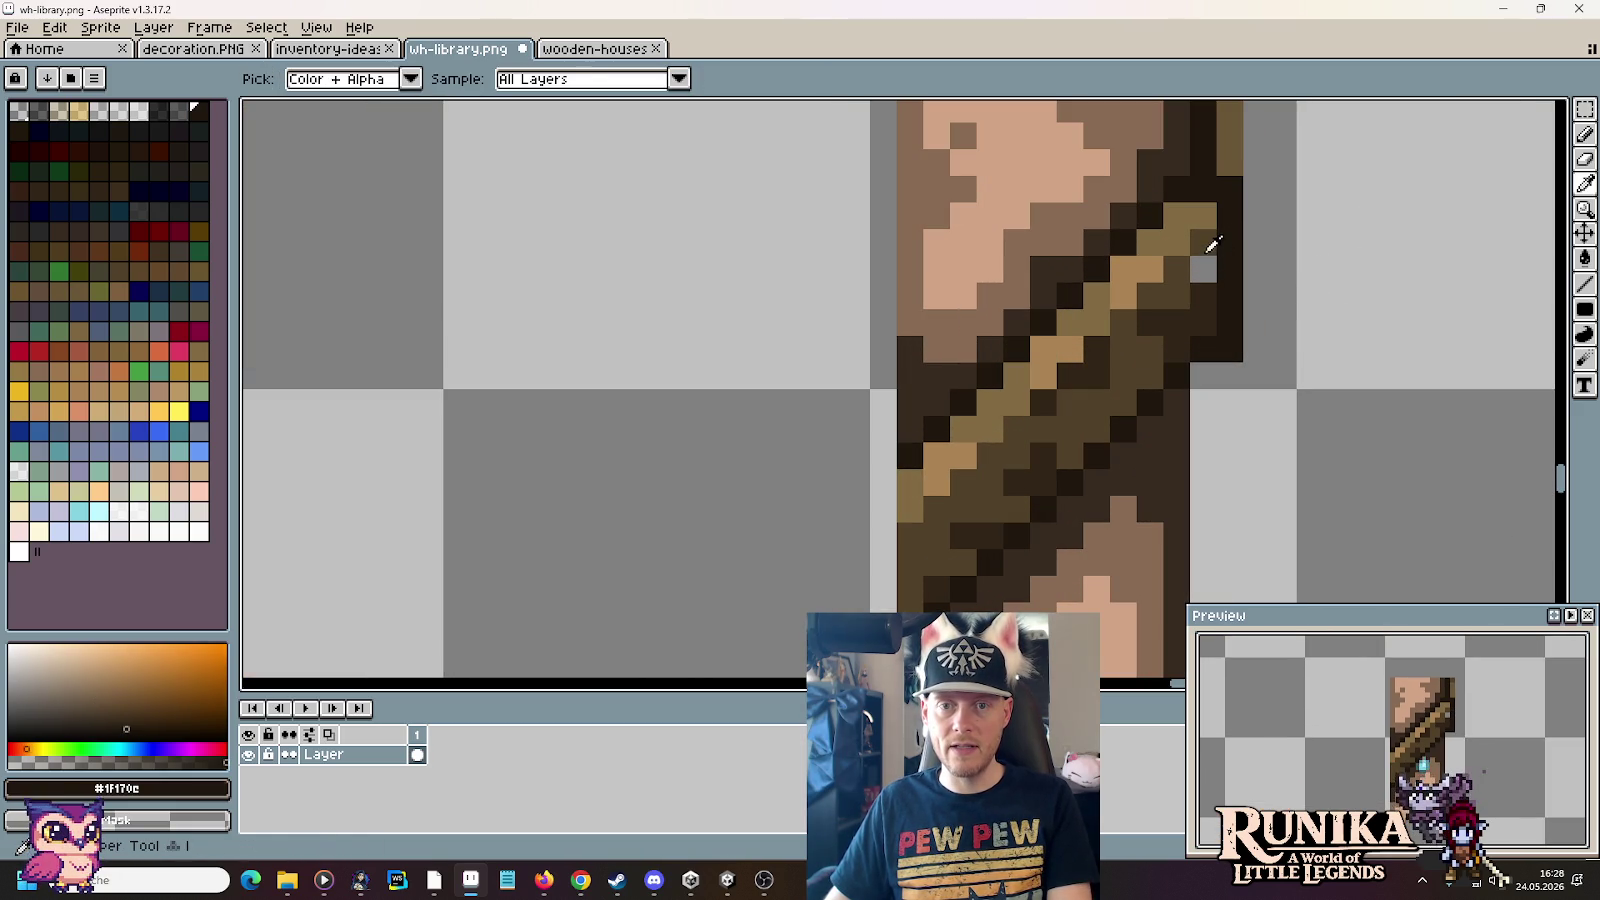
{"action": "left_click", "coordinate": [1205, 250]}
{"action": "key", "text": "b"}
{"action": "scroll", "coordinate": [1305, 379], "scroll_direction": "up", "scroll_amount": 1}
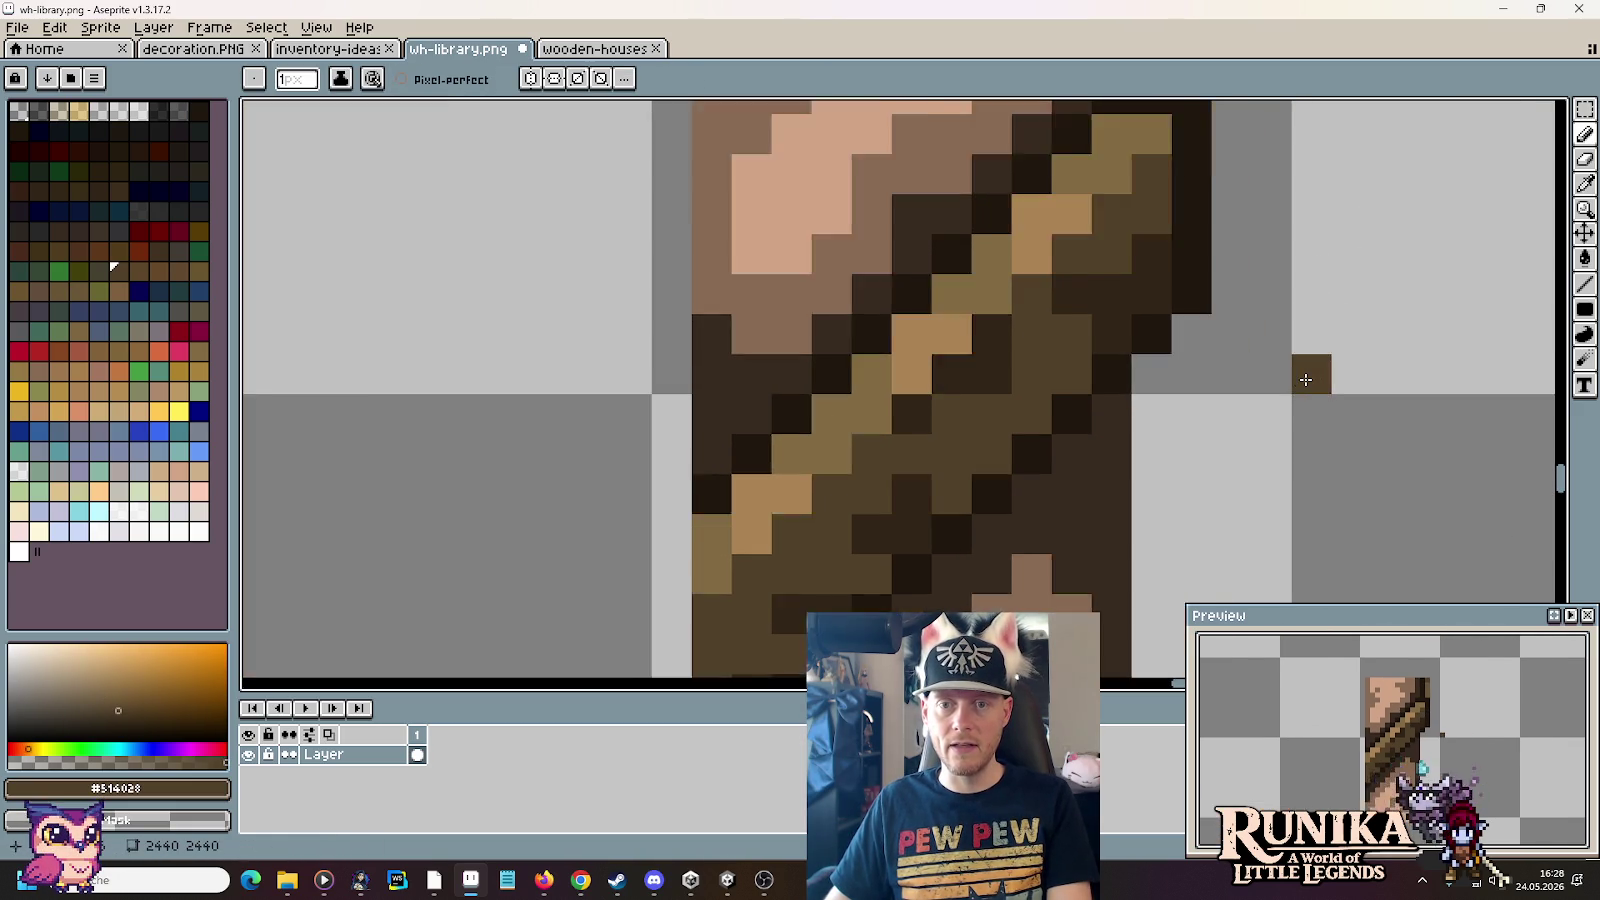
{"action": "scroll", "coordinate": [1305, 379], "scroll_direction": "down", "scroll_amount": 2}
{"action": "scroll", "coordinate": [1305, 379], "scroll_direction": "down", "scroll_amount": 1}
{"action": "left_click_drag", "start_coordinate": [1305, 380], "coordinate": [1359, 324]}
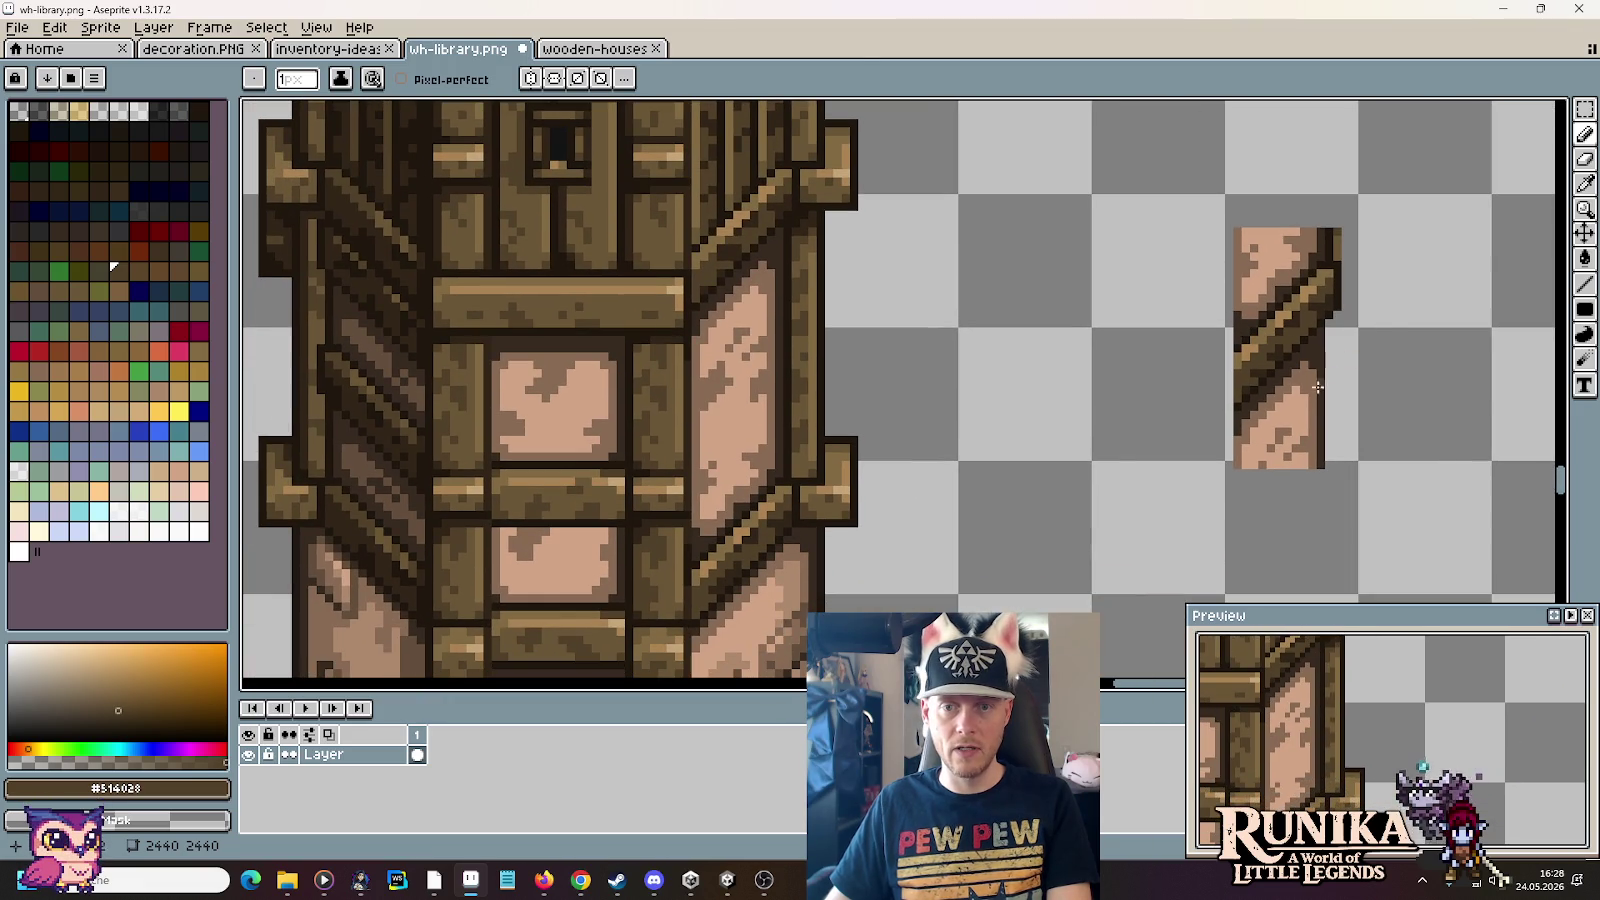
{"action": "left_click", "coordinate": [1588, 110]}
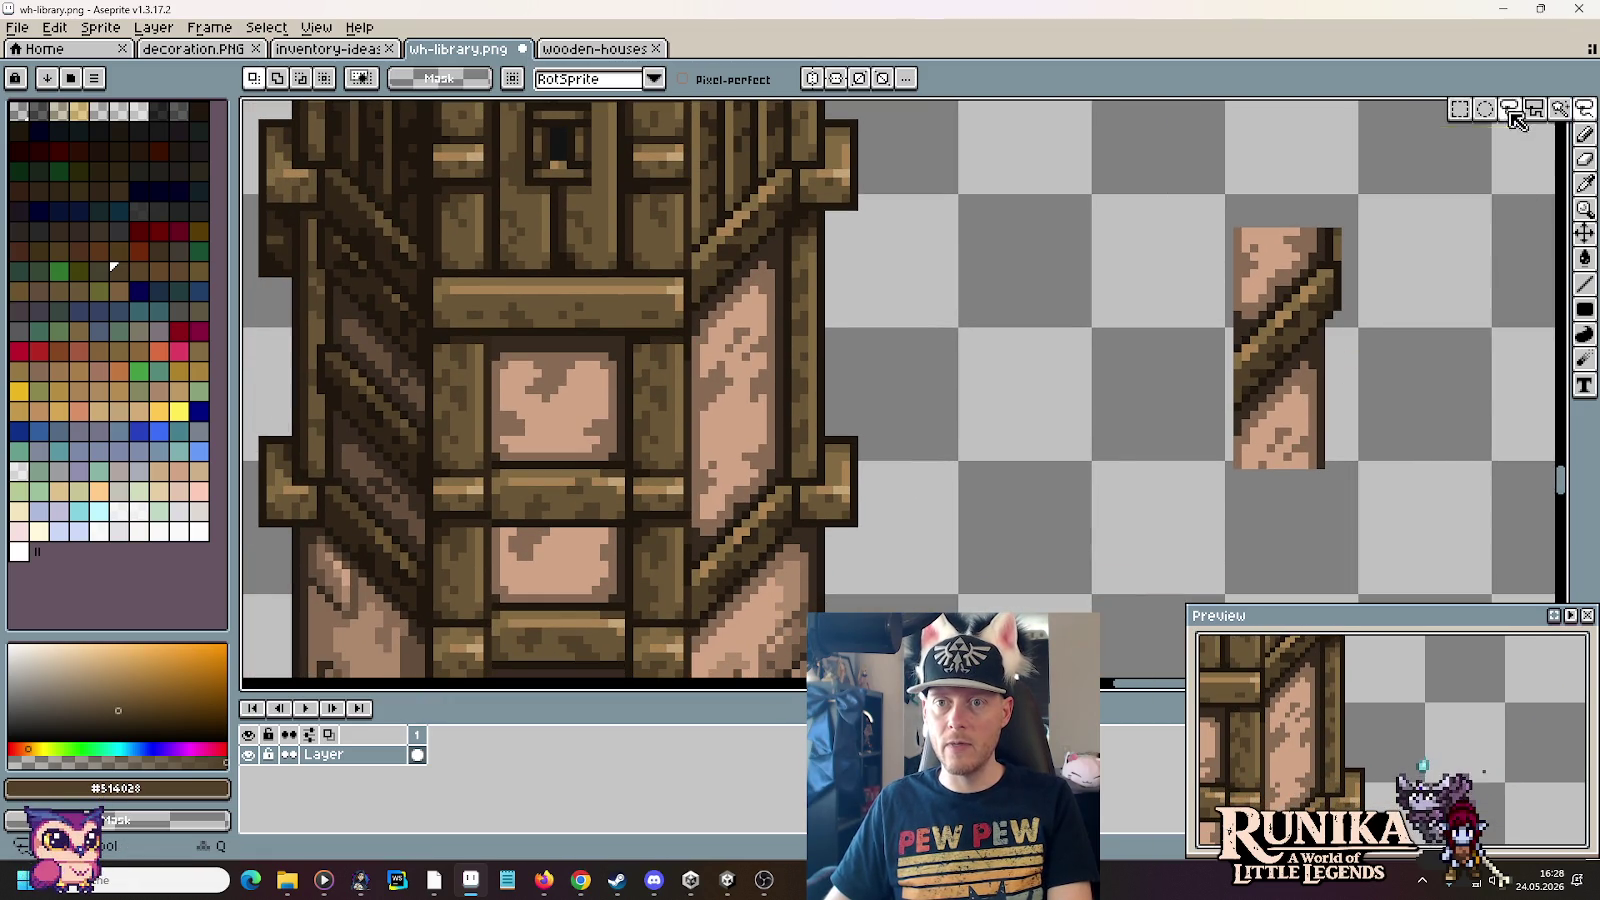
Step: Lasso-cut the top and the bottom-right corner off the loose pillar piece
{"action": "left_click_drag", "start_coordinate": [1590, 108], "coordinate": [1560, 108]}
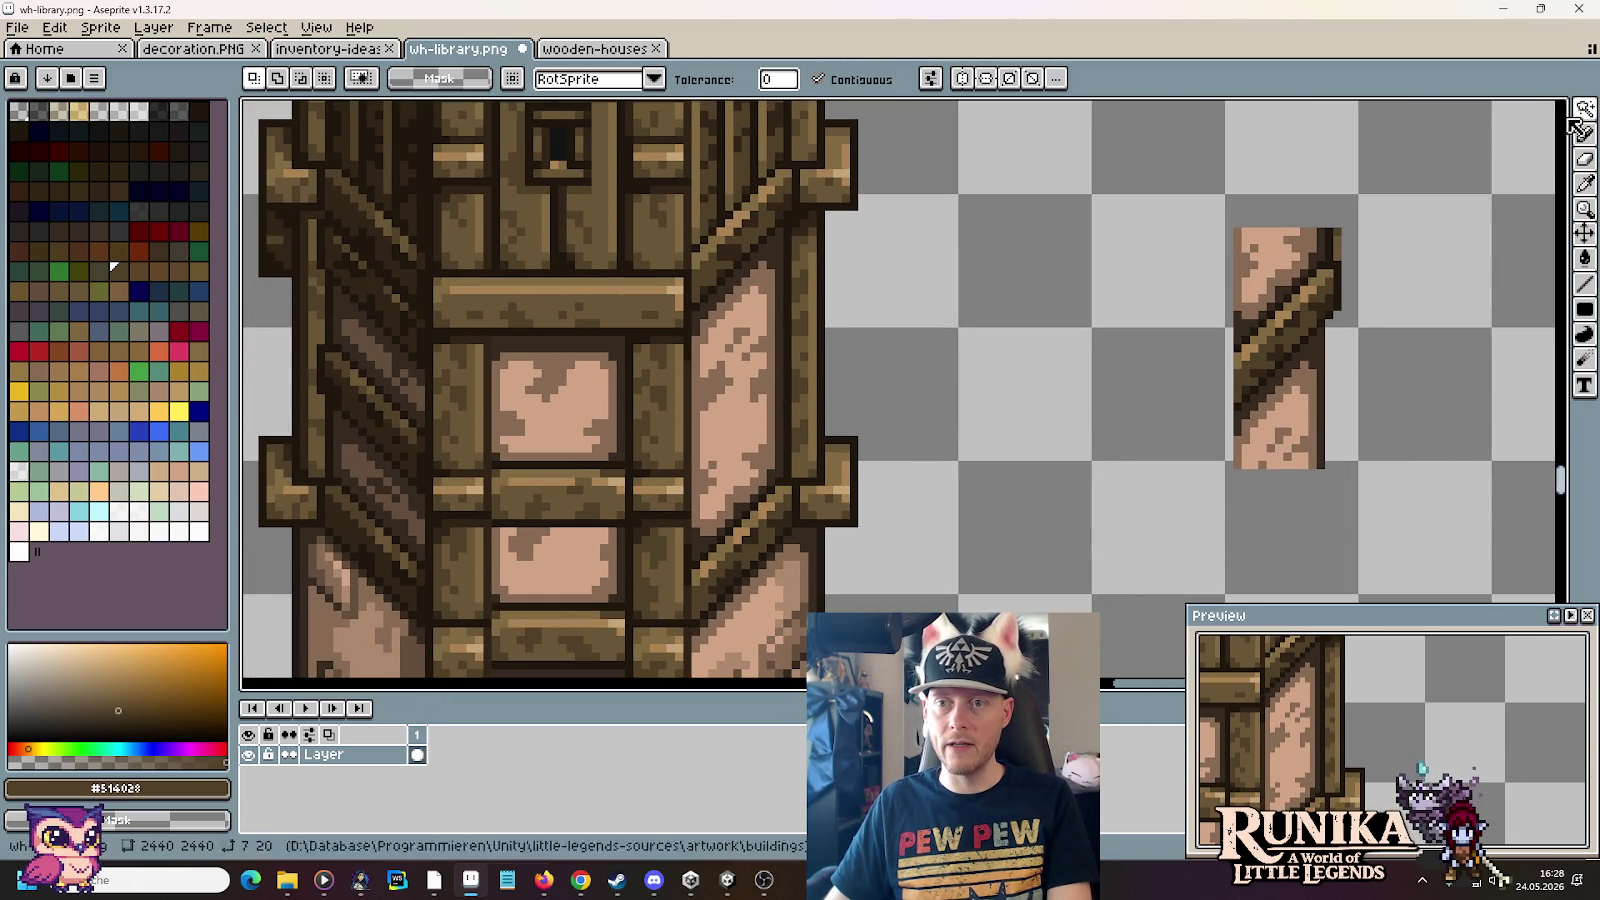
{"action": "left_click", "coordinate": [1511, 112]}
{"action": "mouse_move", "coordinate": [1212, 289]}
{"action": "left_mouse_down"}
{"action": "mouse_move", "coordinate": [1284, 198]}
{"action": "mouse_move", "coordinate": [1343, 243]}
{"action": "left_mouse_up"}
{"action": "key", "text": "Delete"}
{"action": "mouse_move", "coordinate": [1237, 448]}
{"action": "left_mouse_down"}
{"action": "mouse_move", "coordinate": [1347, 382]}
{"action": "mouse_move", "coordinate": [1296, 403]}
{"action": "left_mouse_up"}
{"action": "key", "text": "Delete"}
Step: Move the trimmed piece onto the tower's right wall, then back off onto empty canvas
{"action": "key", "text": "m"}
{"action": "left_click_drag", "start_coordinate": [1177, 197], "coordinate": [1396, 430]}
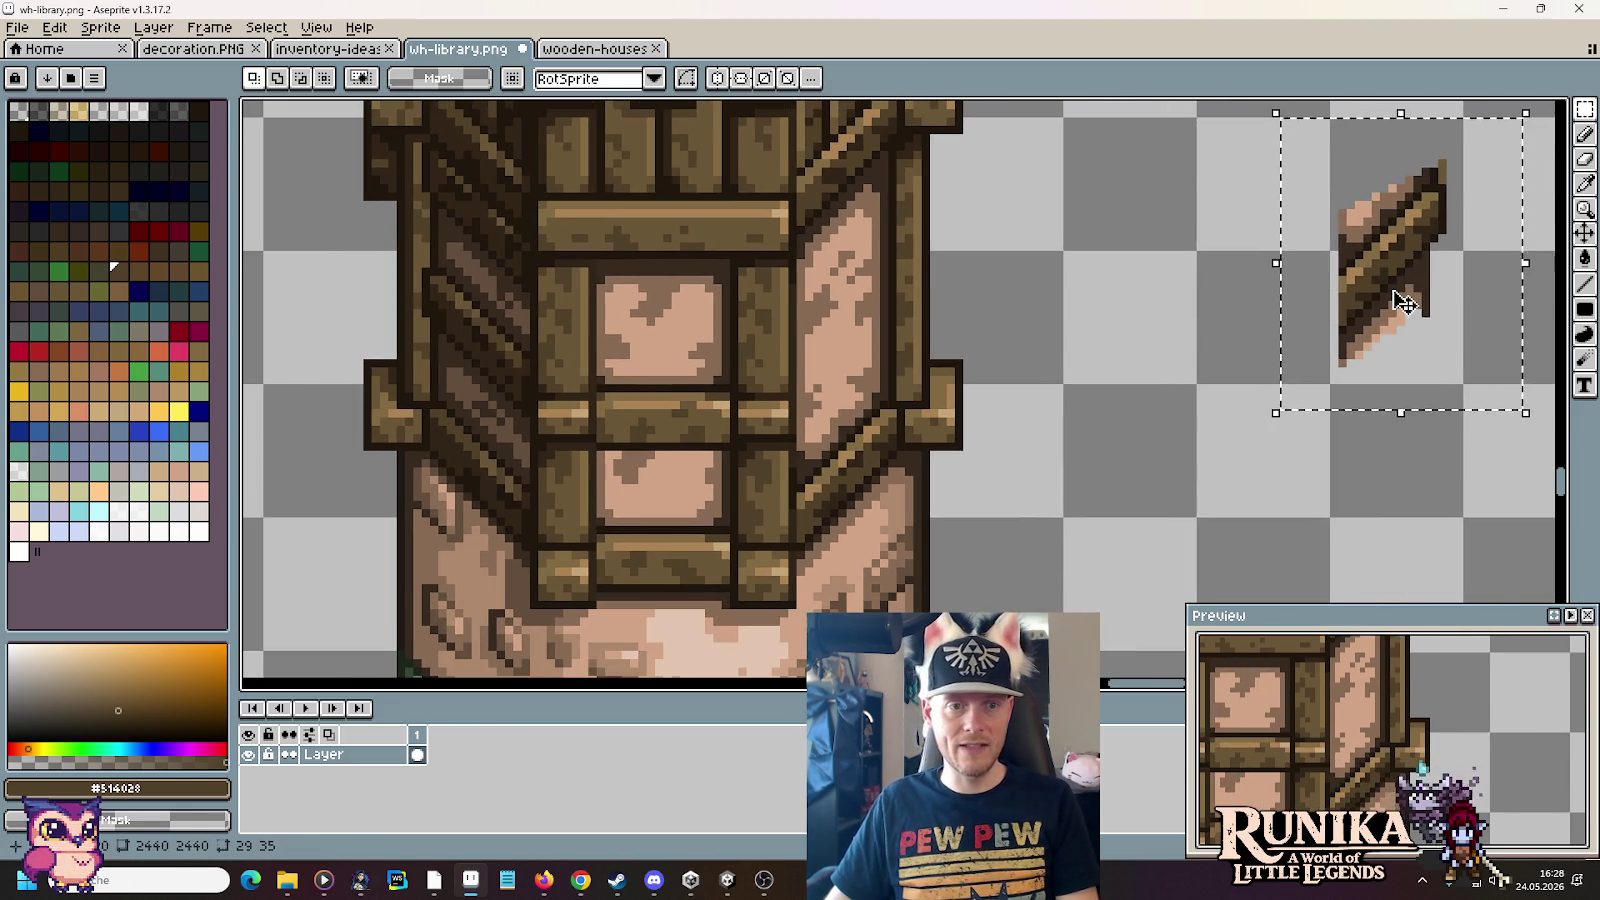
{"action": "mouse_move", "coordinate": [1393, 250]}
{"action": "left_mouse_down"}
{"action": "mouse_move", "coordinate": [653, 364]}
{"action": "mouse_move", "coordinate": [609, 393]}
{"action": "left_mouse_up"}
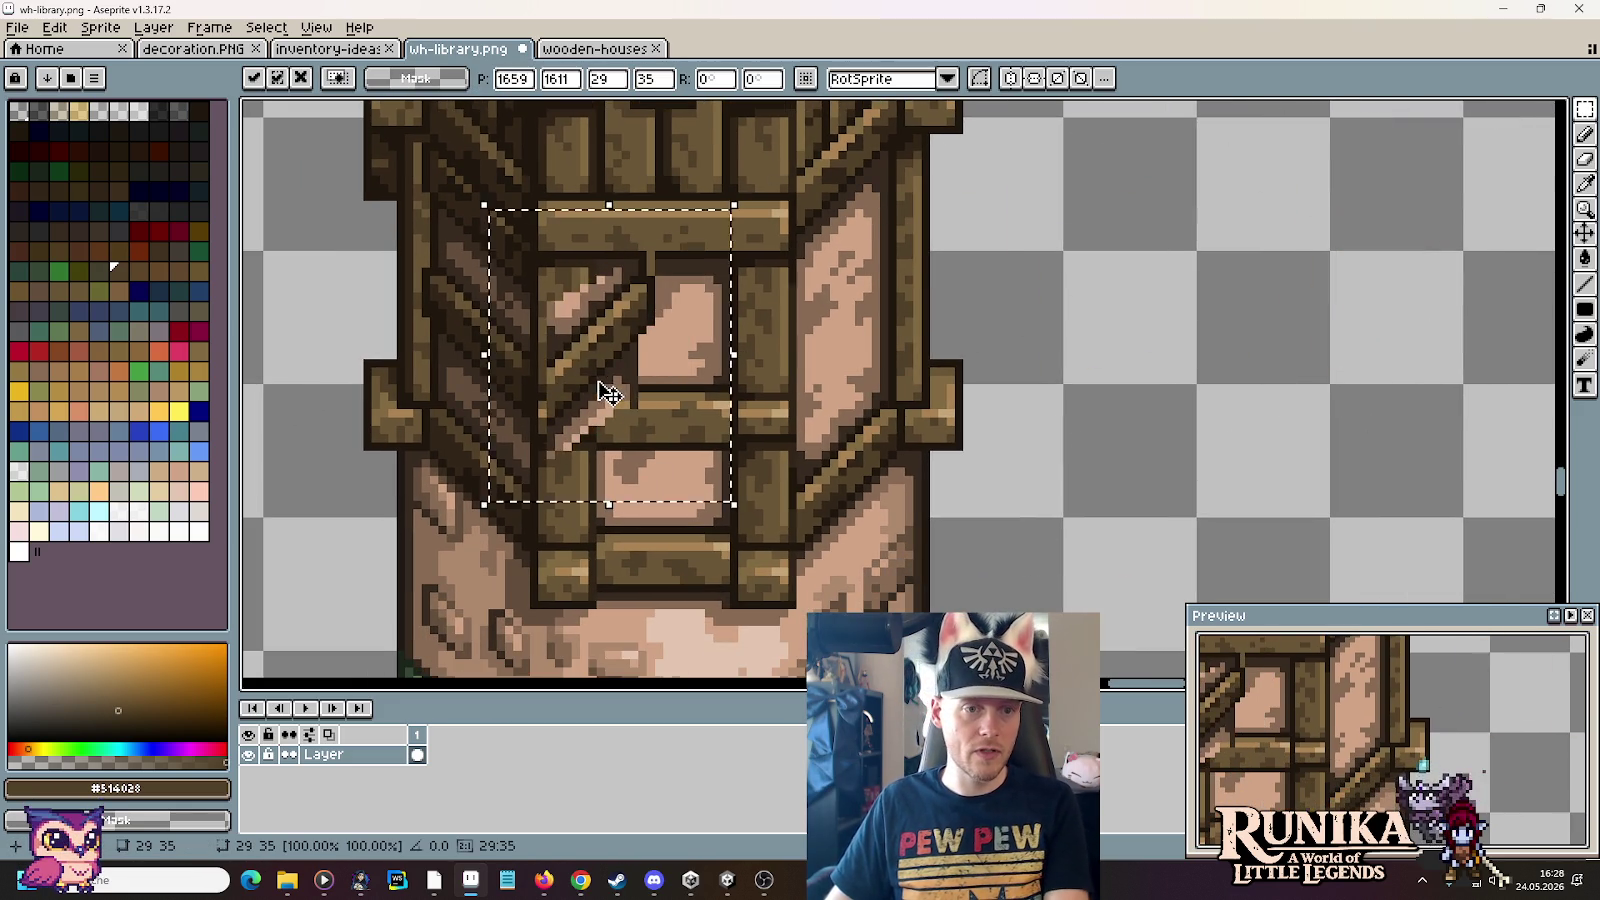
{"action": "scroll", "coordinate": [609, 393], "scroll_direction": "up", "scroll_amount": 3}
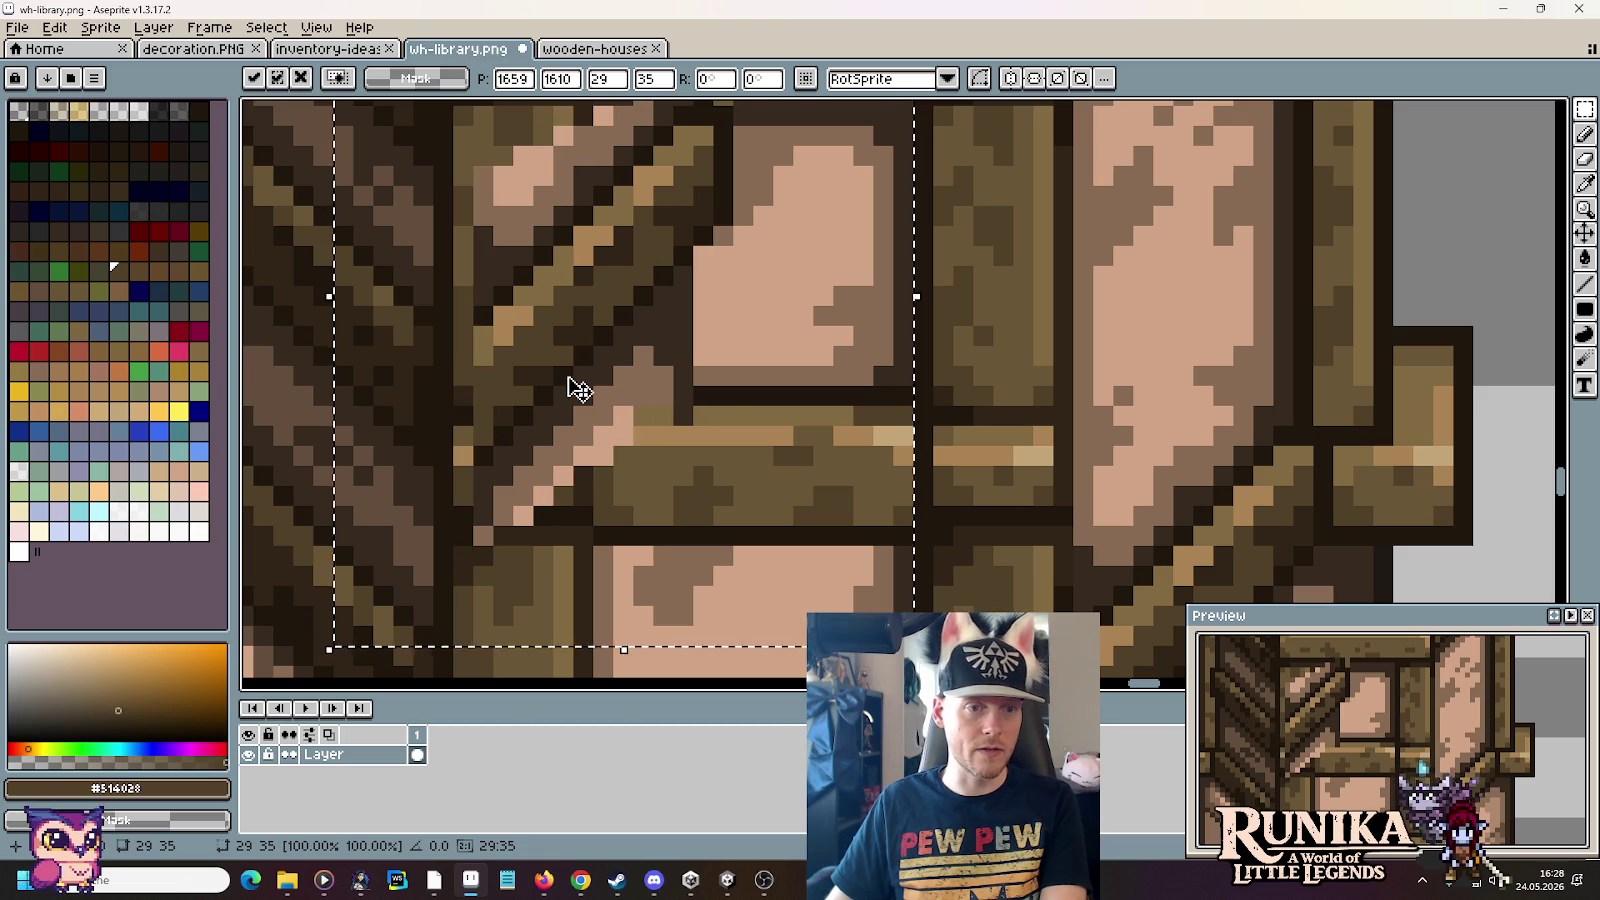
{"action": "key", "text": "Right"}
{"action": "key", "text": "Right"}
{"action": "key", "text": "Right"}
{"action": "key", "text": "Right"}
{"action": "key", "text": "Right"}
{"action": "key", "text": "Right"}
{"action": "key", "text": "Right"}
{"action": "key", "text": "Right"}
{"action": "key", "text": "Right"}
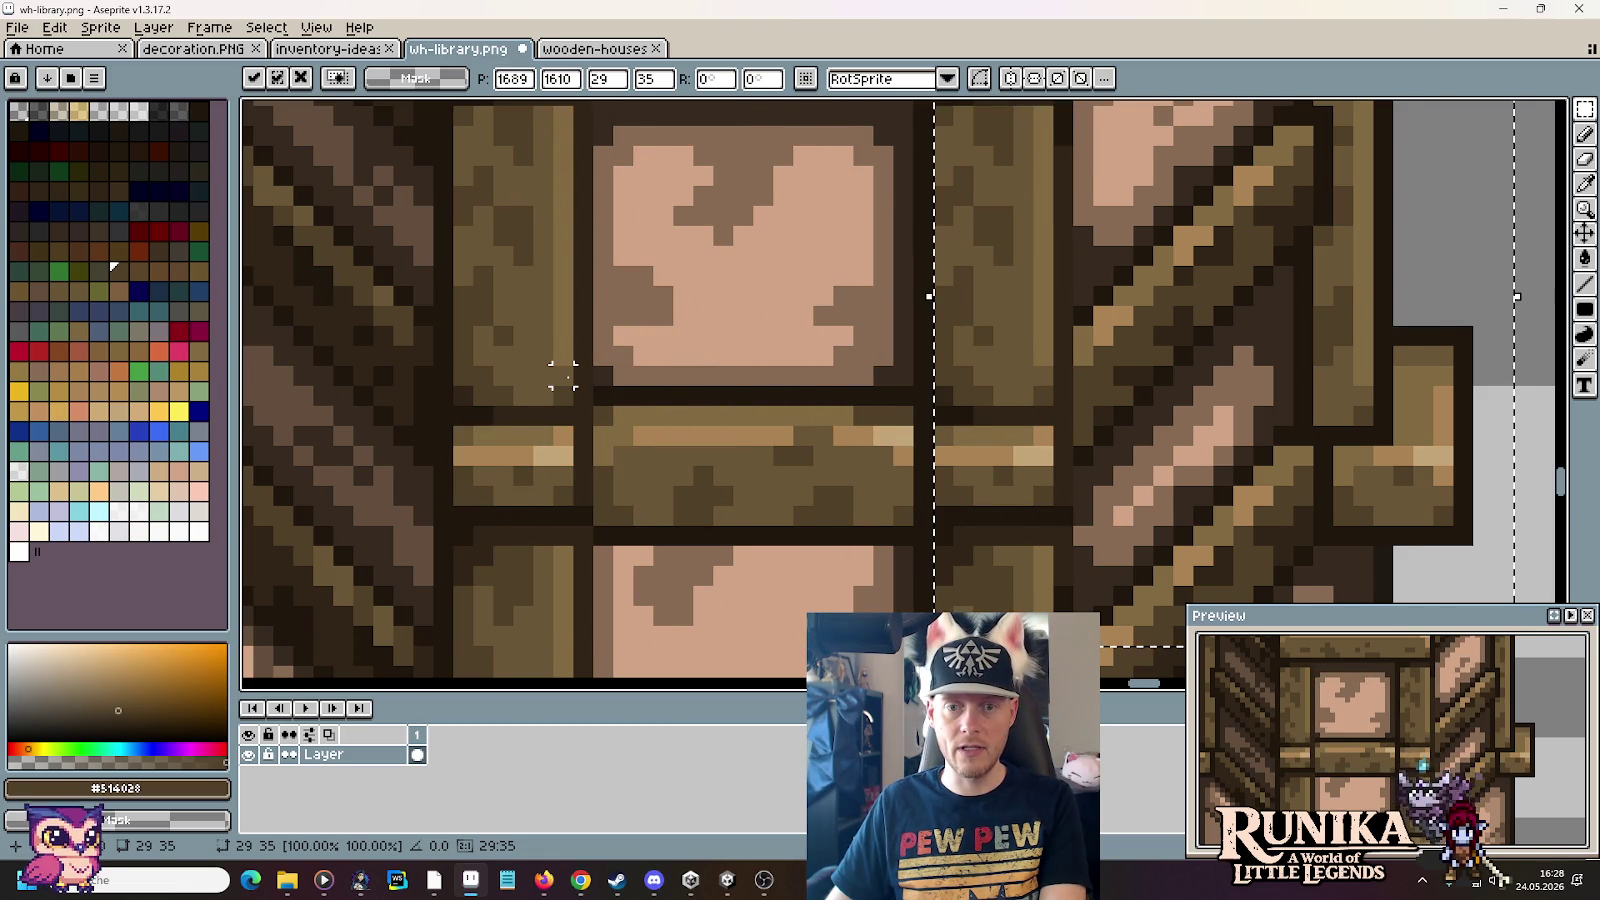
{"action": "scroll", "coordinate": [1120, 335], "scroll_direction": "down", "scroll_amount": 2}
{"action": "scroll", "coordinate": [1200, 320], "scroll_direction": "down", "scroll_amount": 1}
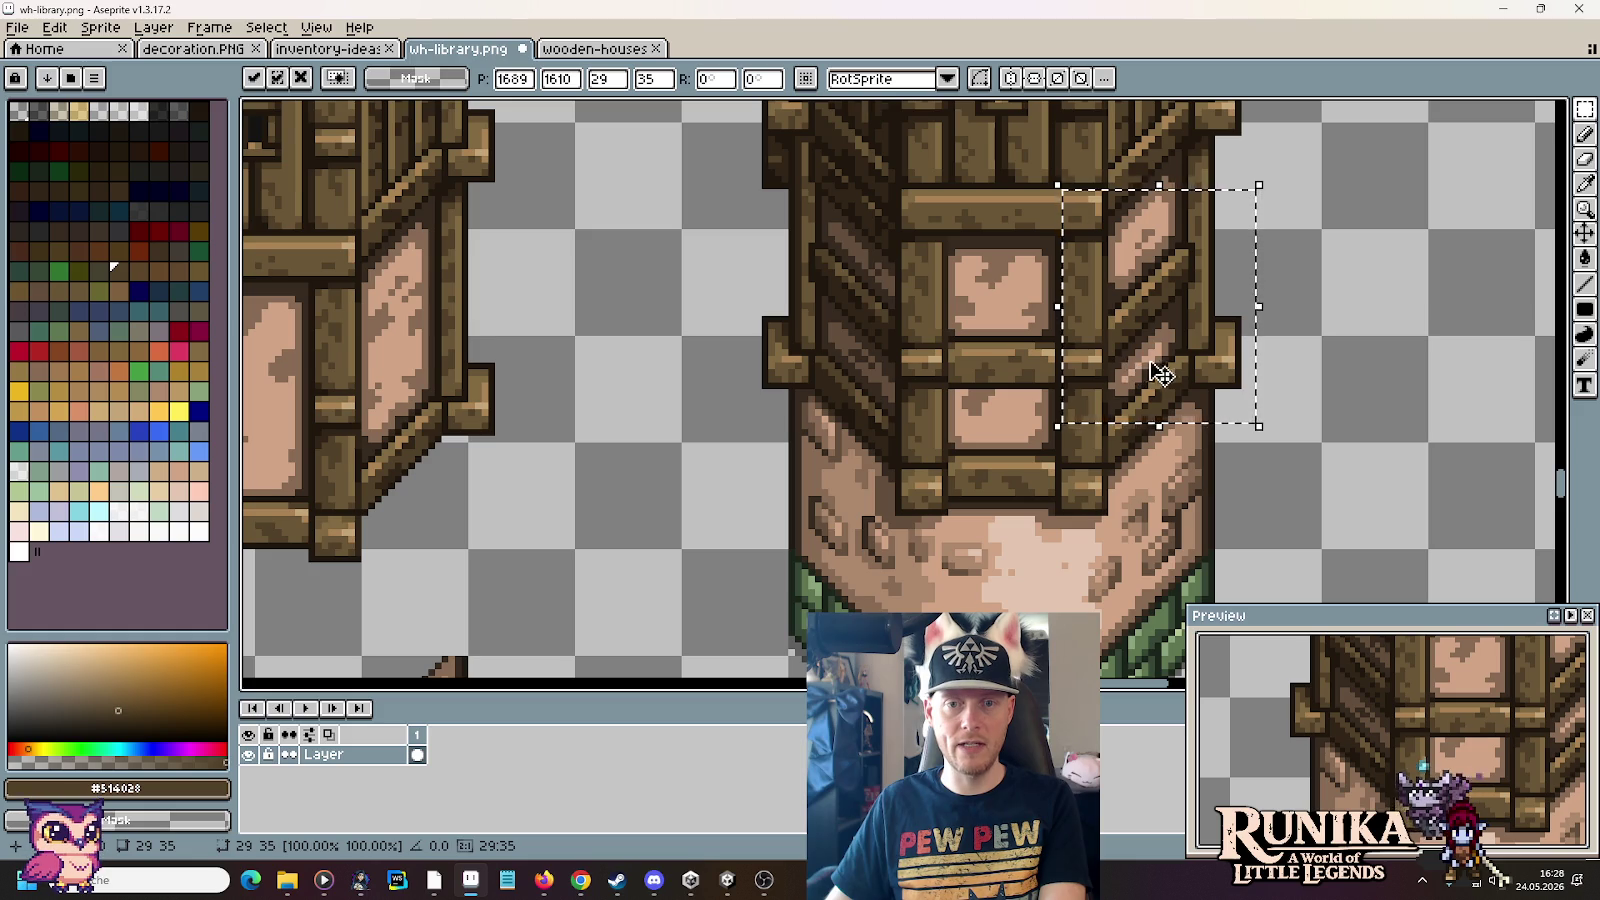
{"action": "scroll", "coordinate": [983, 317], "scroll_direction": "up", "scroll_amount": 2}
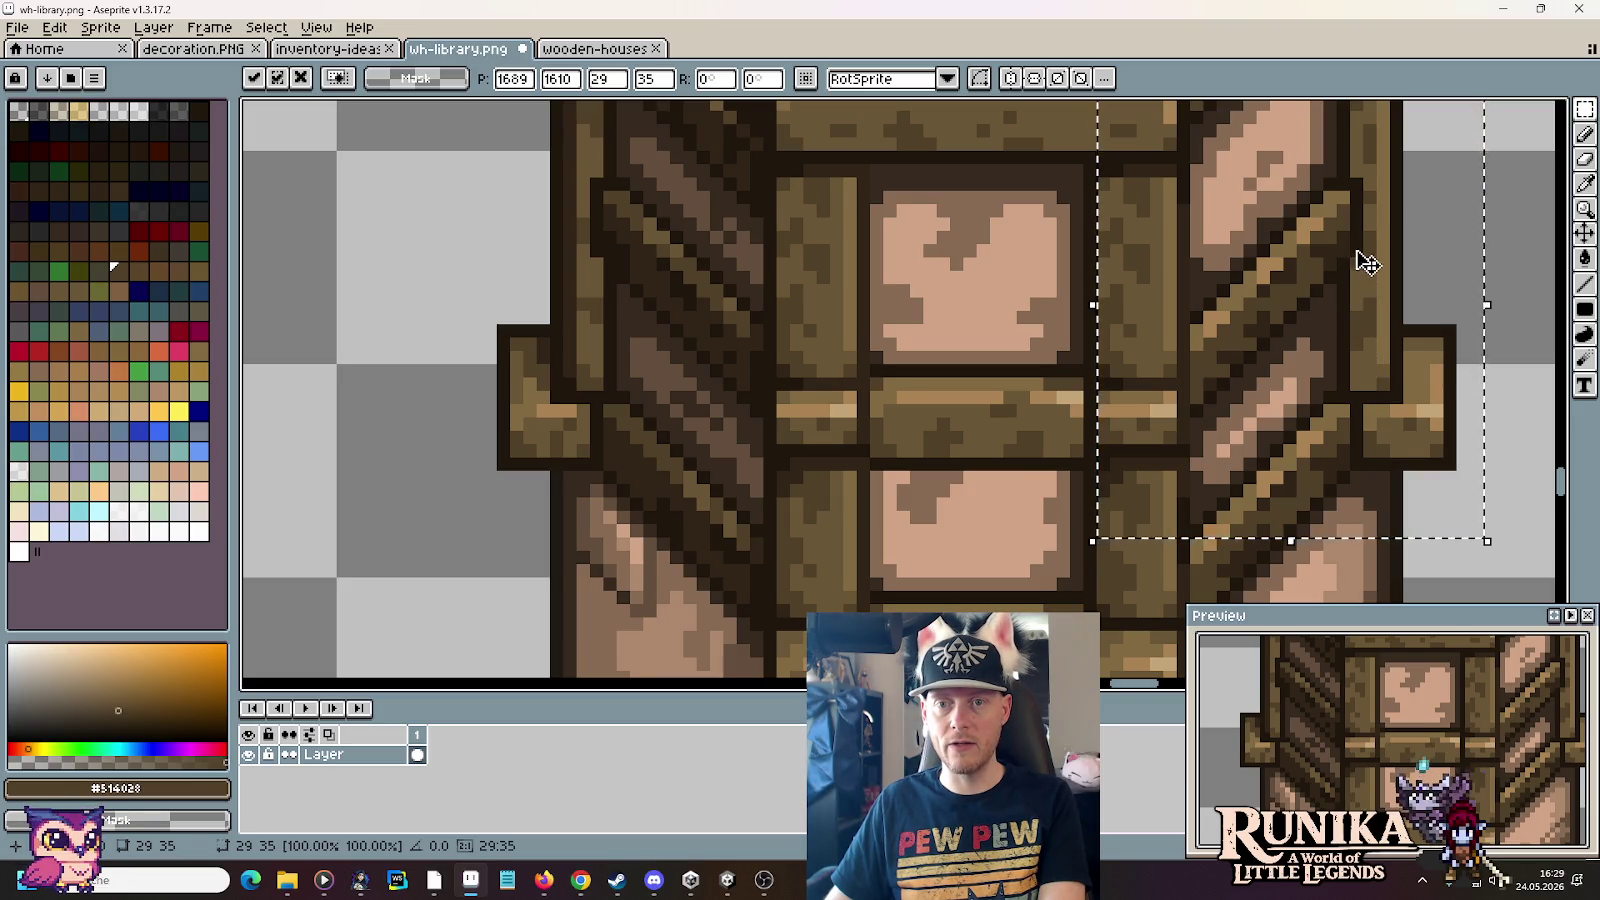
{"action": "scroll", "coordinate": [1035, 296], "scroll_direction": "down", "scroll_amount": 2}
{"action": "scroll", "coordinate": [1035, 296], "scroll_direction": "down", "scroll_amount": 2}
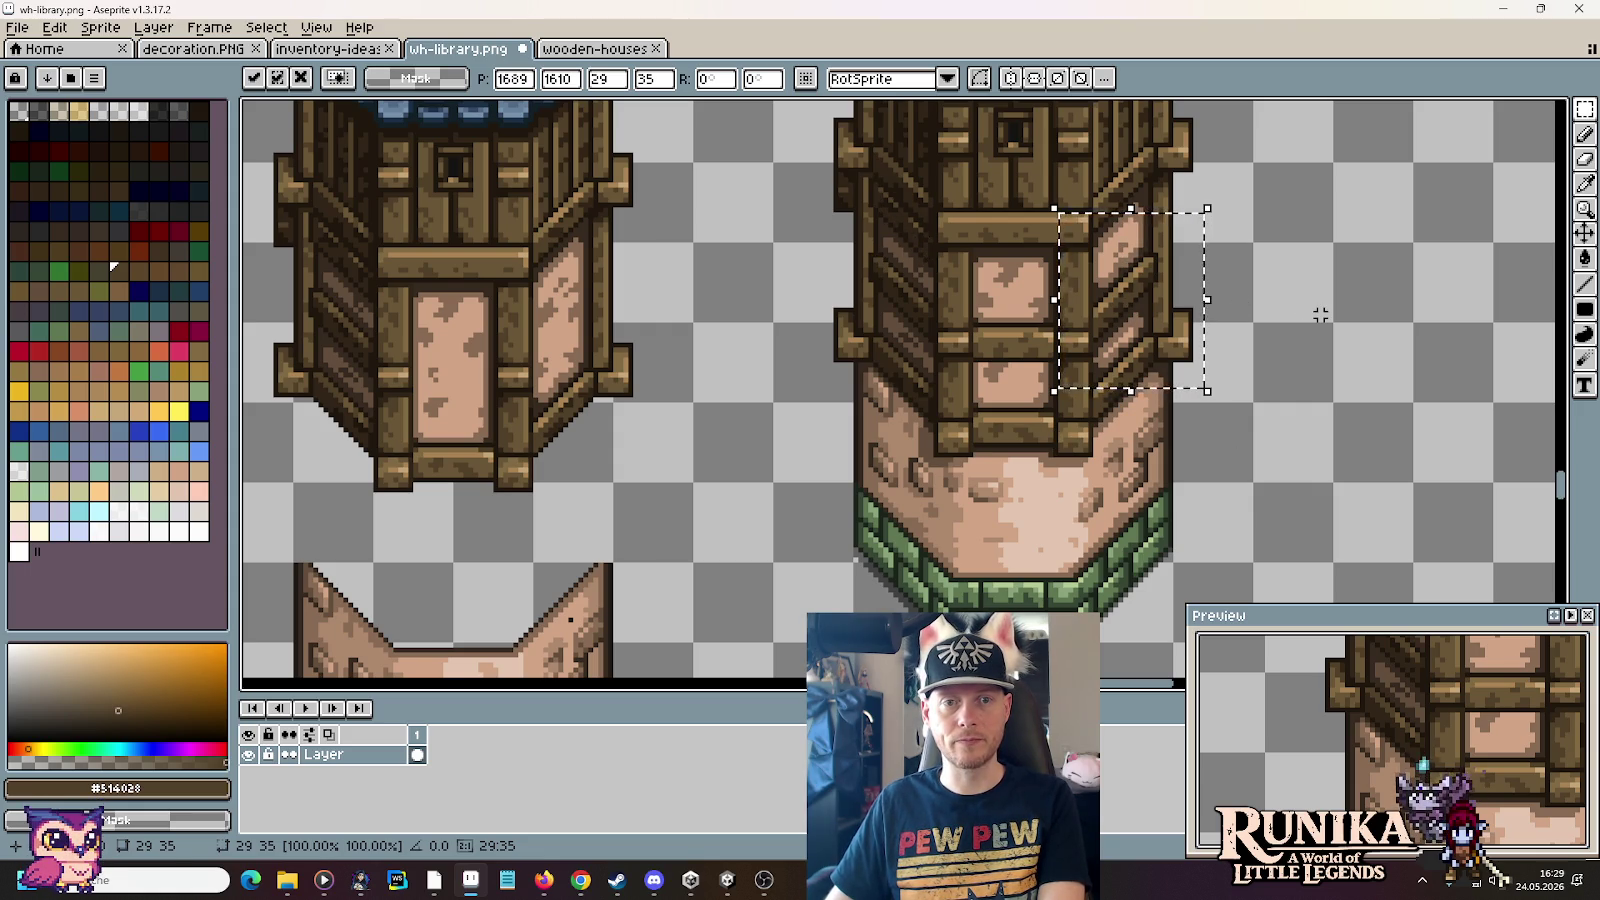
{"action": "left_click_drag", "start_coordinate": [1150, 343], "coordinate": [1379, 329]}
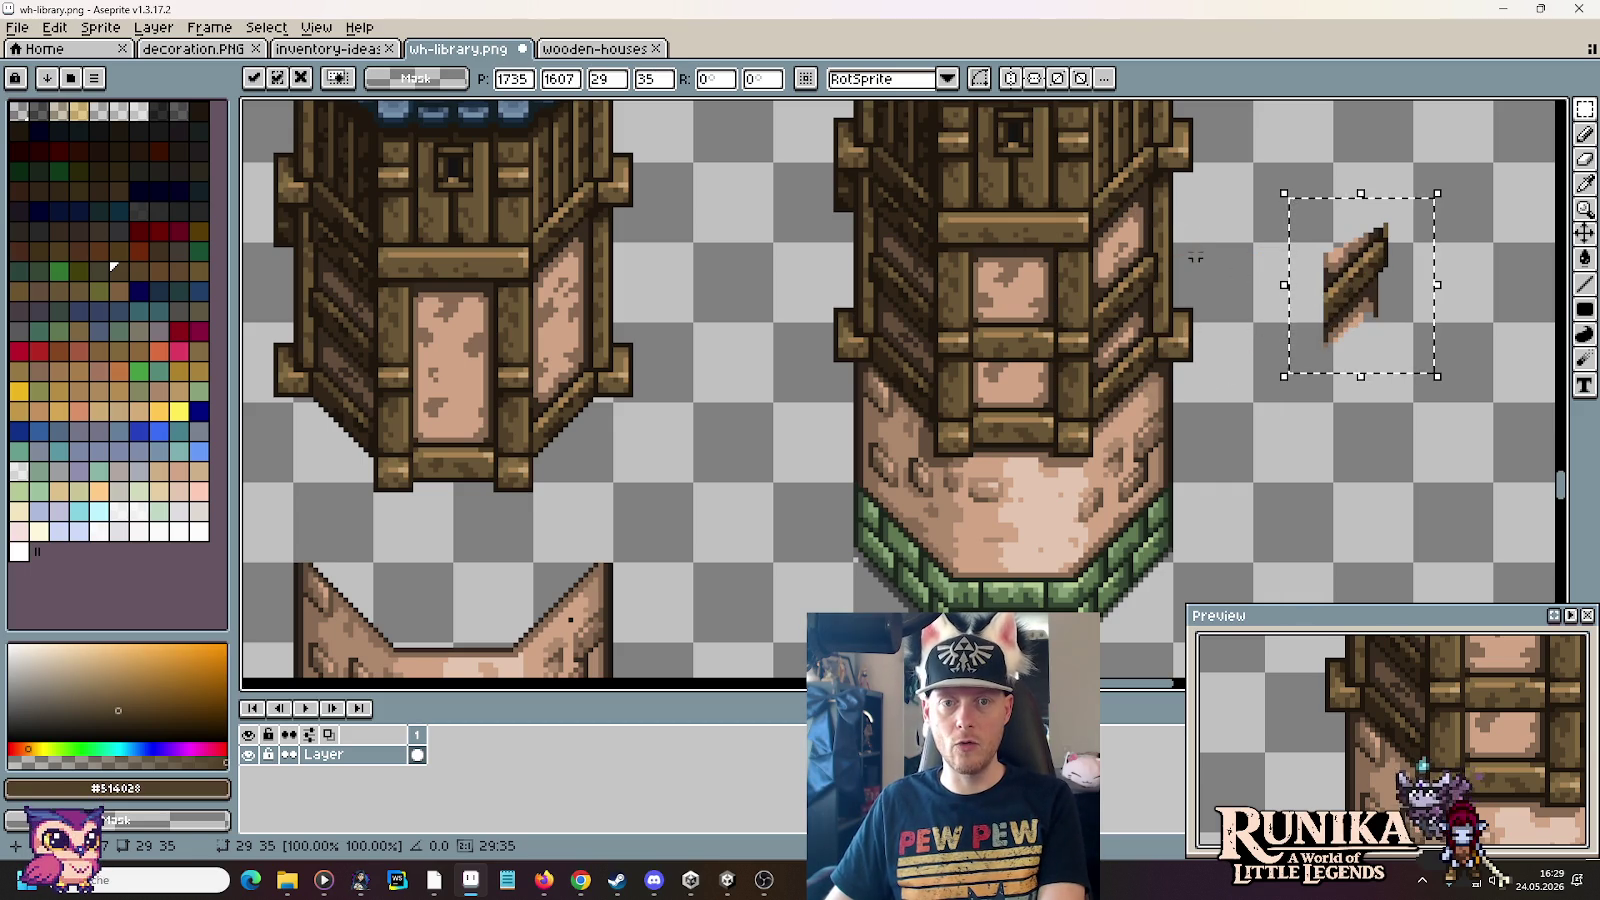
Step: Drop the beam piece and sample the pink wall and mid-brown beam colours
{"action": "key", "text": "ctrl+d"}
{"action": "scroll", "coordinate": [1150, 340], "scroll_direction": "up", "scroll_amount": 2}
{"action": "scroll", "coordinate": [1050, 300], "scroll_direction": "up", "scroll_amount": 2}
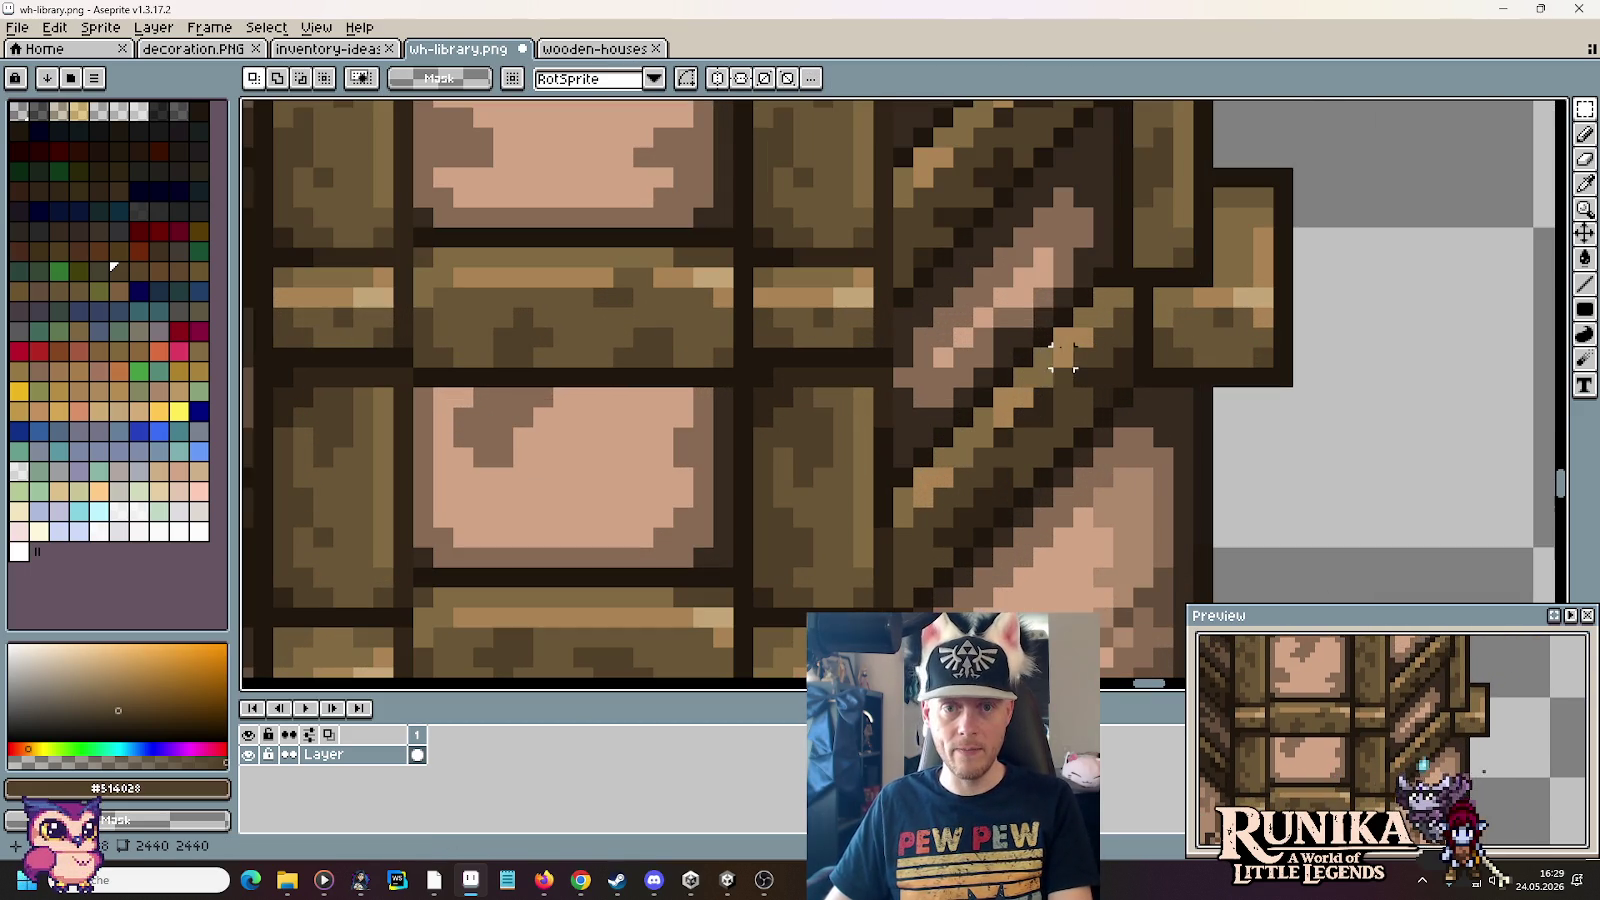
{"action": "key", "text": "i"}
{"action": "left_click", "coordinate": [1022, 290]}
{"action": "key", "text": "b"}
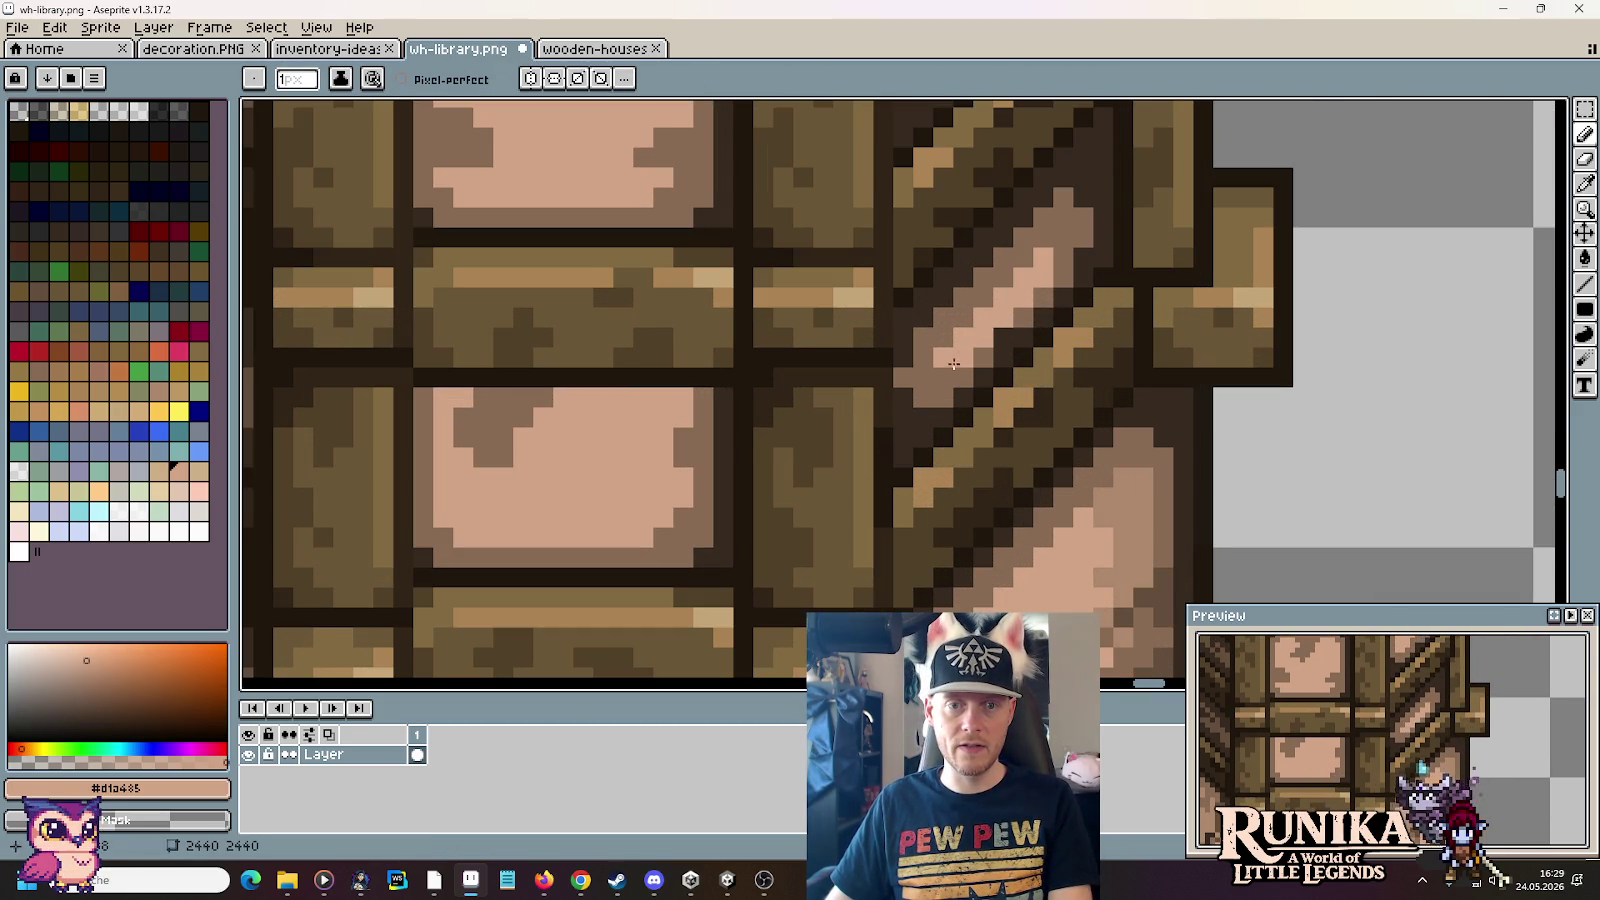
{"action": "left_click", "coordinate": [1018, 314], "text": "alt"}
{"action": "scroll", "coordinate": [1040, 360], "scroll_direction": "down", "scroll_amount": 2}
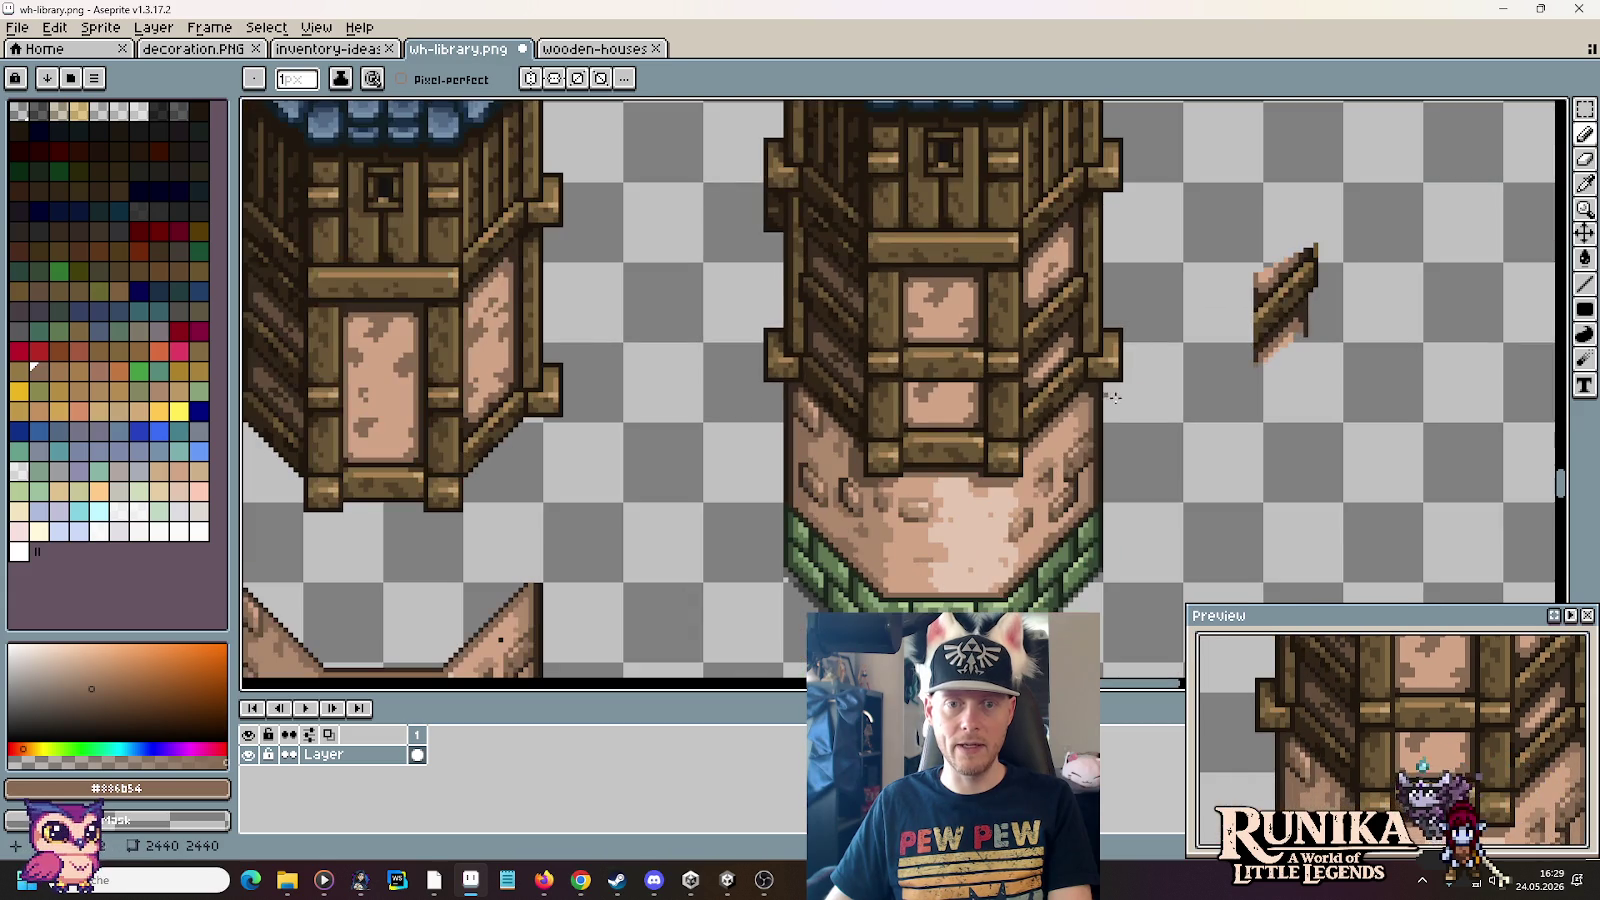
{"action": "scroll", "coordinate": [1116, 368], "scroll_direction": "up", "scroll_amount": 1}
{"action": "scroll", "coordinate": [1060, 350], "scroll_direction": "up", "scroll_amount": 1}
Step: Touch up the tower's right-wall beams, picking the pink wall colour again
{"action": "key", "text": "i"}
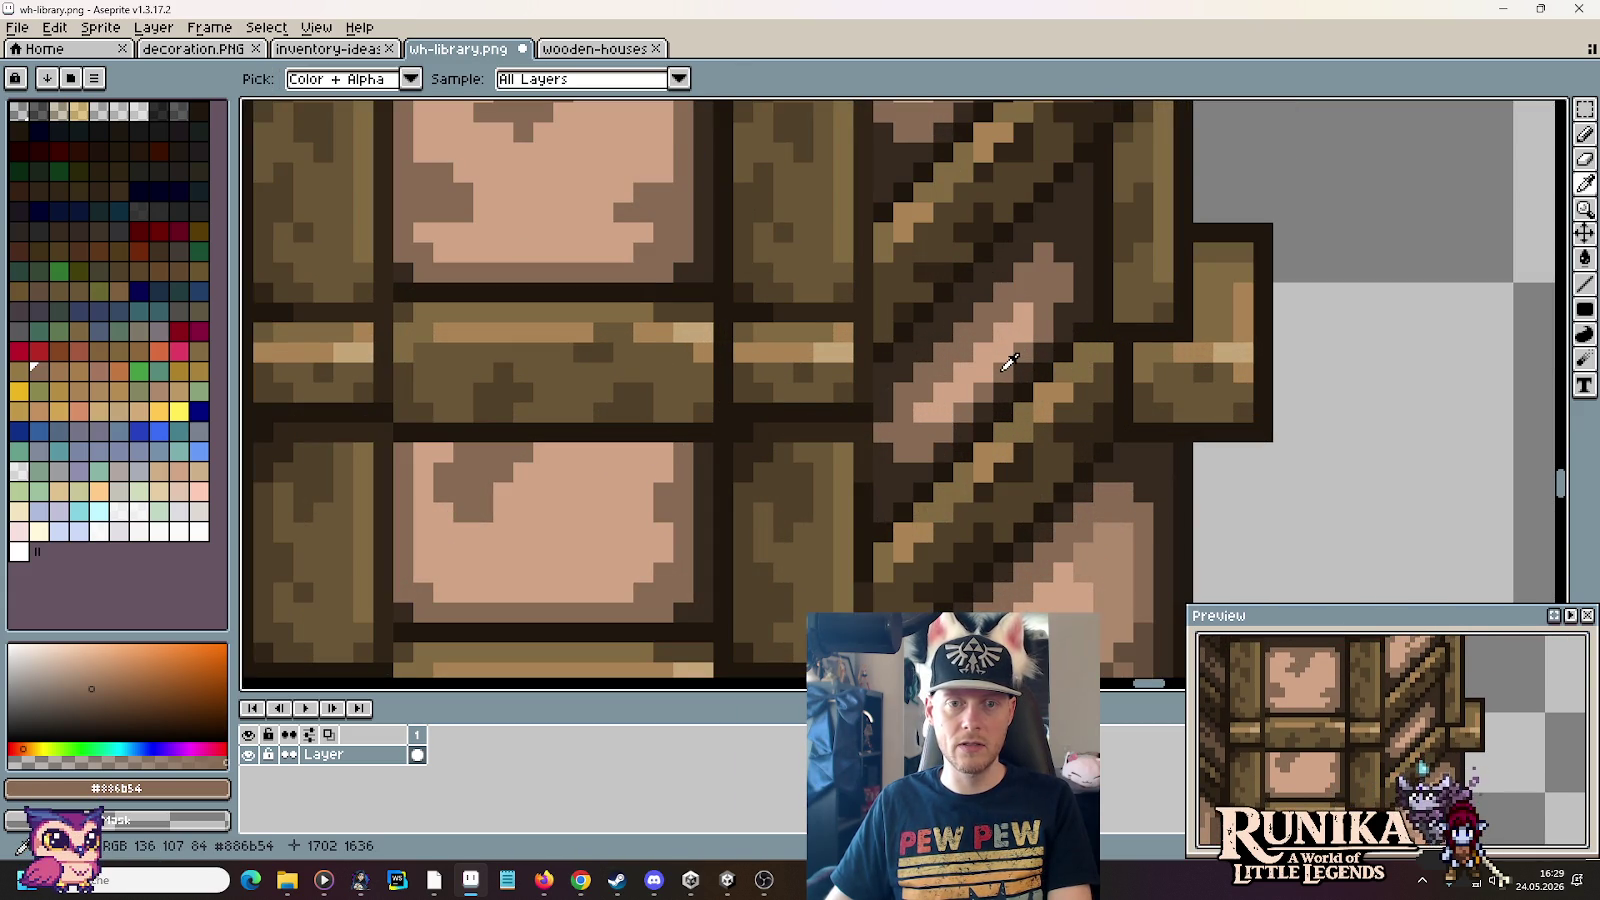
{"action": "scroll", "coordinate": [1008, 362], "scroll_direction": "down", "scroll_amount": 3}
{"action": "scroll", "coordinate": [1013, 352], "scroll_direction": "up", "scroll_amount": 2}
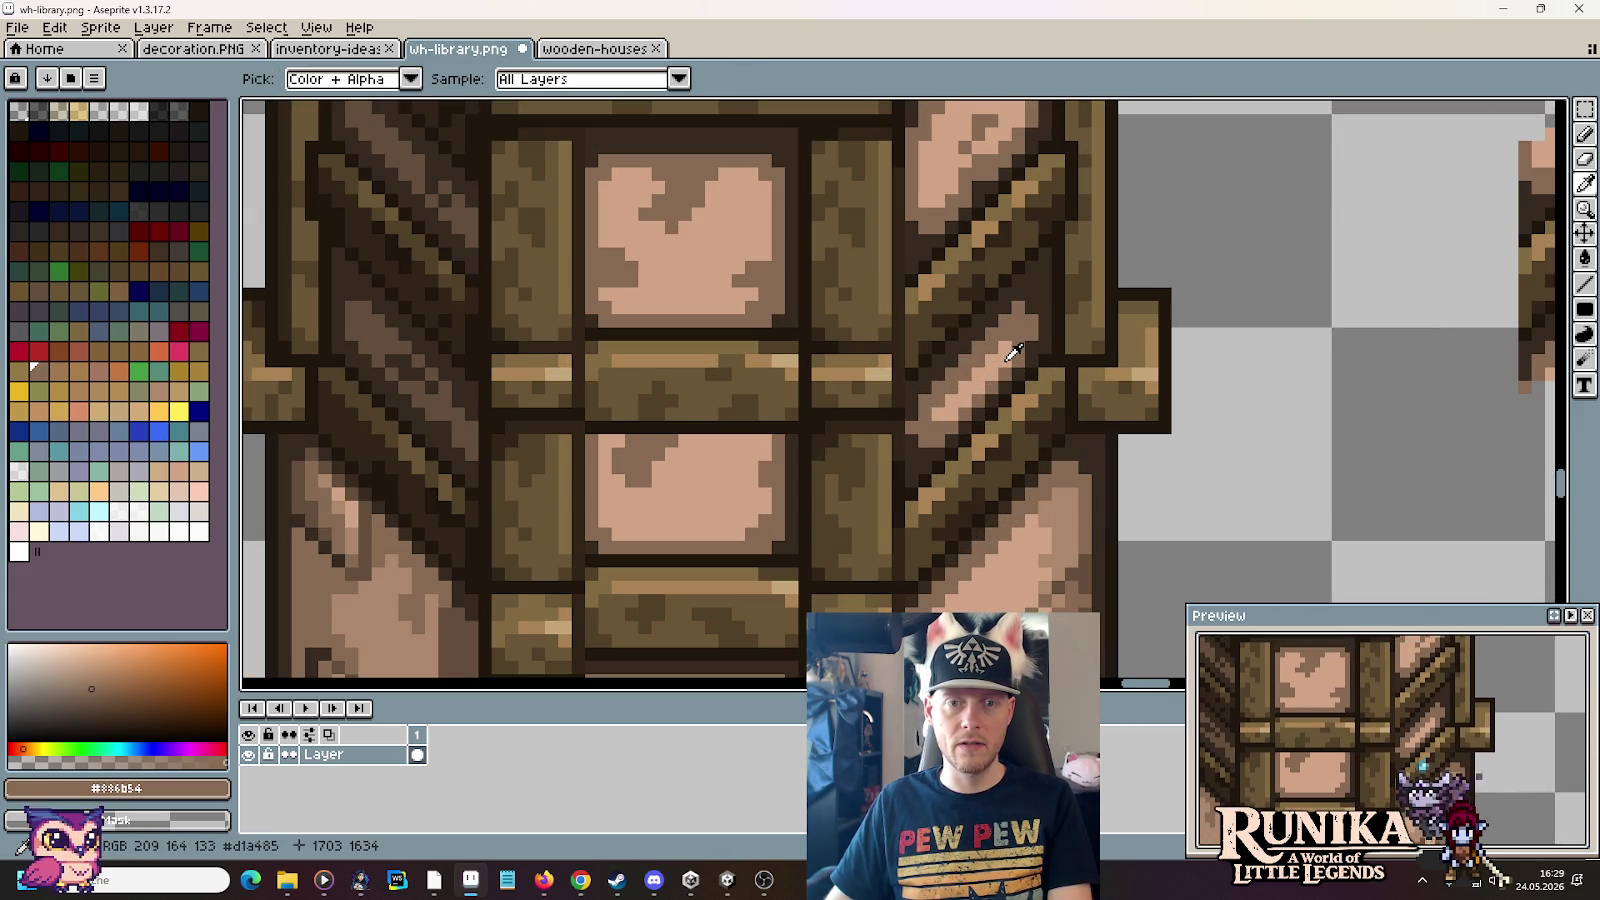
{"action": "scroll", "coordinate": [1013, 352], "scroll_direction": "down", "scroll_amount": 3}
{"action": "scroll", "coordinate": [1028, 350], "scroll_direction": "up", "scroll_amount": 4}
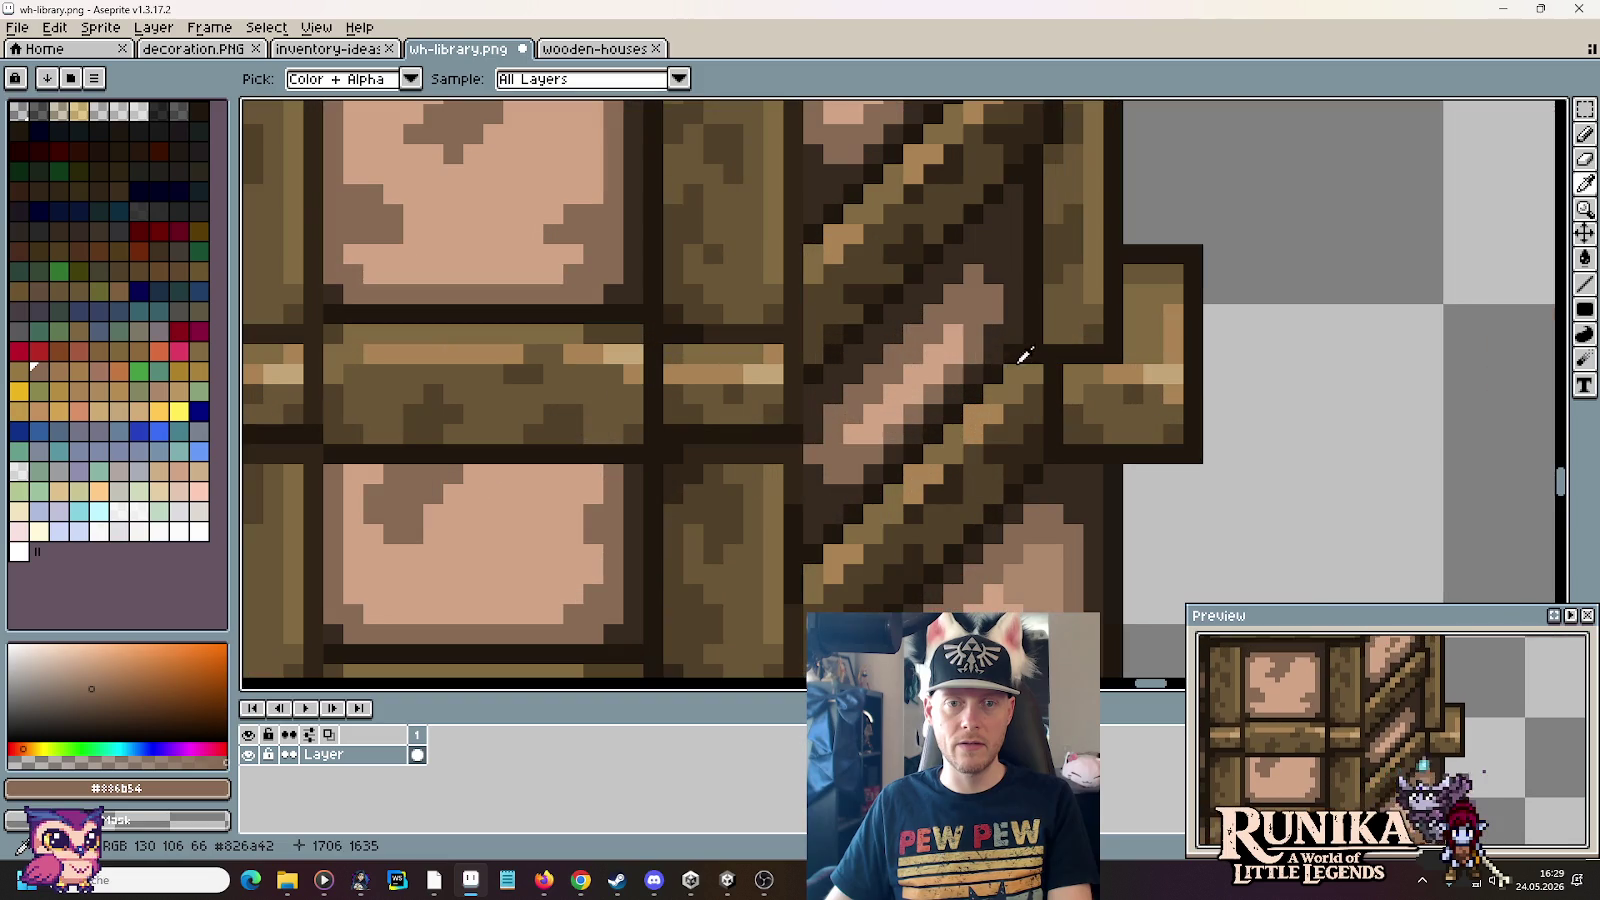
{"action": "key", "text": "b"}
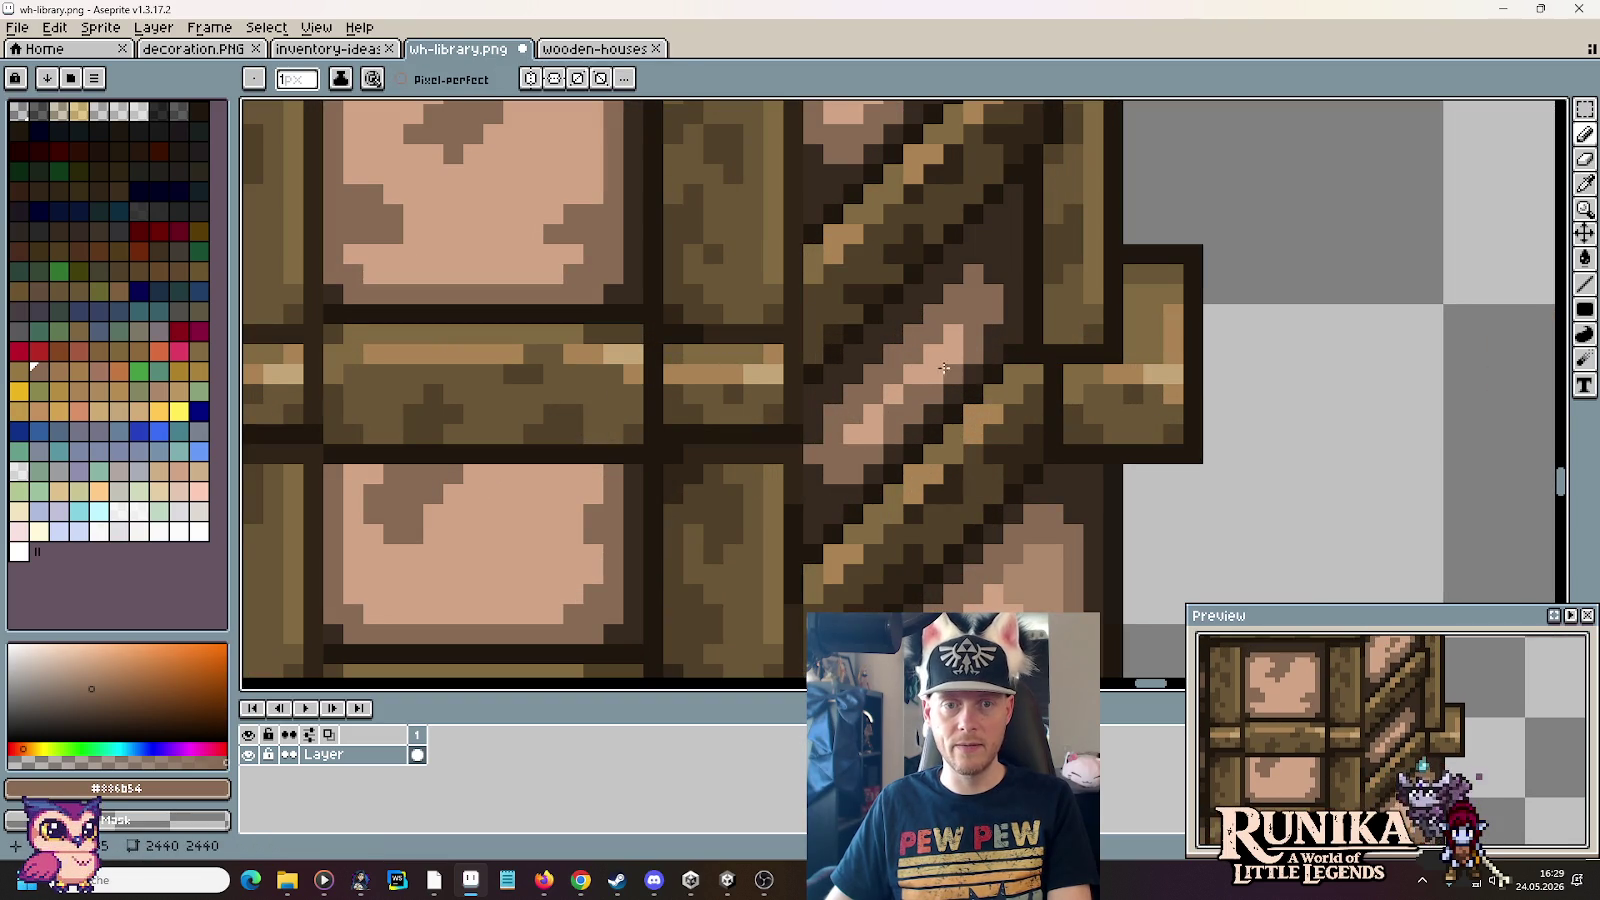
{"action": "scroll", "coordinate": [1003, 379], "scroll_direction": "down", "scroll_amount": 3}
{"action": "scroll", "coordinate": [1138, 404], "scroll_direction": "up", "scroll_amount": 2}
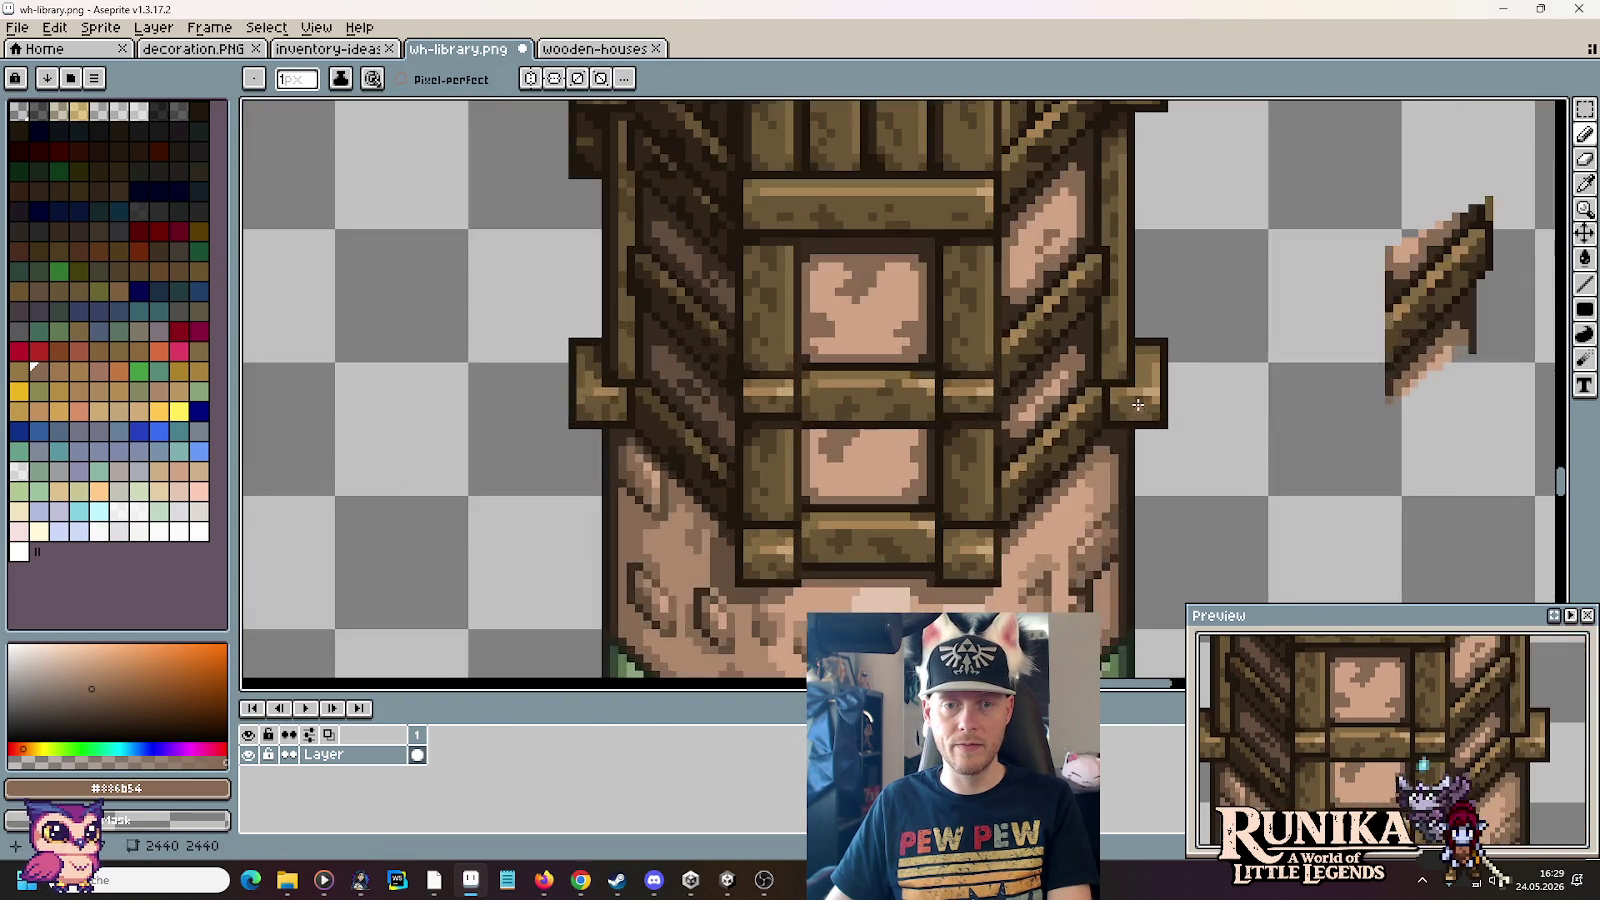
{"action": "scroll", "coordinate": [1037, 413], "scroll_direction": "up", "scroll_amount": 1}
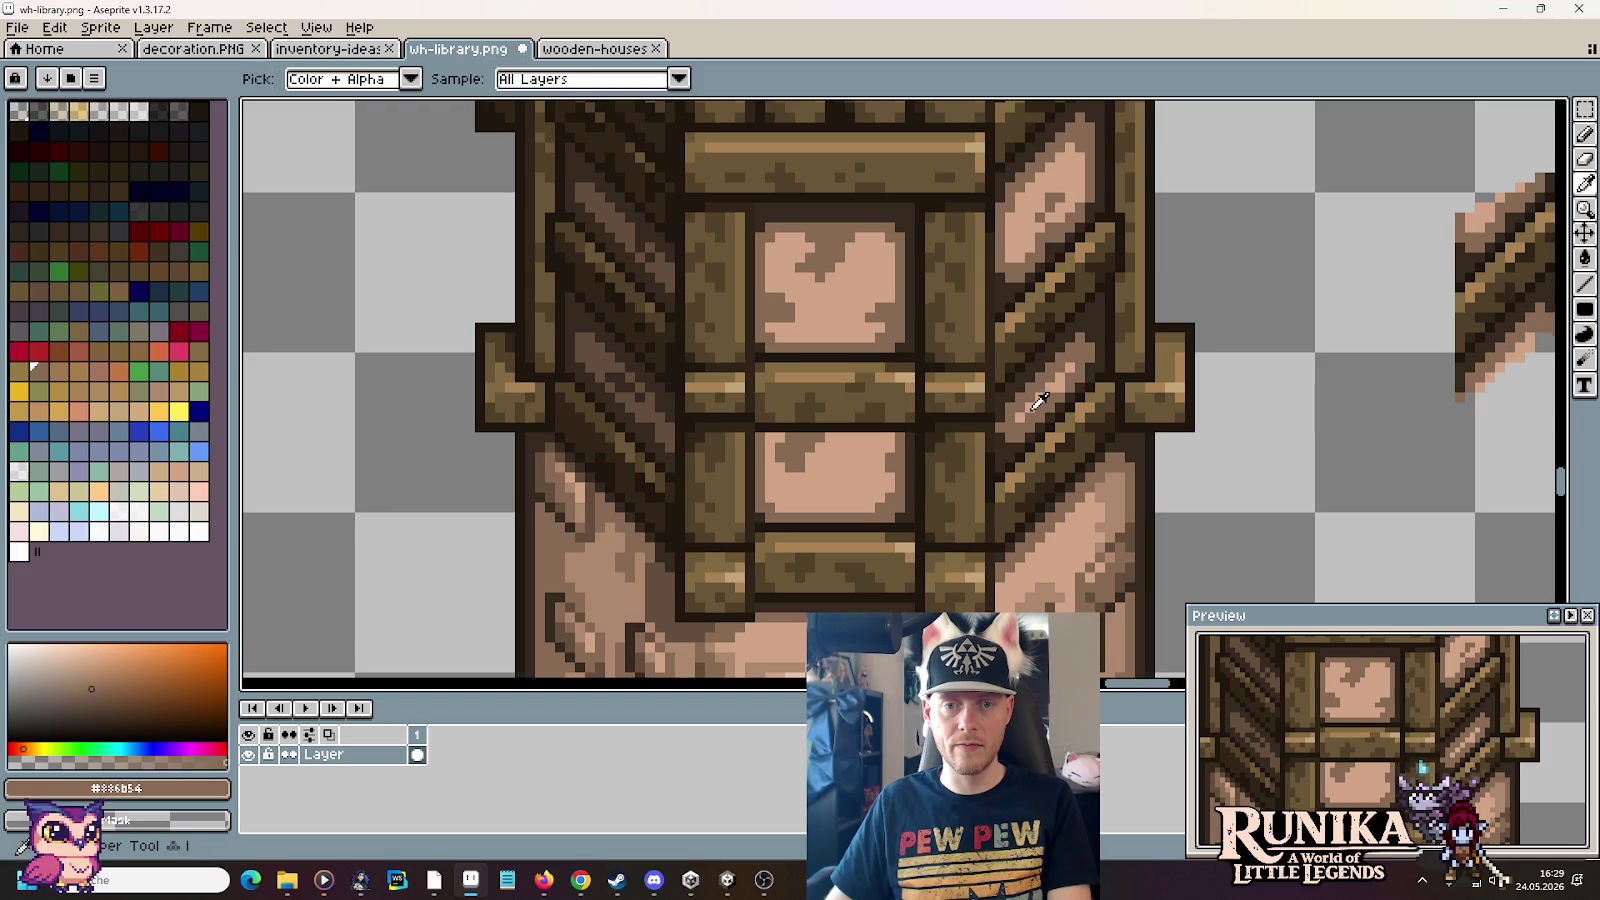
{"action": "left_click", "coordinate": [1030, 410], "text": "alt"}
{"action": "scroll", "coordinate": [1122, 412], "scroll_direction": "down", "scroll_amount": 1}
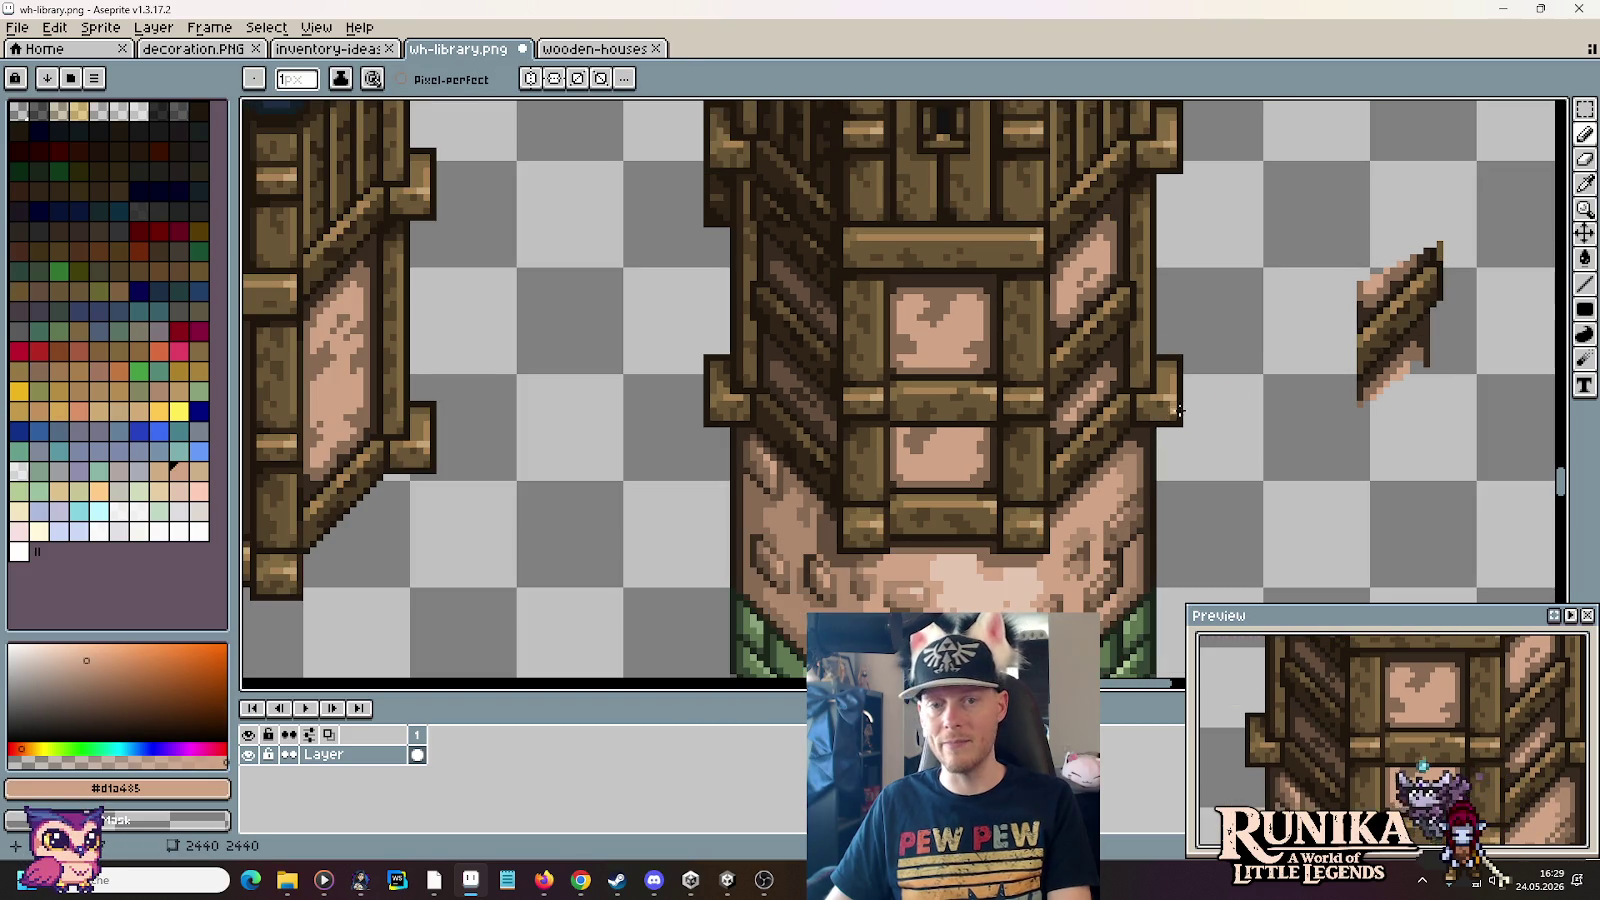
{"action": "left_click_drag", "start_coordinate": [1261, 339], "coordinate": [1207, 339]}
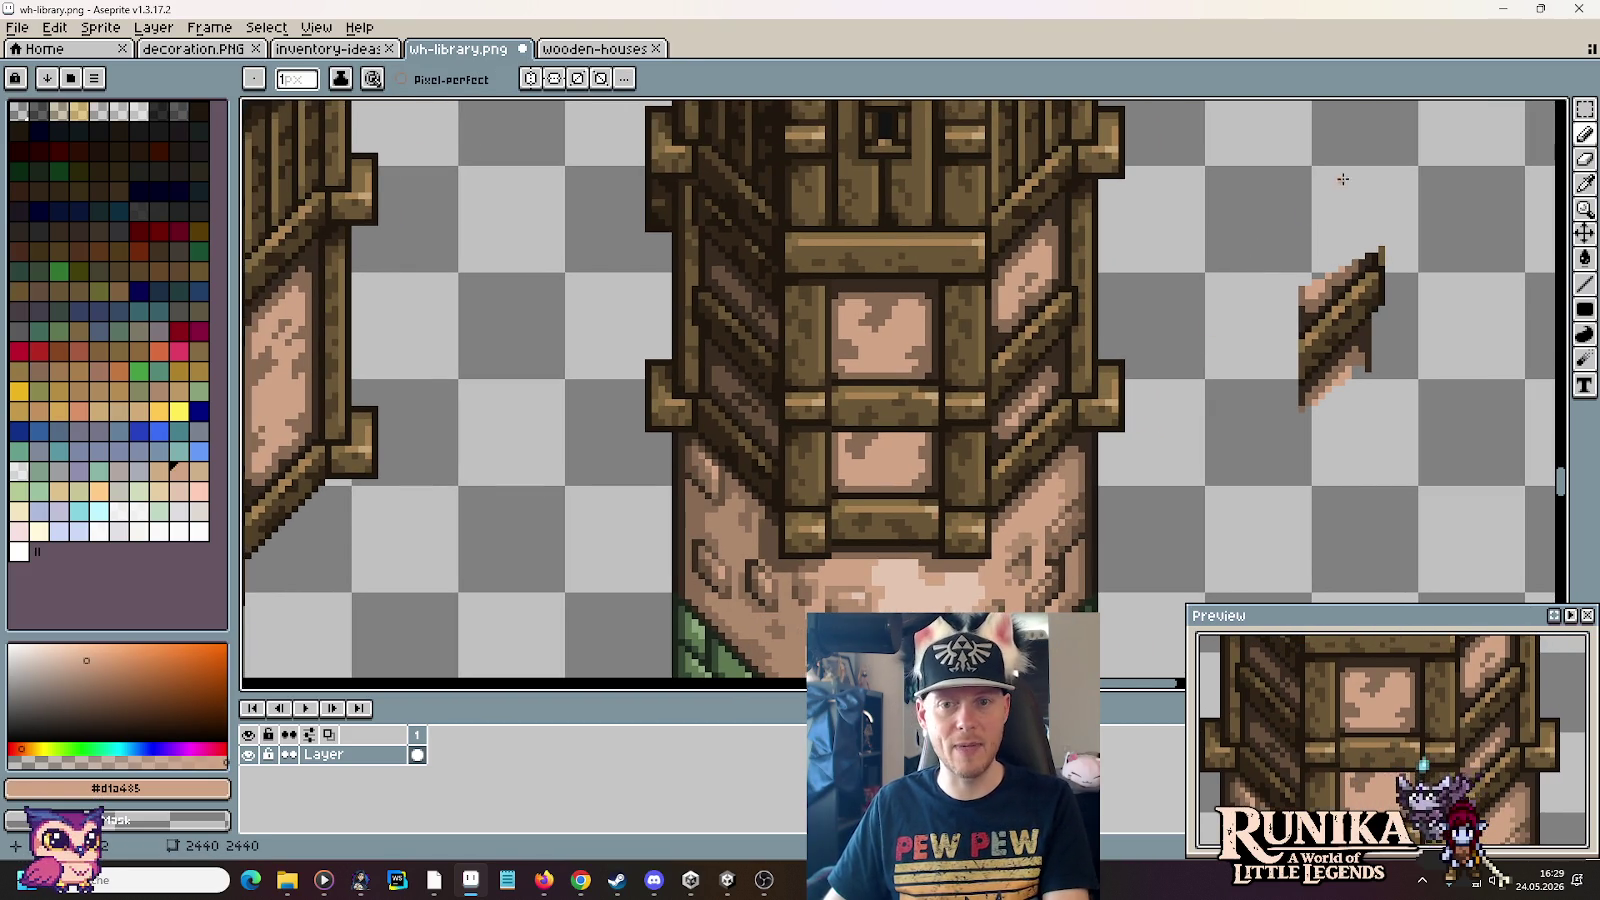
{"action": "scroll", "coordinate": [1236, 221], "scroll_direction": "up", "scroll_amount": 1}
{"action": "scroll", "coordinate": [1236, 221], "scroll_direction": "up", "scroll_amount": 1}
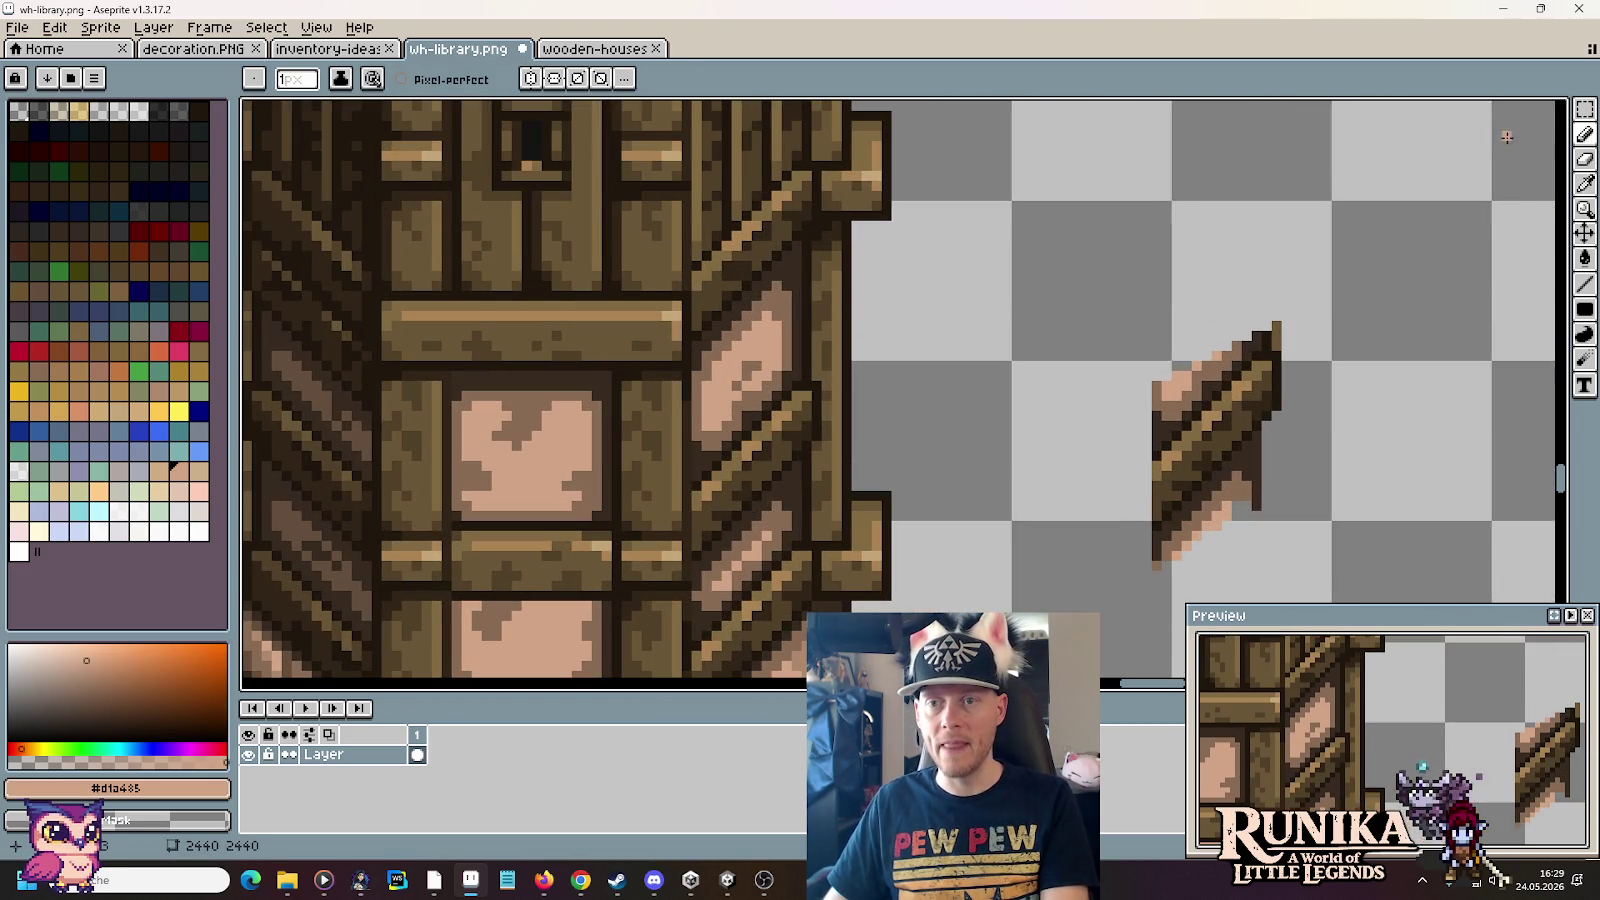
Step: Lasso-delete the beam piece's tip and move it onto the tower's upper right wall
{"action": "left_click", "coordinate": [1585, 108]}
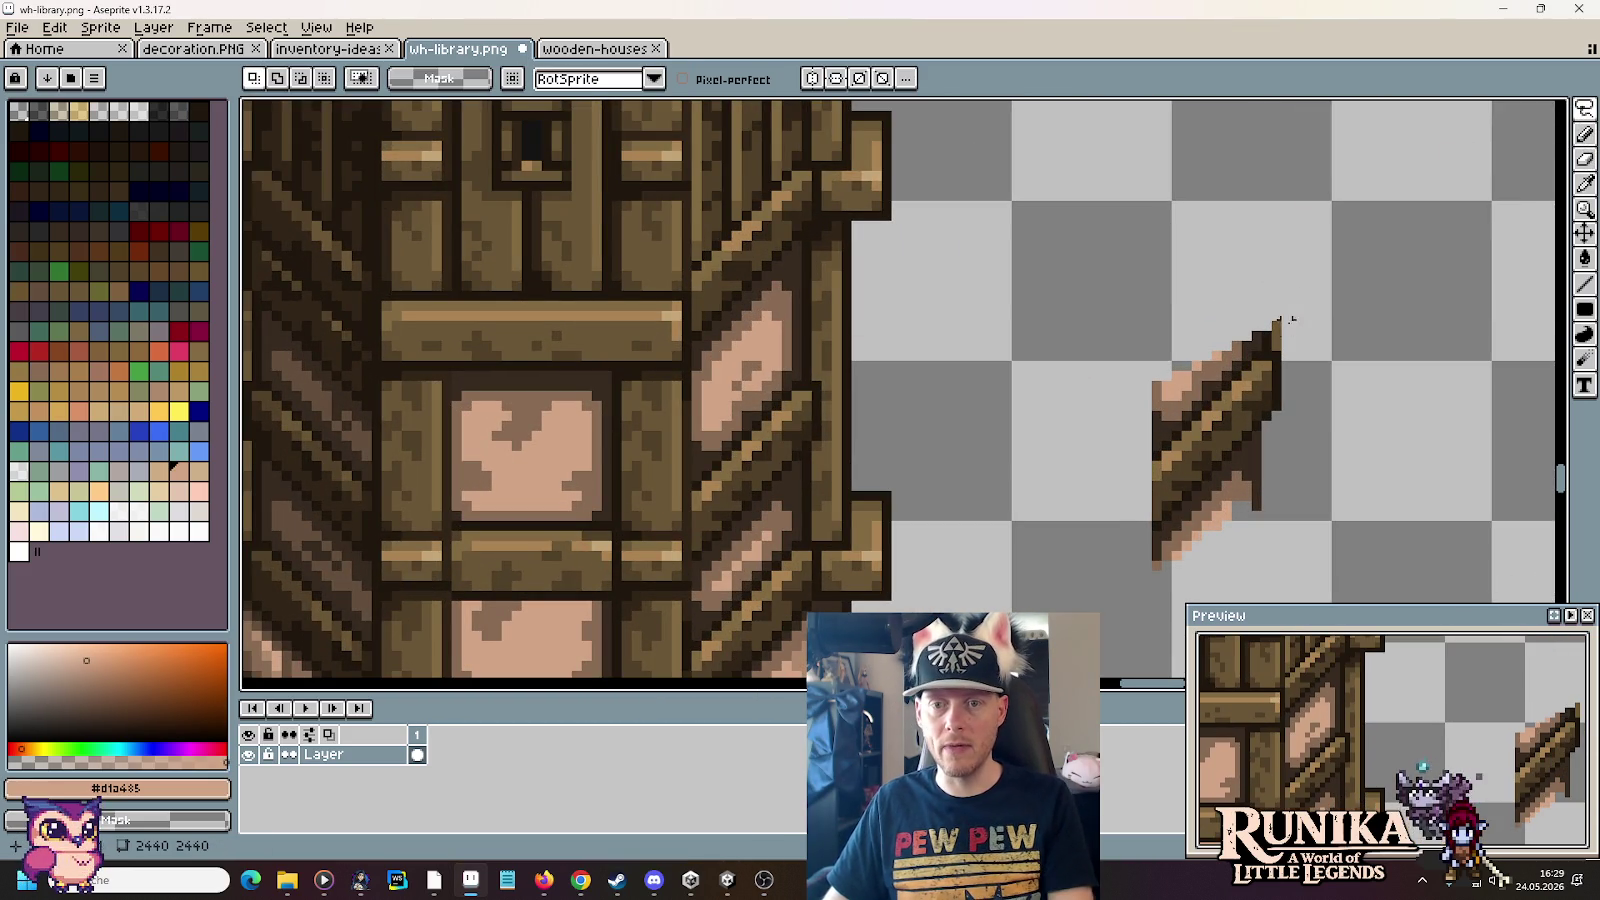
{"action": "scroll", "coordinate": [1290, 319], "scroll_direction": "up", "scroll_amount": 1}
{"action": "scroll", "coordinate": [1290, 319], "scroll_direction": "up", "scroll_amount": 1}
{"action": "mouse_move", "coordinate": [1283, 339]}
{"action": "left_mouse_down"}
{"action": "mouse_move", "coordinate": [897, 420]}
{"action": "mouse_move", "coordinate": [930, 608]}
{"action": "left_mouse_up"}
{"action": "key", "text": "Delete"}
{"action": "scroll", "coordinate": [971, 446], "scroll_direction": "down", "scroll_amount": 3}
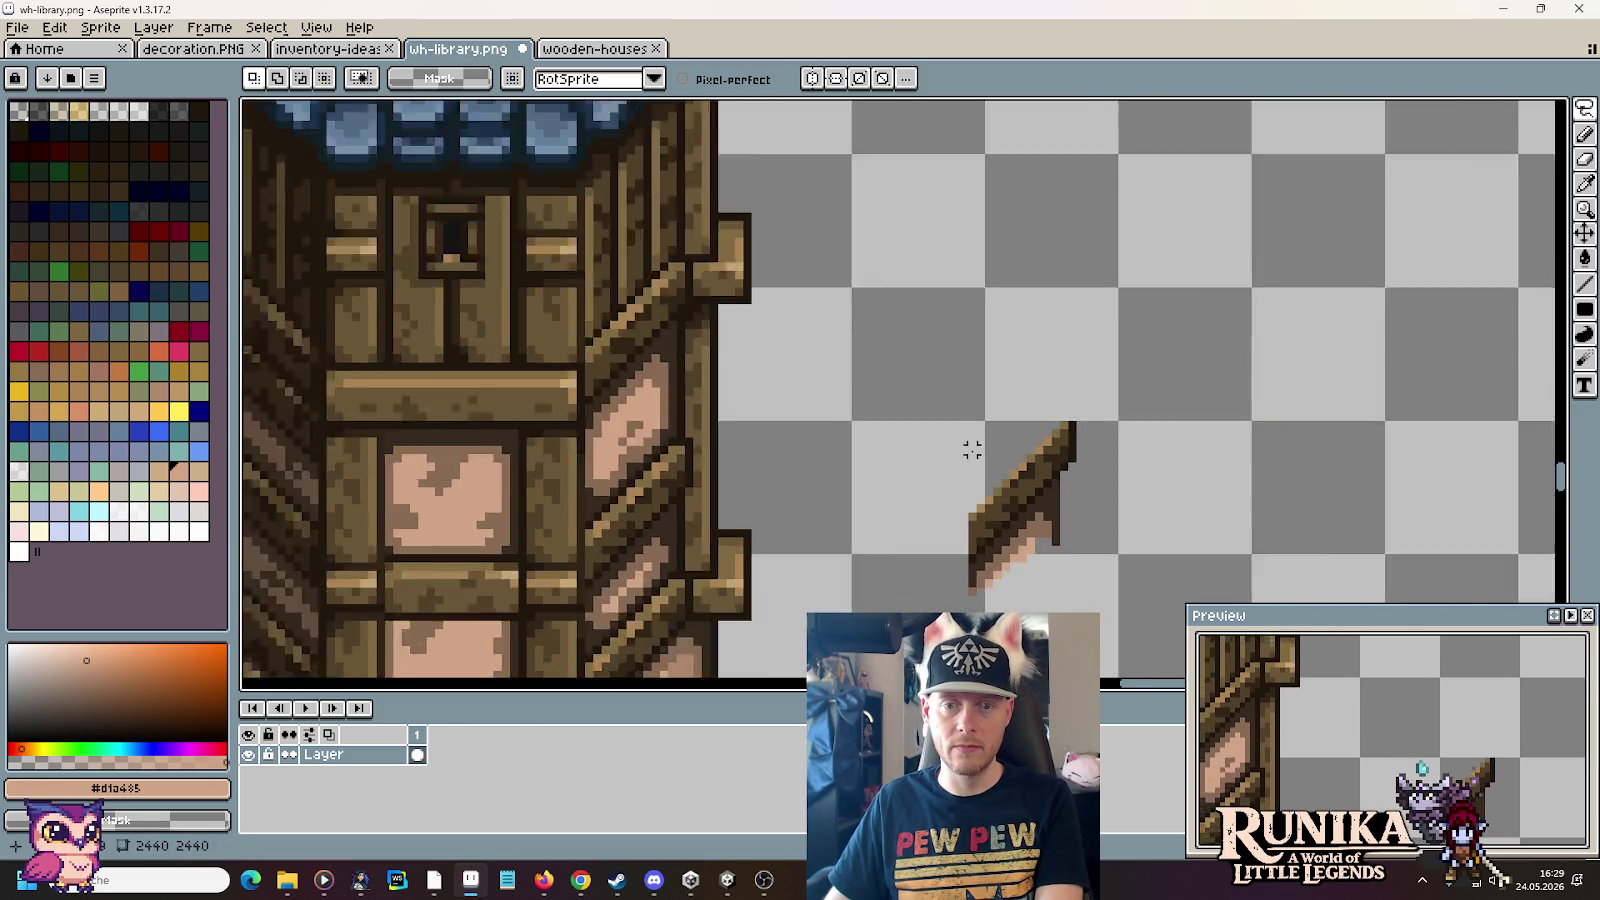
{"action": "scroll", "coordinate": [1176, 336], "scroll_direction": "up", "scroll_amount": 1}
{"action": "key", "text": "m"}
{"action": "left_click_drag", "start_coordinate": [1071, 250], "coordinate": [1393, 507]}
{"action": "left_click_drag", "start_coordinate": [1243, 428], "coordinate": [828, 322]}
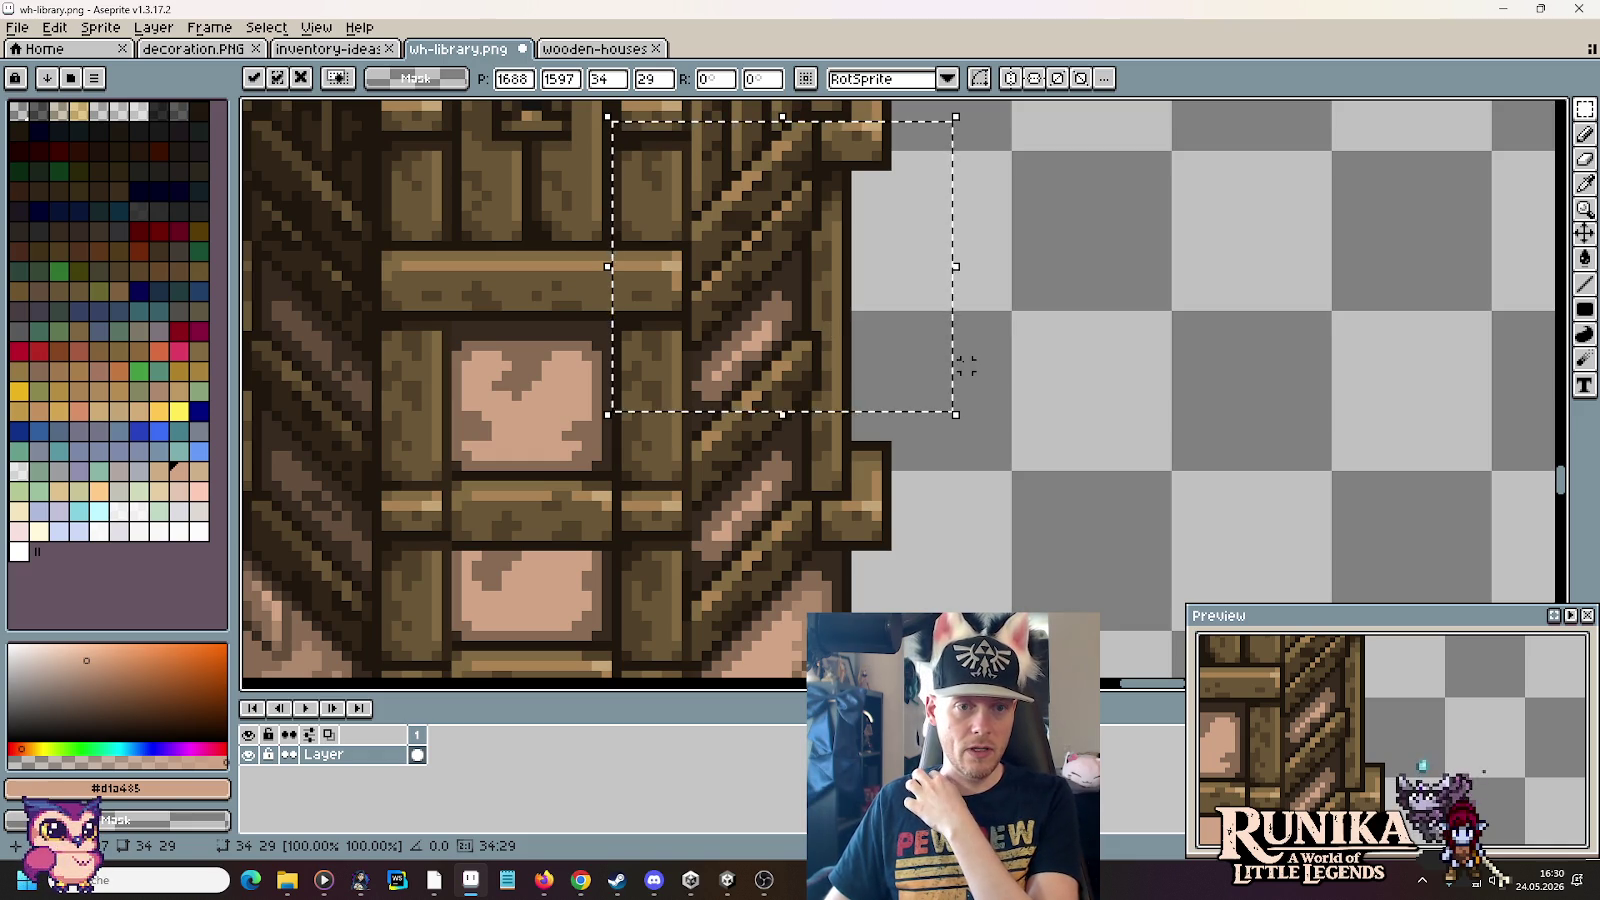
{"action": "scroll", "coordinate": [994, 364], "scroll_direction": "down", "scroll_amount": 1}
Step: Paint a dark #514028 diagonal line along the tower's wooden brace
{"action": "scroll", "coordinate": [994, 364], "scroll_direction": "down", "scroll_amount": 1}
{"action": "left_click", "coordinate": [1004, 361]}
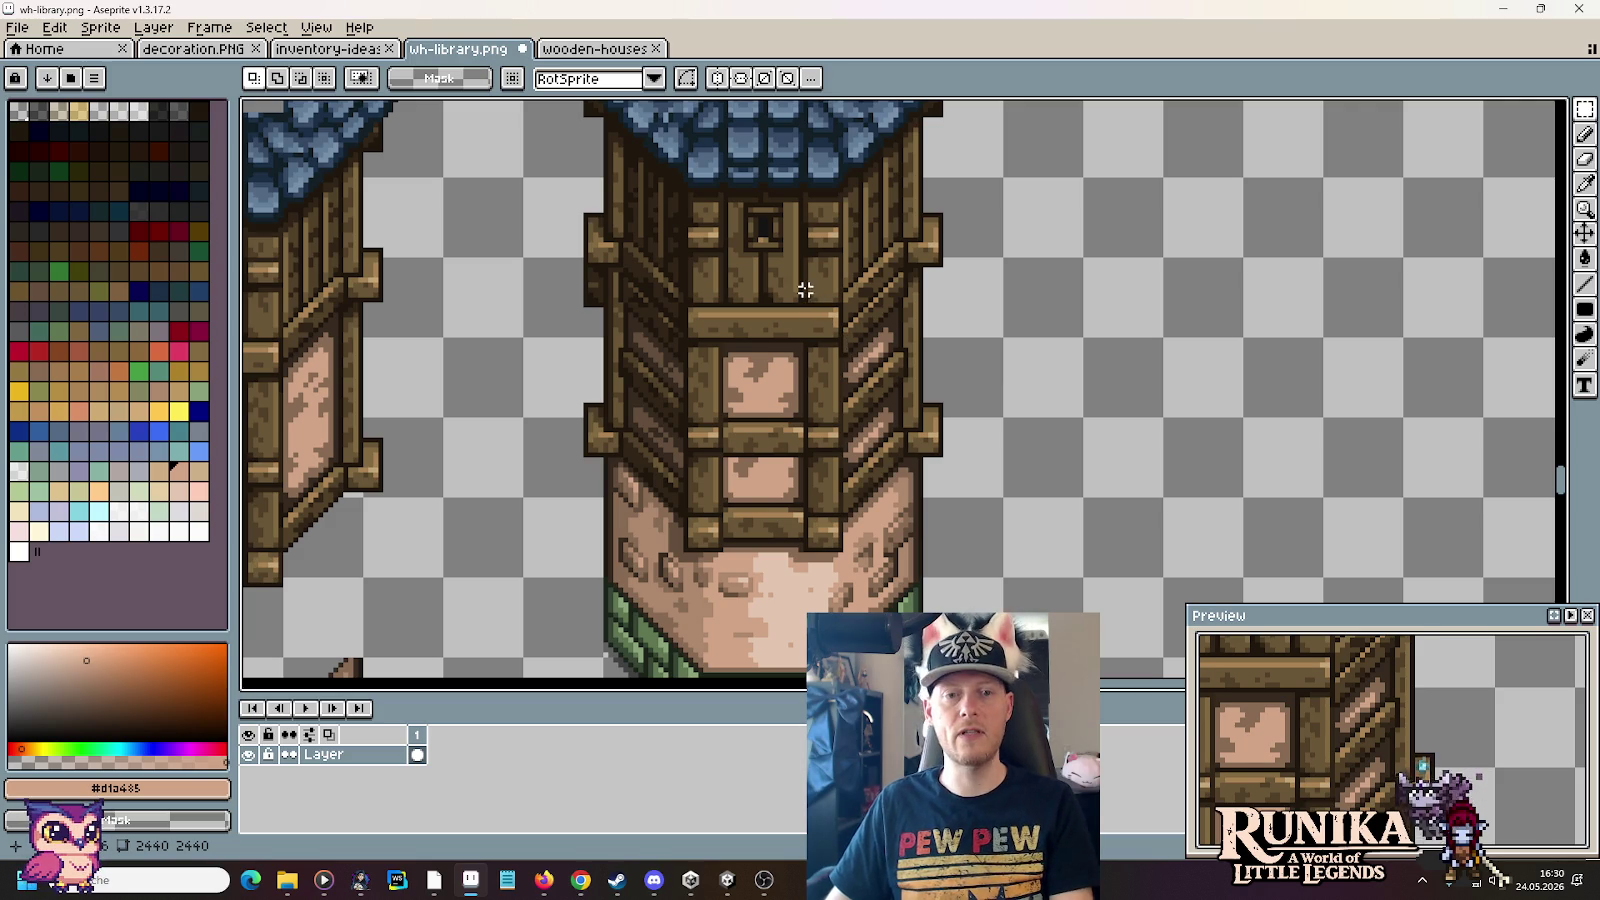
{"action": "scroll", "coordinate": [805, 286], "scroll_direction": "up", "scroll_amount": 1}
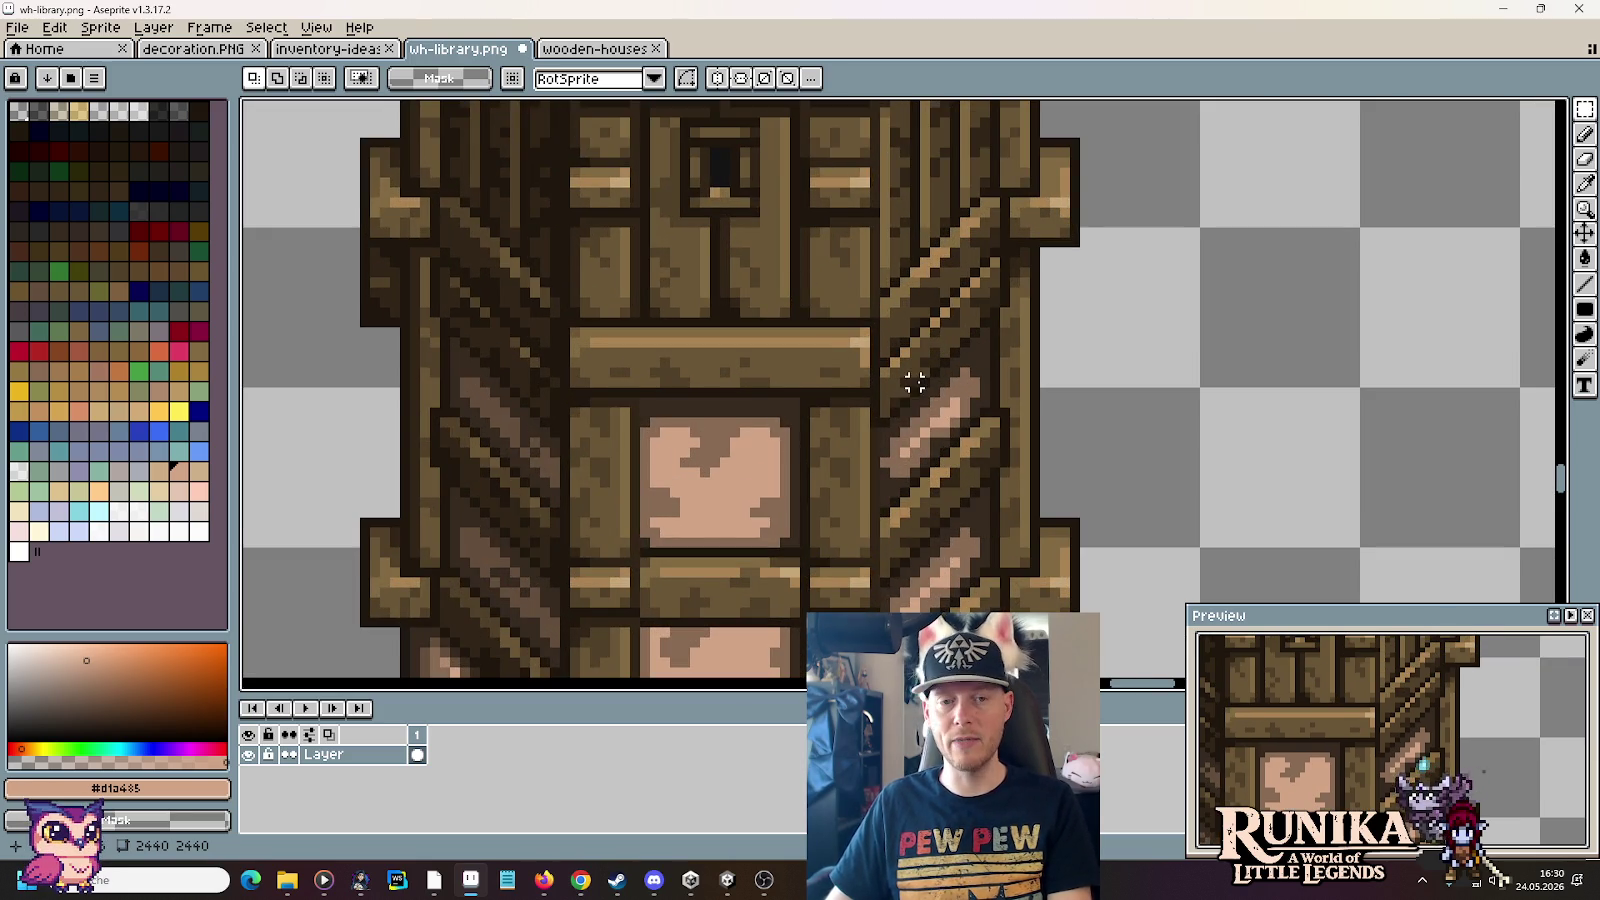
{"action": "scroll", "coordinate": [921, 371], "scroll_direction": "up", "scroll_amount": 2}
{"action": "scroll", "coordinate": [925, 357], "scroll_direction": "up", "scroll_amount": 1}
{"action": "key", "text": "i"}
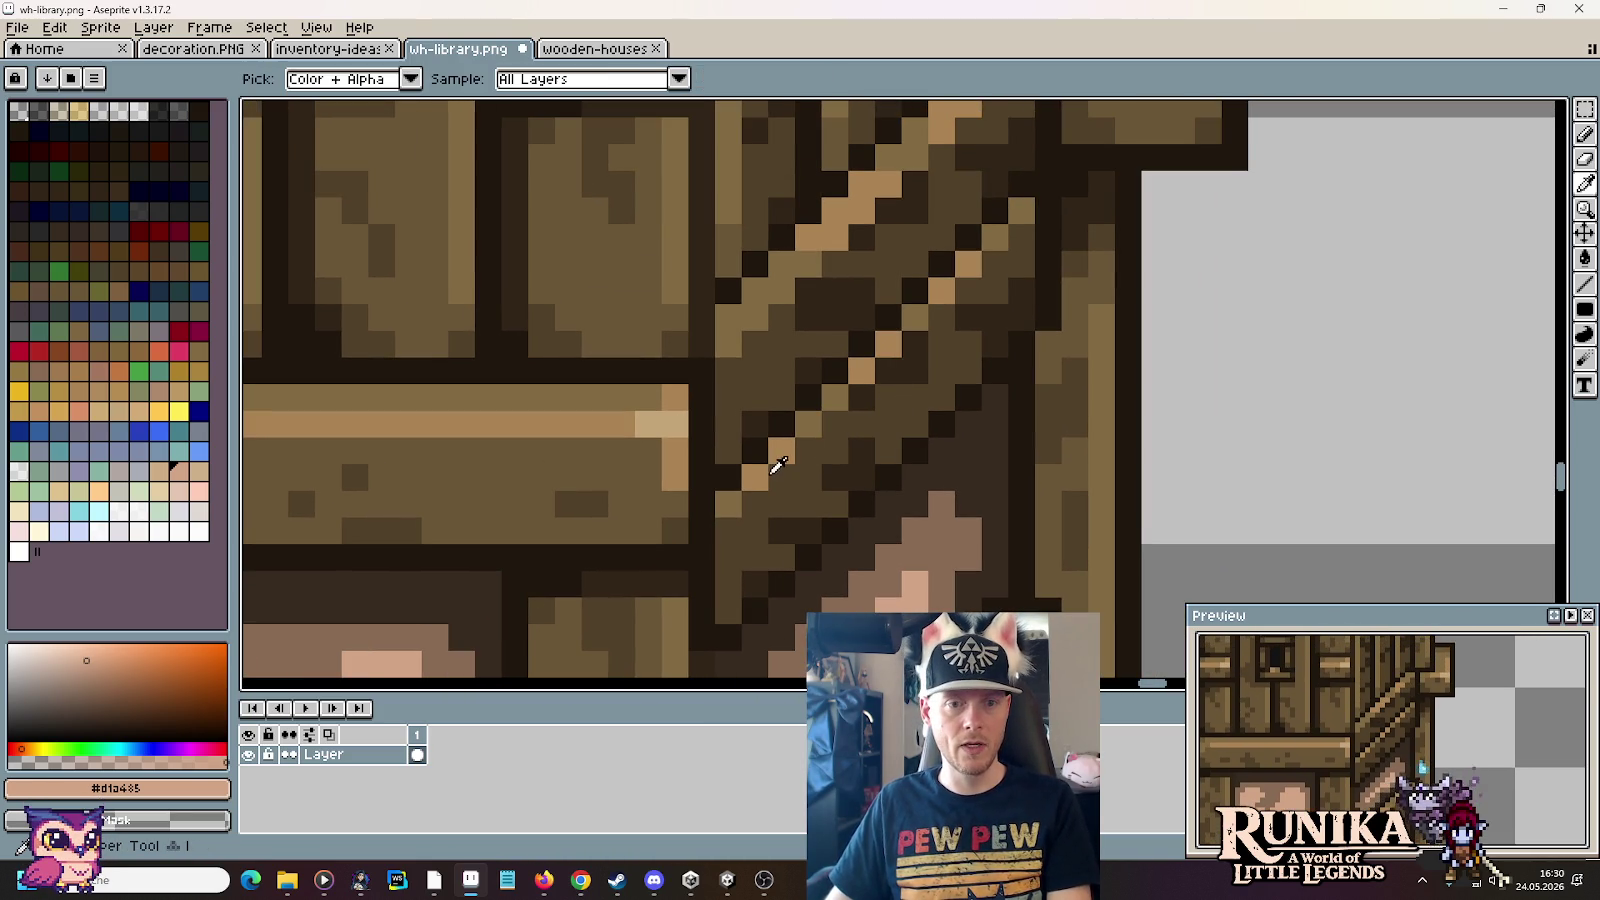
{"action": "left_click", "coordinate": [741, 490]}
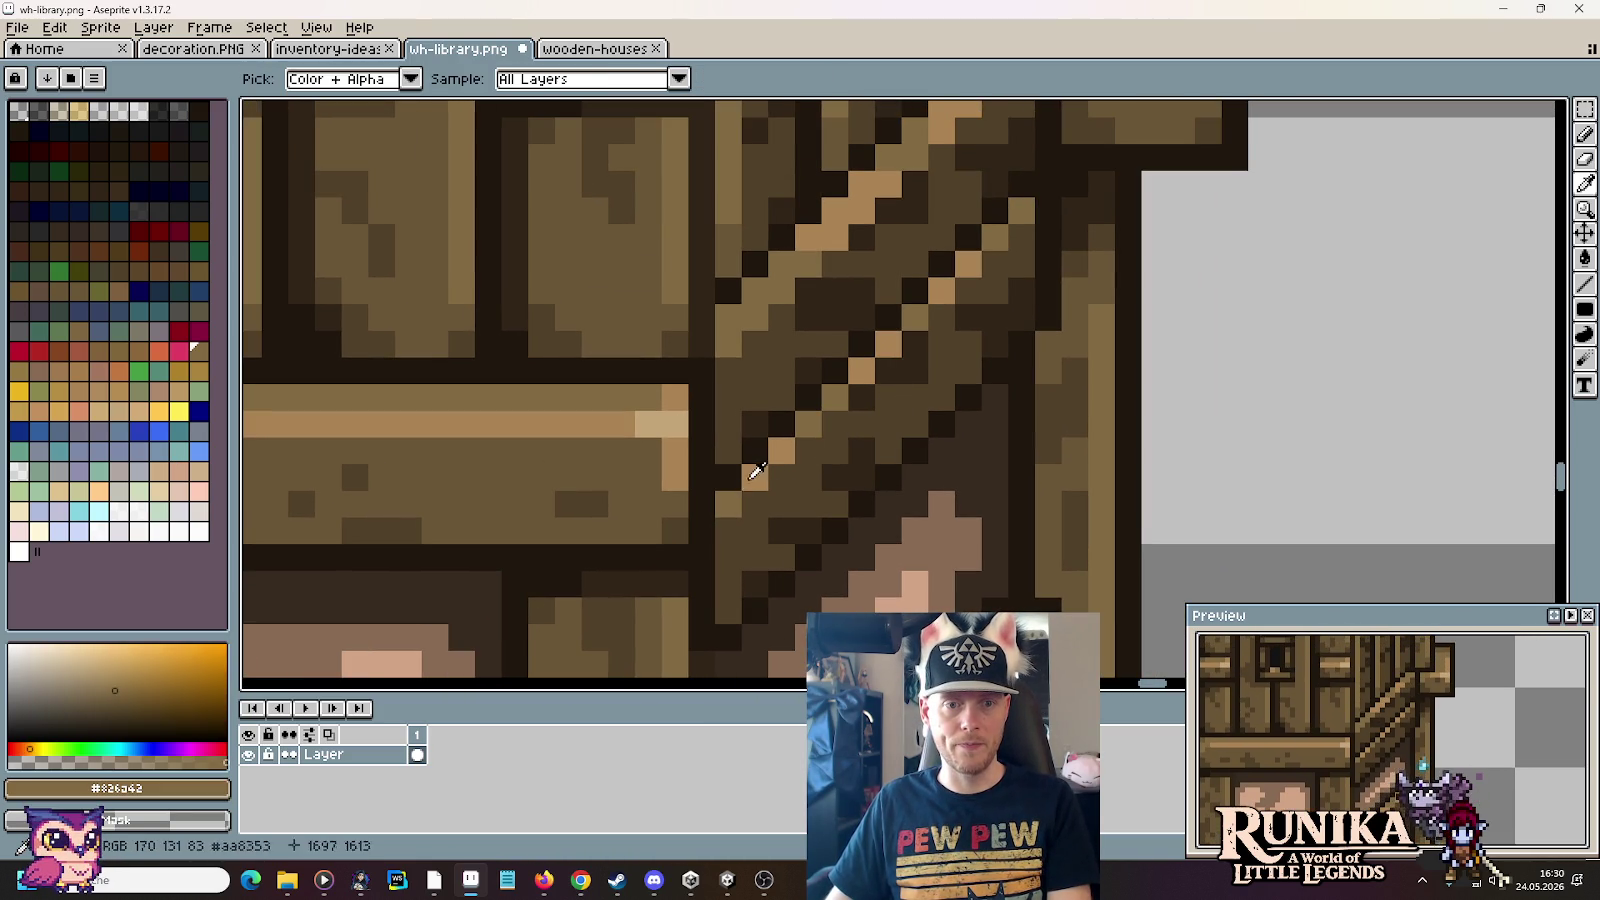
{"action": "key", "text": "b"}
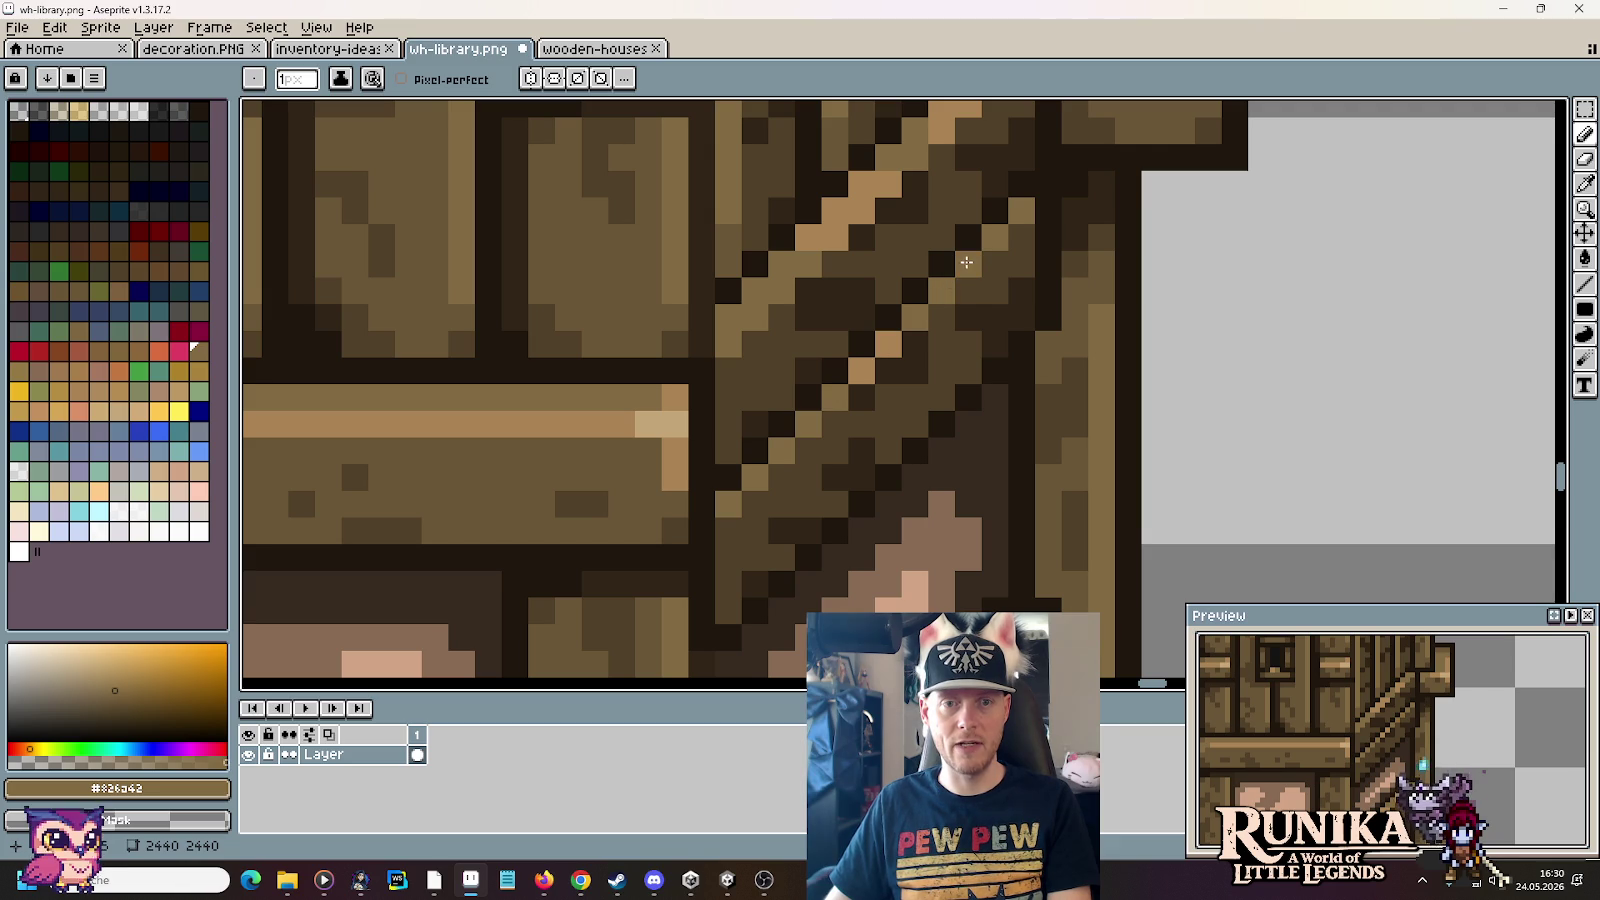
{"action": "key", "text": "i"}
{"action": "left_click", "coordinate": [1012, 224]}
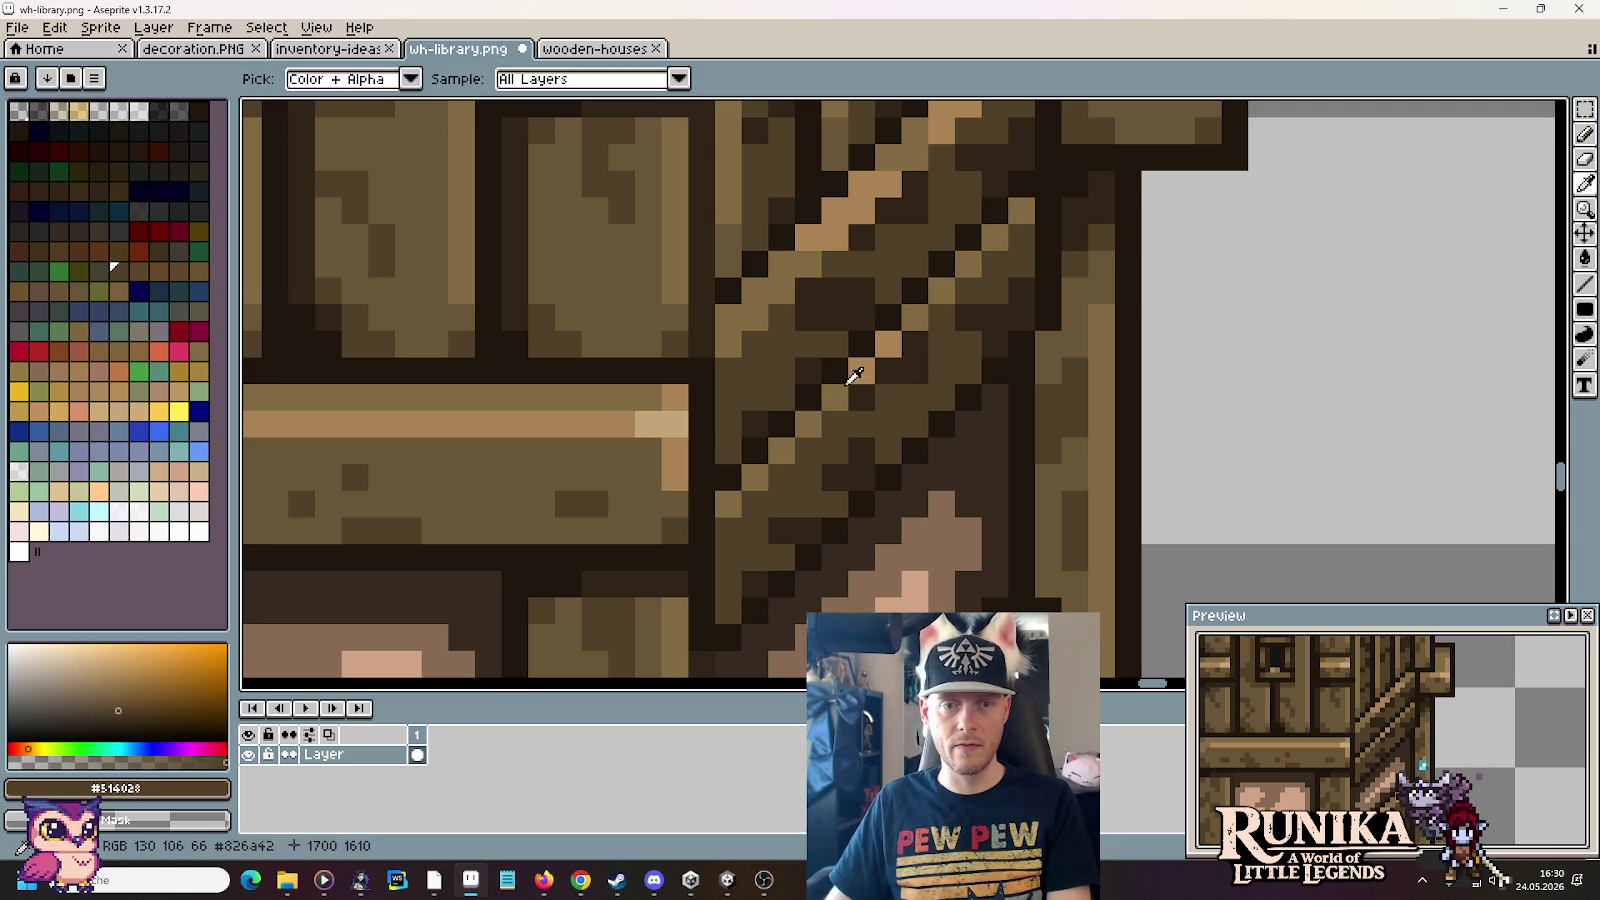
{"action": "left_click", "coordinate": [857, 368]}
{"action": "key", "text": "b"}
{"action": "left_click", "coordinate": [914, 314], "text": "alt"}
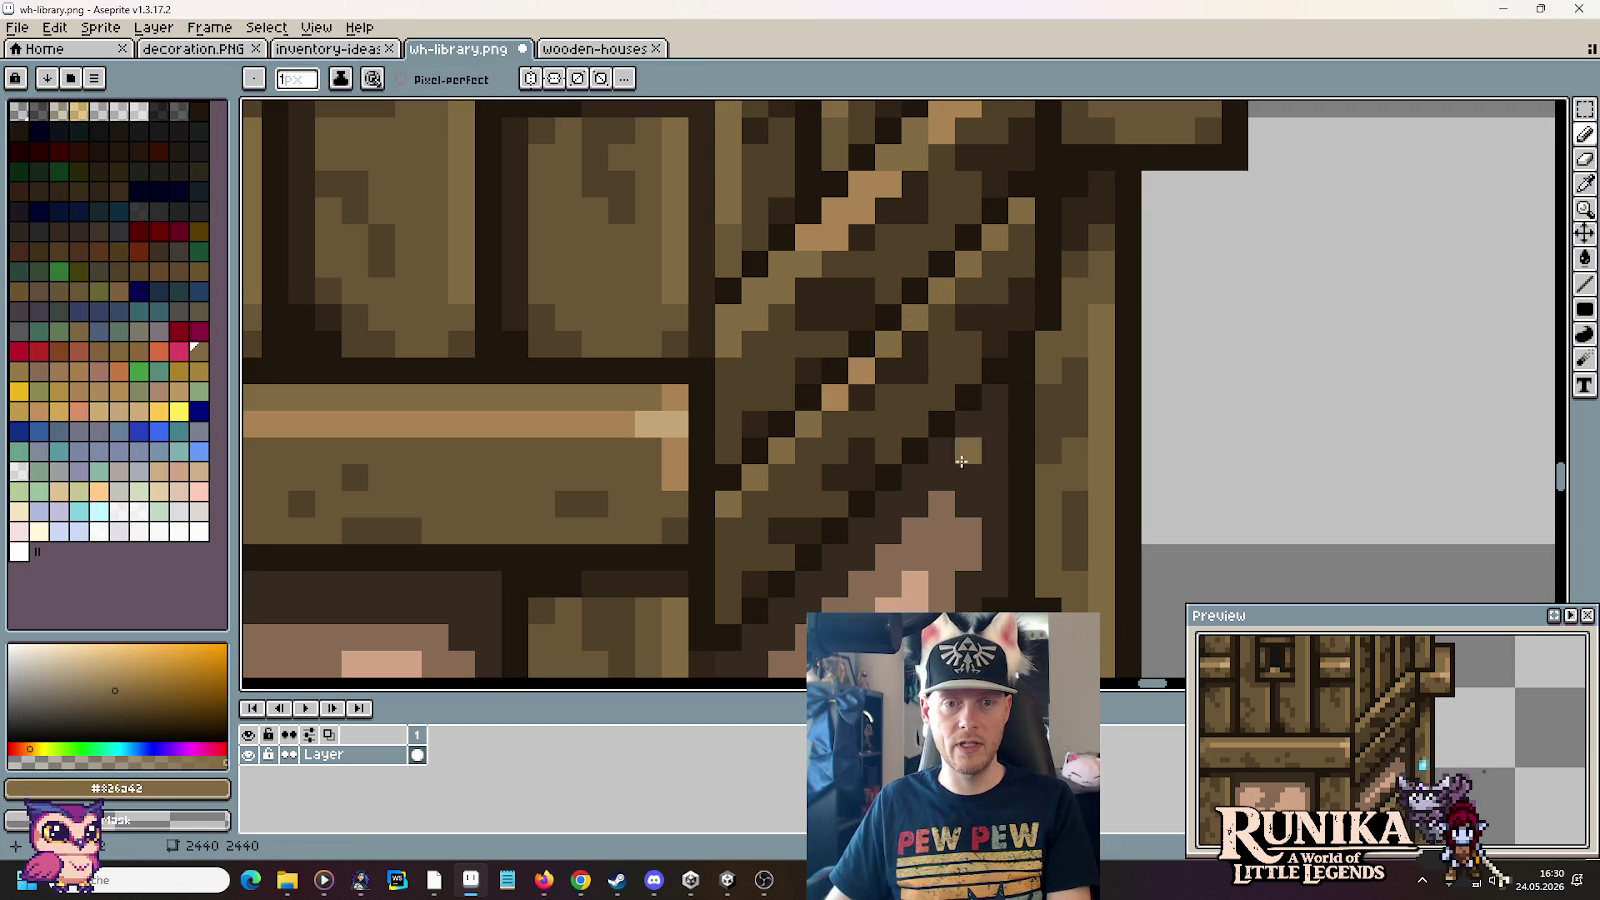
{"action": "left_click", "coordinate": [900, 408], "text": "alt"}
{"action": "left_click_drag", "start_coordinate": [870, 396], "coordinate": [781, 531]}
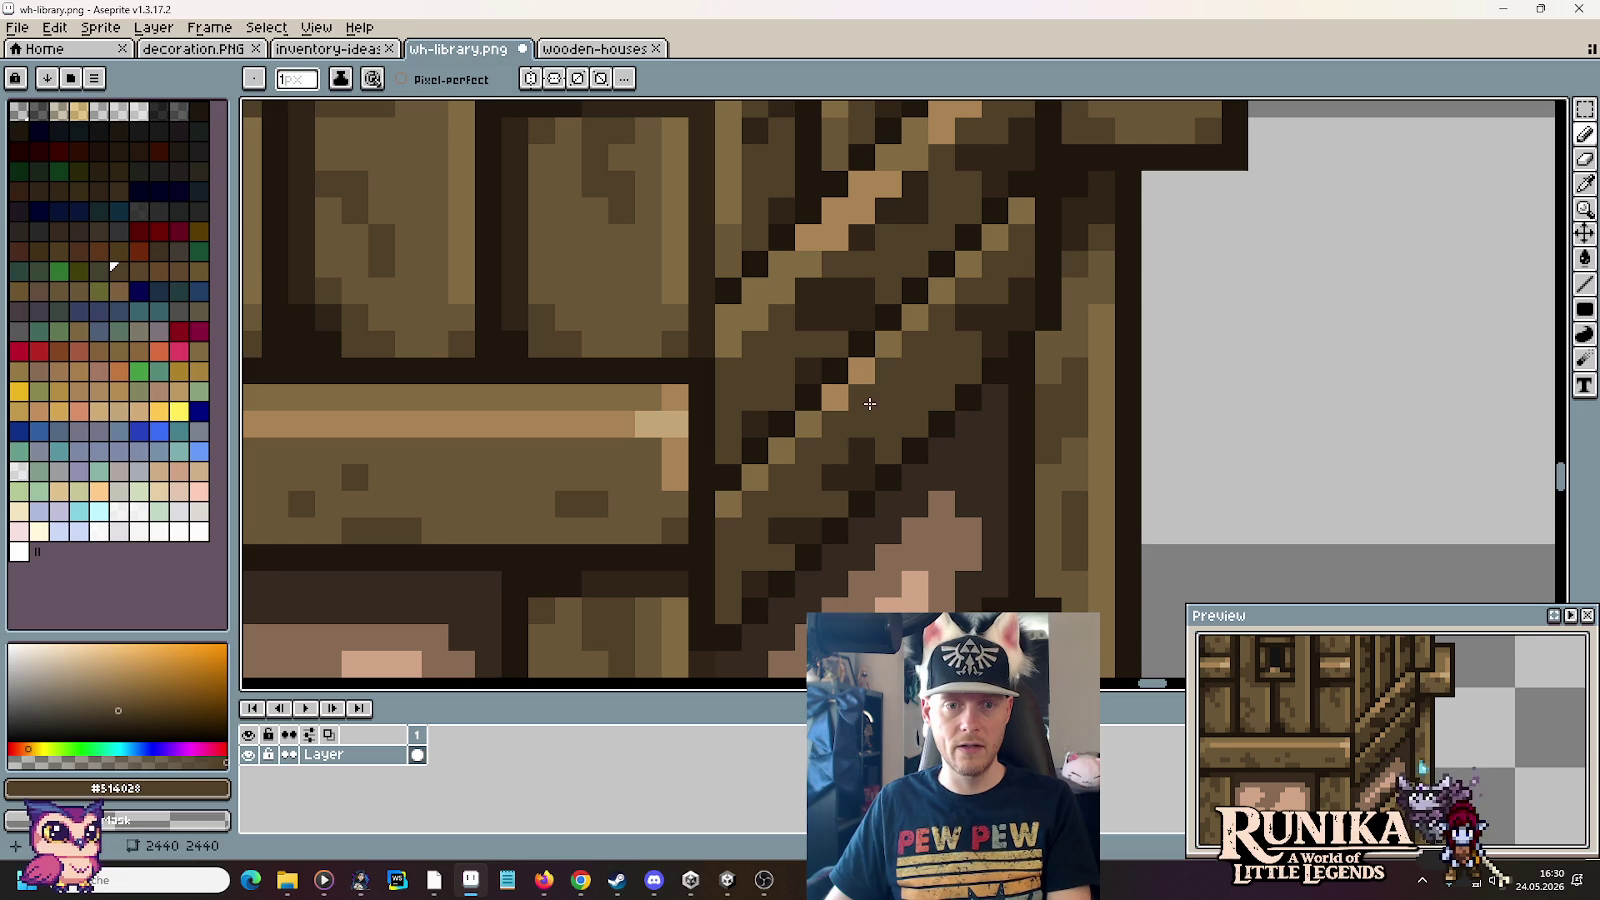
Step: Darken more brace pixels and the brace edge with the darkest brown
{"action": "left_click", "coordinate": [742, 580], "text": "alt"}
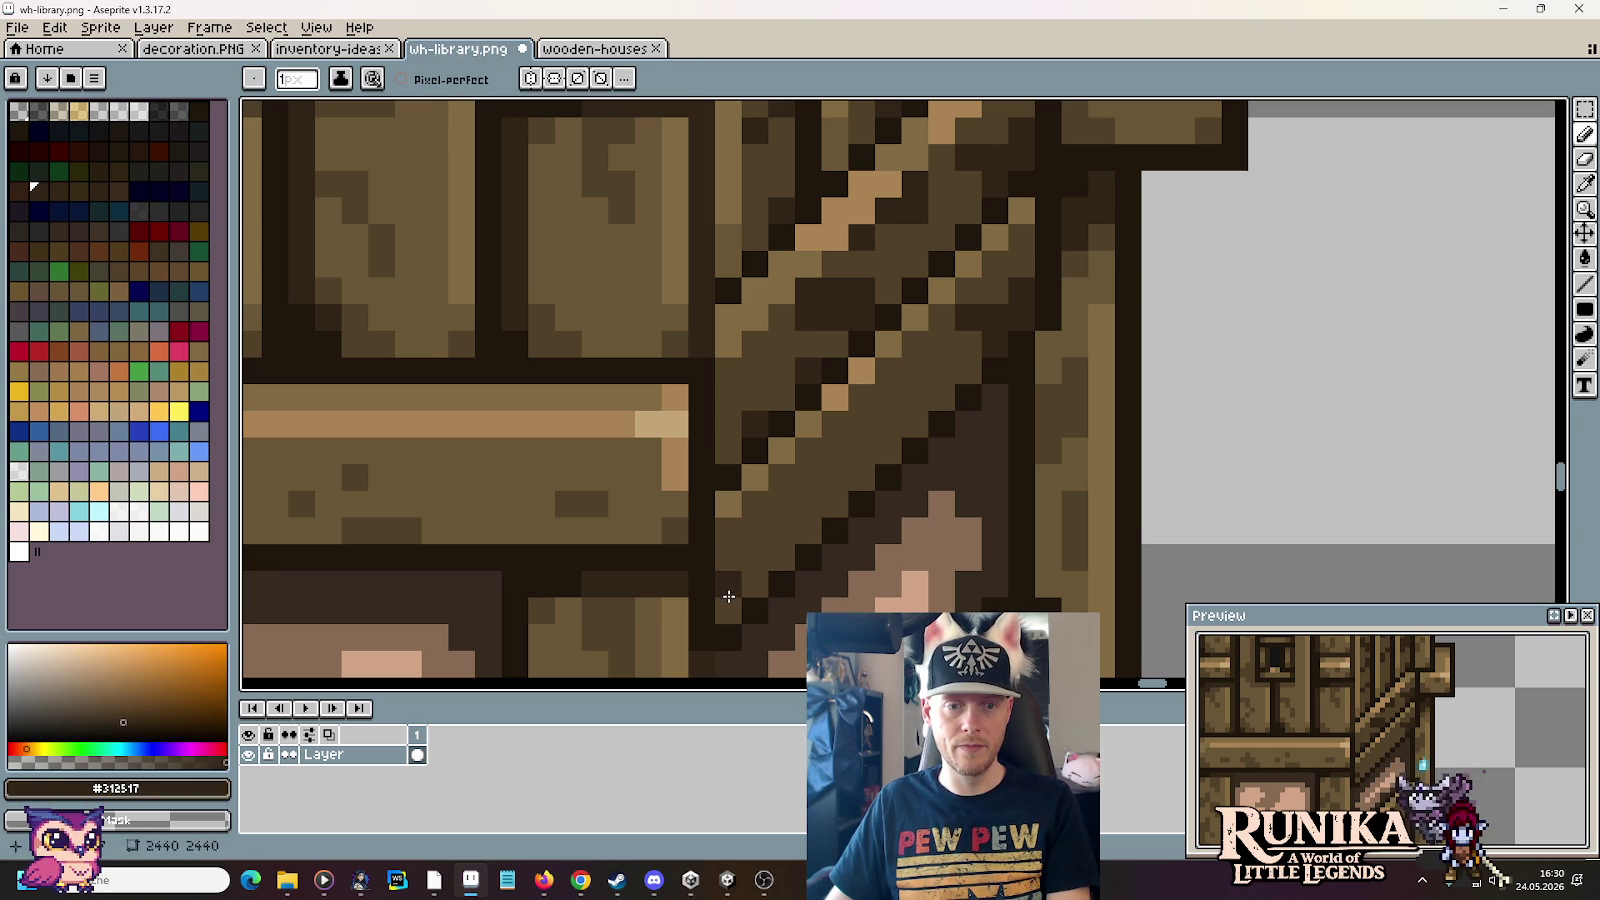
{"action": "left_click_drag", "start_coordinate": [728, 570], "coordinate": [755, 585]}
{"action": "left_click_drag", "start_coordinate": [862, 476], "coordinate": [835, 500]}
{"action": "left_click", "coordinate": [835, 476]}
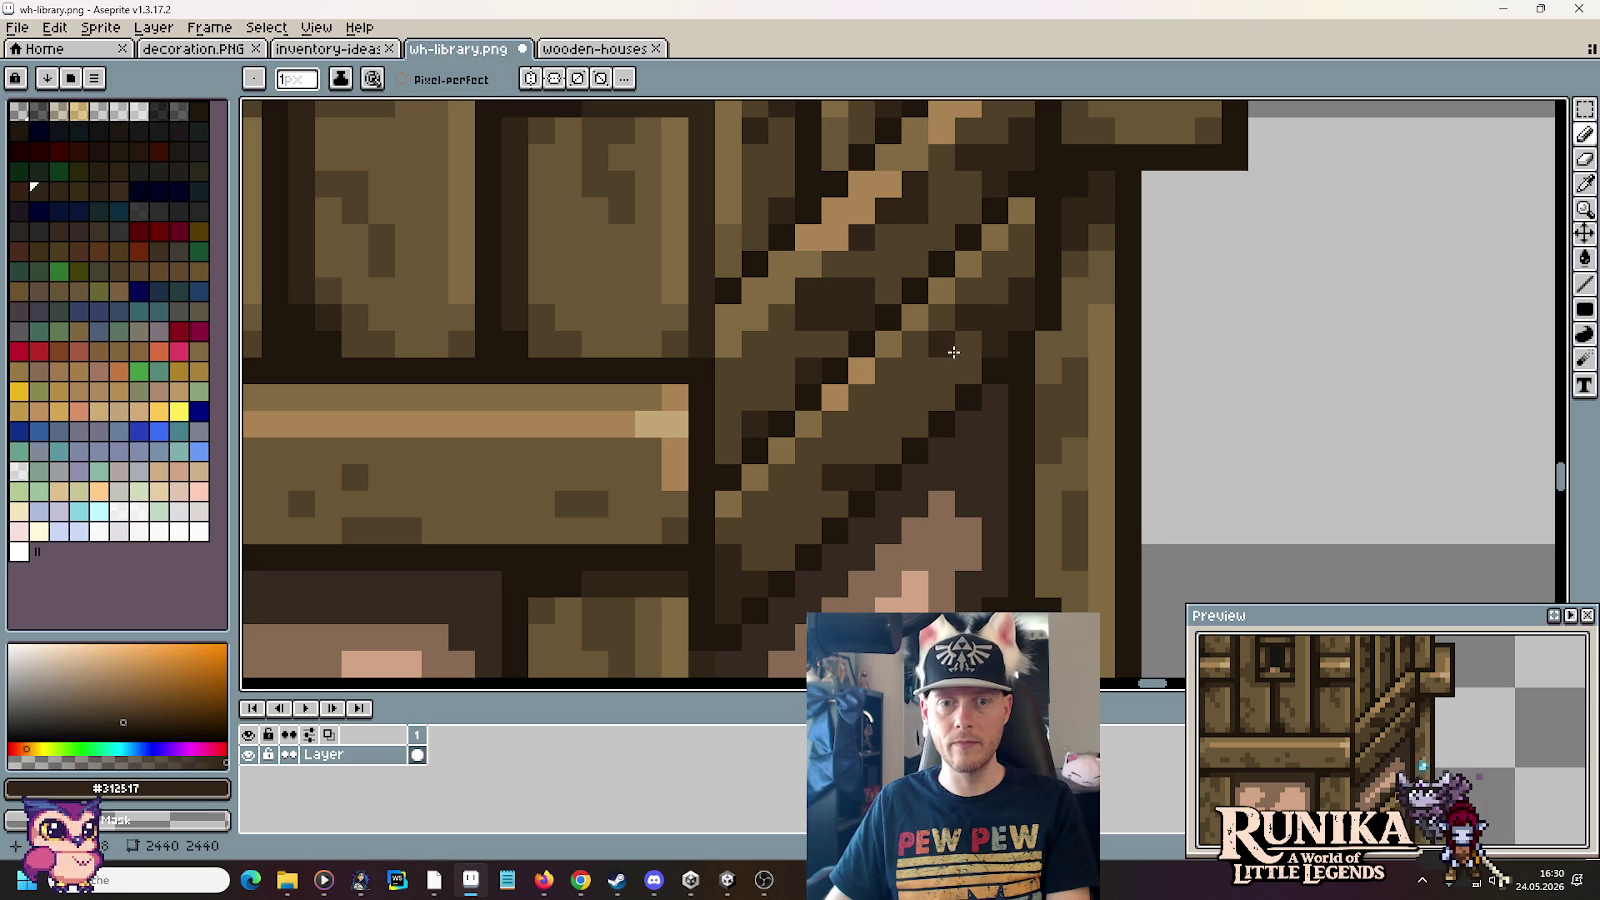
{"action": "left_click", "coordinate": [964, 318], "text": "alt"}
{"action": "left_click", "coordinate": [1015, 285], "text": "alt"}
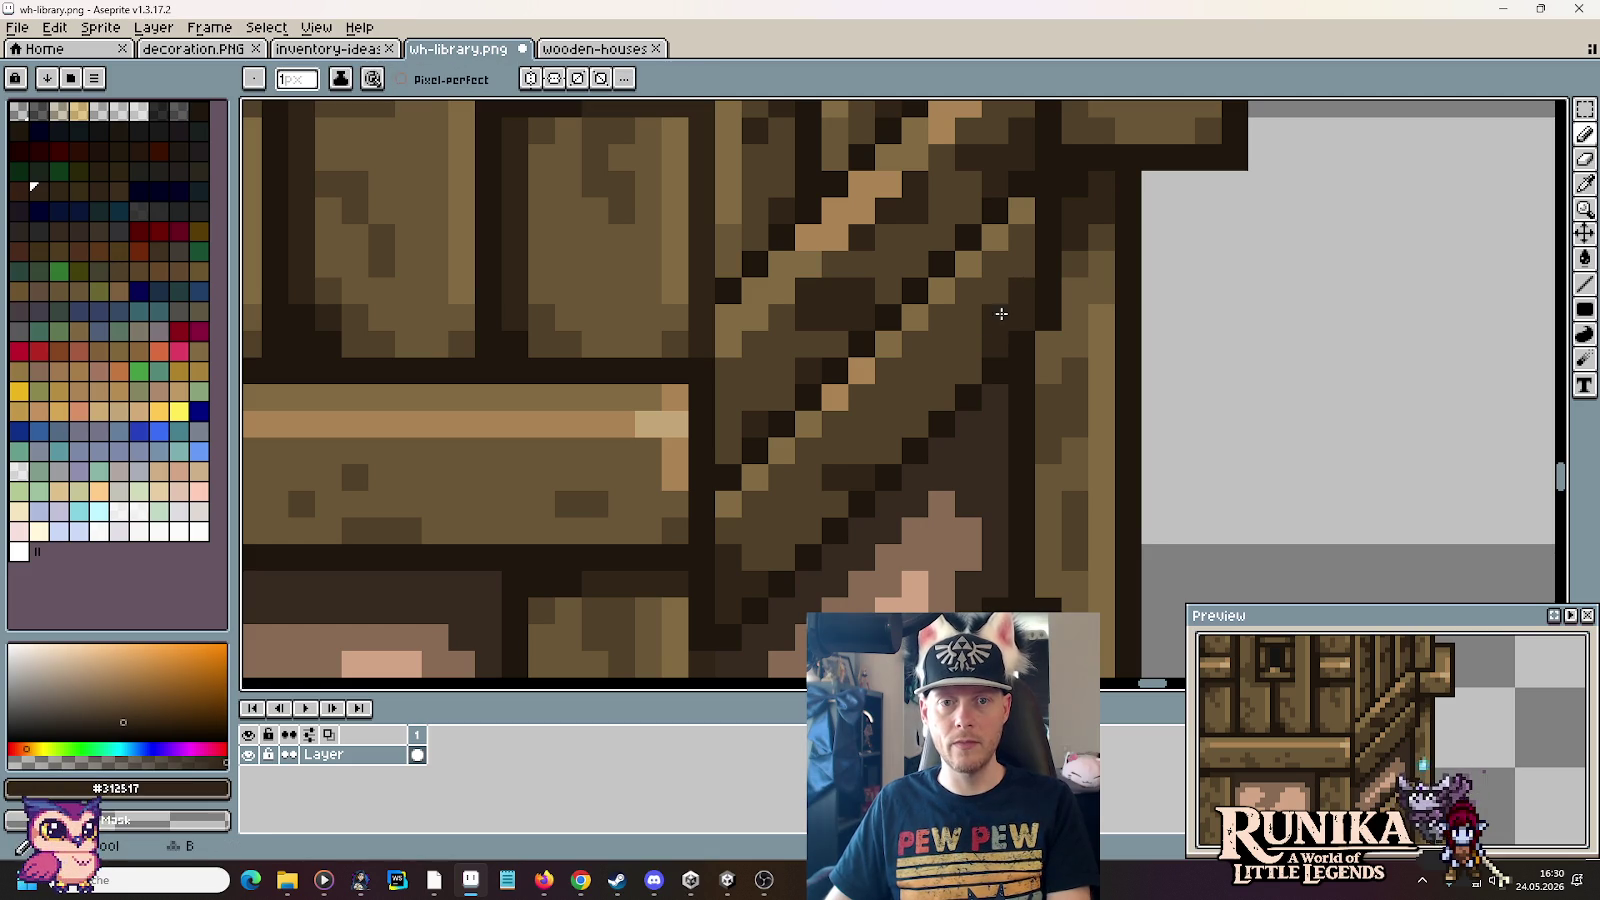
{"action": "mouse_move", "coordinate": [935, 370]}
{"action": "left_mouse_down"}
{"action": "mouse_move", "coordinate": [921, 364]}
{"action": "mouse_move", "coordinate": [931, 388]}
{"action": "left_mouse_up"}
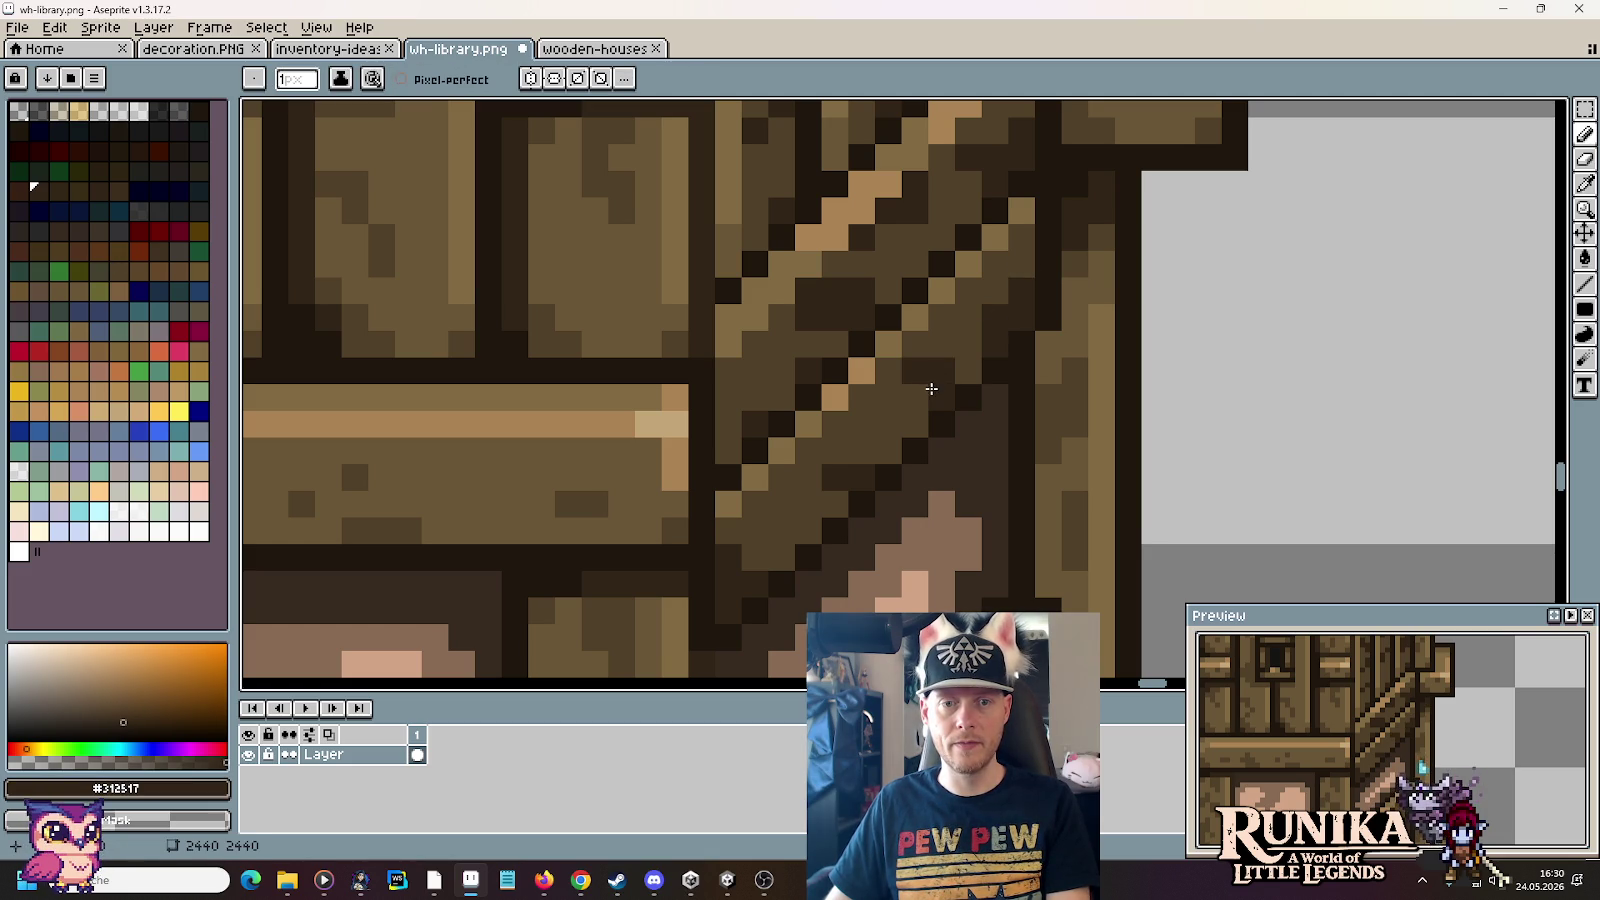
Step: Select the lower pink window panel and resize it shorter
{"action": "scroll", "coordinate": [899, 400], "scroll_direction": "down", "scroll_amount": 2}
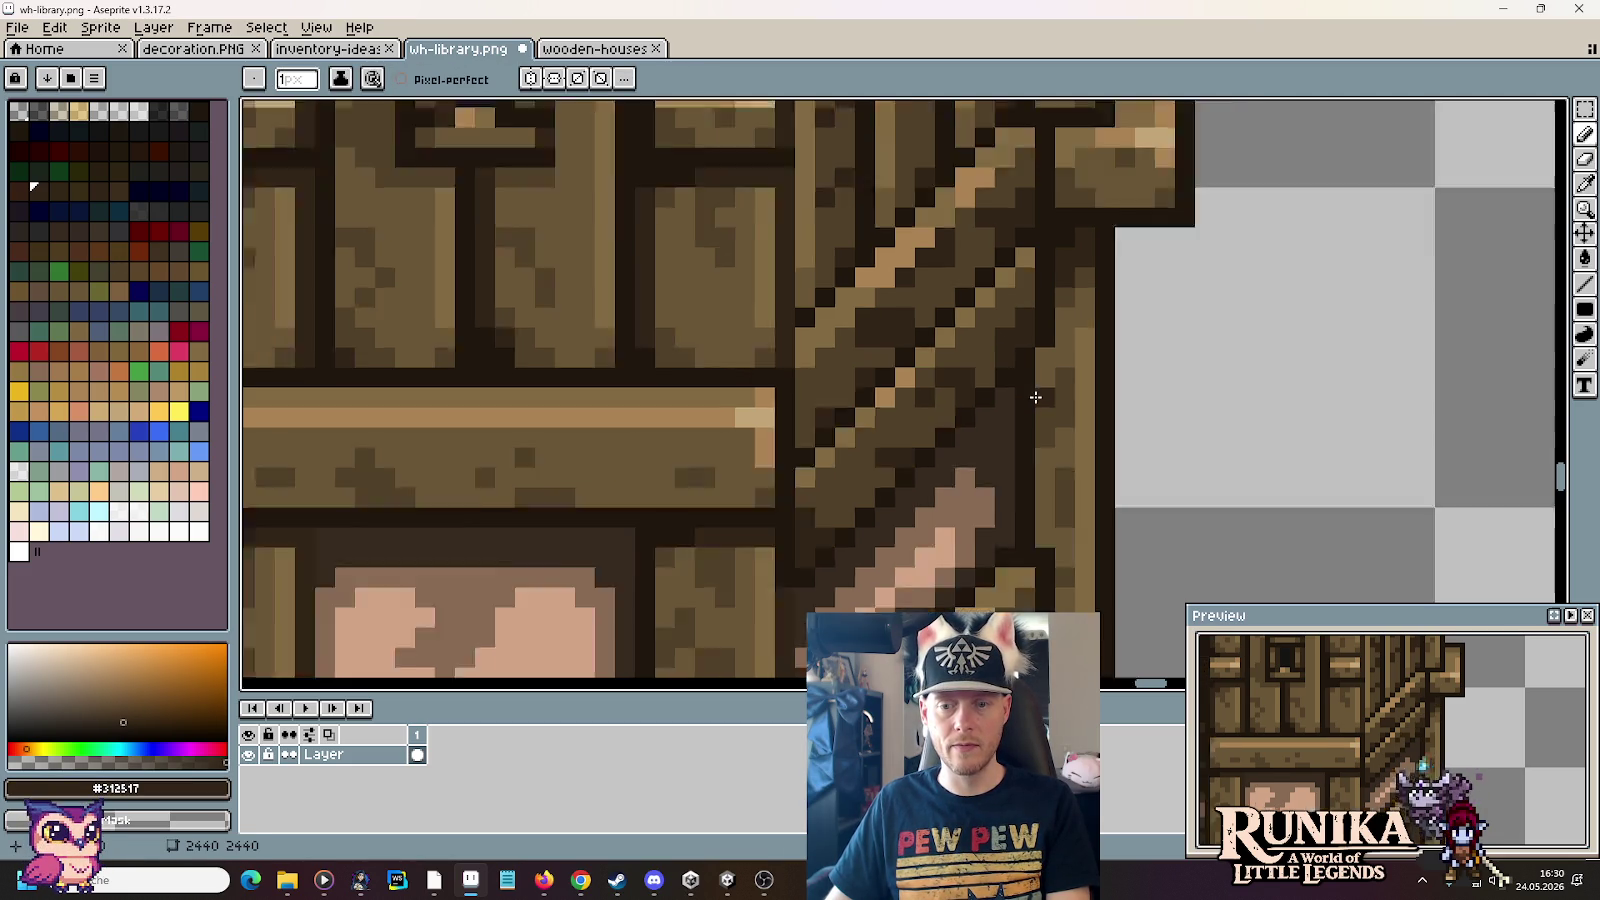
{"action": "scroll", "coordinate": [899, 400], "scroll_direction": "down", "scroll_amount": 3}
{"action": "left_click_drag", "start_coordinate": [1070, 476], "coordinate": [1133, 425]}
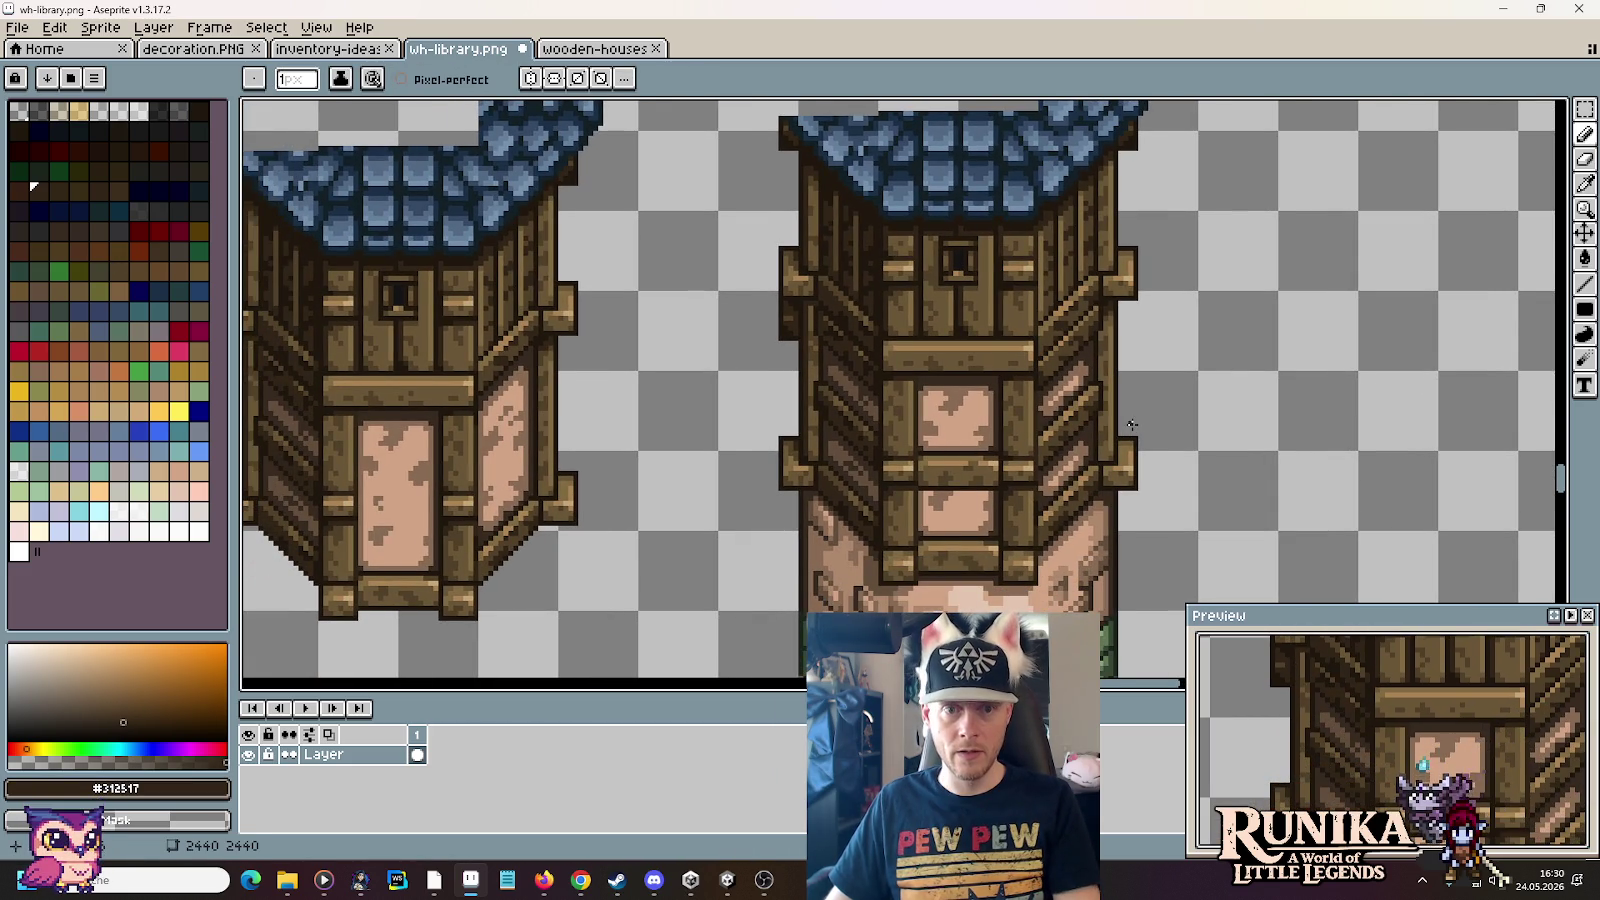
{"action": "scroll", "coordinate": [995, 490], "scroll_direction": "up", "scroll_amount": 3}
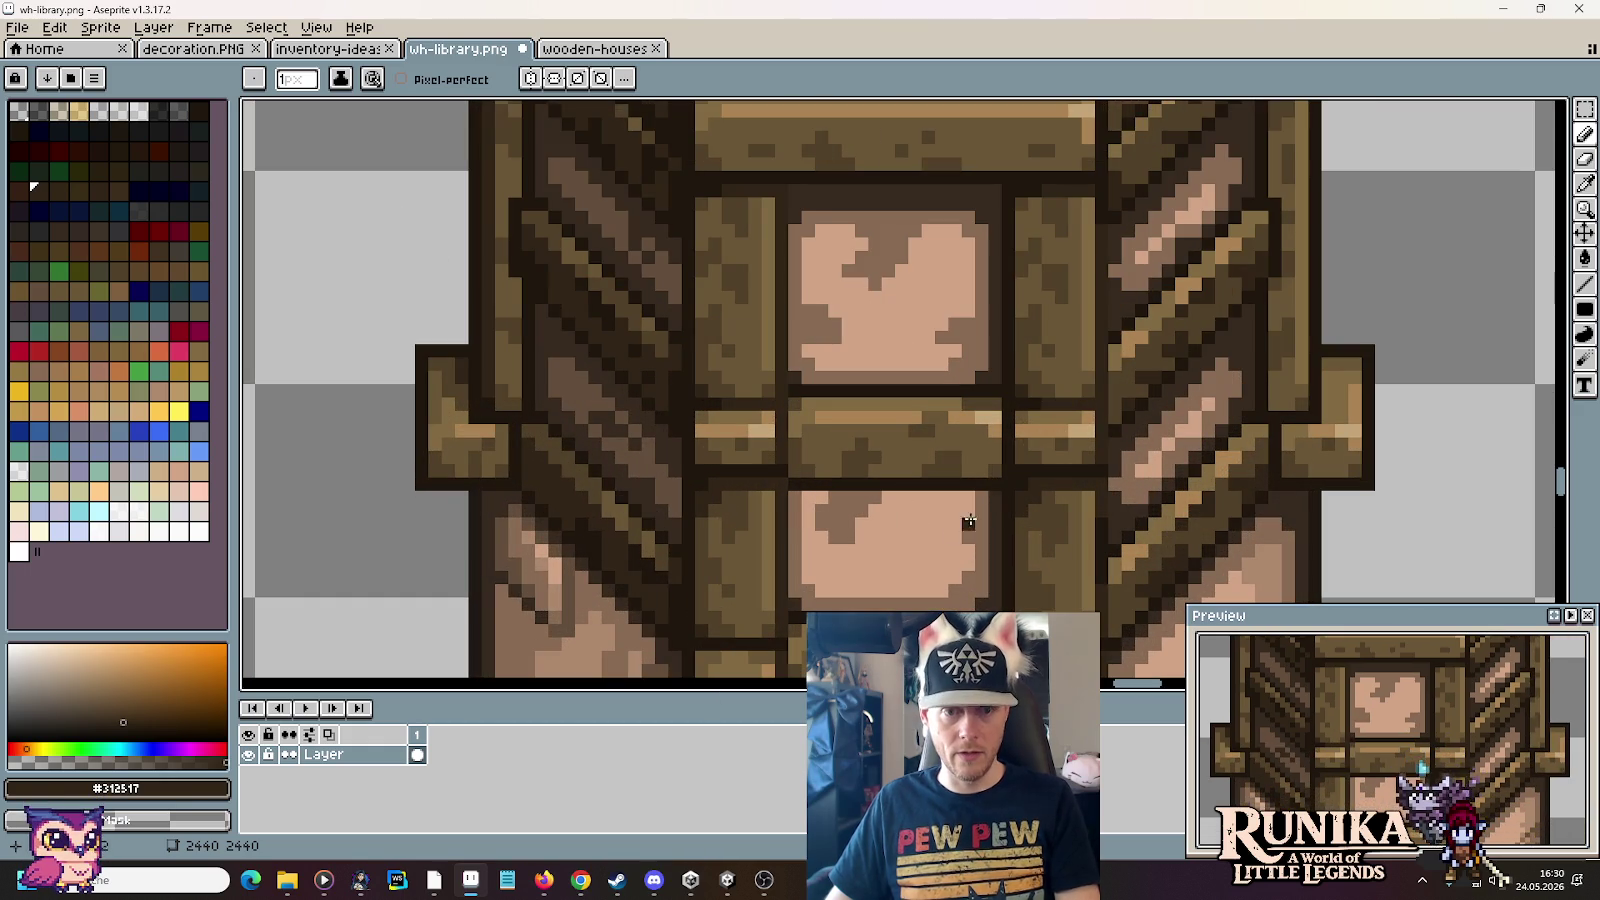
{"action": "key", "text": "m"}
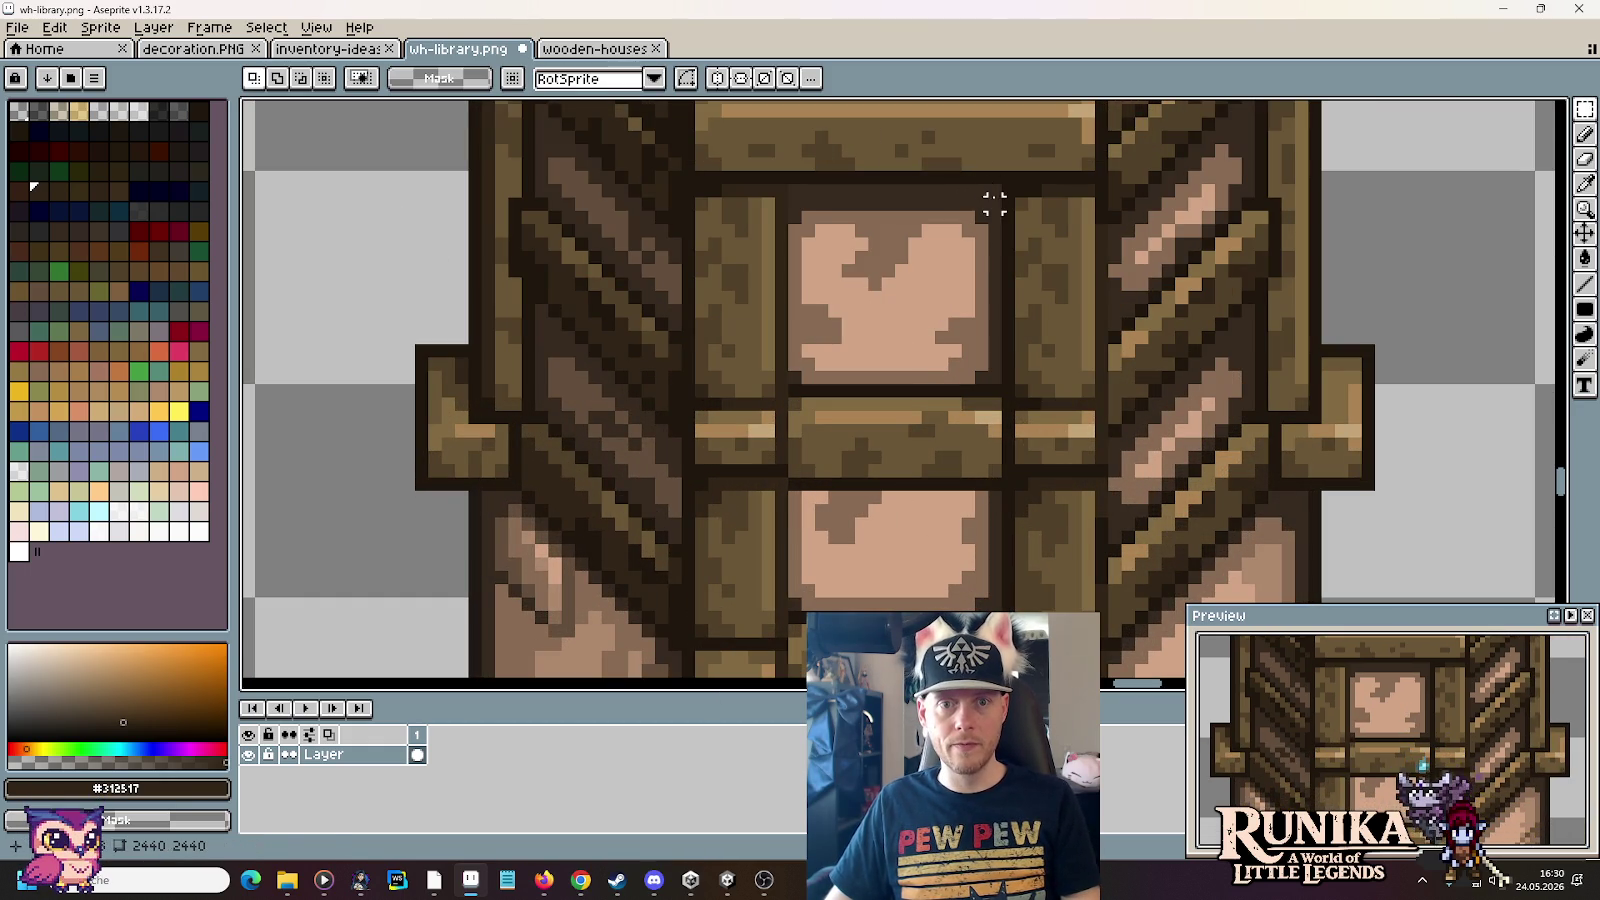
{"action": "mouse_move", "coordinate": [1005, 193]}
{"action": "left_mouse_down"}
{"action": "mouse_move", "coordinate": [784, 268]}
{"action": "mouse_move", "coordinate": [855, 543]}
{"action": "left_mouse_up"}
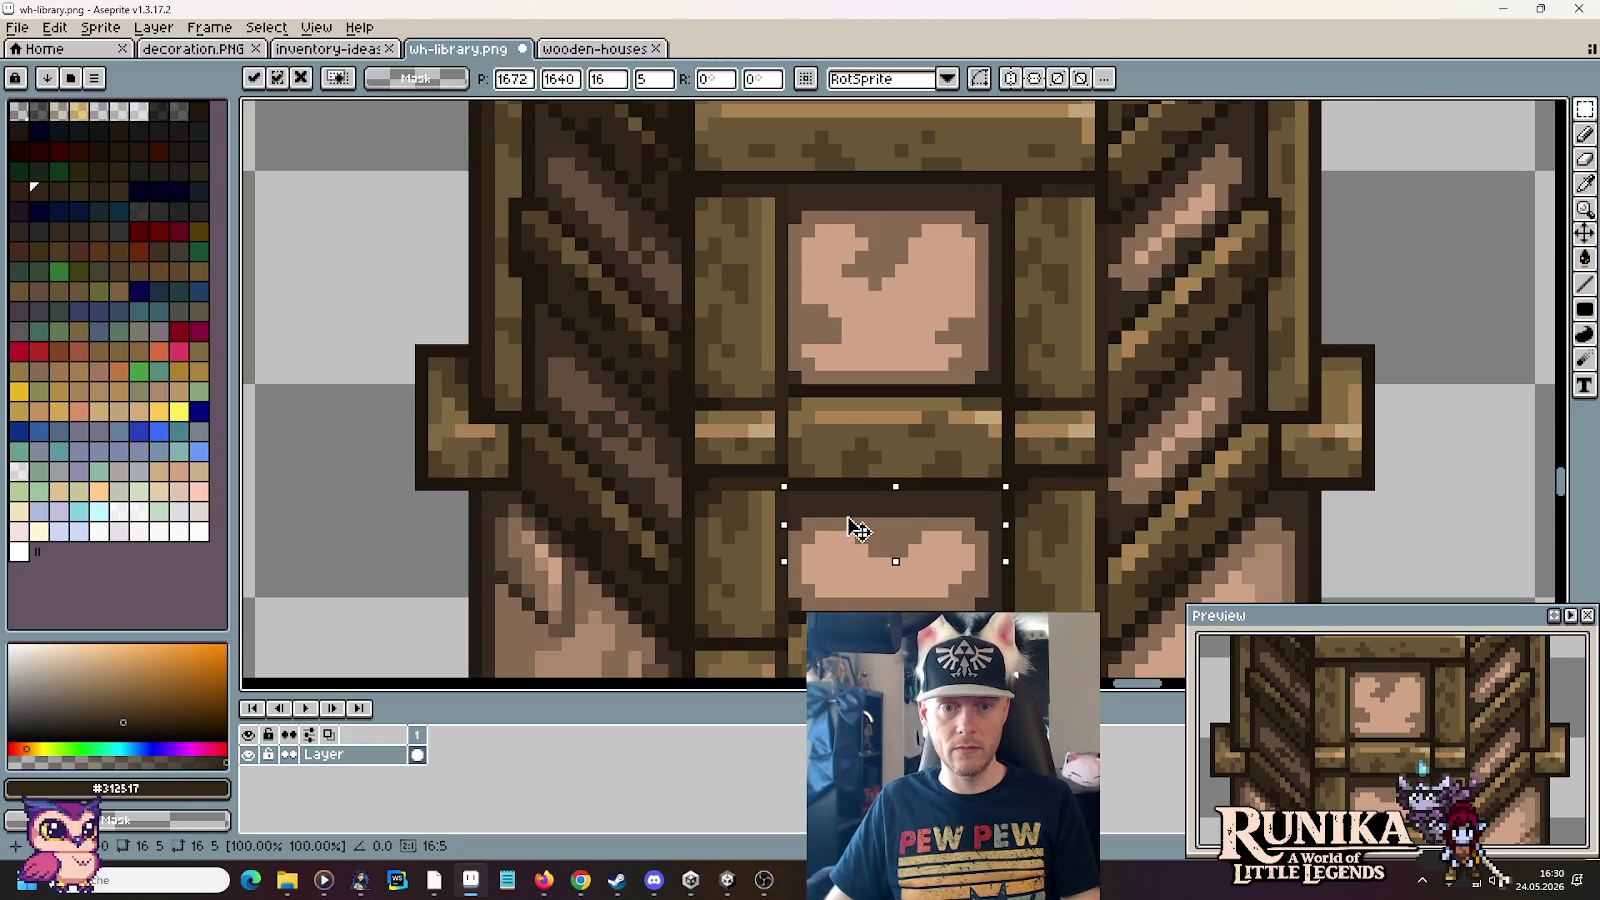
{"action": "key", "text": "Return"}
{"action": "key", "text": "ctrl+d"}
Step: Sample the dark and lighter plank browns from the tower's top plank
{"action": "left_click_drag", "start_coordinate": [1115, 529], "coordinate": [1122, 484]}
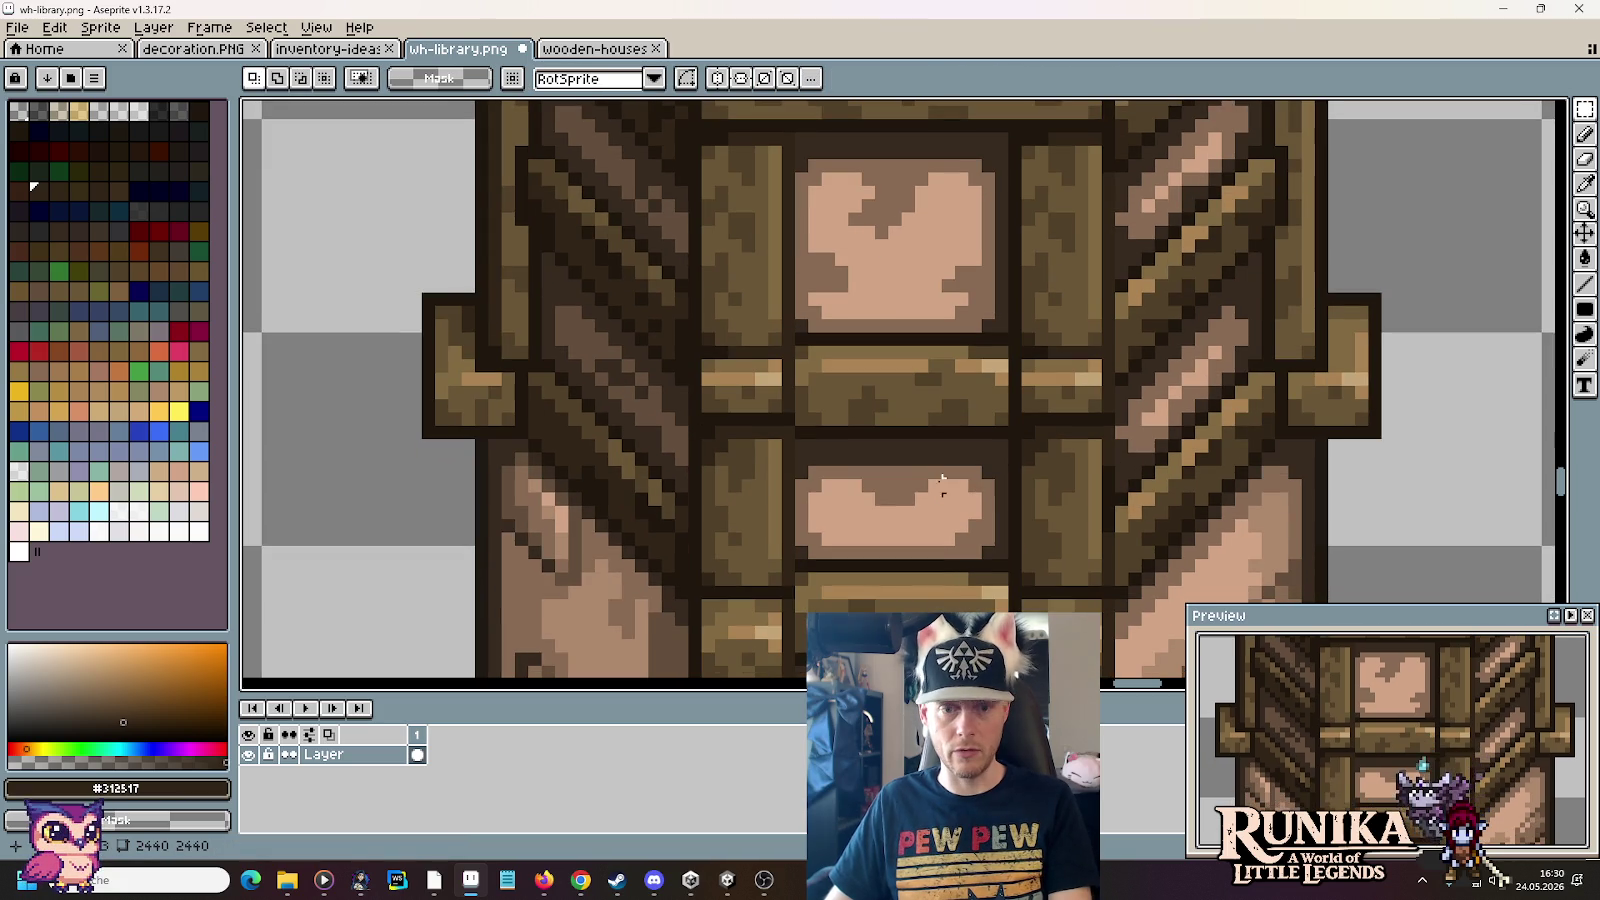
{"action": "key", "text": "b"}
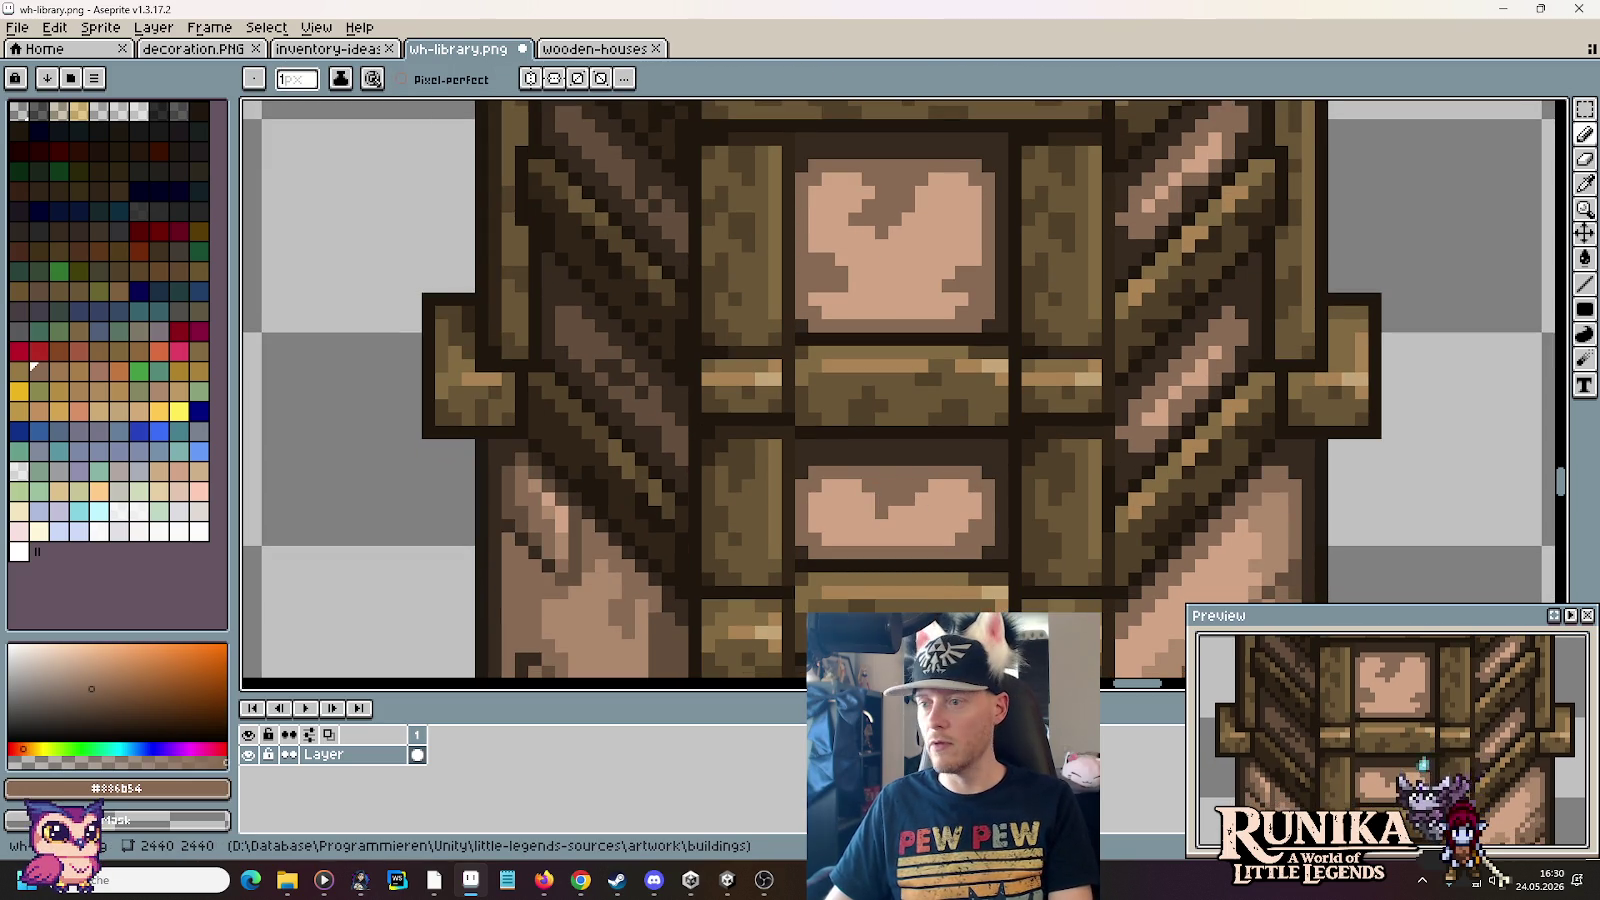
{"action": "left_click_drag", "start_coordinate": [1030, 503], "coordinate": [1045, 403]}
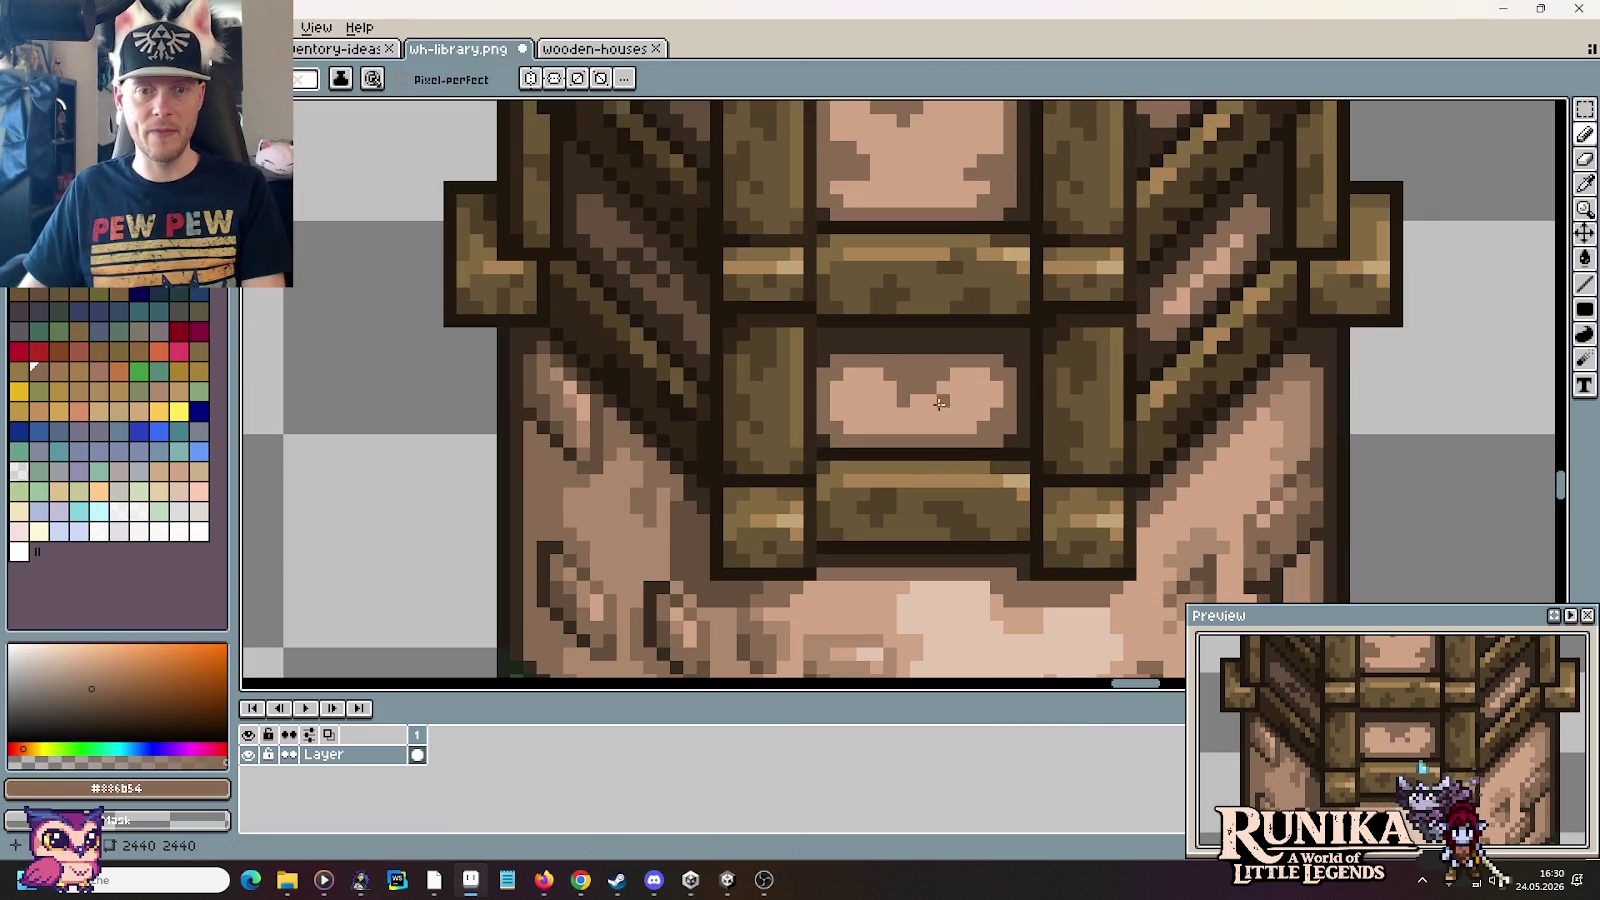
{"action": "left_click_drag", "start_coordinate": [870, 417], "coordinate": [870, 445]}
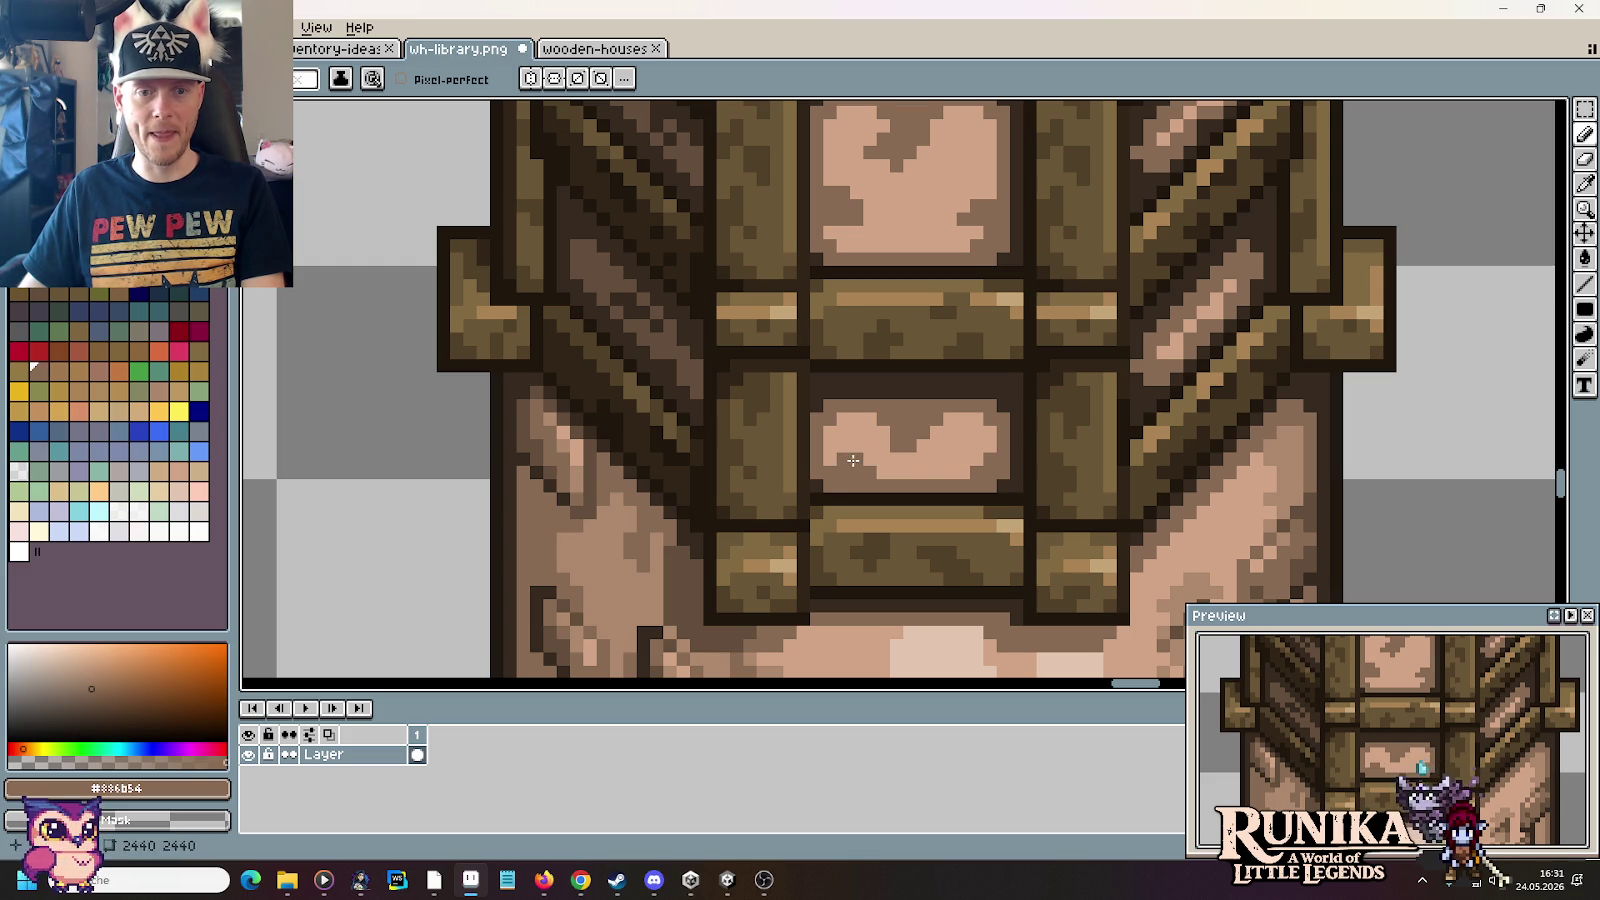
{"action": "scroll", "coordinate": [900, 400], "scroll_direction": "up", "scroll_amount": 3}
{"action": "scroll", "coordinate": [937, 336], "scroll_direction": "down", "scroll_amount": 2}
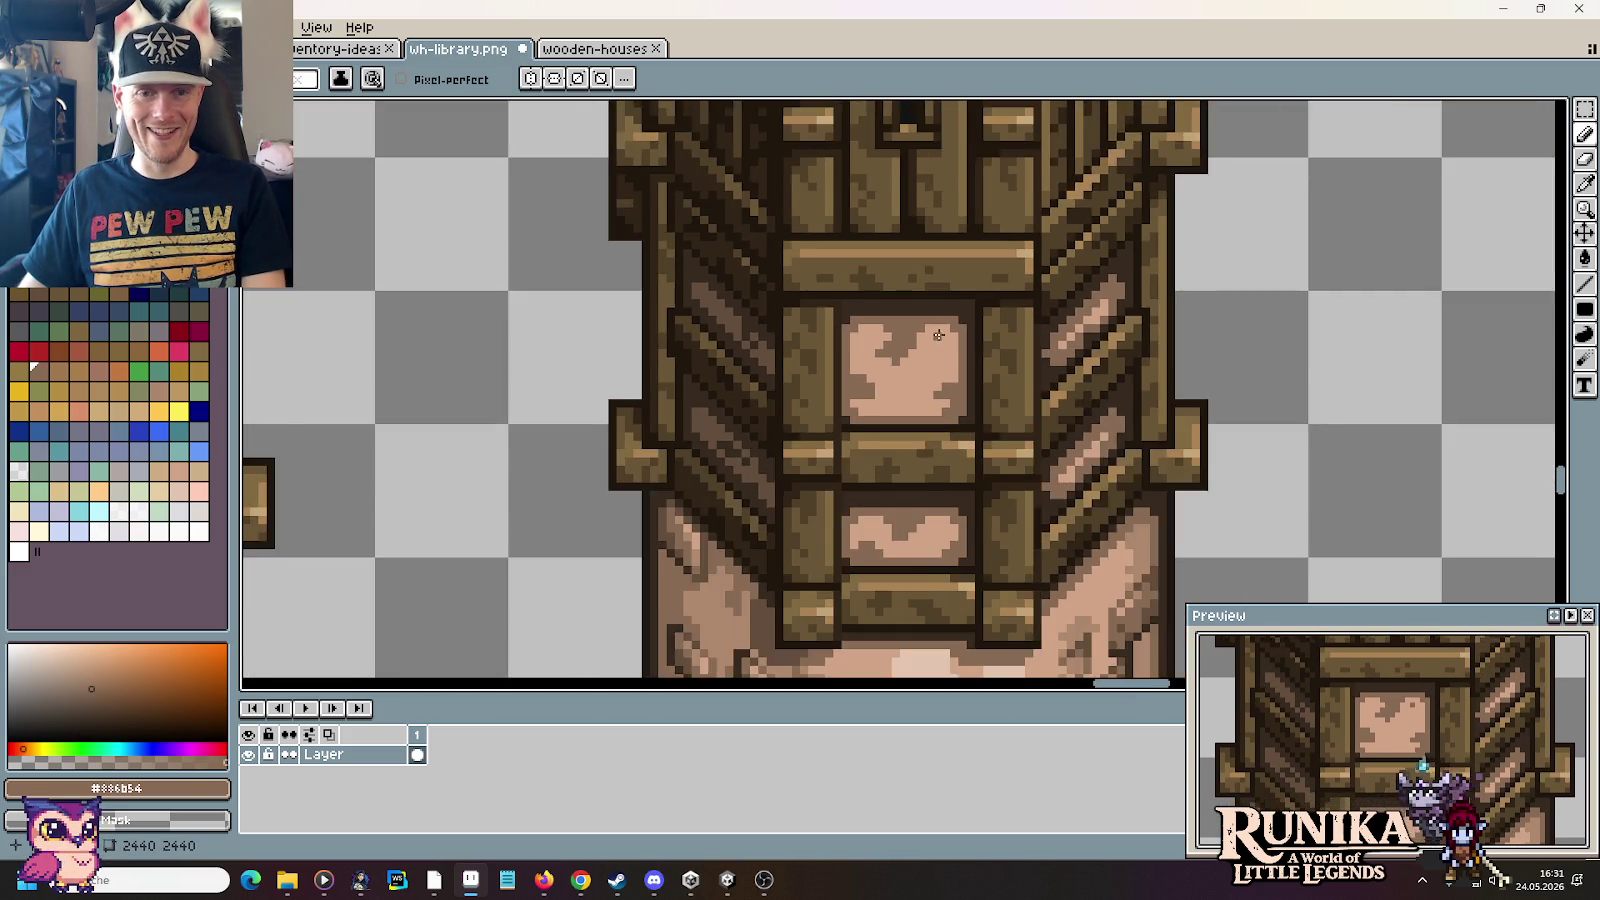
{"action": "scroll", "coordinate": [904, 452], "scroll_direction": "up", "scroll_amount": 2}
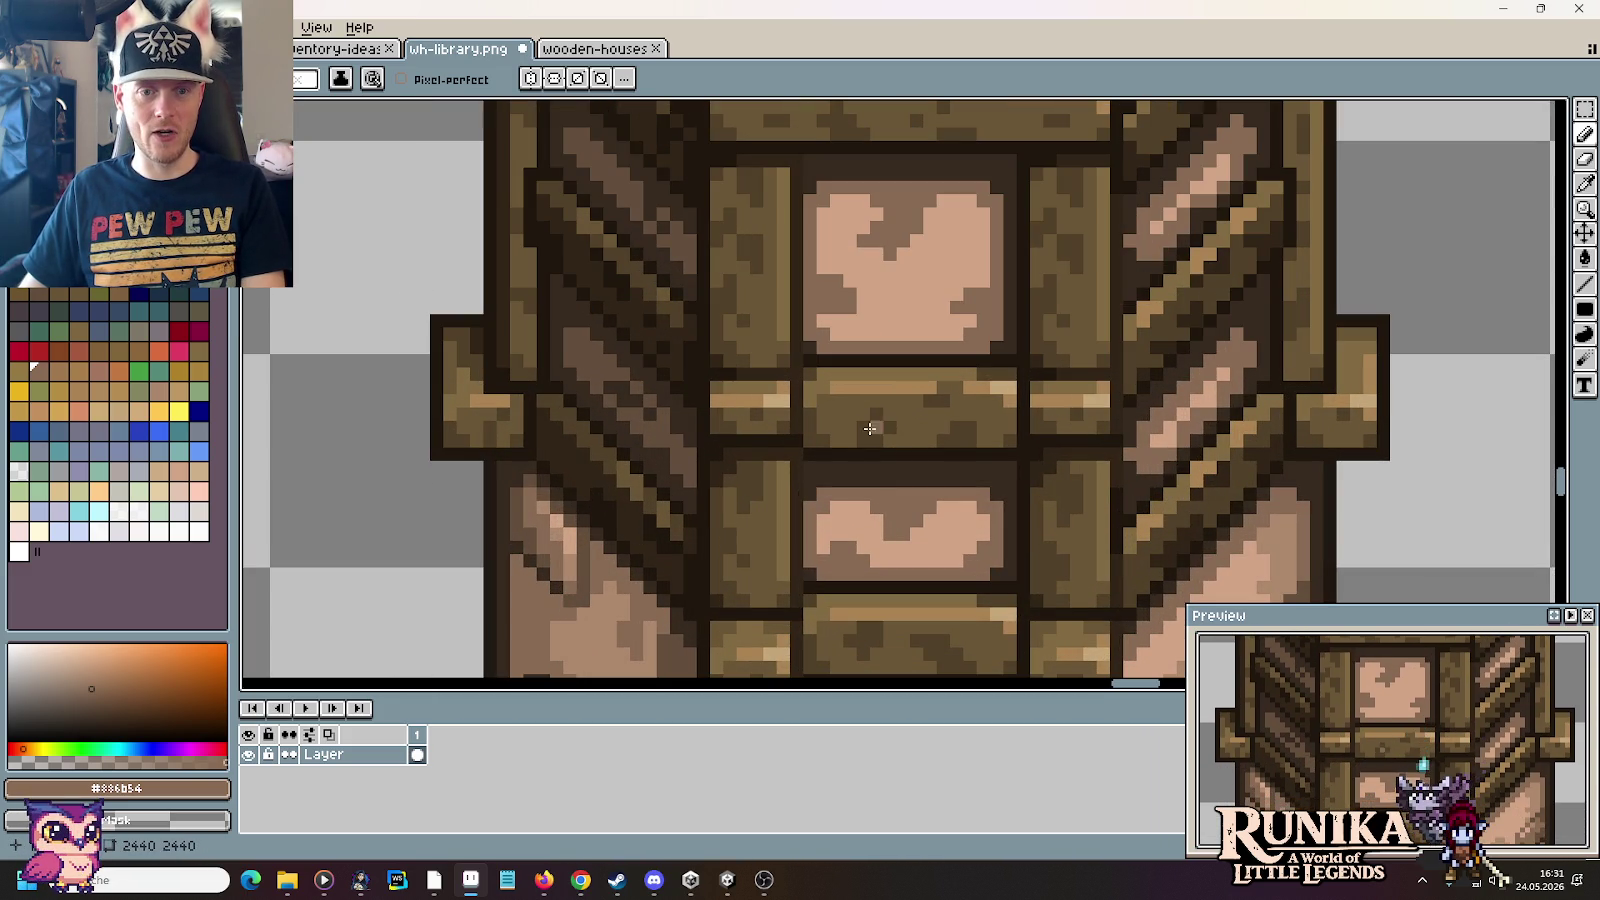
{"action": "scroll", "coordinate": [857, 432], "scroll_direction": "down", "scroll_amount": 2}
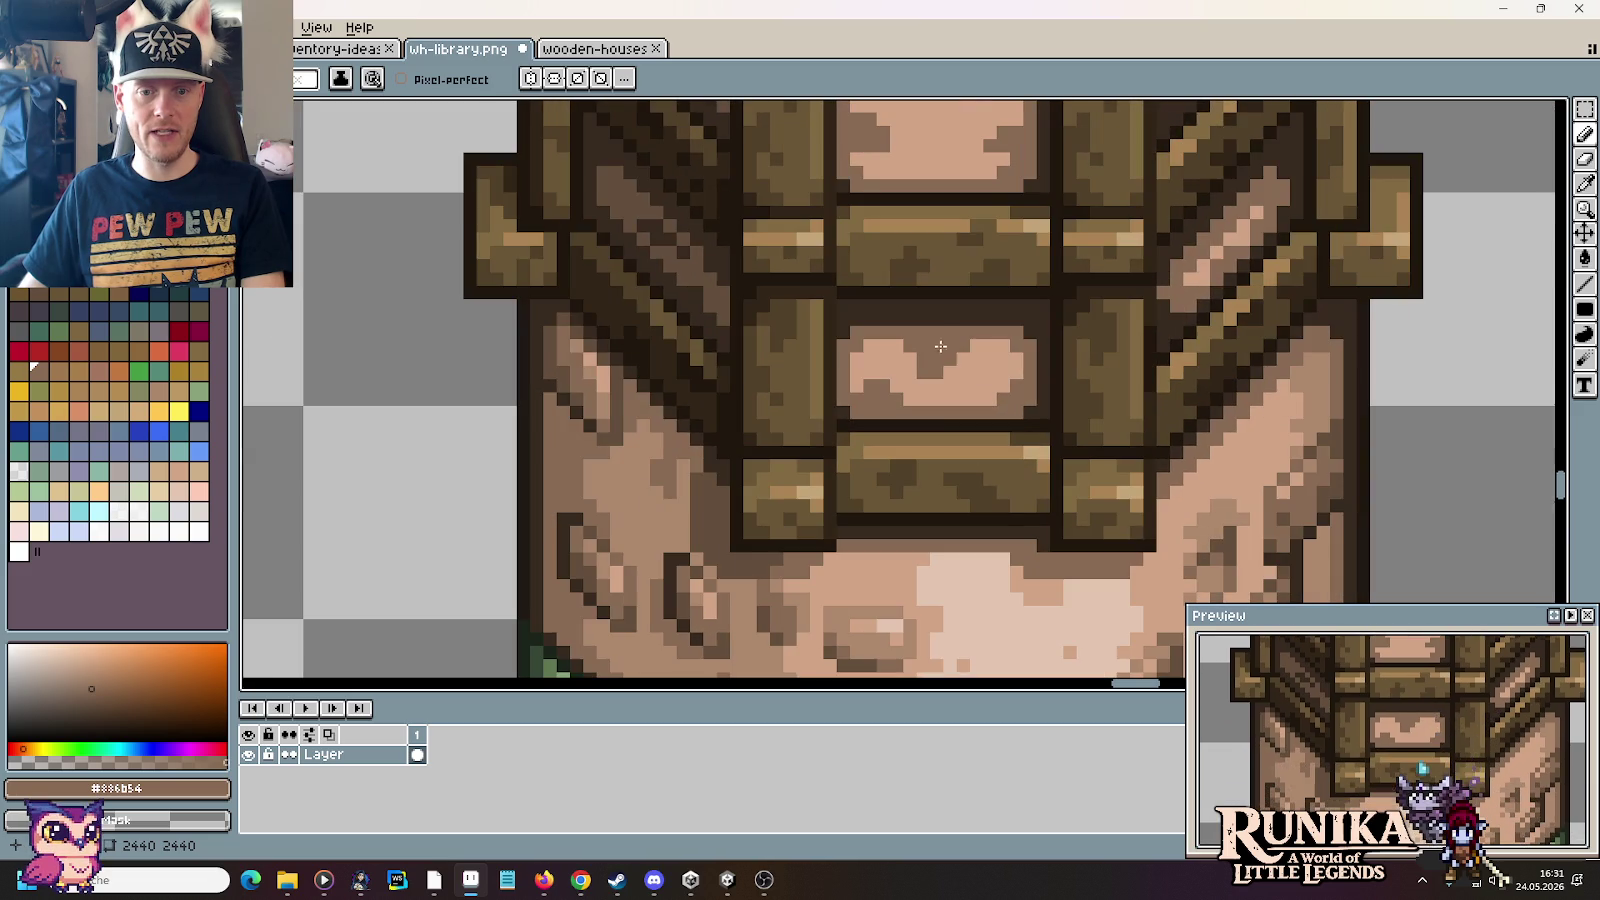
{"action": "scroll", "coordinate": [953, 441], "scroll_direction": "up", "scroll_amount": 2}
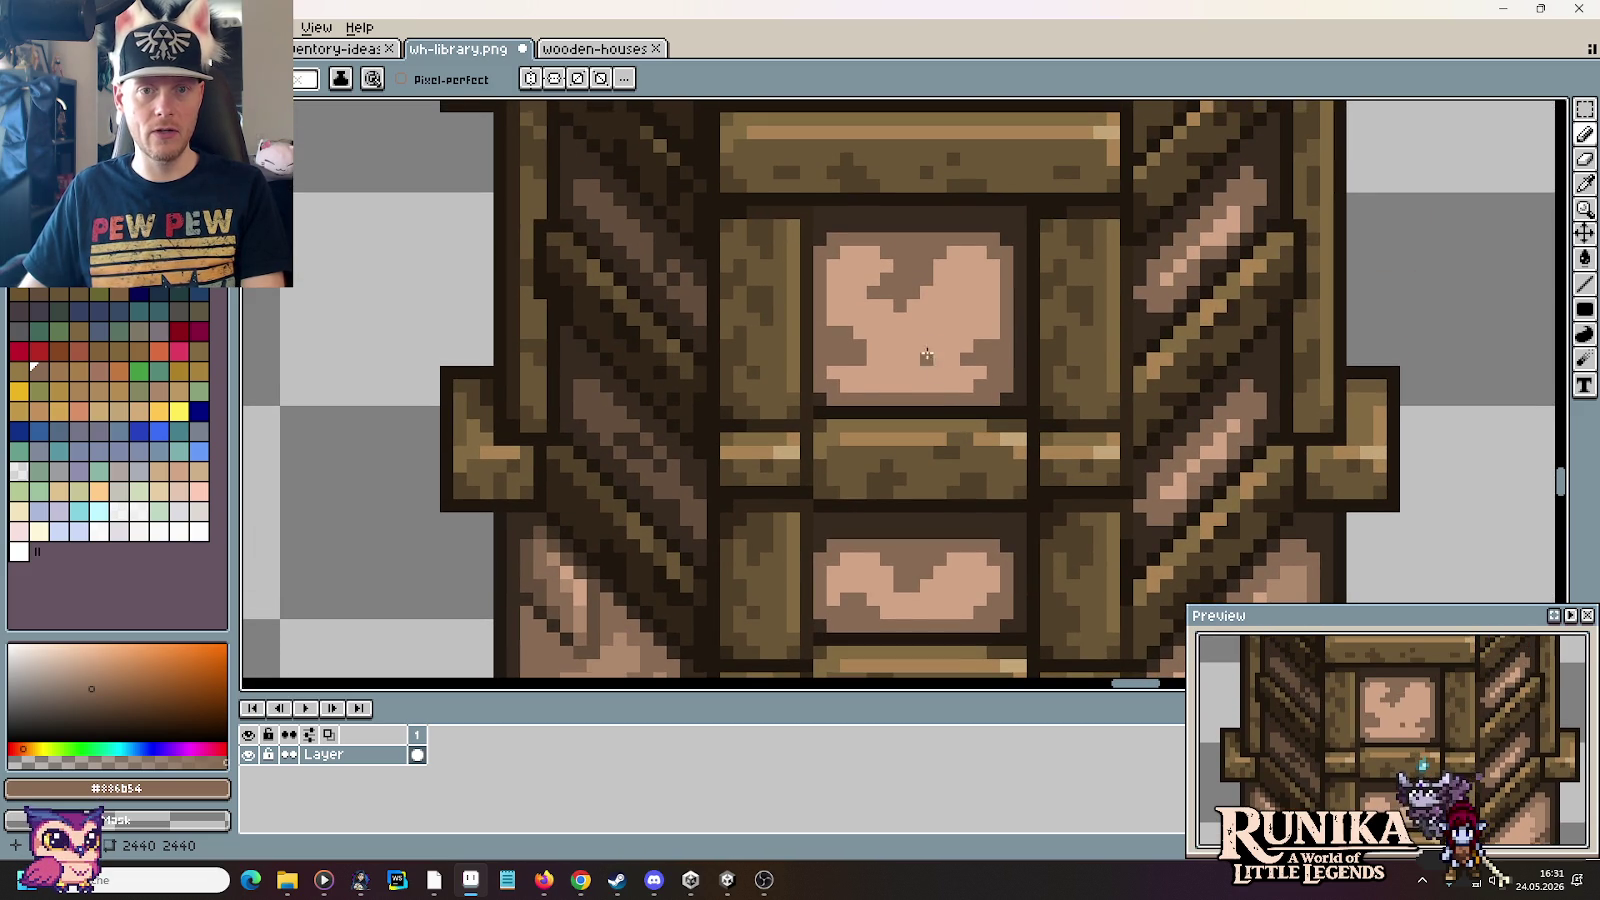
{"action": "left_click", "coordinate": [937, 158], "text": "alt"}
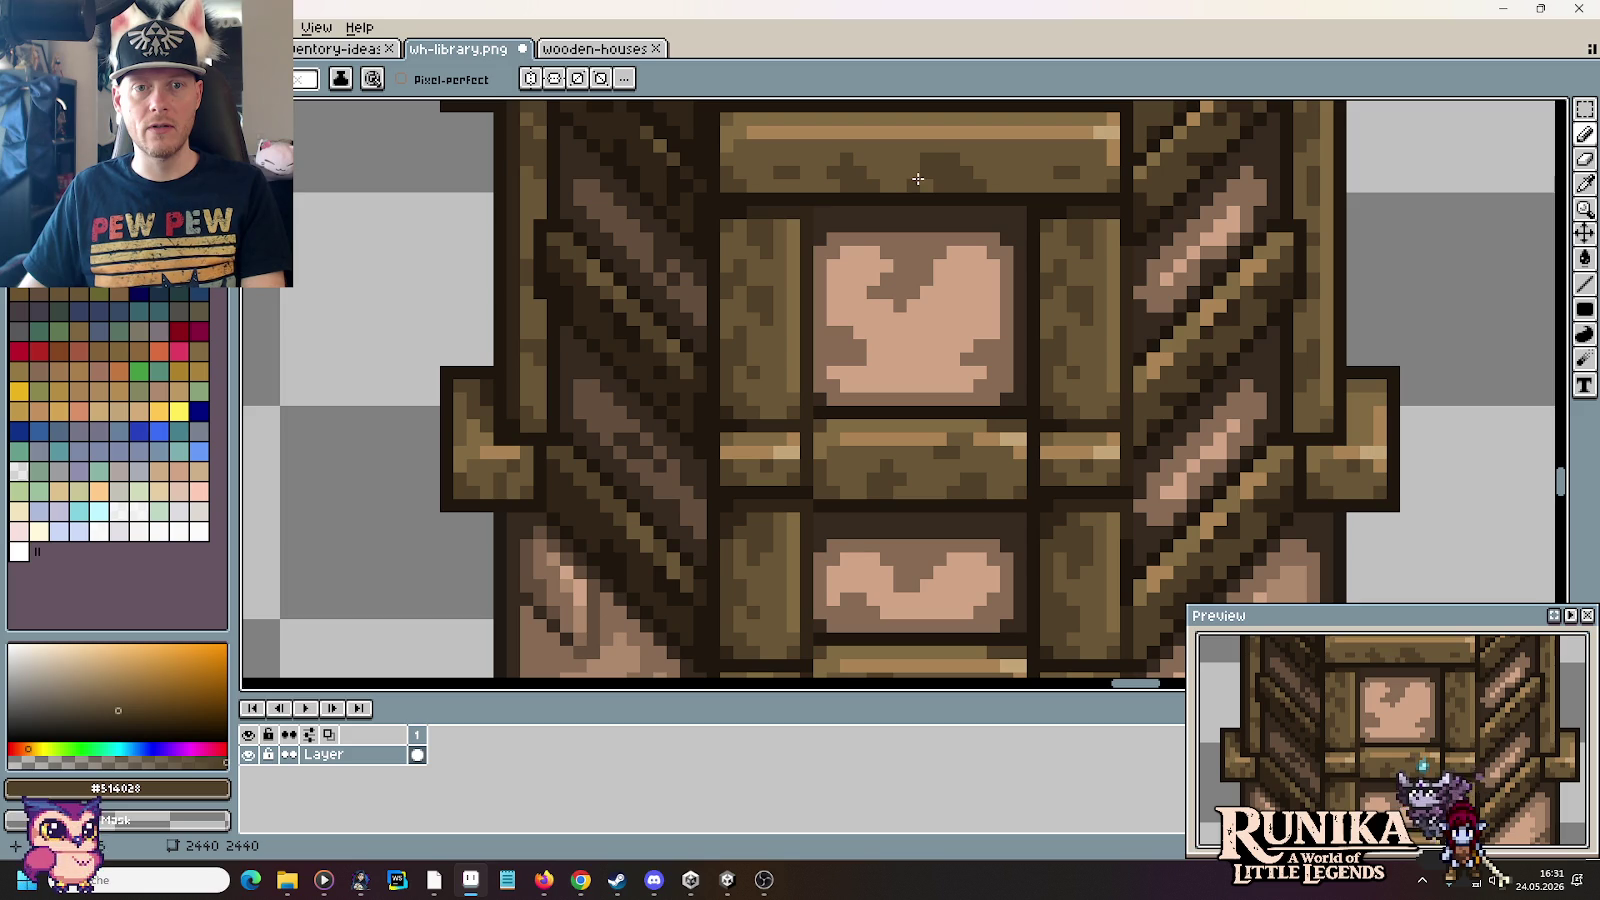
{"action": "left_click", "coordinate": [919, 164], "text": "alt"}
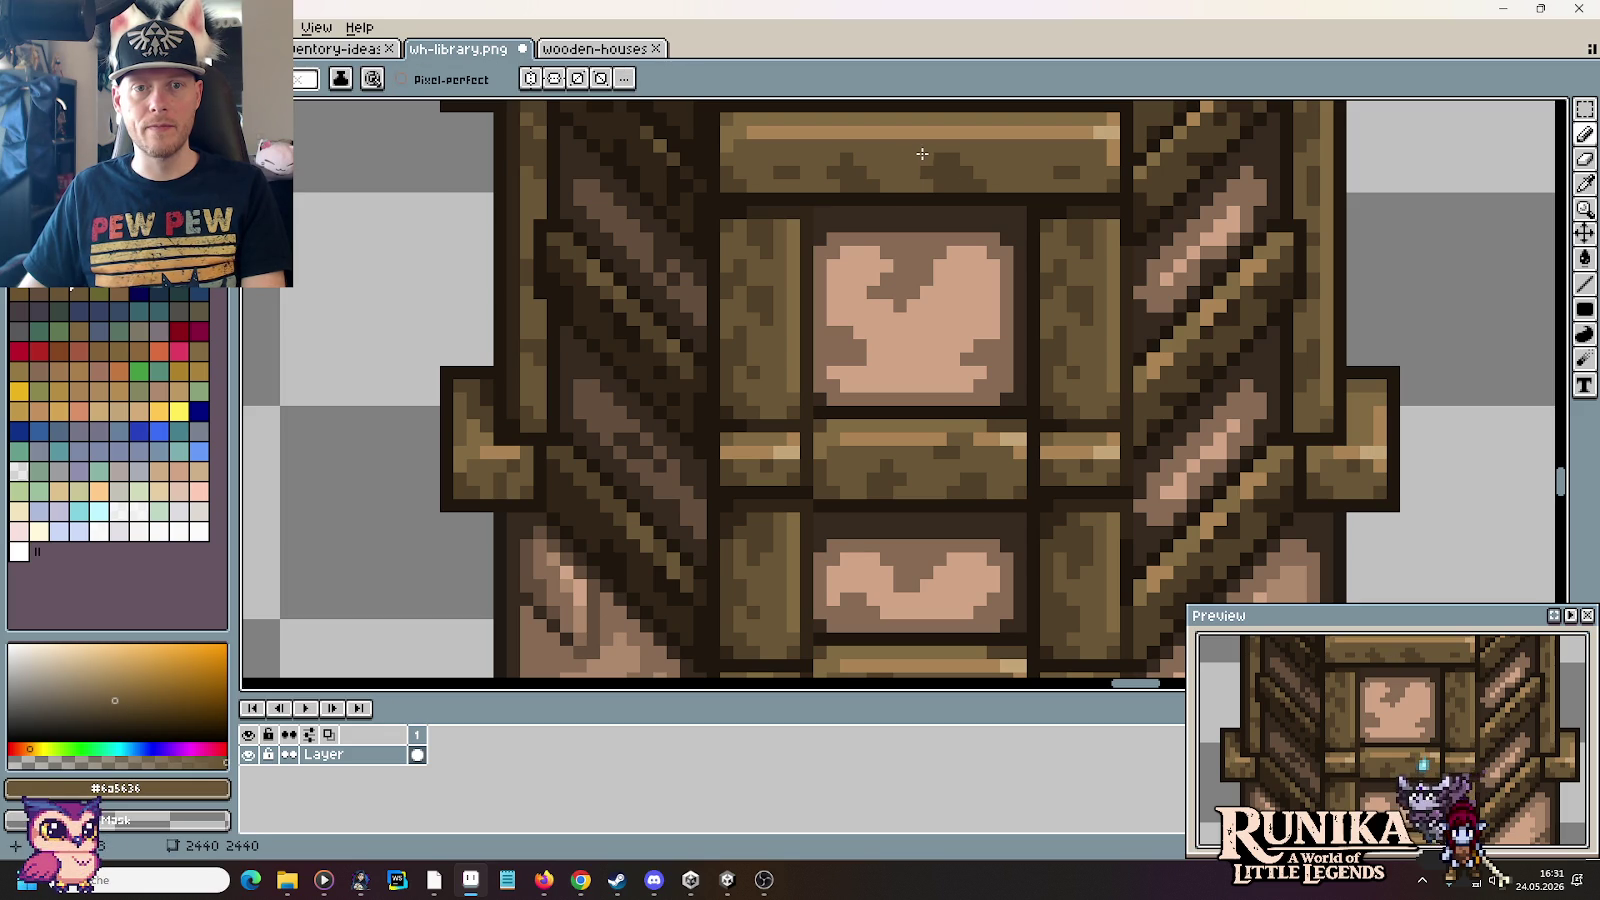
{"action": "left_click", "coordinate": [989, 178], "text": "alt"}
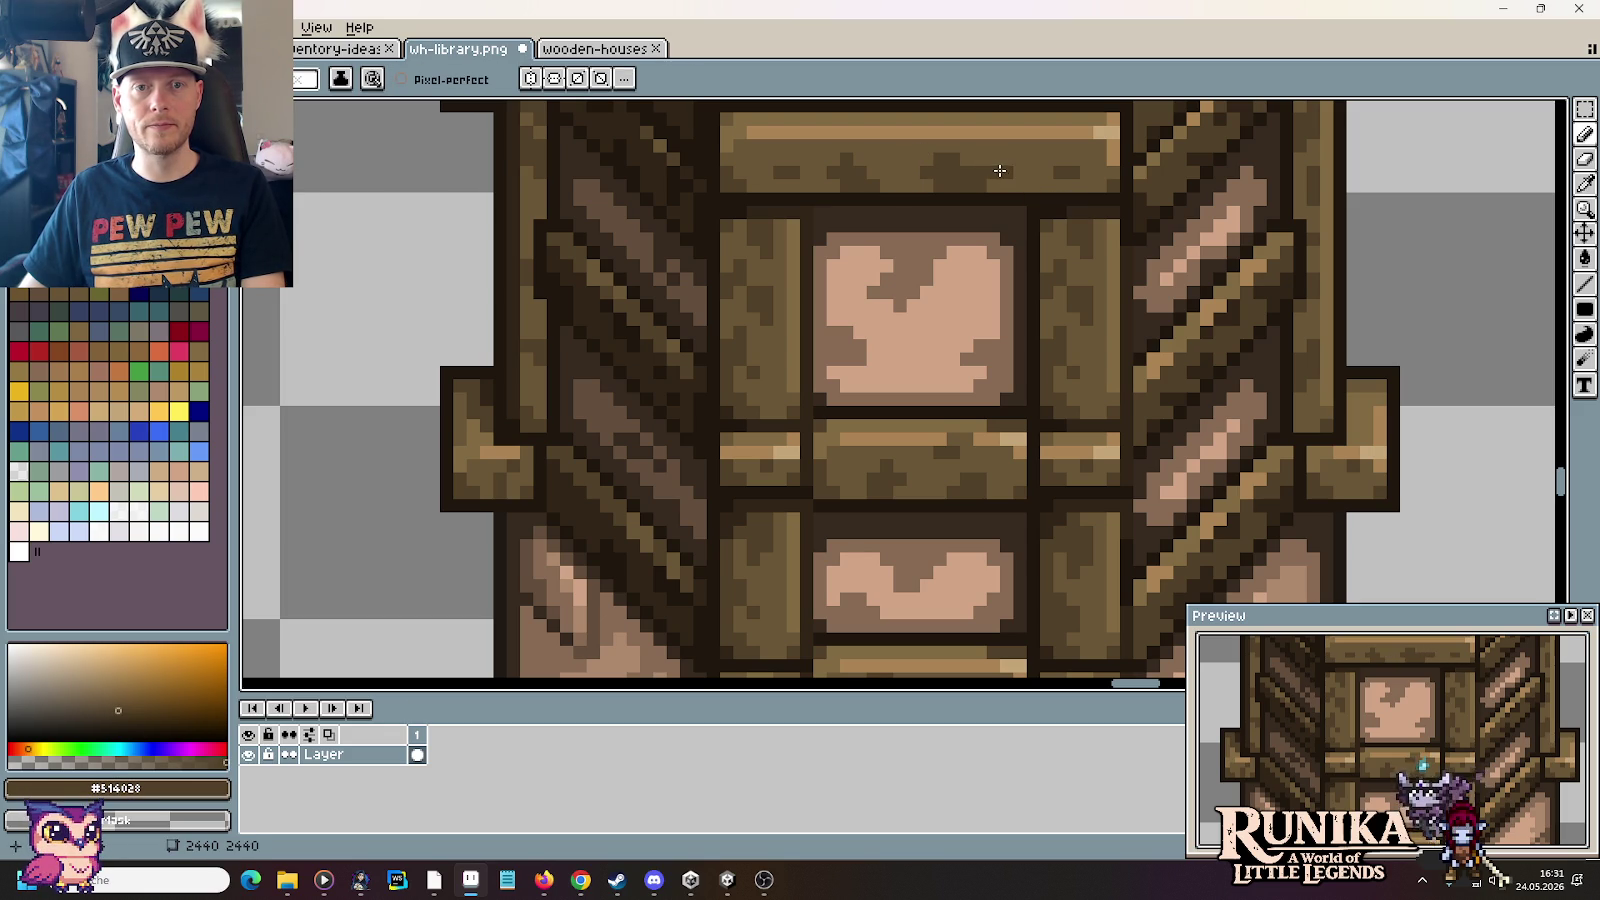
{"action": "left_click", "coordinate": [1012, 172], "text": "alt"}
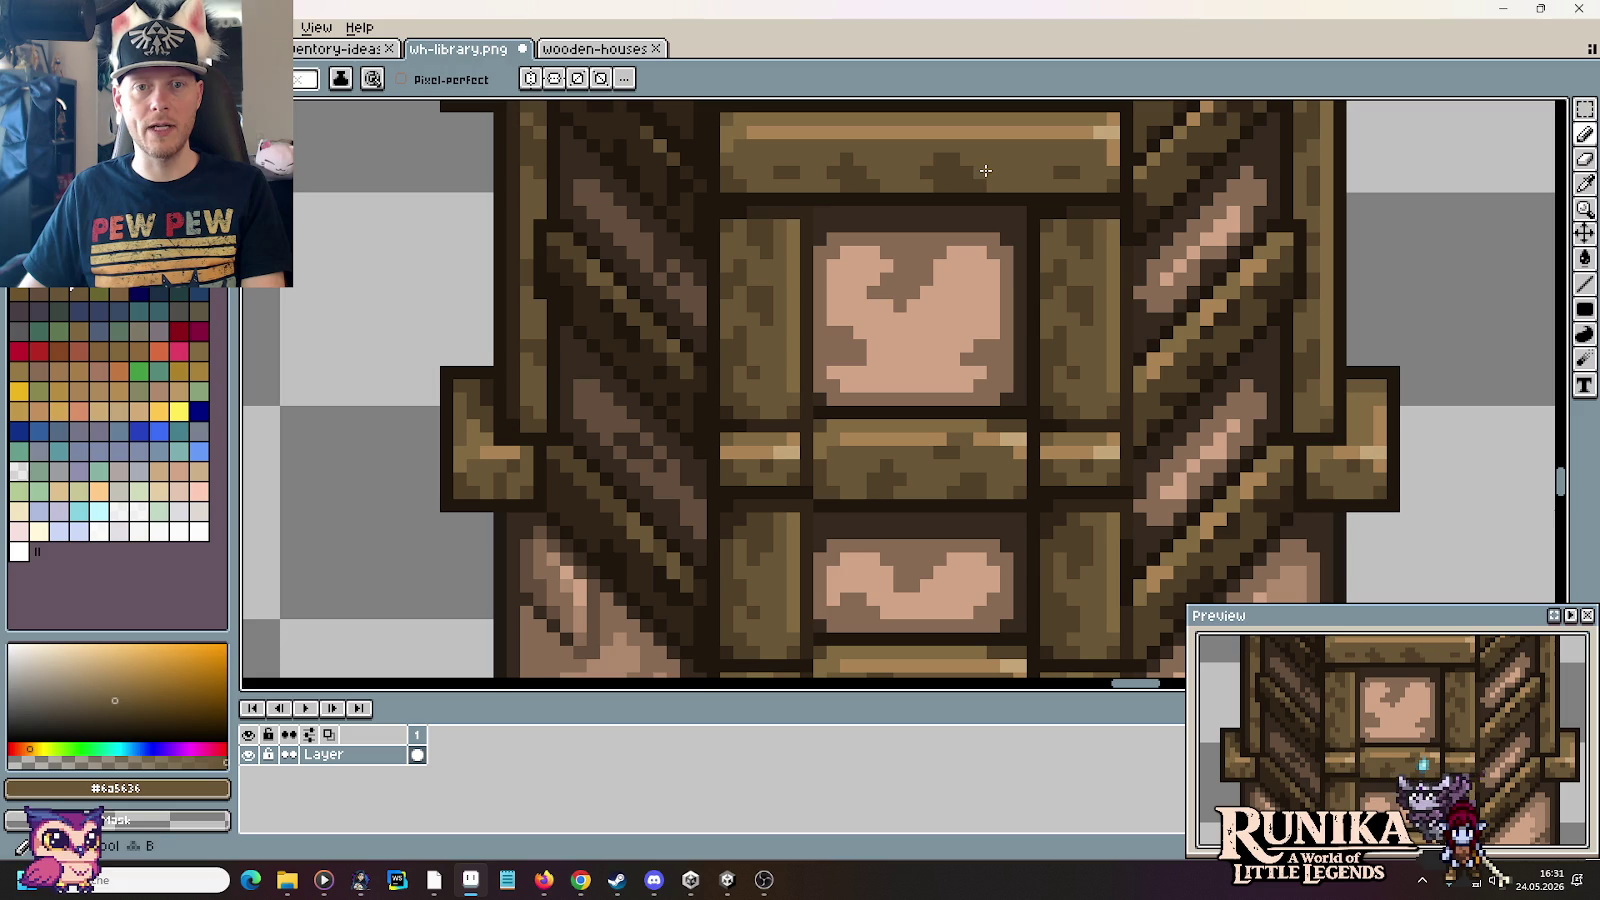
{"action": "left_click", "coordinate": [1058, 162], "text": "alt"}
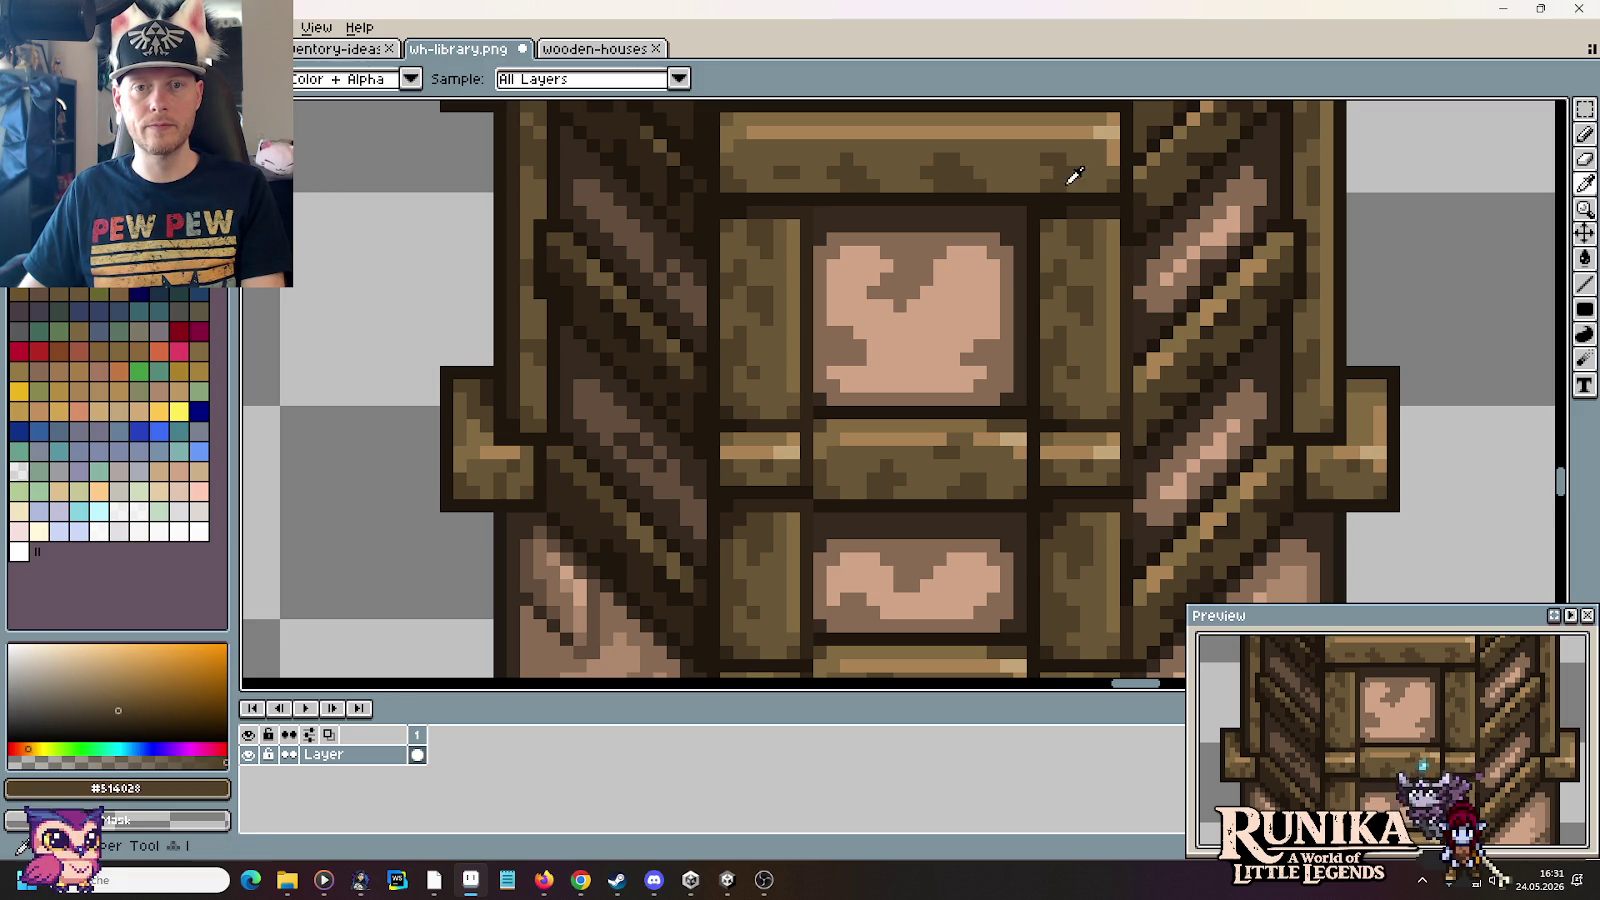
{"action": "key", "text": "alt"}
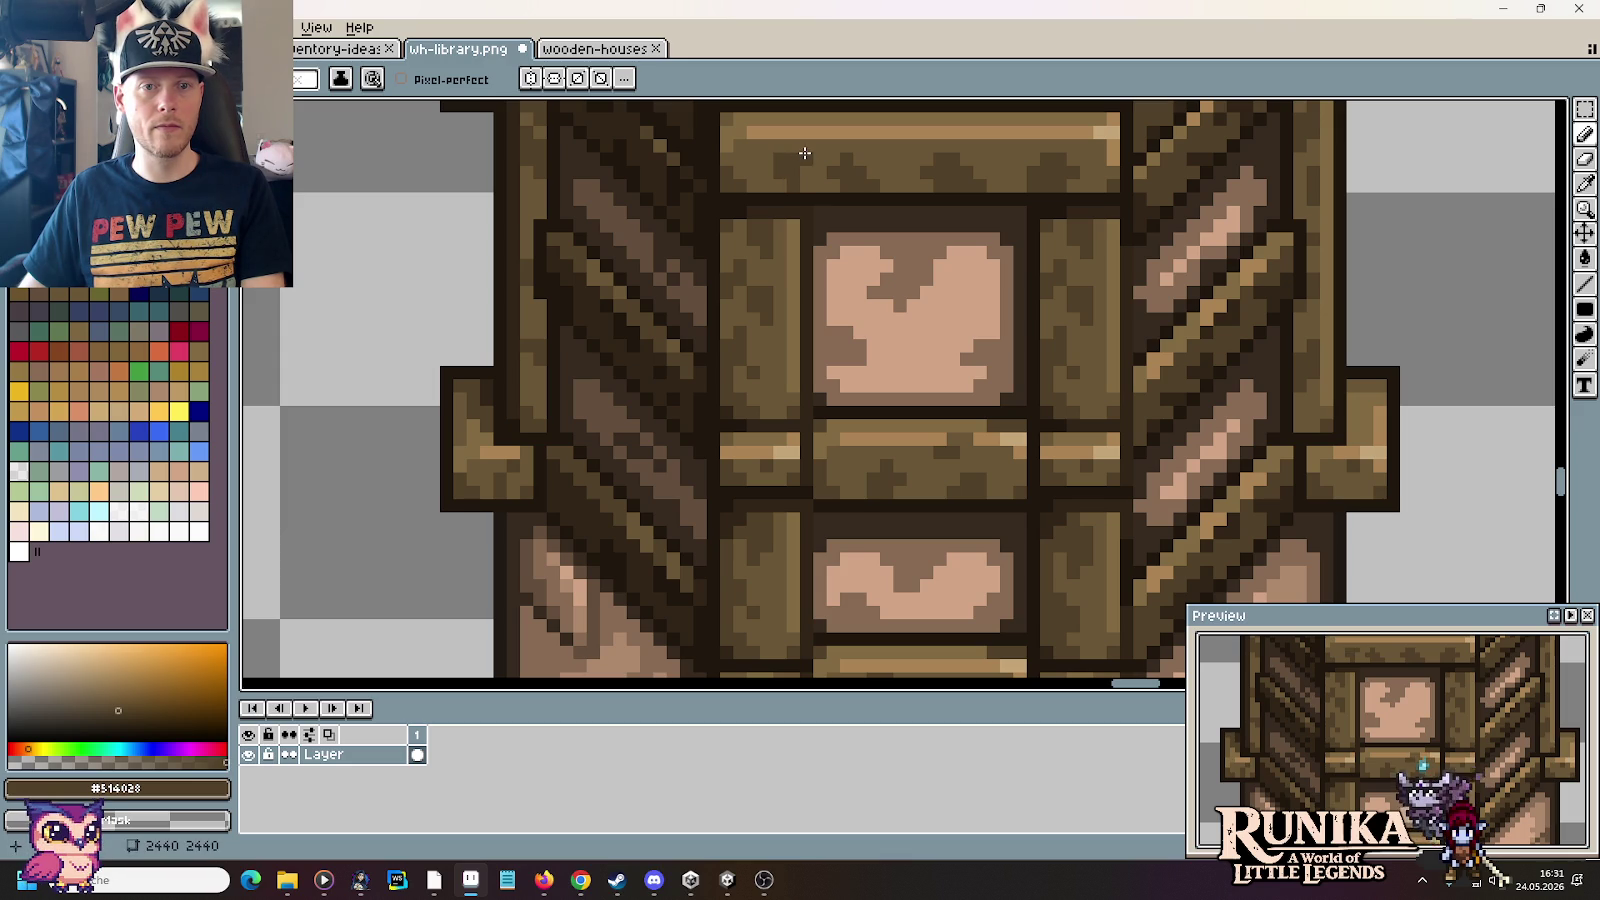
{"action": "left_click", "coordinate": [815, 170], "text": "alt"}
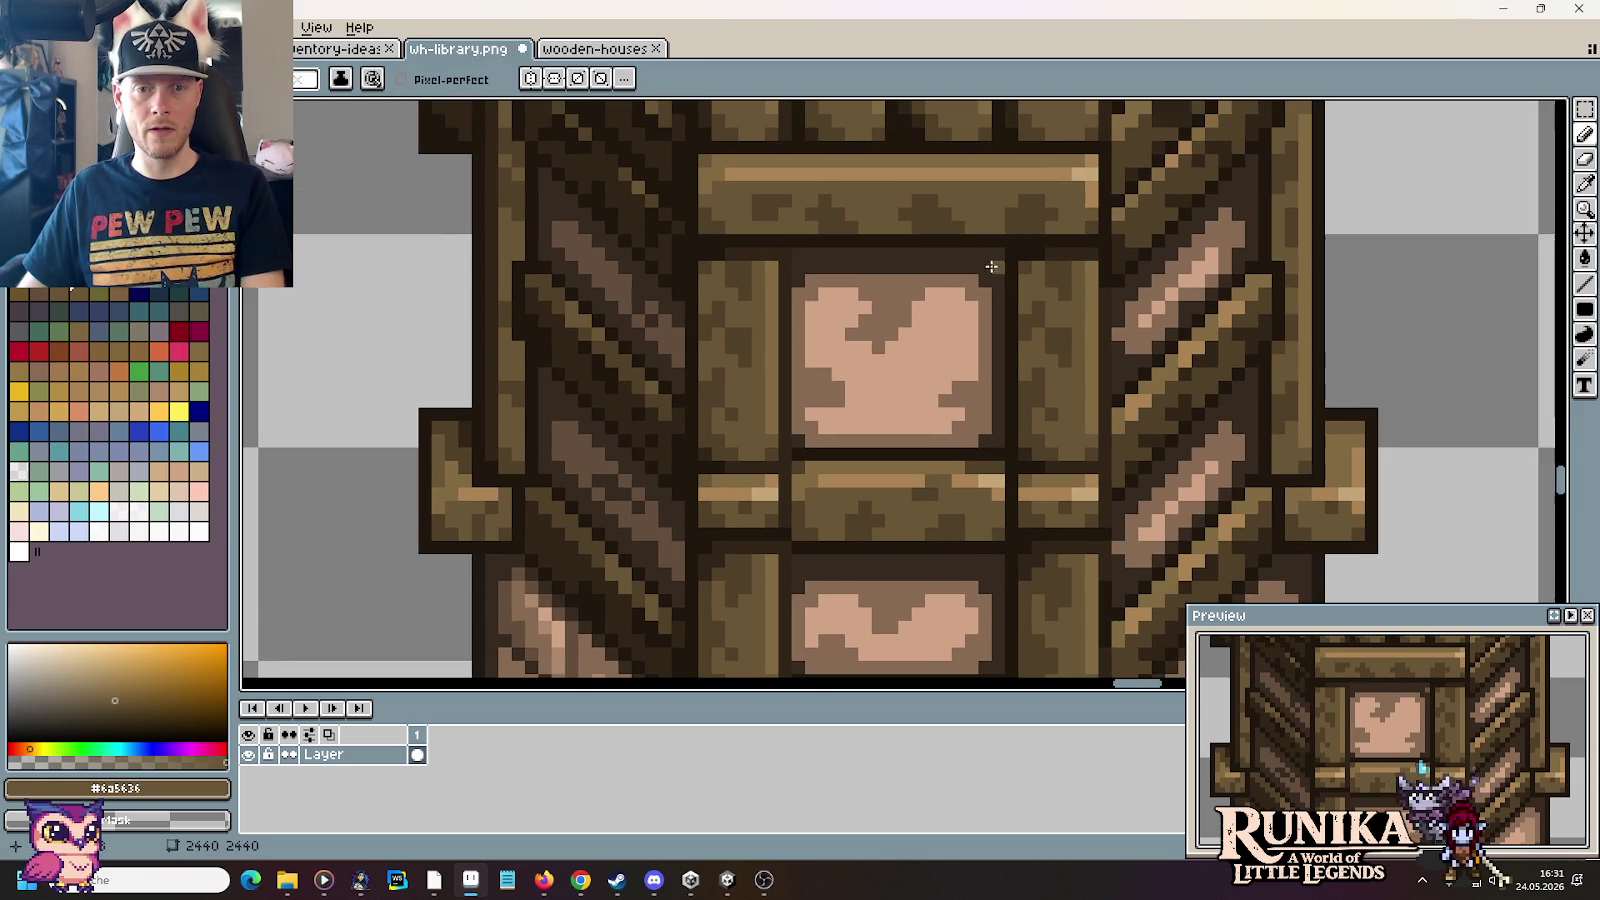
Step: Zoom out to view the whole tower
{"action": "left_click_drag", "start_coordinate": [1020, 213], "coordinate": [995, 250]}
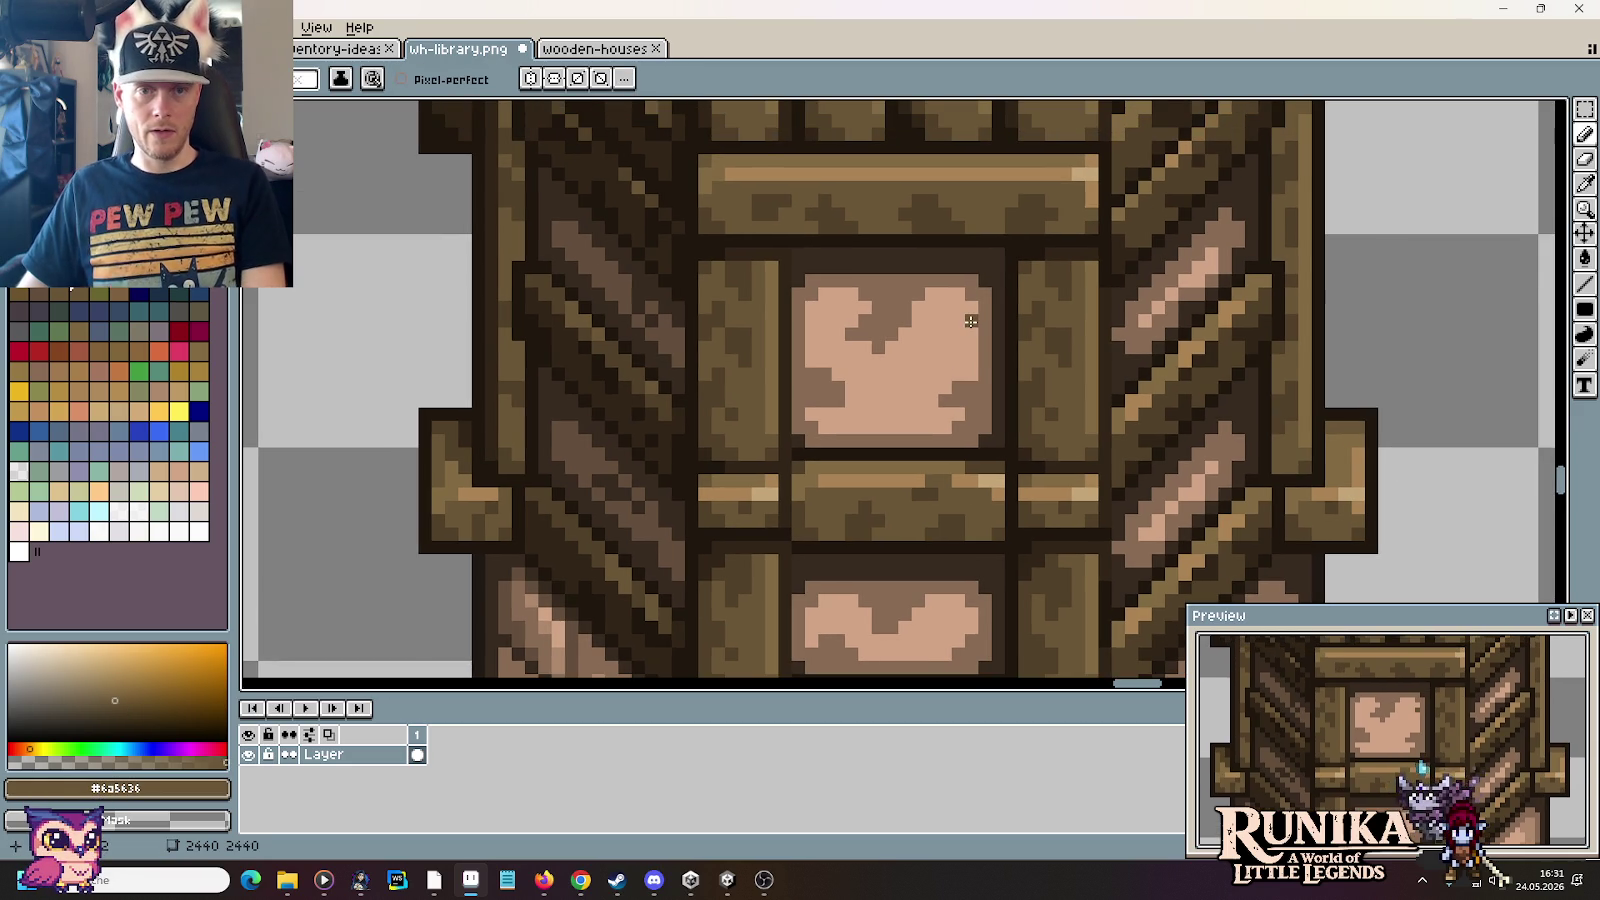
{"action": "scroll", "coordinate": [995, 250], "scroll_direction": "down", "scroll_amount": 1}
{"action": "left_click_drag", "start_coordinate": [958, 370], "coordinate": [957, 266]}
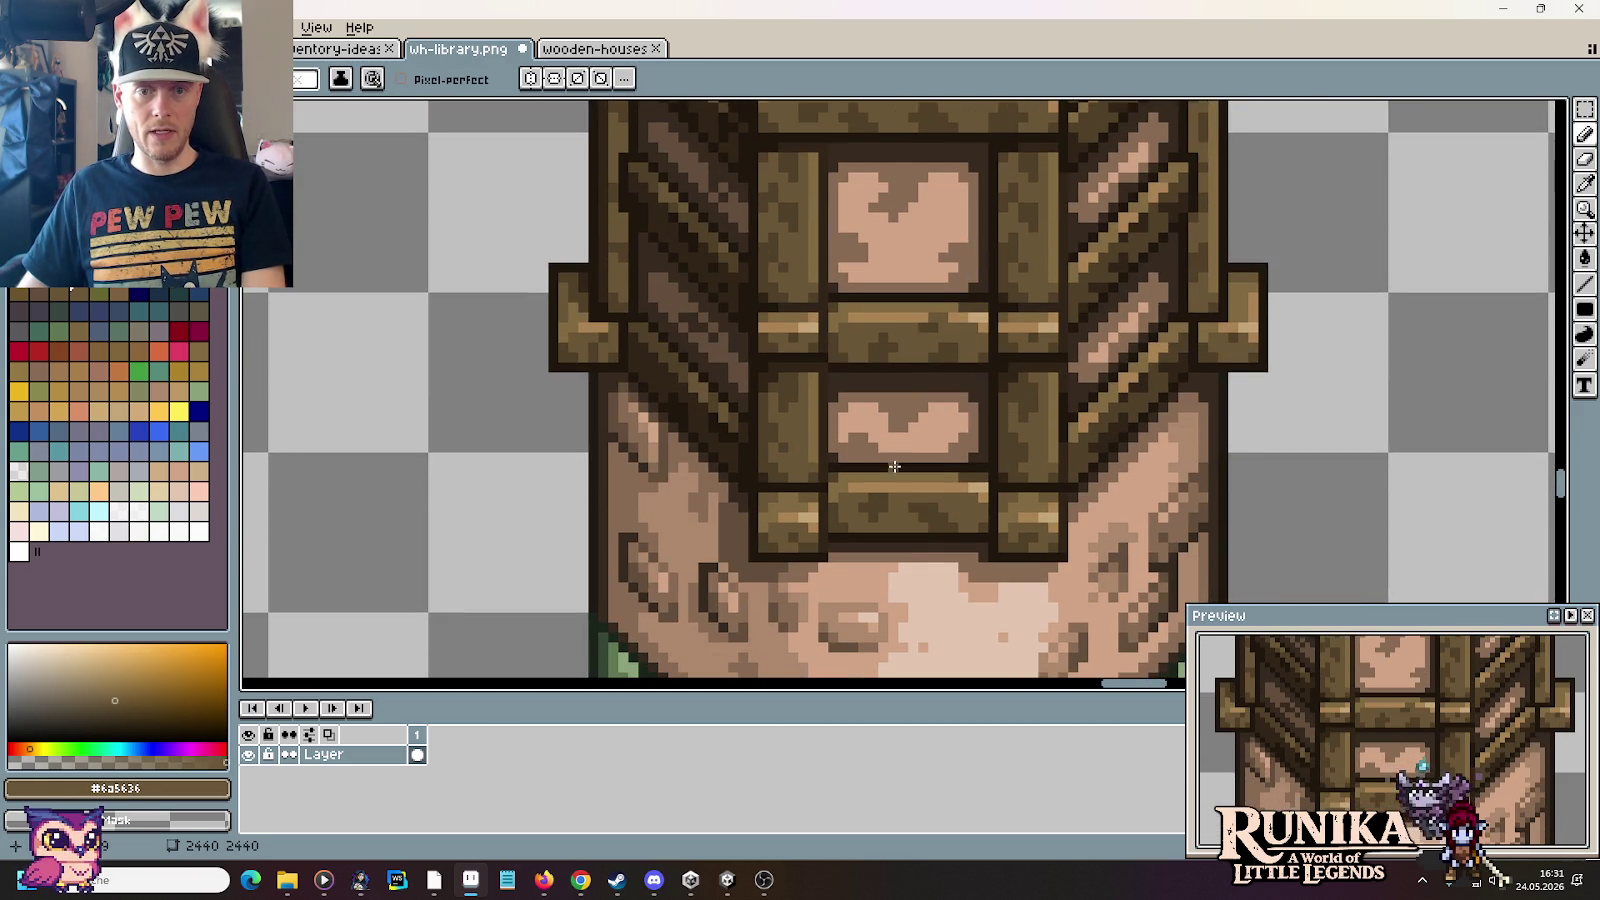
{"action": "scroll", "coordinate": [895, 320], "scroll_direction": "down", "scroll_amount": 1}
{"action": "scroll", "coordinate": [900, 330], "scroll_direction": "down", "scroll_amount": 1}
{"action": "scroll", "coordinate": [880, 400], "scroll_direction": "down", "scroll_amount": 1}
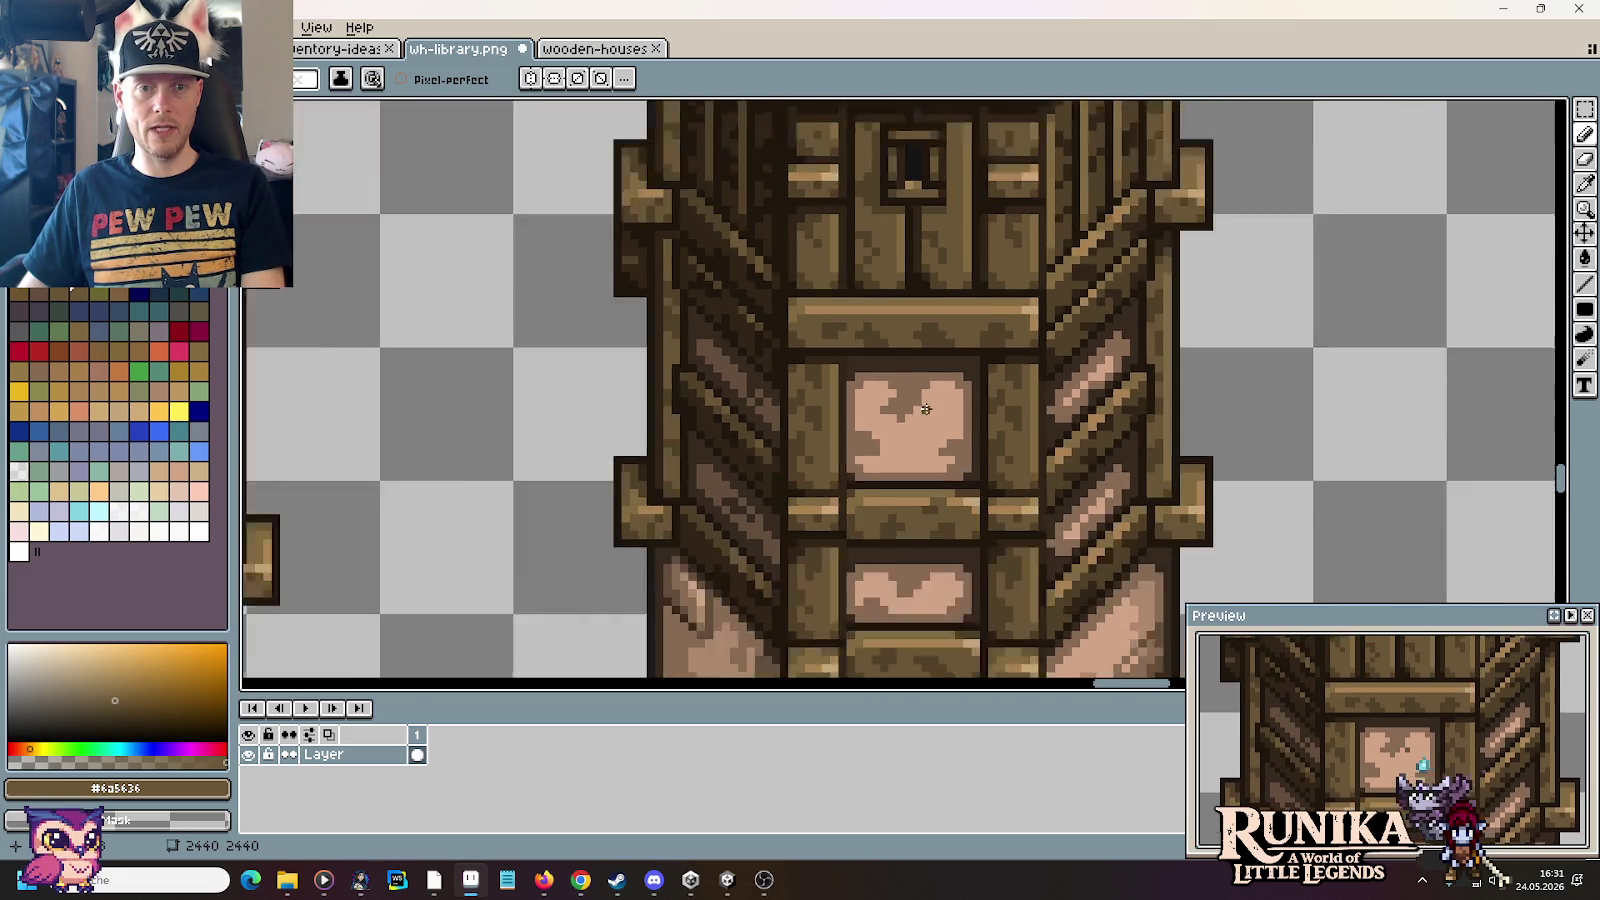
{"action": "scroll", "coordinate": [857, 426], "scroll_direction": "down", "scroll_amount": 2}
{"action": "left_click_drag", "start_coordinate": [857, 426], "coordinate": [1186, 343]}
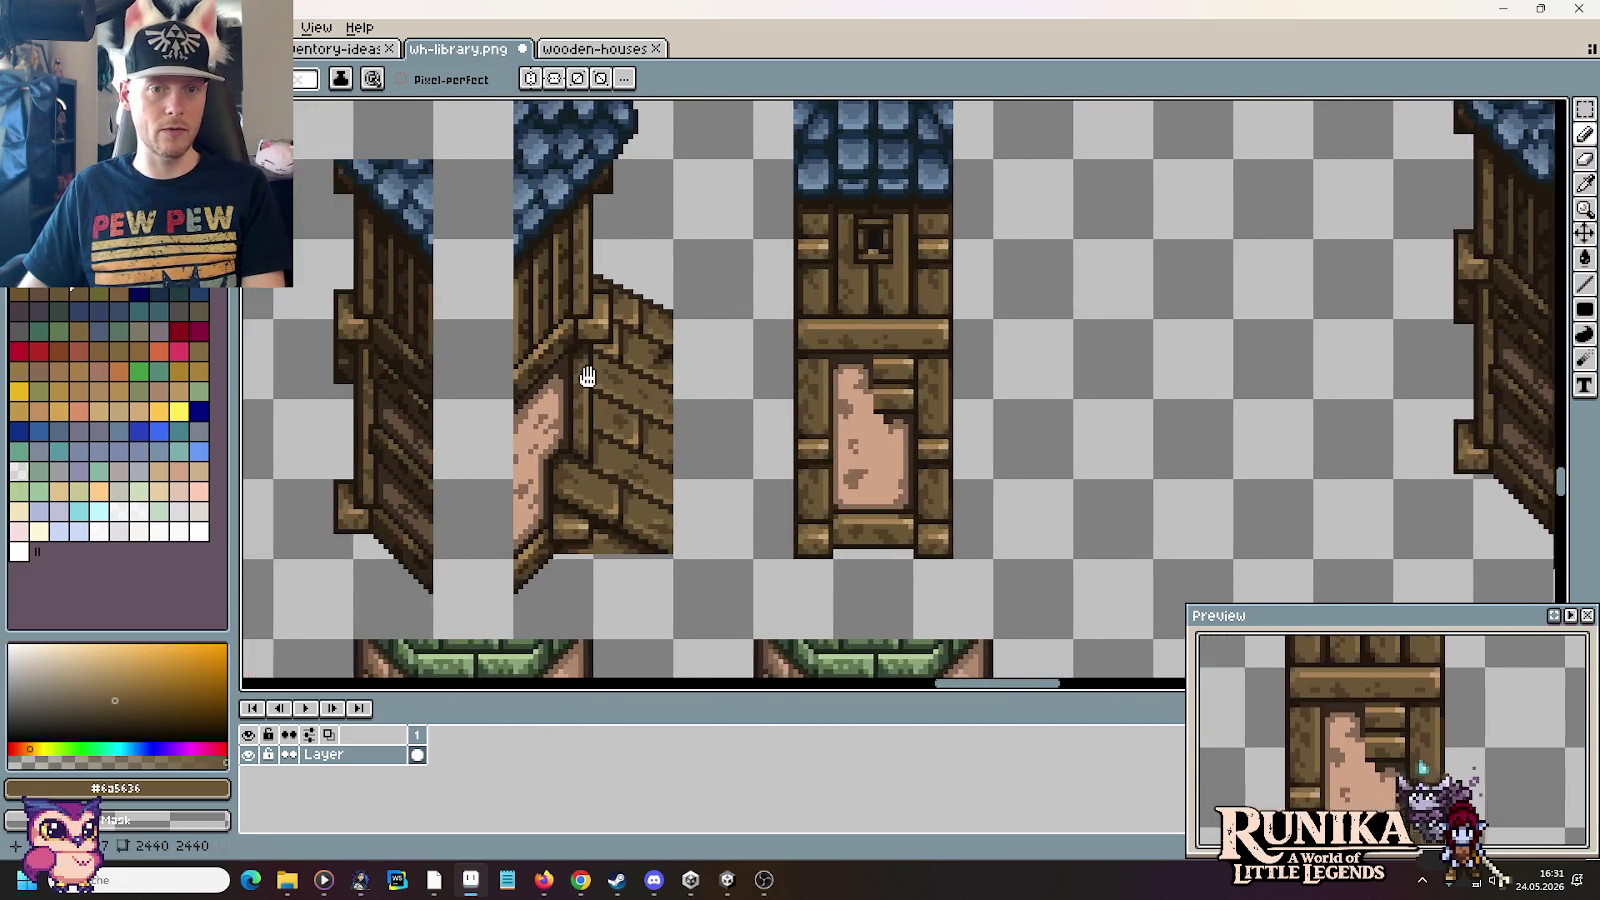
{"action": "left_click_drag", "start_coordinate": [582, 368], "coordinate": [975, 386]}
{"action": "left_click_drag", "start_coordinate": [660, 380], "coordinate": [1293, 404]}
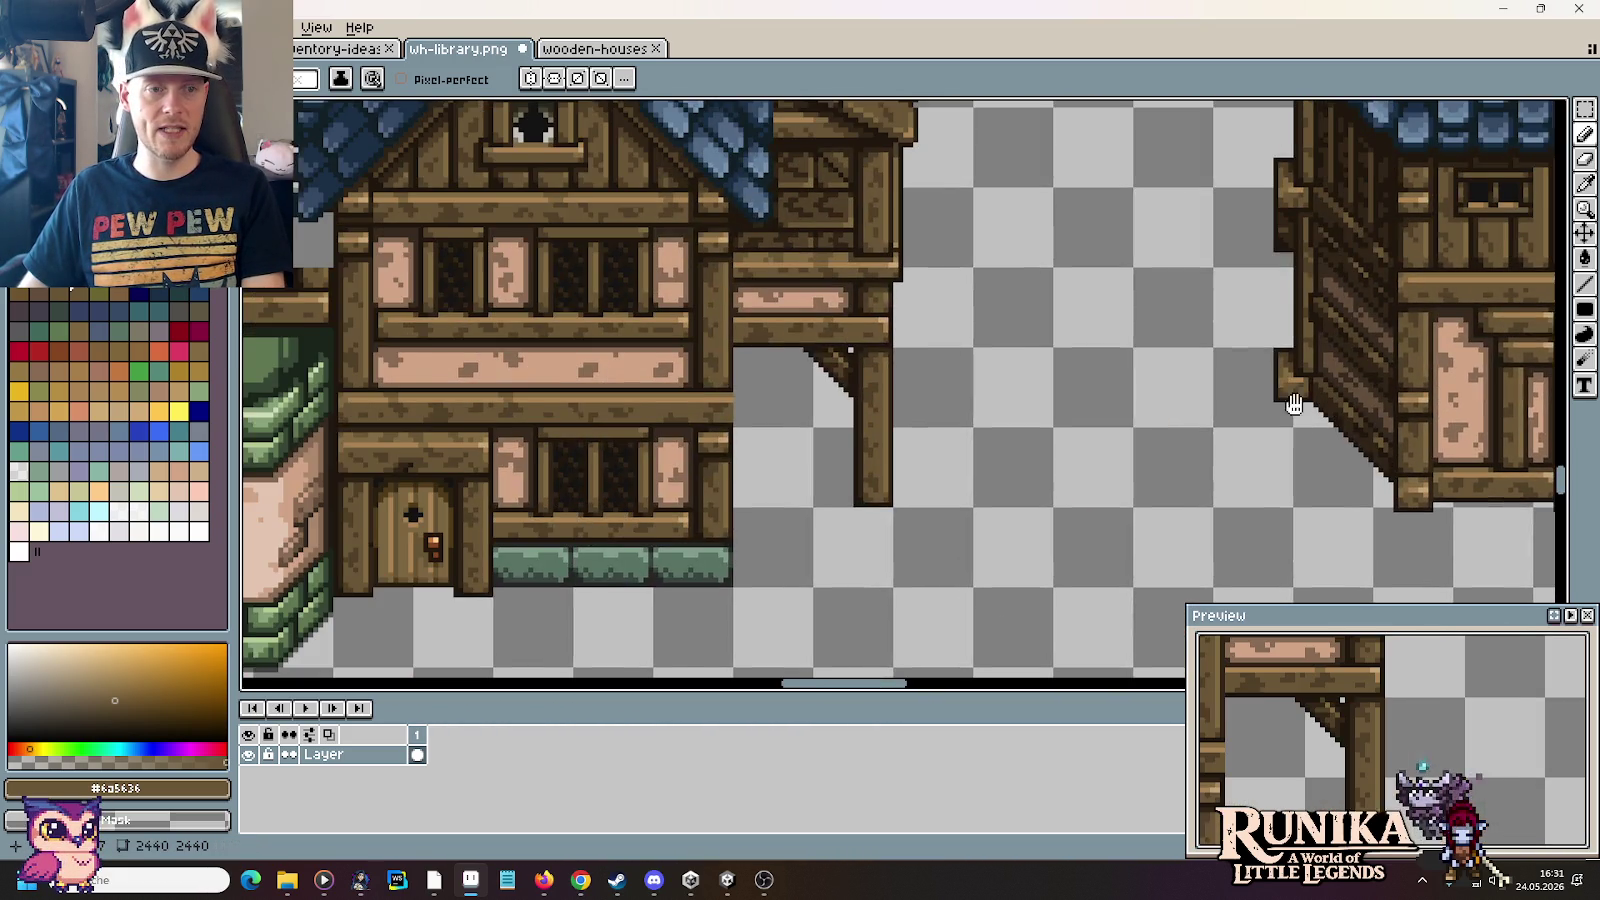
Step: Select a small plank block and stretch it to about double width
{"action": "scroll", "coordinate": [628, 270], "scroll_direction": "up", "scroll_amount": 1}
{"action": "mouse_move", "coordinate": [688, 382]}
{"action": "left_mouse_down"}
{"action": "mouse_move", "coordinate": [760, 395]}
{"action": "mouse_move", "coordinate": [814, 382]}
{"action": "left_mouse_up"}
{"action": "scroll", "coordinate": [755, 427], "scroll_direction": "up", "scroll_amount": 1}
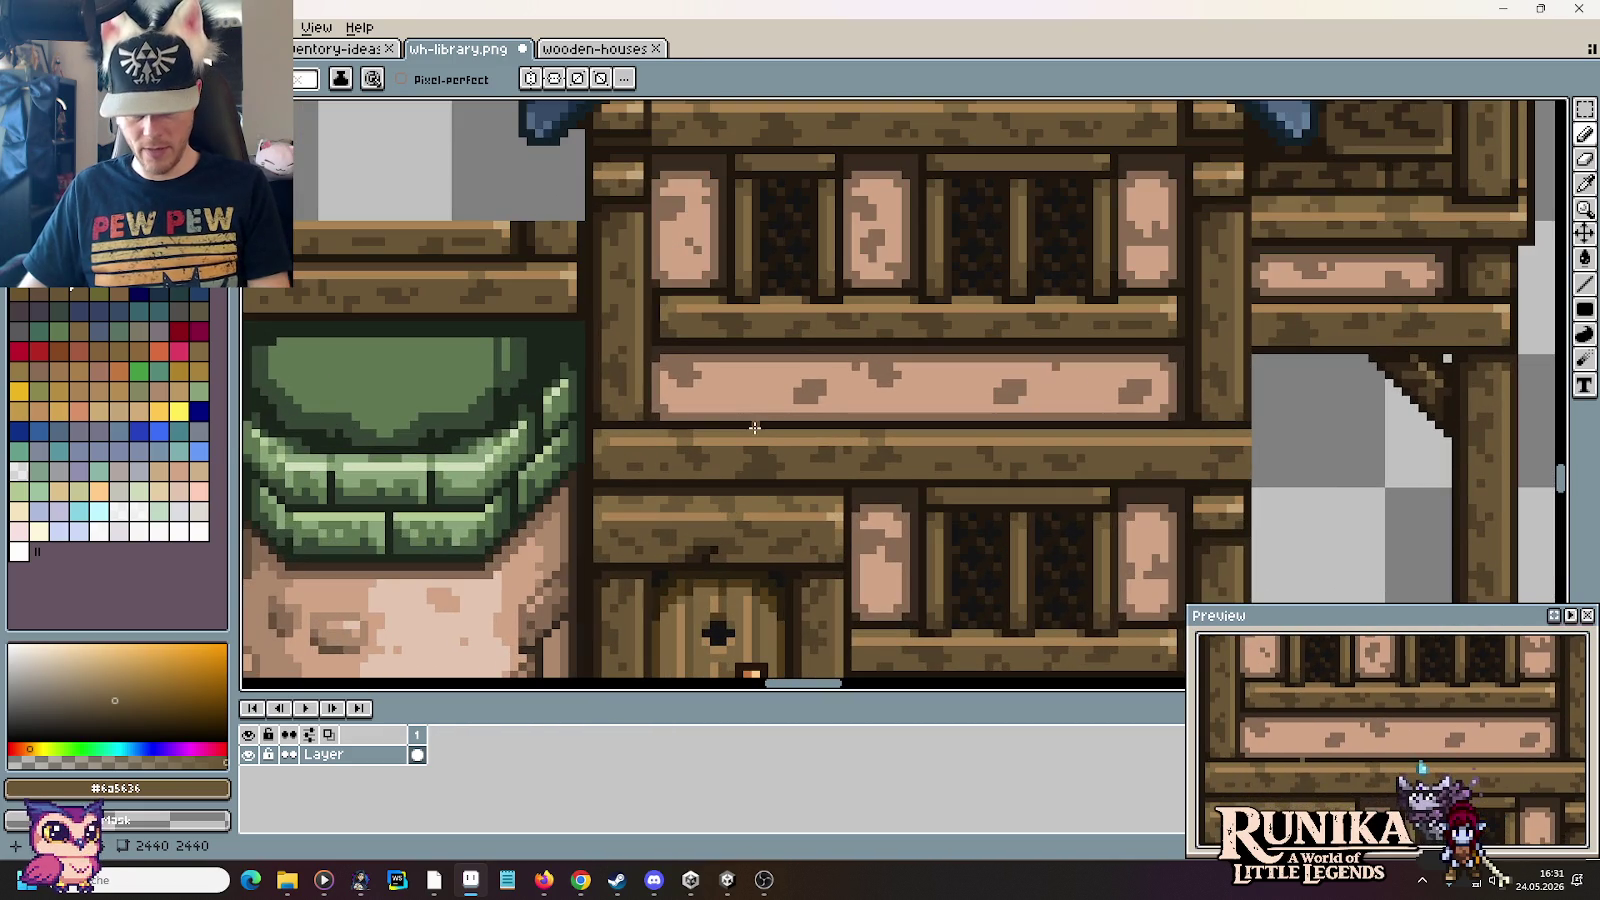
{"action": "key", "text": "m"}
{"action": "mouse_move", "coordinate": [594, 431]}
{"action": "left_mouse_down"}
{"action": "mouse_move", "coordinate": [640, 477]}
{"action": "mouse_move", "coordinate": [1390, 440]}
{"action": "left_mouse_up"}
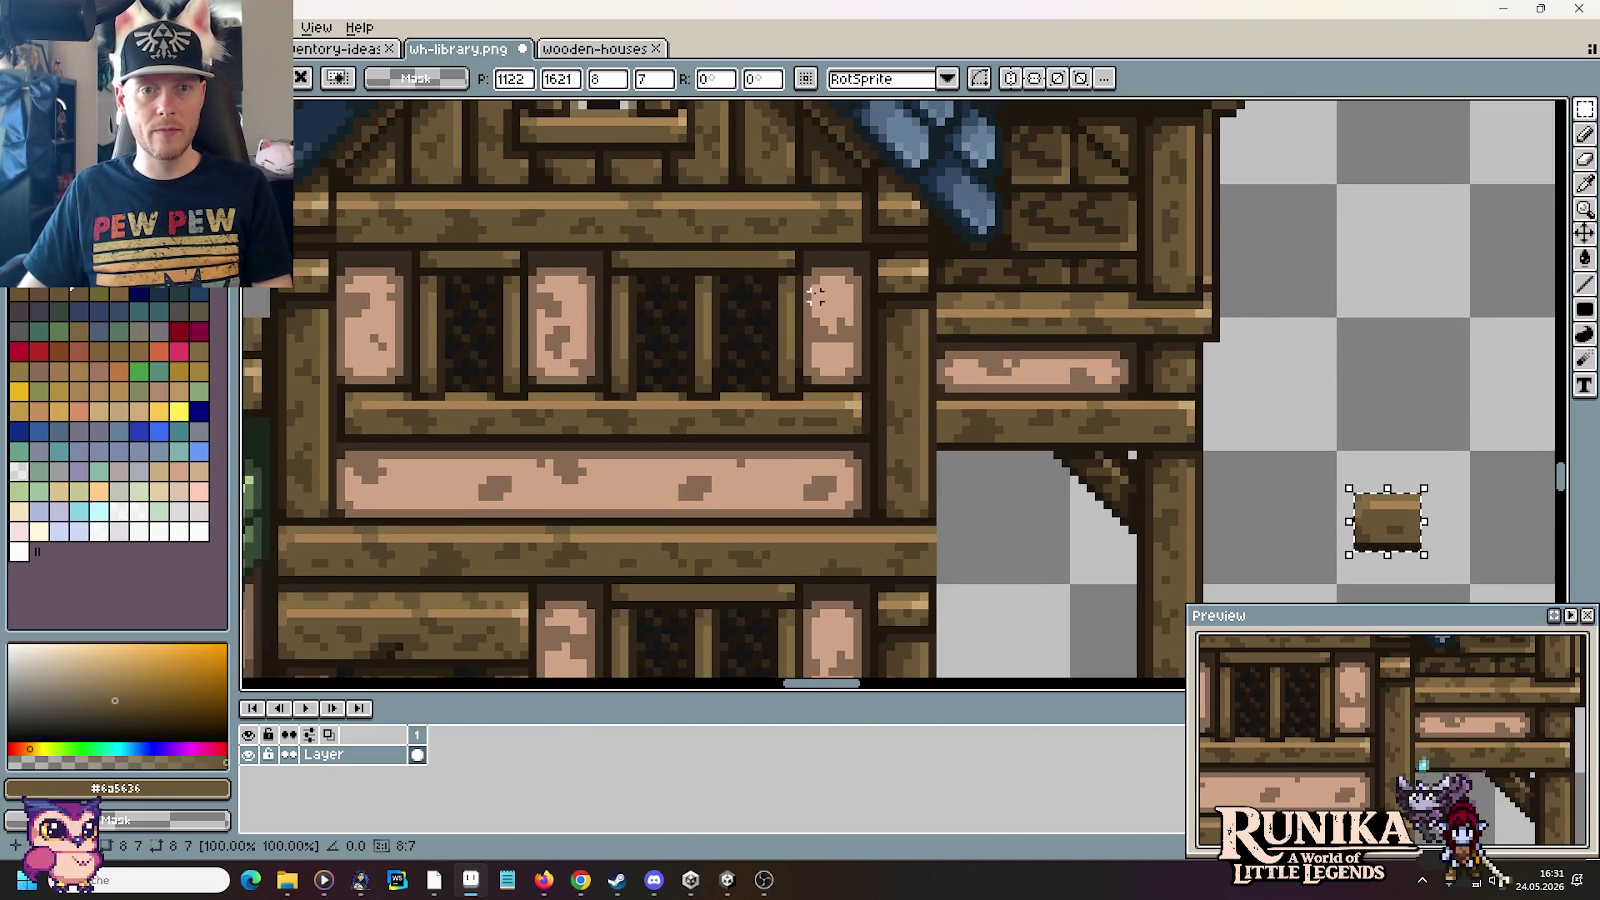
{"action": "left_click_drag", "start_coordinate": [793, 295], "coordinate": [815, 392]}
{"action": "left_click", "coordinate": [1188, 405]}
Step: Delete the leftover stray plank piece from the wall
{"action": "mouse_move", "coordinate": [1205, 393]}
{"action": "left_mouse_down"}
{"action": "mouse_move", "coordinate": [1130, 448]}
{"action": "mouse_move", "coordinate": [1490, 548]}
{"action": "left_mouse_up"}
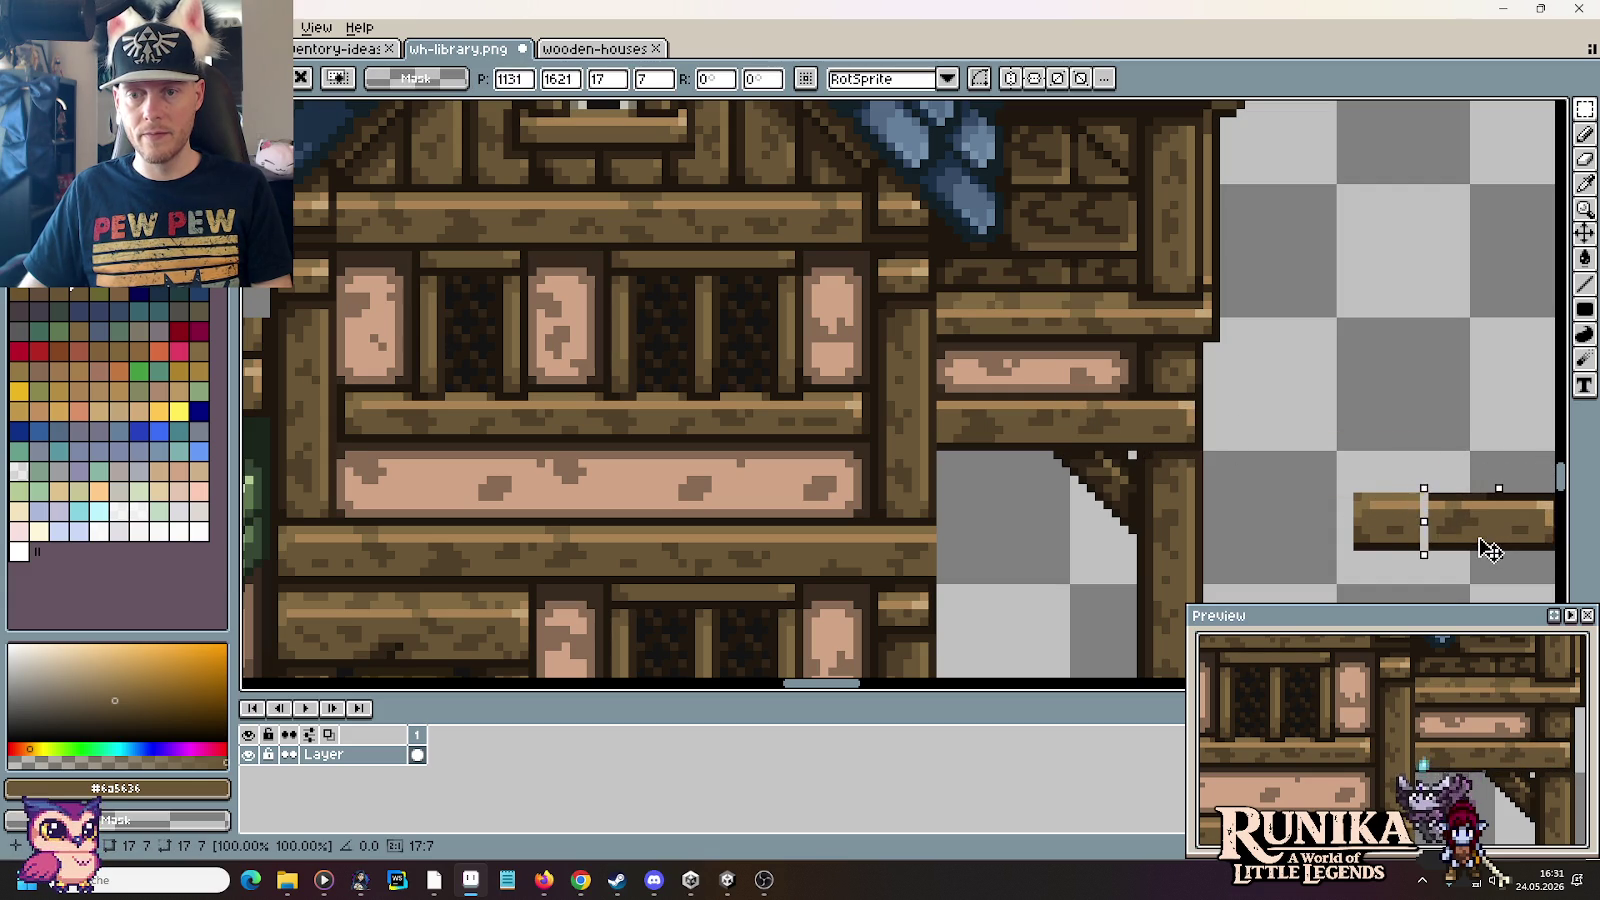
{"action": "left_click_drag", "start_coordinate": [1332, 453], "coordinate": [1518, 562]}
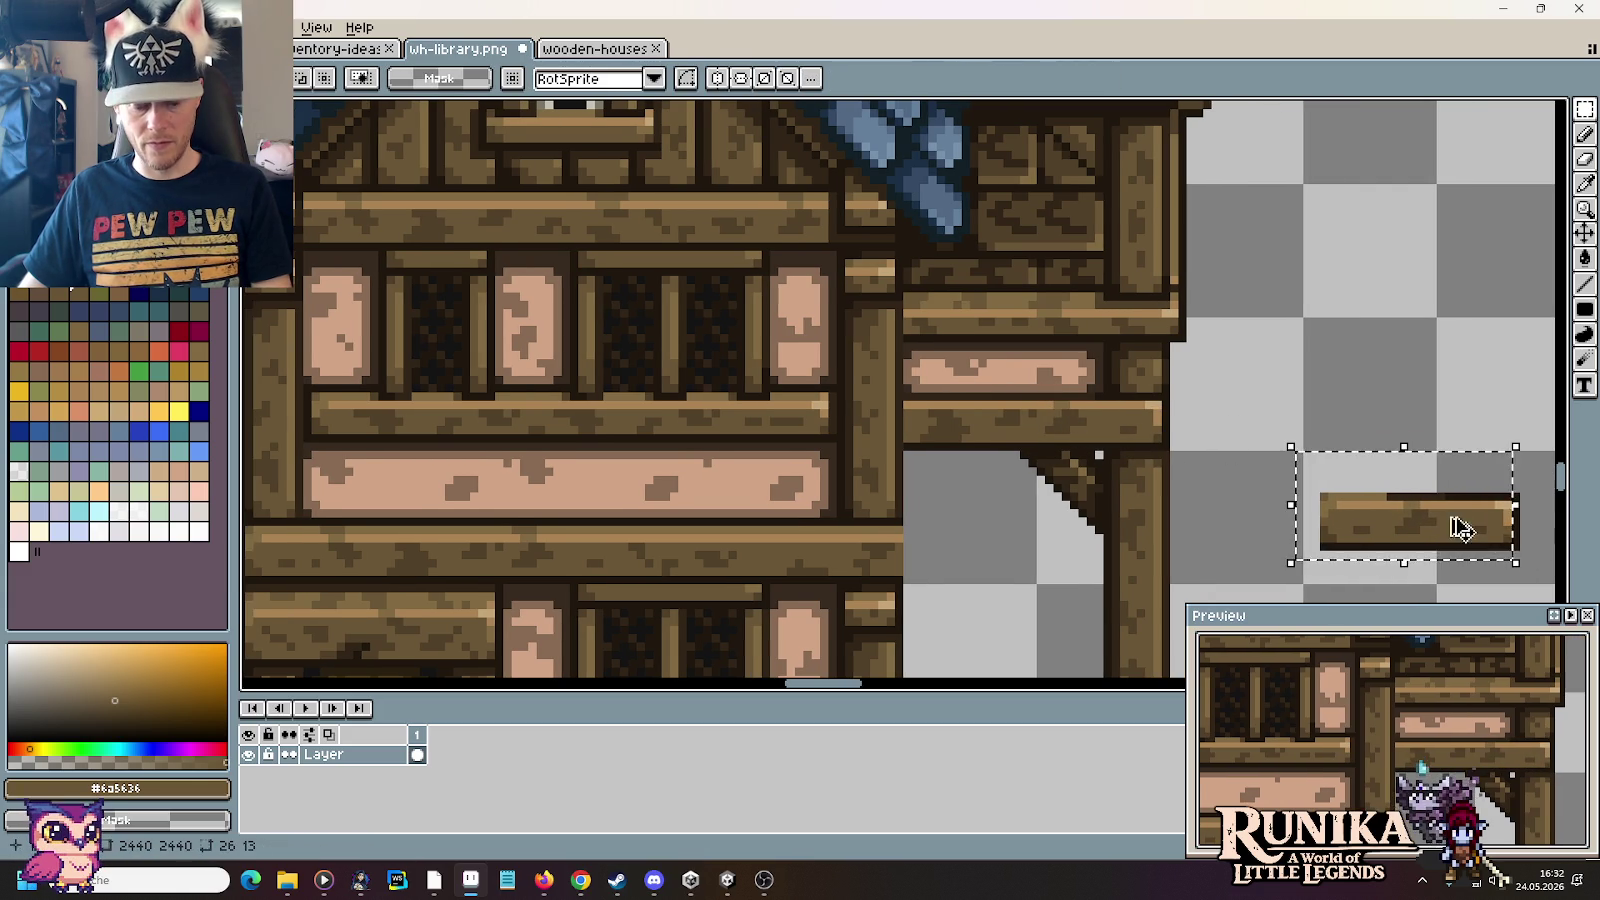
{"action": "key", "text": "Delete"}
{"action": "scroll", "coordinate": [1393, 457], "scroll_direction": "down", "scroll_amount": 2}
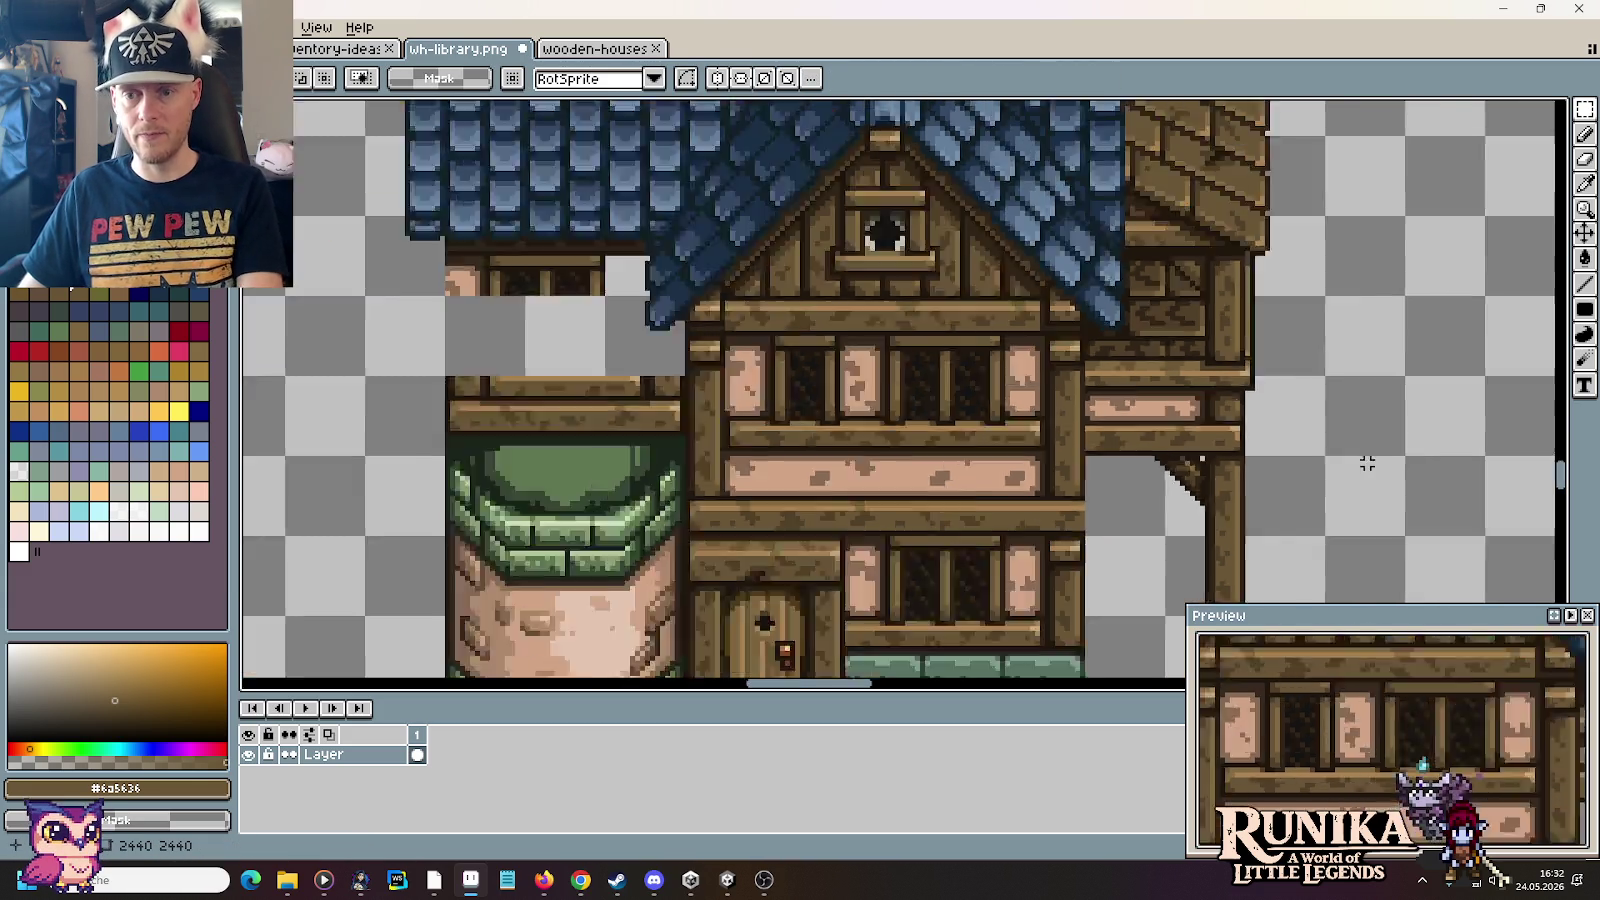
{"action": "scroll", "coordinate": [1364, 457], "scroll_direction": "down", "scroll_amount": 1}
{"action": "mouse_move", "coordinate": [1588, 430]}
{"action": "left_mouse_down"}
{"action": "mouse_move", "coordinate": [1208, 422]}
{"action": "mouse_move", "coordinate": [1217, 365]}
{"action": "left_mouse_up"}
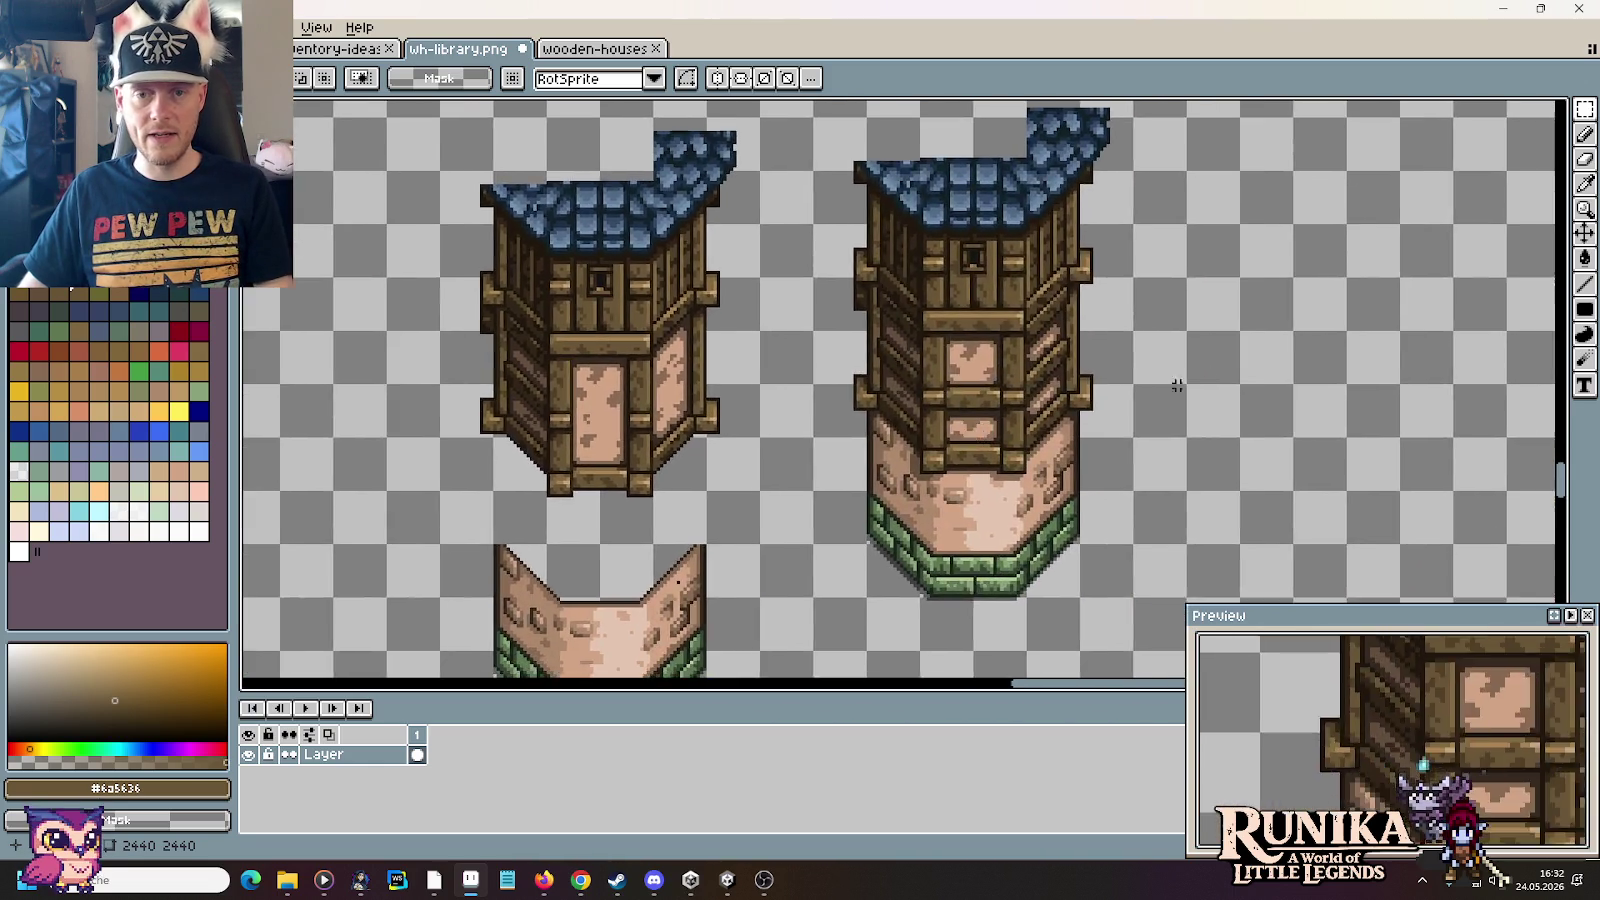
{"action": "scroll", "coordinate": [1217, 365], "scroll_direction": "up", "scroll_amount": 2}
Step: Paste a plank onto empty space, then cut off and rotate its left end
{"action": "key", "text": "ctrl+v"}
{"action": "left_click_drag", "start_coordinate": [937, 347], "coordinate": [1180, 347]}
{"action": "left_click", "coordinate": [1075, 432]}
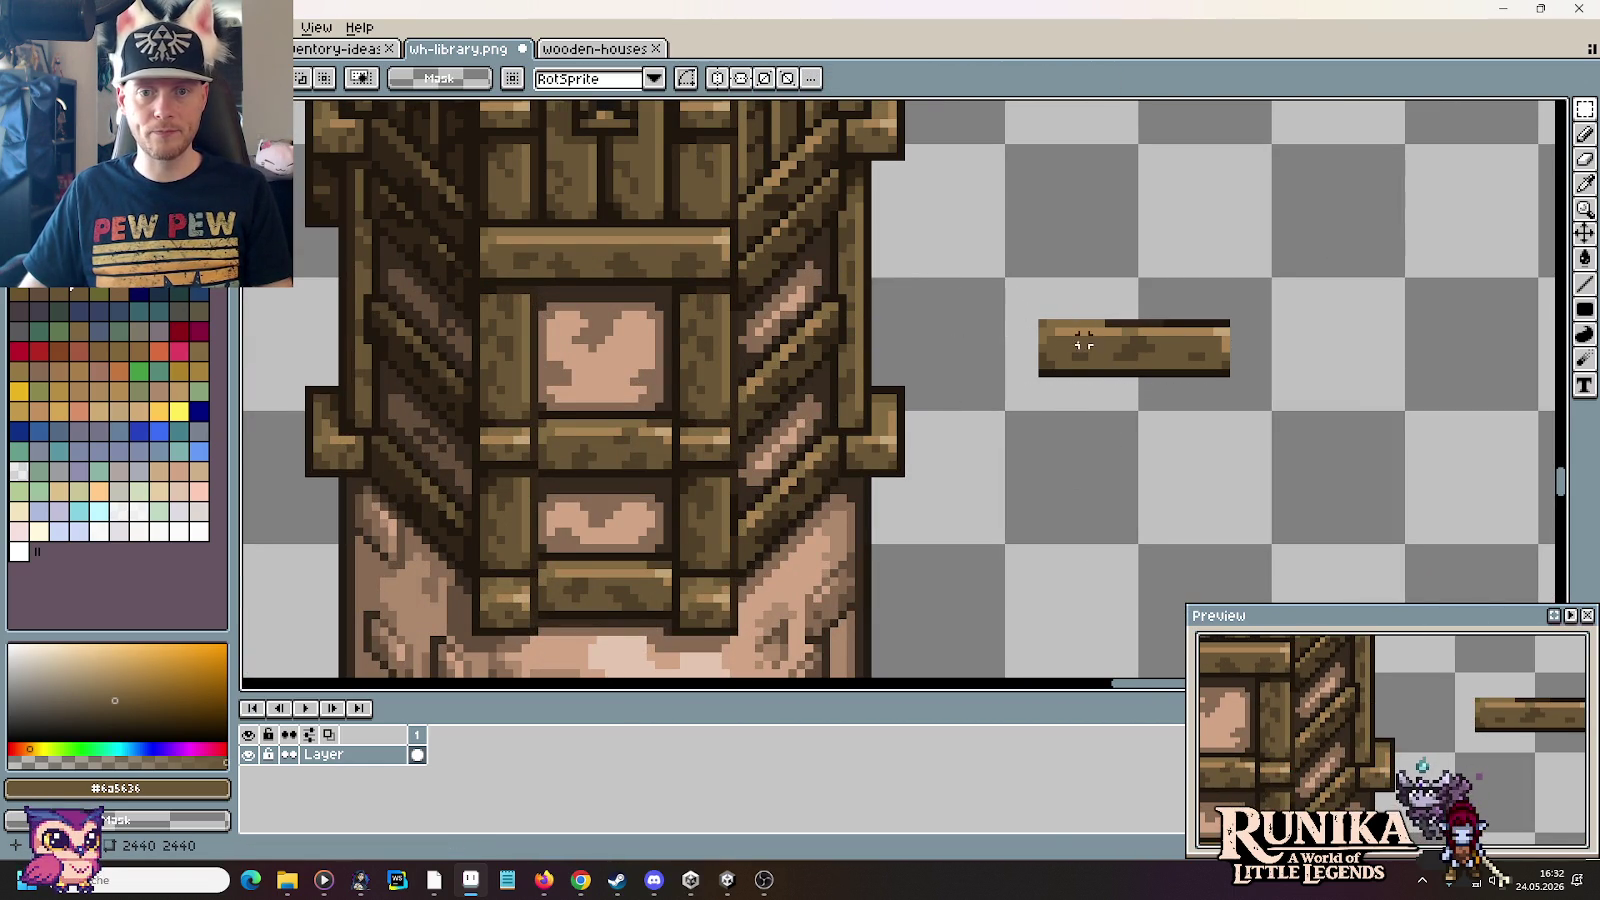
{"action": "left_click_drag", "start_coordinate": [1060, 310], "coordinate": [1106, 398]}
{"action": "key", "text": "ctrl+shift+r"}
{"action": "left_click", "coordinate": [1272, 413]}
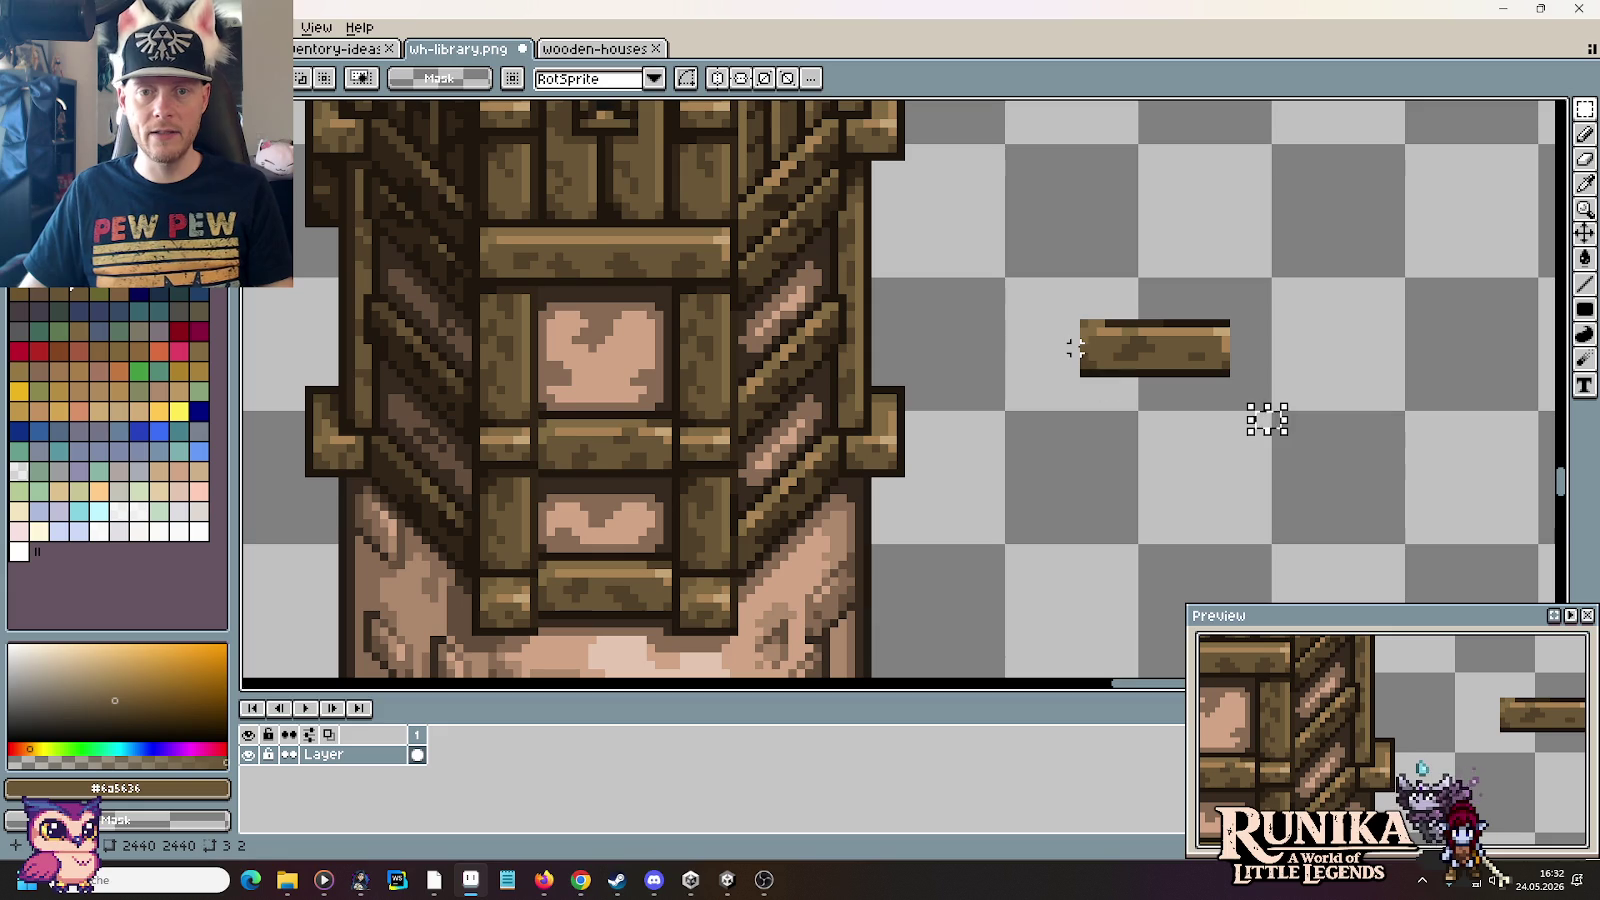
Step: Move a small wooden block onto the top of the upper window
{"action": "mouse_move", "coordinate": [1068, 324]}
{"action": "left_mouse_down"}
{"action": "mouse_move", "coordinate": [1161, 418]}
{"action": "mouse_move", "coordinate": [683, 388]}
{"action": "mouse_move", "coordinate": [606, 355]}
{"action": "left_mouse_up"}
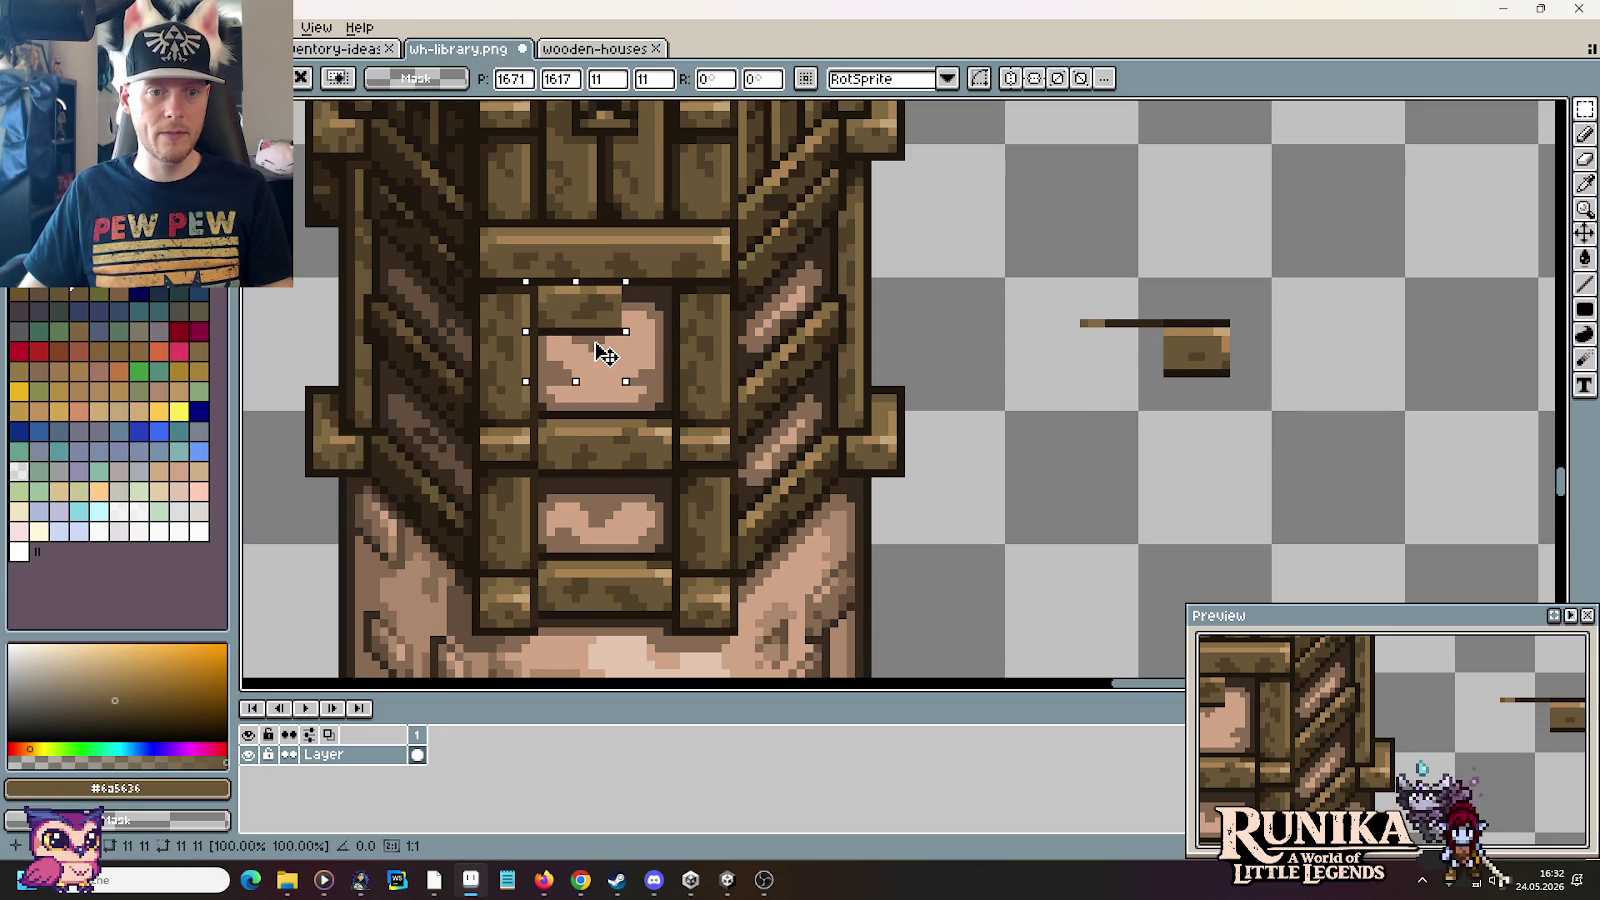
{"action": "left_click", "coordinate": [1158, 330]}
{"action": "mouse_move", "coordinate": [1158, 330]}
{"action": "left_mouse_down"}
{"action": "mouse_move", "coordinate": [1272, 424]}
{"action": "mouse_move", "coordinate": [678, 375]}
{"action": "mouse_move", "coordinate": [1025, 375]}
{"action": "left_mouse_up"}
{"action": "key", "text": "Return"}
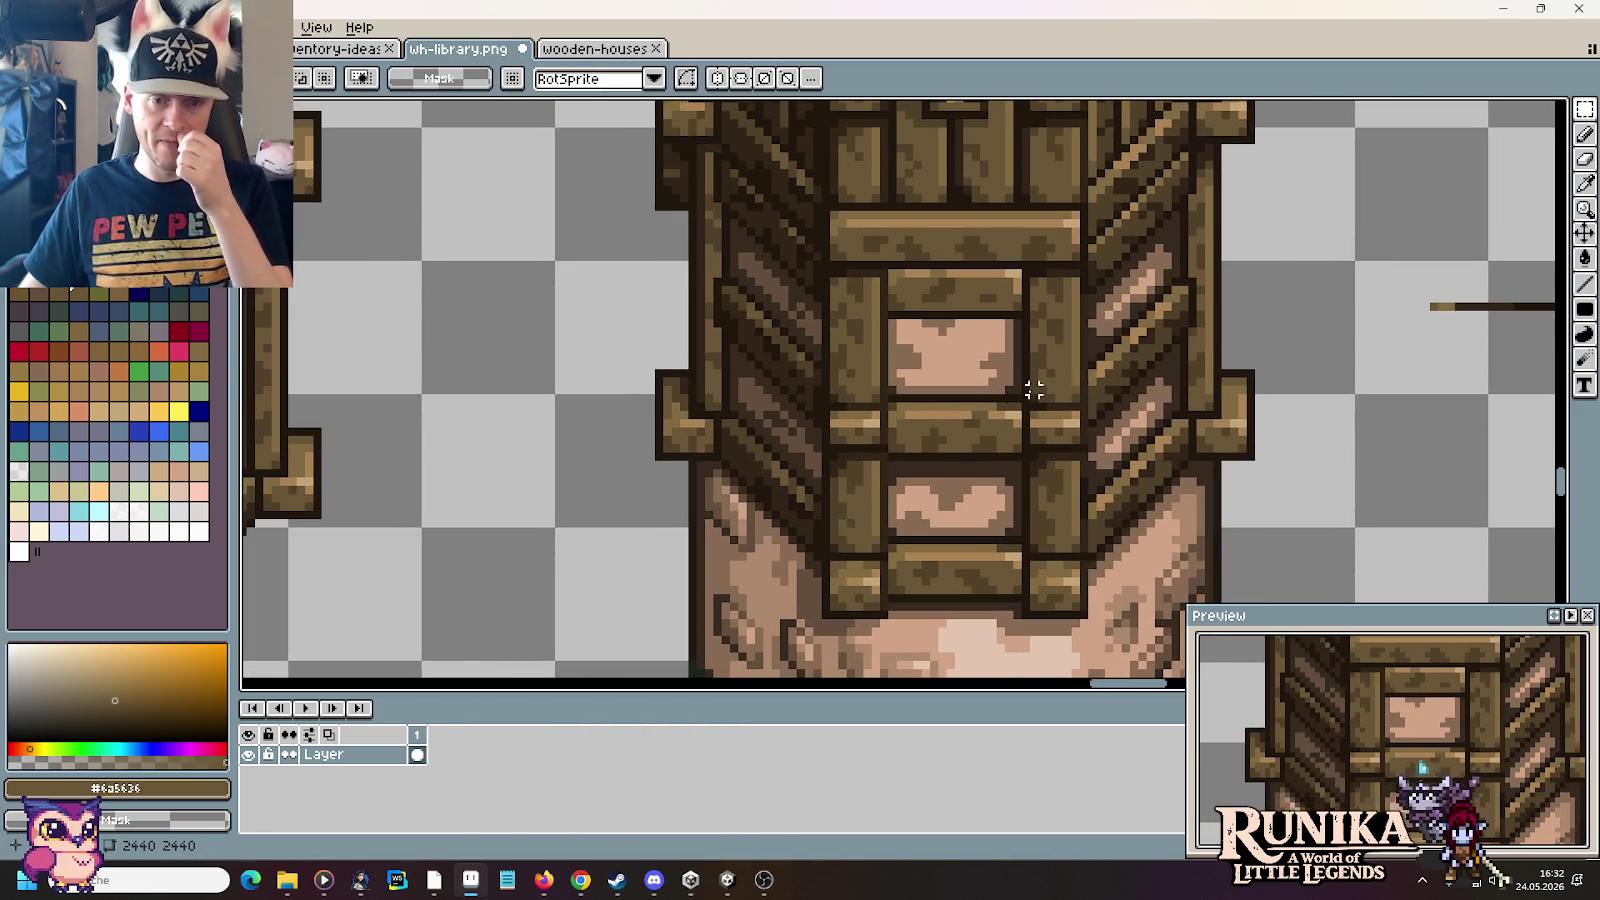
Step: Draw a dark #1f170c vertical line on the window frame
{"action": "scroll", "coordinate": [1000, 415], "scroll_direction": "up", "scroll_amount": 1}
{"action": "scroll", "coordinate": [939, 571], "scroll_direction": "up", "scroll_amount": 1}
{"action": "key", "text": "b"}
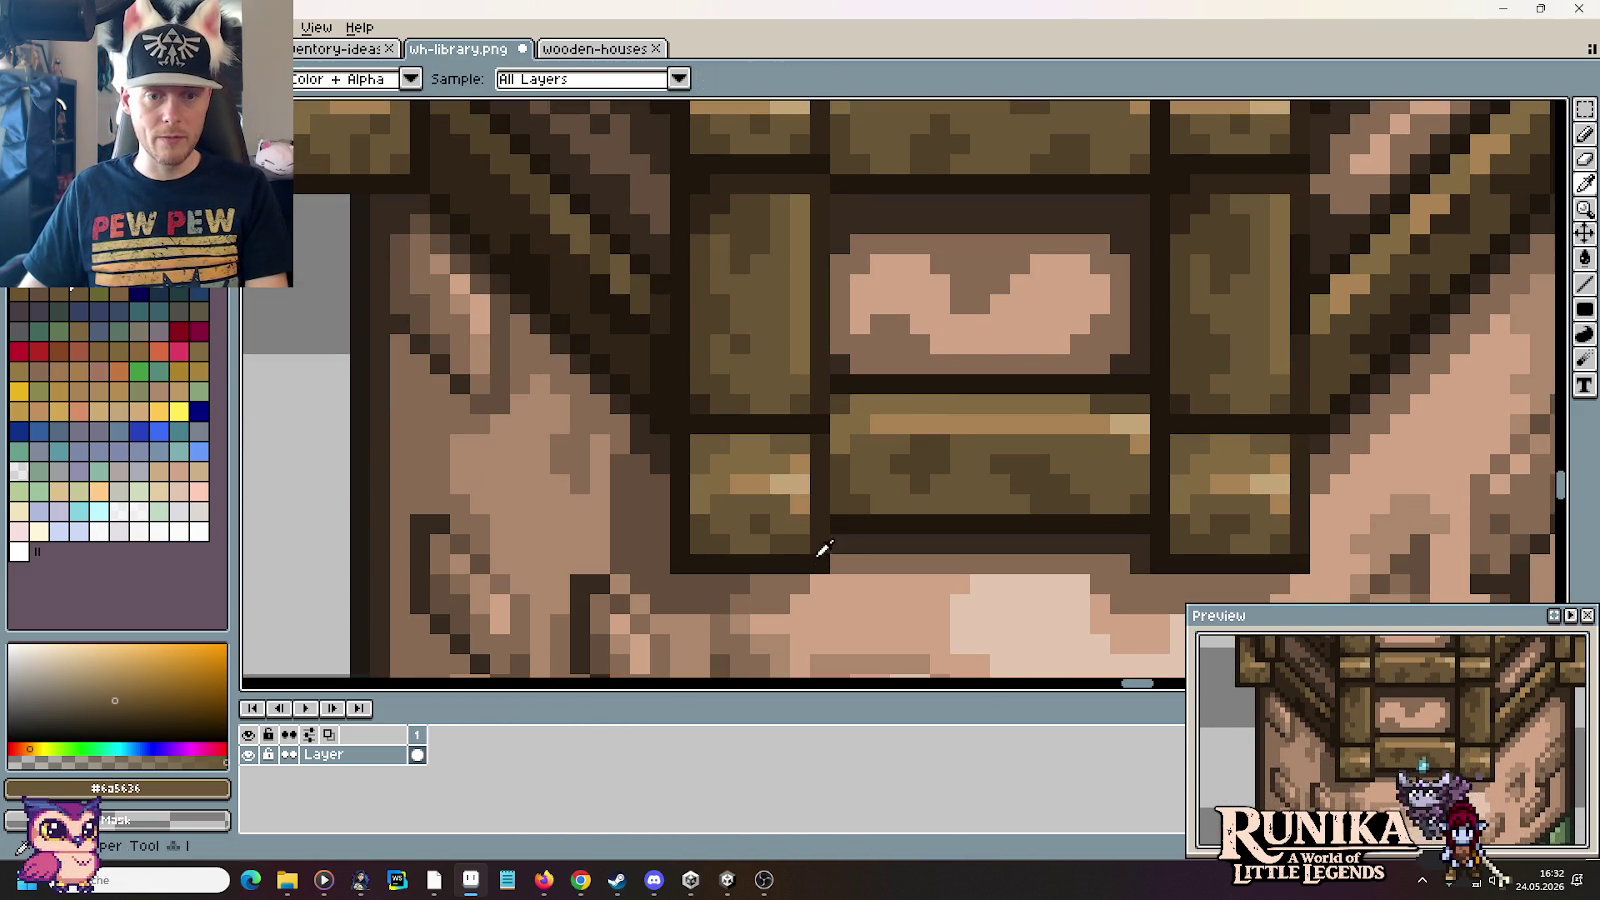
{"action": "left_click", "coordinate": [817, 547], "text": "alt"}
{"action": "scroll", "coordinate": [843, 290], "scroll_direction": "up", "scroll_amount": 1}
{"action": "scroll", "coordinate": [848, 498], "scroll_direction": "up", "scroll_amount": 1}
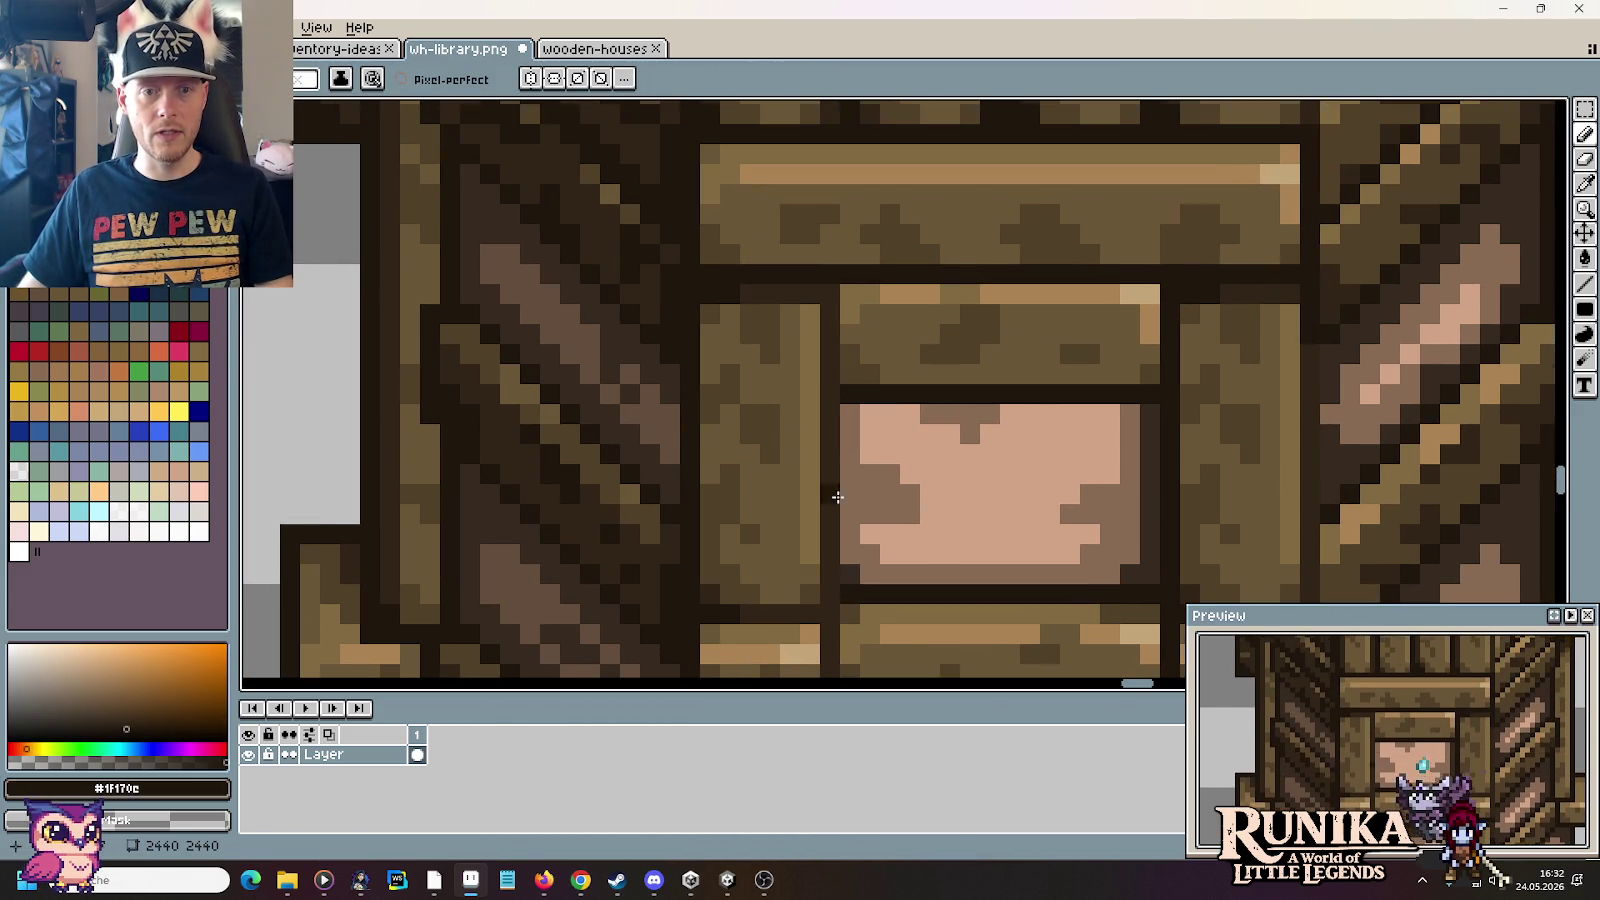
{"action": "left_click_drag", "start_coordinate": [830, 670], "coordinate": [821, 296]}
{"action": "left_click_drag", "start_coordinate": [965, 553], "coordinate": [939, 296]}
Step: Move part of the middle window panel up into the top panel
{"action": "scroll", "coordinate": [938, 310], "scroll_direction": "down", "scroll_amount": 2}
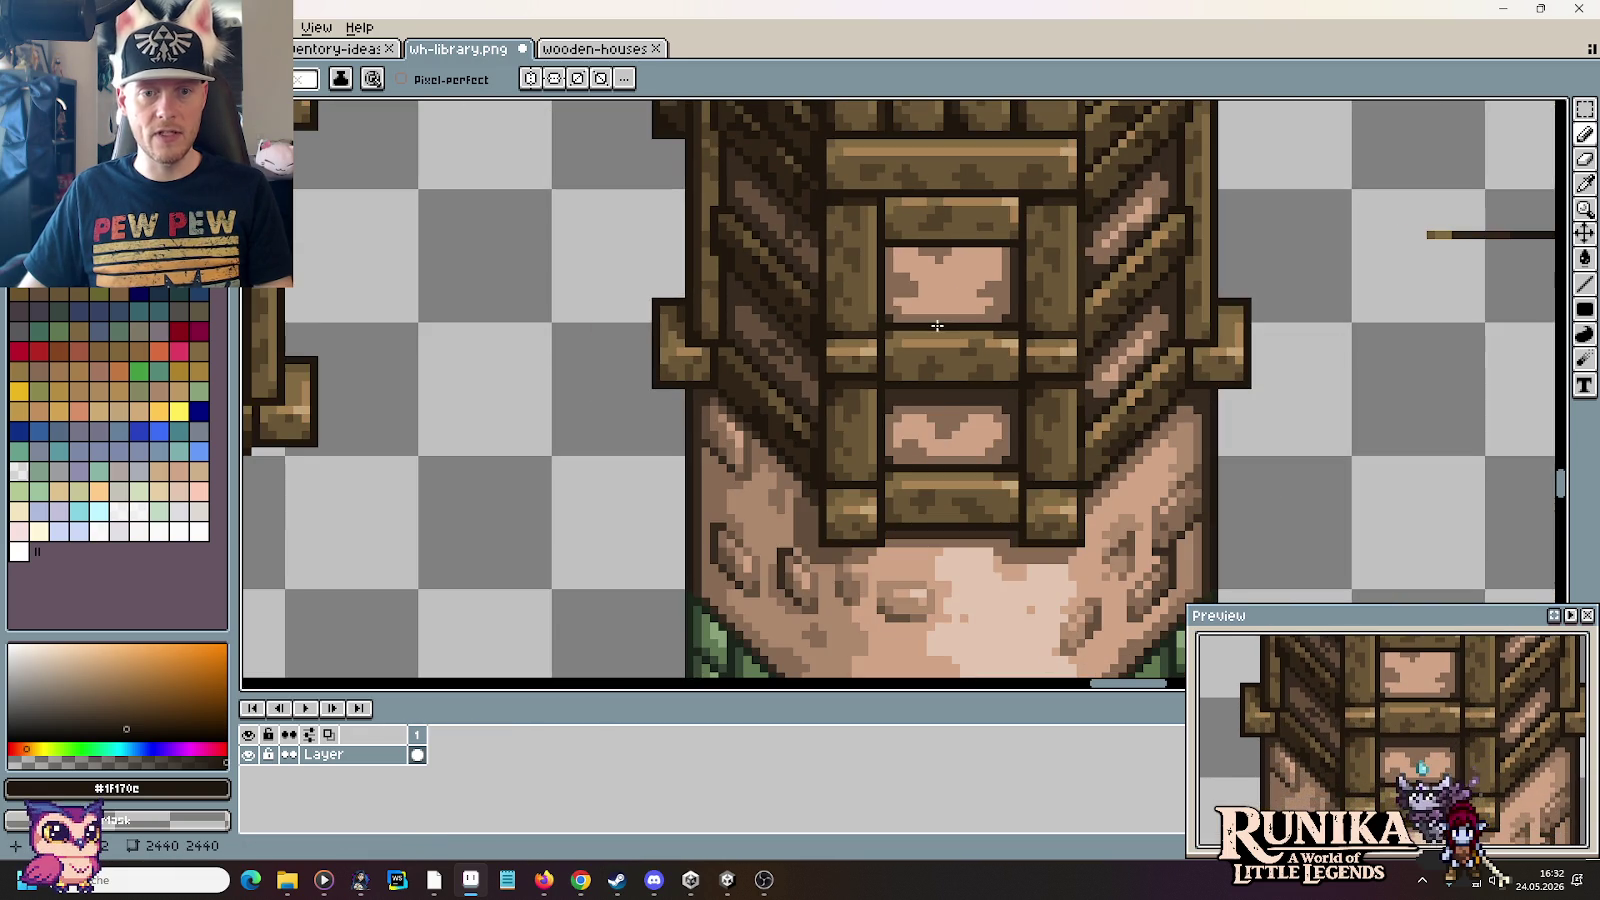
{"action": "scroll", "coordinate": [930, 372], "scroll_direction": "up", "scroll_amount": 1}
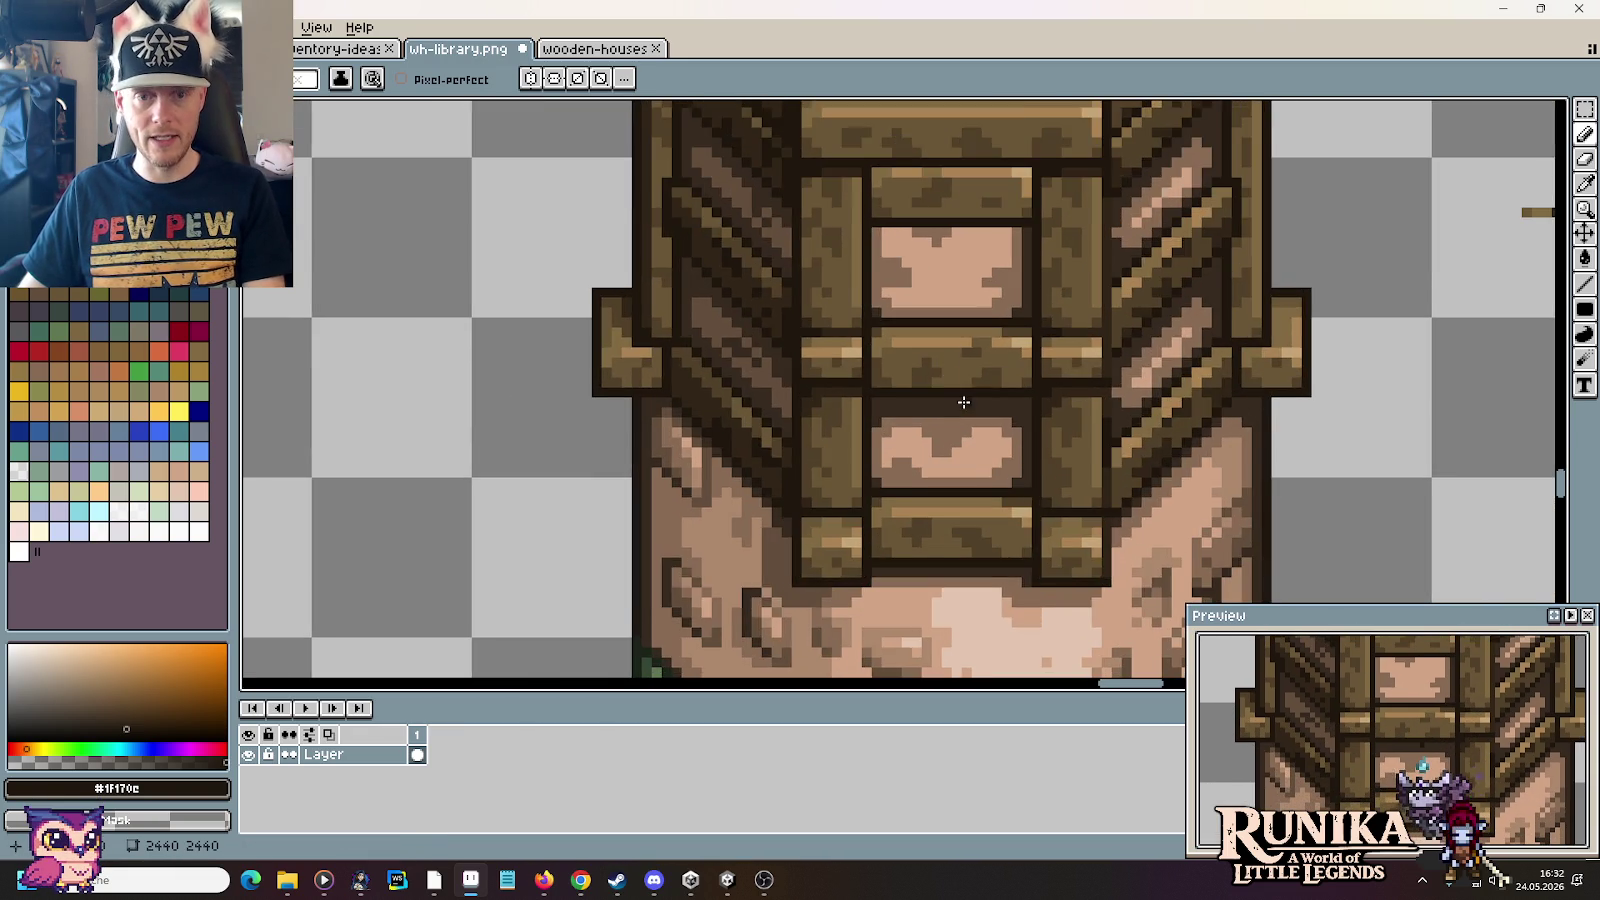
{"action": "scroll", "coordinate": [963, 404], "scroll_direction": "up", "scroll_amount": 1}
{"action": "key", "text": "m"}
{"action": "mouse_move", "coordinate": [1052, 450]}
{"action": "left_mouse_down"}
{"action": "mouse_move", "coordinate": [845, 400]}
{"action": "mouse_move", "coordinate": [864, 195]}
{"action": "left_mouse_up"}
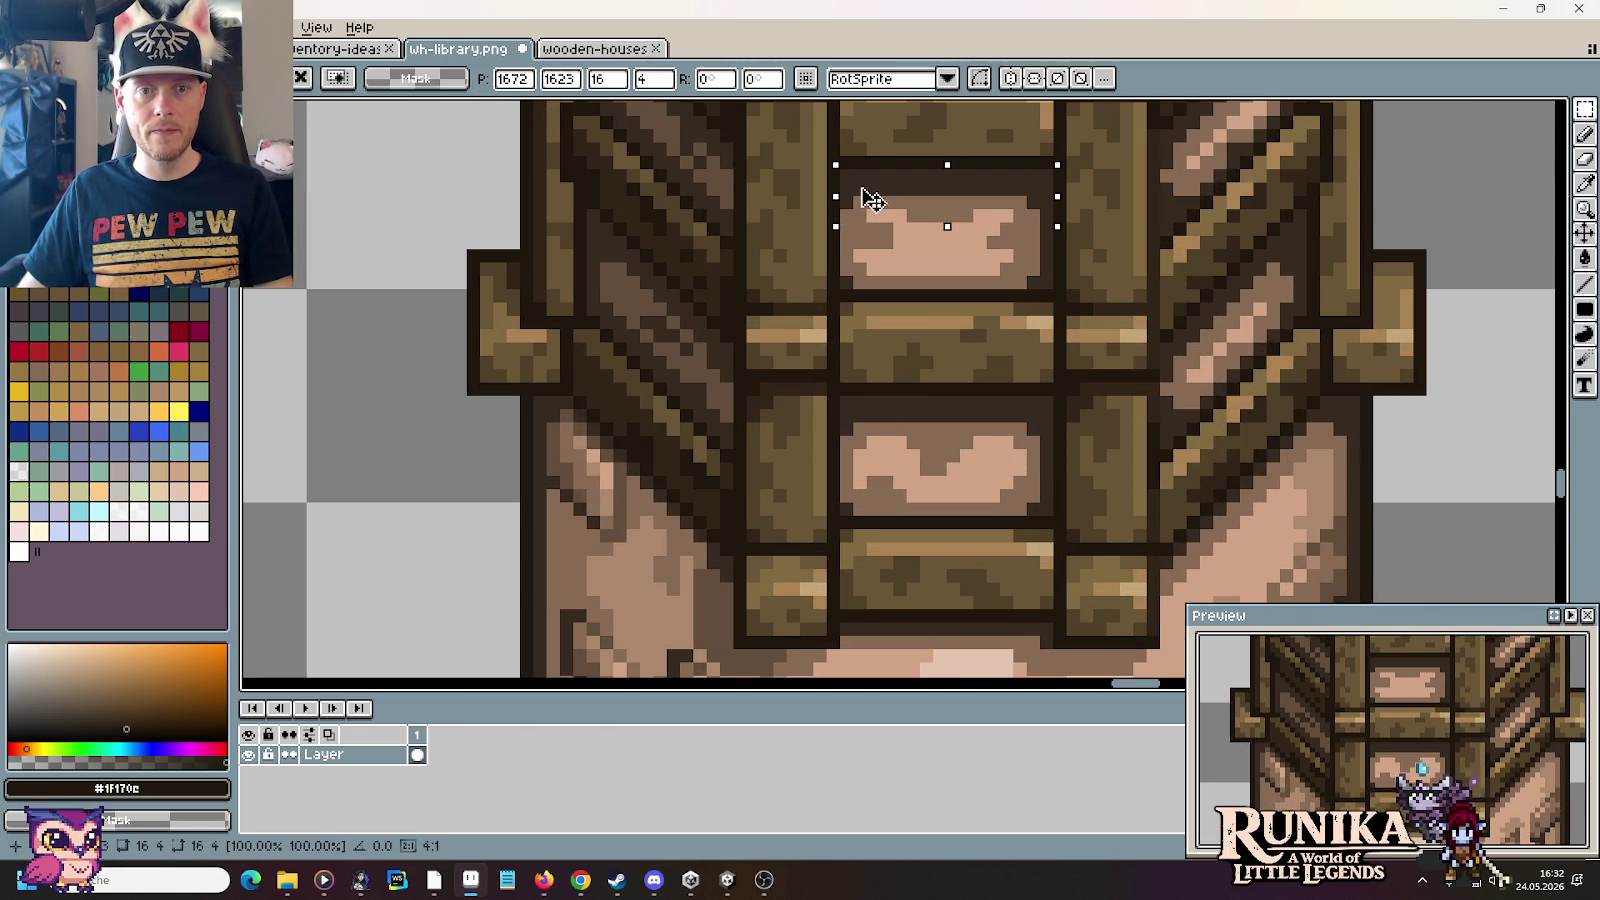
{"action": "left_click", "coordinate": [925, 297]}
{"action": "scroll", "coordinate": [930, 320], "scroll_direction": "up", "scroll_amount": 3}
{"action": "scroll", "coordinate": [934, 335], "scroll_direction": "up", "scroll_amount": 1}
Step: Draw a short #886b54 brown stroke in the pink pane
{"action": "key", "text": "i"}
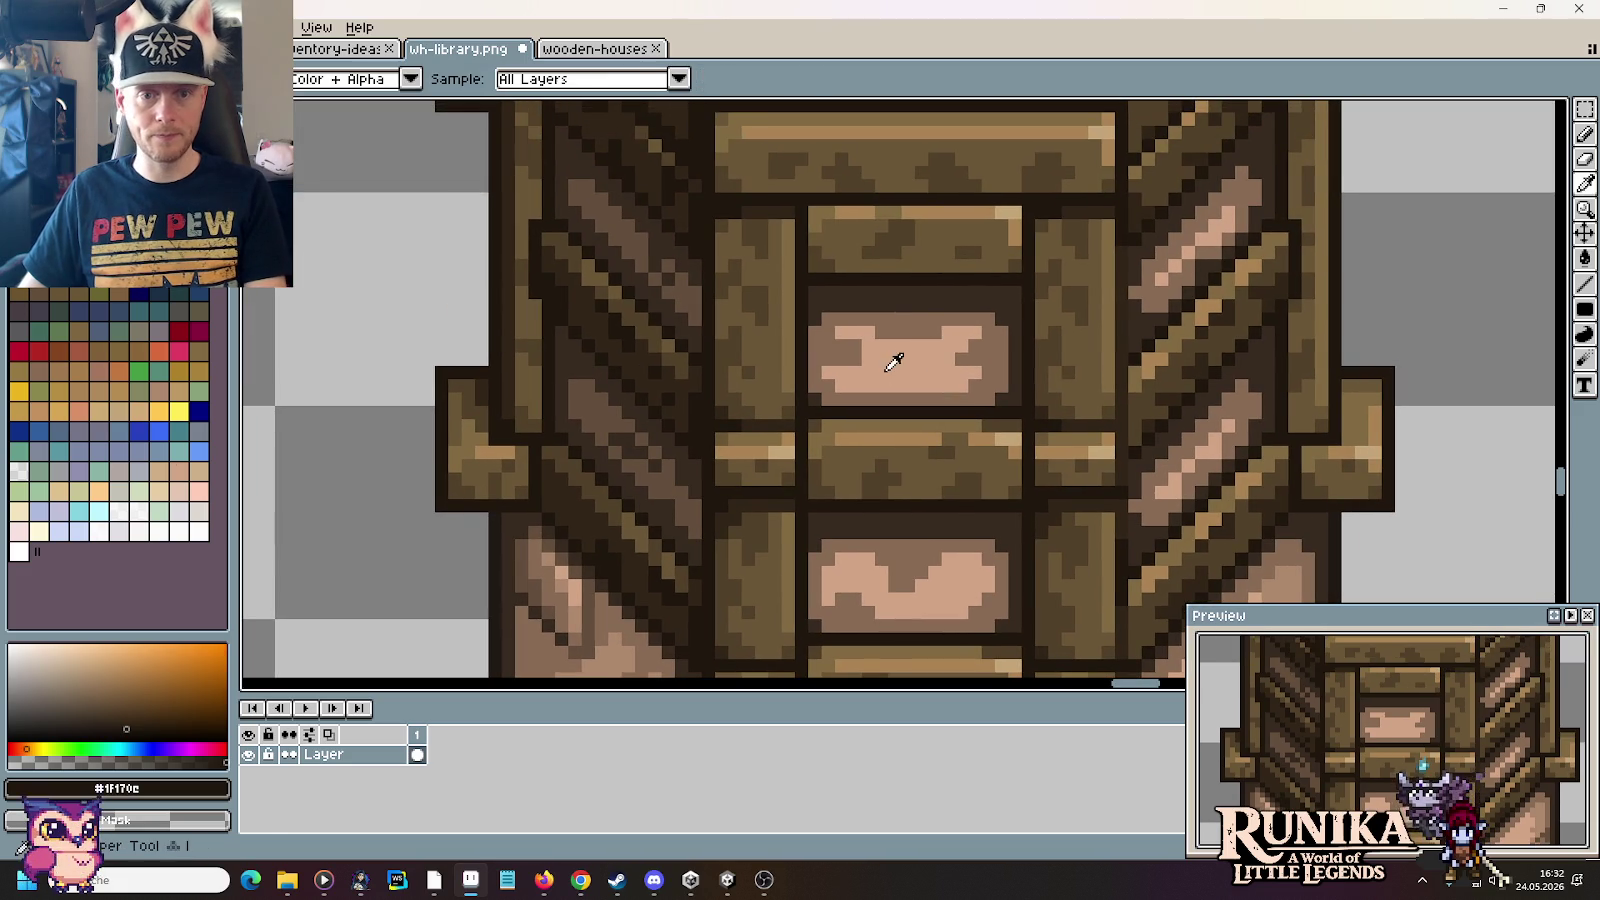
{"action": "left_click", "coordinate": [862, 337]}
{"action": "key", "text": "b"}
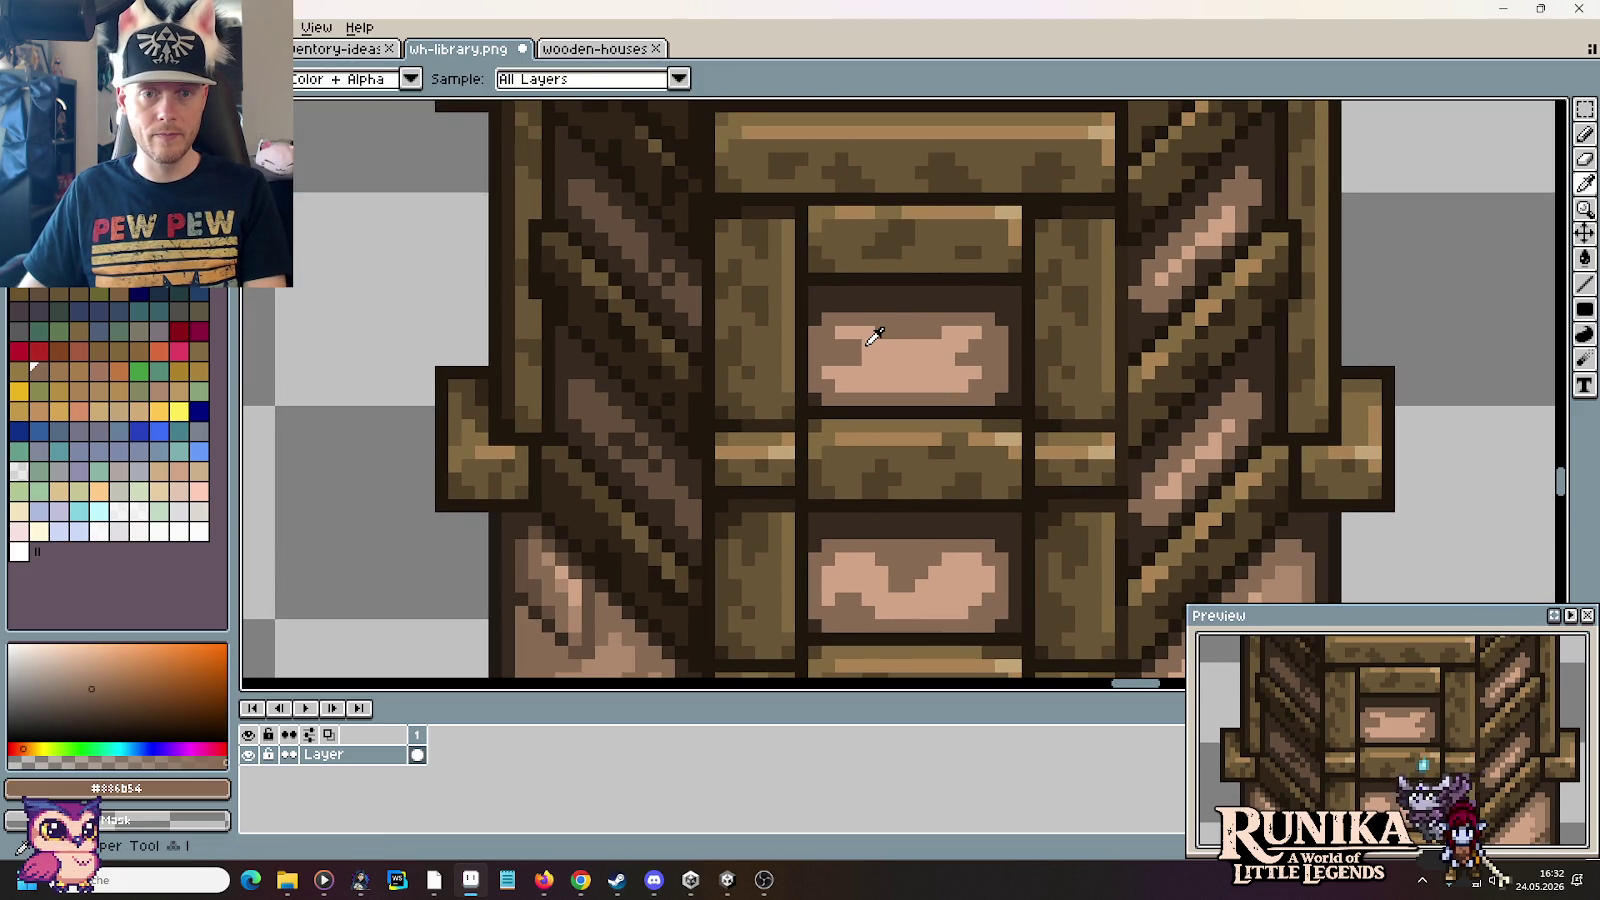
{"action": "key", "text": "i"}
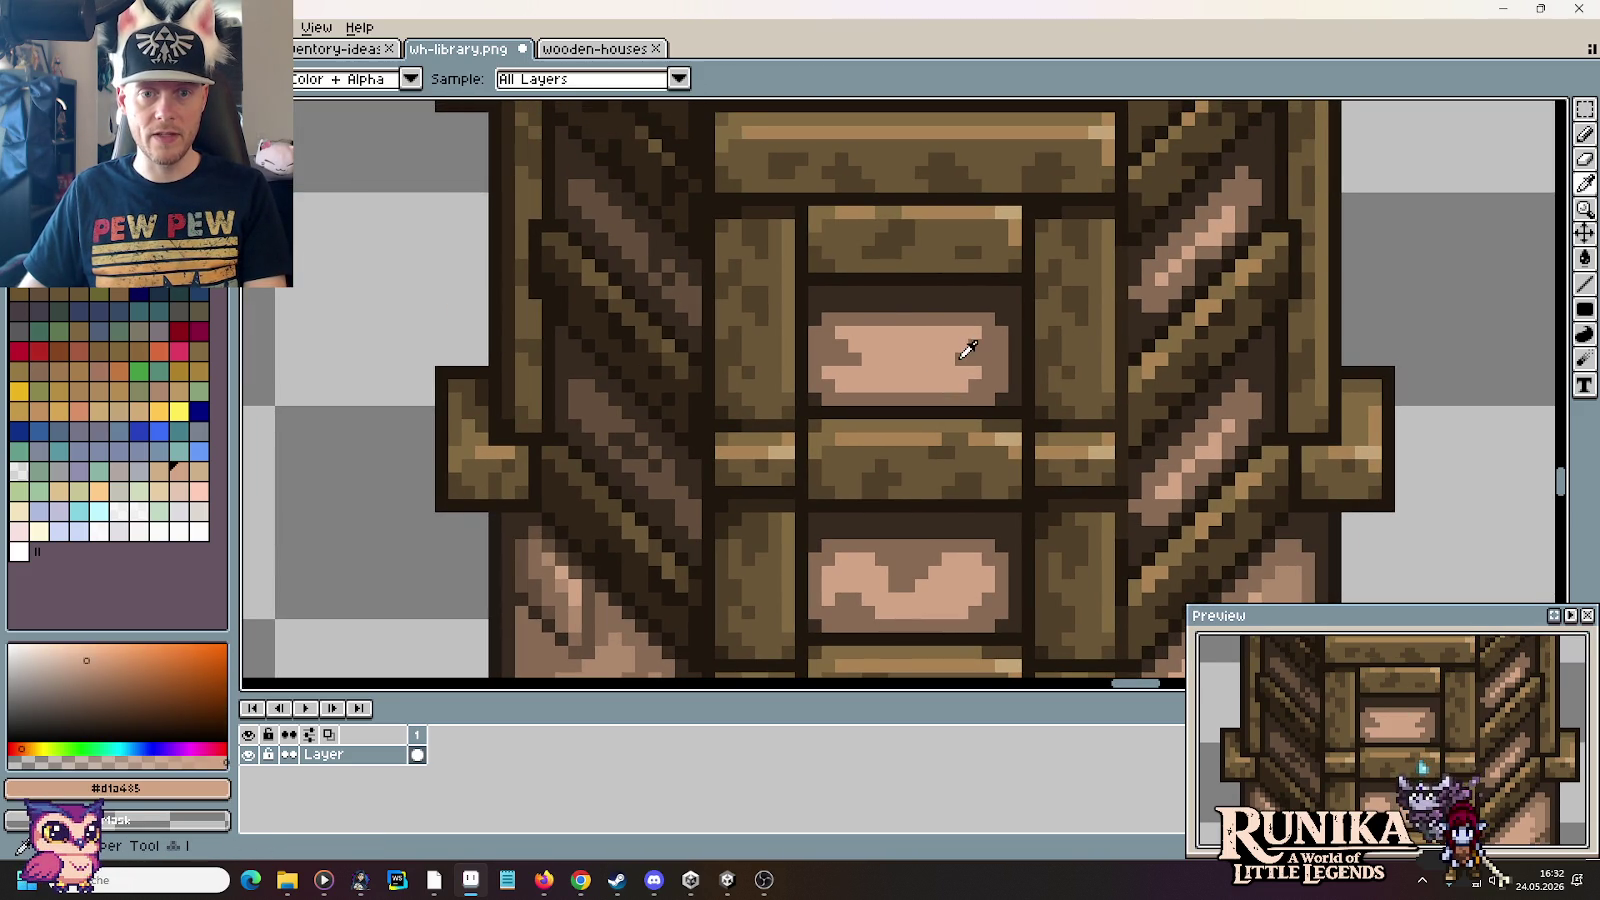
{"action": "left_click", "coordinate": [974, 355]}
{"action": "key", "text": "b"}
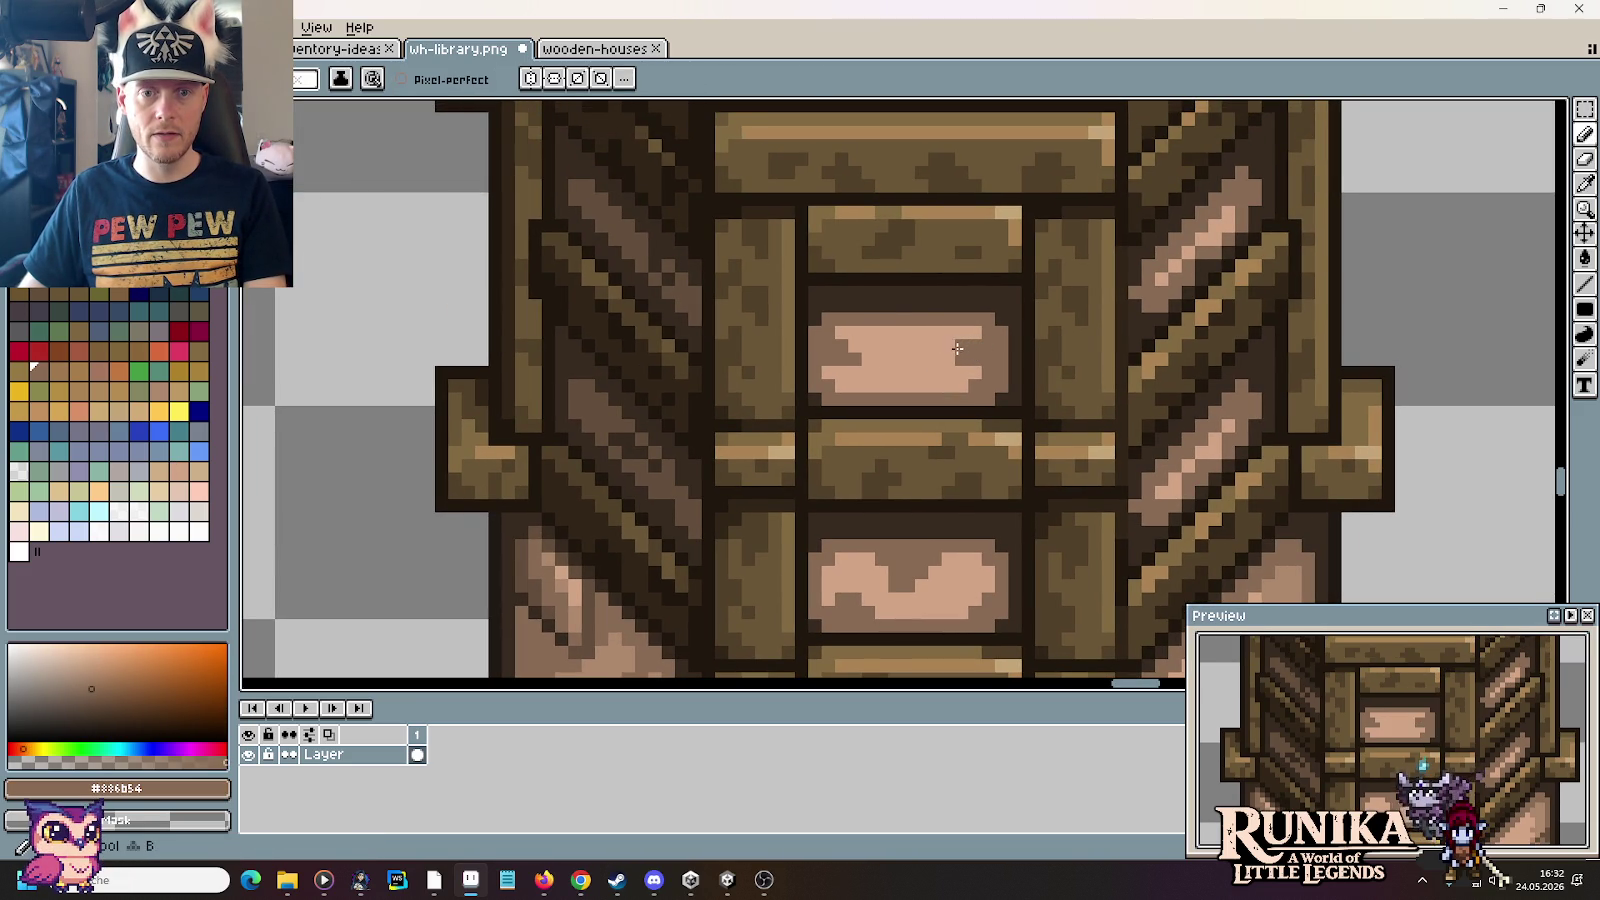
{"action": "key", "text": "i"}
{"action": "key", "text": "b"}
{"action": "key", "text": "i"}
{"action": "key", "text": "b"}
{"action": "key", "text": "i"}
{"action": "key", "text": "b"}
{"action": "left_click_drag", "start_coordinate": [921, 358], "coordinate": [921, 388]}
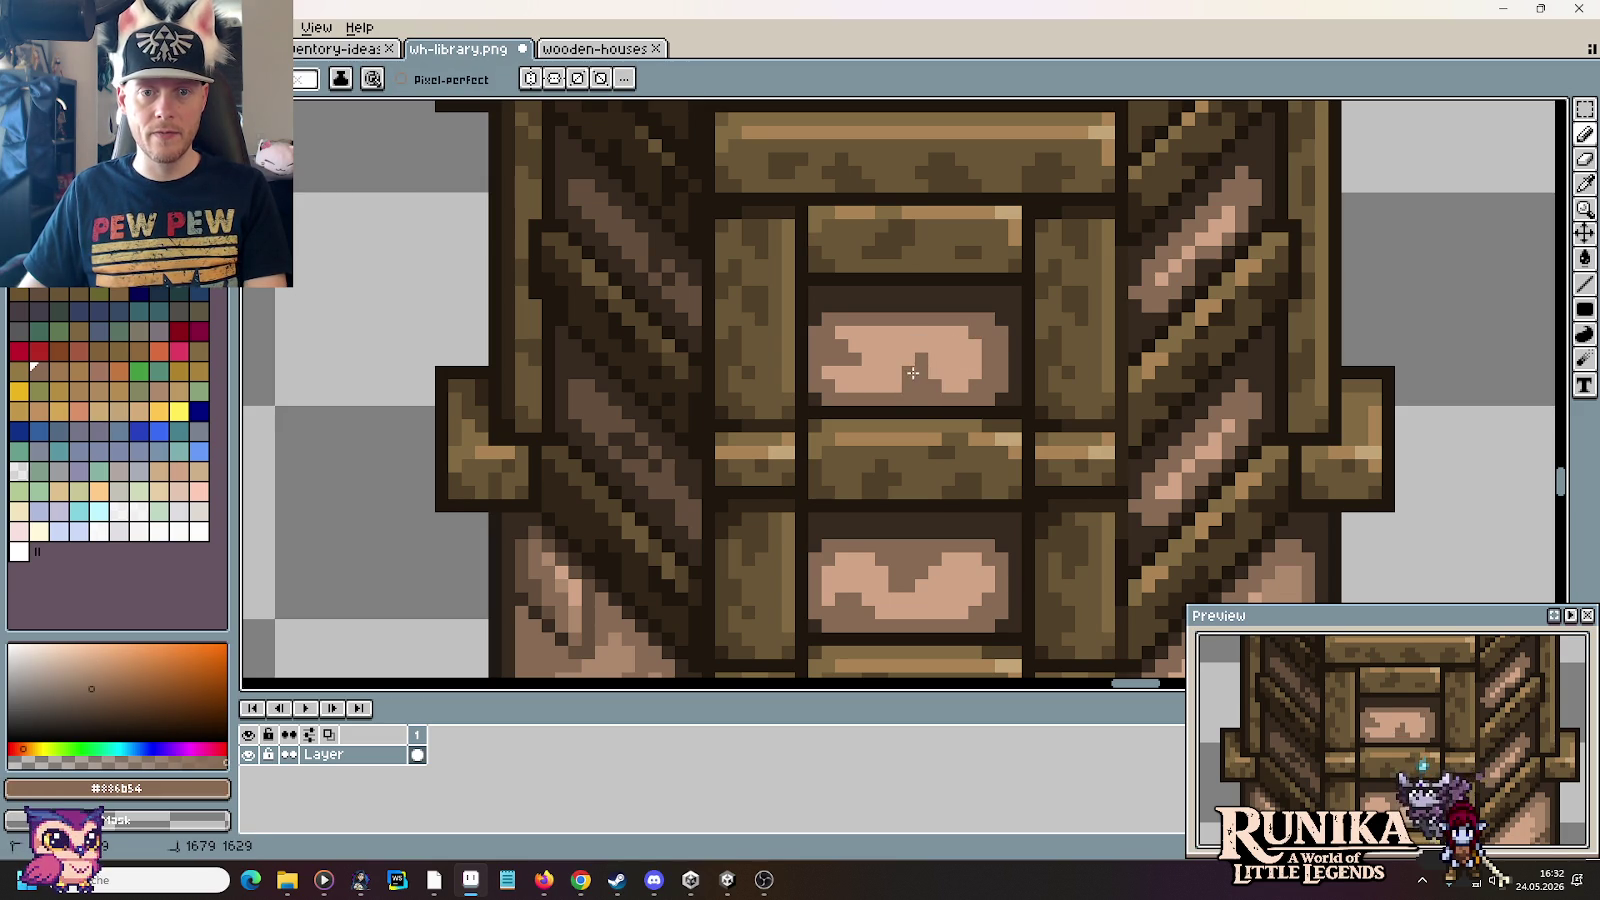
Step: Paint the plank's light top row dark #312517
{"action": "scroll", "coordinate": [931, 385], "scroll_direction": "down", "scroll_amount": 1}
{"action": "scroll", "coordinate": [993, 380], "scroll_direction": "down", "scroll_amount": 2}
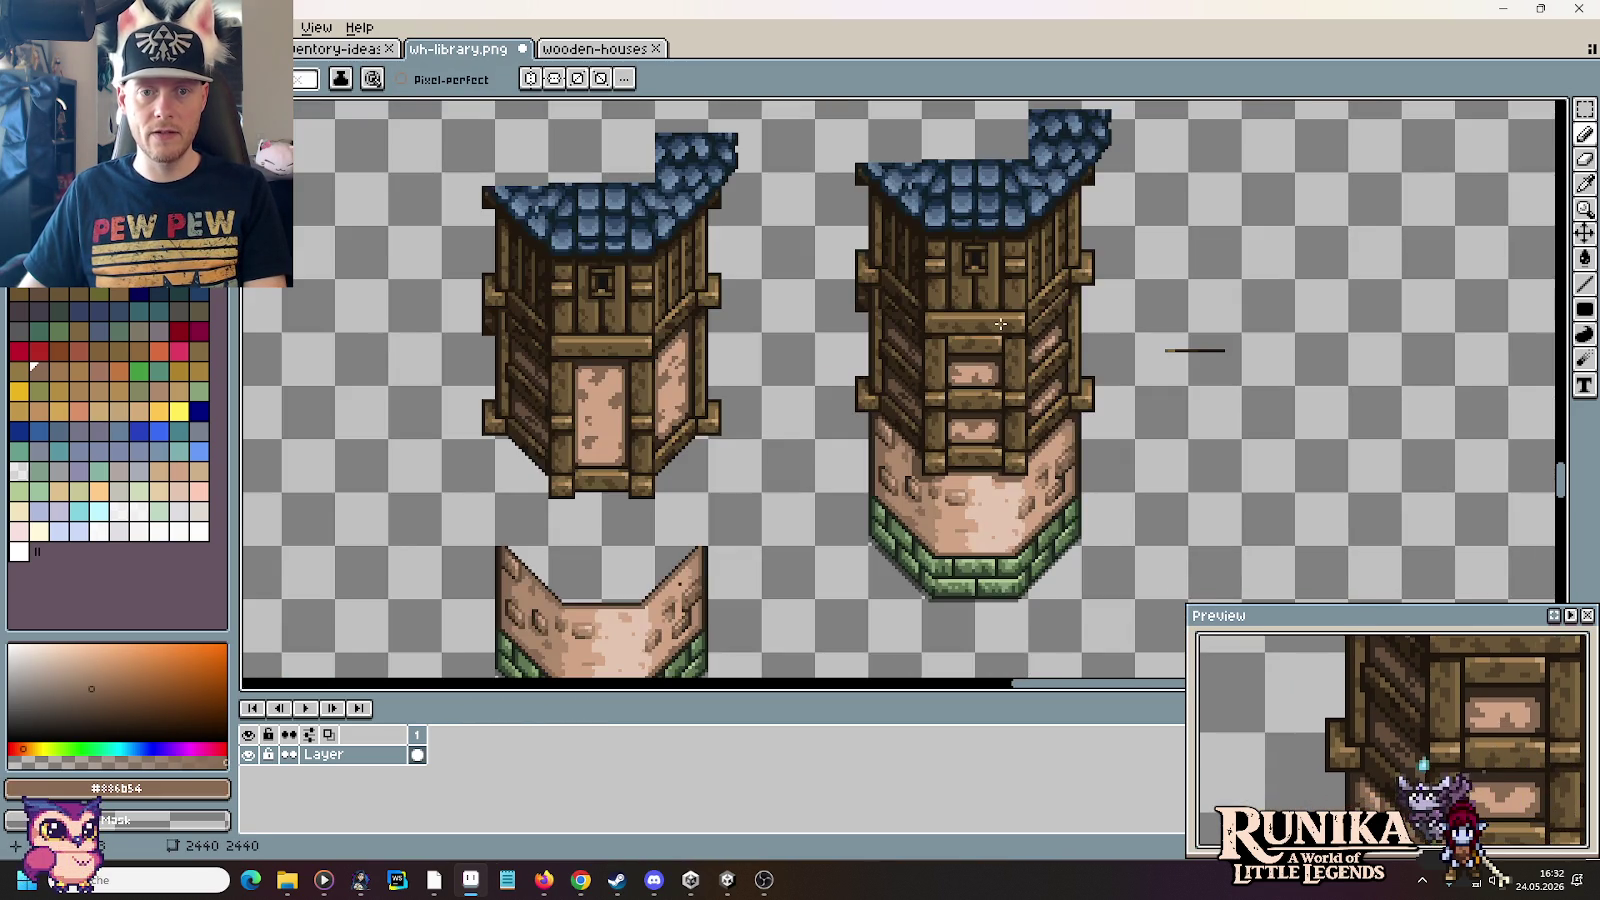
{"action": "scroll", "coordinate": [1000, 323], "scroll_direction": "up", "scroll_amount": 3}
{"action": "scroll", "coordinate": [950, 375], "scroll_direction": "down", "scroll_amount": 1}
{"action": "scroll", "coordinate": [980, 390], "scroll_direction": "down", "scroll_amount": 1}
{"action": "scroll", "coordinate": [1015, 405], "scroll_direction": "down", "scroll_amount": 1}
{"action": "scroll", "coordinate": [1050, 425], "scroll_direction": "down", "scroll_amount": 1}
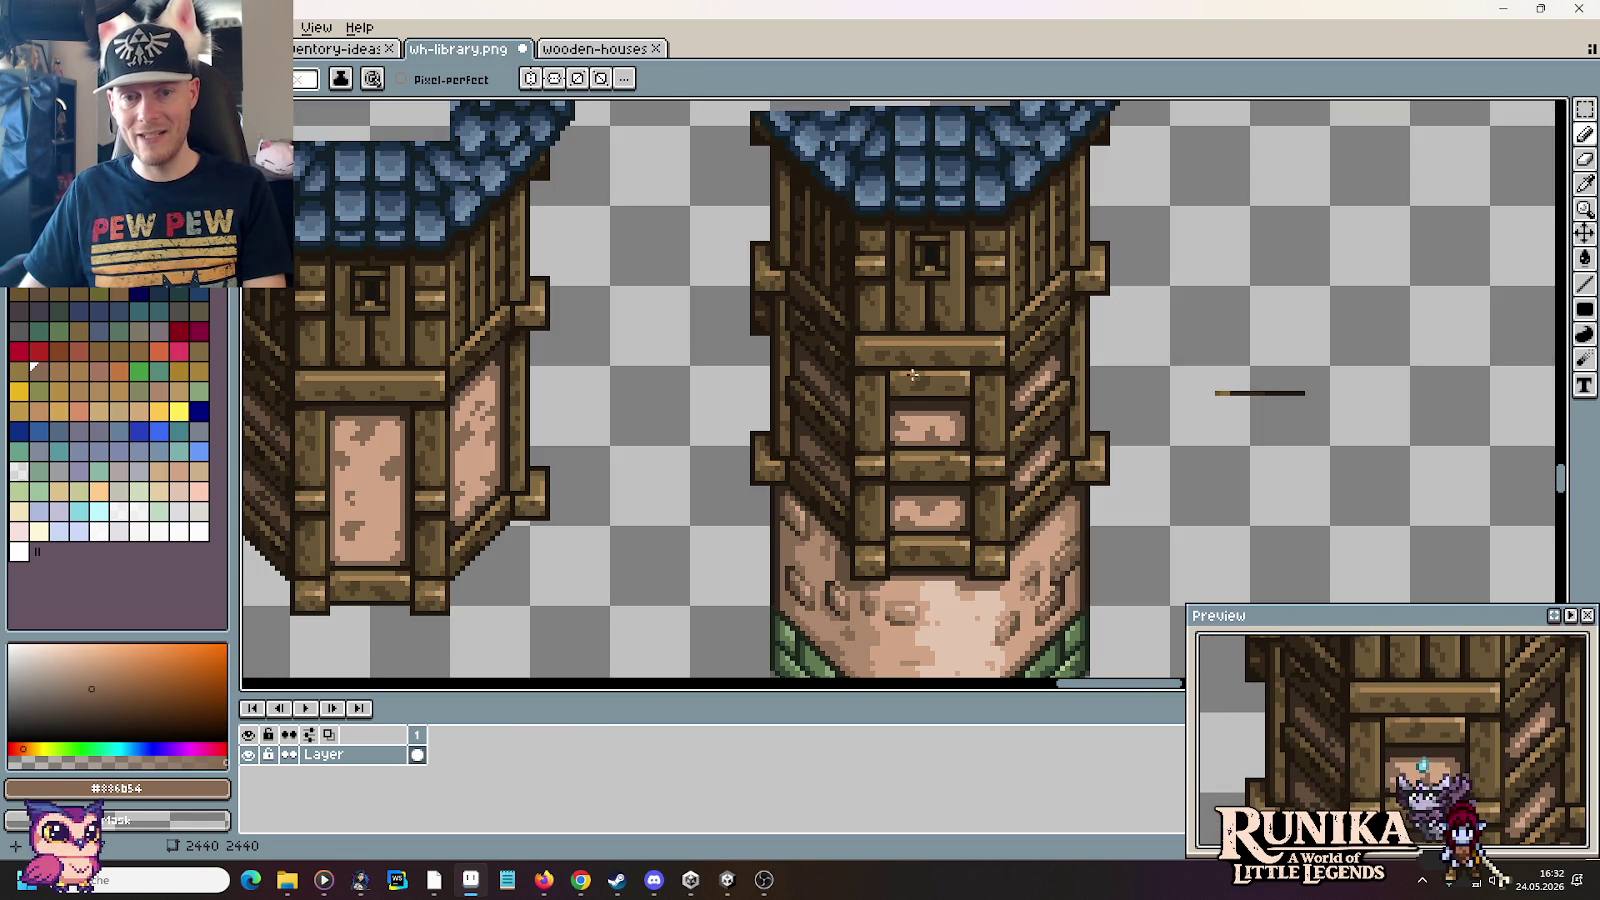
{"action": "scroll", "coordinate": [898, 374], "scroll_direction": "up", "scroll_amount": 2}
{"action": "scroll", "coordinate": [1062, 446], "scroll_direction": "up", "scroll_amount": 2}
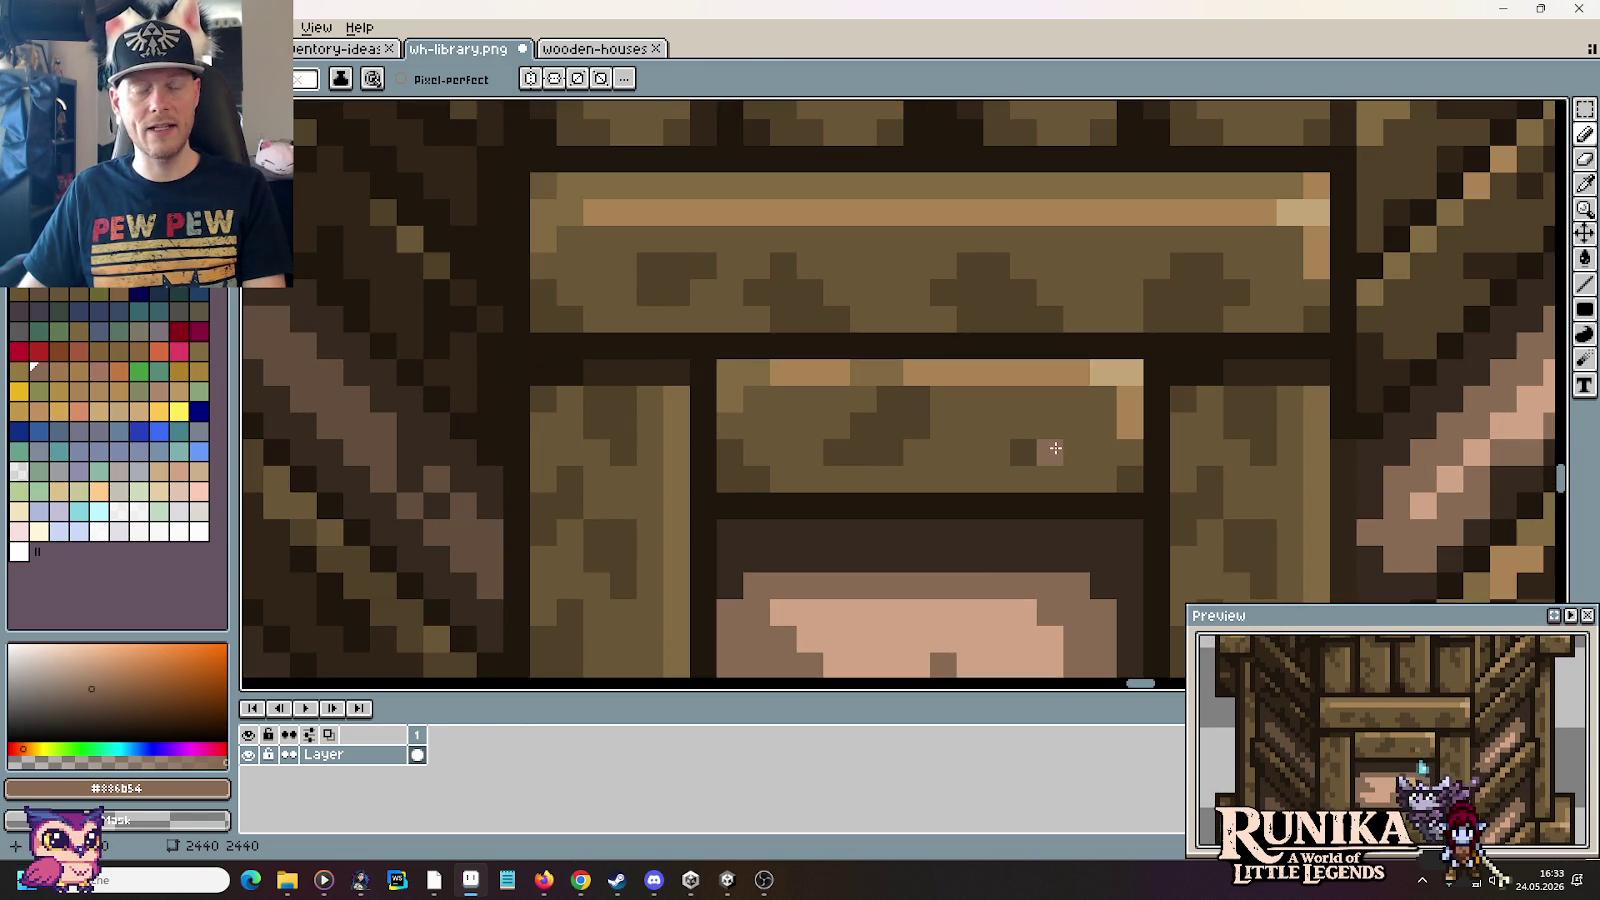
{"action": "key", "text": "i"}
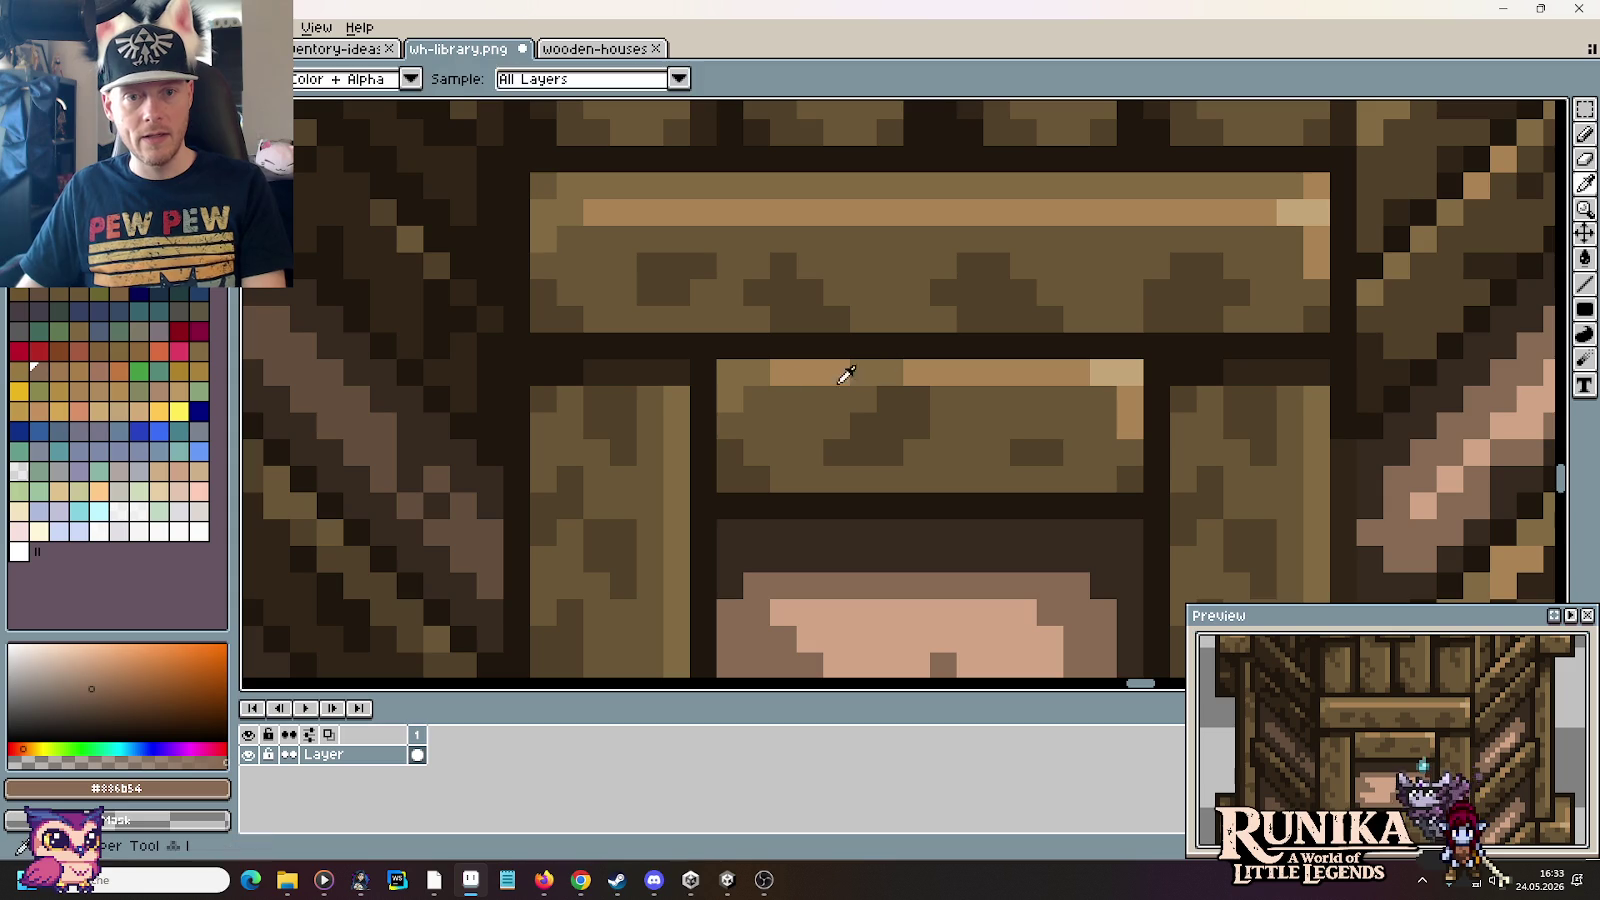
{"action": "left_click", "coordinate": [705, 370]}
{"action": "key", "text": "b"}
{"action": "left_click_drag", "start_coordinate": [730, 372], "coordinate": [1121, 373]}
Step: Pick the mid brown #514028 and undo the stray pencil stroke
{"action": "scroll", "coordinate": [1121, 373], "scroll_direction": "down", "scroll_amount": 3}
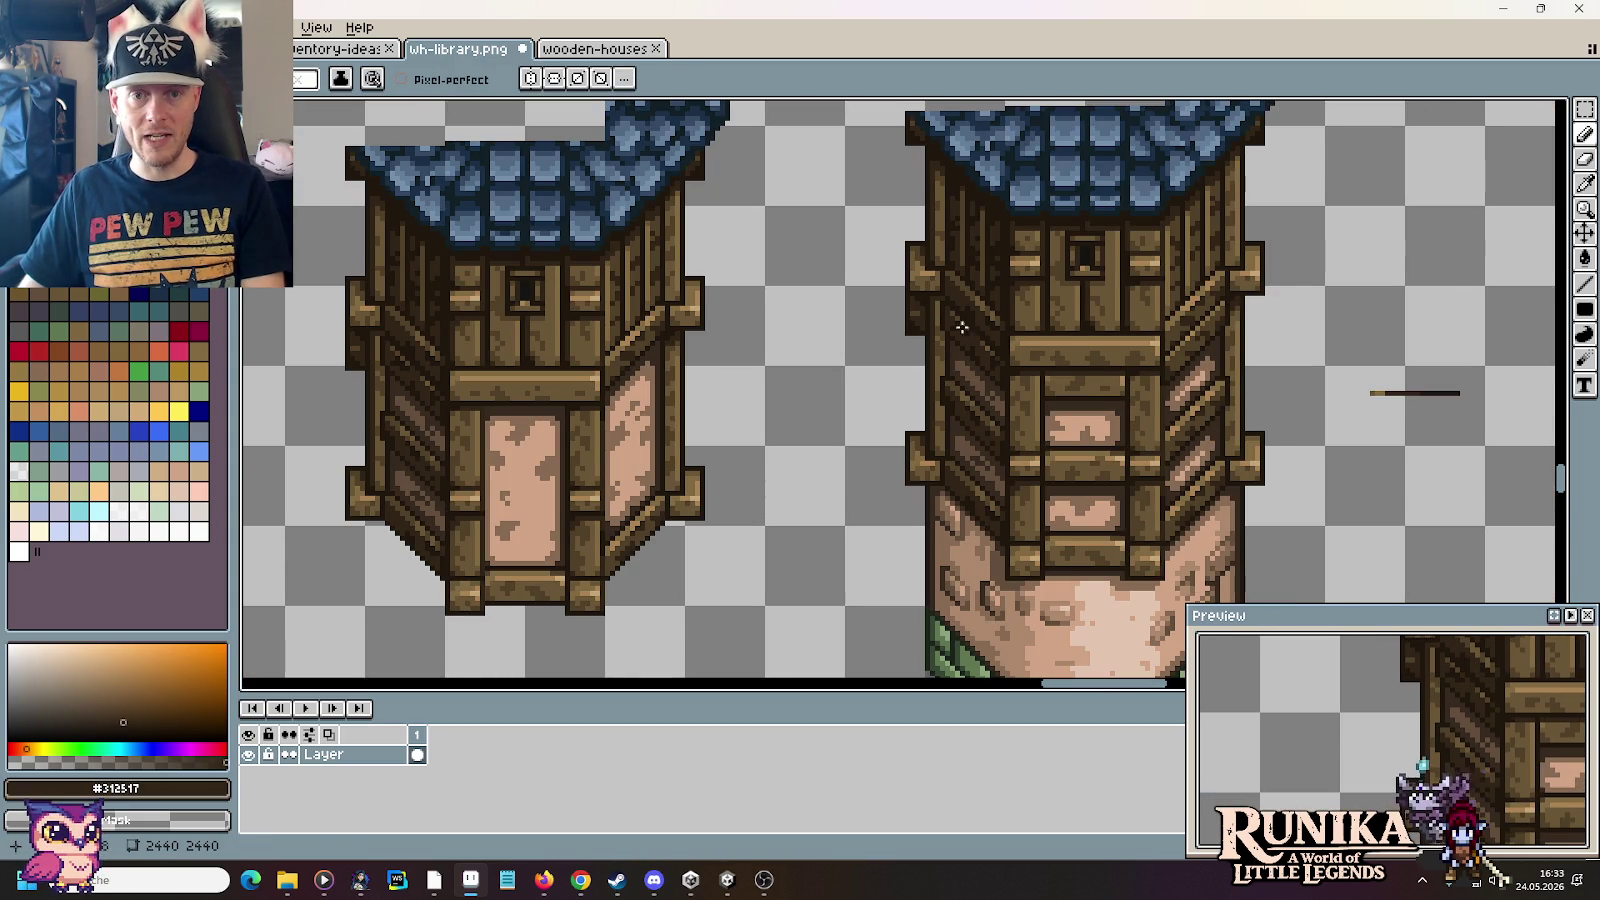
{"action": "scroll", "coordinate": [1170, 373], "scroll_direction": "up", "scroll_amount": 2}
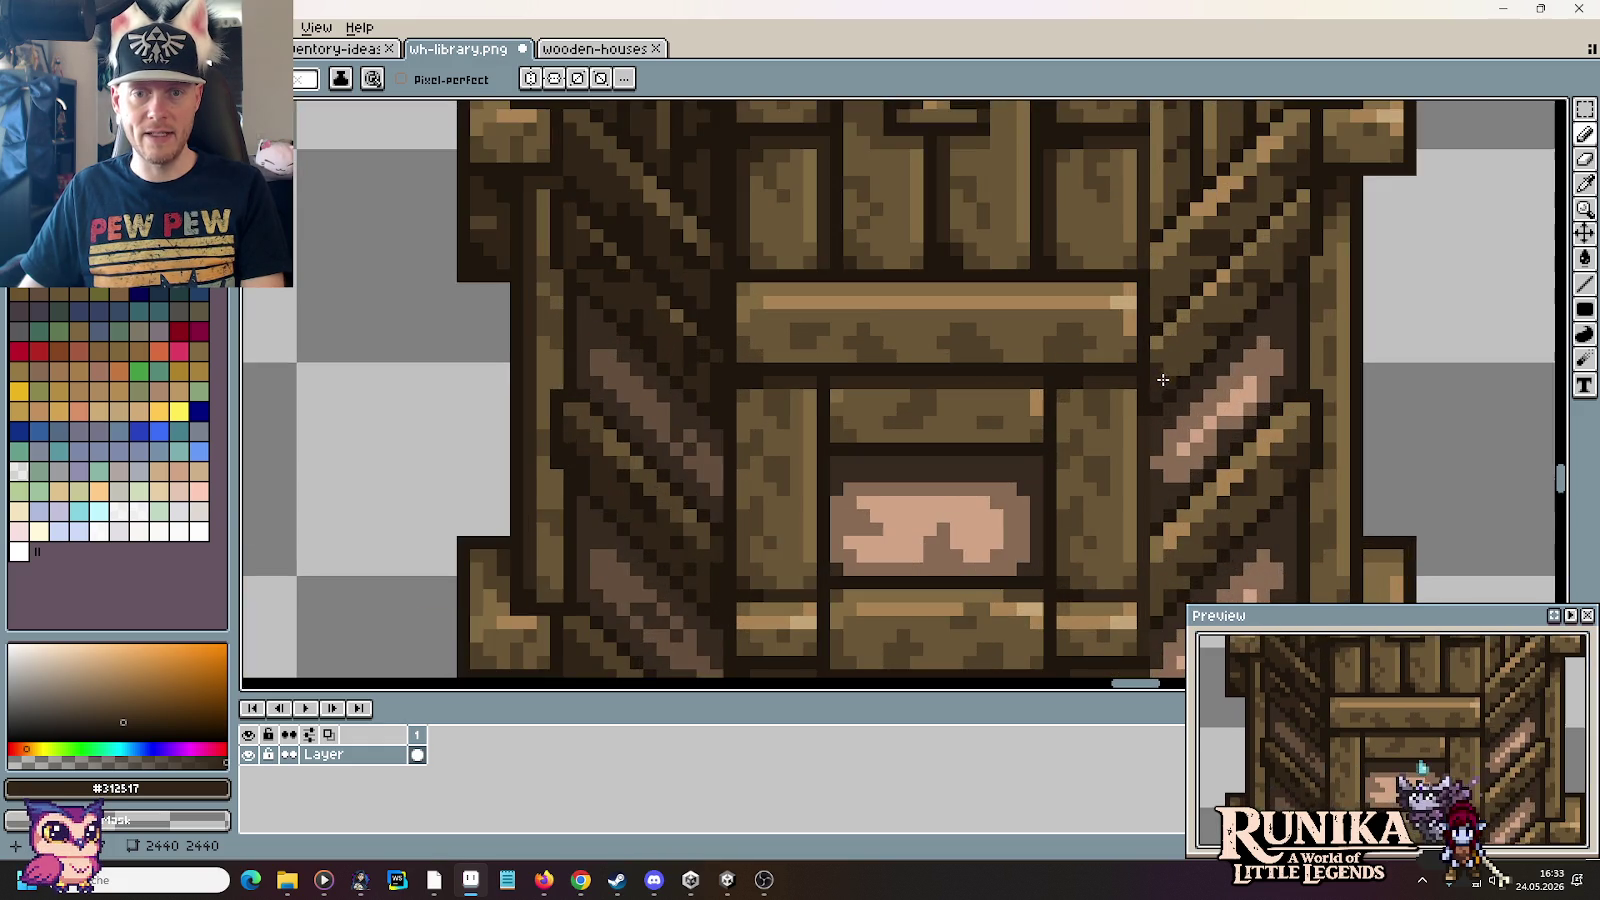
{"action": "scroll", "coordinate": [1088, 424], "scroll_direction": "up", "scroll_amount": 2}
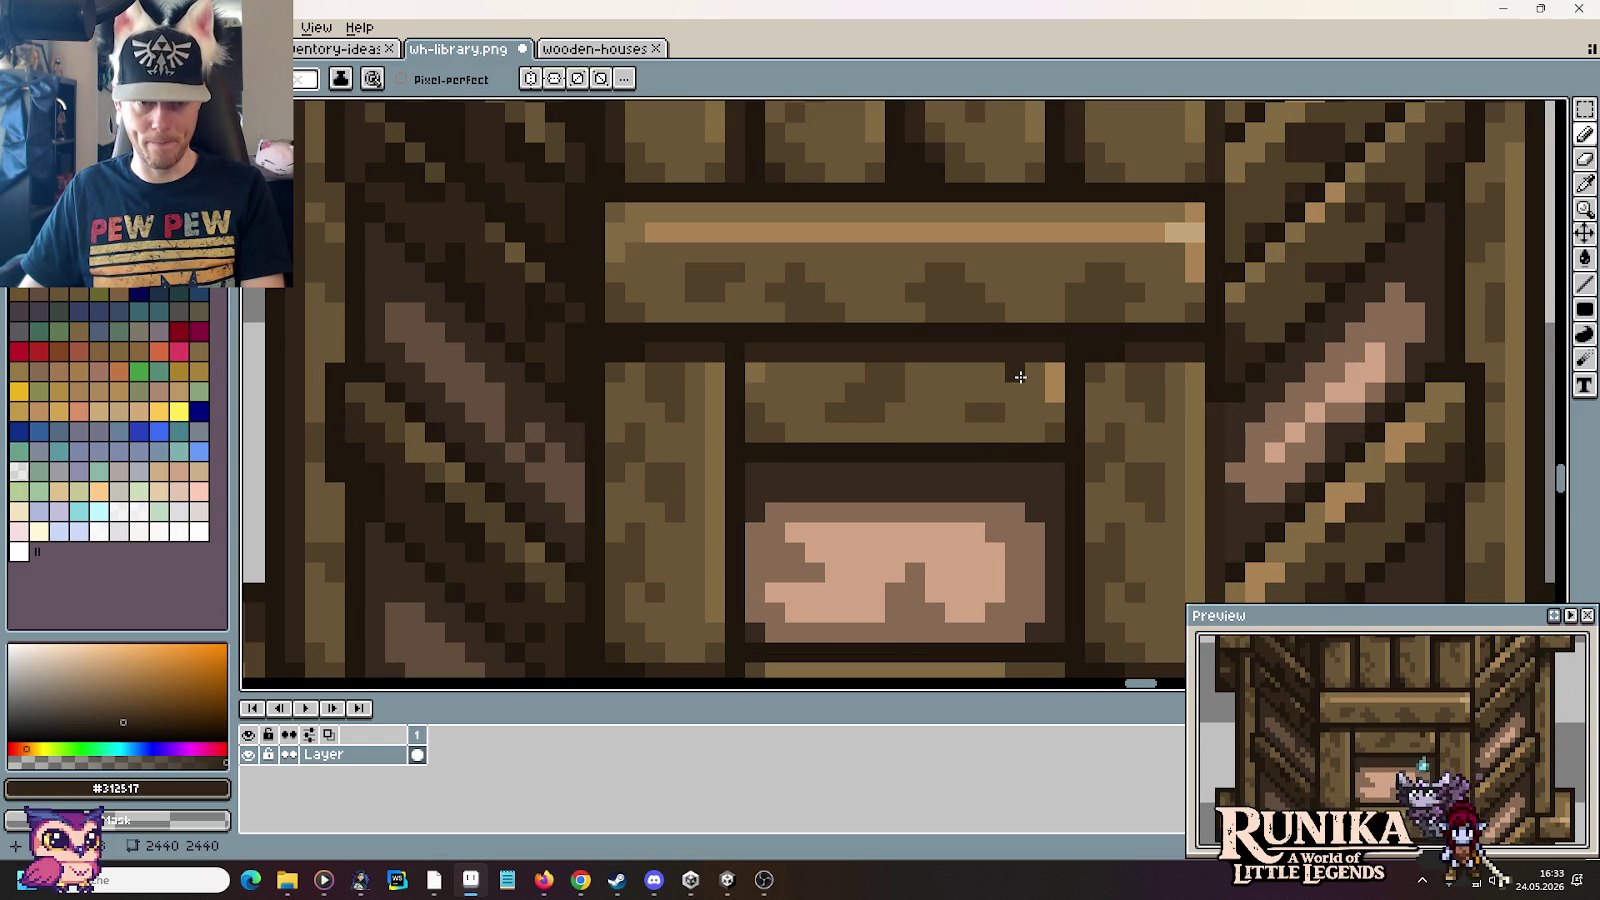
{"action": "left_click", "coordinate": [1056, 398], "text": "alt"}
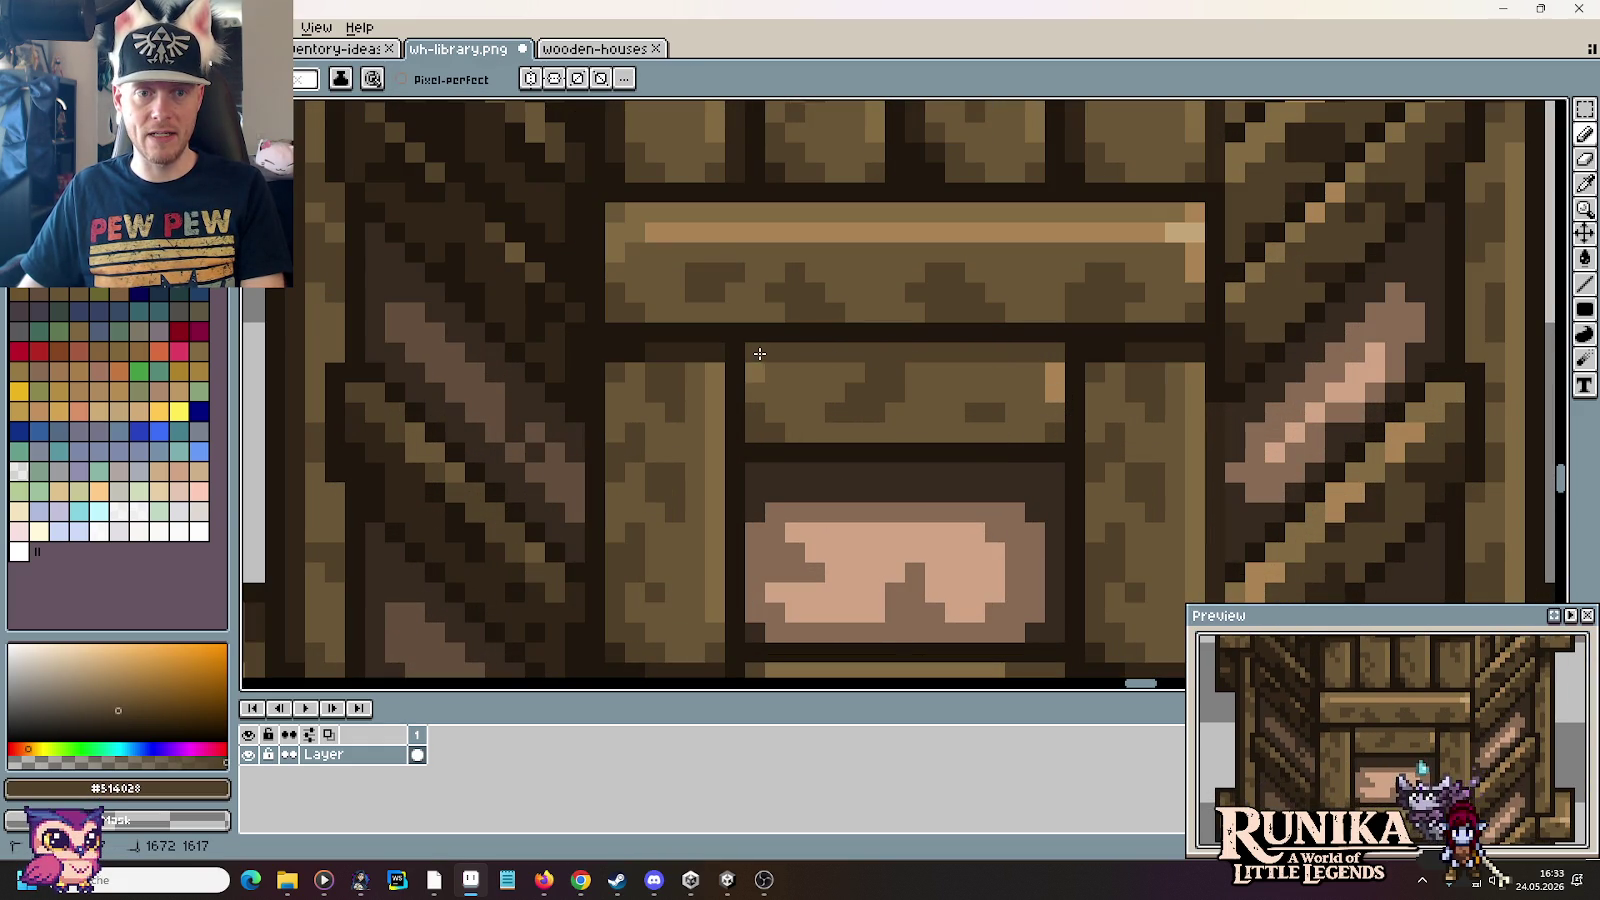
{"action": "scroll", "coordinate": [760, 353], "scroll_direction": "down", "scroll_amount": 2}
{"action": "scroll", "coordinate": [850, 400], "scroll_direction": "down", "scroll_amount": 2}
{"action": "scroll", "coordinate": [927, 447], "scroll_direction": "up", "scroll_amount": 2}
{"action": "scroll", "coordinate": [927, 447], "scroll_direction": "up", "scroll_amount": 1}
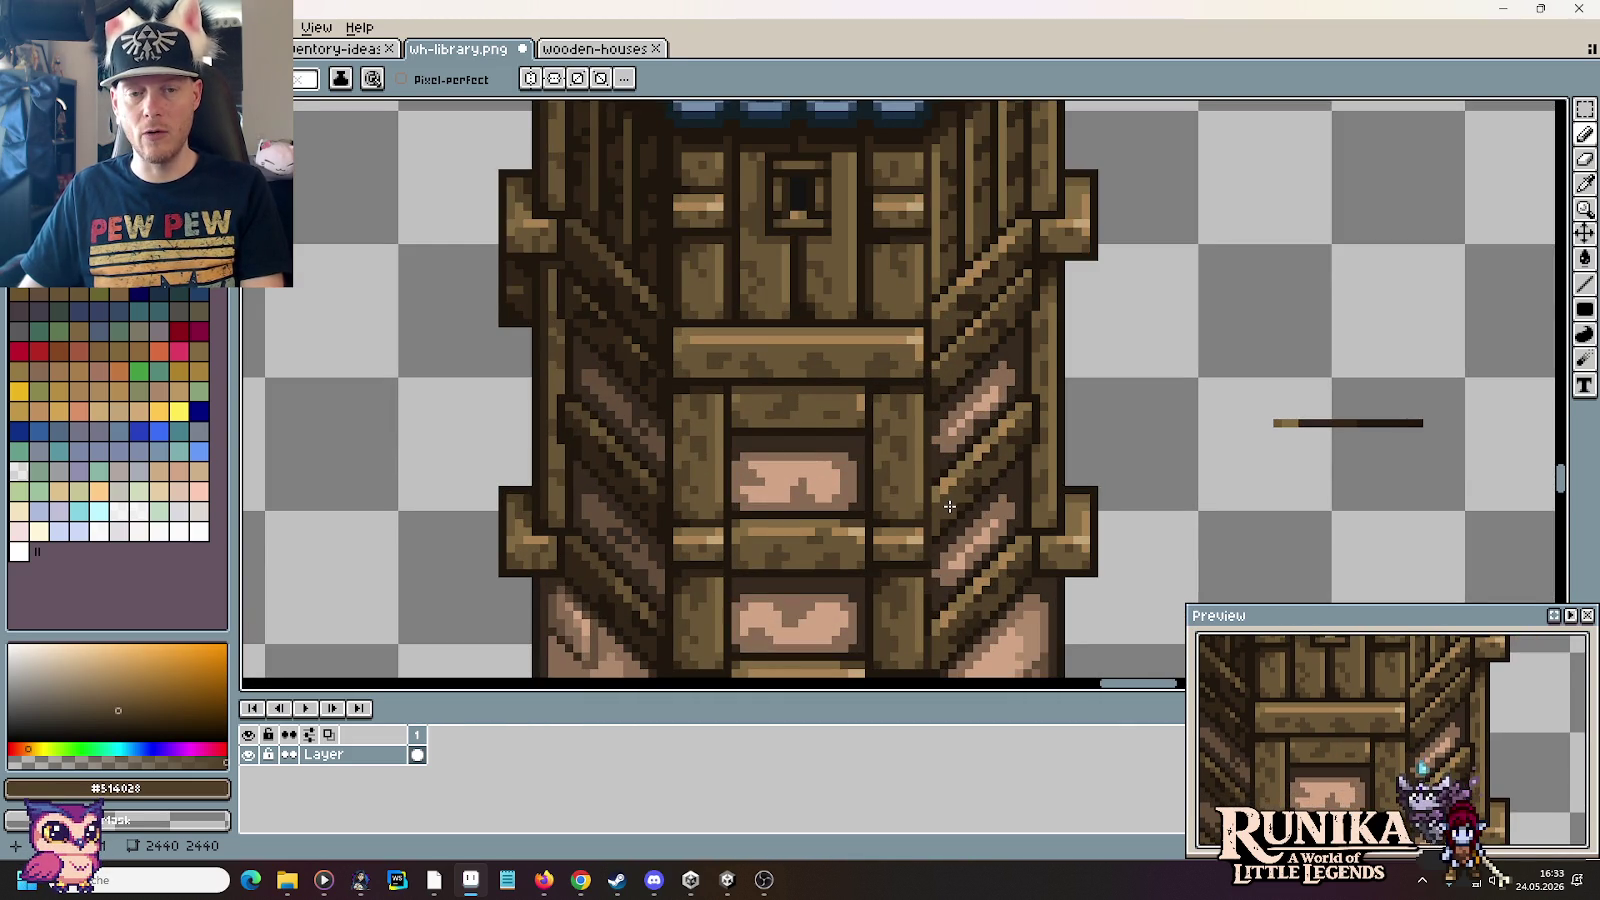
{"action": "key", "text": "ctrl+z"}
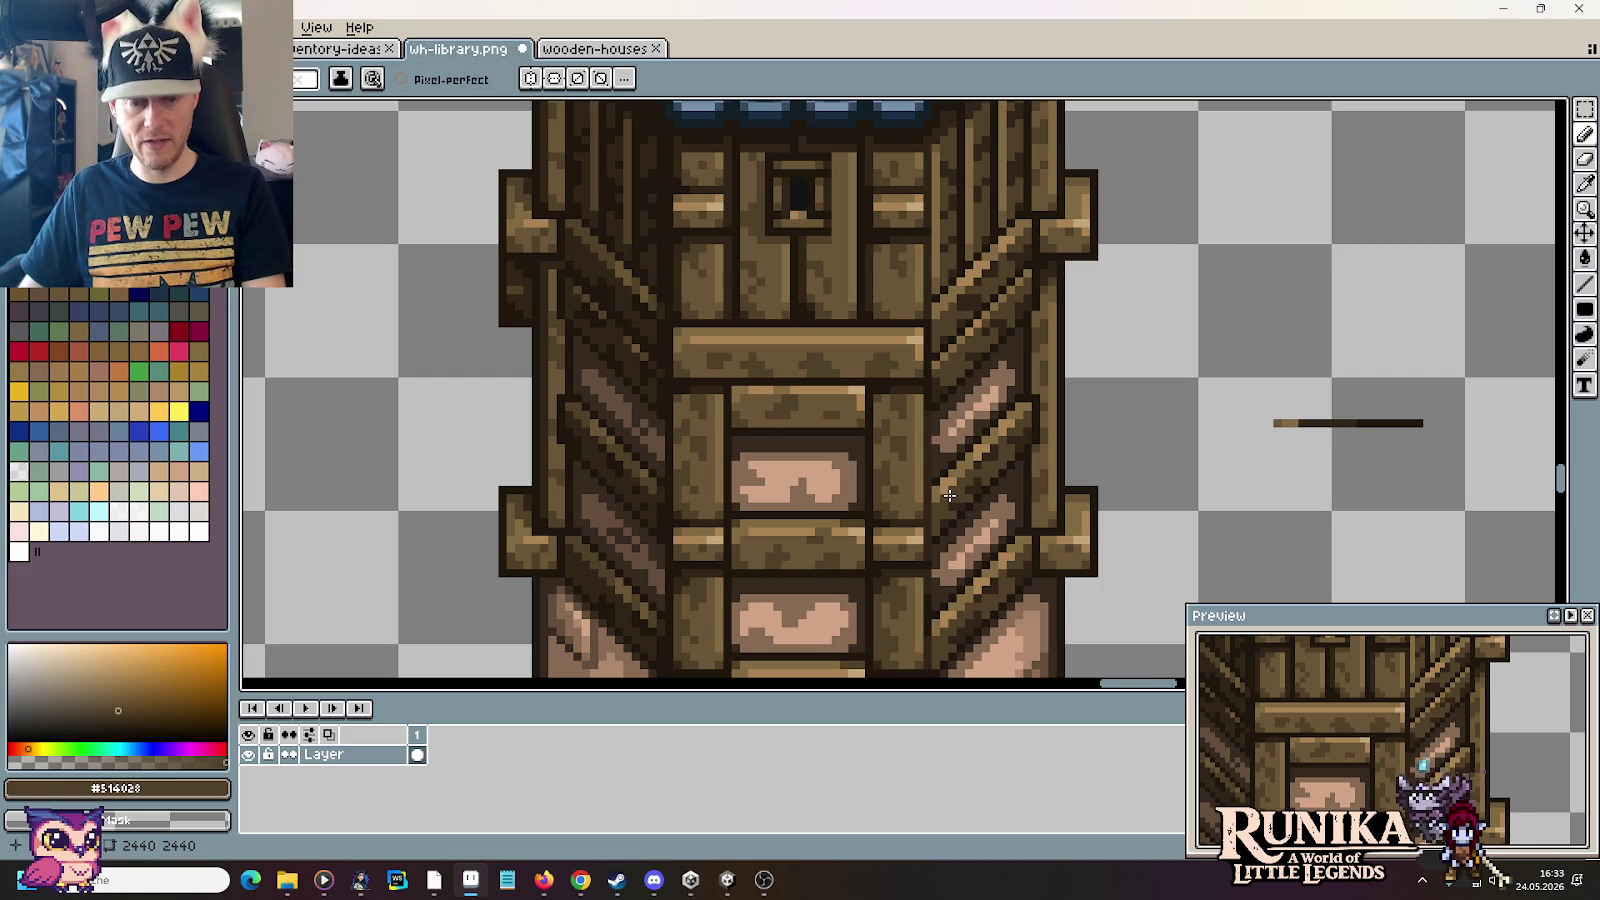
{"action": "scroll", "coordinate": [949, 495], "scroll_direction": "down", "scroll_amount": 2}
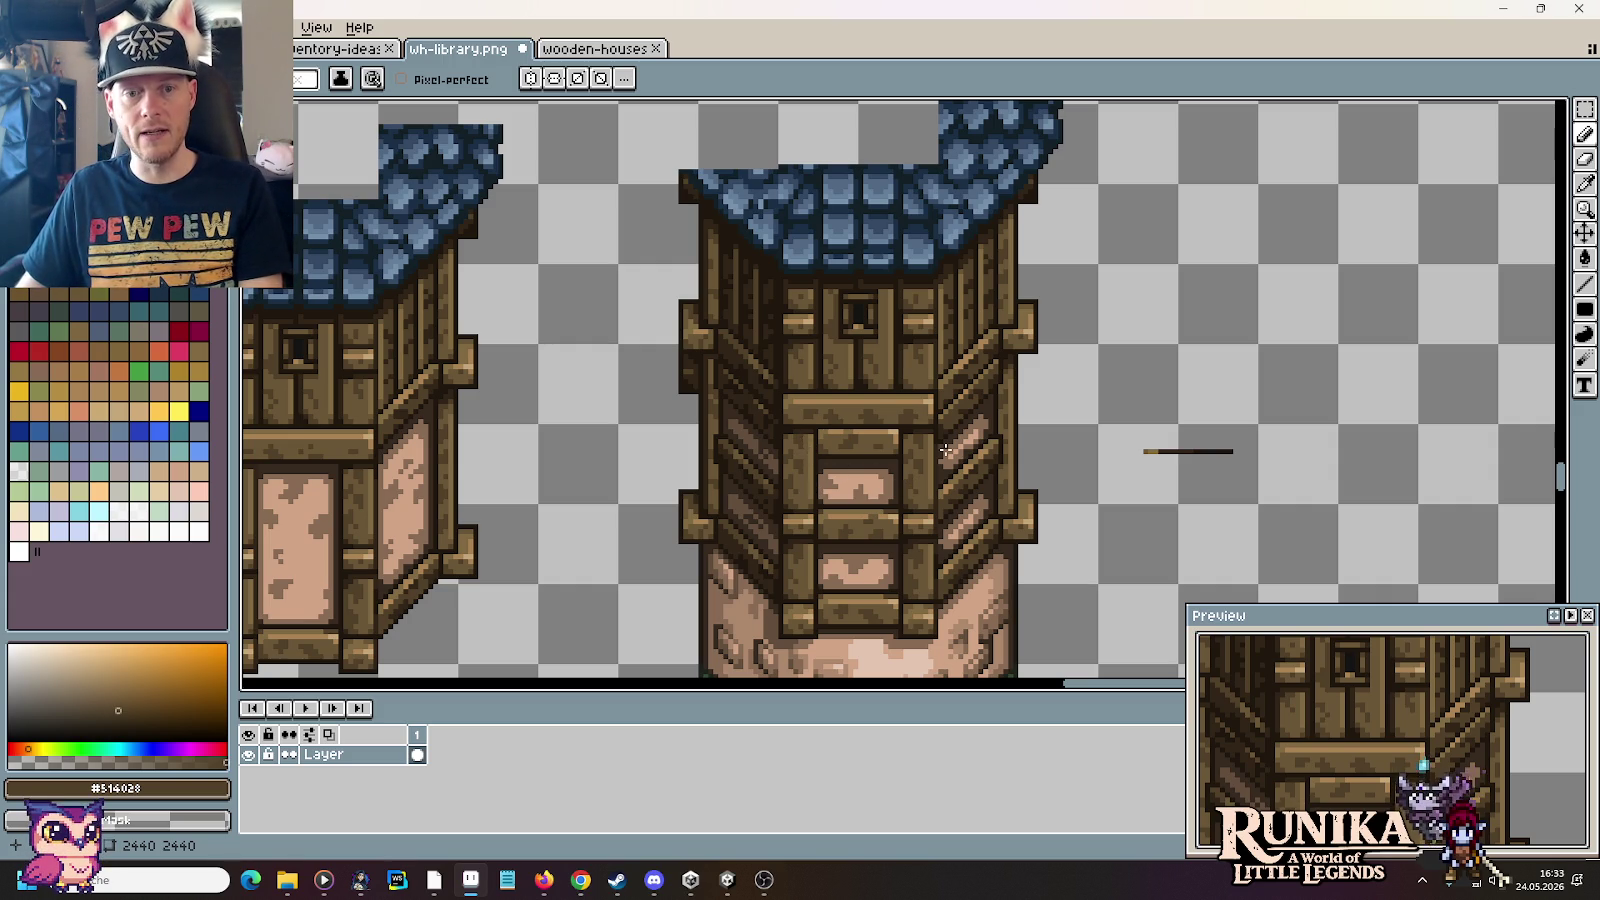
{"action": "scroll", "coordinate": [887, 532], "scroll_direction": "up", "scroll_amount": 1}
{"action": "scroll", "coordinate": [894, 550], "scroll_direction": "up", "scroll_amount": 1}
{"action": "scroll", "coordinate": [887, 422], "scroll_direction": "up", "scroll_amount": 1}
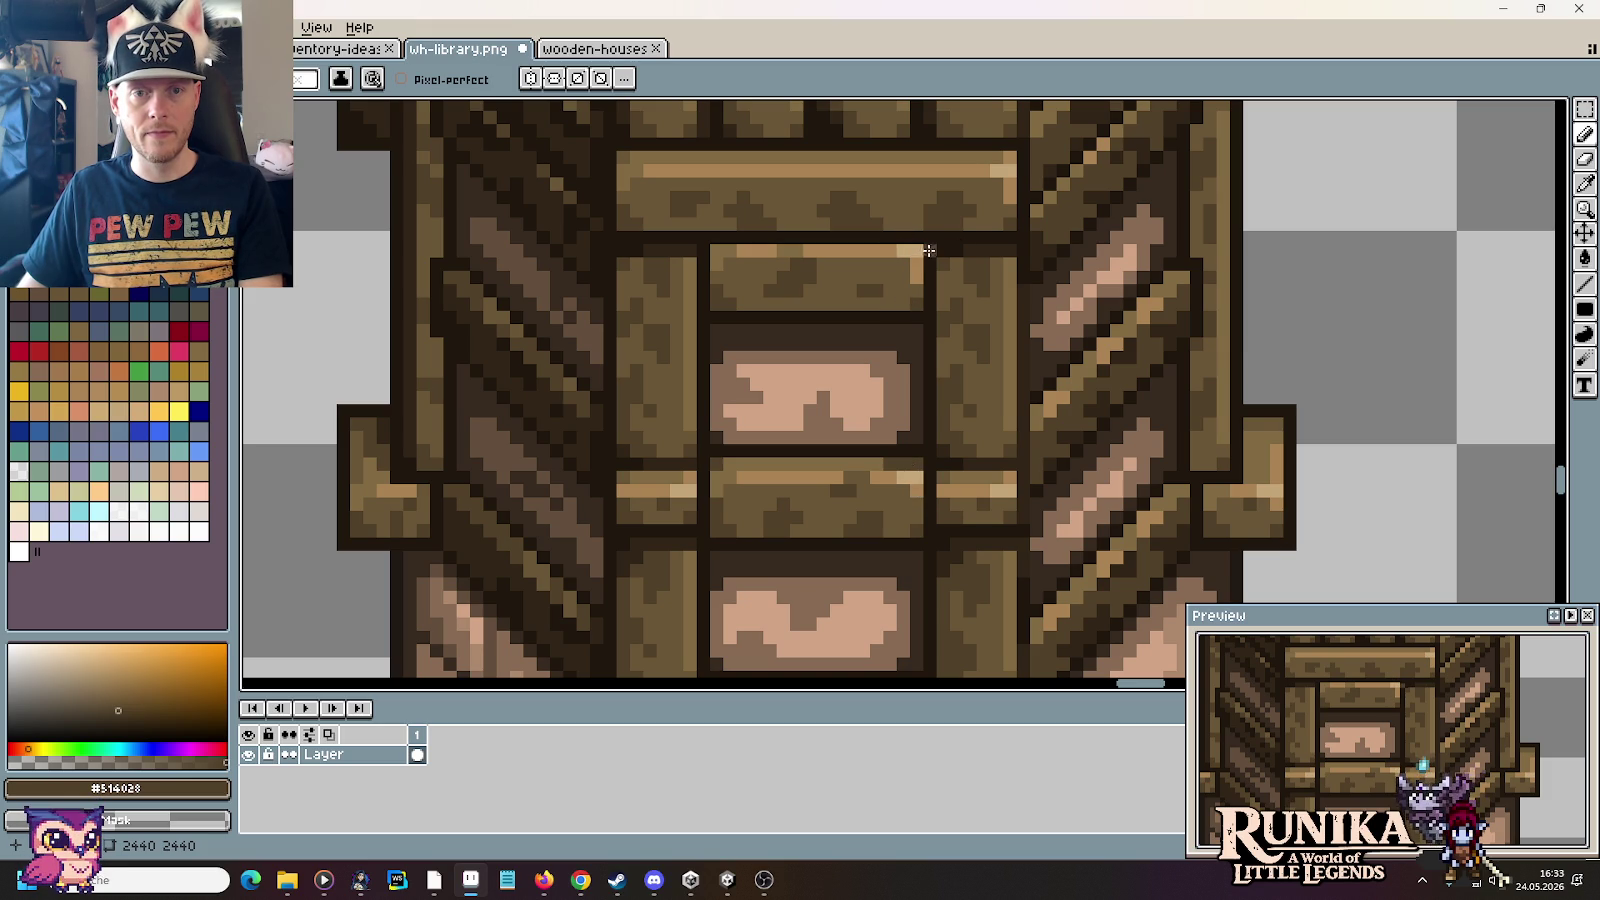
Step: Darken the window plank's light top and right edges with #312517
{"action": "left_click", "coordinate": [971, 239], "text": "alt"}
{"action": "left_click_drag", "start_coordinate": [922, 250], "coordinate": [712, 250]}
{"action": "left_click_drag", "start_coordinate": [911, 248], "coordinate": [916, 297]}
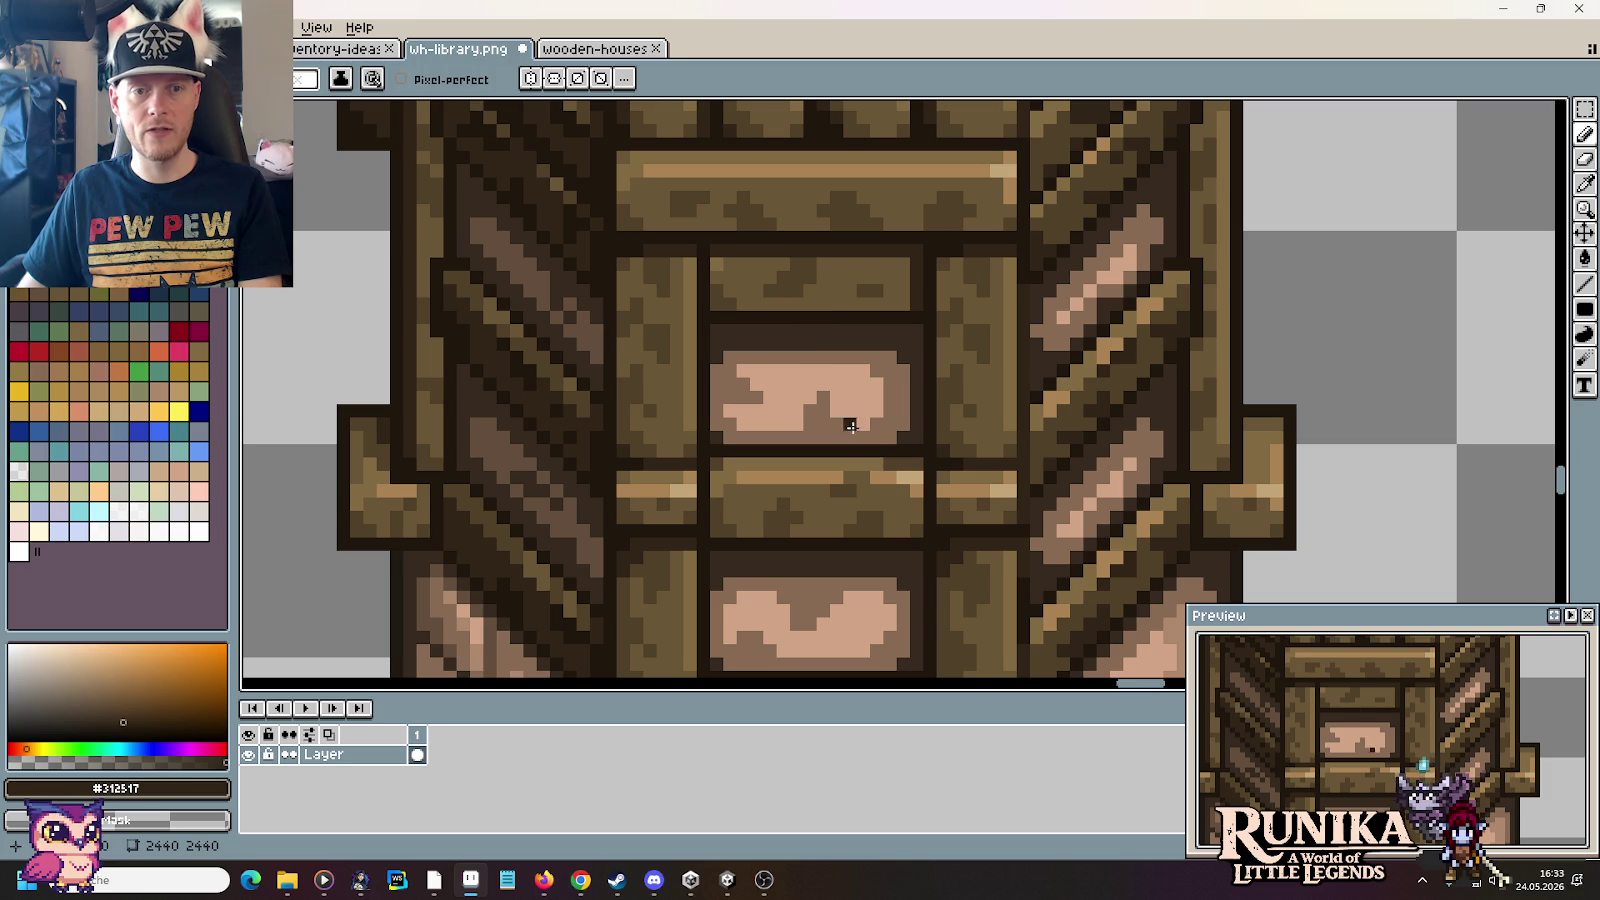
{"action": "left_click", "coordinate": [727, 291], "text": "alt"}
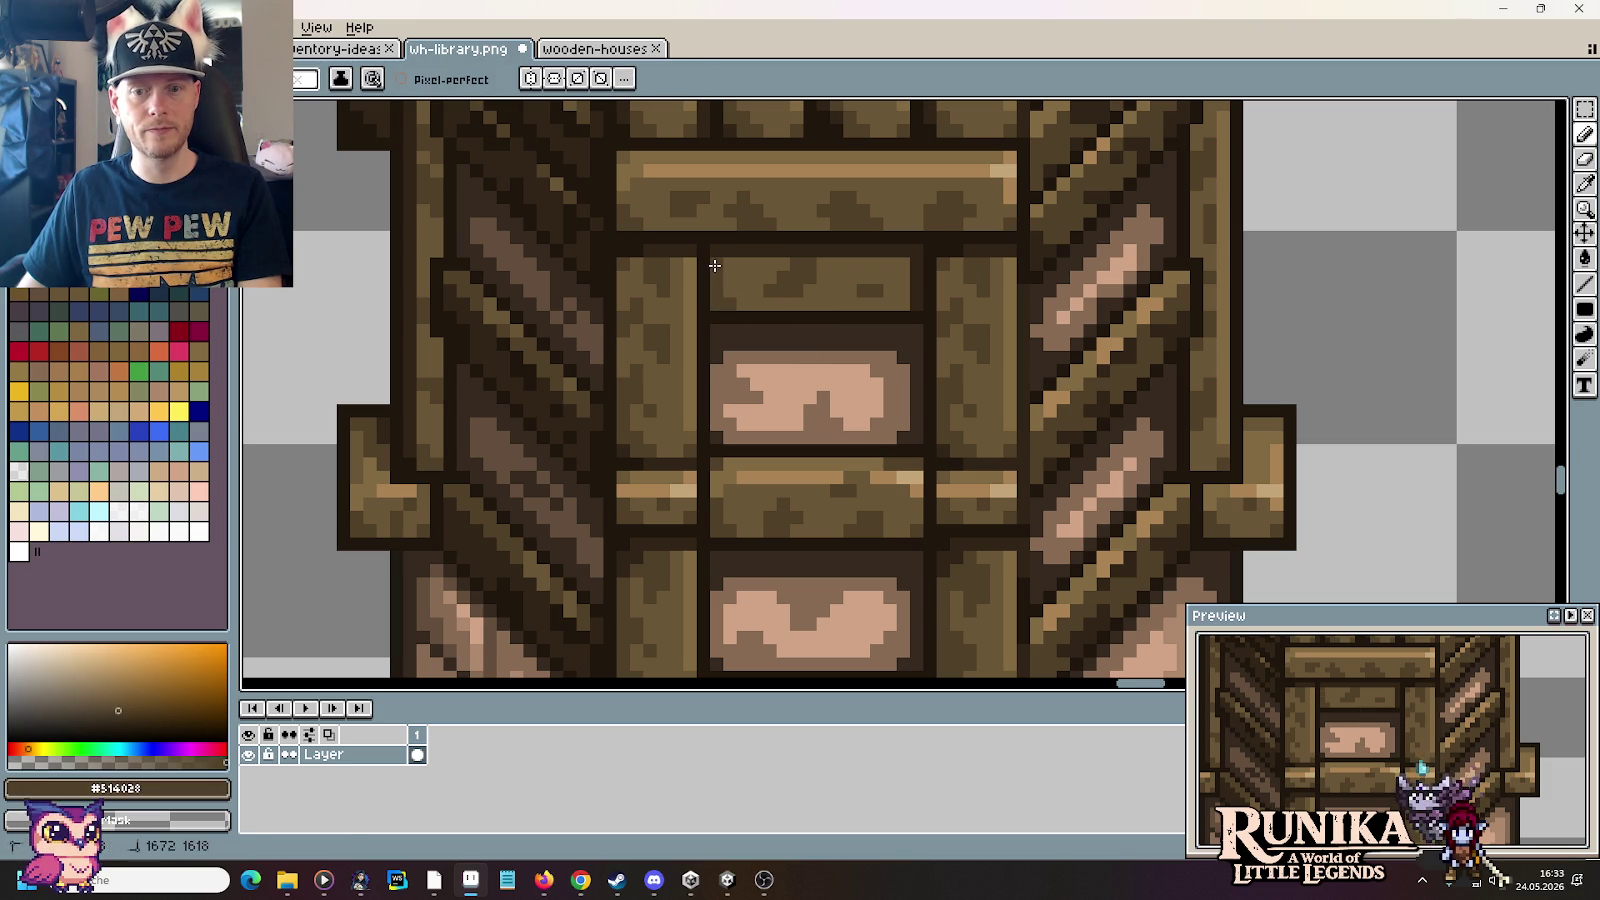
{"action": "scroll", "coordinate": [983, 401], "scroll_direction": "down", "scroll_amount": 2}
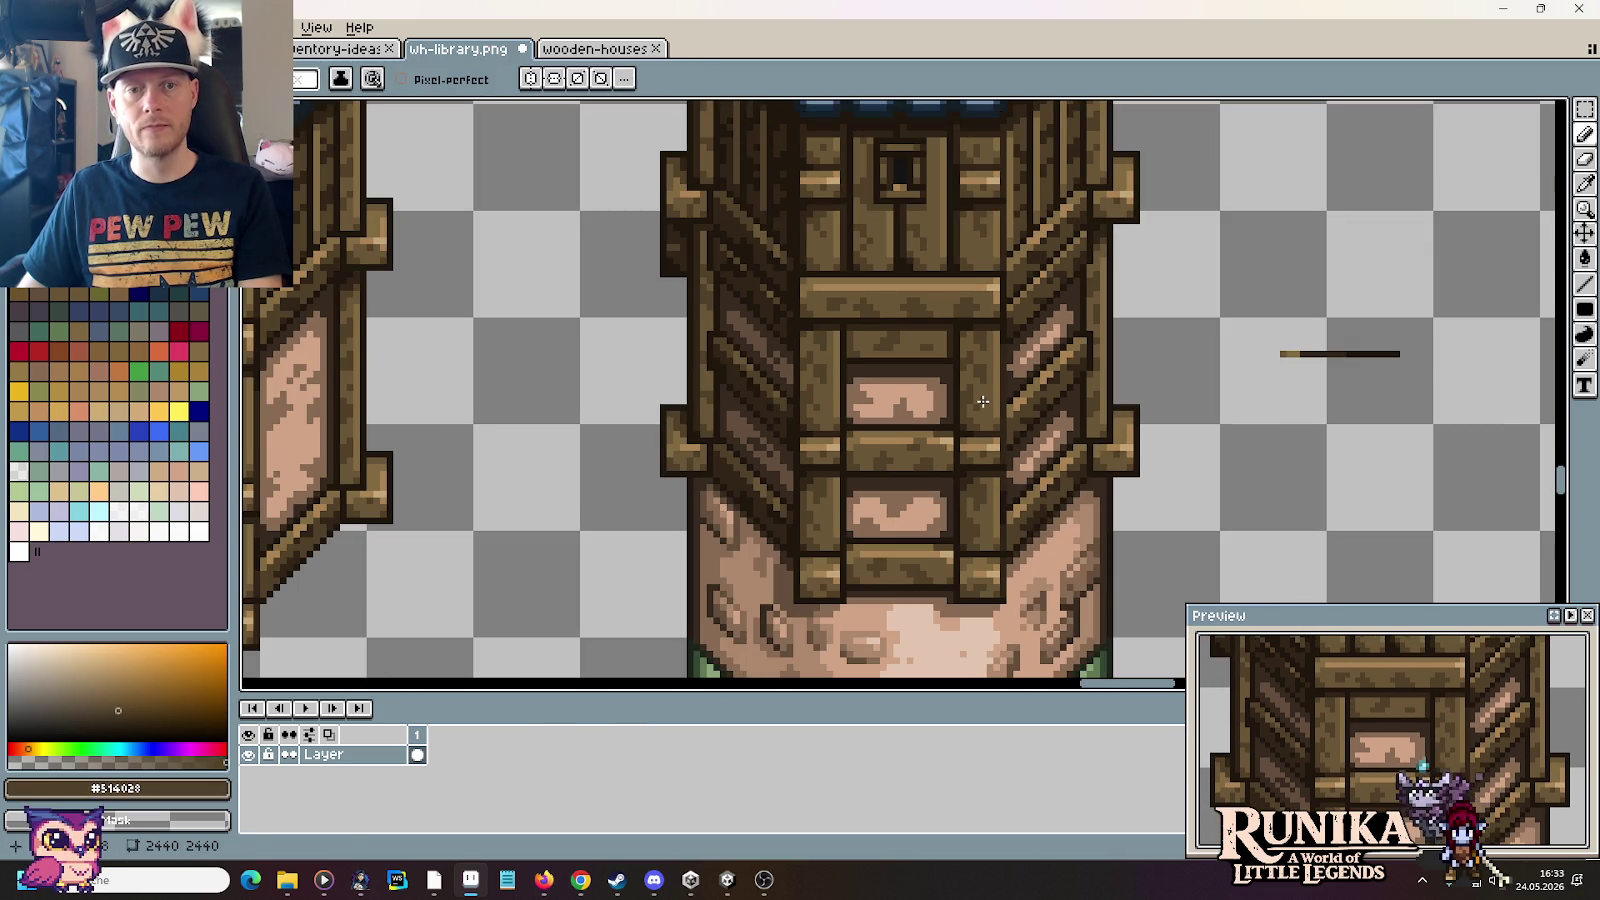
Step: Darken the right edge of the tower's upper plank with the darkest frame brown
{"action": "scroll", "coordinate": [855, 325], "scroll_direction": "up", "scroll_amount": 1}
{"action": "scroll", "coordinate": [924, 428], "scroll_direction": "up", "scroll_amount": 1}
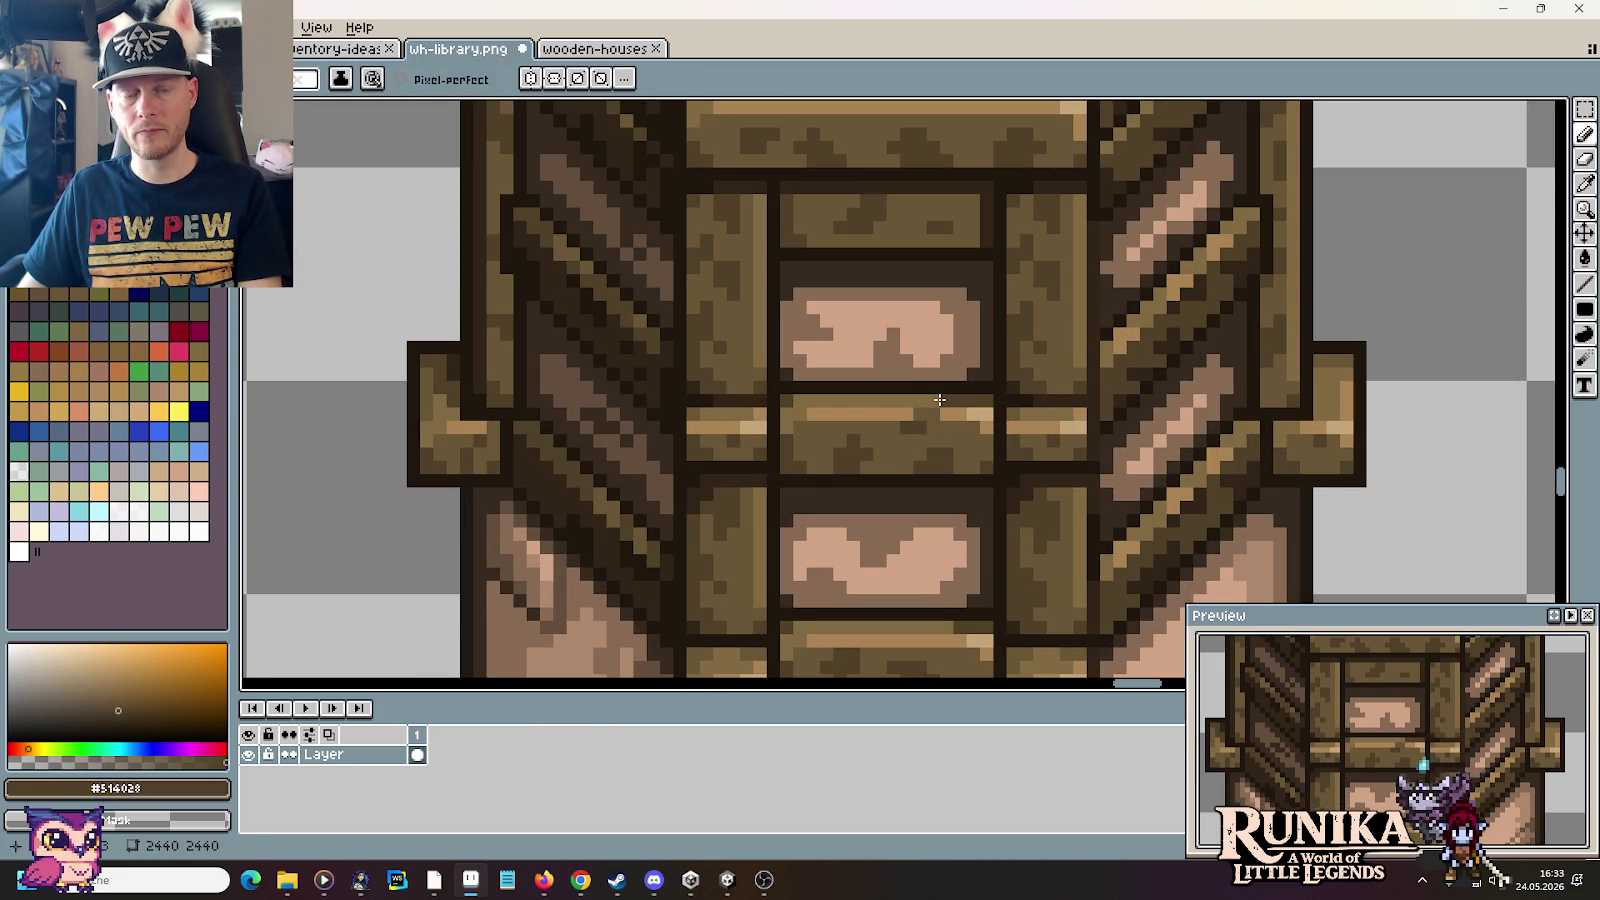
{"action": "left_click", "coordinate": [990, 222], "text": "alt"}
{"action": "left_click_drag", "start_coordinate": [988, 415], "coordinate": [988, 458]}
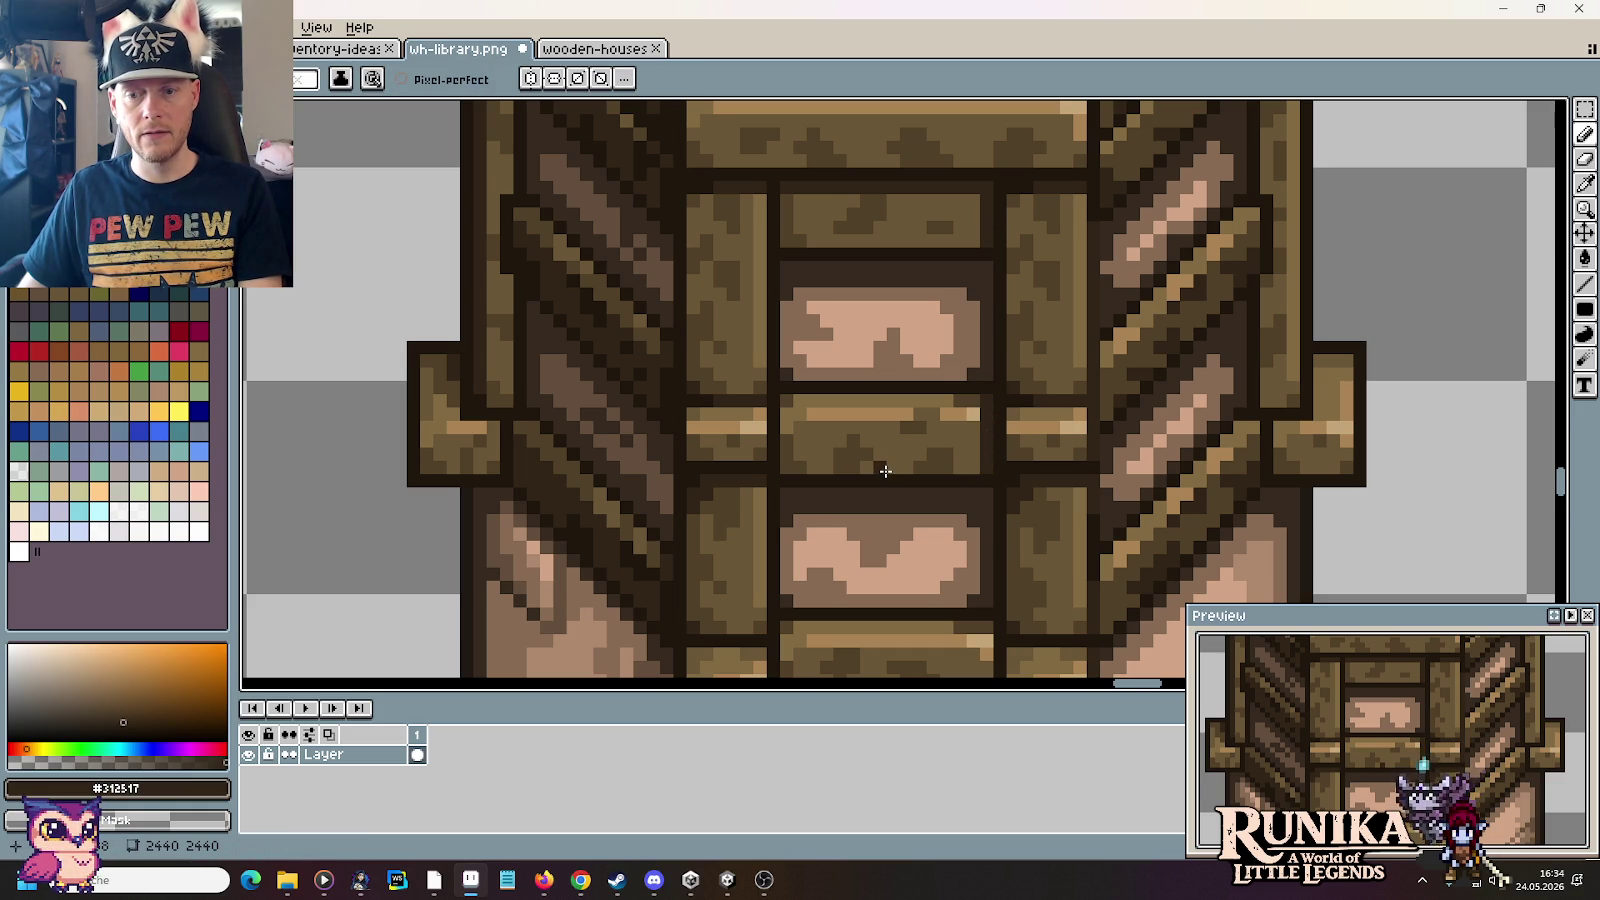
{"action": "left_click", "coordinate": [969, 414], "text": "alt"}
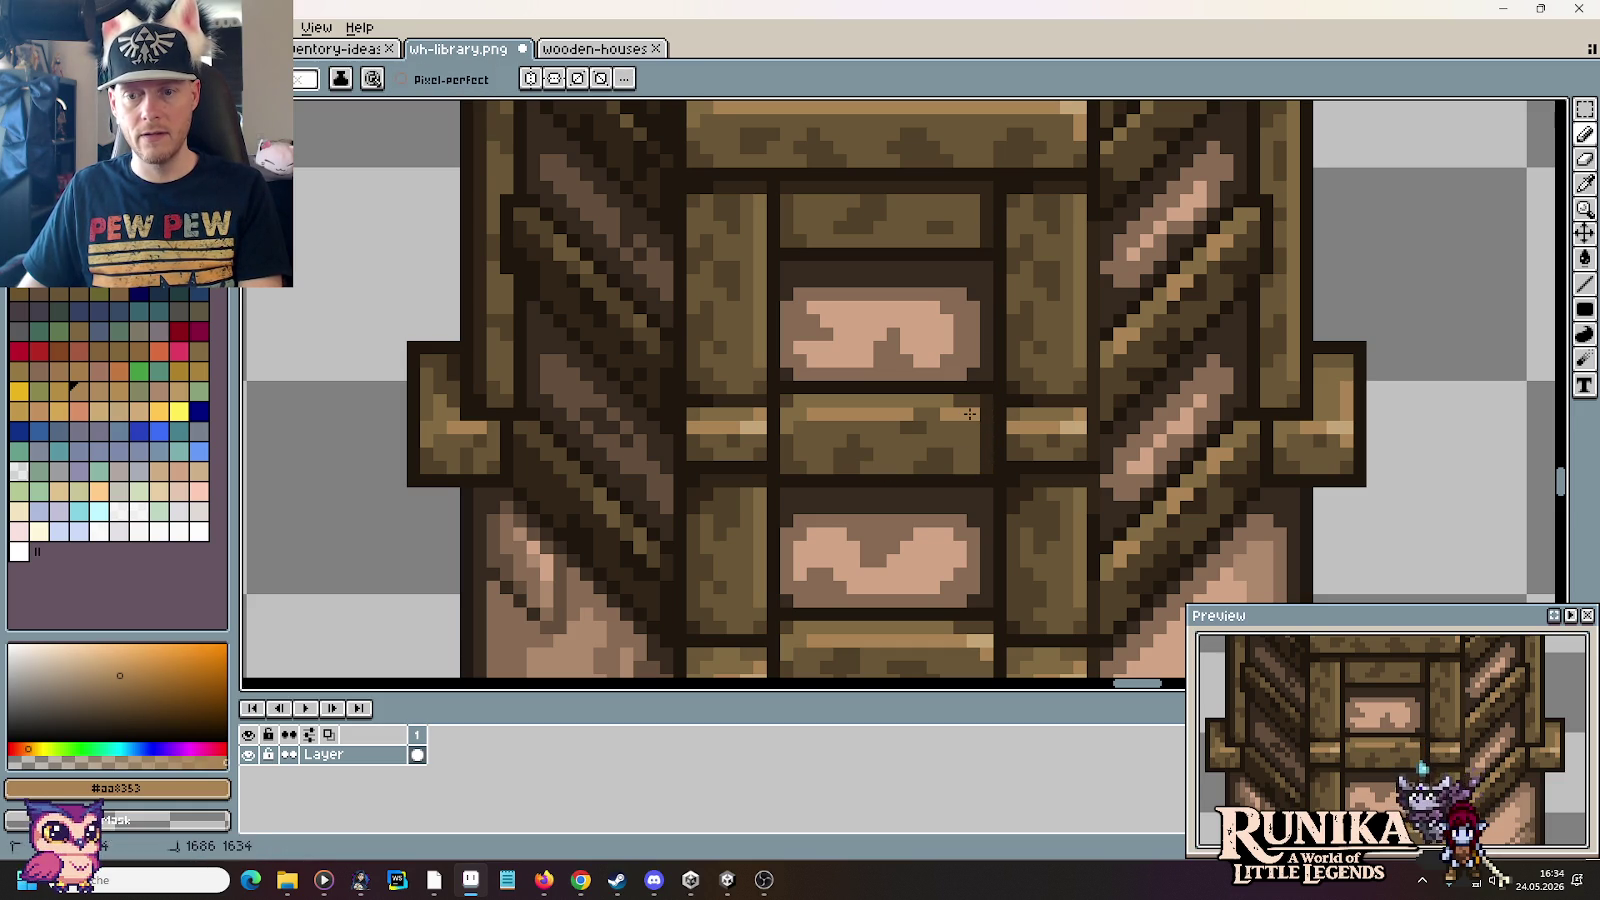
{"action": "left_click", "coordinate": [785, 435], "text": "alt"}
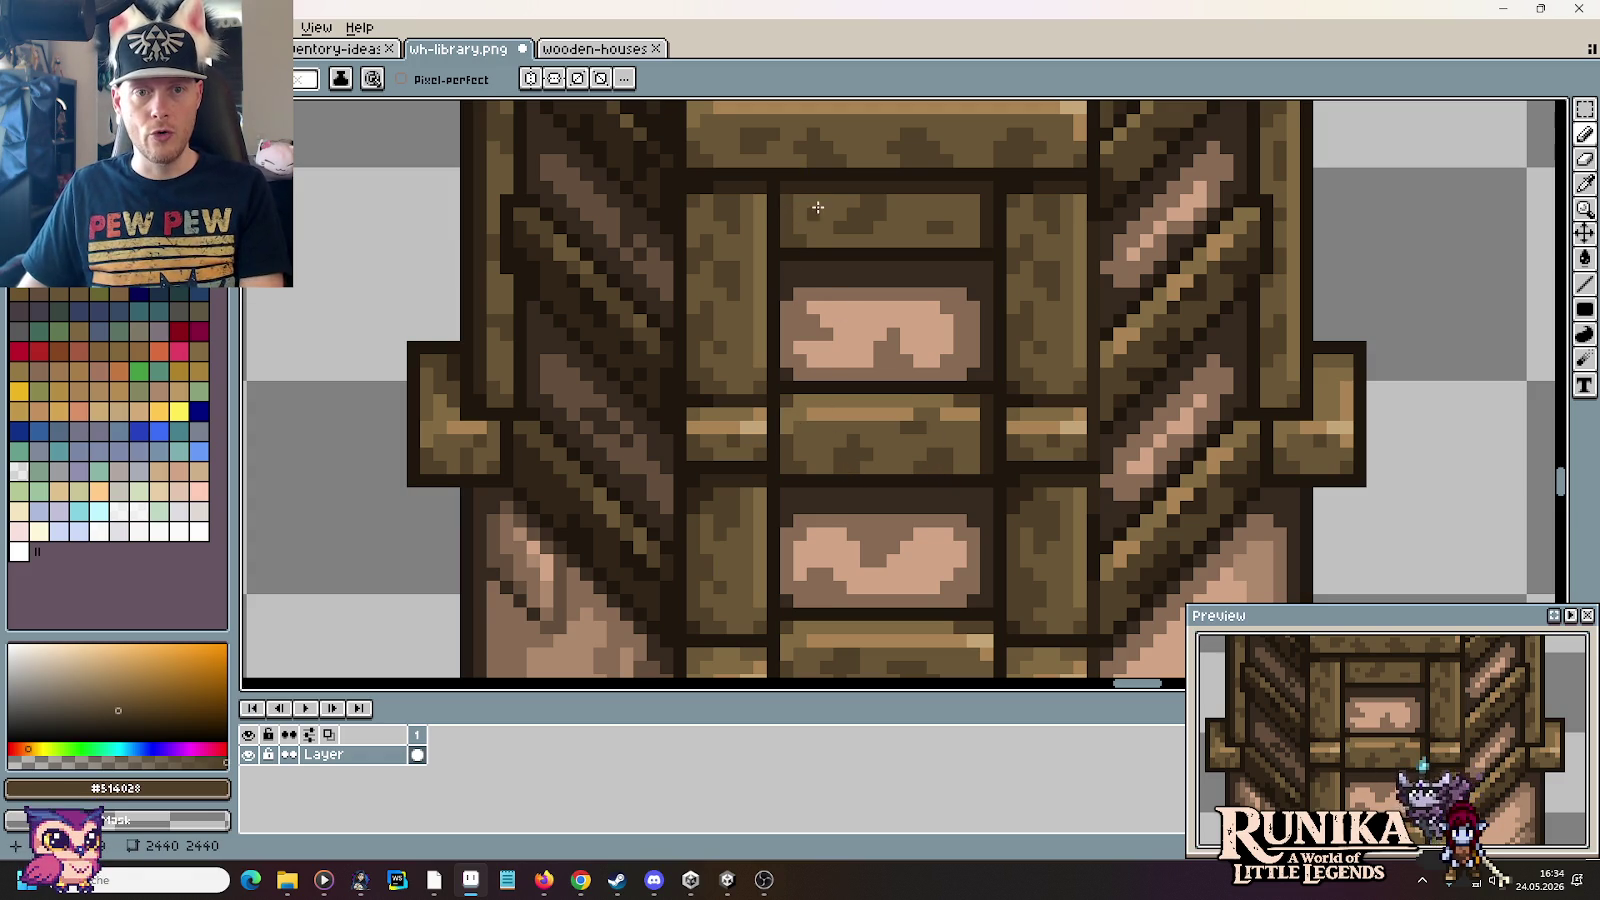
Step: Repaint the lower plank's right edge in dark outline brown and touch up edge pixels
{"action": "scroll", "coordinate": [860, 452], "scroll_direction": "down", "scroll_amount": 3}
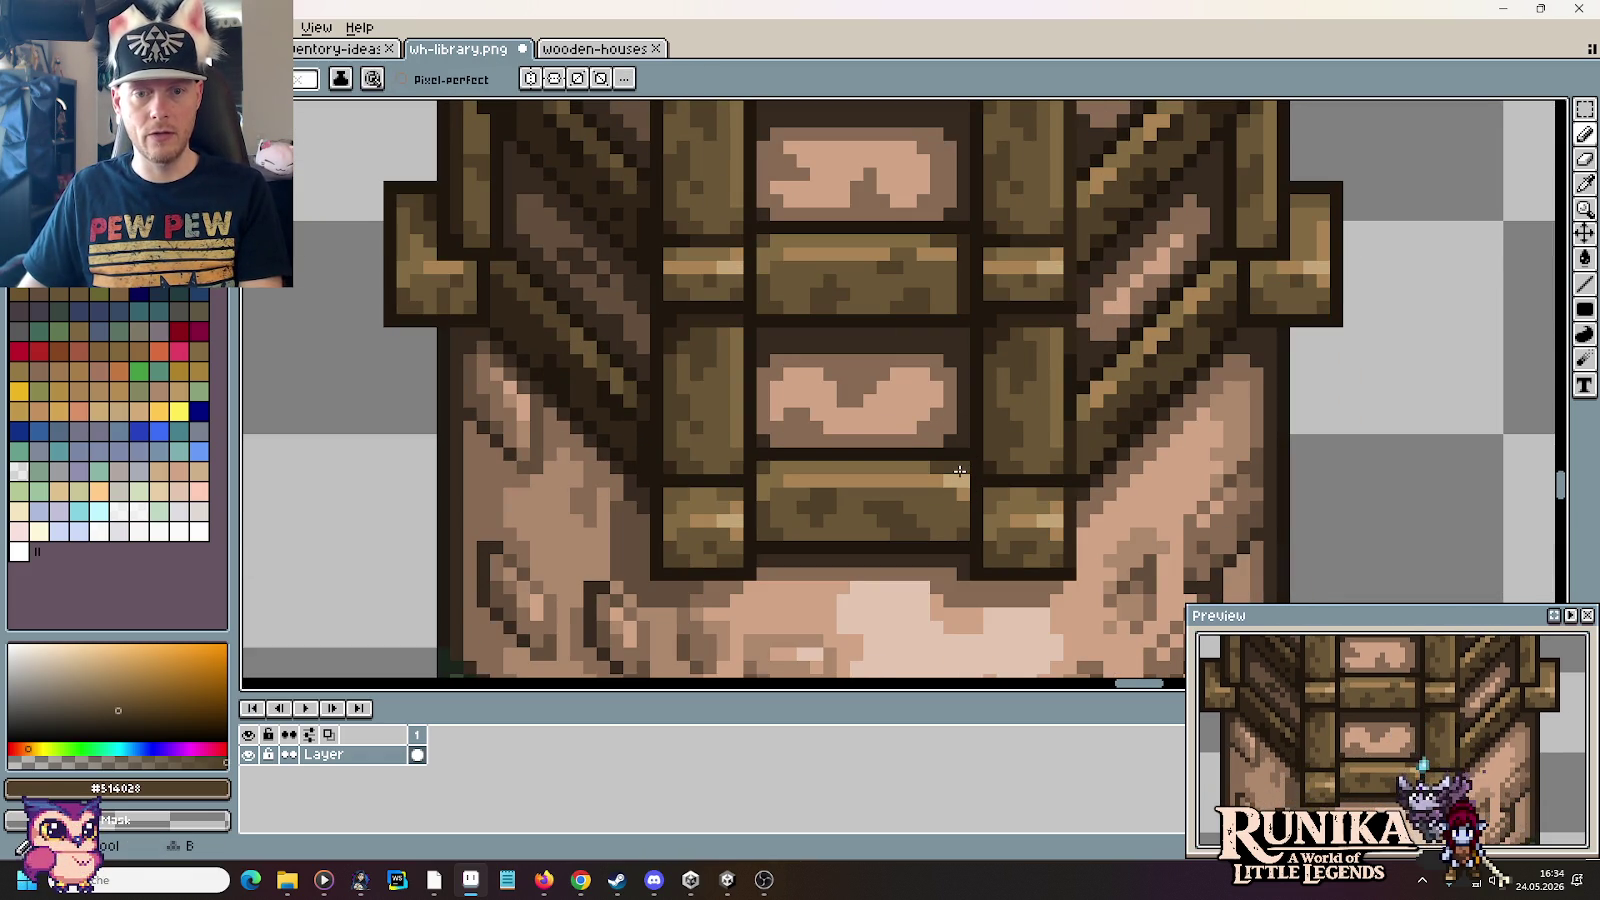
{"action": "left_click", "coordinate": [960, 265], "text": "alt"}
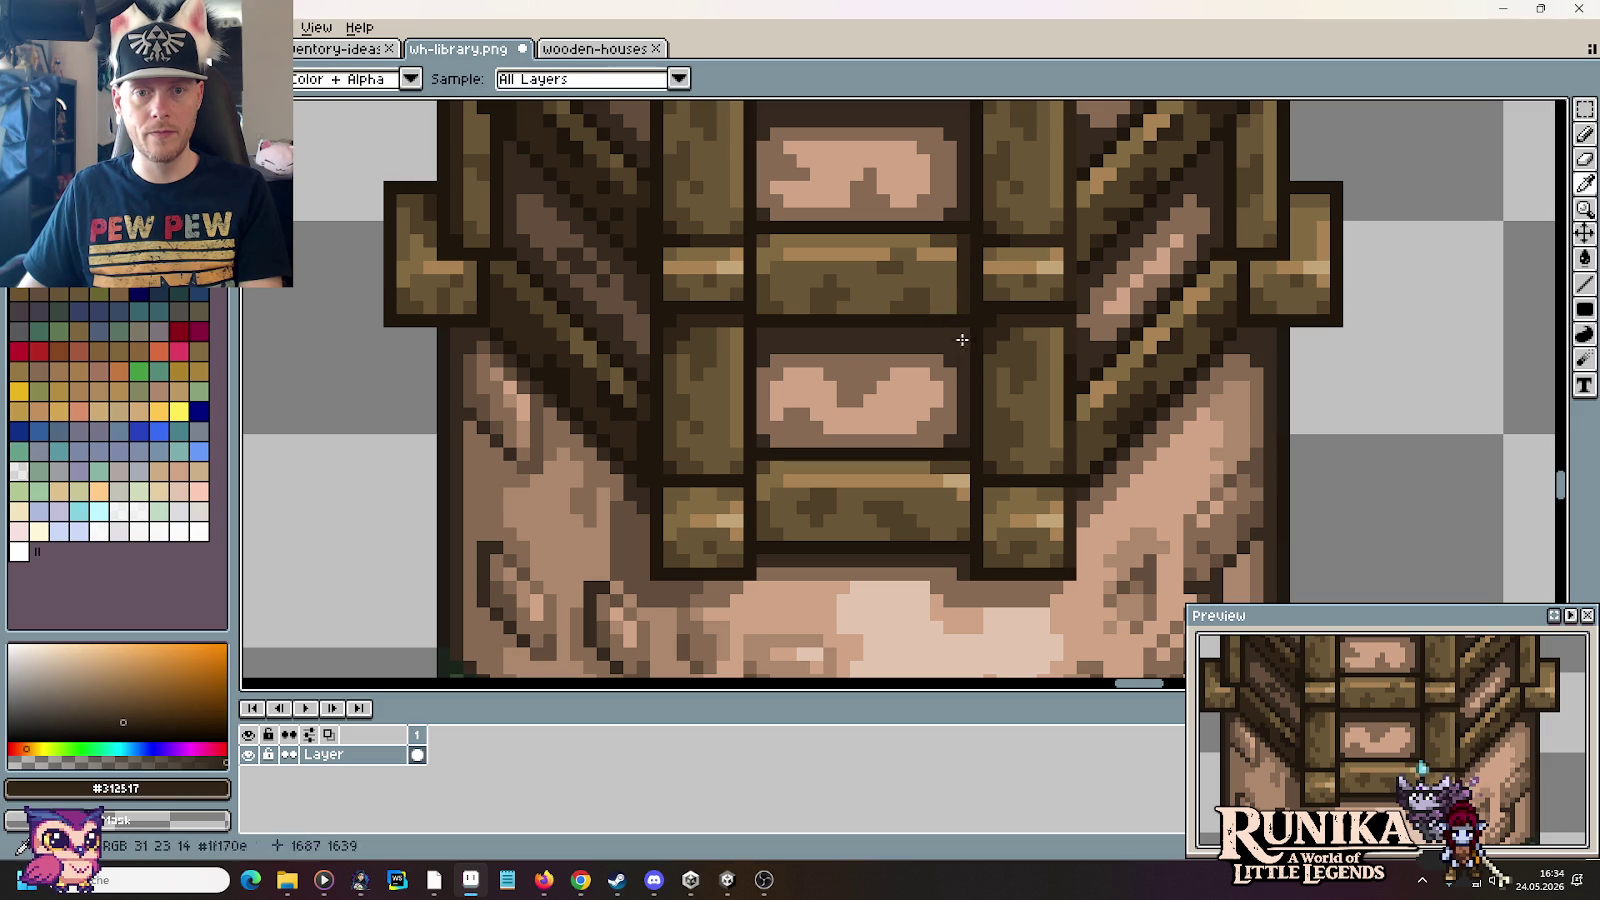
{"action": "left_click", "coordinate": [960, 478], "text": "alt"}
{"action": "mouse_move", "coordinate": [958, 531]}
{"action": "left_mouse_down"}
{"action": "mouse_move", "coordinate": [960, 476]}
{"action": "mouse_move", "coordinate": [963, 513]}
{"action": "left_mouse_up"}
{"action": "left_click", "coordinate": [964, 268], "text": "alt"}
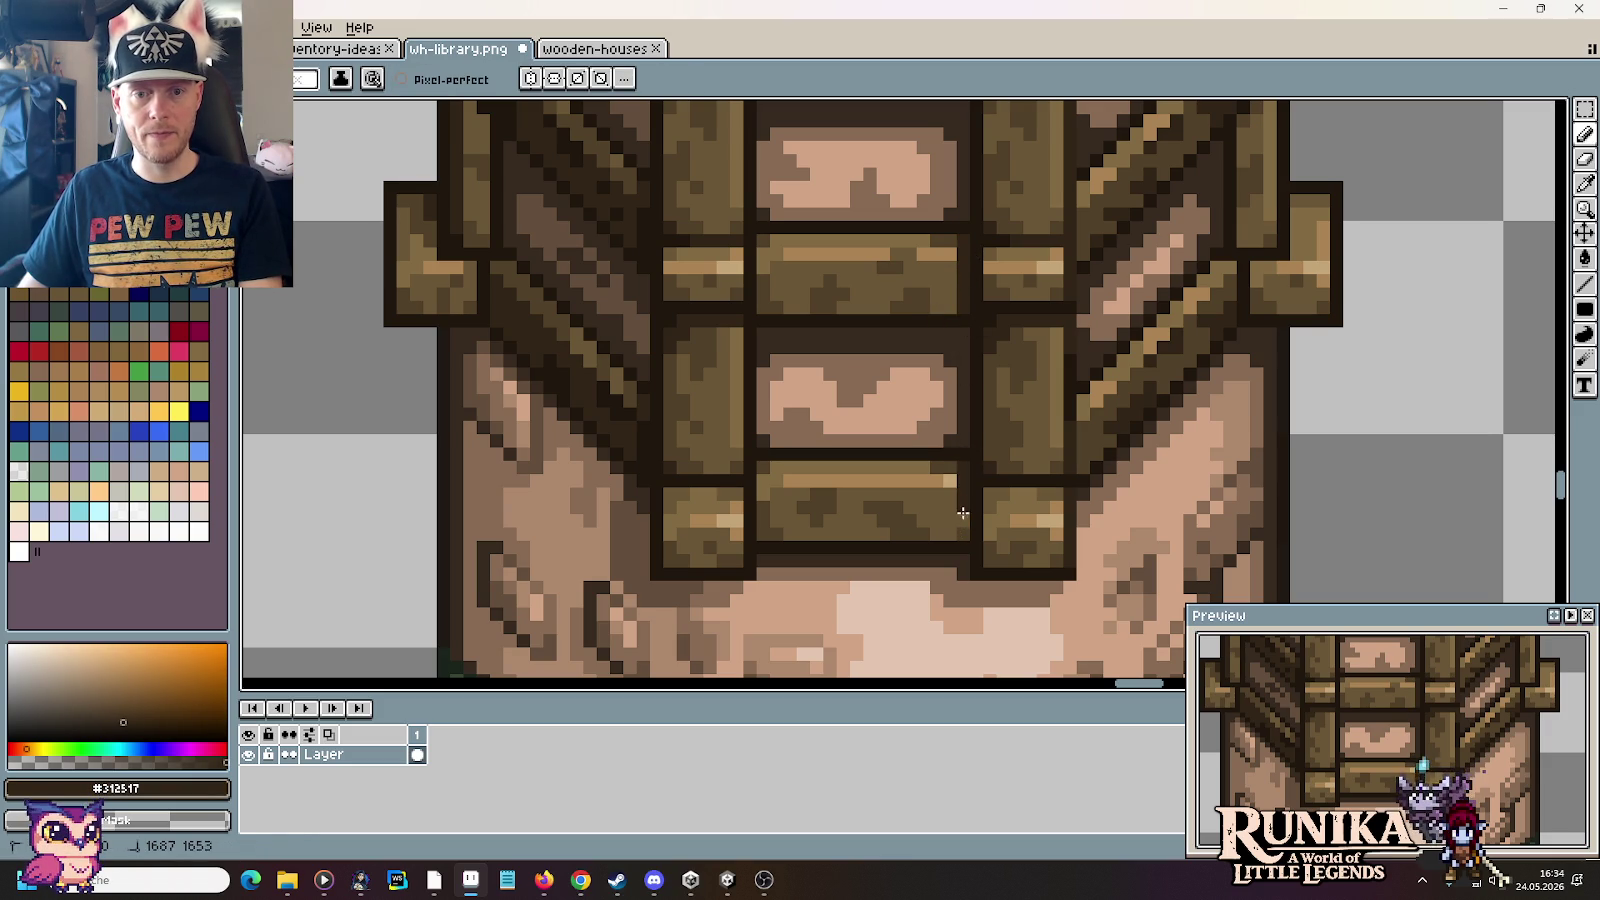
{"action": "left_click", "coordinate": [947, 470], "text": "alt"}
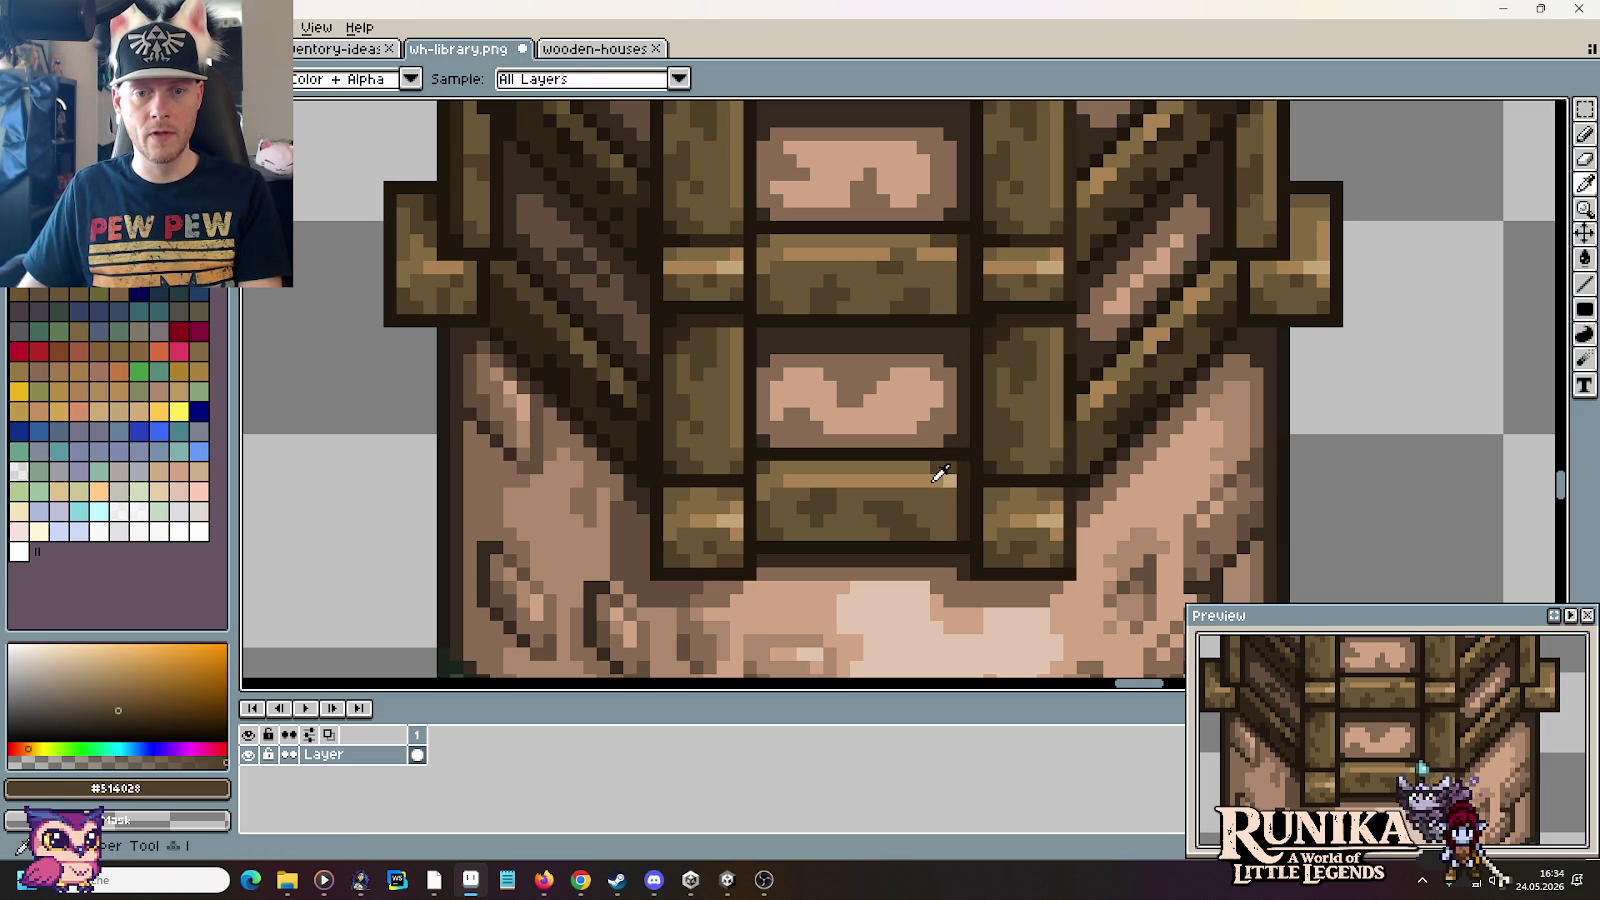
{"action": "left_click", "coordinate": [944, 480], "text": "alt"}
Step: Draw a dark 45° diagonal line across the tower's brace plank
{"action": "scroll", "coordinate": [944, 480], "scroll_direction": "down", "scroll_amount": 4}
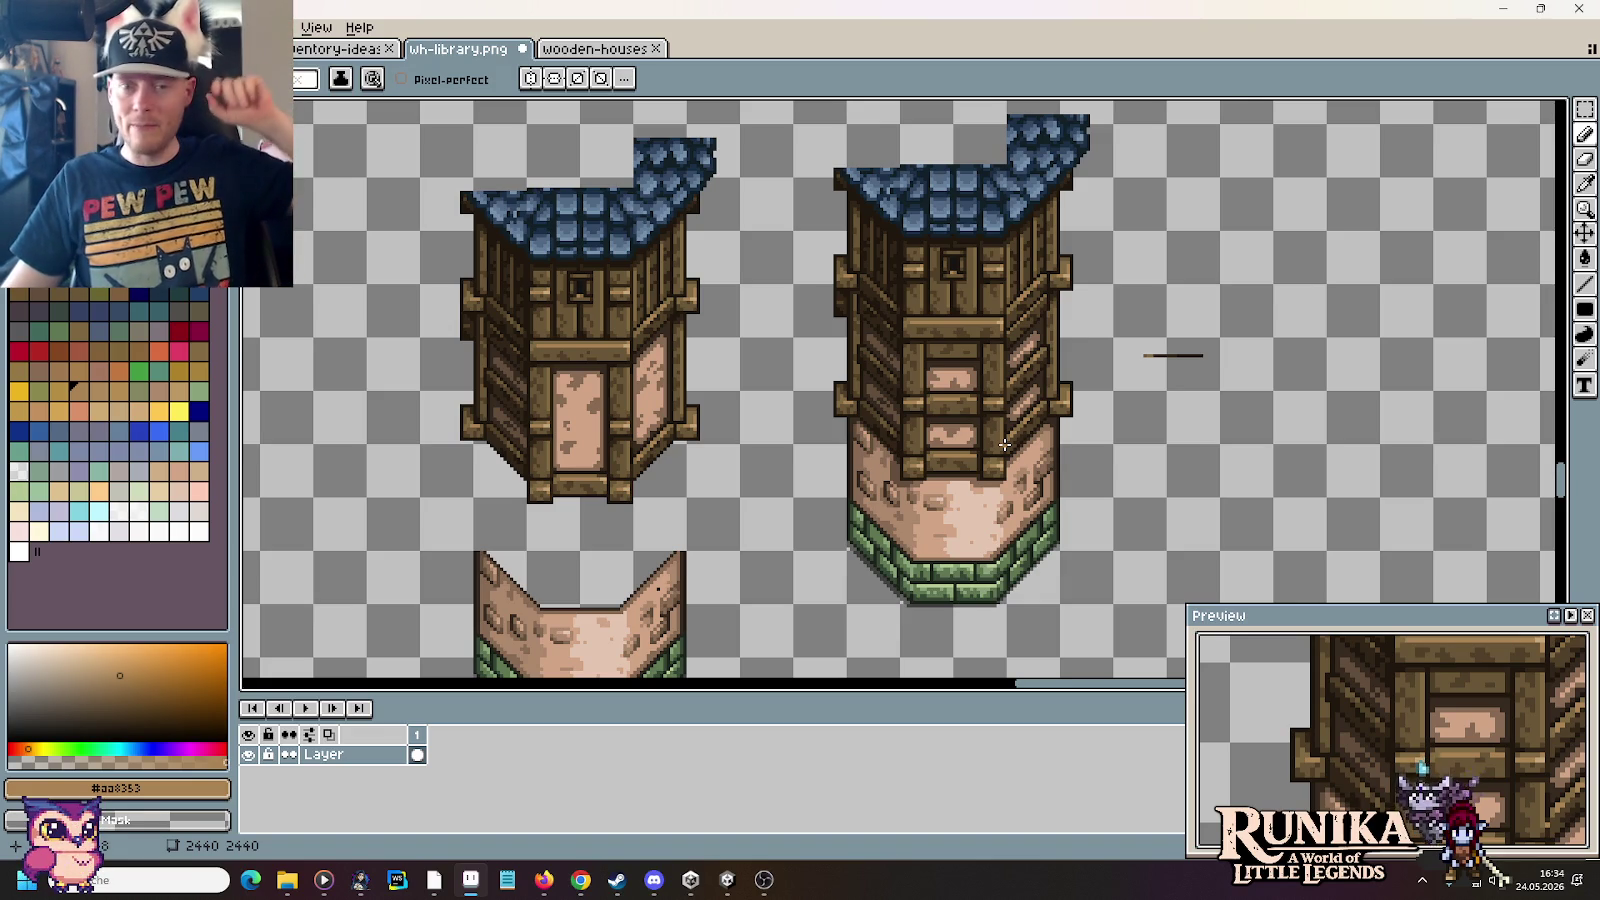
{"action": "scroll", "coordinate": [1006, 420], "scroll_direction": "up", "scroll_amount": 2}
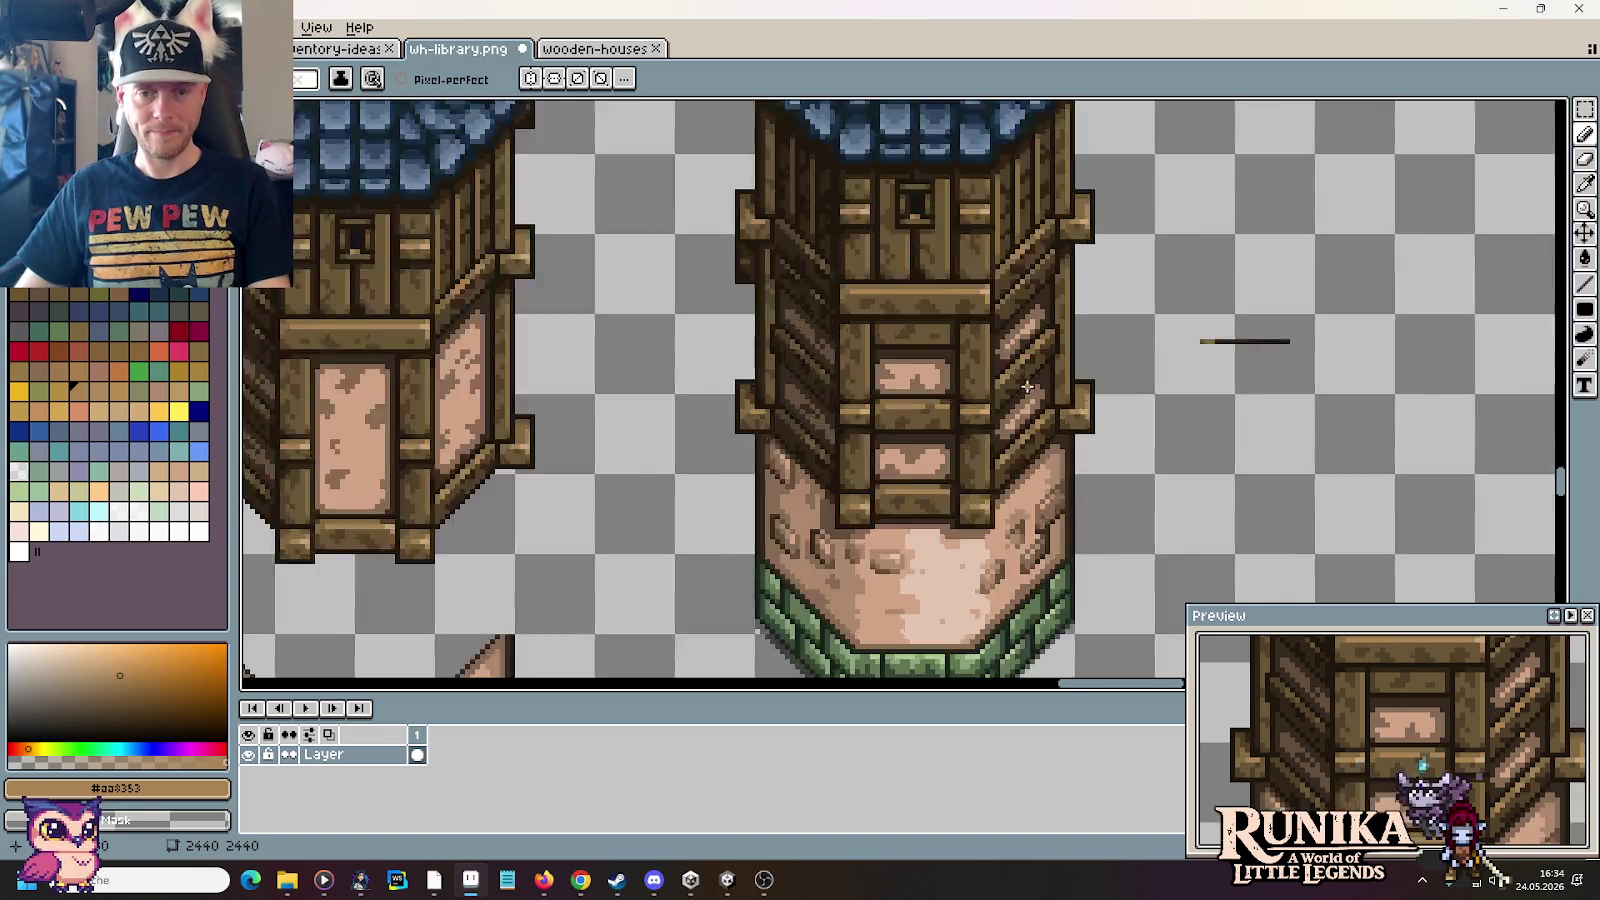
{"action": "scroll", "coordinate": [1002, 412], "scroll_direction": "up", "scroll_amount": 2}
{"action": "scroll", "coordinate": [980, 420], "scroll_direction": "down", "scroll_amount": 2}
{"action": "scroll", "coordinate": [855, 543], "scroll_direction": "up", "scroll_amount": 1}
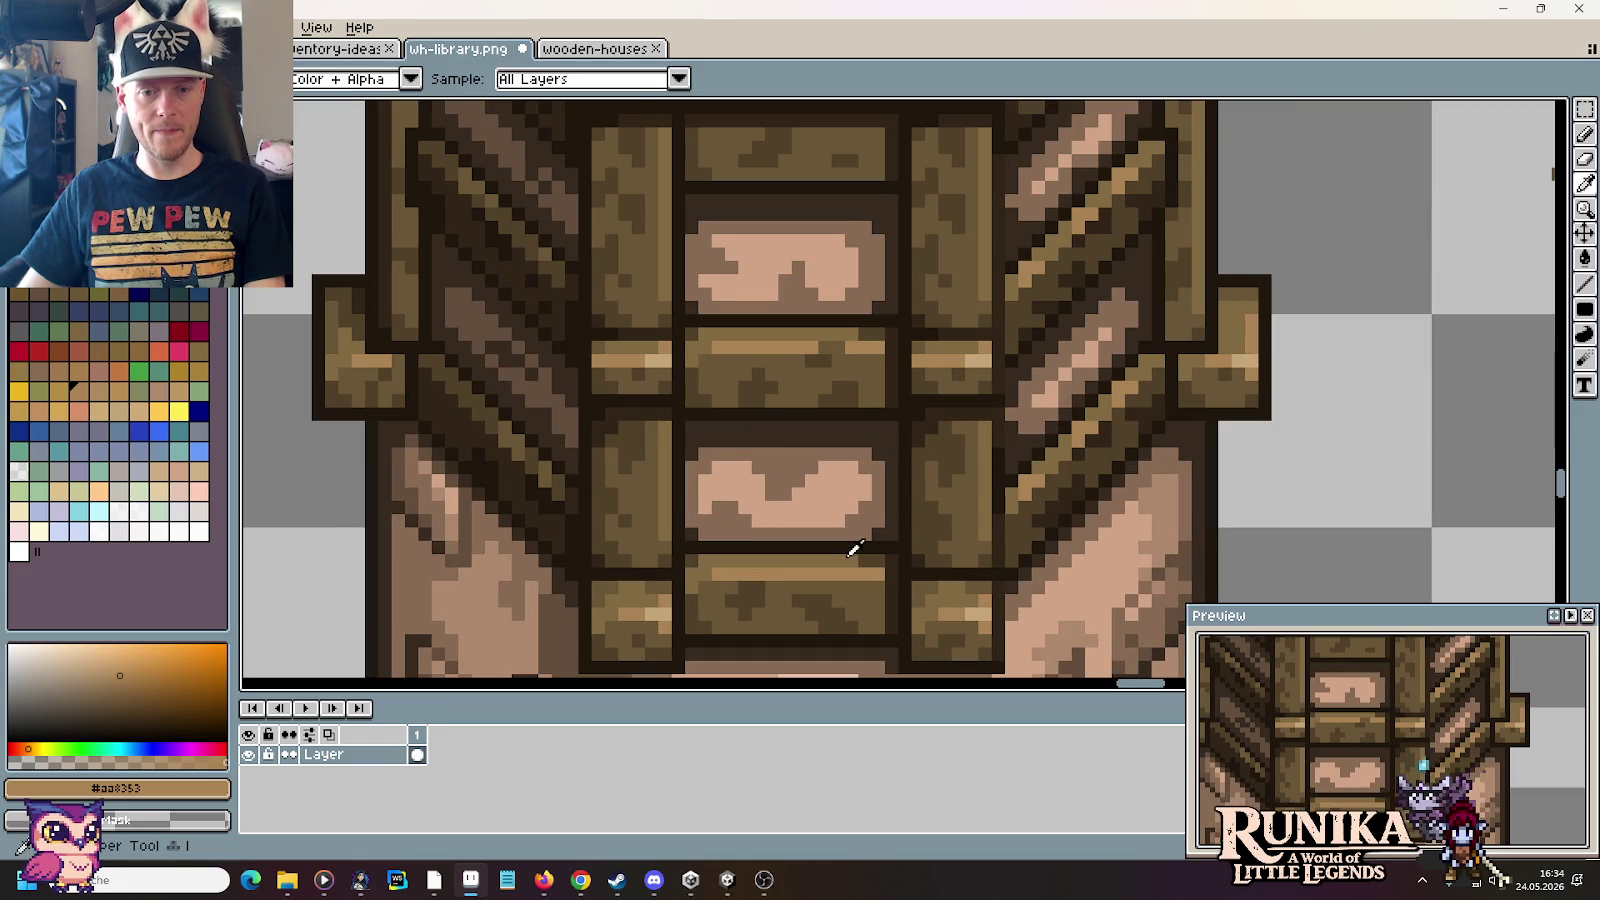
{"action": "left_click", "coordinate": [862, 553], "text": "alt"}
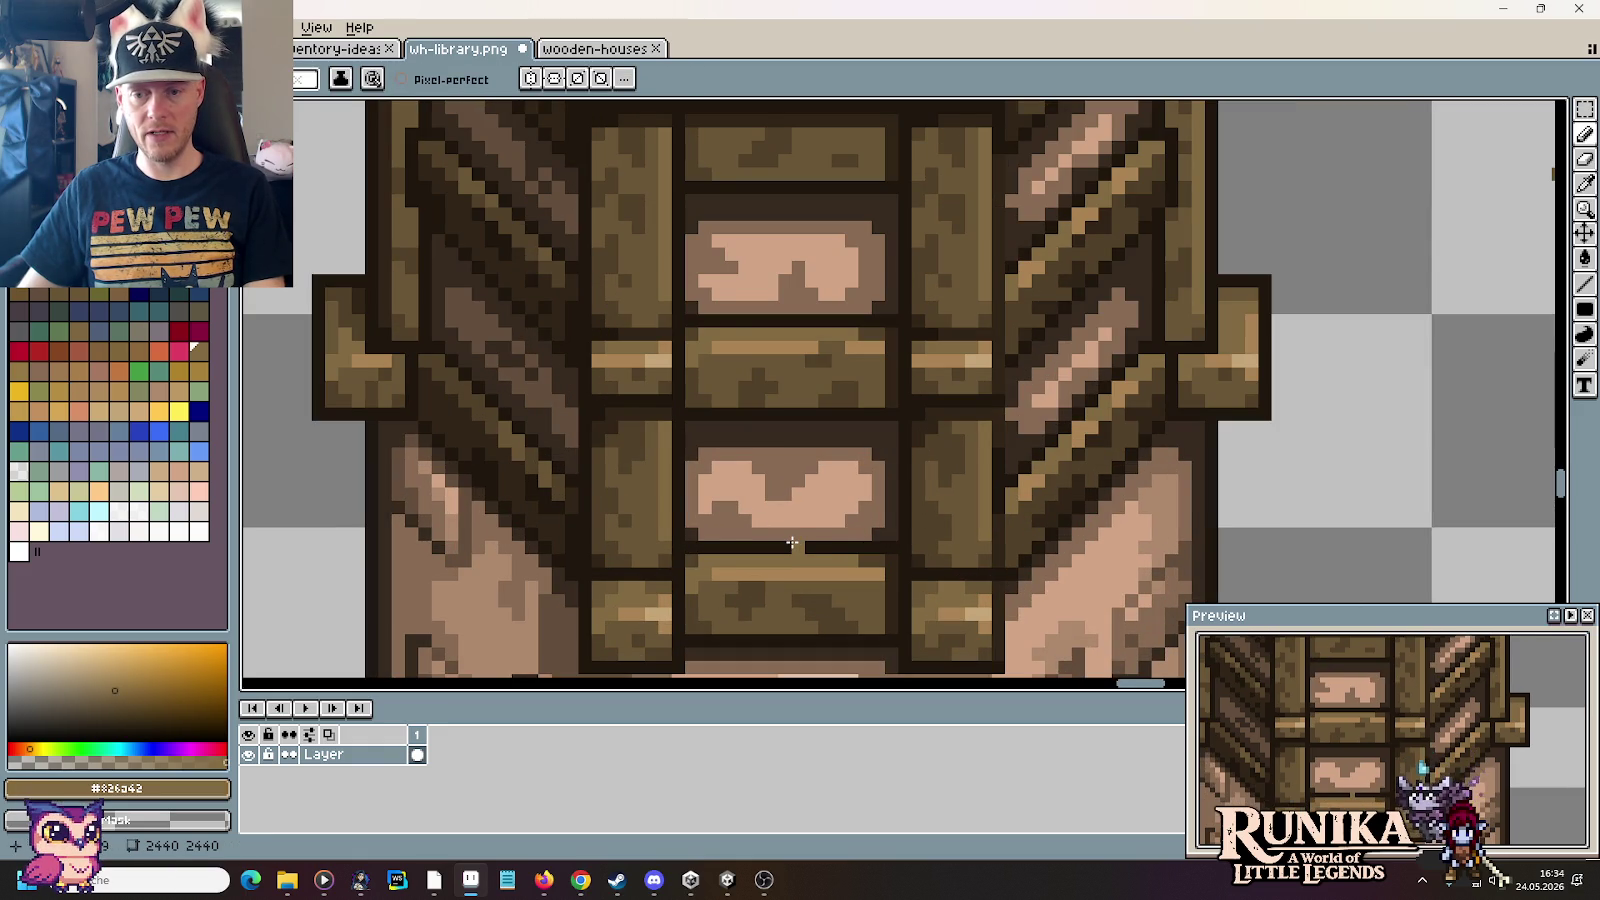
{"action": "scroll", "coordinate": [791, 543], "scroll_direction": "down", "scroll_amount": 2}
{"action": "scroll", "coordinate": [821, 530], "scroll_direction": "up", "scroll_amount": 1}
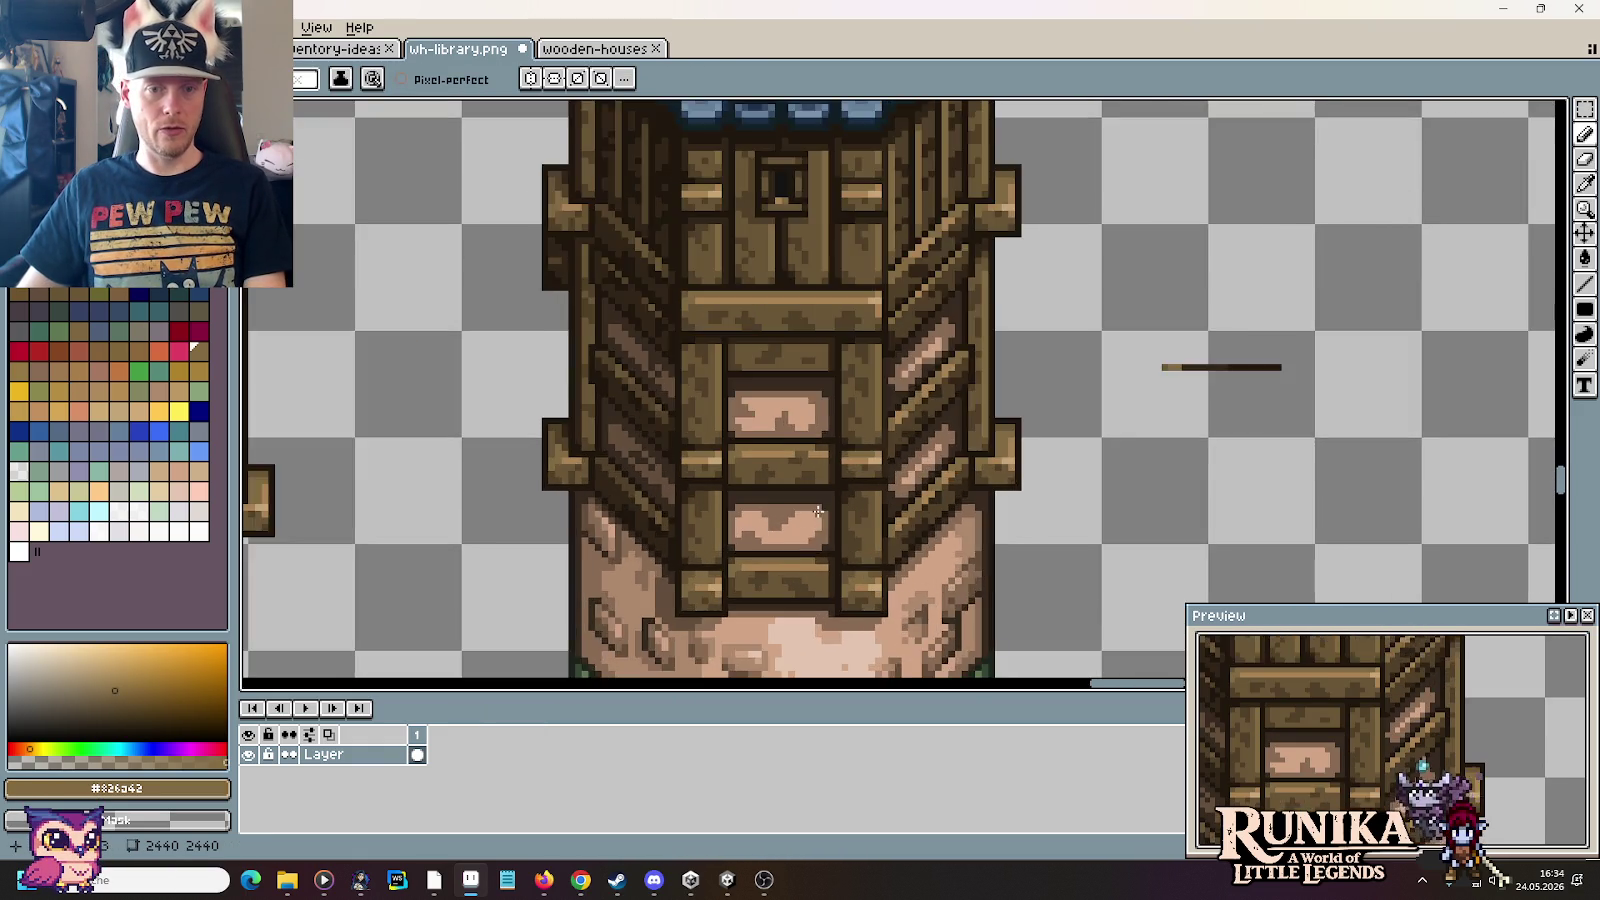
{"action": "scroll", "coordinate": [818, 512], "scroll_direction": "up", "scroll_amount": 1}
{"action": "scroll", "coordinate": [823, 447], "scroll_direction": "down", "scroll_amount": 1}
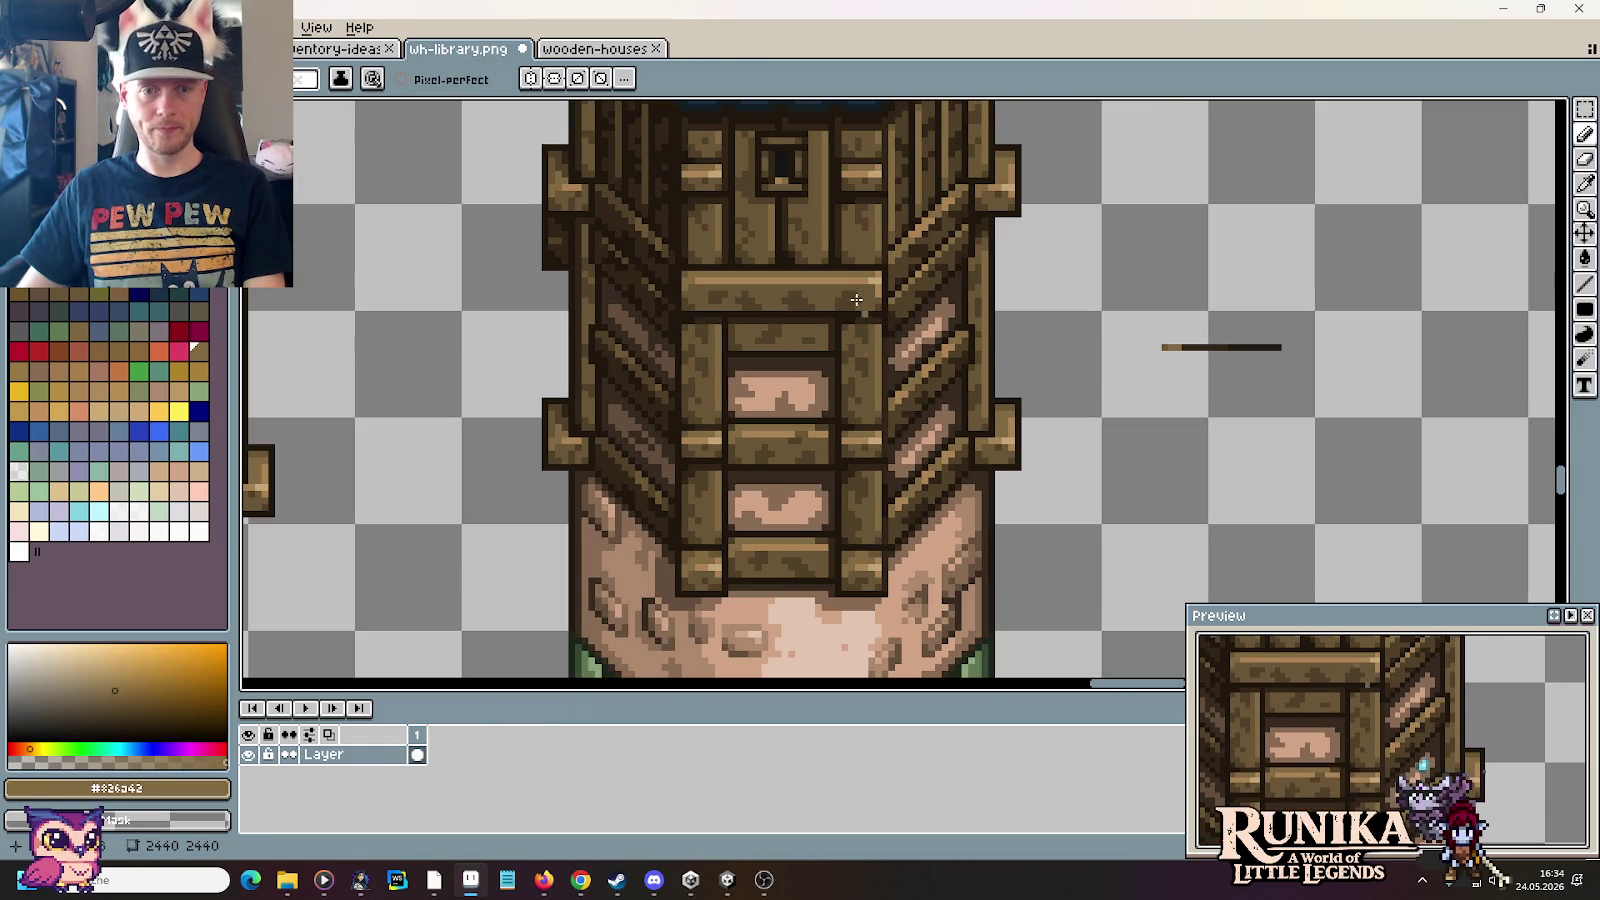
{"action": "scroll", "coordinate": [887, 309], "scroll_direction": "up", "scroll_amount": 1}
{"action": "scroll", "coordinate": [897, 320], "scroll_direction": "up", "scroll_amount": 1}
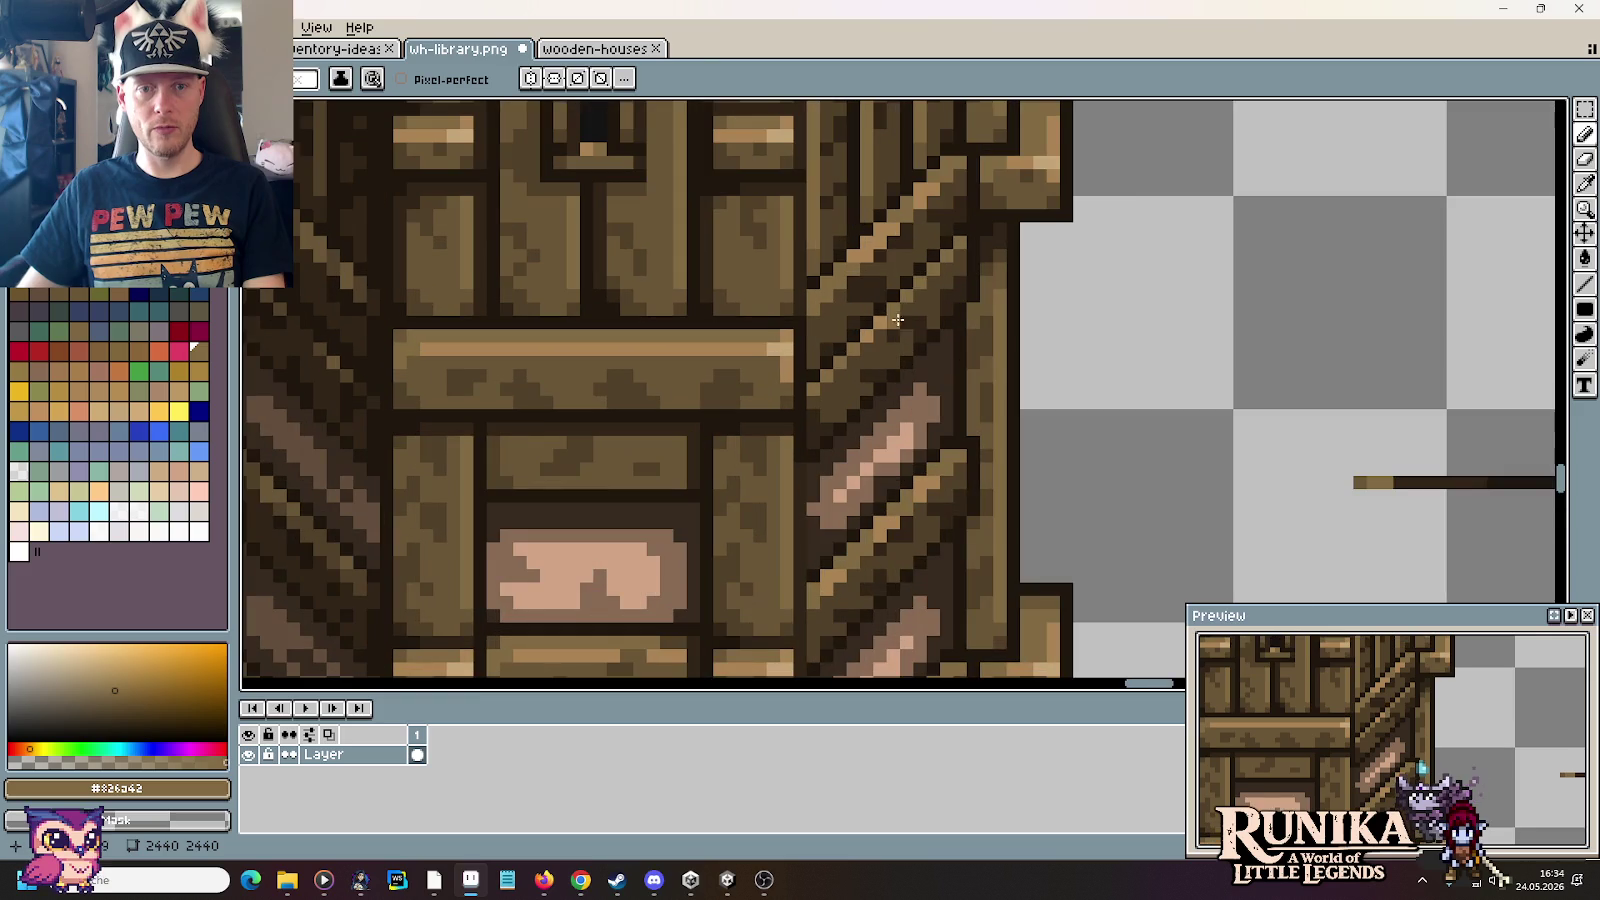
{"action": "scroll", "coordinate": [861, 397], "scroll_direction": "up", "scroll_amount": 1}
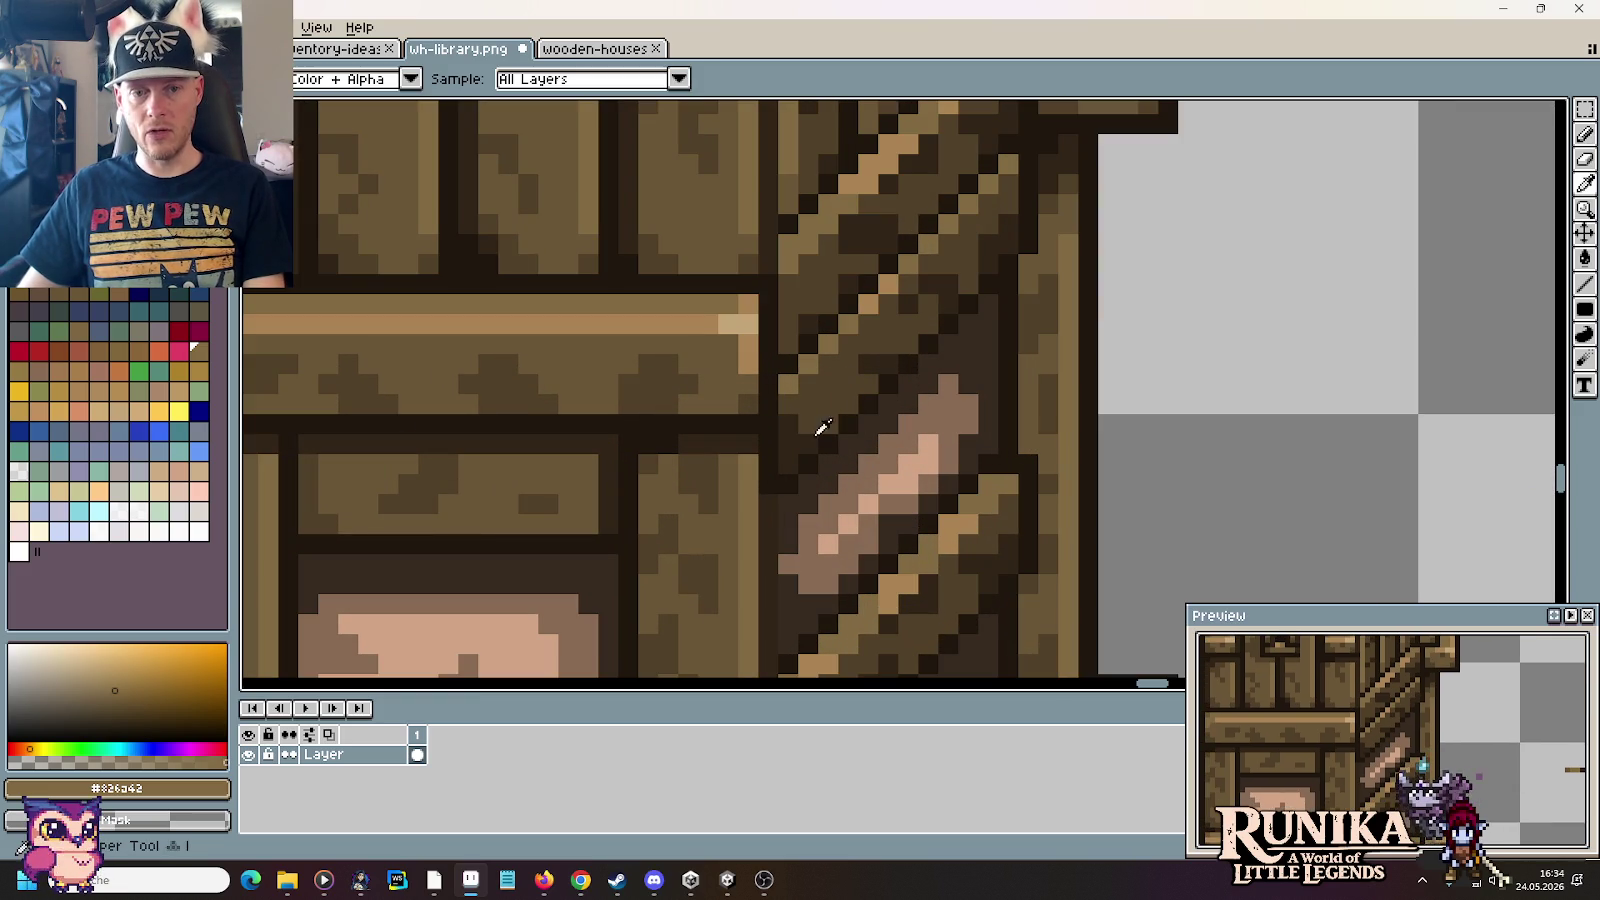
{"action": "left_click", "coordinate": [1005, 167], "text": "shift"}
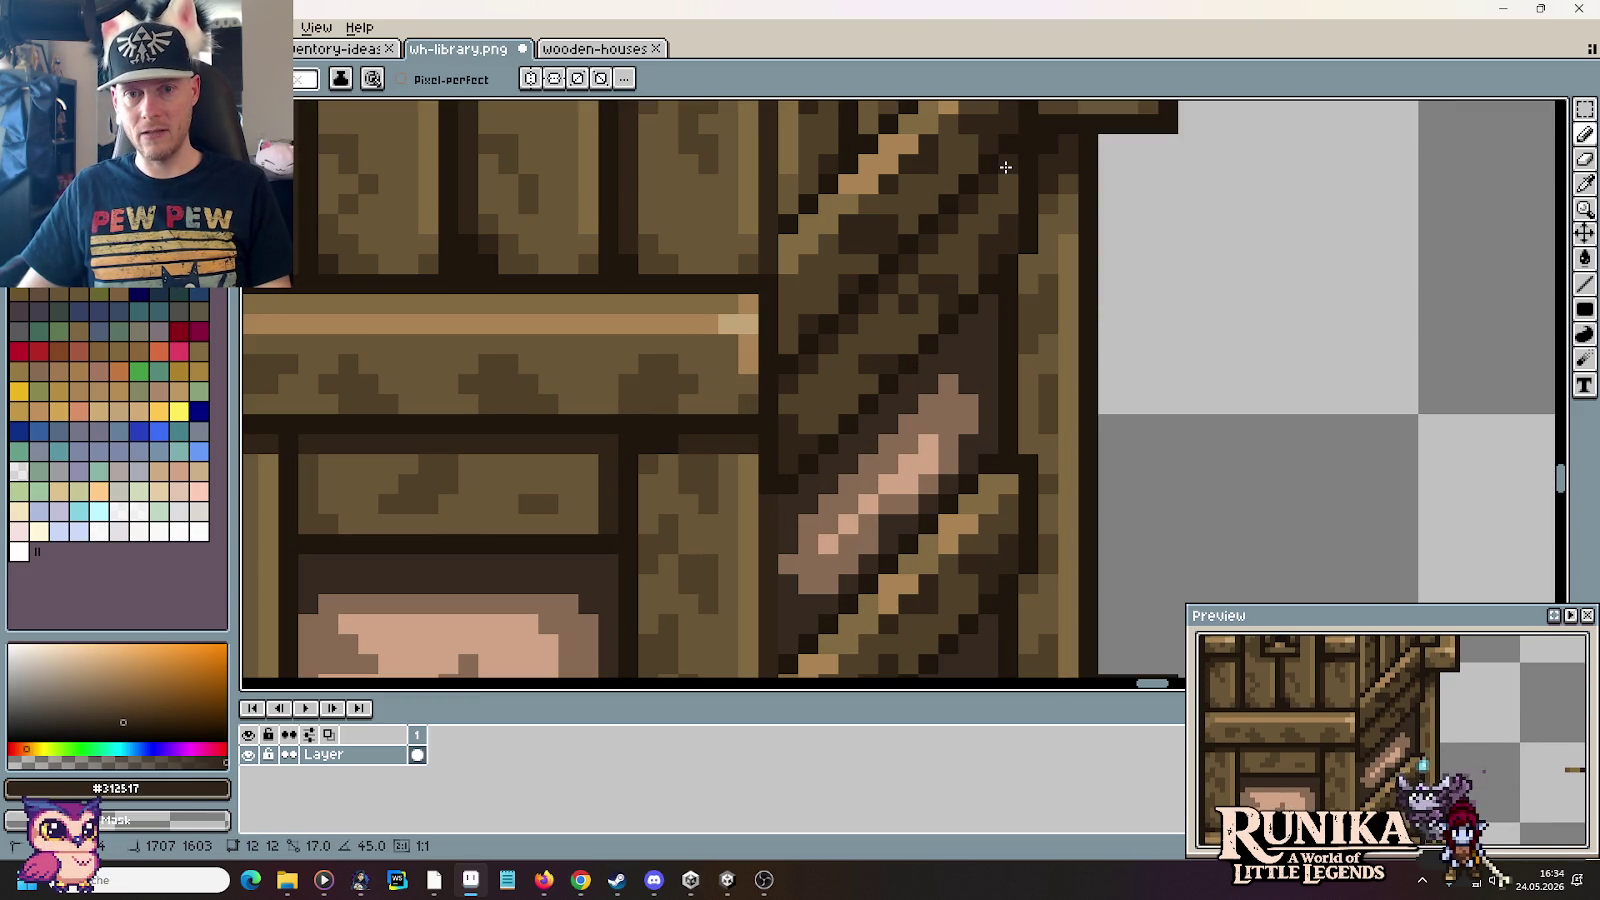
{"action": "scroll", "coordinate": [957, 325], "scroll_direction": "down", "scroll_amount": 2}
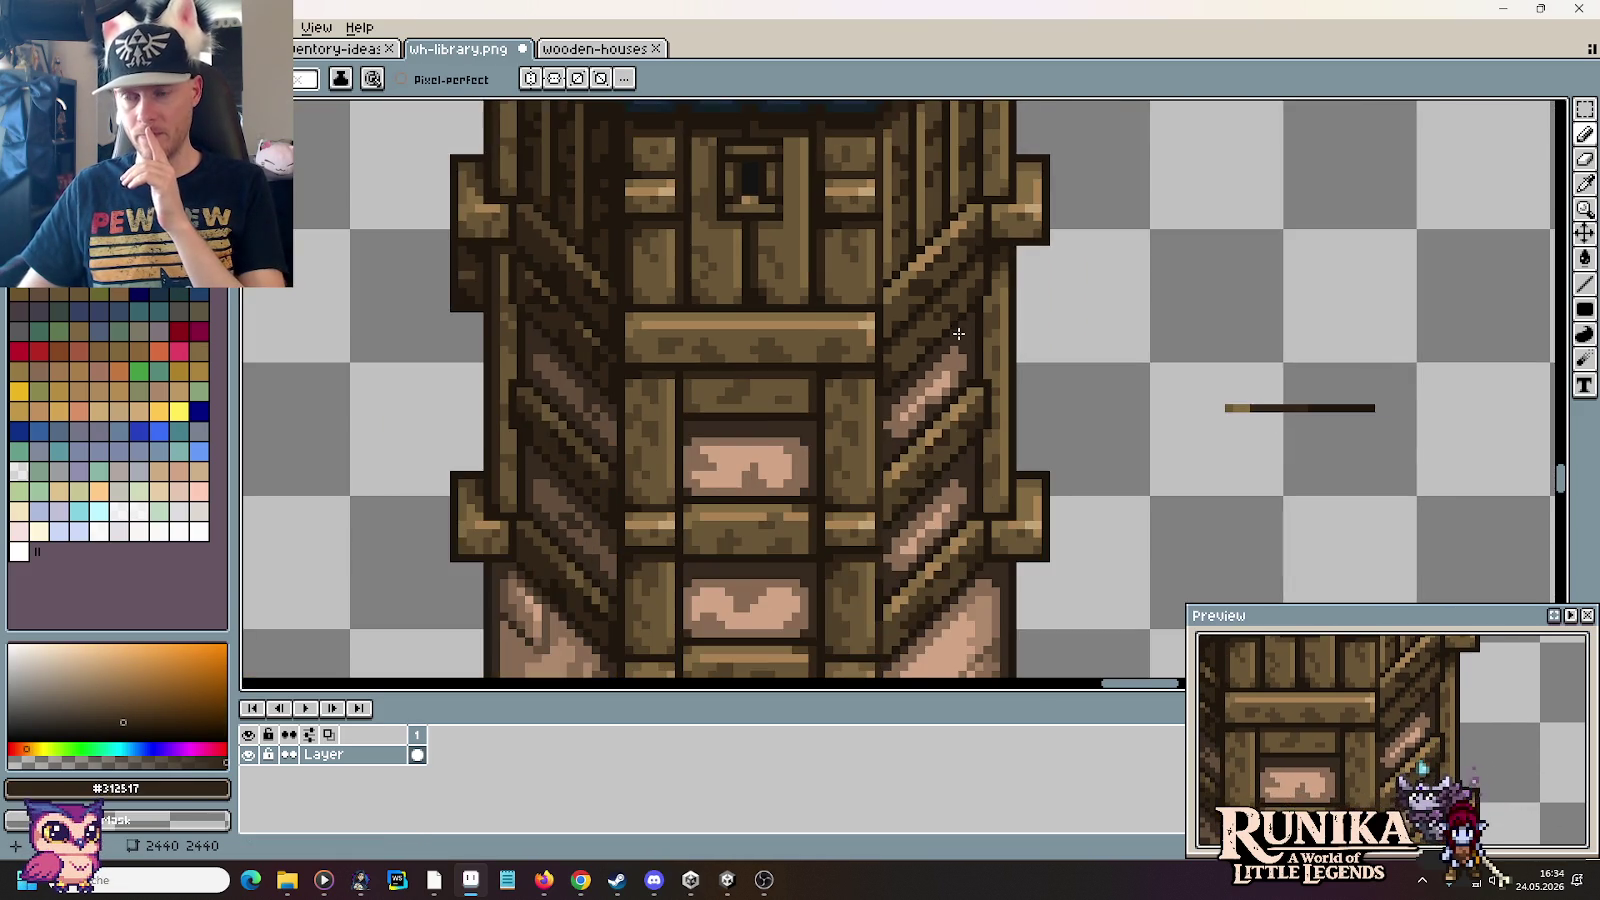
{"action": "scroll", "coordinate": [958, 333], "scroll_direction": "down", "scroll_amount": 1}
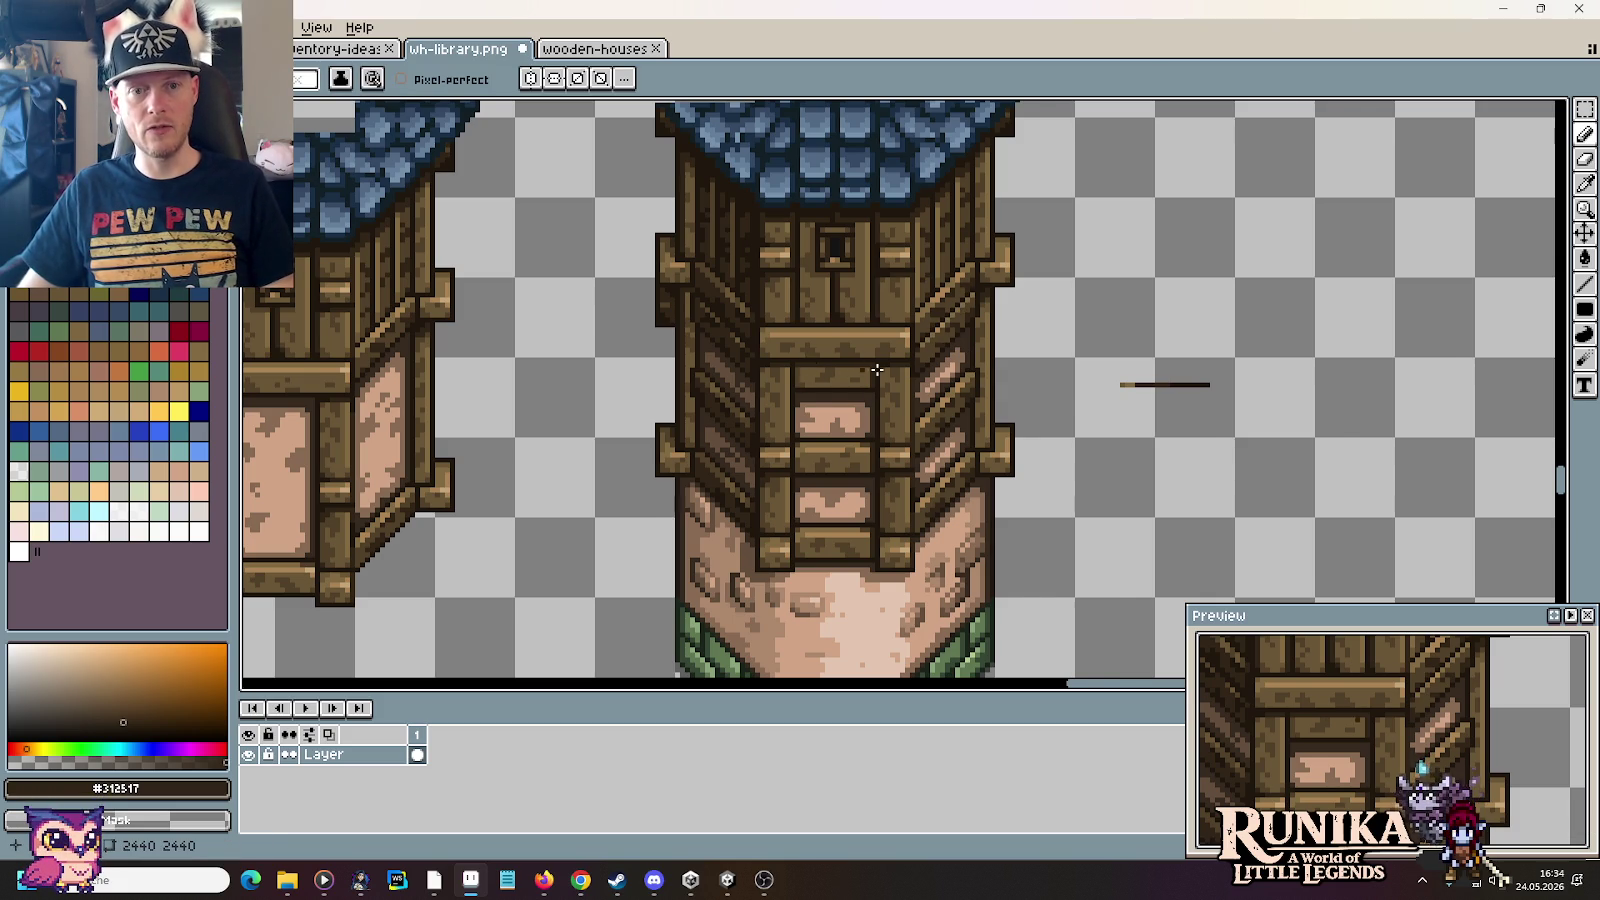
{"action": "scroll", "coordinate": [876, 370], "scroll_direction": "down", "scroll_amount": 1}
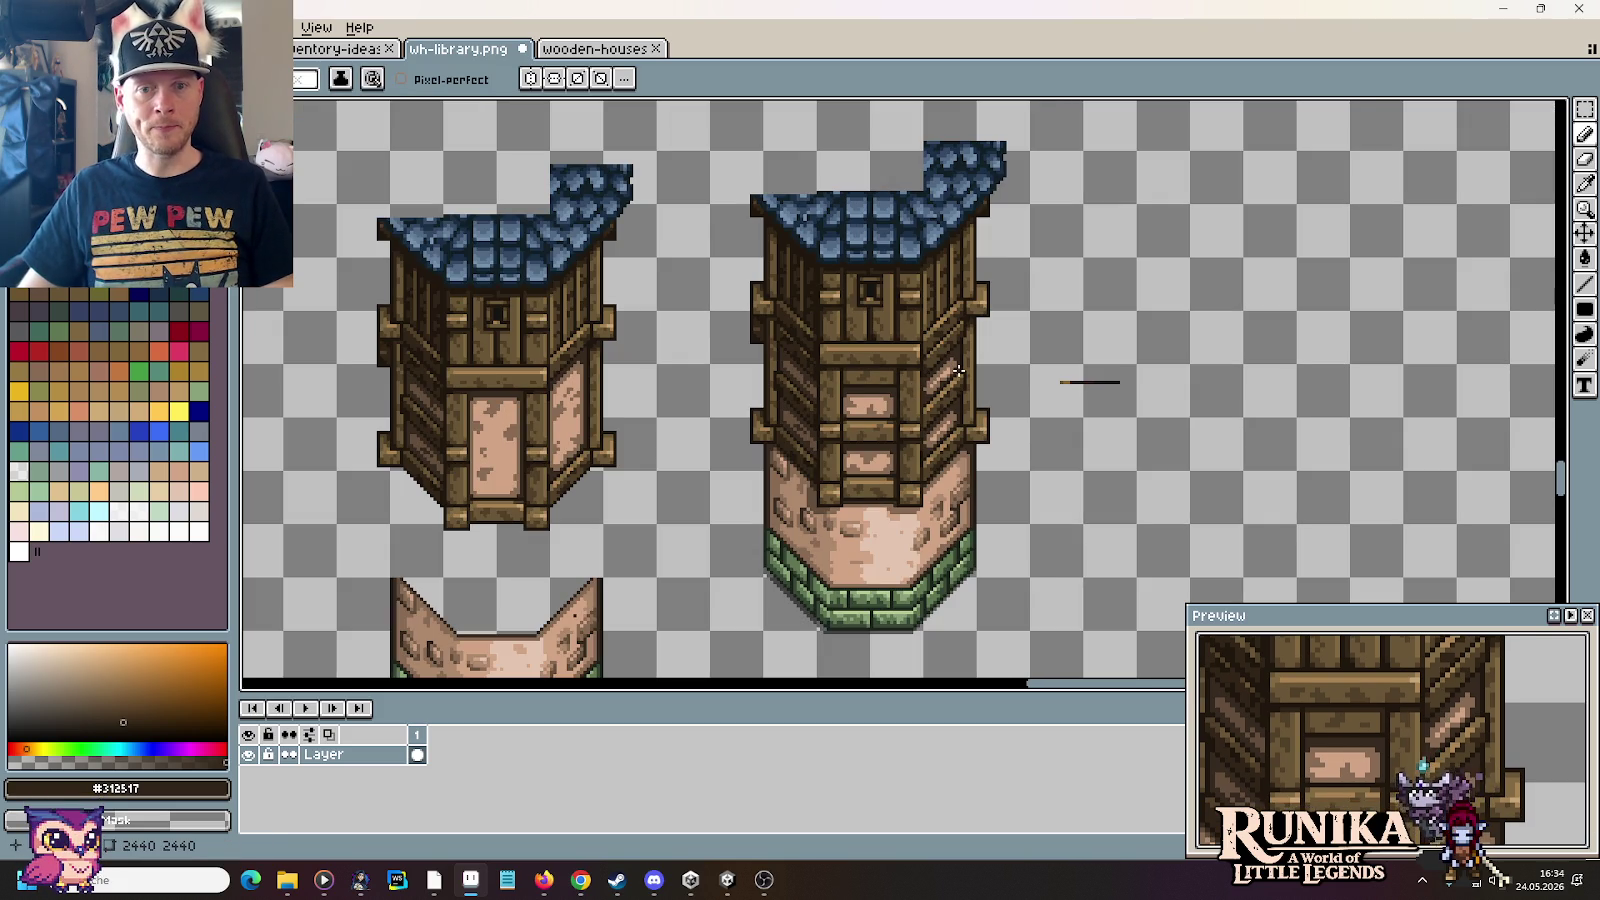
Step: Delete the stray dark line beside the tower and cut away the small blue-roofed house
{"action": "key", "text": "m"}
{"action": "left_click_drag", "start_coordinate": [1036, 346], "coordinate": [1235, 425]}
{"action": "key", "text": "Delete"}
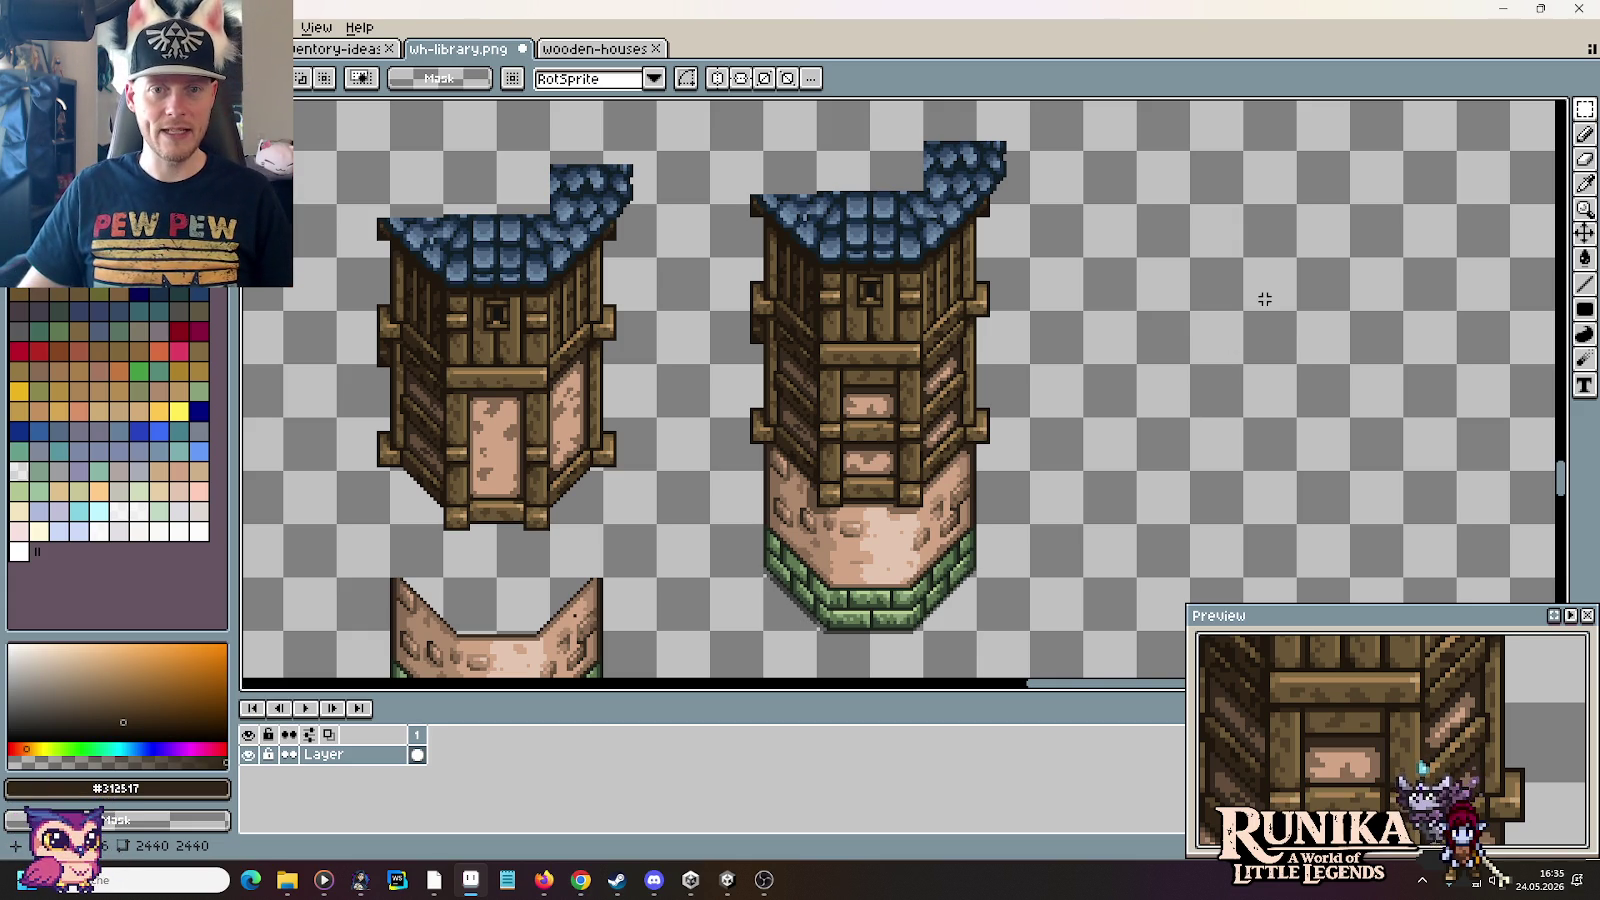
{"action": "left_click_drag", "start_coordinate": [731, 132], "coordinate": [999, 648]}
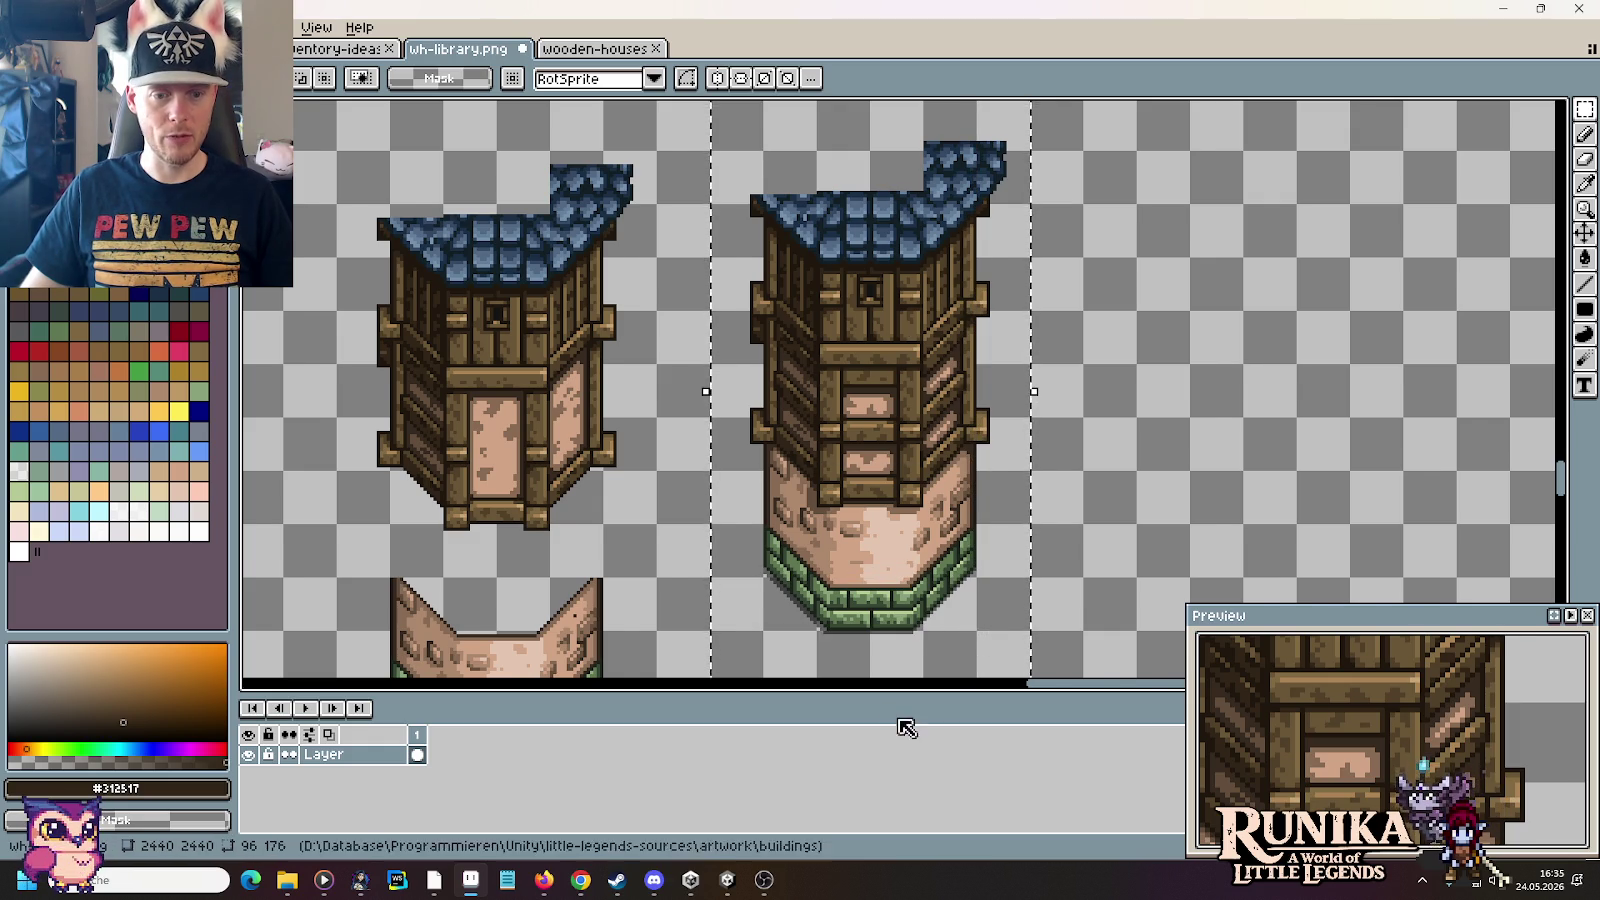
{"action": "scroll", "coordinate": [700, 450], "scroll_direction": "down", "scroll_amount": 3}
{"action": "scroll", "coordinate": [653, 416], "scroll_direction": "up", "scroll_amount": 1}
{"action": "scroll", "coordinate": [653, 416], "scroll_direction": "left", "scroll_amount": 5}
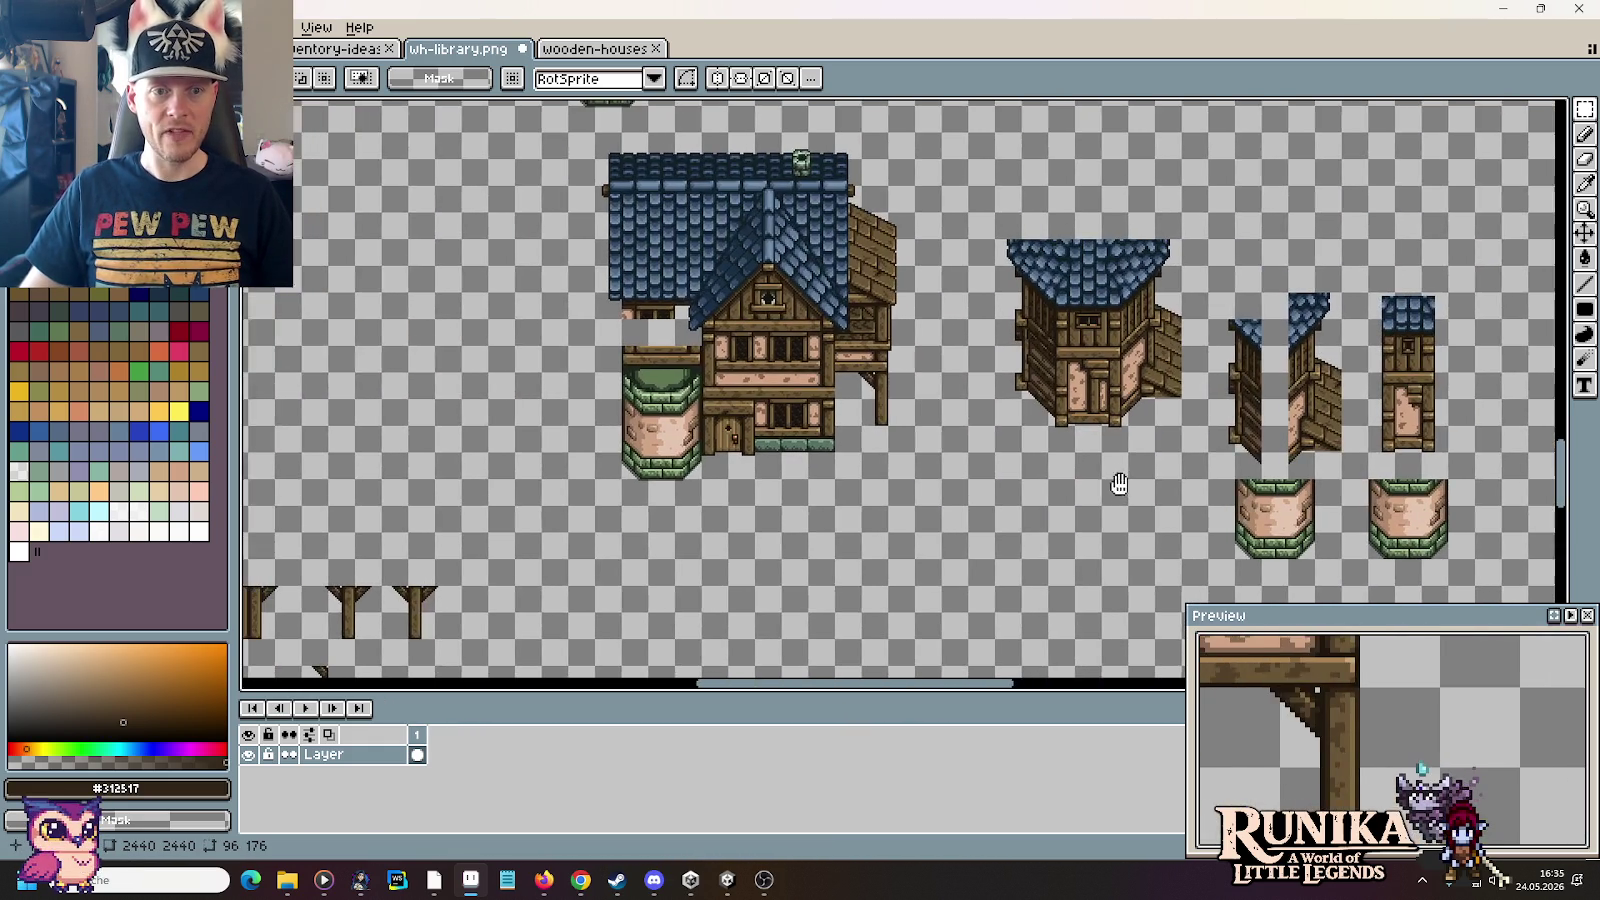
{"action": "scroll", "coordinate": [1048, 328], "scroll_direction": "right", "scroll_amount": 4}
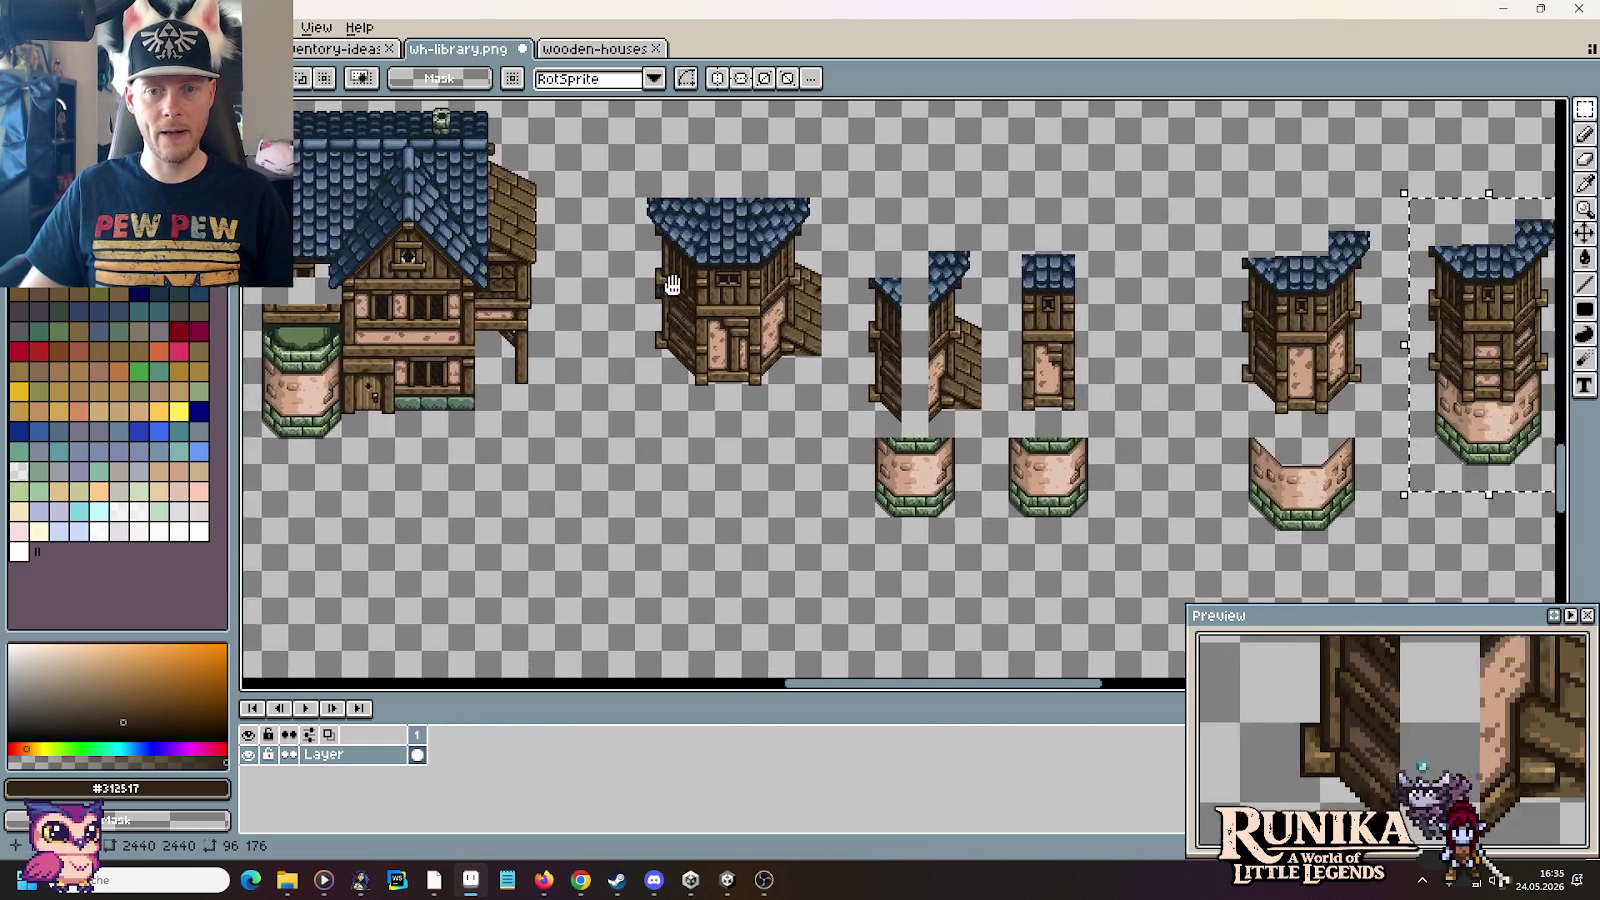
{"action": "scroll", "coordinate": [732, 456], "scroll_direction": "right", "scroll_amount": 1}
{"action": "left_click_drag", "start_coordinate": [752, 468], "coordinate": [541, 236]}
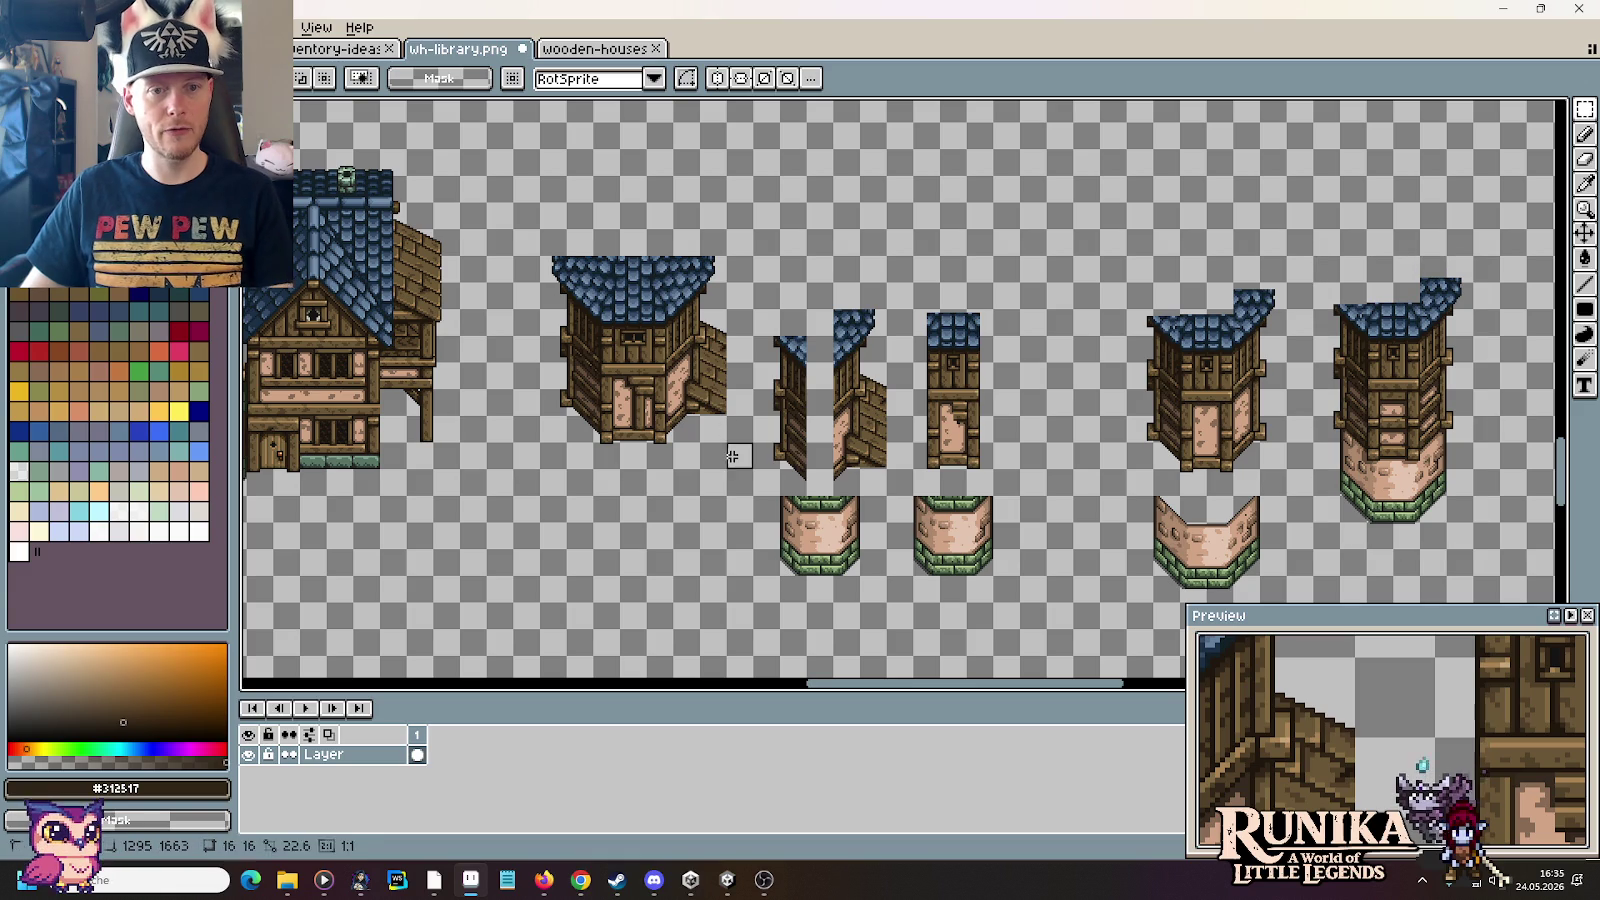
{"action": "key", "text": "ctrl+x"}
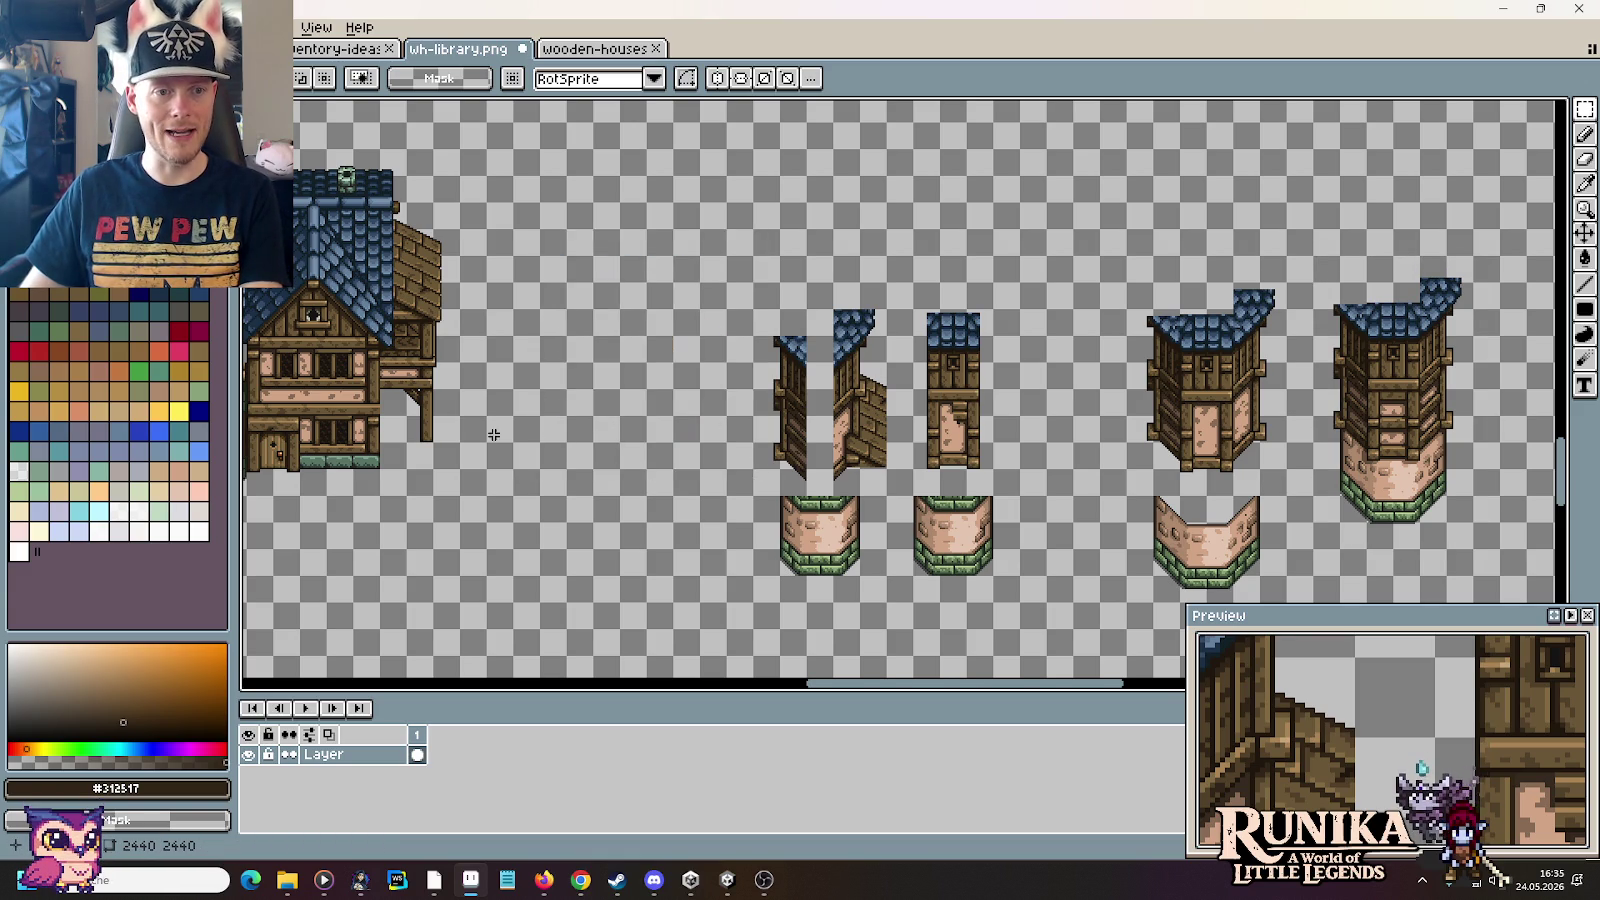
Step: Place a copy of the large blue-roofed house beside the original
{"action": "scroll", "coordinate": [700, 400], "scroll_direction": "left", "scroll_amount": 4}
{"action": "left_click_drag", "start_coordinate": [872, 569], "coordinate": [543, 188]}
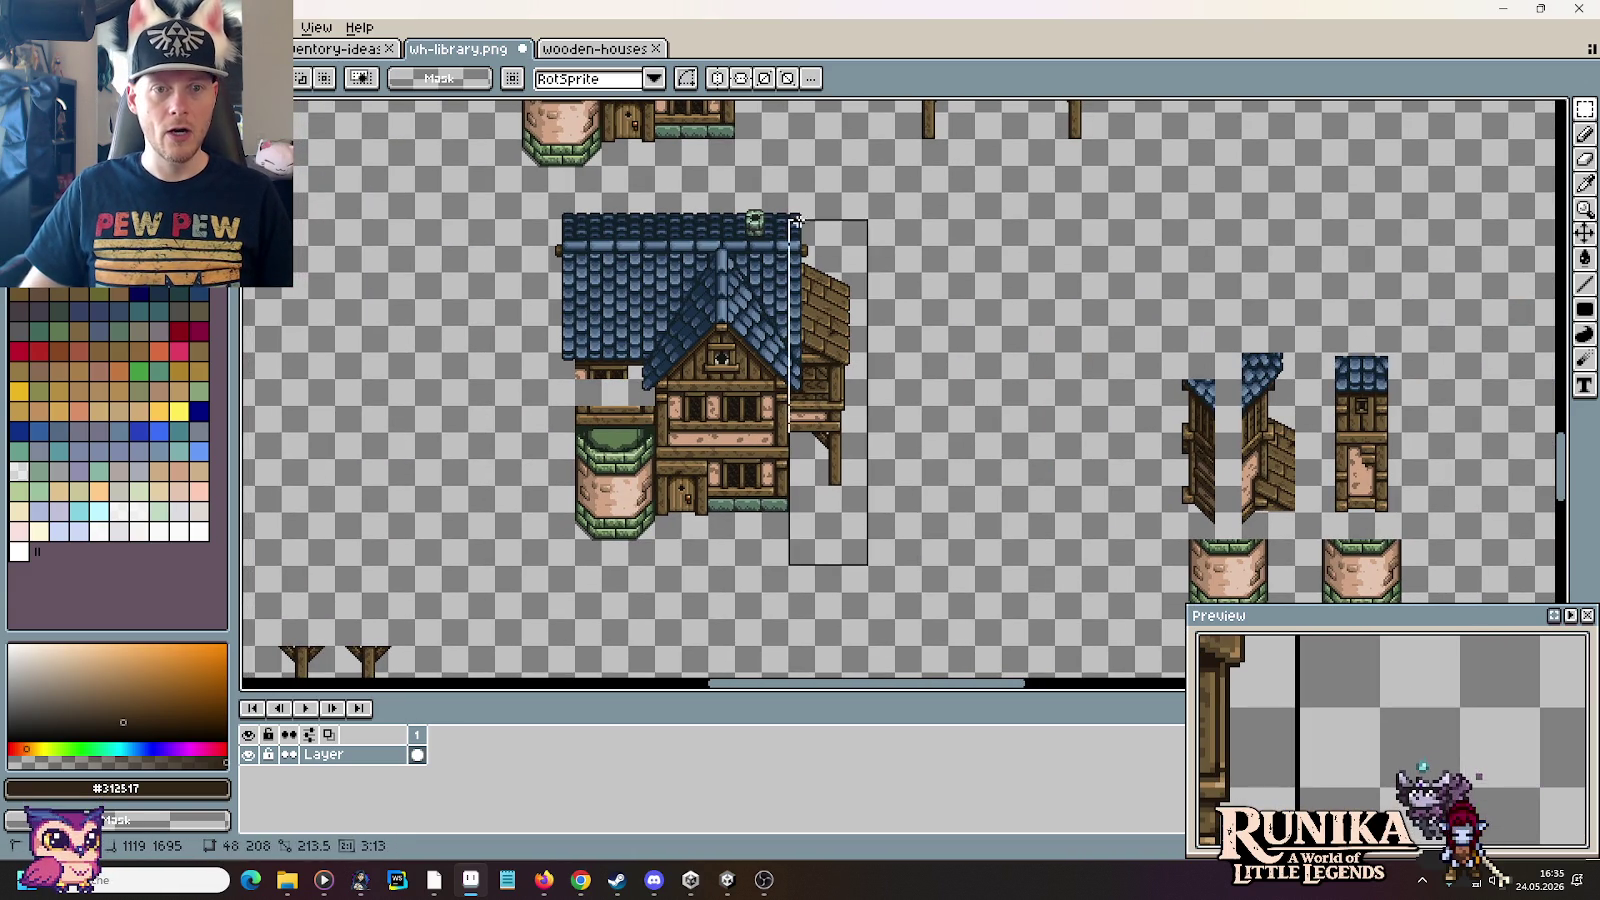
{"action": "scroll", "coordinate": [625, 288], "scroll_direction": "left", "scroll_amount": 2}
{"action": "mouse_move", "coordinate": [931, 427]}
{"action": "left_mouse_down"}
{"action": "mouse_move", "coordinate": [797, 455]}
{"action": "mouse_move", "coordinate": [1117, 455]}
{"action": "left_mouse_up"}
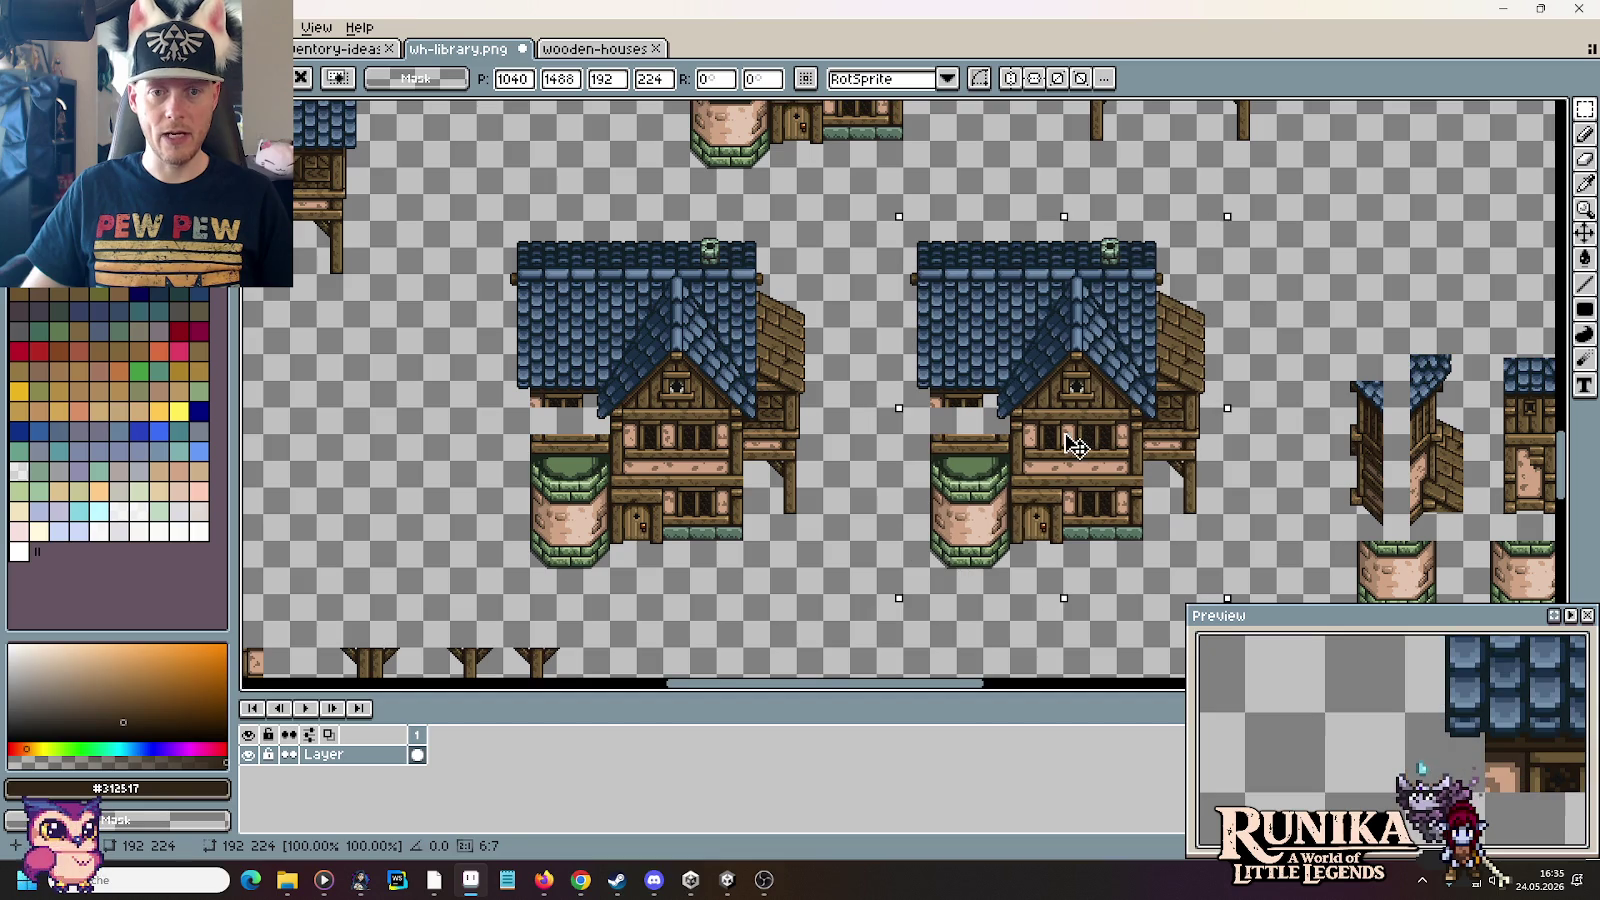
{"action": "left_click", "coordinate": [1289, 421]}
Step: Move the right tower against the copied house's left side
{"action": "left_click_drag", "start_coordinate": [1289, 421], "coordinate": [599, 338]}
{"action": "left_click_drag", "start_coordinate": [1362, 513], "coordinate": [1197, 214]}
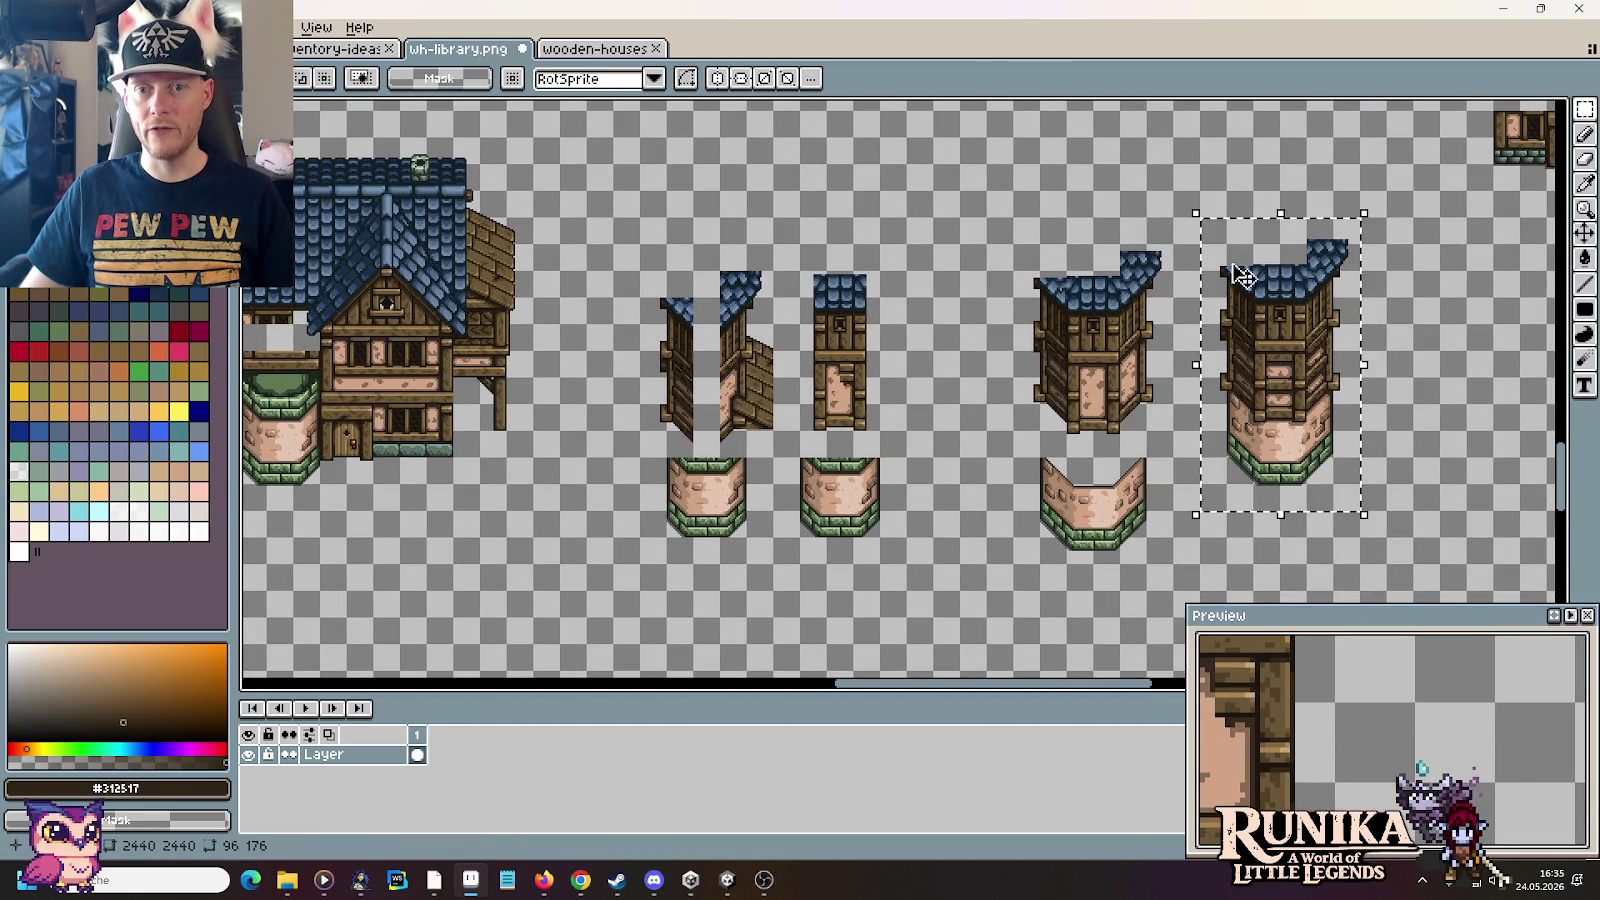
{"action": "left_click", "coordinate": [1315, 425]}
{"action": "left_click_drag", "start_coordinate": [1315, 425], "coordinate": [553, 452]}
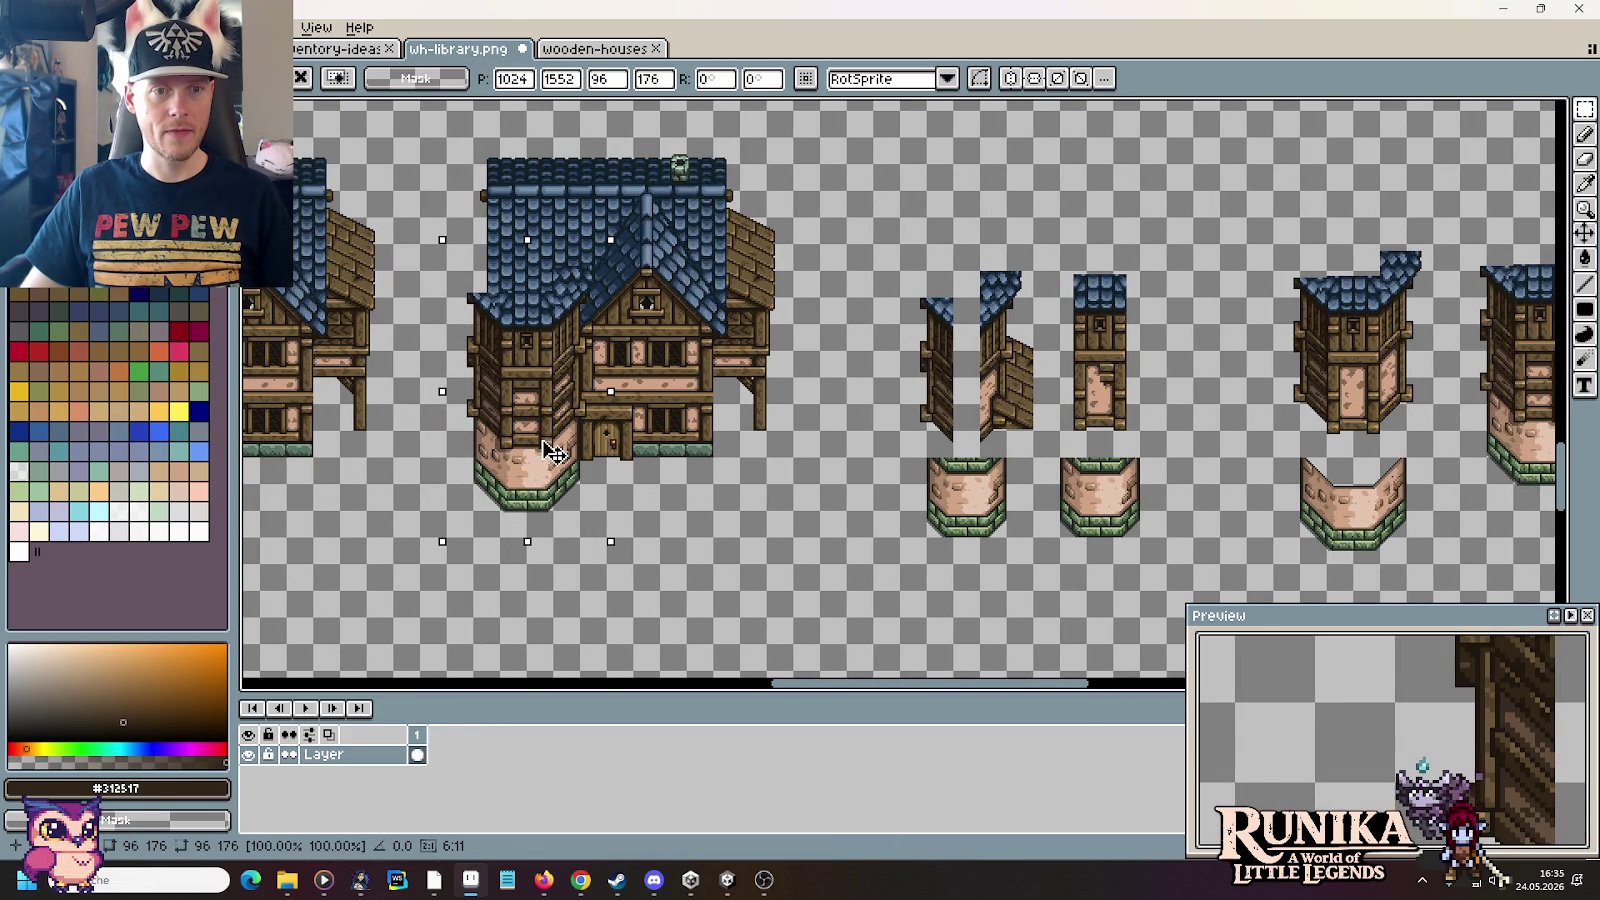
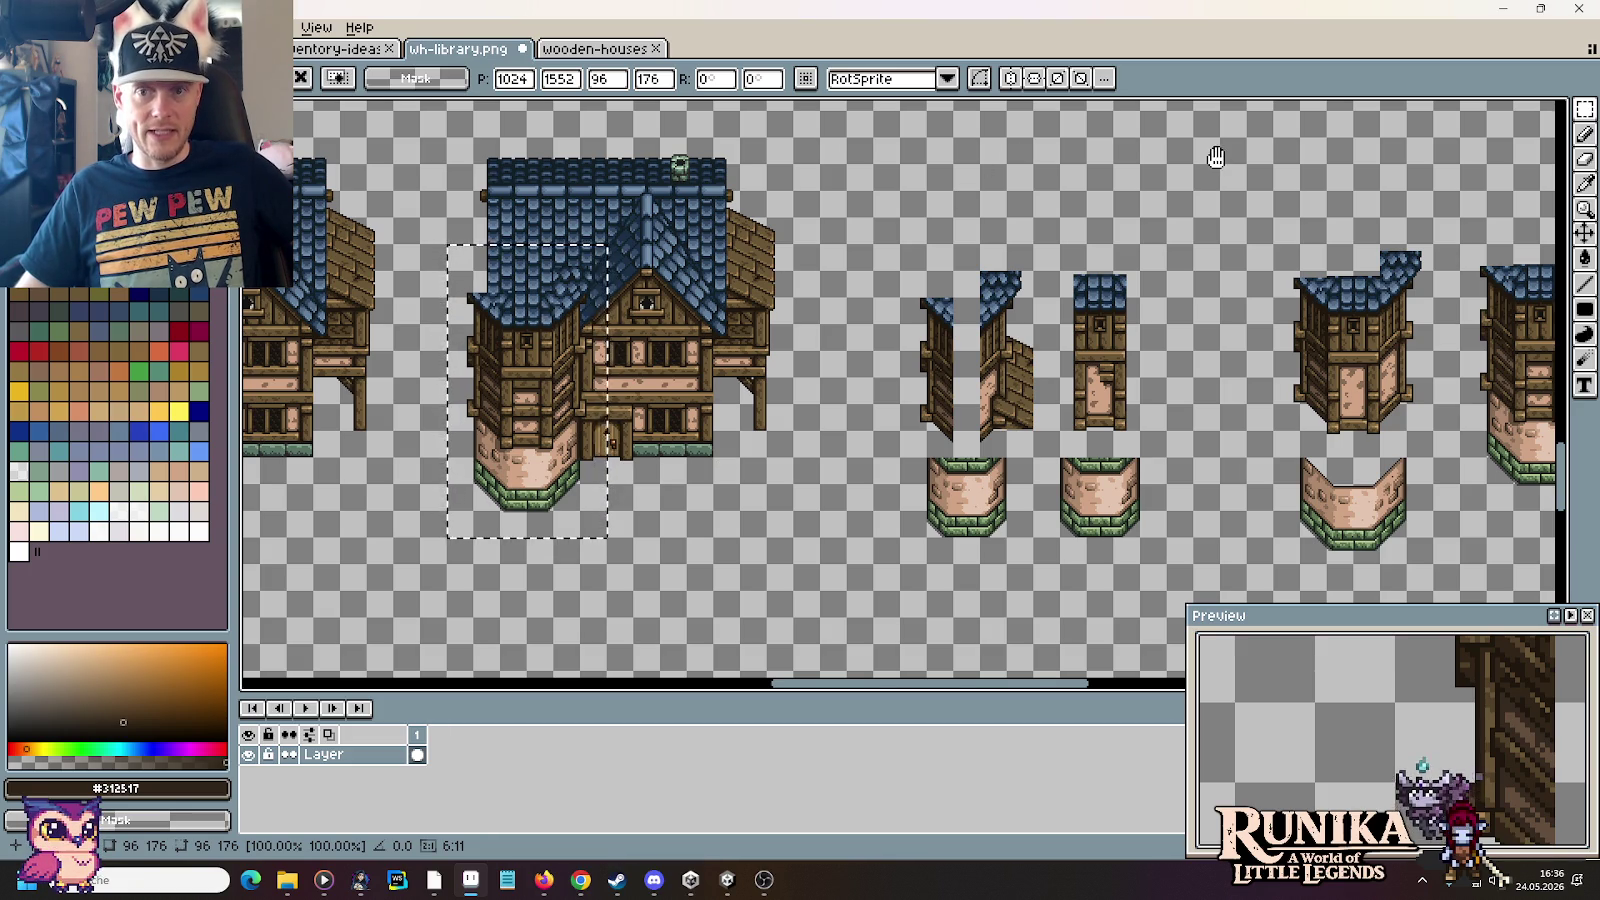
Step: Pan and scroll across the wh-library sheet to survey the house sprites
{"action": "left_click_drag", "start_coordinate": [1216, 157], "coordinate": [879, 510]}
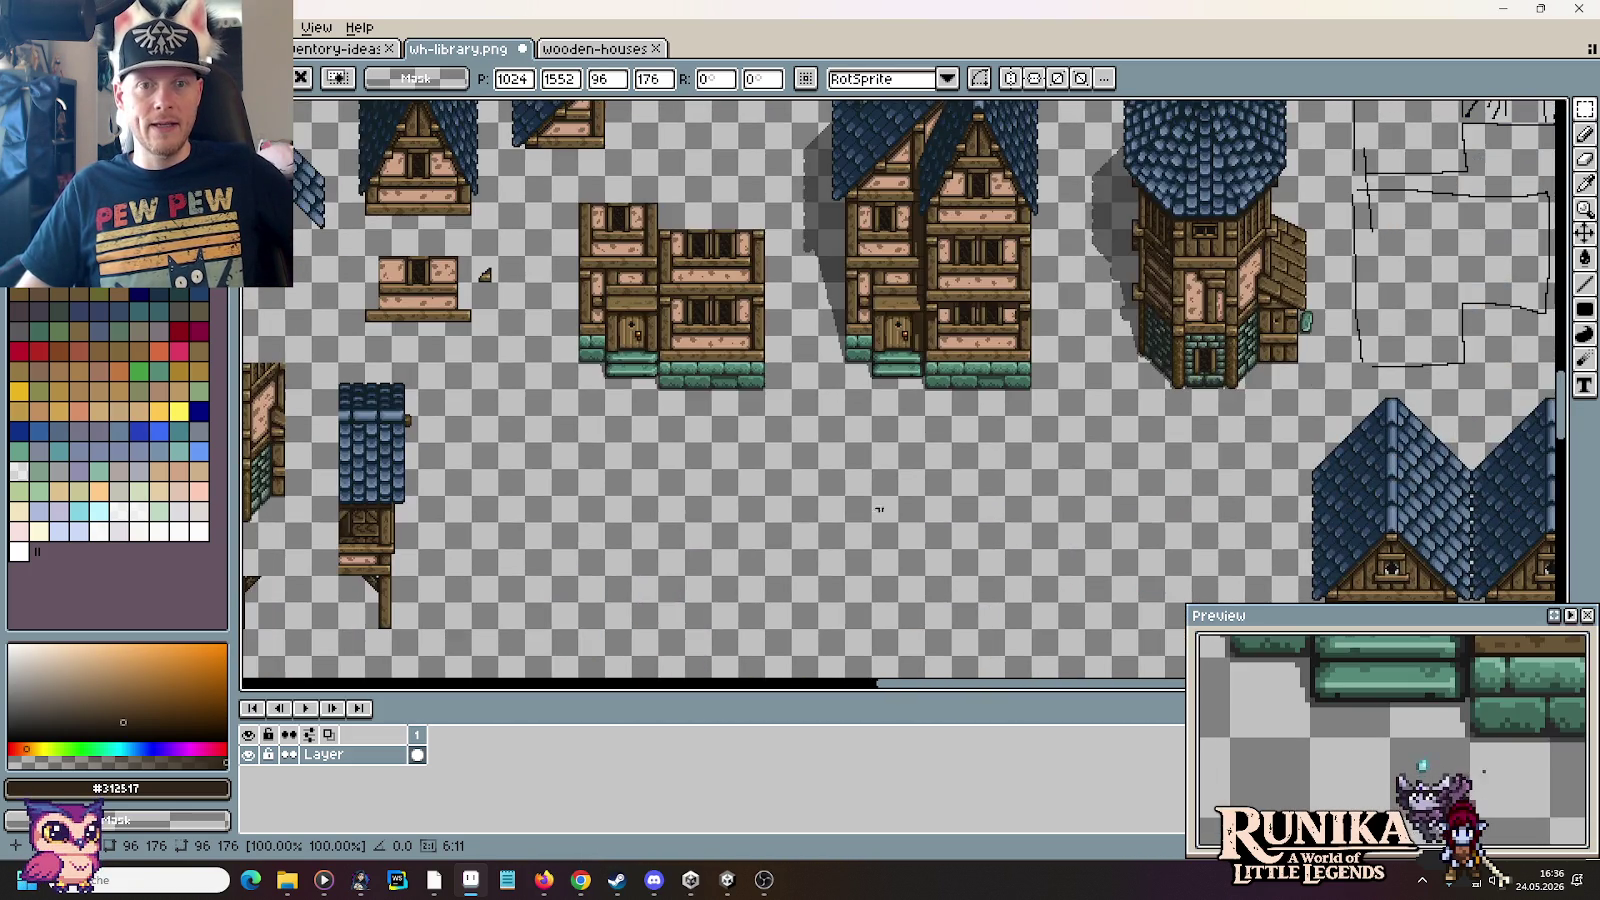
{"action": "left_click_drag", "start_coordinate": [1170, 165], "coordinate": [938, 437]}
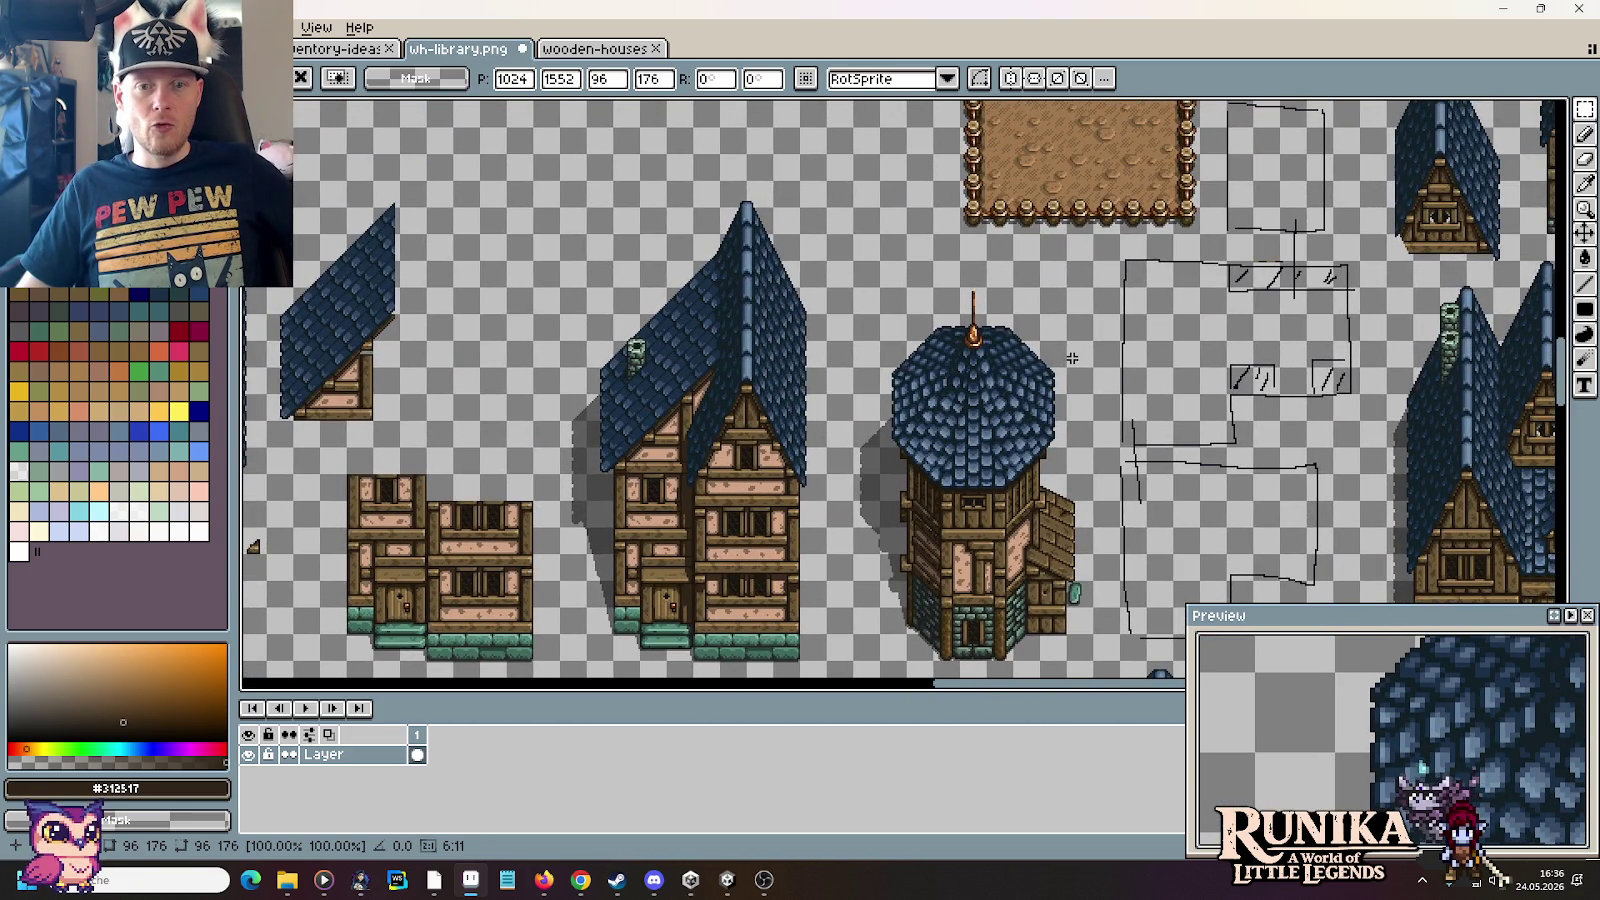
{"action": "scroll", "coordinate": [1071, 357], "scroll_direction": "down", "scroll_amount": 2}
{"action": "mouse_move", "coordinate": [1240, 440]}
{"action": "left_mouse_down"}
{"action": "mouse_move", "coordinate": [771, 440]}
{"action": "mouse_move", "coordinate": [970, 676]}
{"action": "left_mouse_up"}
{"action": "scroll", "coordinate": [970, 676], "scroll_direction": "right", "scroll_amount": 5}
{"action": "scroll", "coordinate": [970, 676], "scroll_direction": "right", "scroll_amount": 3}
{"action": "scroll", "coordinate": [970, 676], "scroll_direction": "right", "scroll_amount": 4}
{"action": "scroll", "coordinate": [842, 317], "scroll_direction": "down", "scroll_amount": 2}
{"action": "scroll", "coordinate": [835, 310], "scroll_direction": "right", "scroll_amount": 5}
{"action": "scroll", "coordinate": [832, 305], "scroll_direction": "down", "scroll_amount": 5}
{"action": "scroll", "coordinate": [829, 299], "scroll_direction": "up", "scroll_amount": 2}
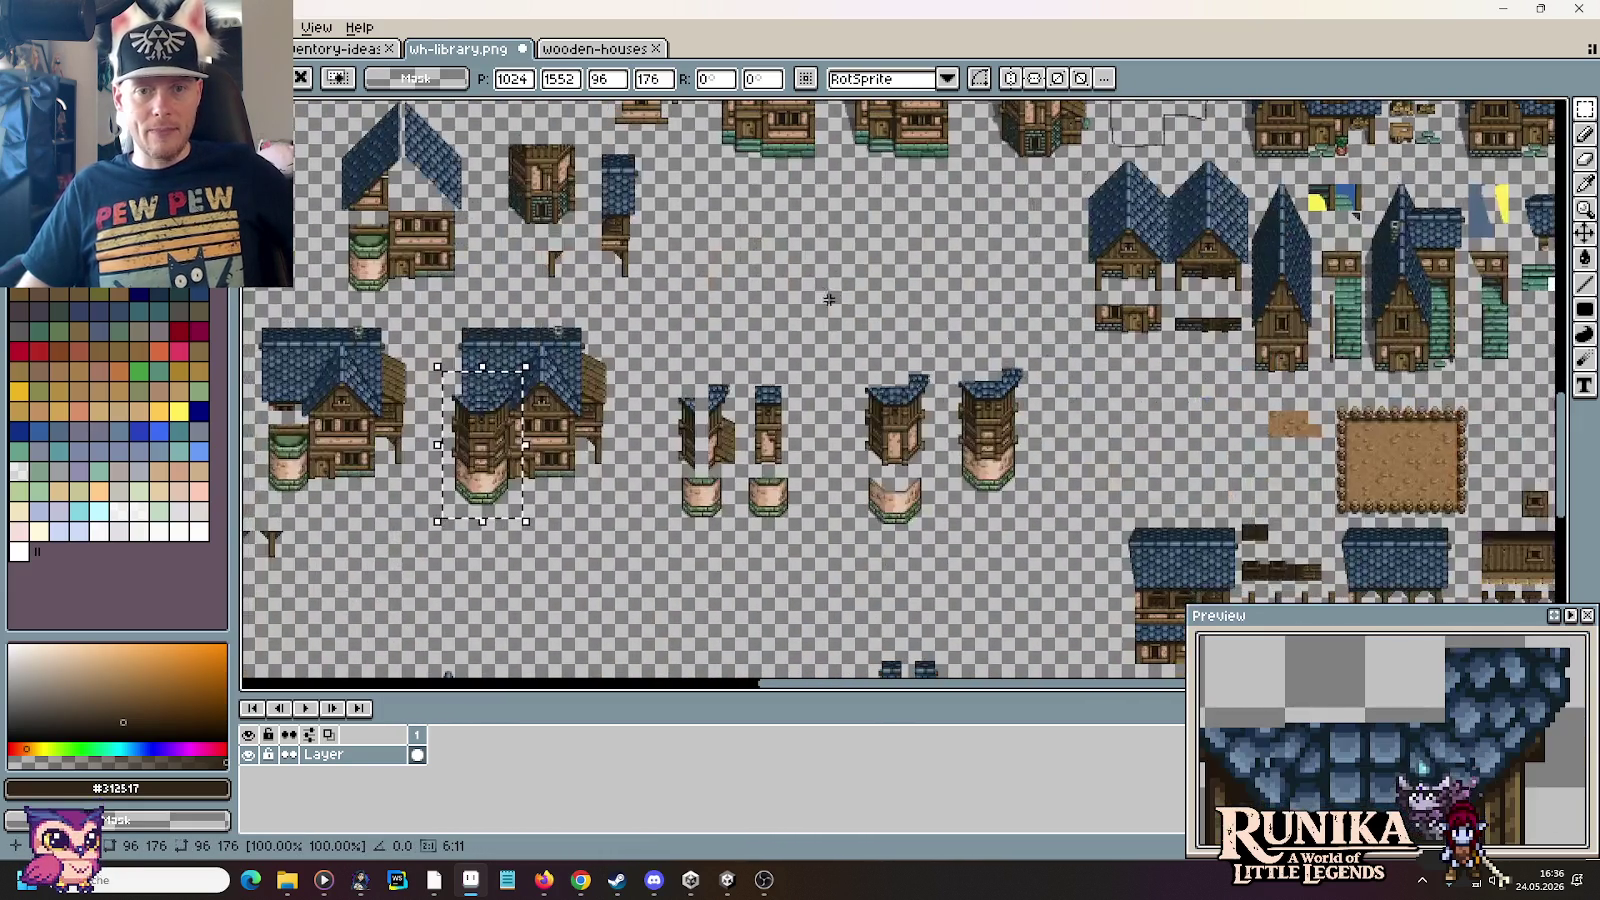
{"action": "scroll", "coordinate": [800, 295], "scroll_direction": "down", "scroll_amount": 3}
{"action": "scroll", "coordinate": [790, 293], "scroll_direction": "left", "scroll_amount": 2}
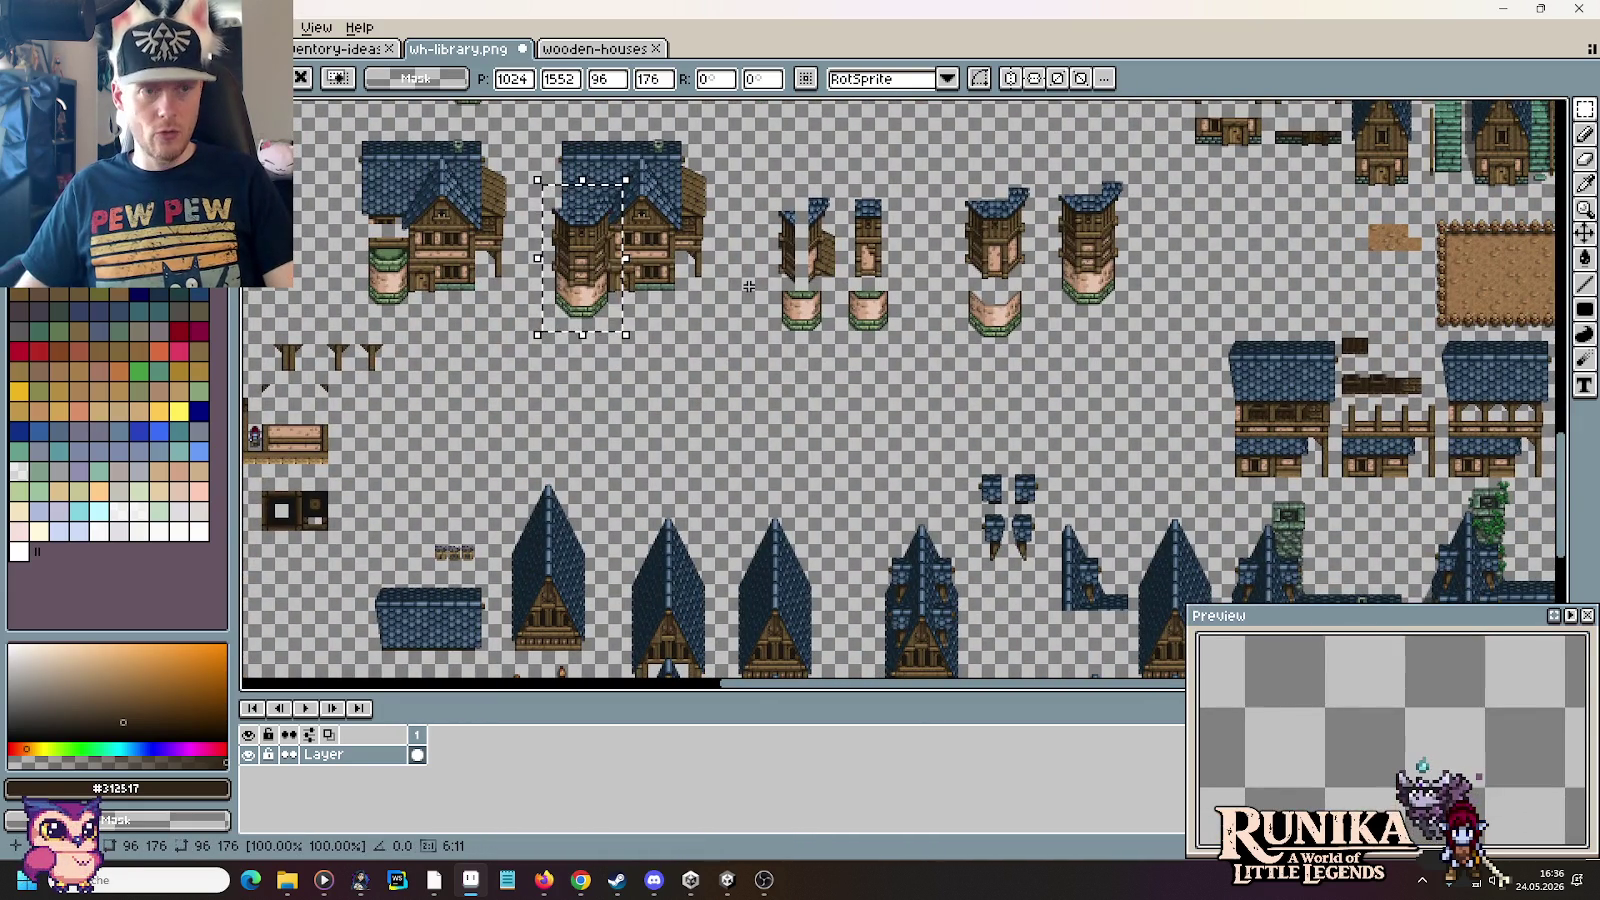
Step: Save the sheet, then bring up the Open dialog at the artwork folder
{"action": "key", "text": "ctrl+s"}
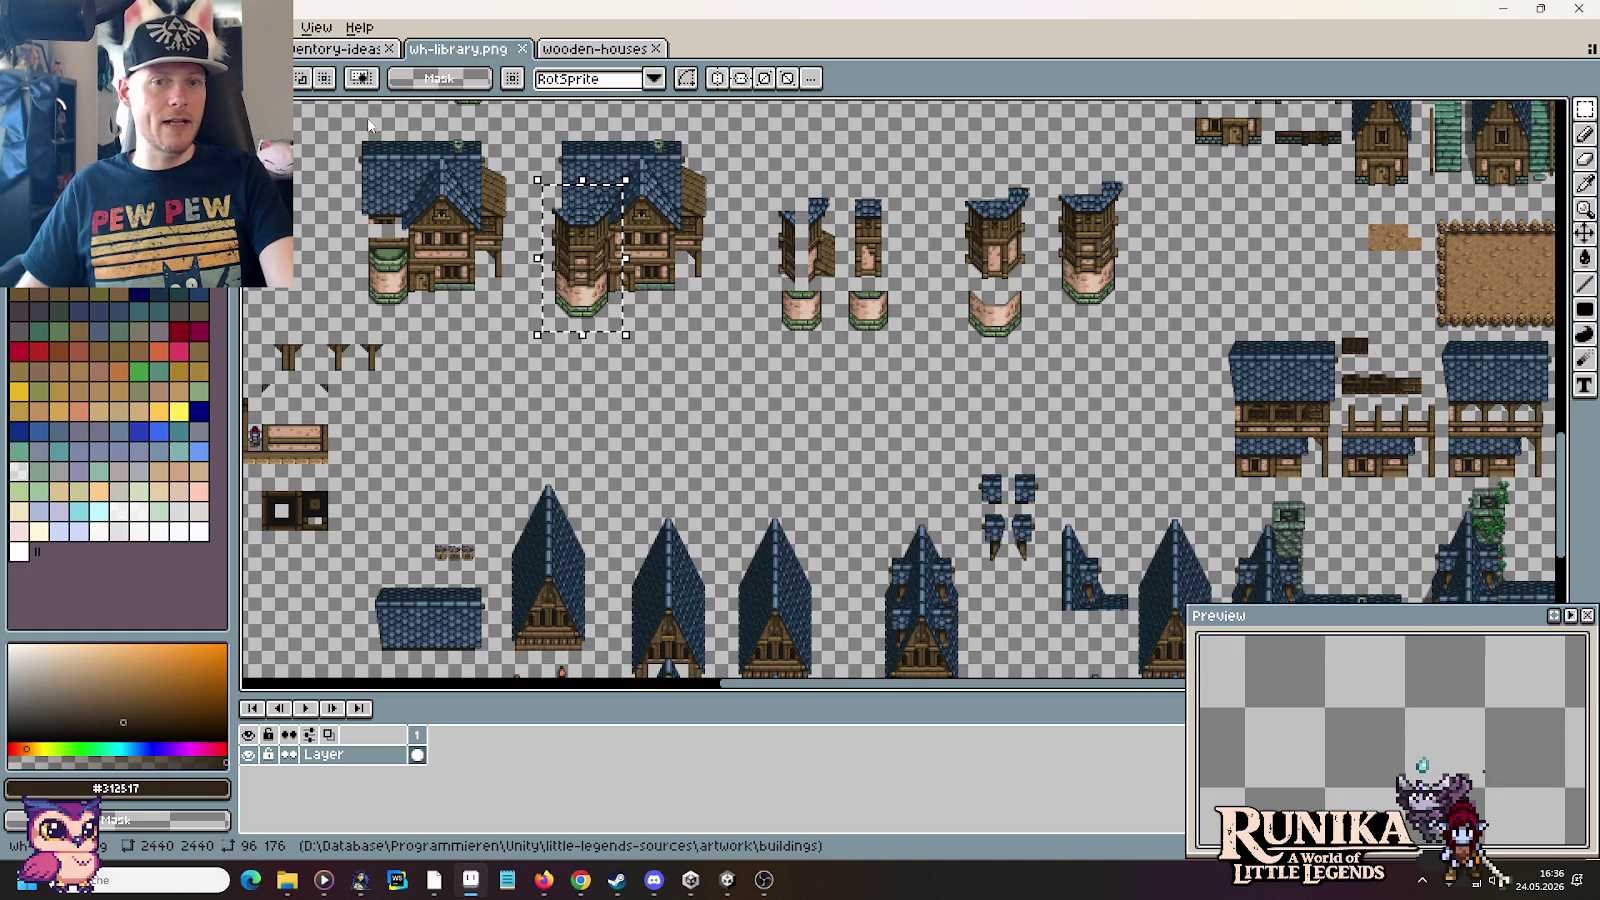
{"action": "key", "text": "ctrl+o"}
{"action": "left_click", "coordinate": [860, 209]}
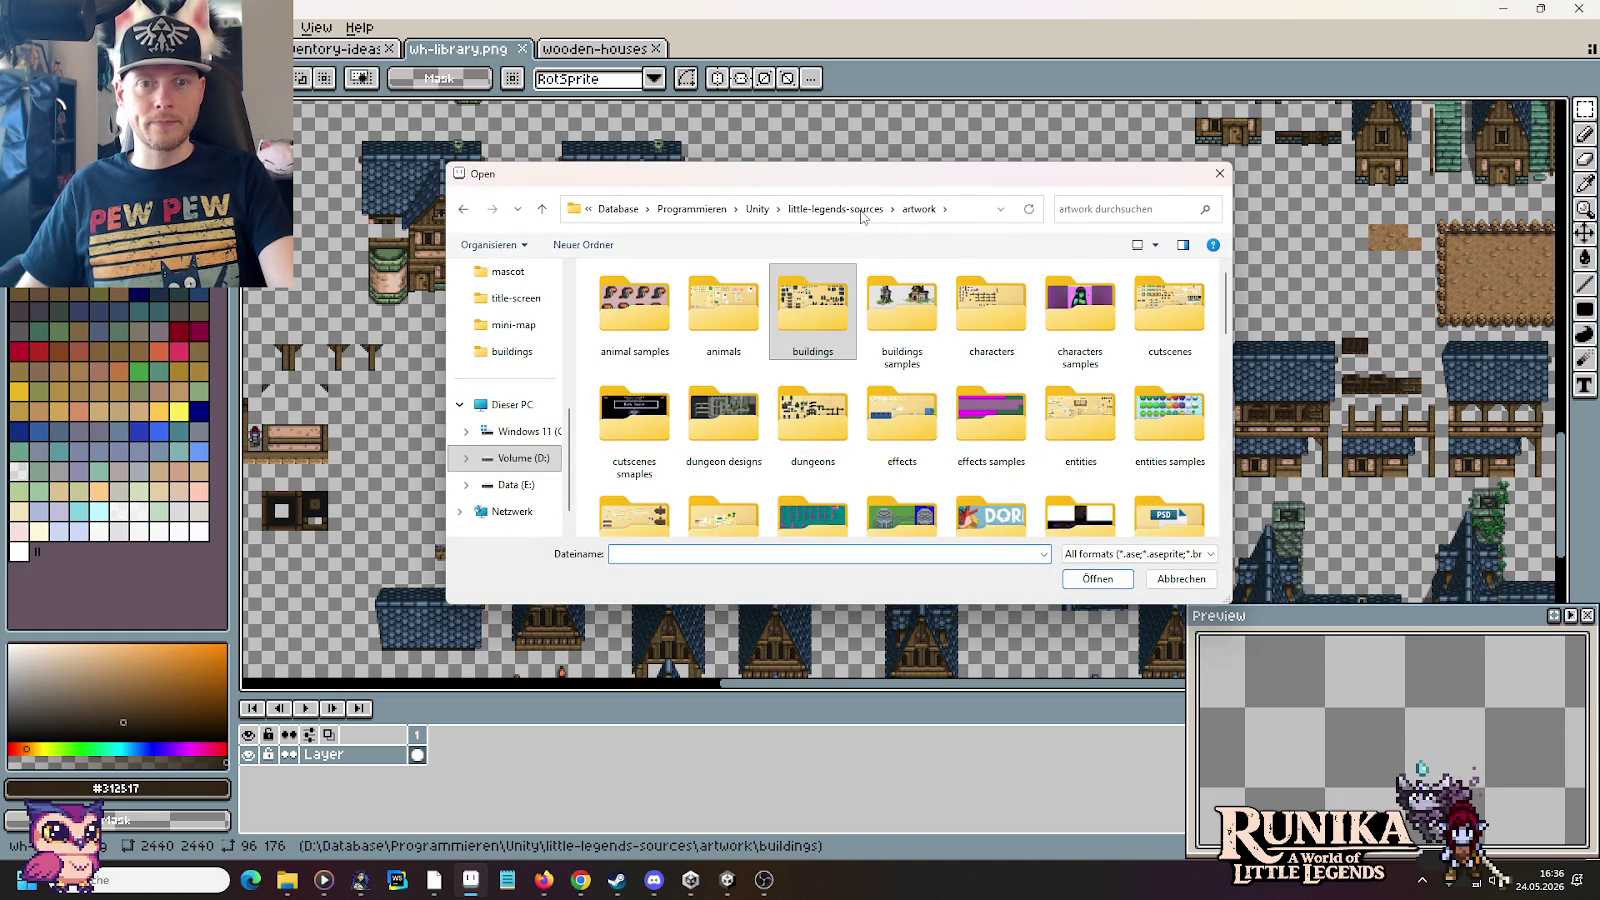
Step: Enter the buildings folder and open wh-adventurers-guild.png (1792×2080) in its own tab
{"action": "double_click", "coordinate": [812, 300]}
{"action": "scroll", "coordinate": [928, 387], "scroll_direction": "down", "scroll_amount": 2}
{"action": "scroll", "coordinate": [928, 387], "scroll_direction": "down", "scroll_amount": 1}
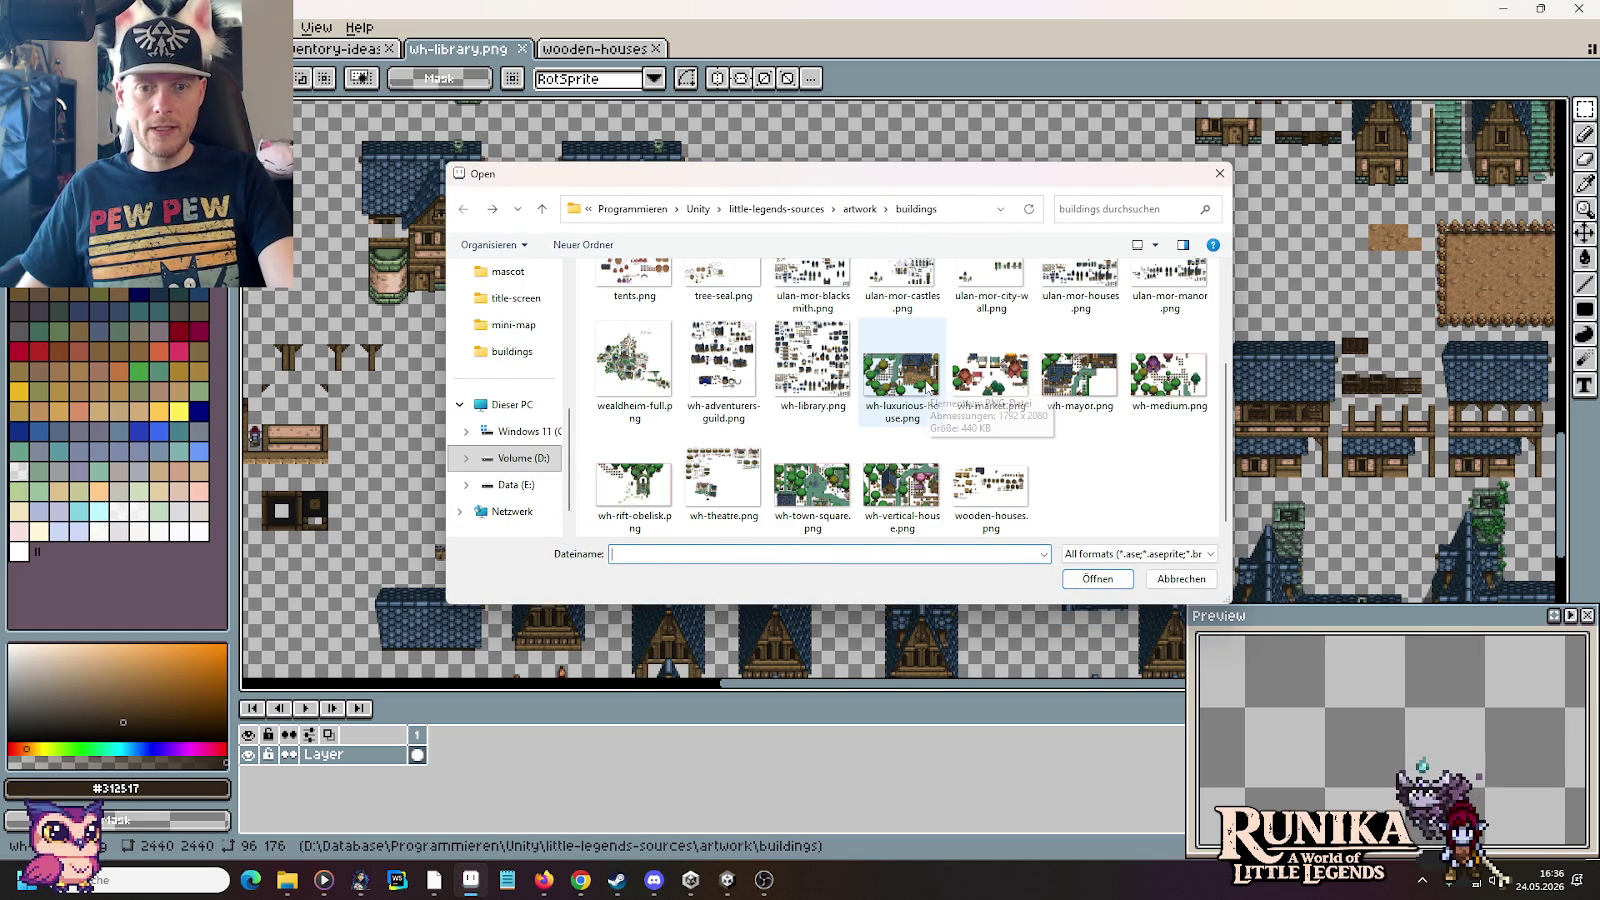
{"action": "scroll", "coordinate": [928, 387], "scroll_direction": "up", "scroll_amount": 2}
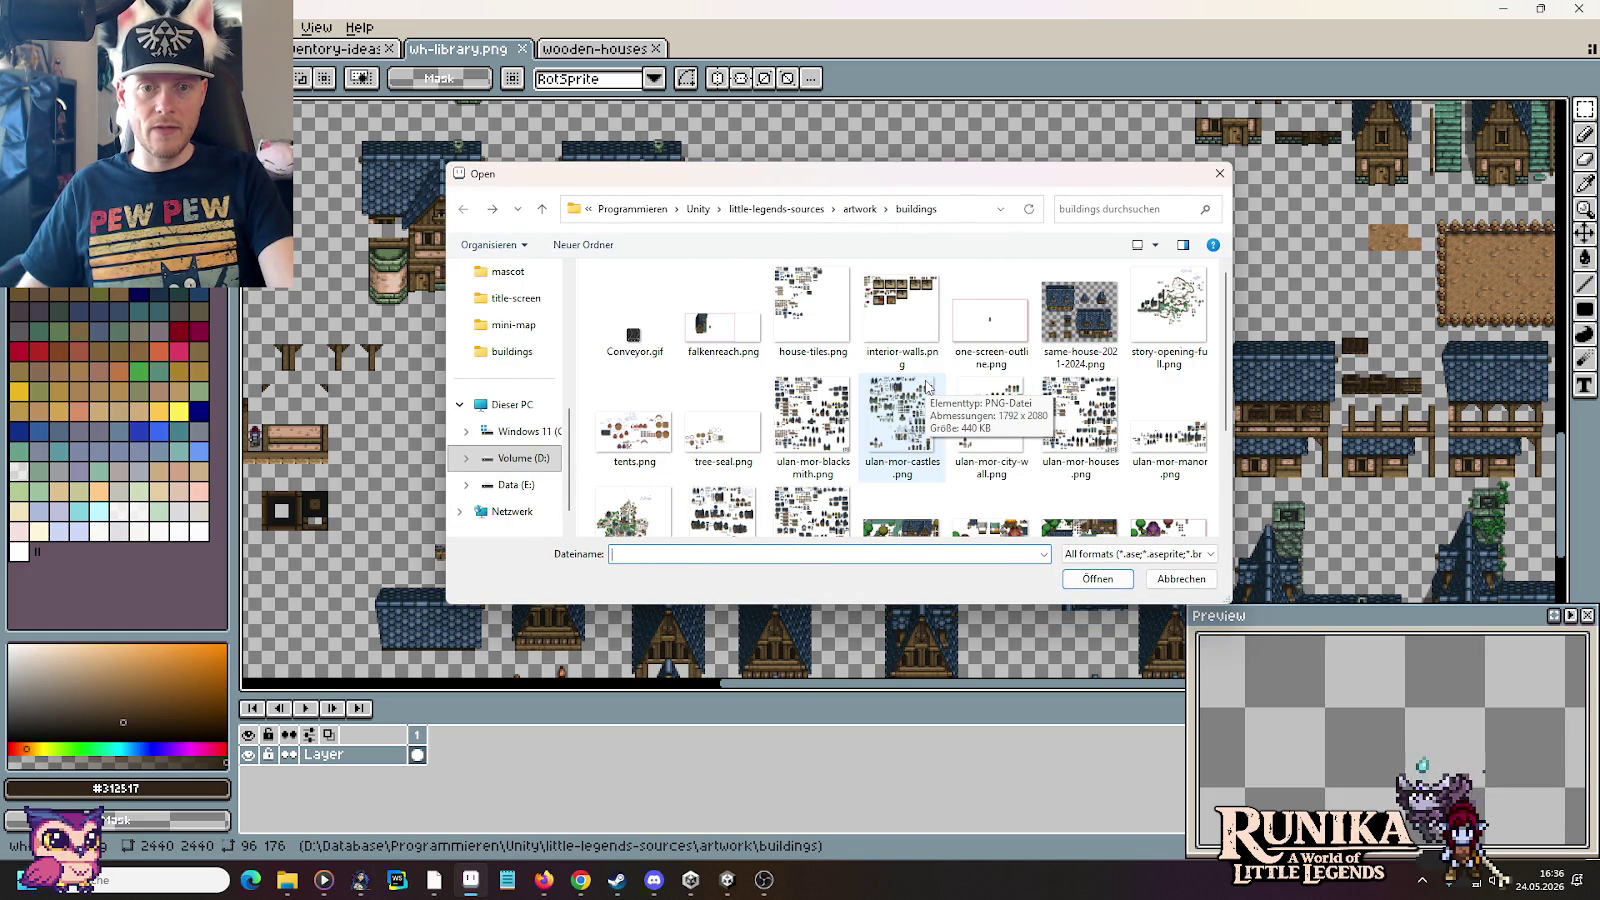
{"action": "scroll", "coordinate": [928, 387], "scroll_direction": "down", "scroll_amount": 2}
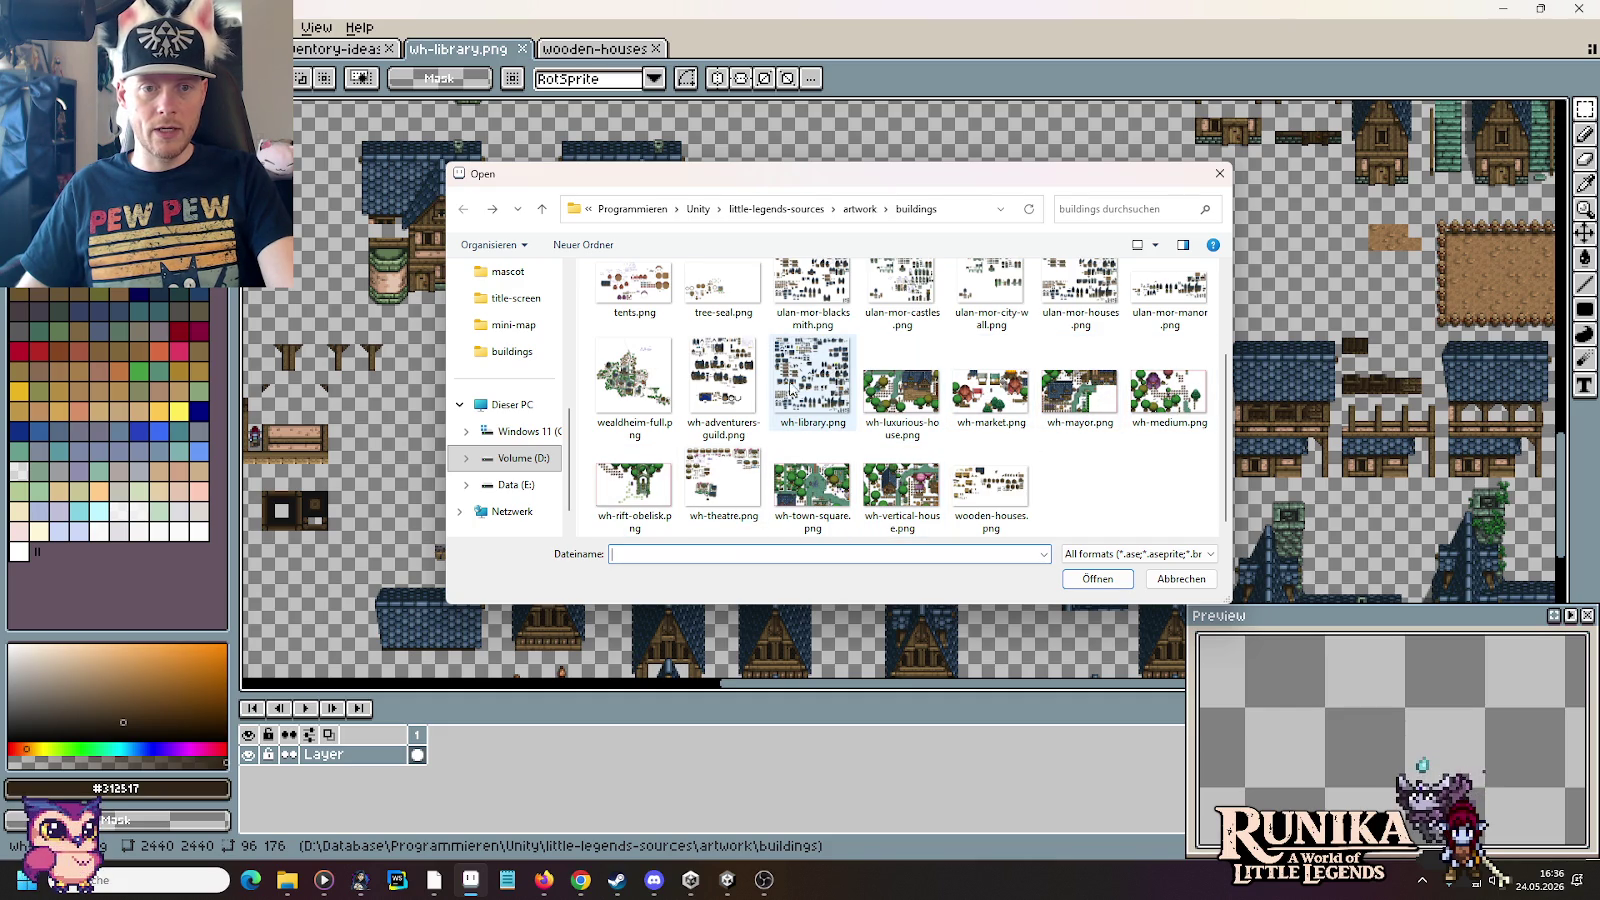
{"action": "double_click", "coordinate": [722, 380]}
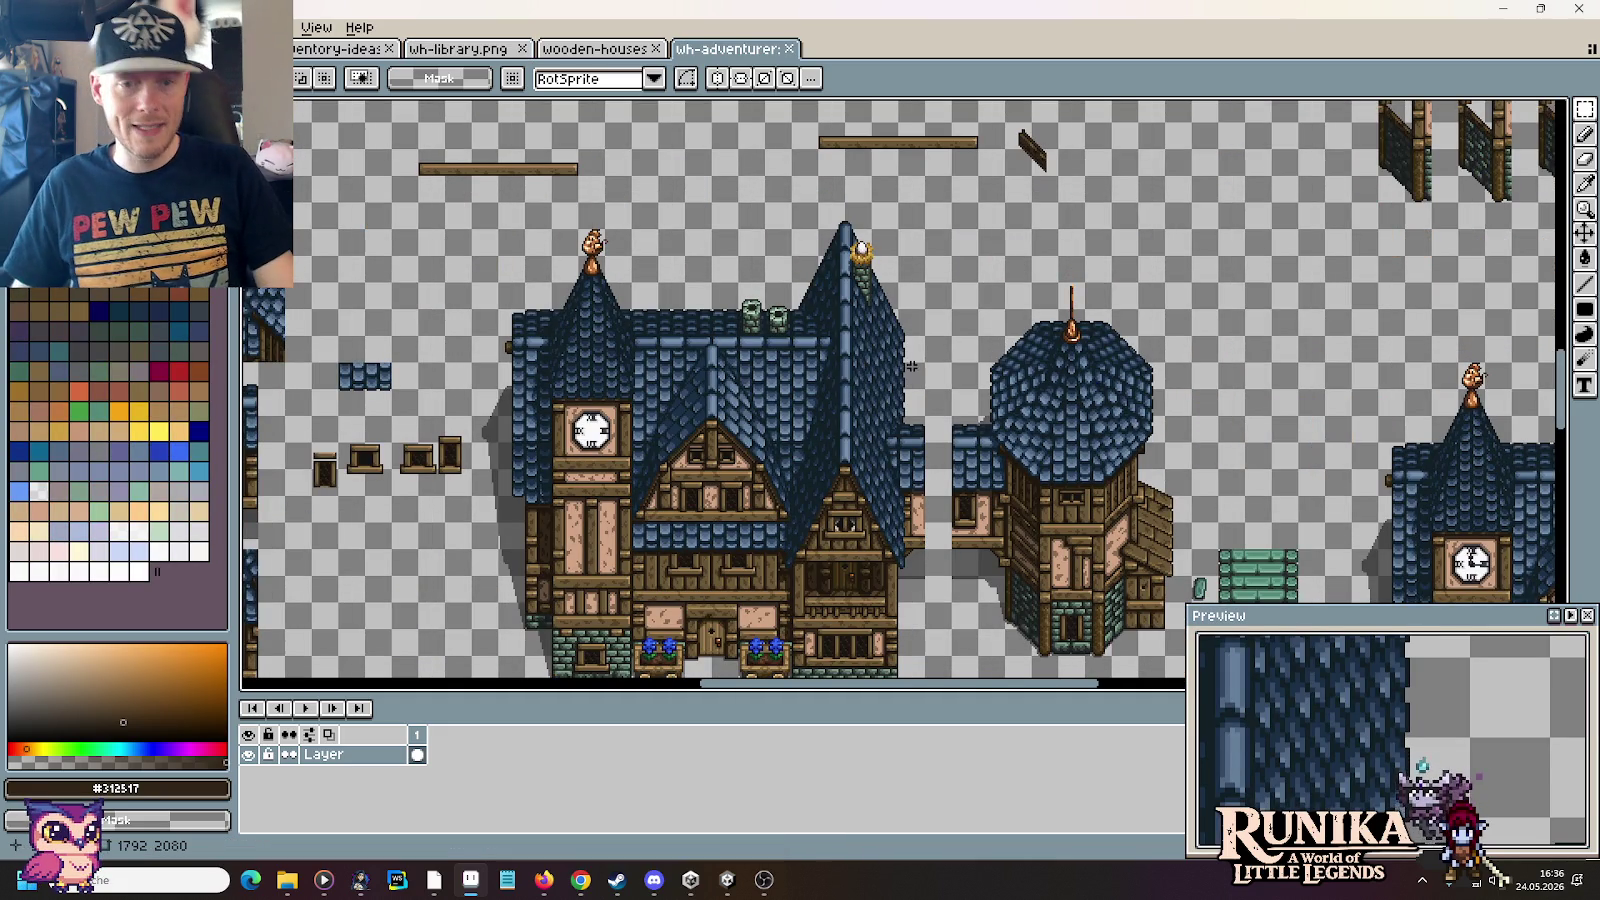
Step: Find the dome tower and marquee-select the octagonal blue dome roof for copying
{"action": "scroll", "coordinate": [858, 365], "scroll_direction": "down", "scroll_amount": 2}
{"action": "left_click_drag", "start_coordinate": [914, 246], "coordinate": [903, 440]}
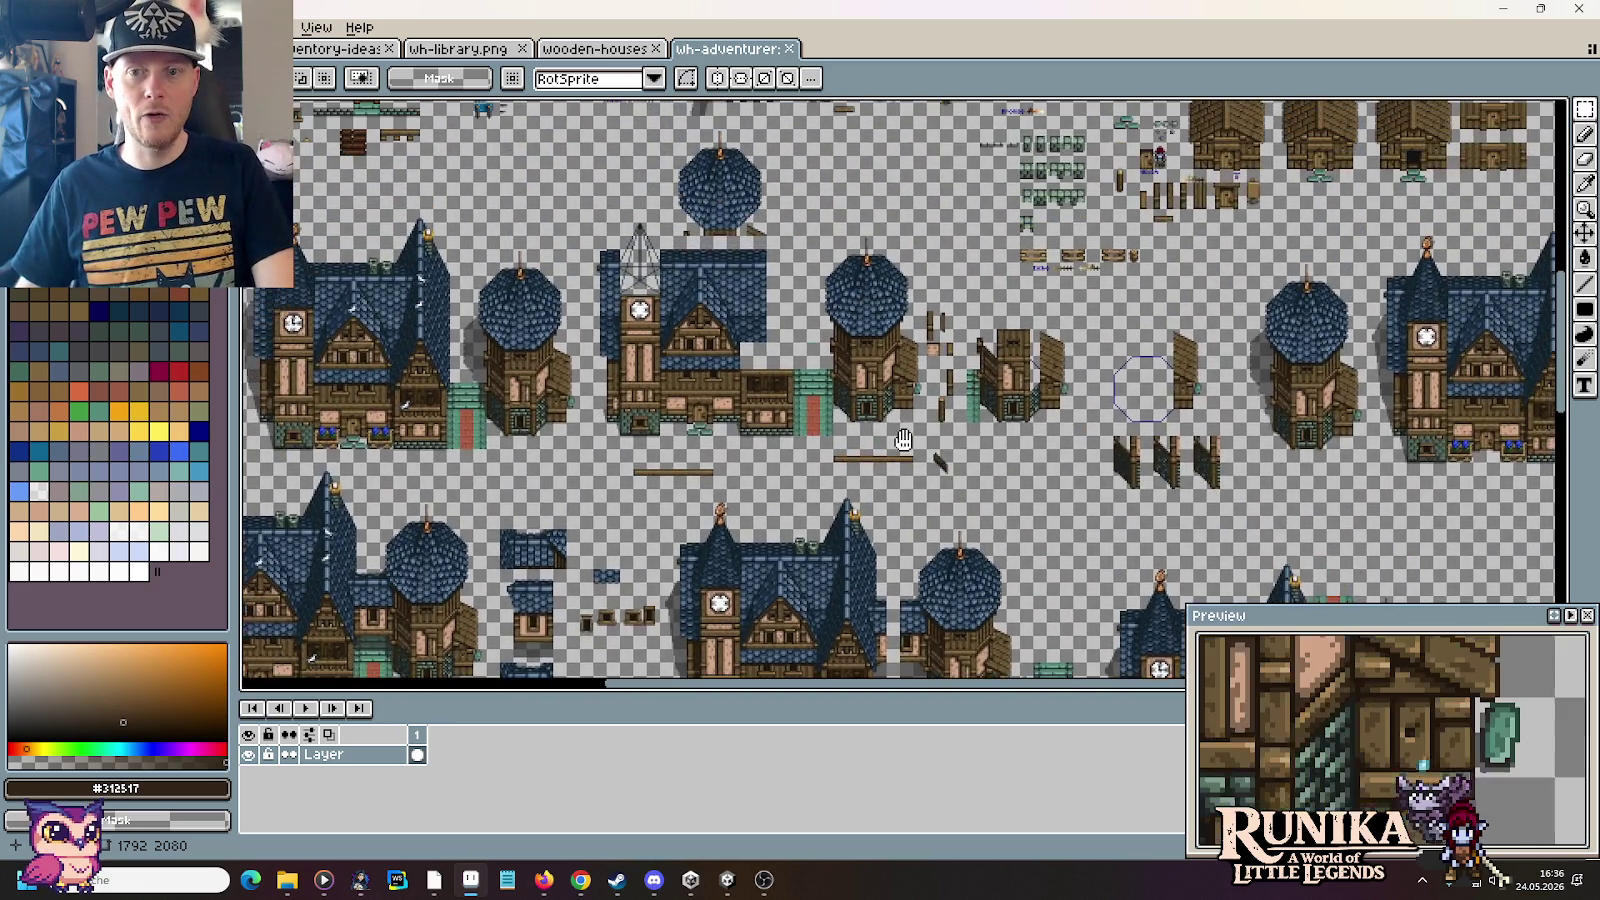
{"action": "left_click_drag", "start_coordinate": [867, 277], "coordinate": [997, 477]}
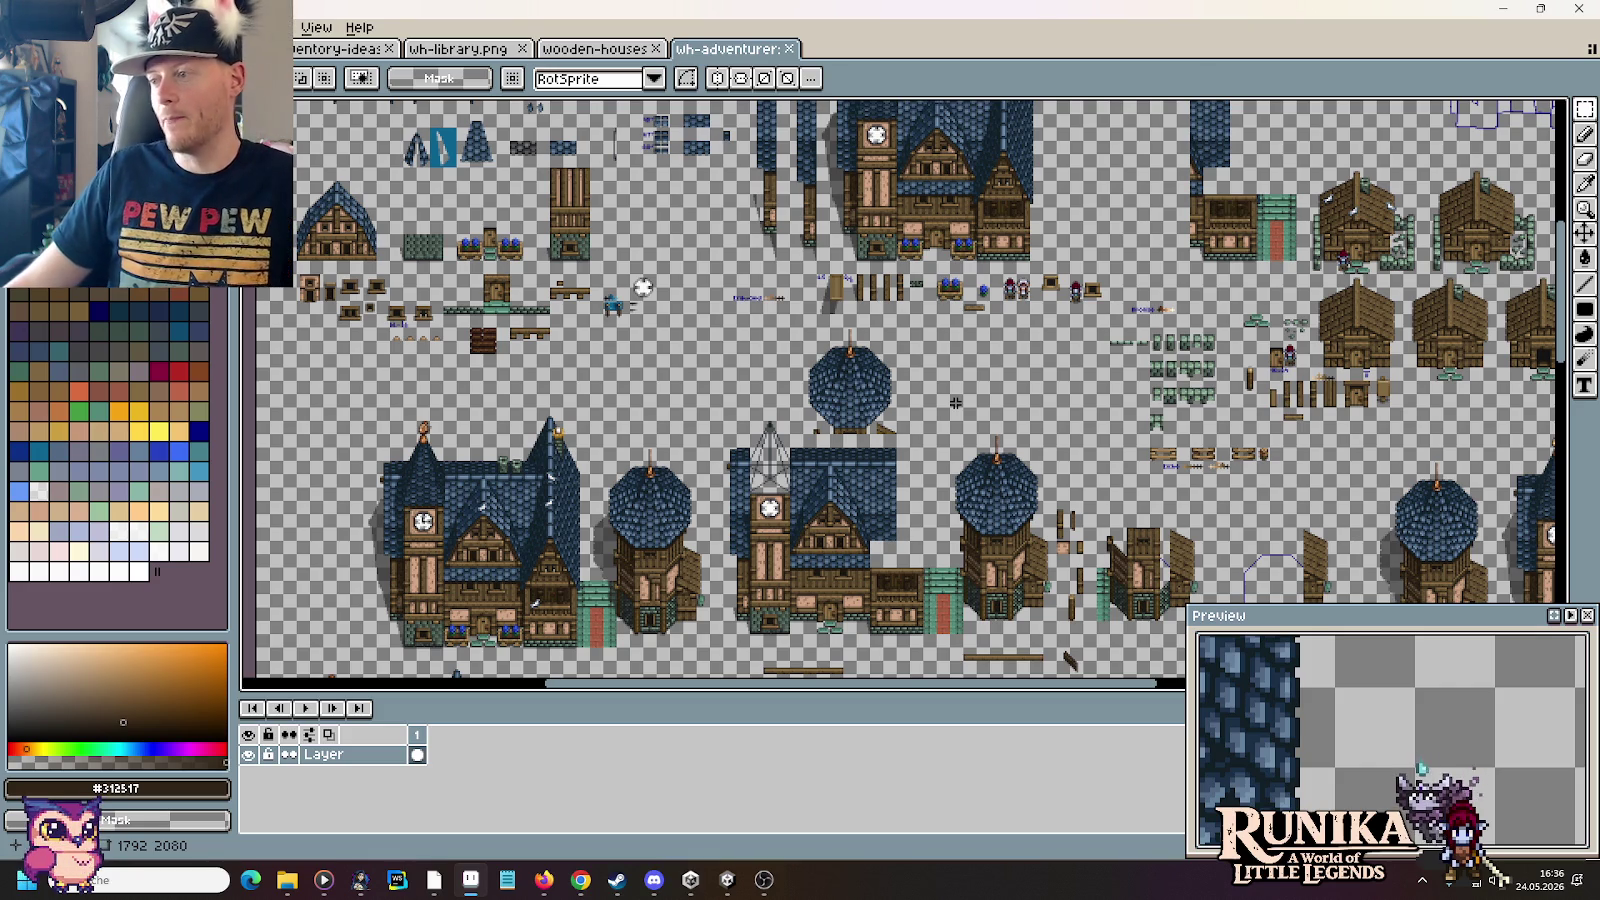
{"action": "mouse_move", "coordinate": [1007, 425]}
{"action": "left_mouse_down"}
{"action": "mouse_move", "coordinate": [732, 127]}
{"action": "mouse_move", "coordinate": [958, 436]}
{"action": "left_mouse_up"}
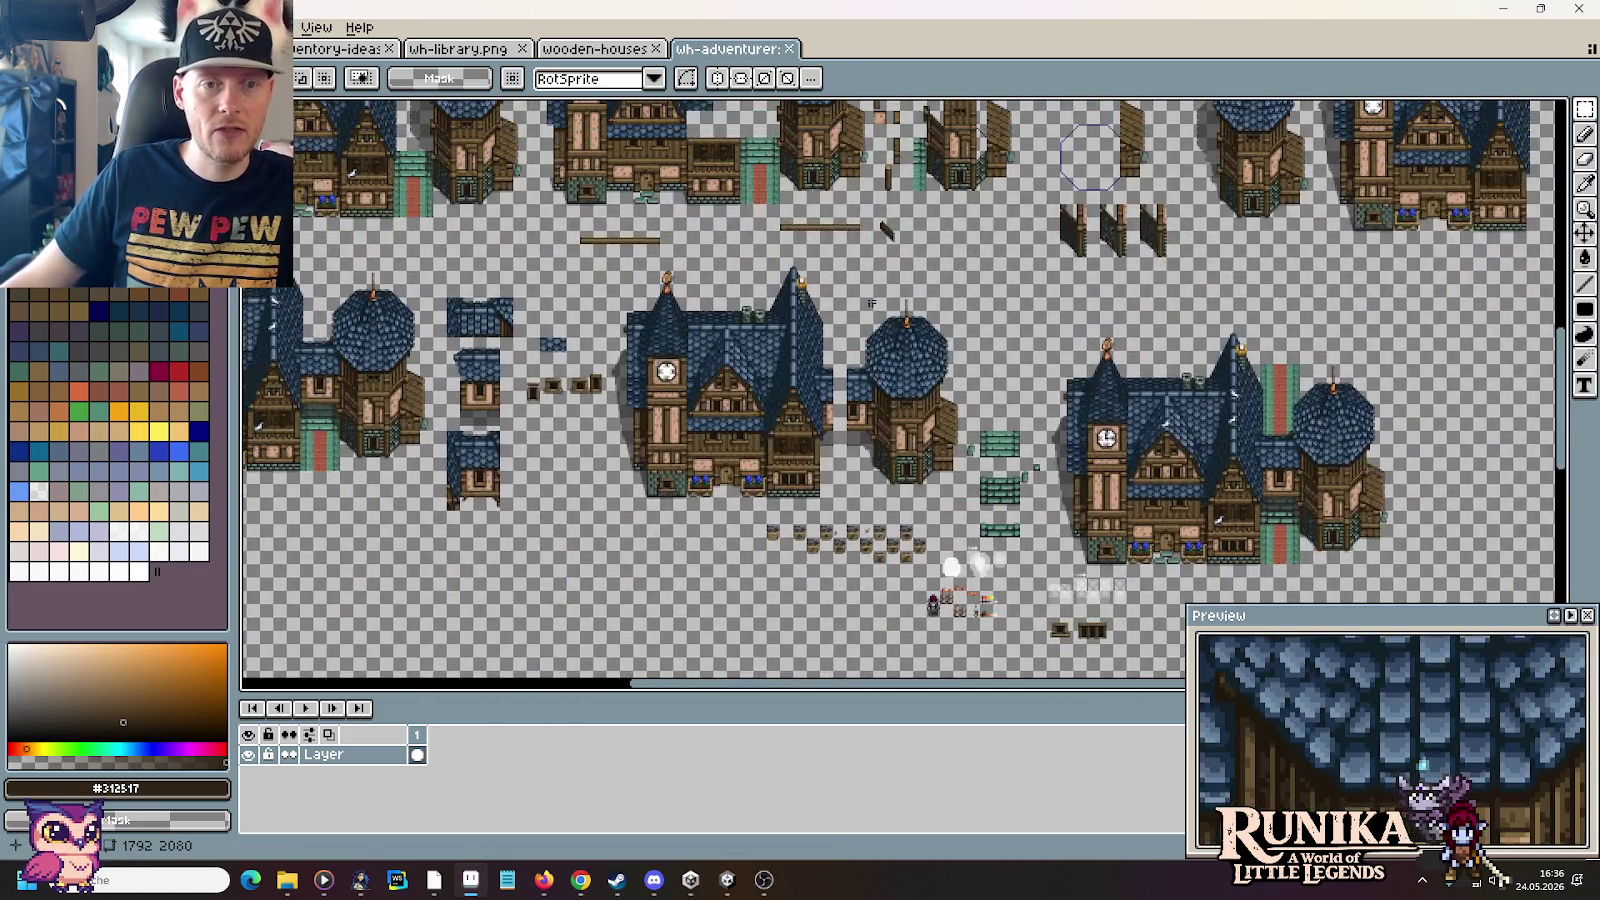
{"action": "scroll", "coordinate": [958, 436], "scroll_direction": "up", "scroll_amount": 1}
{"action": "scroll", "coordinate": [958, 436], "scroll_direction": "up", "scroll_amount": 2}
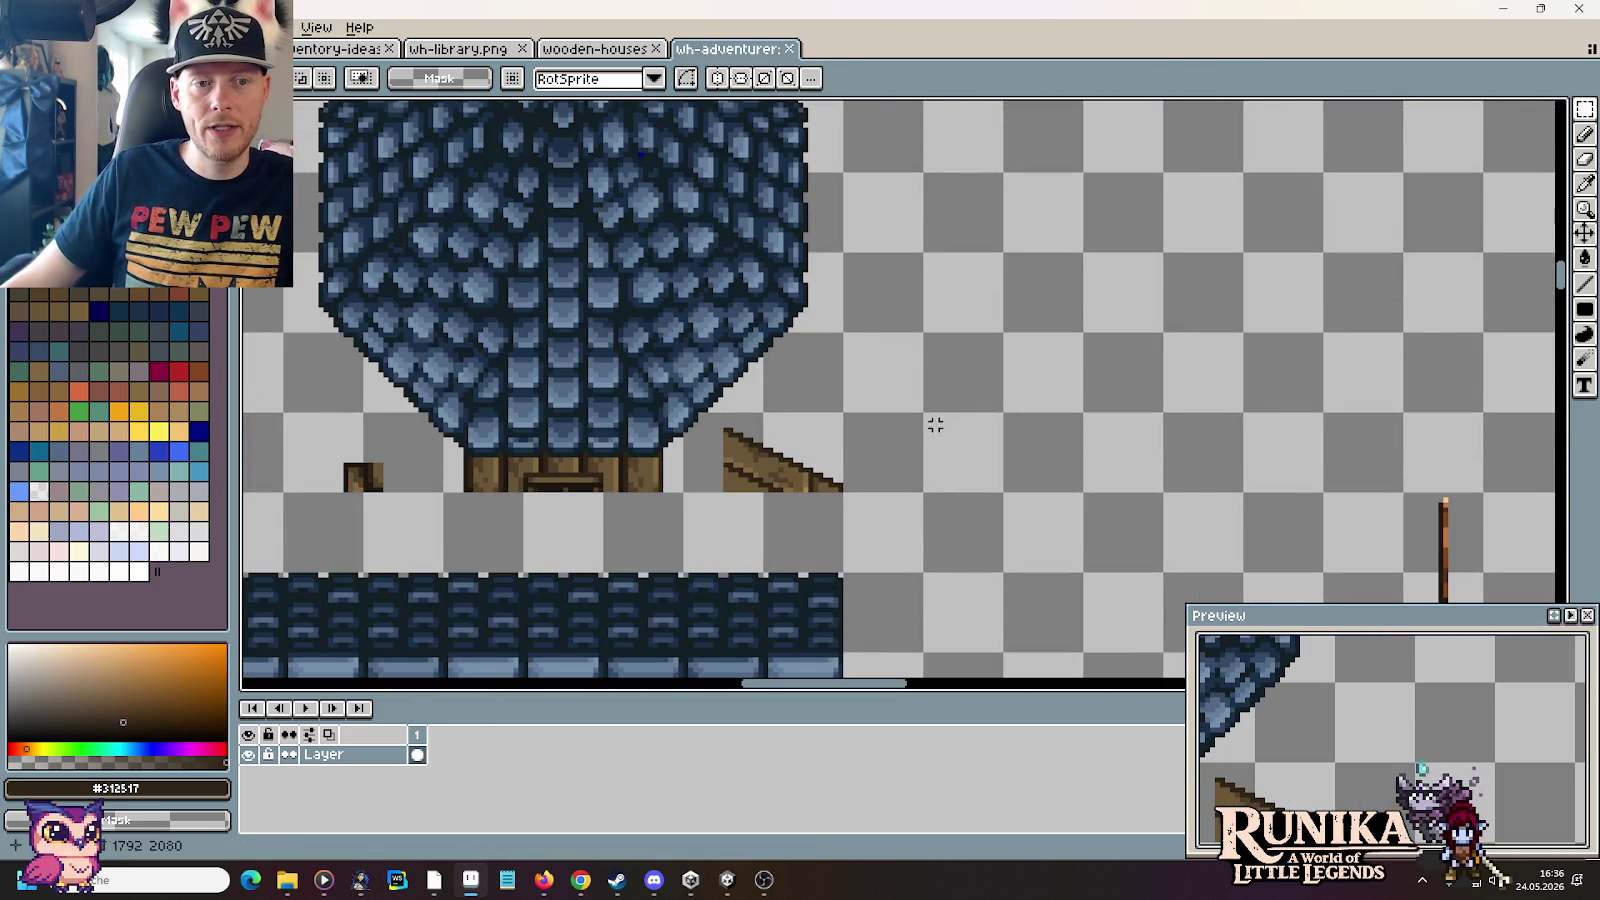
{"action": "scroll", "coordinate": [865, 319], "scroll_direction": "down", "scroll_amount": 1}
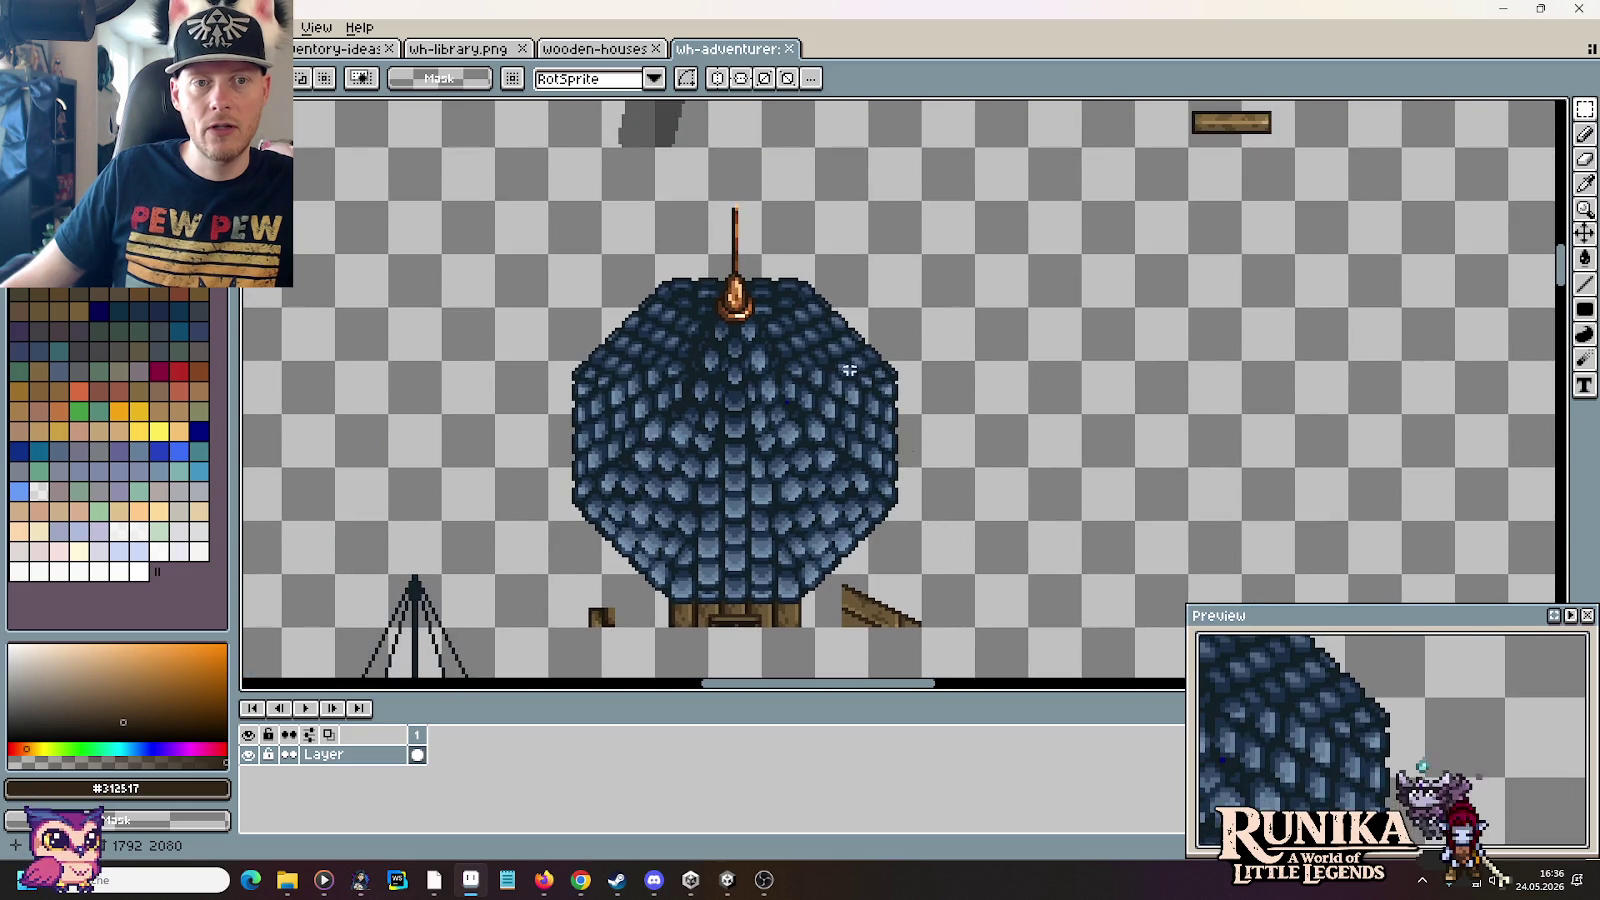
{"action": "left_click_drag", "start_coordinate": [548, 200], "coordinate": [922, 628]}
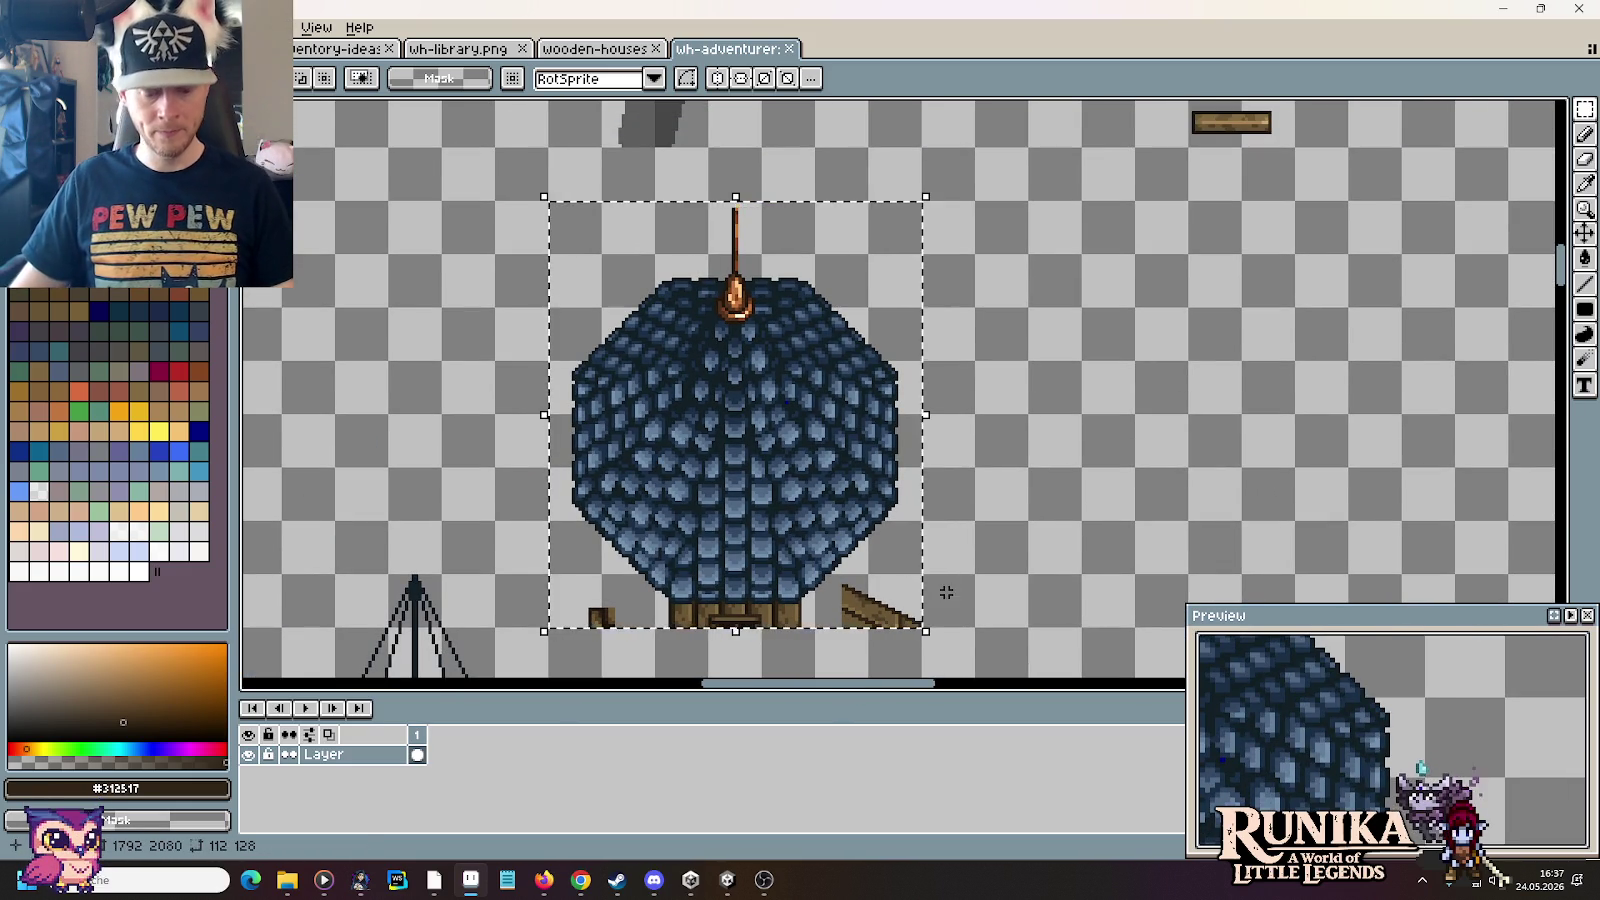
Step: Switch via the wooden-houses tab back to the wh-library.png sheet
{"action": "left_click", "coordinate": [595, 48]}
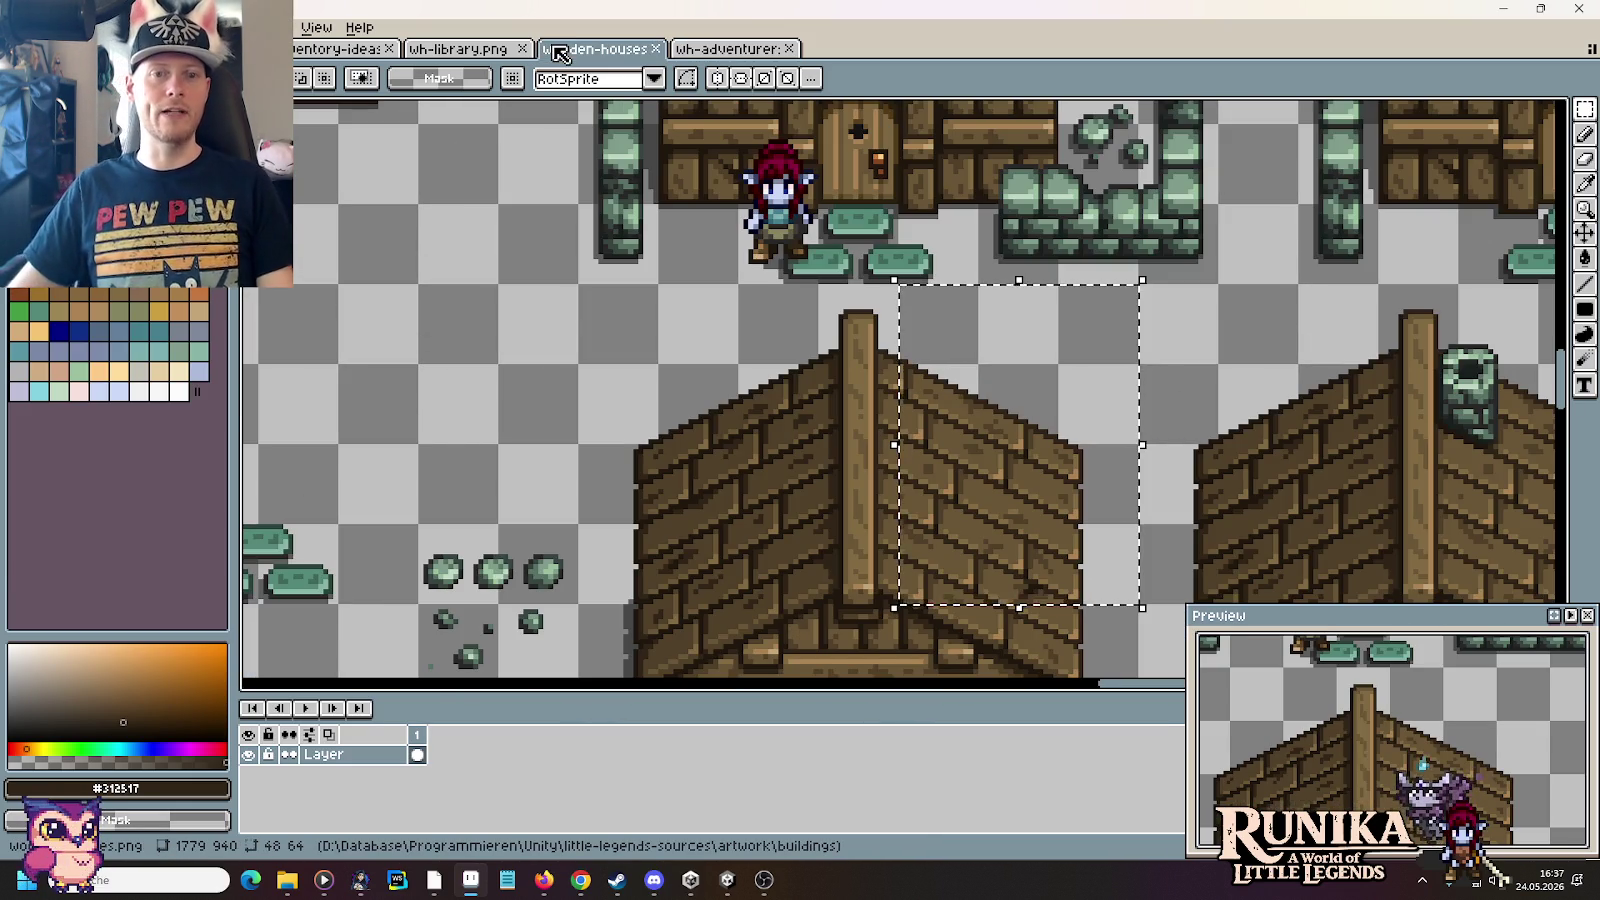
{"action": "left_click", "coordinate": [490, 64]}
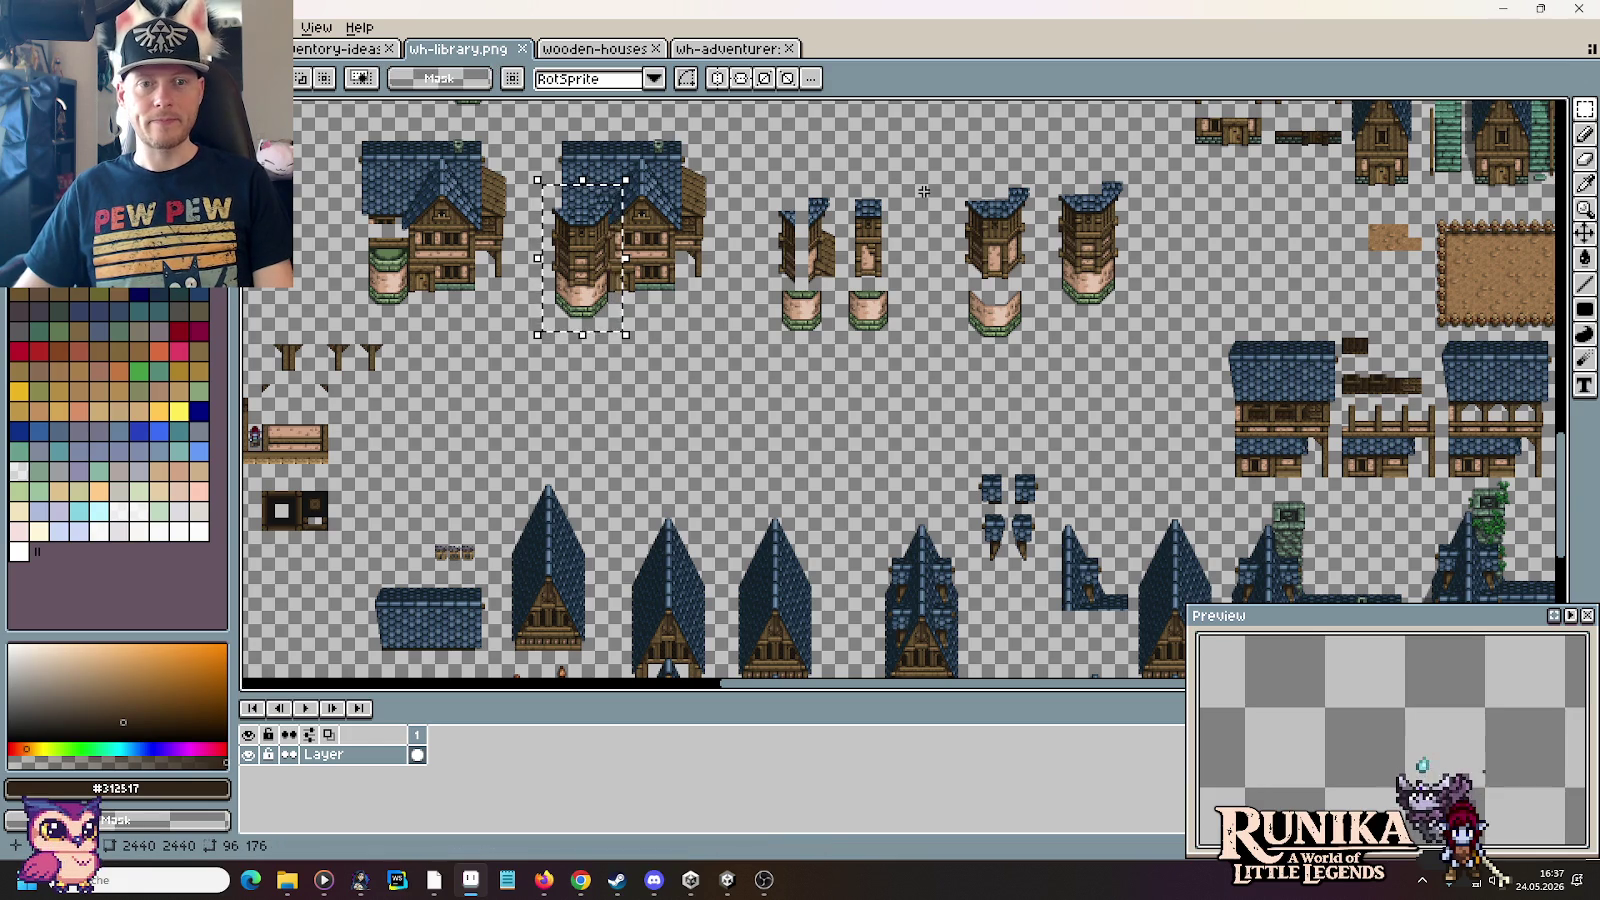
Step: Select the split tower pieces and reveal the empty space above them
{"action": "scroll", "coordinate": [923, 266], "scroll_direction": "up", "scroll_amount": 2}
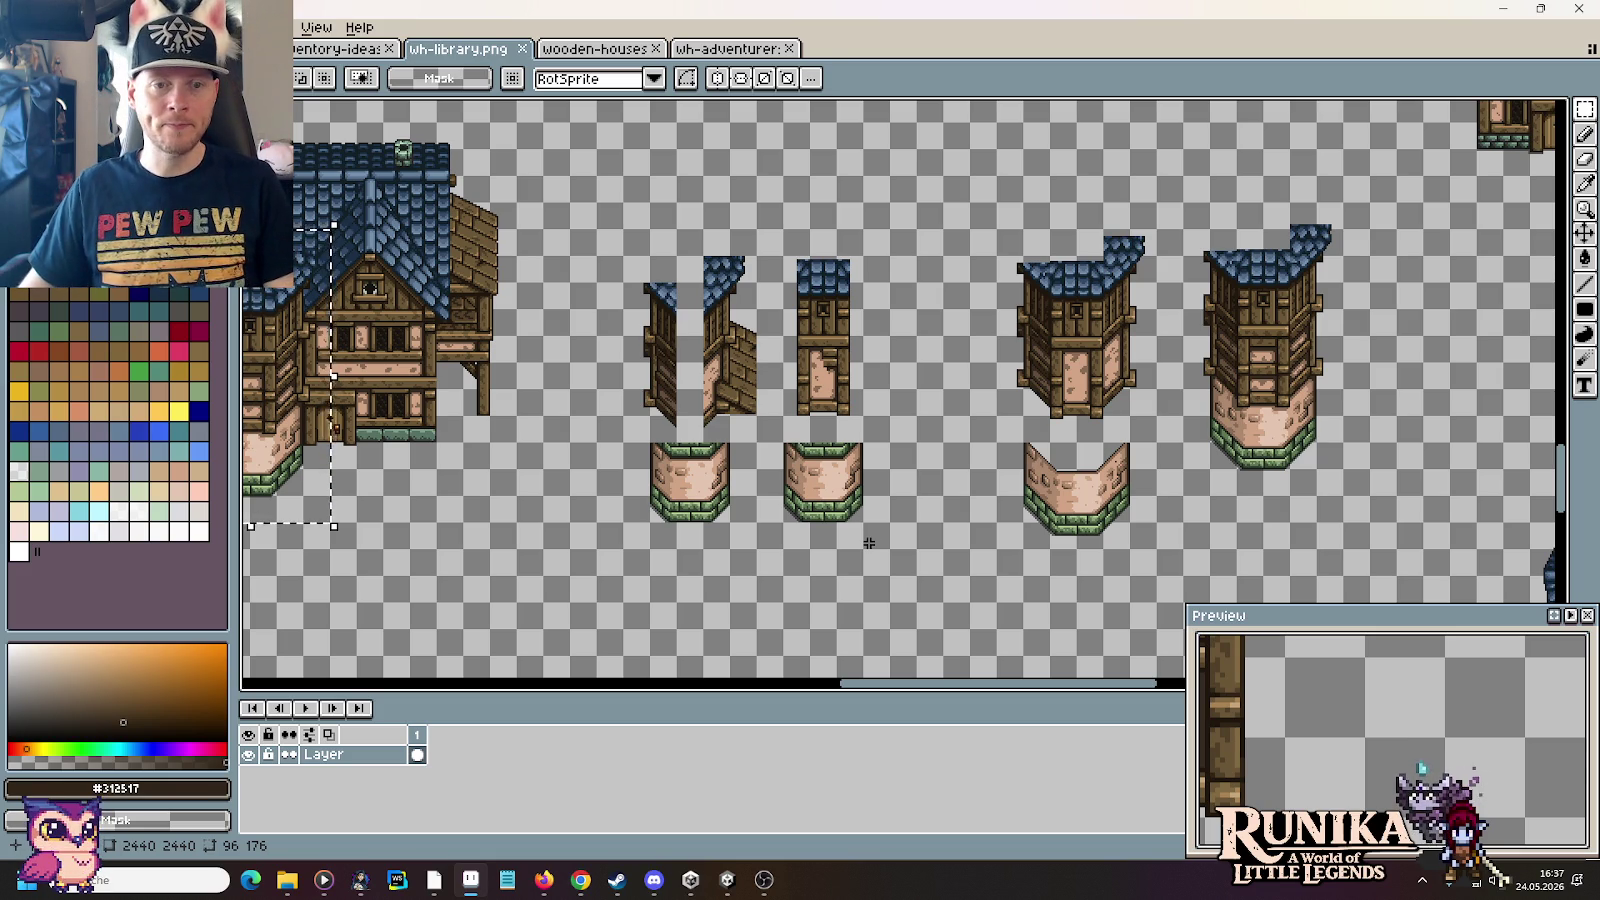
{"action": "left_click_drag", "start_coordinate": [889, 547], "coordinate": [624, 230]}
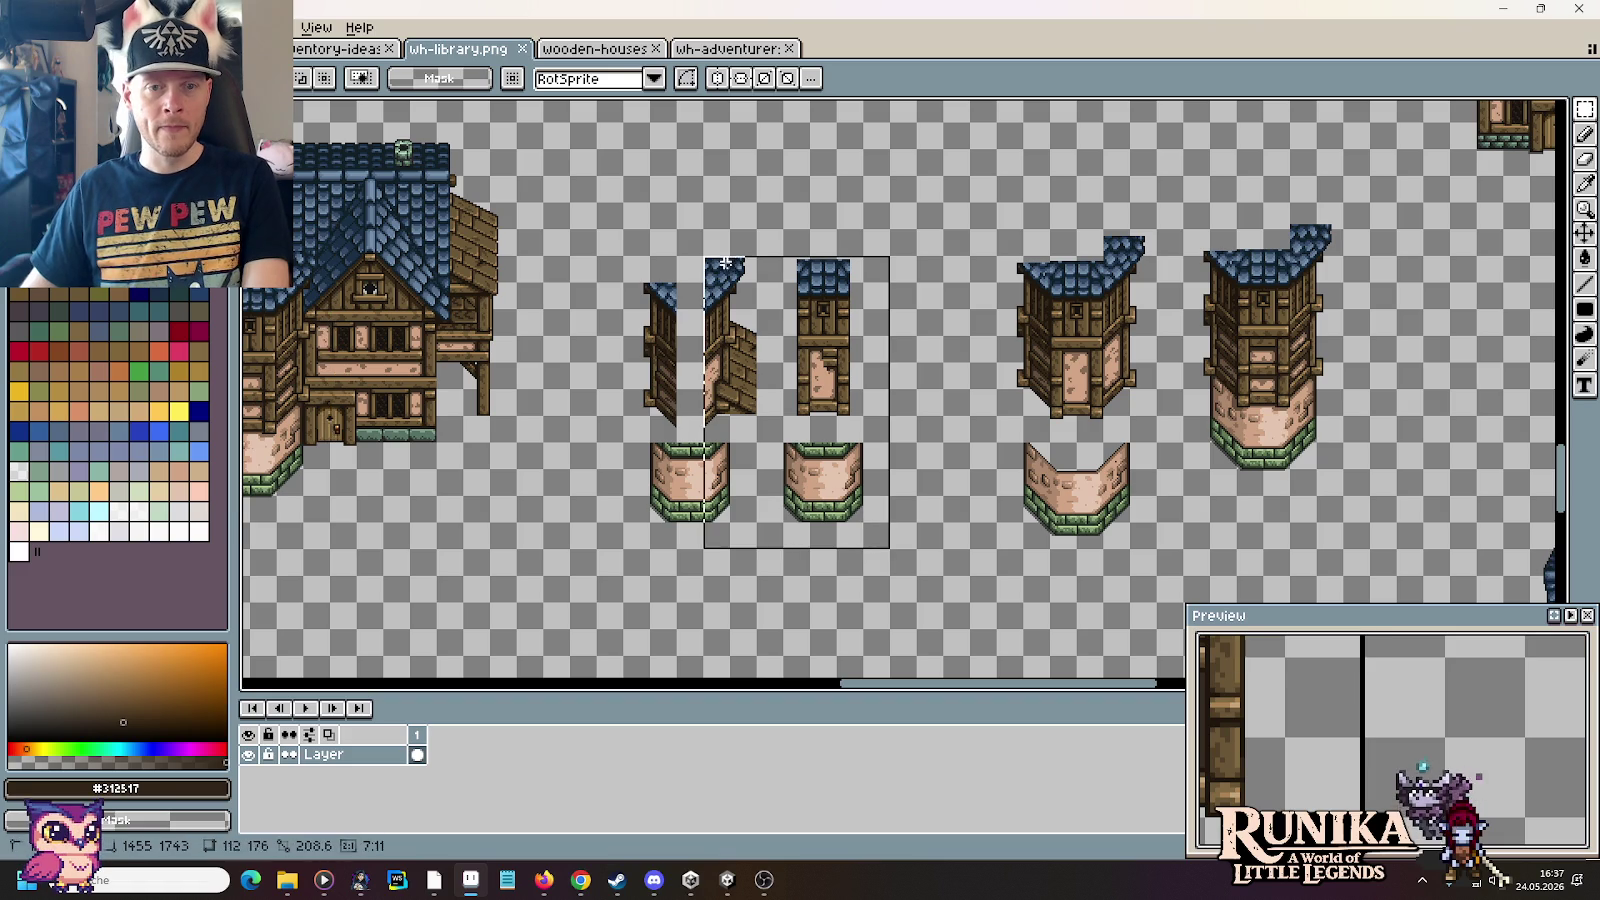
{"action": "mouse_move", "coordinate": [1231, 405]}
{"action": "left_mouse_down"}
{"action": "mouse_move", "coordinate": [1123, 285]}
{"action": "mouse_move", "coordinate": [1068, 398]}
{"action": "mouse_move", "coordinate": [1068, 543]}
{"action": "left_mouse_up"}
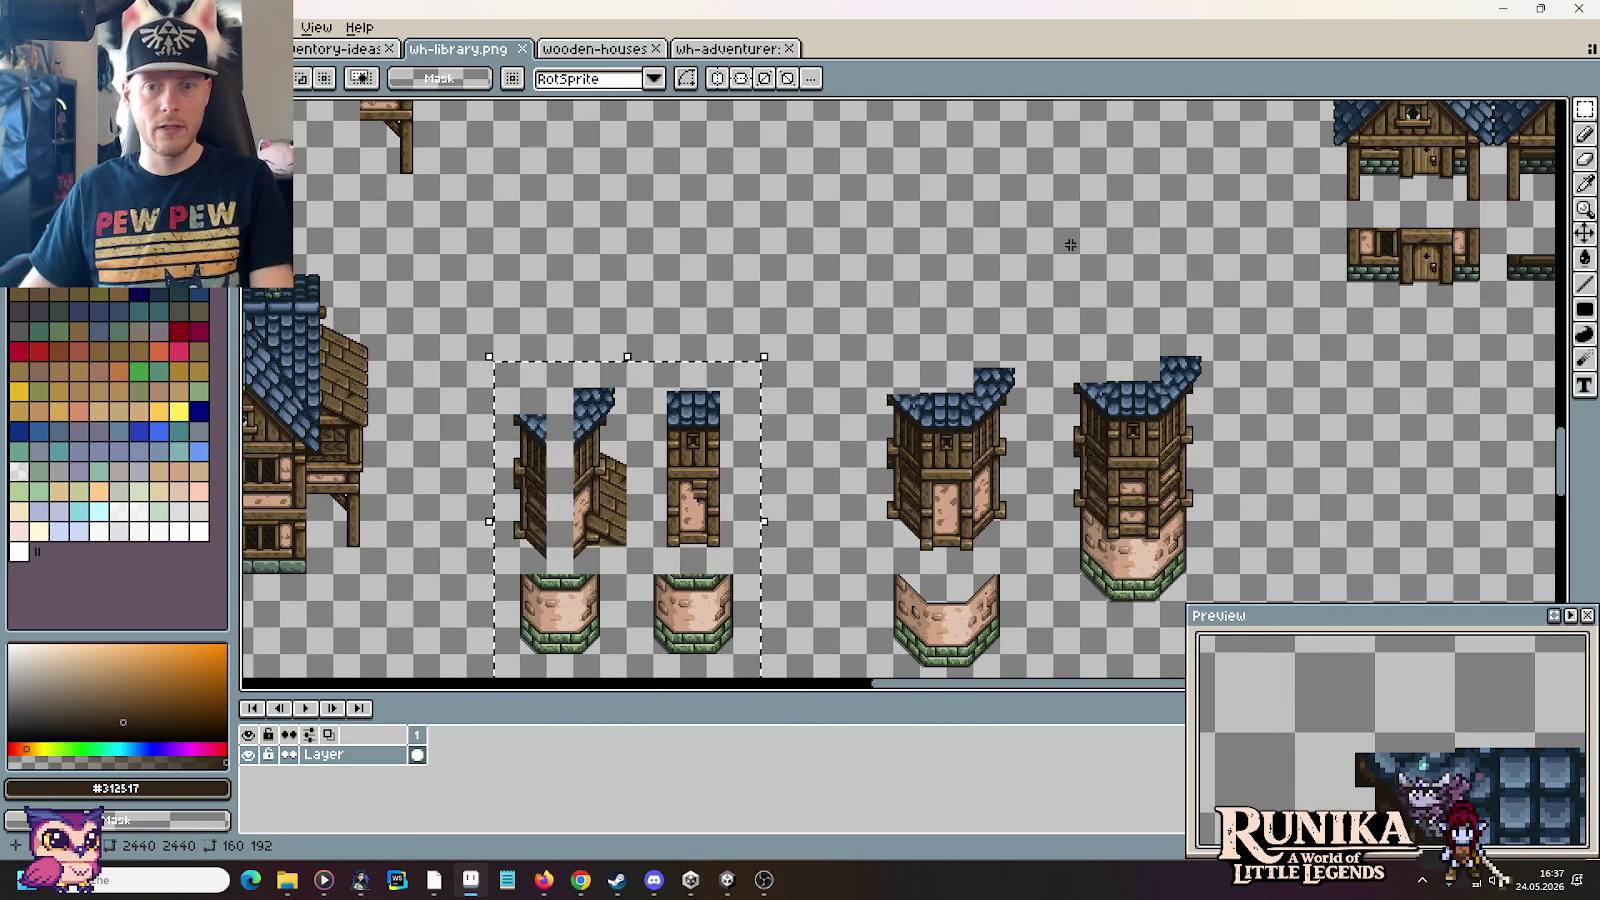
{"action": "left_click_drag", "start_coordinate": [1083, 346], "coordinate": [900, 413]}
Step: Paste the dome roof above the tower pieces, nudge it left, and deselect
{"action": "key", "text": "ctrl+v"}
{"action": "mouse_move", "coordinate": [960, 430]}
{"action": "left_mouse_down"}
{"action": "mouse_move", "coordinate": [983, 323]}
{"action": "mouse_move", "coordinate": [998, 325]}
{"action": "left_mouse_up"}
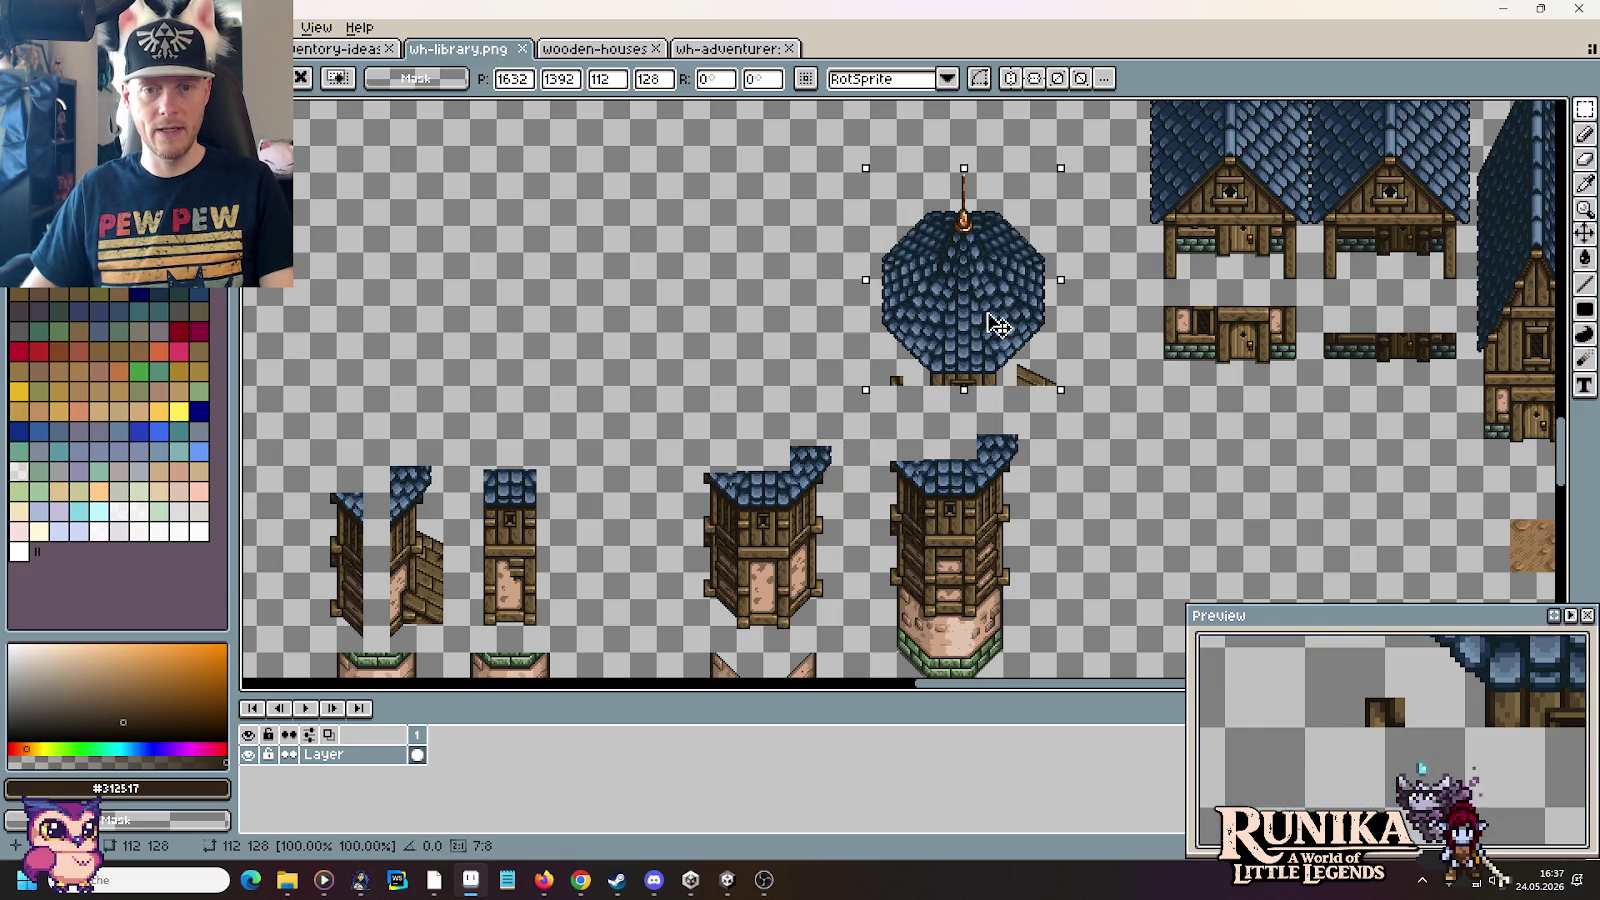
{"action": "key", "text": "Return"}
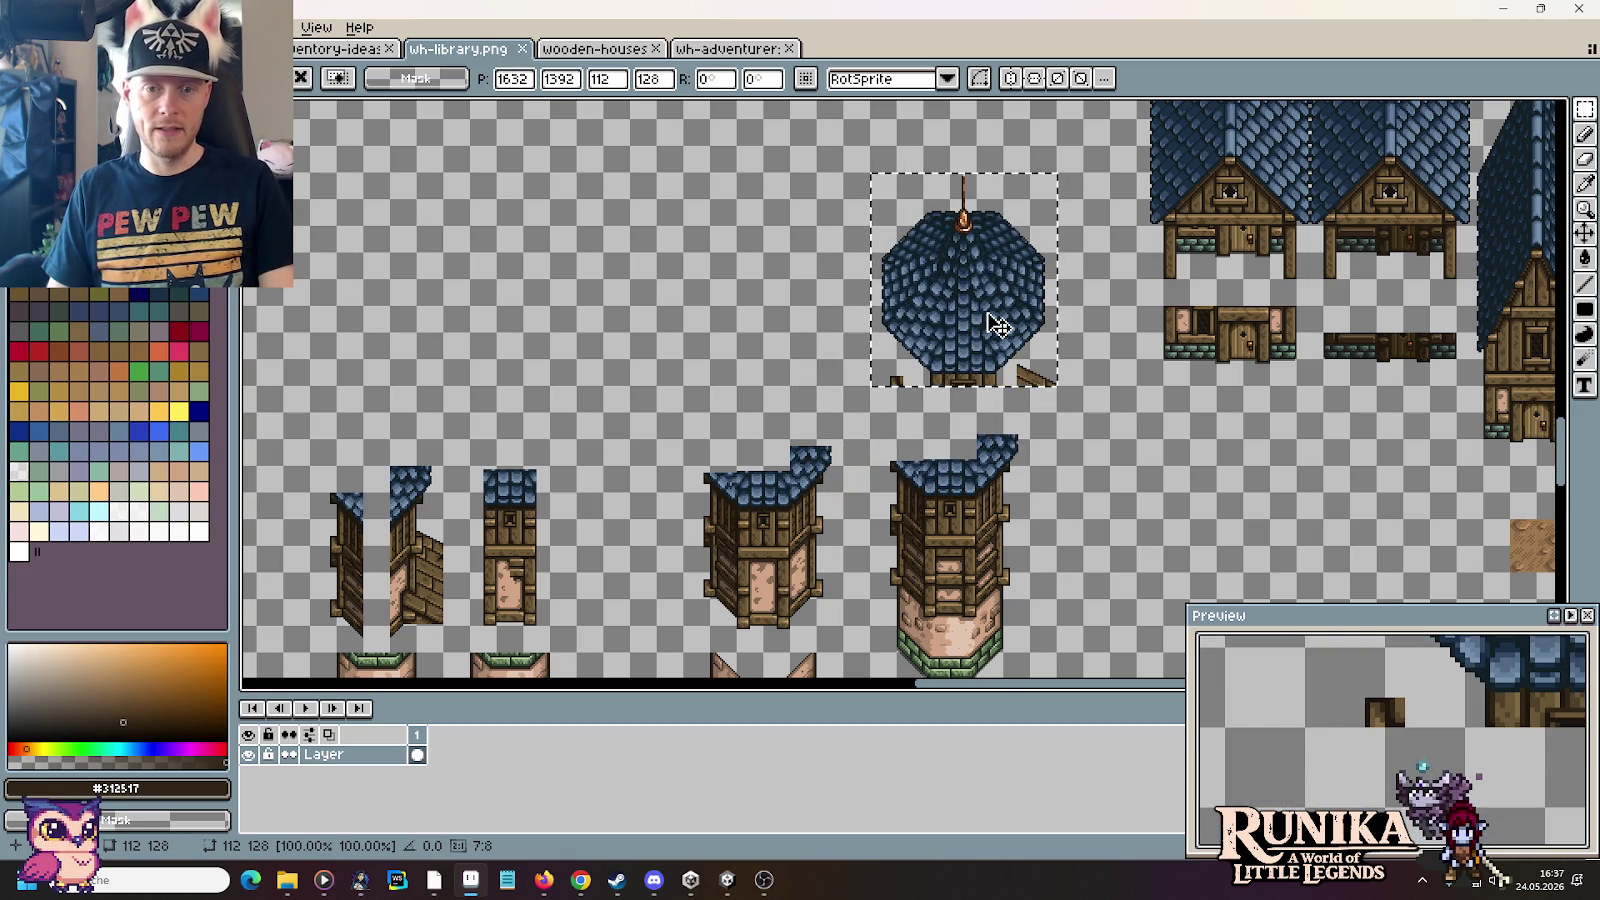
{"action": "key", "text": "Left"}
{"action": "key", "text": "Left"}
{"action": "key", "text": "Left"}
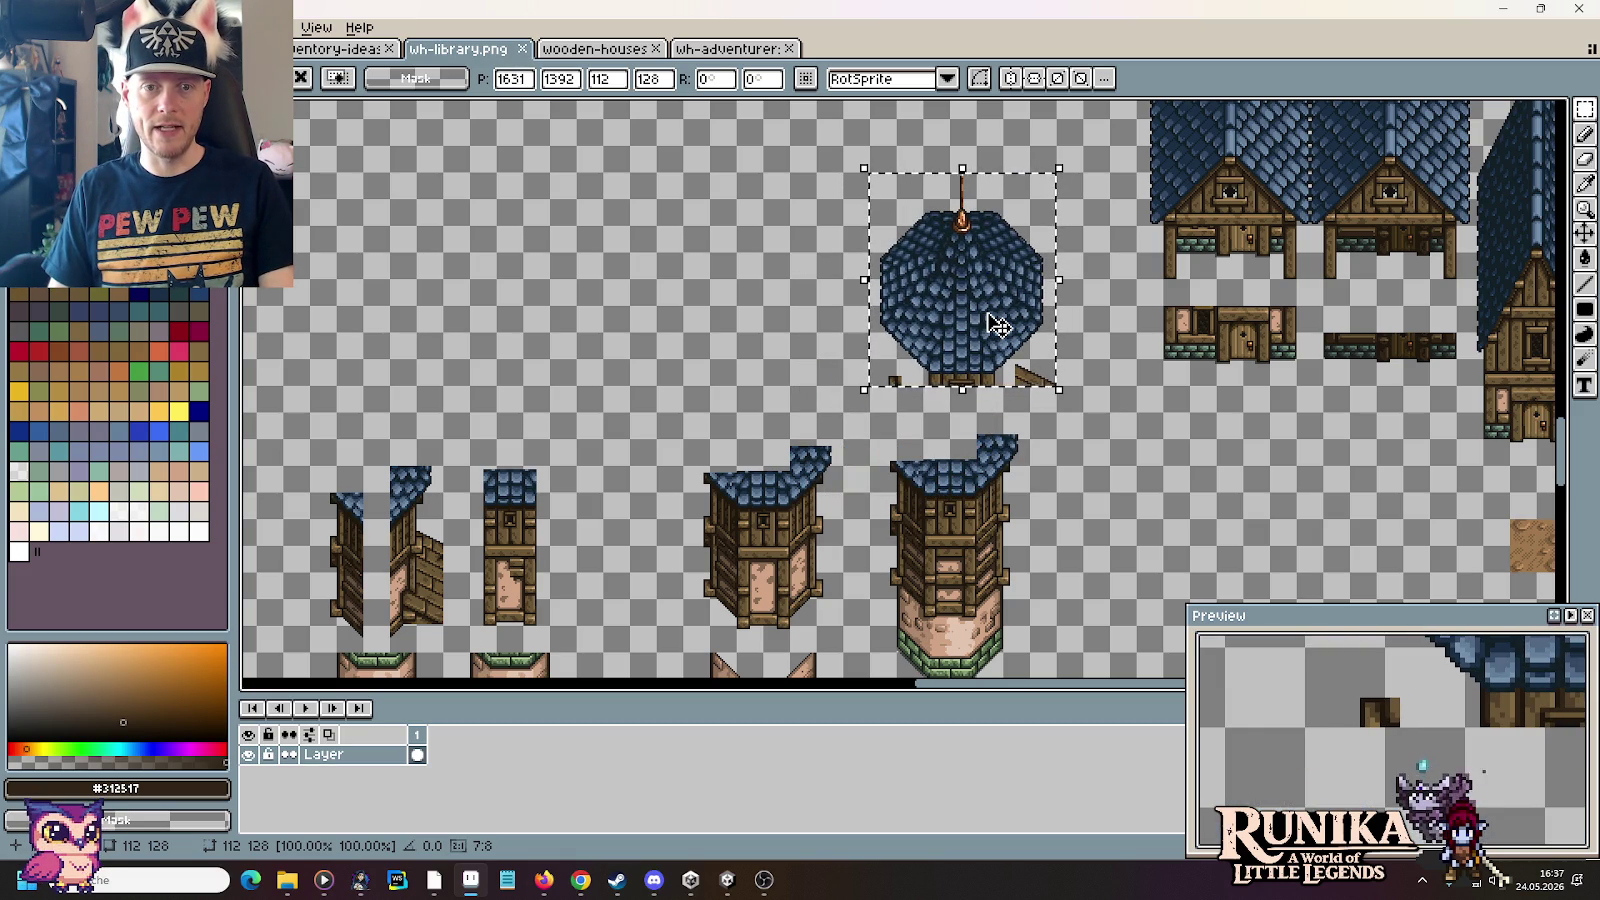
{"action": "key", "text": "Left"}
{"action": "key", "text": "Left"}
{"action": "key", "text": "Left"}
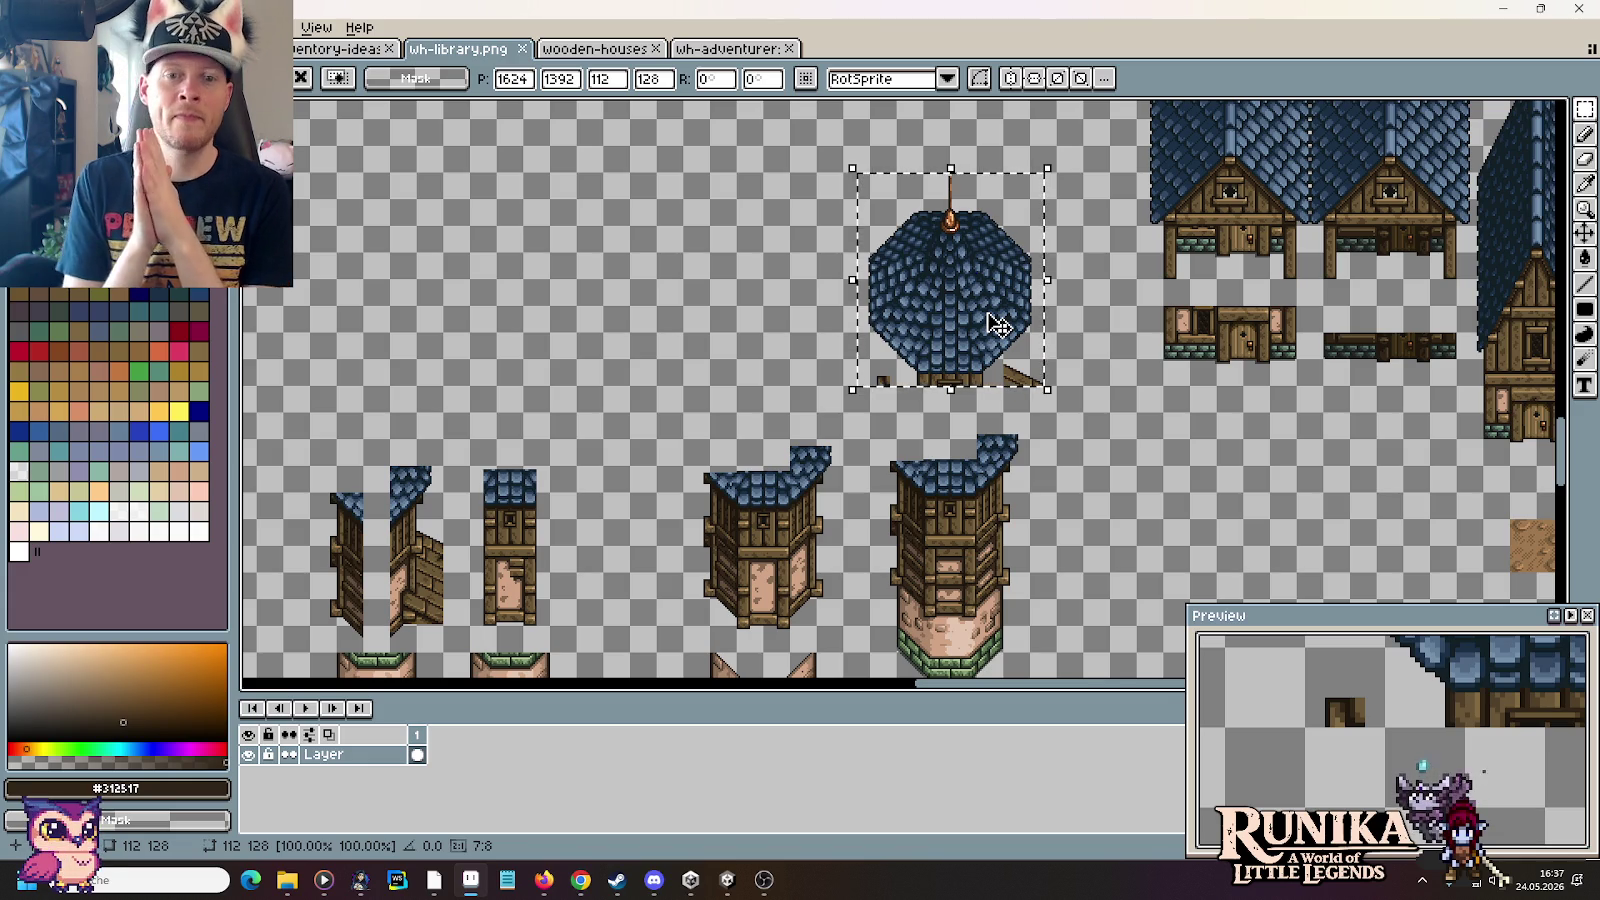
{"action": "left_click", "coordinate": [1100, 416]}
{"action": "scroll", "coordinate": [1055, 391], "scroll_direction": "up", "scroll_amount": 3}
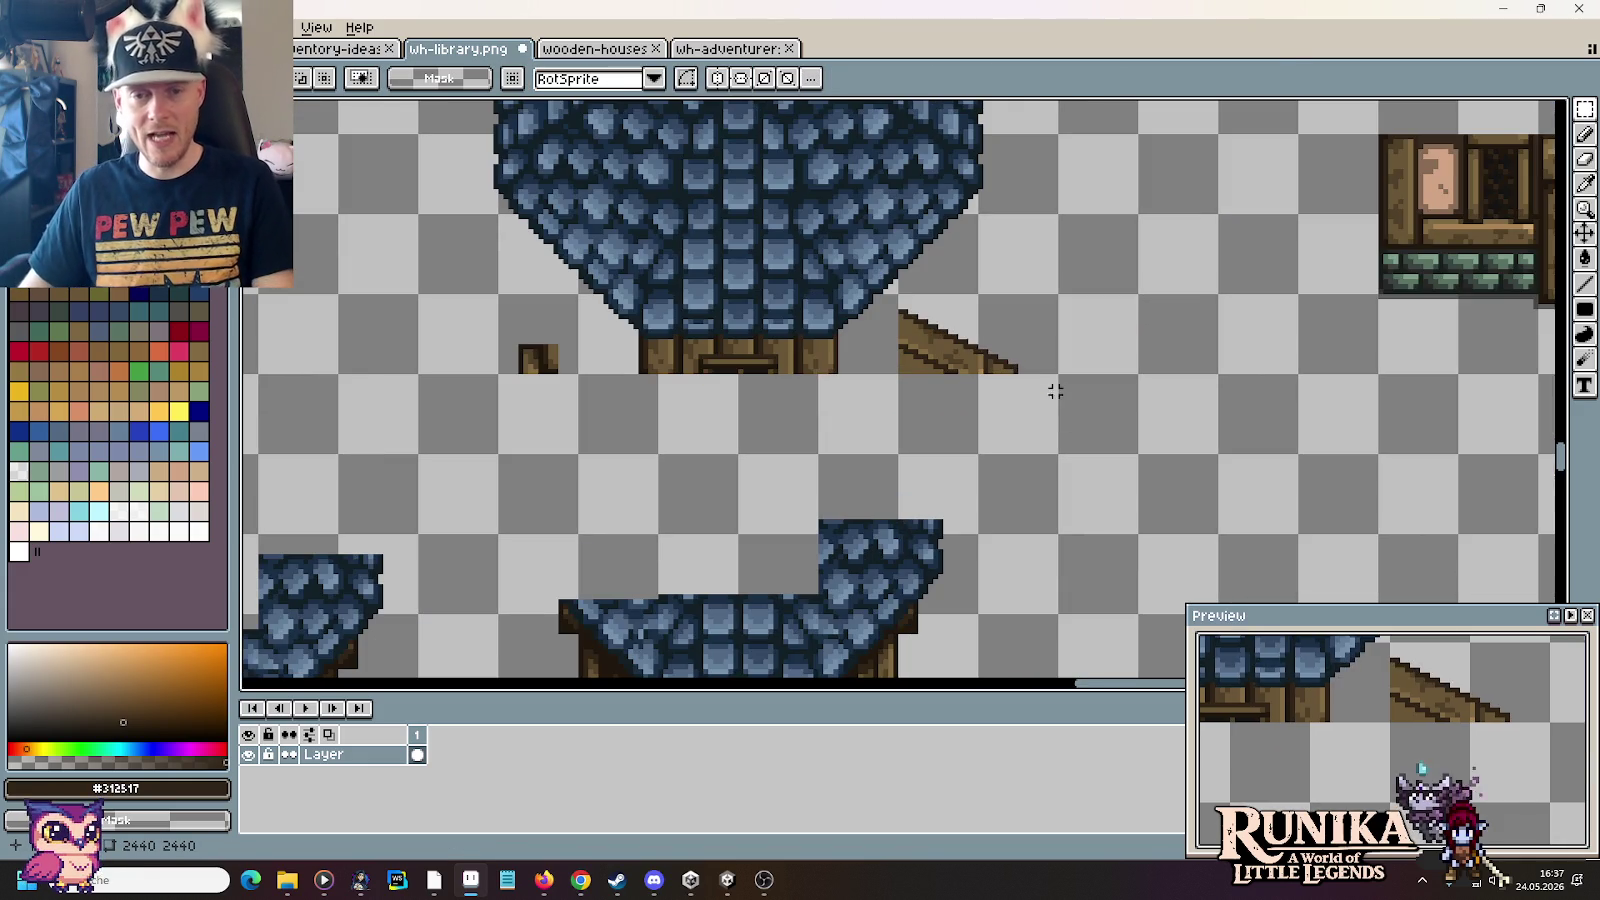
Step: Delete the wooden stair piece, small wooden piece and door area around the dome
{"action": "left_click_drag", "start_coordinate": [885, 305], "coordinate": [1032, 385]}
{"action": "key", "text": "Delete"}
{"action": "scroll", "coordinate": [602, 351], "scroll_direction": "up", "scroll_amount": 1}
{"action": "left_click_drag", "start_coordinate": [446, 307], "coordinate": [596, 436]}
{"action": "key", "text": "Delete"}
{"action": "scroll", "coordinate": [1080, 430], "scroll_direction": "up", "scroll_amount": 1}
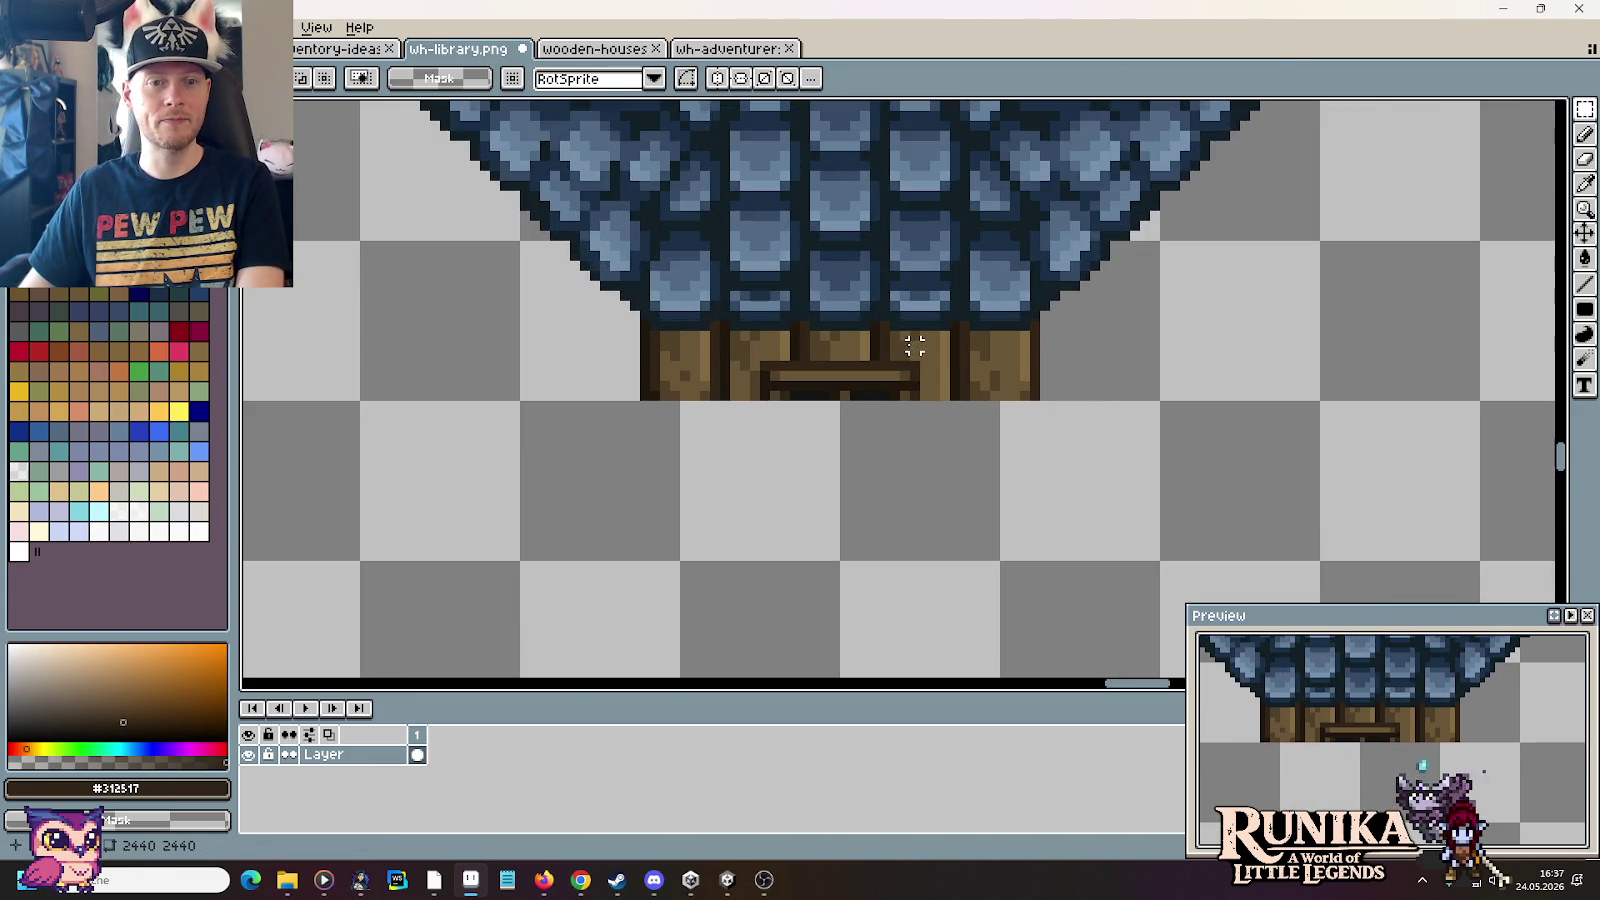
{"action": "scroll", "coordinate": [1080, 430], "scroll_direction": "up", "scroll_amount": 2}
{"action": "left_click_drag", "start_coordinate": [1203, 476], "coordinate": [345, 286]}
{"action": "key", "text": "Delete"}
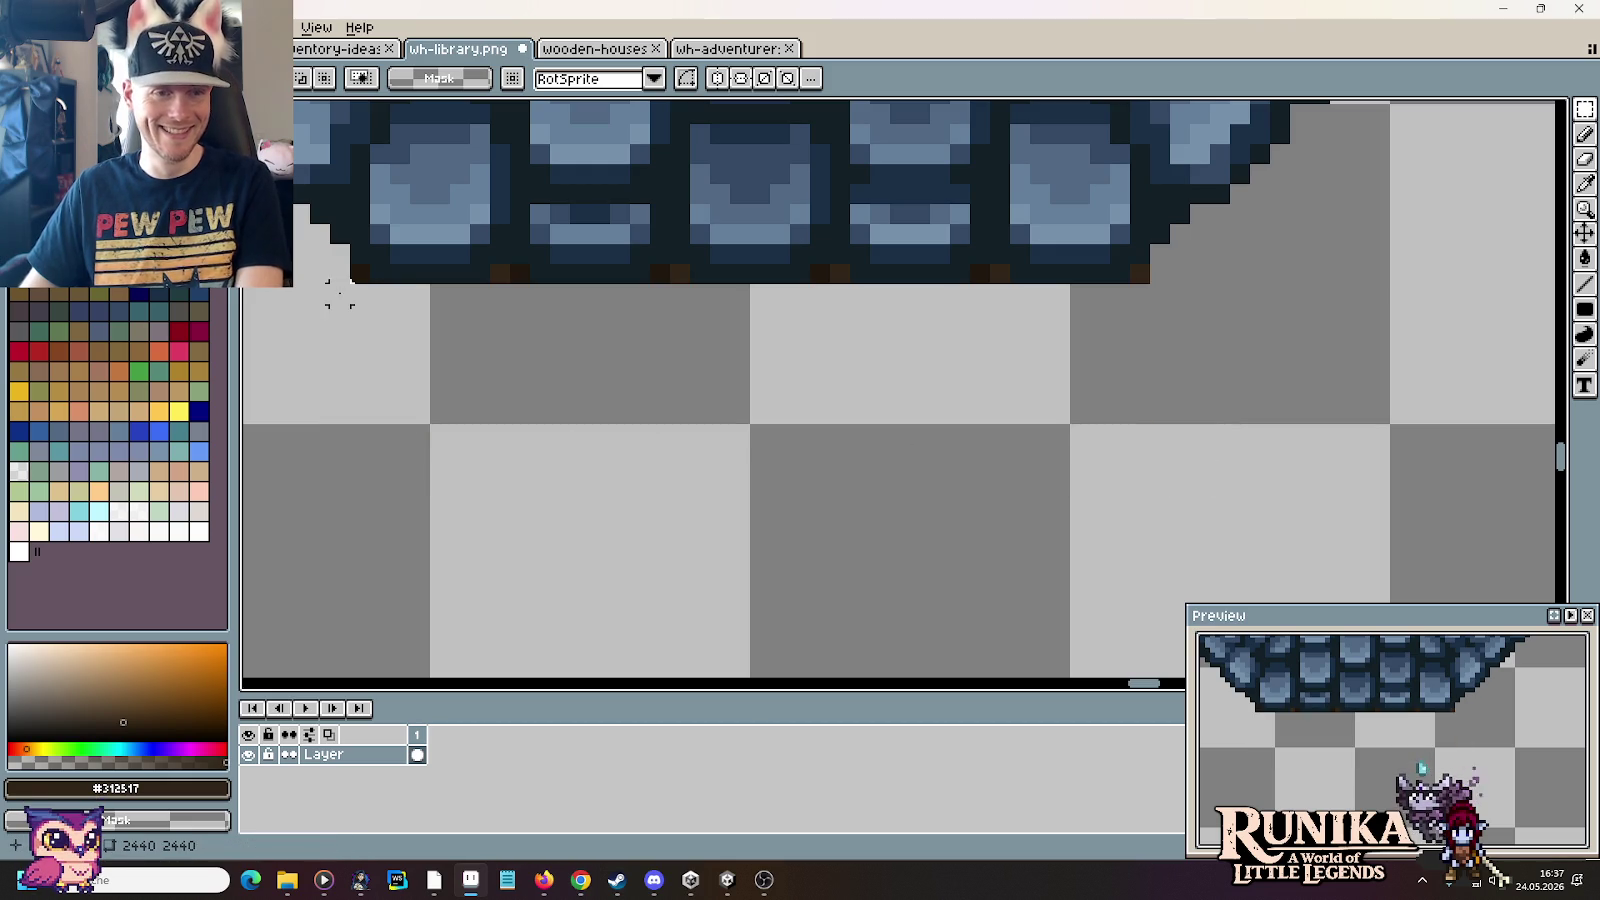
Step: Pencil dark pixels along the roof's bottom edge
{"action": "key", "text": "b"}
{"action": "left_click", "coordinate": [339, 278]}
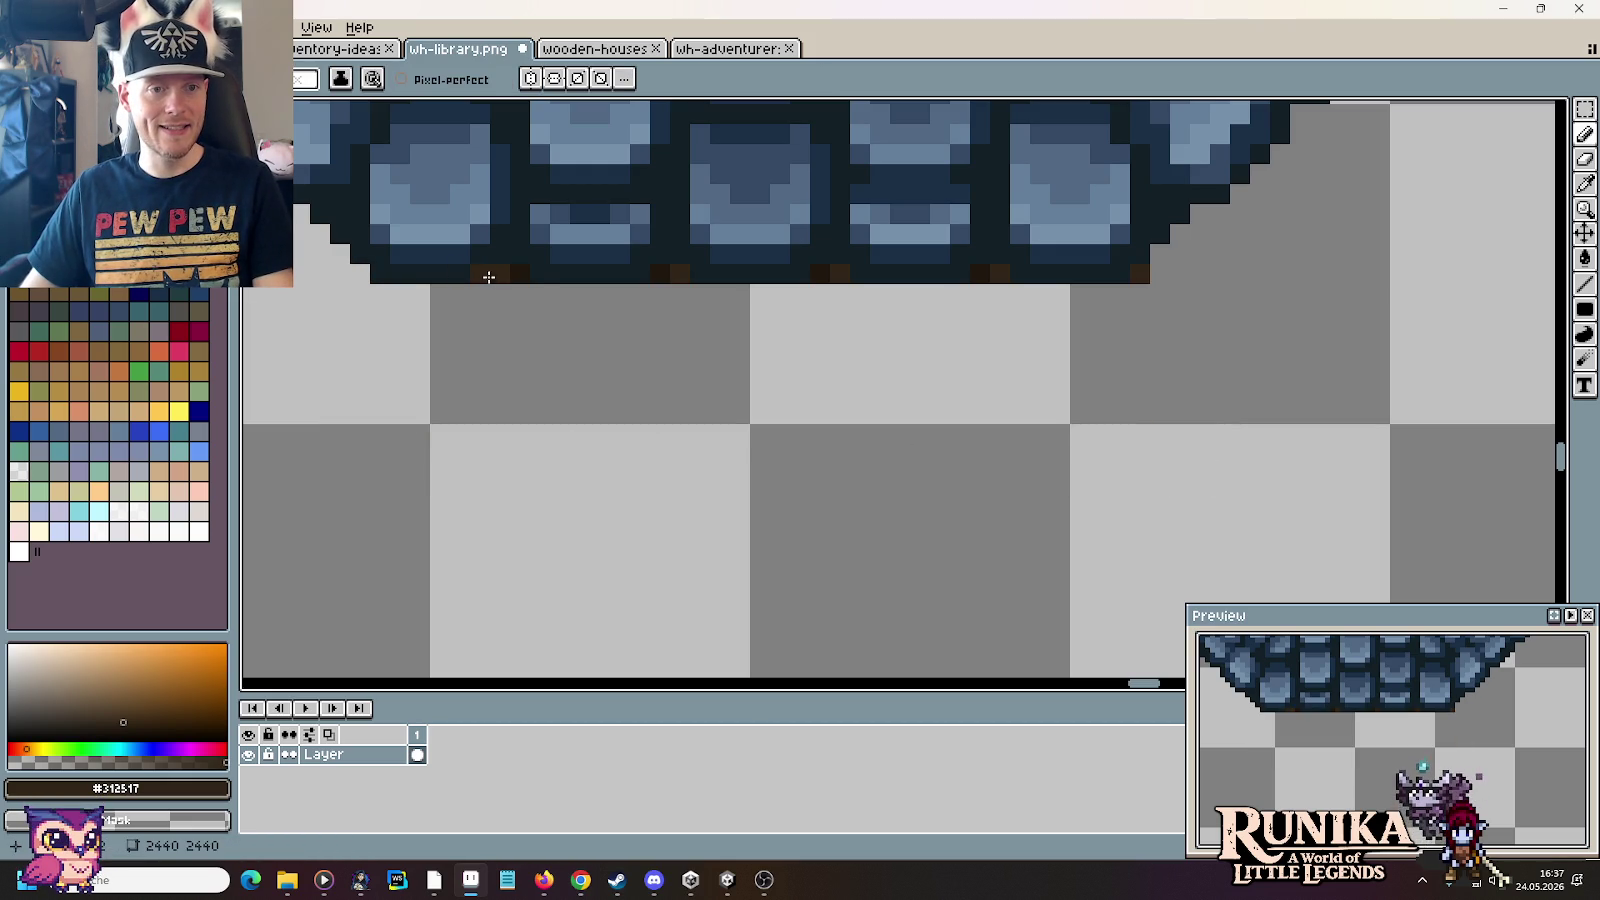
{"action": "left_click", "coordinate": [534, 295]}
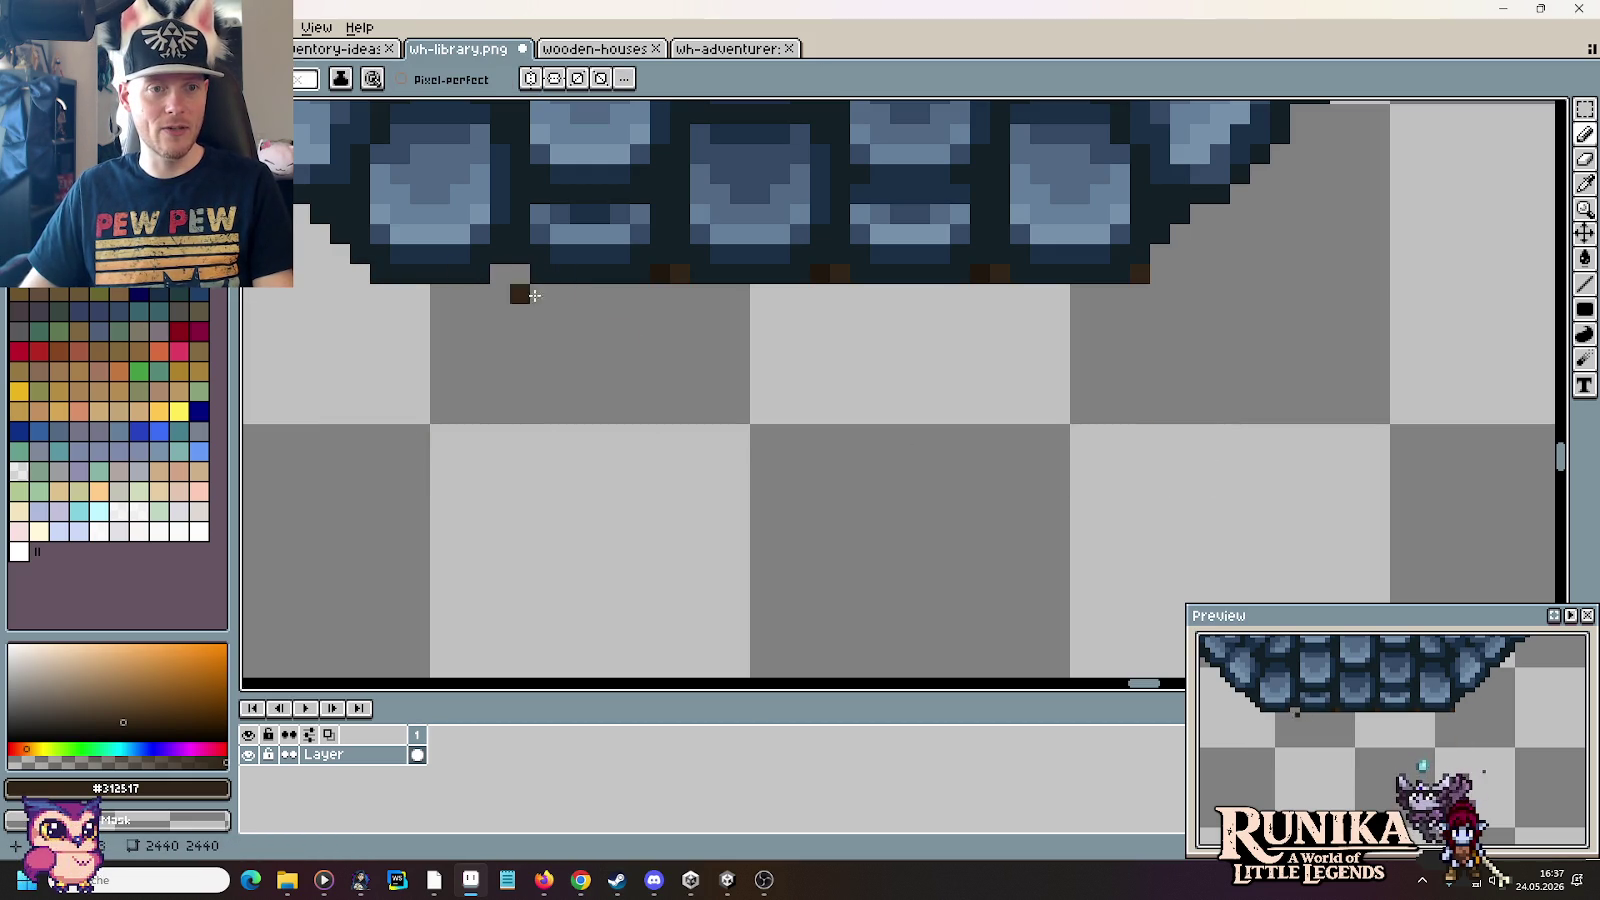
{"action": "key", "text": "ctrl+z"}
{"action": "left_click", "coordinate": [680, 276]}
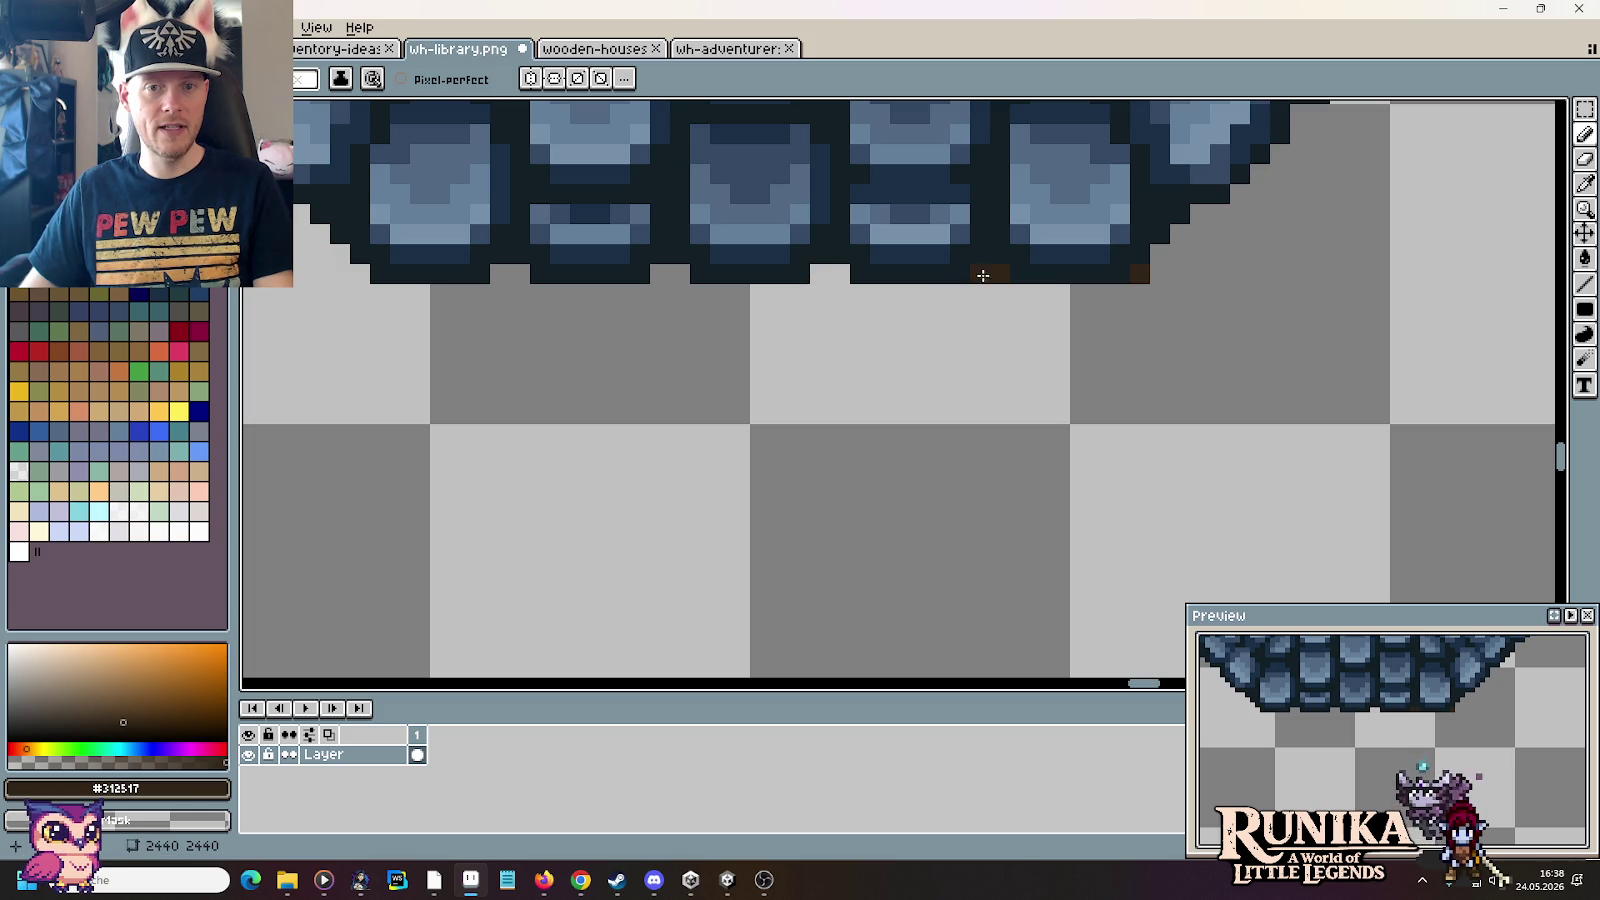
Step: Zoom out and pan so the full octagonal roof is centred
{"action": "scroll", "coordinate": [1143, 275], "scroll_direction": "down", "scroll_amount": 3}
{"action": "scroll", "coordinate": [1143, 339], "scroll_direction": "down", "scroll_amount": 2}
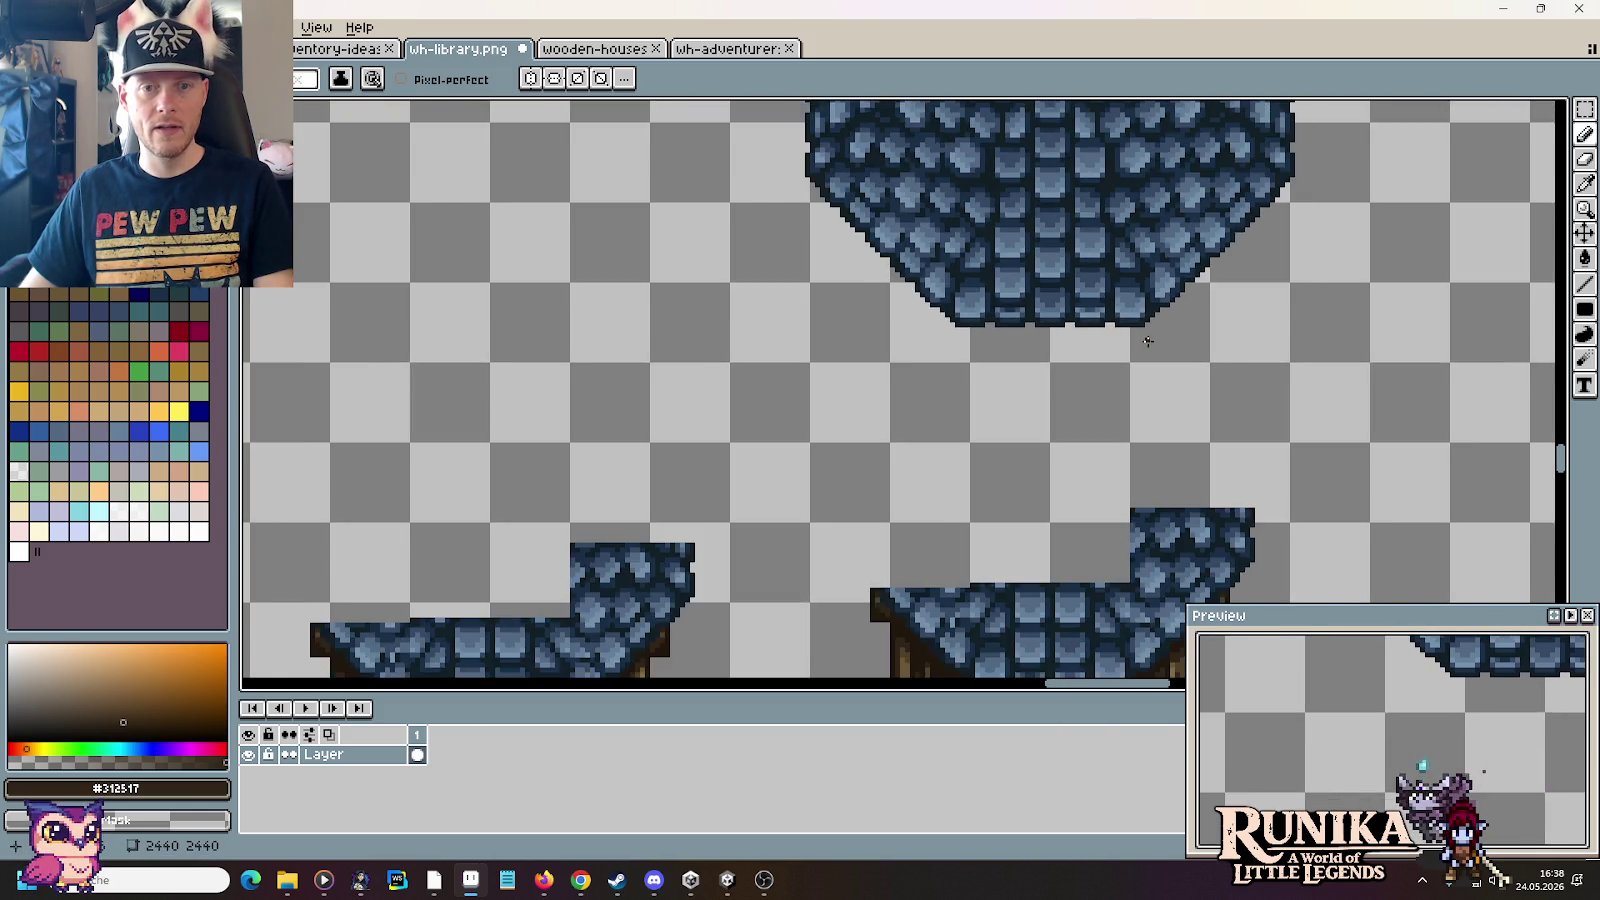
{"action": "scroll", "coordinate": [1143, 339], "scroll_direction": "down", "scroll_amount": 2}
{"action": "mouse_move", "coordinate": [1192, 339]}
{"action": "left_mouse_down"}
{"action": "mouse_move", "coordinate": [1100, 429]}
{"action": "mouse_move", "coordinate": [1077, 540]}
{"action": "left_mouse_up"}
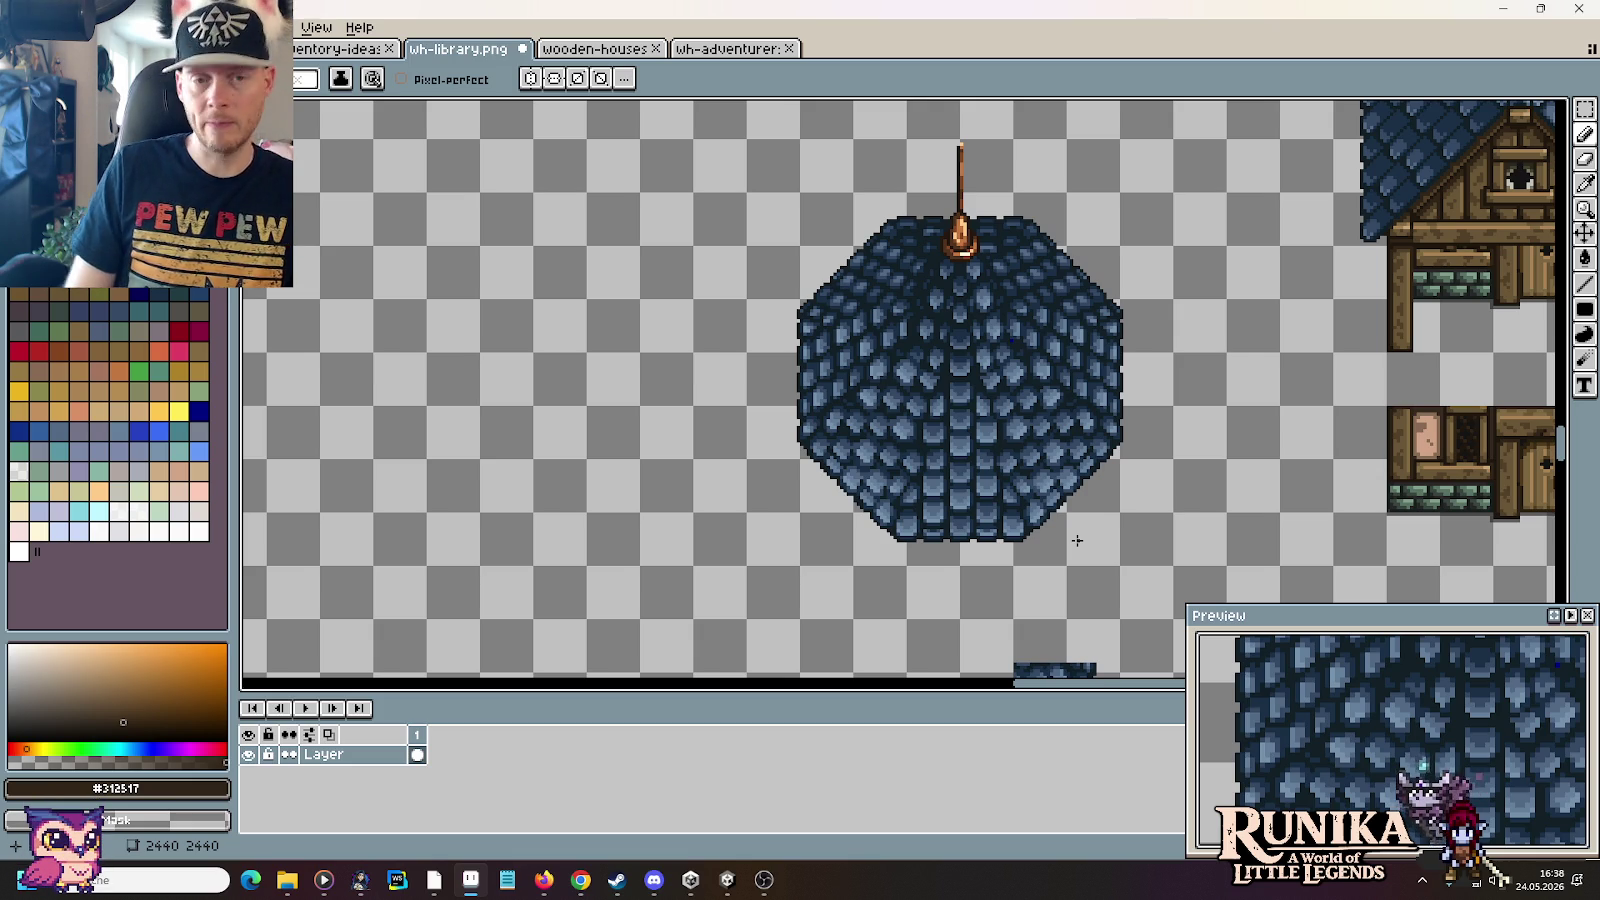
Step: Marquee a square around the roof and bucket-fill its transparent area yellow
{"action": "key", "text": "m"}
{"action": "left_click_drag", "start_coordinate": [745, 137], "coordinate": [1177, 568]}
{"action": "left_click", "coordinate": [178, 411]}
{"action": "key", "text": "g"}
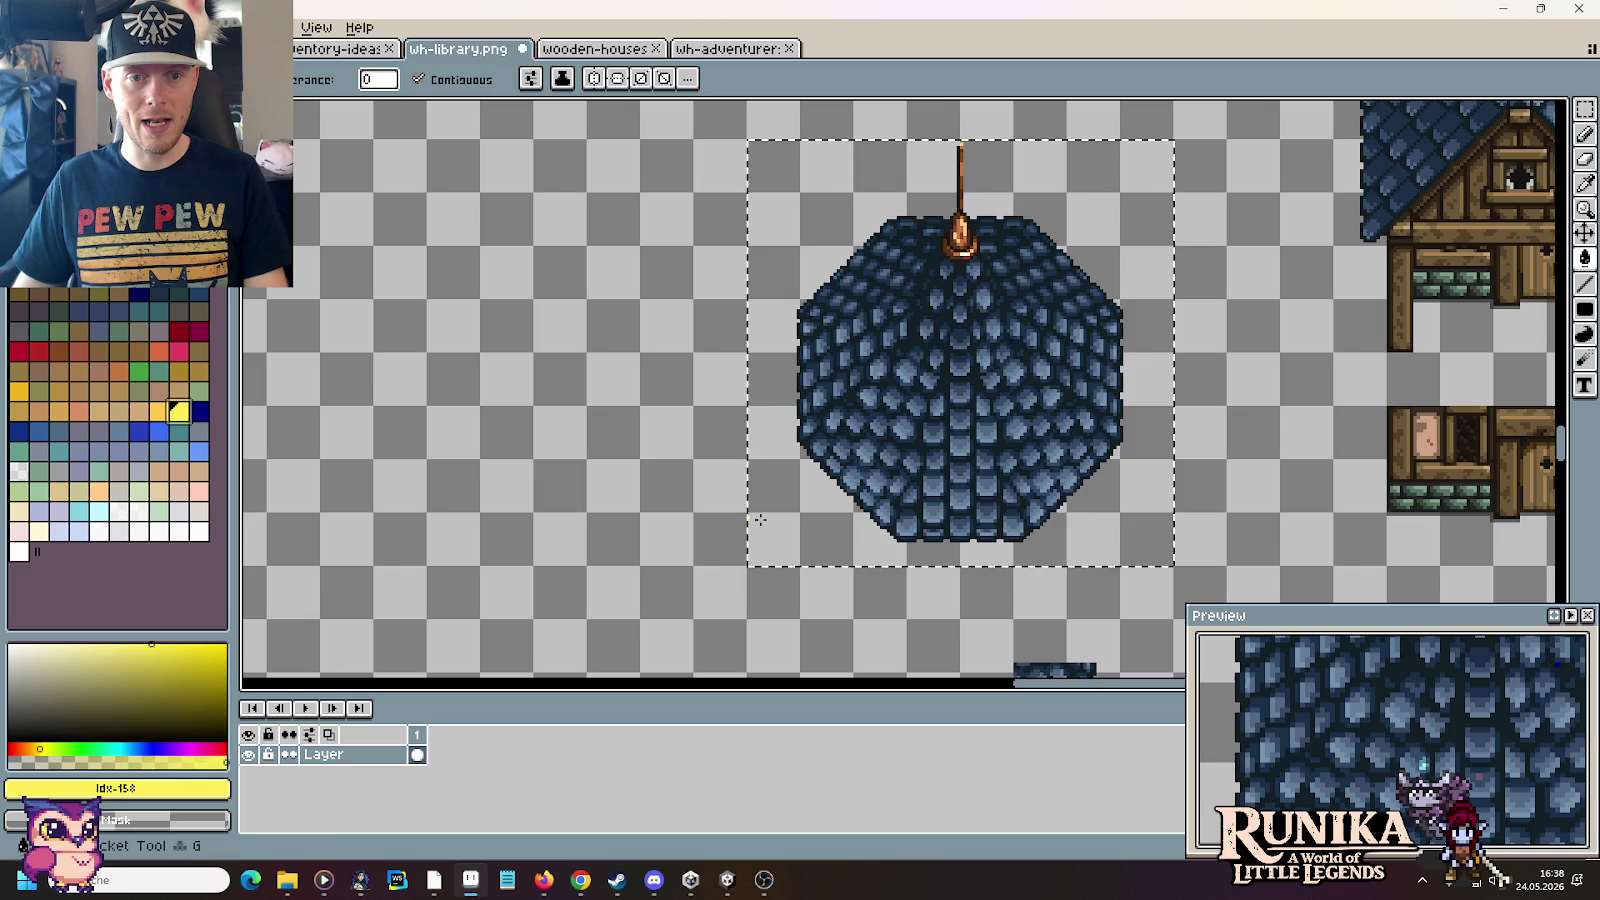
{"action": "left_click", "coordinate": [780, 524]}
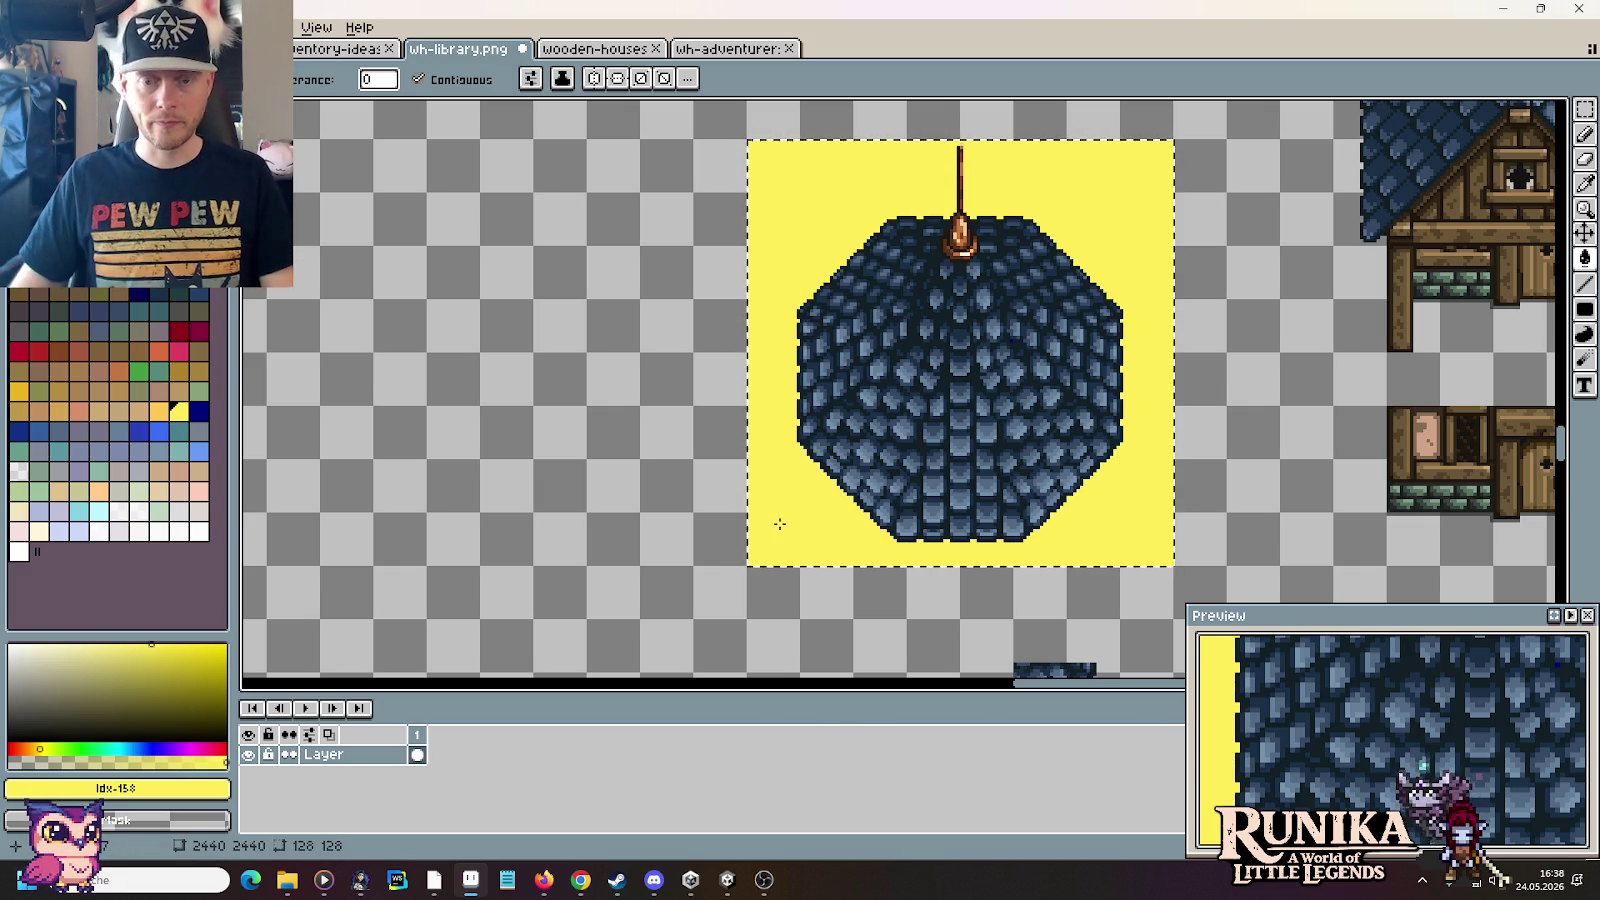
Step: Magic-wand the yellow frame with its octagonal hole and move it left of the roof
{"action": "left_click", "coordinate": [1588, 112]}
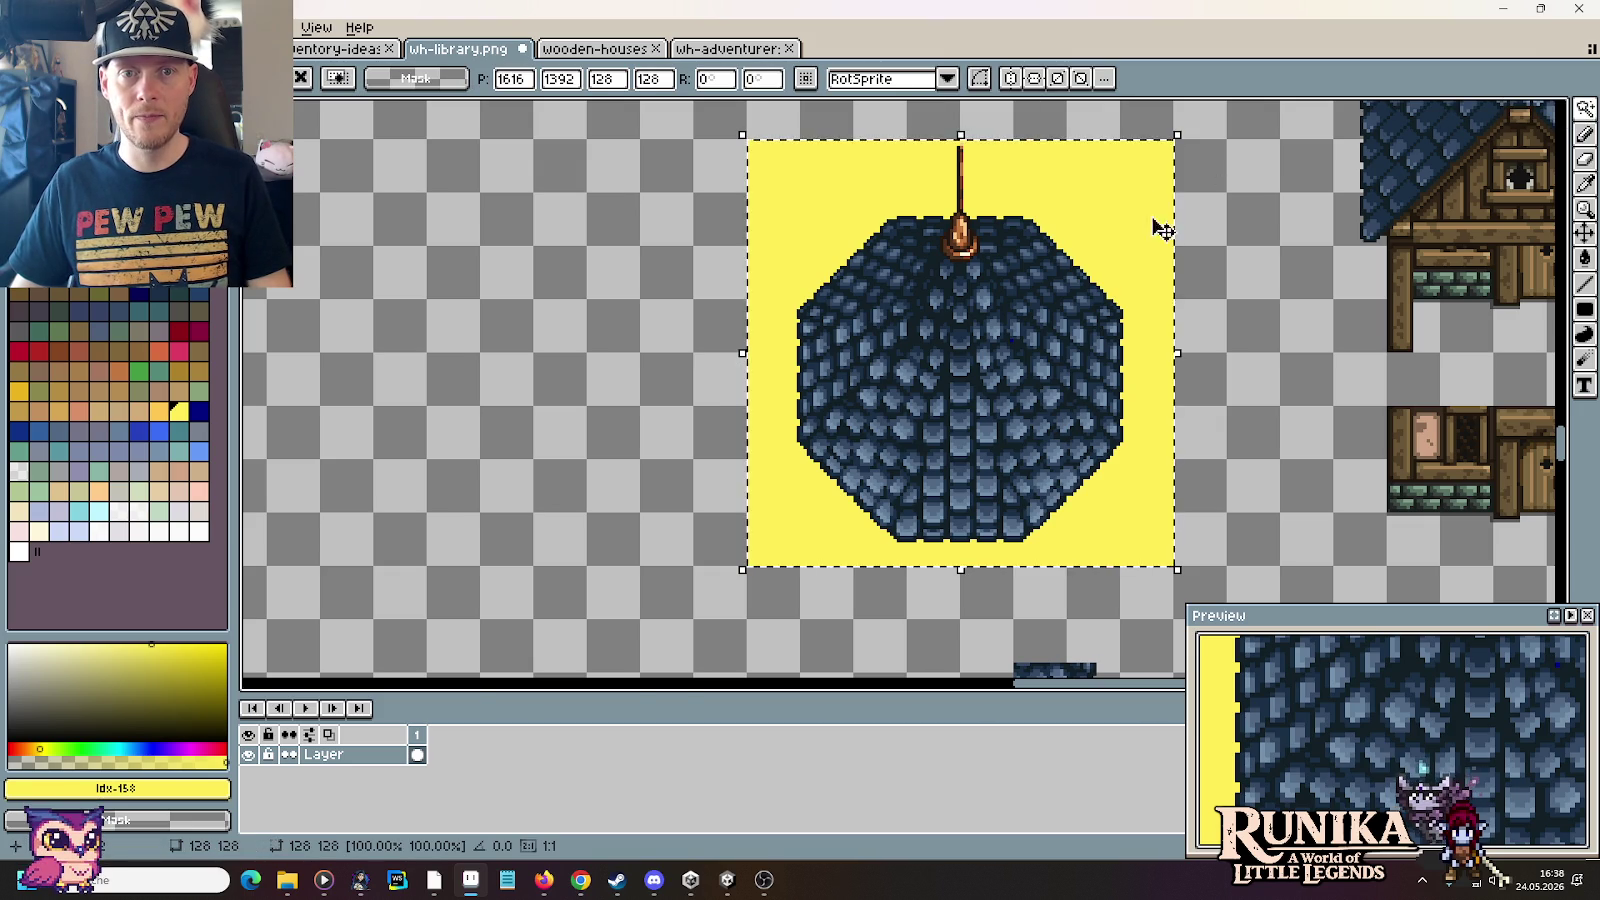
{"action": "key", "text": "w"}
{"action": "left_click", "coordinate": [1160, 228]}
{"action": "left_click_drag", "start_coordinate": [1129, 238], "coordinate": [703, 238]}
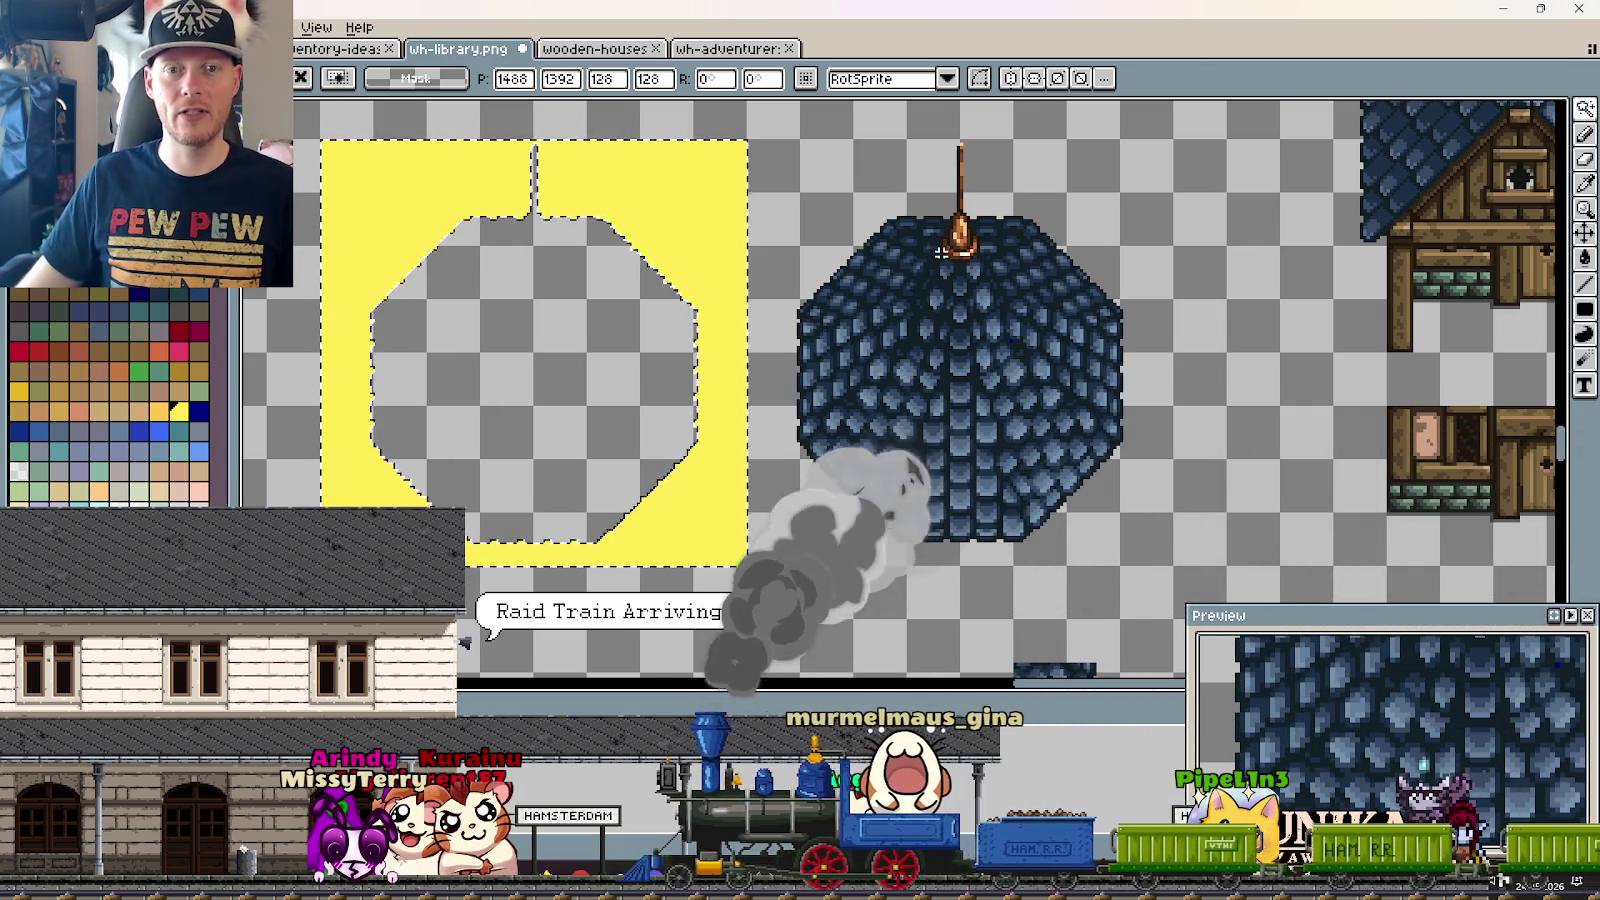
{"action": "scroll", "coordinate": [961, 400], "scroll_direction": "down", "scroll_amount": 3}
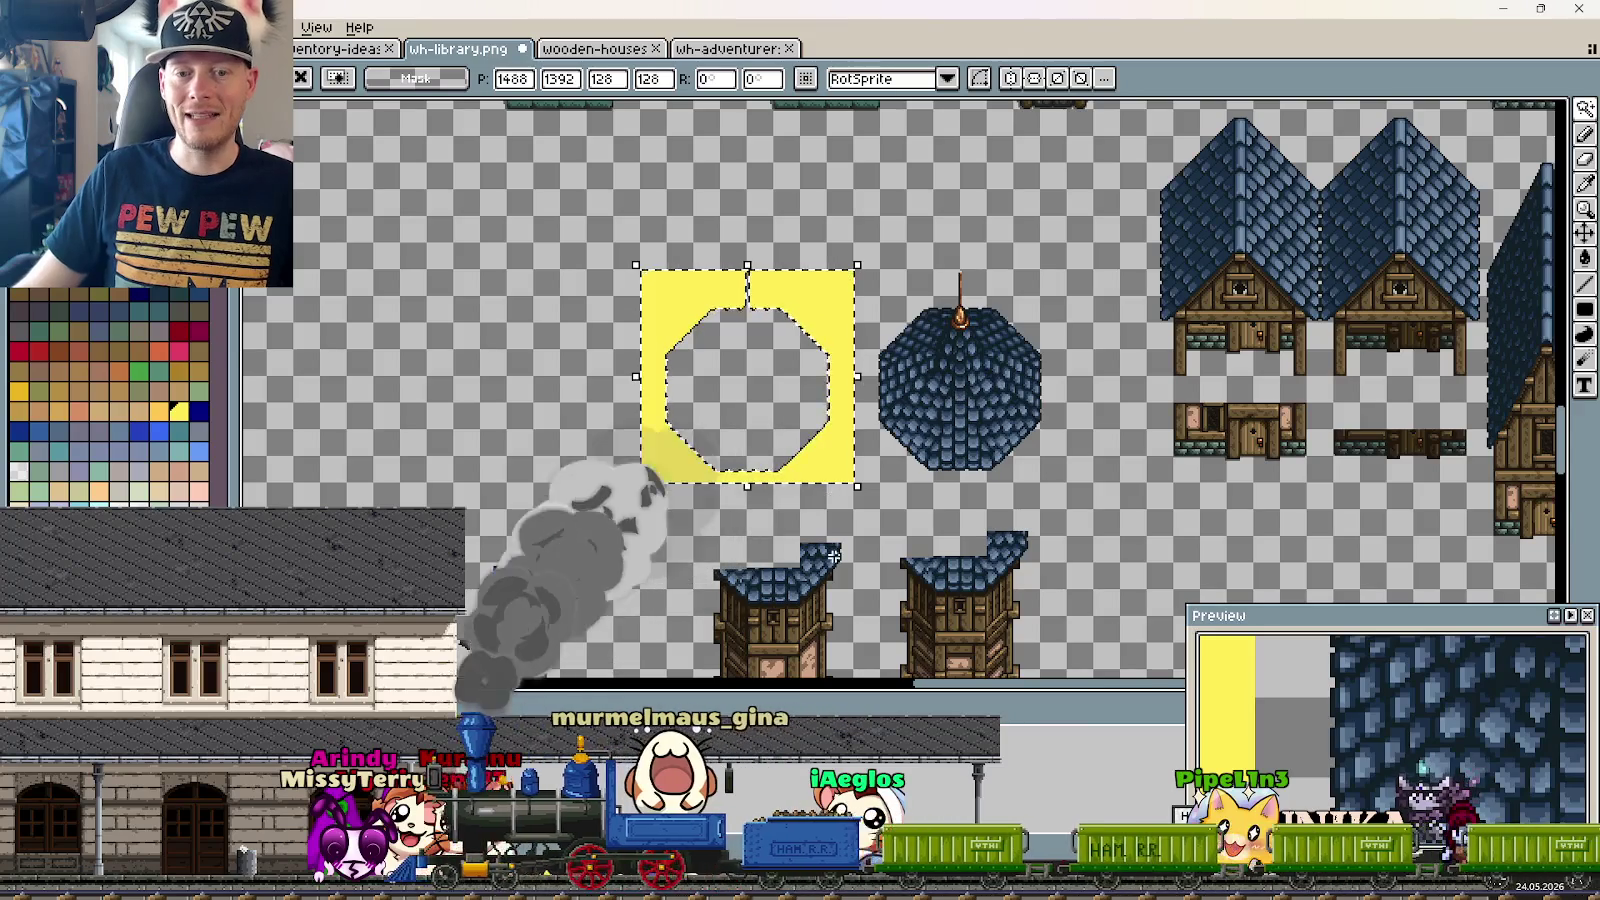
{"action": "scroll", "coordinate": [920, 427], "scroll_direction": "up", "scroll_amount": 2}
{"action": "left_click_drag", "start_coordinate": [920, 427], "coordinate": [930, 411]}
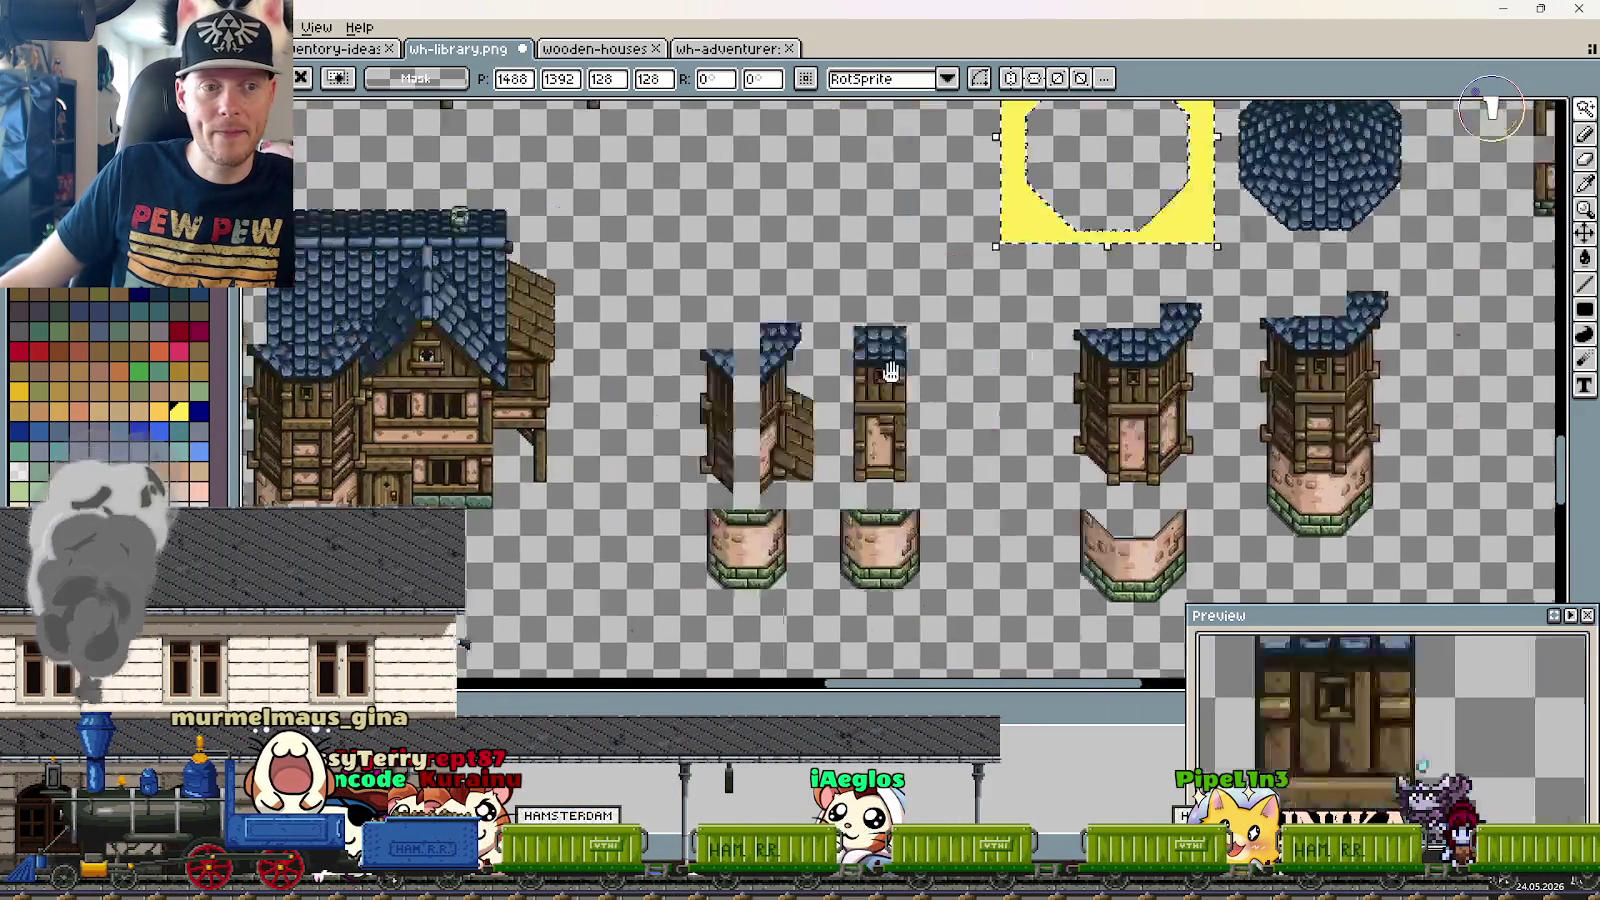
{"action": "mouse_move", "coordinate": [775, 434]}
{"action": "left_mouse_down"}
{"action": "mouse_move", "coordinate": [1147, 316]}
{"action": "mouse_move", "coordinate": [1046, 357]}
{"action": "mouse_move", "coordinate": [1043, 283]}
{"action": "left_mouse_up"}
{"action": "scroll", "coordinate": [1147, 316], "scroll_direction": "up", "scroll_amount": 1}
Step: Inspect the timber library sprite, then switch to the Runika game in Unity
{"action": "scroll", "coordinate": [1147, 316], "scroll_direction": "down", "scroll_amount": 1}
{"action": "scroll", "coordinate": [1003, 333], "scroll_direction": "up", "scroll_amount": 1}
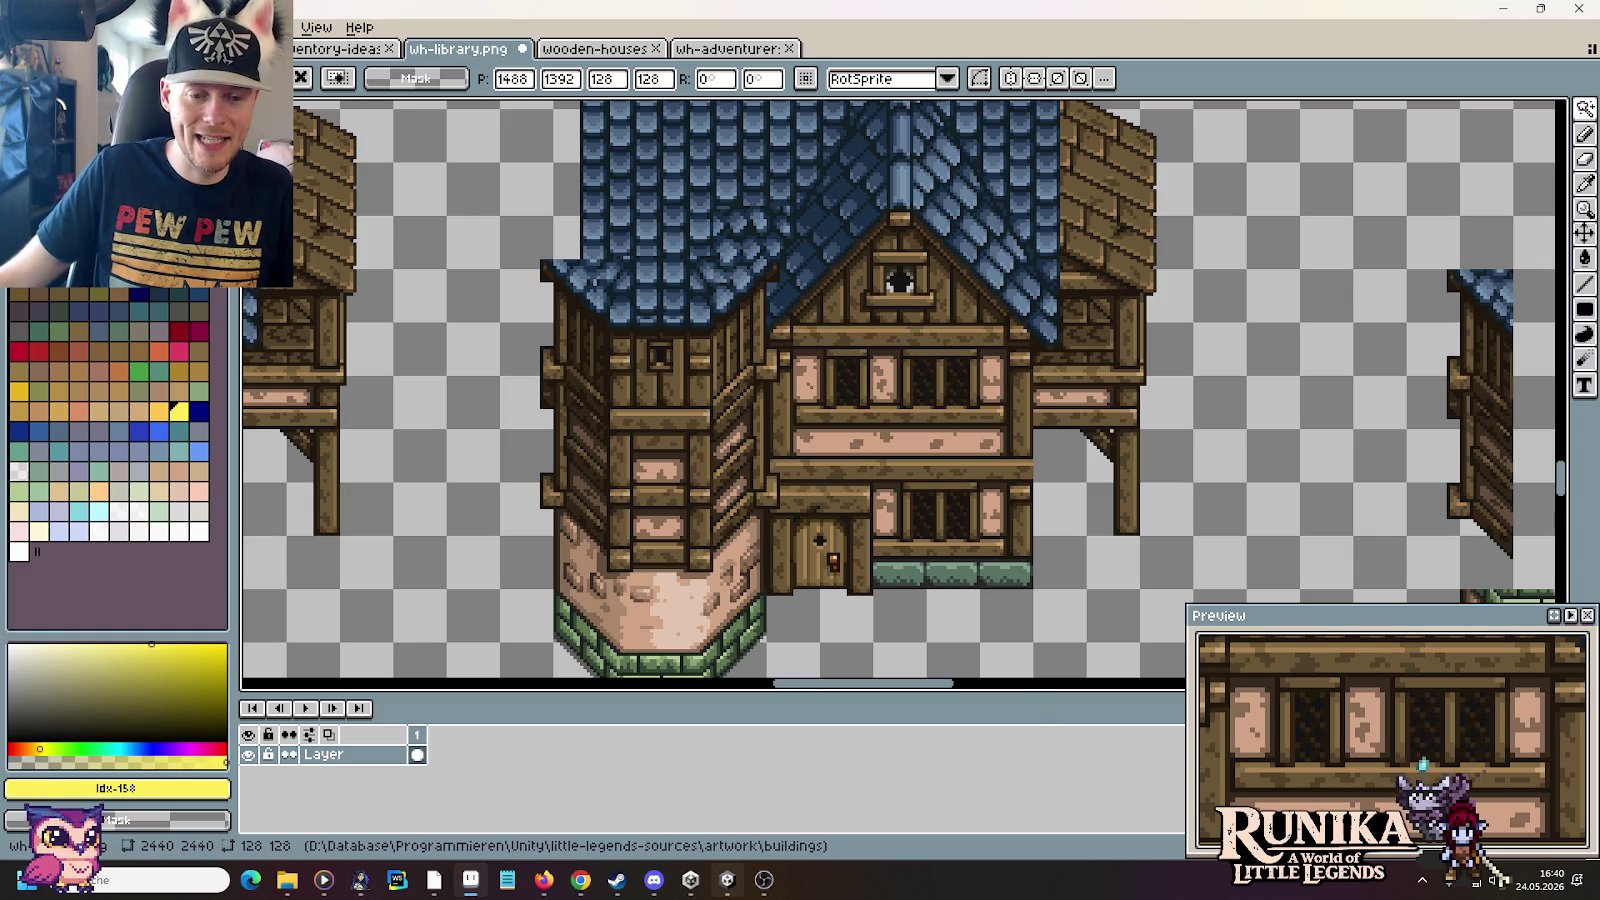
{"action": "scroll", "coordinate": [1311, 437], "scroll_direction": "right", "scroll_amount": 1}
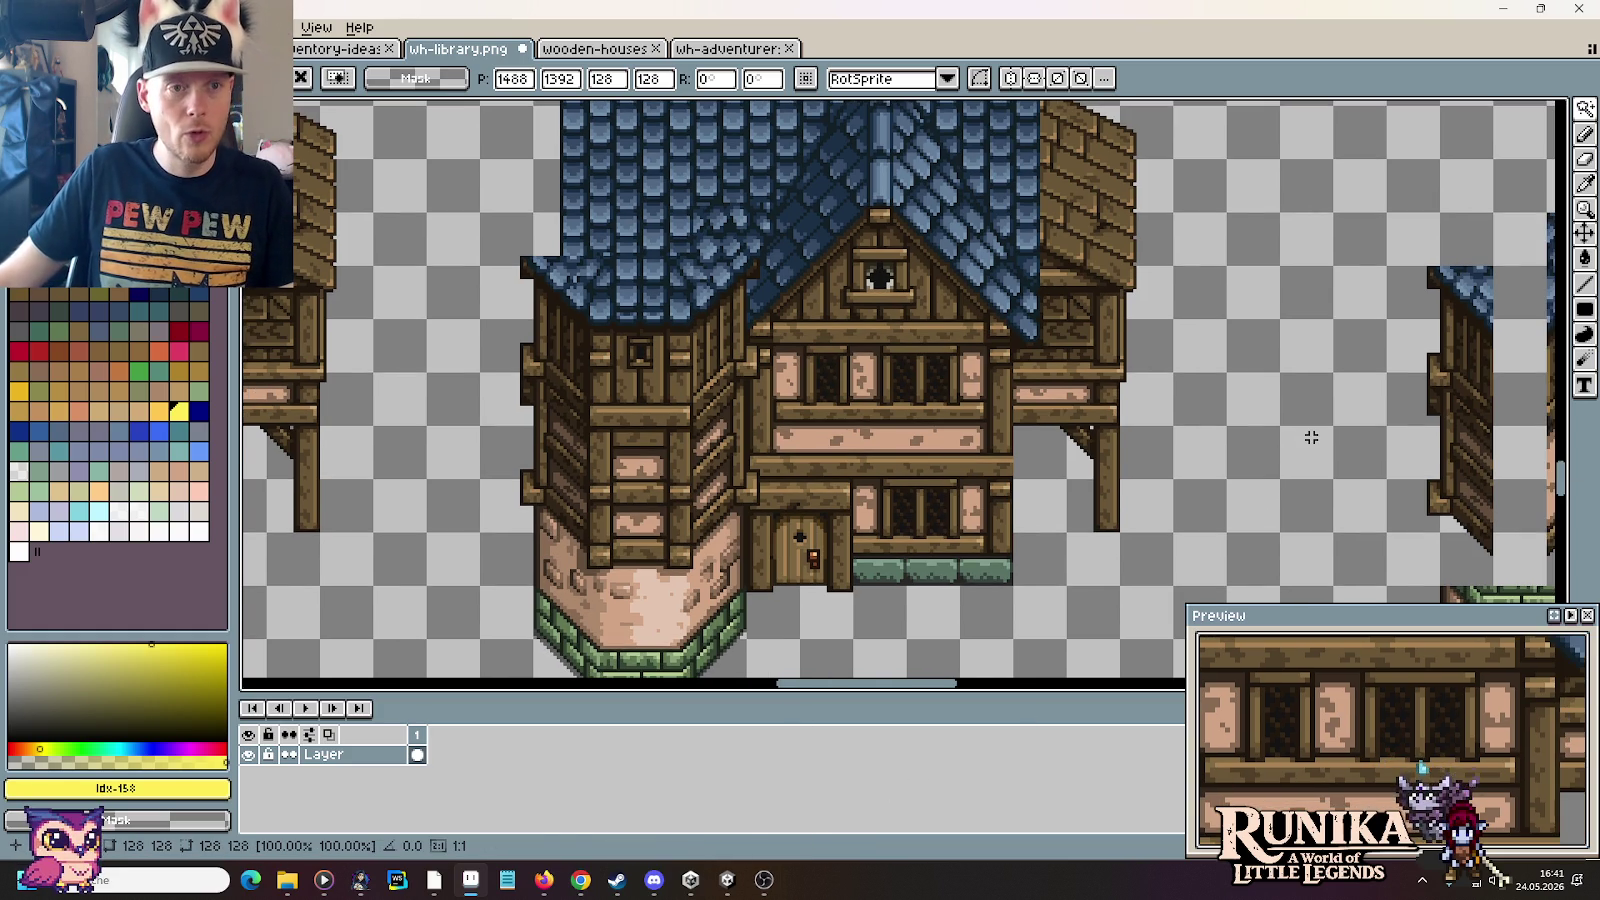
{"action": "left_click", "coordinate": [727, 880]}
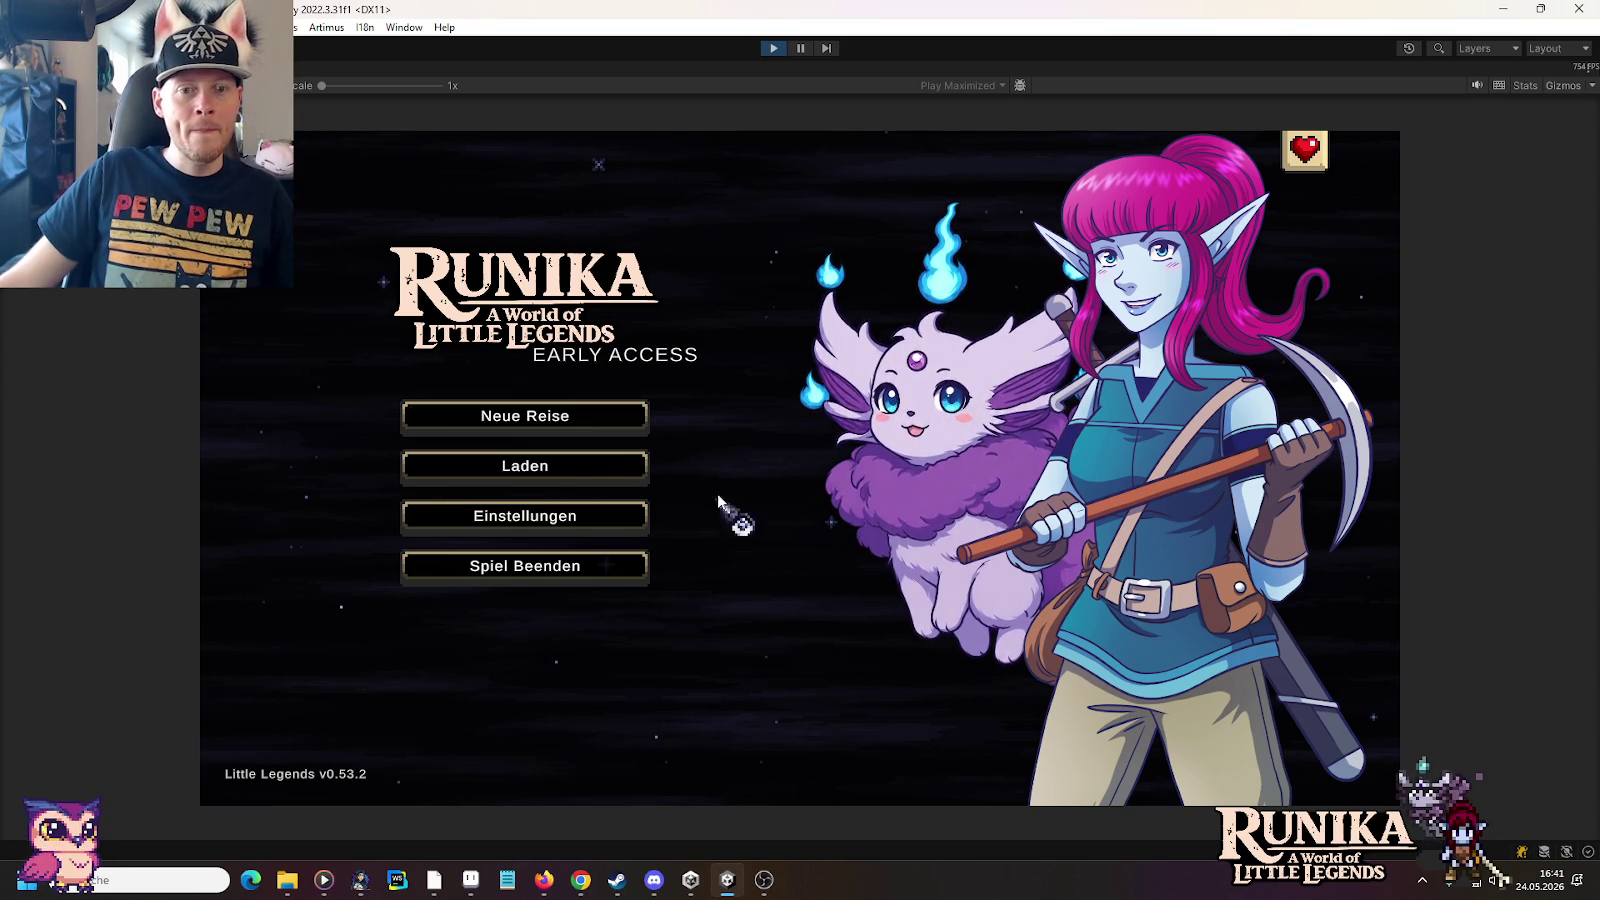
Step: Load the v0.52.0 Playtest save via Laden and continue with Weiter into gameplay
{"action": "left_click", "coordinate": [606, 470]}
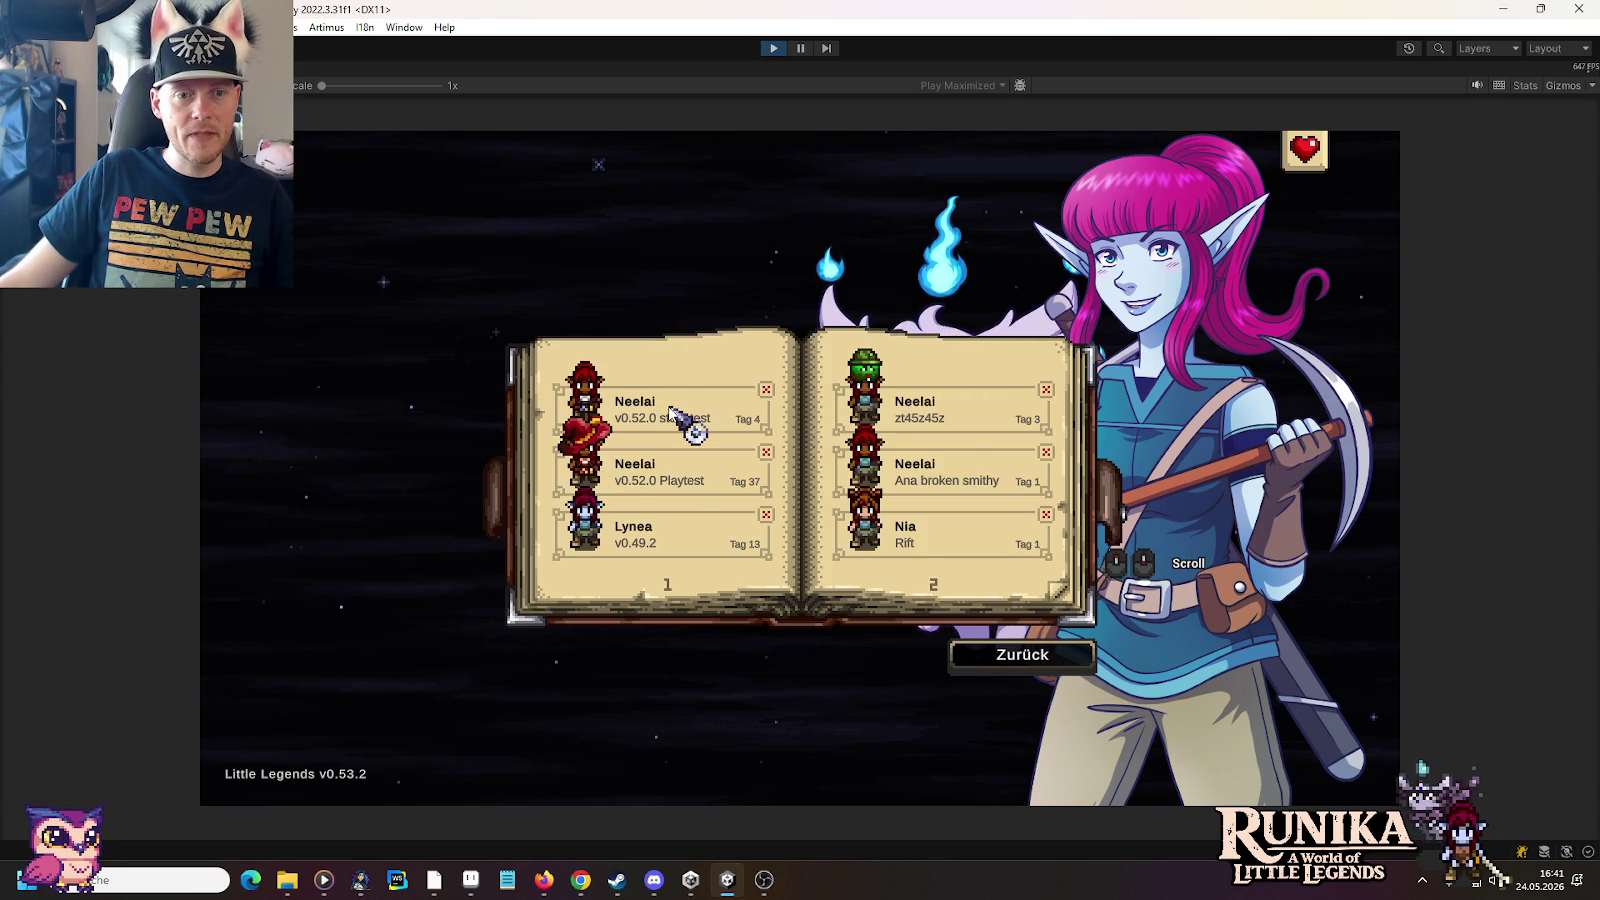
{"action": "left_click", "coordinate": [667, 481]}
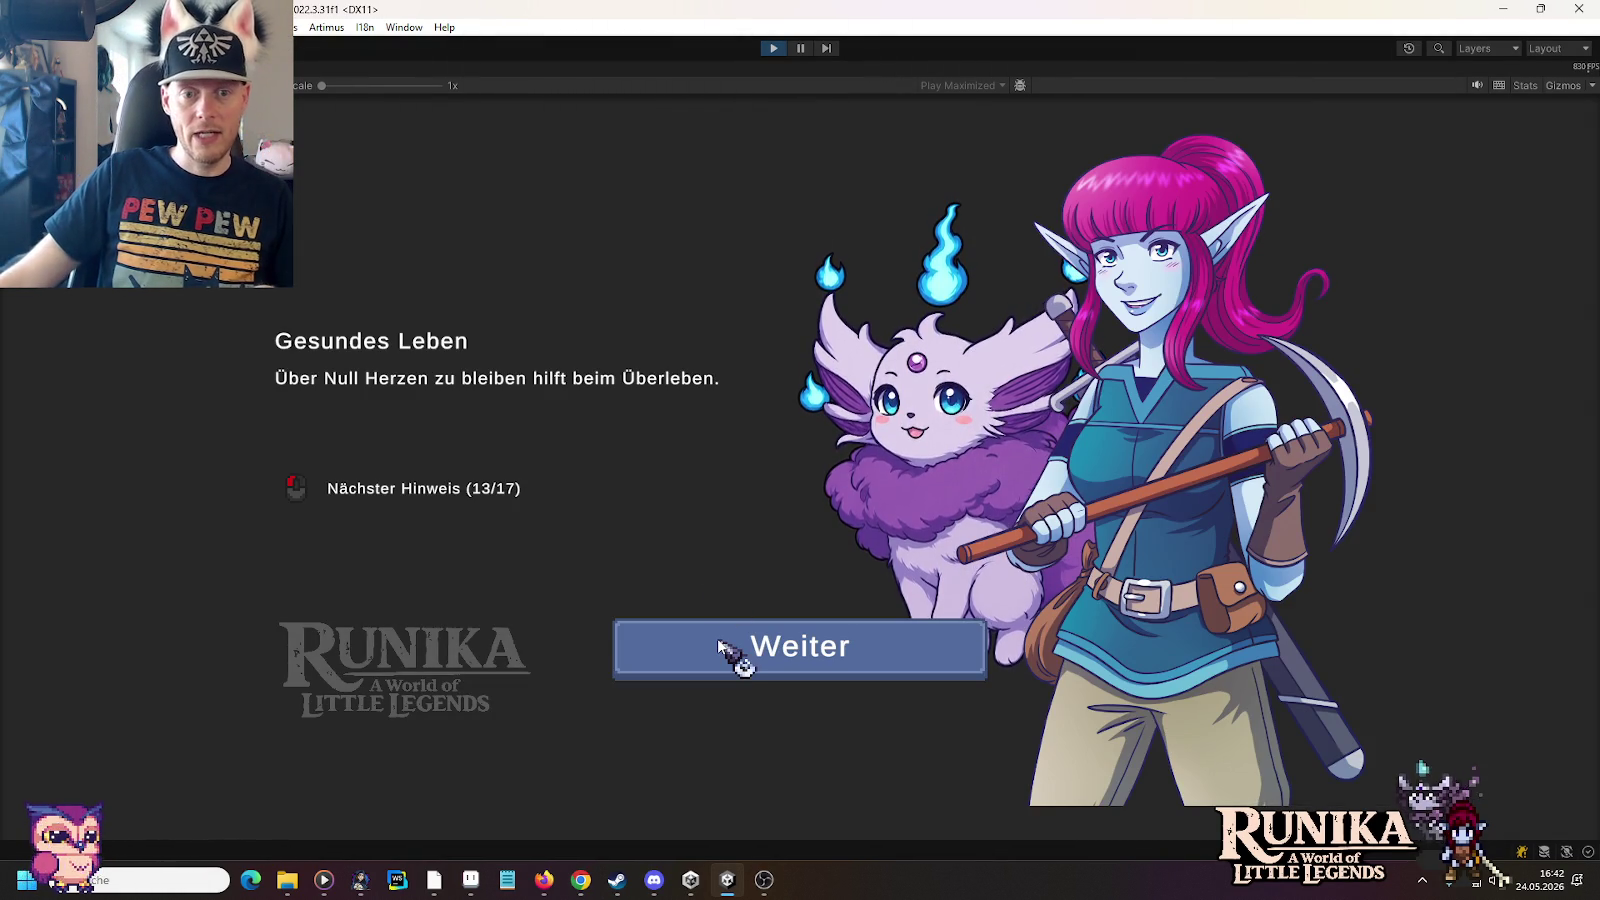
{"action": "left_click", "coordinate": [720, 648]}
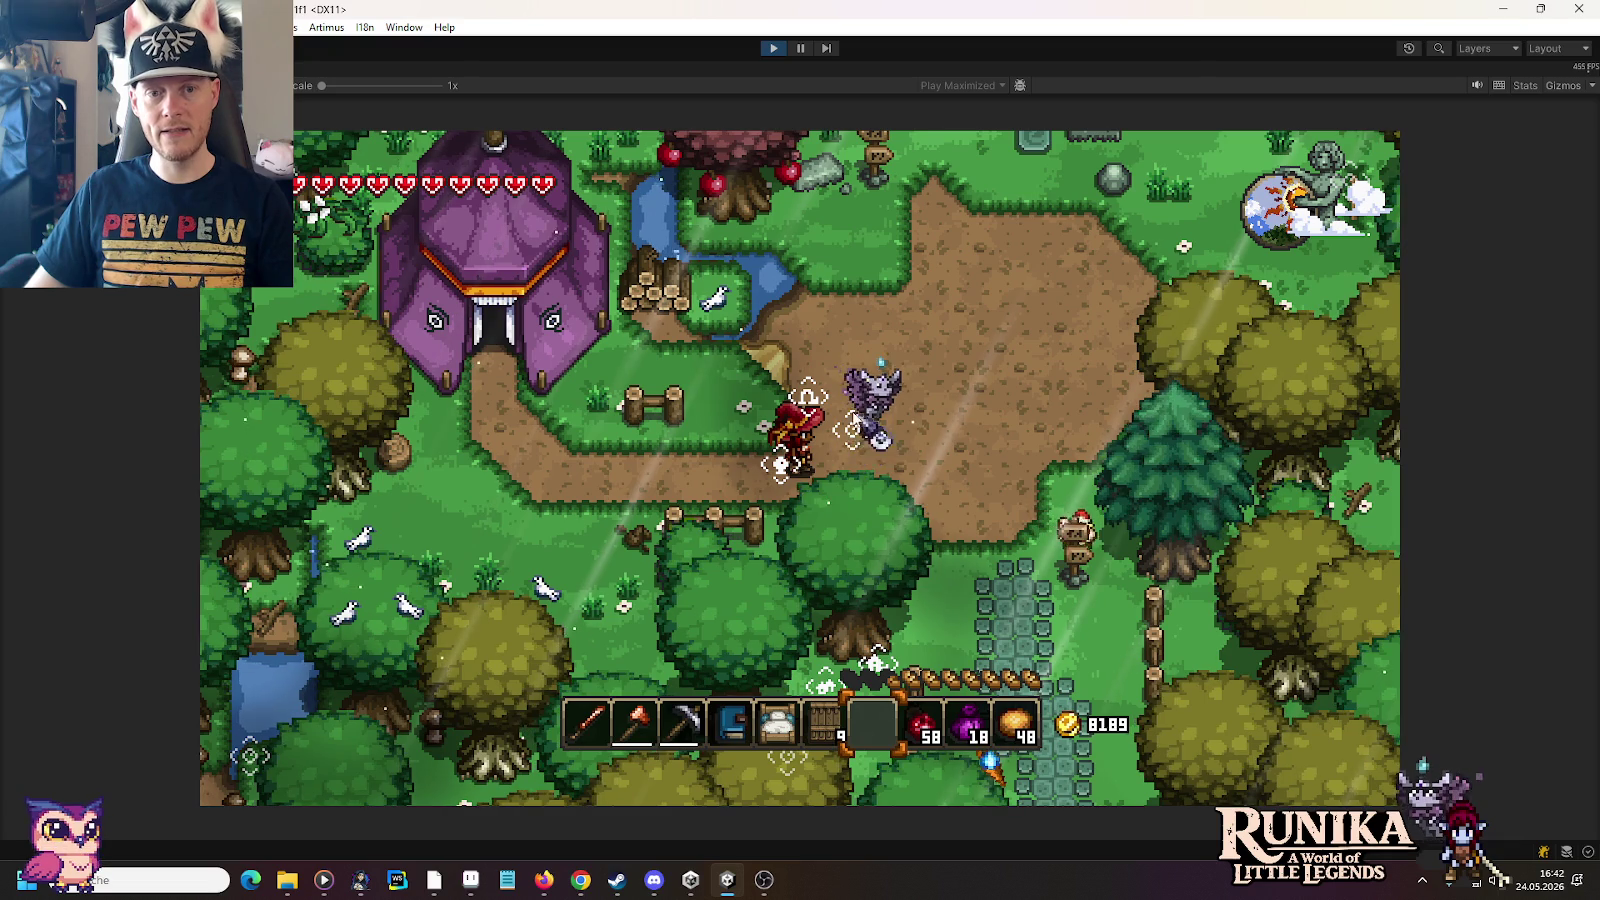
Step: Walk the character right, then up and right into the stone ruins
{"action": "key", "text": "d"}
{"action": "key", "text": "d"}
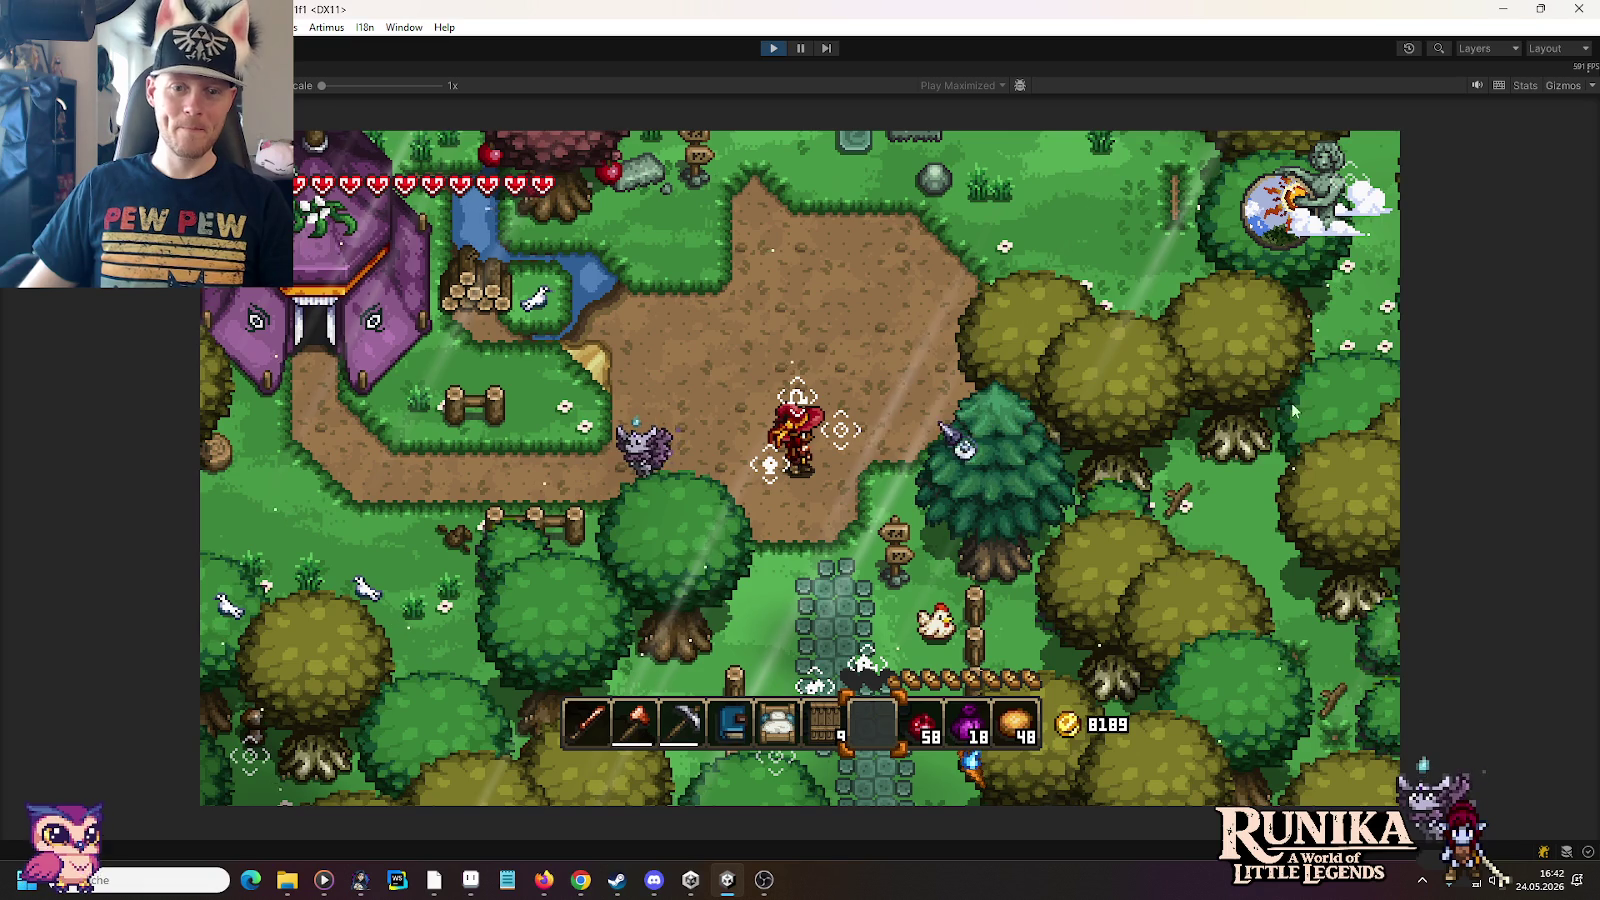
{"action": "key", "text": "alt+Tab"}
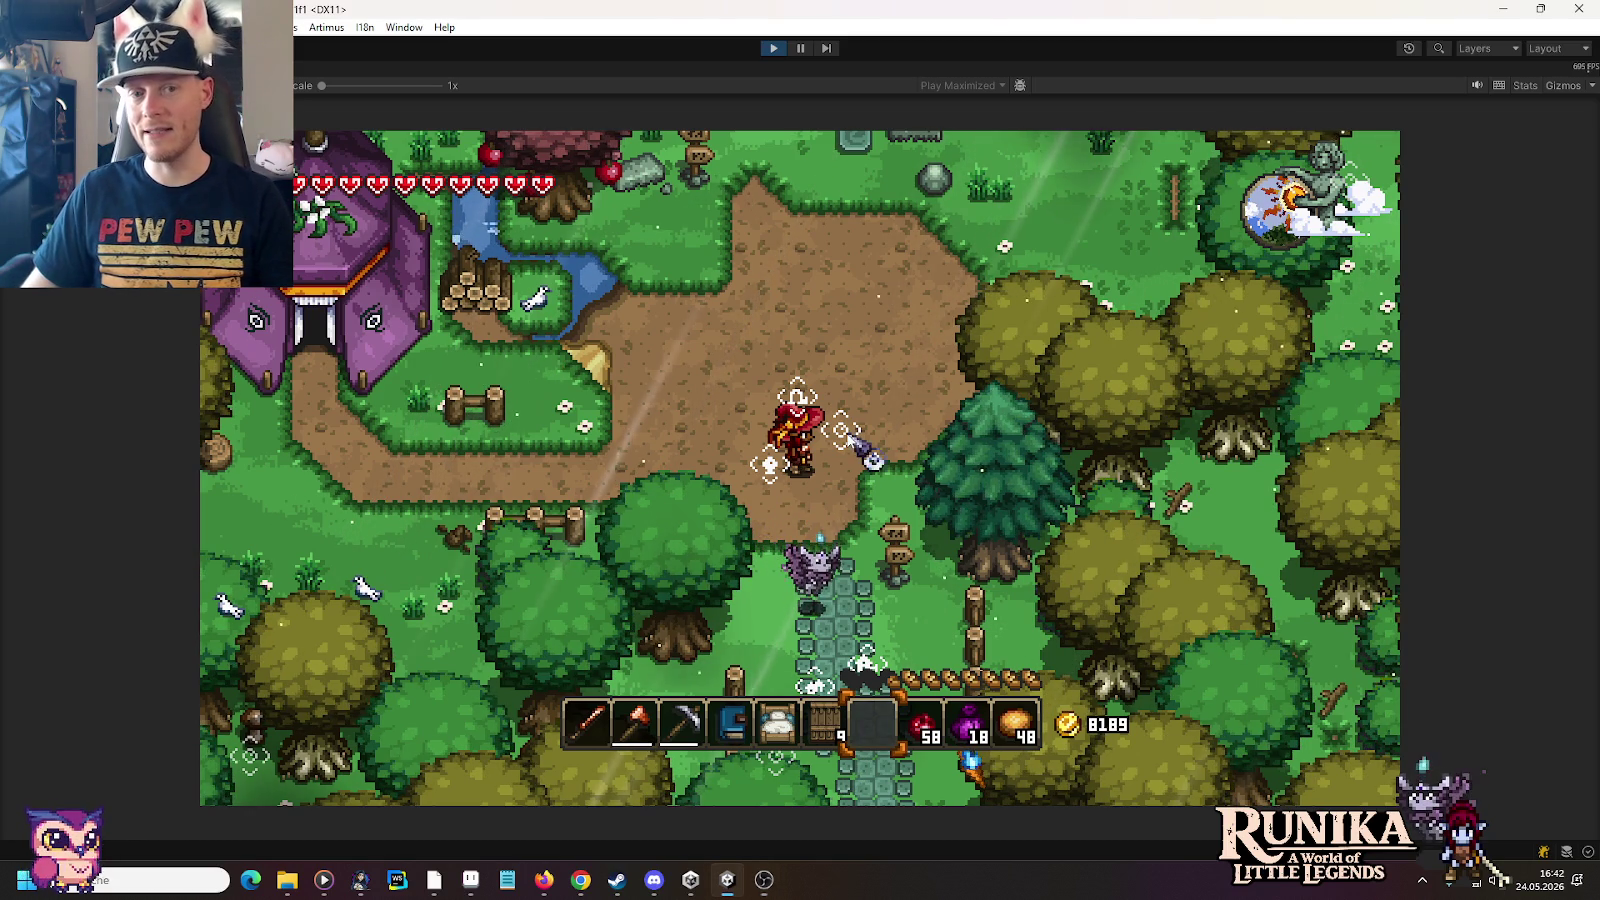
{"action": "key", "text": "w"}
{"action": "key", "text": "d"}
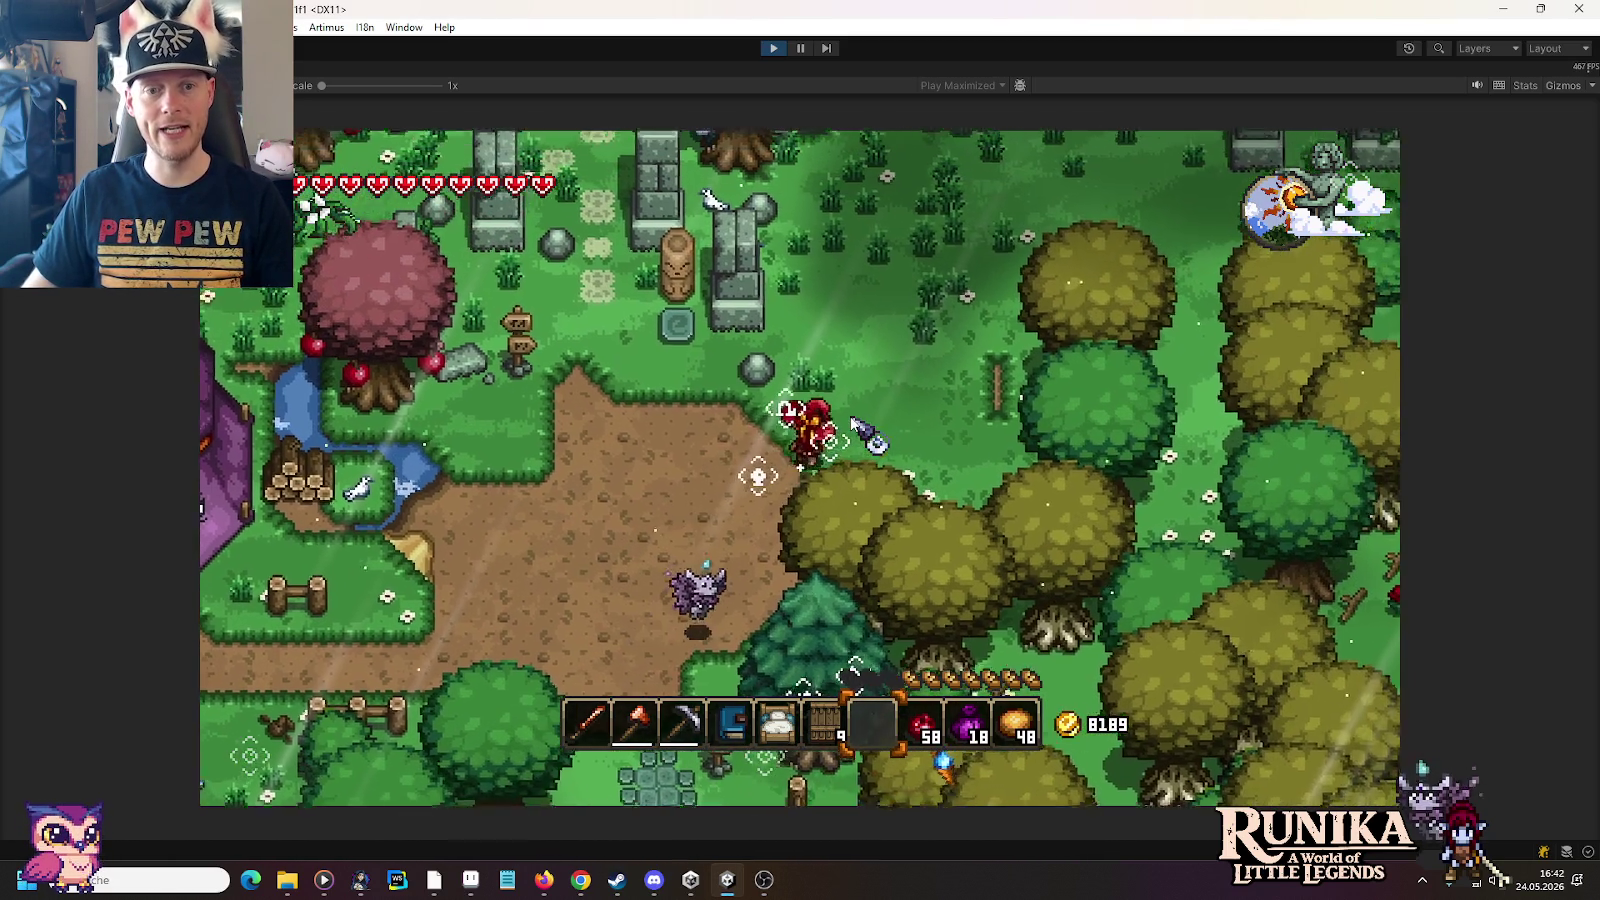
{"action": "key", "text": "w"}
{"action": "key", "text": "d"}
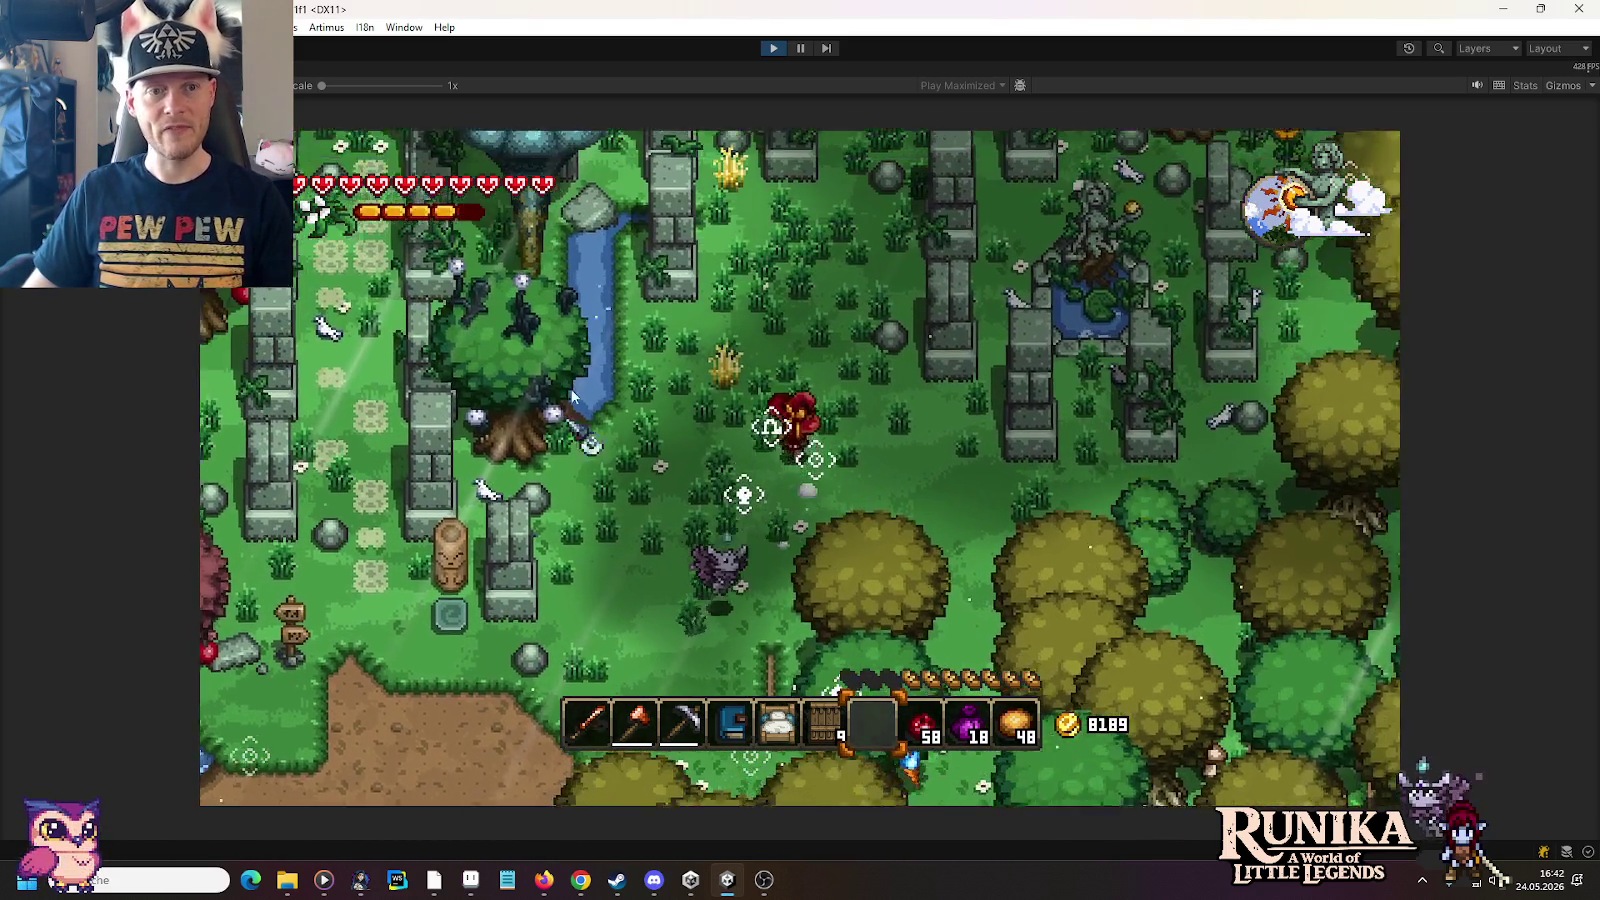
{"action": "key", "text": "w"}
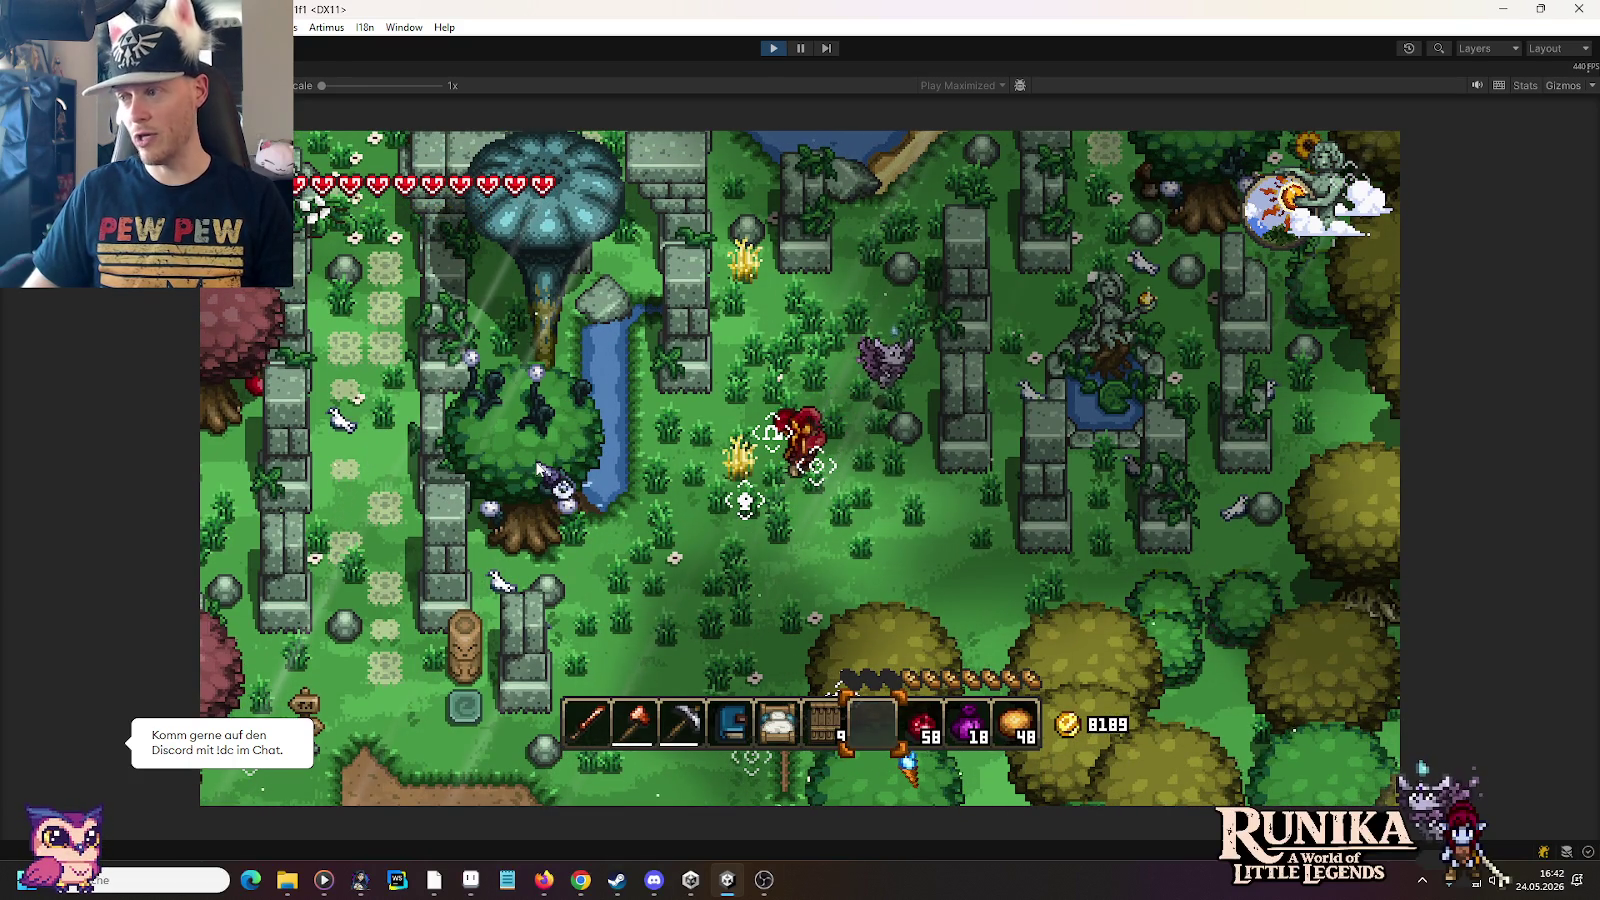
{"action": "key", "text": "w"}
{"action": "key", "text": "d"}
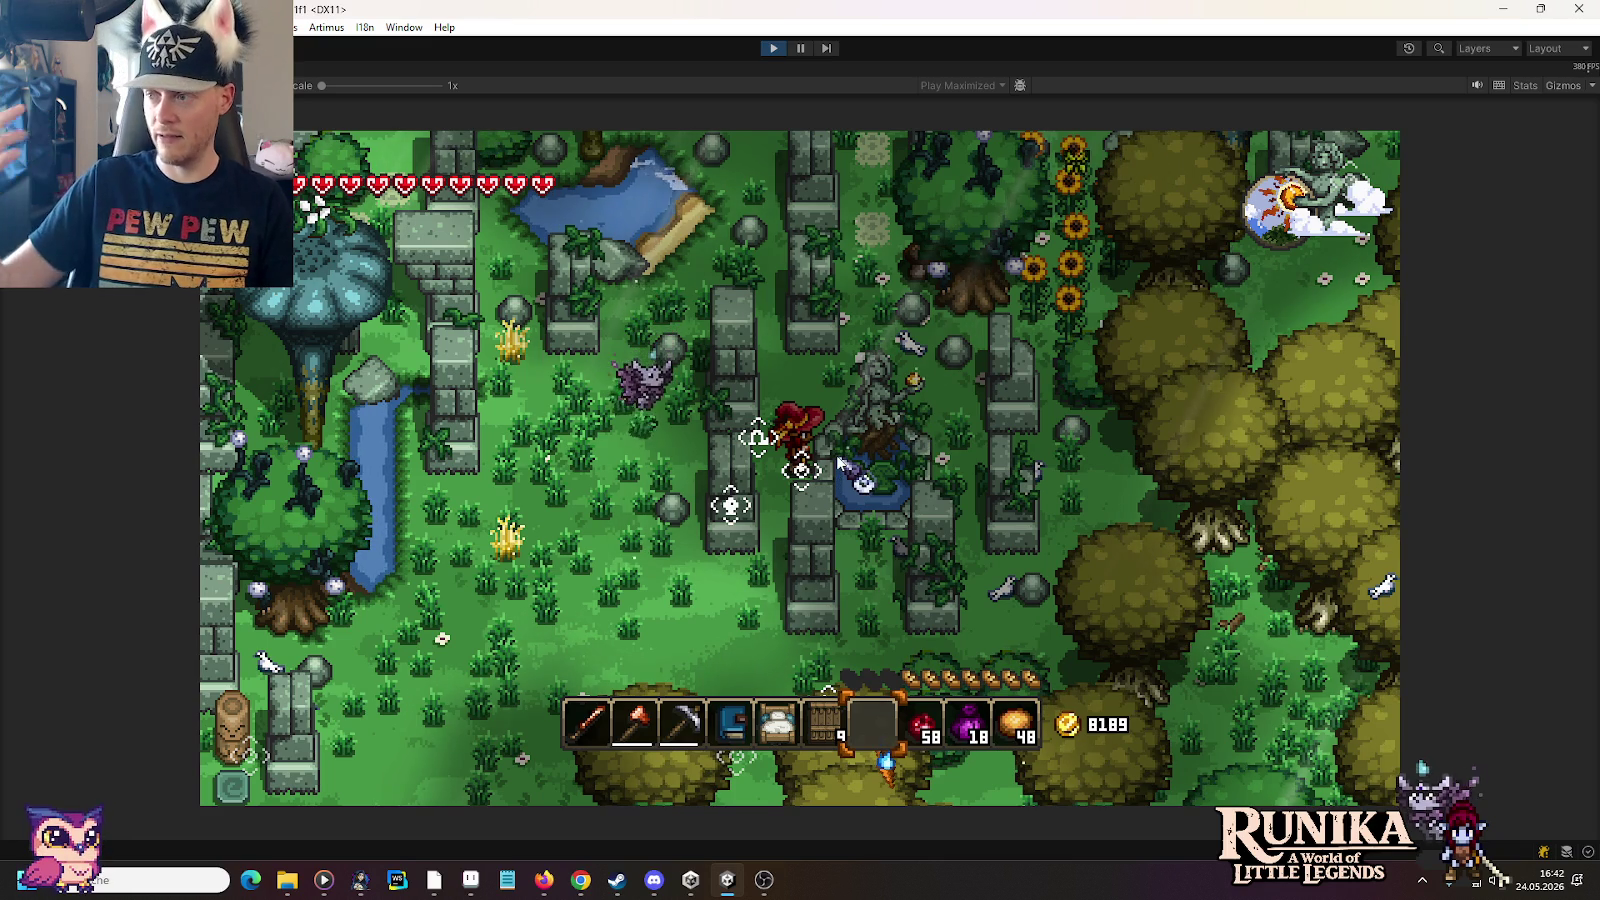
Step: Walk left through the ruins and talk to Tari to get the teleport question
{"action": "key", "text": "a"}
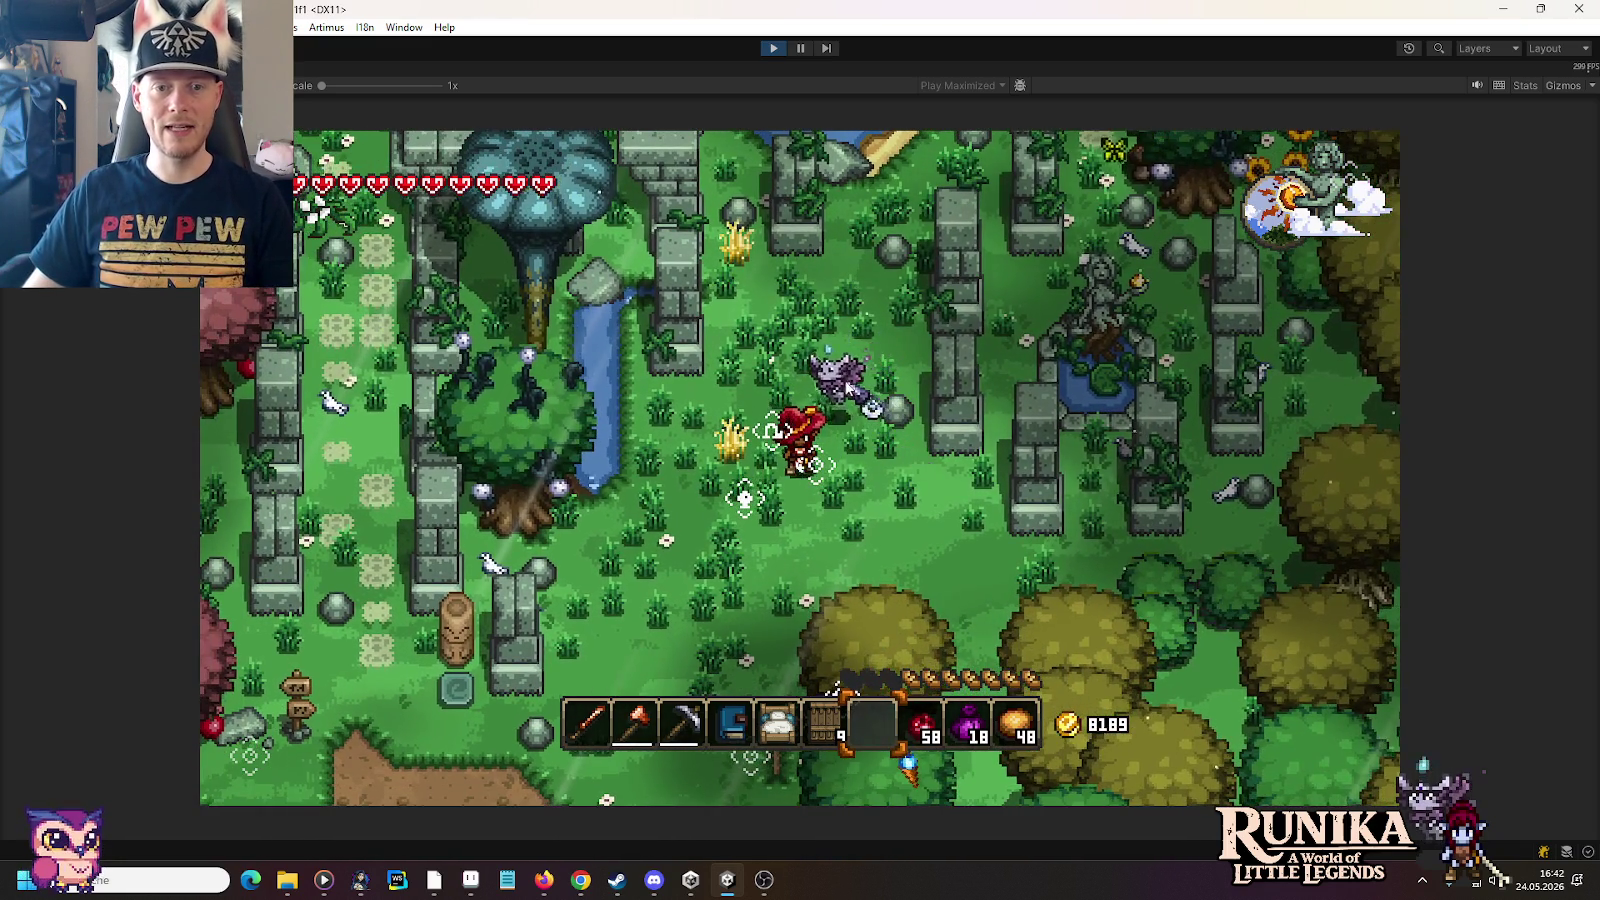
{"action": "key", "text": "a"}
{"action": "left_click", "coordinate": [806, 405]}
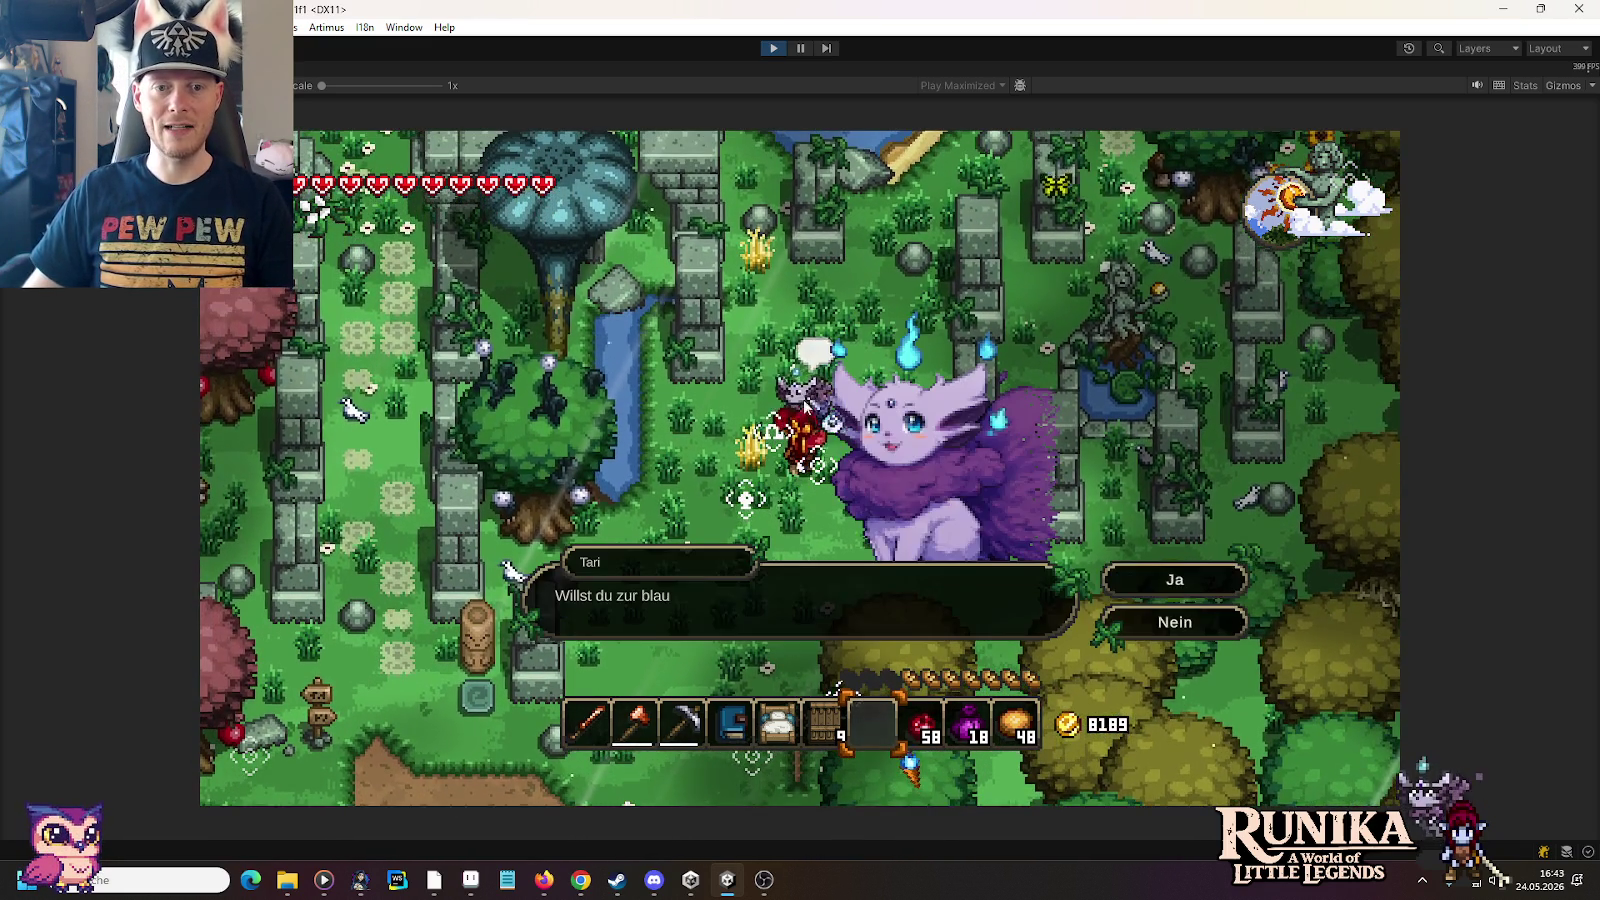
Step: Answer Ja to teleport to the blue flame, then walk up-left and right past the palm
{"action": "left_click", "coordinate": [1145, 578]}
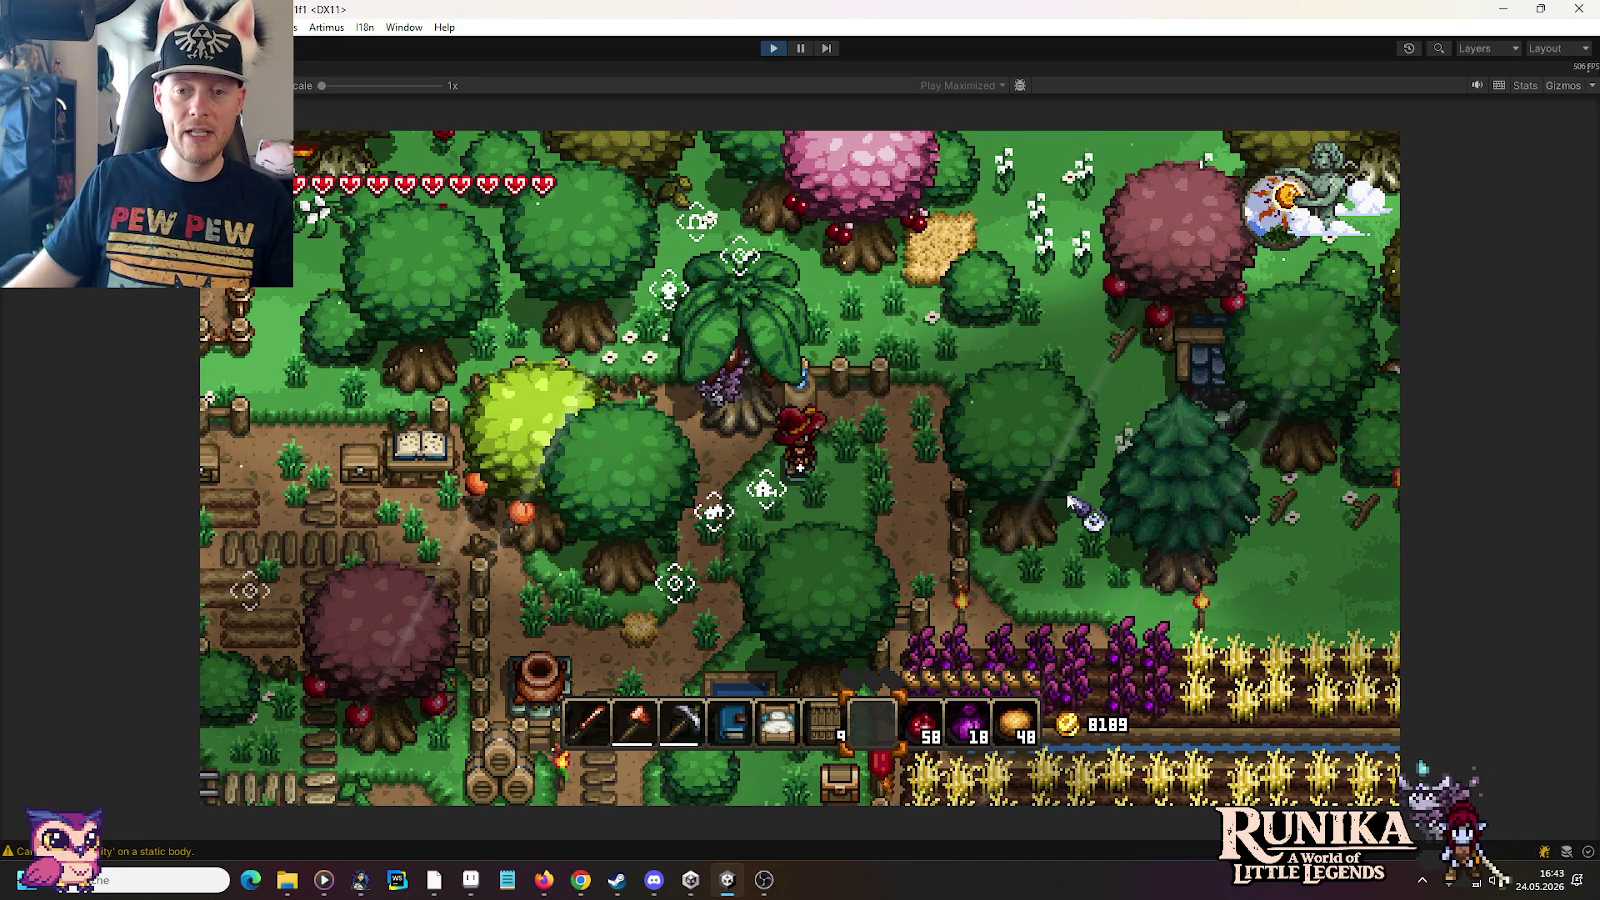
{"action": "key", "text": "a"}
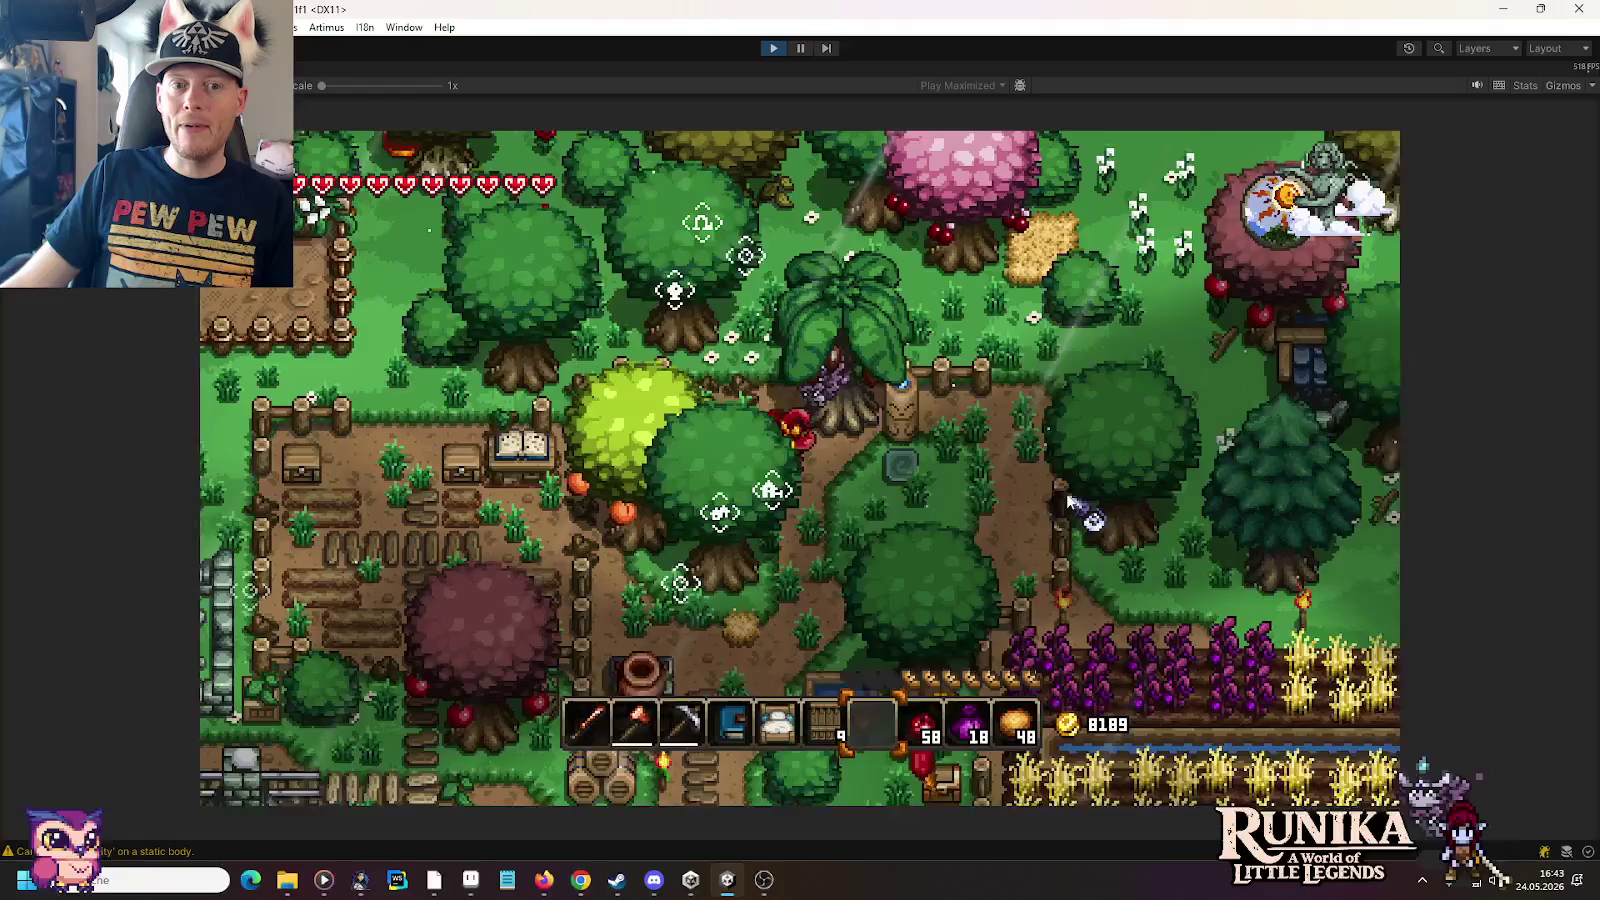
{"action": "key", "text": "w"}
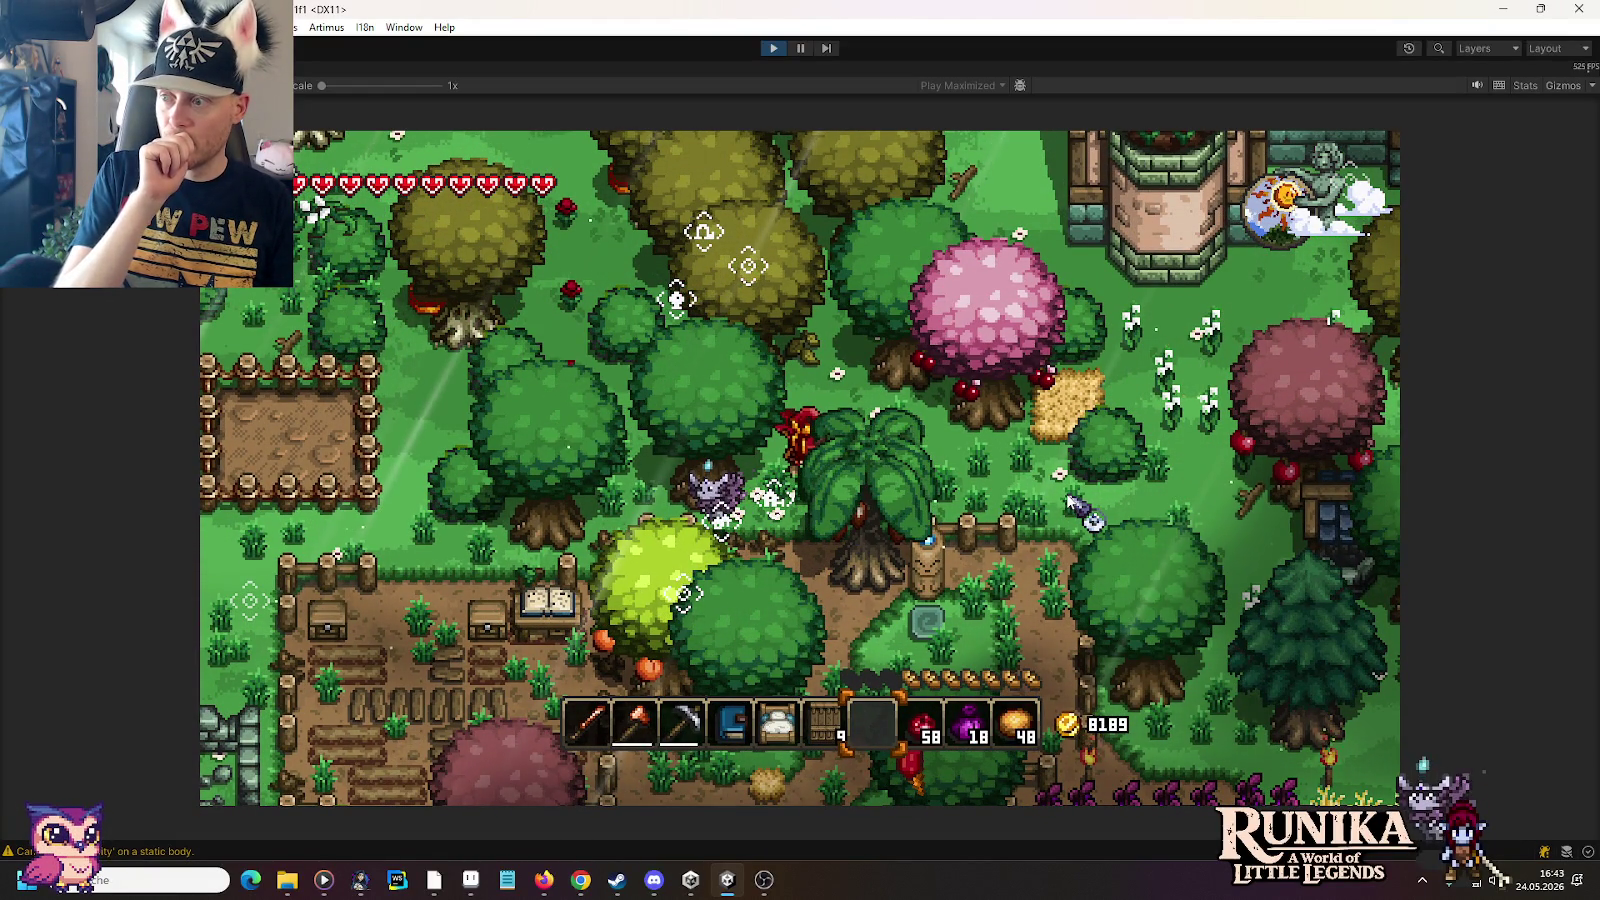
{"action": "key", "text": "d"}
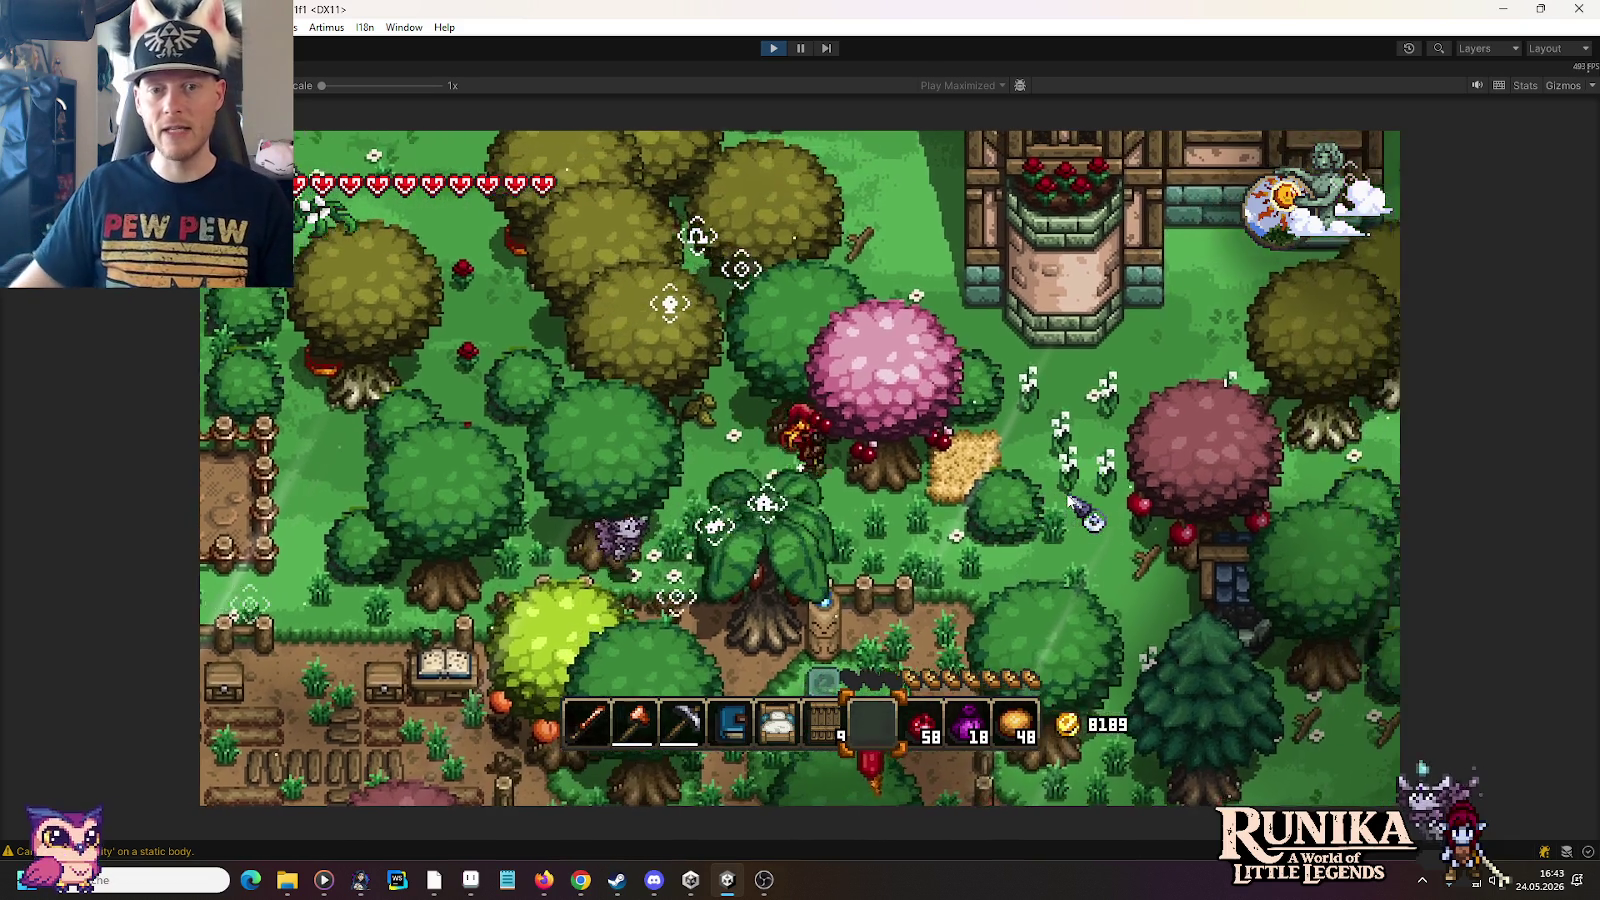
{"action": "key", "text": "d"}
{"action": "key", "text": "4"}
Step: Walk down-left into the farm plot and open the crafting recipe book at the table
{"action": "key", "text": "s"}
{"action": "key", "text": "a"}
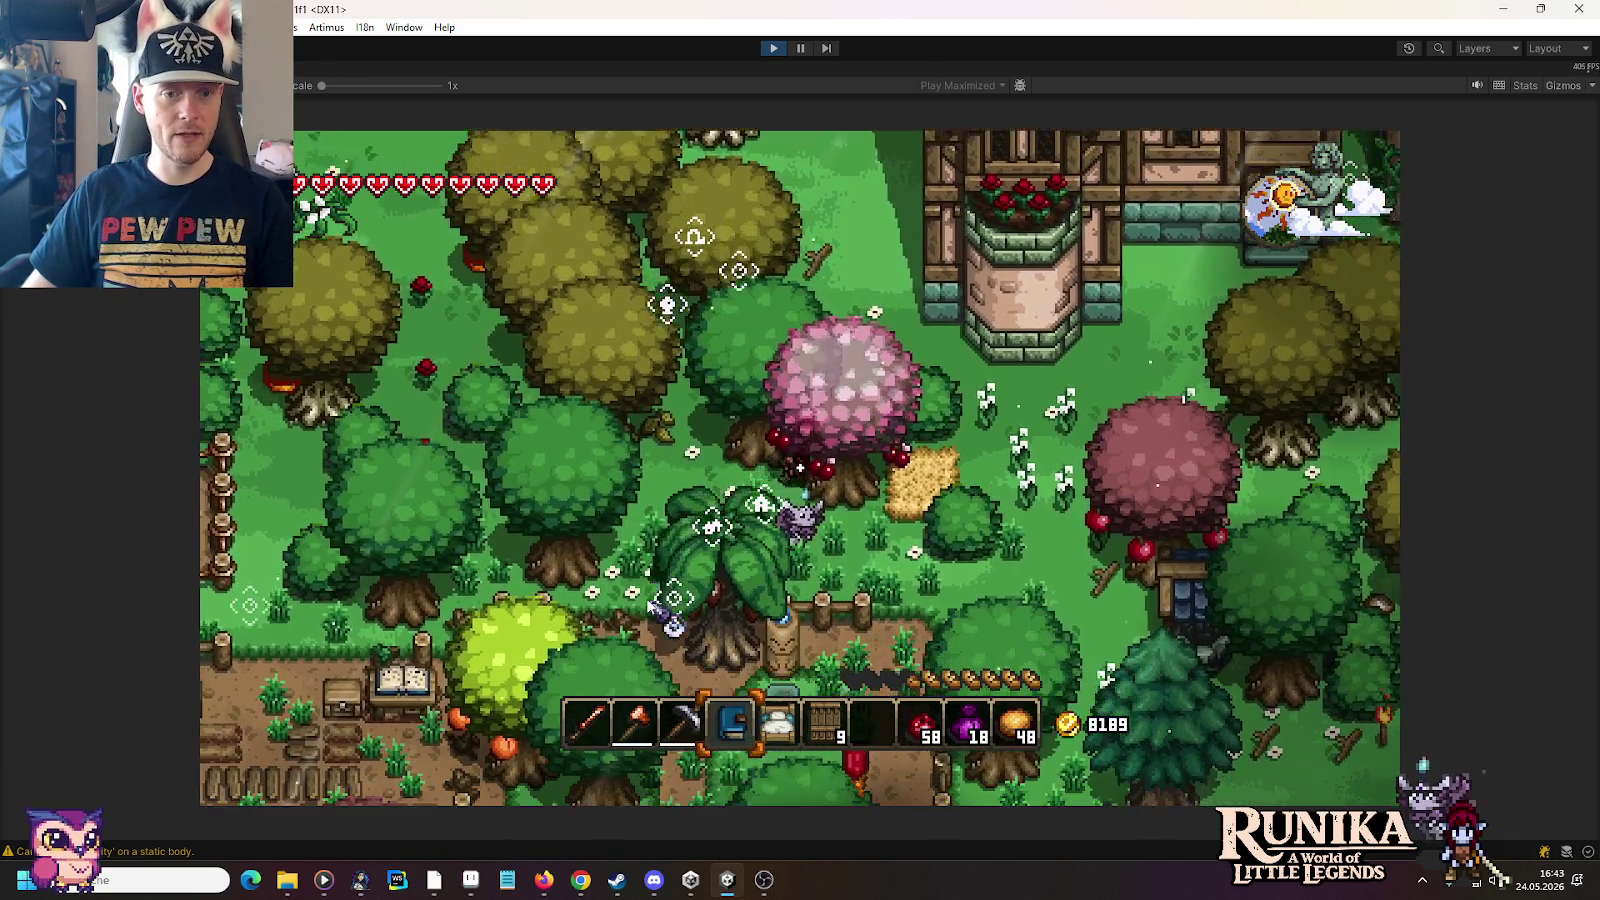
{"action": "key", "text": "a"}
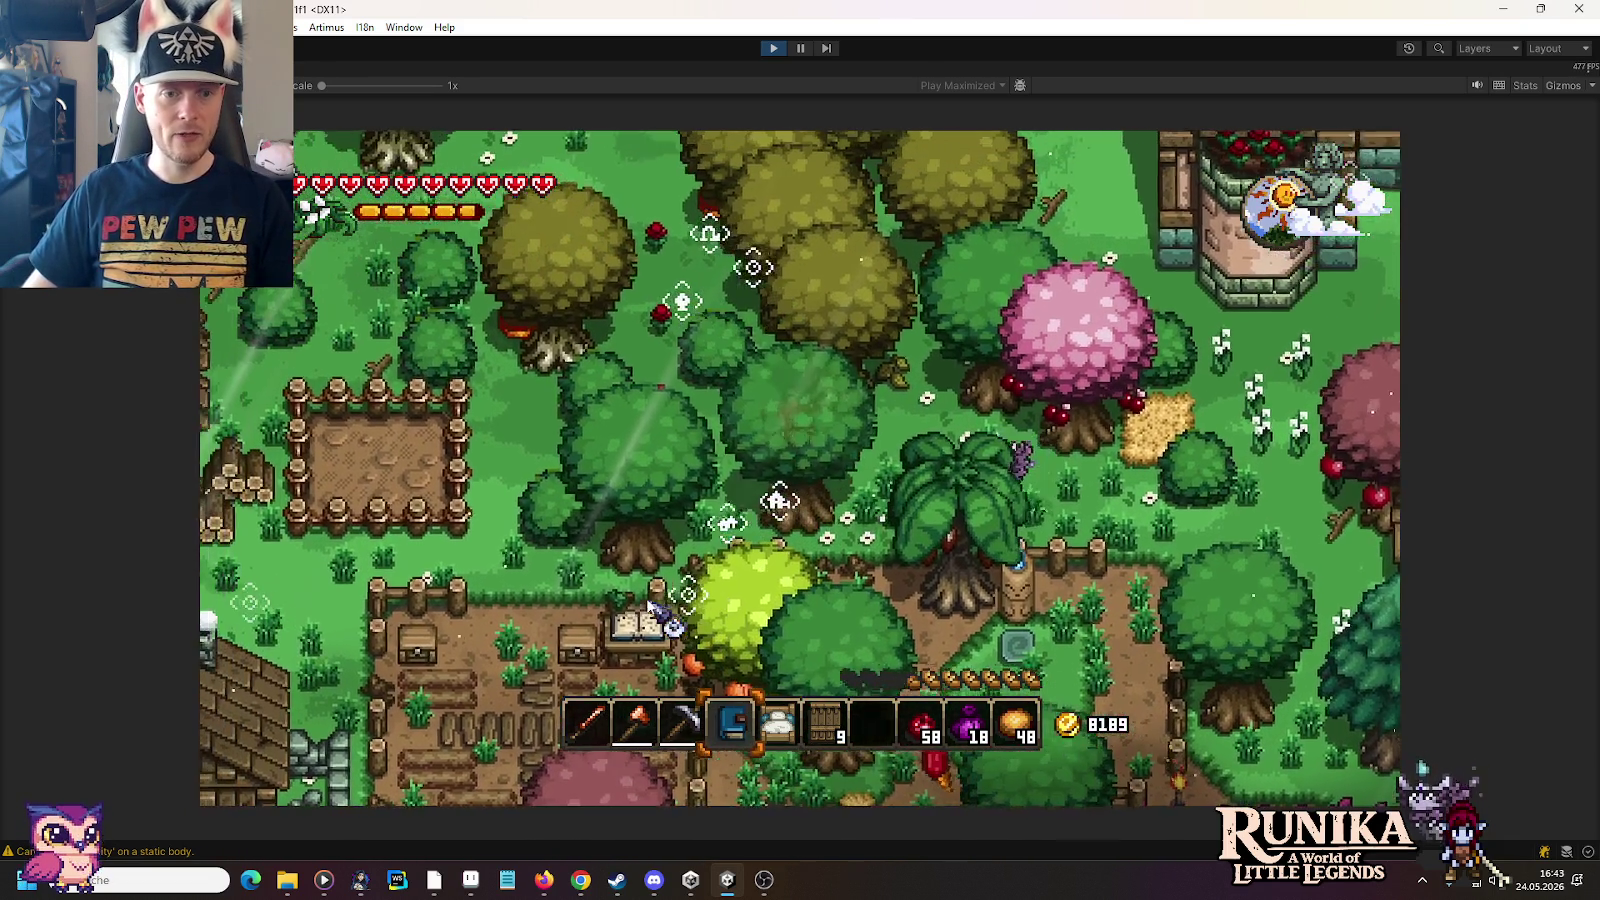
{"action": "key", "text": "s"}
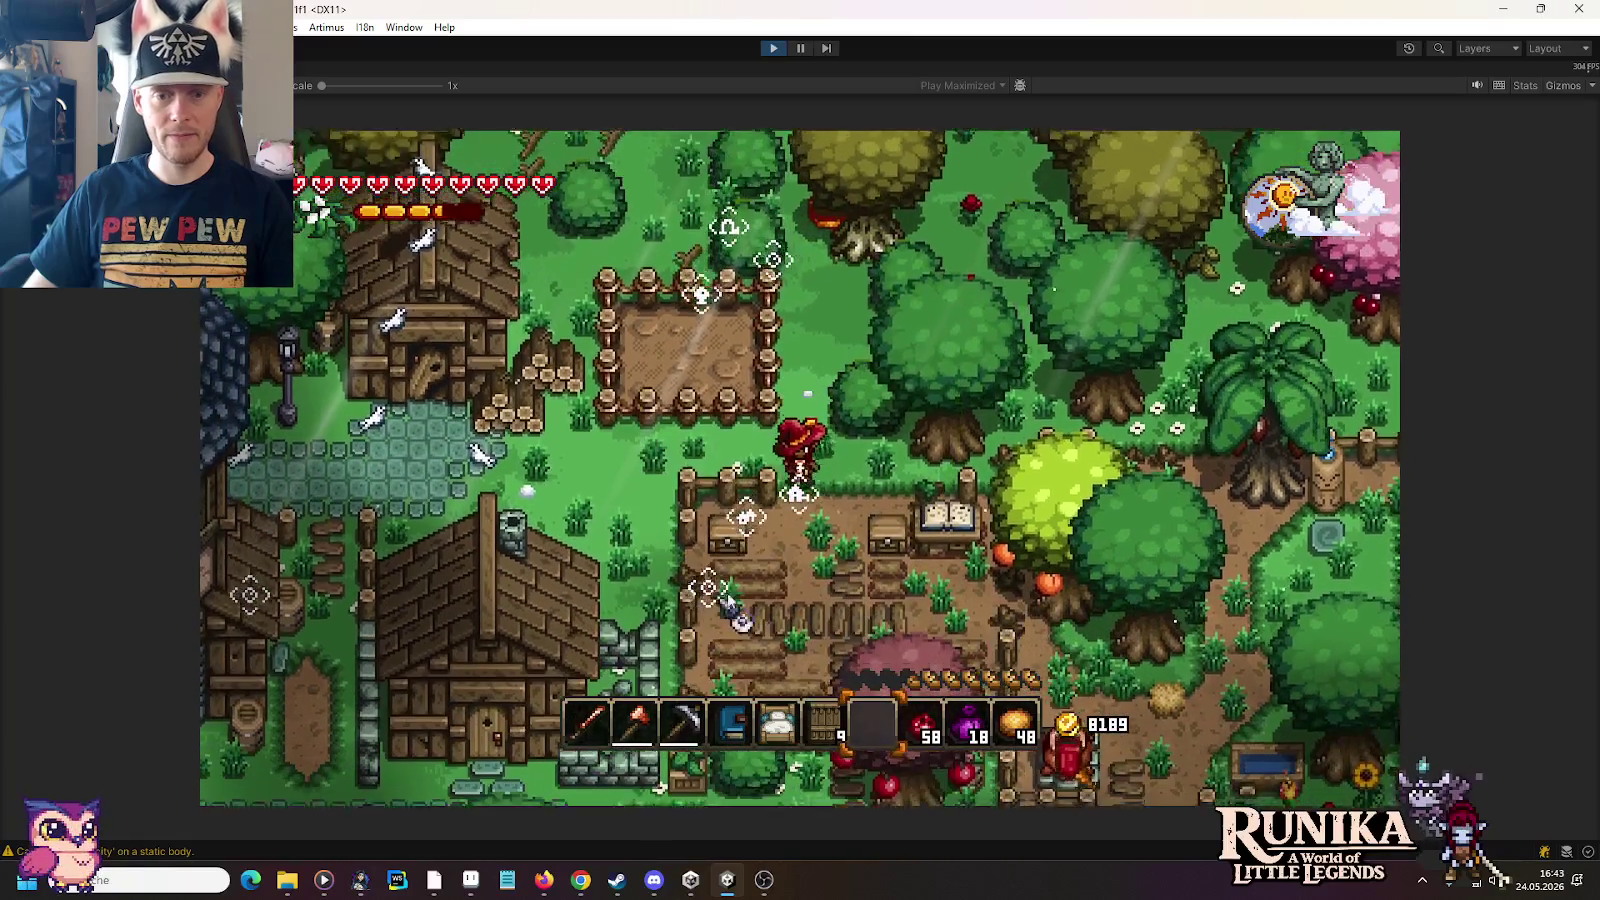
{"action": "scroll", "coordinate": [830, 520], "scroll_direction": "down", "scroll_amount": 1}
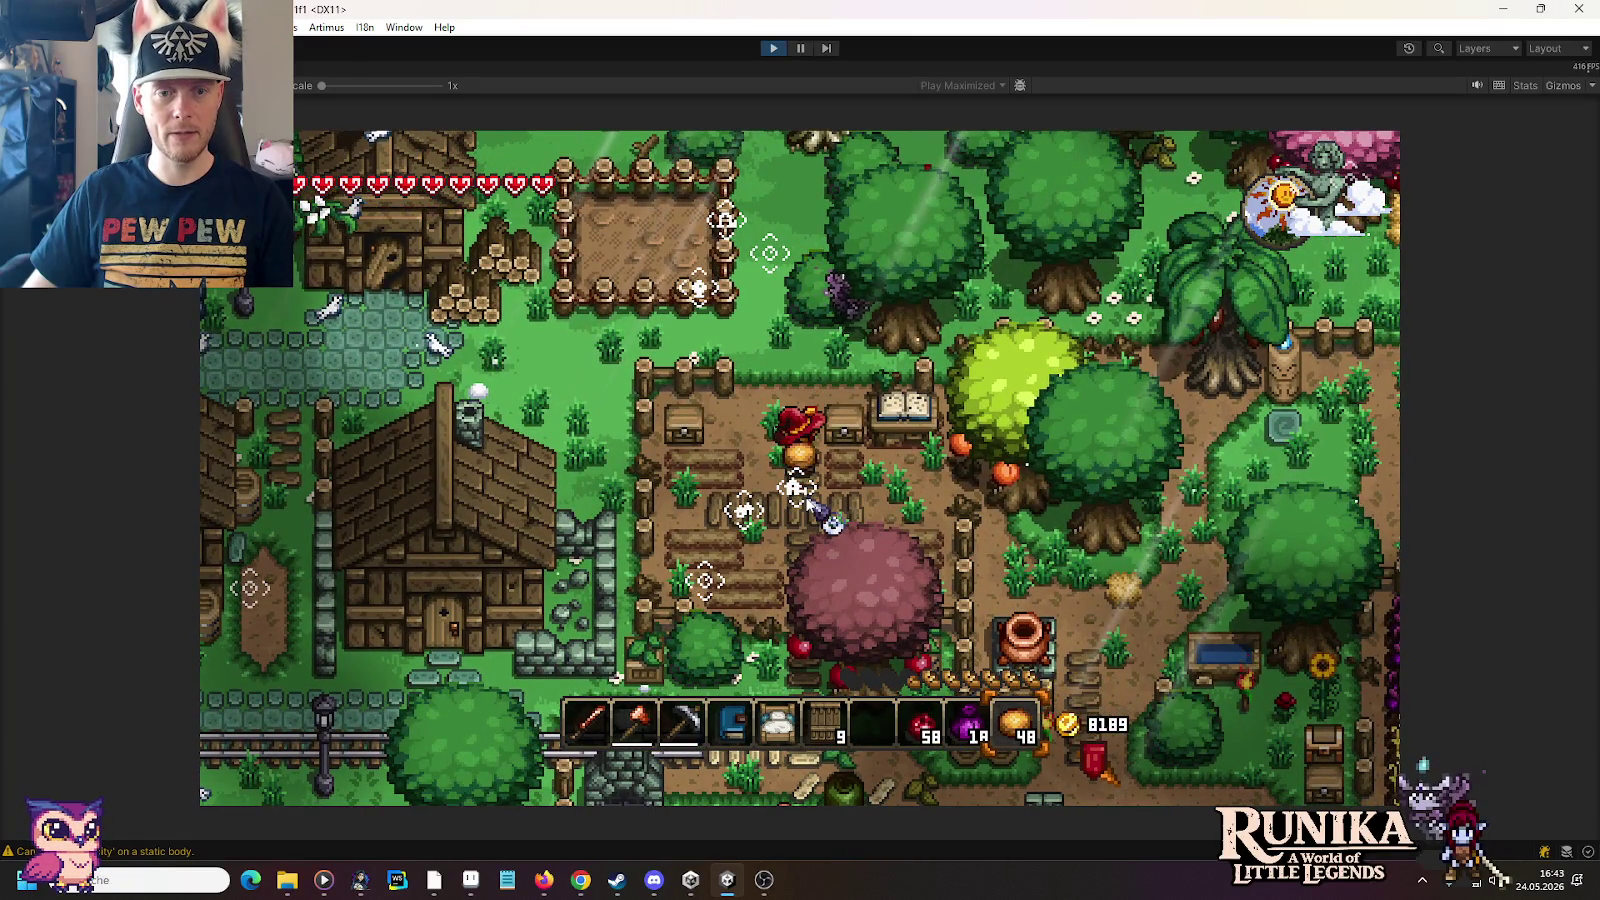
{"action": "key", "text": "d"}
{"action": "key", "text": "e"}
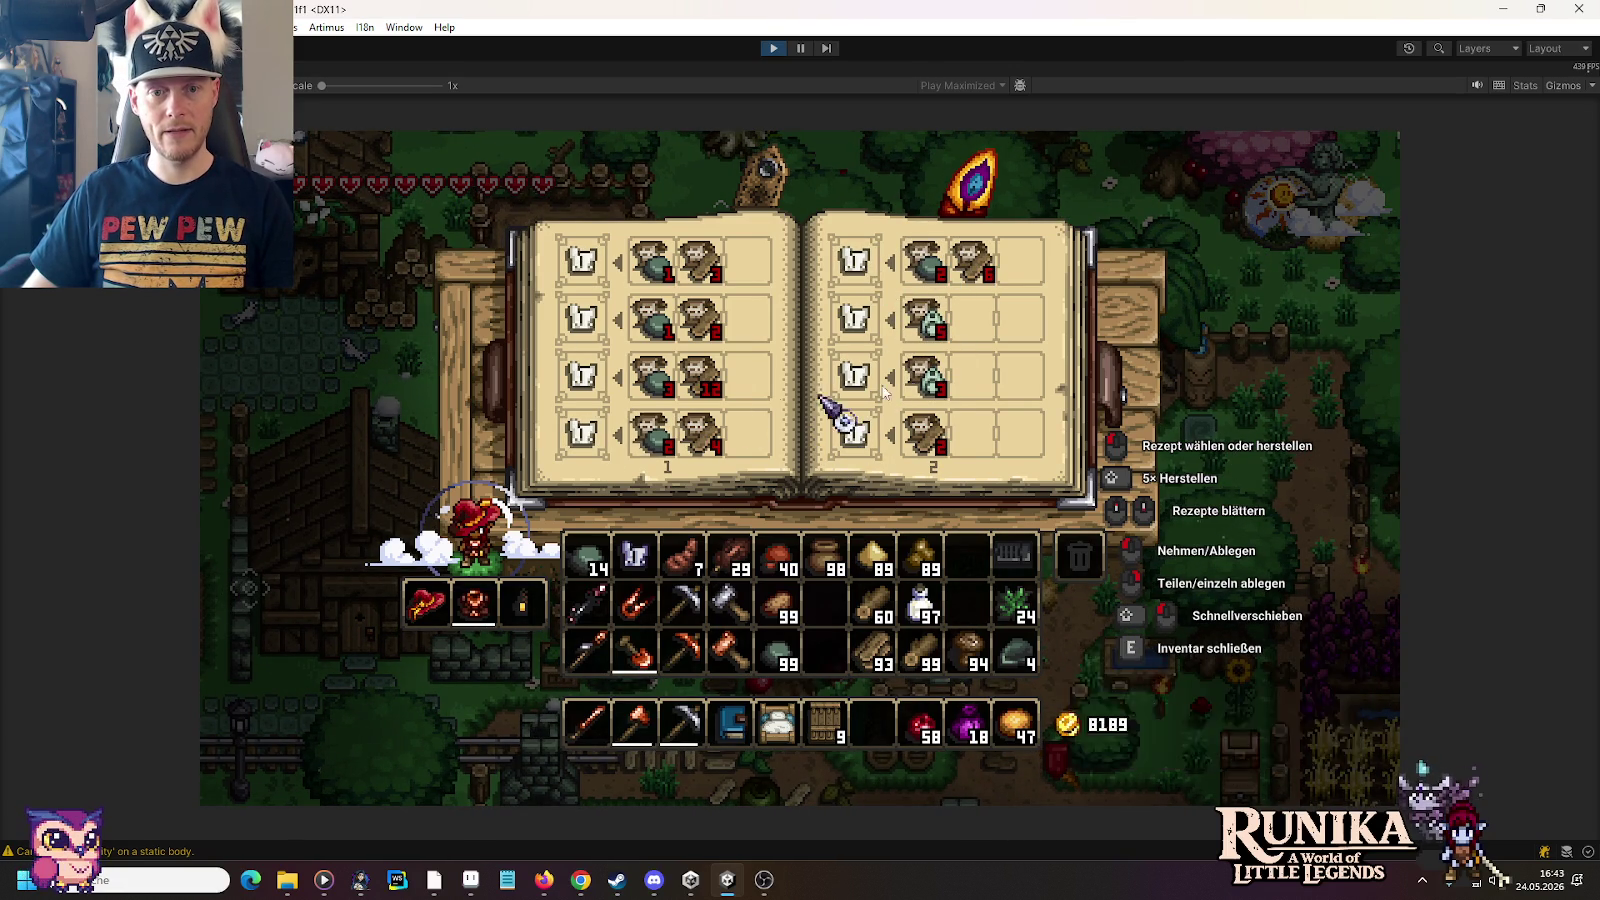
Step: Equip the building blueprint, choose the watchtower, and clear the stones from the fenced plot
{"action": "key", "text": "e"}
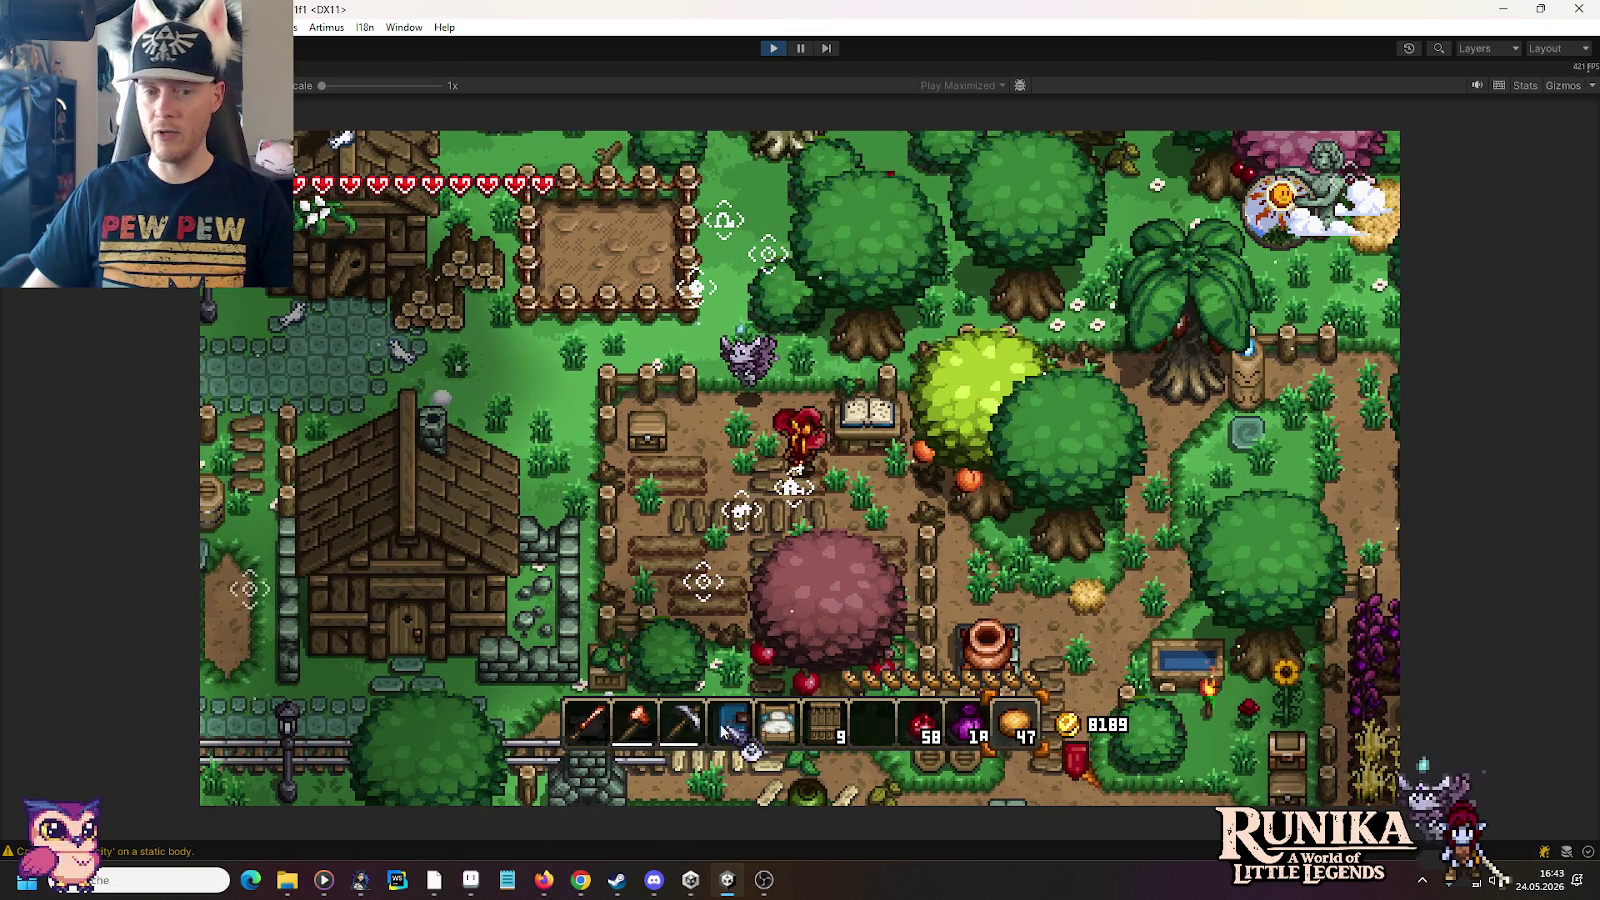
{"action": "left_click", "coordinate": [737, 733]}
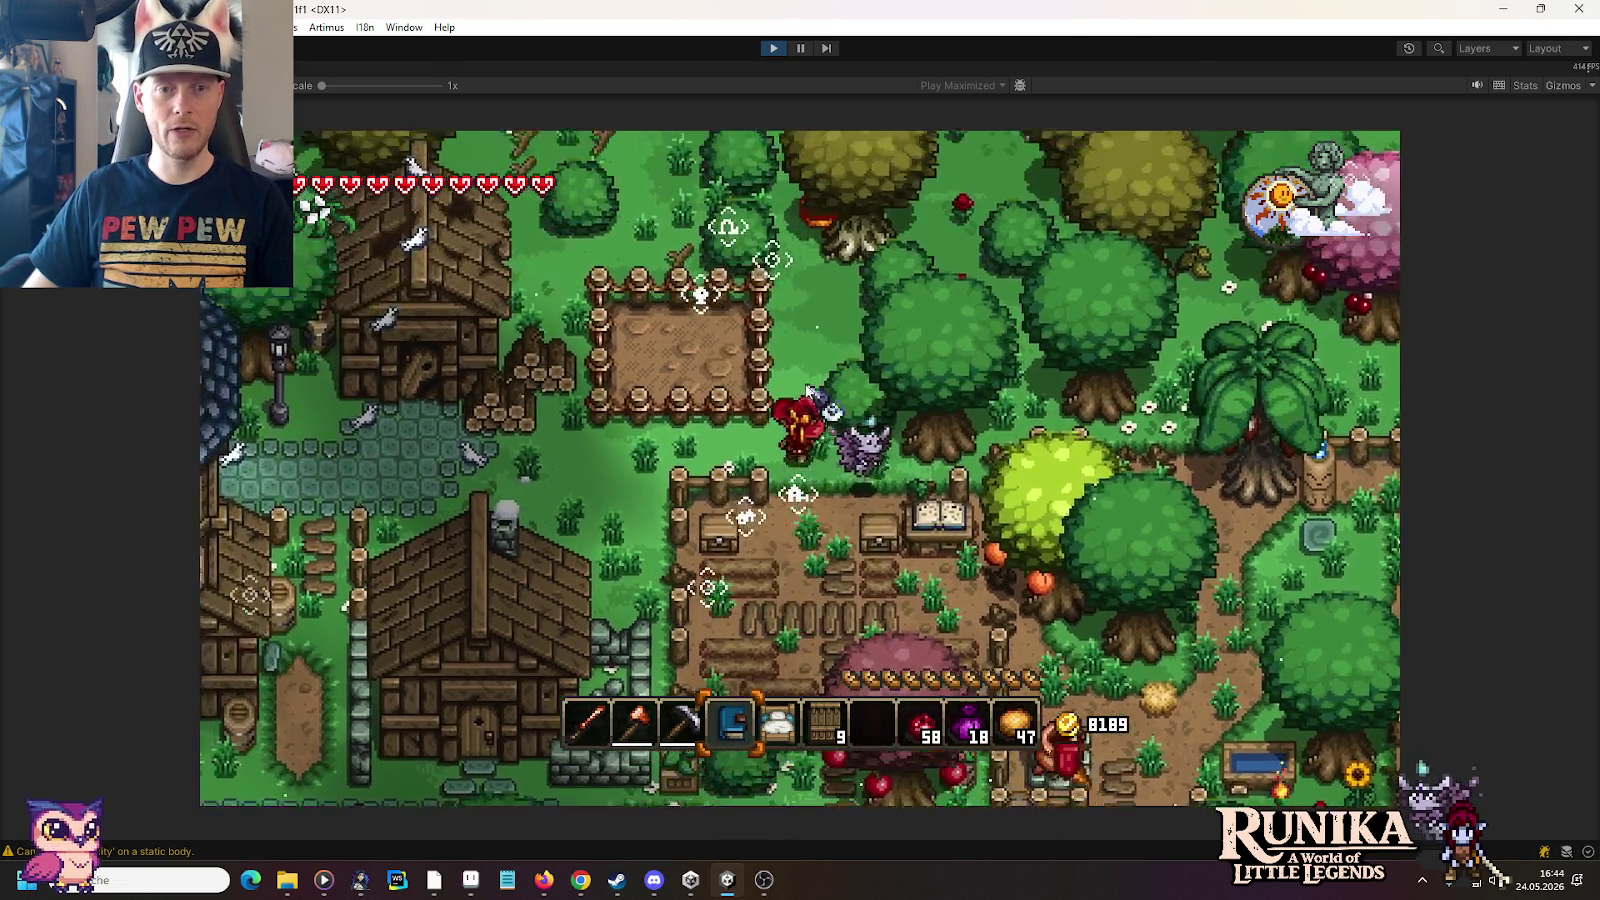
{"action": "left_click", "coordinate": [800, 410]}
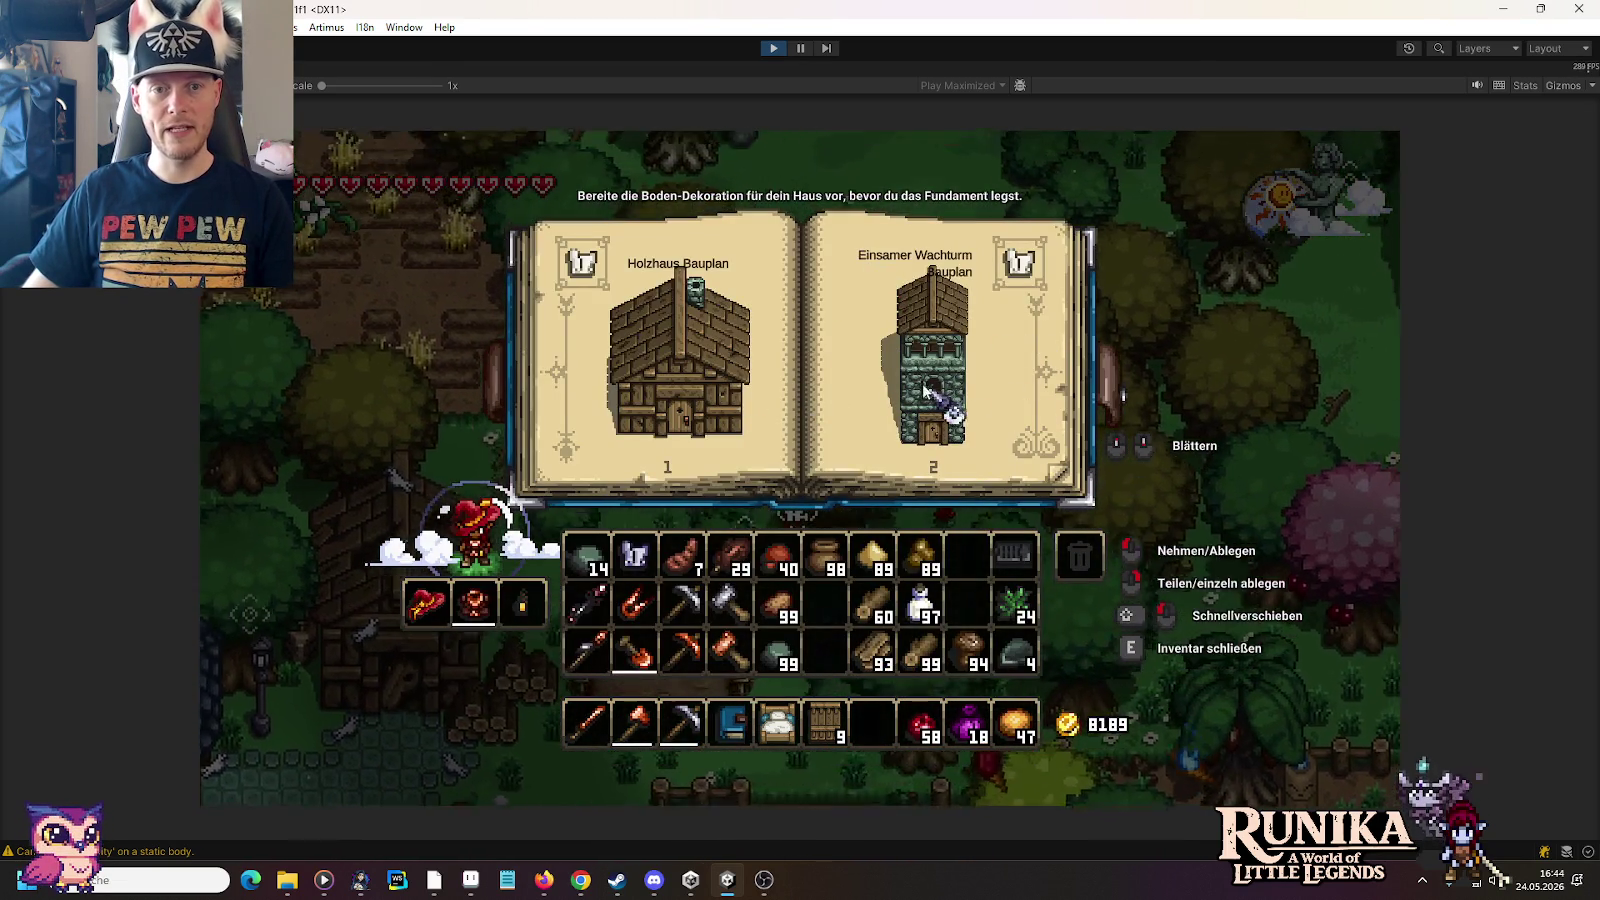
{"action": "left_click", "coordinate": [925, 383]}
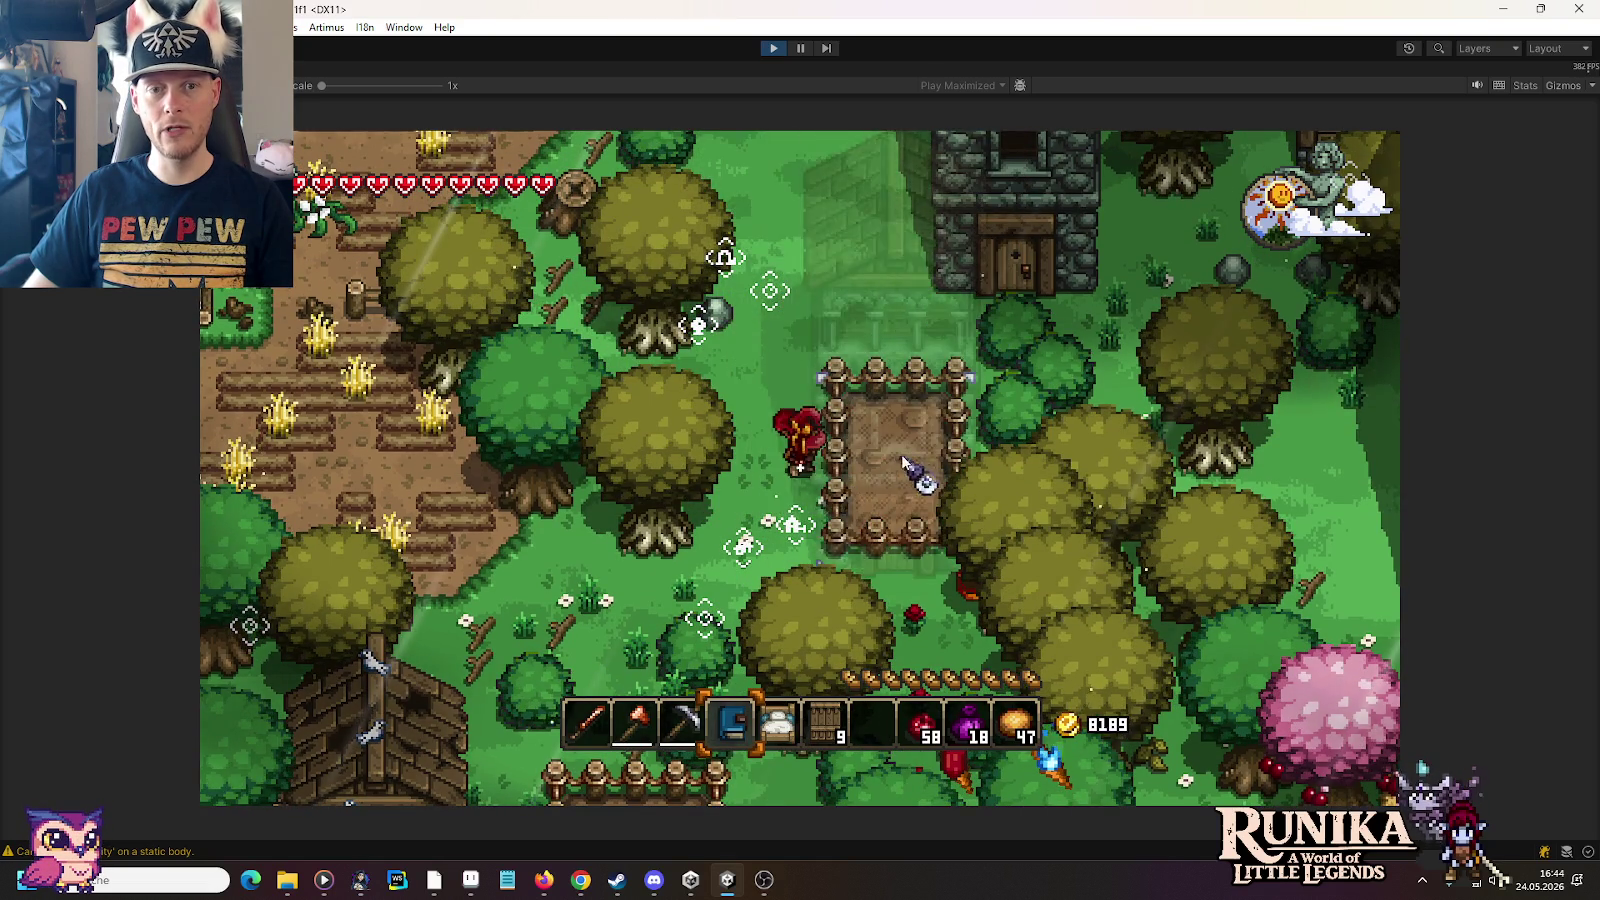
{"action": "key", "text": "a"}
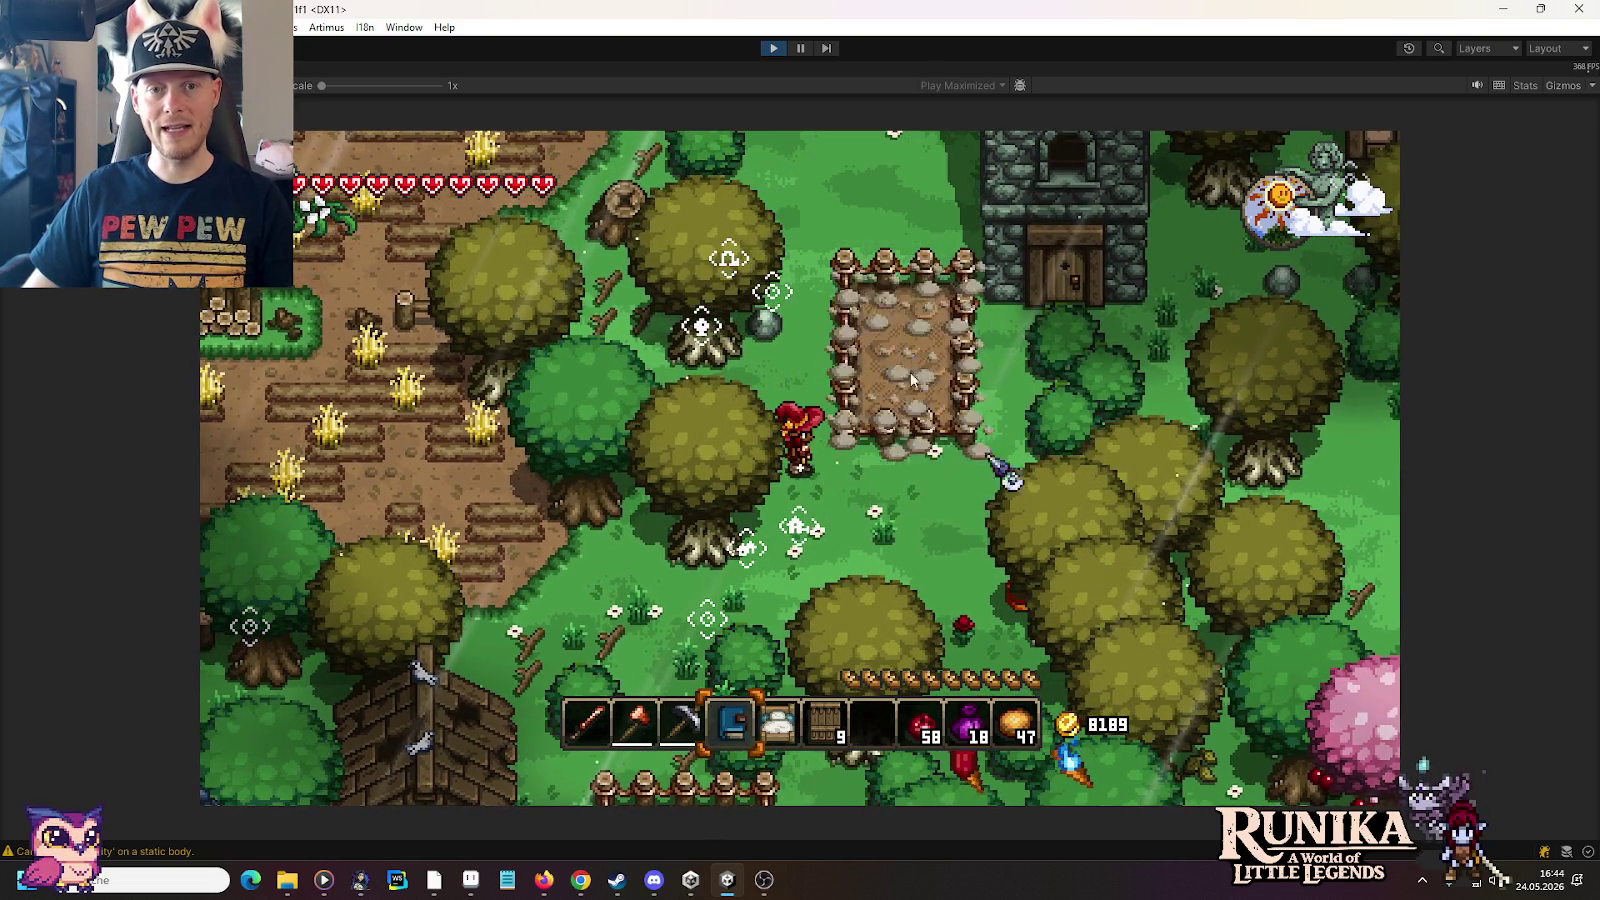
{"action": "left_click", "coordinate": [911, 378]}
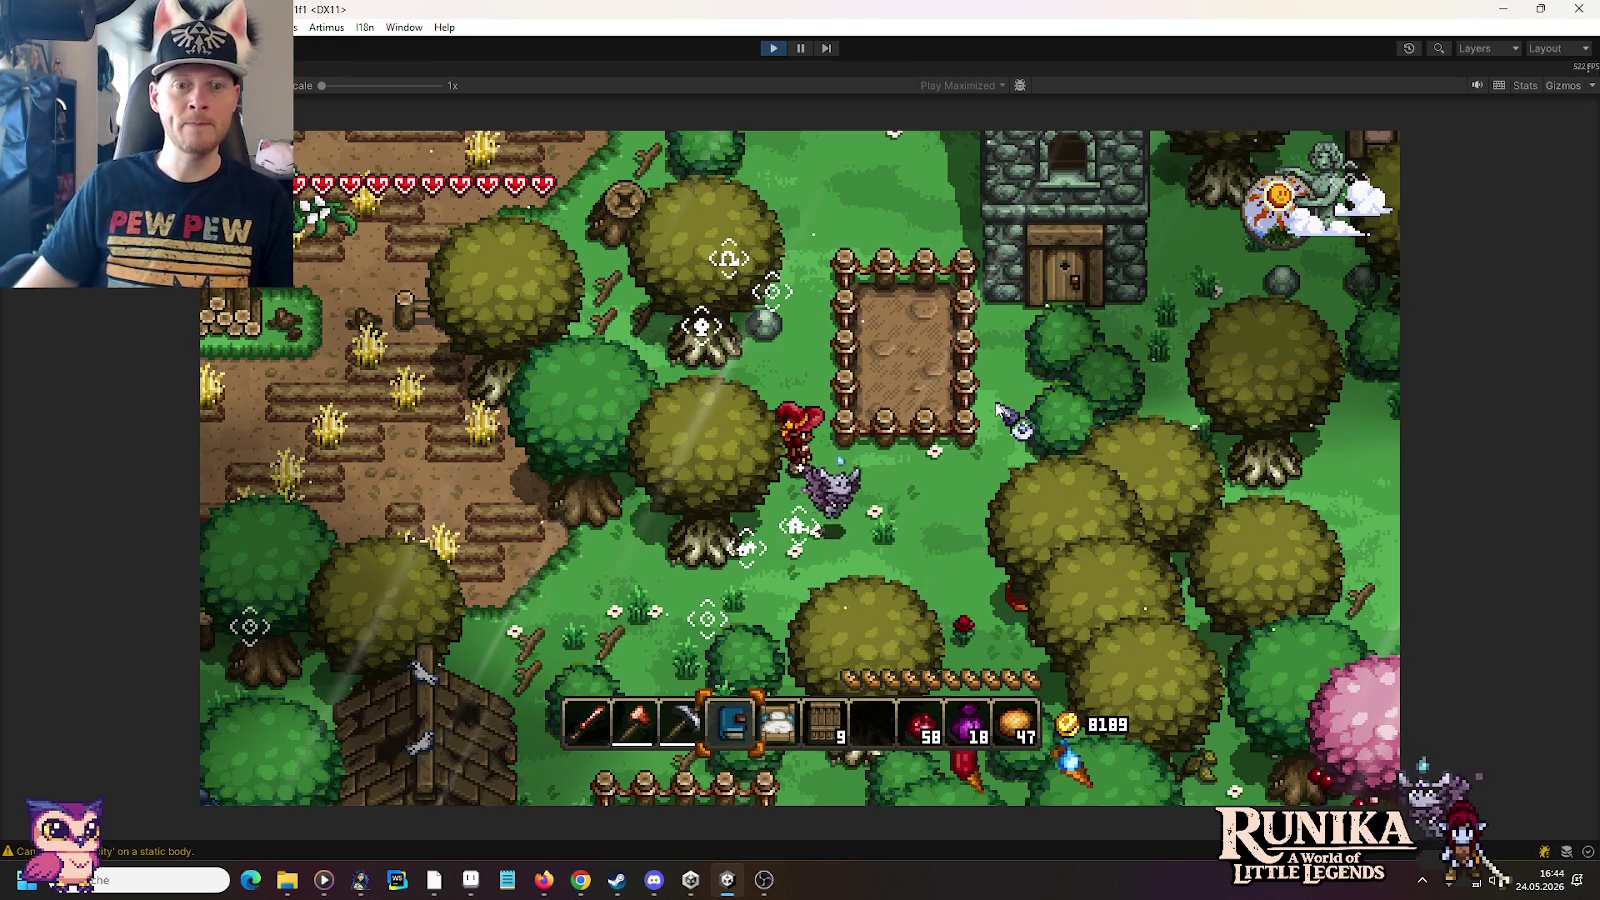
Step: Switch to the axe, dismantle the fenced pen, and bring up the wooden house crafting book
{"action": "key", "text": "2"}
{"action": "key", "text": "w"}
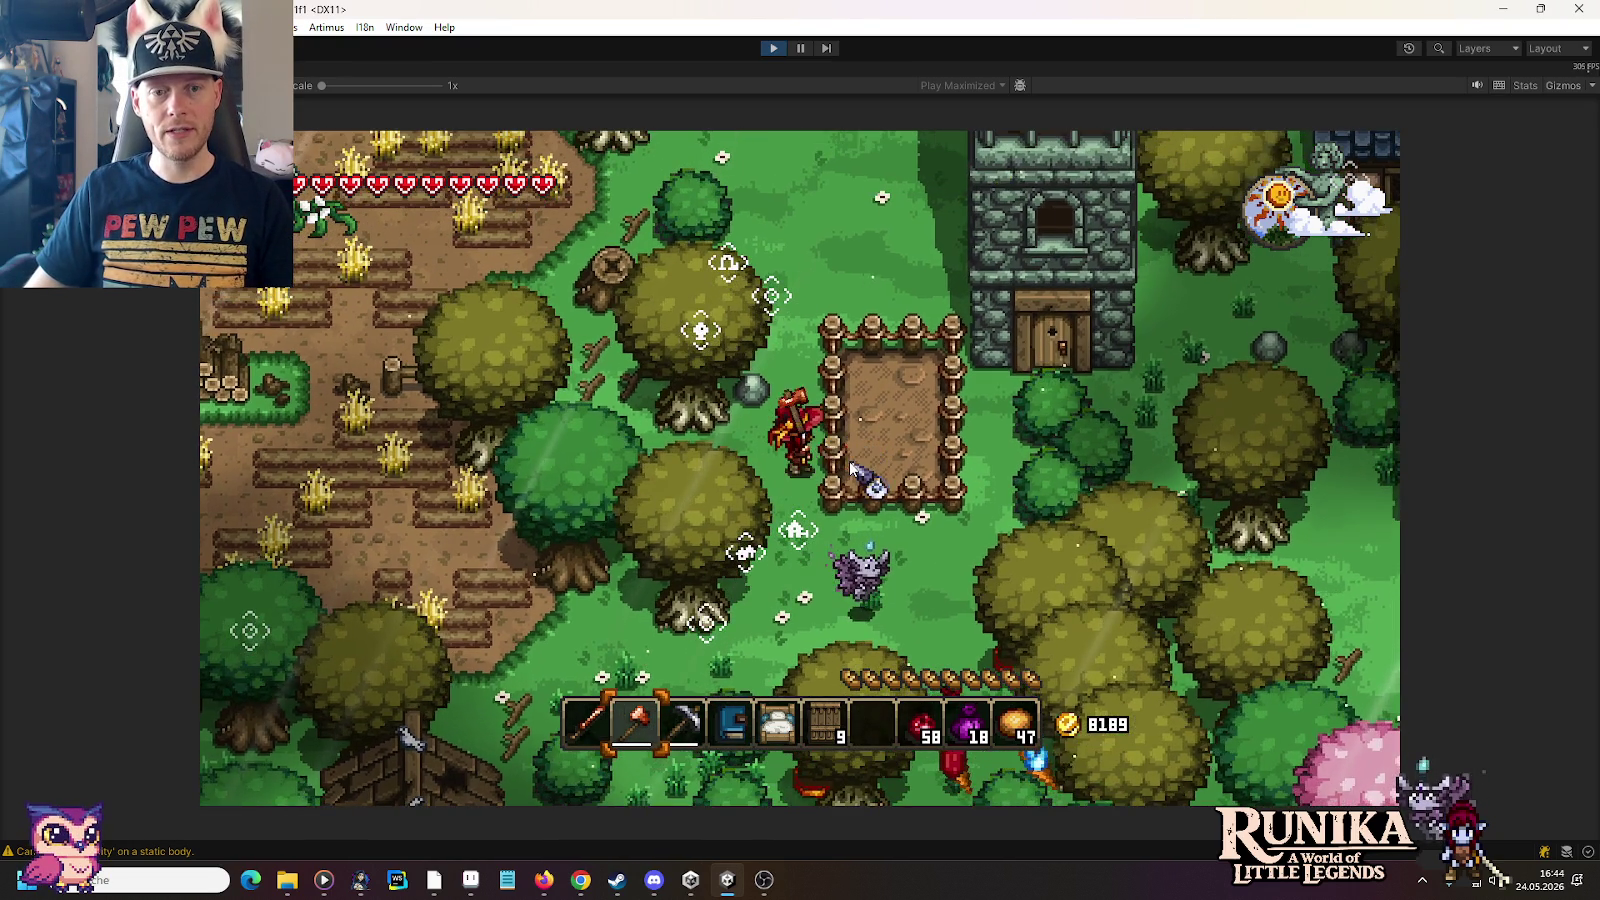
{"action": "key", "text": "e"}
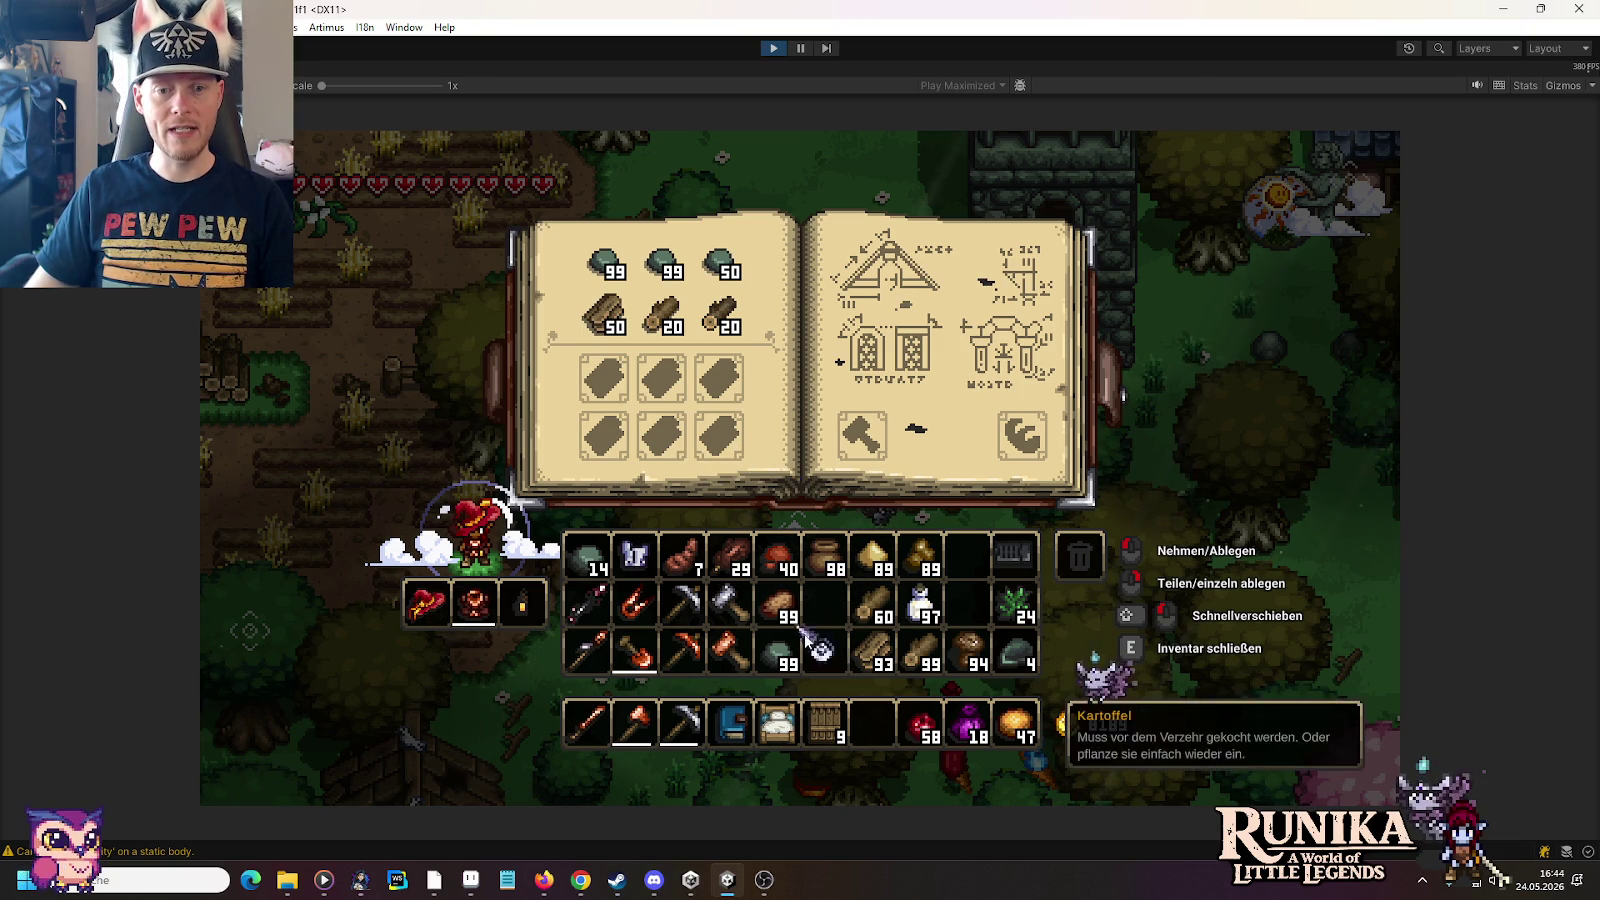
{"action": "key", "text": "e"}
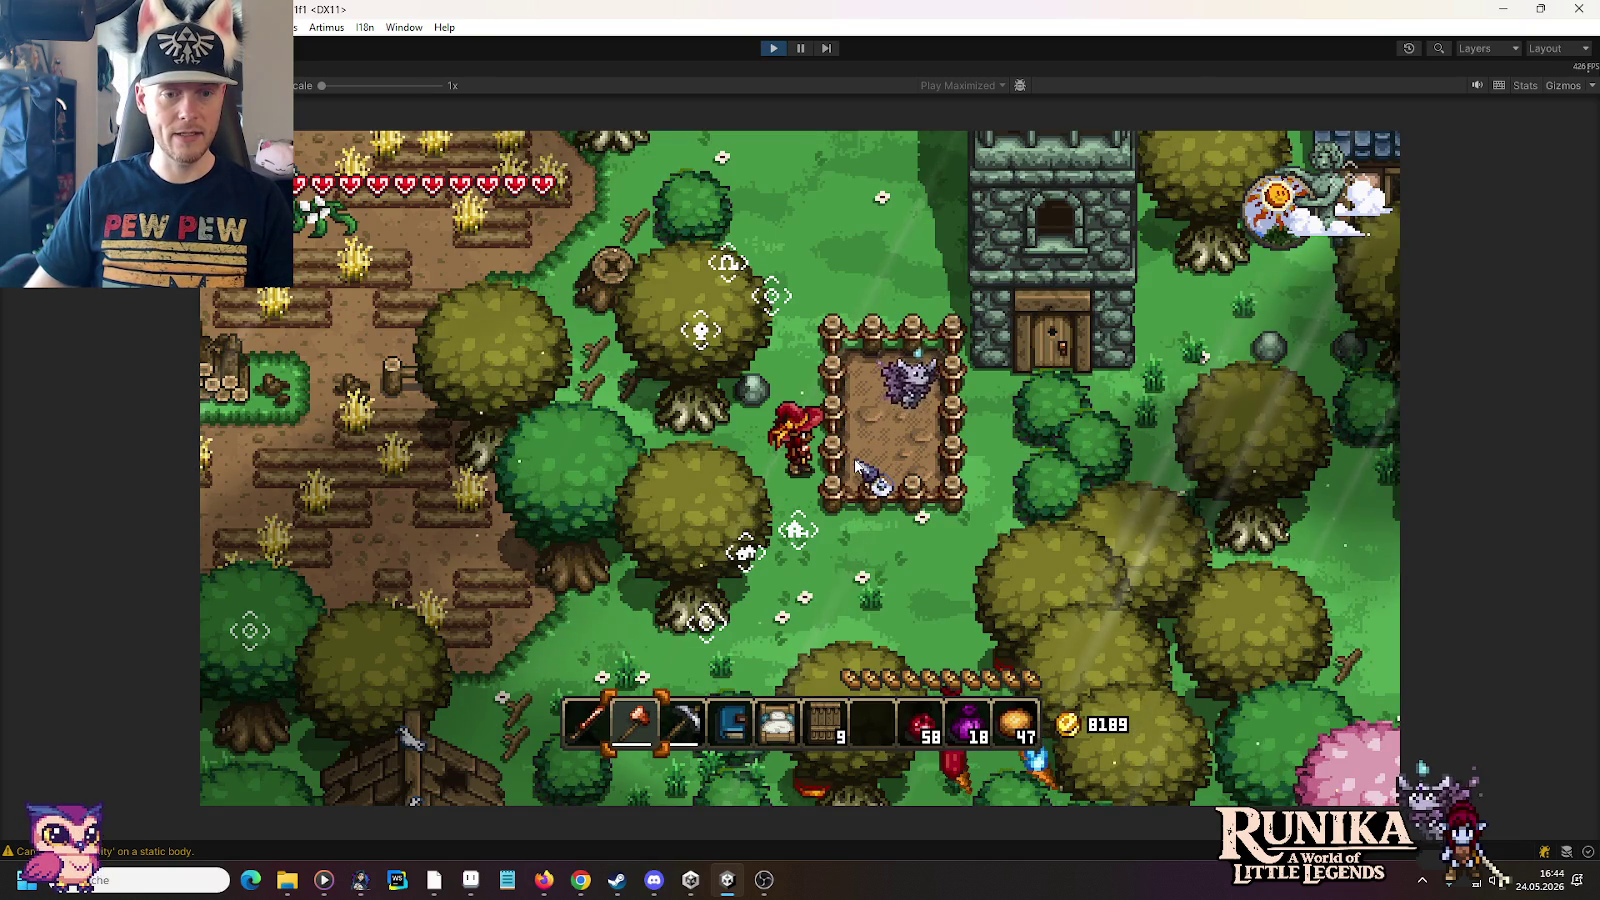
{"action": "left_click", "coordinate": [857, 468]}
{"action": "key", "text": "s"}
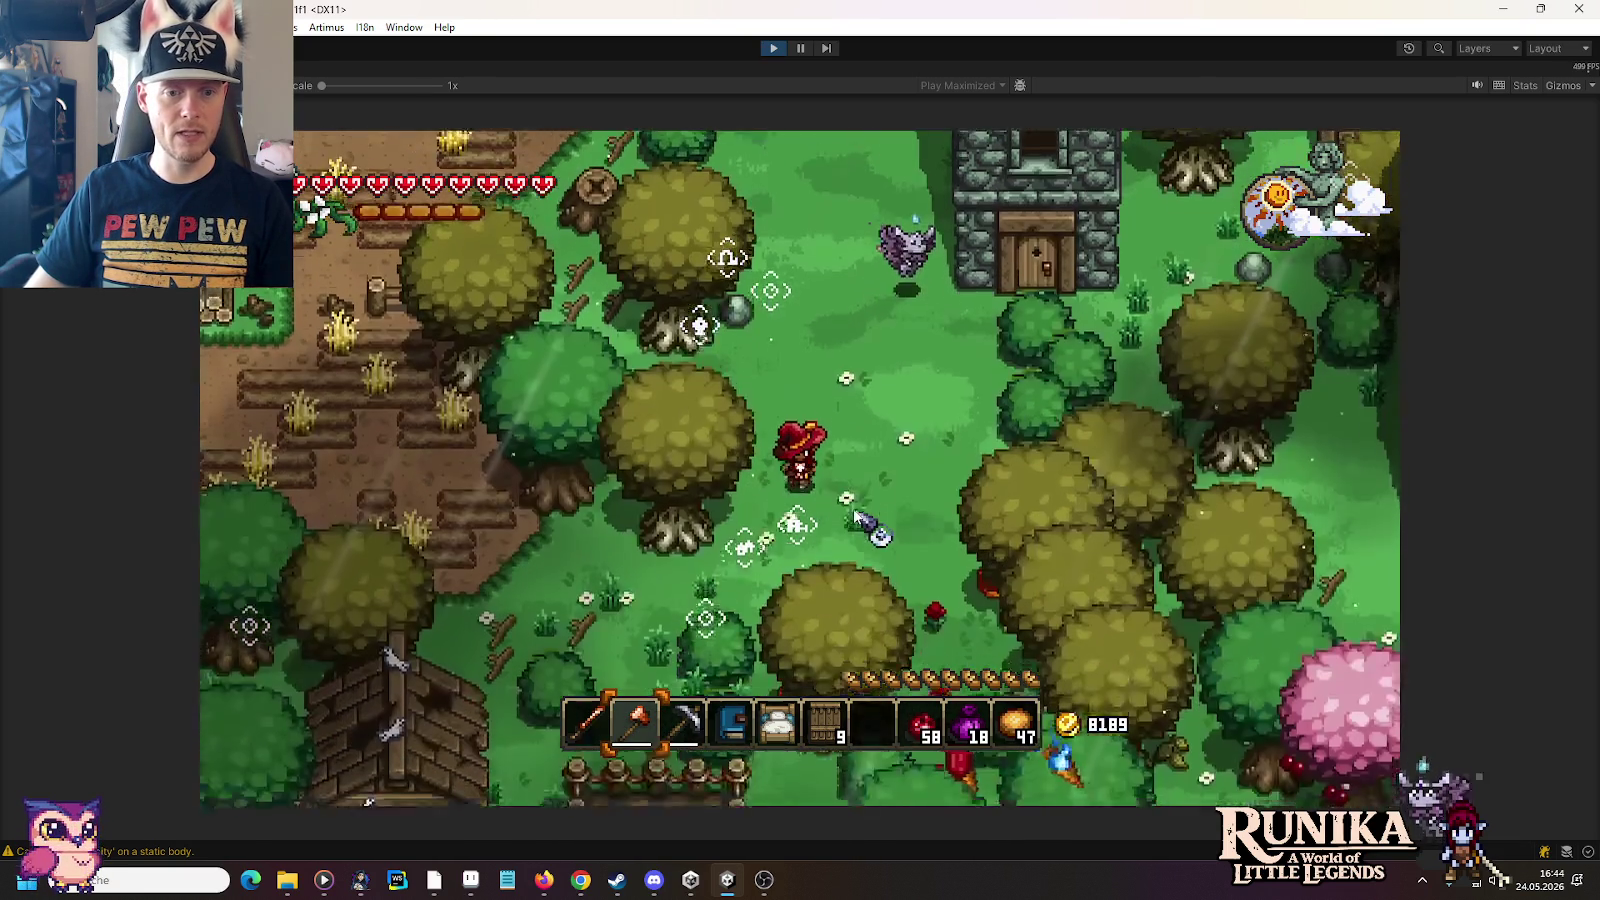
{"action": "key", "text": "s"}
{"action": "key", "text": "6"}
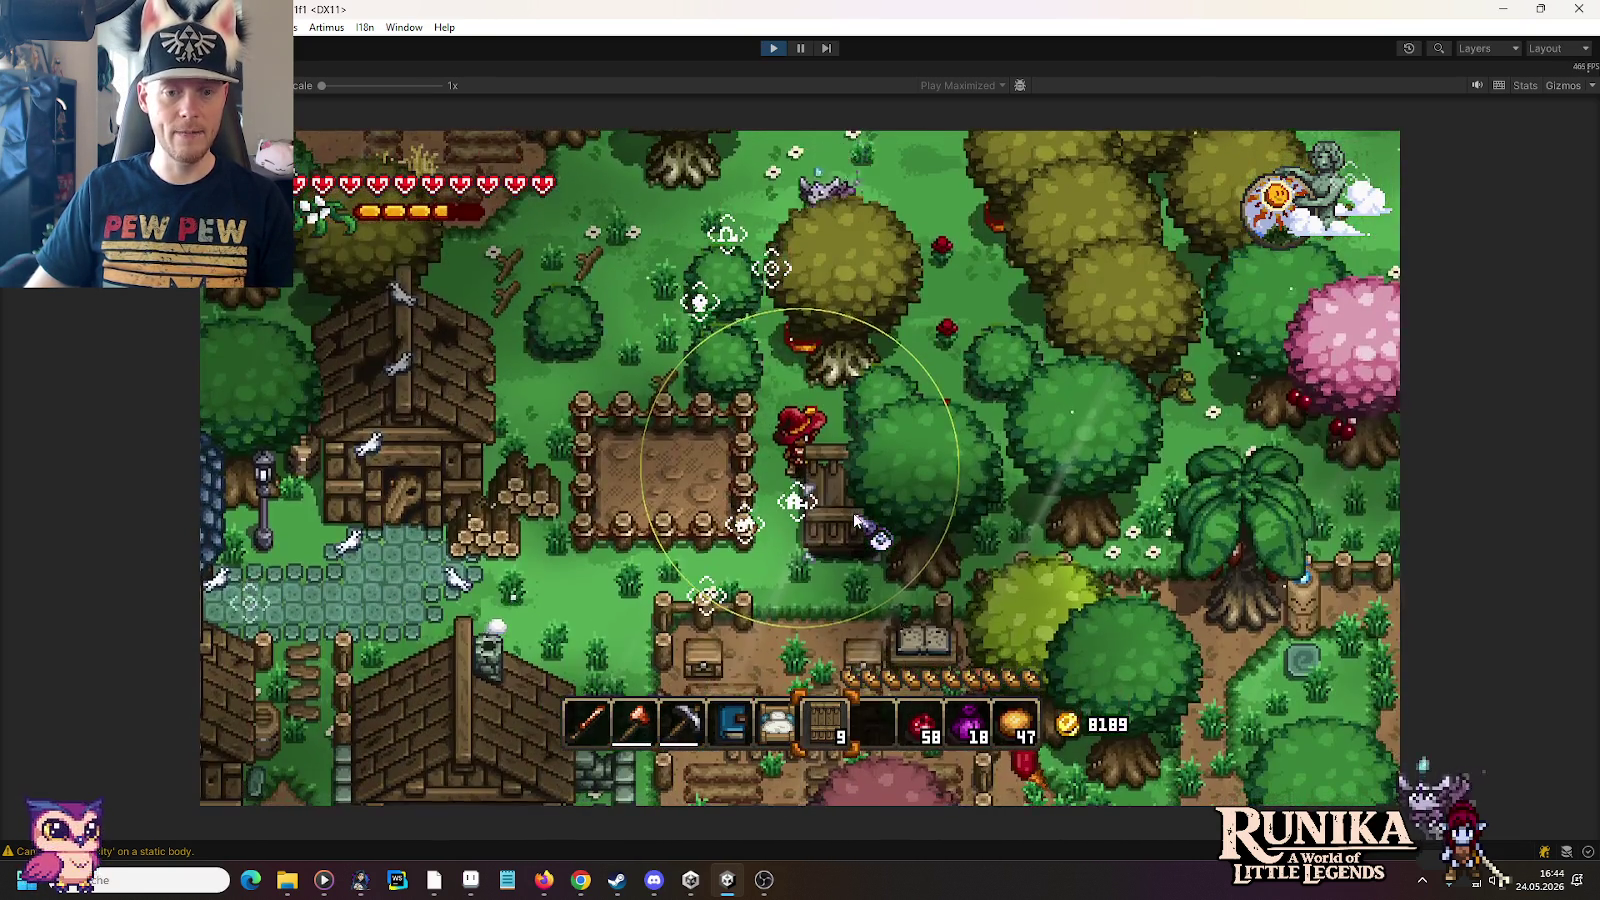
{"action": "key", "text": "e"}
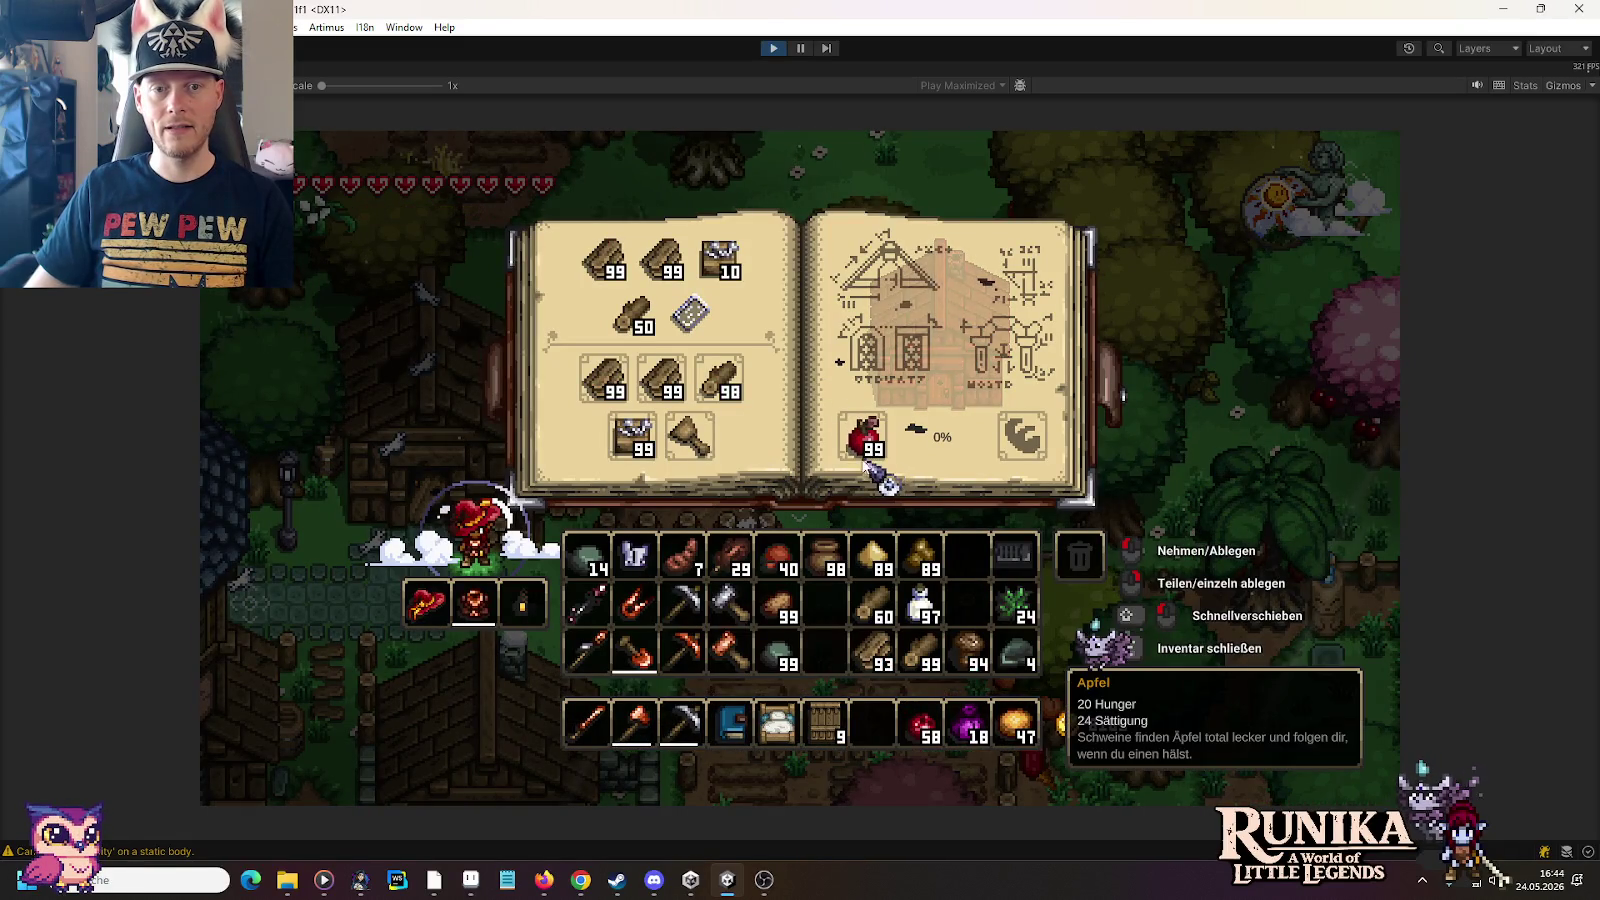
Step: Move the stack of 99 apples into the empty slot of the house blueprint
{"action": "left_click", "coordinate": [860, 443]}
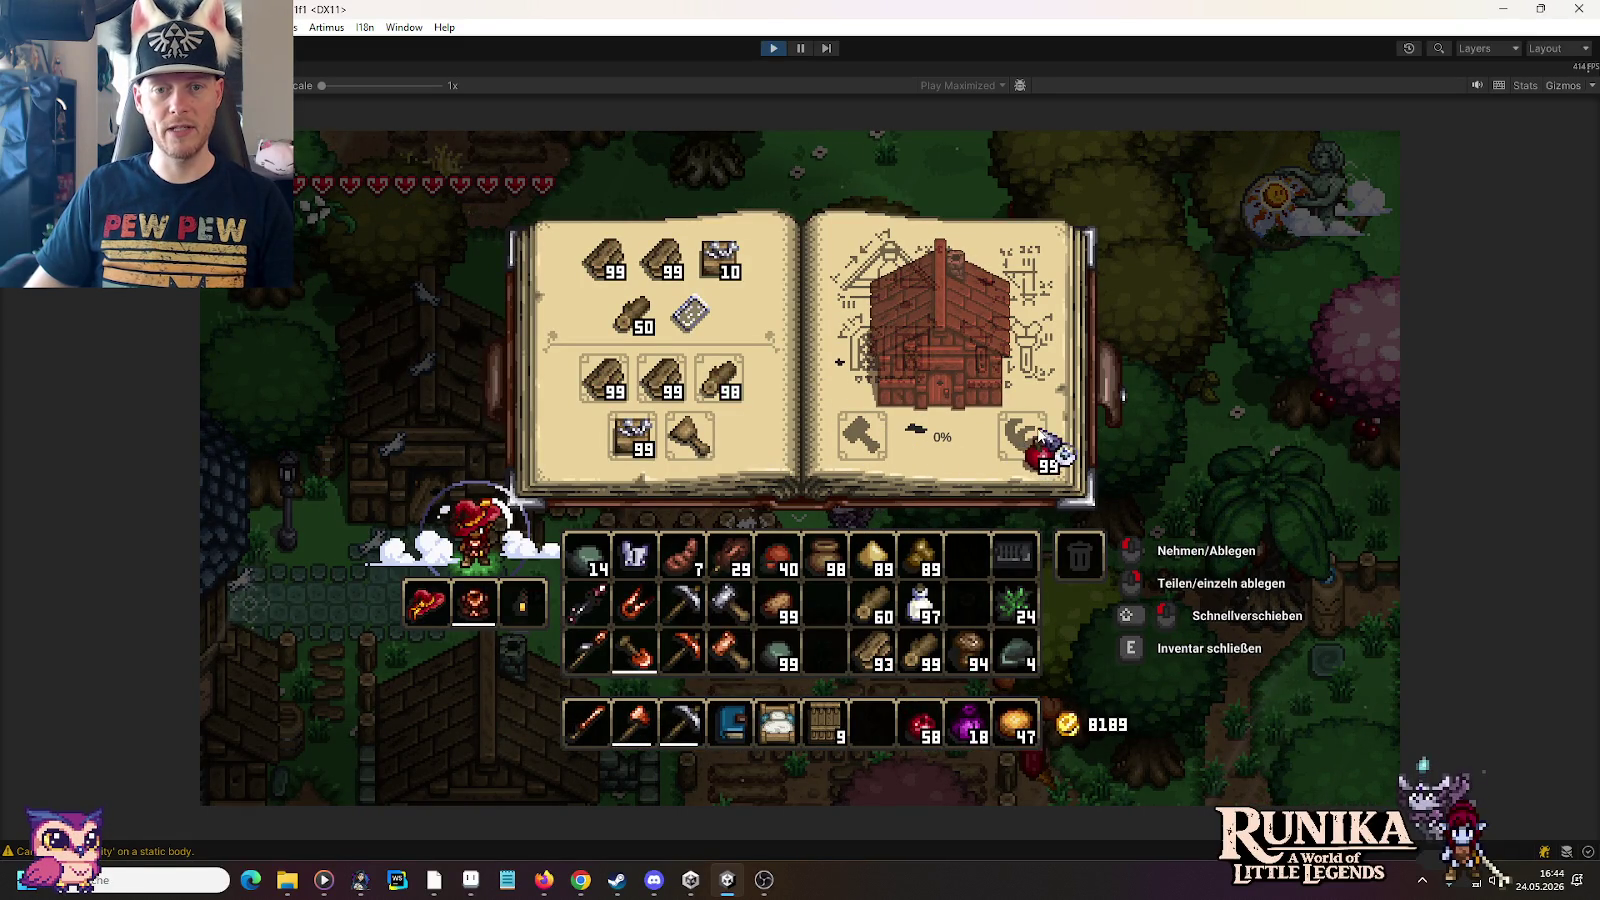
{"action": "left_click", "coordinate": [1040, 437]}
{"action": "left_click", "coordinate": [690, 437]}
{"action": "left_click", "coordinate": [862, 440]}
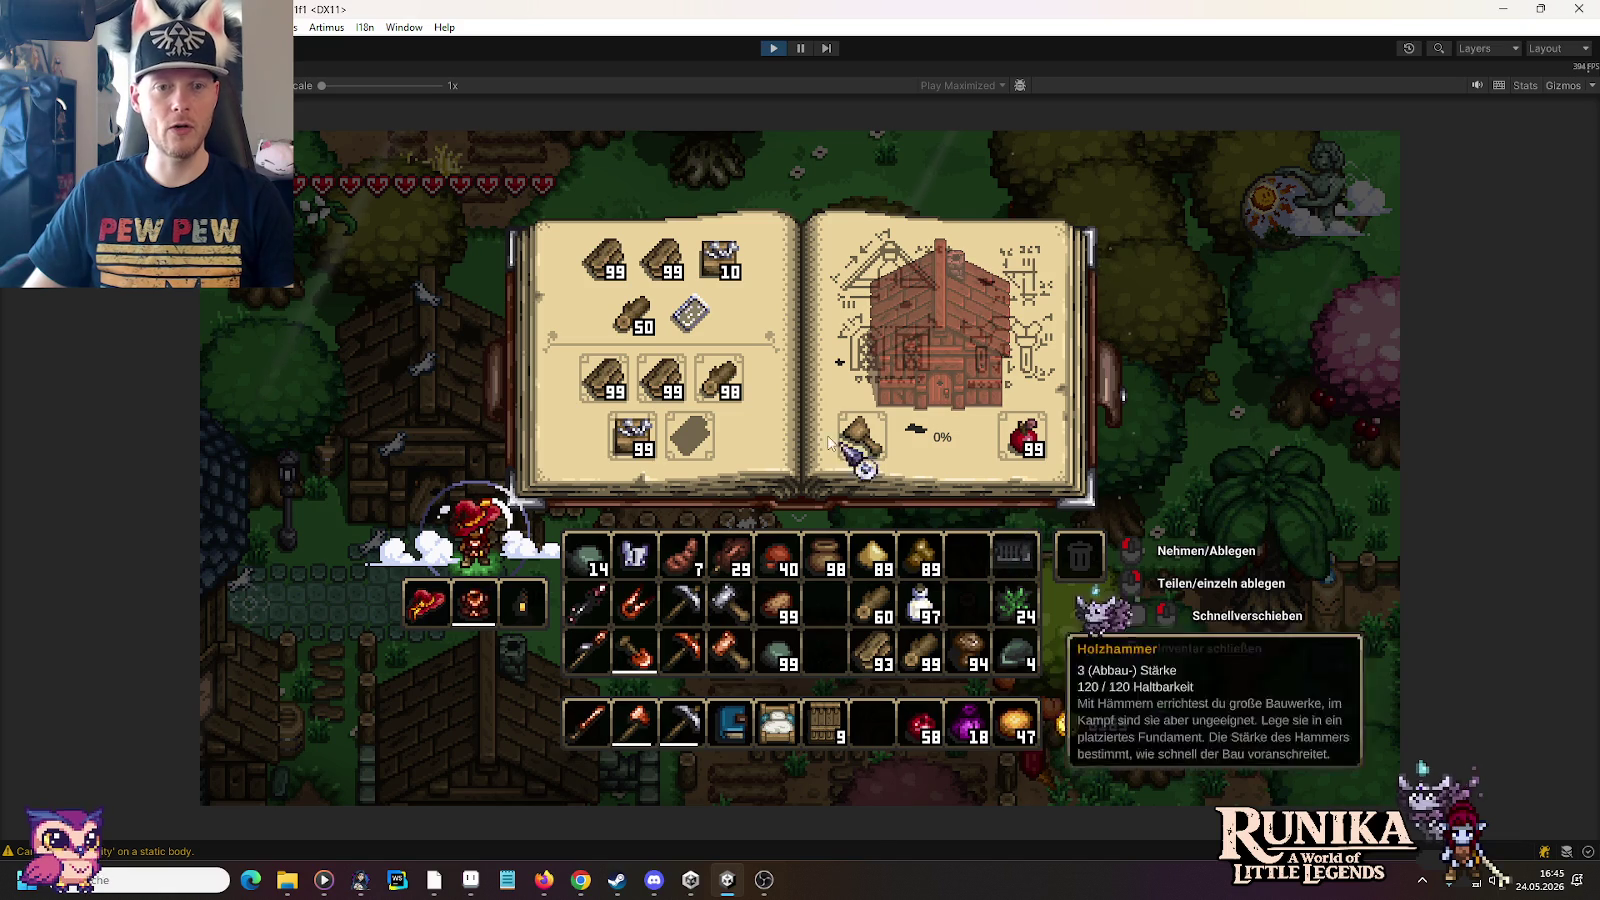
Step: Close the crafting book and walk north through the village past the stone tower
{"action": "key", "text": "e"}
{"action": "key", "text": "w"}
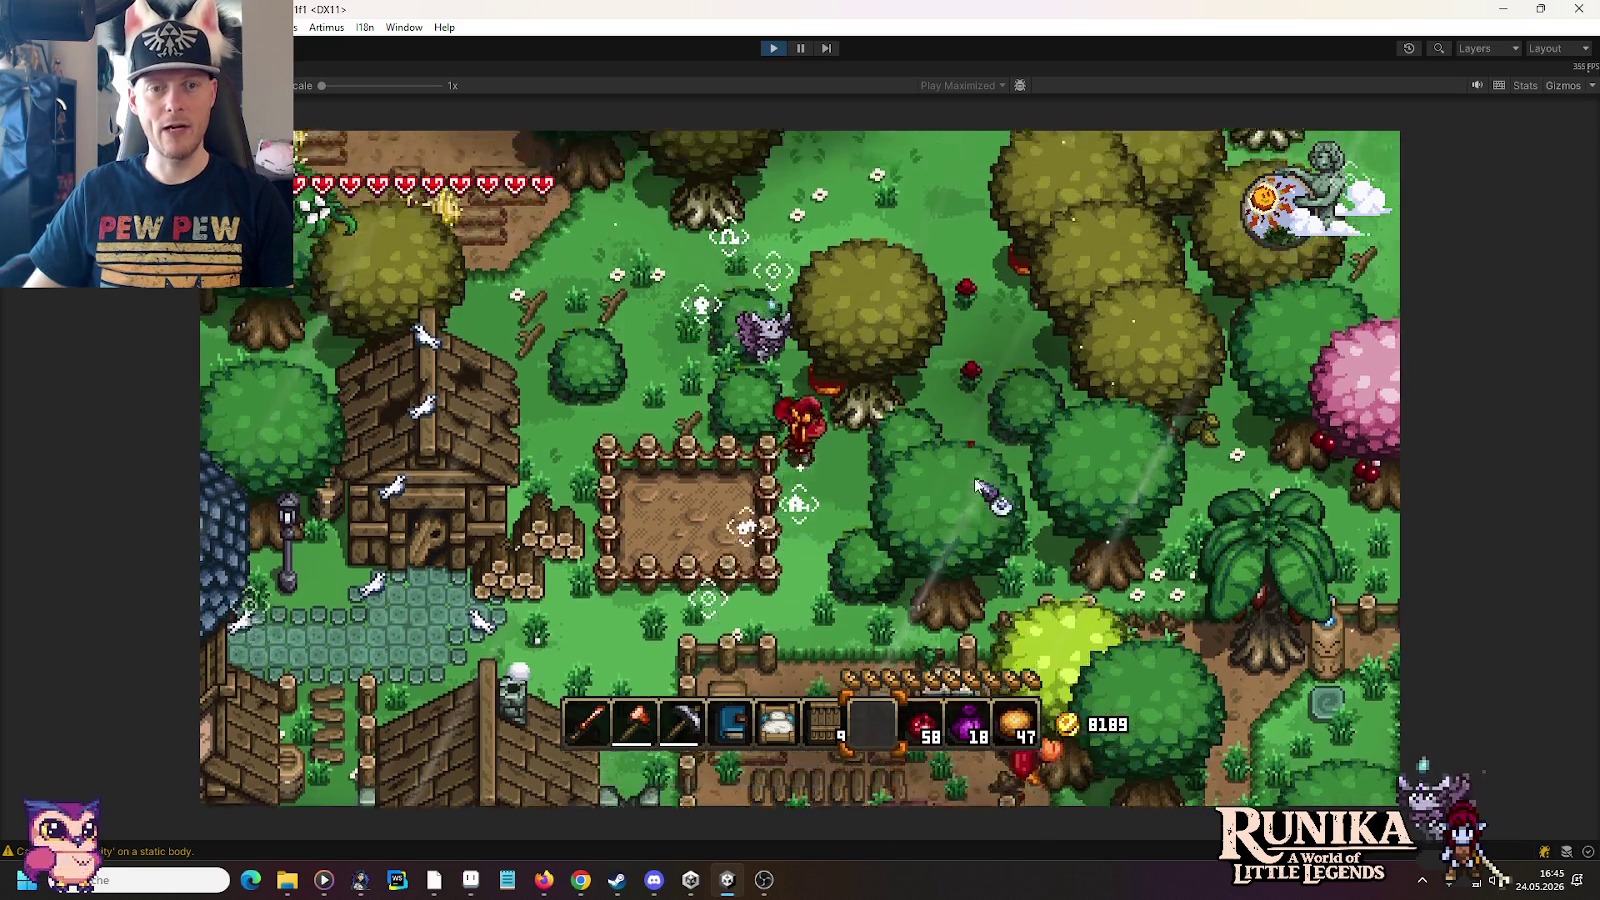
{"action": "key", "text": "w"}
{"action": "key", "text": "d"}
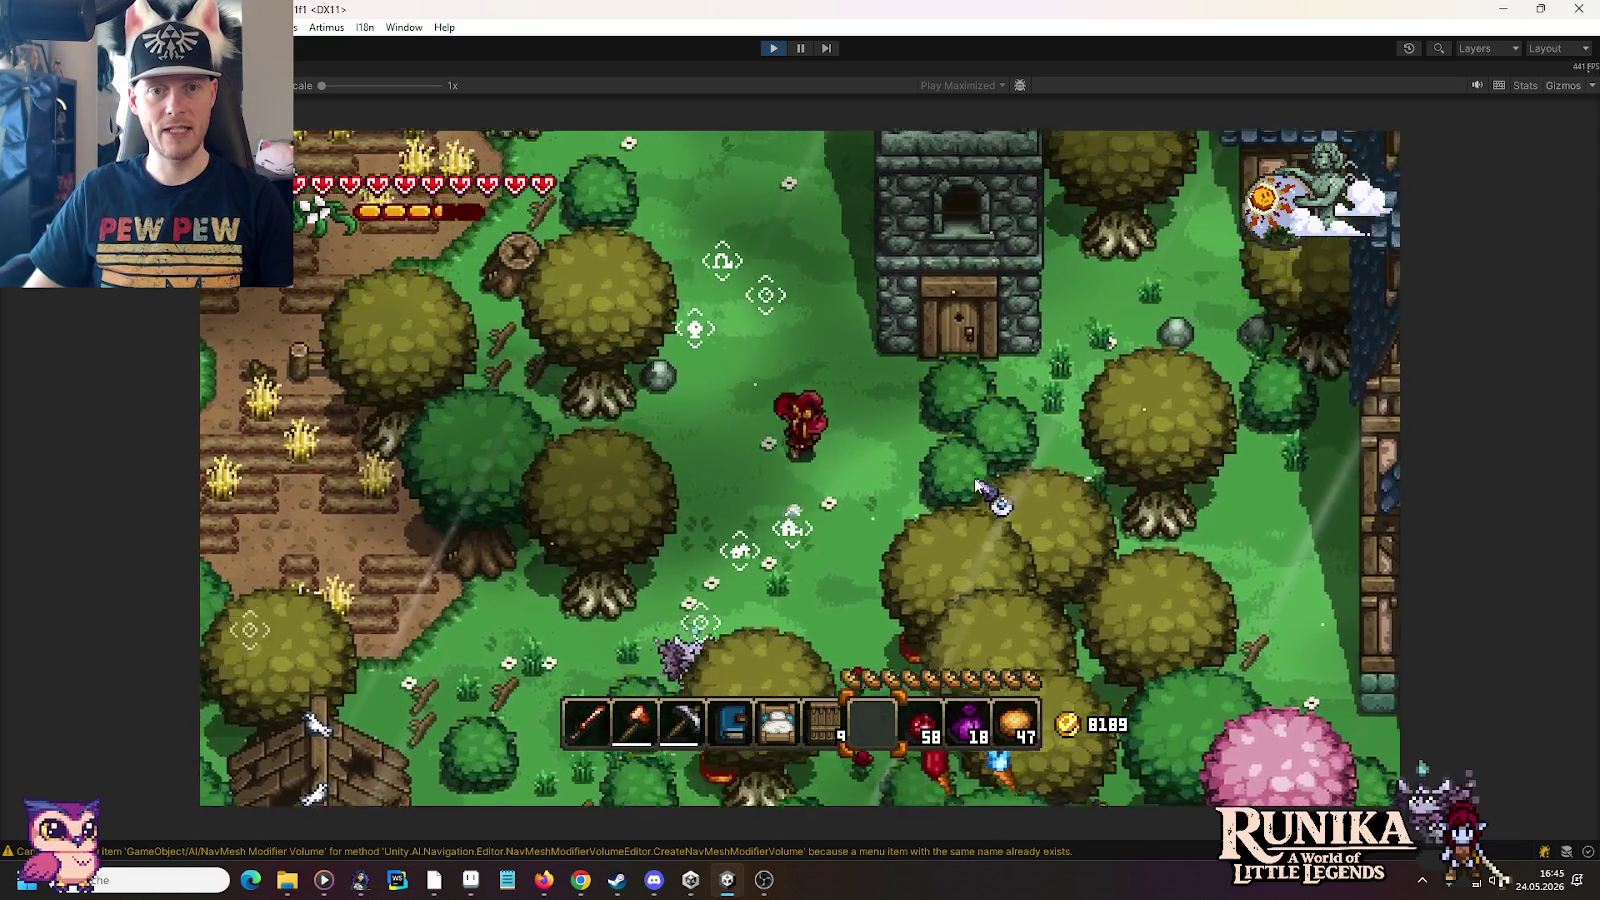
{"action": "key", "text": "w"}
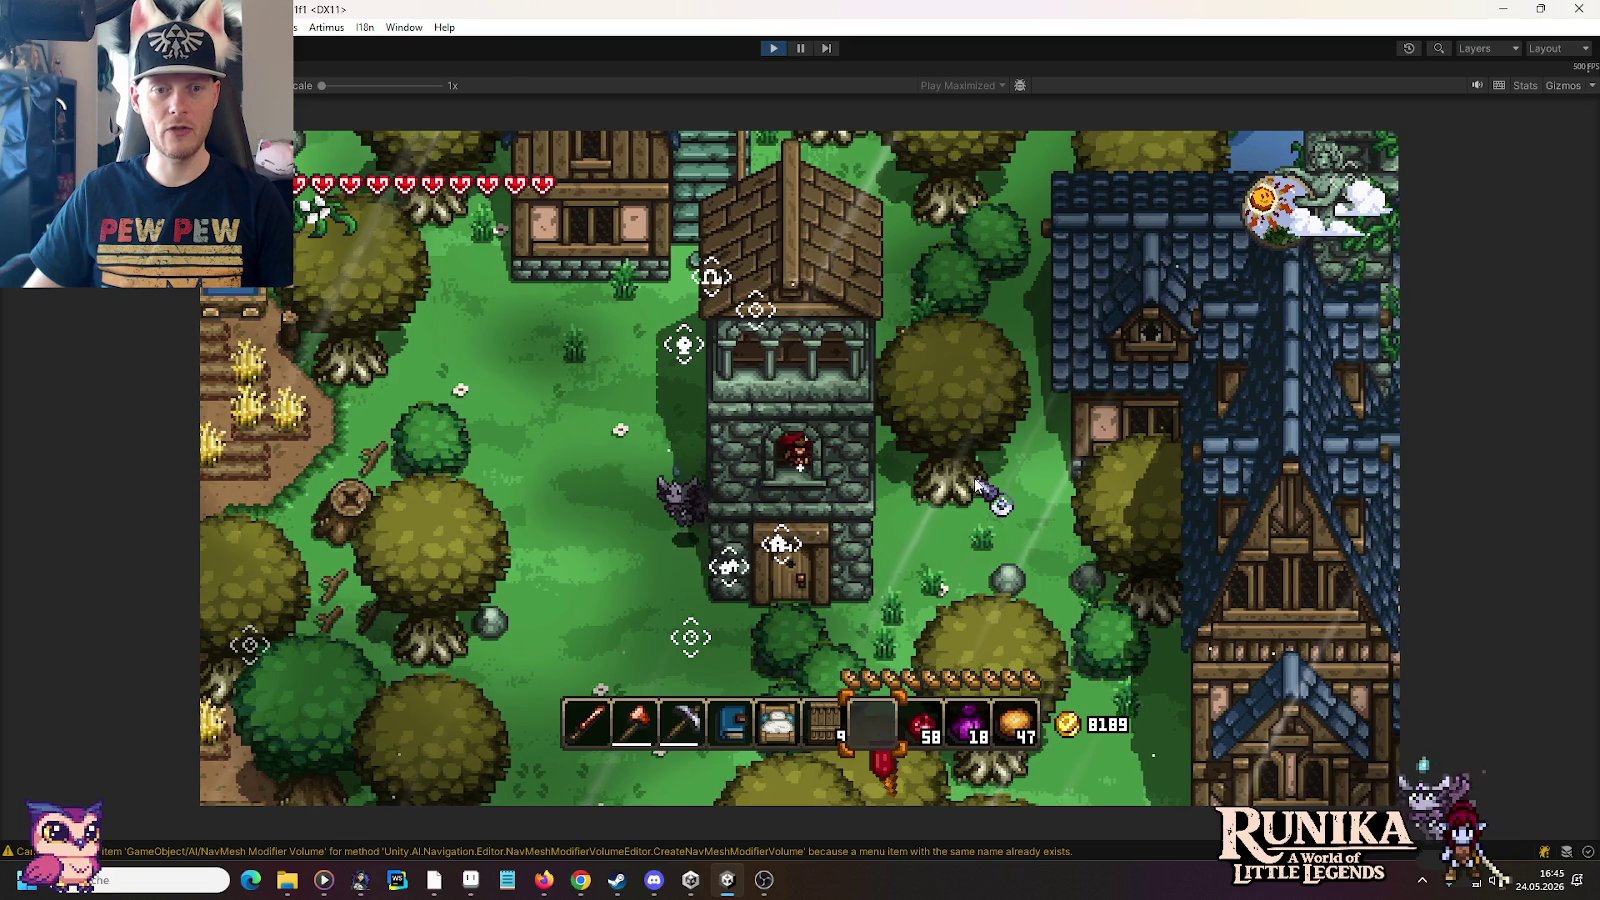
{"action": "key", "text": "s"}
{"action": "key", "text": "d"}
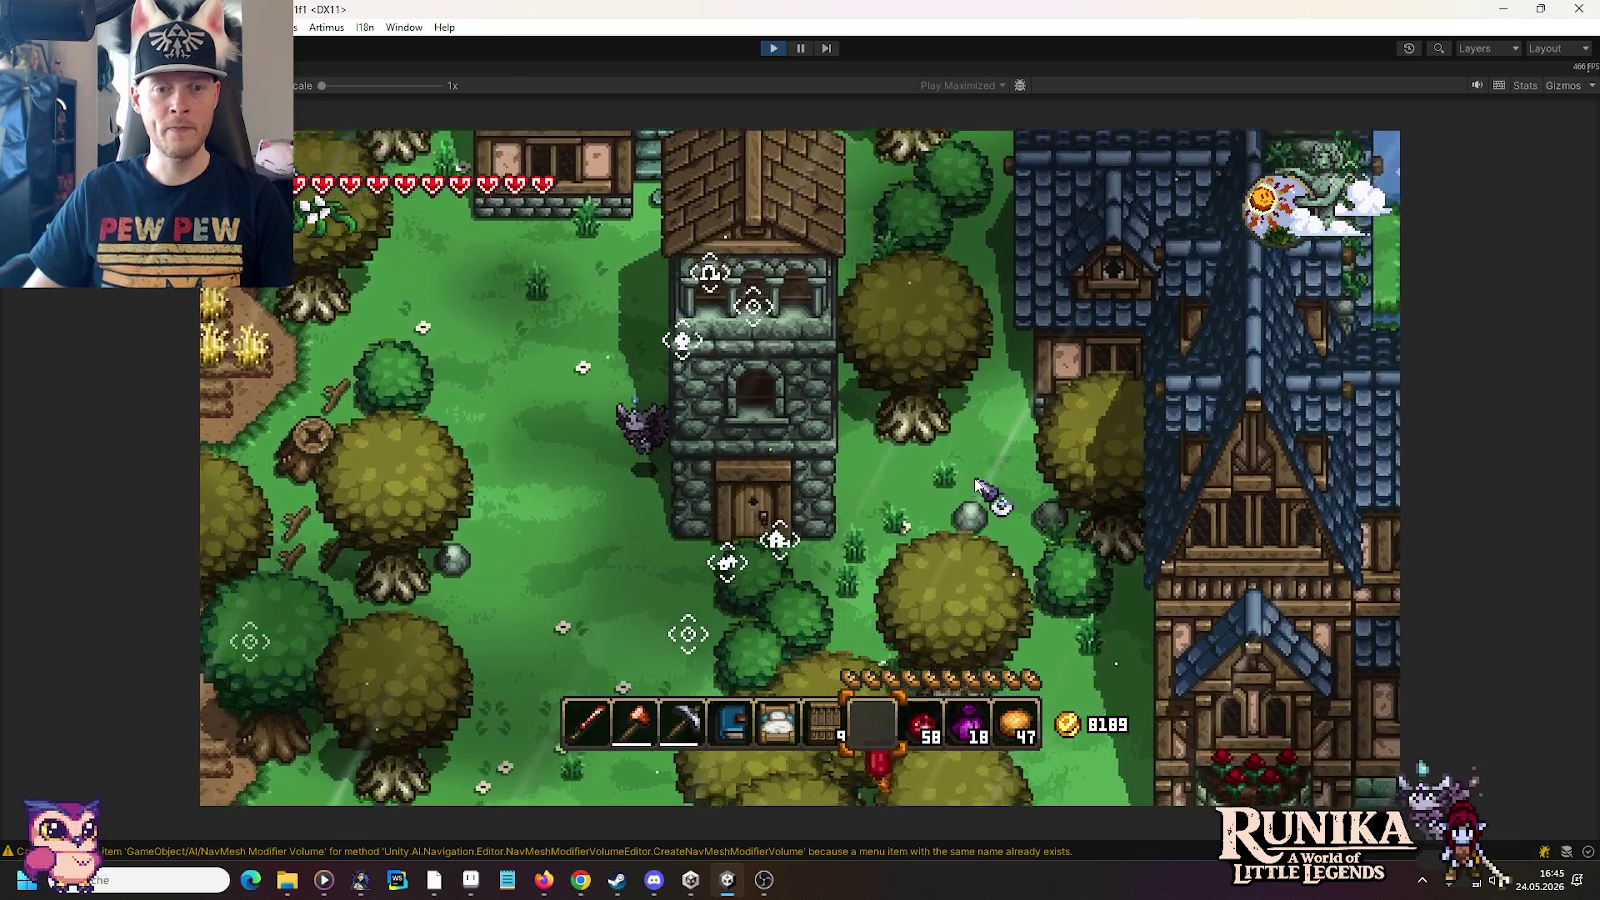
{"action": "key", "text": "w"}
{"action": "key", "text": "a"}
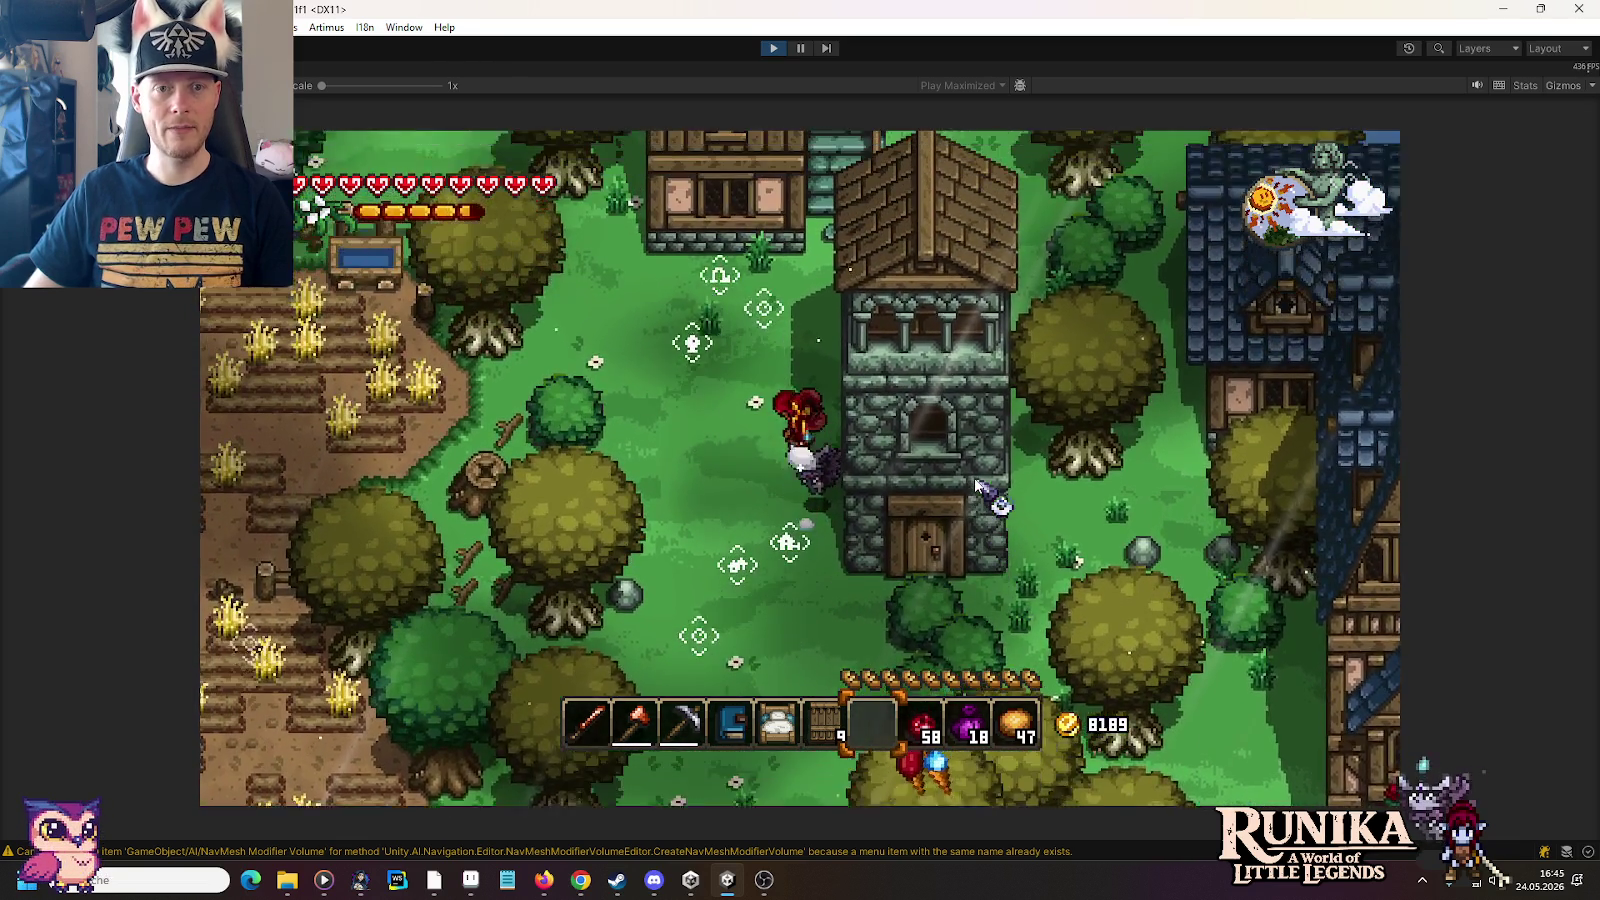
{"action": "key", "text": "w"}
{"action": "key", "text": "d"}
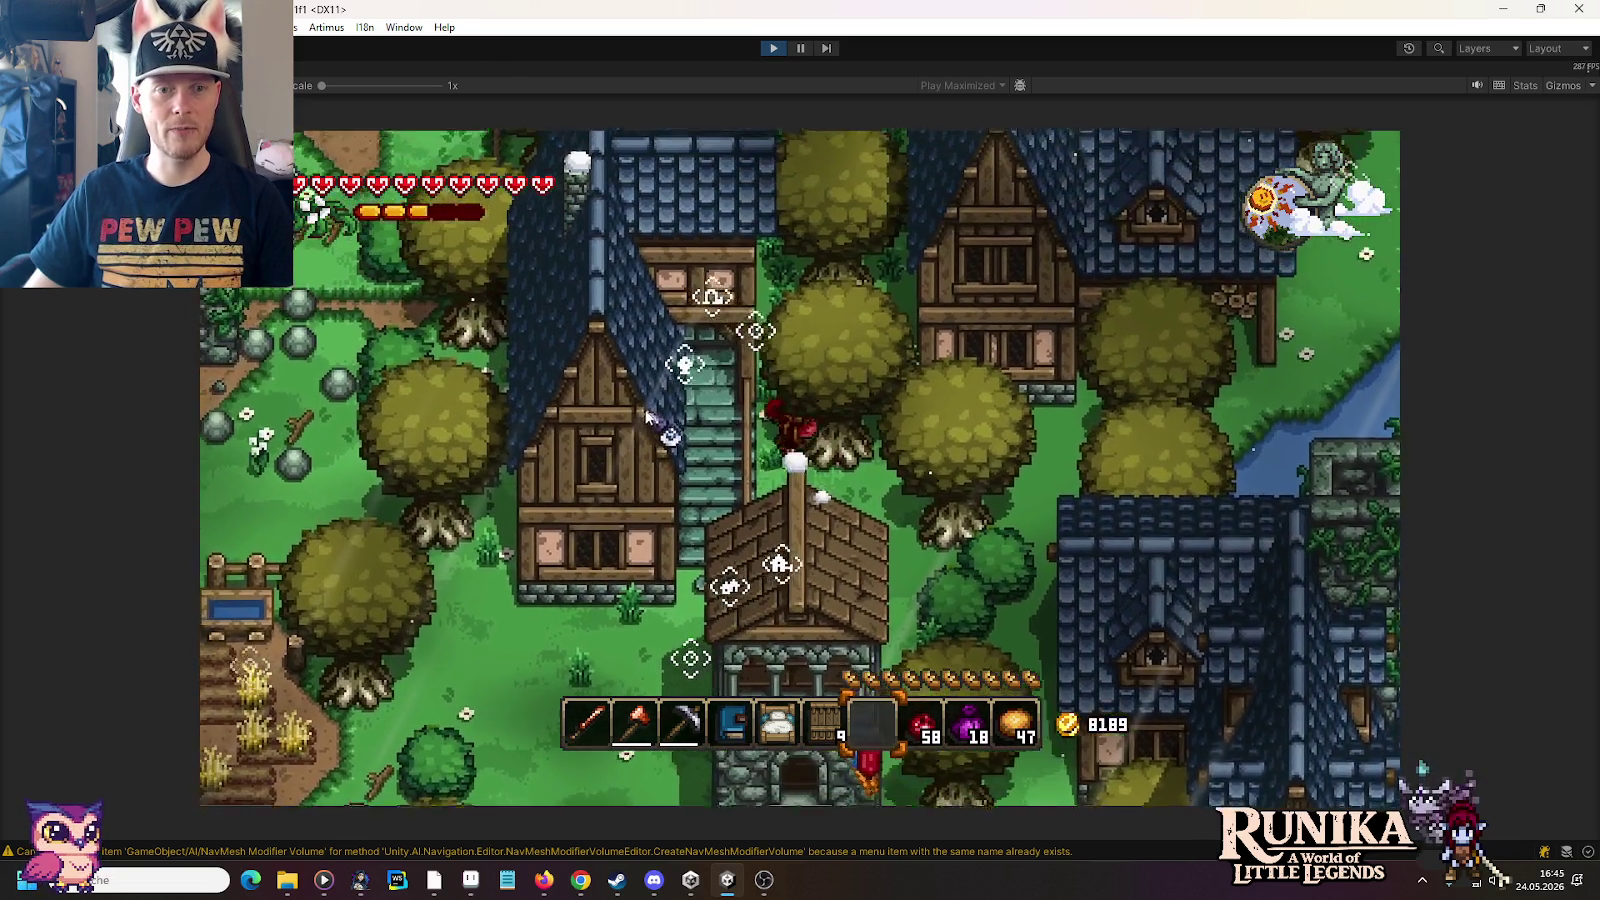
{"action": "key", "text": "w"}
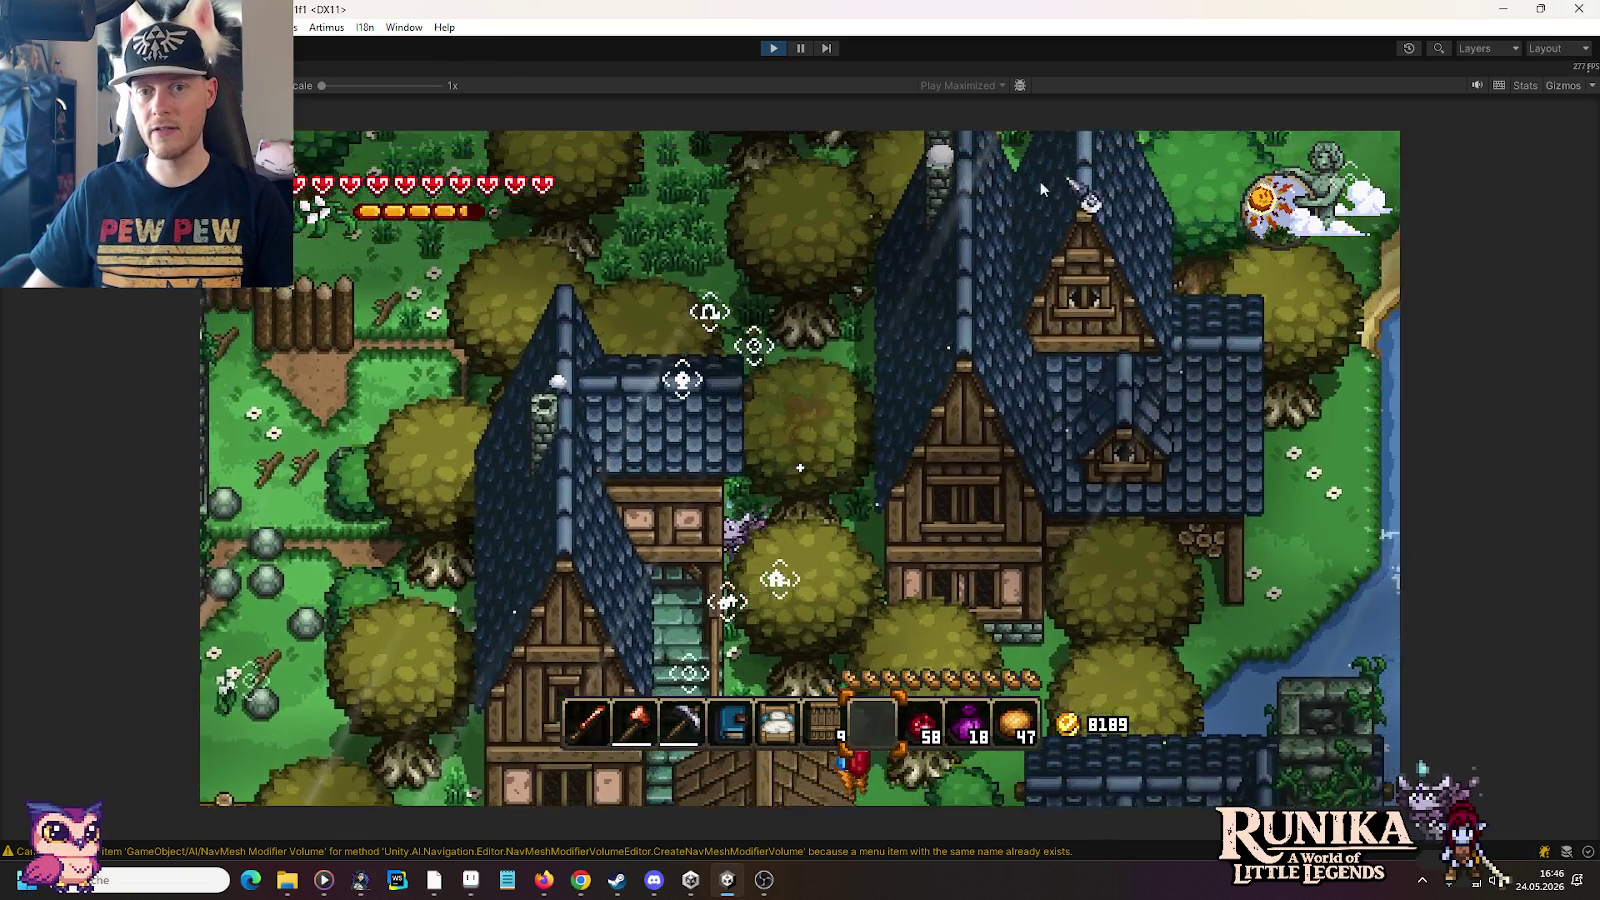
Step: Head down and right toward the river, past the house, up to its door
{"action": "key", "text": "d"}
{"action": "key", "text": "s"}
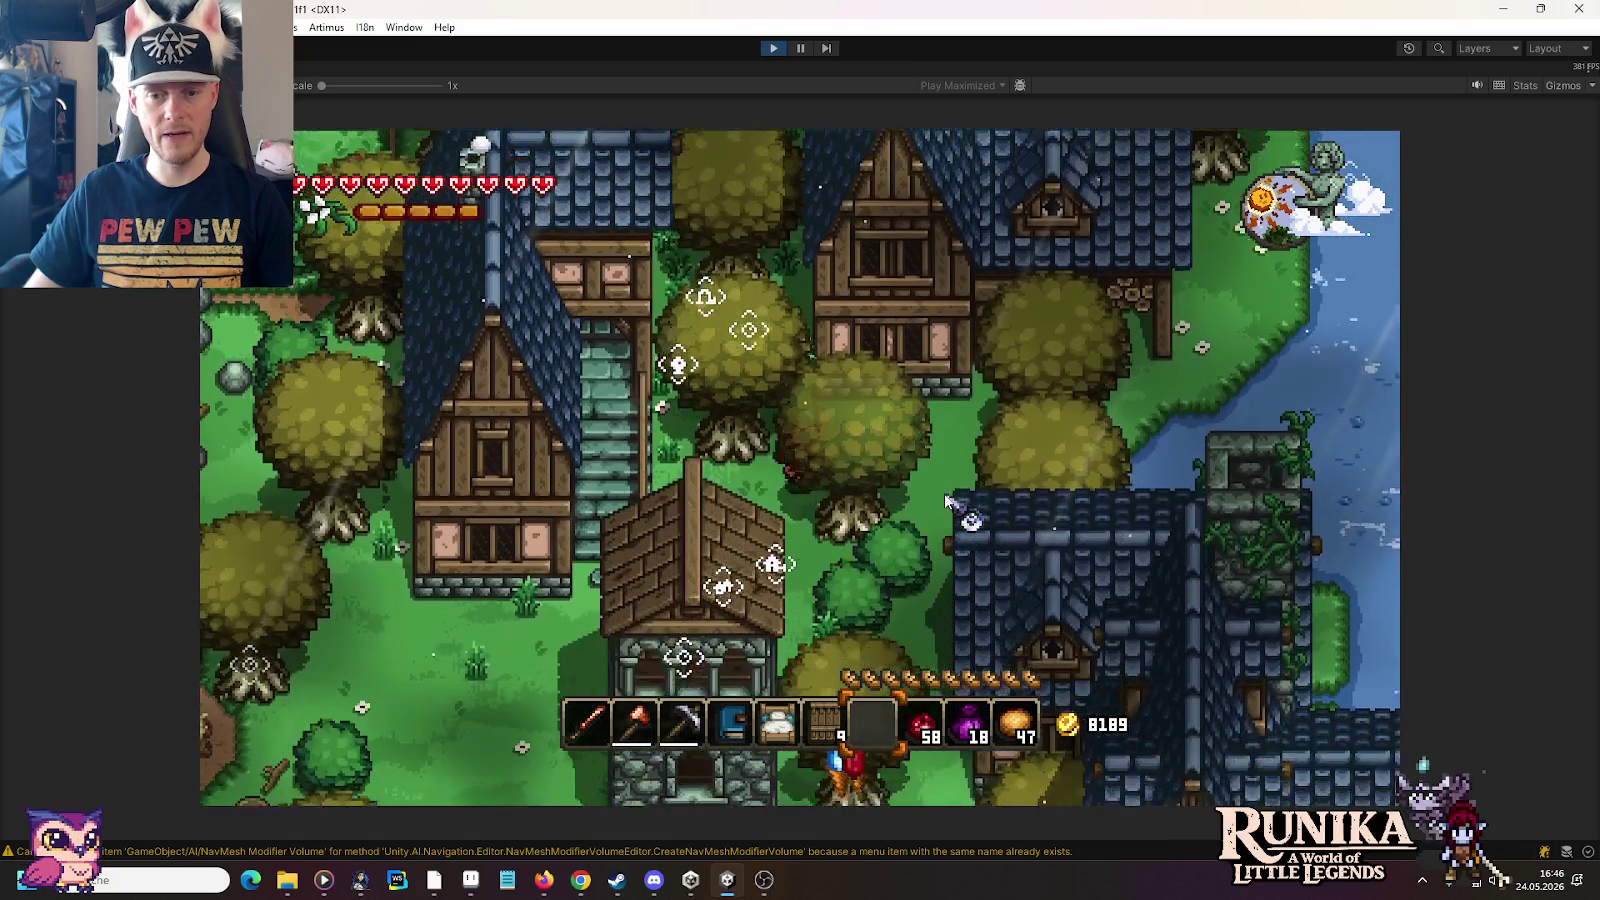
{"action": "key", "text": "s"}
{"action": "key", "text": "d"}
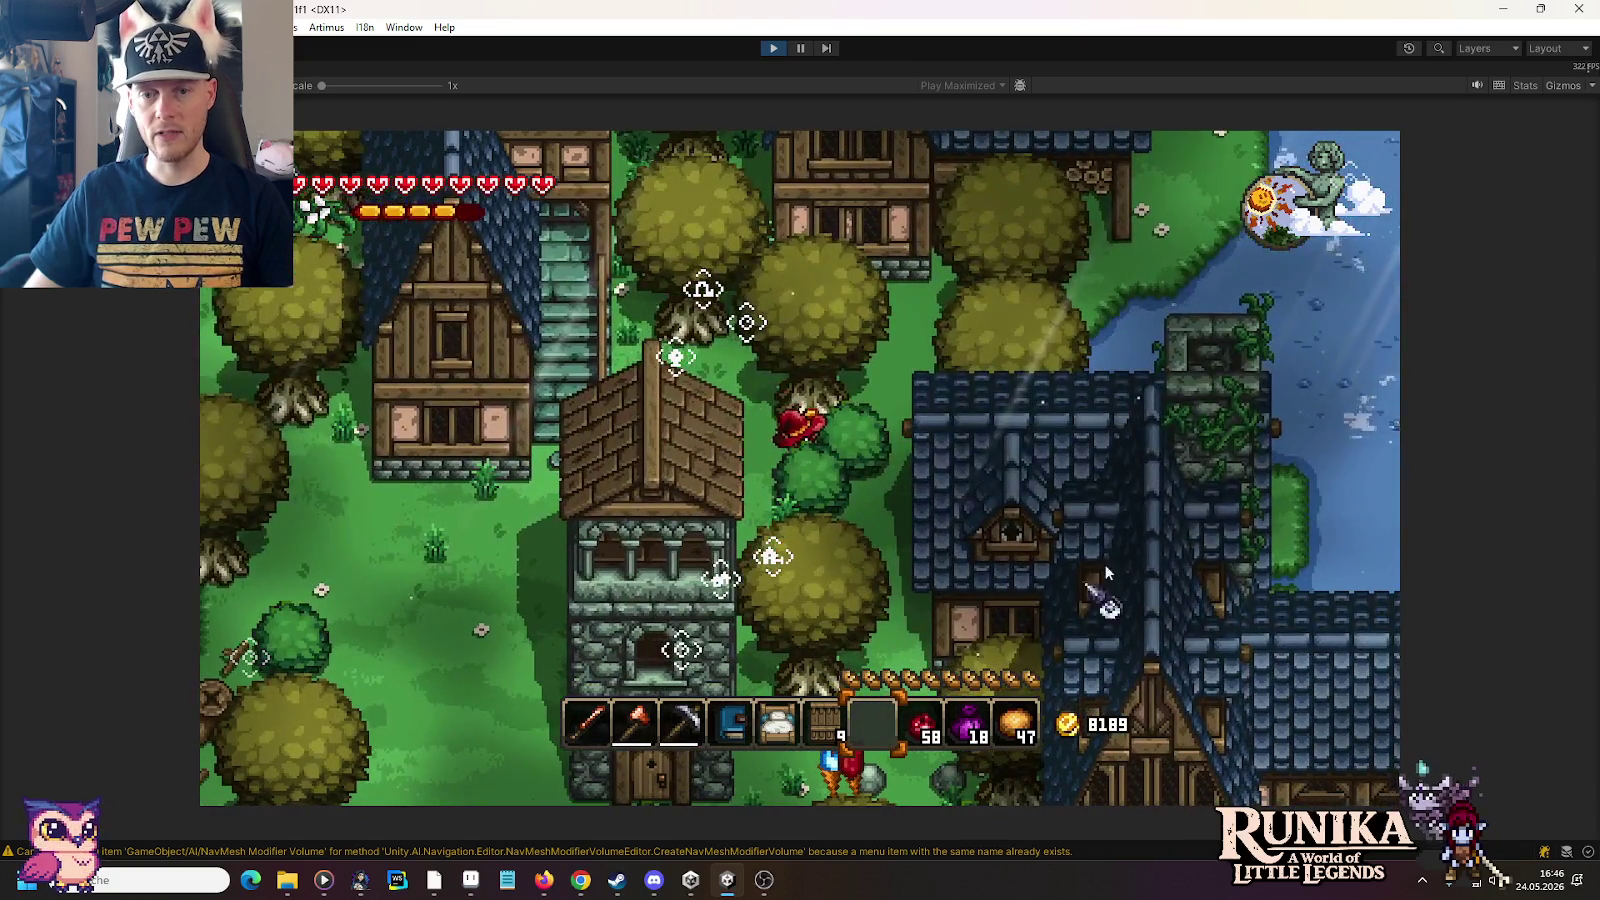
{"action": "key", "text": "s"}
{"action": "key", "text": "d"}
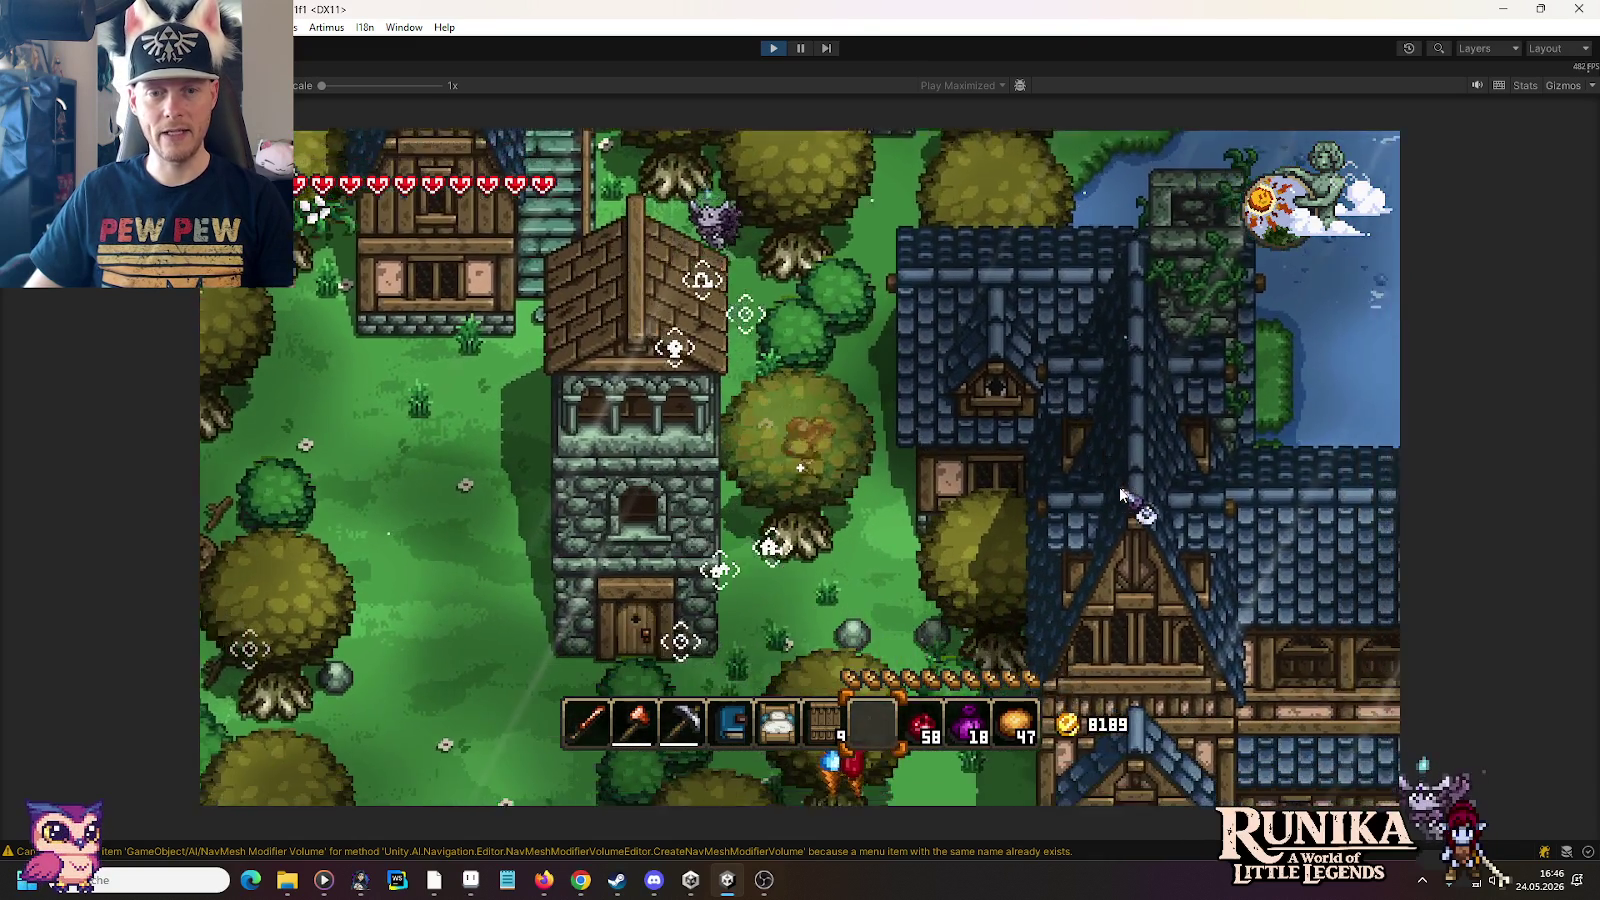
{"action": "key", "text": "s"}
{"action": "key", "text": "d"}
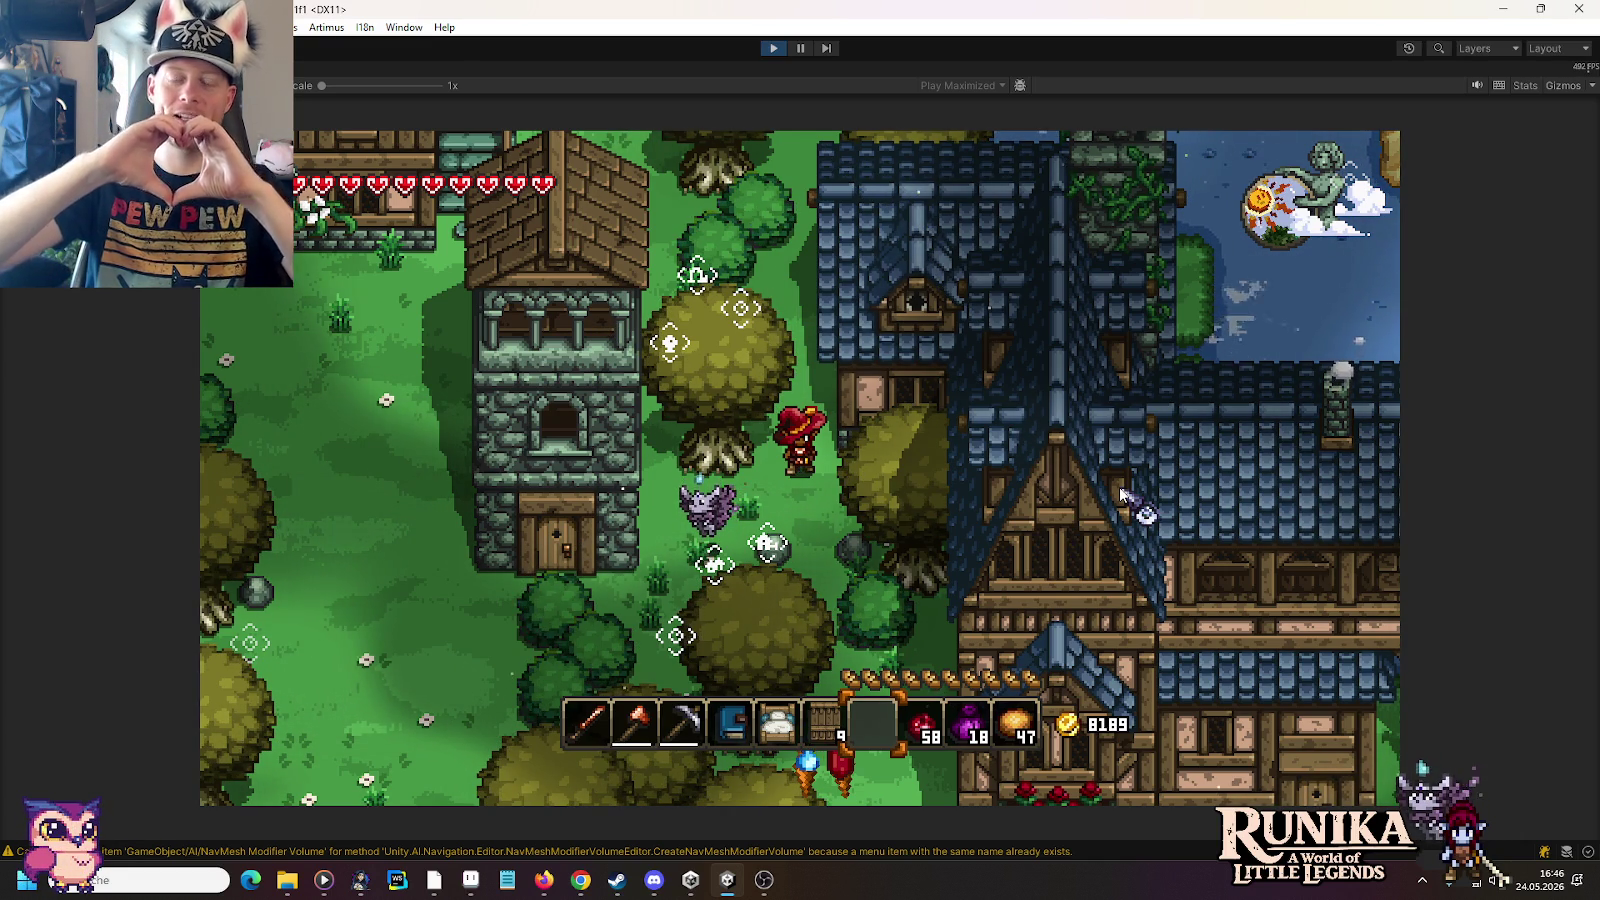
{"action": "key", "text": "s"}
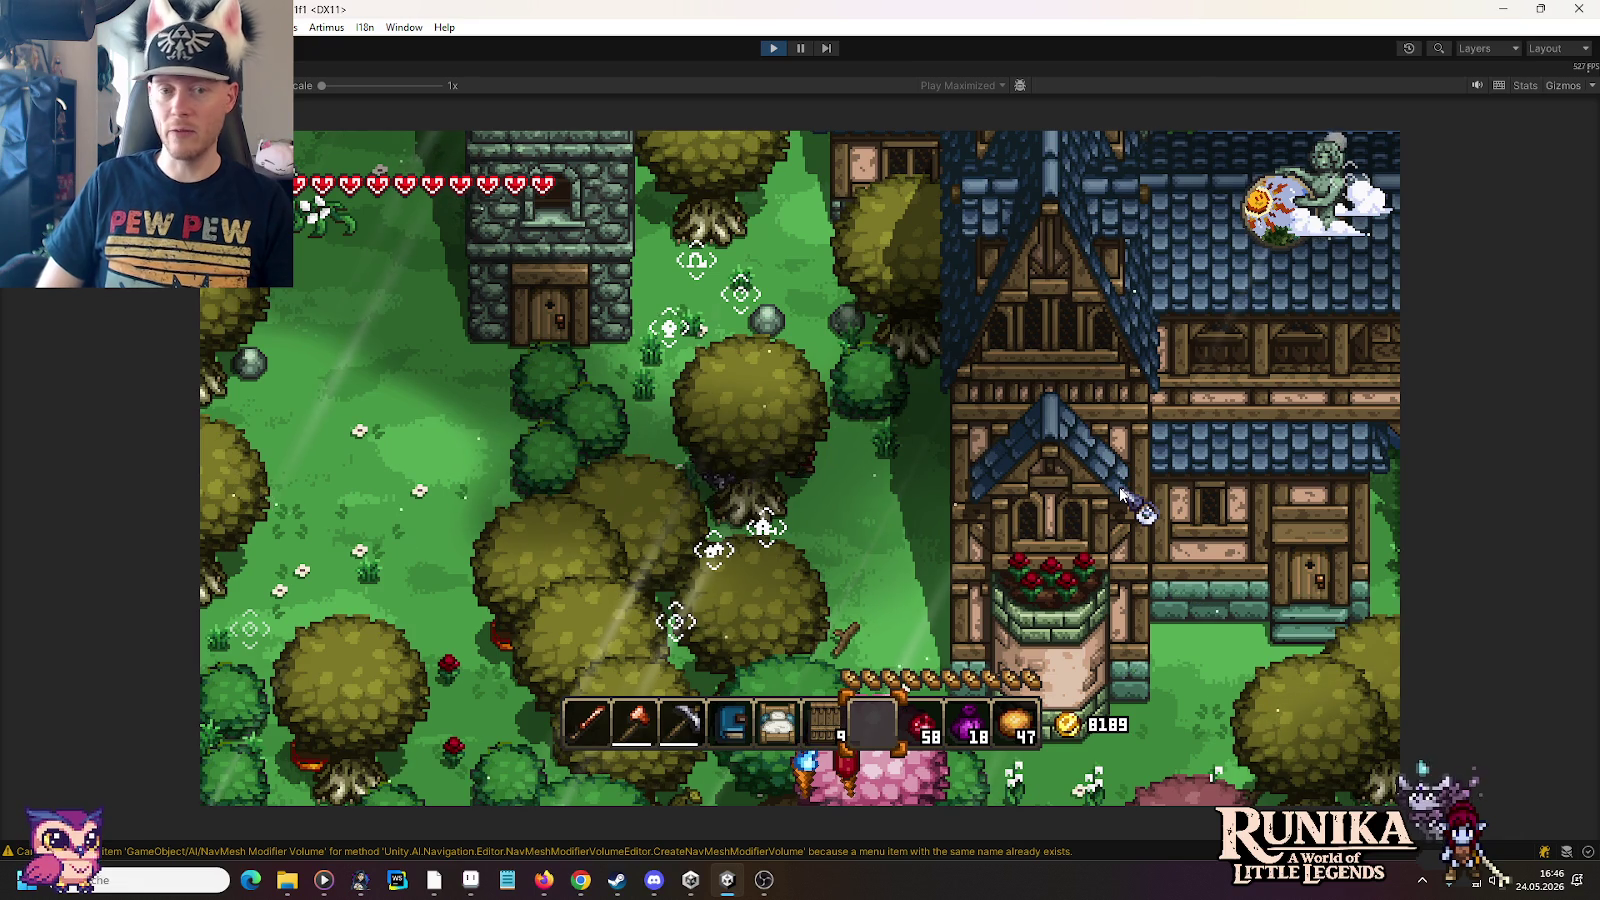
{"action": "key", "text": "d"}
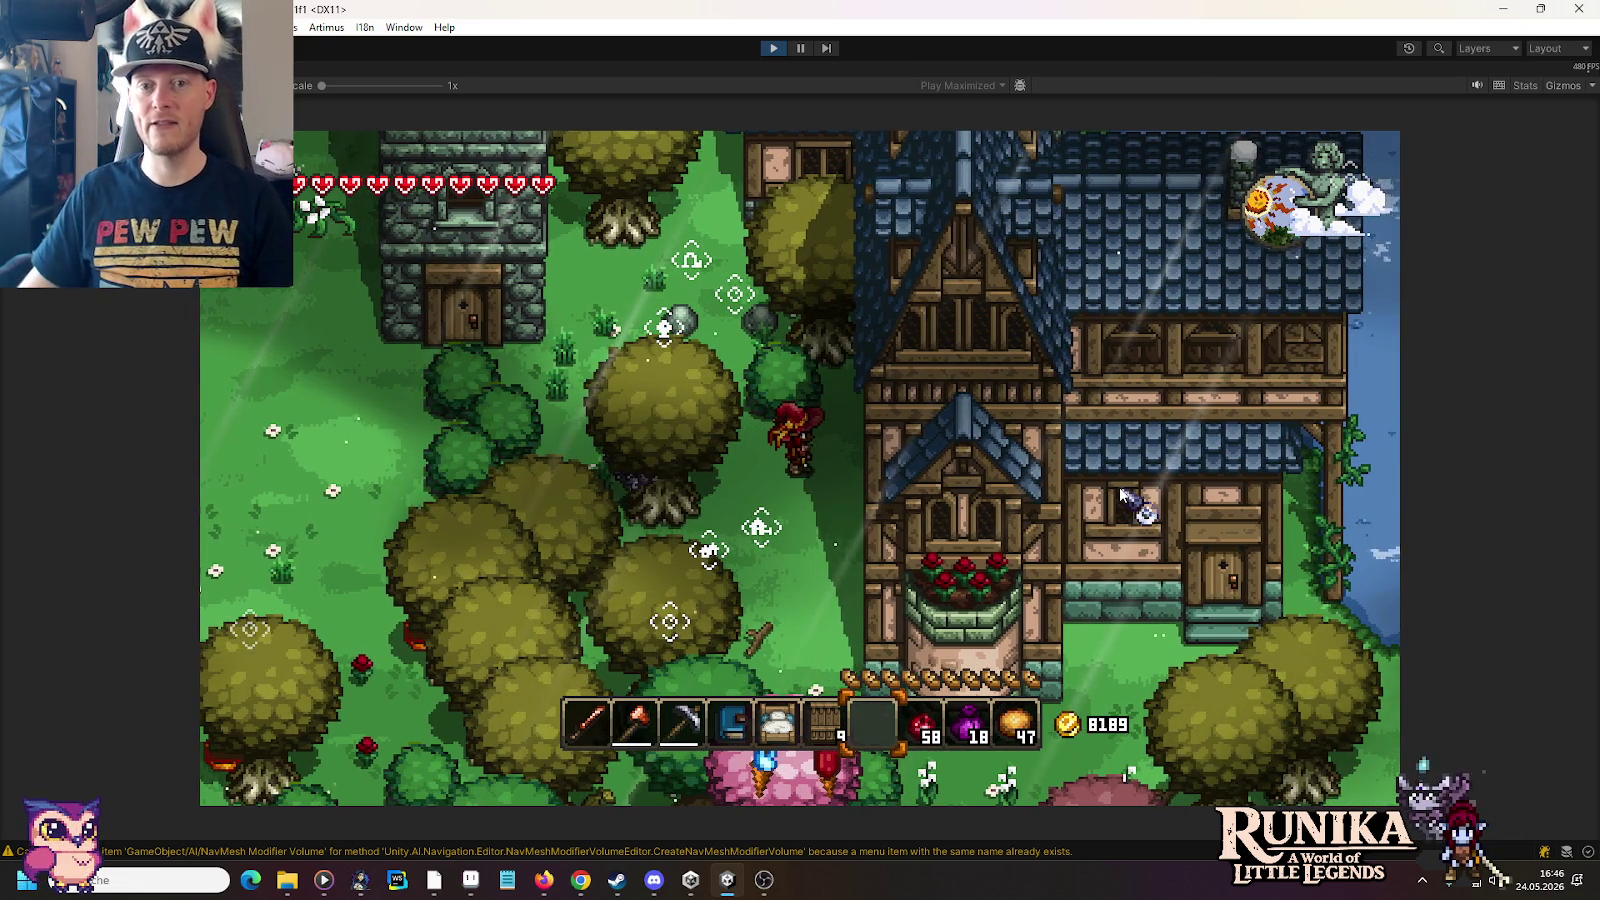
{"action": "key", "text": "s"}
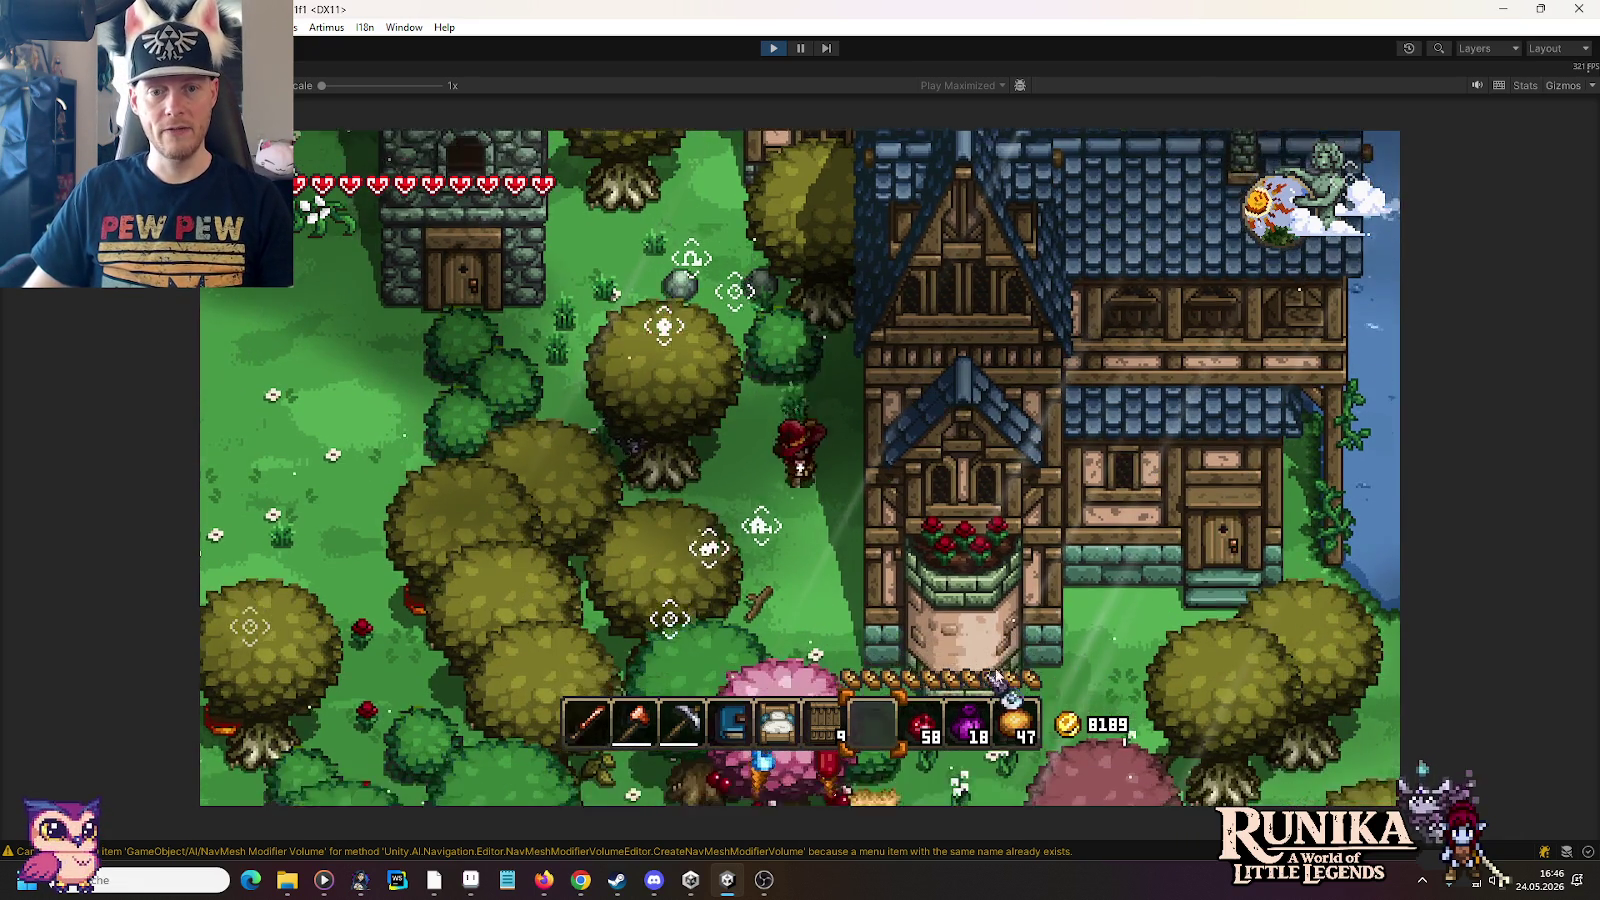
{"action": "key", "text": "d"}
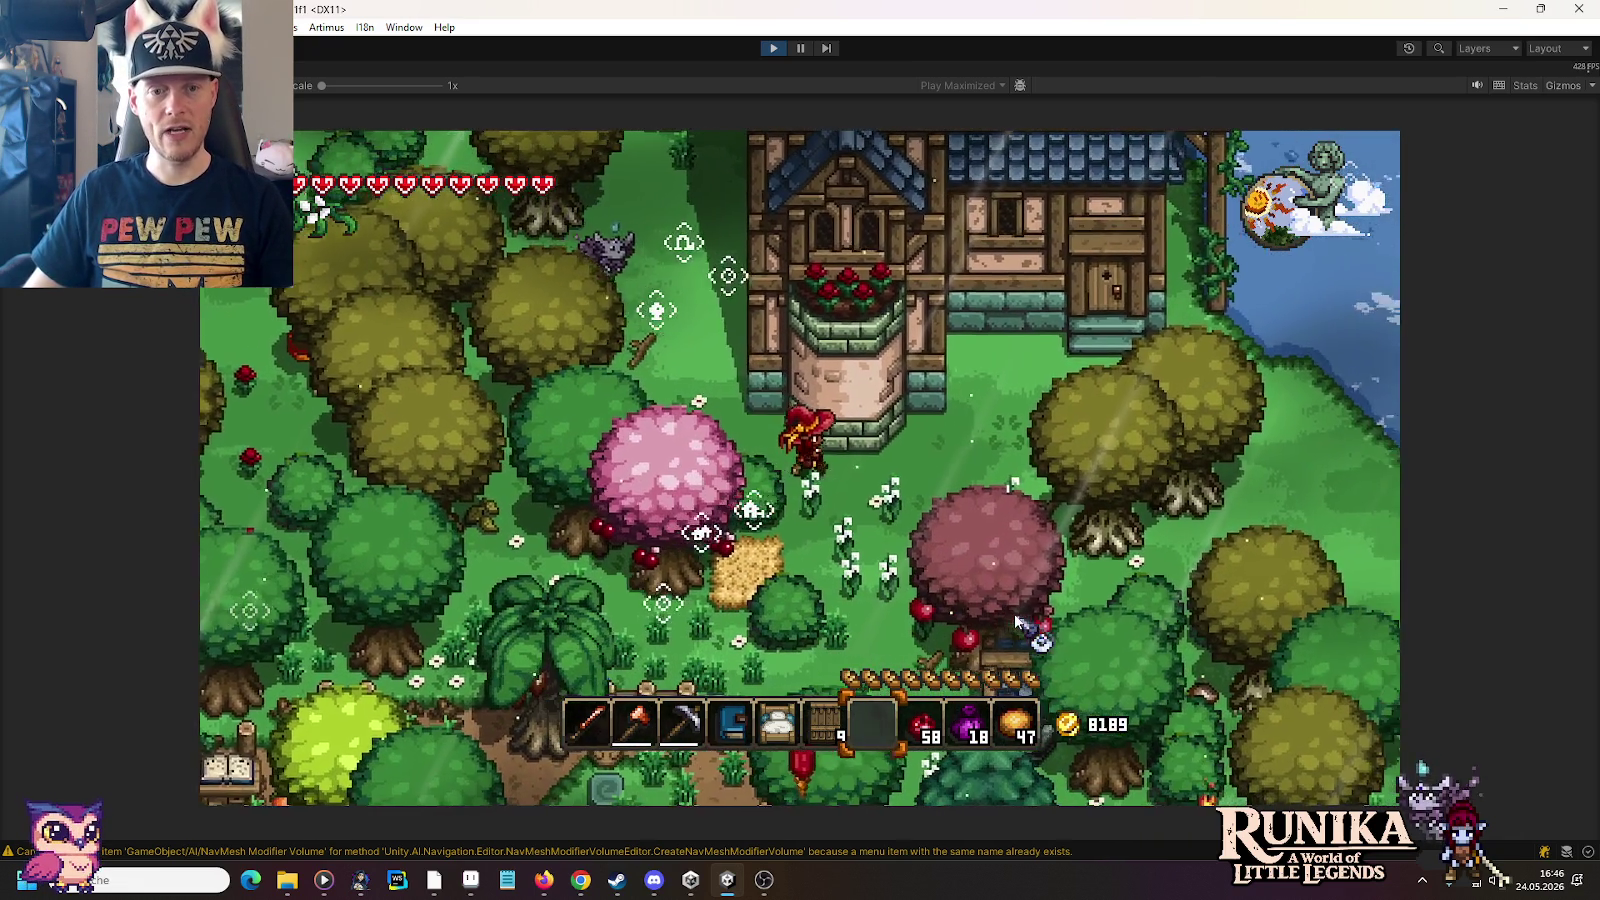
{"action": "key", "text": "w"}
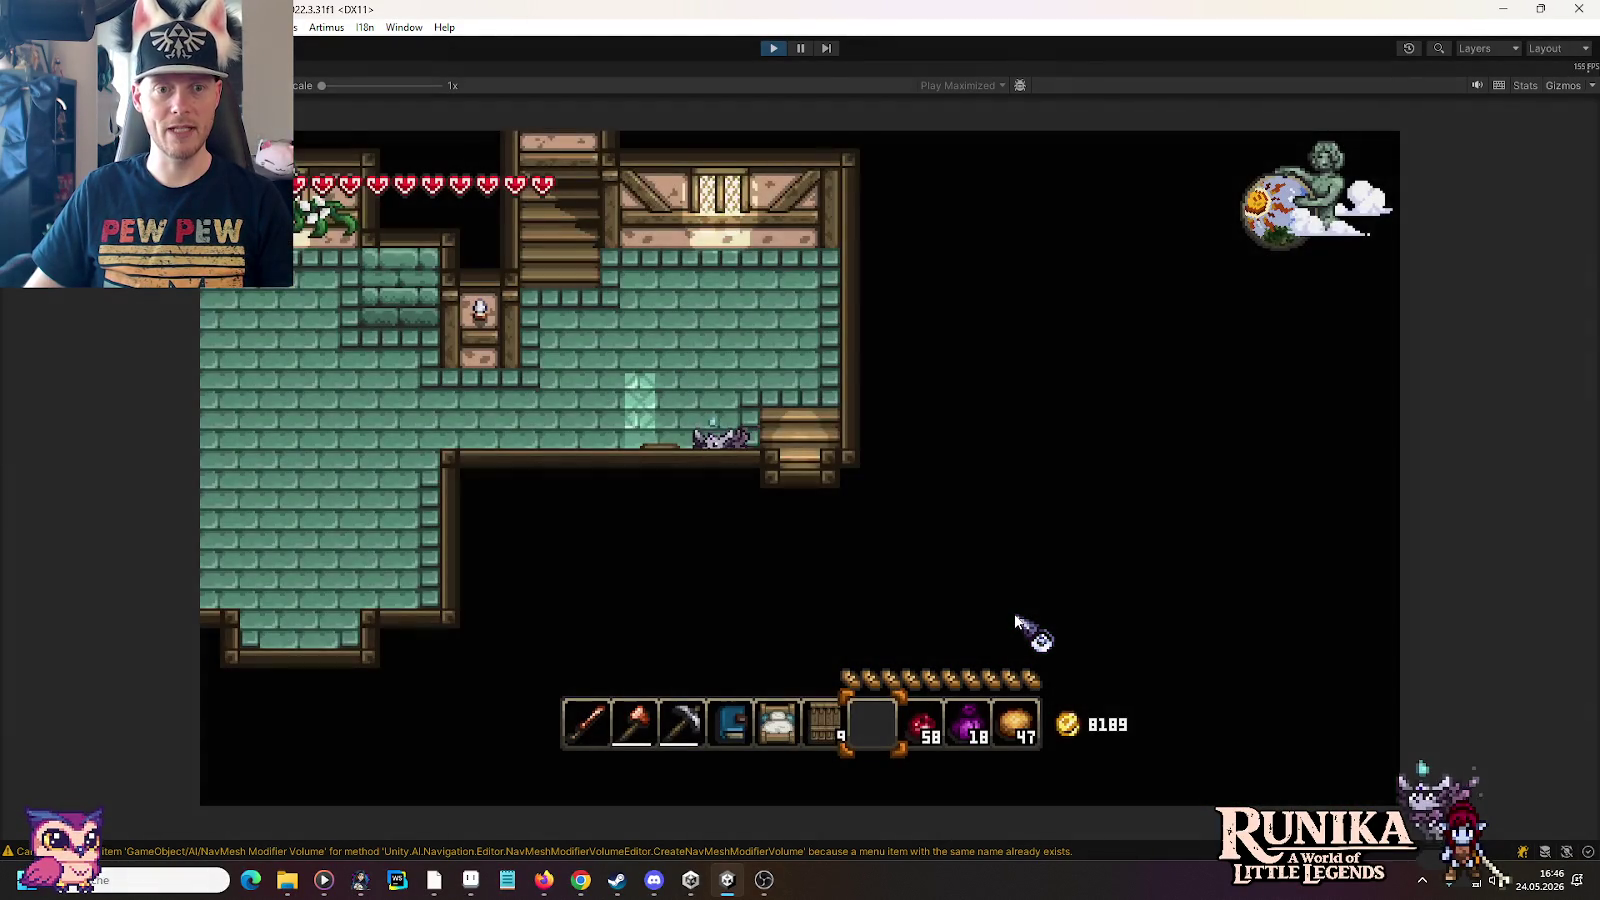
Step: Walk through the ground-floor interior and briefly open and close the chest there
{"action": "key", "text": "a"}
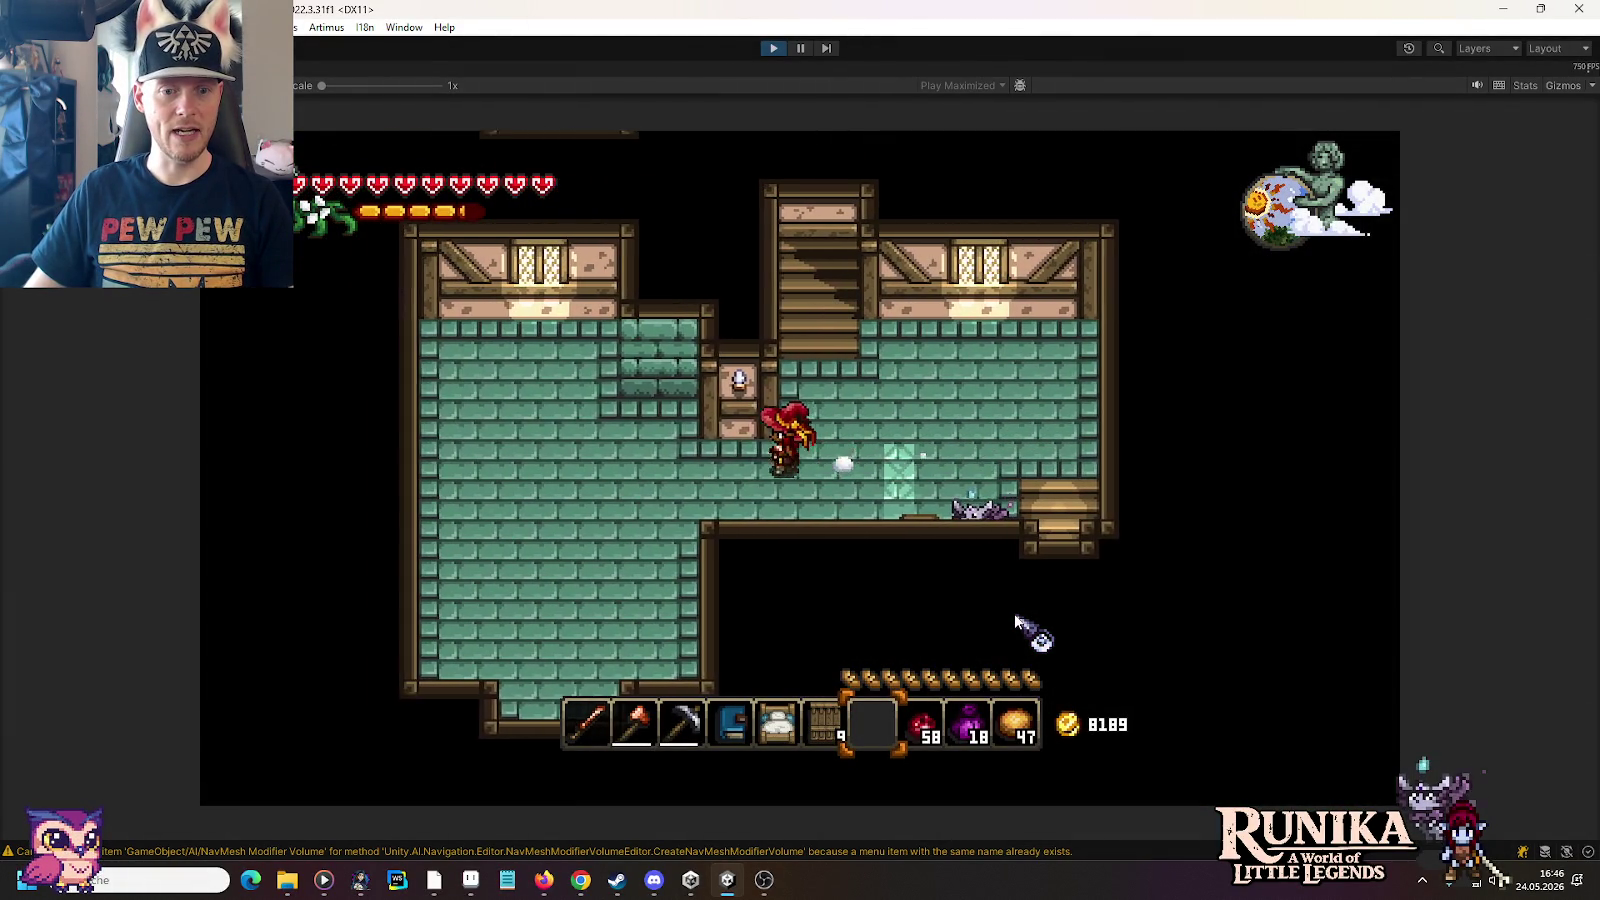
{"action": "key", "text": "d"}
{"action": "key", "text": "w"}
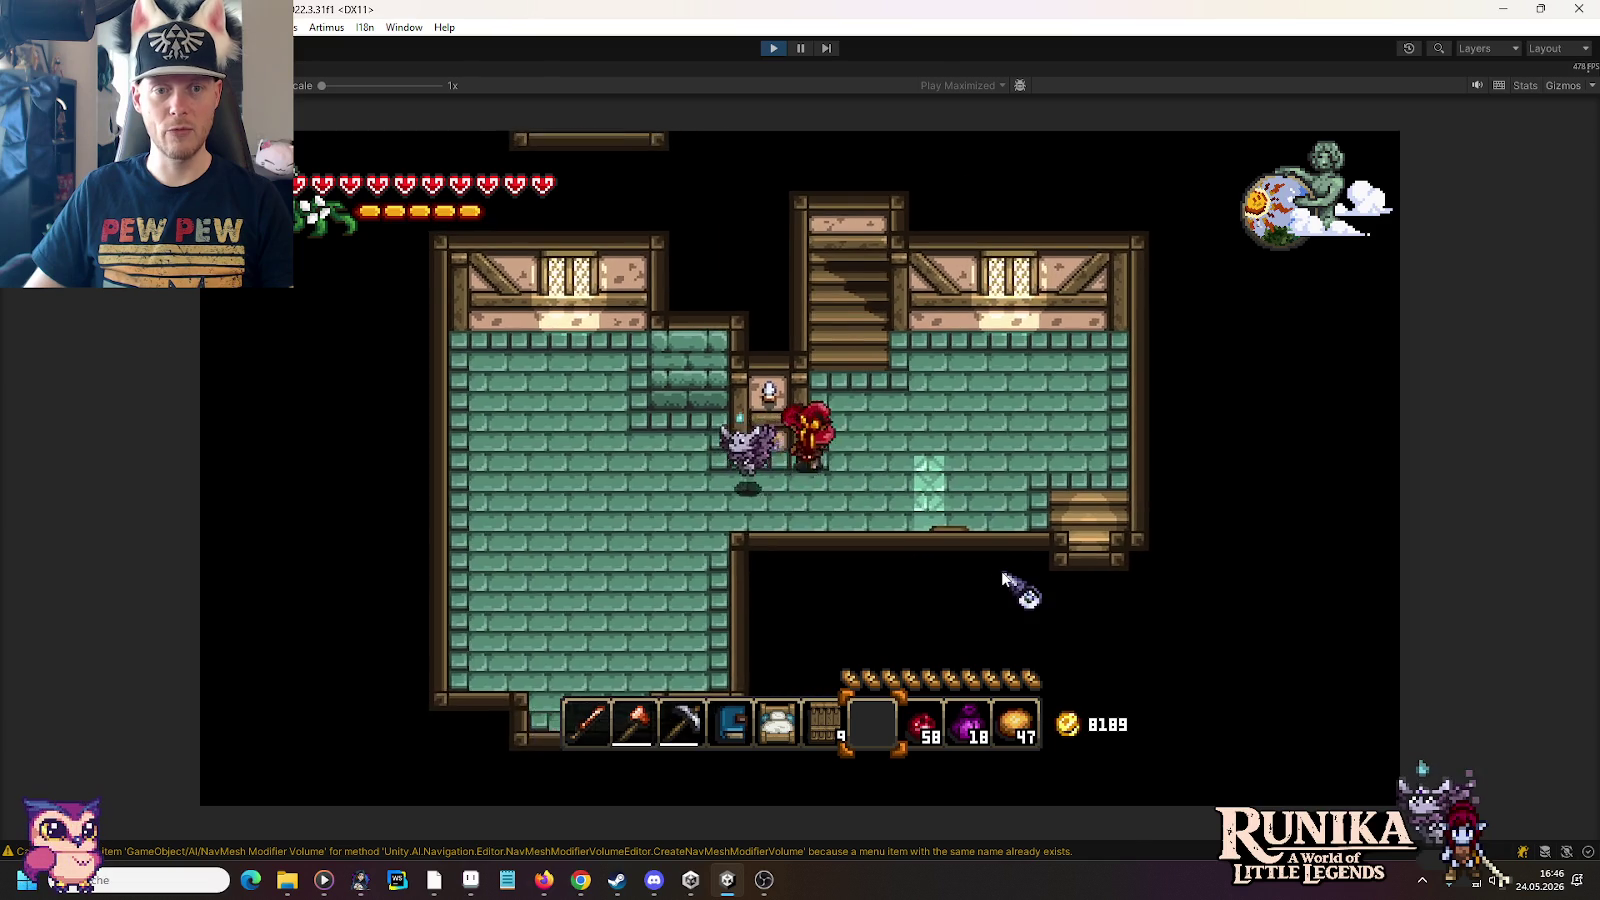
{"action": "key", "text": "s"}
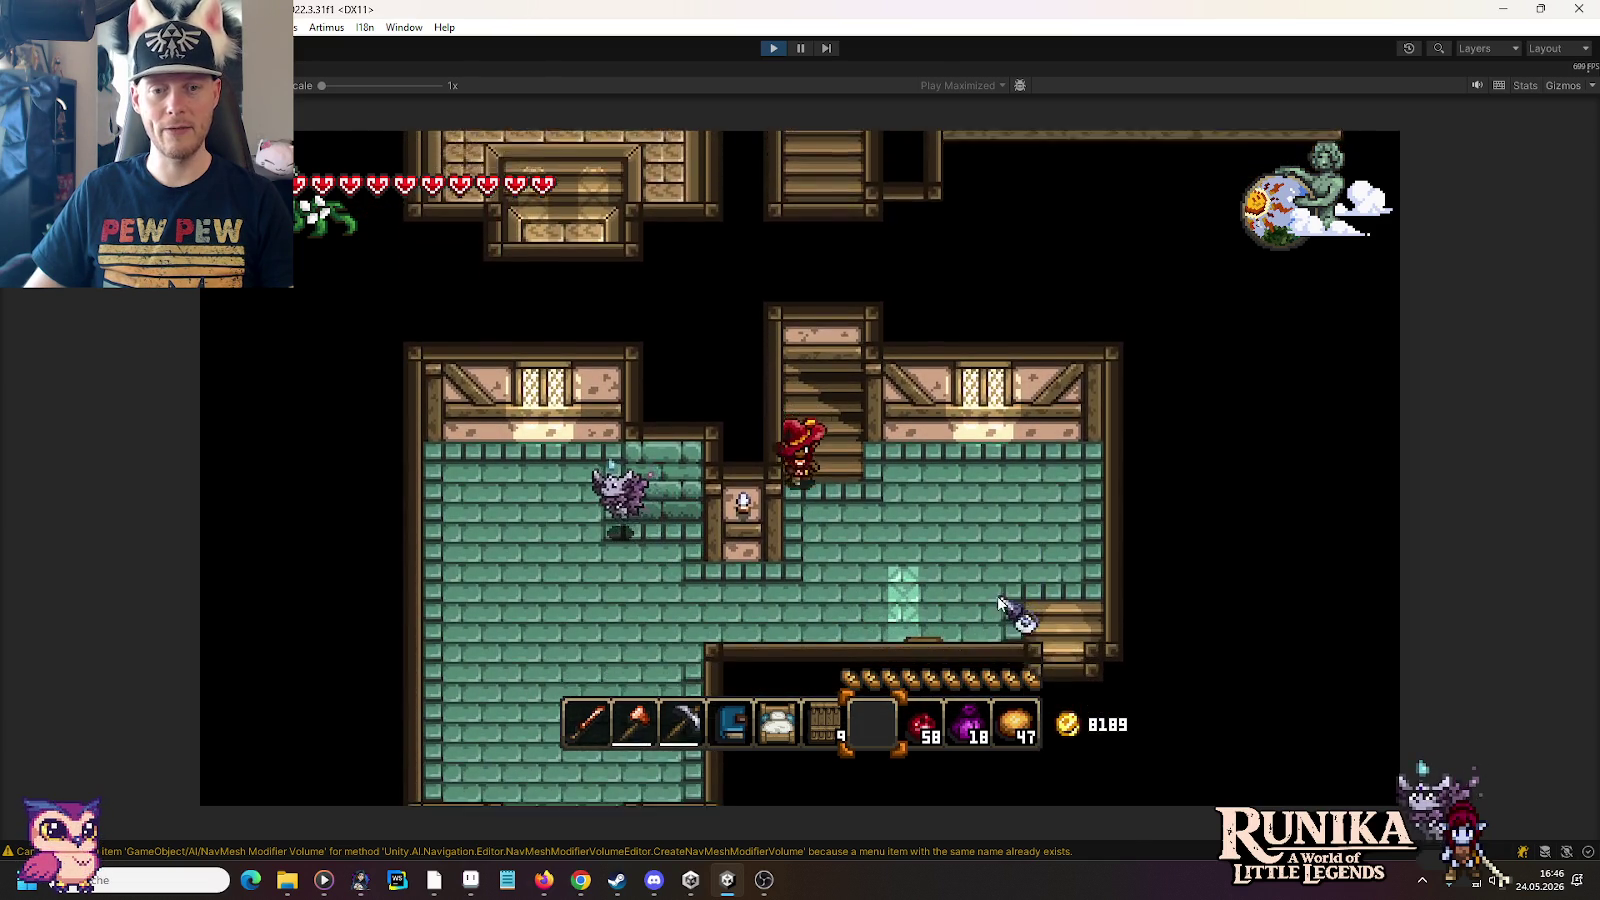
{"action": "key", "text": "d"}
{"action": "right_click", "coordinate": [822, 514]}
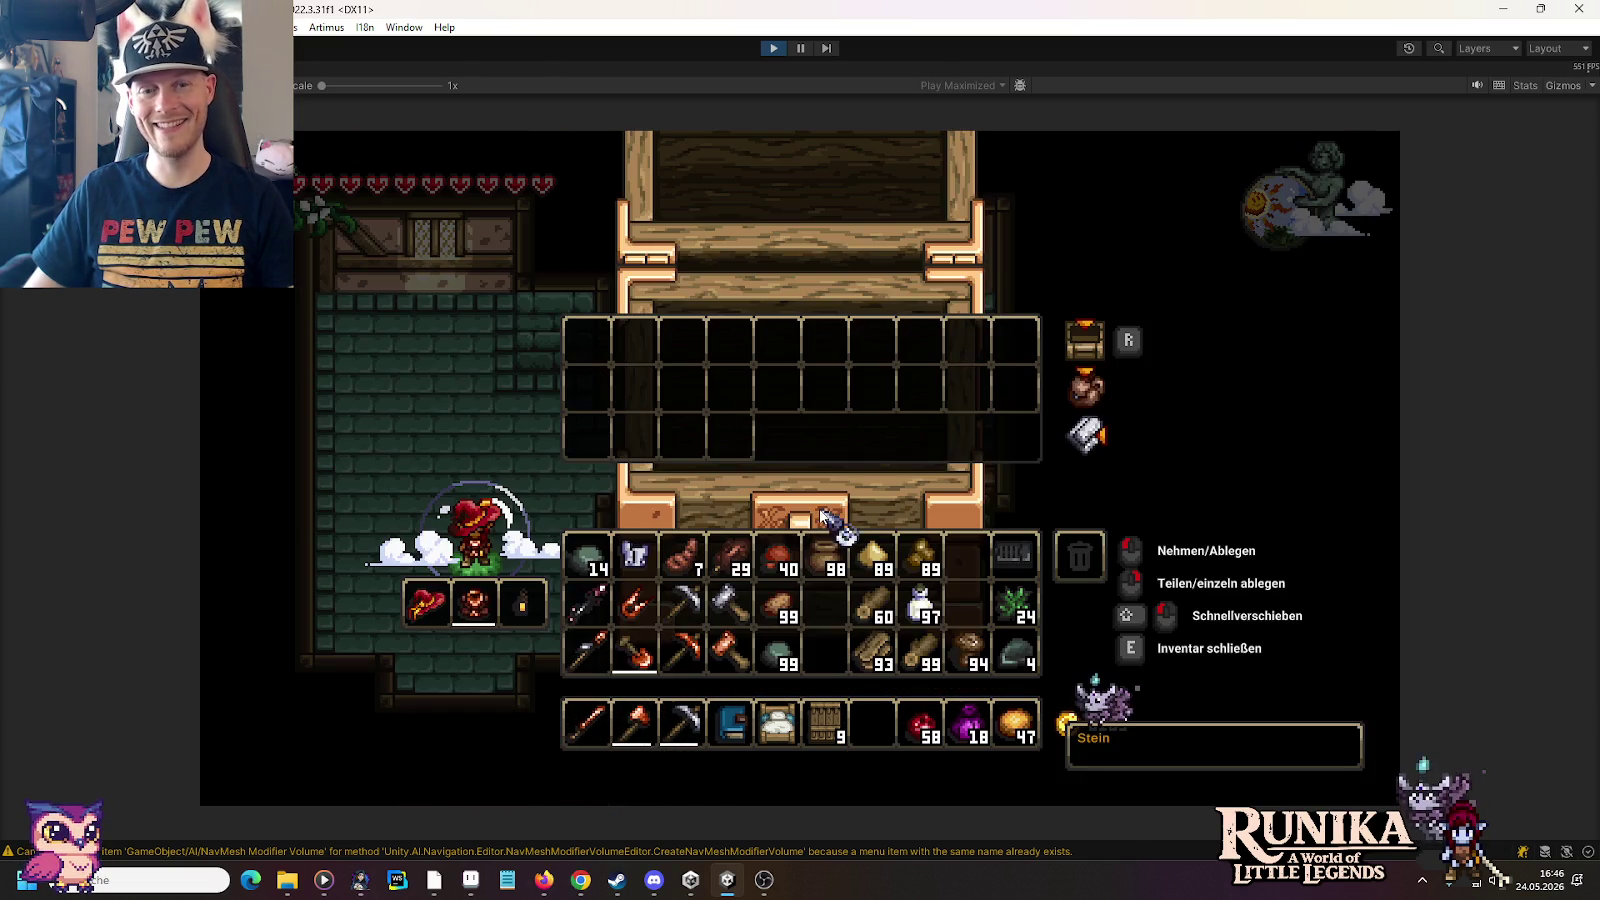
{"action": "key", "text": "e"}
Step: Climb the stairs and explore the upper floor's hallway and rooms
{"action": "key", "text": "w"}
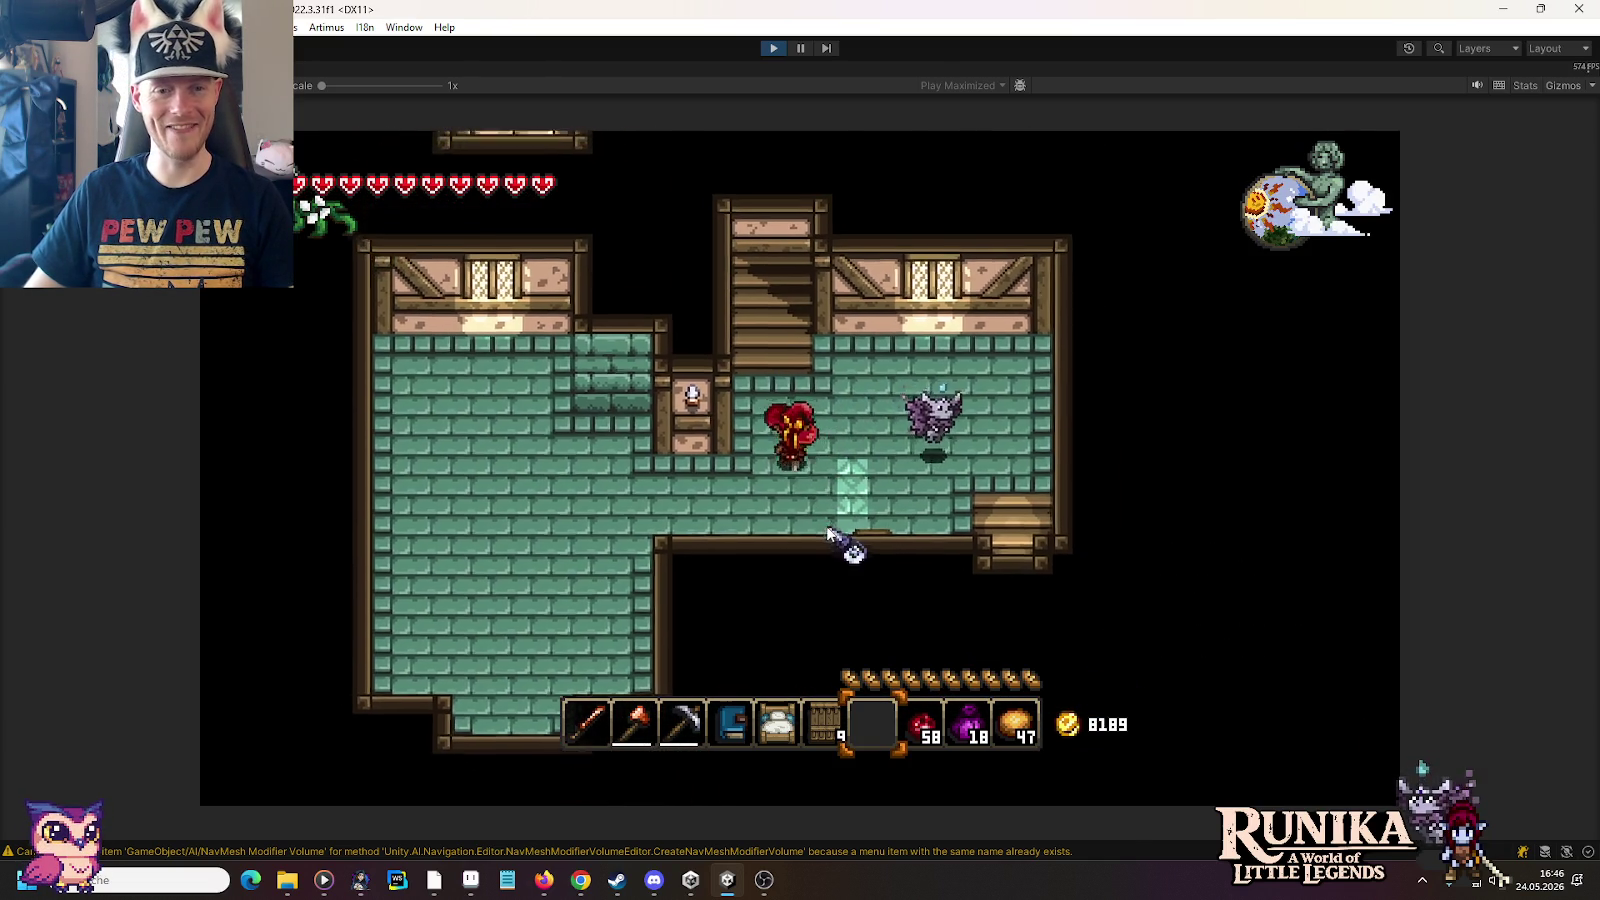
{"action": "key", "text": "w"}
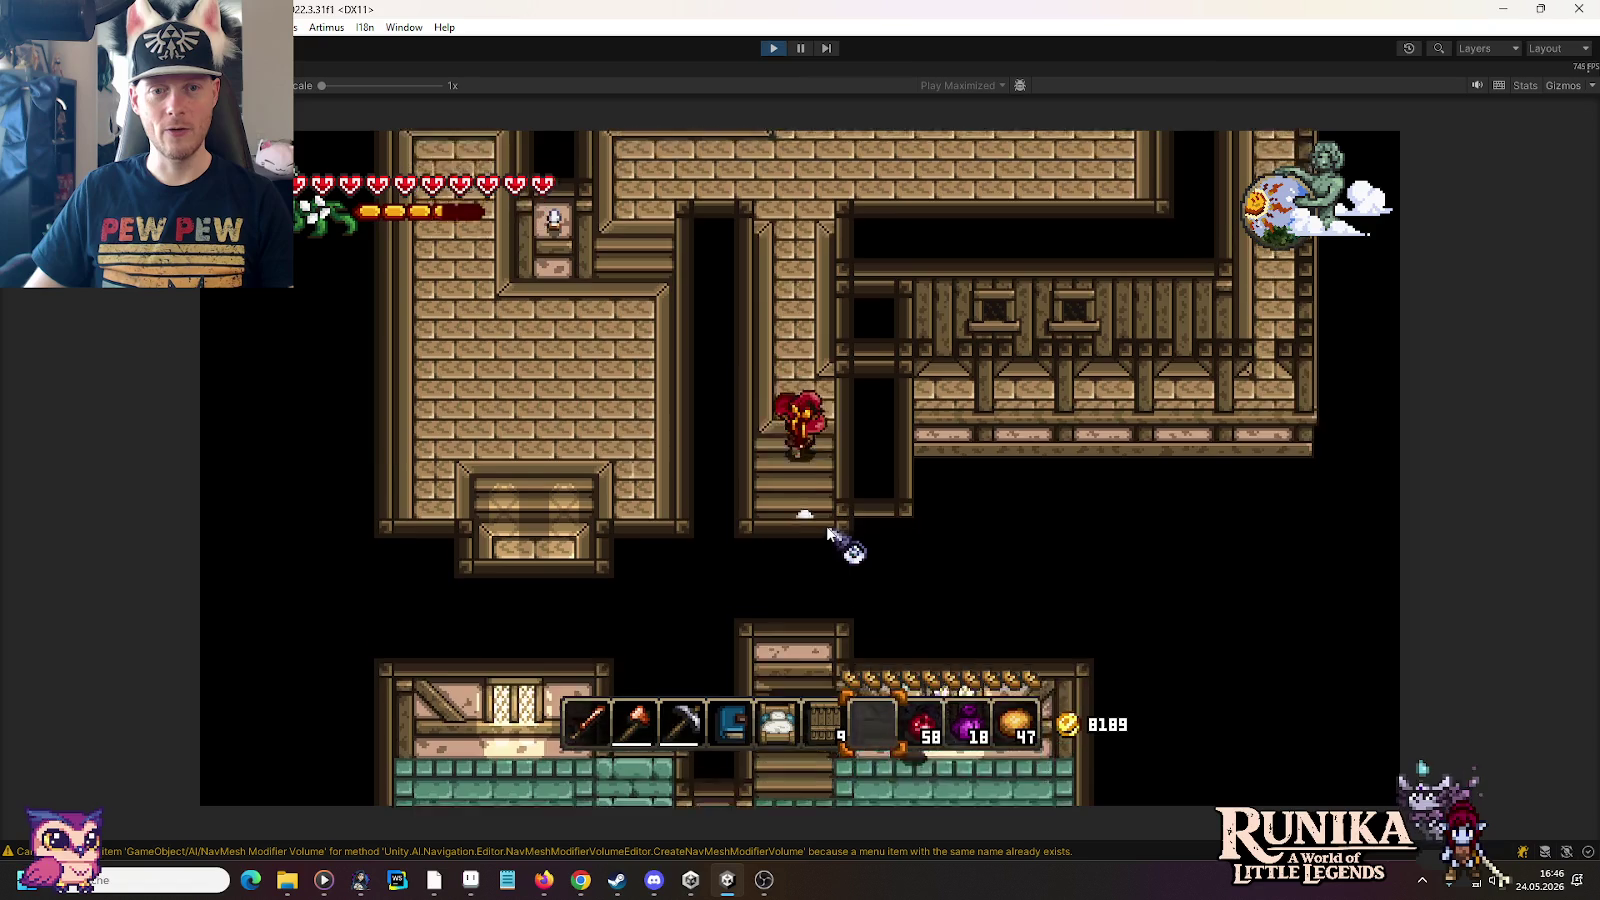
{"action": "key", "text": "d"}
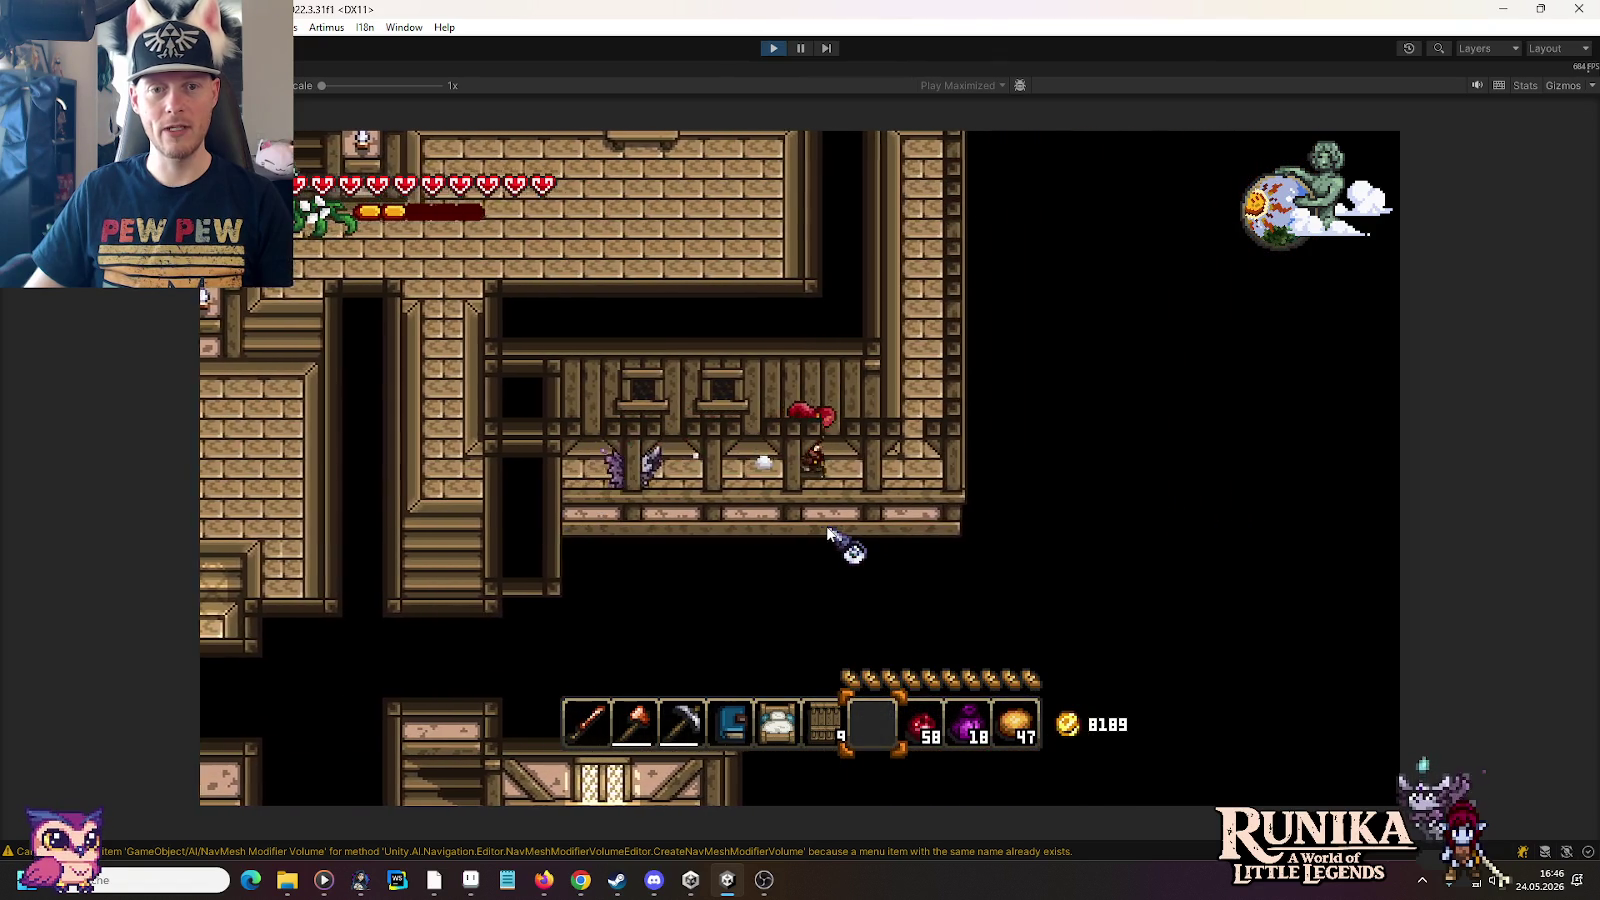
{"action": "key", "text": "w"}
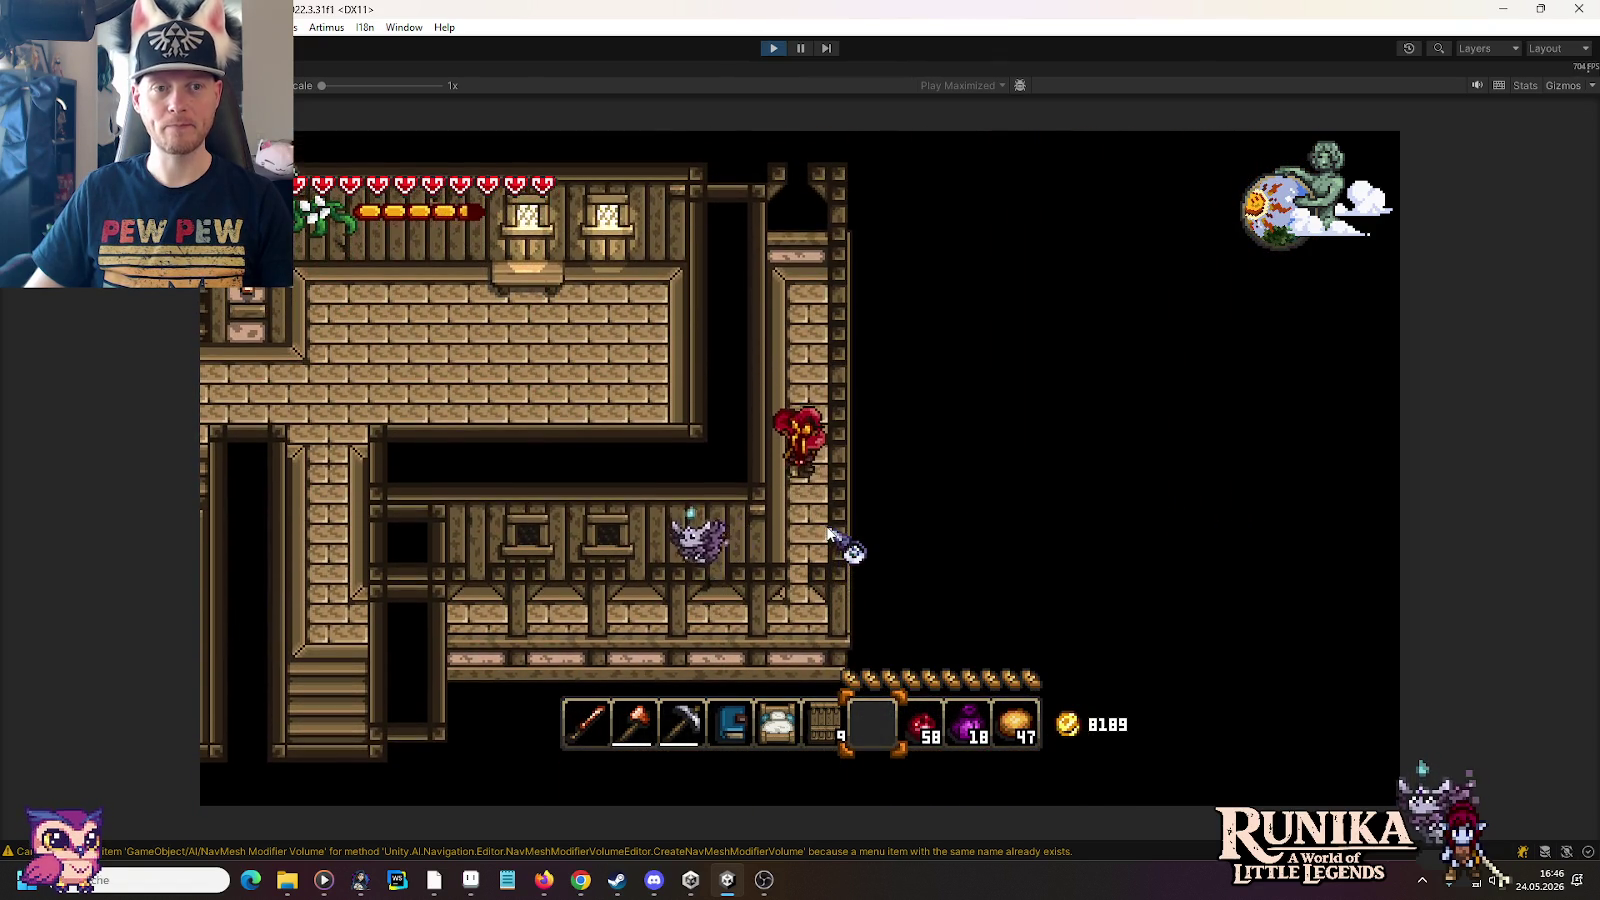
{"action": "key", "text": "s"}
{"action": "key", "text": "a"}
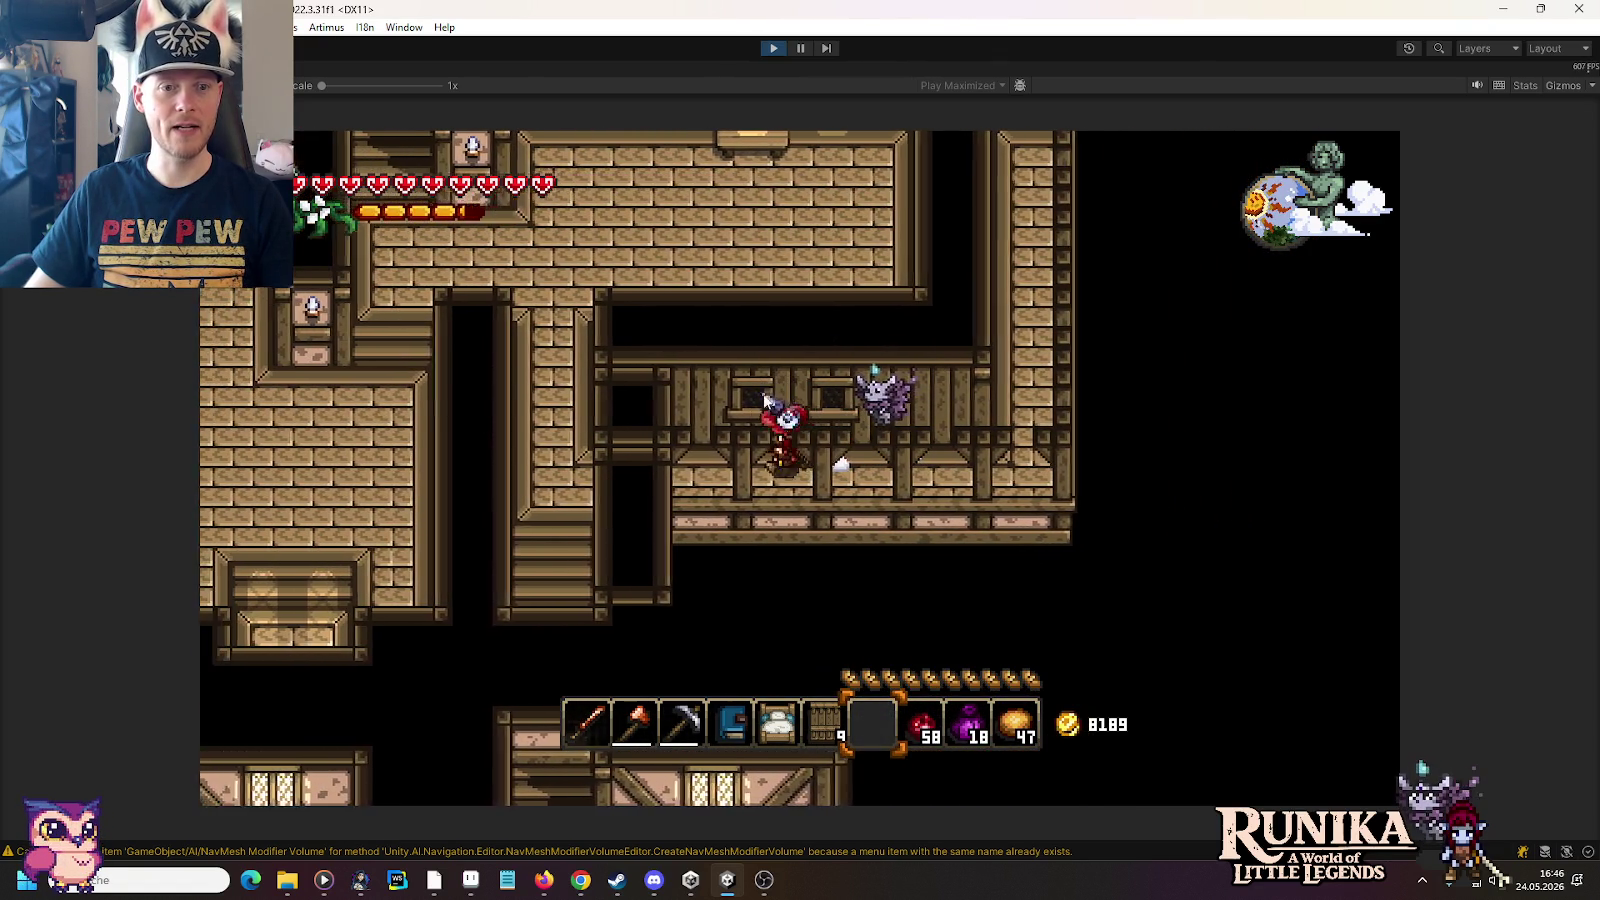
{"action": "key", "text": "w"}
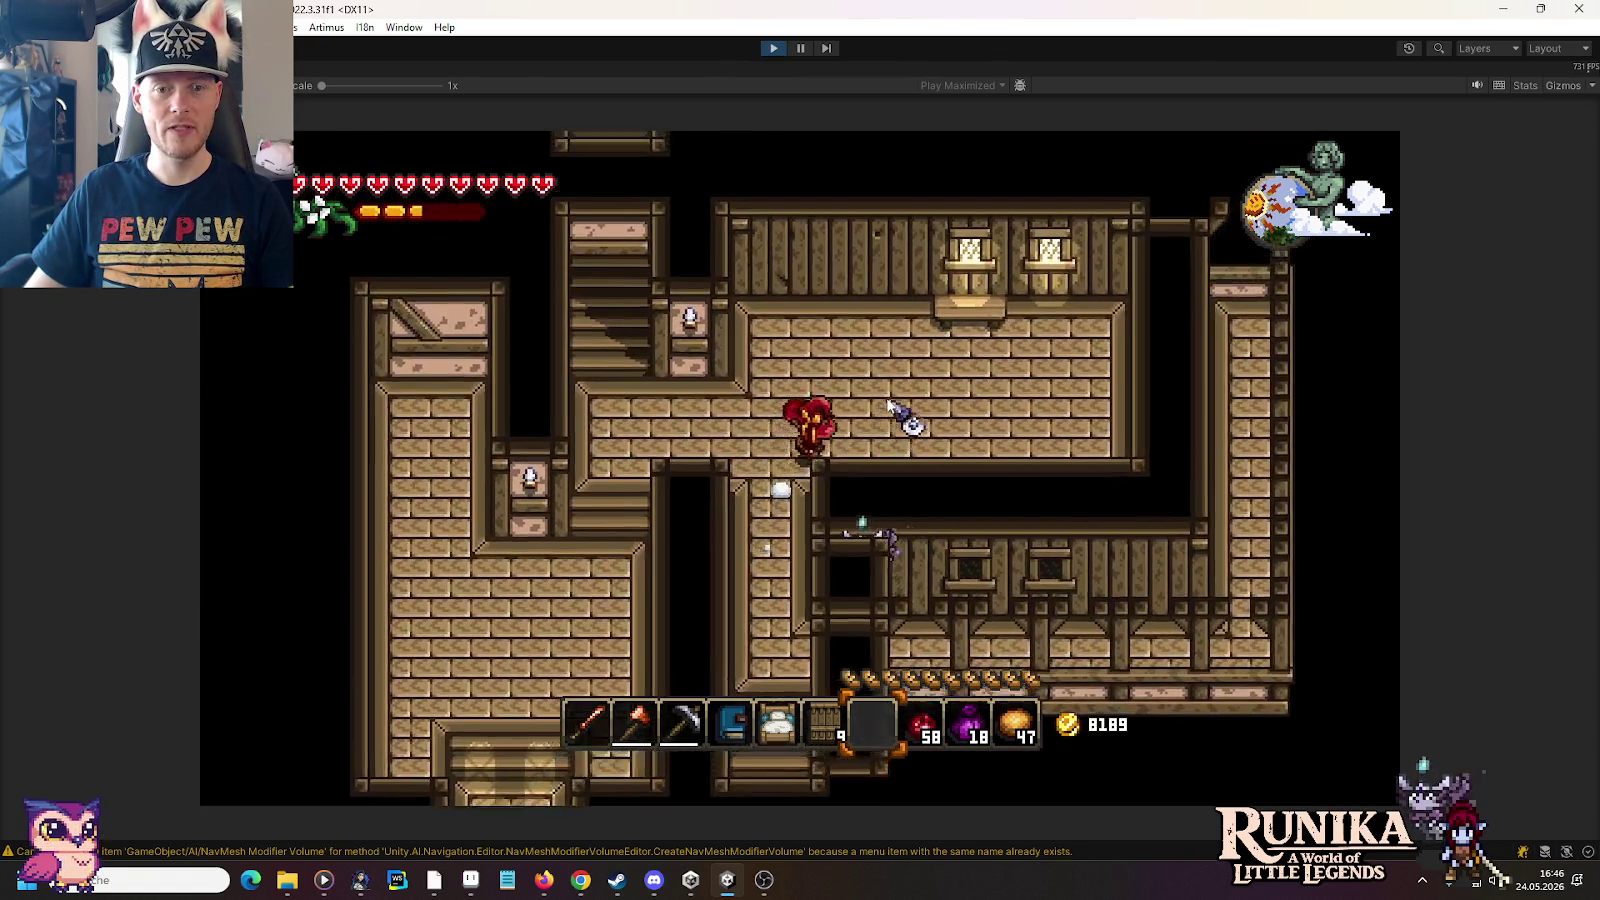
{"action": "key", "text": "w"}
{"action": "key", "text": "d"}
{"action": "key", "text": "w"}
{"action": "key", "text": "d"}
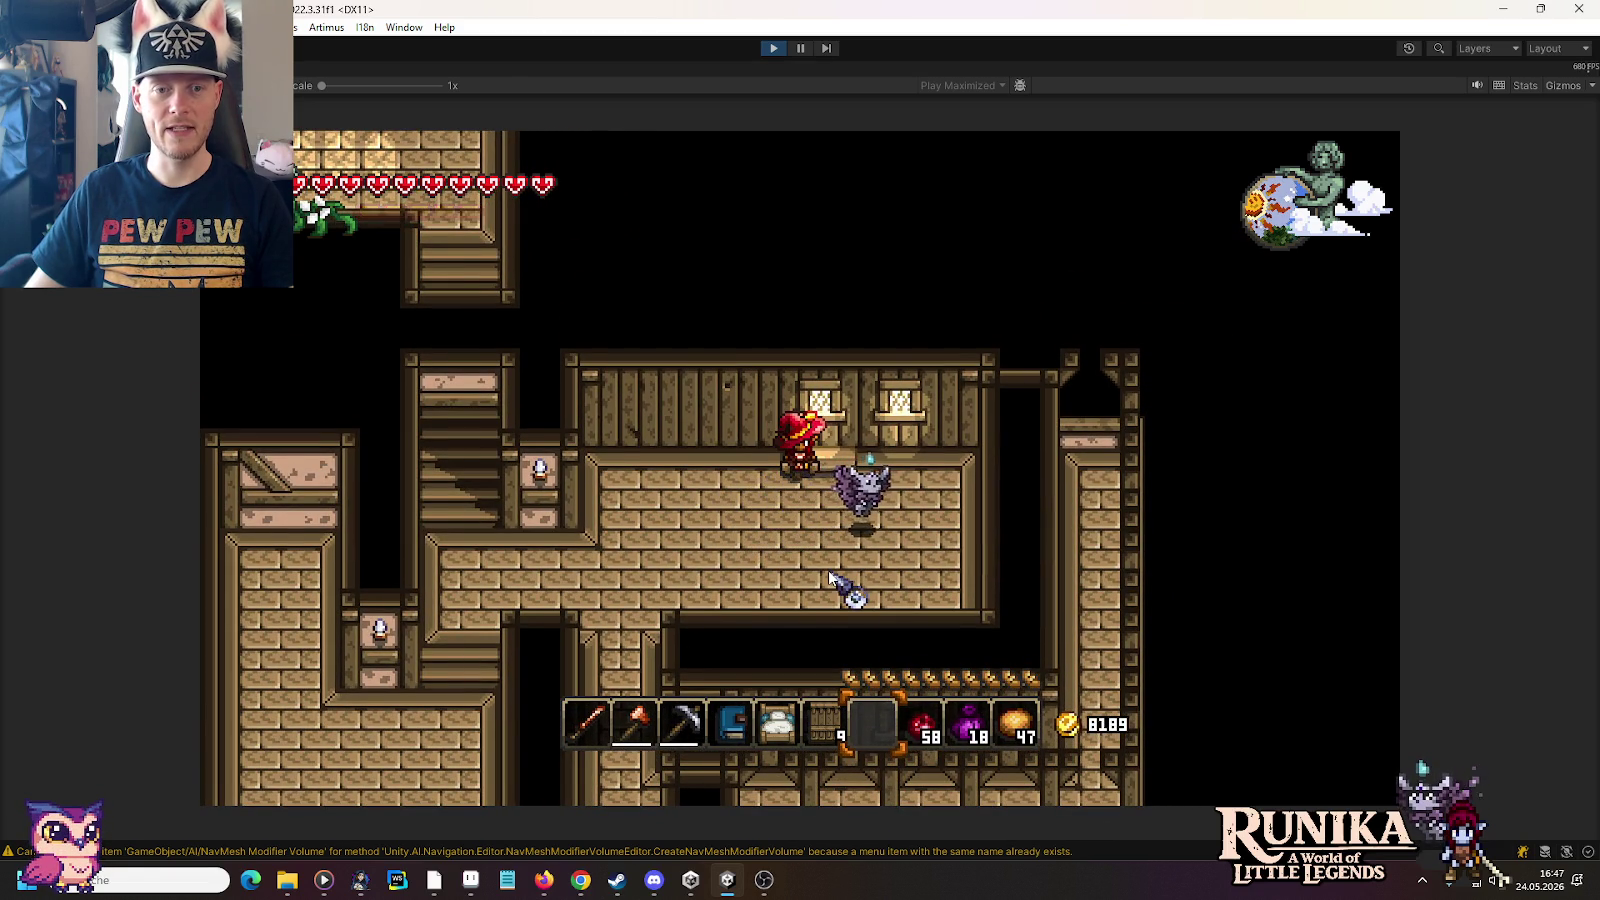
{"action": "key", "text": "d"}
{"action": "key", "text": "s"}
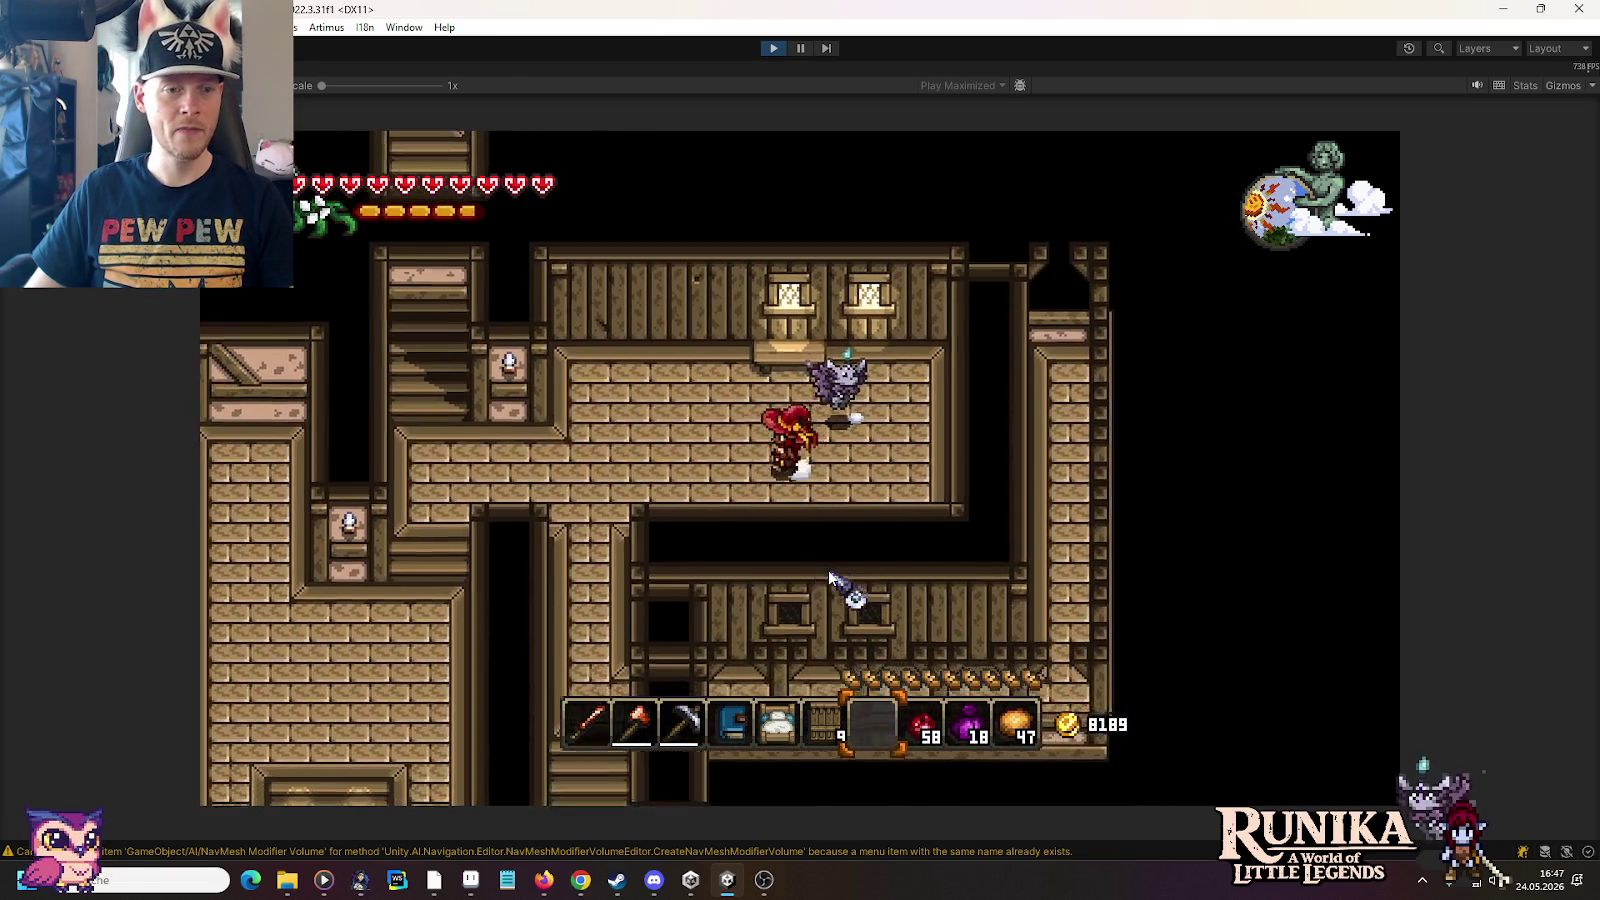
{"action": "key", "text": "a"}
{"action": "key", "text": "s"}
{"action": "key", "text": "s"}
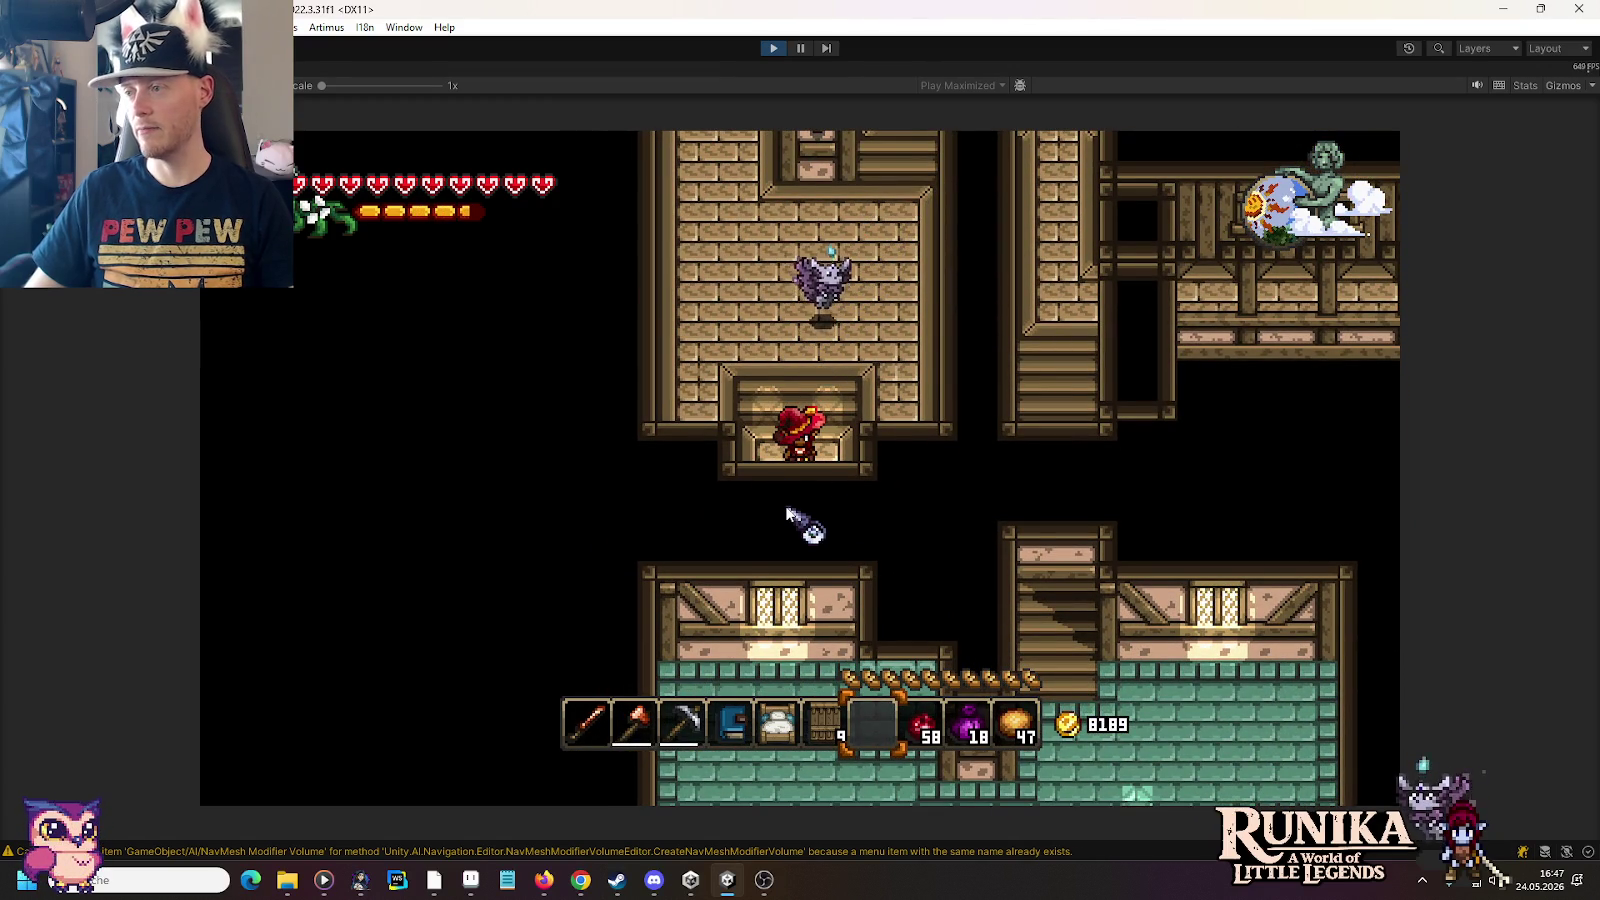
Step: Walk up the corridor to the house's top room
{"action": "key", "text": "w"}
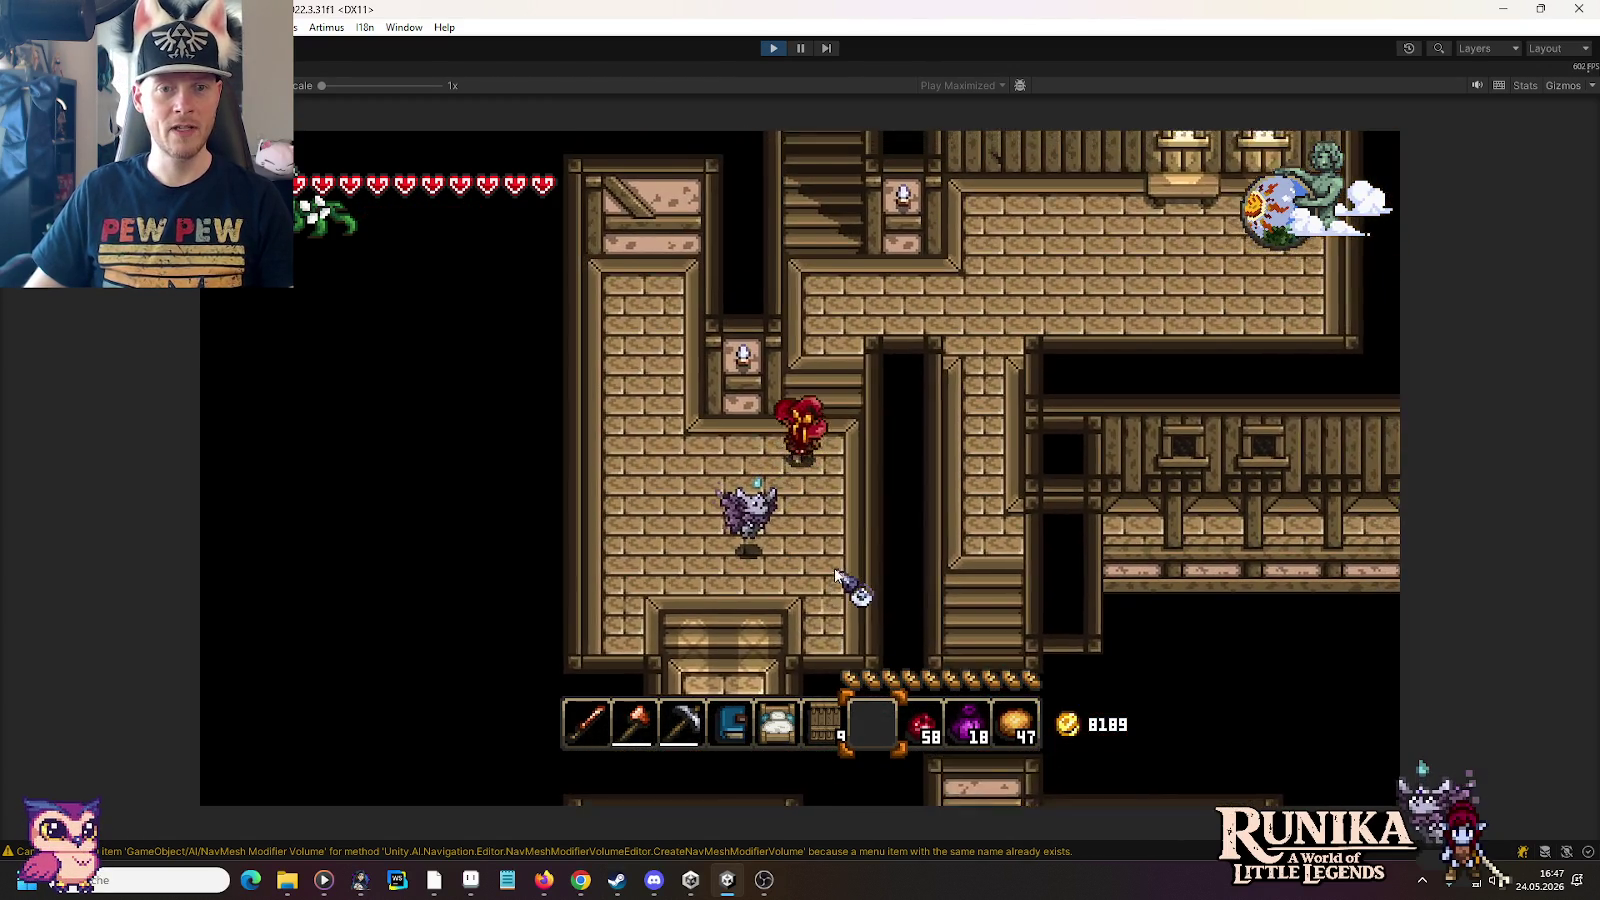
{"action": "key", "text": "w"}
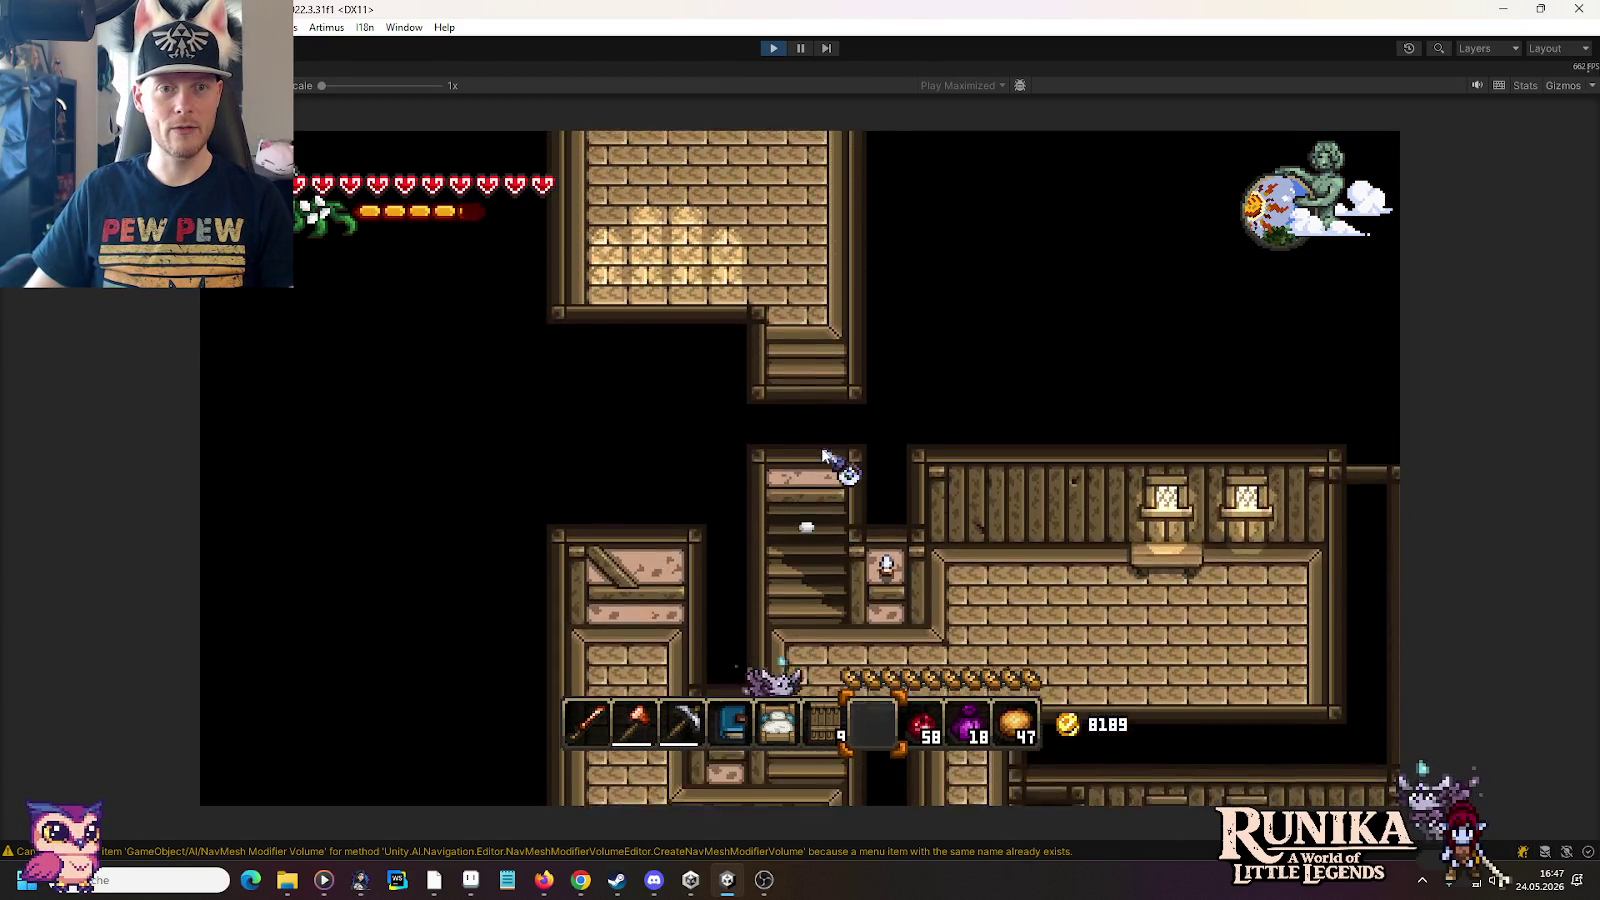
{"action": "key", "text": "w"}
{"action": "key", "text": "a"}
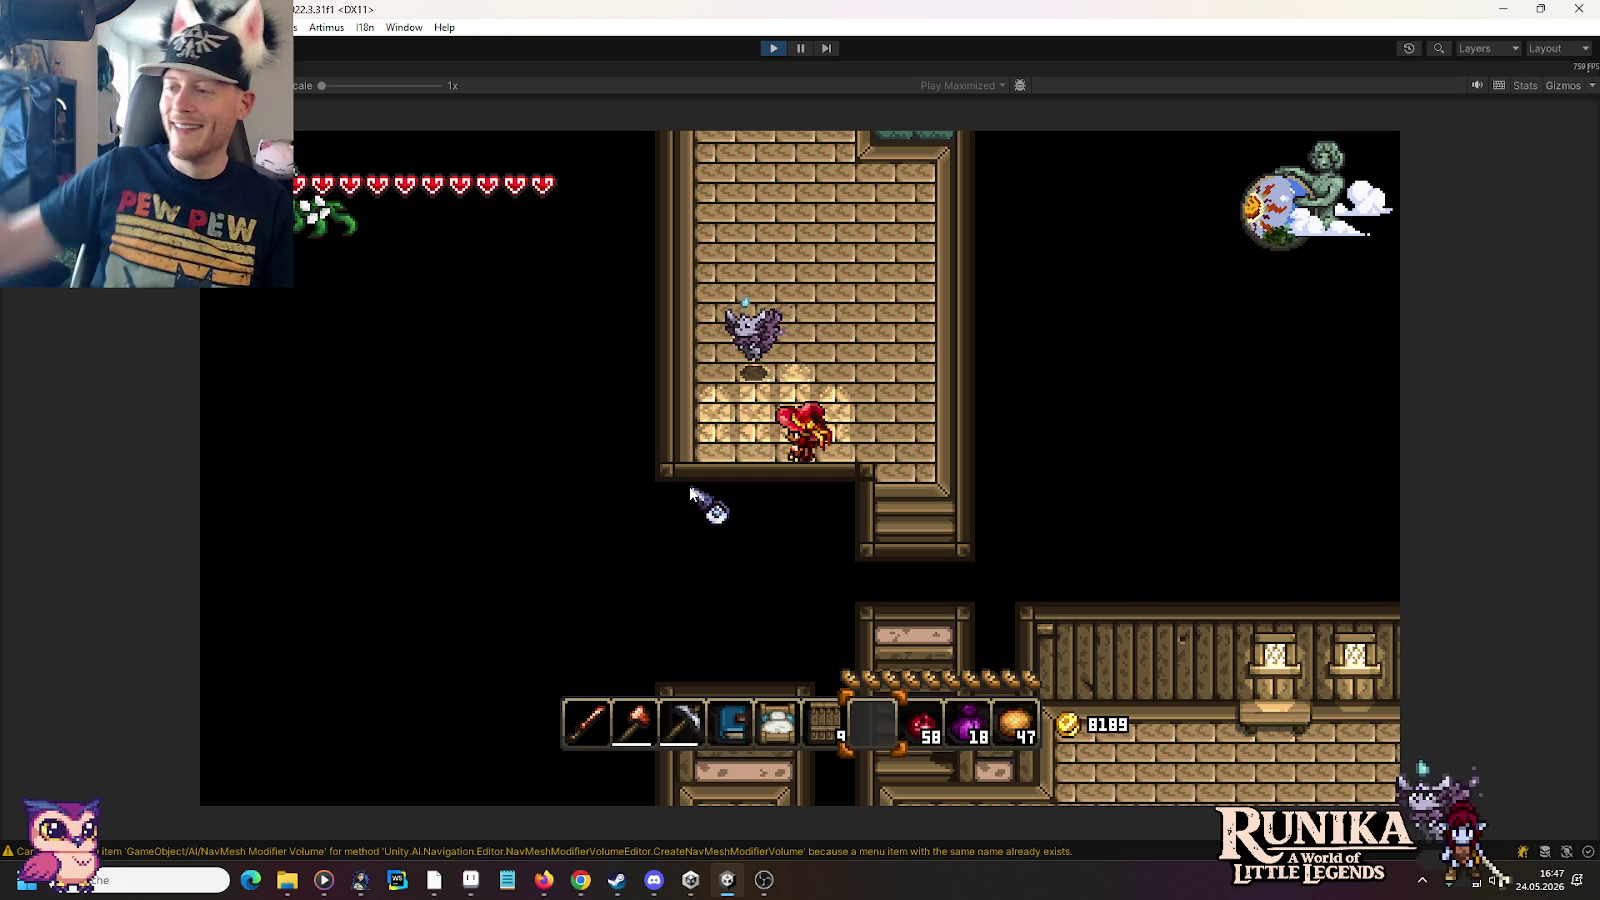
{"action": "key", "text": "w"}
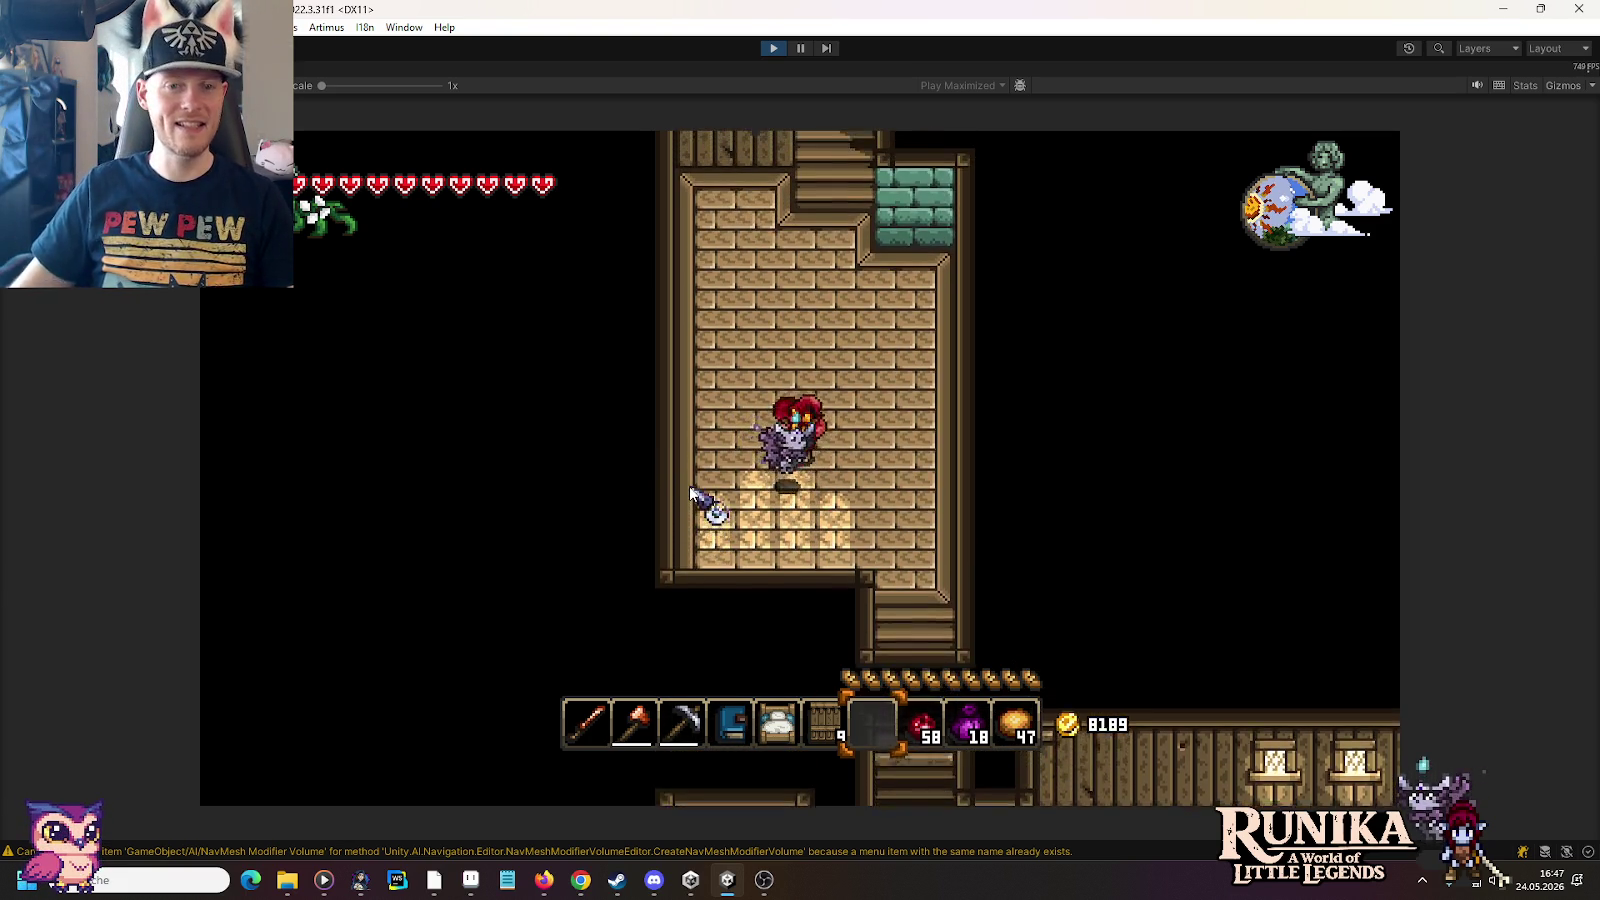
{"action": "key", "text": "w"}
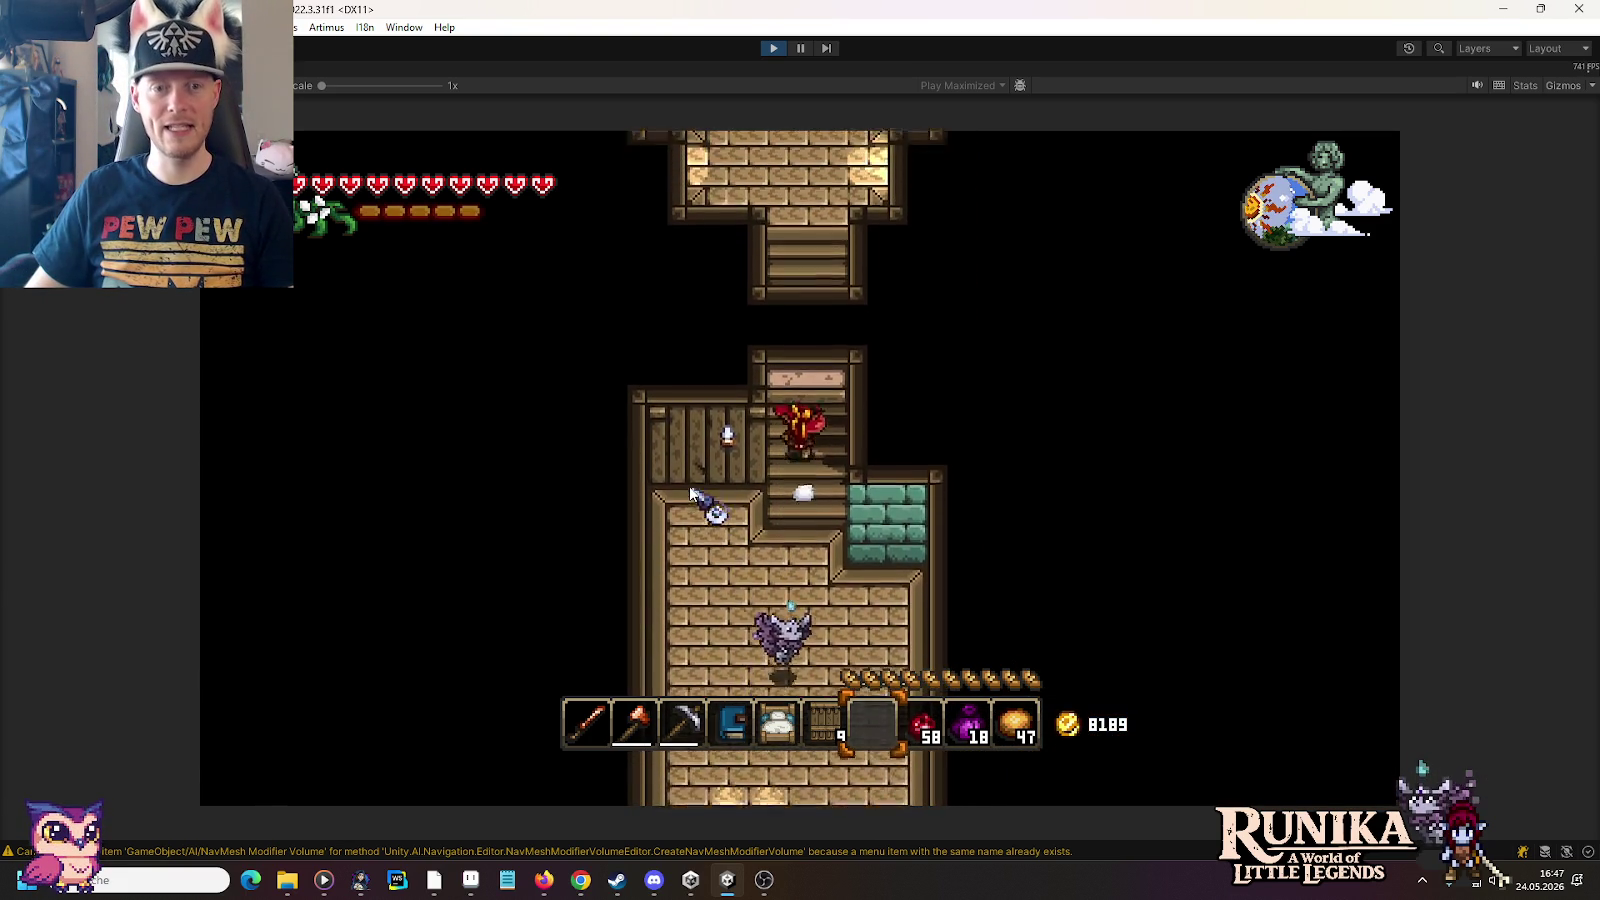
{"action": "key", "text": "w"}
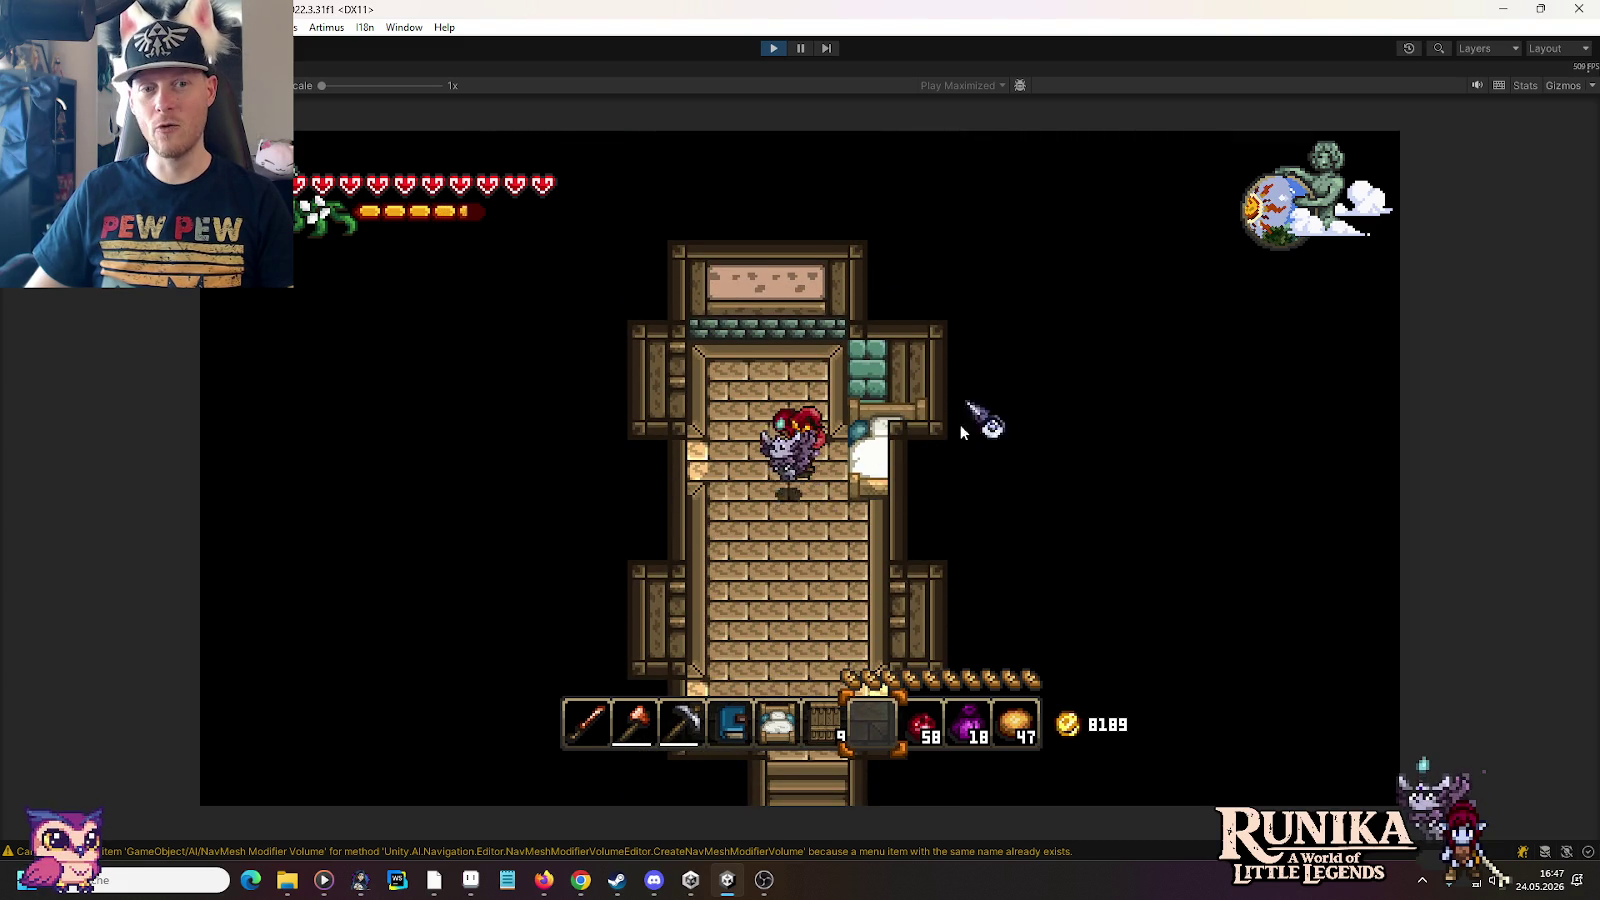
Step: Go back down the stairs to the lower room and leave through its exit
{"action": "key", "text": "s"}
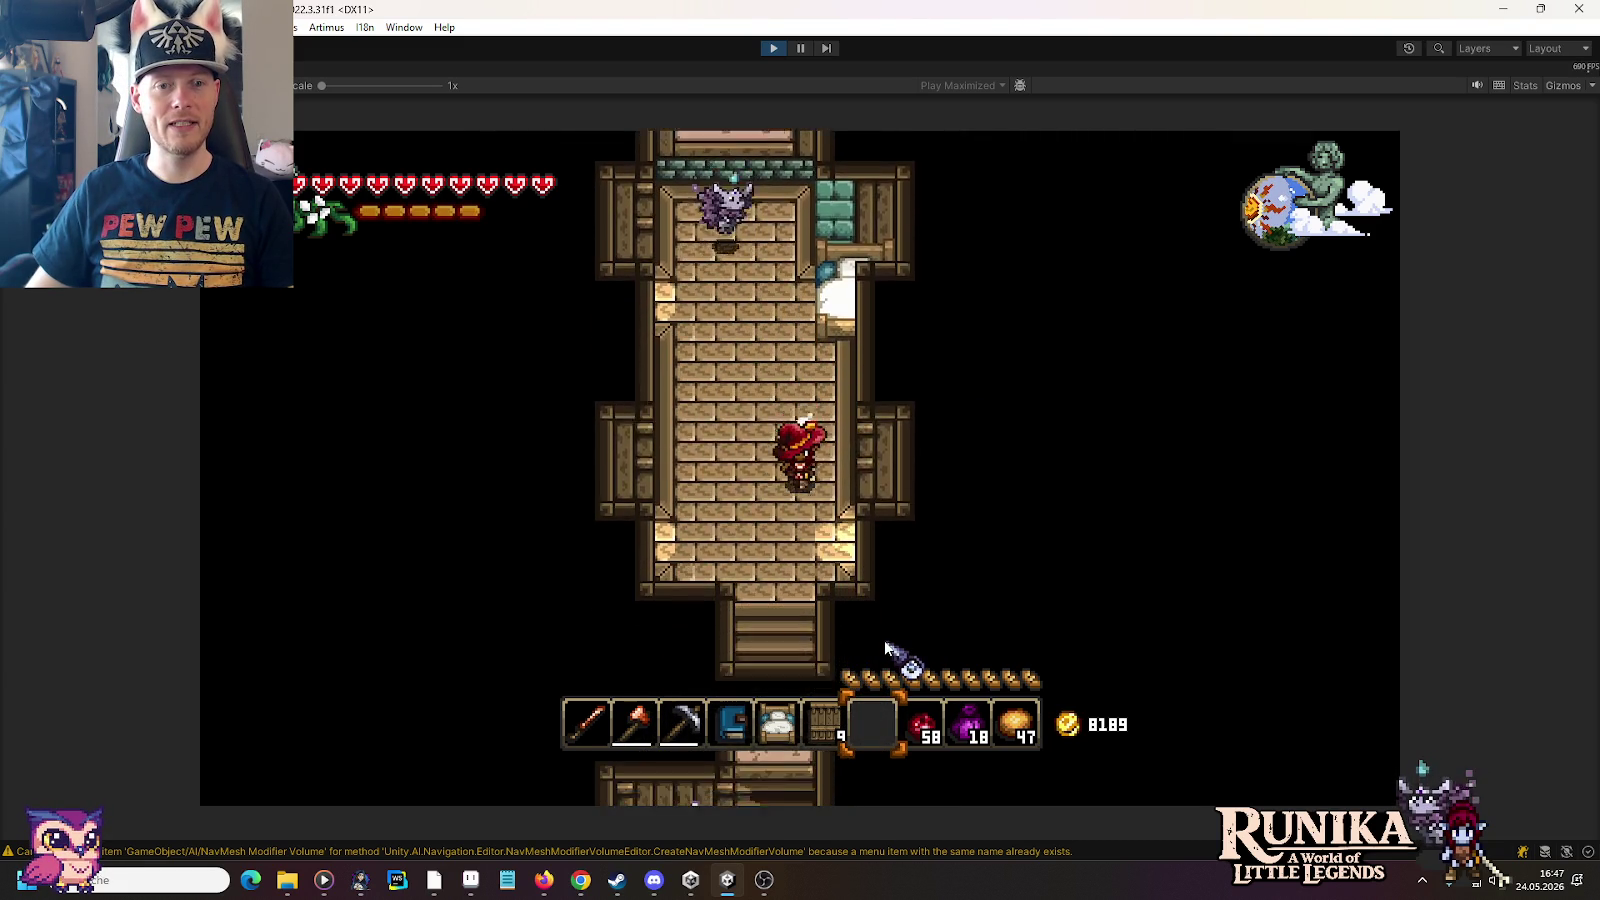
{"action": "key", "text": "s"}
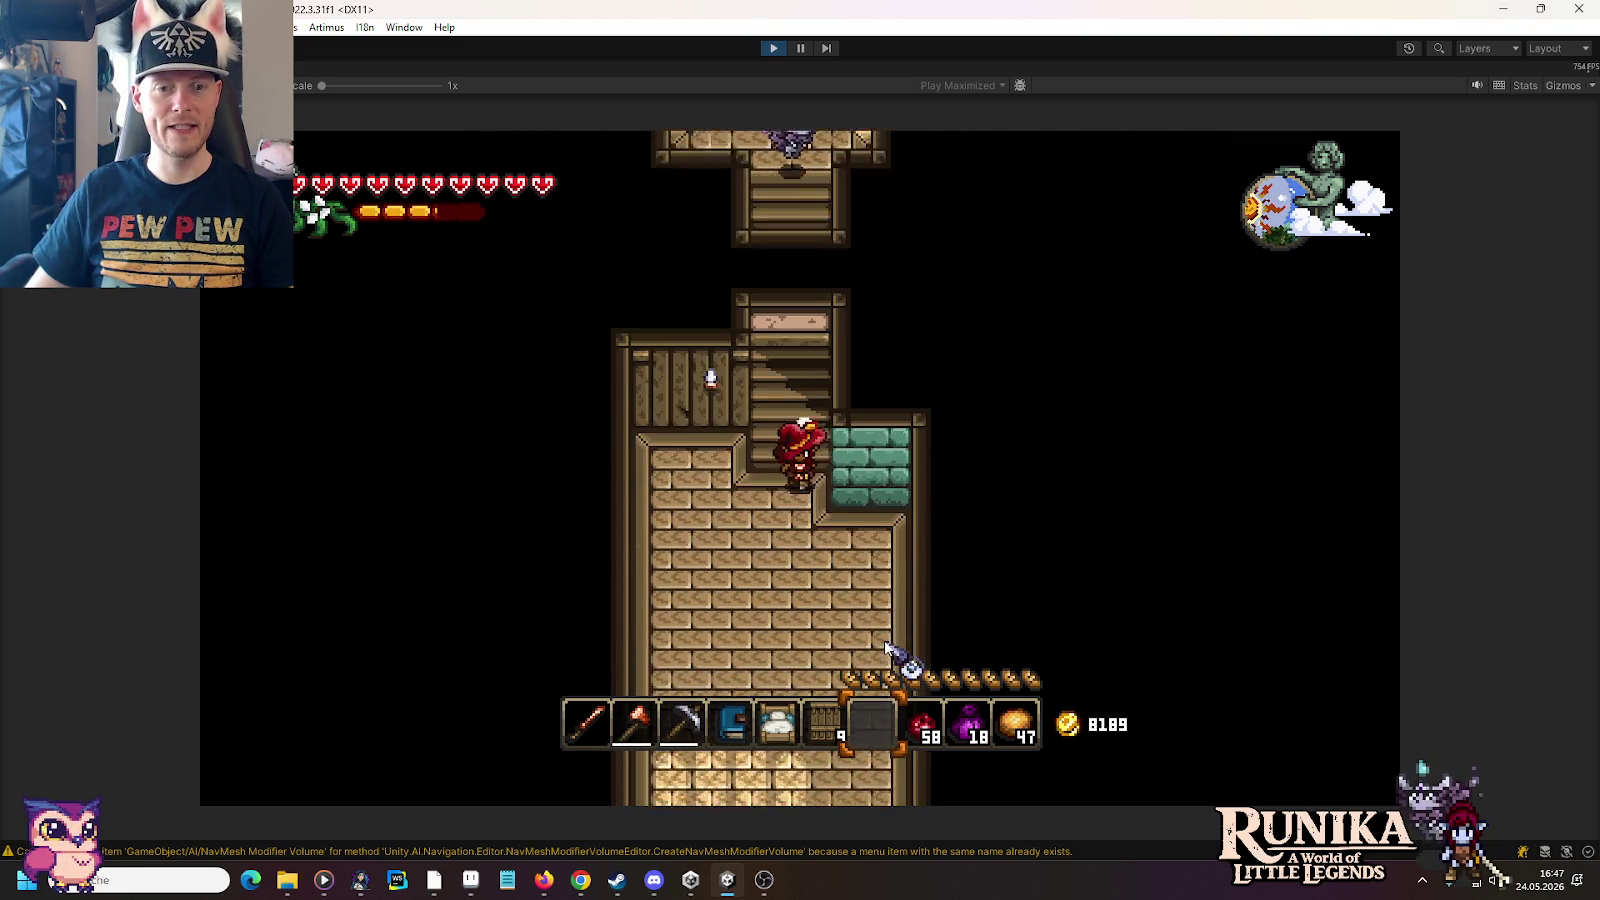
{"action": "key", "text": "s"}
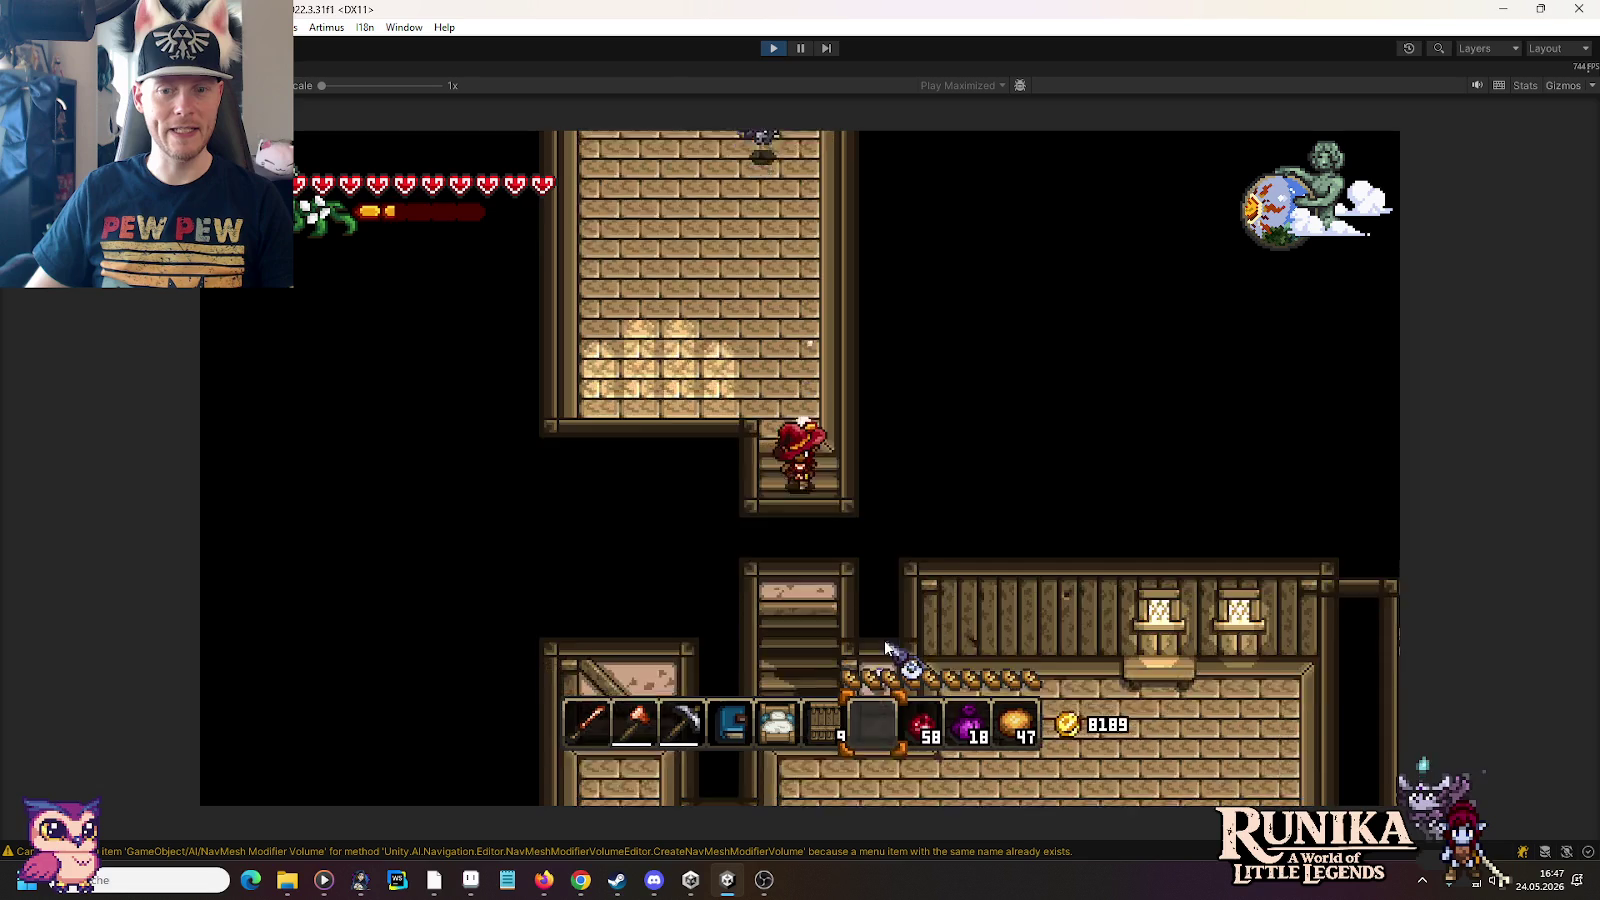
{"action": "key", "text": "s"}
{"action": "key", "text": "d"}
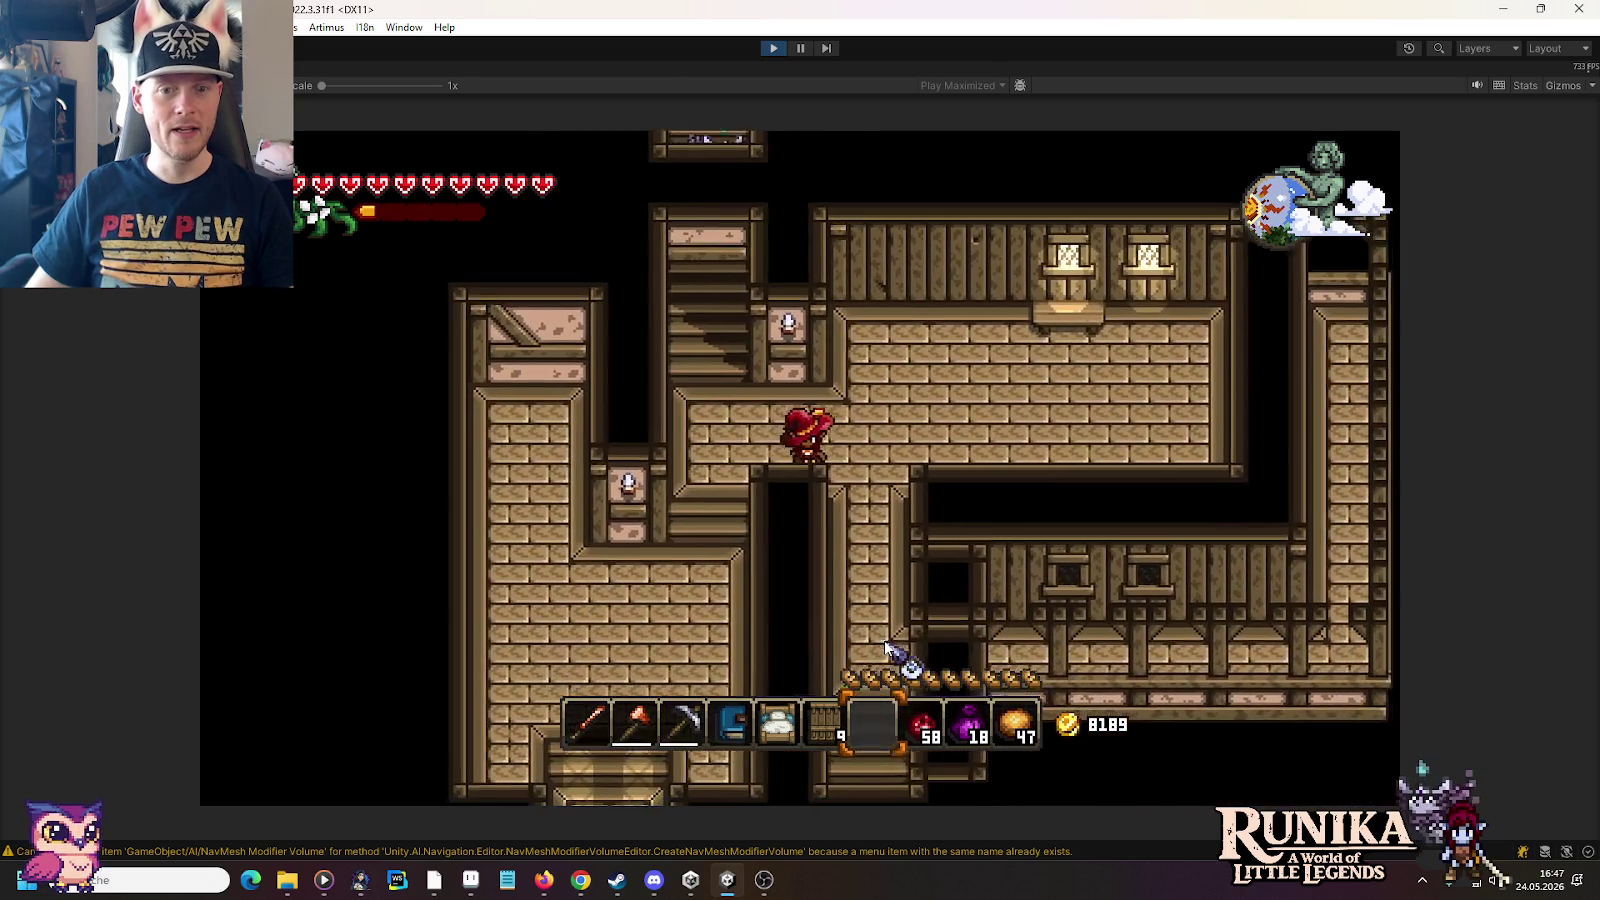
{"action": "key", "text": "s"}
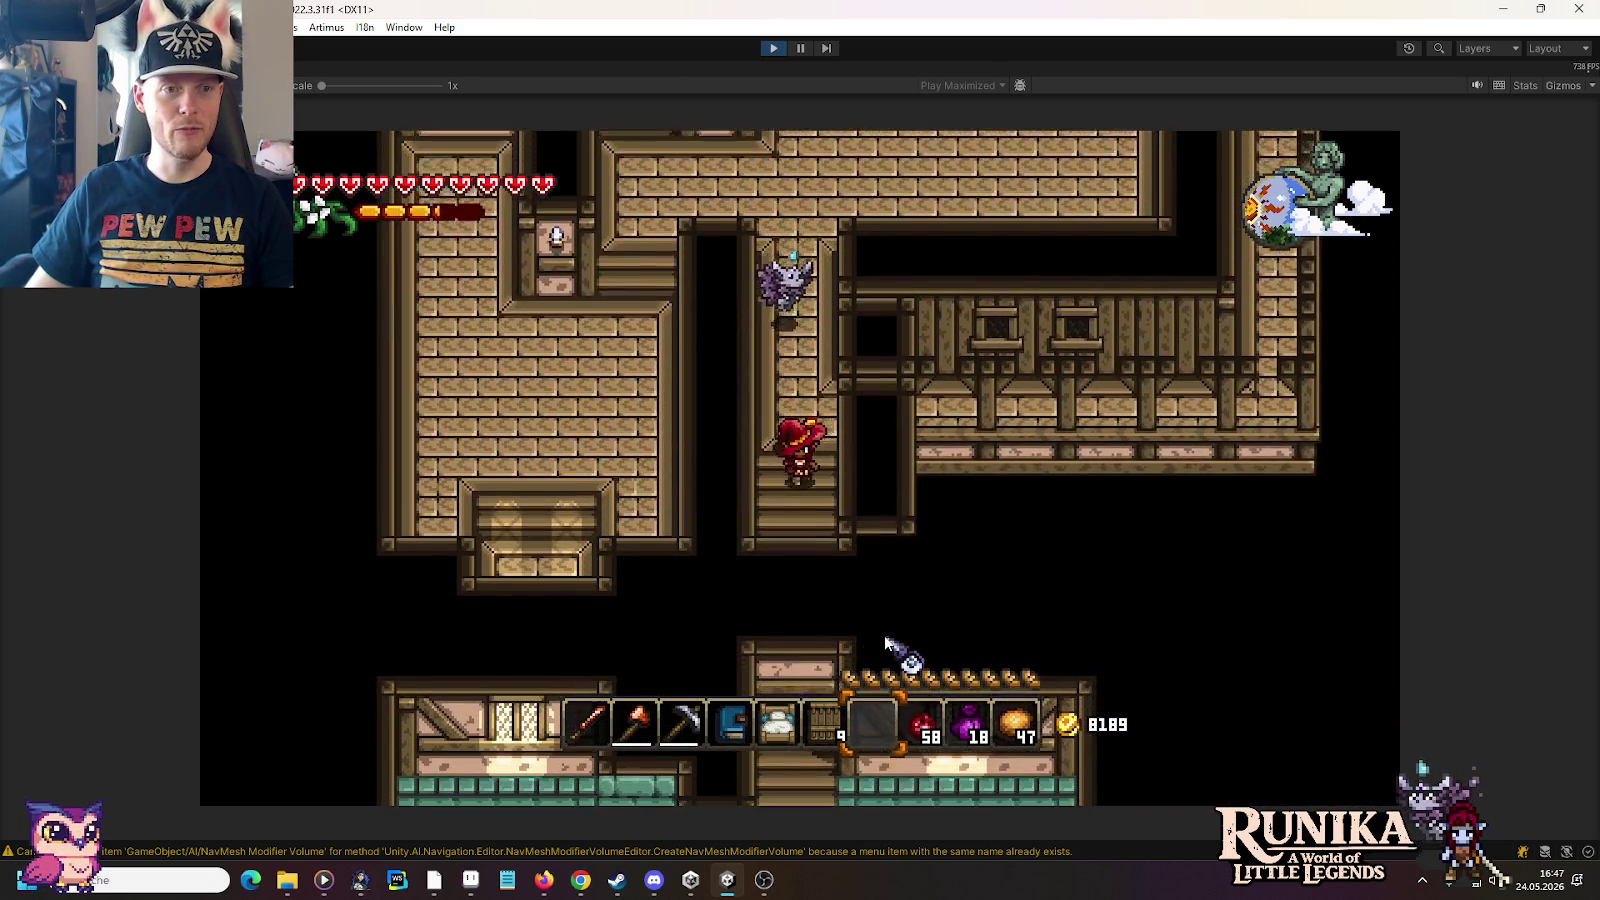
{"action": "key", "text": "s"}
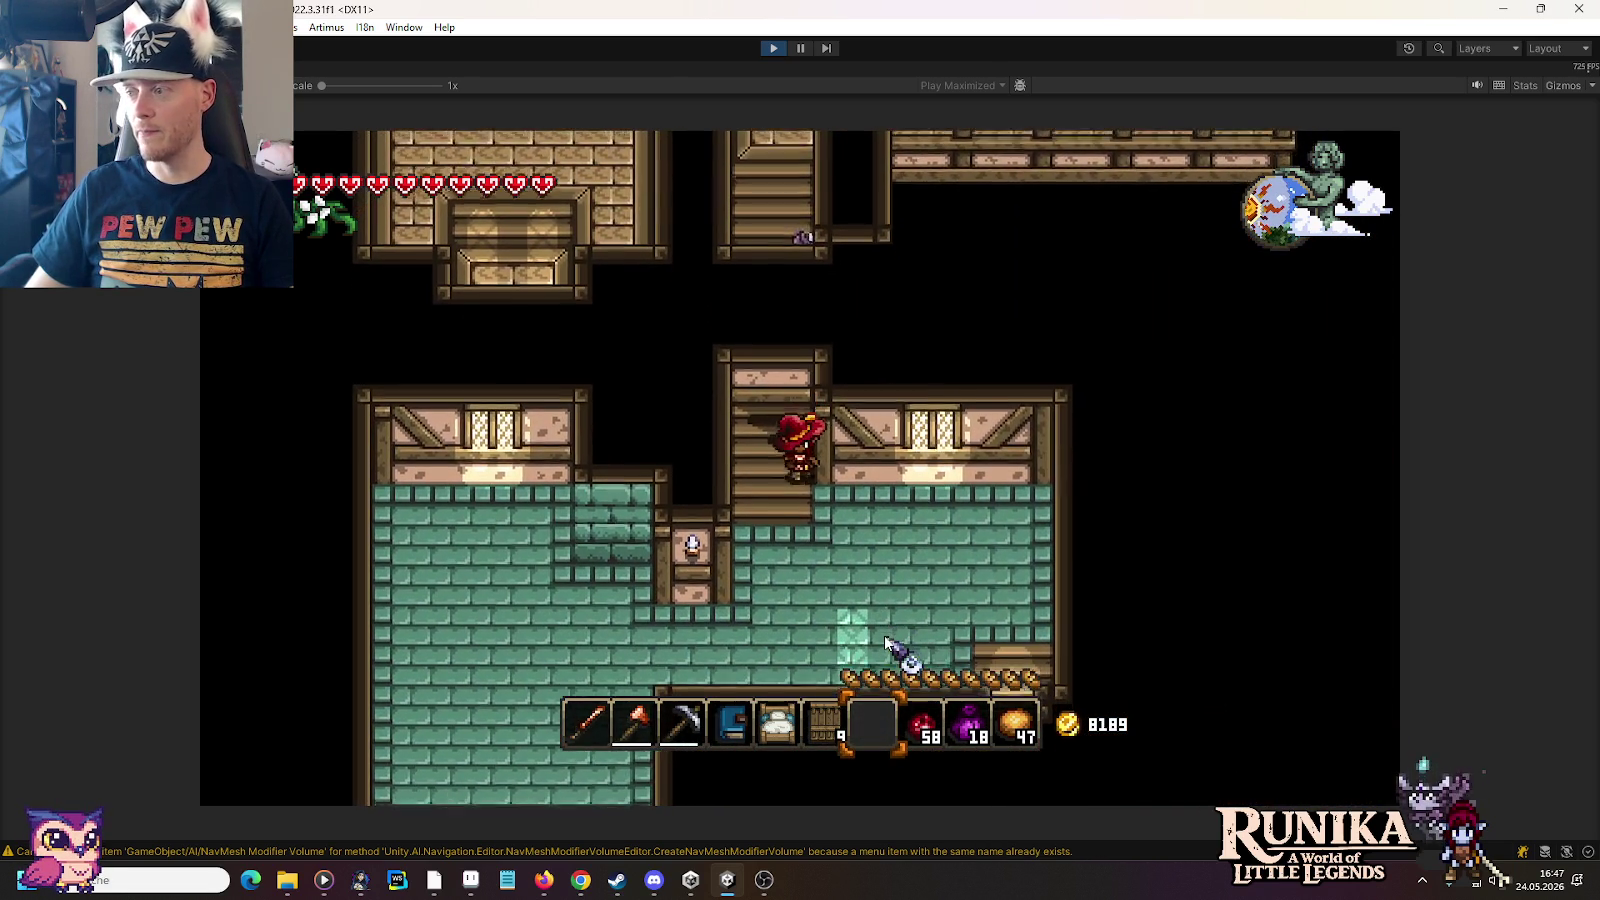
{"action": "key", "text": "s"}
{"action": "key", "text": "d"}
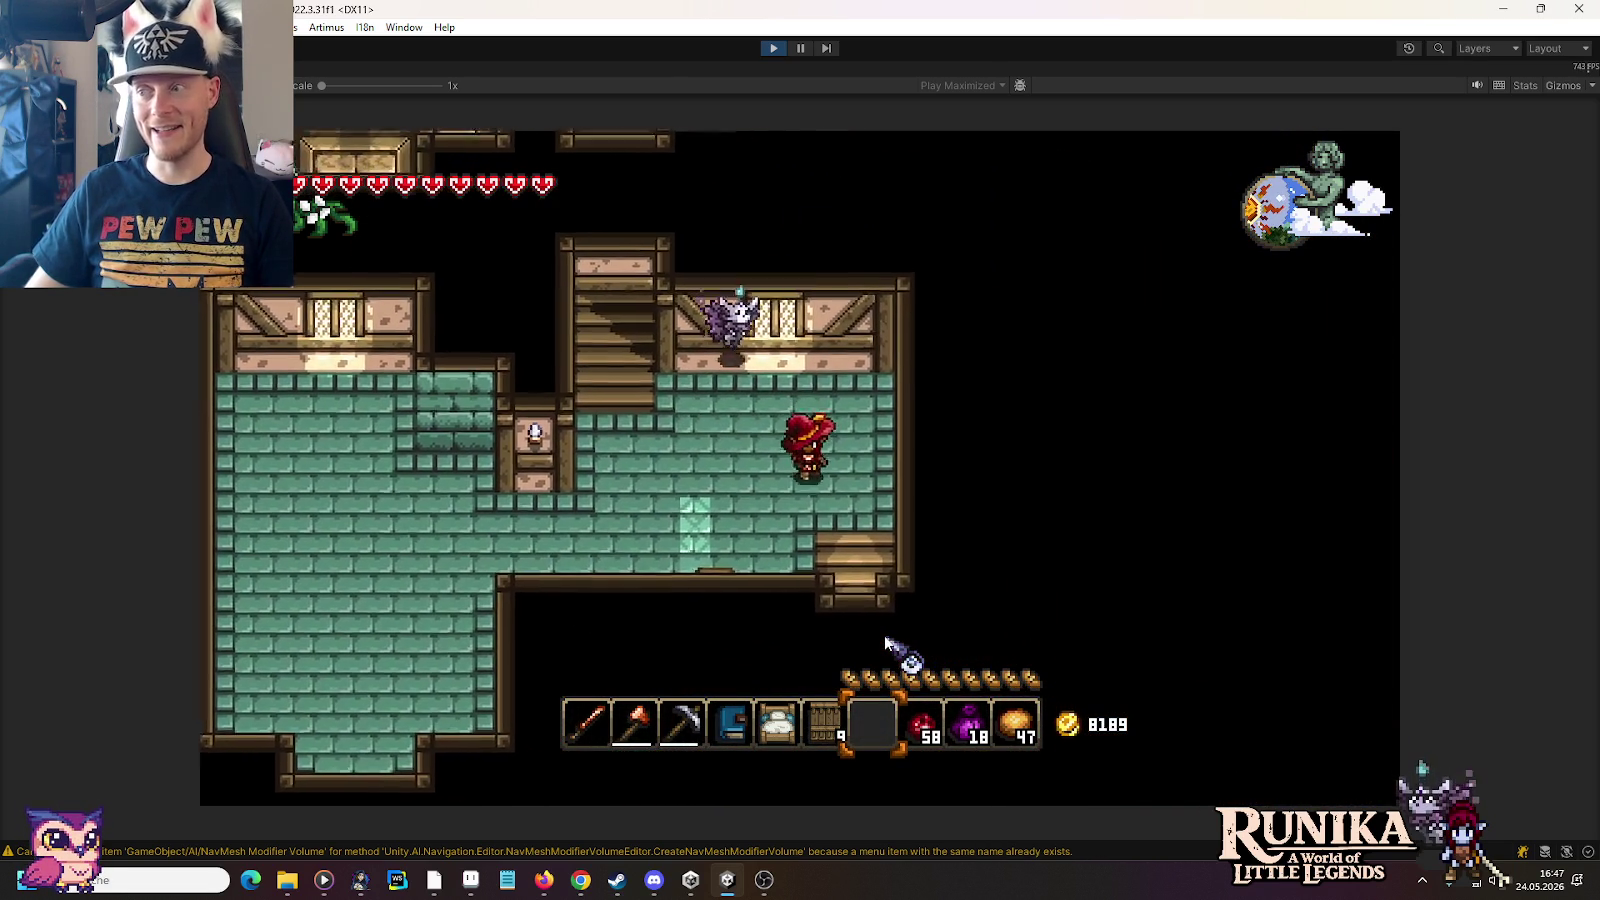
{"action": "key", "text": "s"}
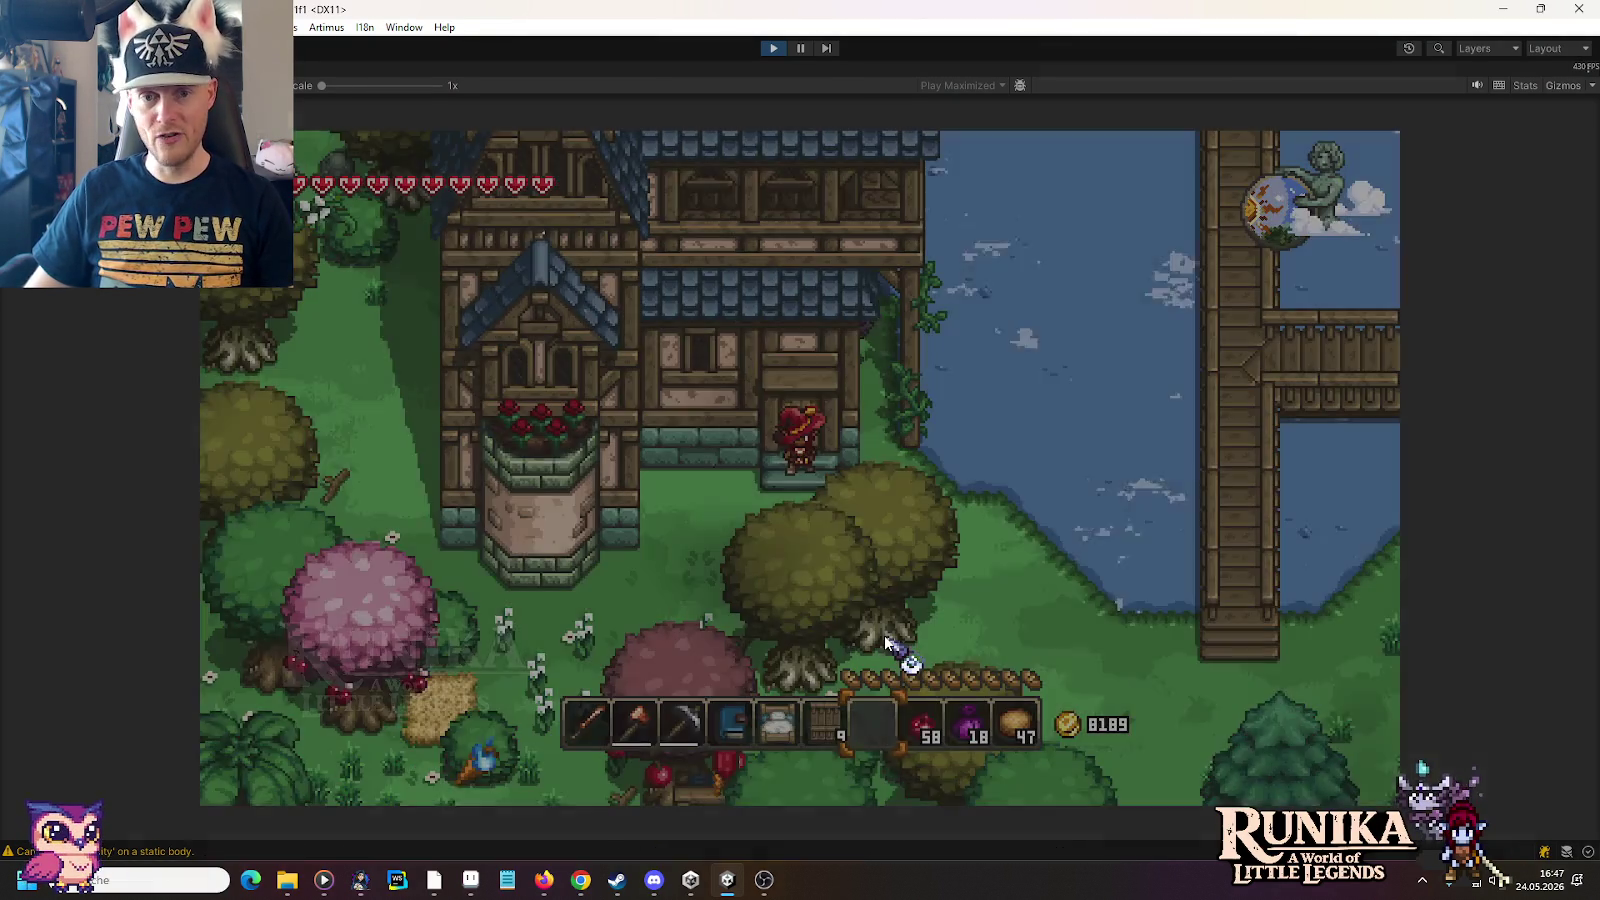
Step: Walk away from the house door and left along the wooden dock toward the farm
{"action": "key", "text": "s+d"}
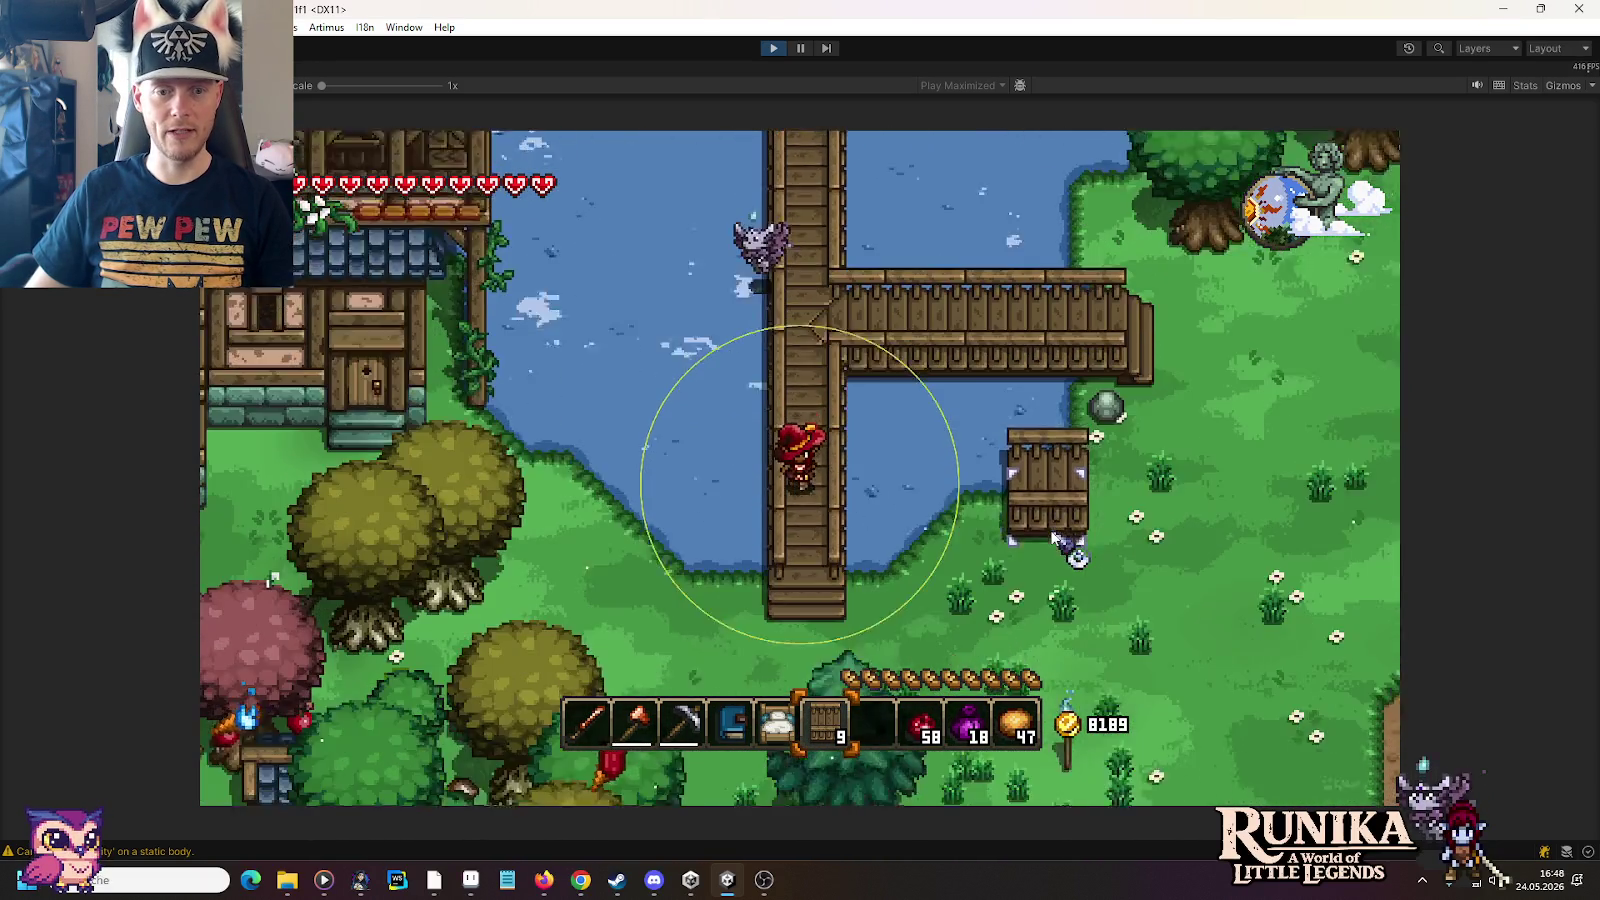
{"action": "key", "text": "a"}
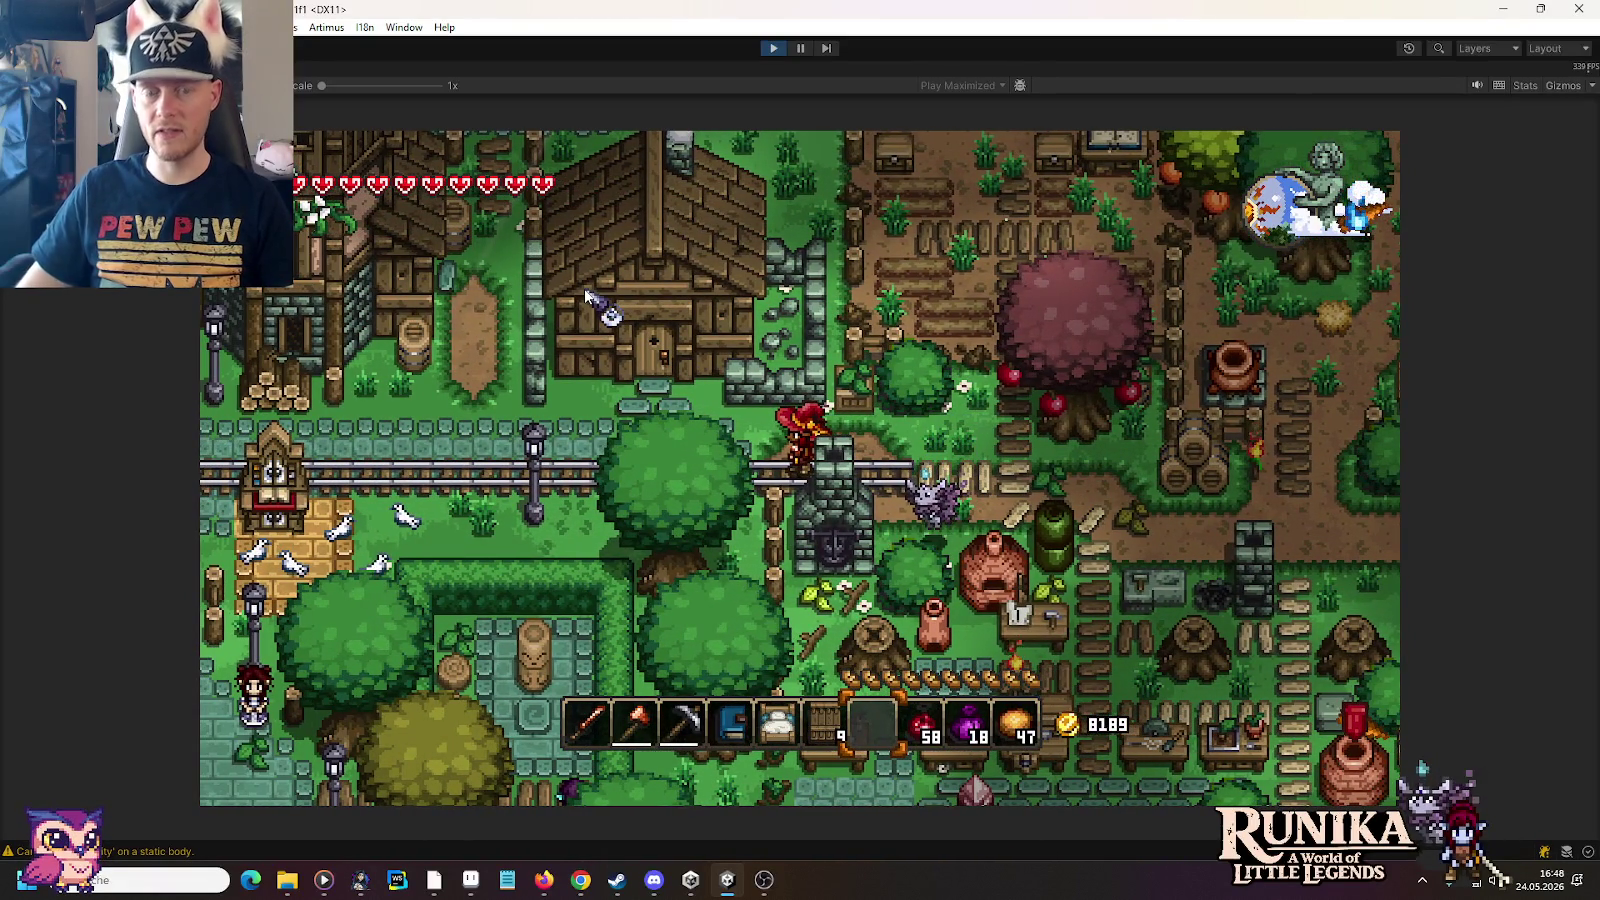
Step: Walk past the stone chimney and check the contents of the nearby chest
{"action": "key", "text": "d"}
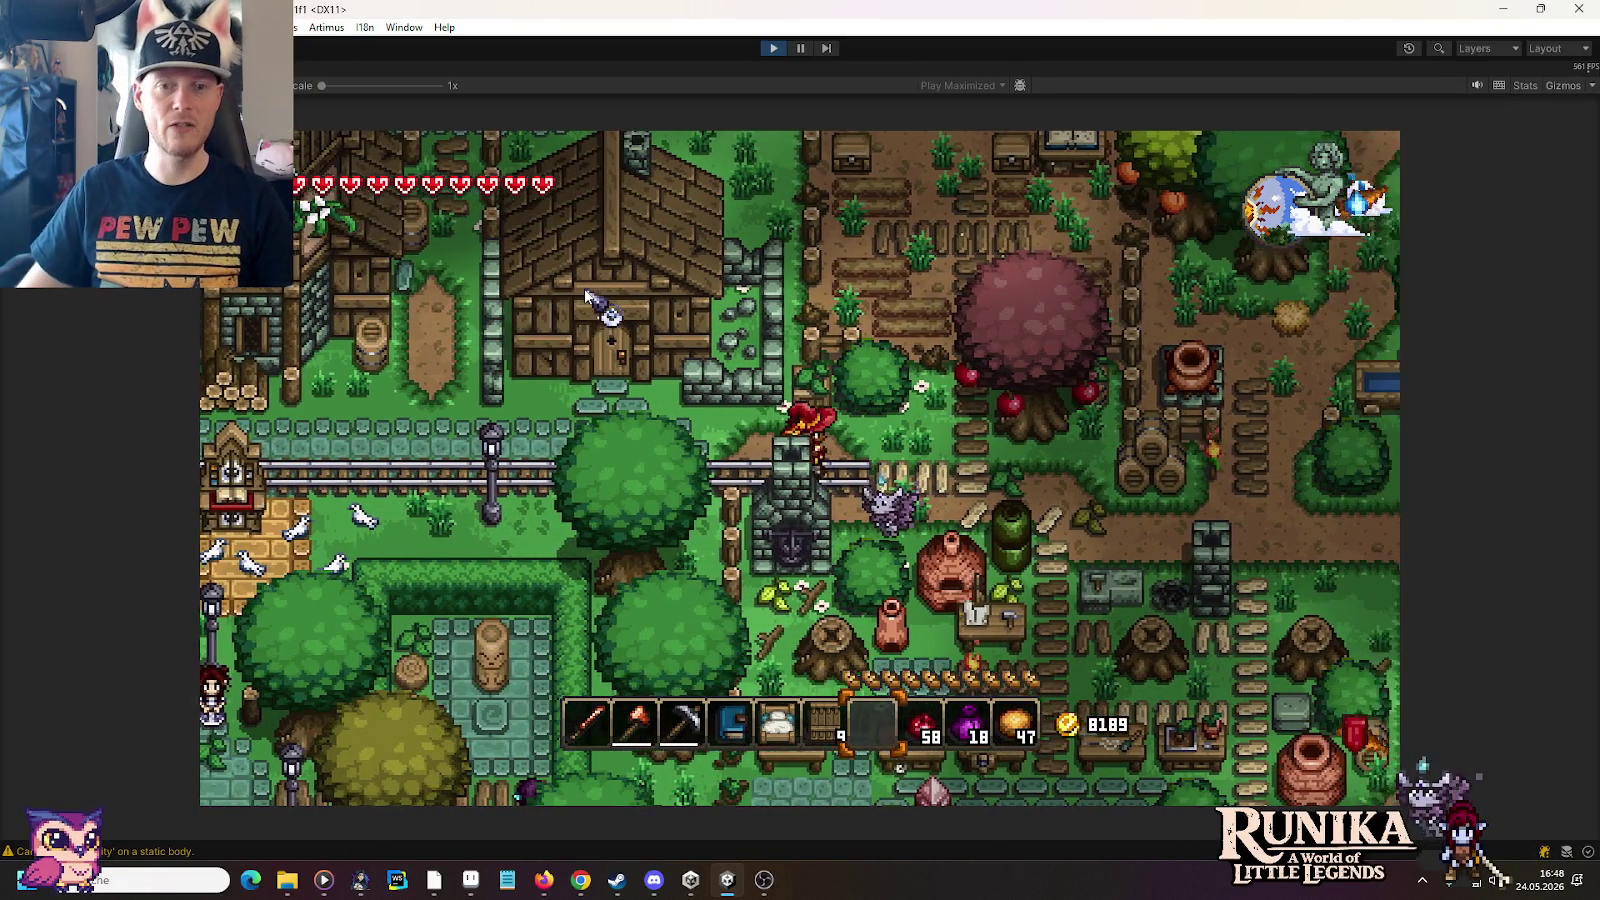
{"action": "key", "text": "d"}
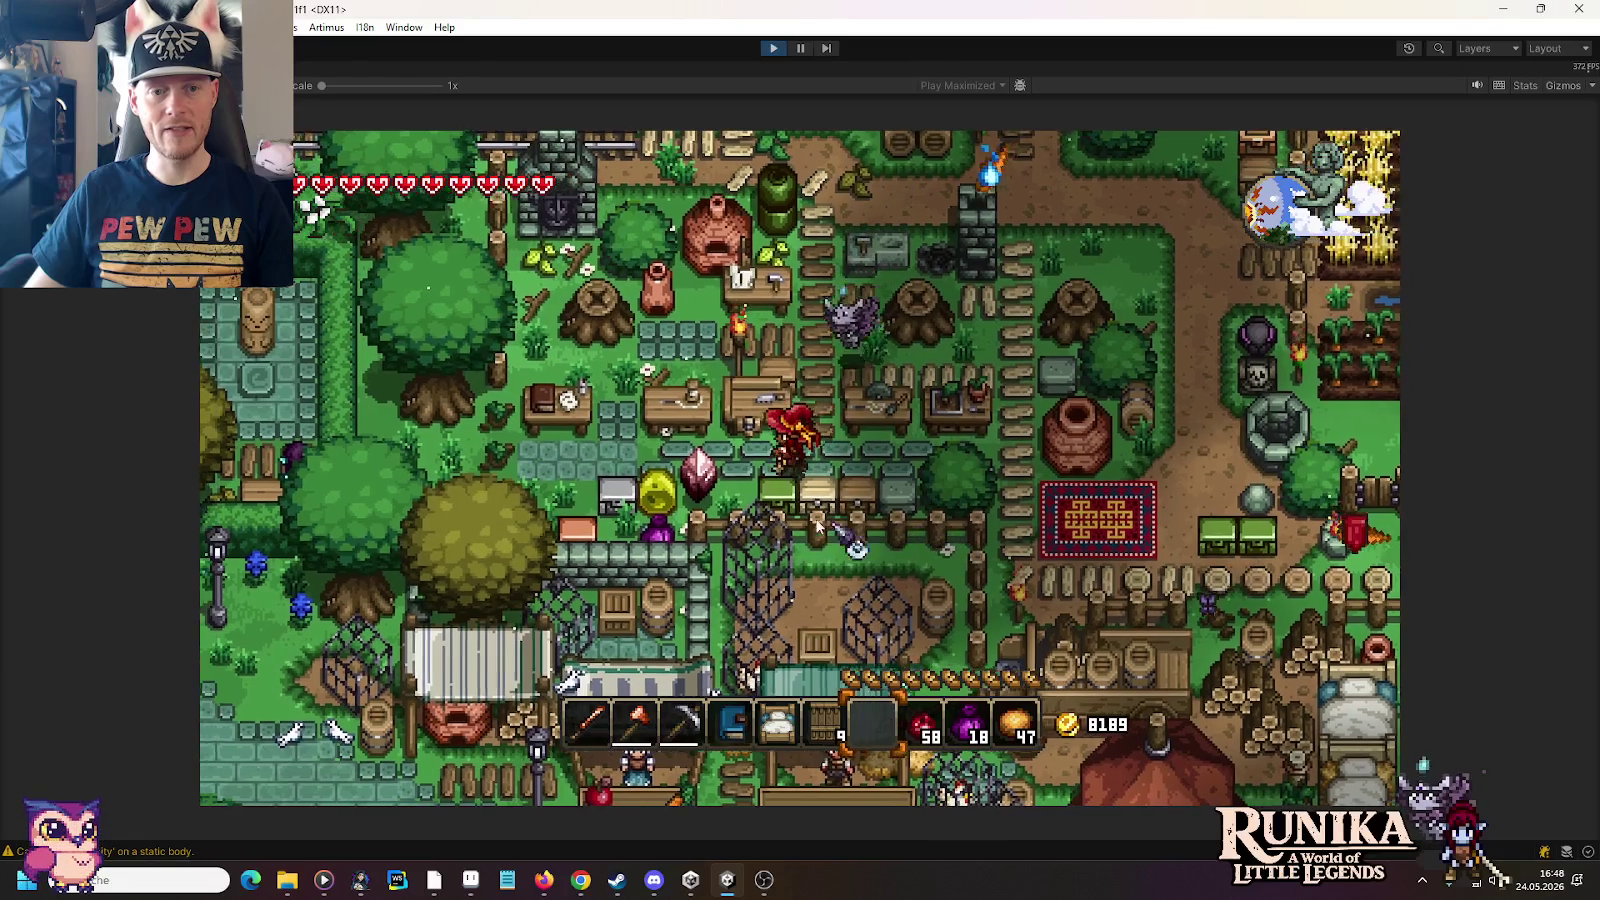
{"action": "right_click", "coordinate": [818, 527]}
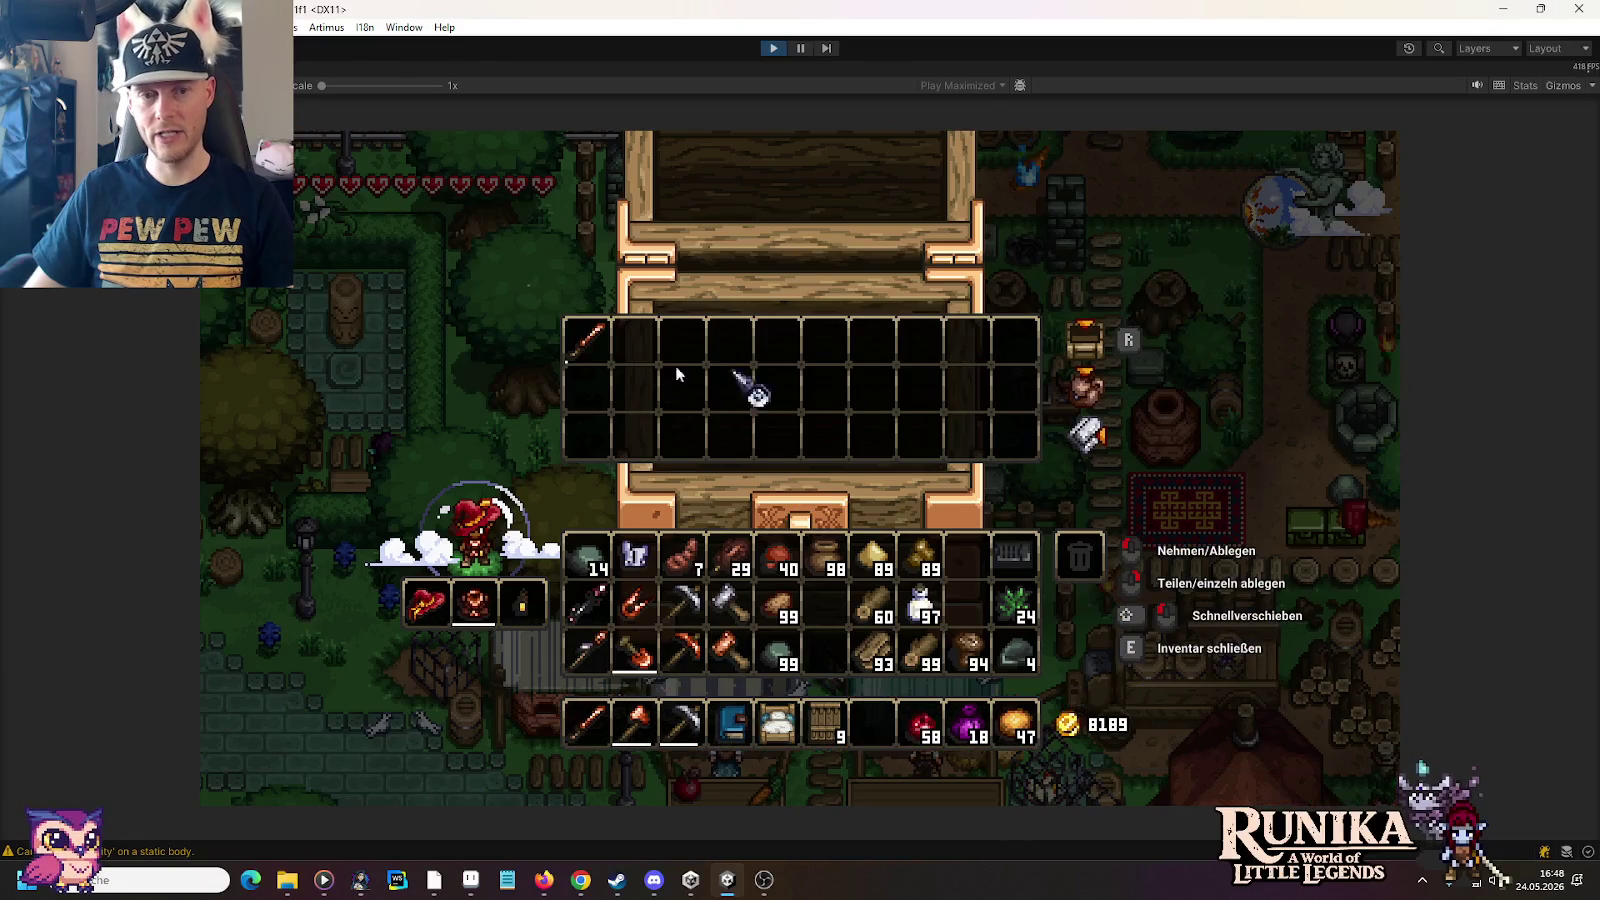
{"action": "key", "text": "e"}
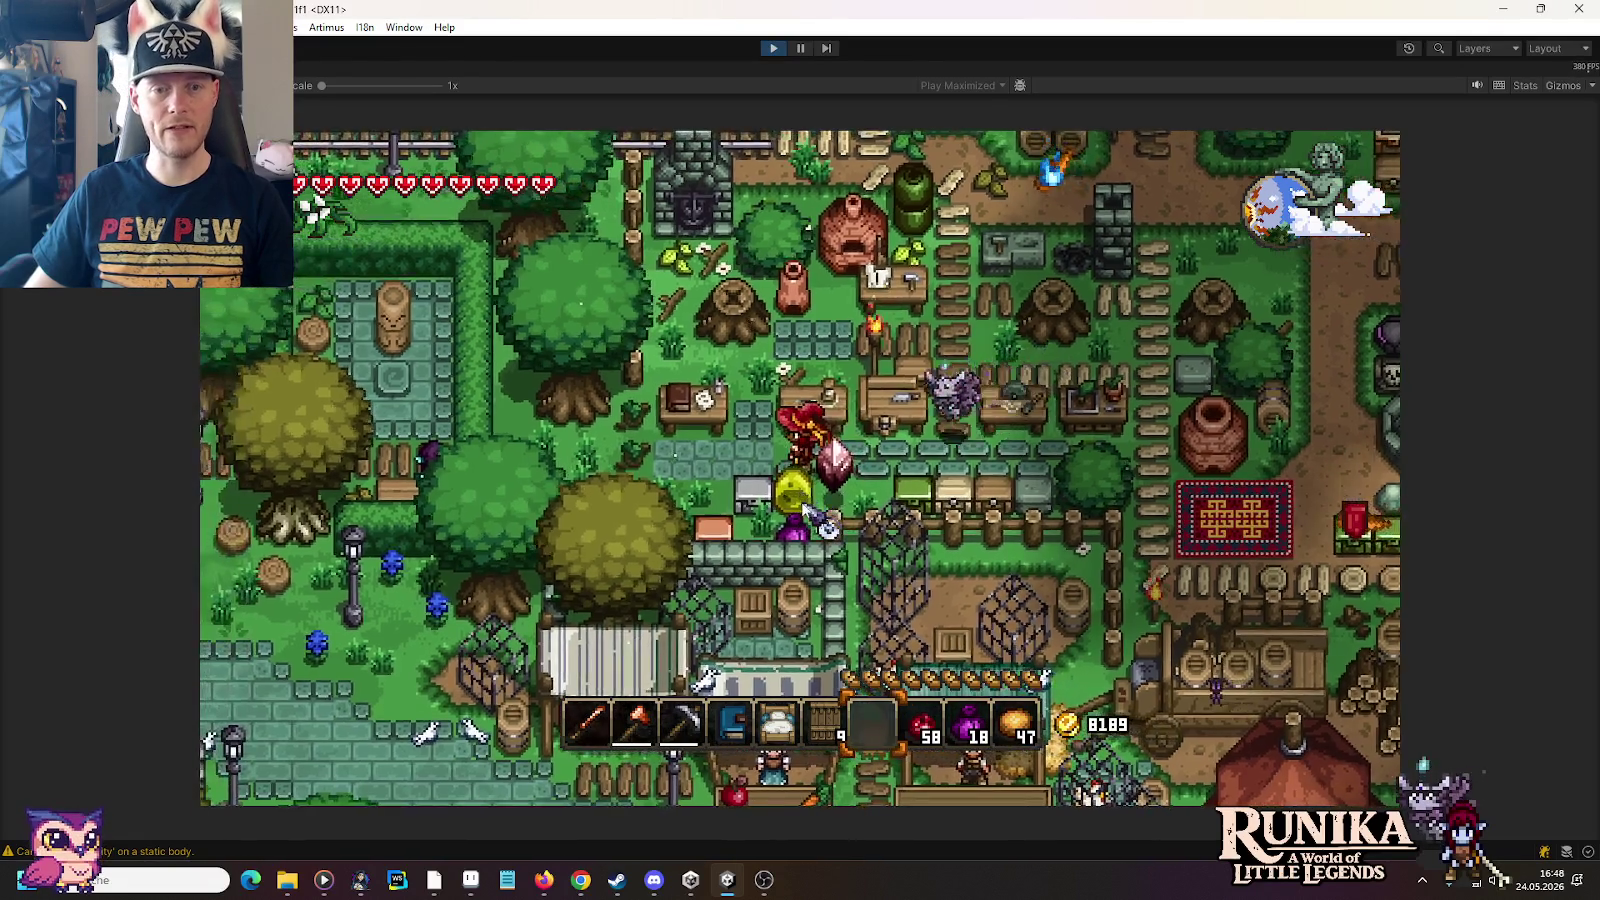
{"action": "right_click", "coordinate": [595, 352]}
{"action": "key", "text": "e"}
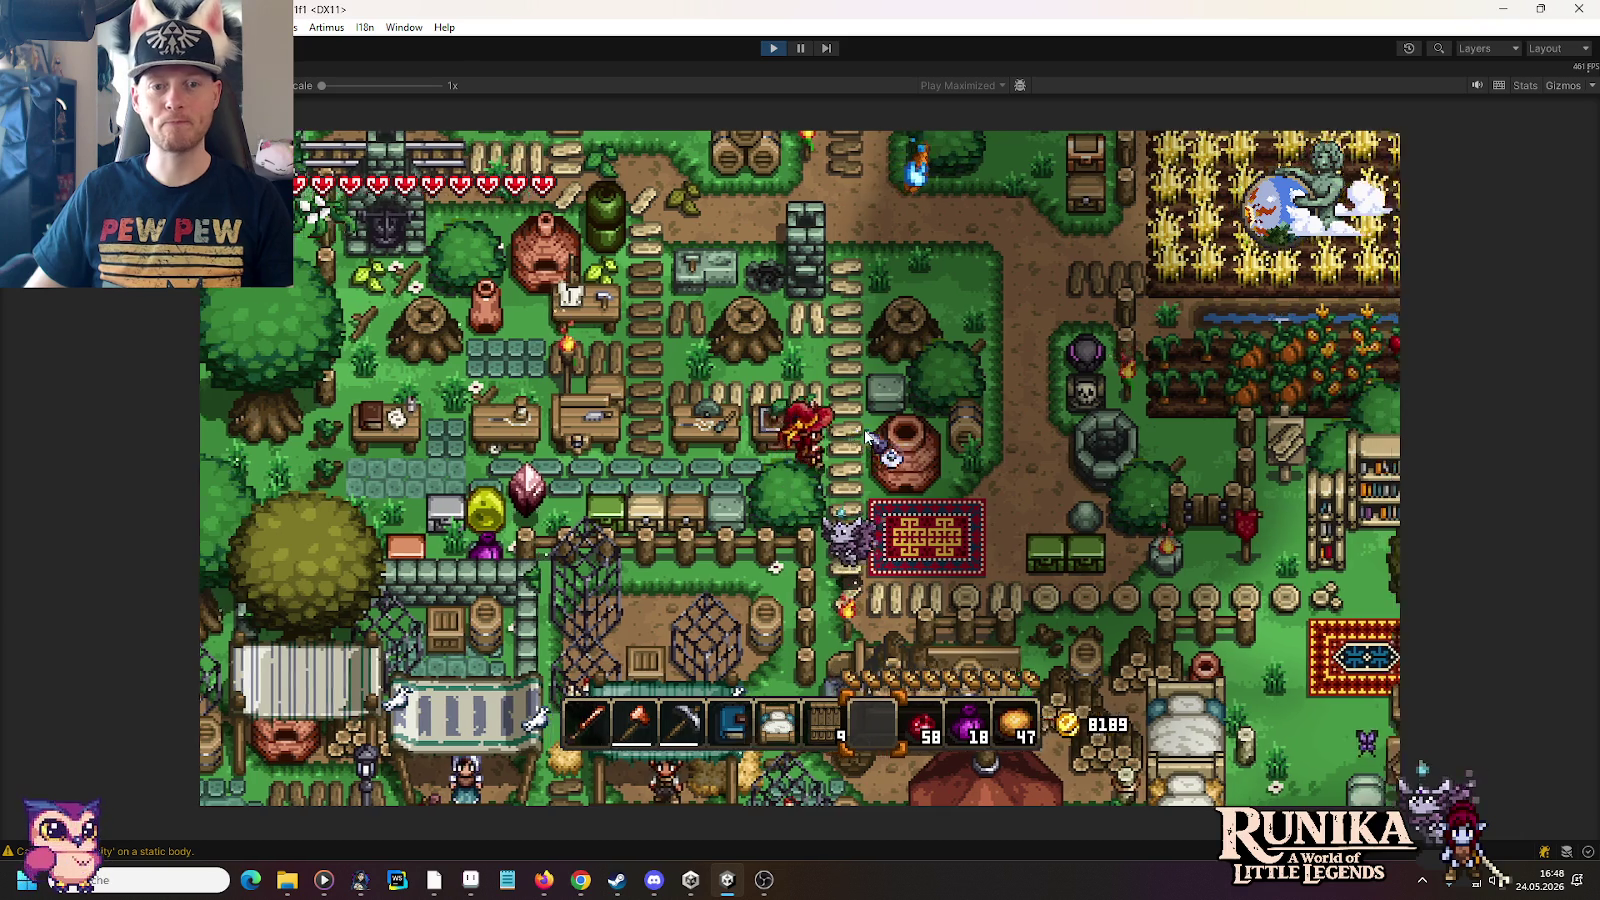
Step: Cross the wheat field and pass the mushroom trees to reach the meadow pit
{"action": "key", "text": "w"}
{"action": "key", "text": "d"}
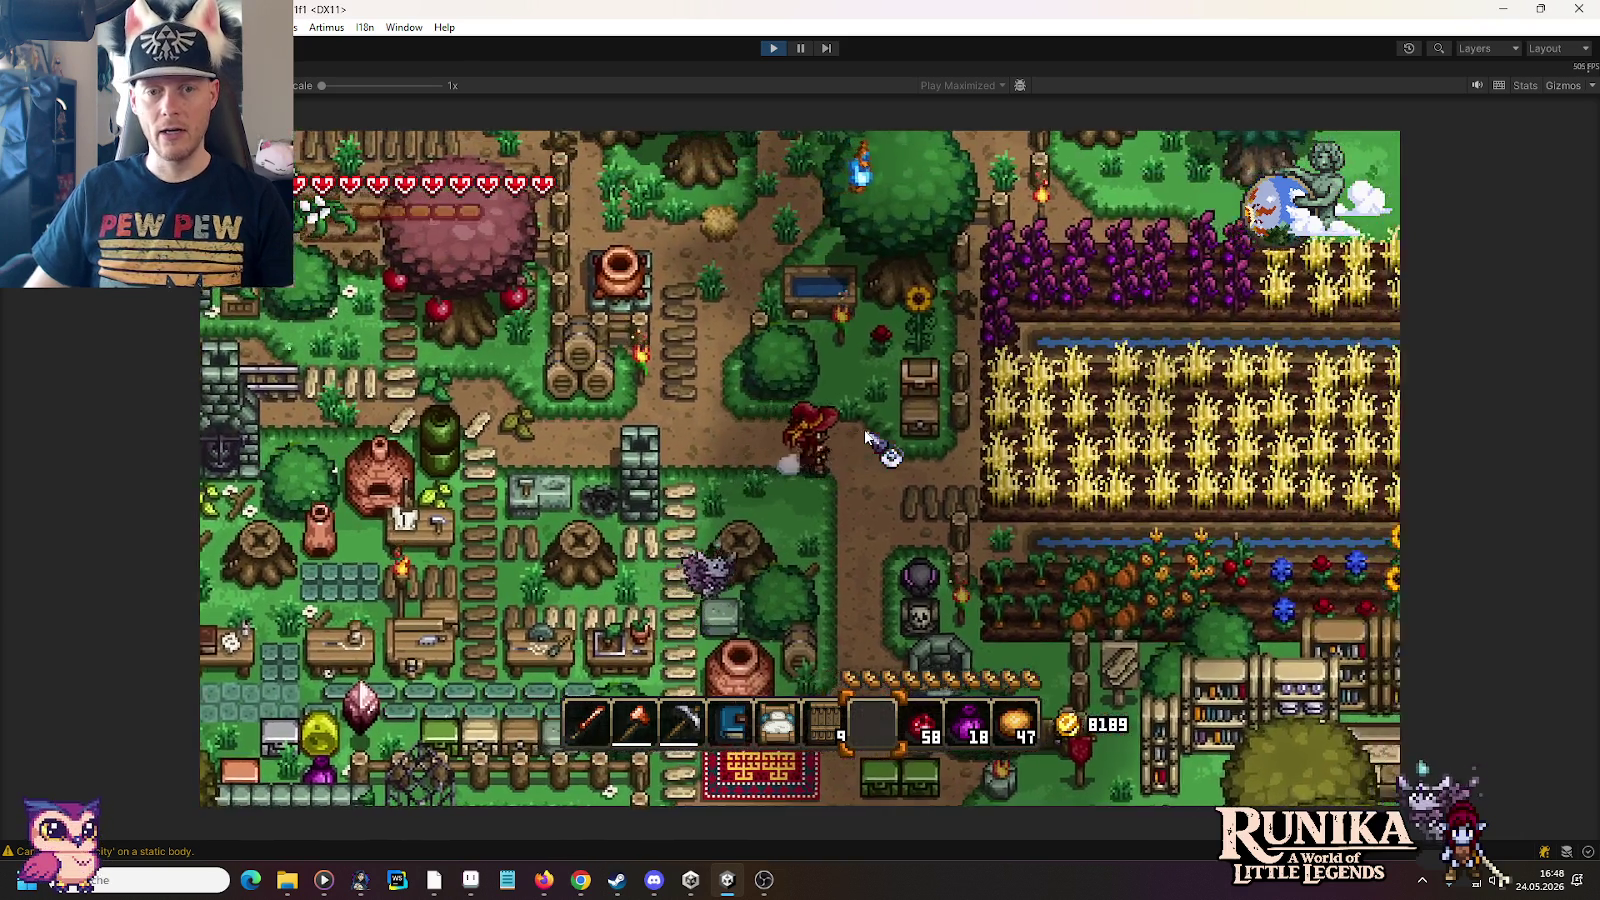
{"action": "key", "text": "d"}
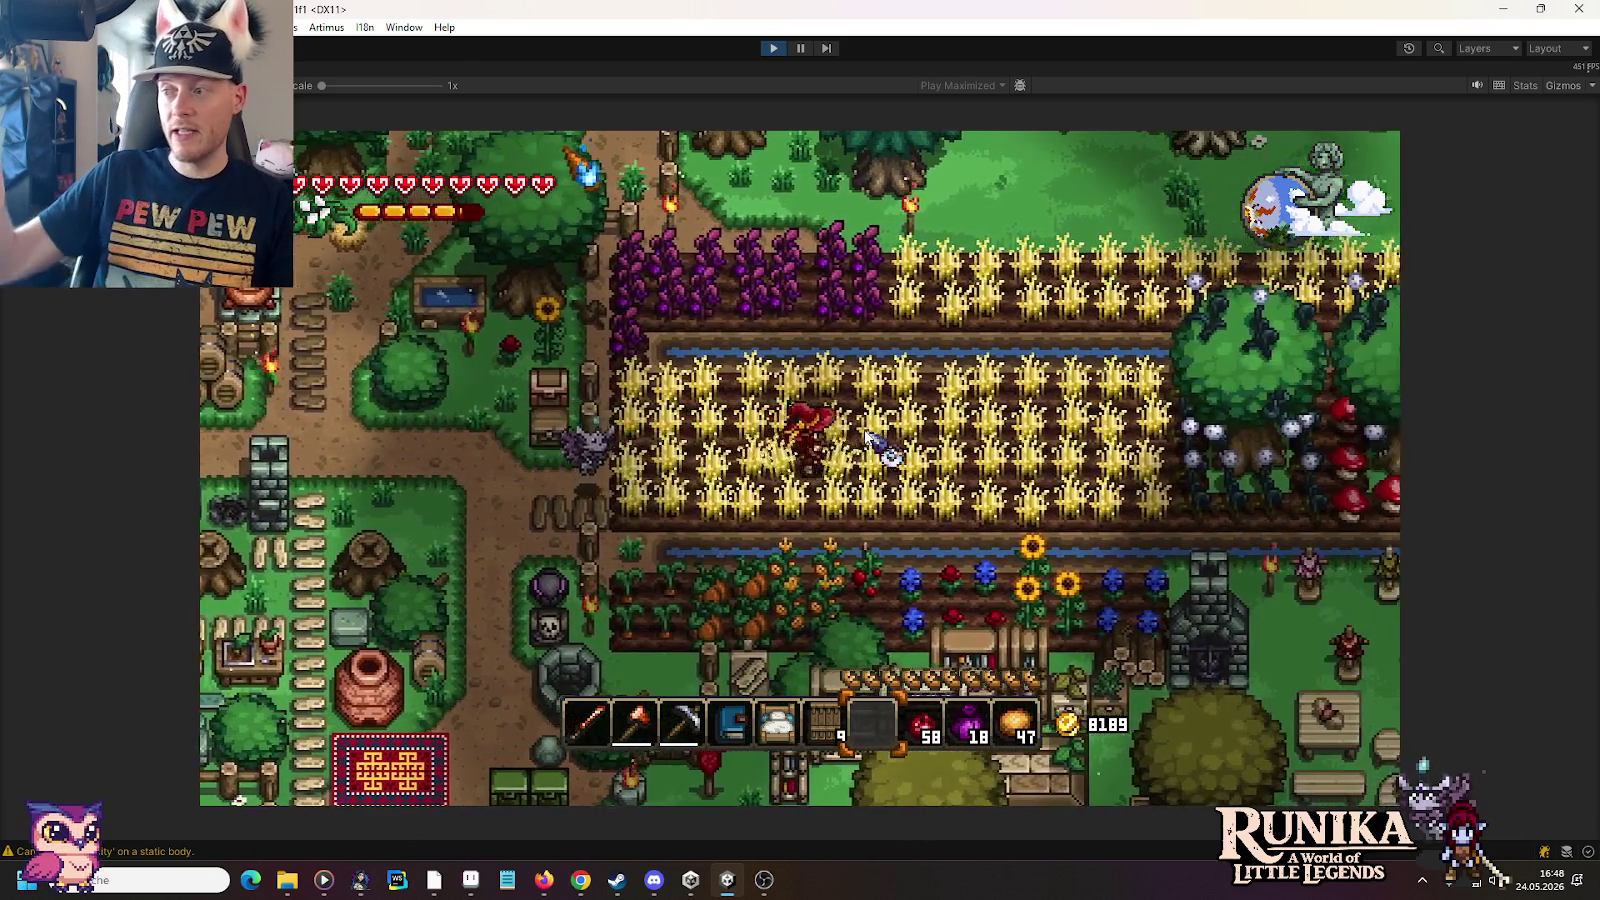
{"action": "key", "text": "d"}
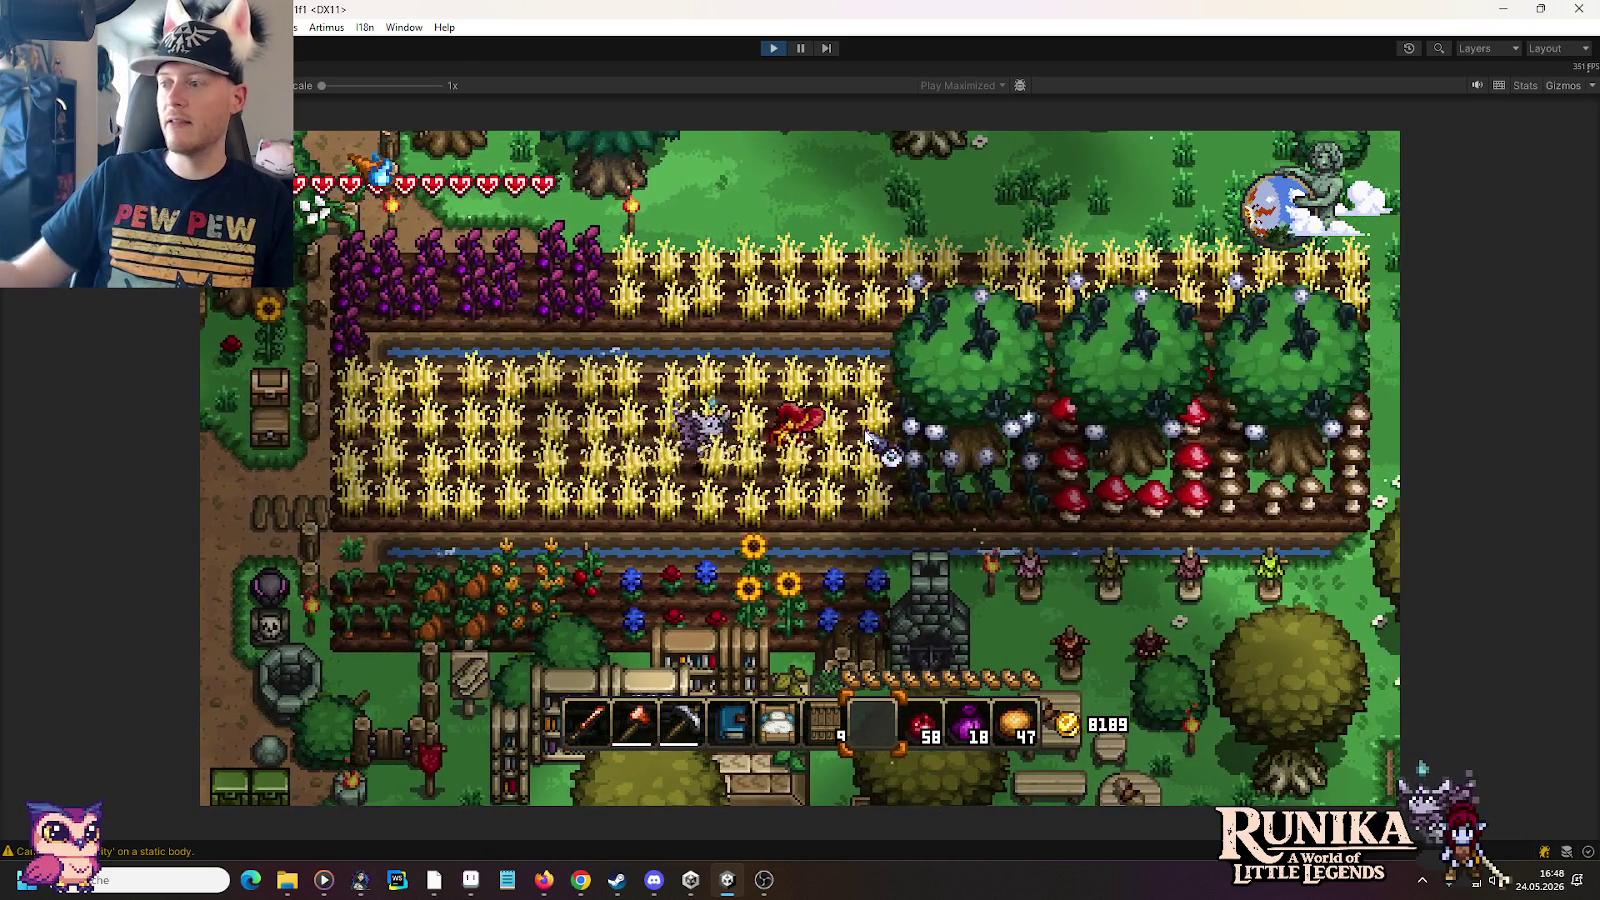
{"action": "key", "text": "s"}
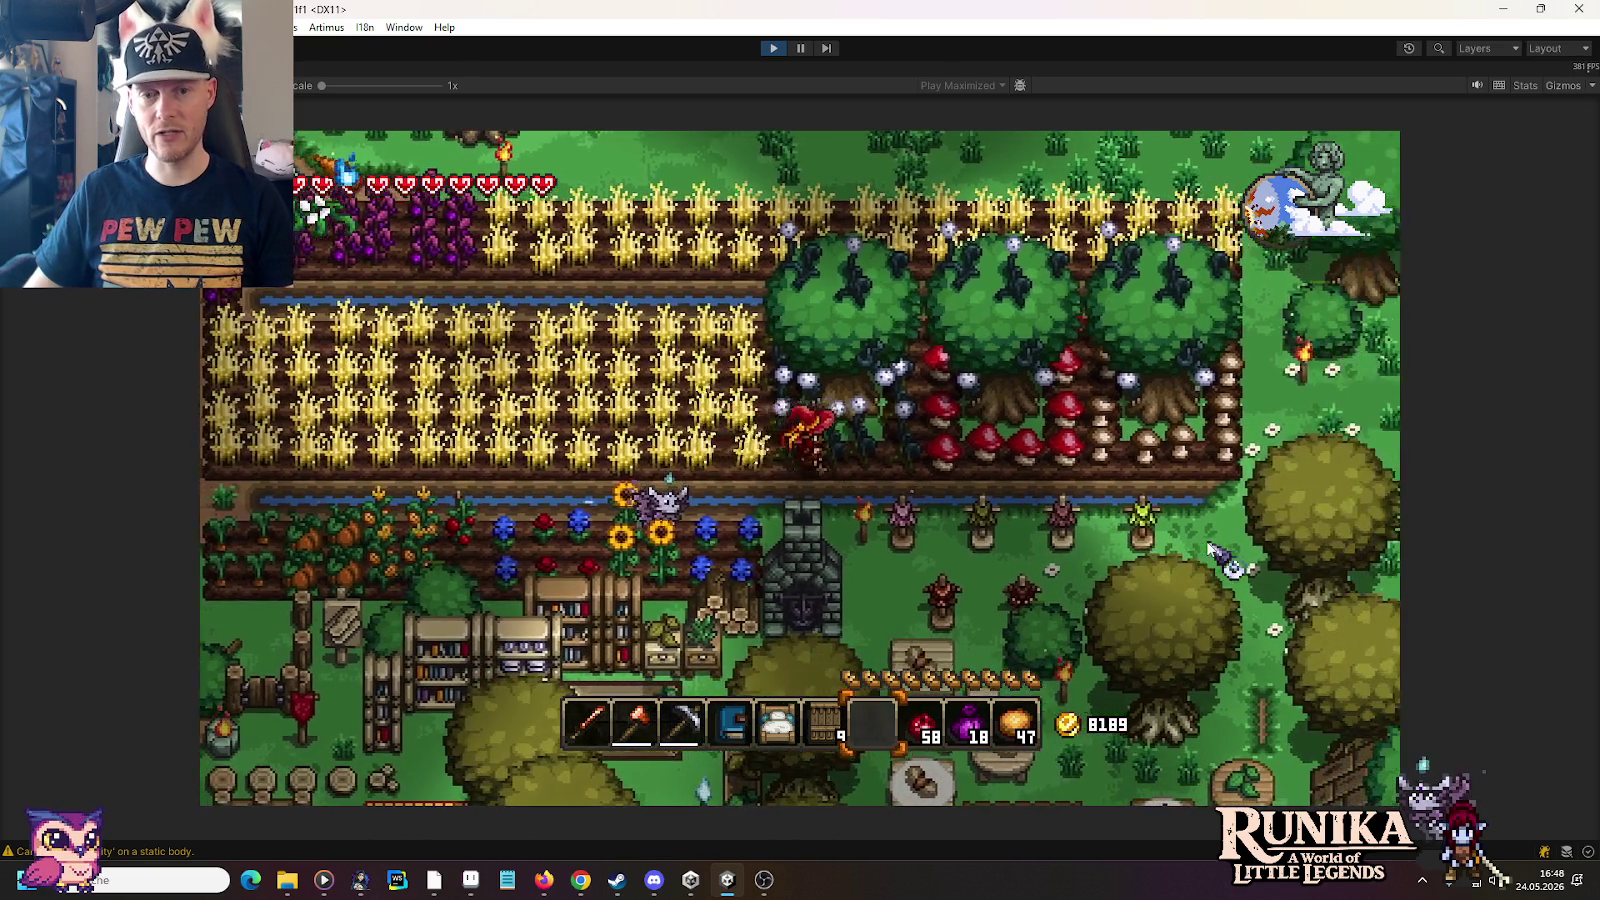
{"action": "key", "text": "d"}
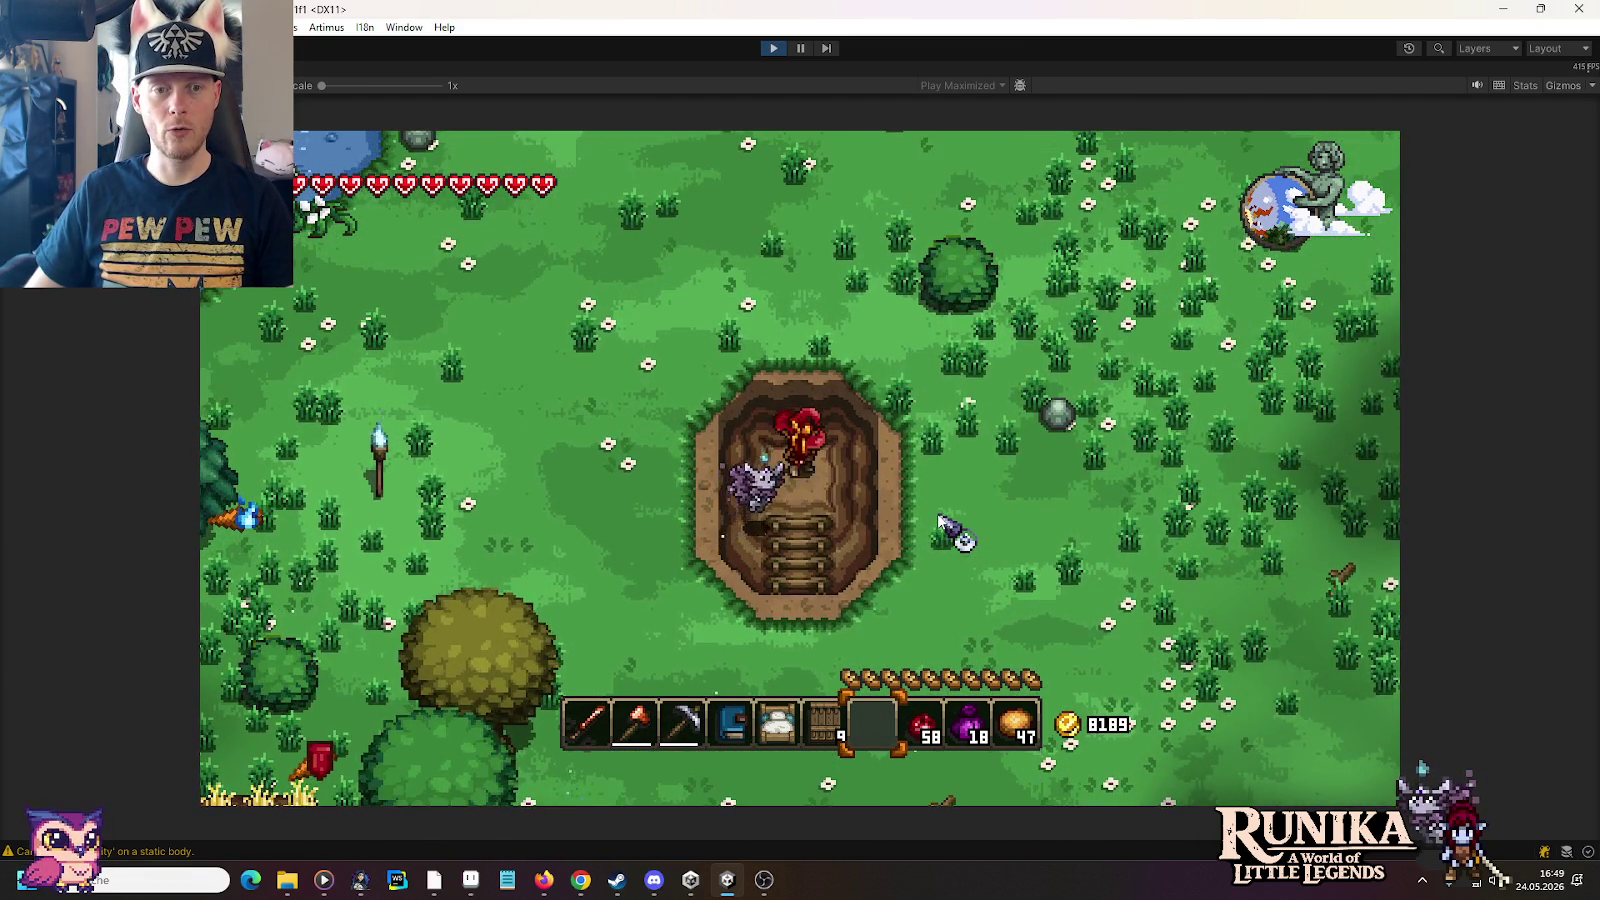
Step: Walk out of the pit and left along the crop fields
{"action": "key", "text": "a"}
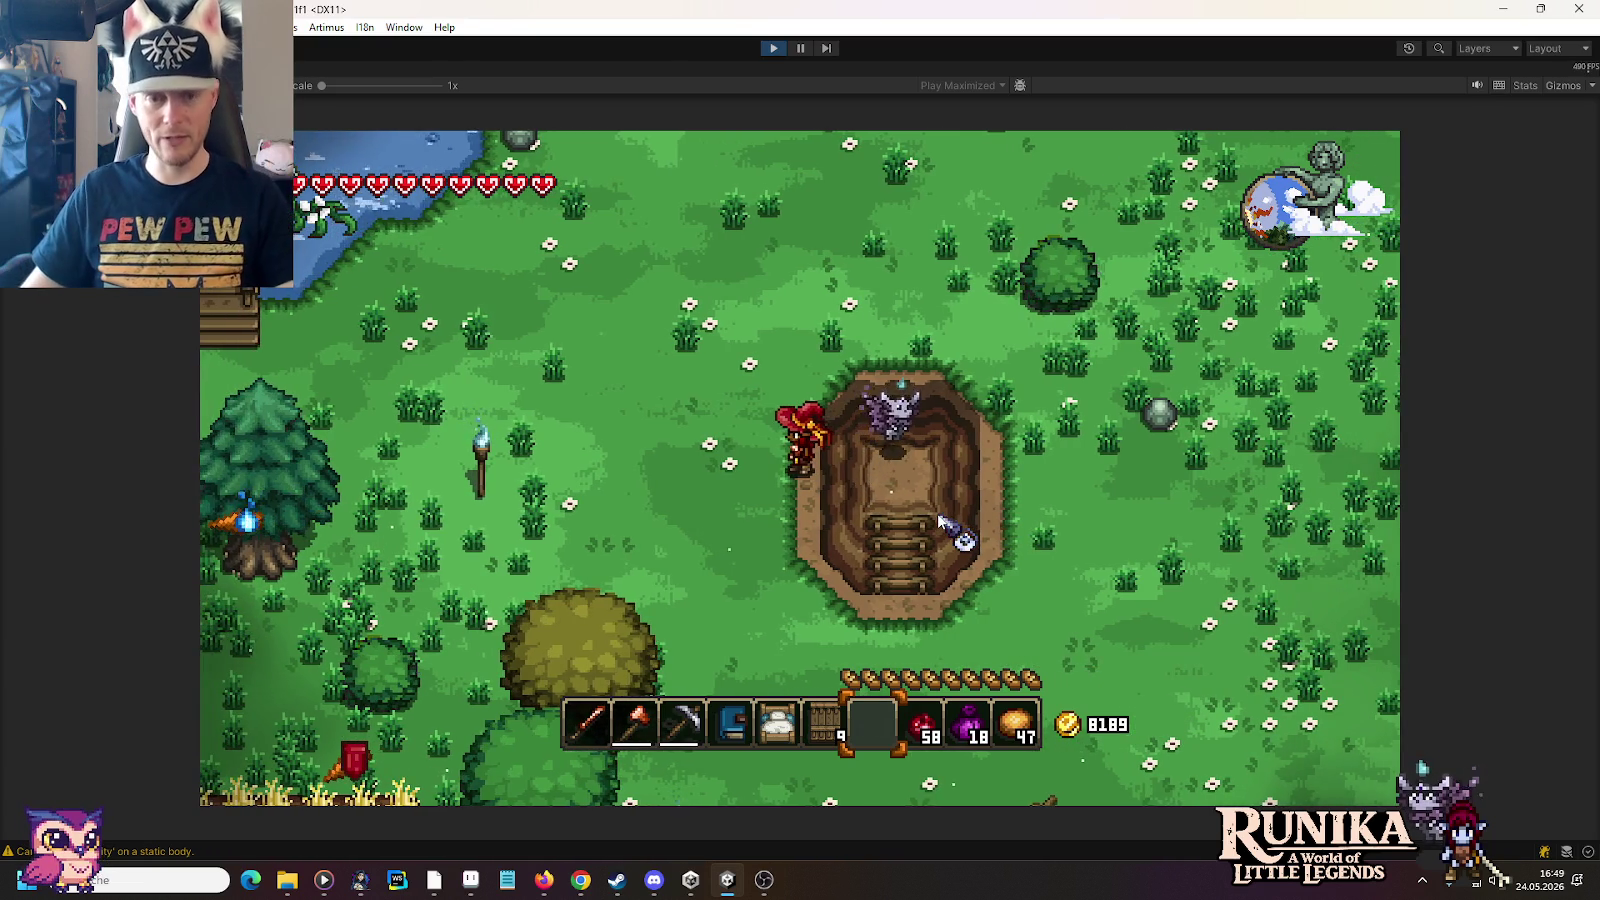
{"action": "key", "text": "a"}
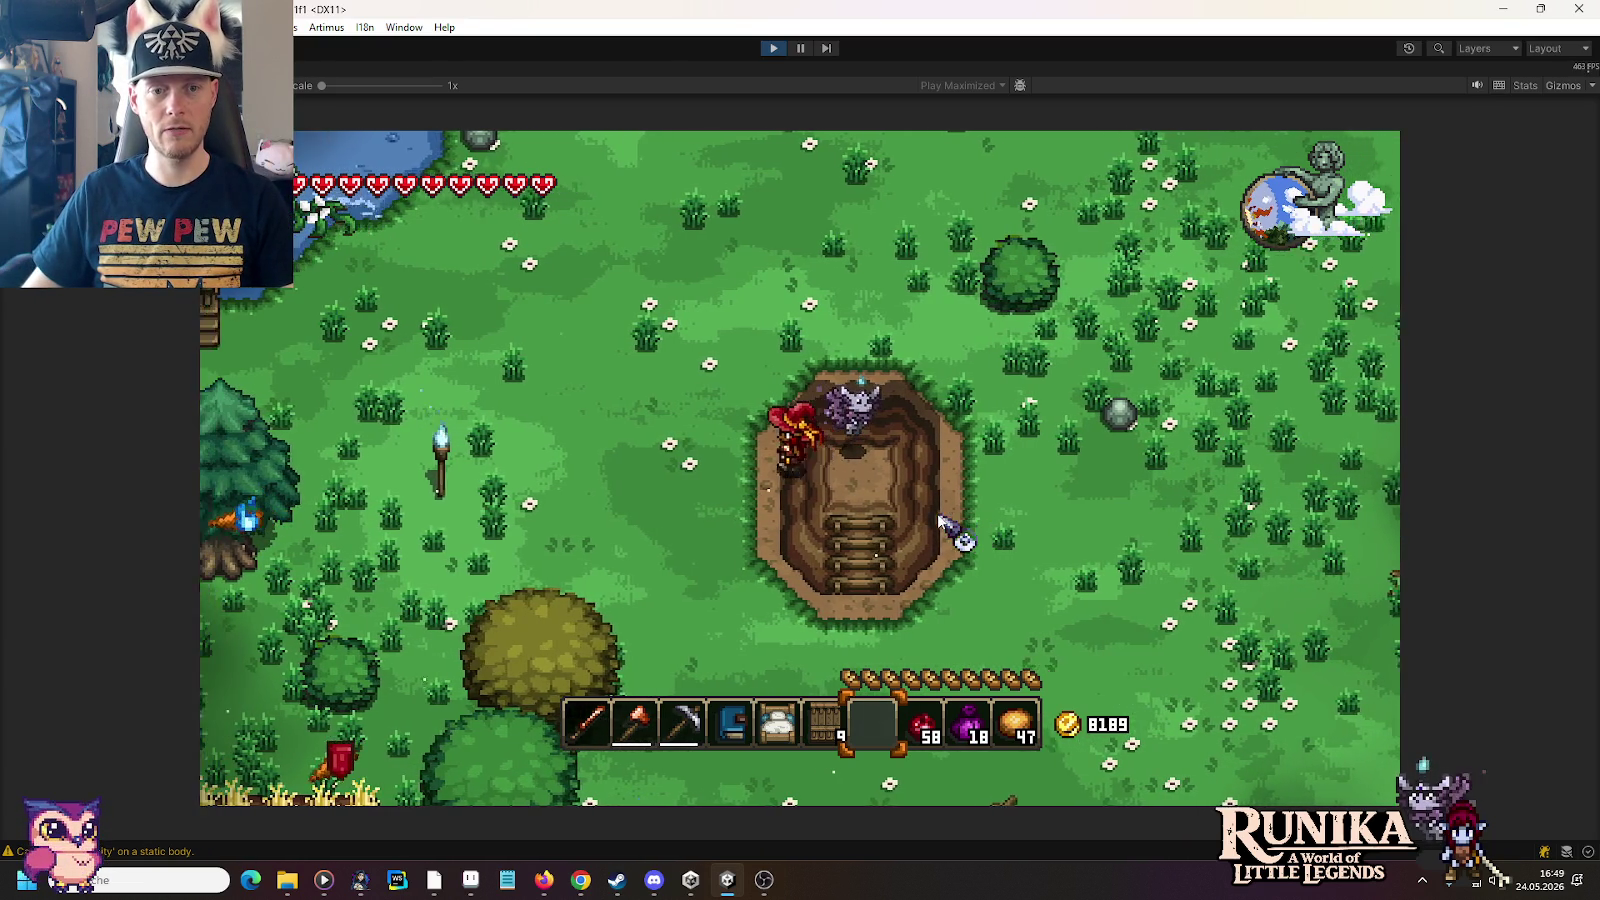
{"action": "key", "text": "s"}
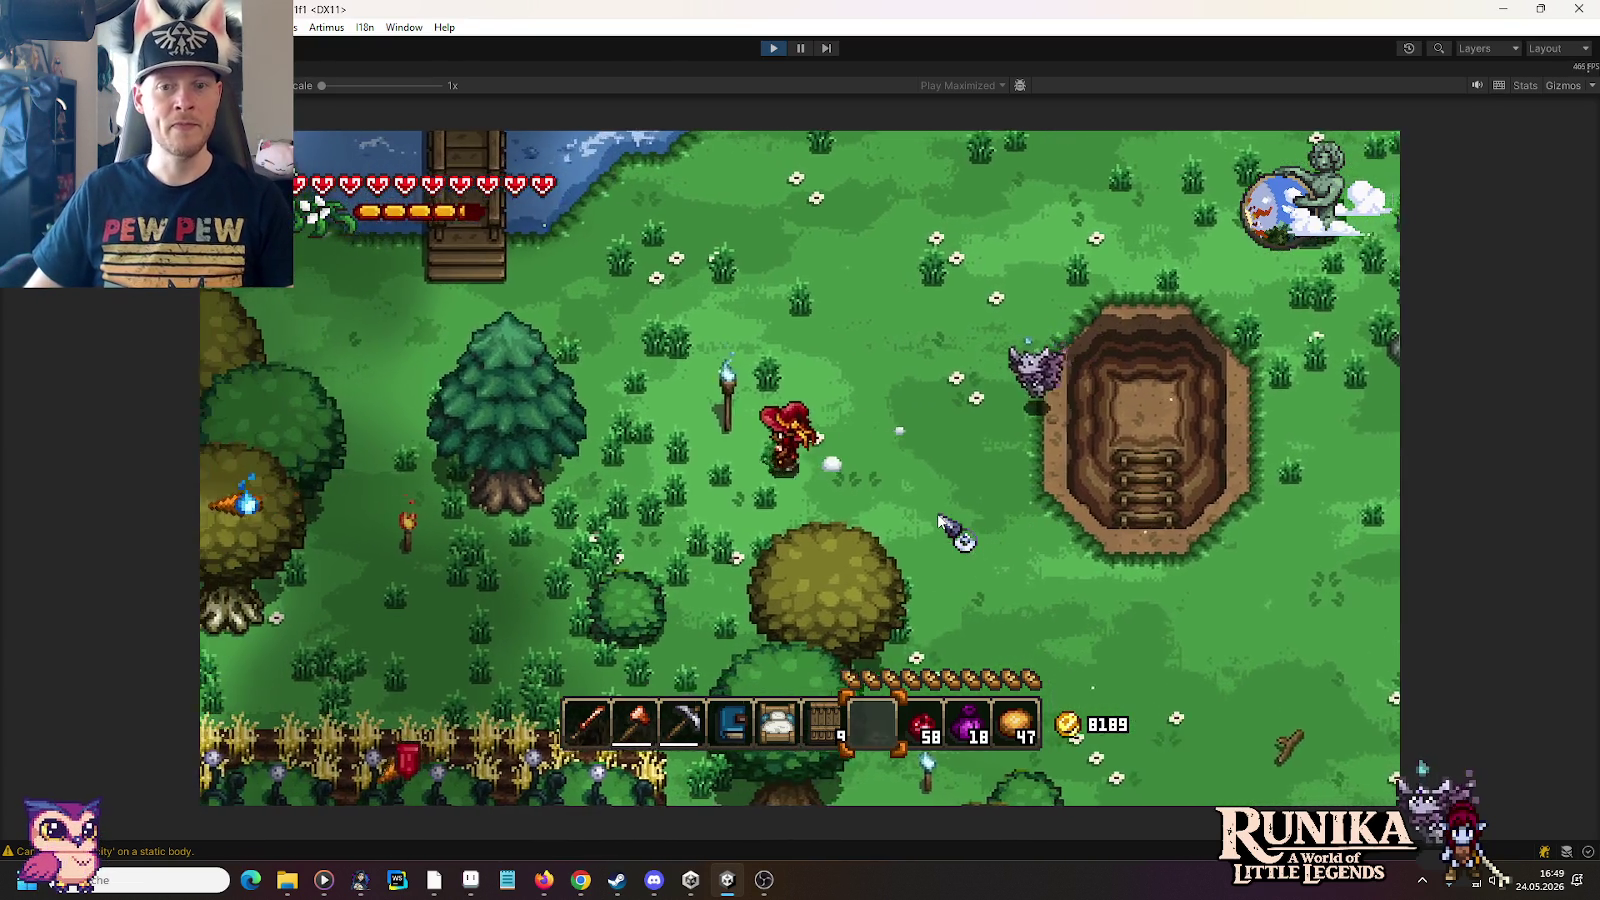
{"action": "key", "text": "a"}
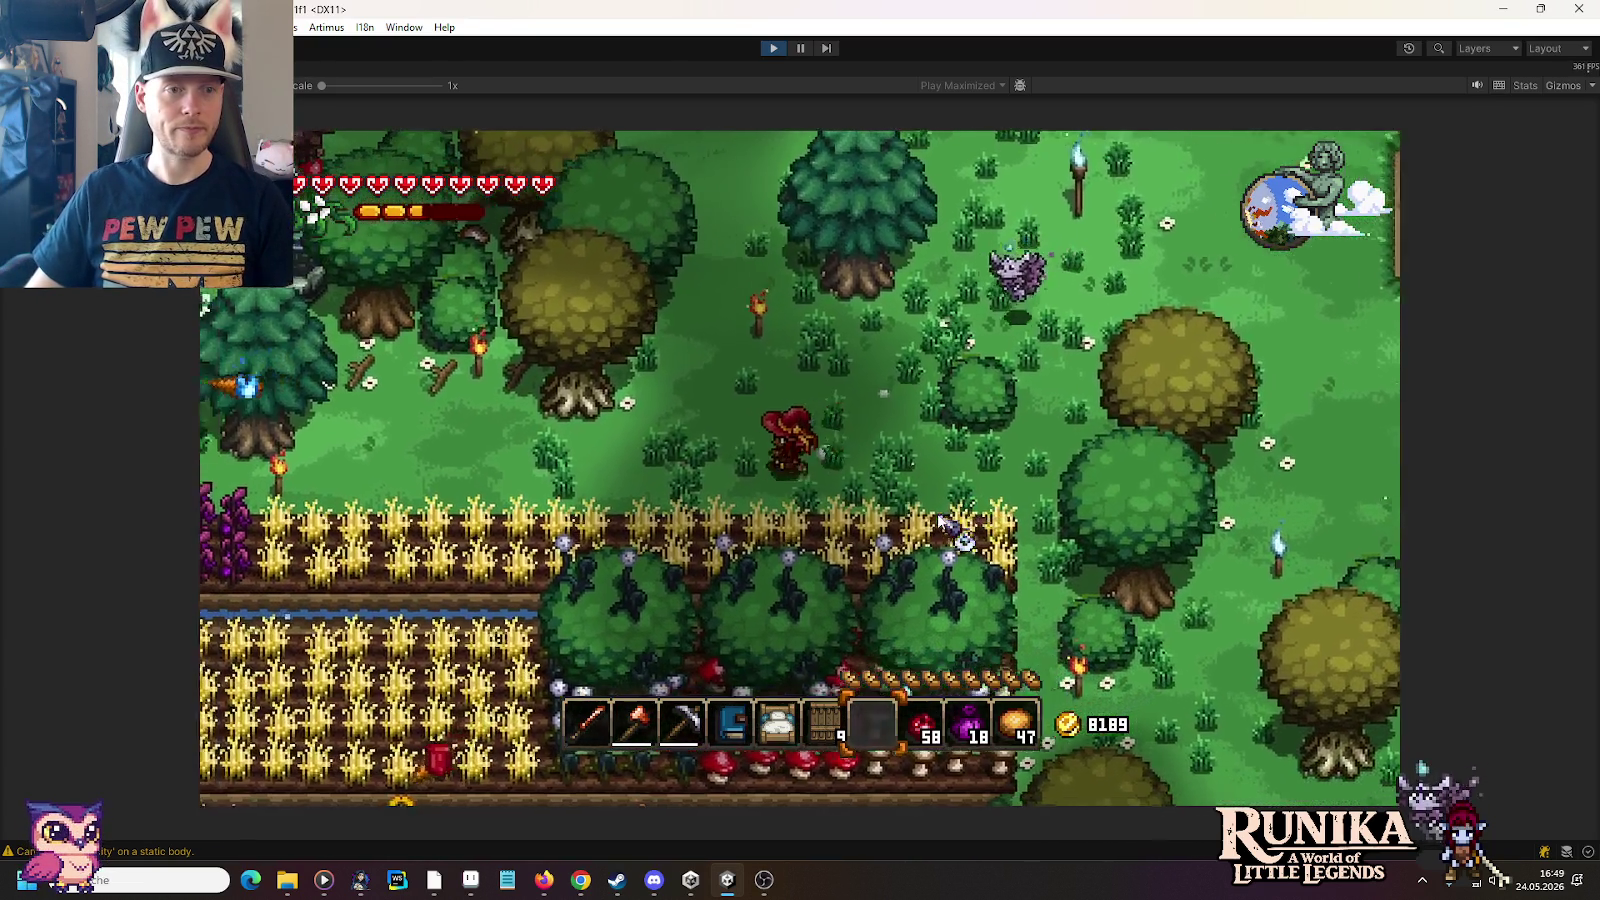
{"action": "key", "text": "a"}
{"action": "key", "text": "s"}
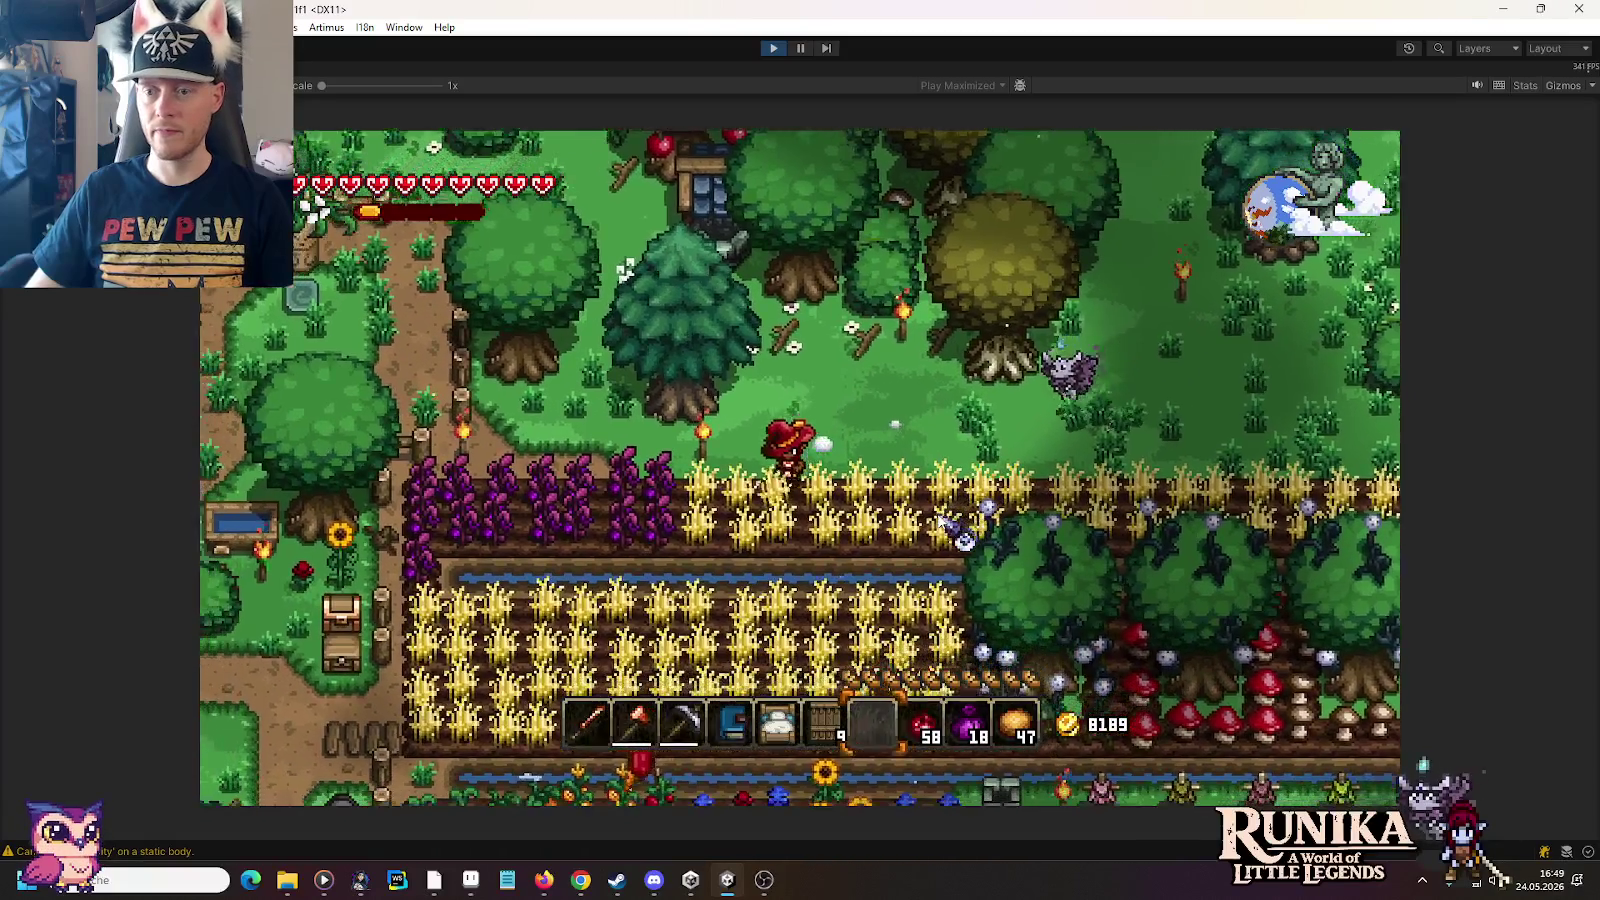
{"action": "key", "text": "a"}
{"action": "key", "text": "s"}
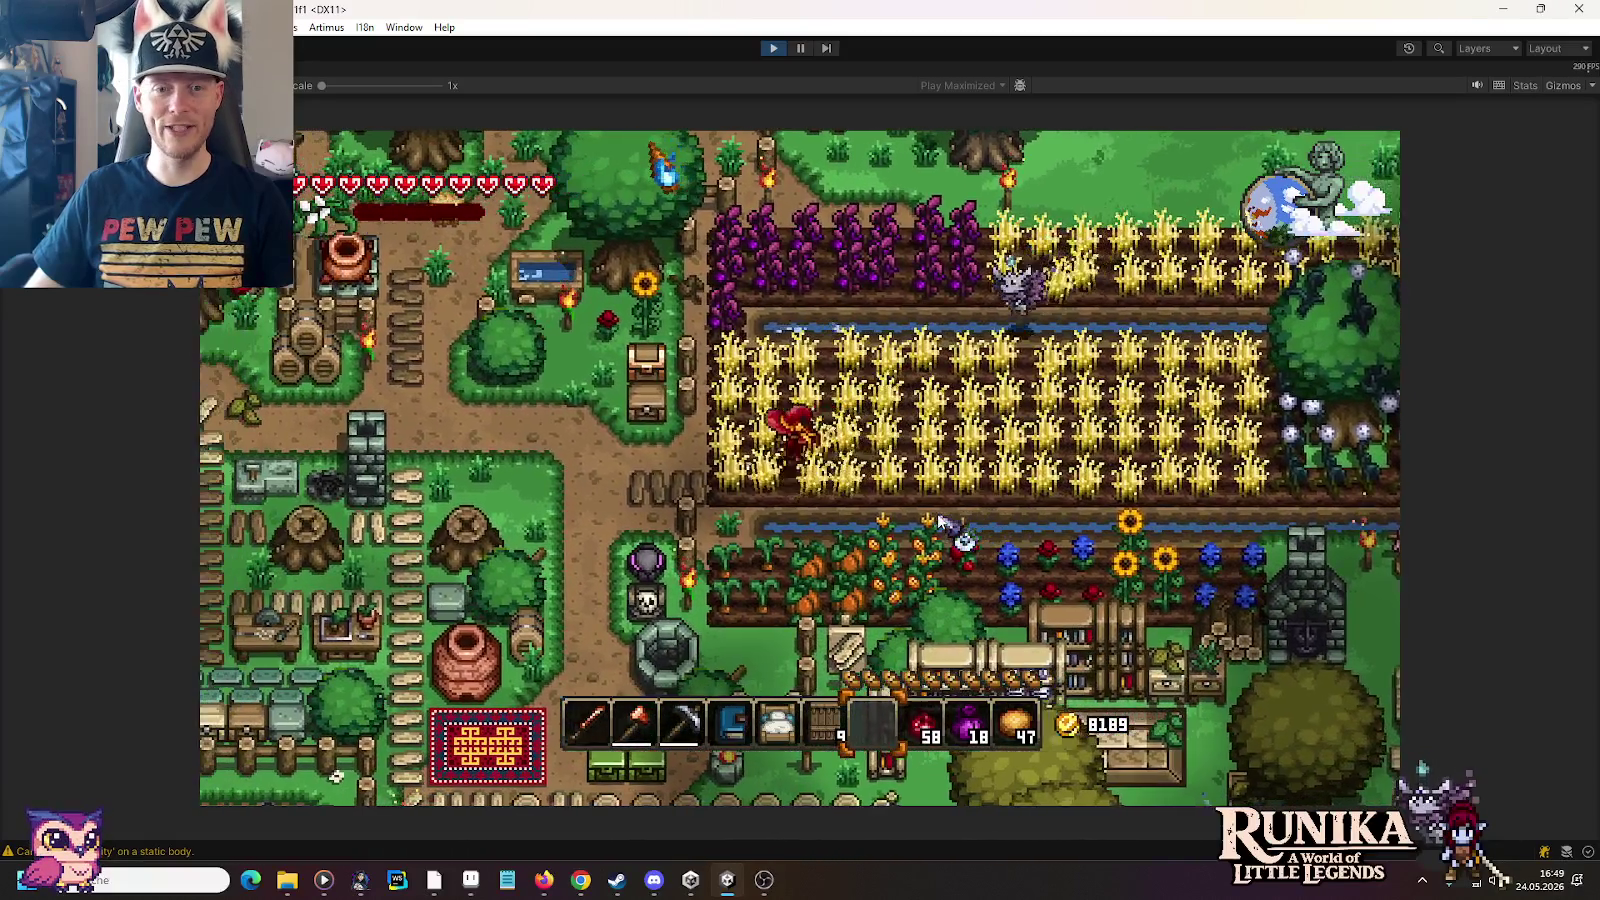
{"action": "key", "text": "a"}
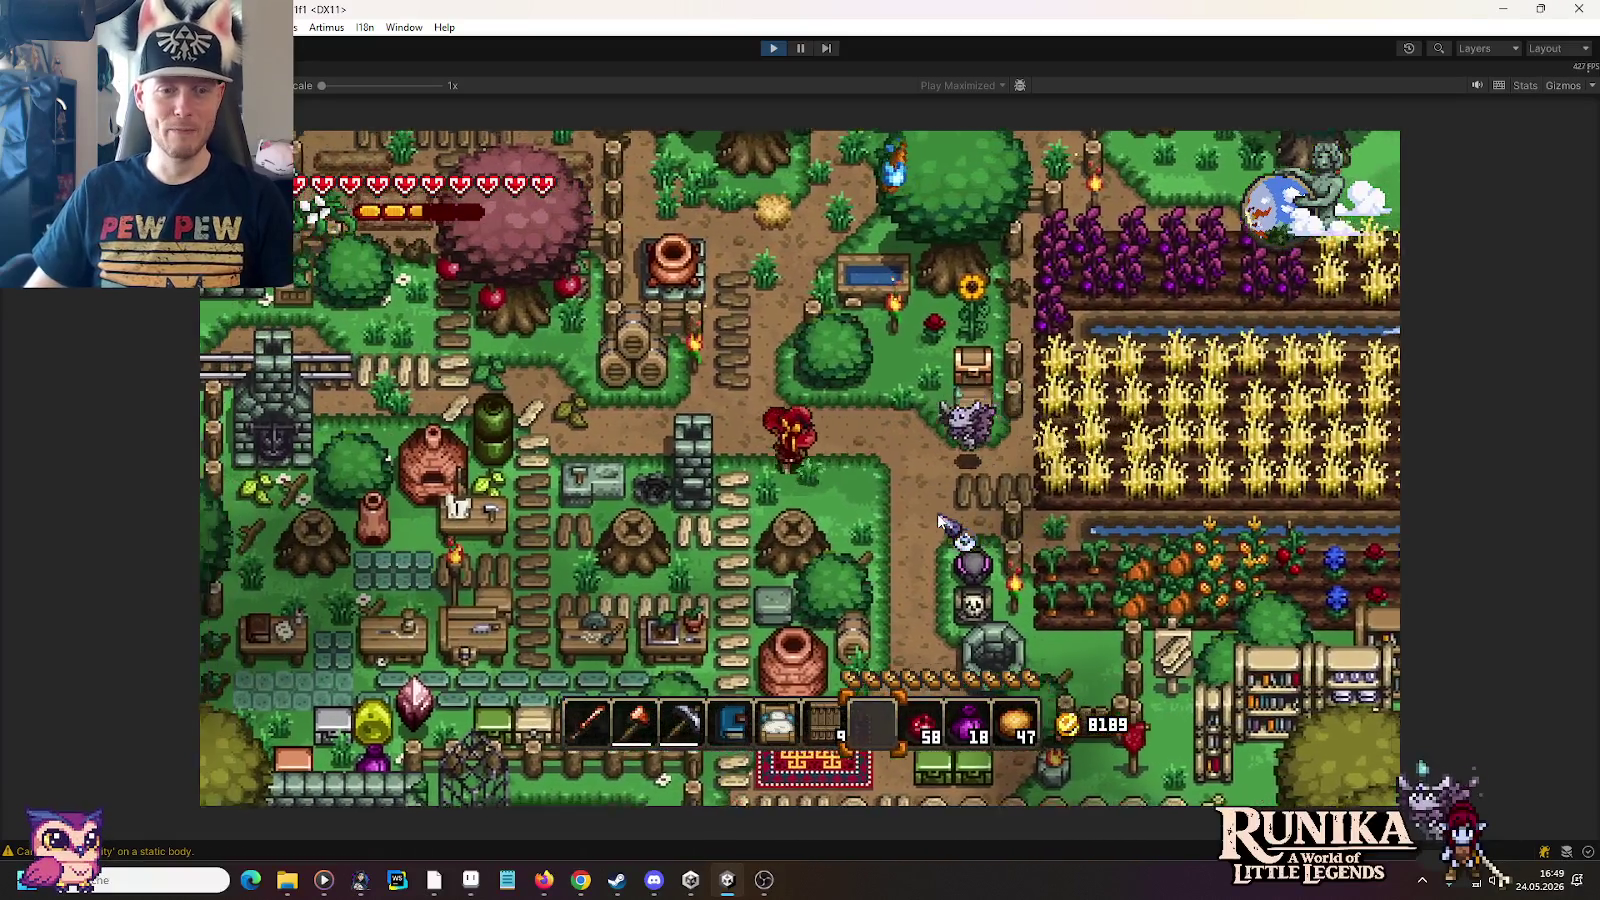
Step: Continue through town beside the railway and enter the house door
{"action": "key", "text": "a"}
{"action": "key", "text": "w"}
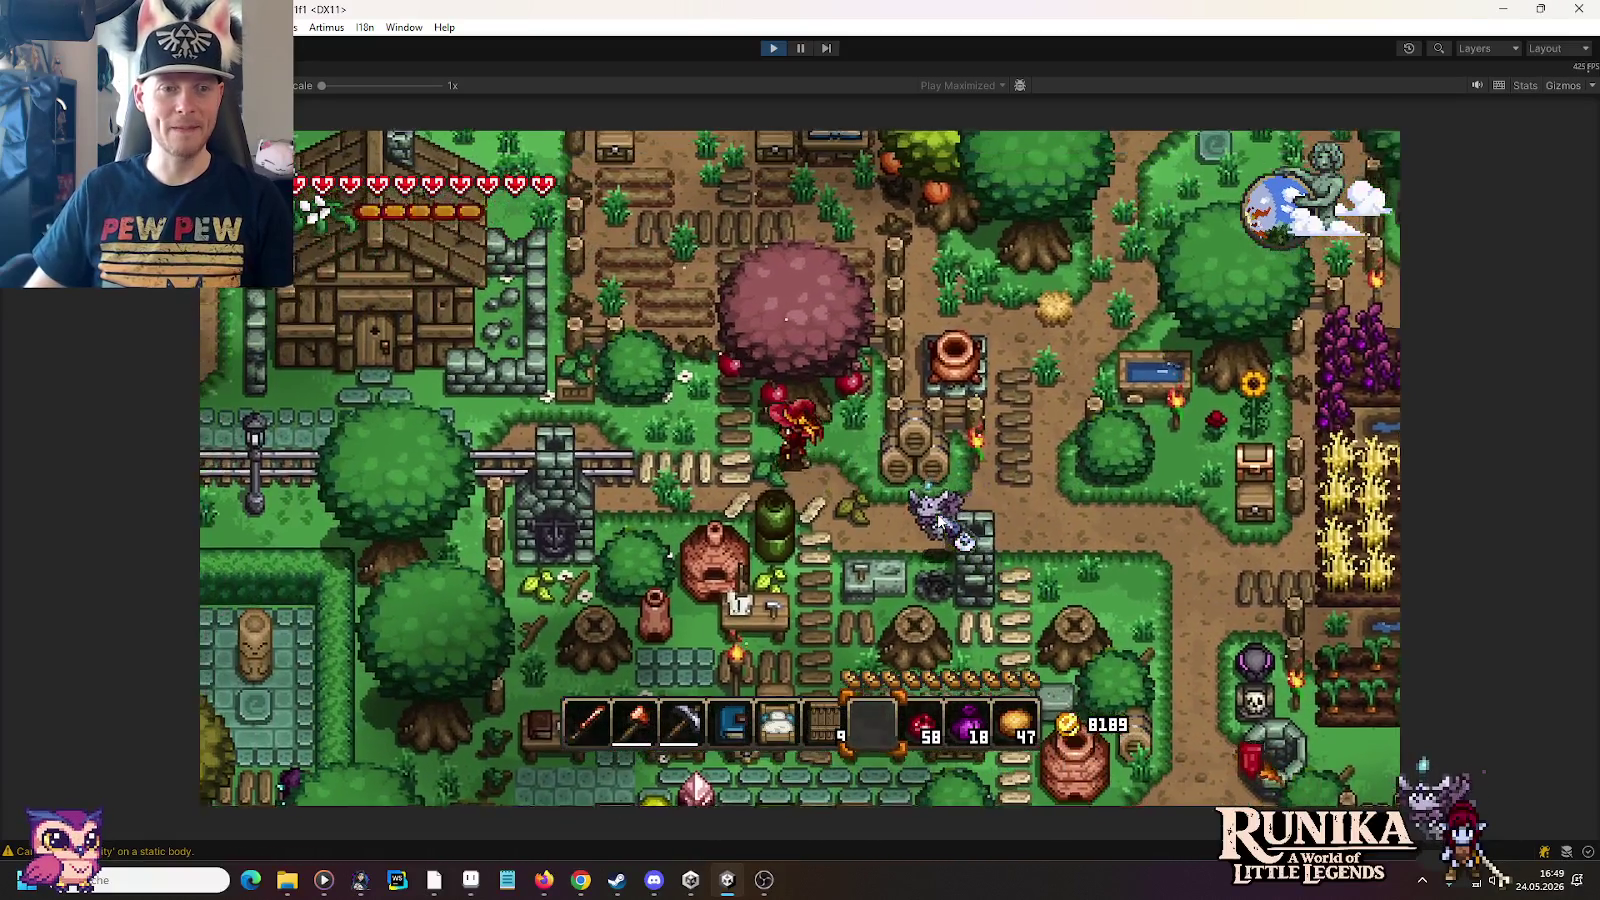
{"action": "key", "text": "a"}
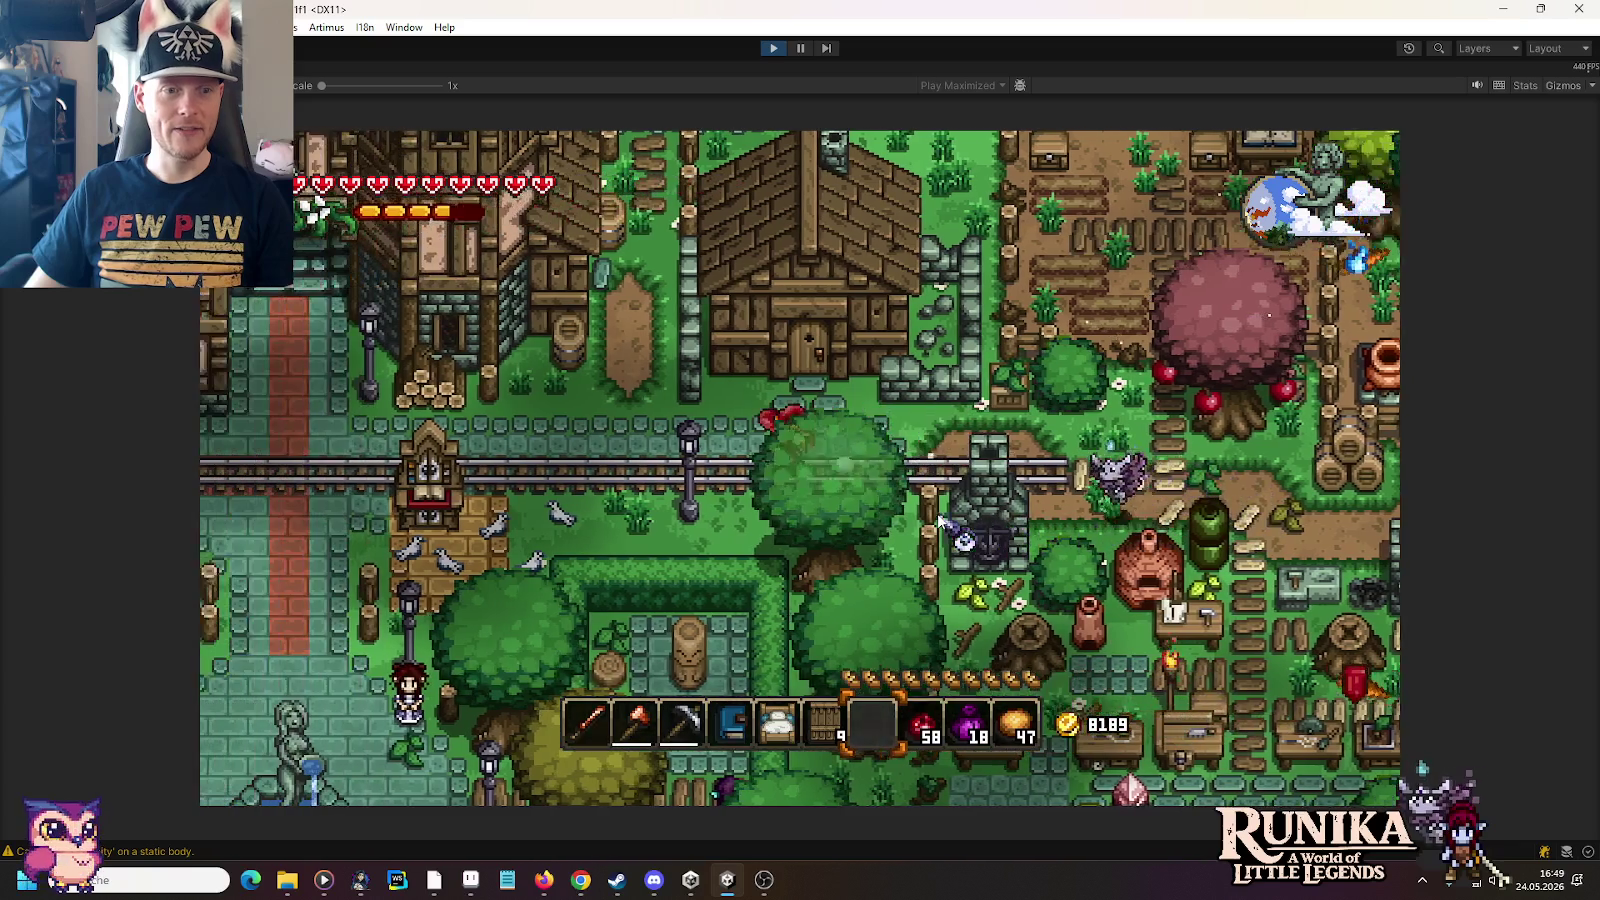
{"action": "key", "text": "a"}
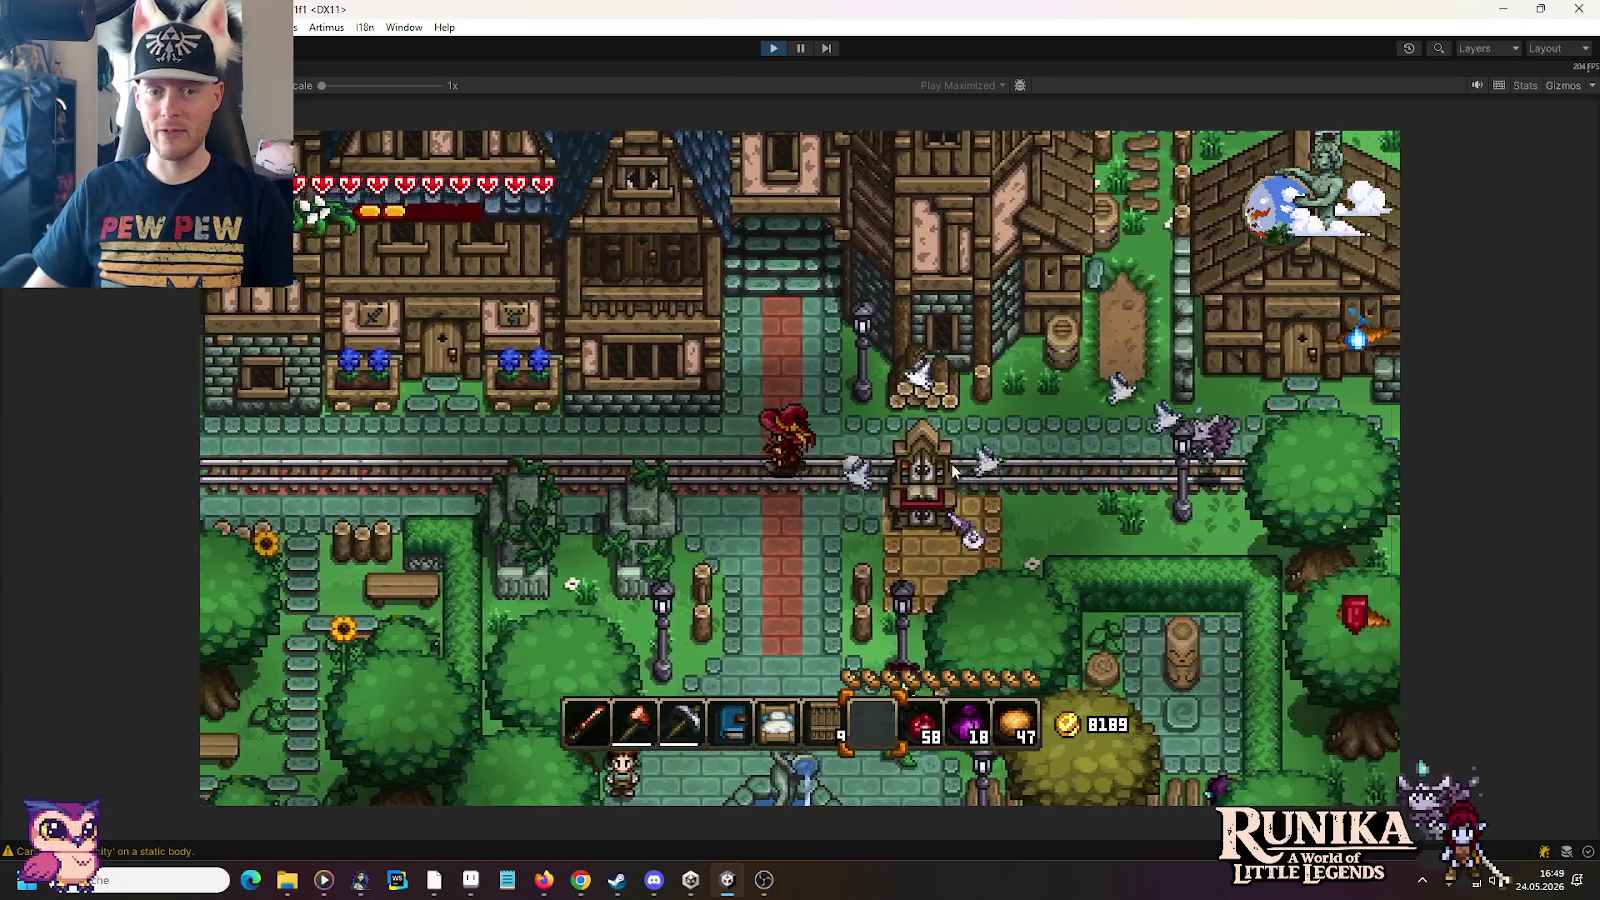
{"action": "key", "text": "a"}
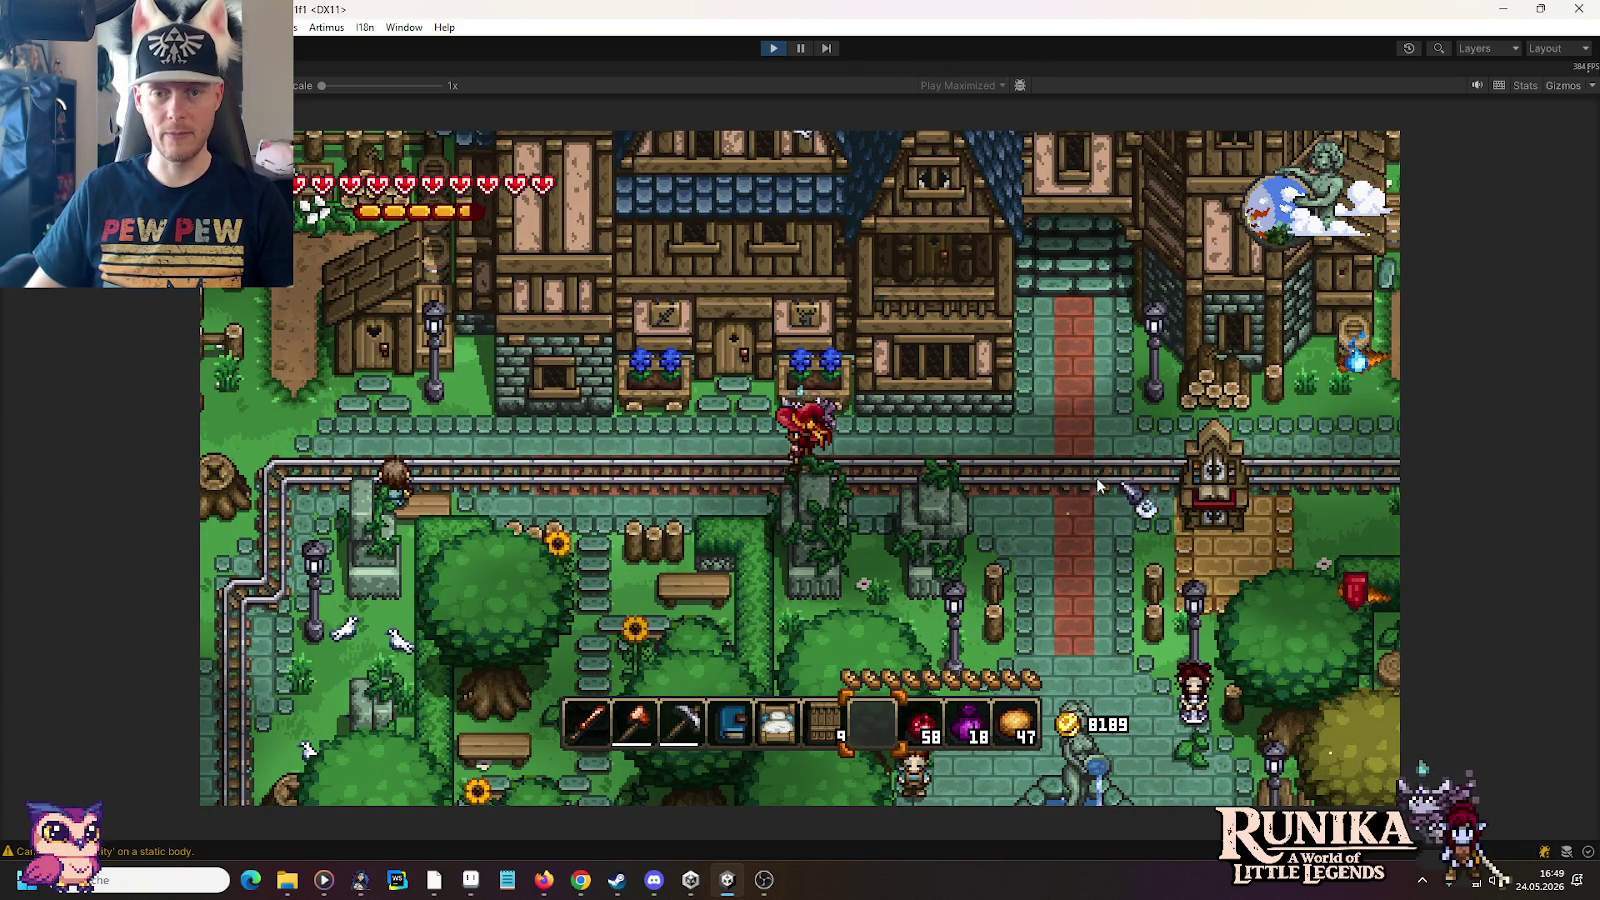
{"action": "key", "text": "a"}
{"action": "key", "text": "a"}
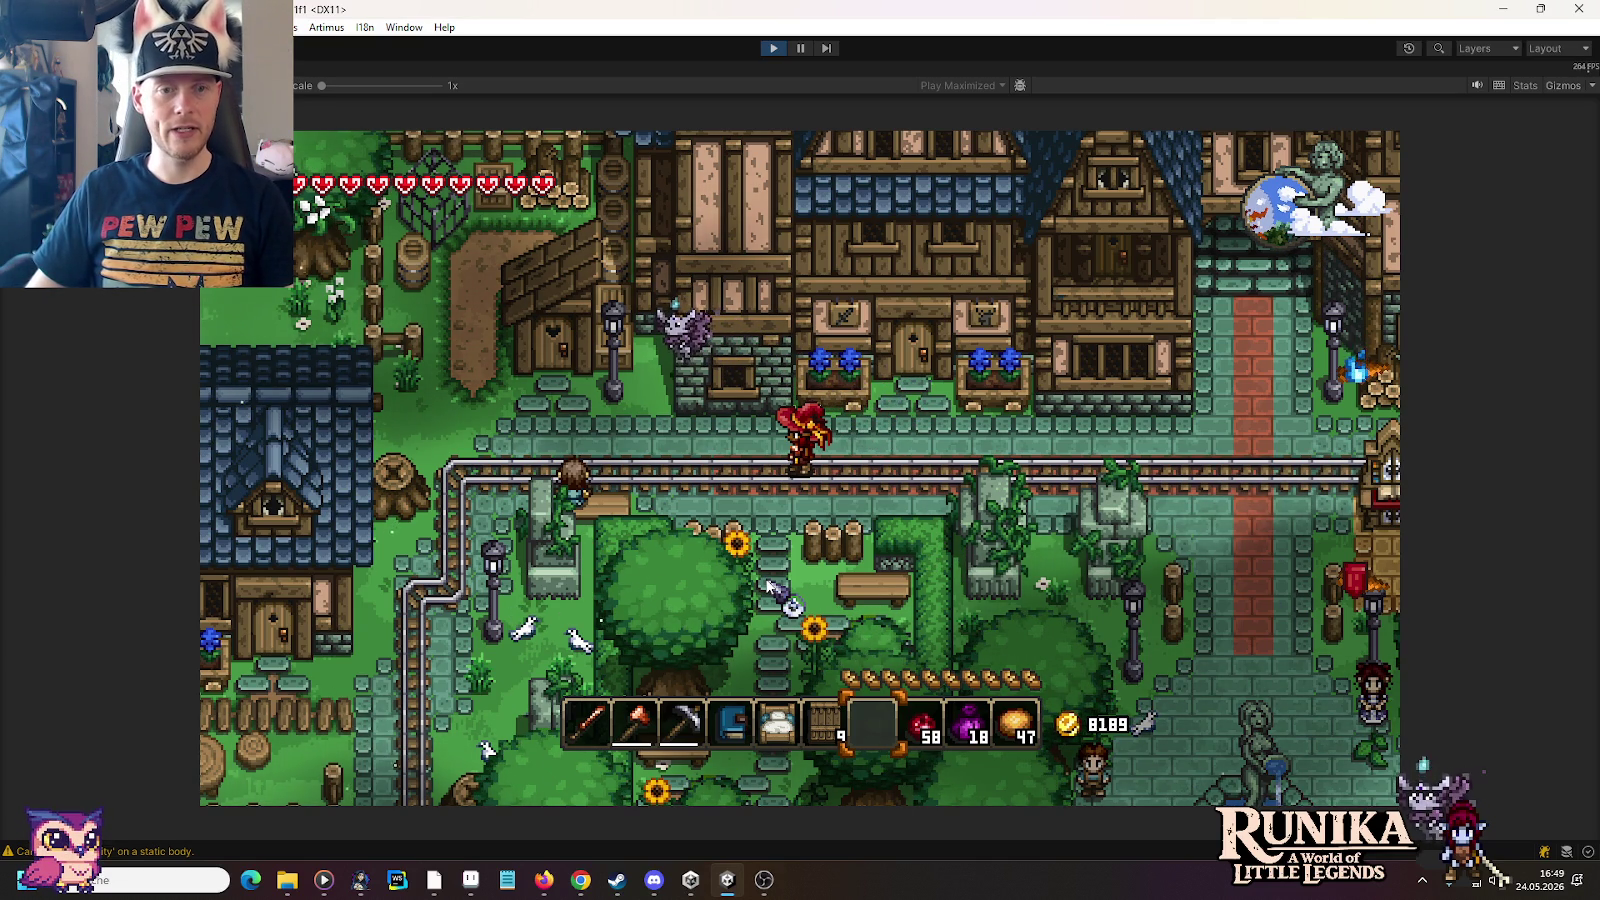
{"action": "key", "text": "w"}
{"action": "key", "text": "d"}
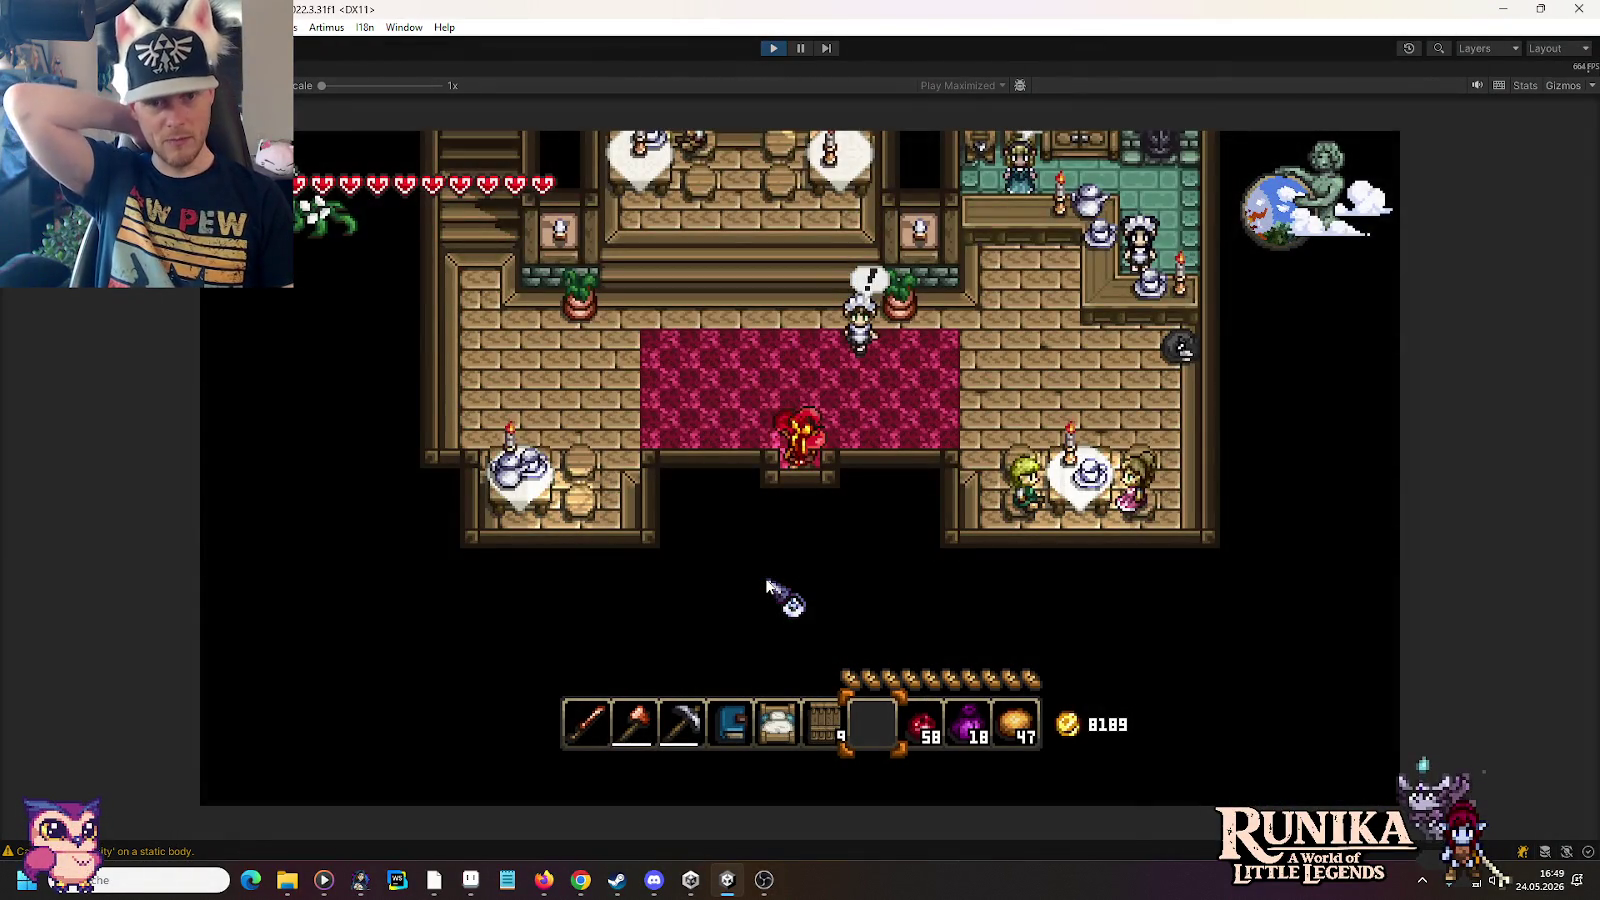
Step: Cross the guild hall to the left wall and climb the staircase to the upper hall
{"action": "key", "text": "w"}
{"action": "key", "text": "a"}
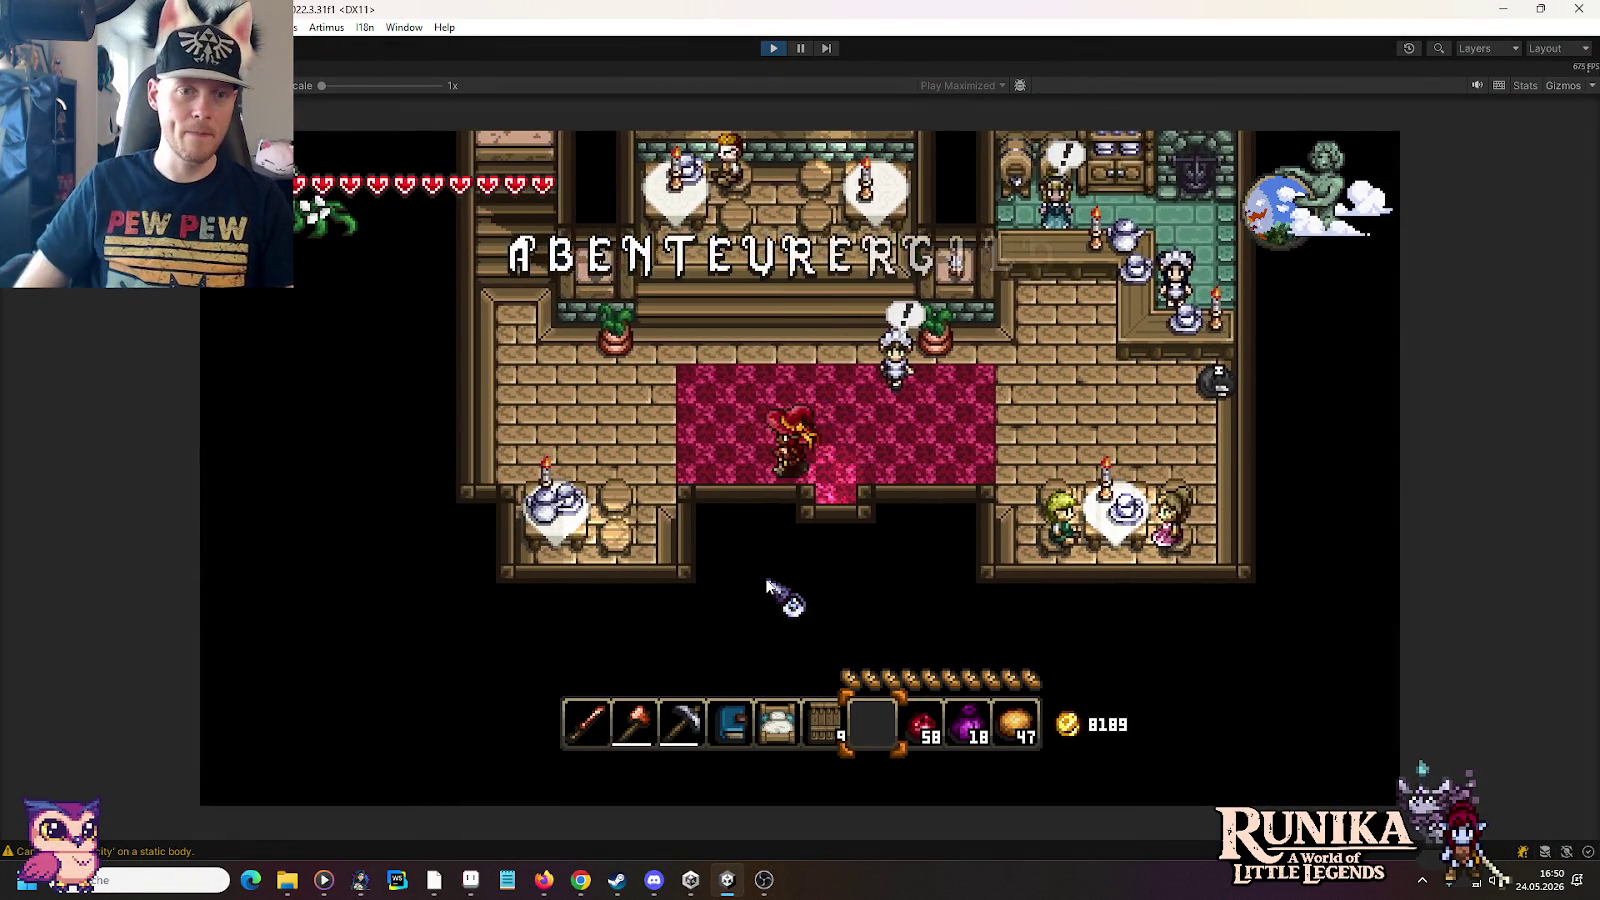
{"action": "key", "text": "w"}
{"action": "key", "text": "a"}
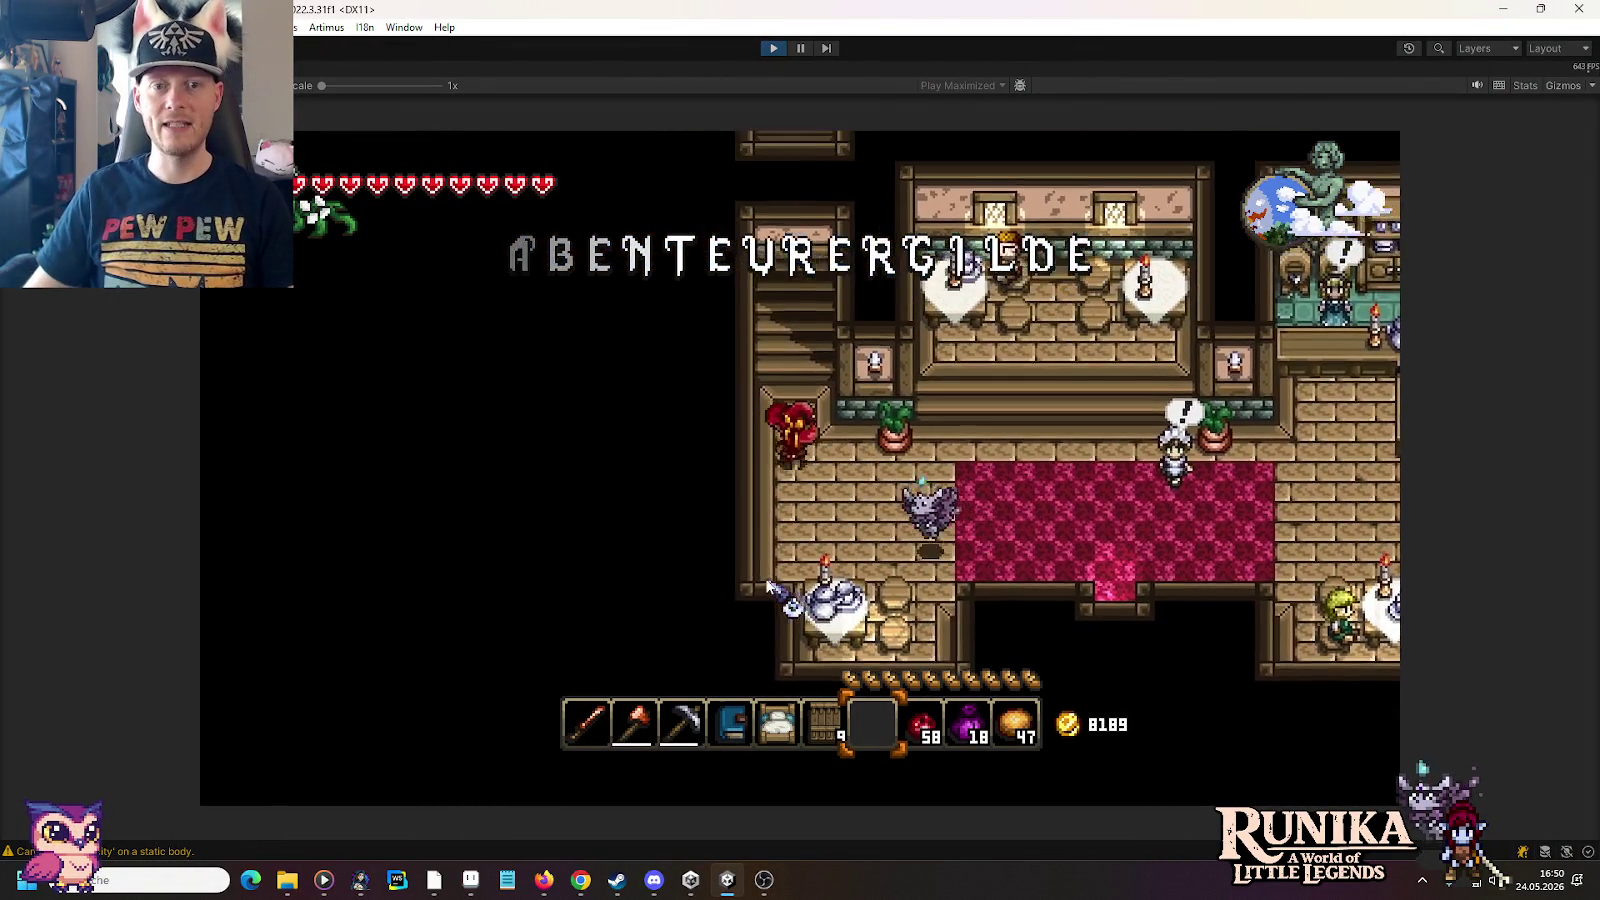
{"action": "key", "text": "w"}
{"action": "key", "text": "a"}
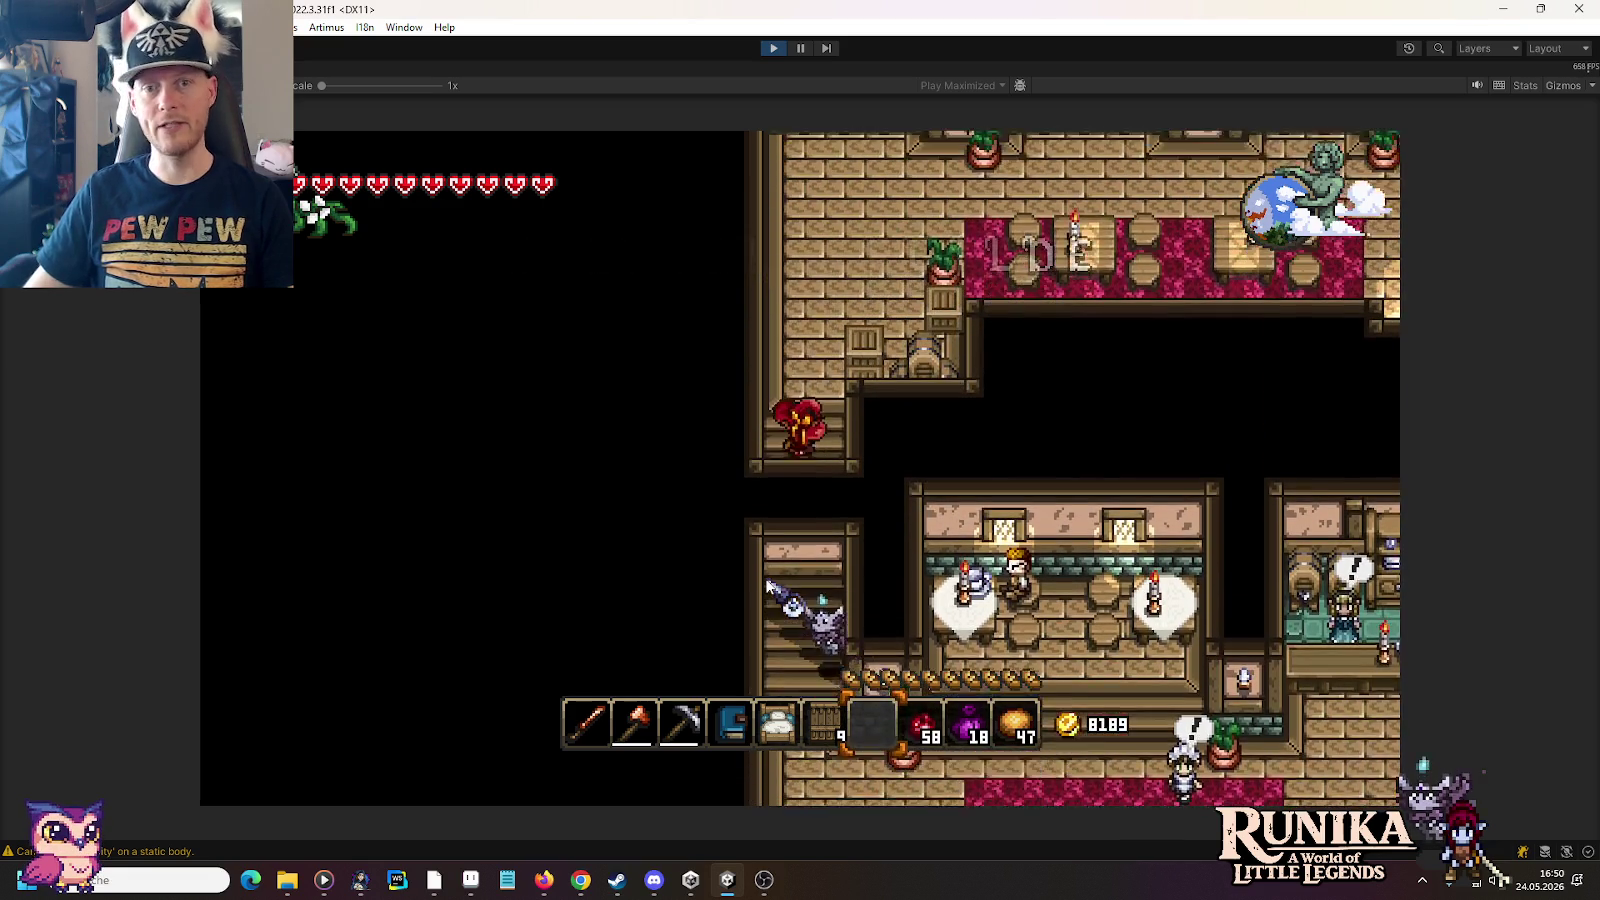
{"action": "key", "text": "w"}
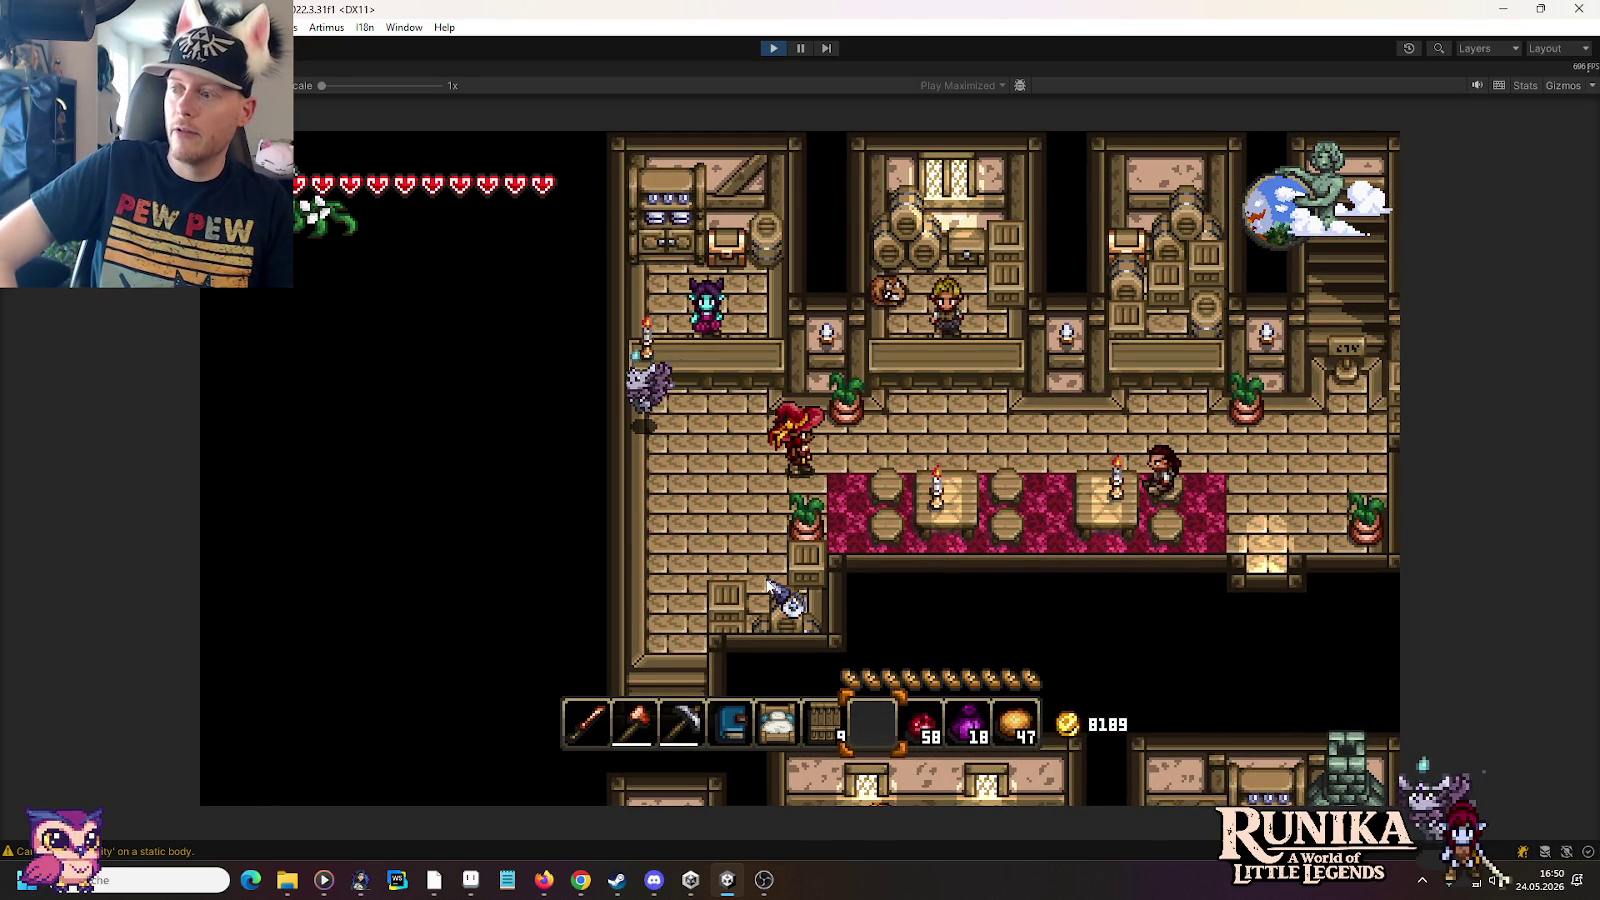
{"action": "key", "text": "d"}
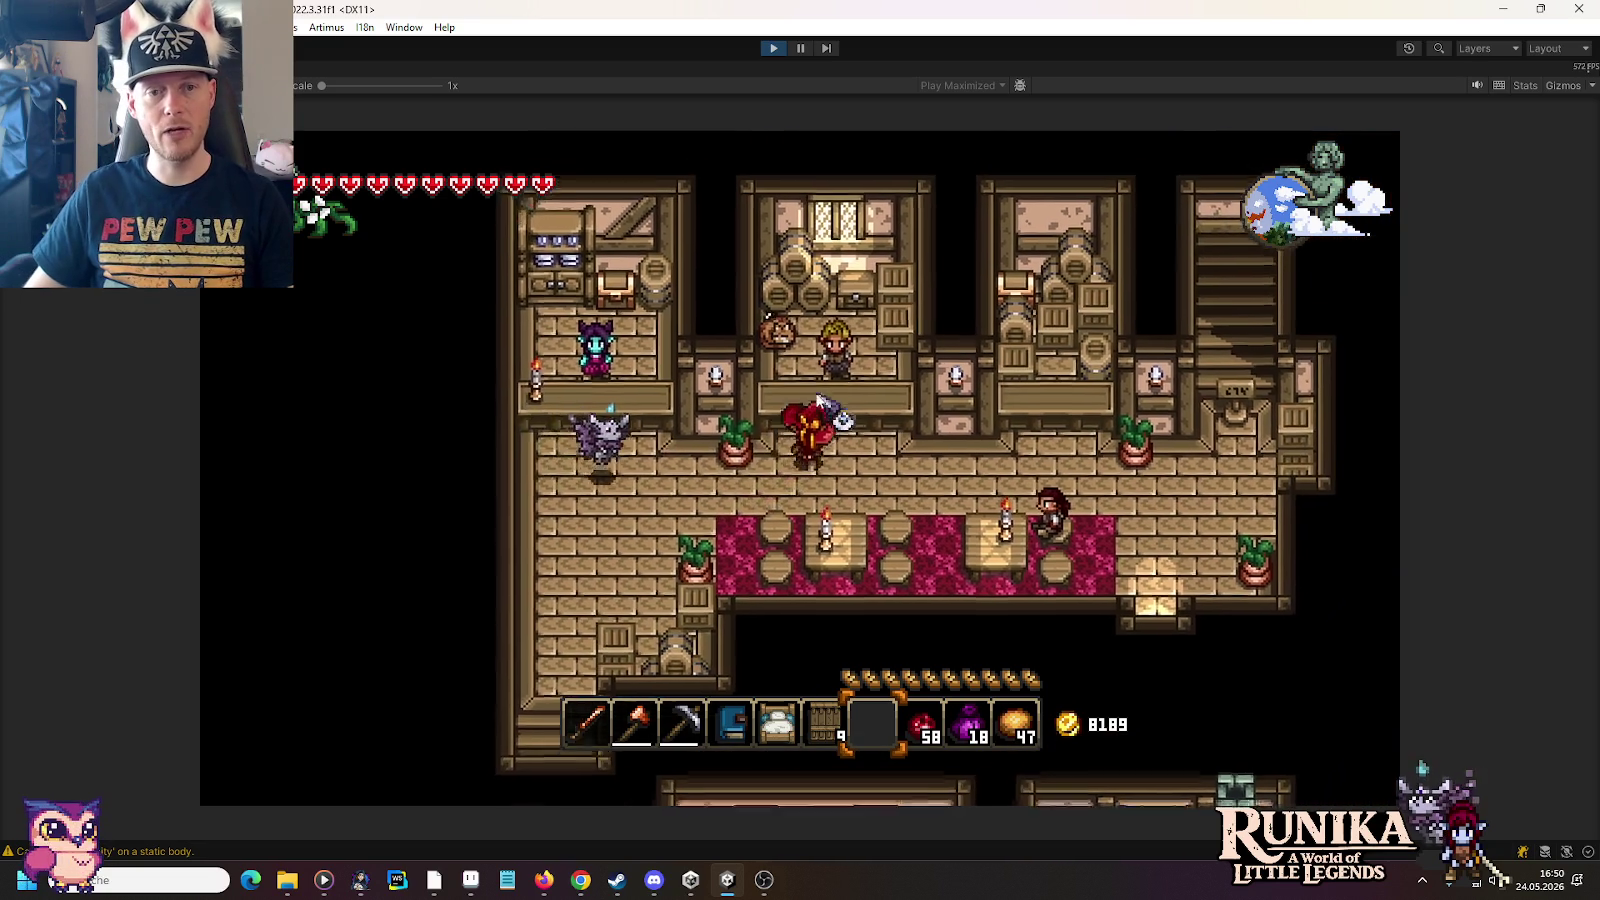
Step: Talk to the blonde counter NPC, then the blue-skinned merchant, closing each dialogue
{"action": "left_click", "coordinate": [818, 400]}
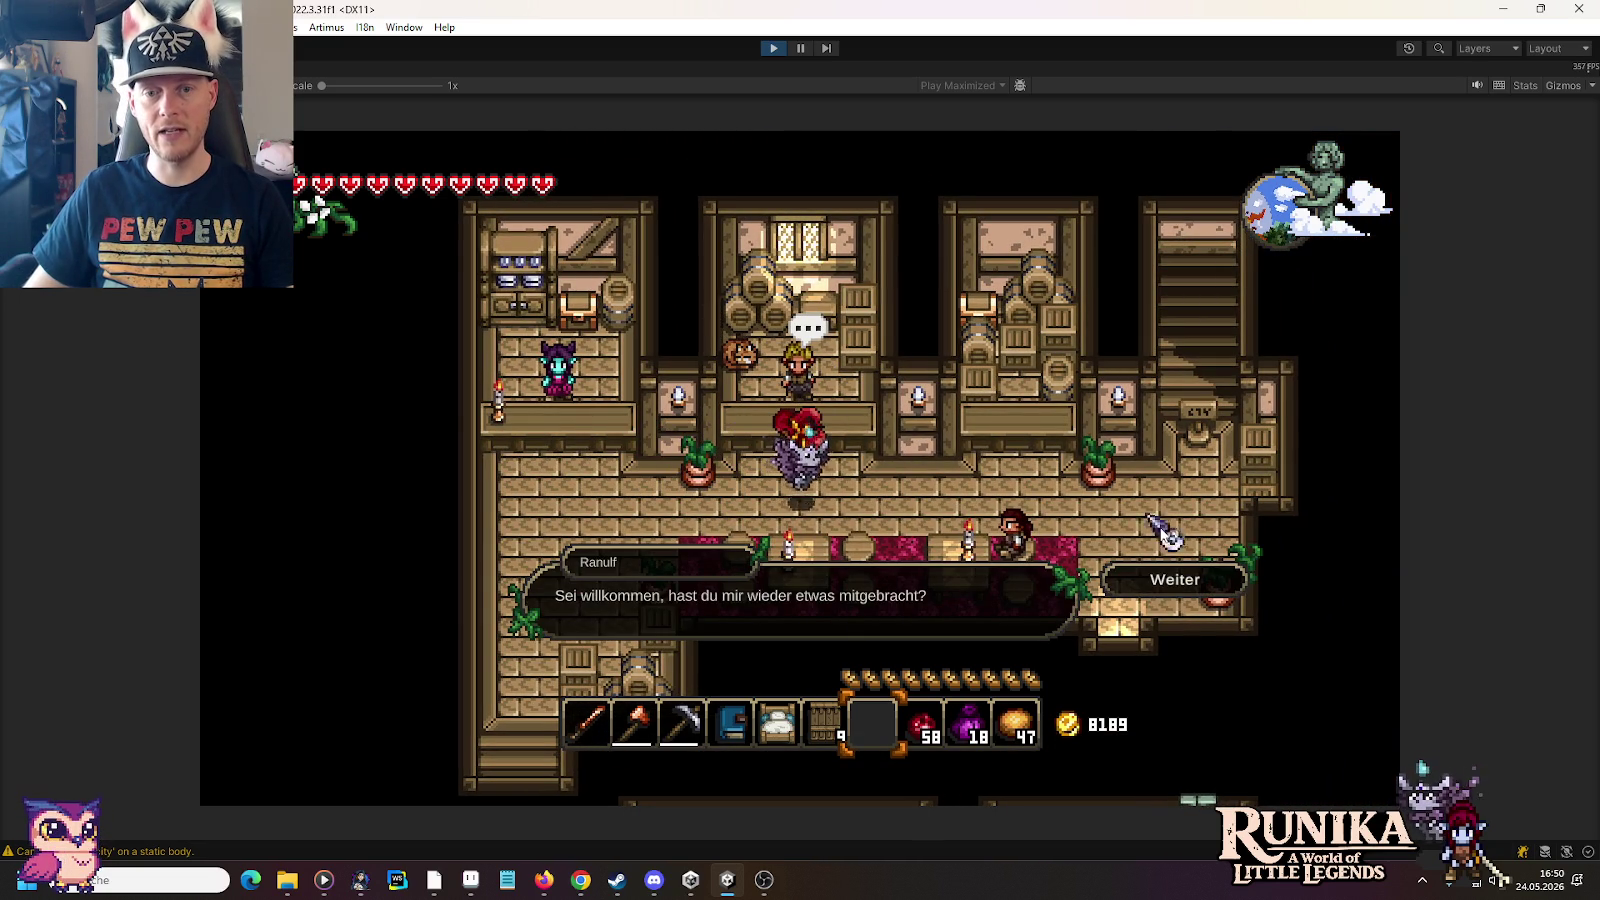
{"action": "left_click", "coordinate": [1165, 592]}
{"action": "key", "text": "a"}
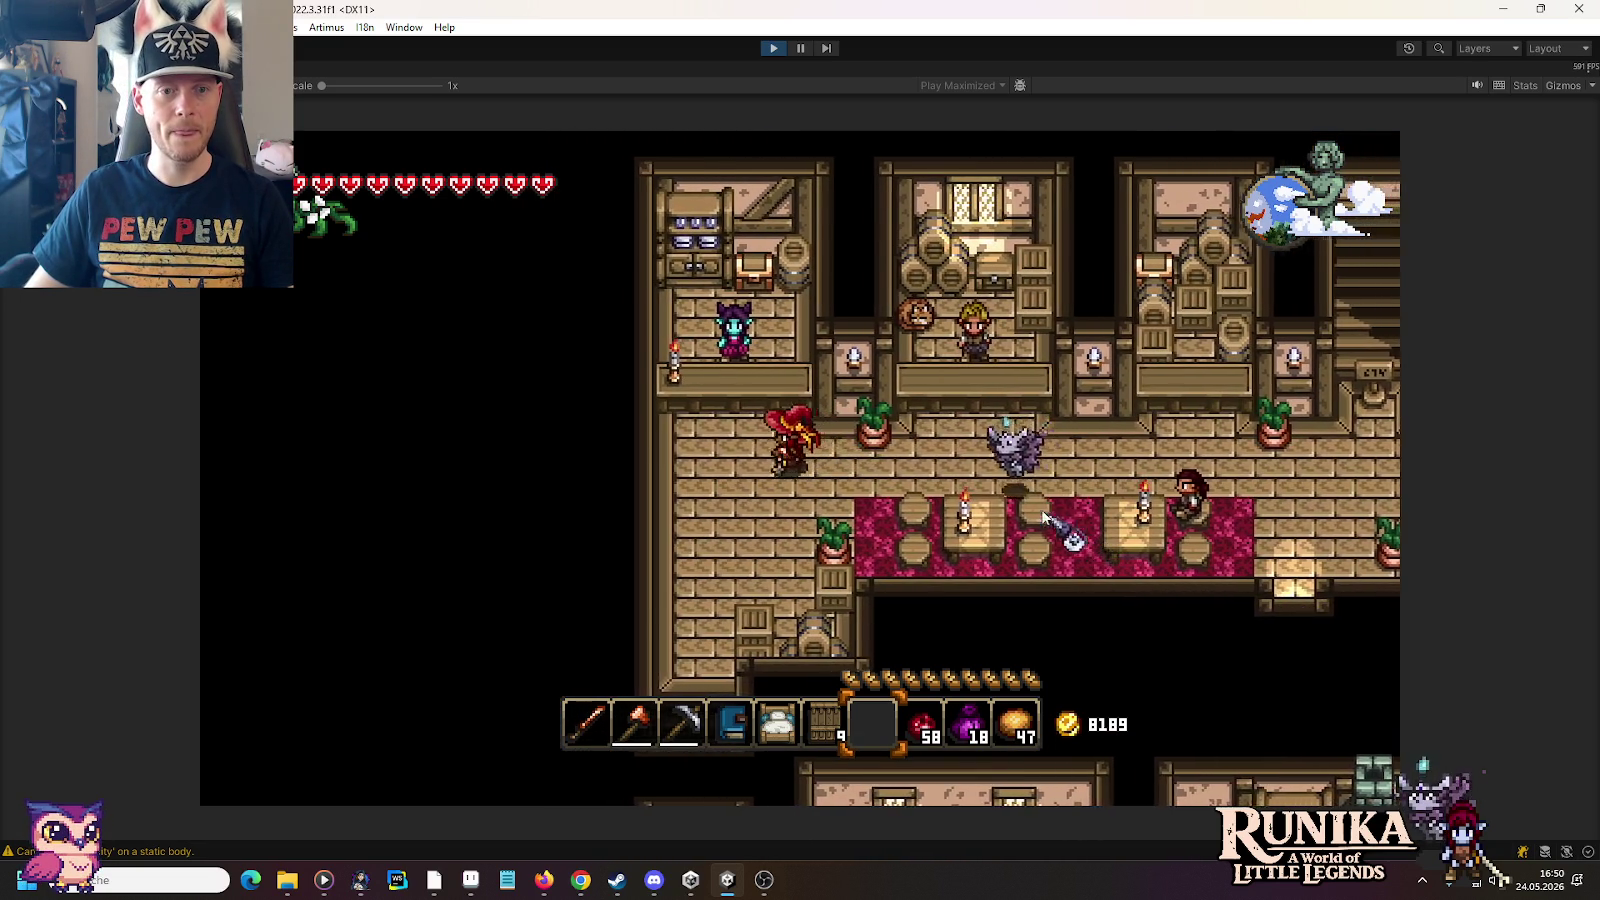
{"action": "left_click", "coordinate": [862, 428]}
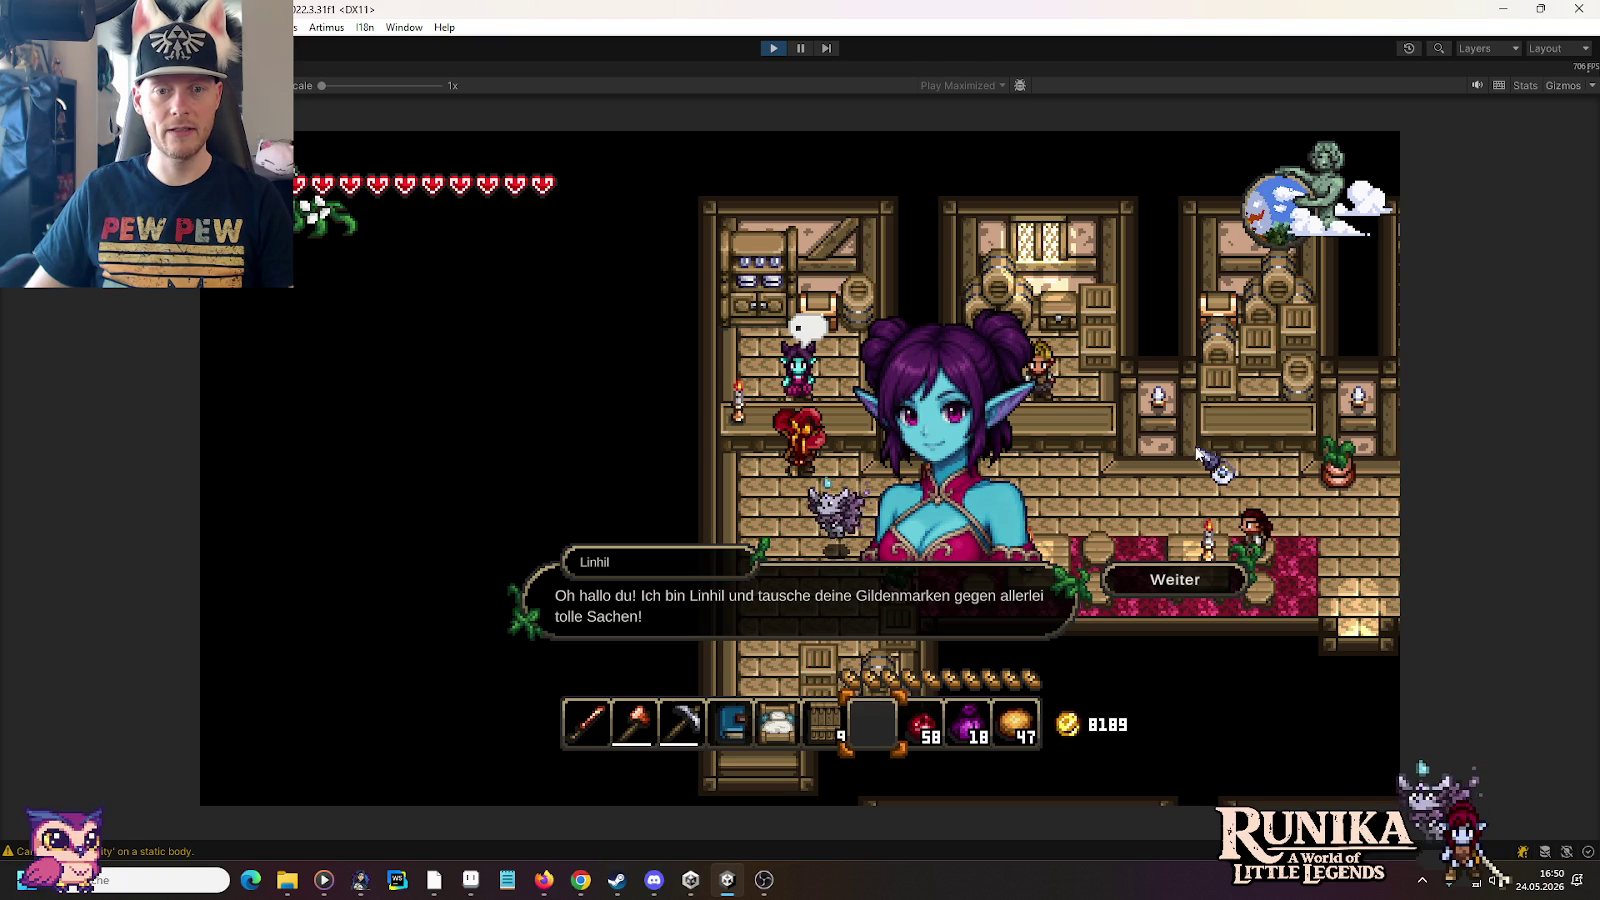
{"action": "key", "text": "Escape"}
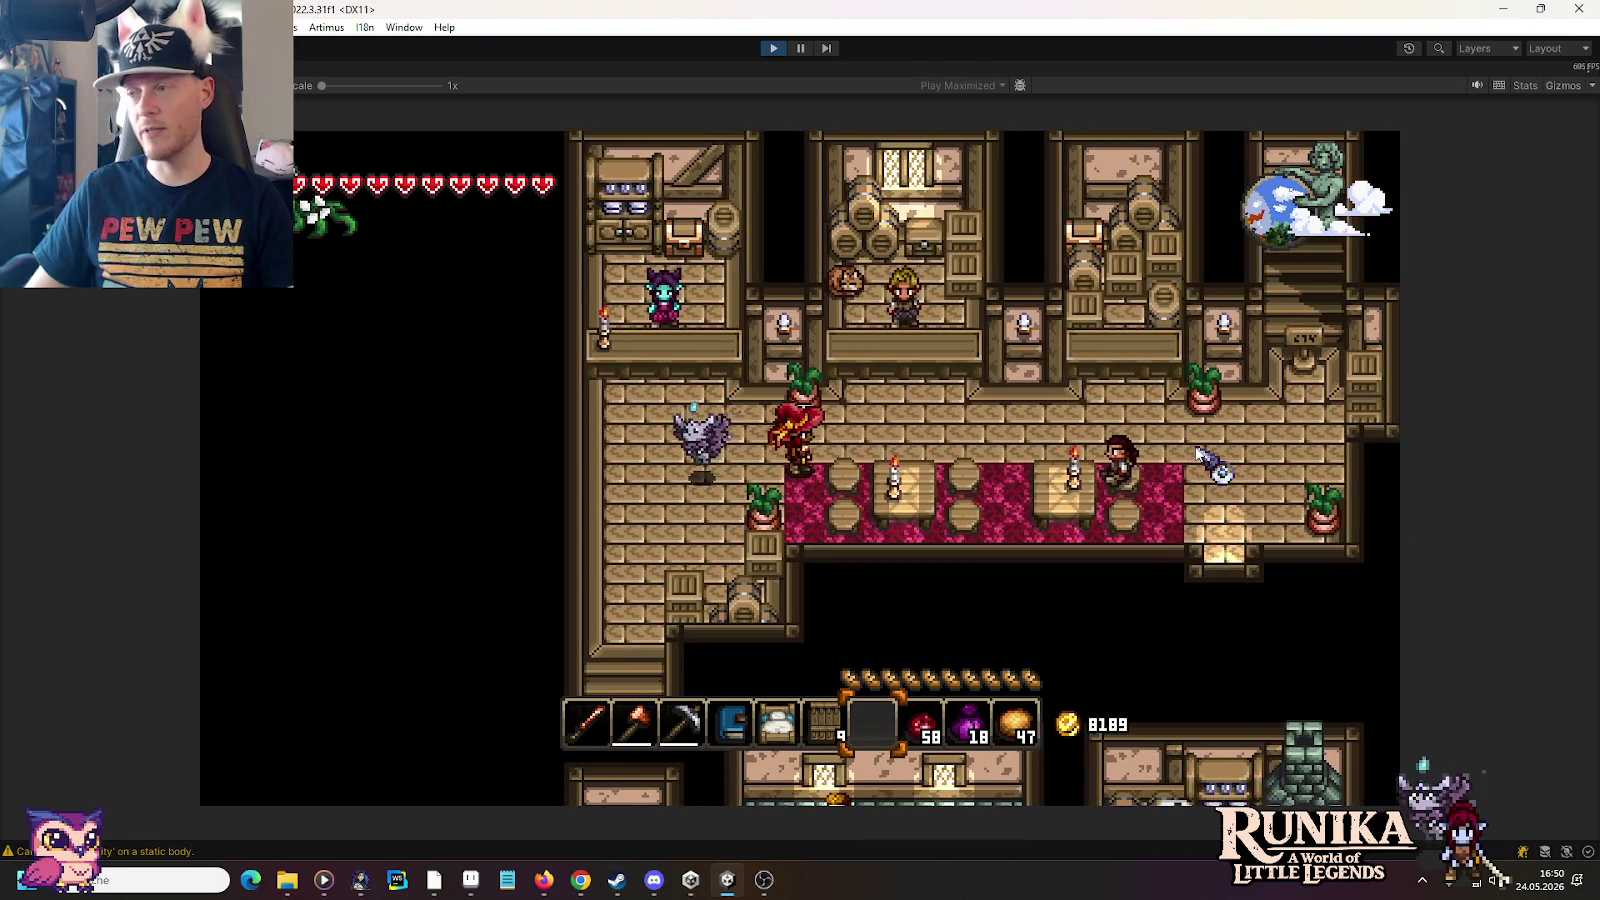
Step: Return to the counter NPC and continue the dialogue to open the trade book
{"action": "key", "text": "d"}
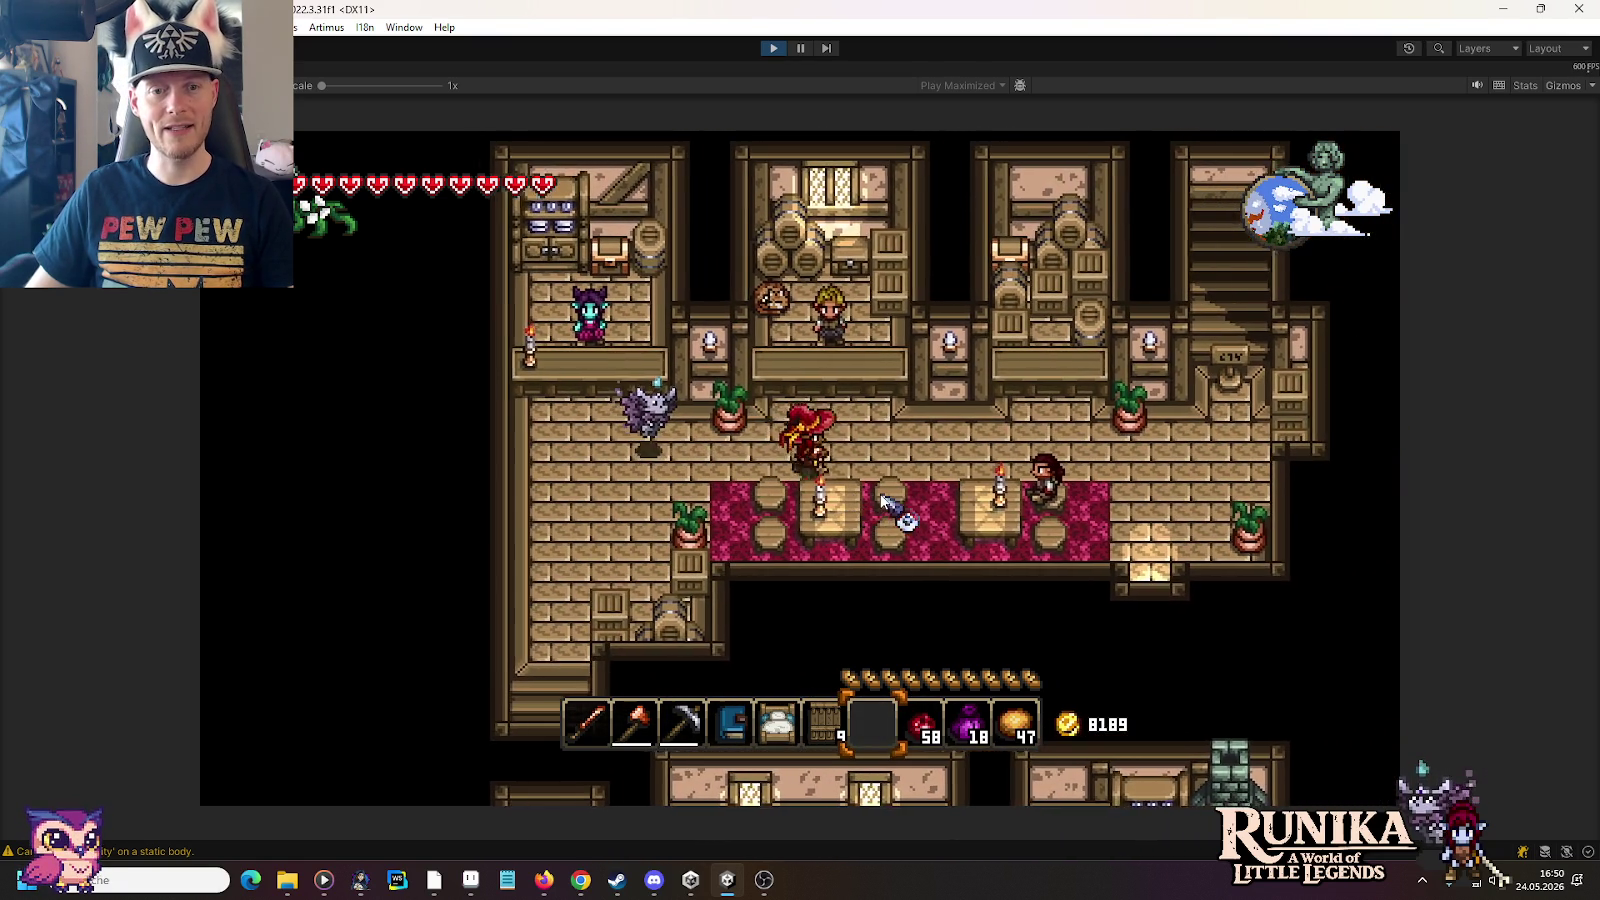
{"action": "key", "text": "d"}
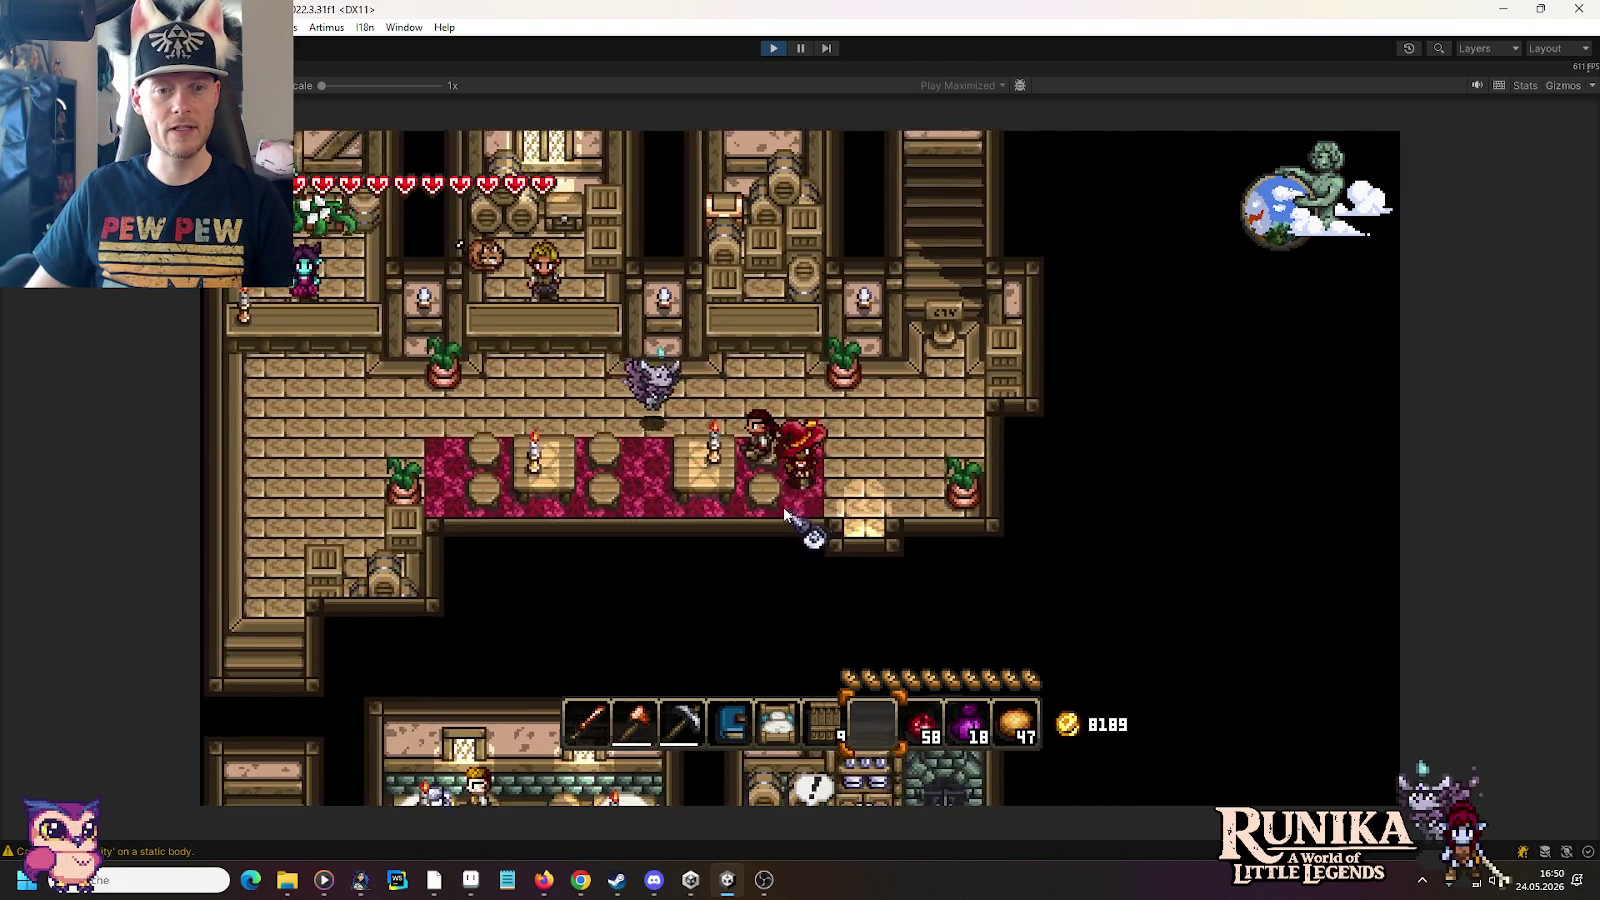
{"action": "key", "text": "w"}
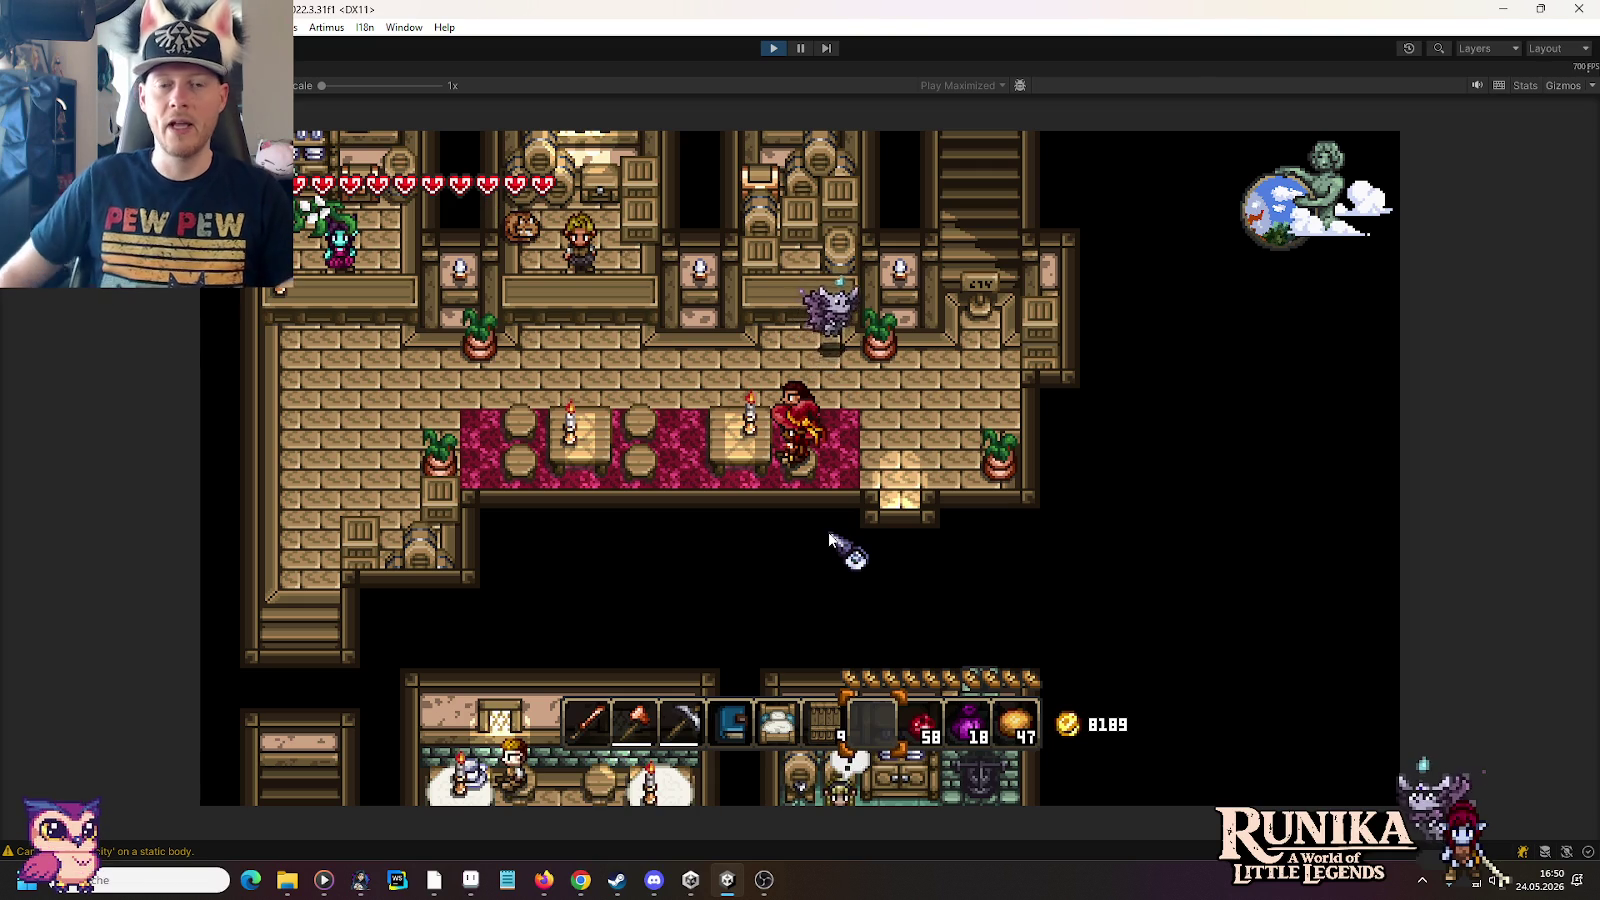
{"action": "key", "text": "w"}
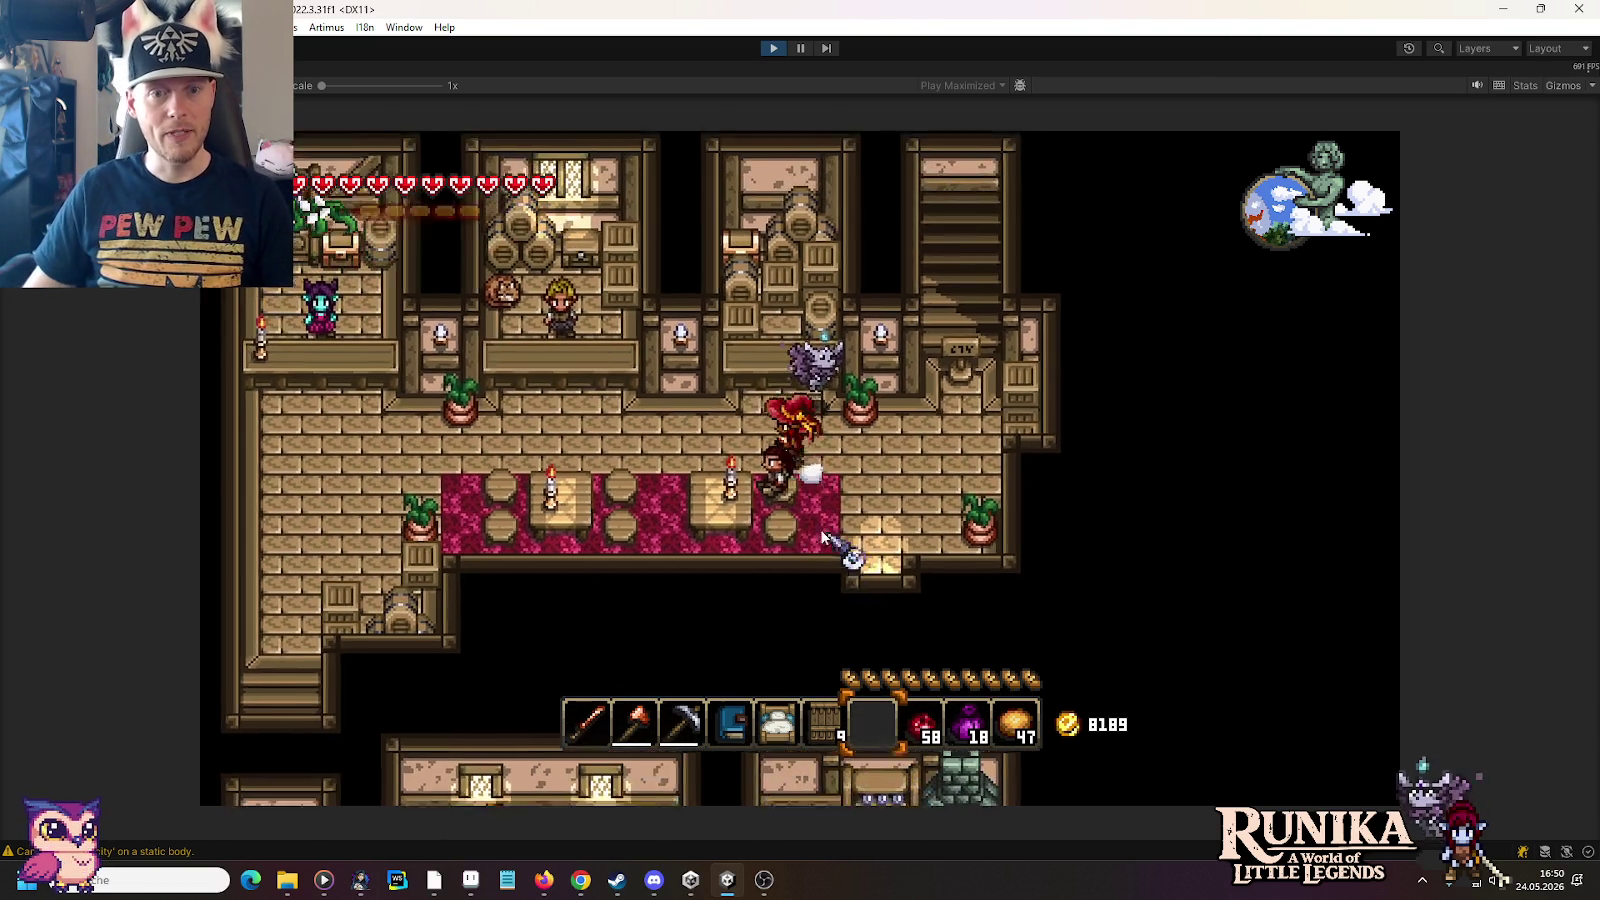
{"action": "key", "text": "a"}
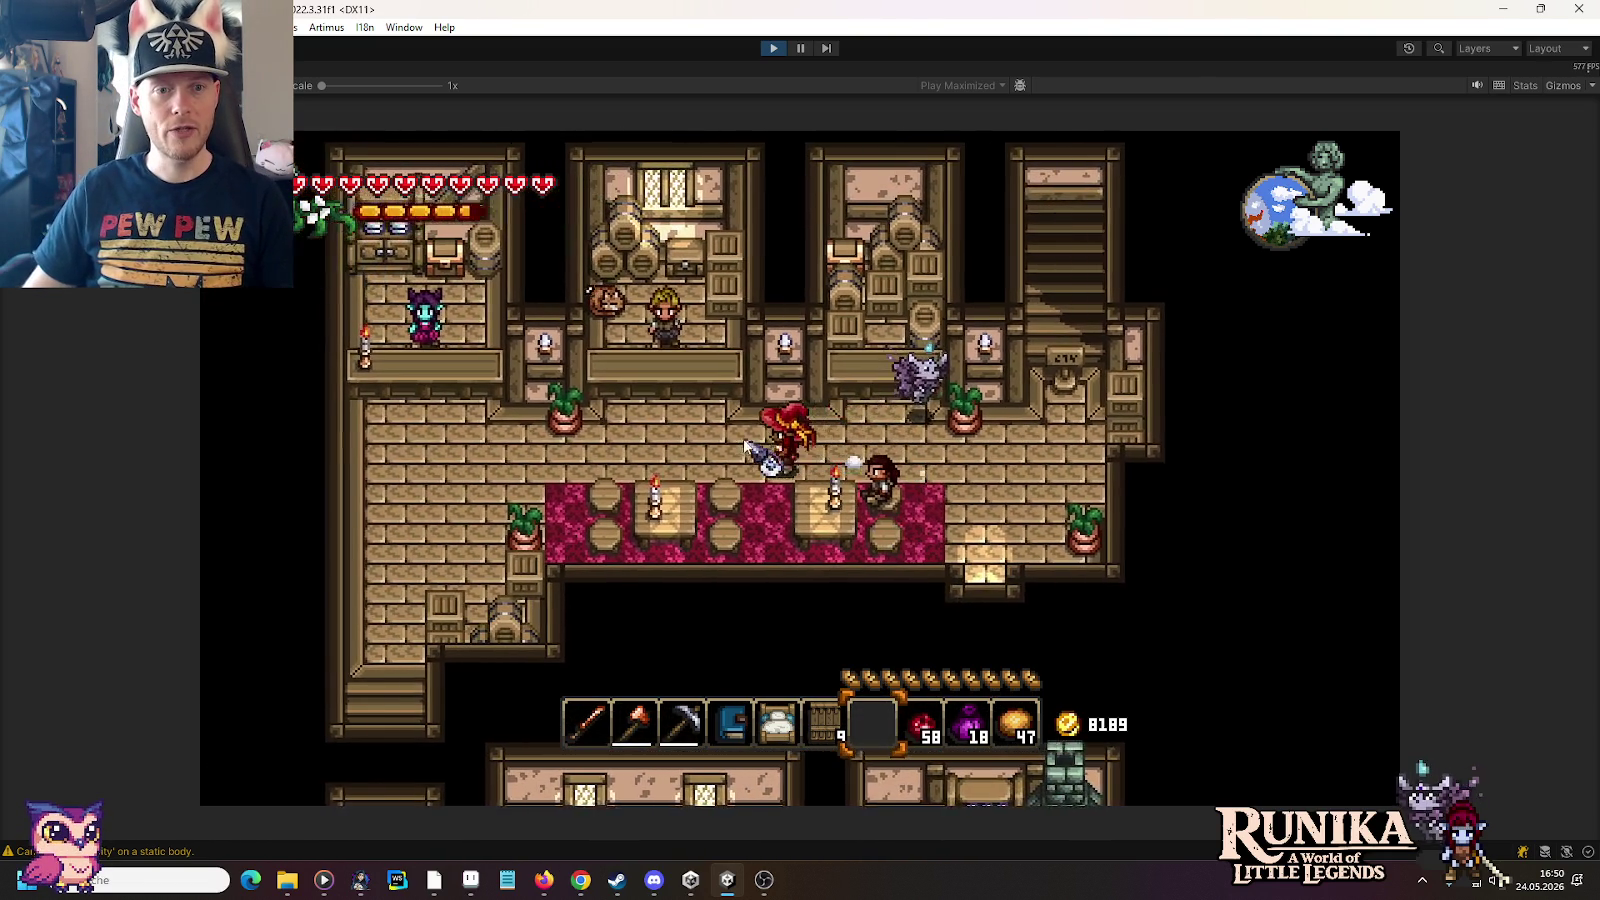
{"action": "key", "text": "e"}
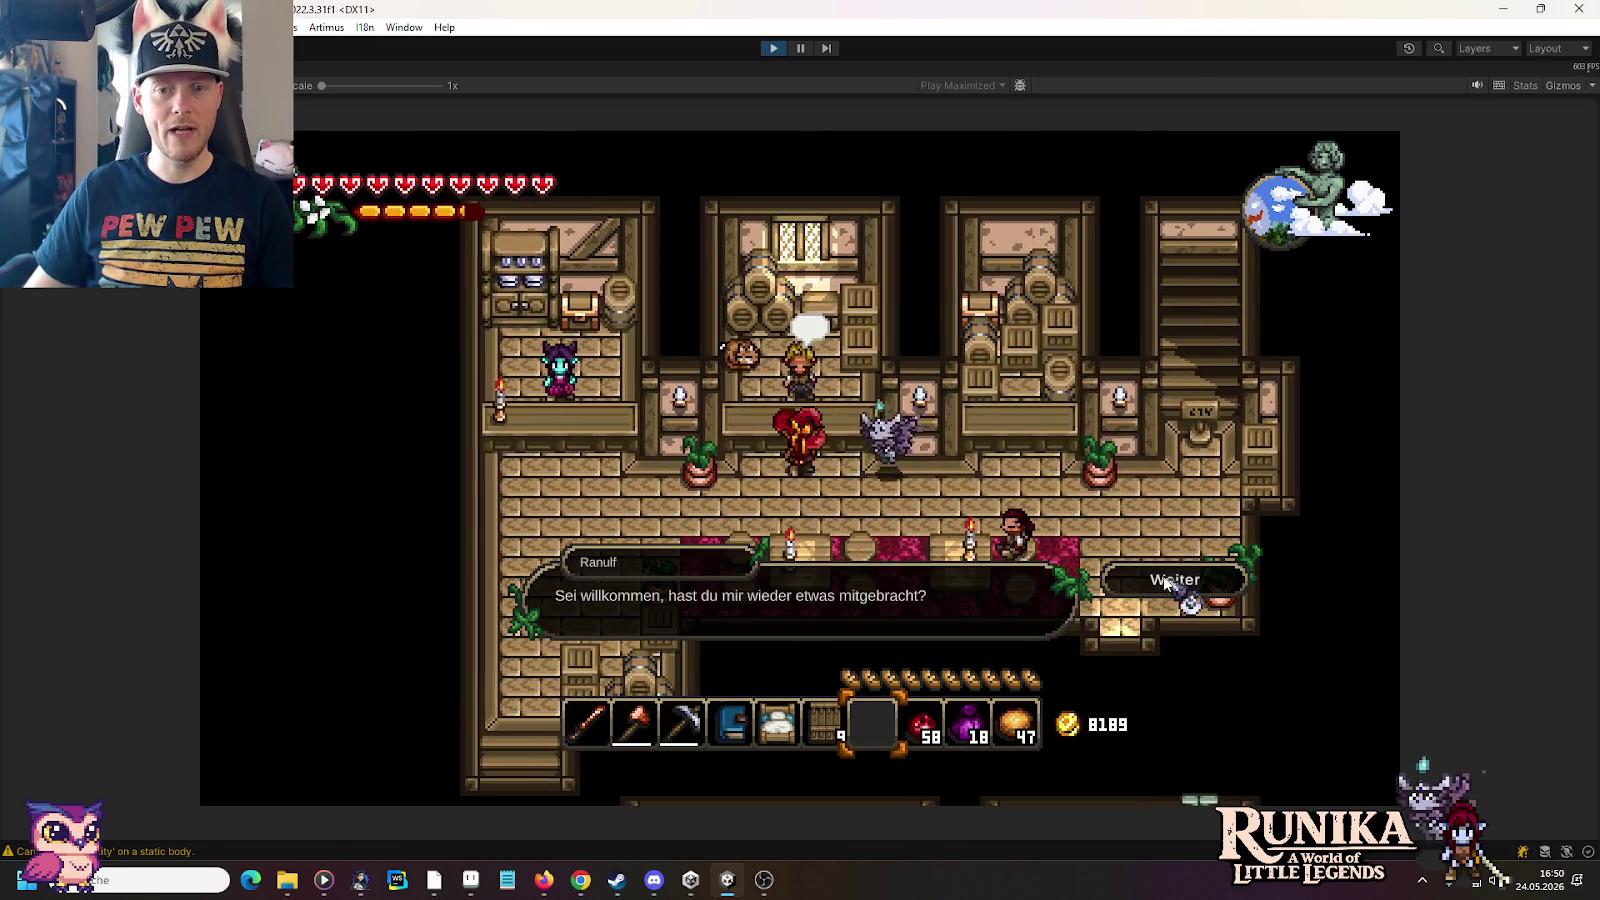
{"action": "left_click", "coordinate": [1165, 582]}
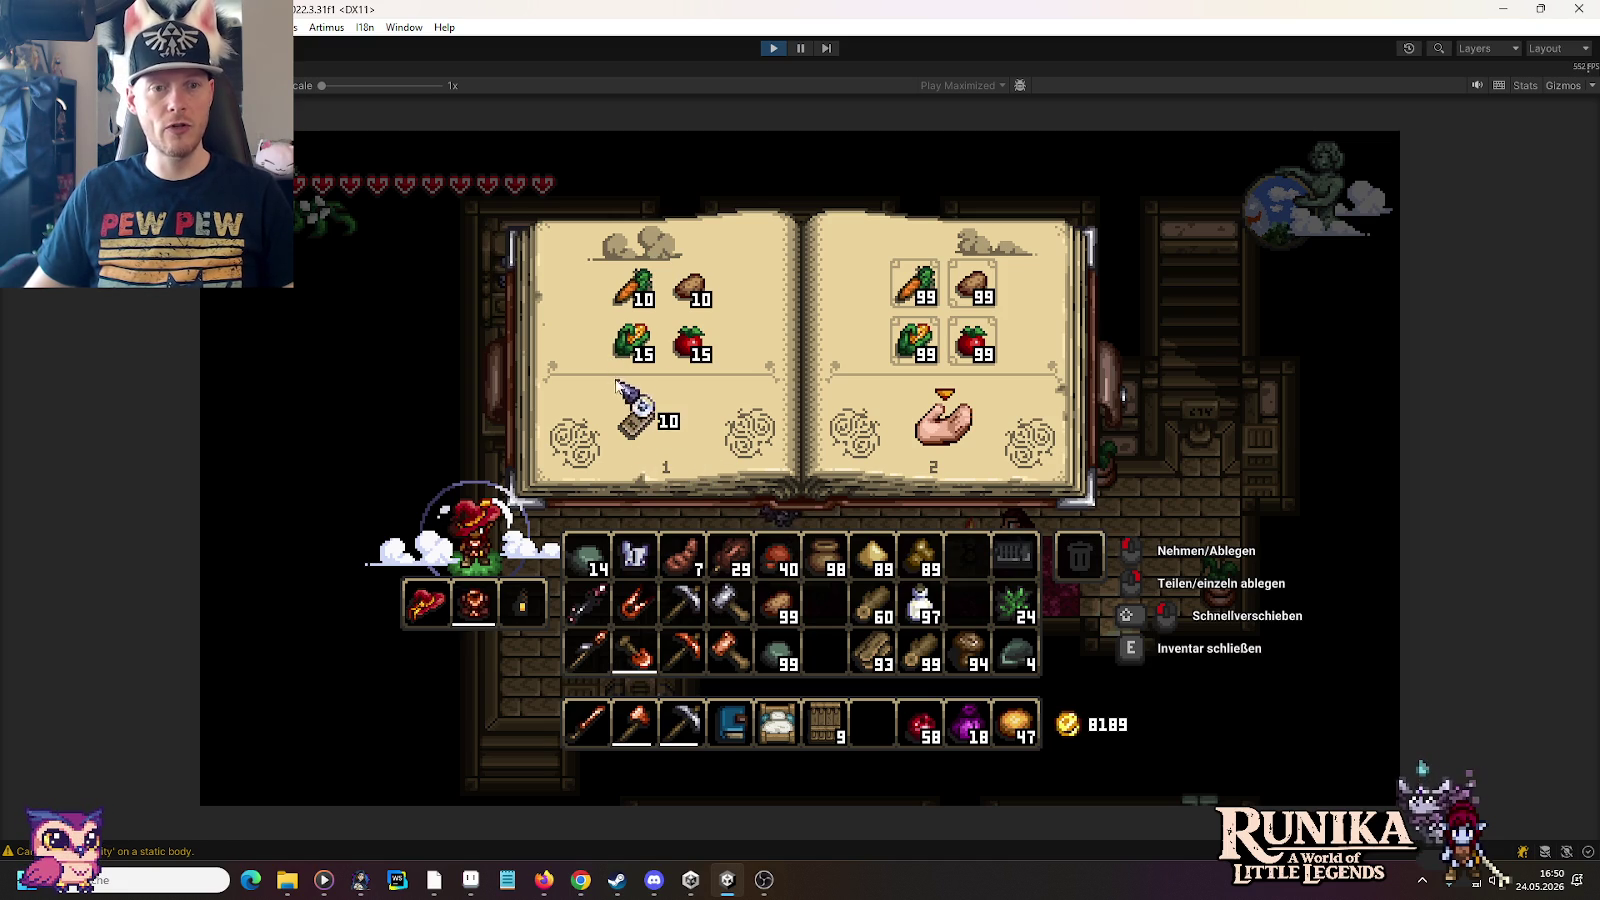
Step: Deliver the requested goods and finish Ranulf's dialog, closing the delivery book
{"action": "left_click", "coordinate": [906, 420]}
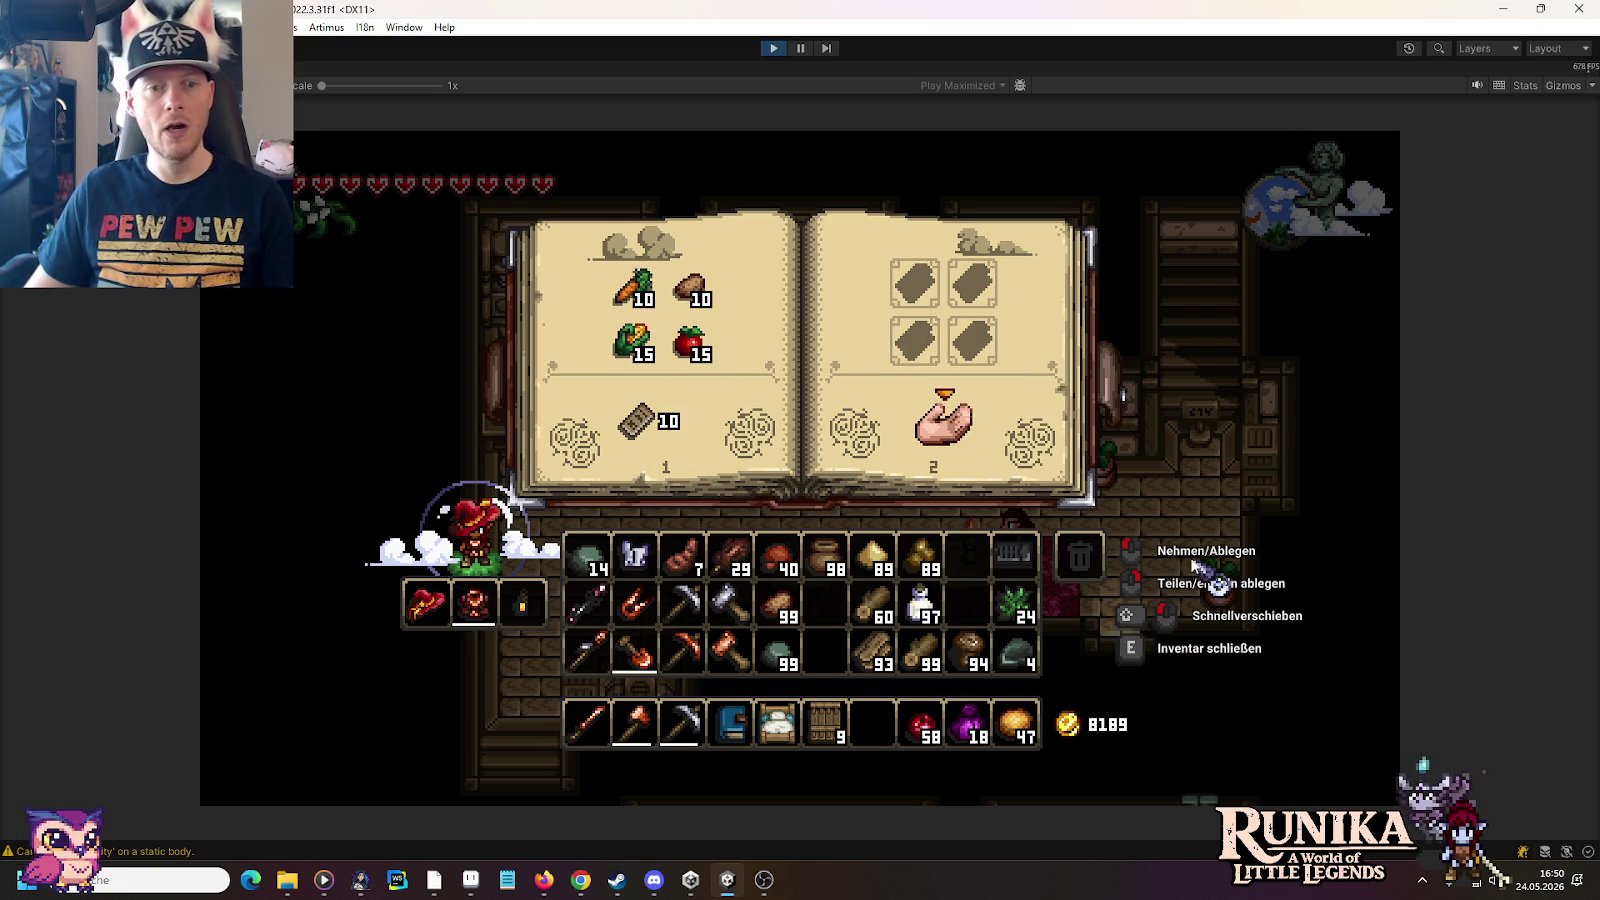
{"action": "key", "text": "e"}
{"action": "left_click", "coordinate": [806, 397]}
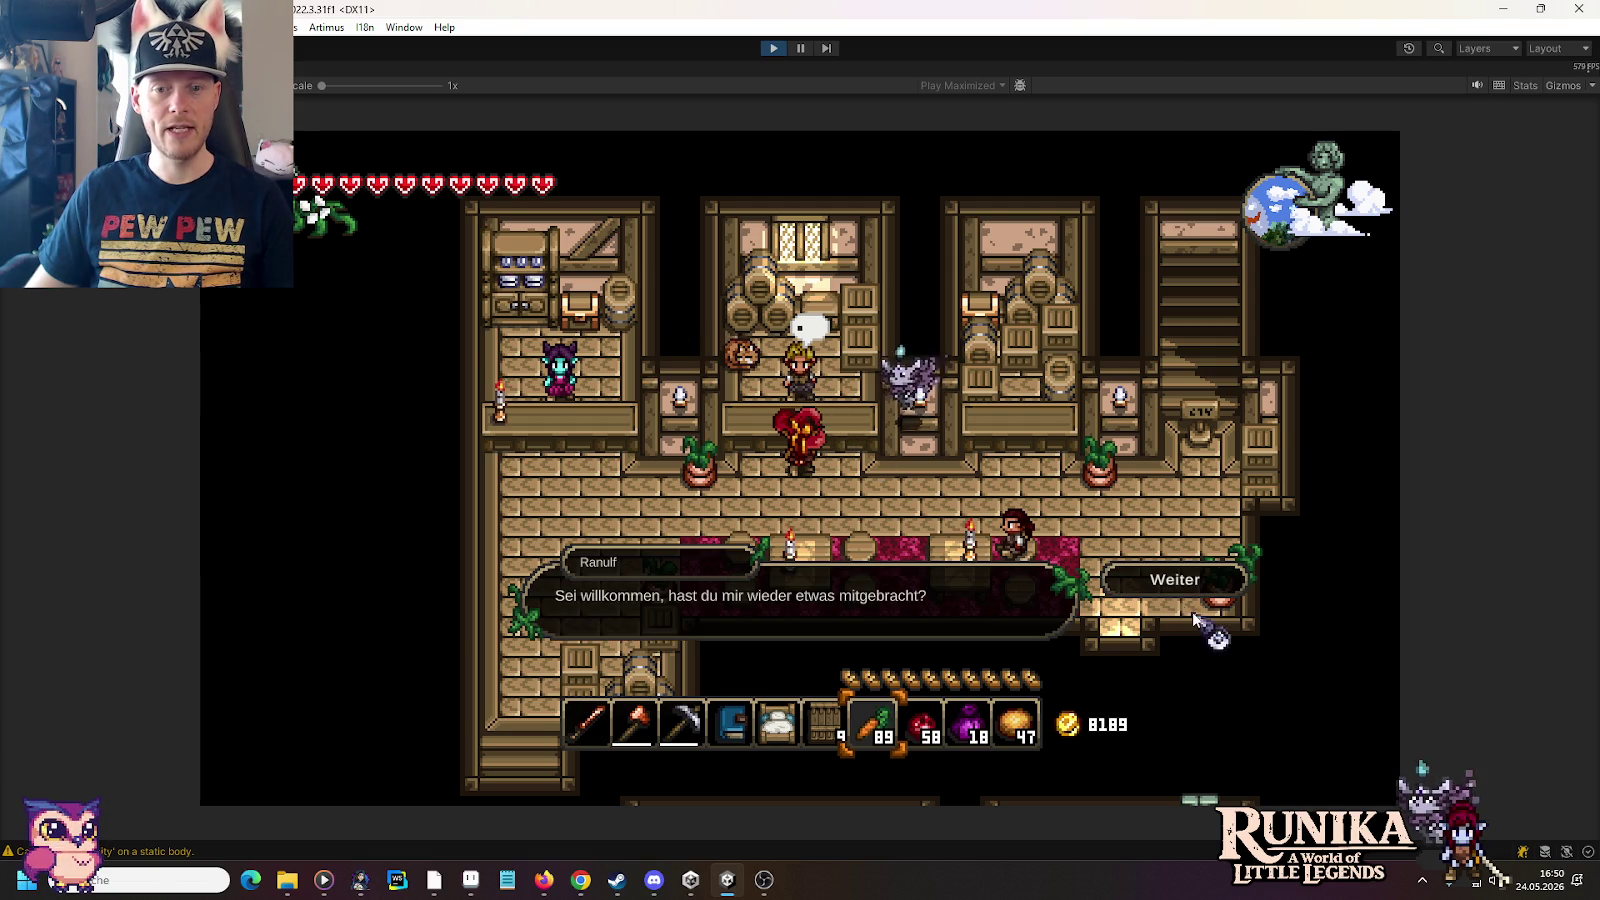
{"action": "left_click", "coordinate": [1180, 582]}
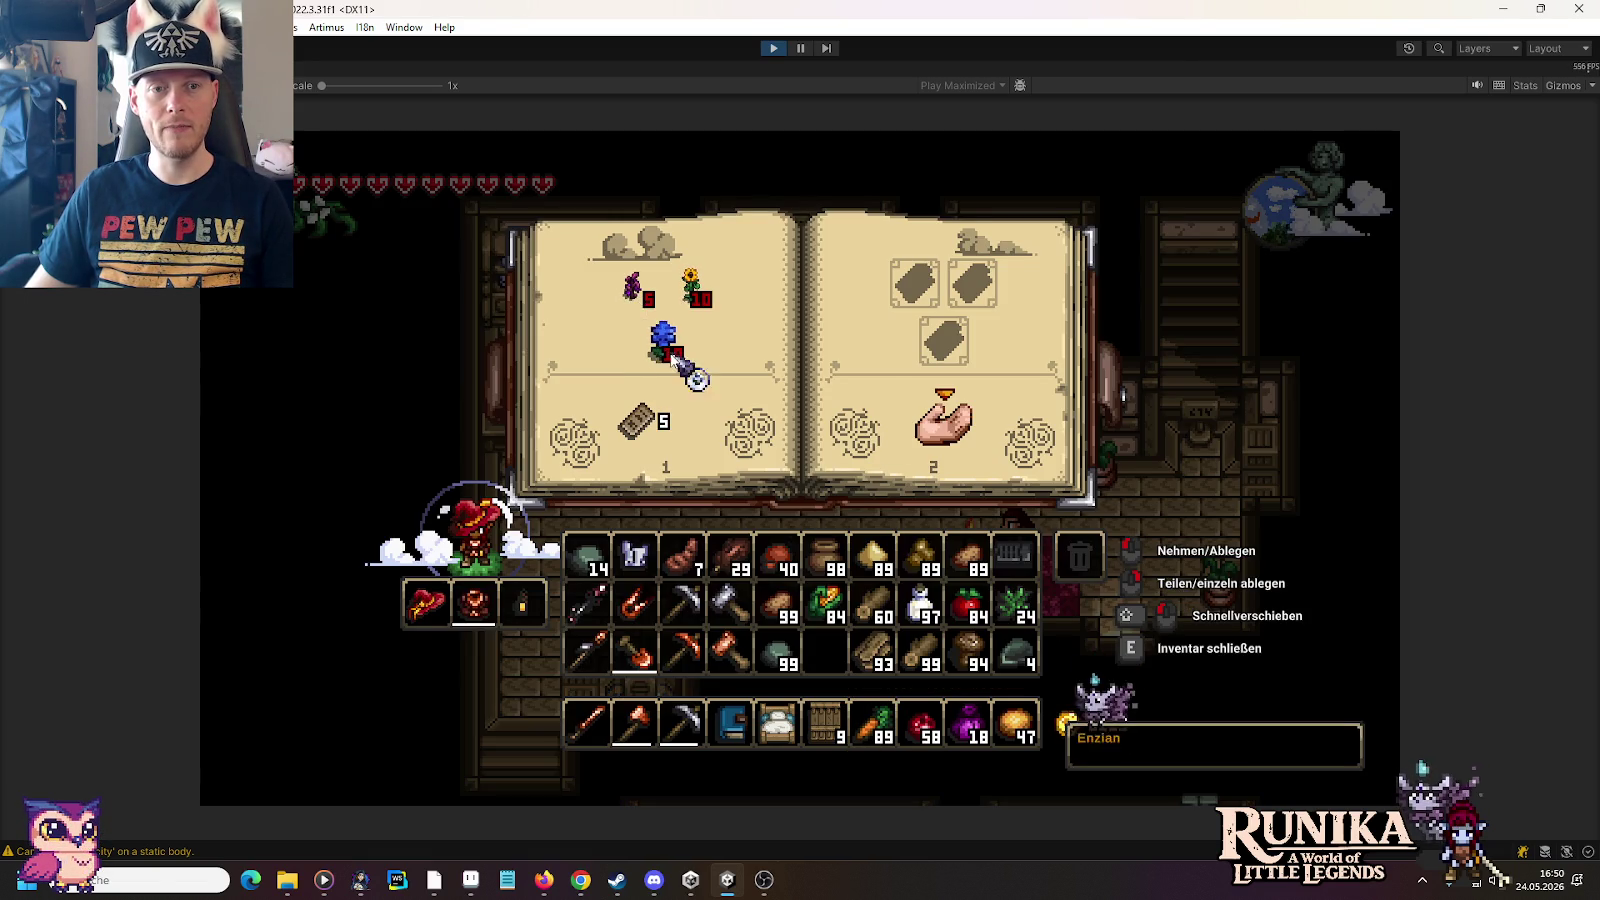
{"action": "key", "text": "e"}
Step: Walk left to Linhil, open her guild shop, then stop the game
{"action": "key", "text": "a"}
{"action": "key", "text": "s"}
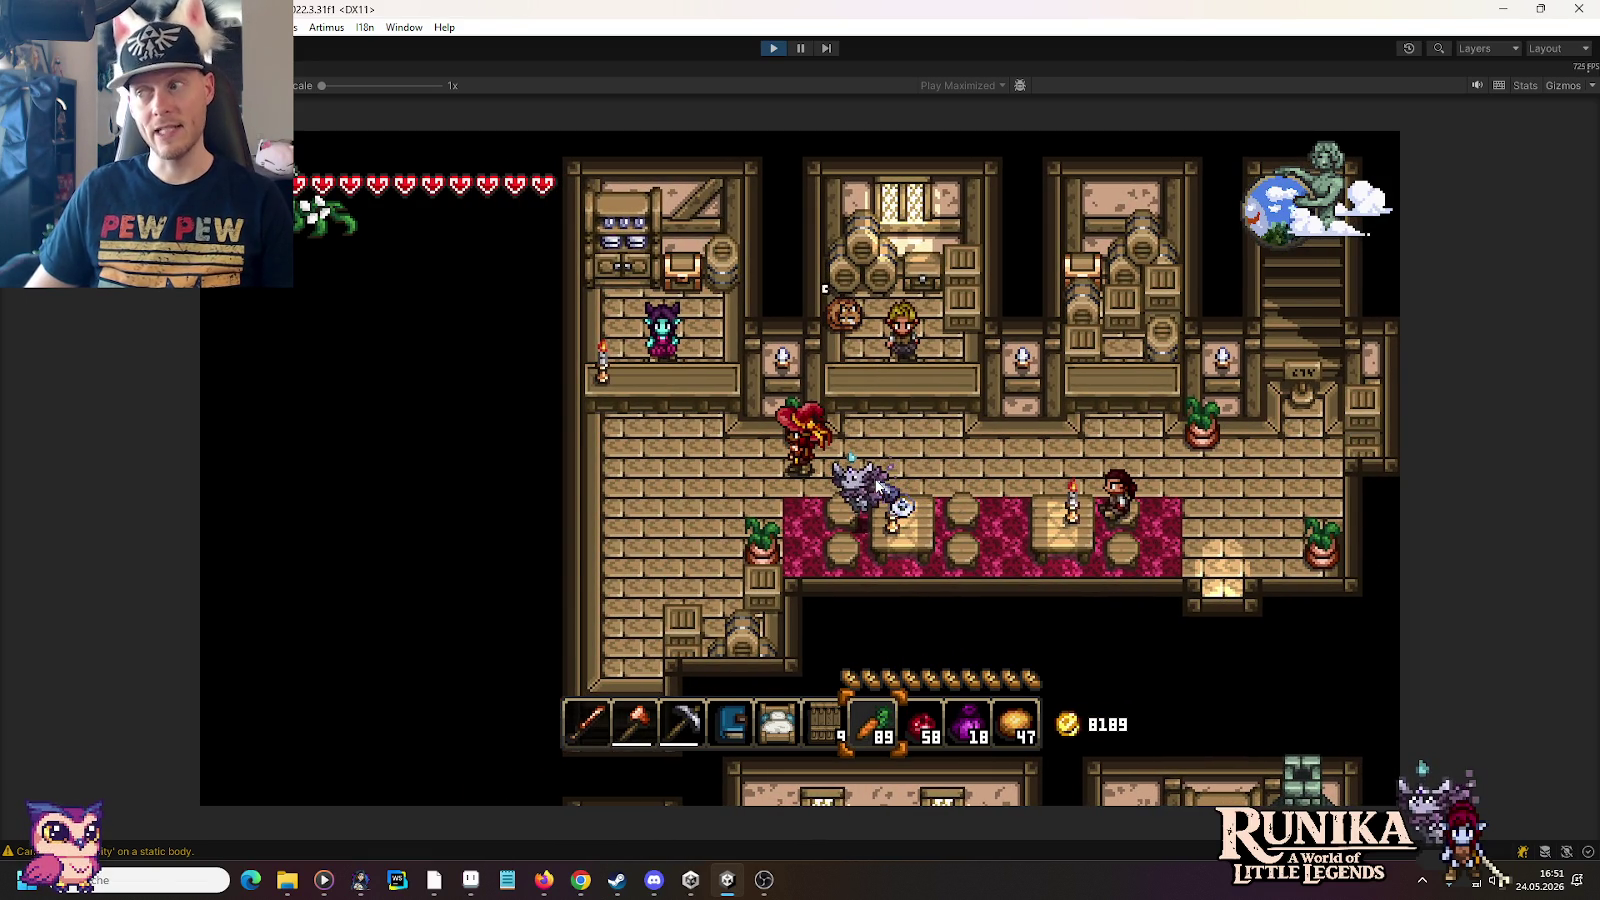
{"action": "key", "text": "a"}
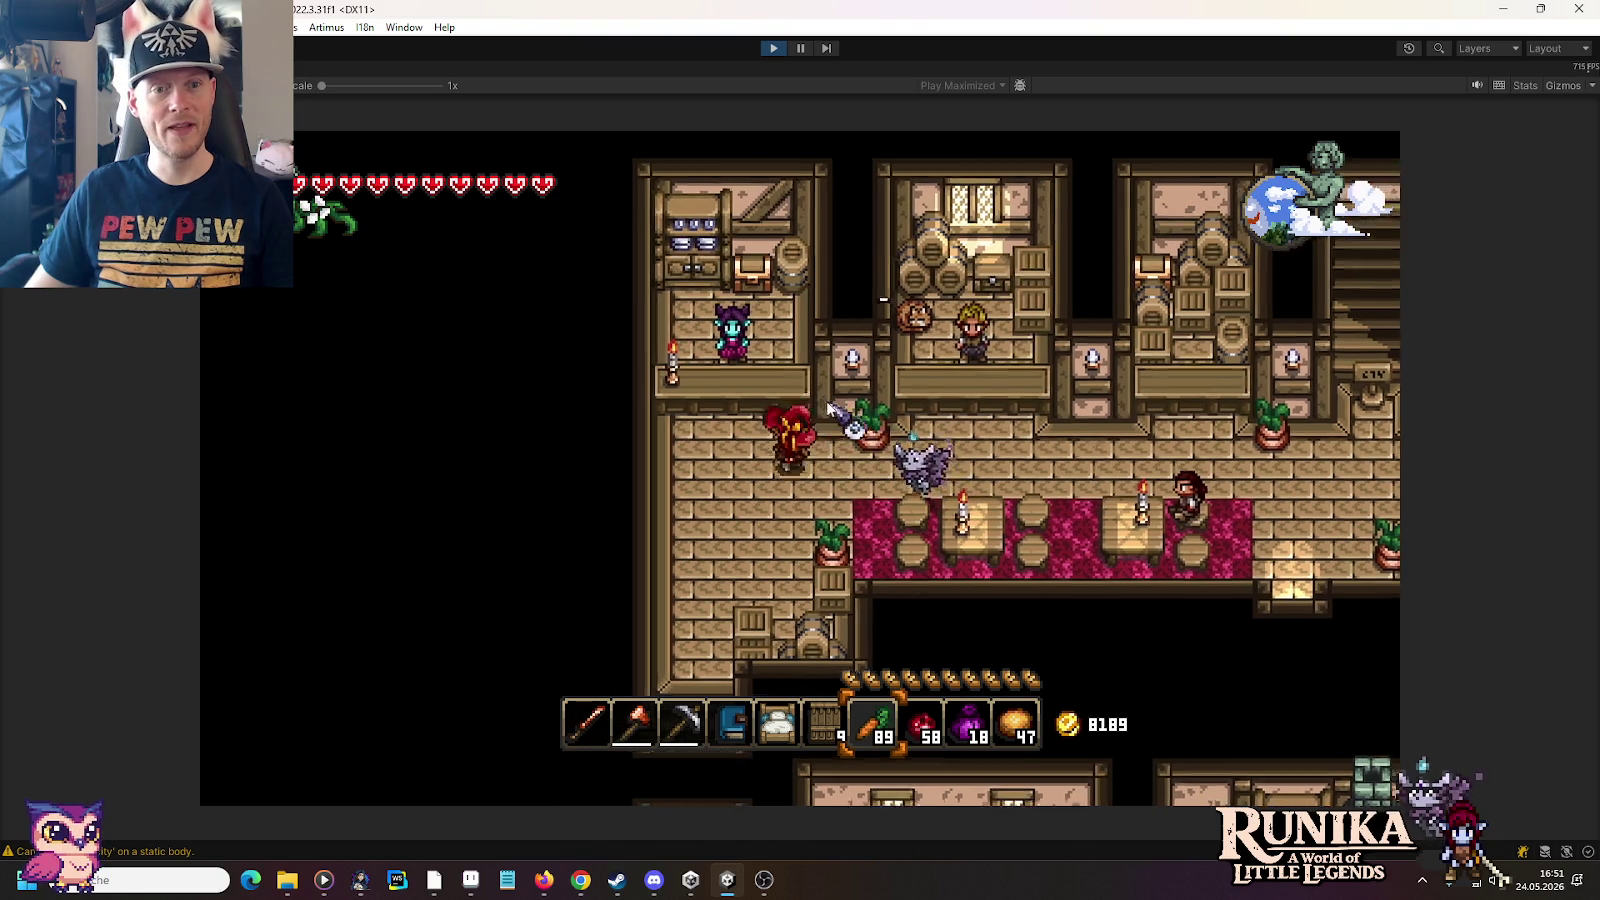
{"action": "key", "text": "a"}
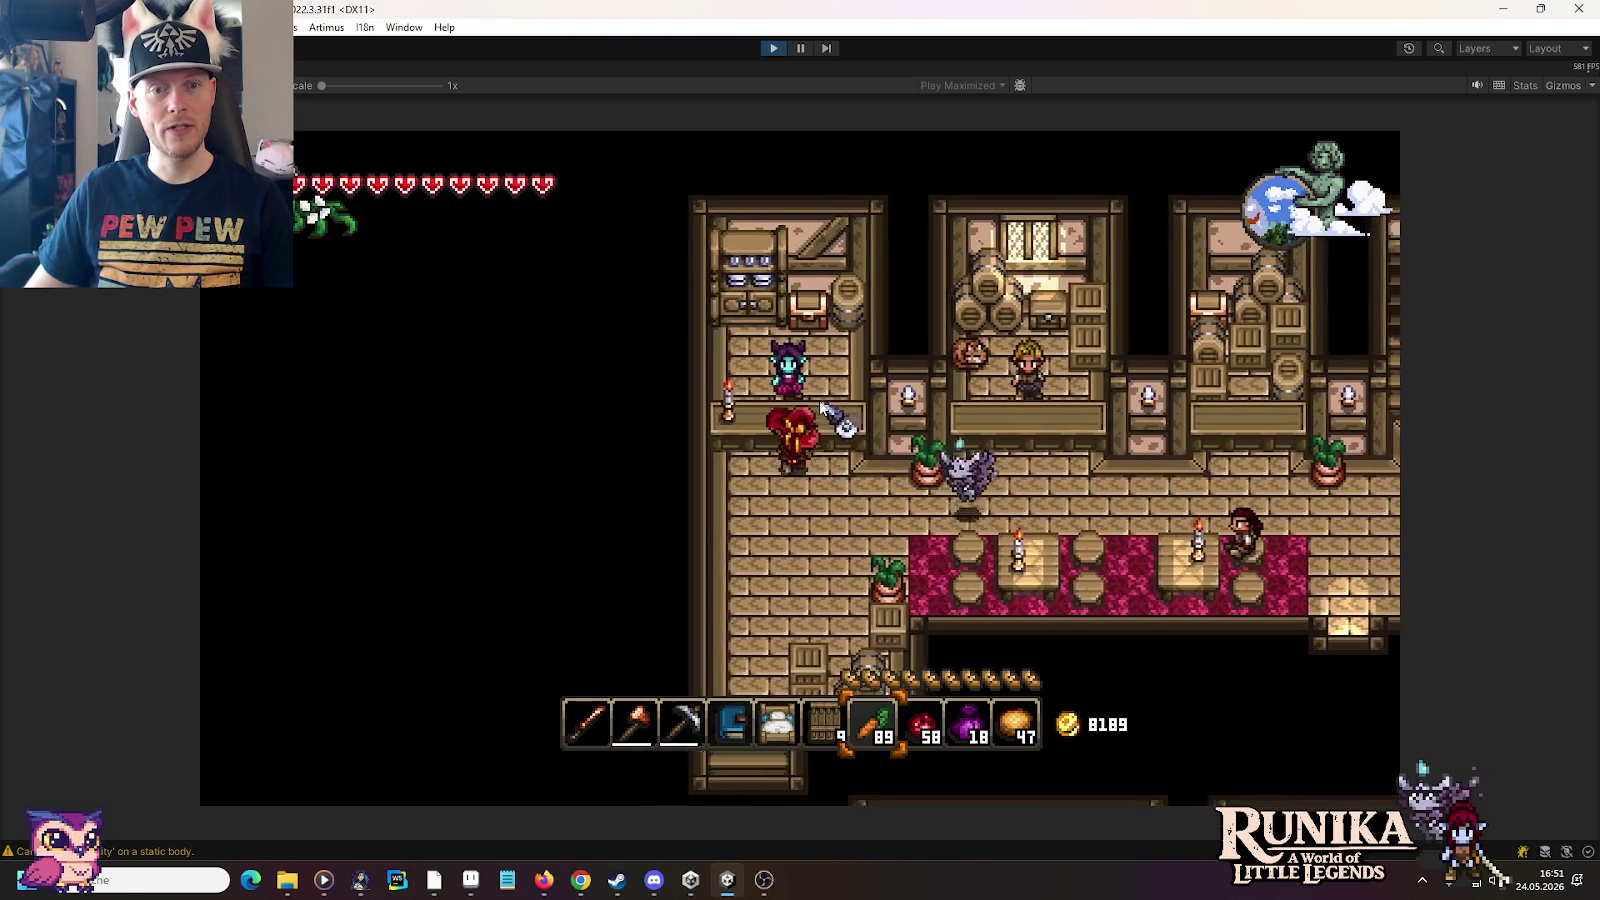
{"action": "key", "text": "e"}
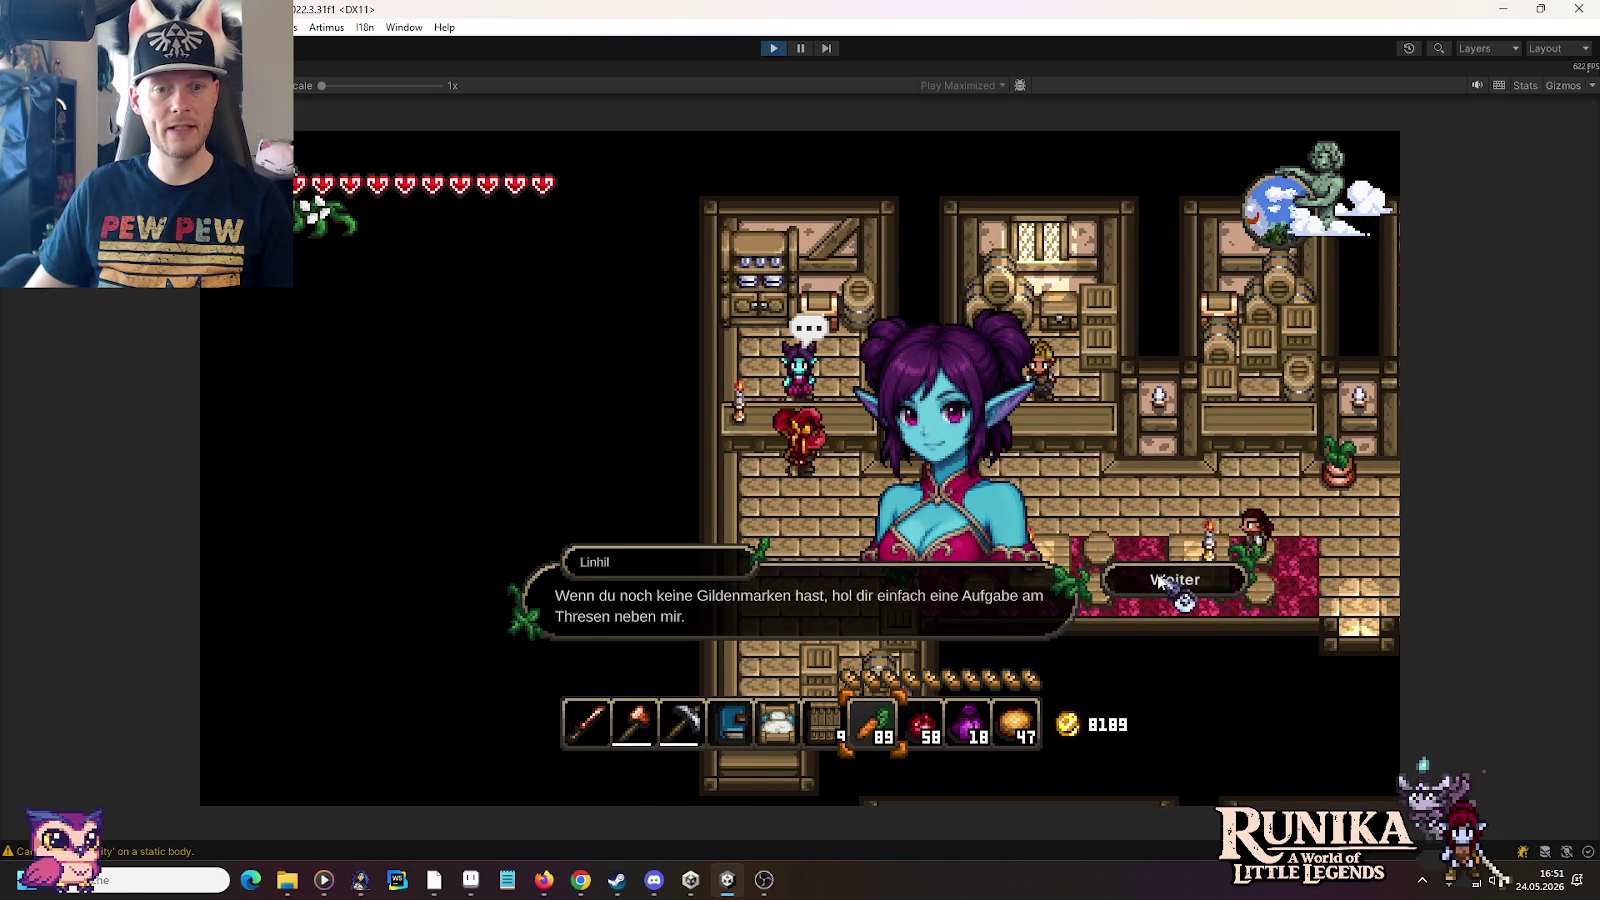
{"action": "left_click", "coordinate": [1160, 580]}
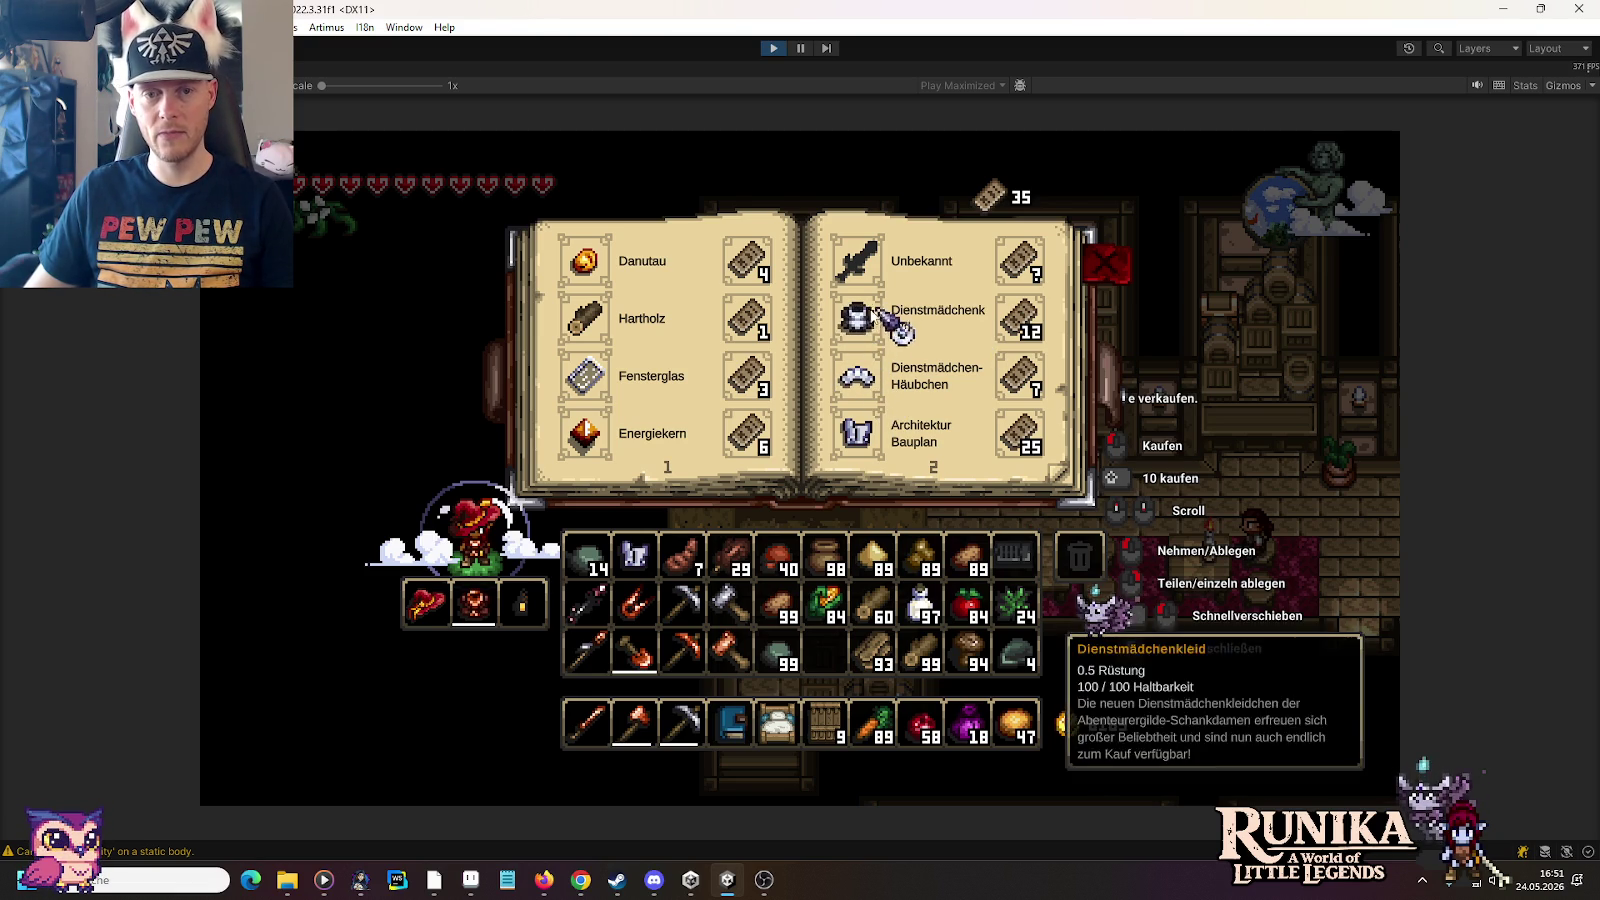
{"action": "left_click", "coordinate": [771, 48]}
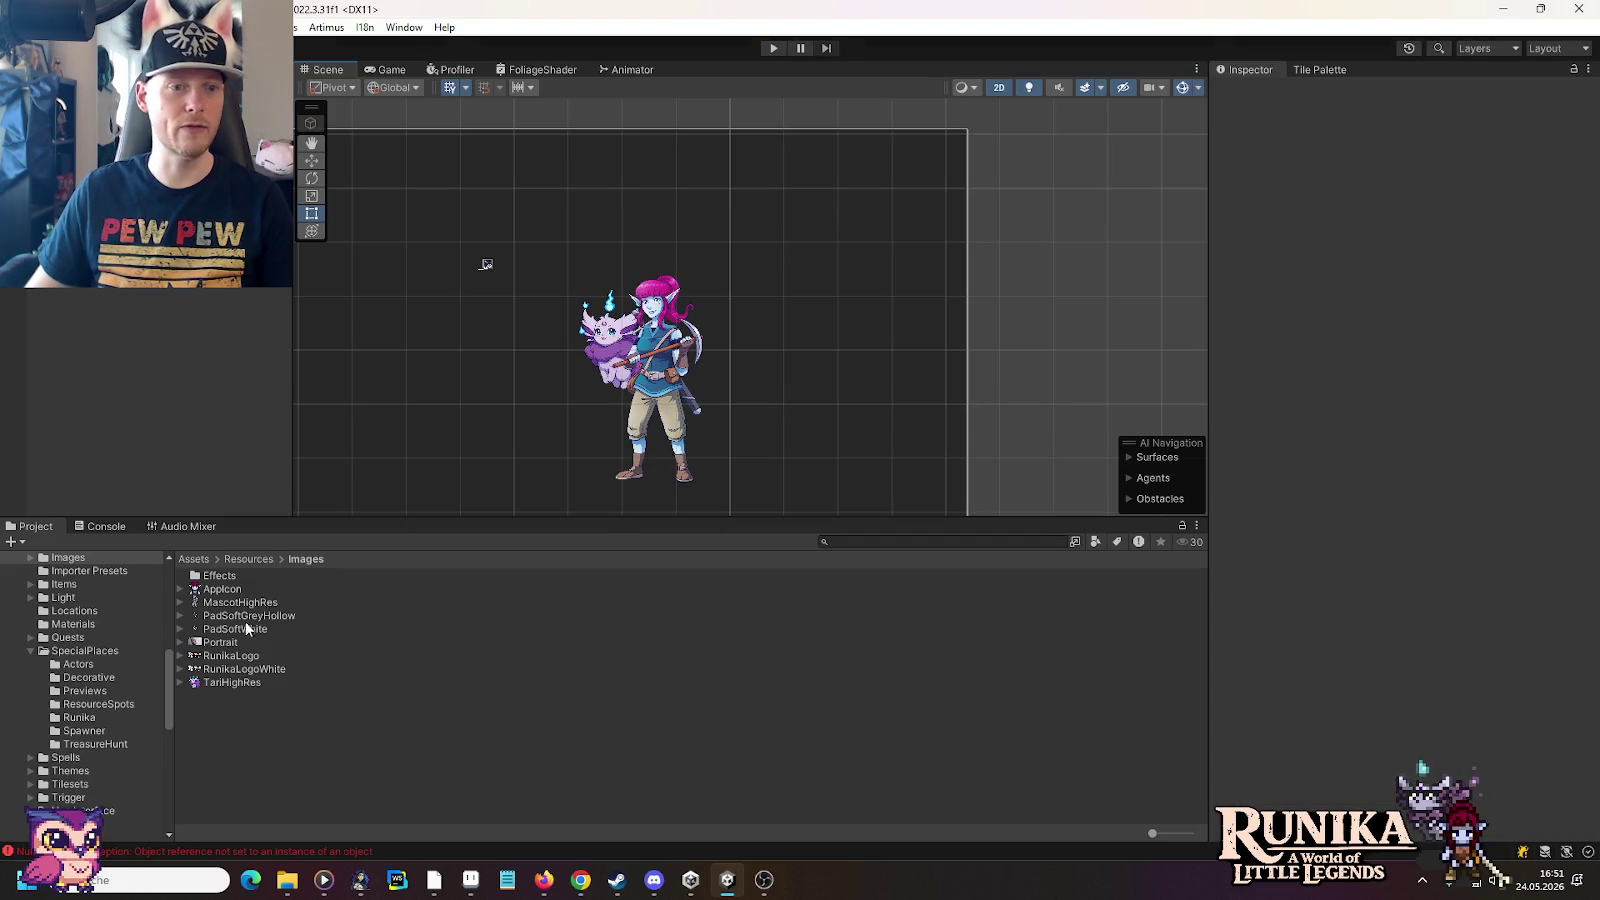
Step: In Linhil's folder, move MaidHeaddress above MaidDress in Linhil Trading's trade offers
{"action": "scroll", "coordinate": [95, 674], "scroll_direction": "down", "scroll_amount": 2}
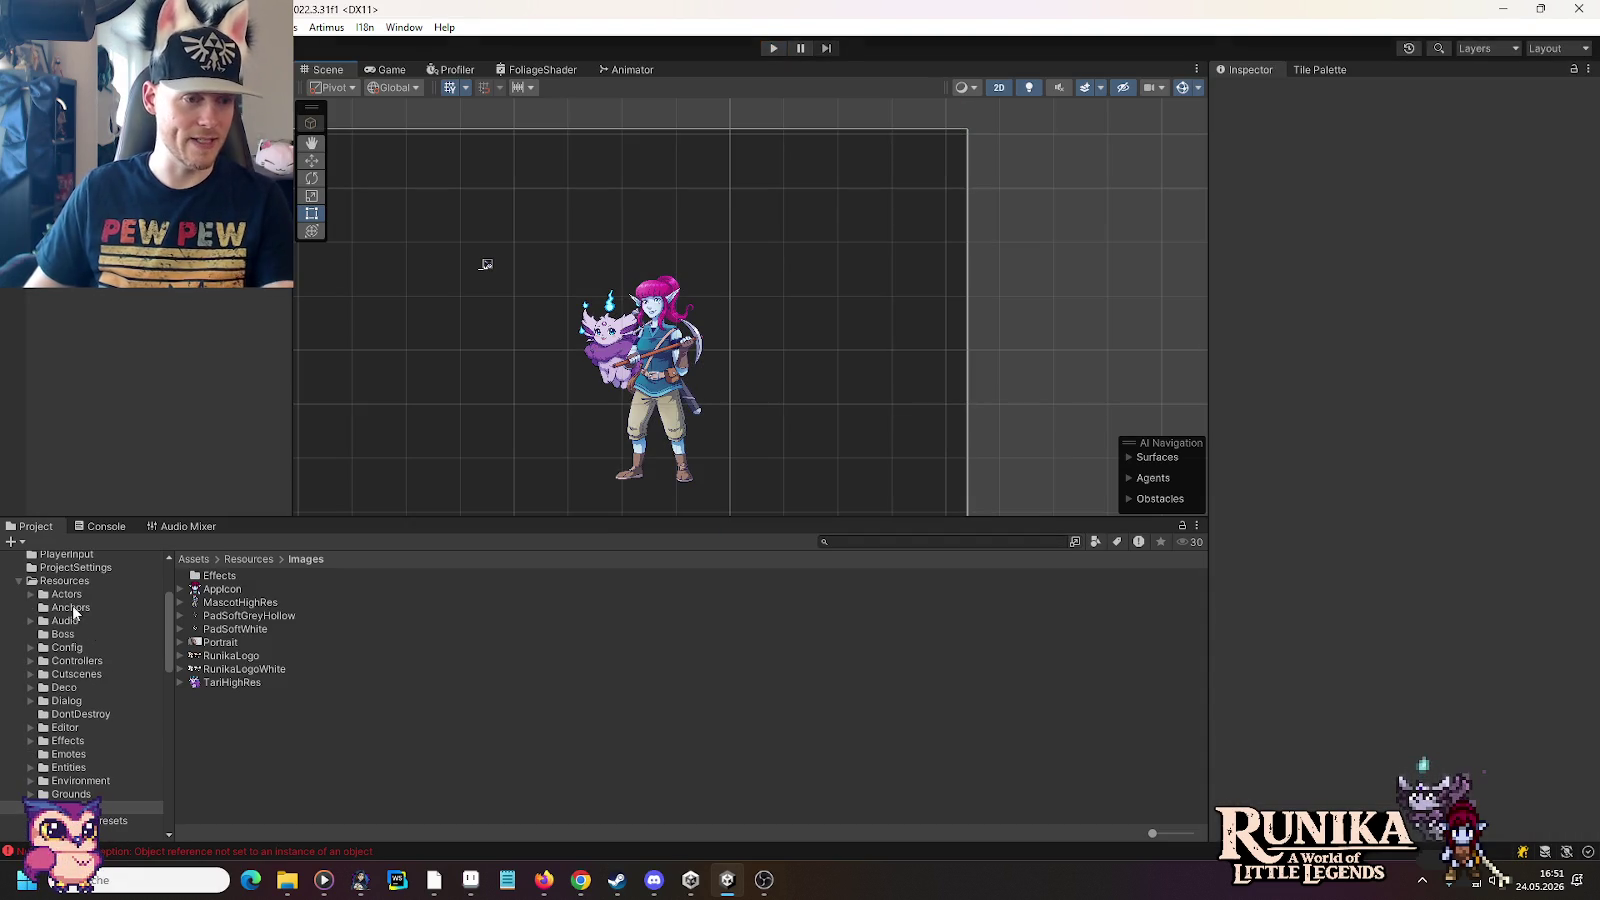
{"action": "scroll", "coordinate": [60, 650], "scroll_direction": "down", "scroll_amount": 3}
{"action": "scroll", "coordinate": [48, 617], "scroll_direction": "down", "scroll_amount": 3}
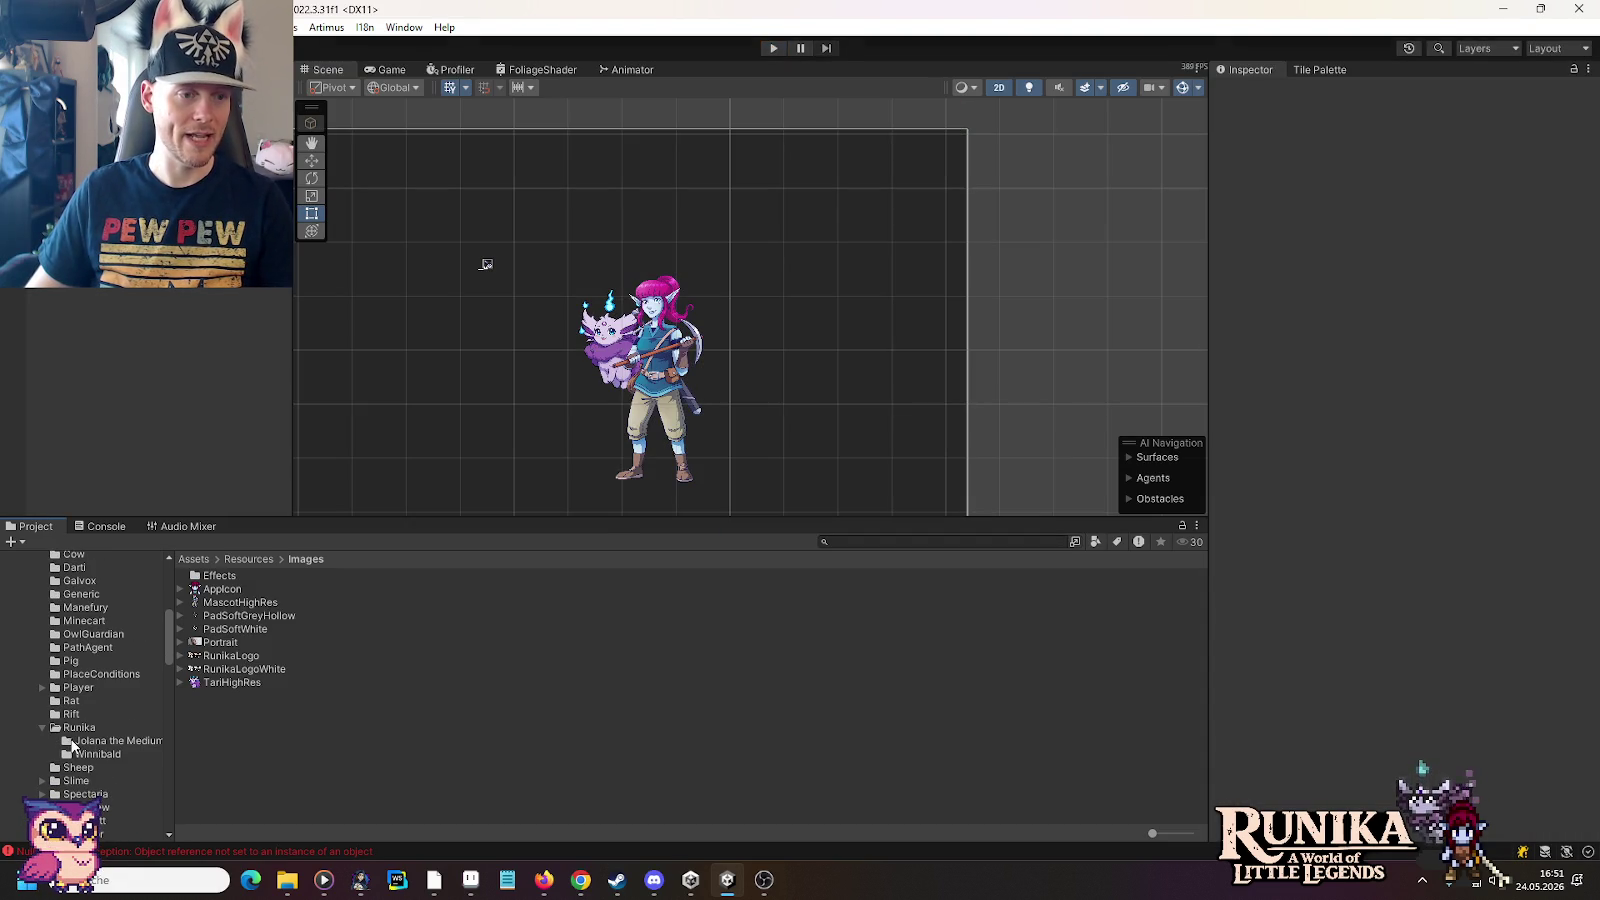
{"action": "scroll", "coordinate": [80, 724], "scroll_direction": "down", "scroll_amount": 3}
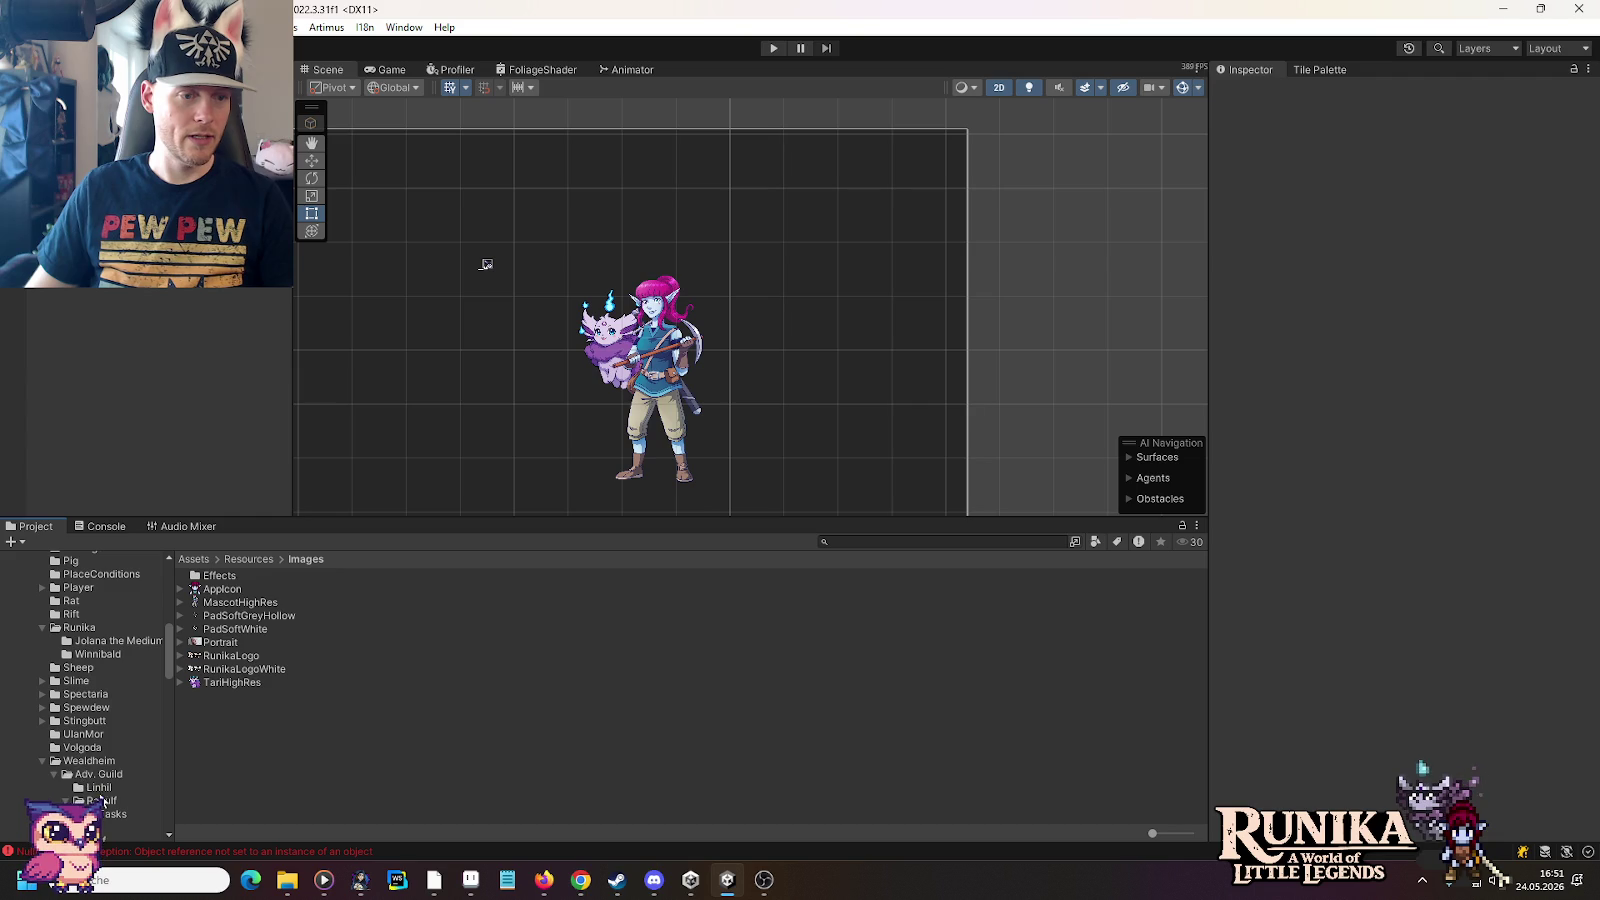
{"action": "left_click", "coordinate": [99, 787]}
{"action": "left_click", "coordinate": [262, 682]}
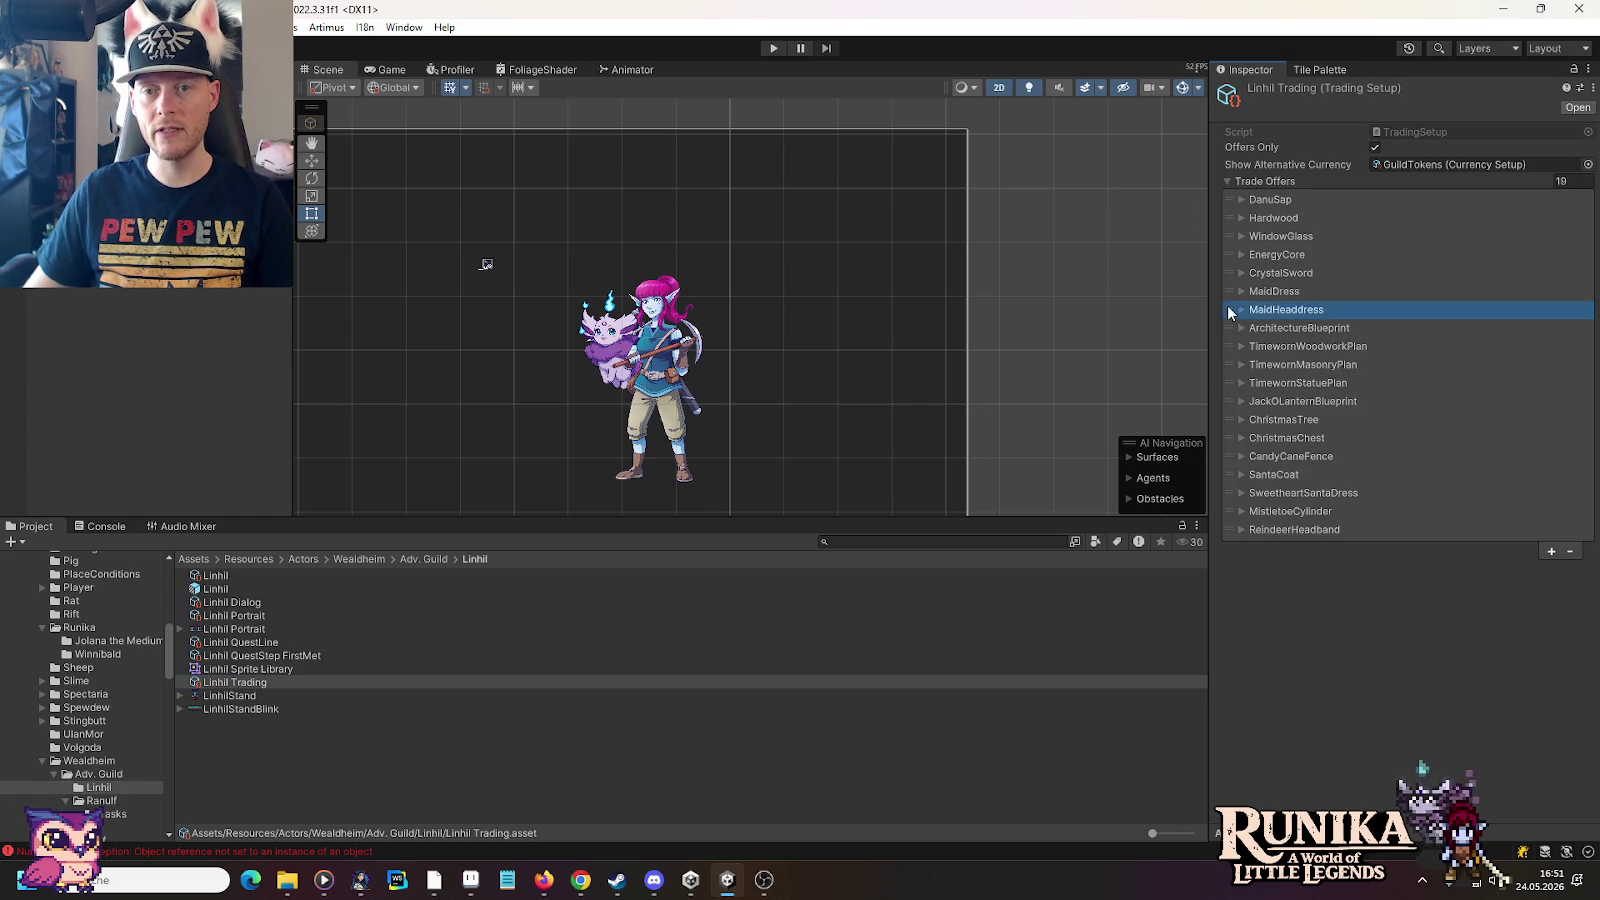
{"action": "left_click_drag", "start_coordinate": [1230, 309], "coordinate": [1232, 291]}
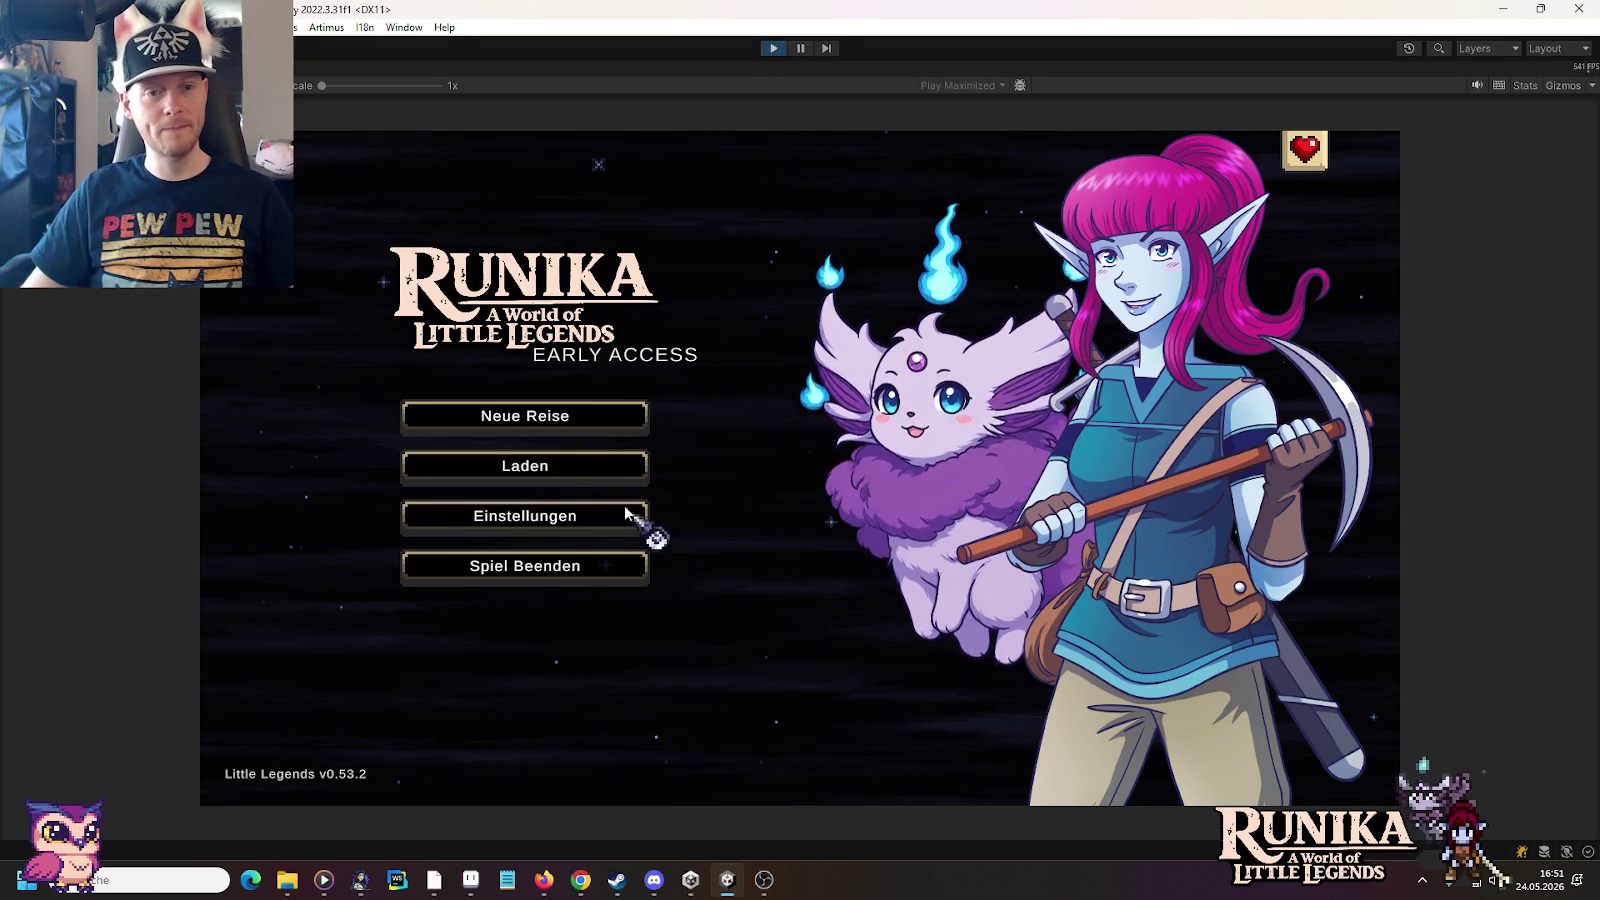
Step: Load the saved game and continue past the tip screen into play
{"action": "left_click", "coordinate": [620, 466]}
{"action": "left_click", "coordinate": [672, 410]}
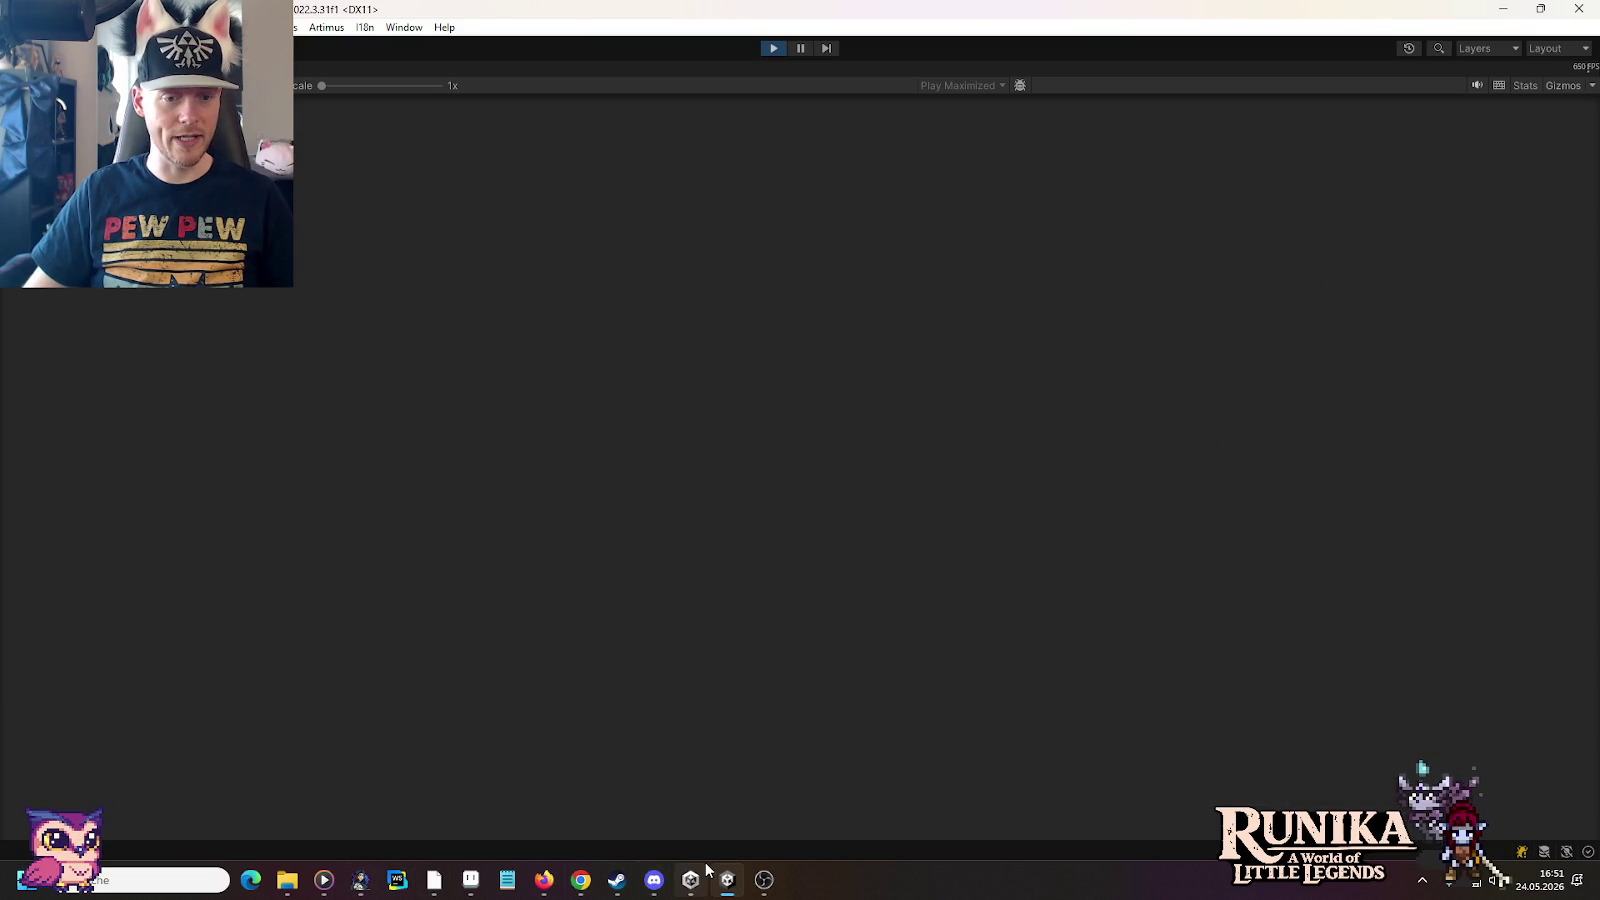
{"action": "left_click", "coordinate": [790, 657]}
{"action": "key", "text": "super"}
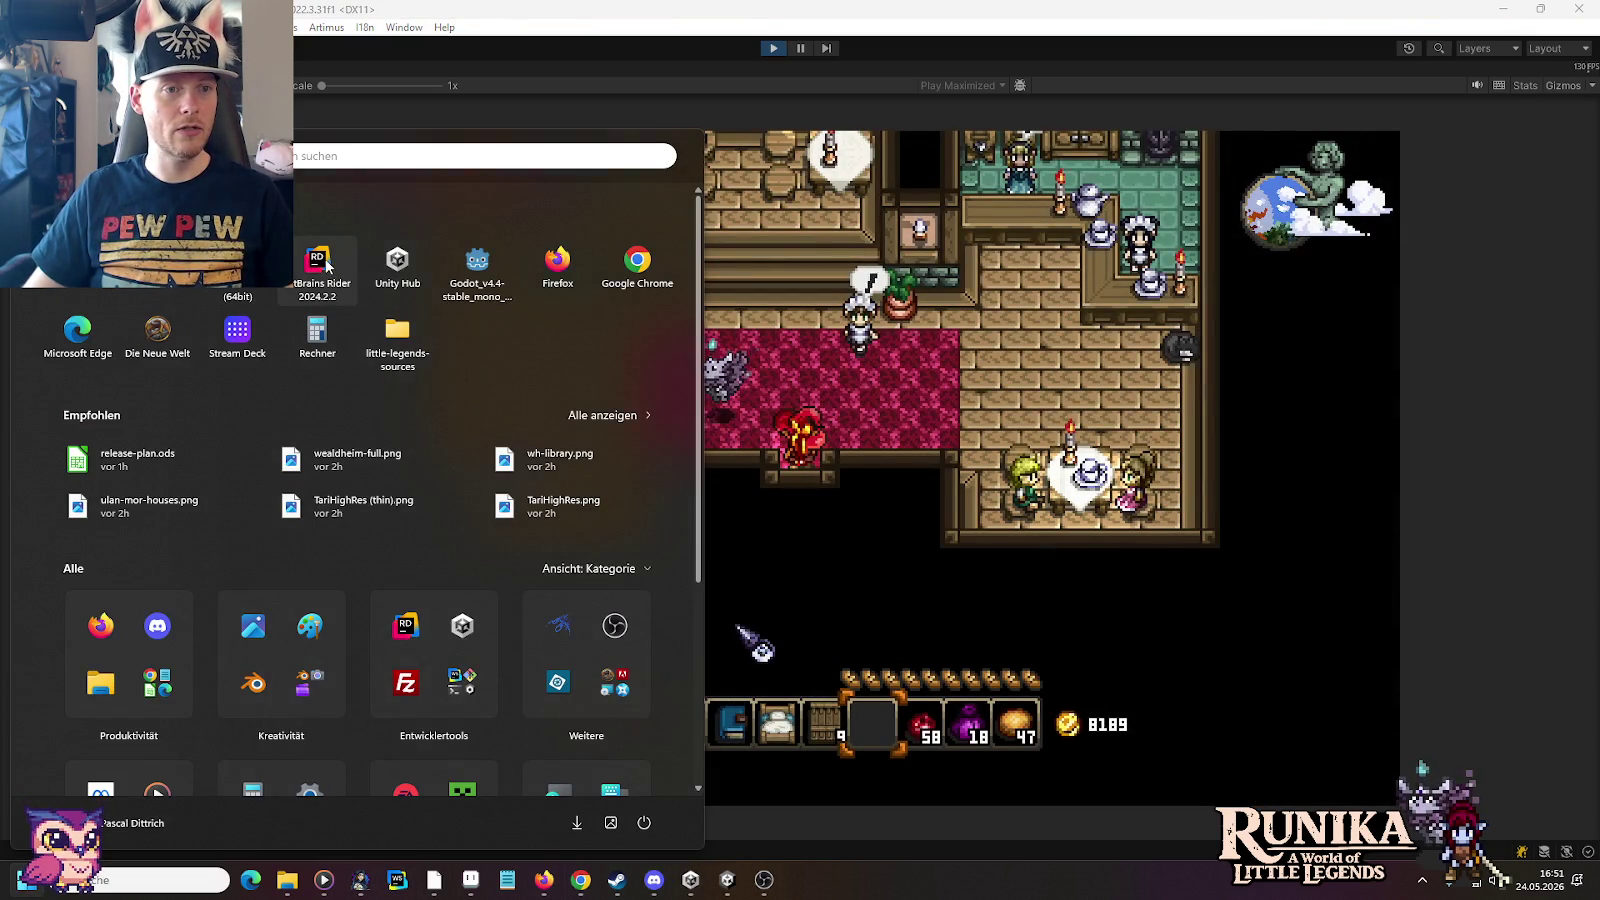
{"action": "left_click", "coordinate": [795, 405]}
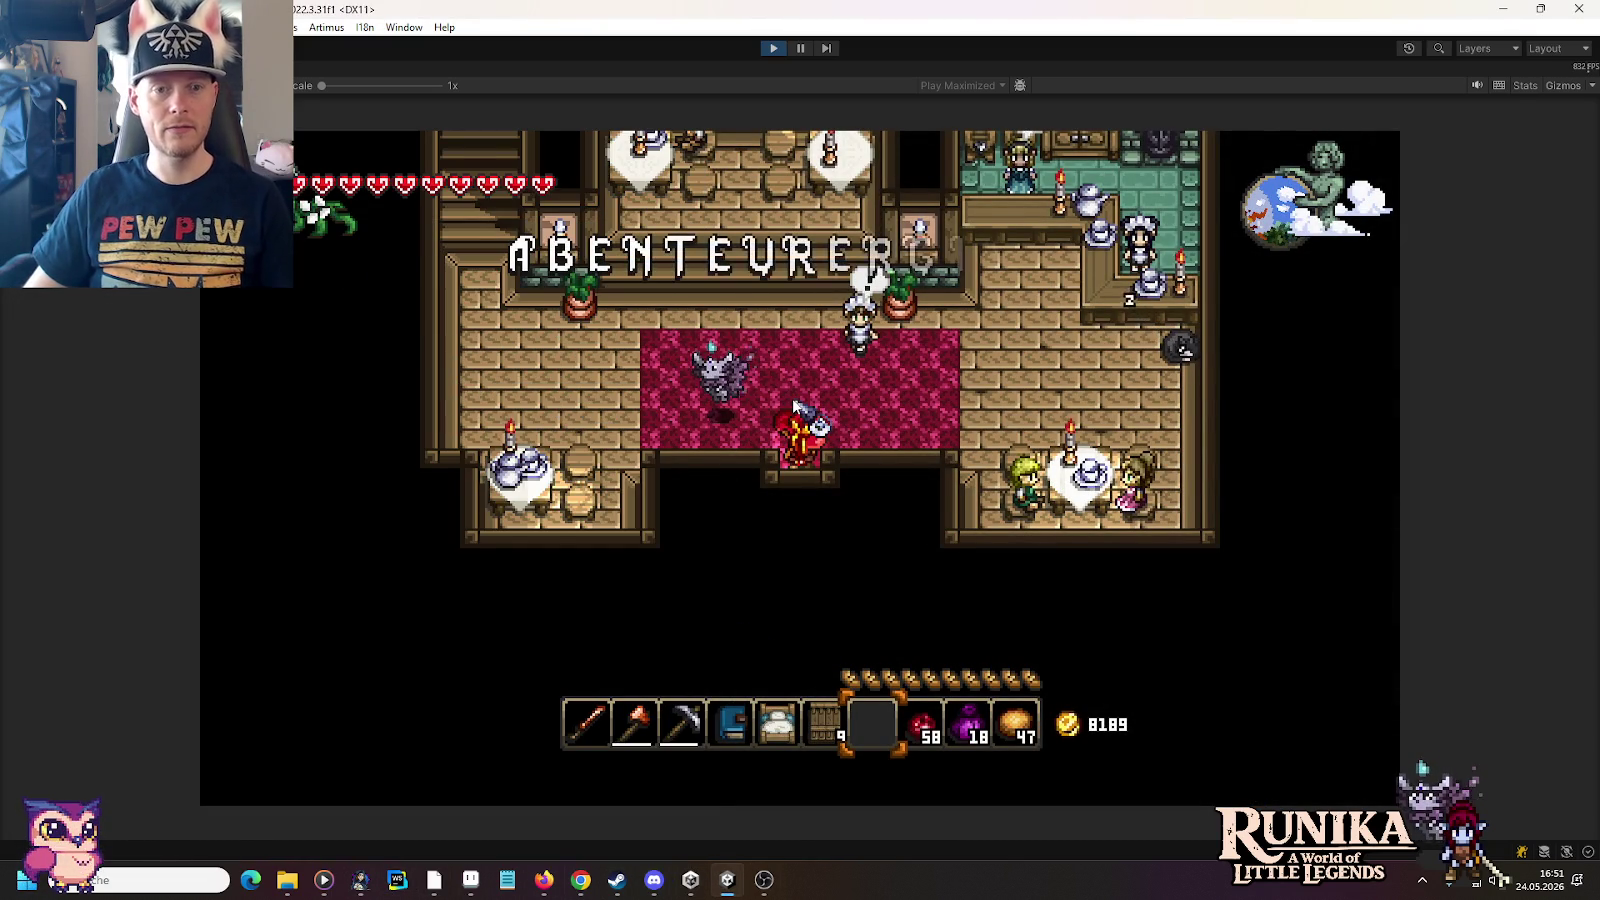
Step: Walk to Linhil, open her shop showing the headdress first, then launch JetBrains Rider
{"action": "key", "text": "a"}
{"action": "key", "text": "w"}
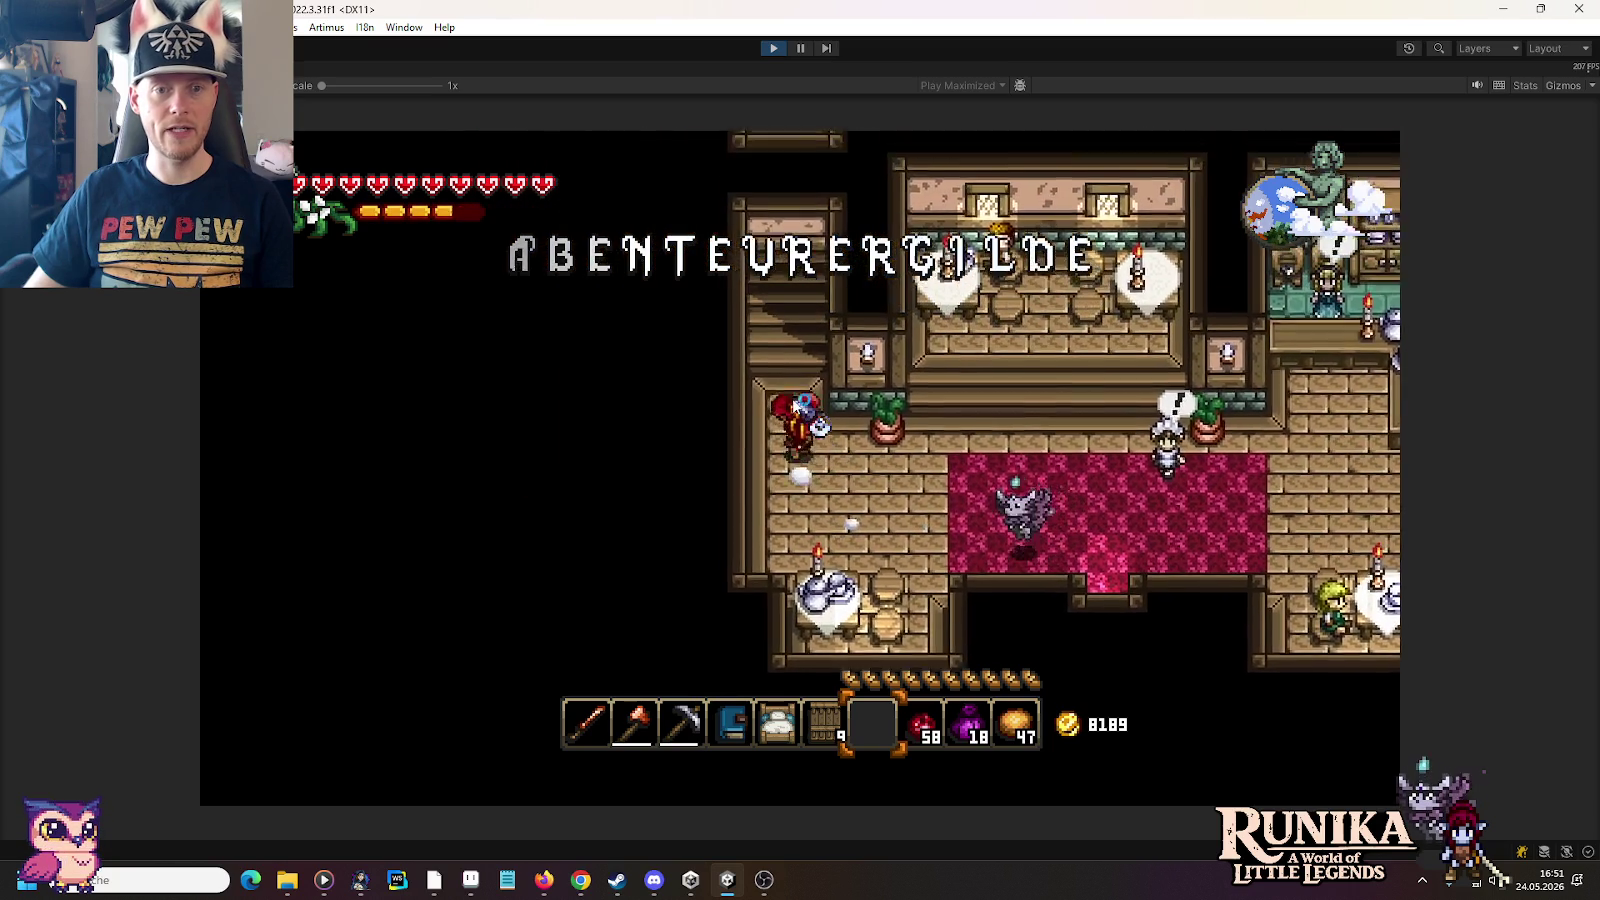
{"action": "key", "text": "w"}
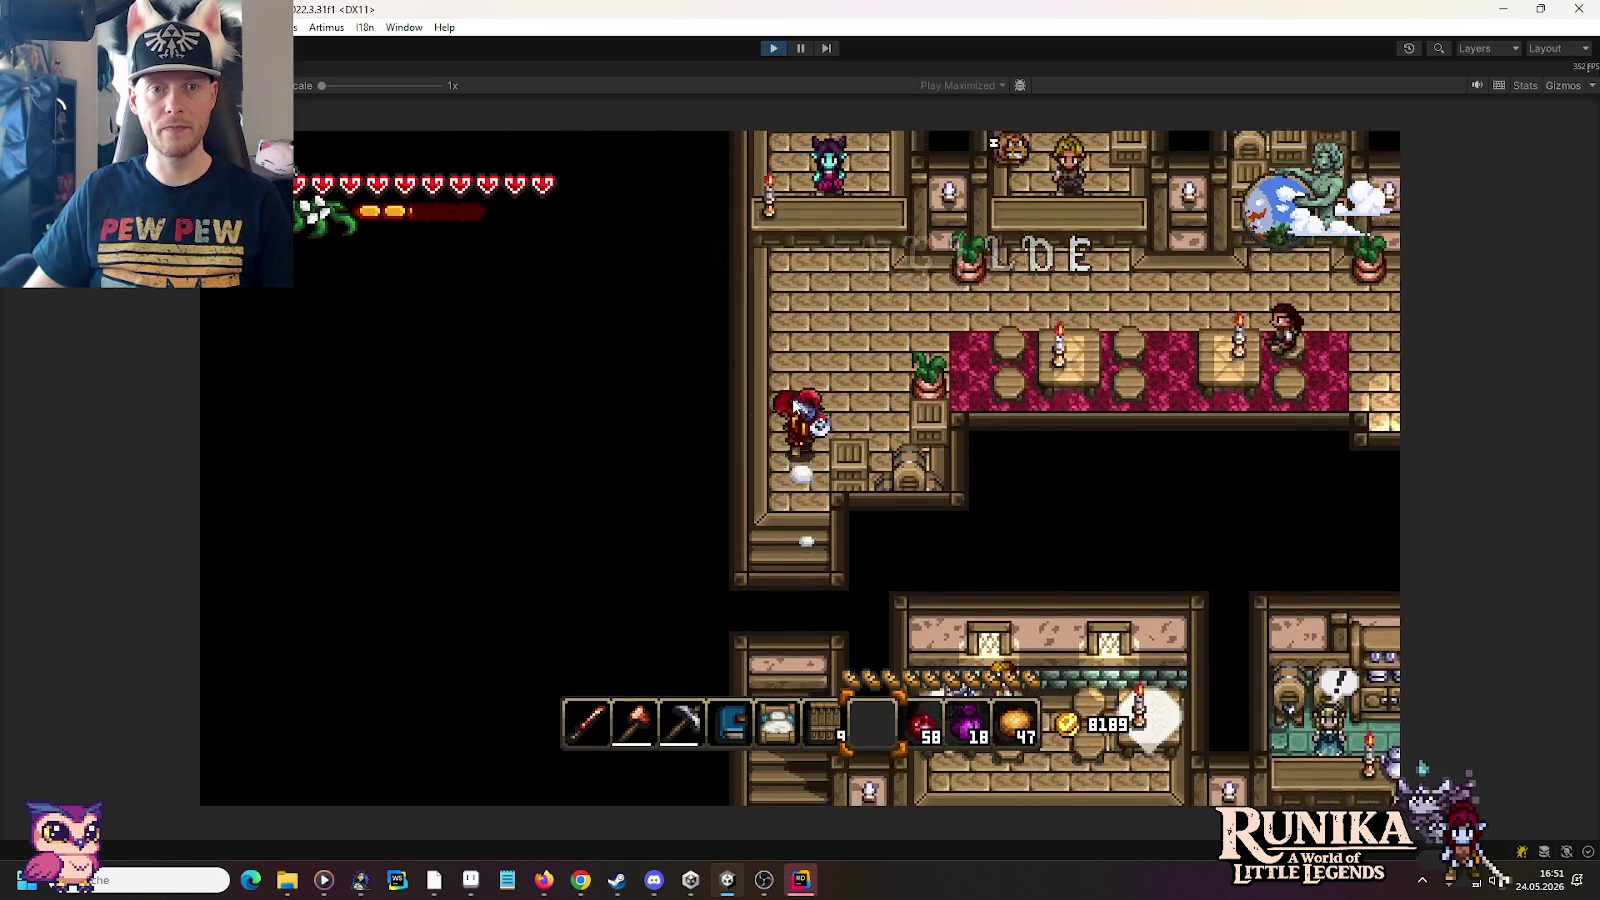
{"action": "key", "text": "w"}
{"action": "key", "text": "e"}
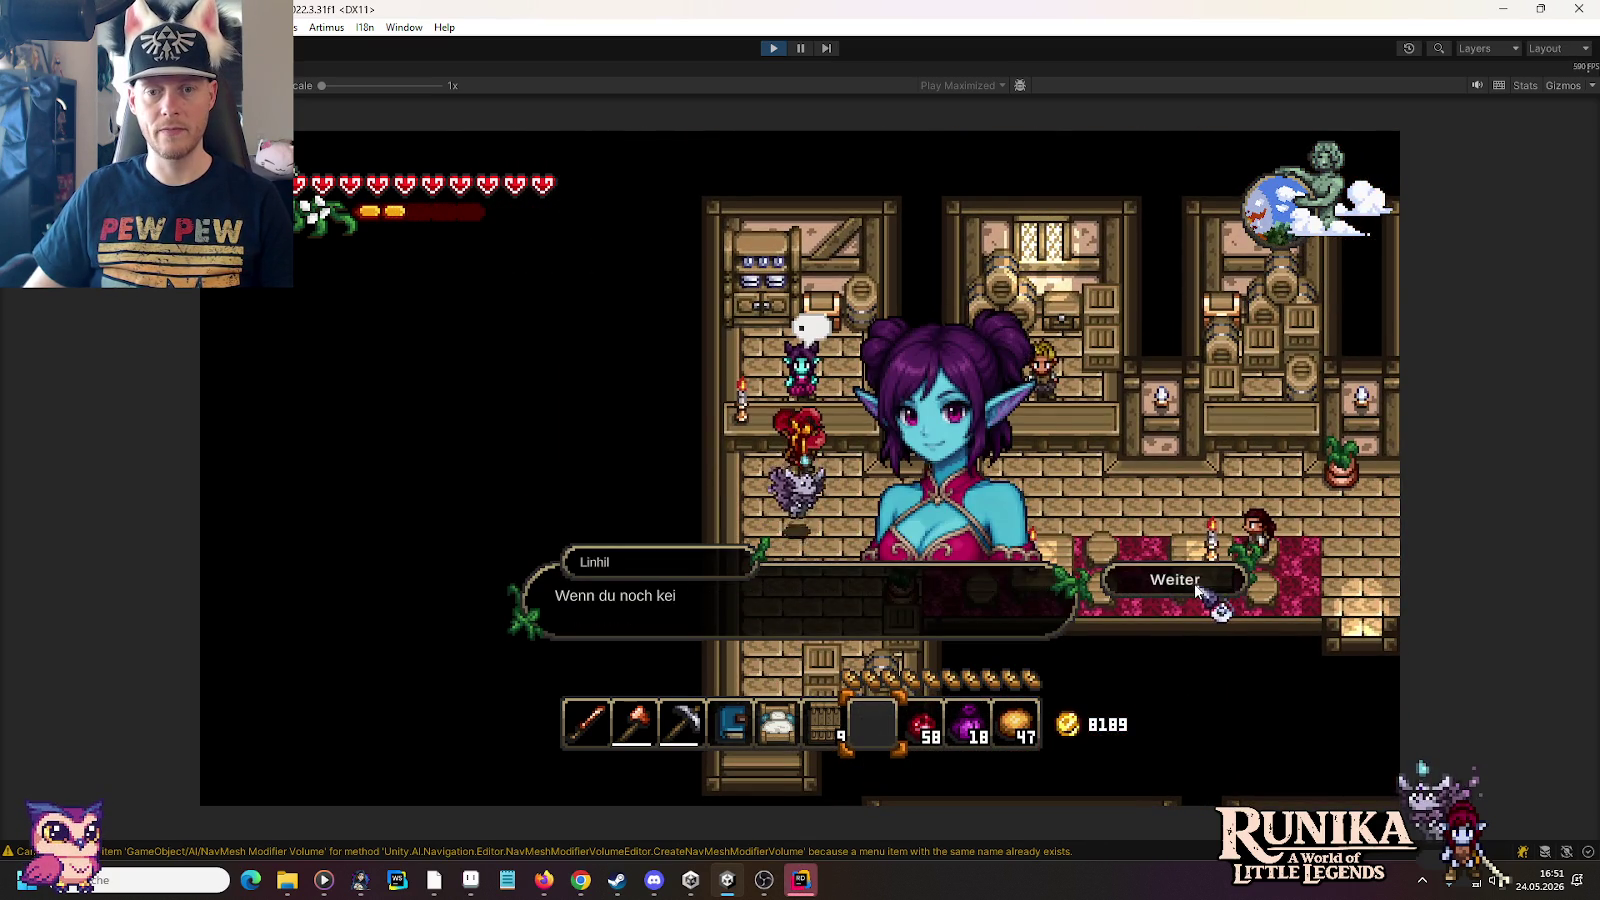
{"action": "left_click", "coordinate": [1196, 586]}
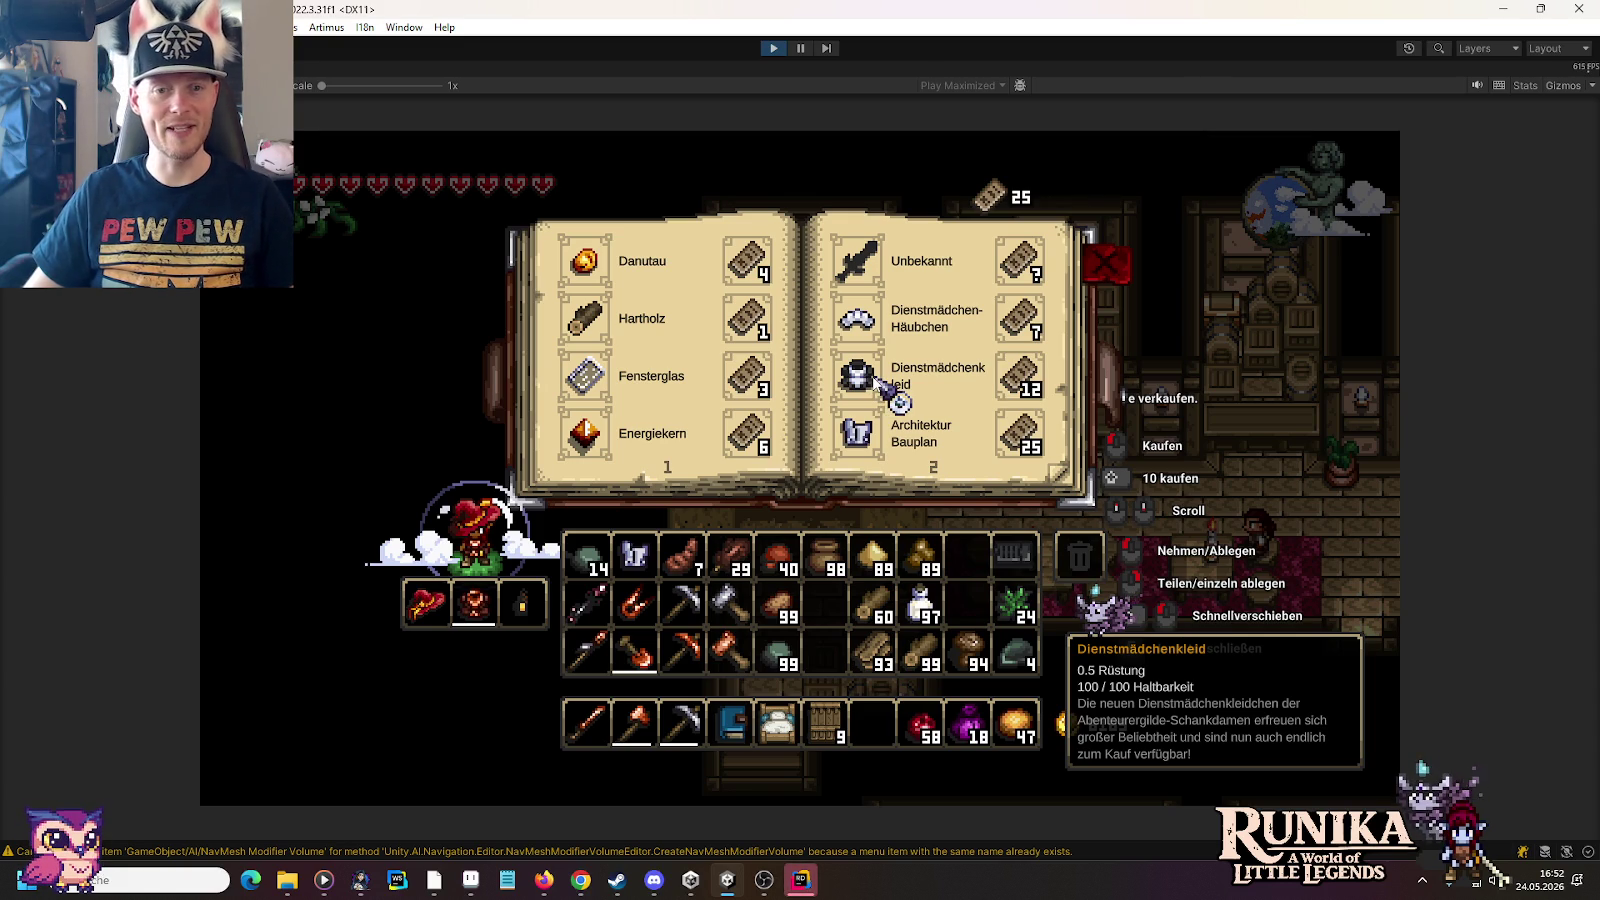
{"action": "left_click", "coordinate": [800, 880]}
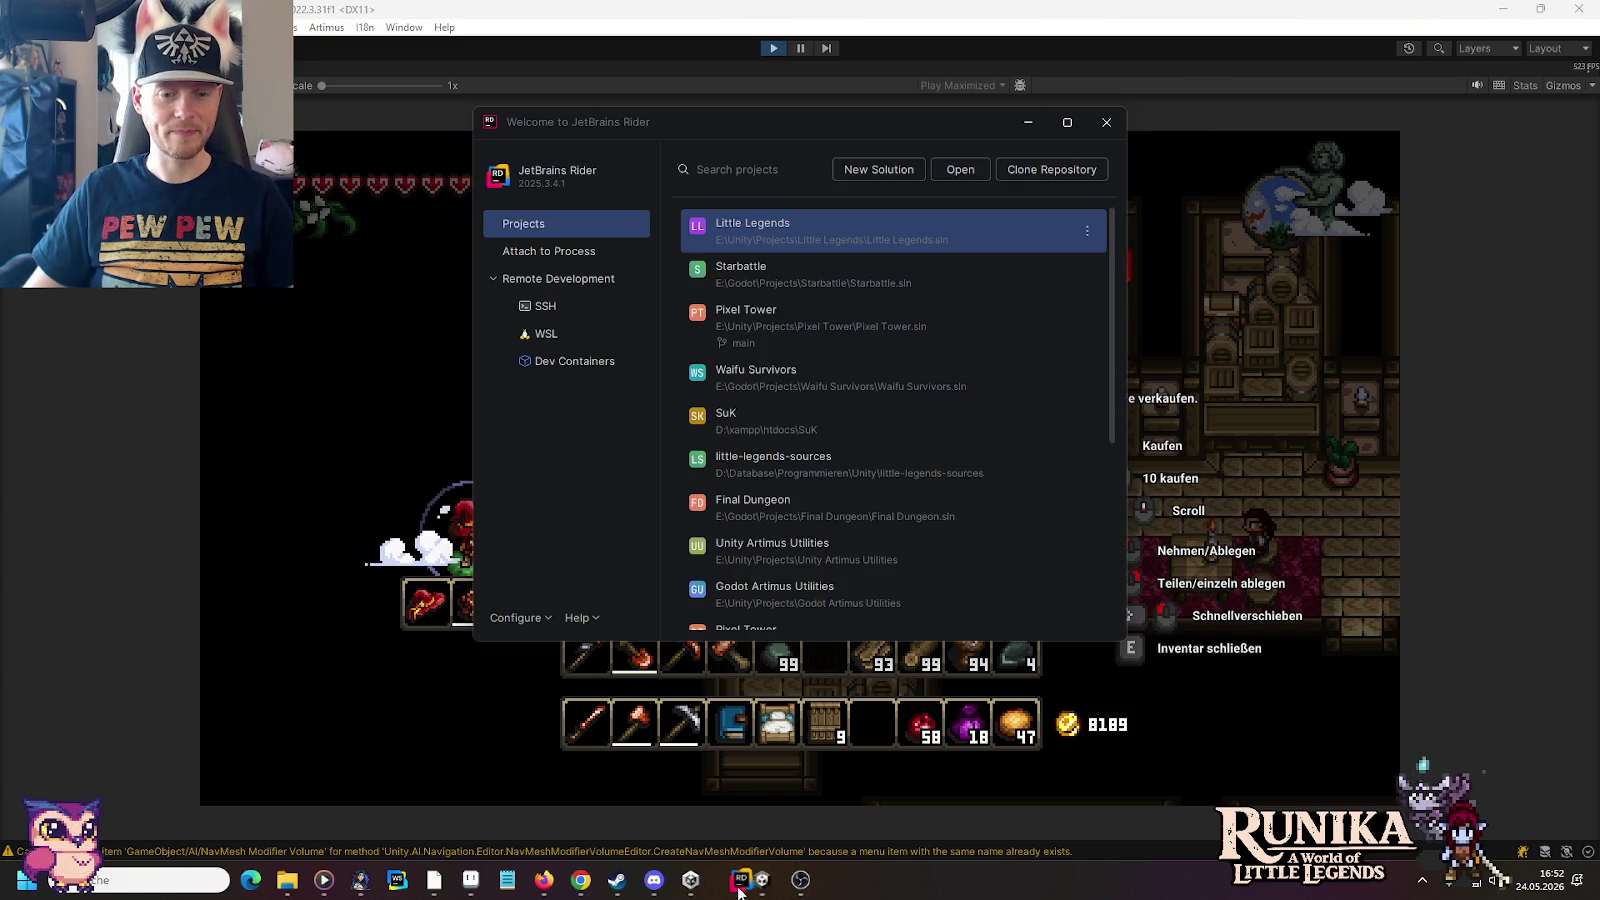
Step: Append another username as a new last line of Little Legends' Release Notify.txt
{"action": "left_click", "coordinate": [762, 240]}
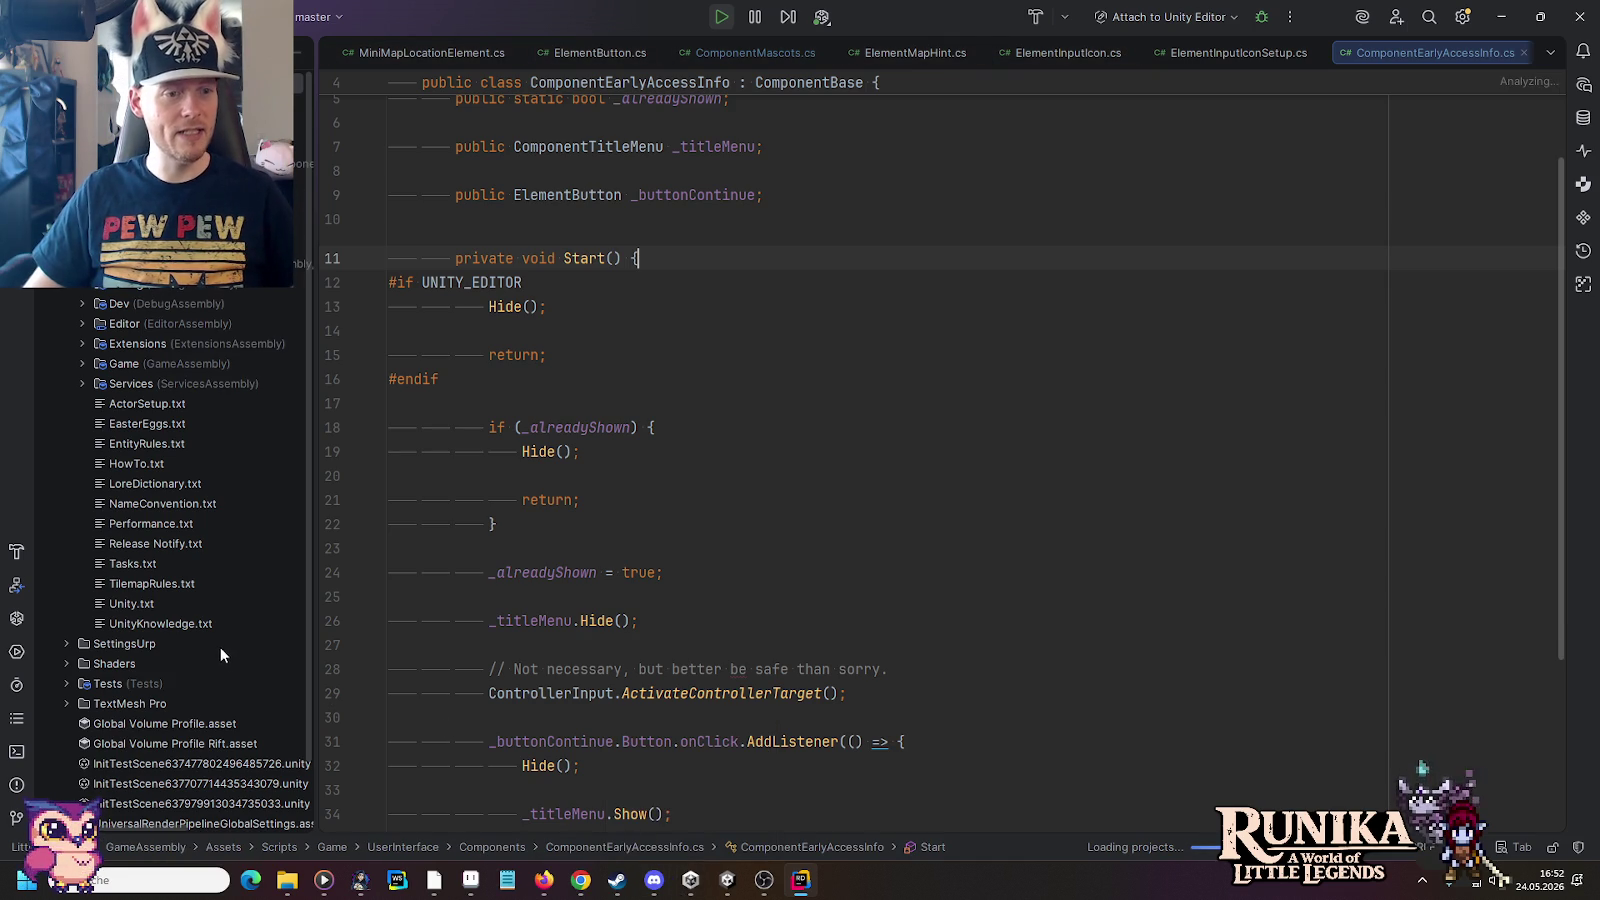
{"action": "double_click", "coordinate": [158, 541]}
{"action": "left_click", "coordinate": [671, 307]}
{"action": "key", "text": "Return"}
{"action": "type", "text": "mu"}
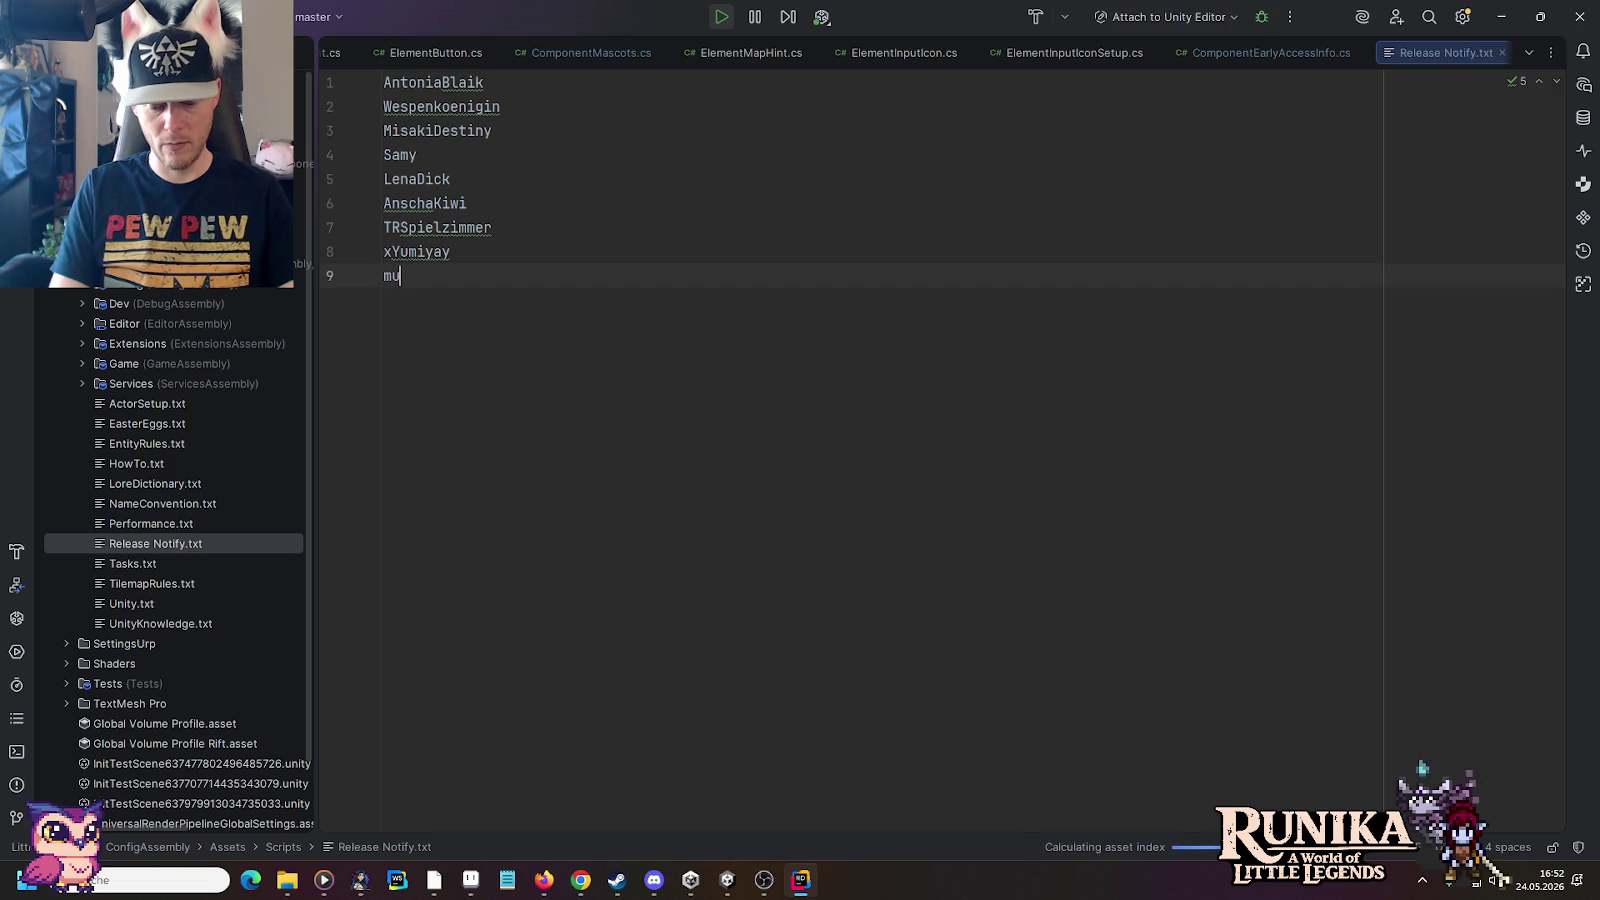
{"action": "type", "text": "rmelmaus_gina"}
{"action": "left_click", "coordinate": [1086, 200]}
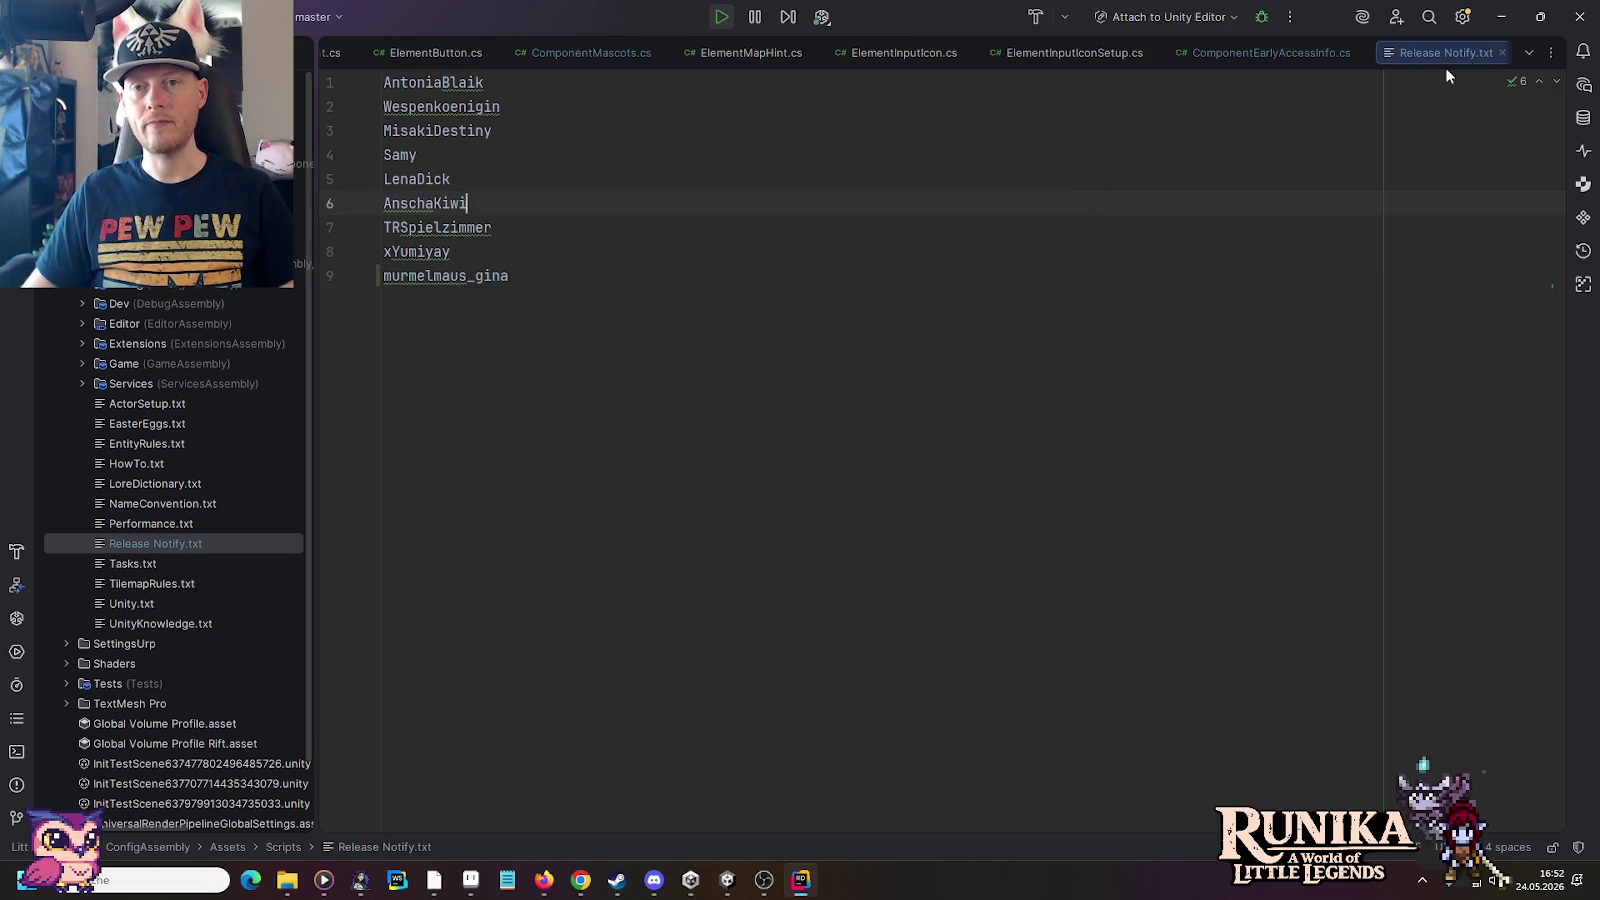
{"action": "left_click", "coordinate": [1503, 18]}
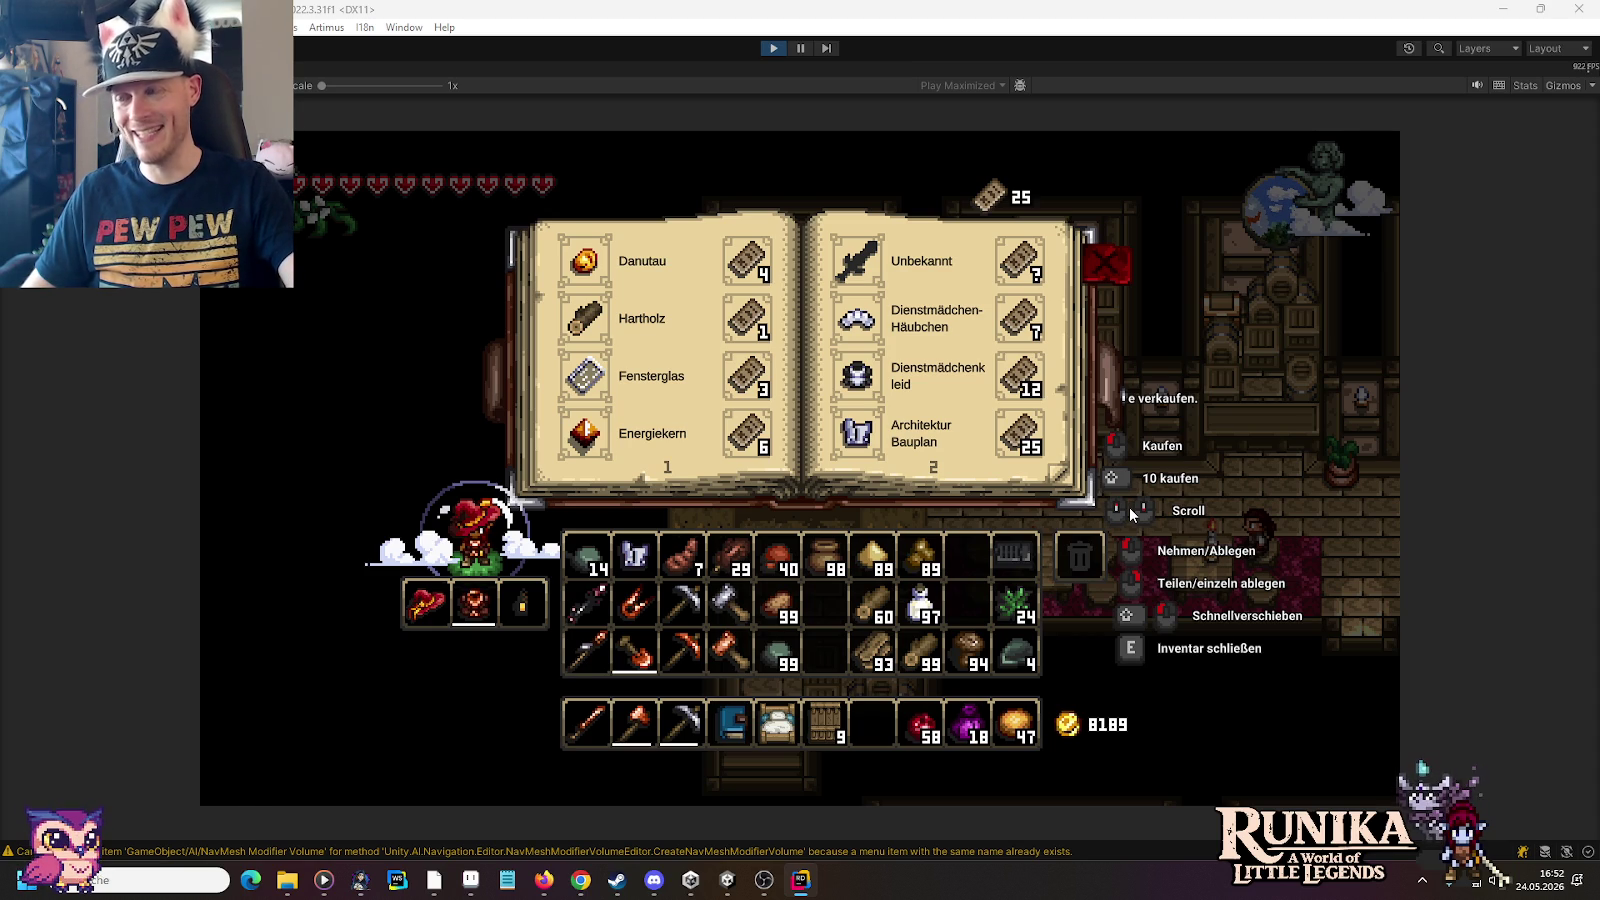
Step: Stop the game in Unity and switch to the wh-library sheet in Aseprite
{"action": "left_click", "coordinate": [838, 93]}
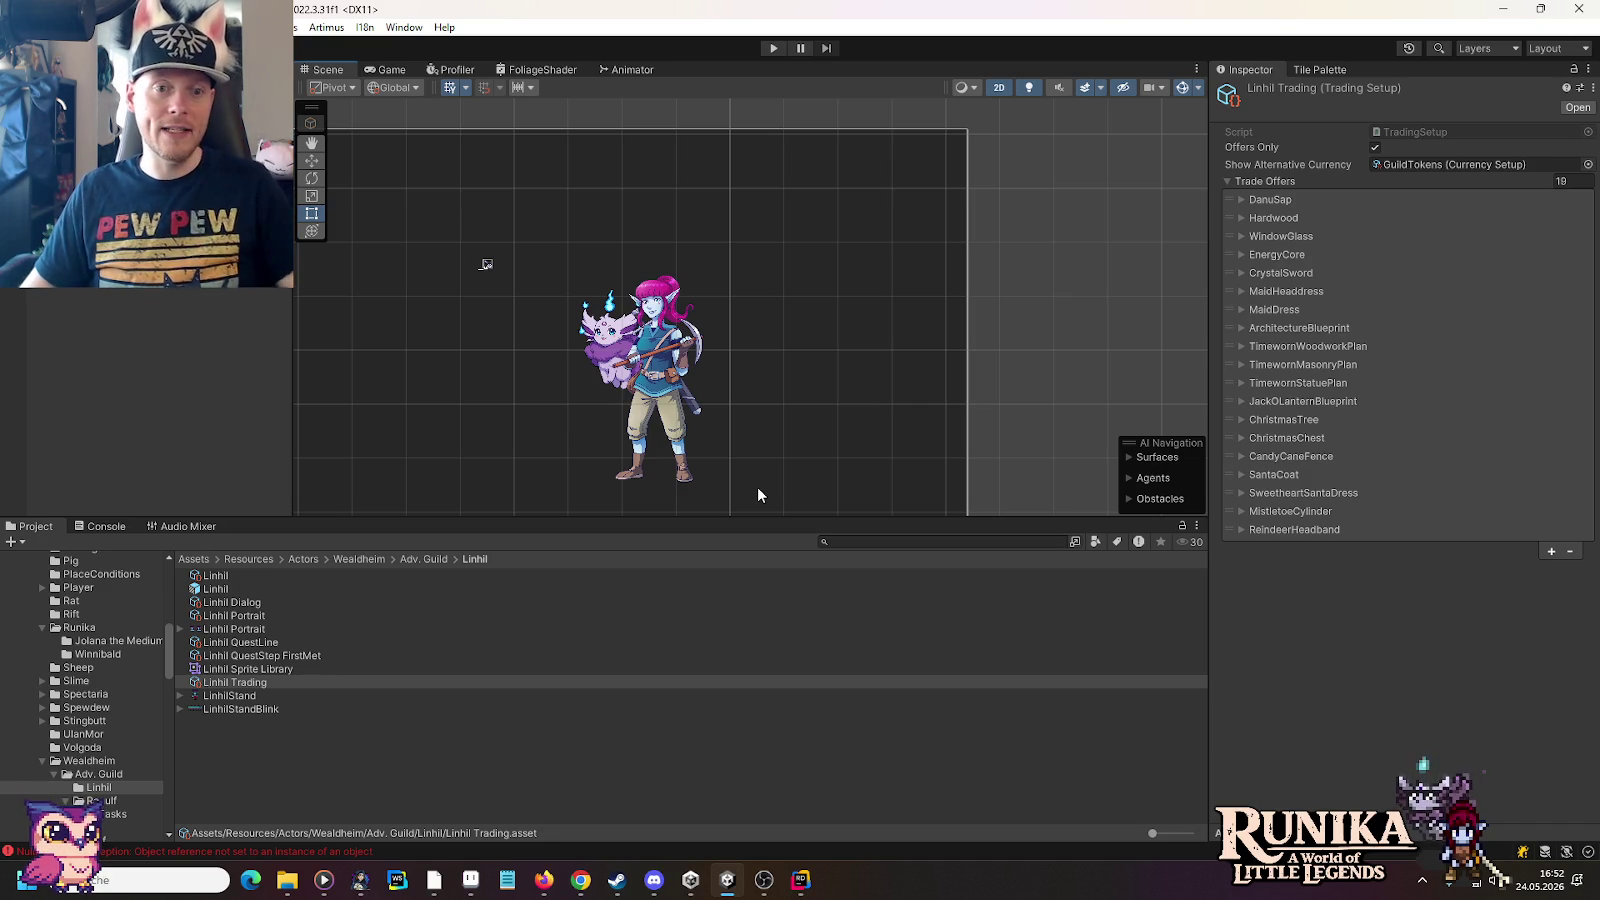
{"action": "left_click", "coordinate": [473, 879]}
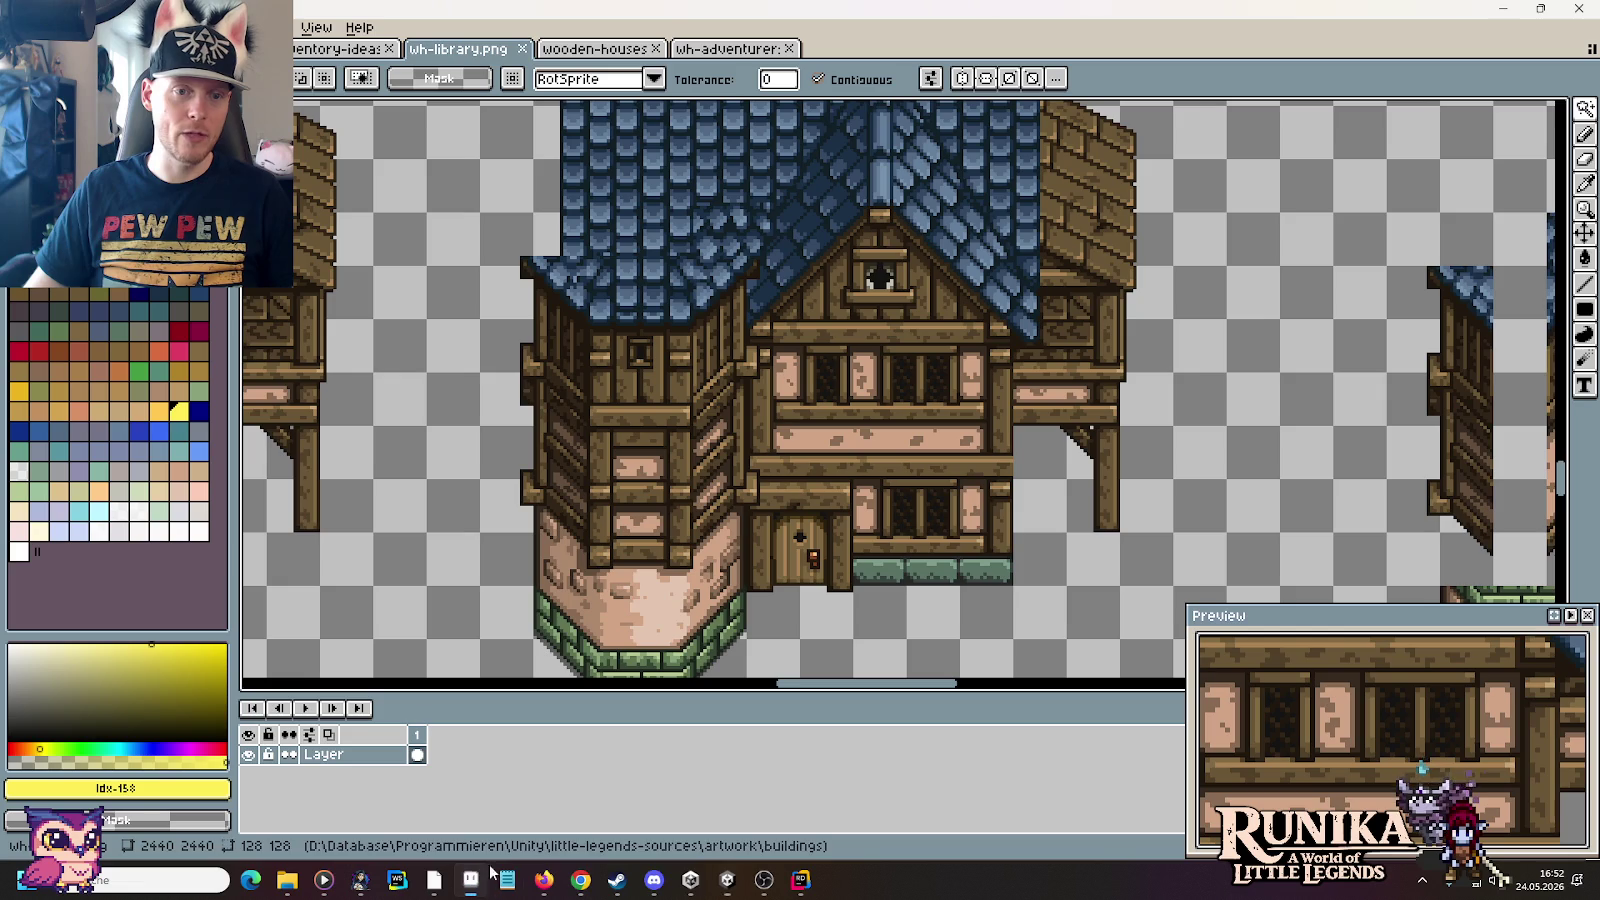
{"action": "scroll", "coordinate": [933, 460], "scroll_direction": "down", "scroll_amount": 2}
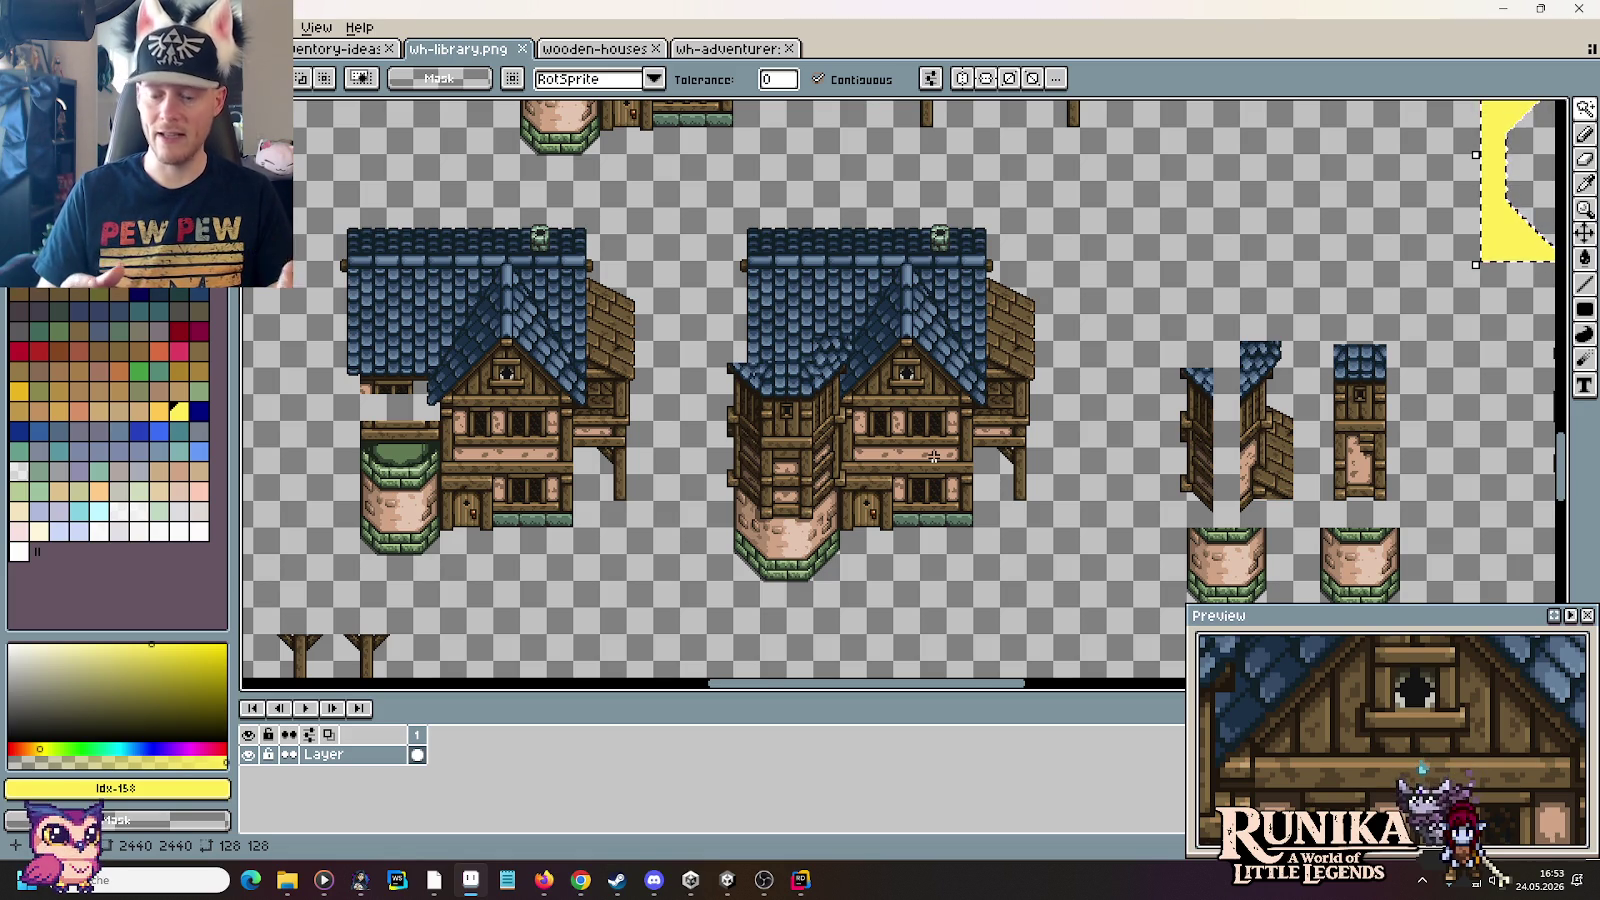
{"action": "scroll", "coordinate": [878, 373], "scroll_direction": "up", "scroll_amount": 2}
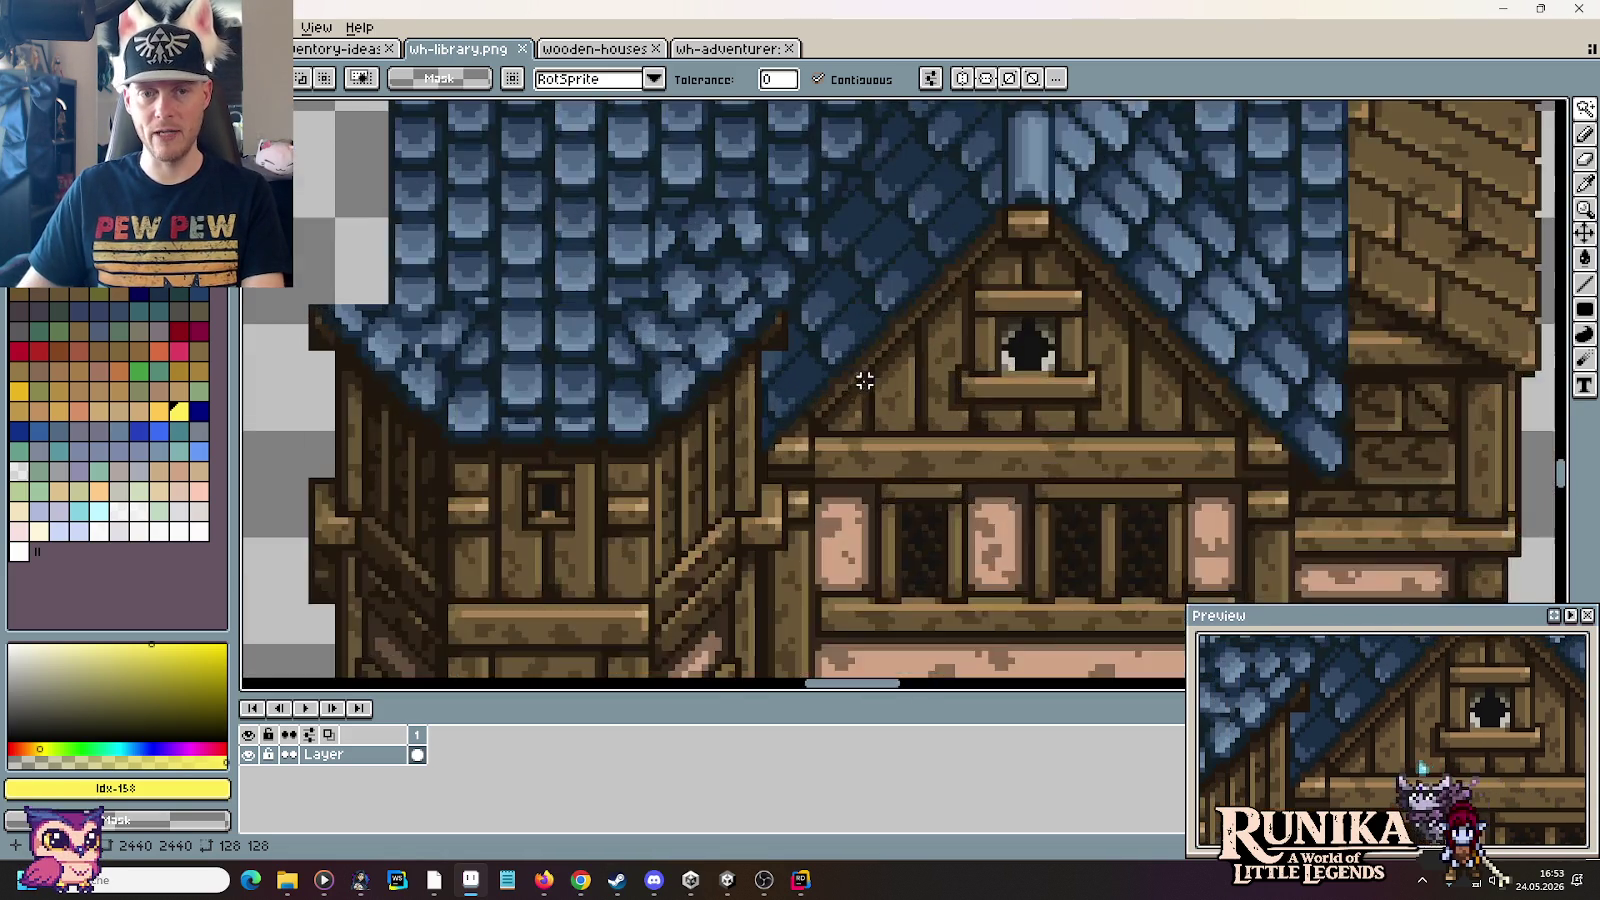
{"action": "scroll", "coordinate": [790, 374], "scroll_direction": "up", "scroll_amount": 2}
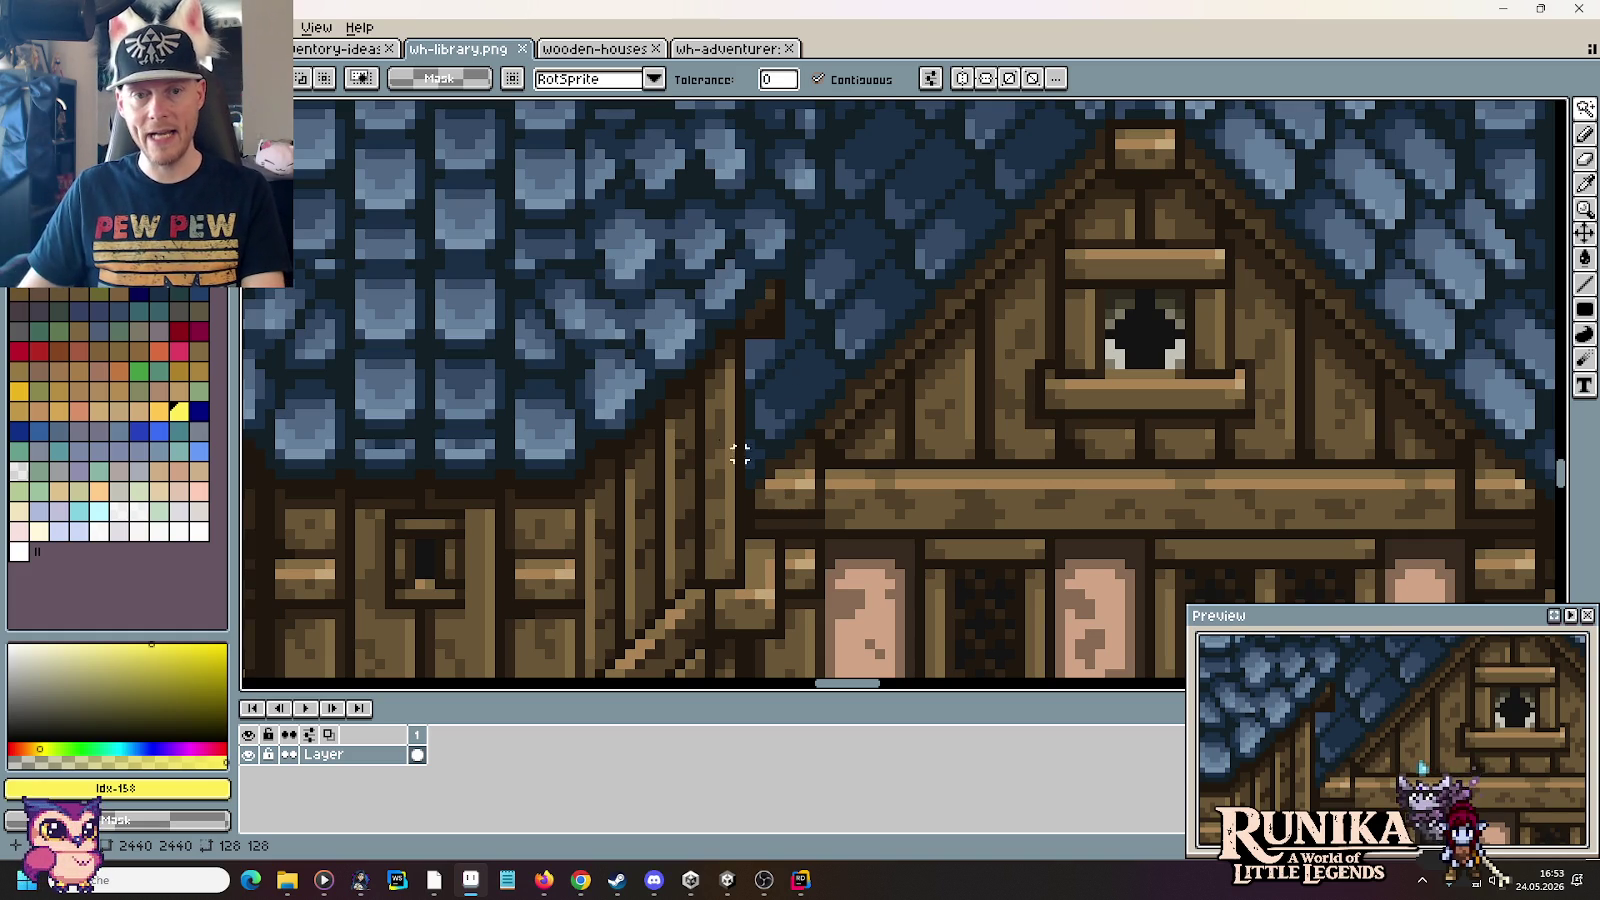
{"action": "scroll", "coordinate": [739, 453], "scroll_direction": "up", "scroll_amount": 2}
{"action": "key", "text": "b"}
Step: Paint a dark roof-blue pixel at the roof edge, then sample dark wood from the canvas
{"action": "left_click", "coordinate": [760, 336], "text": "alt"}
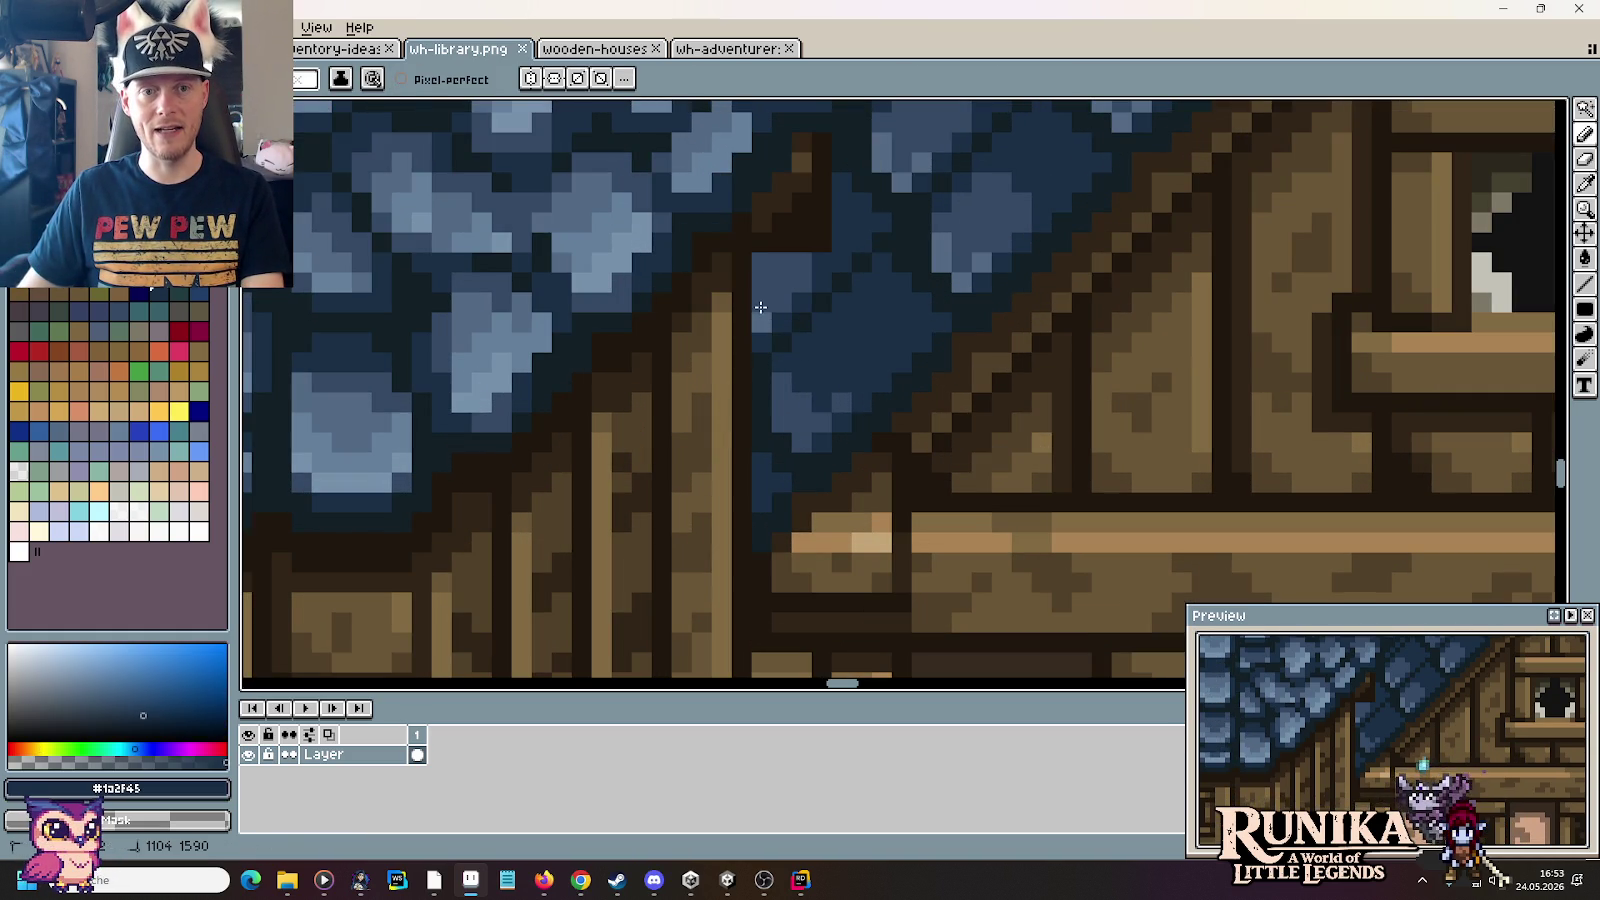
{"action": "left_click", "coordinate": [763, 300]}
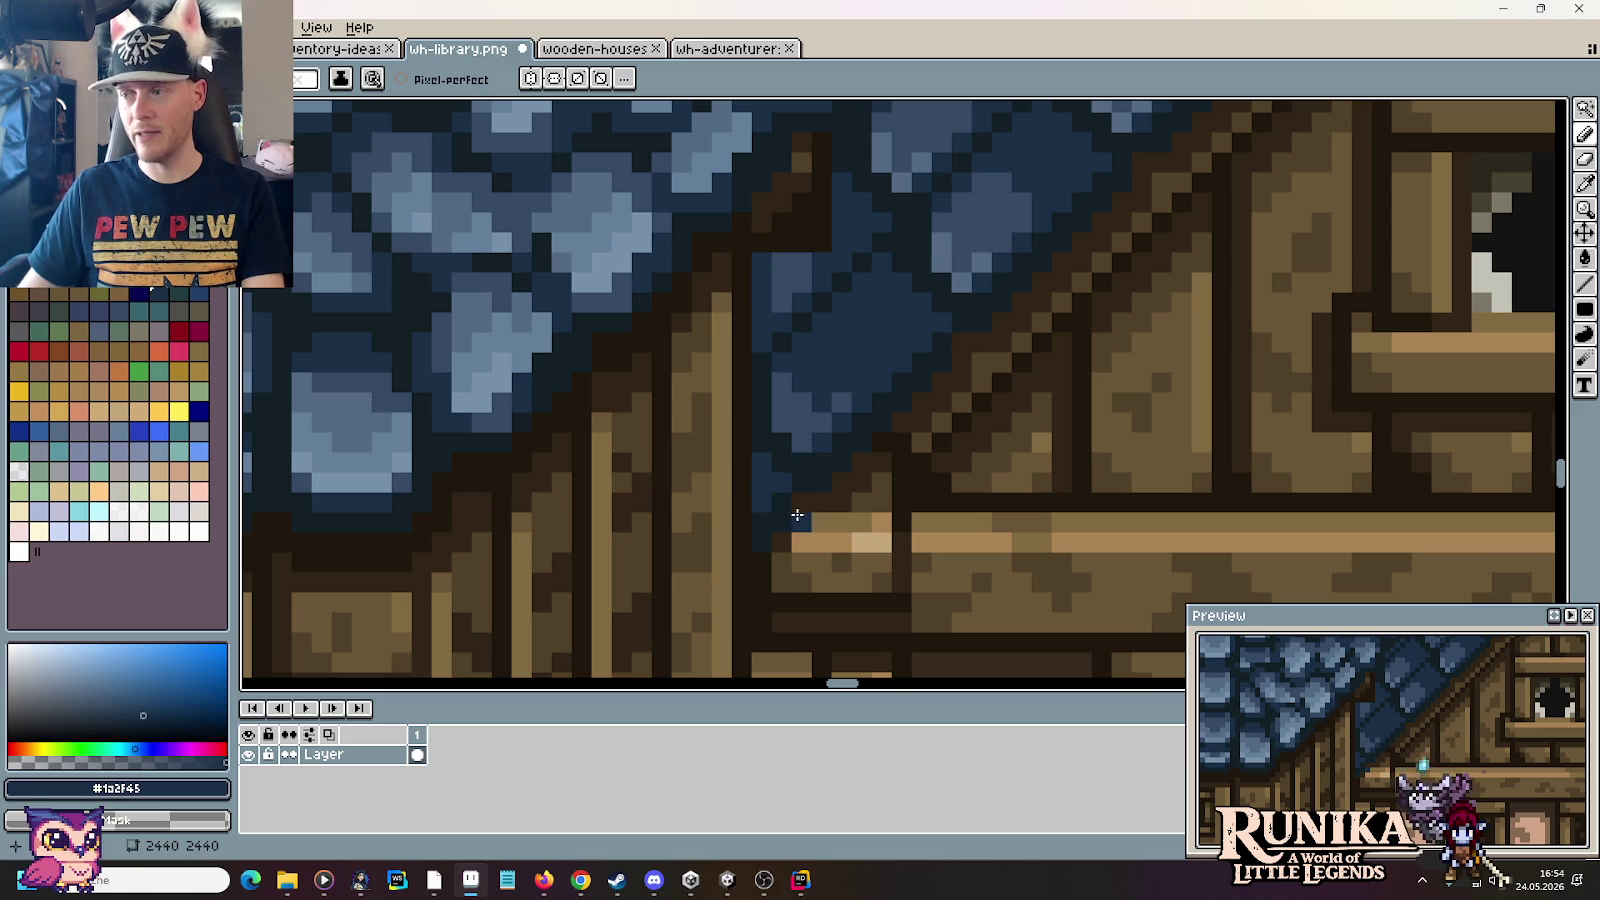
{"action": "key", "text": "alt"}
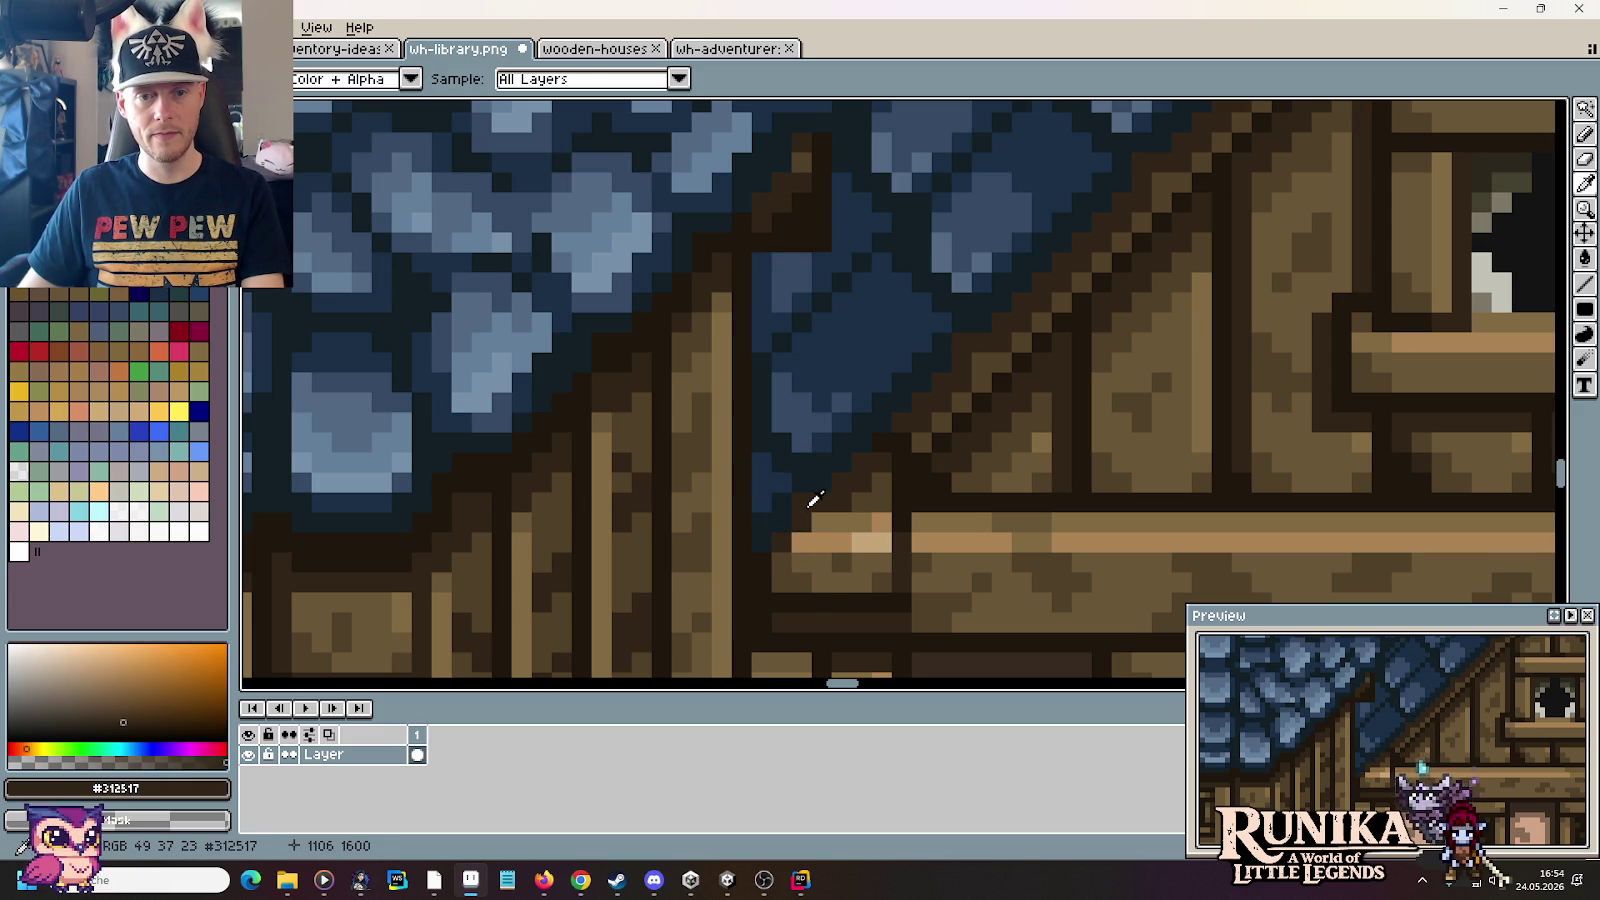
{"action": "key", "text": "b"}
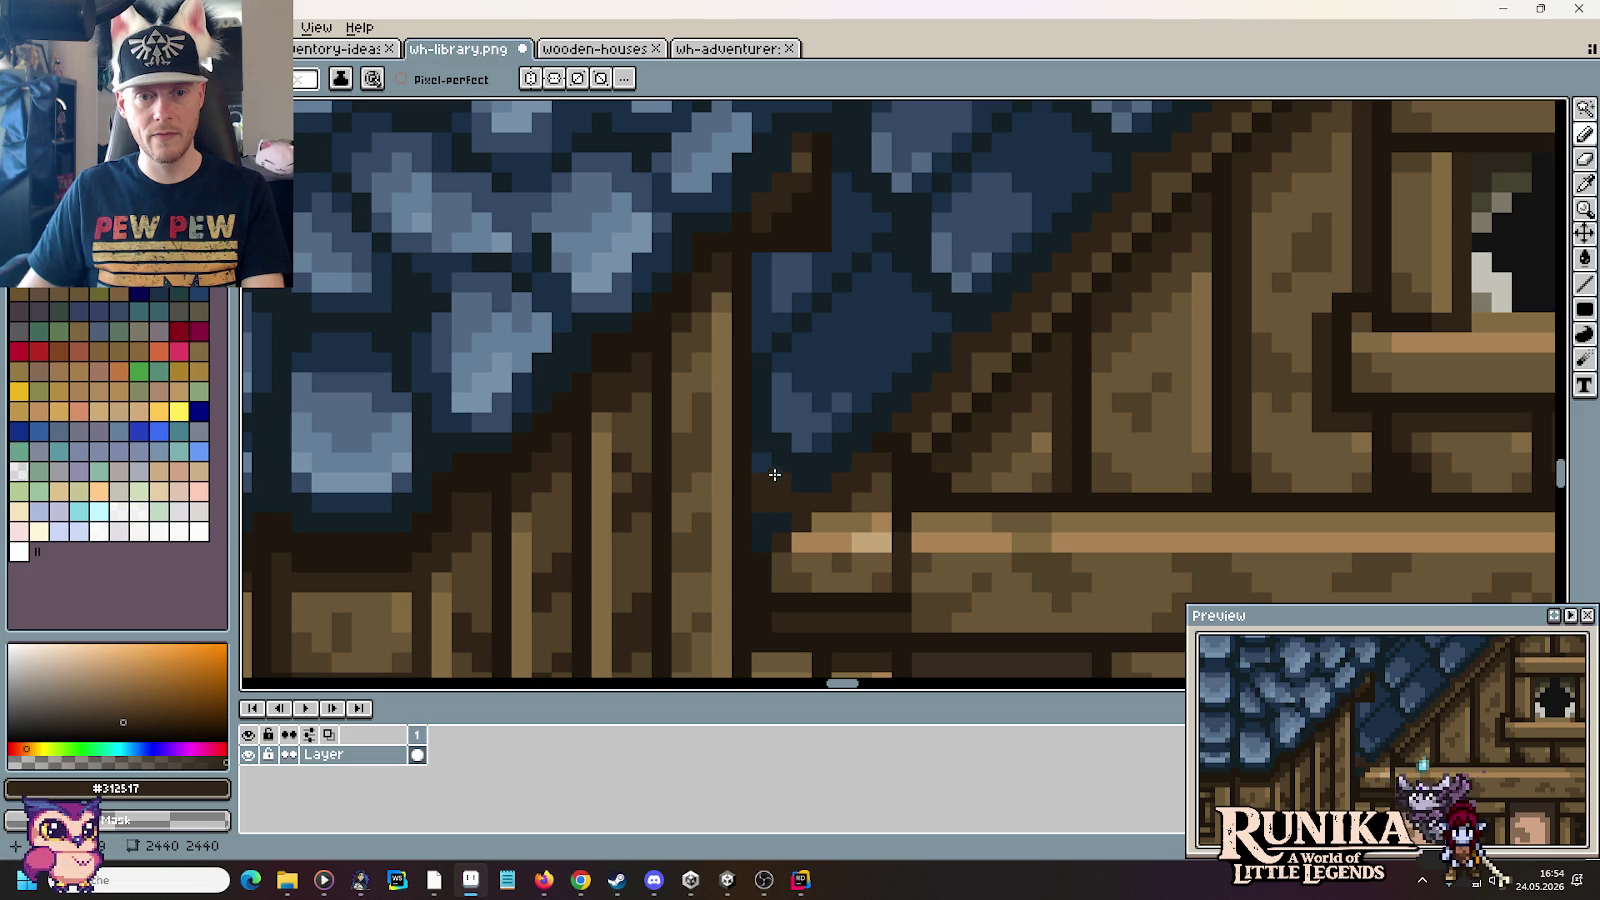
{"action": "key", "text": "i"}
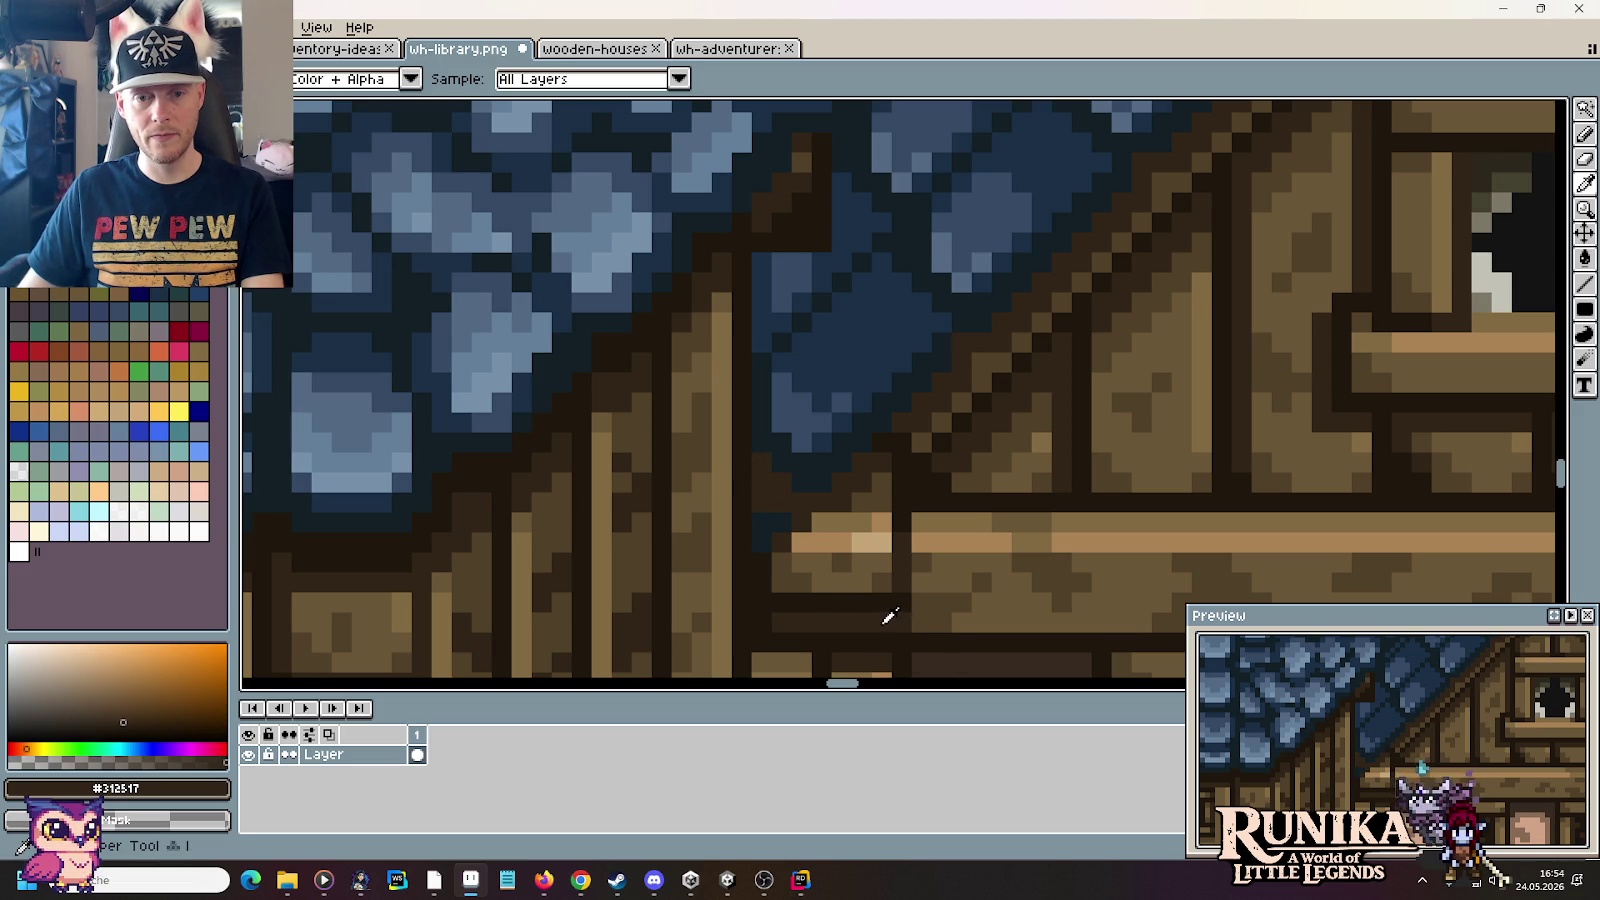
{"action": "key", "text": "b"}
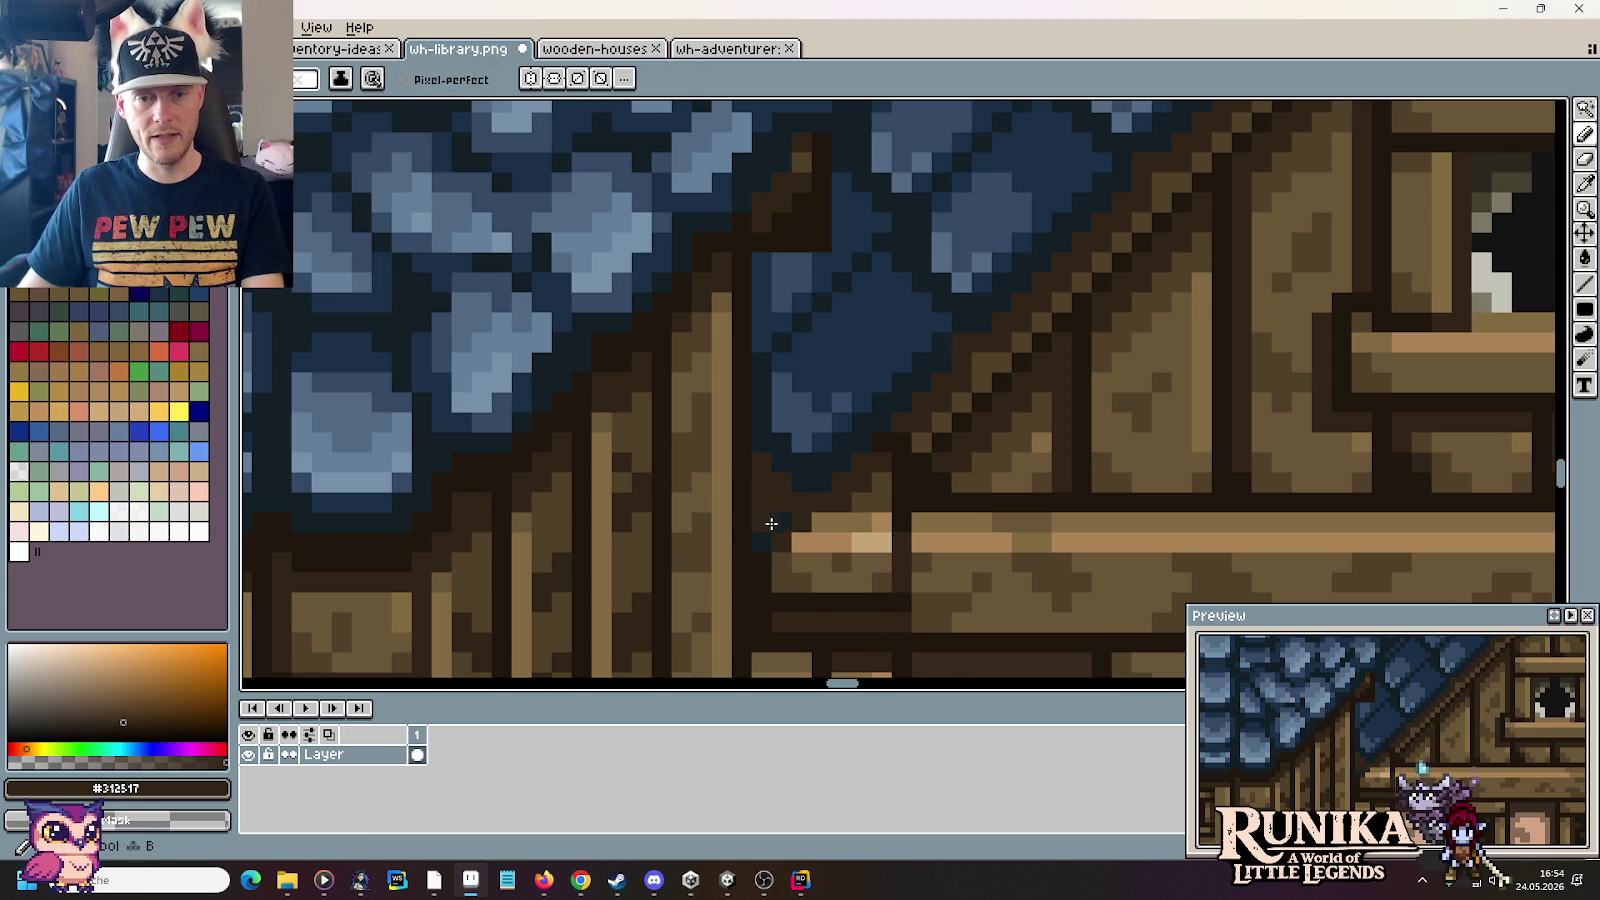
Step: Paint dark wood over the stray blue pixels beside the beam, sampling nearby wood tones
{"action": "left_click", "coordinate": [789, 540], "text": "alt"}
{"action": "left_click", "coordinate": [782, 542]}
{"action": "left_click", "coordinate": [768, 553], "text": "alt"}
{"action": "left_click", "coordinate": [761, 541]}
{"action": "left_click", "coordinate": [764, 529]}
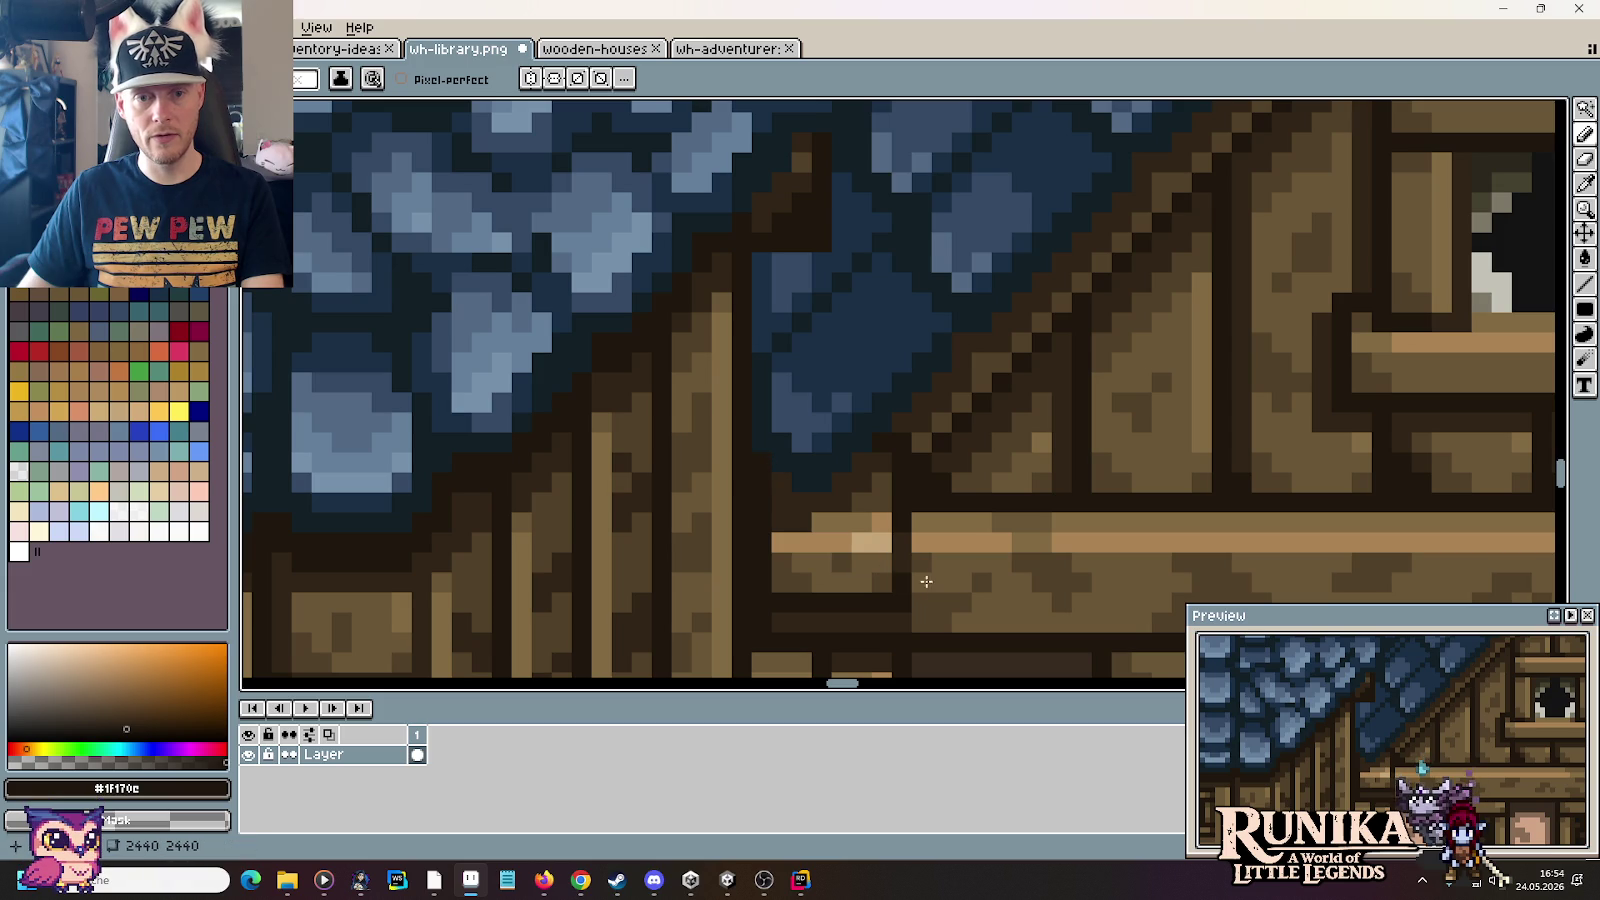
{"action": "left_click", "coordinate": [832, 521], "text": "alt"}
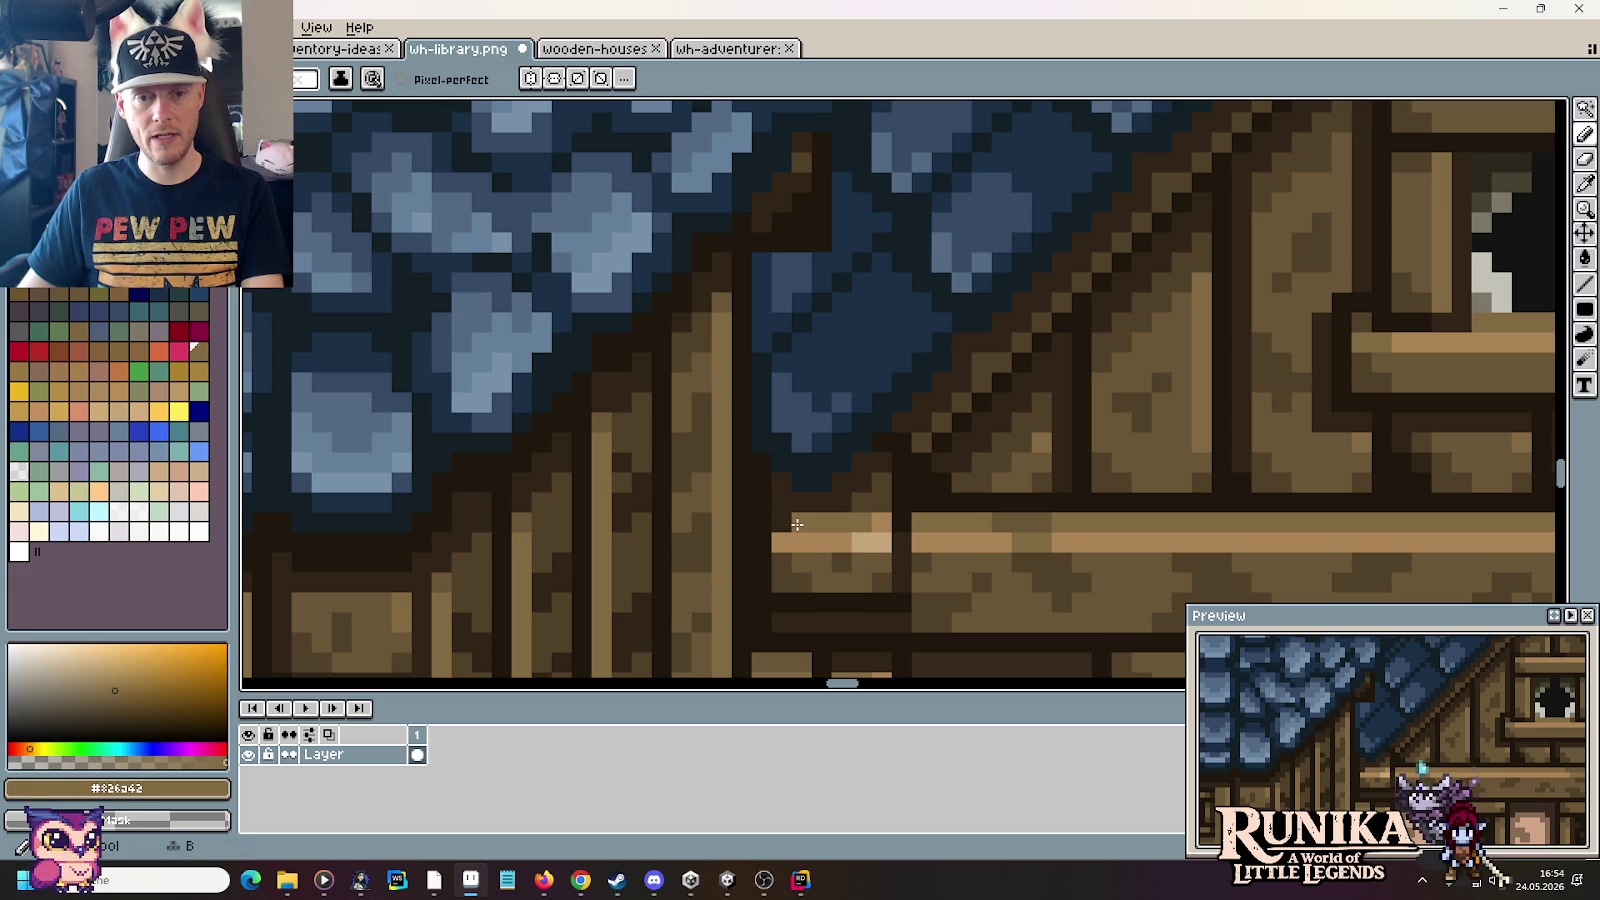
{"action": "left_click", "coordinate": [857, 546], "text": "alt"}
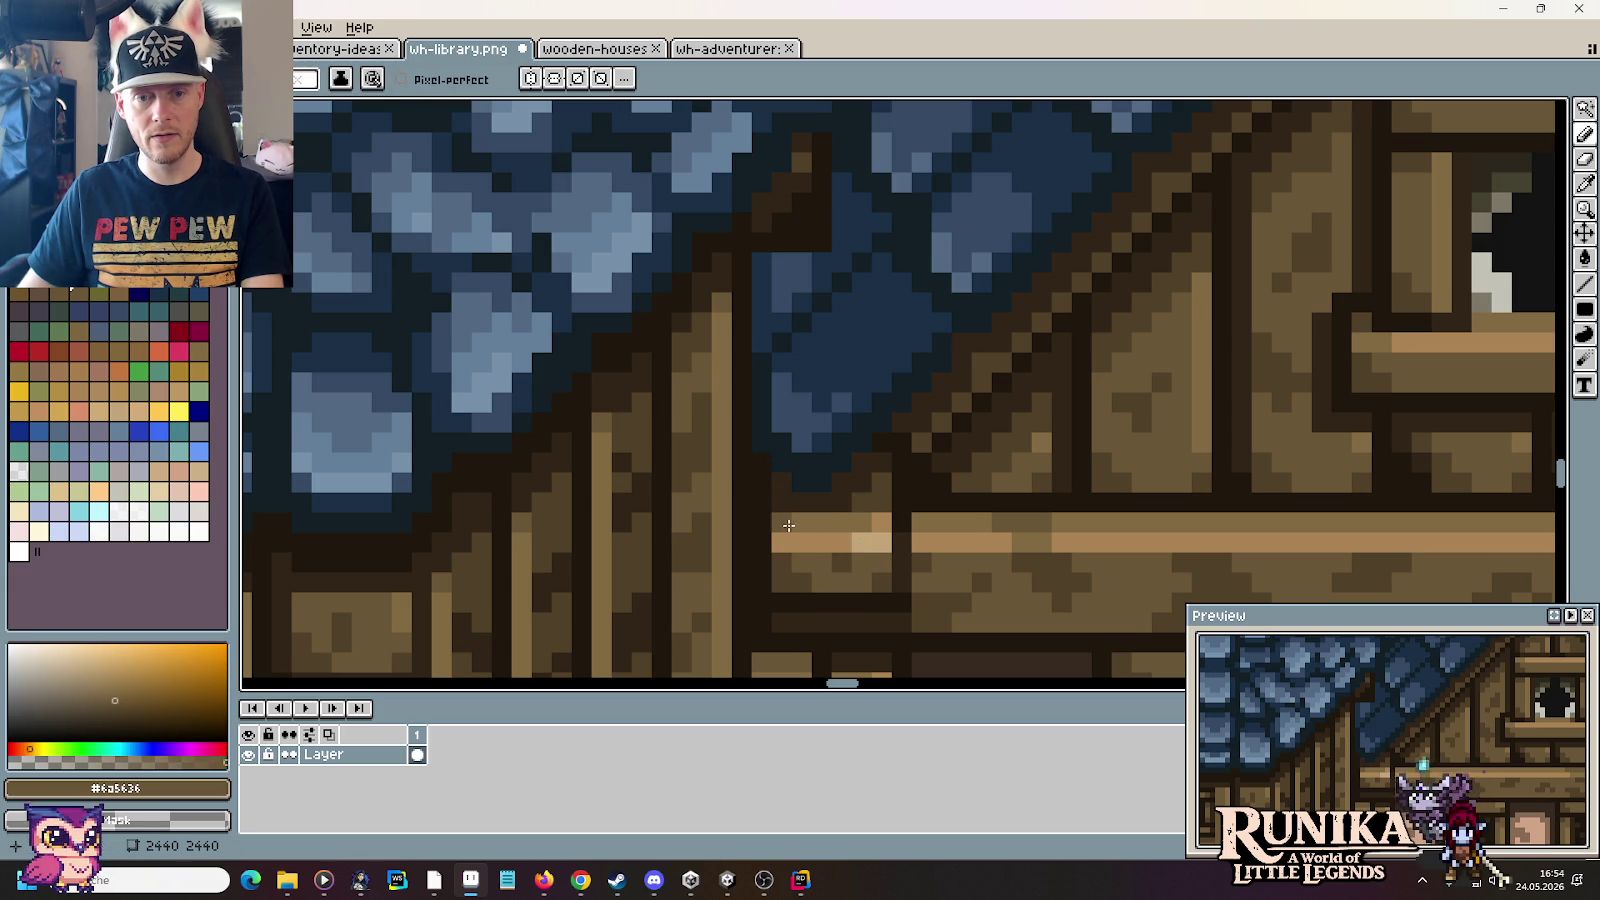
{"action": "scroll", "coordinate": [900, 562], "scroll_direction": "down", "scroll_amount": 4}
{"action": "scroll", "coordinate": [907, 567], "scroll_direction": "up", "scroll_amount": 1}
{"action": "left_click_drag", "start_coordinate": [943, 585], "coordinate": [821, 449]}
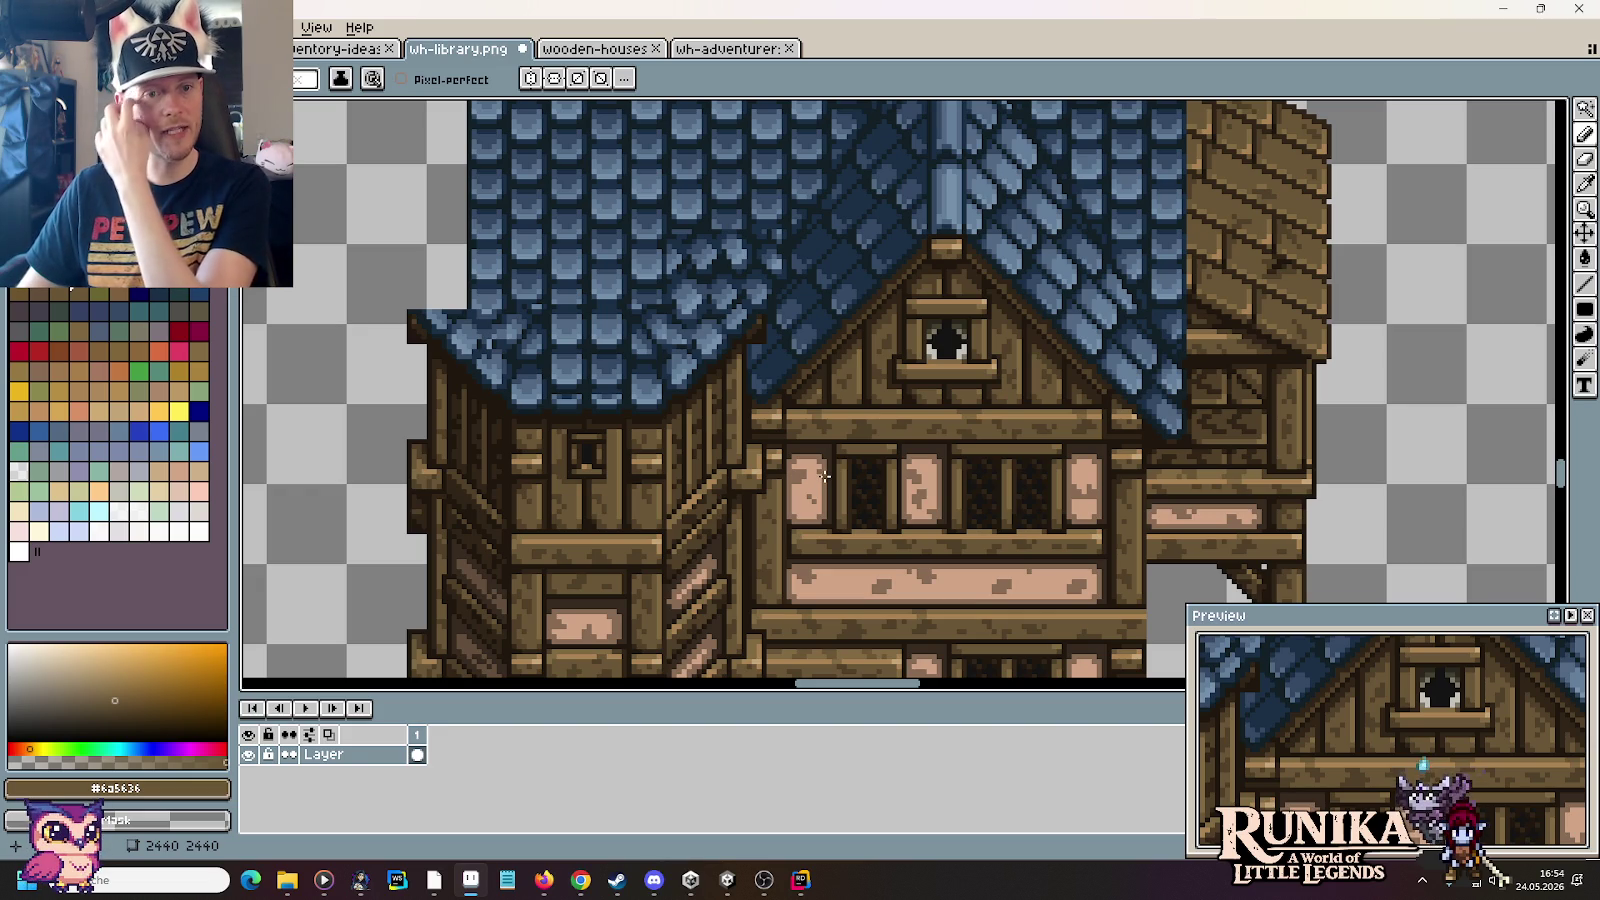
{"action": "scroll", "coordinate": [563, 468], "scroll_direction": "down", "scroll_amount": 3}
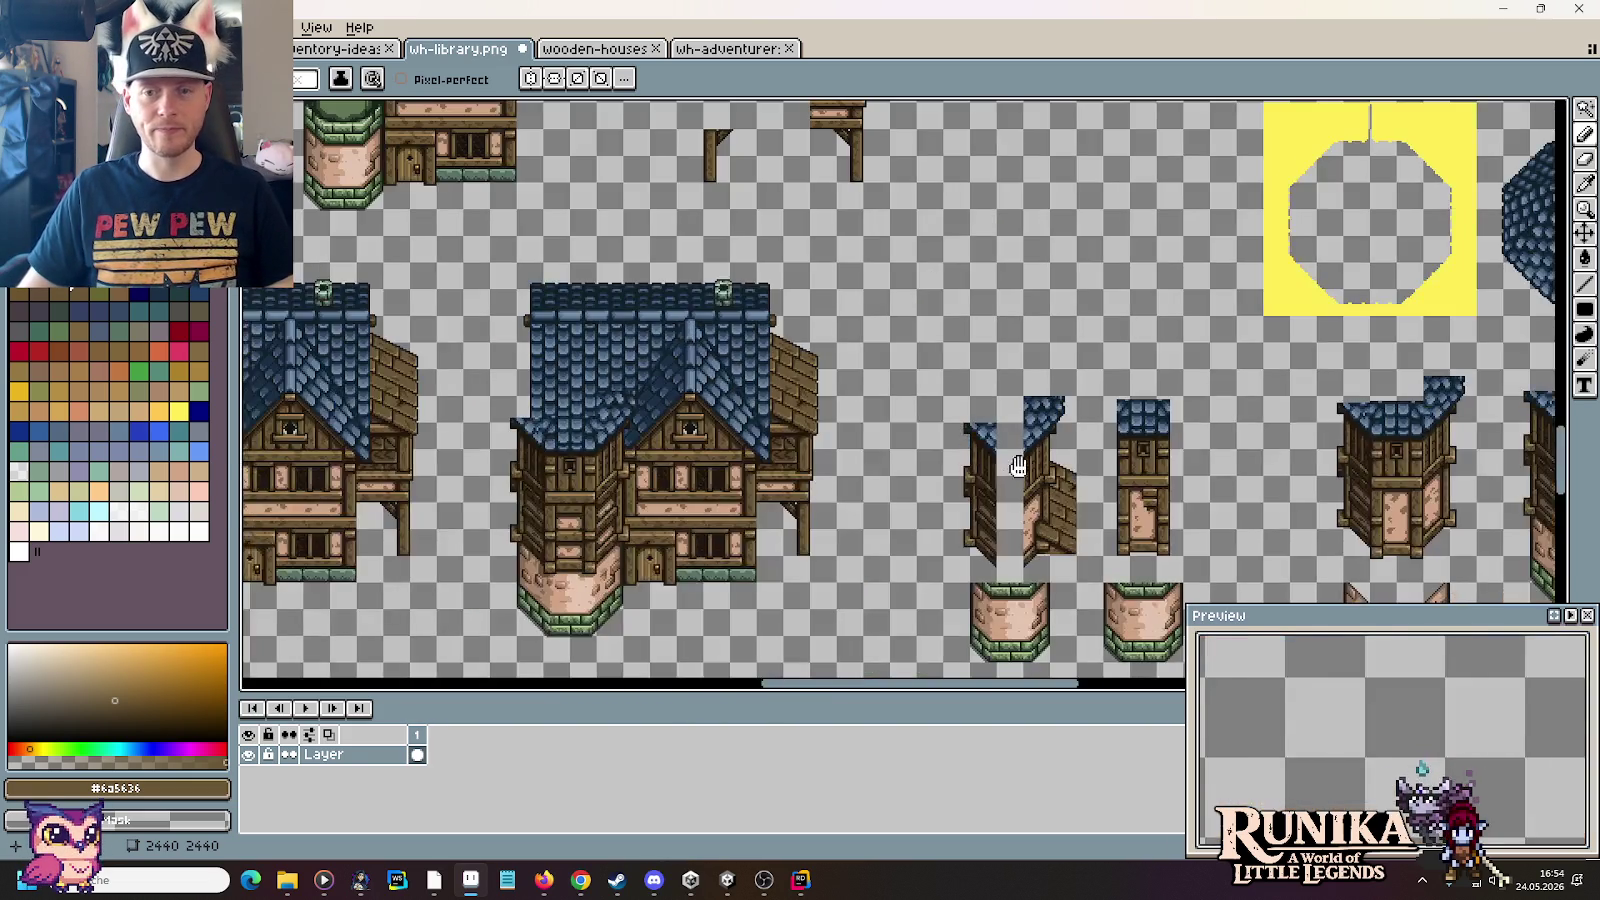
{"action": "scroll", "coordinate": [1018, 467], "scroll_direction": "right", "scroll_amount": 5}
{"action": "scroll", "coordinate": [973, 440], "scroll_direction": "up", "scroll_amount": 2}
{"action": "scroll", "coordinate": [1013, 541], "scroll_direction": "down", "scroll_amount": 1}
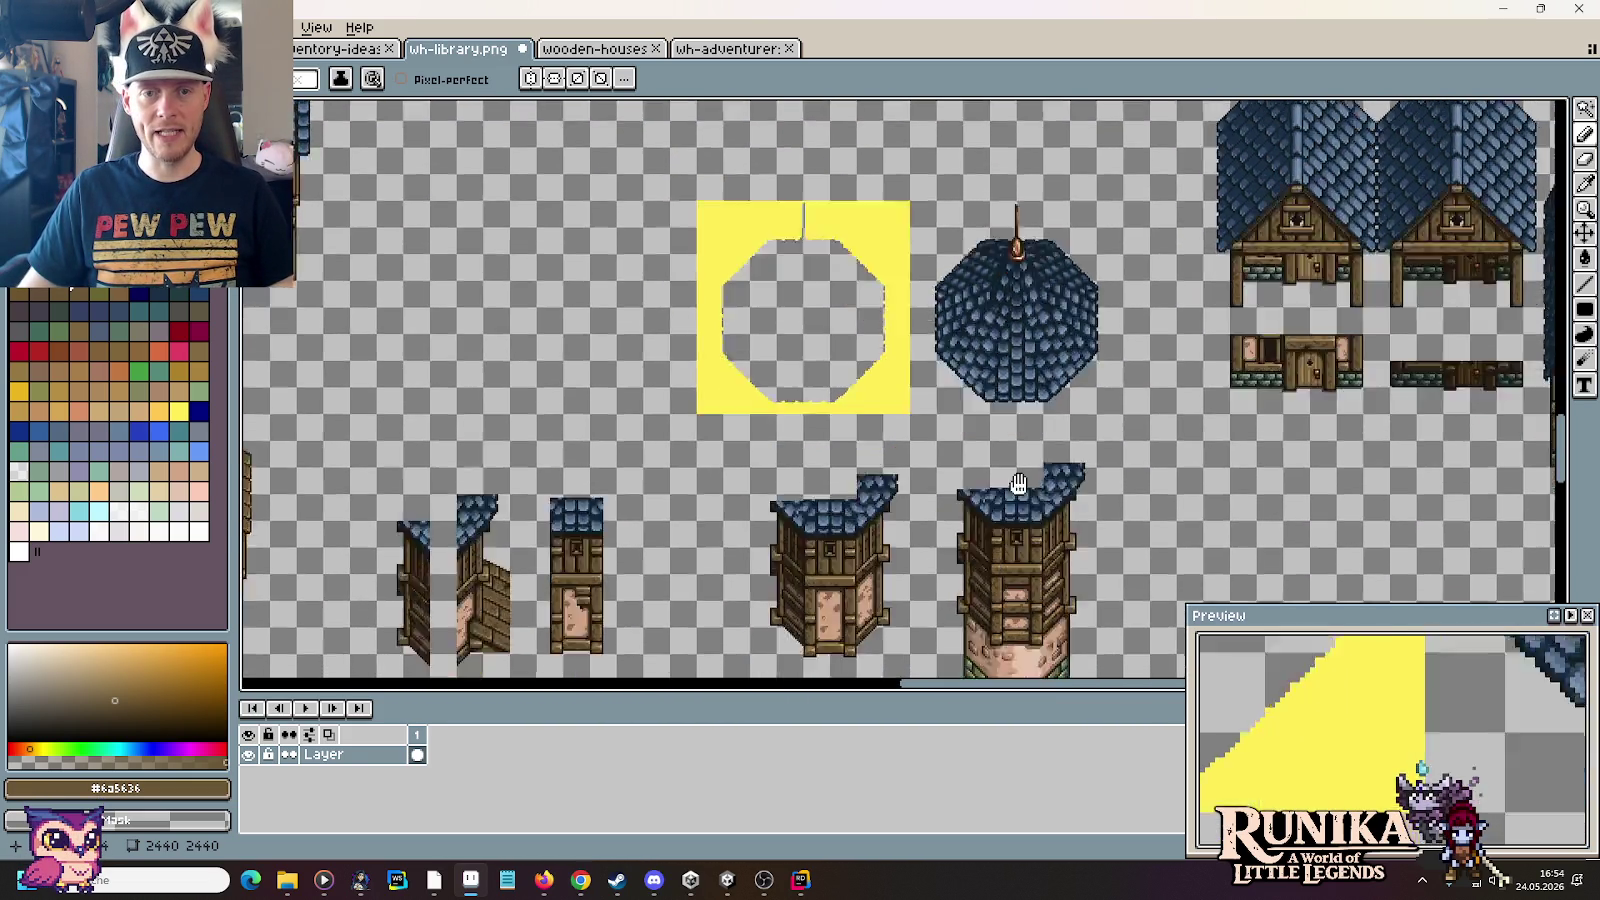
{"action": "scroll", "coordinate": [740, 480], "scroll_direction": "down", "scroll_amount": 3}
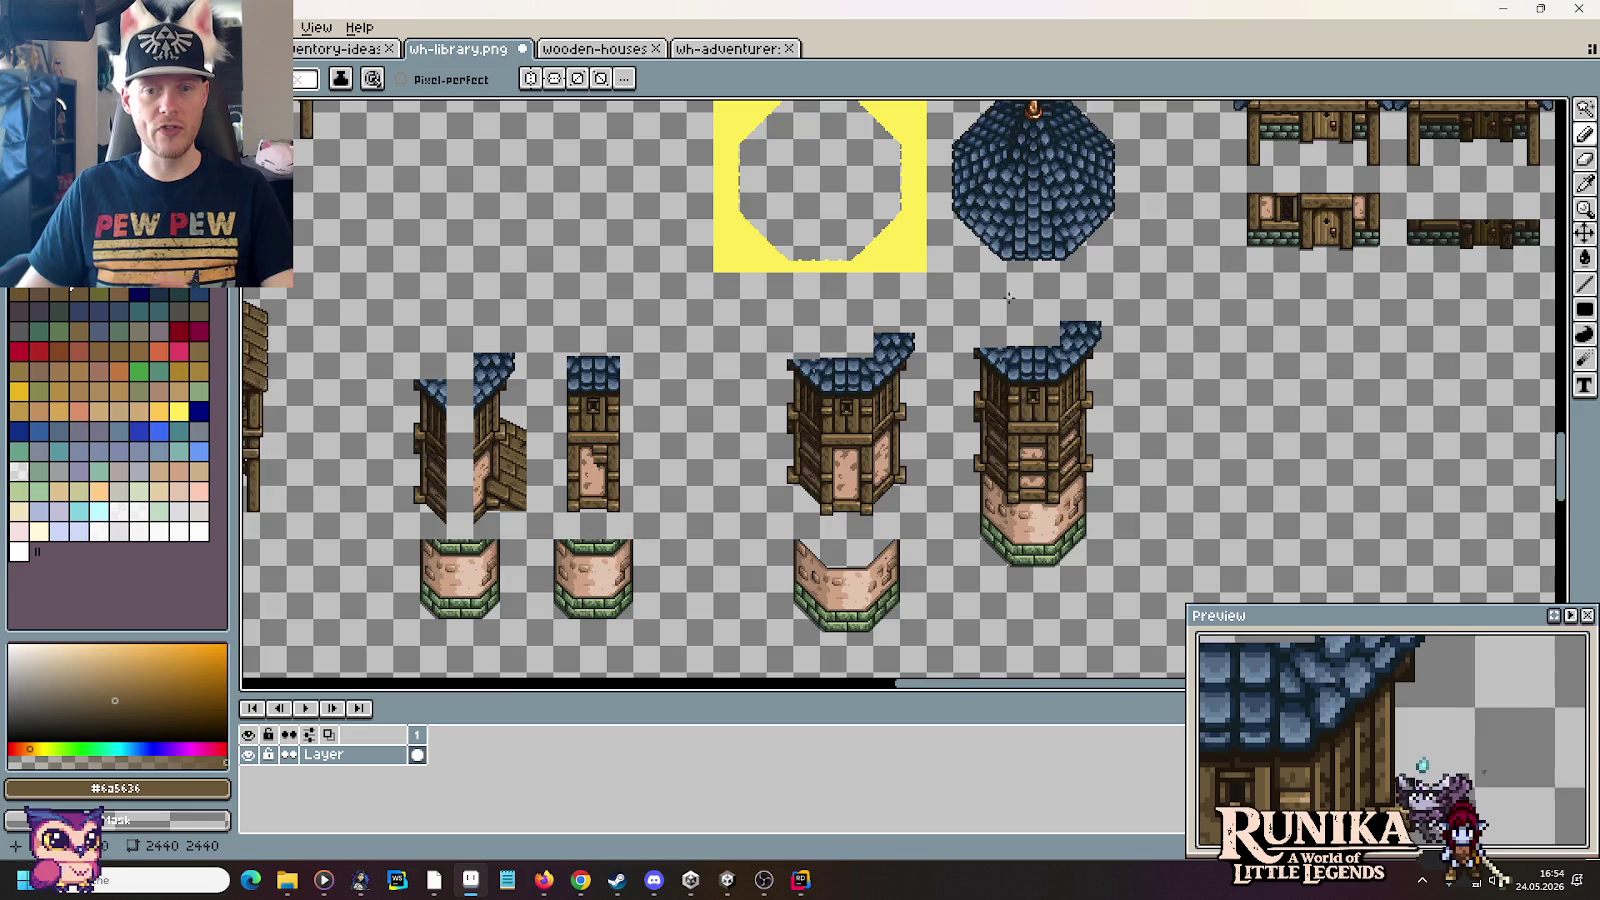
{"action": "scroll", "coordinate": [1008, 297], "scroll_direction": "up", "scroll_amount": 3}
{"action": "left_click", "coordinate": [727, 48]}
{"action": "scroll", "coordinate": [777, 450], "scroll_direction": "down", "scroll_amount": 2}
{"action": "scroll", "coordinate": [777, 450], "scroll_direction": "down", "scroll_amount": 2}
{"action": "scroll", "coordinate": [820, 410], "scroll_direction": "down", "scroll_amount": 2}
{"action": "scroll", "coordinate": [860, 368], "scroll_direction": "up", "scroll_amount": 2}
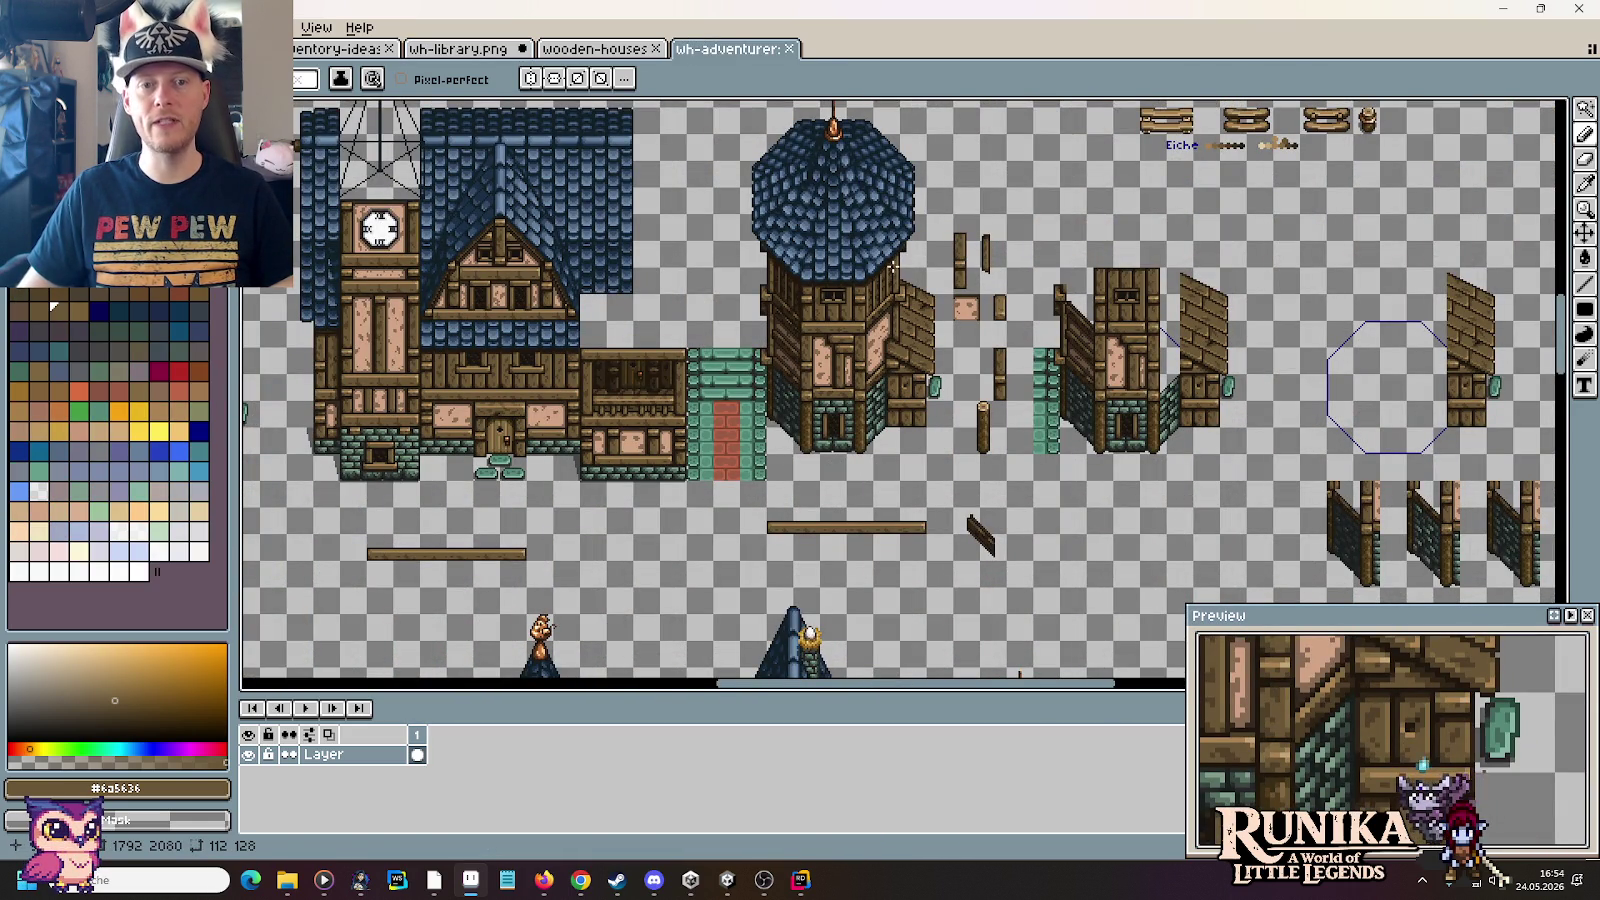
{"action": "left_click", "coordinate": [470, 48]}
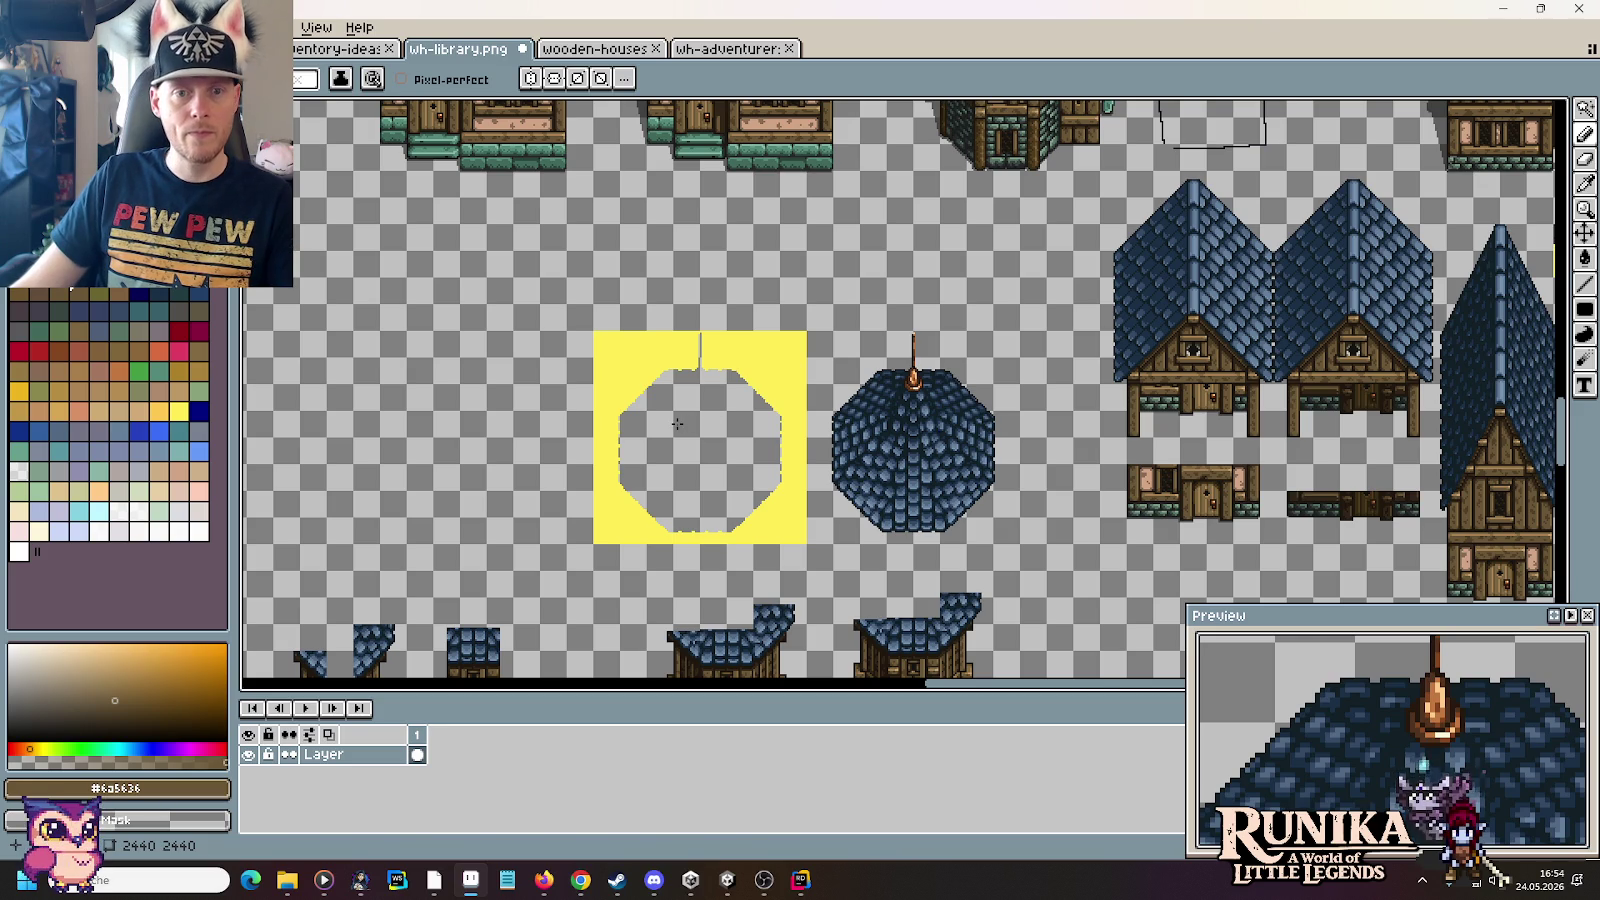
{"action": "scroll", "coordinate": [677, 424], "scroll_direction": "up", "scroll_amount": 3}
{"action": "scroll", "coordinate": [671, 421], "scroll_direction": "down", "scroll_amount": 1}
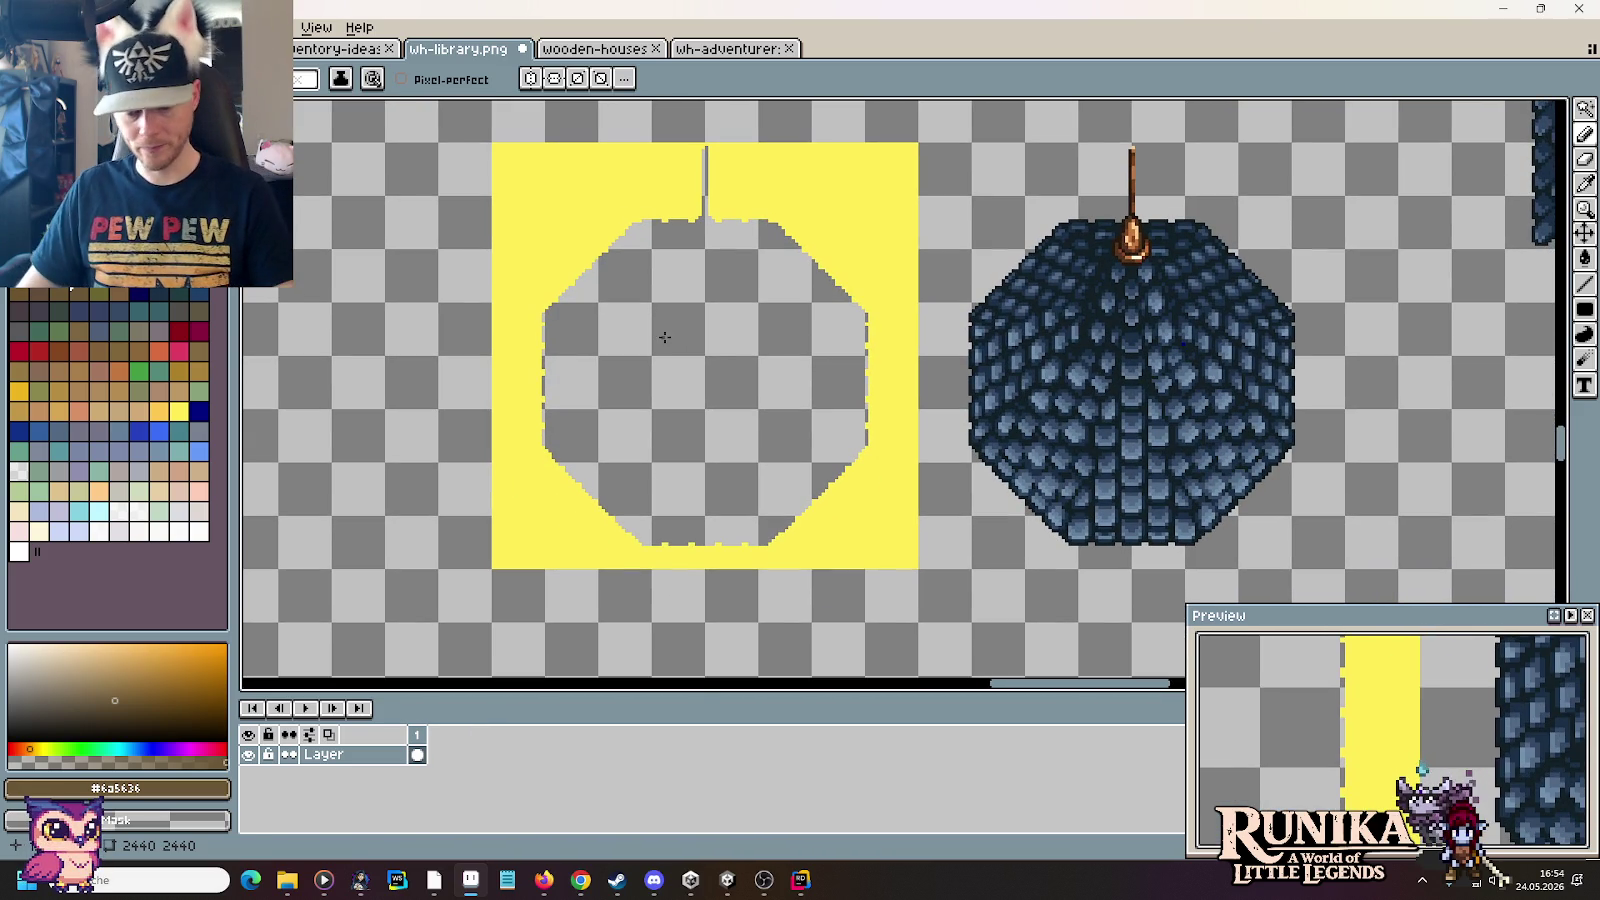
Step: Shift the yellow template's right edge strip left and its left edge strip right
{"action": "key", "text": "m"}
{"action": "mouse_move", "coordinate": [903, 154]}
{"action": "left_mouse_down"}
{"action": "mouse_move", "coordinate": [886, 578]}
{"action": "mouse_move", "coordinate": [858, 598]}
{"action": "left_mouse_up"}
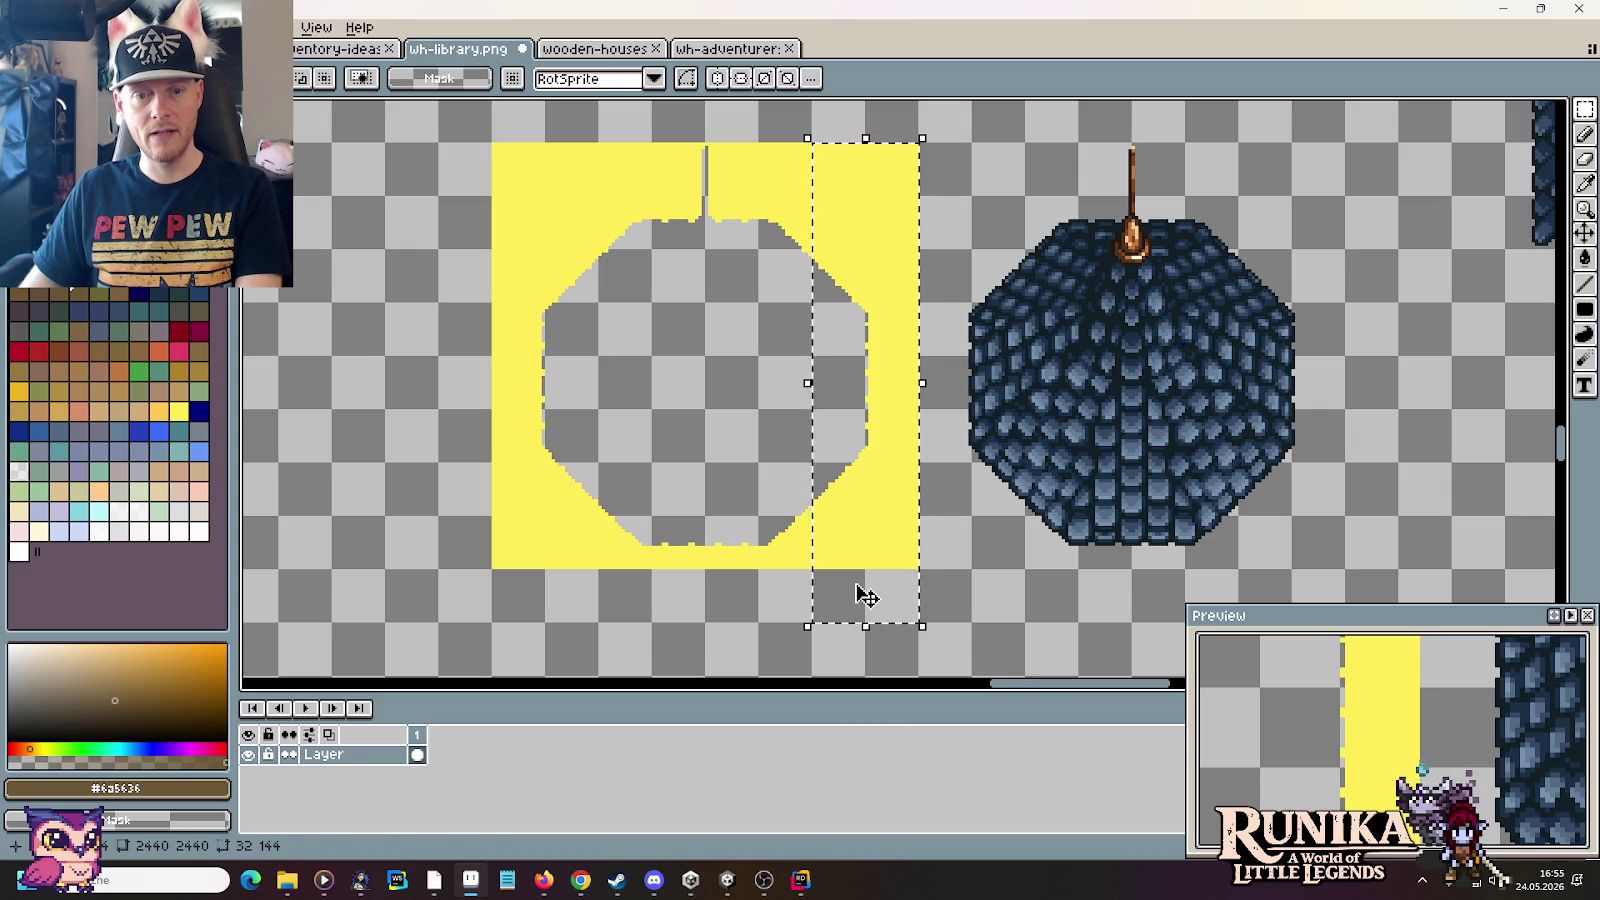
{"action": "key", "text": "Left"}
{"action": "key", "text": "Left"}
{"action": "key", "text": "Left"}
{"action": "key", "text": "Left"}
{"action": "key", "text": "Left"}
{"action": "key", "text": "Left"}
{"action": "key", "text": "Left"}
{"action": "key", "text": "Left"}
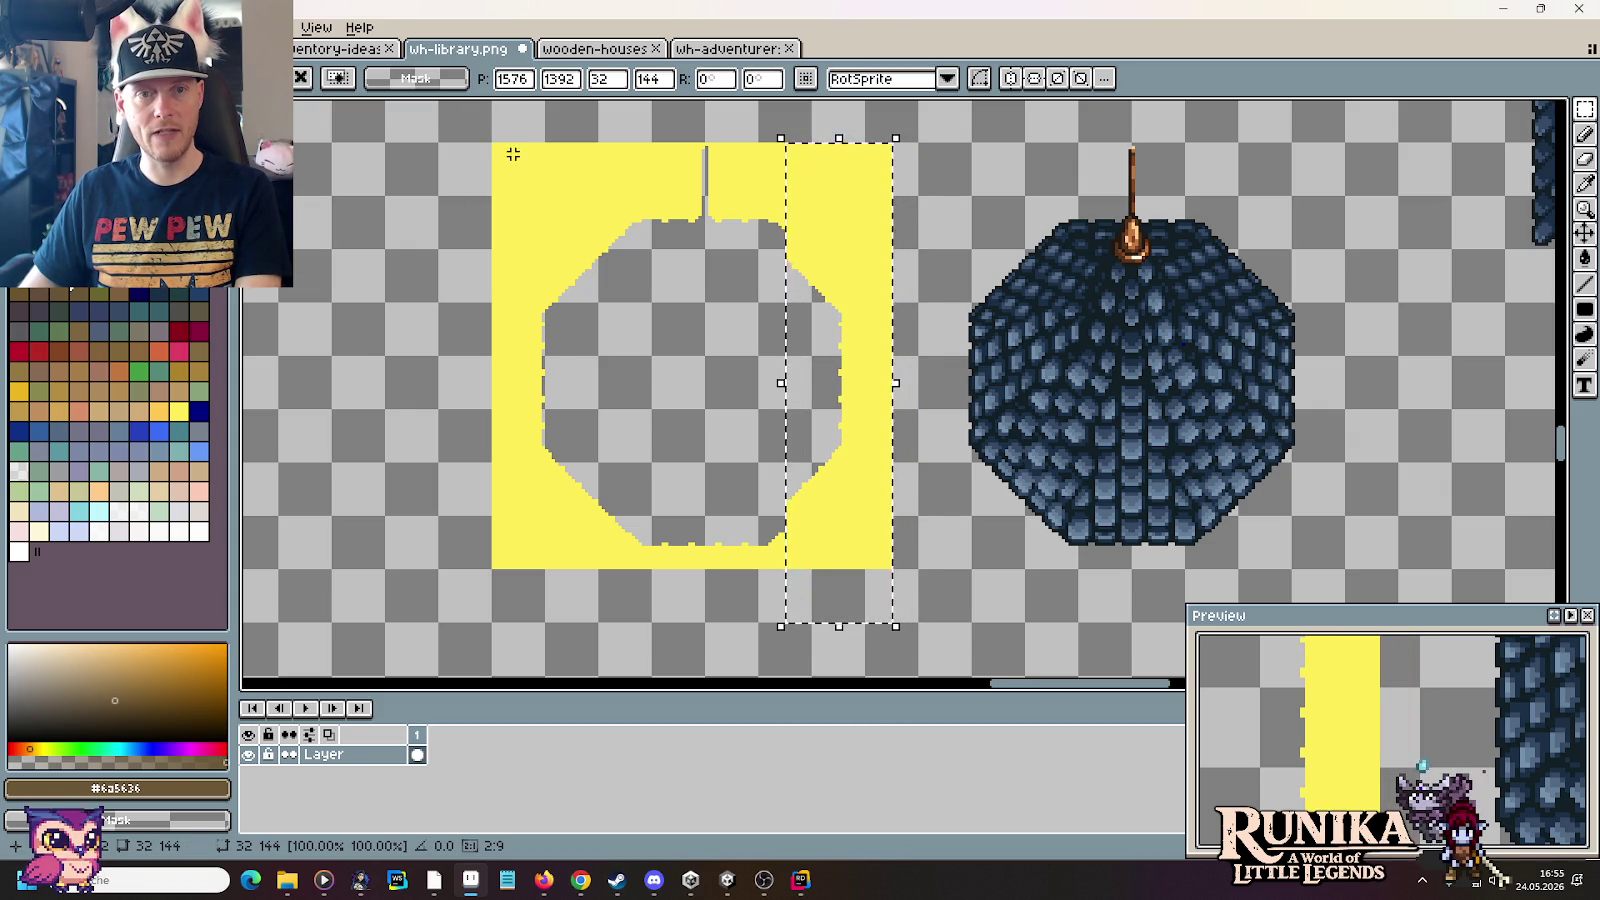
{"action": "left_click_drag", "start_coordinate": [512, 155], "coordinate": [560, 587]}
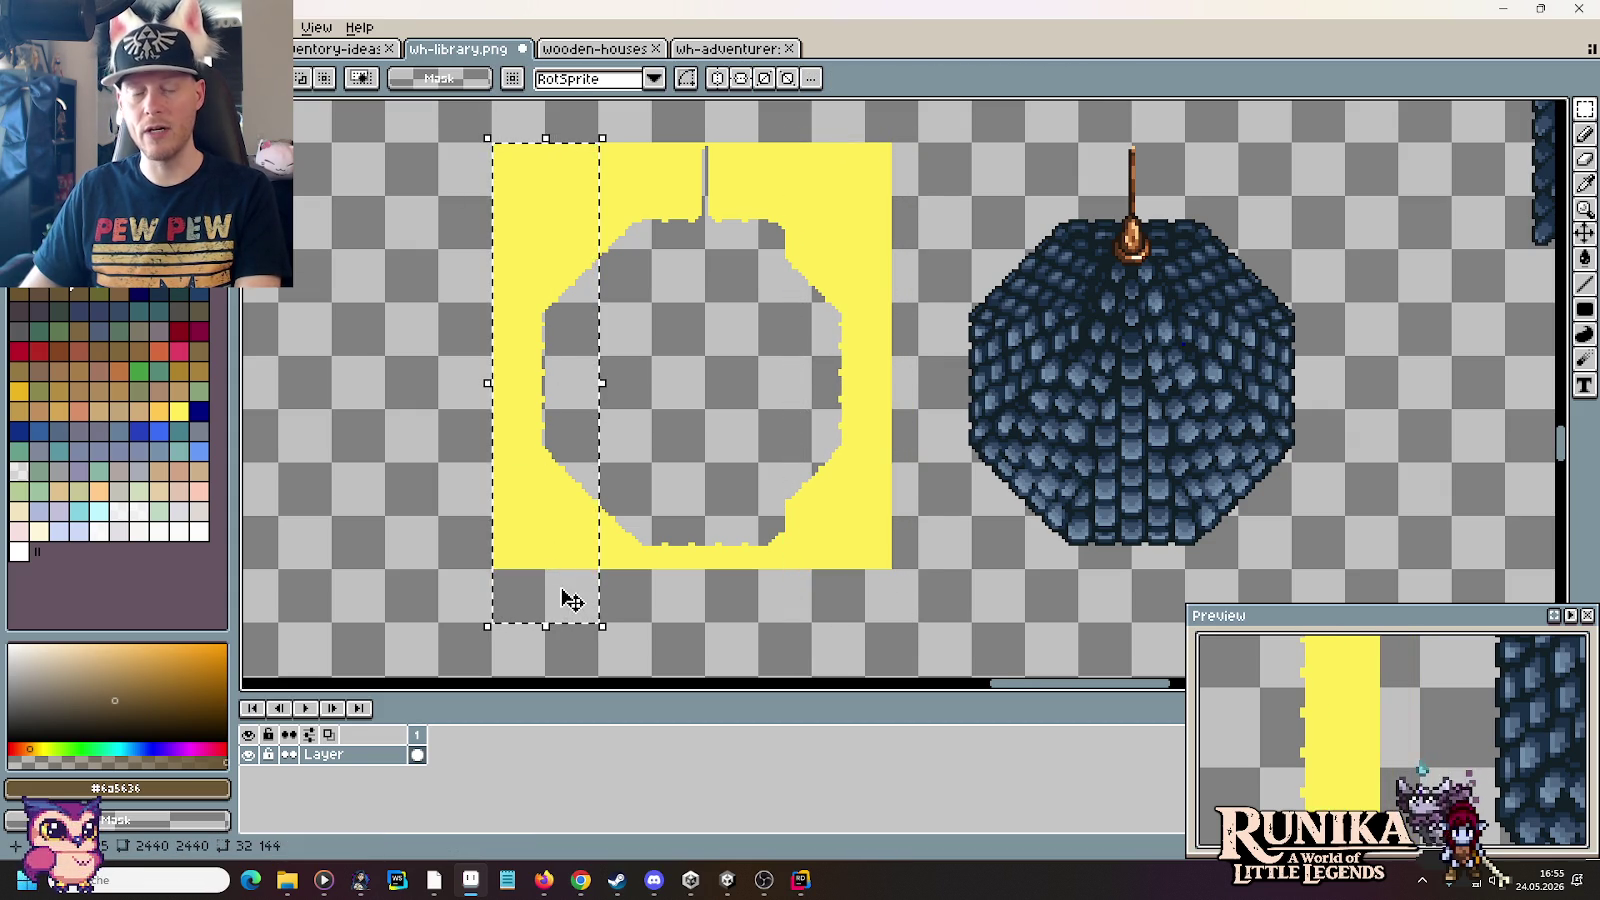
{"action": "left_click", "coordinate": [570, 598]}
{"action": "key", "text": "Right"}
{"action": "key", "text": "Right"}
{"action": "key", "text": "Right"}
{"action": "key", "text": "Right"}
{"action": "key", "text": "Right"}
{"action": "key", "text": "Right"}
{"action": "key", "text": "Right"}
{"action": "left_click", "coordinate": [870, 590]}
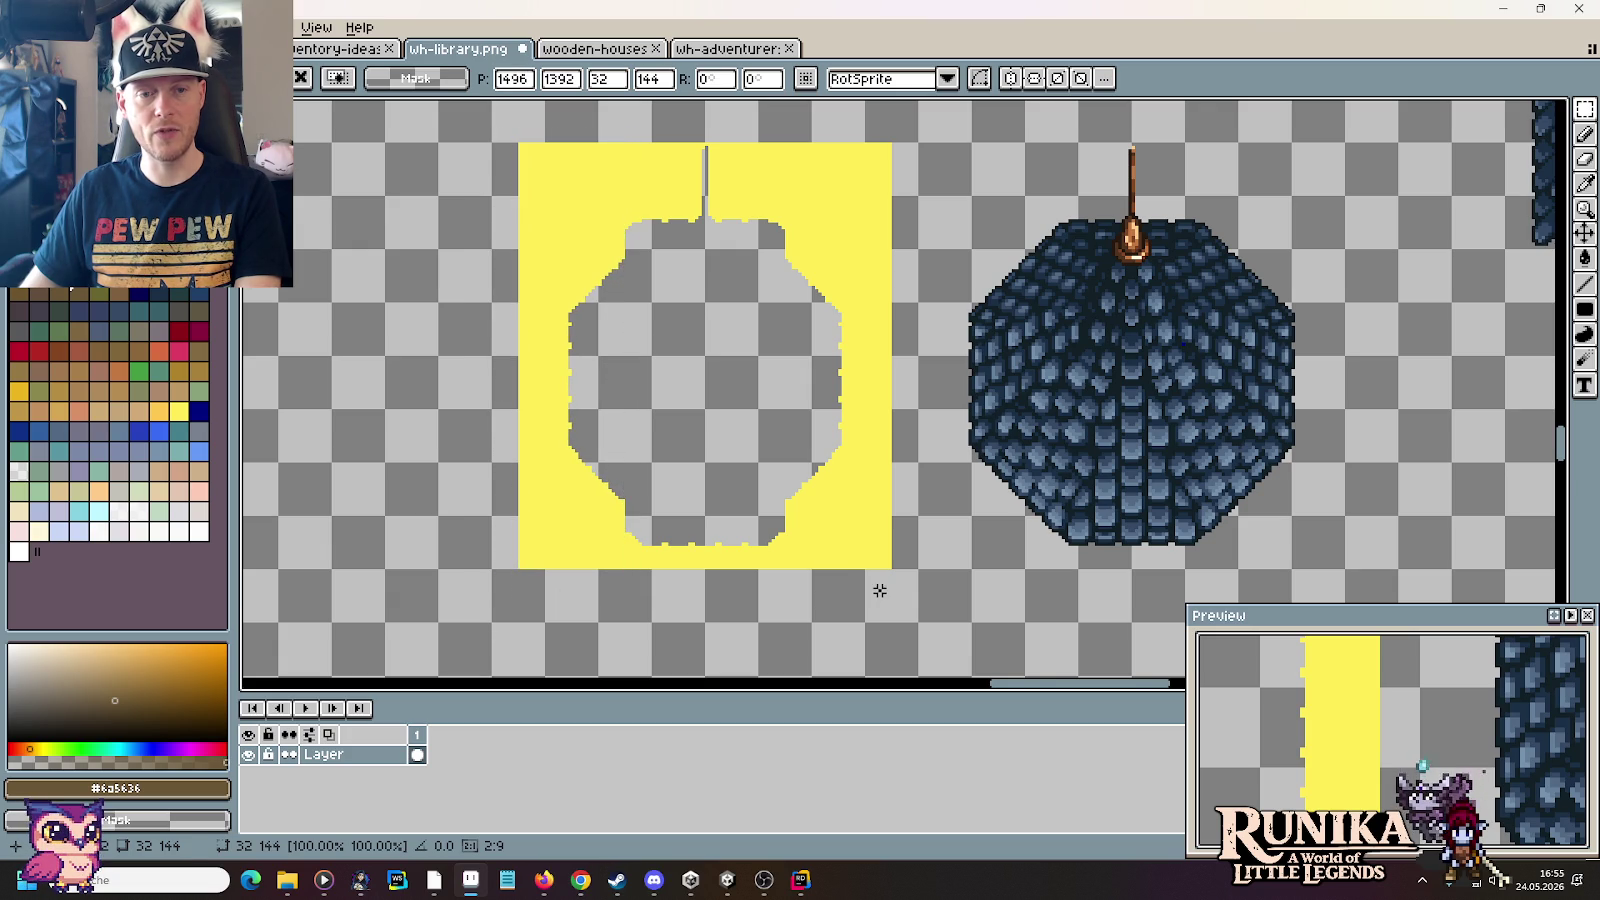
Step: Raise the template's bottom strip upward, then select the gap below it and deselect
{"action": "left_click_drag", "start_coordinate": [786, 518], "coordinate": [621, 613]}
{"action": "key", "text": "Up"}
{"action": "key", "text": "Up"}
{"action": "key", "text": "Up"}
{"action": "key", "text": "Up"}
{"action": "key", "text": "Up"}
{"action": "key", "text": "Up"}
{"action": "left_click", "coordinate": [483, 535]}
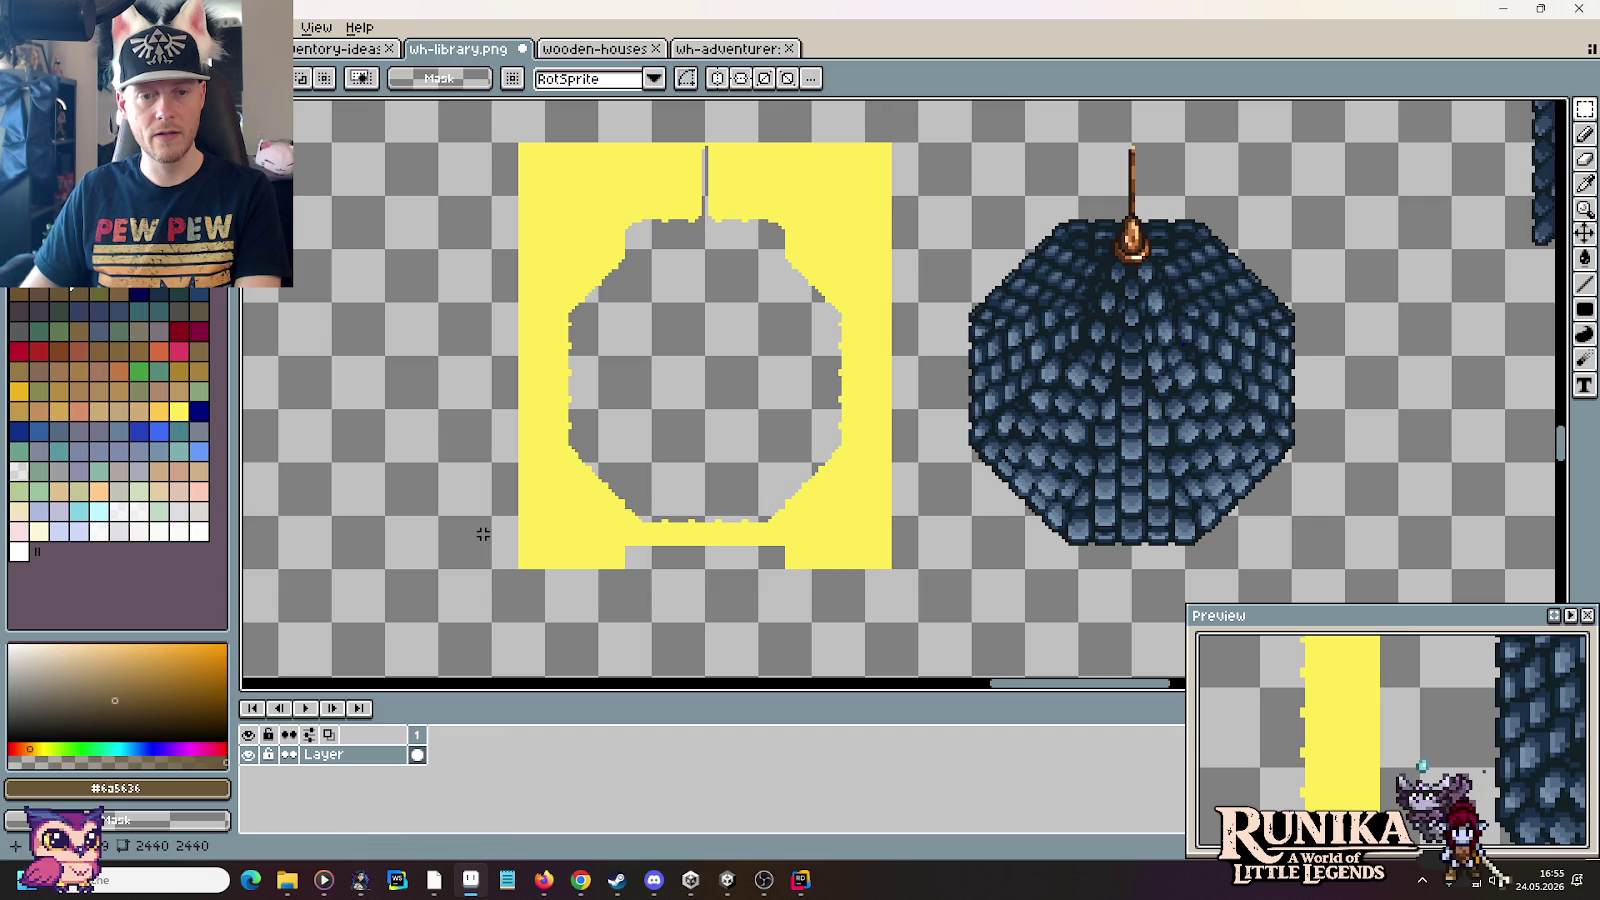
{"action": "left_click_drag", "start_coordinate": [627, 503], "coordinate": [779, 606]}
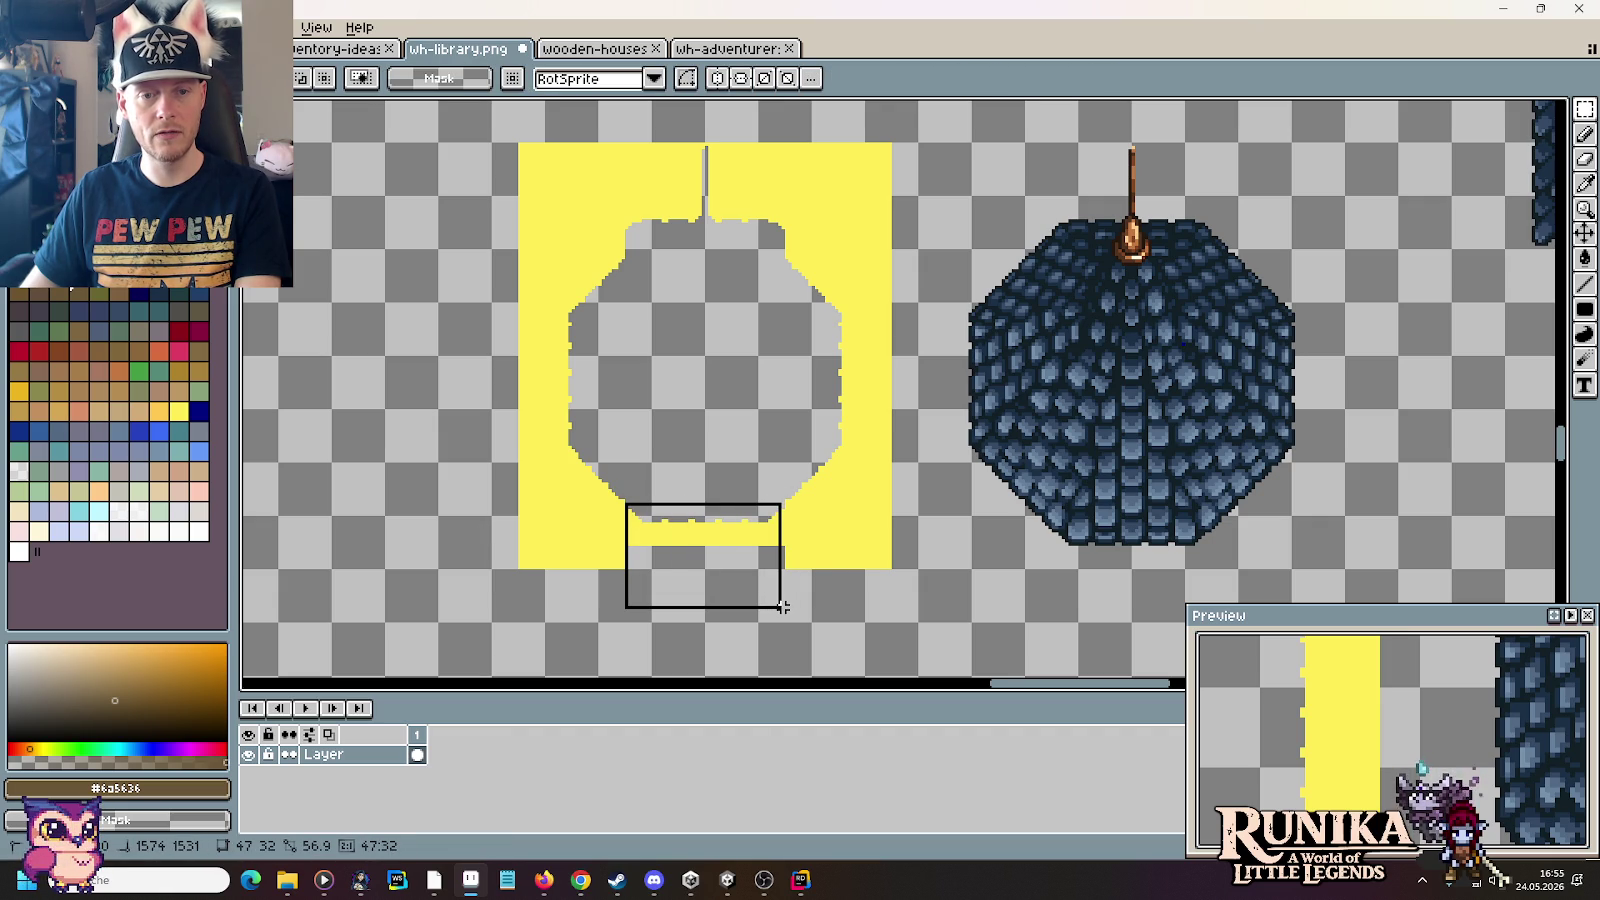
{"action": "left_click", "coordinate": [709, 424]}
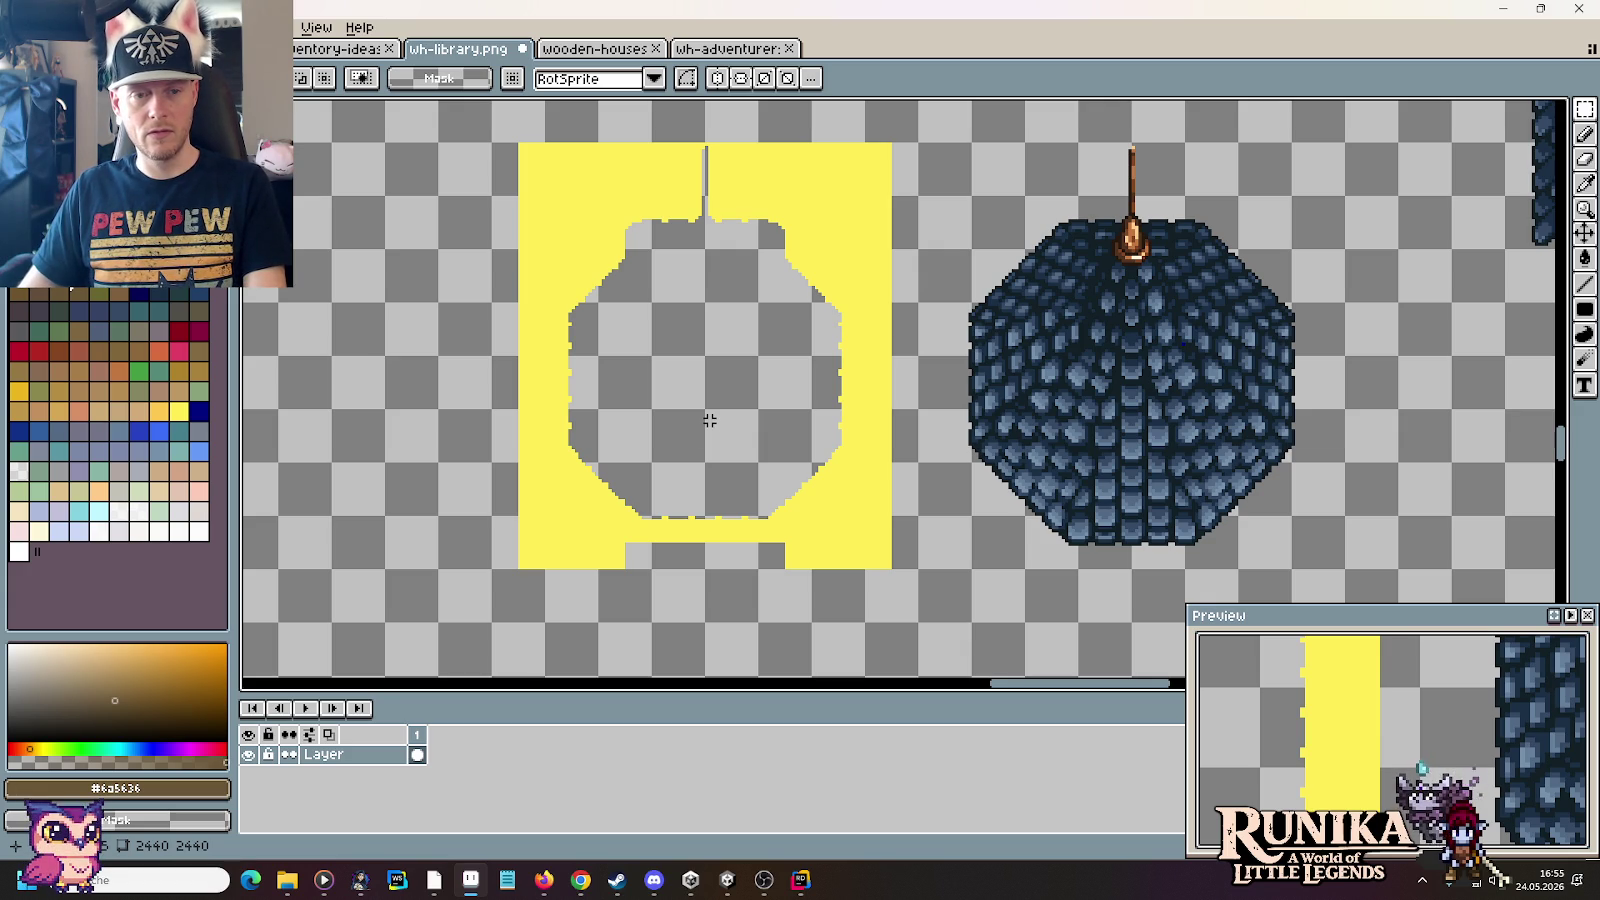
Step: Lower the yellow bottom bar of the opening by one pixel and deselect
{"action": "scroll", "coordinate": [561, 493], "scroll_direction": "up", "scroll_amount": 3}
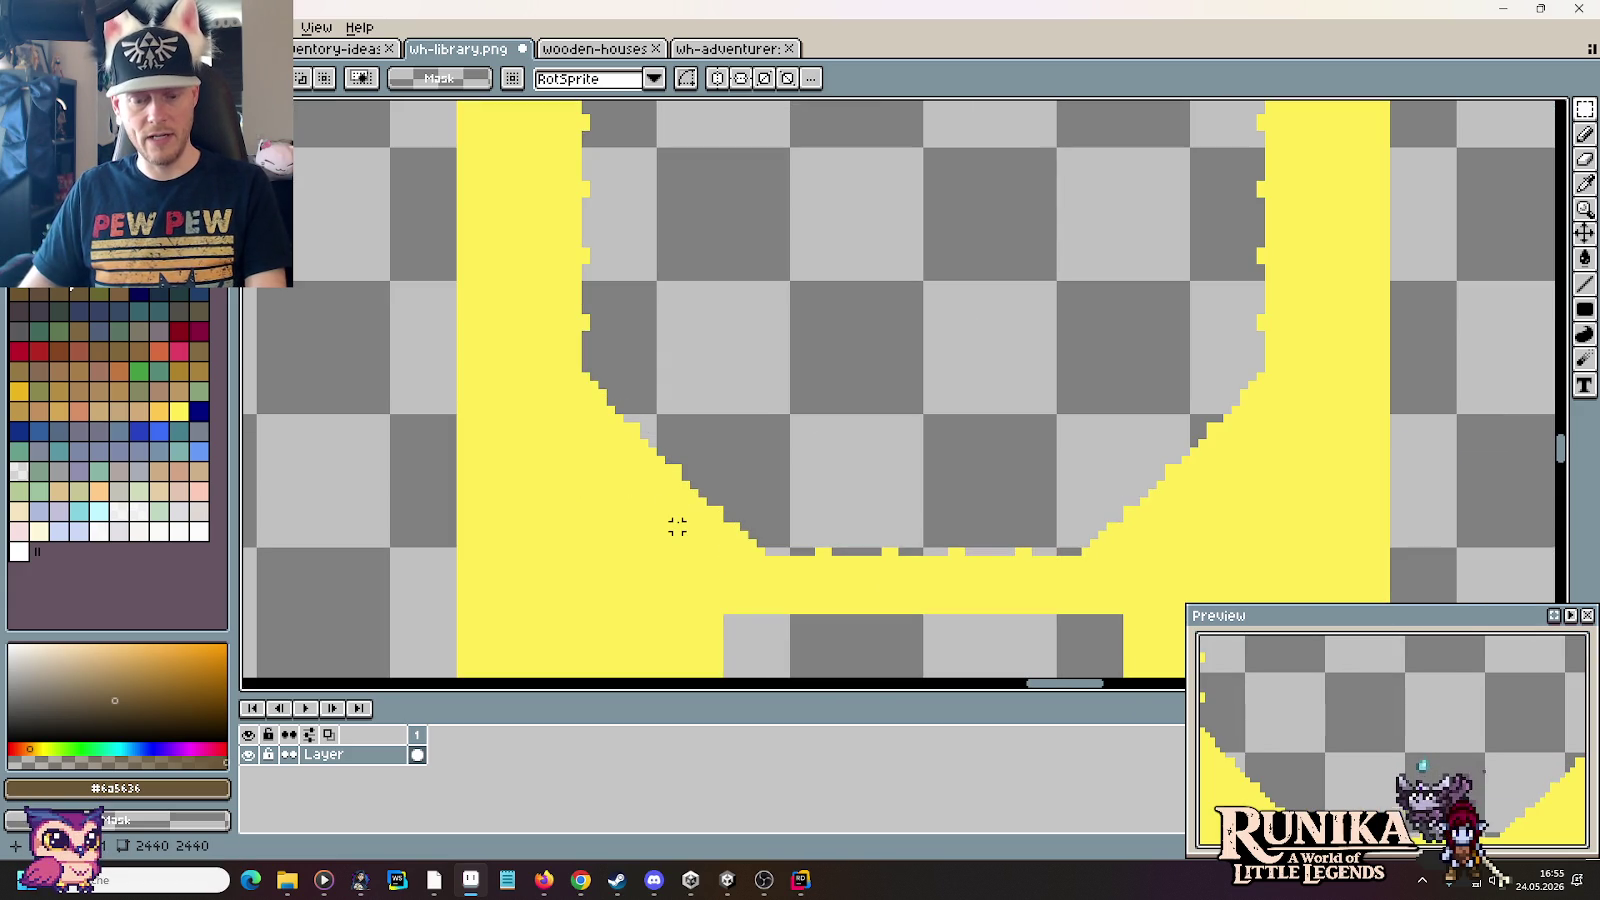
{"action": "left_click_drag", "start_coordinate": [677, 527], "coordinate": [1125, 680]}
{"action": "key", "text": "Down"}
{"action": "key", "text": "ctrl+d"}
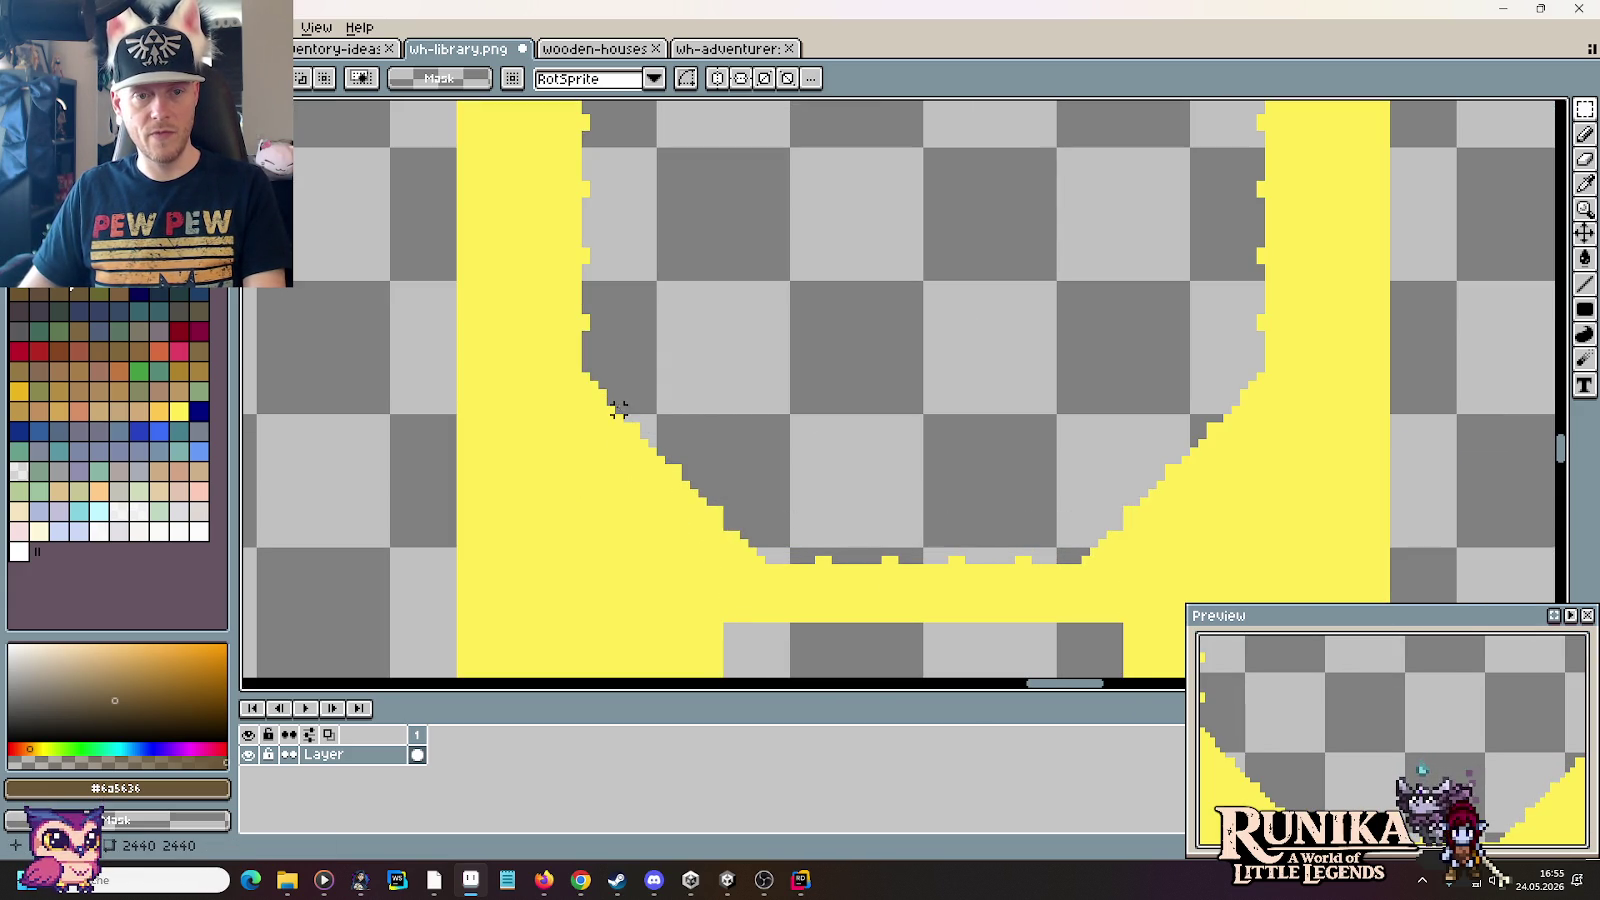
Step: Pick the template's yellow as the drawing colour and return to the Pencil
{"action": "key", "text": "i"}
{"action": "left_click", "coordinate": [730, 528]}
{"action": "key", "text": "b"}
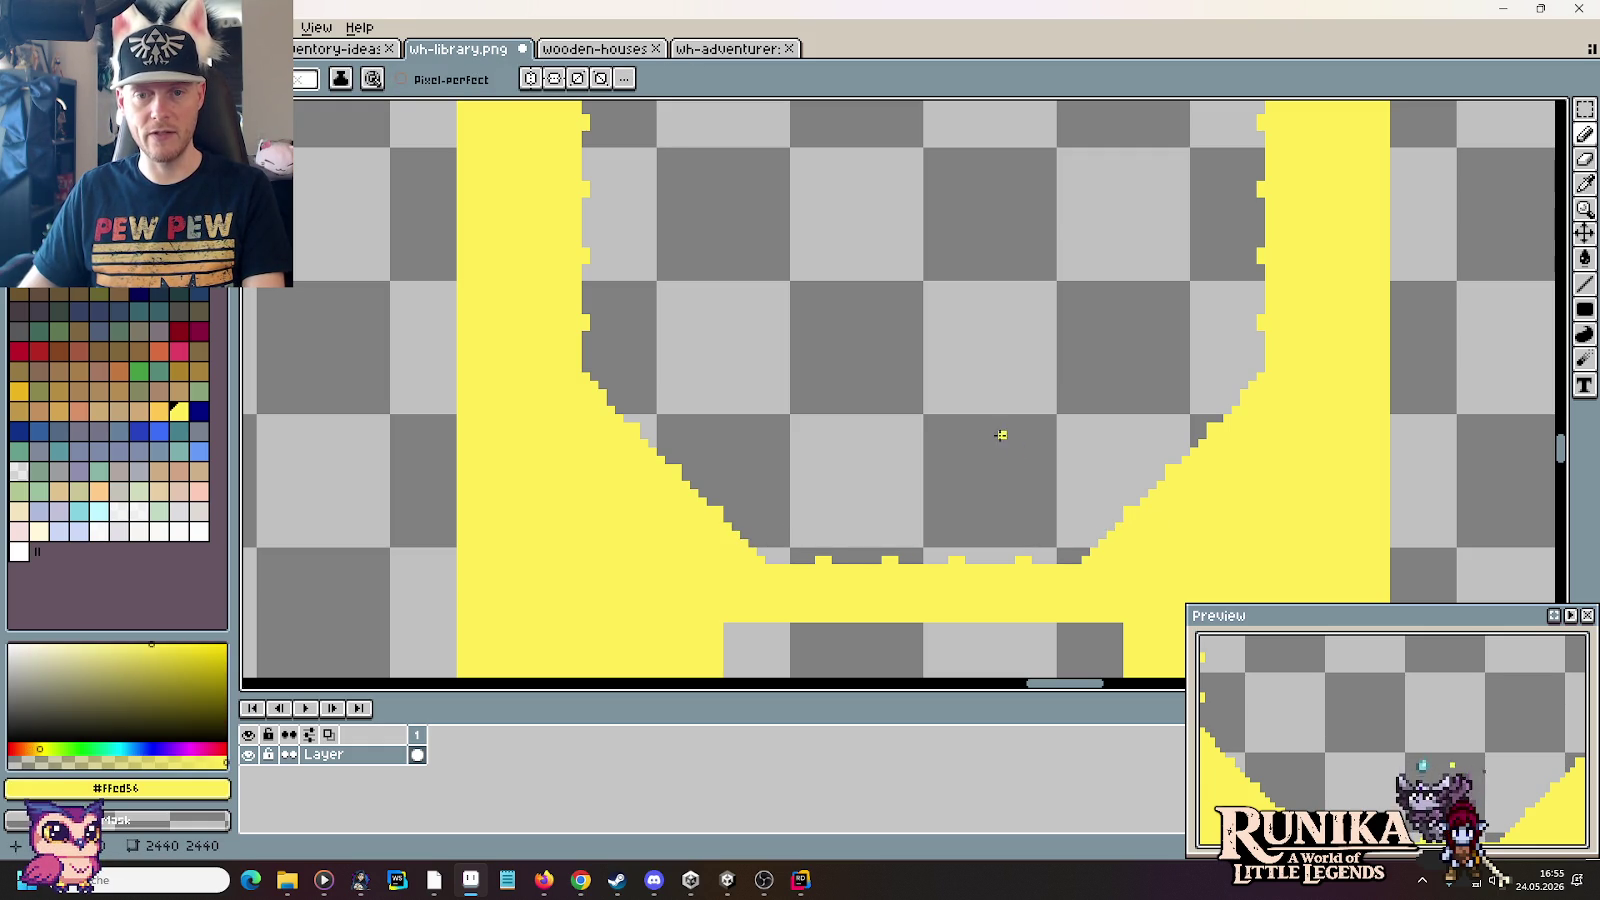
{"action": "scroll", "coordinate": [1001, 435], "scroll_direction": "down", "scroll_amount": 5}
{"action": "scroll", "coordinate": [1048, 430], "scroll_direction": "up", "scroll_amount": 3}
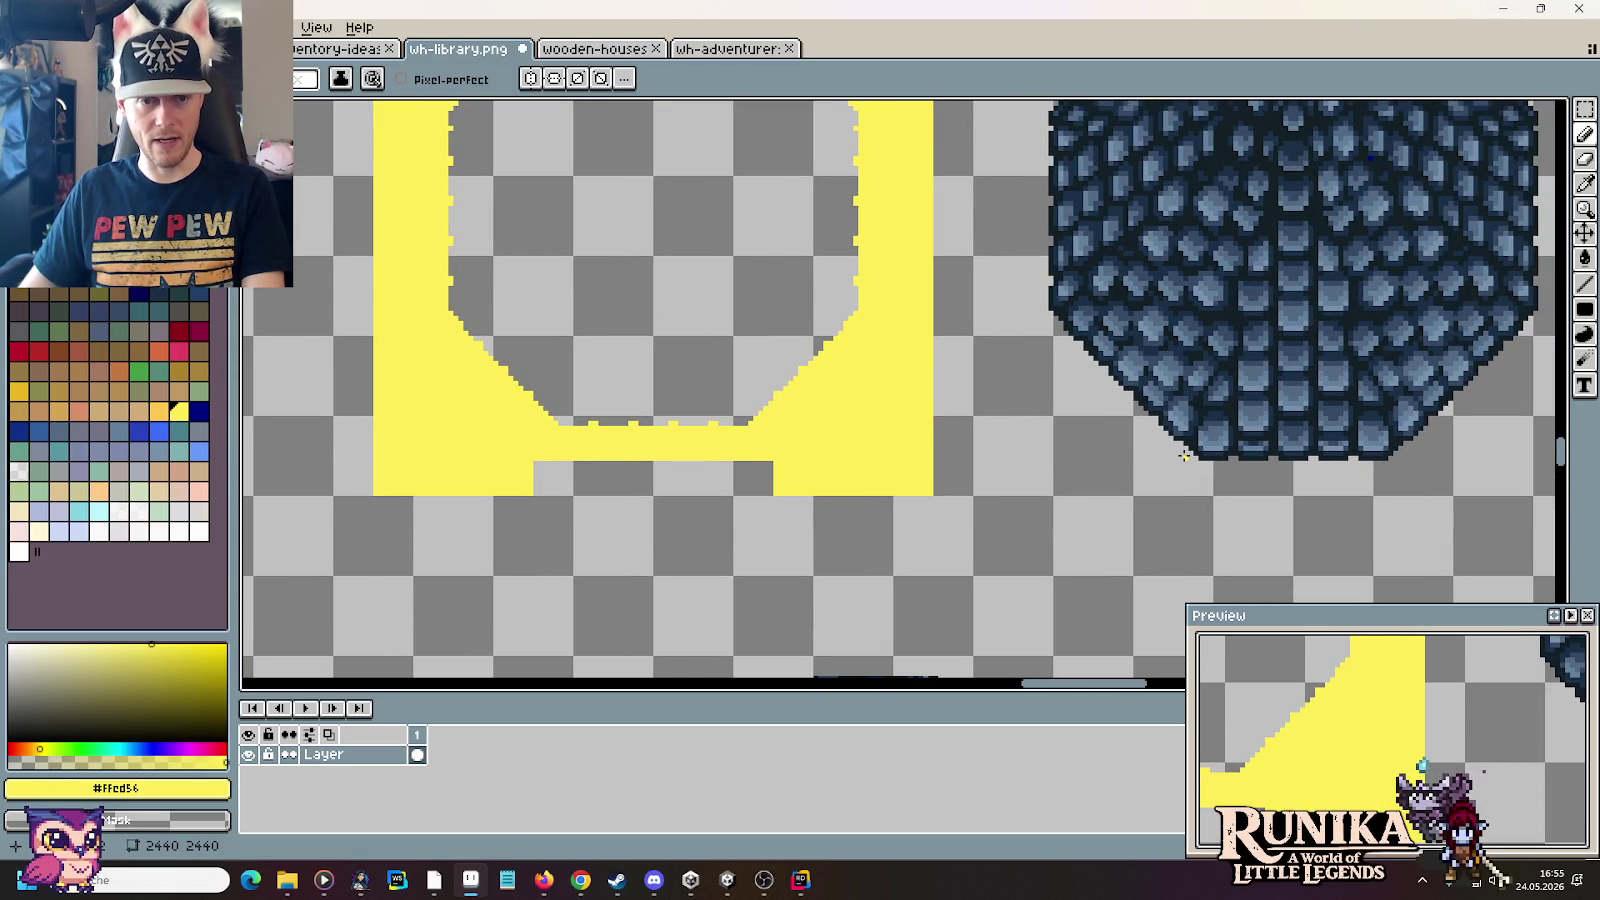
{"action": "scroll", "coordinate": [786, 388], "scroll_direction": "up", "scroll_amount": 1}
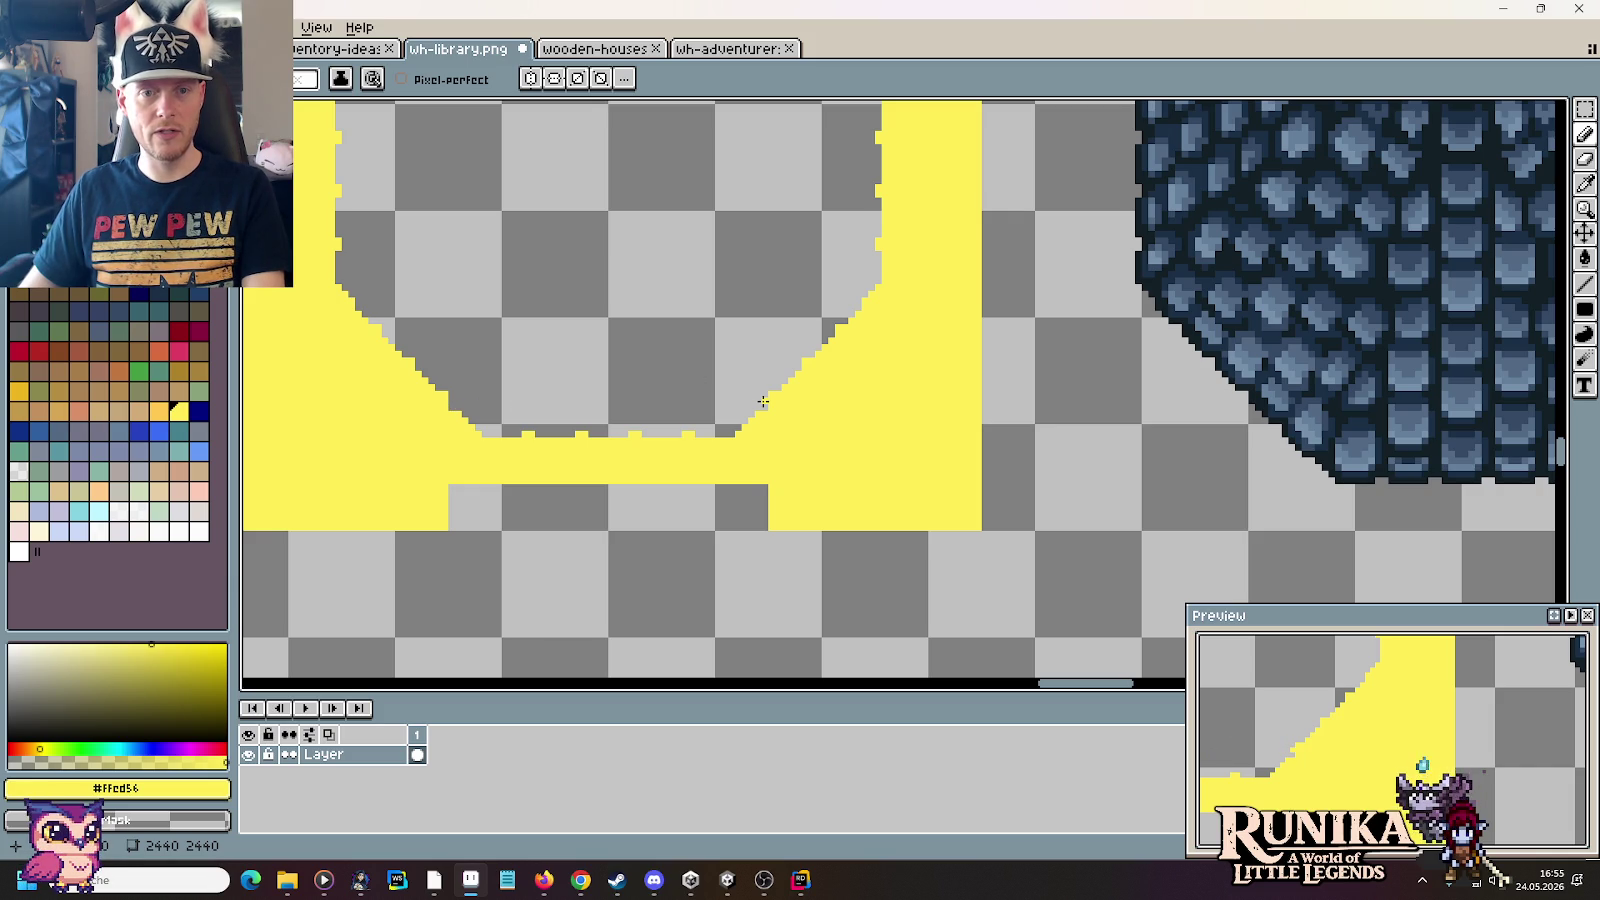
{"action": "scroll", "coordinate": [763, 401], "scroll_direction": "down", "scroll_amount": 2}
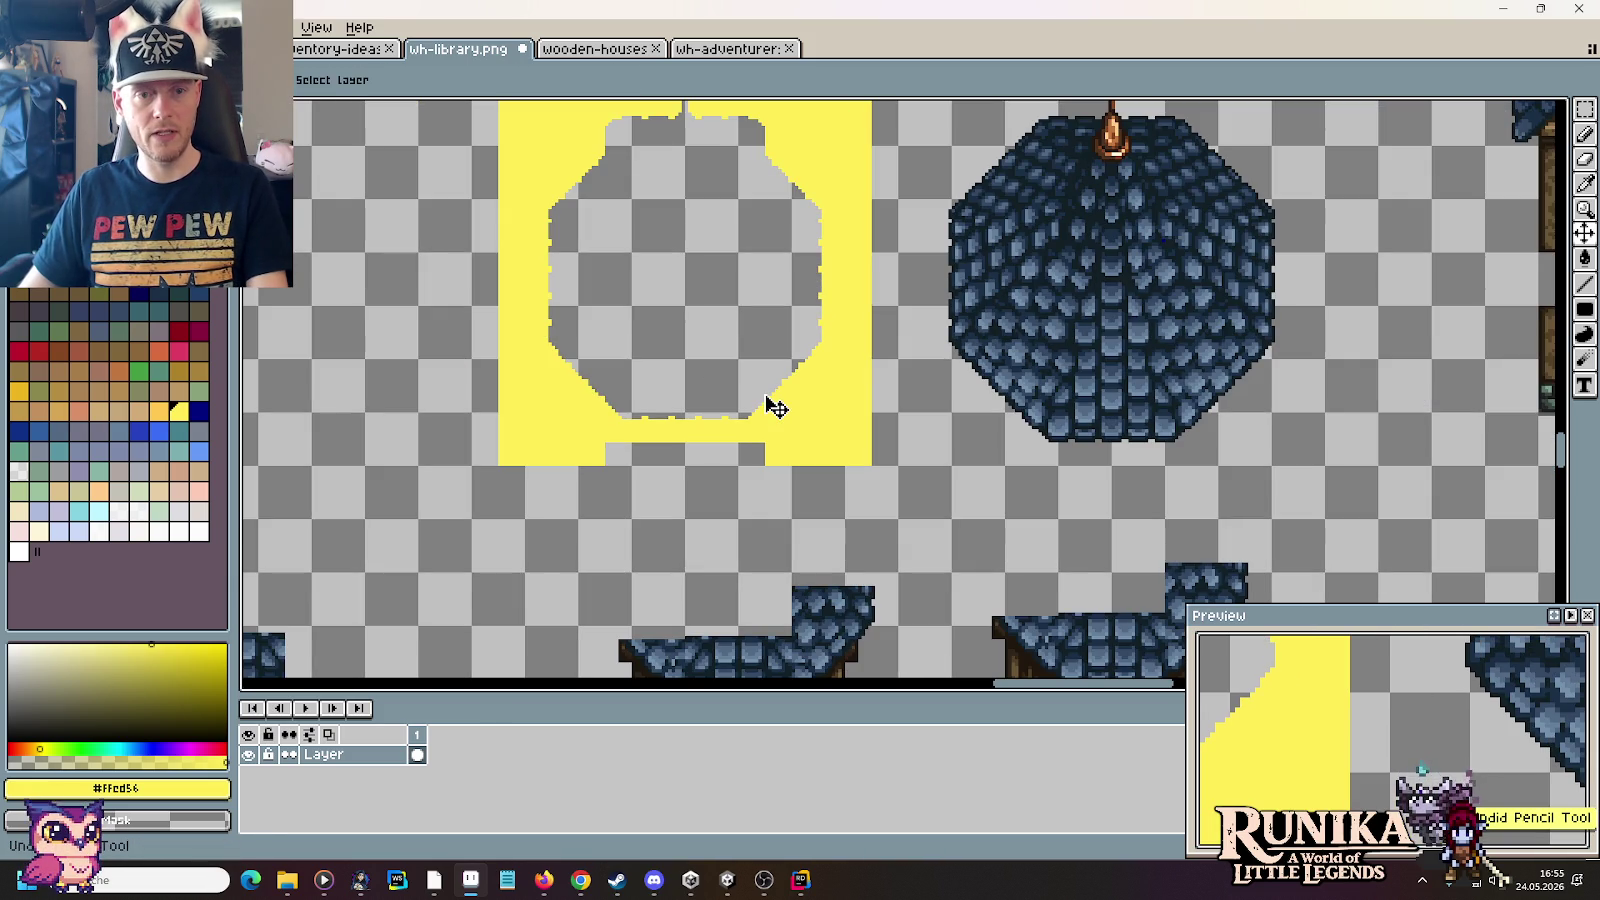
Step: Shift the template's right part further right and undo a stray yellow pixel
{"action": "key", "text": "r"}
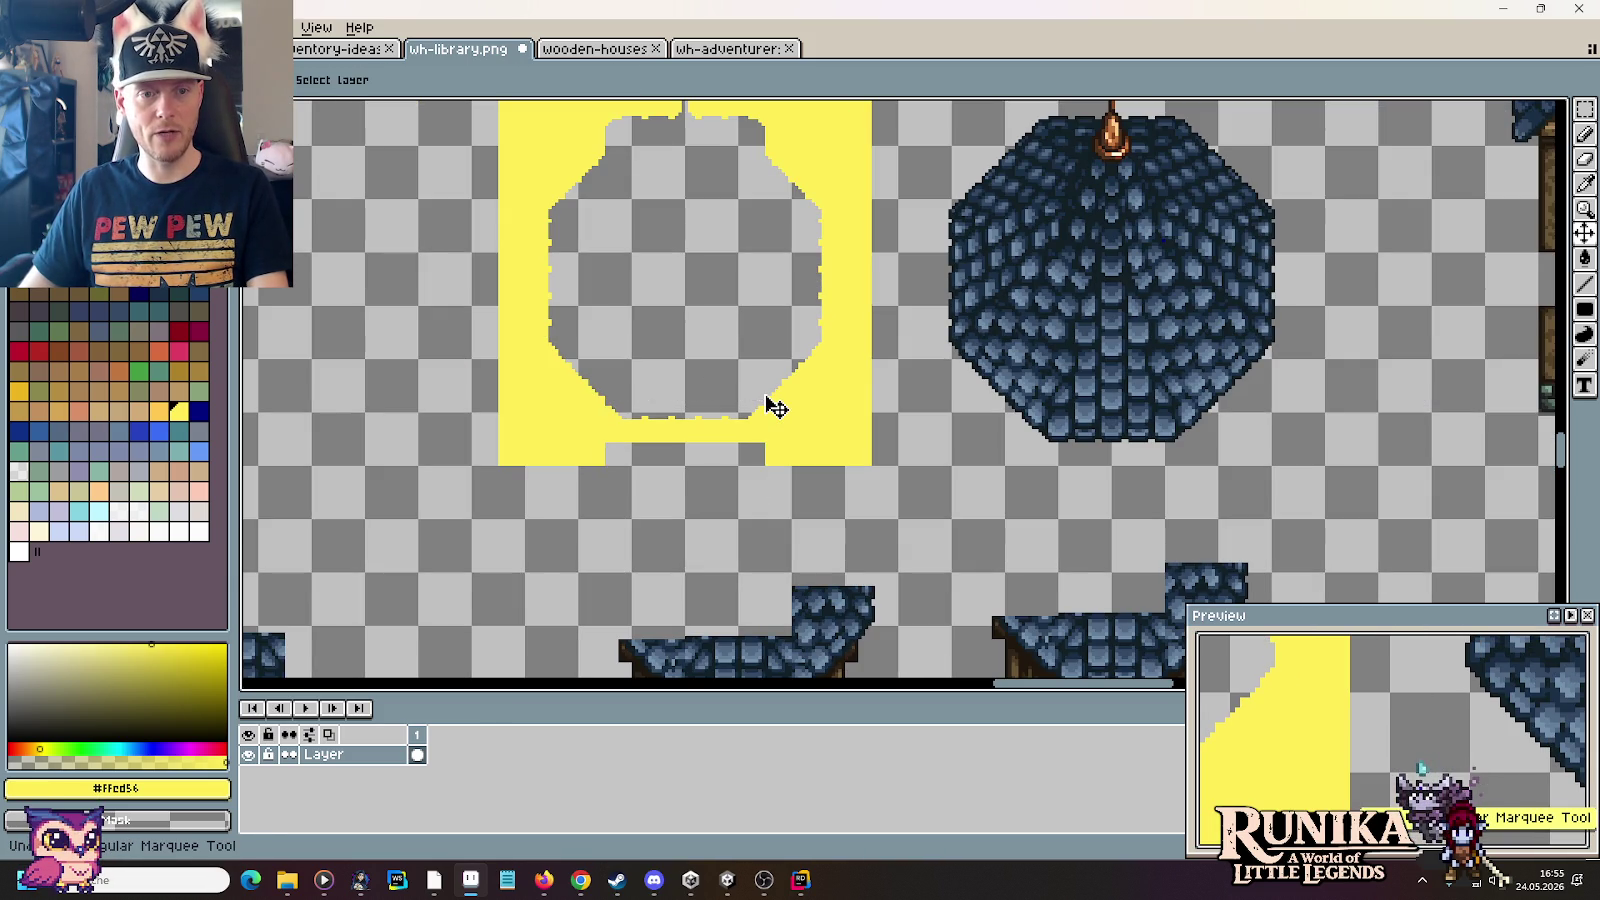
{"action": "left_click_drag", "start_coordinate": [776, 408], "coordinate": [804, 408]}
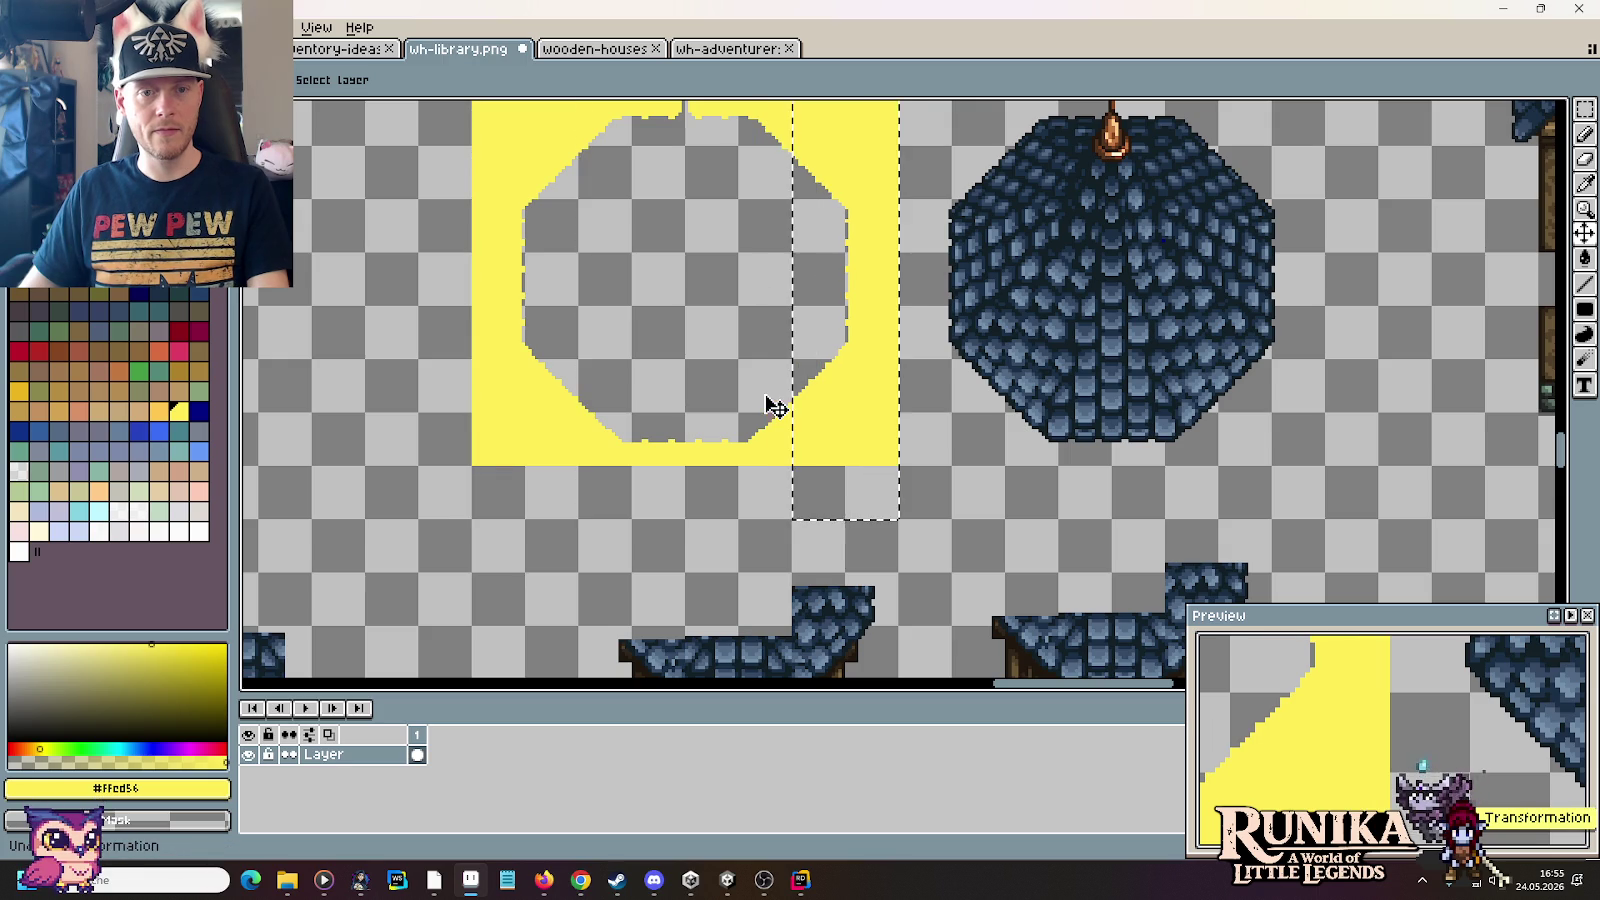
{"action": "left_click", "coordinate": [927, 389]}
{"action": "left_click", "coordinate": [860, 484]}
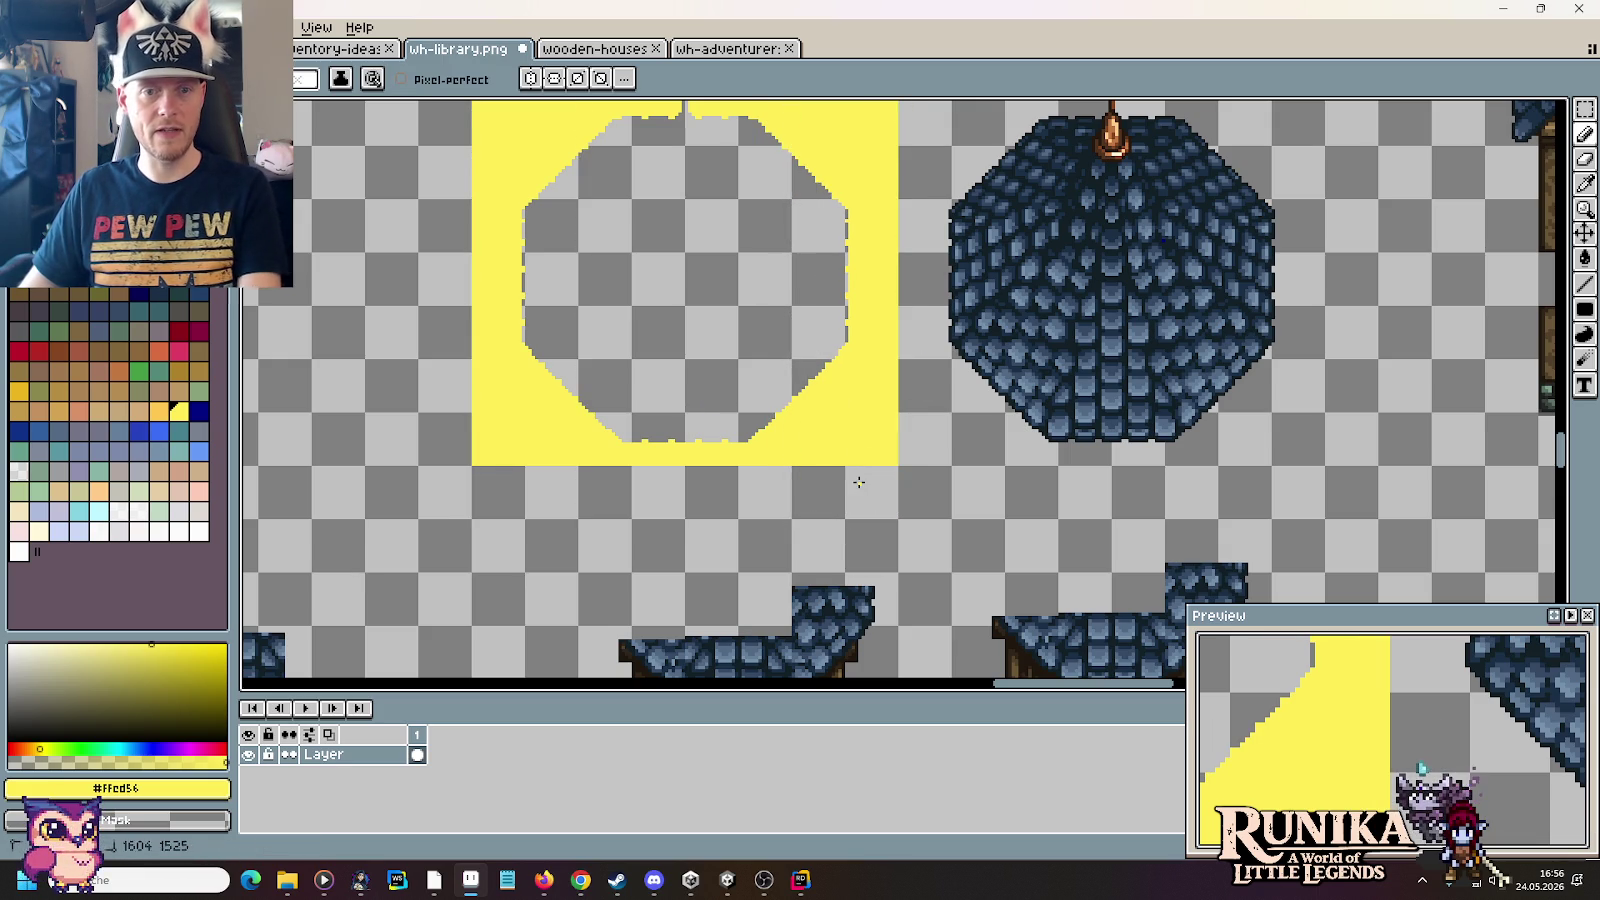
{"action": "key", "text": "ctrl+z"}
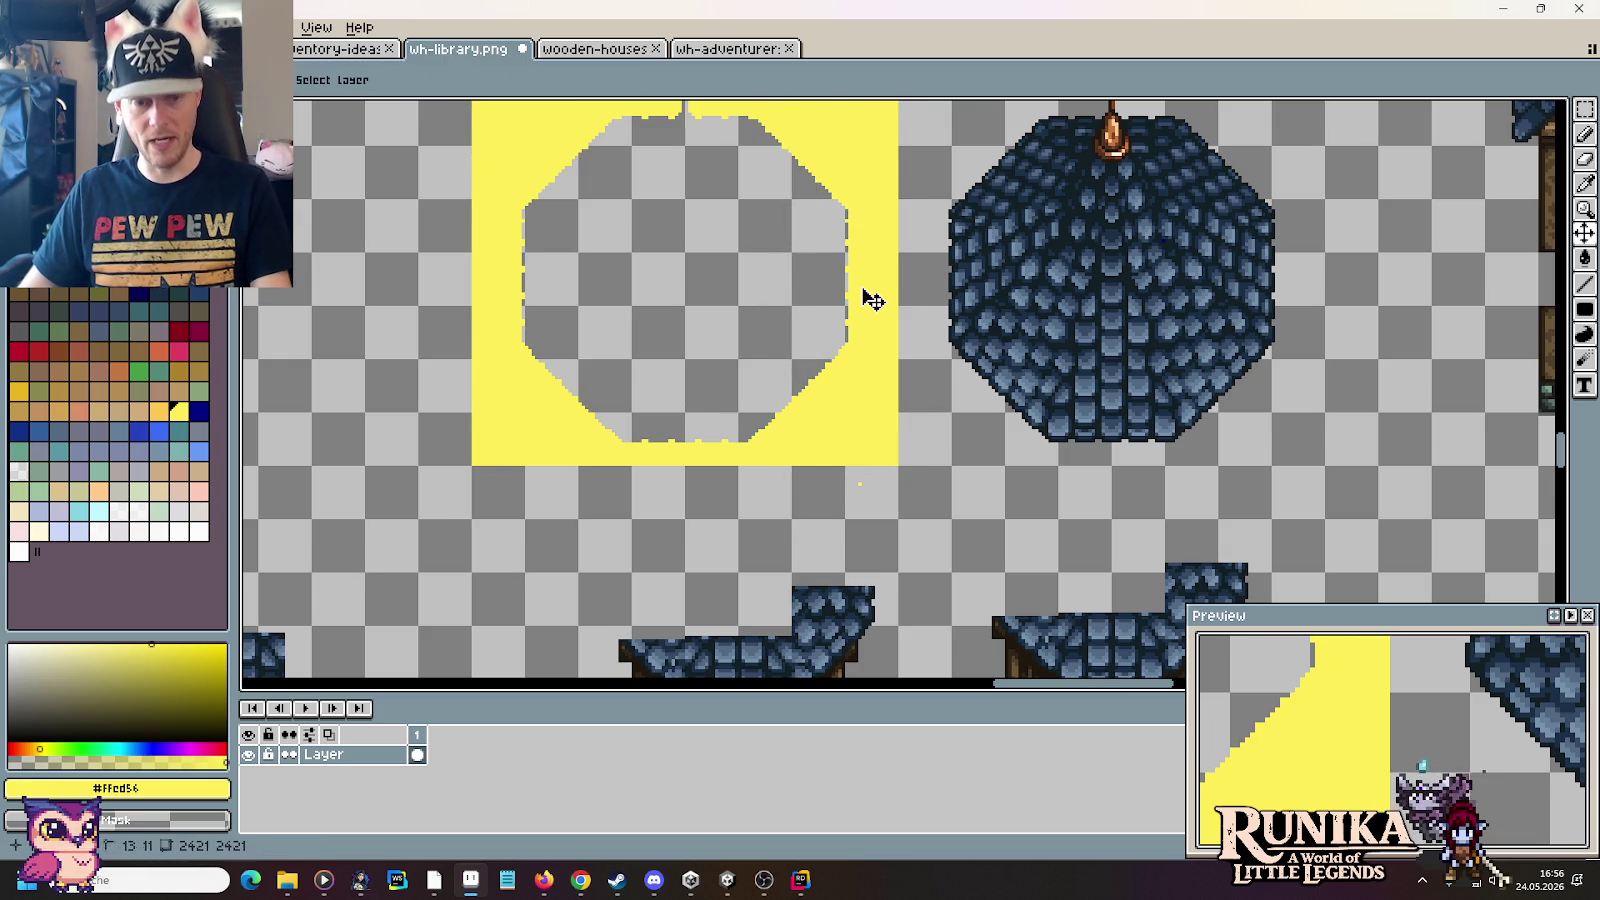
Step: Nudge the right strip left, the left strip right, and raise the bottom edge
{"action": "key", "text": "m"}
{"action": "left_click_drag", "start_coordinate": [901, 522], "coordinate": [842, 112]}
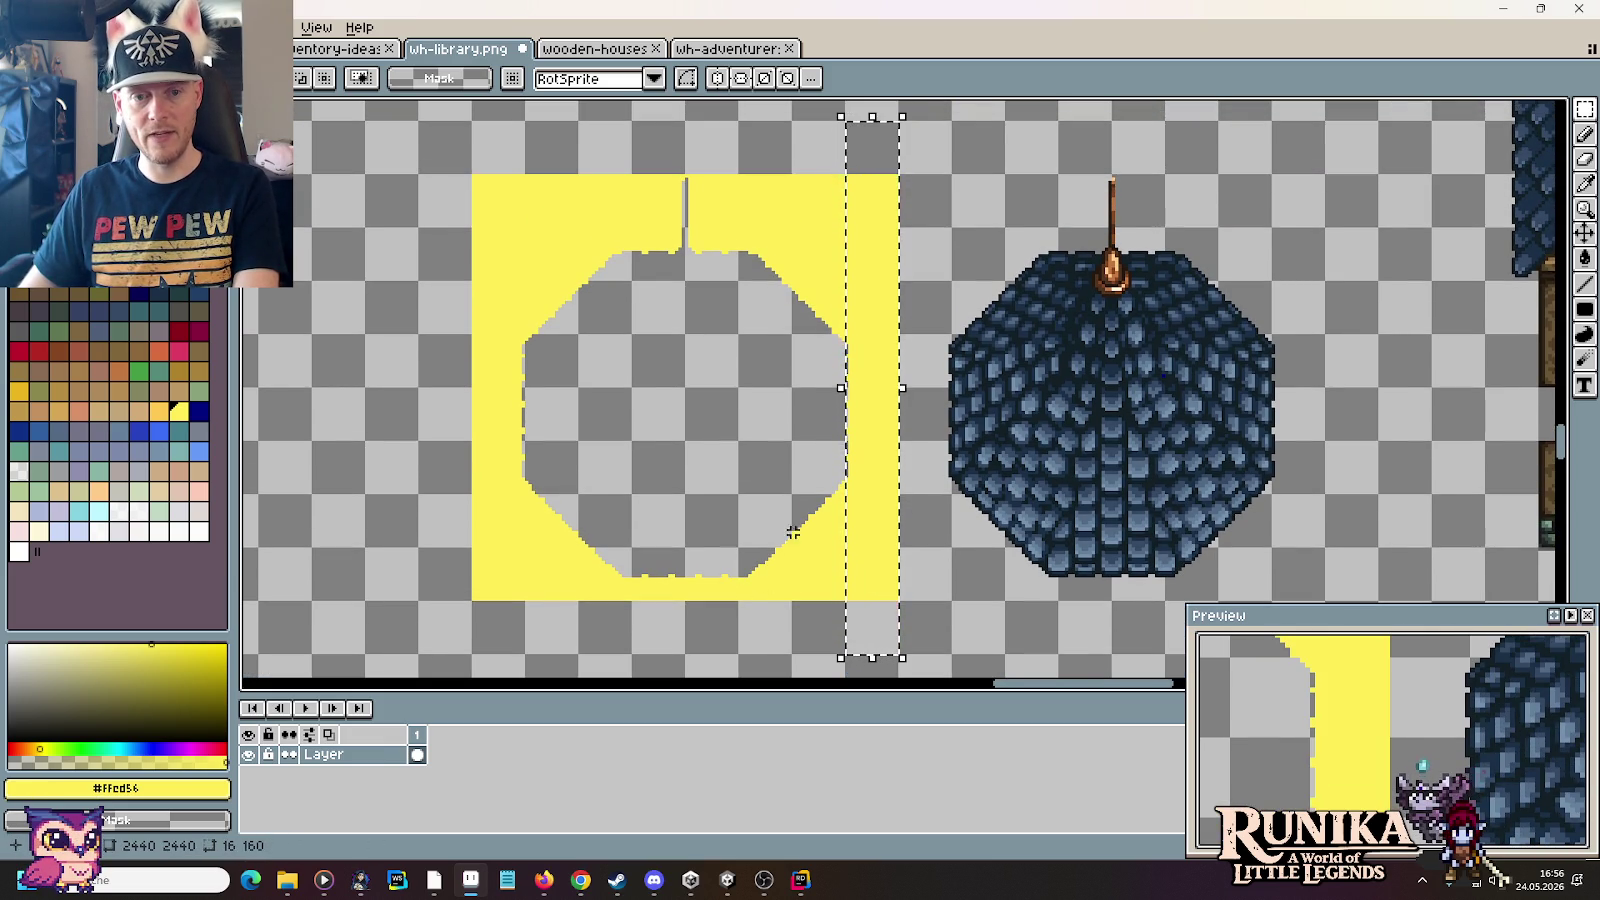
{"action": "key", "text": "Left"}
{"action": "key", "text": "Left"}
{"action": "key", "text": "Left"}
{"action": "key", "text": "Left"}
{"action": "key", "text": "Left"}
{"action": "key", "text": "Left"}
{"action": "key", "text": "Left"}
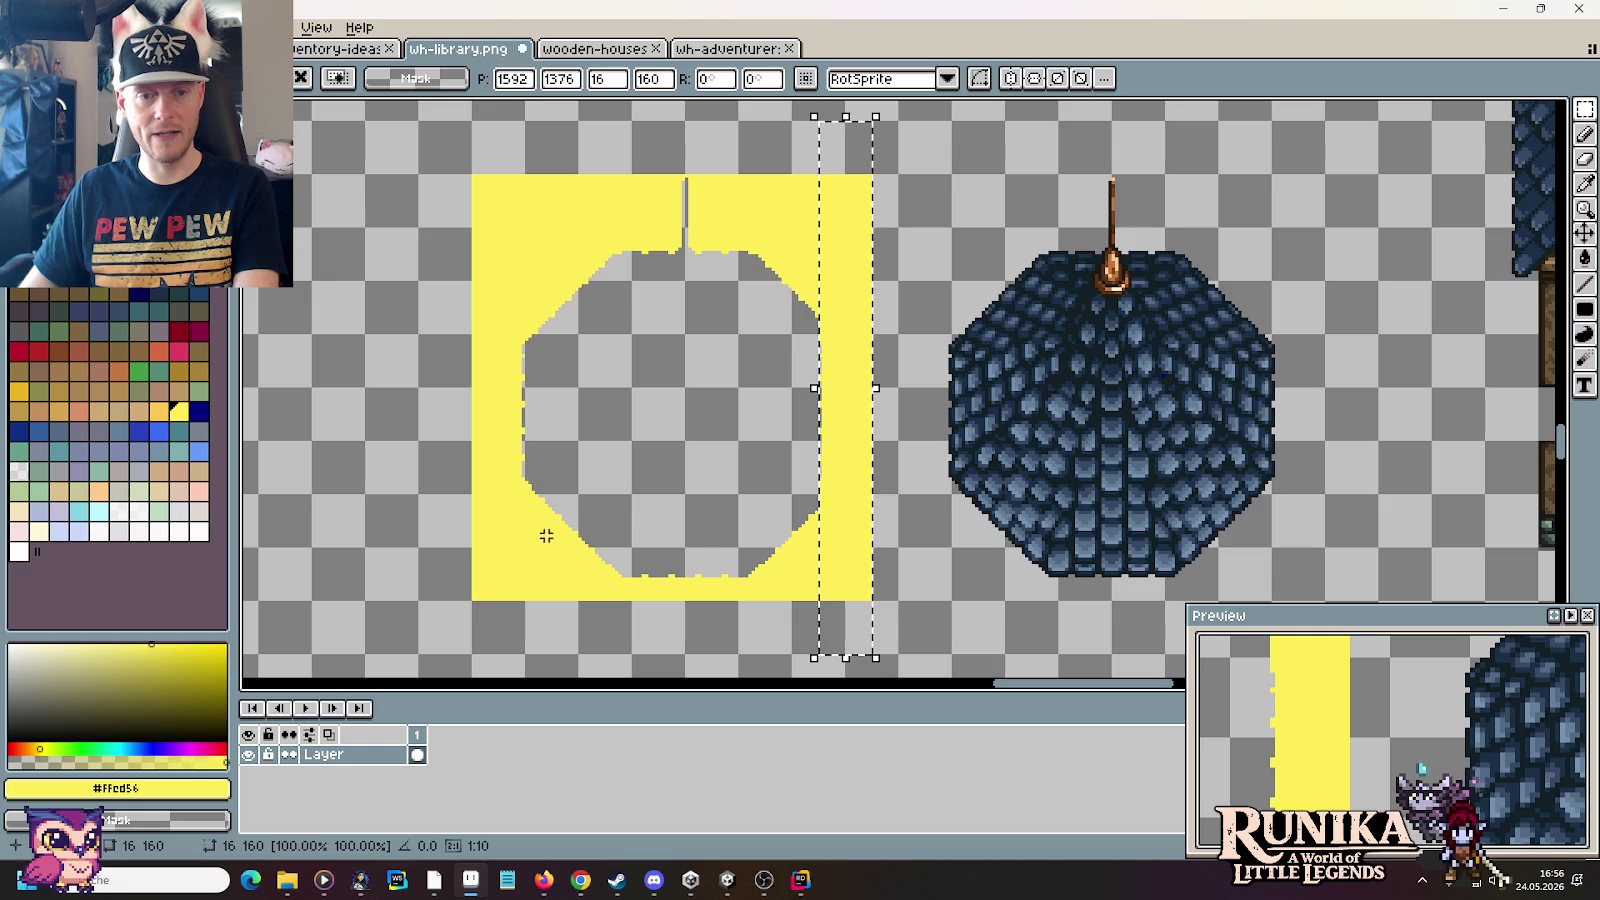
{"action": "left_click_drag", "start_coordinate": [530, 656], "coordinate": [472, 172]}
{"action": "key", "text": "Right"}
{"action": "key", "text": "Right"}
{"action": "key", "text": "Right"}
{"action": "key", "text": "Right"}
{"action": "key", "text": "Right"}
{"action": "key", "text": "Right"}
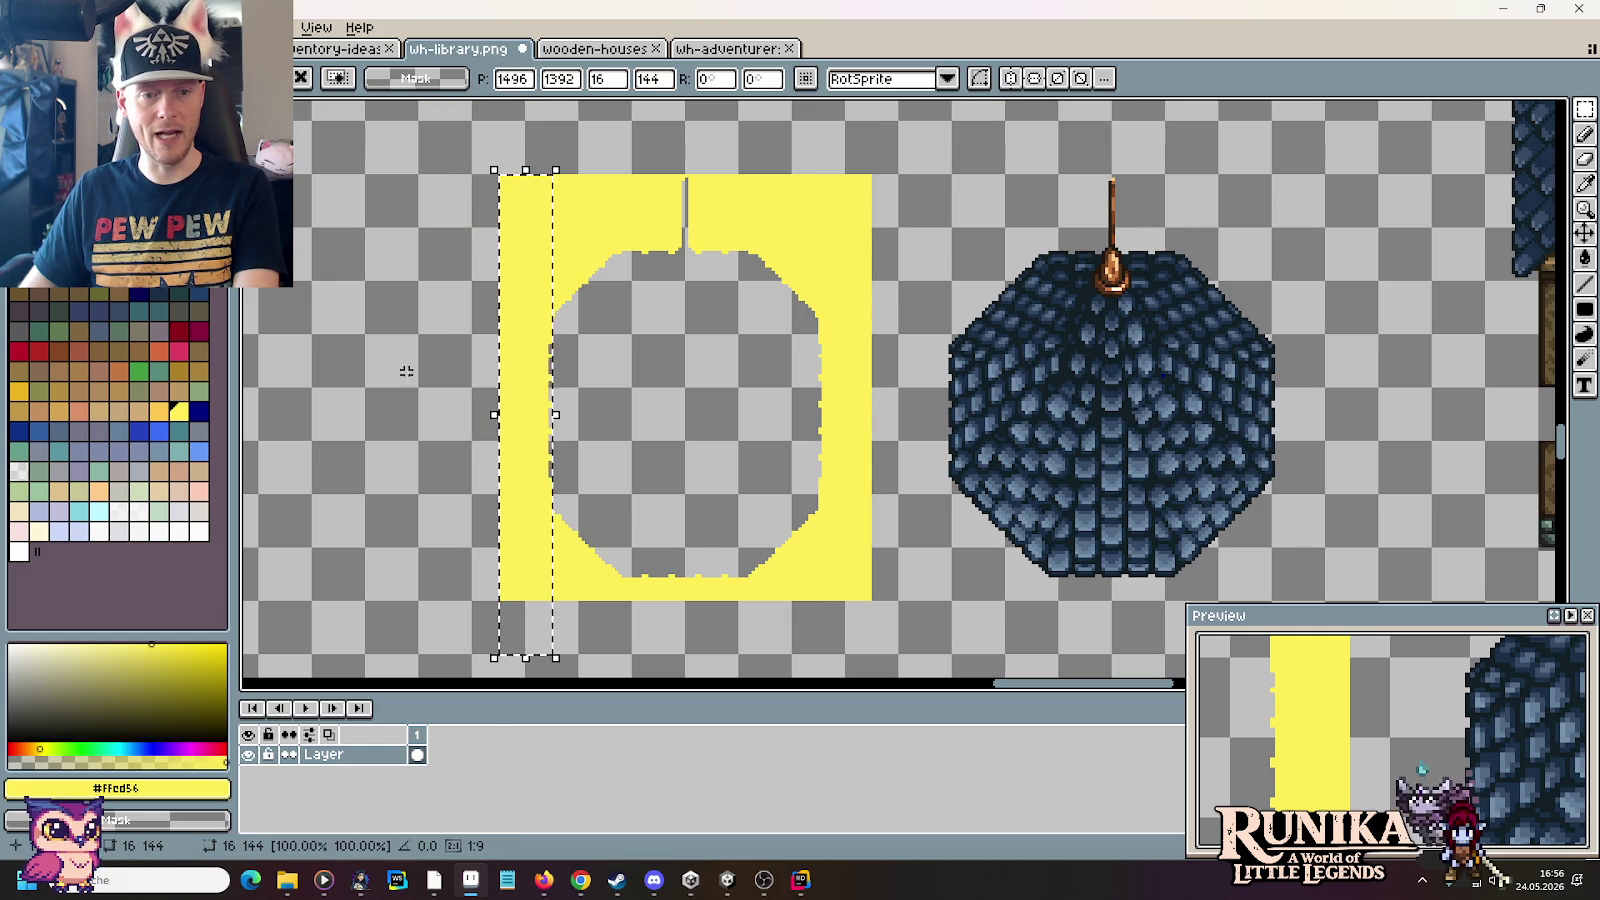
{"action": "left_click", "coordinate": [402, 415]}
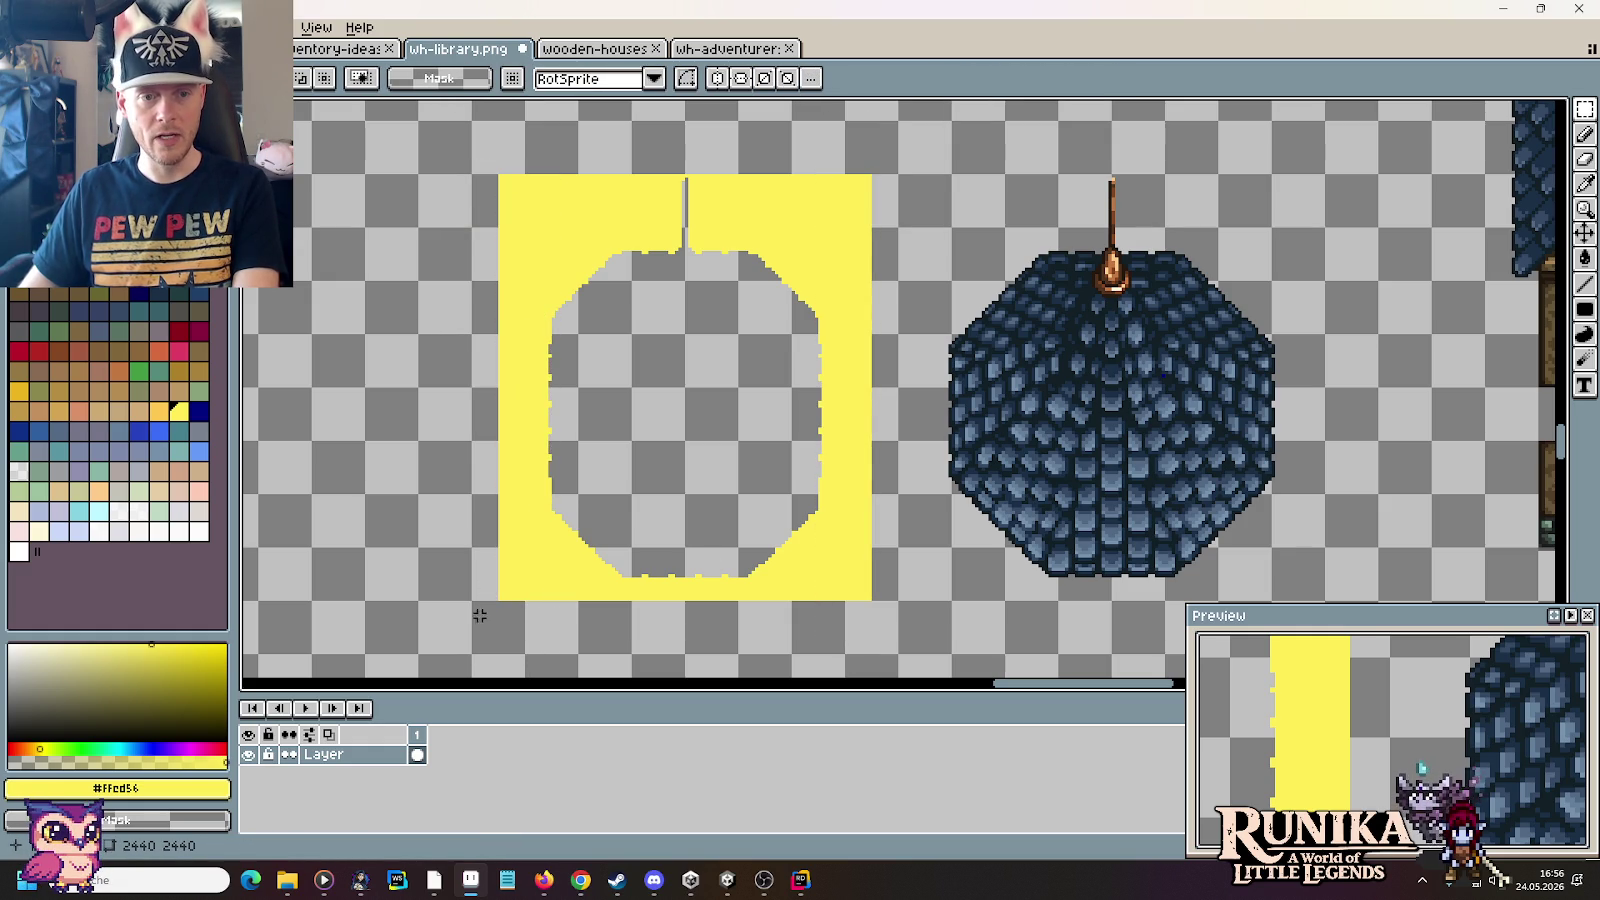
{"action": "left_click_drag", "start_coordinate": [466, 632], "coordinate": [896, 509]}
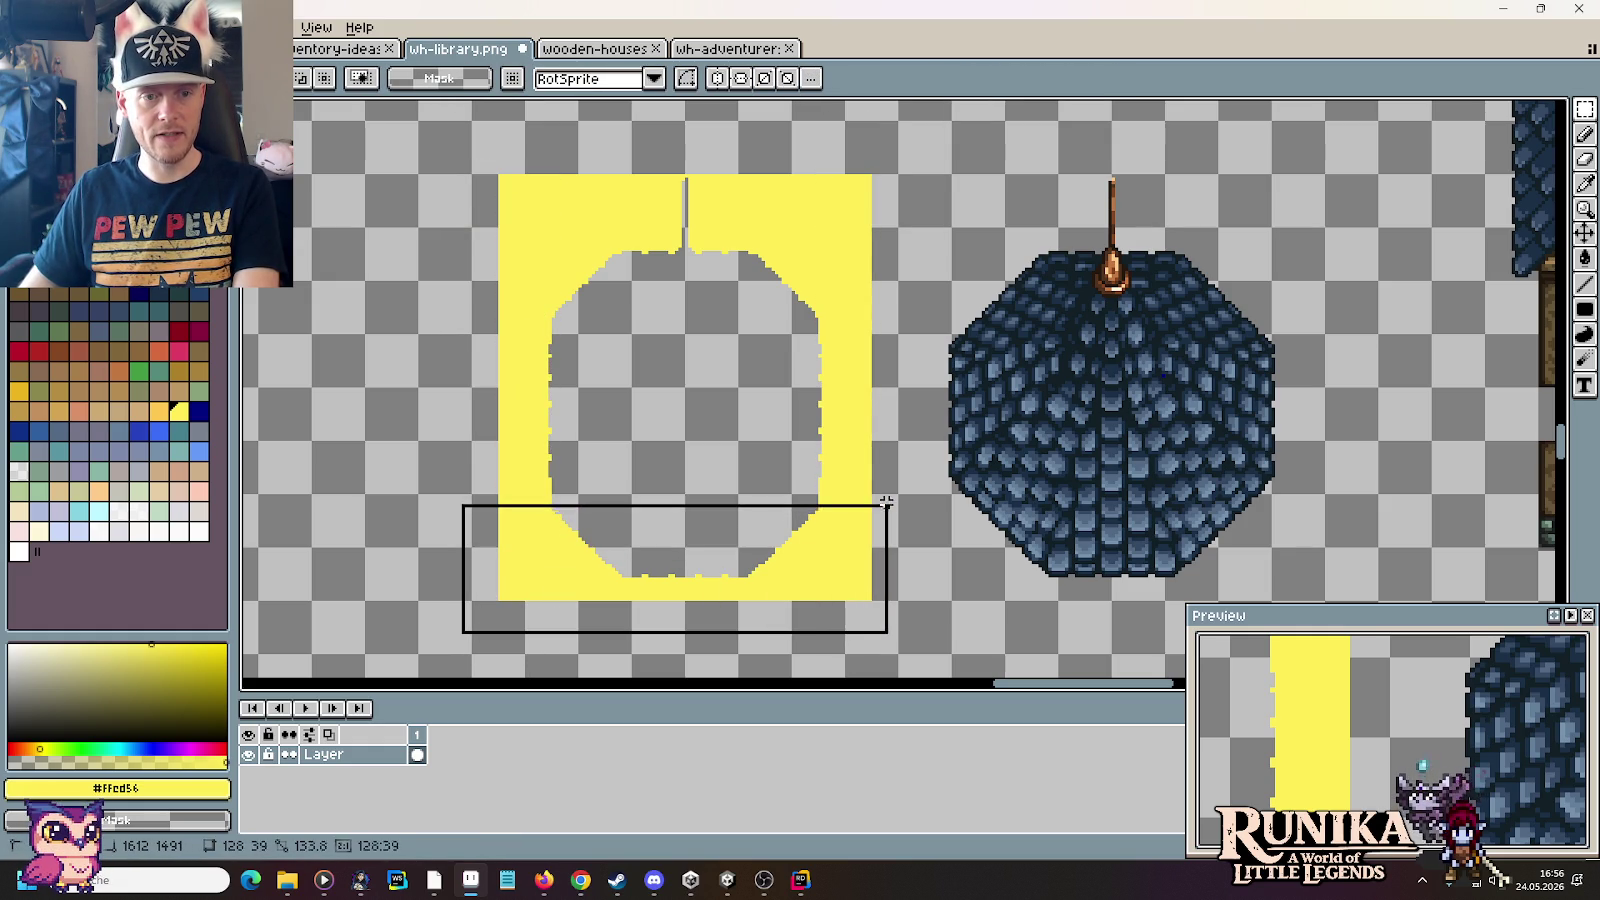
{"action": "key", "text": "Up"}
{"action": "key", "text": "Up"}
{"action": "key", "text": "Up"}
{"action": "key", "text": "Up"}
{"action": "key", "text": "Up"}
{"action": "key", "text": "Up"}
{"action": "key", "text": "Up"}
{"action": "key", "text": "Up"}
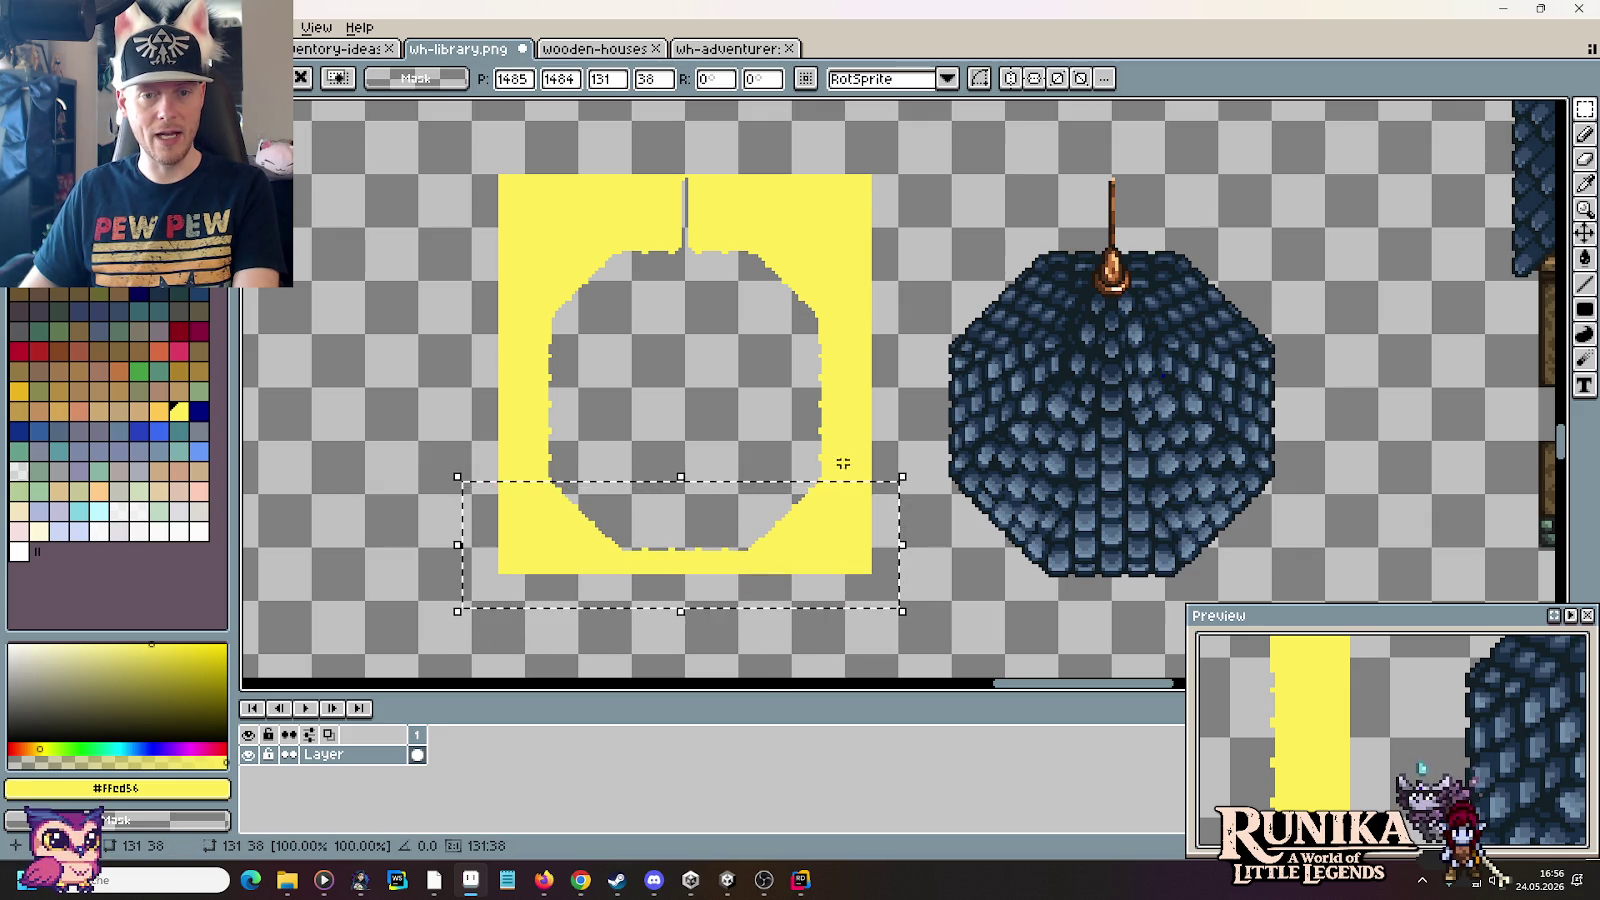
{"action": "key", "text": "ctrl+d"}
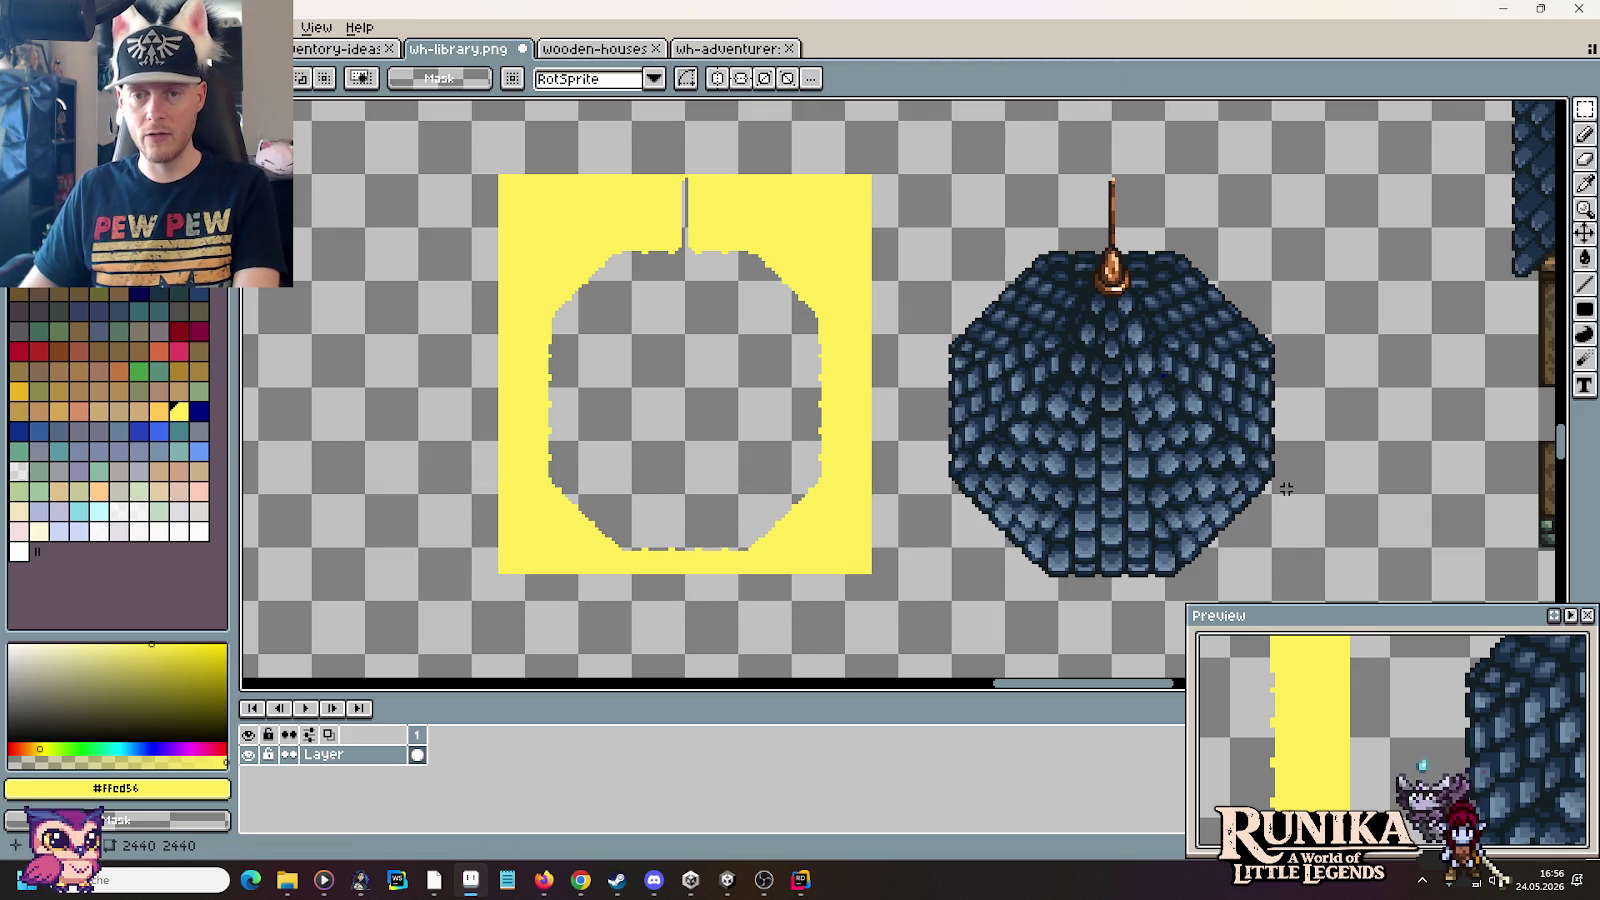
Step: Move the yellow template's upper section down two pixels toward the dome roof, then deselect
{"action": "scroll", "coordinate": [800, 500], "scroll_direction": "up", "scroll_amount": 1}
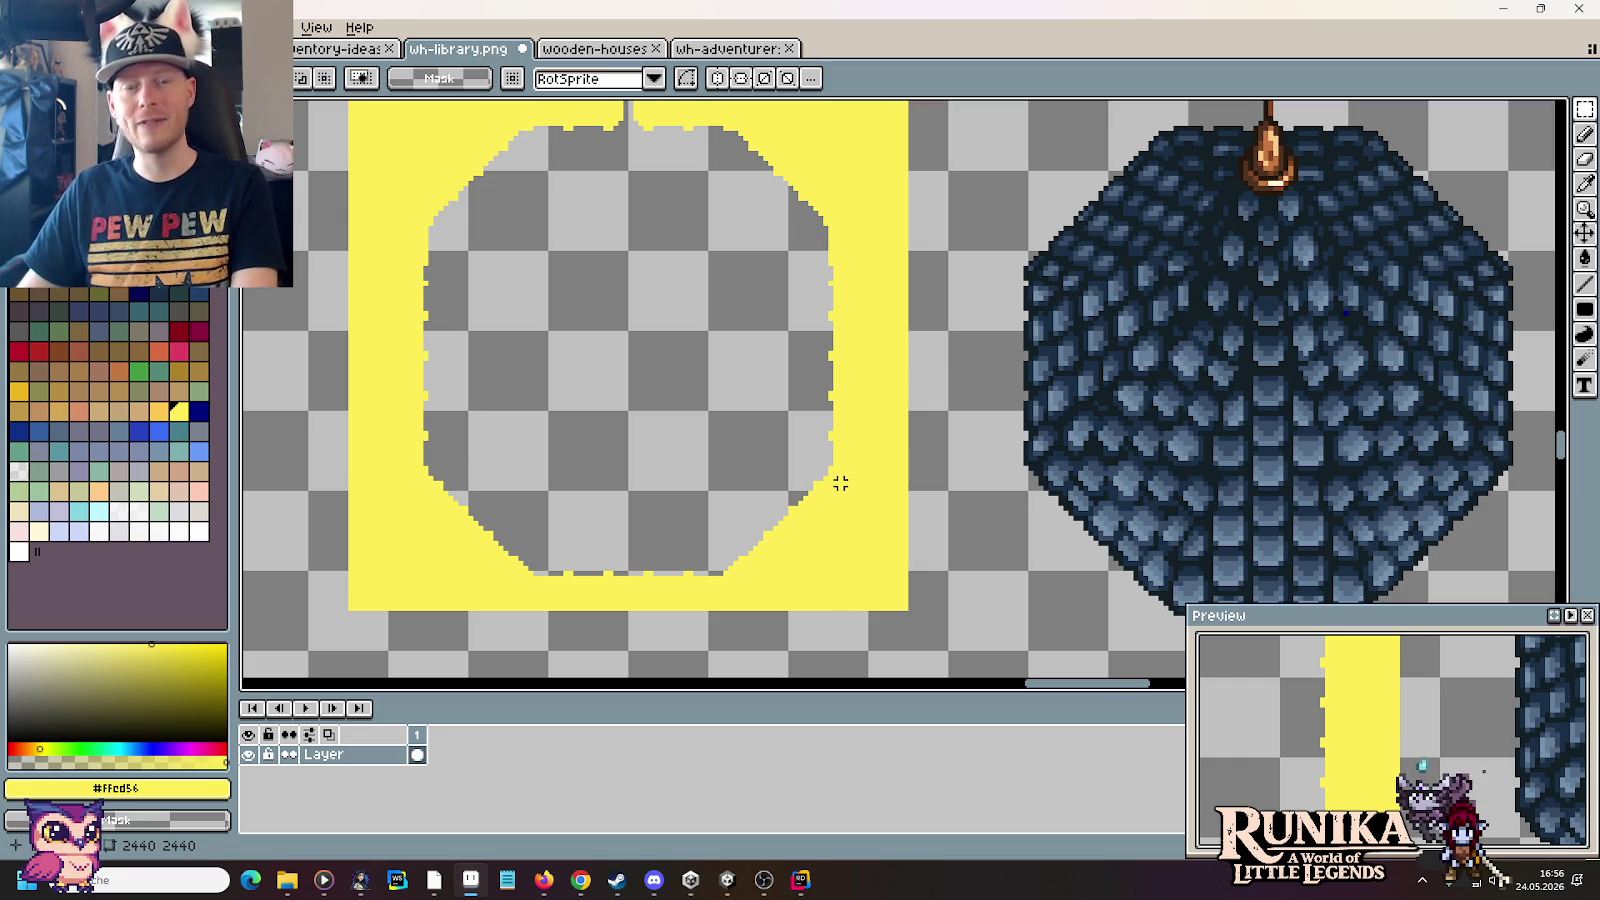
{"action": "left_click_drag", "start_coordinate": [568, 236], "coordinate": [578, 393]}
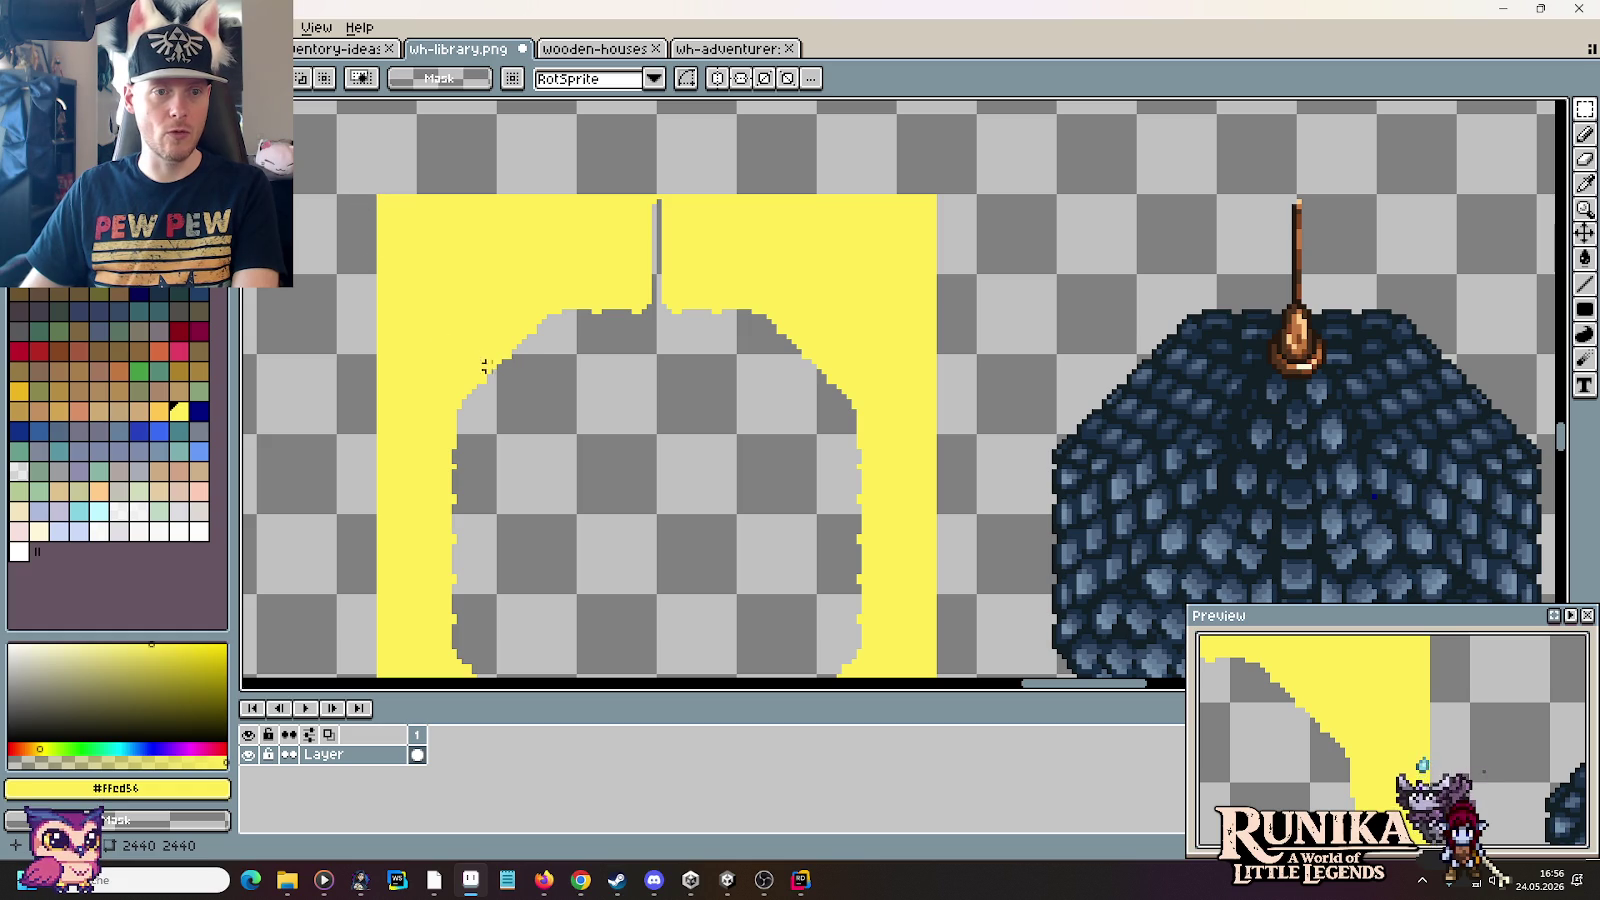
{"action": "left_click_drag", "start_coordinate": [299, 157], "coordinate": [977, 410]}
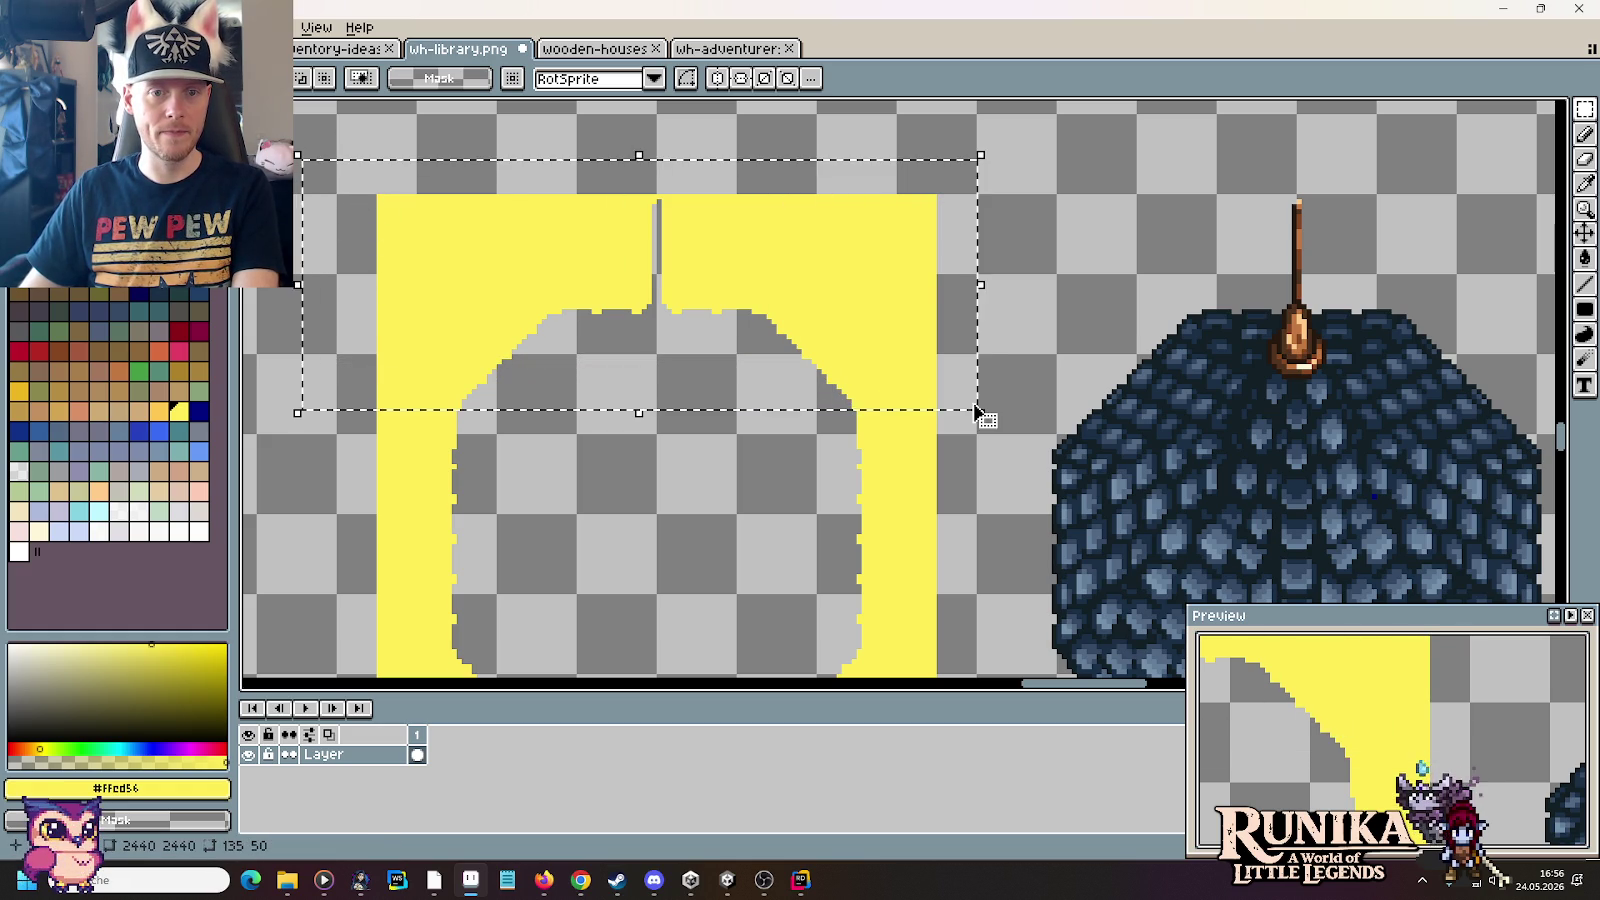
{"action": "key", "text": "Down"}
{"action": "key", "text": "Down"}
{"action": "key", "text": "Down"}
{"action": "key", "text": "Down"}
{"action": "key", "text": "Down"}
{"action": "key", "text": "Down"}
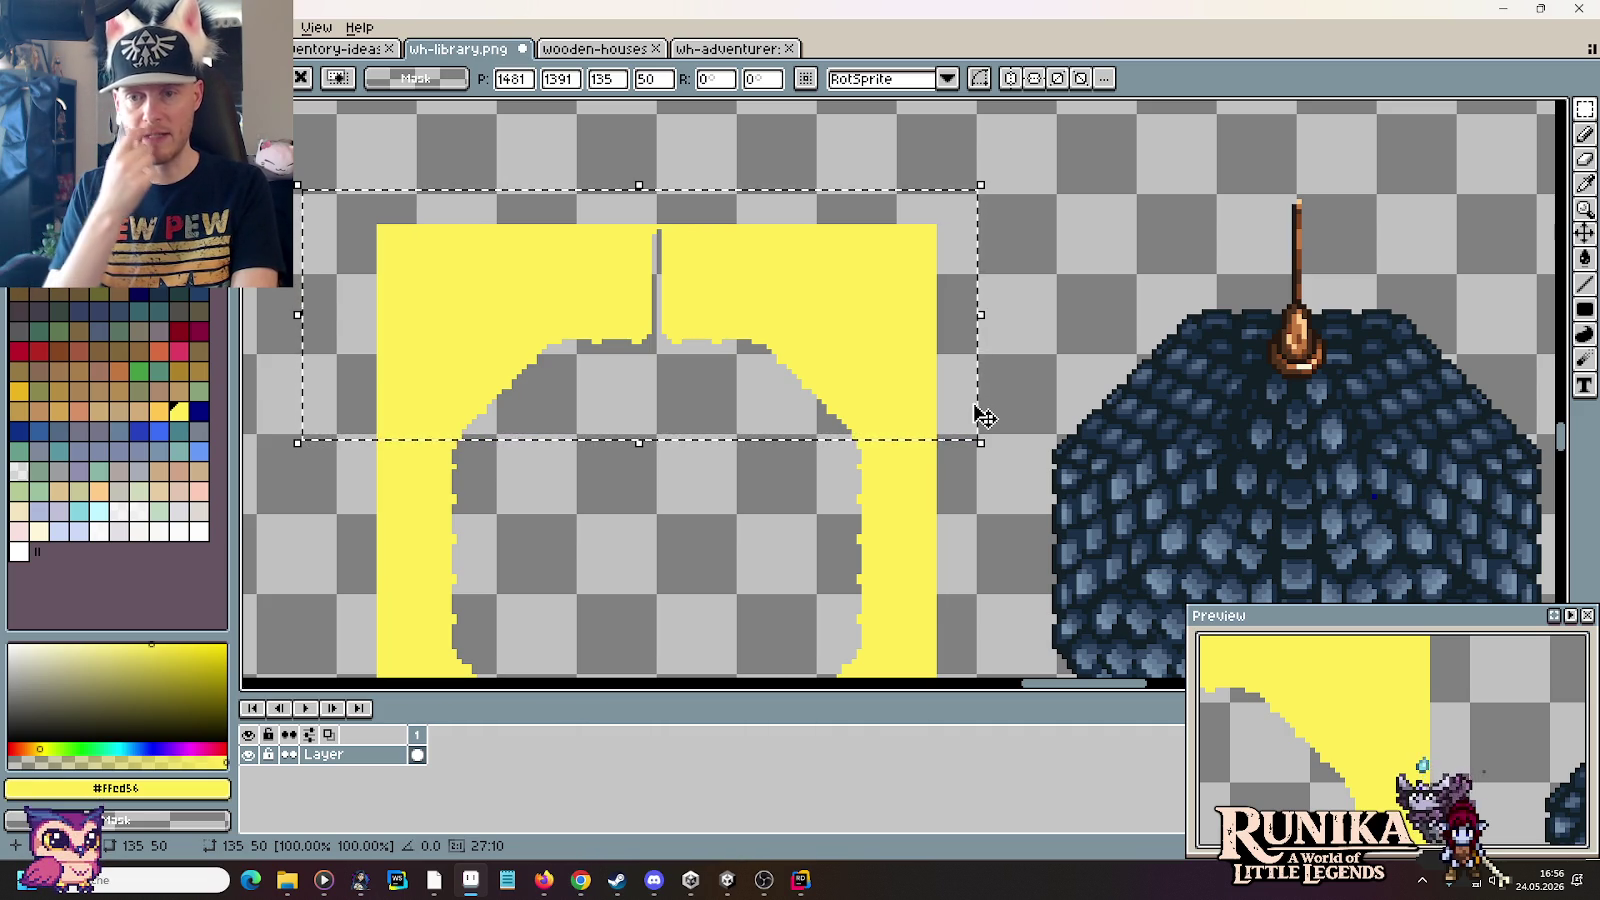
{"action": "key", "text": "Down"}
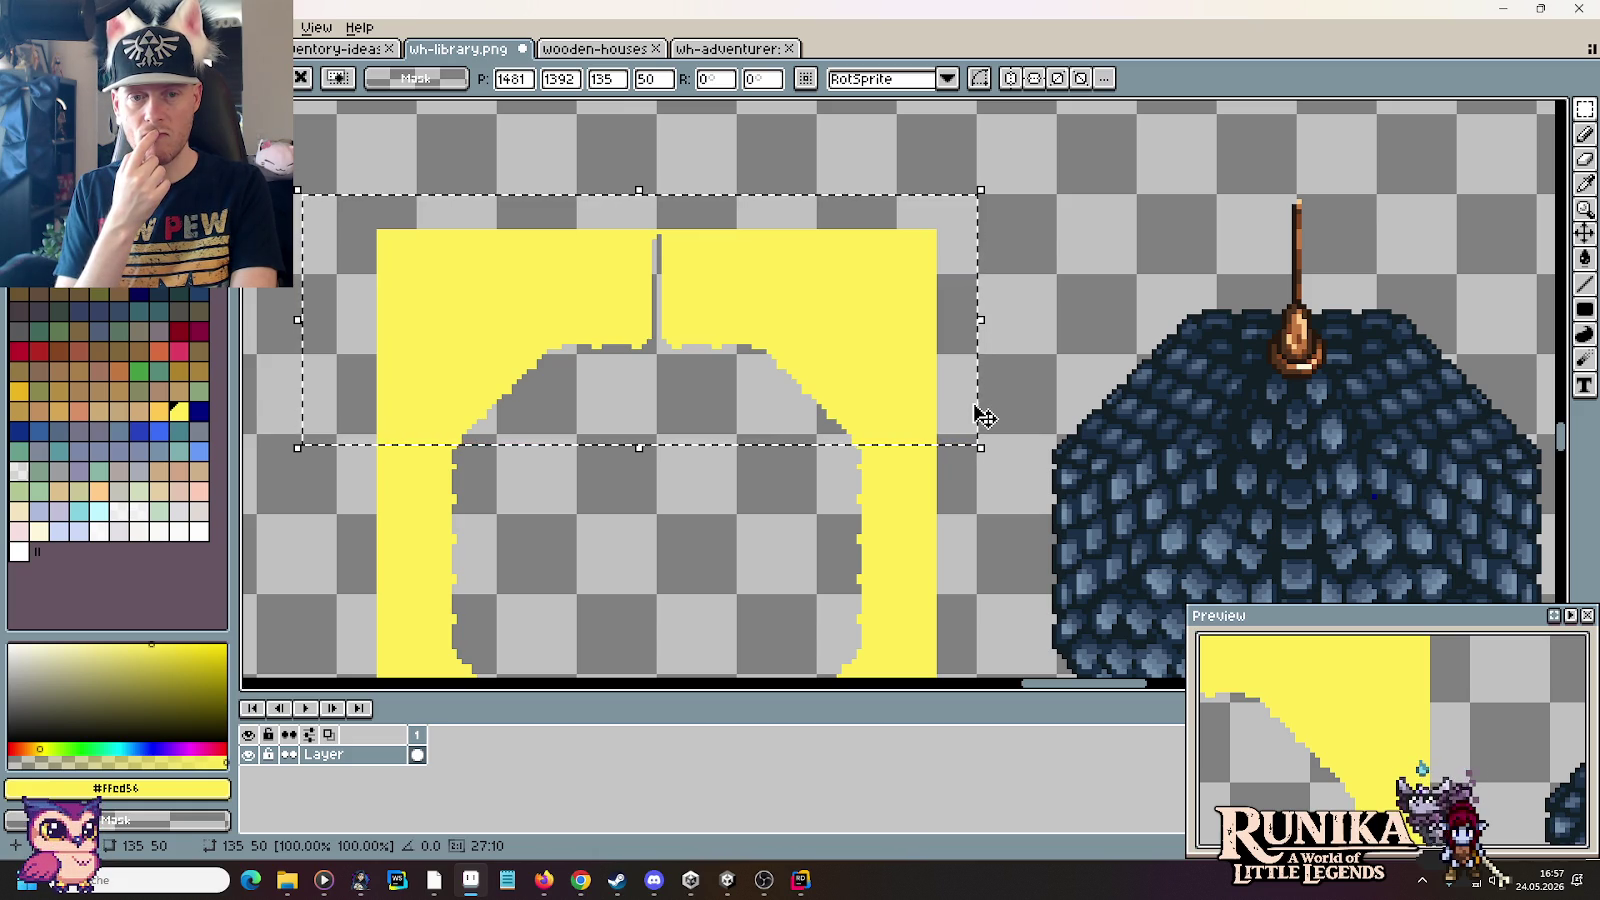
{"action": "key", "text": "Down"}
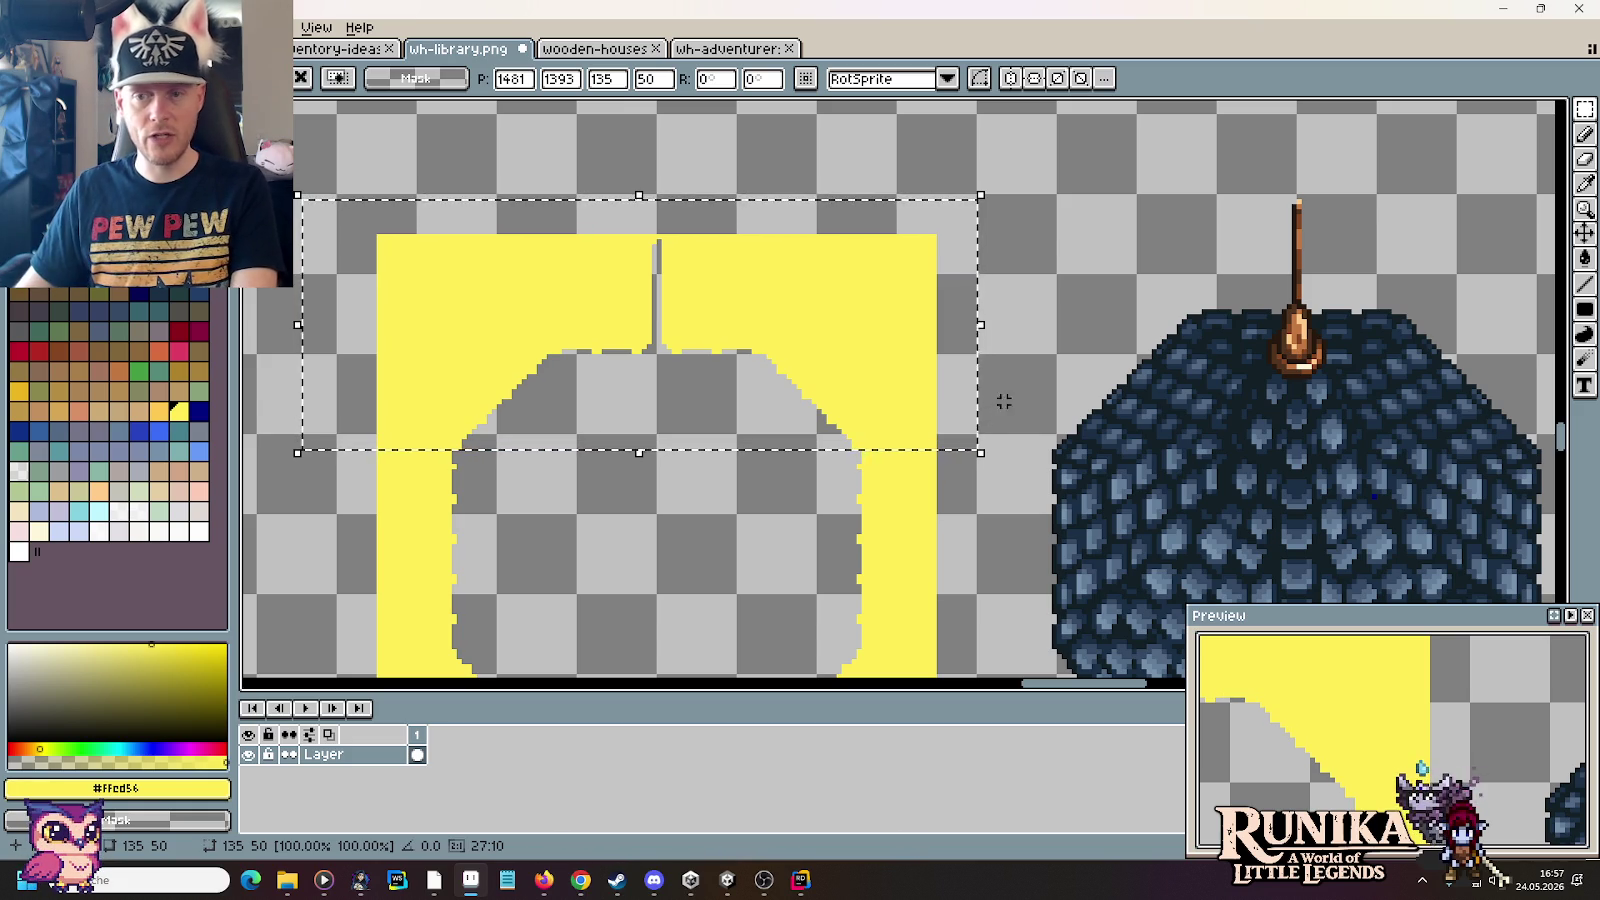
{"action": "key", "text": "ctrl+d"}
{"action": "scroll", "coordinate": [834, 511], "scroll_direction": "down", "scroll_amount": 3}
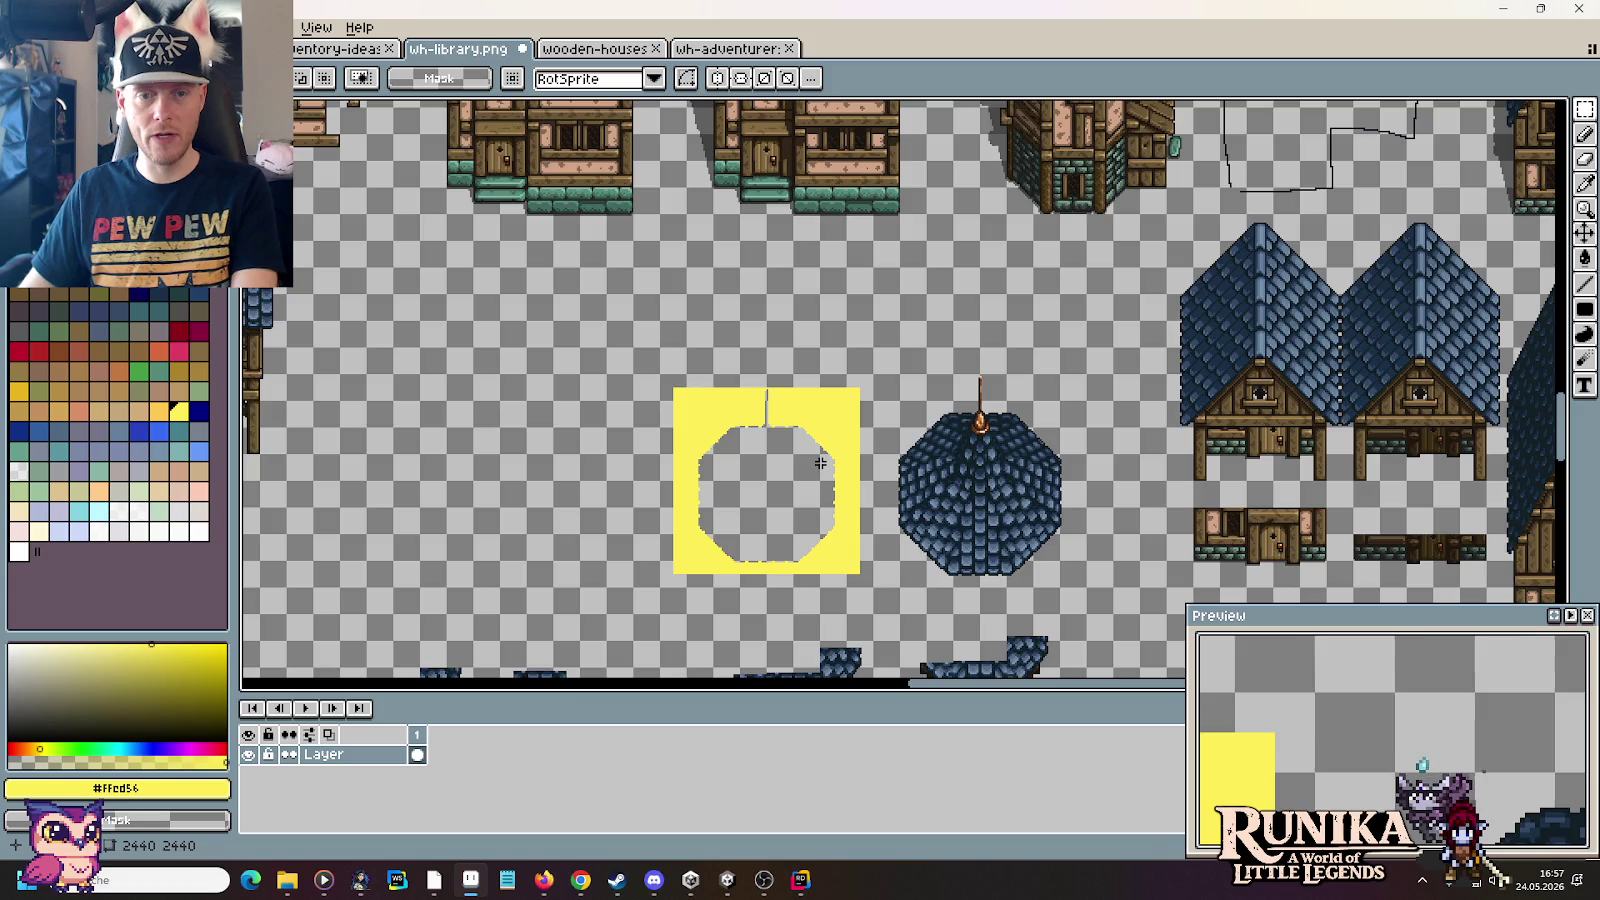
Step: Paint a pencil stroke across the yellow template near the roof edge
{"action": "scroll", "coordinate": [830, 495], "scroll_direction": "up", "scroll_amount": 3}
{"action": "scroll", "coordinate": [820, 462], "scroll_direction": "up", "scroll_amount": 2}
{"action": "key", "text": "b"}
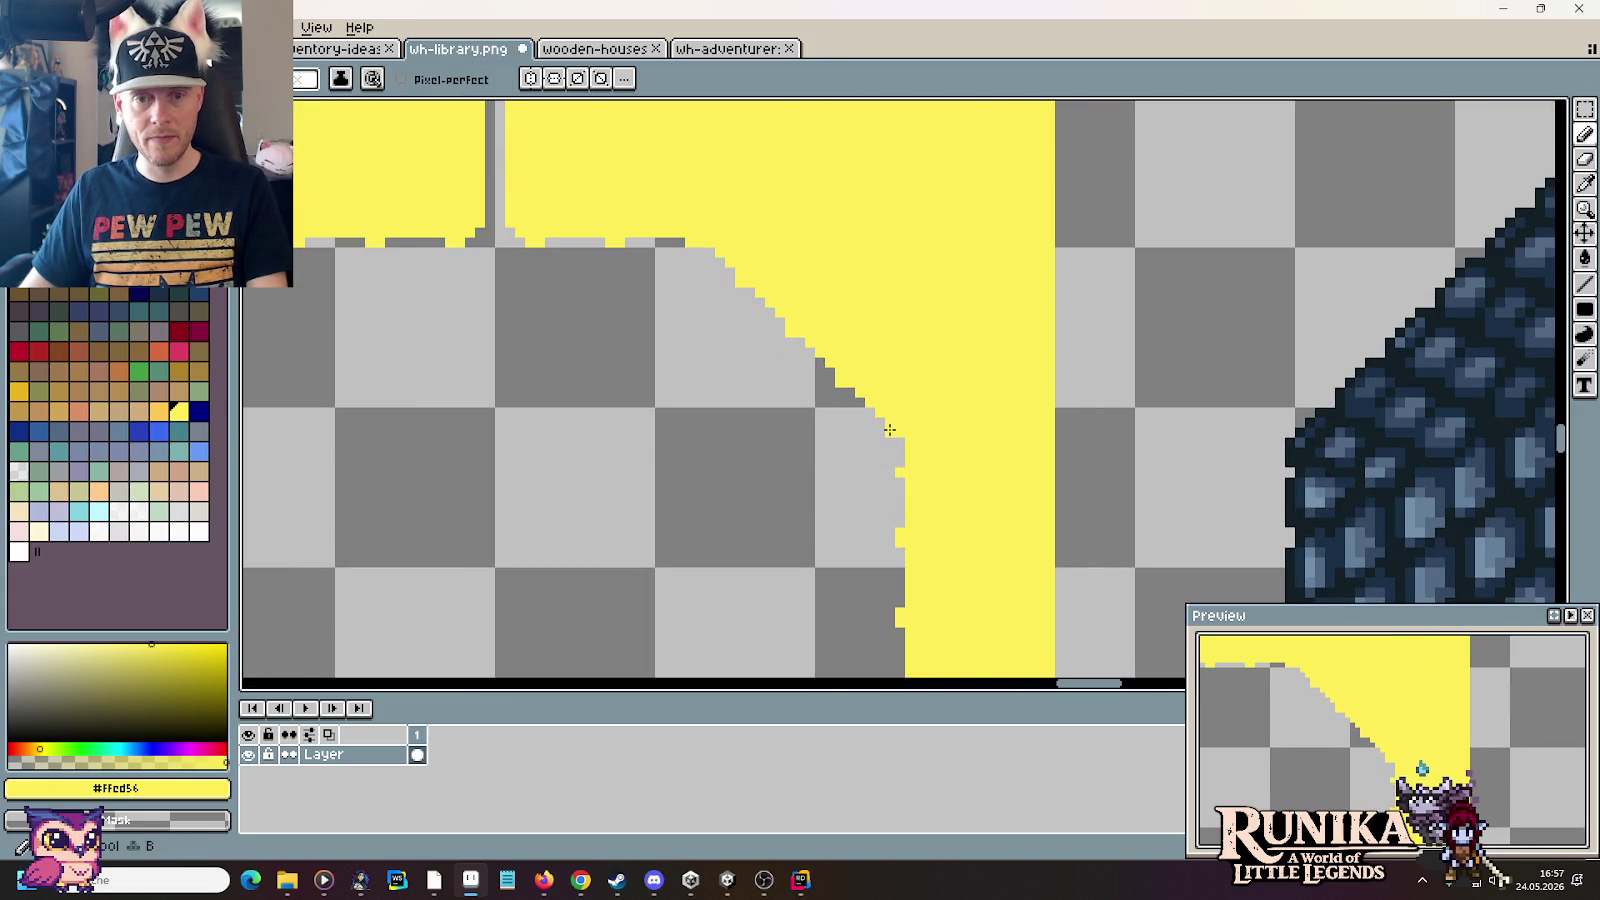
{"action": "left_click_drag", "start_coordinate": [580, 443], "coordinate": [800, 455]}
{"action": "scroll", "coordinate": [560, 452], "scroll_direction": "down", "scroll_amount": 1}
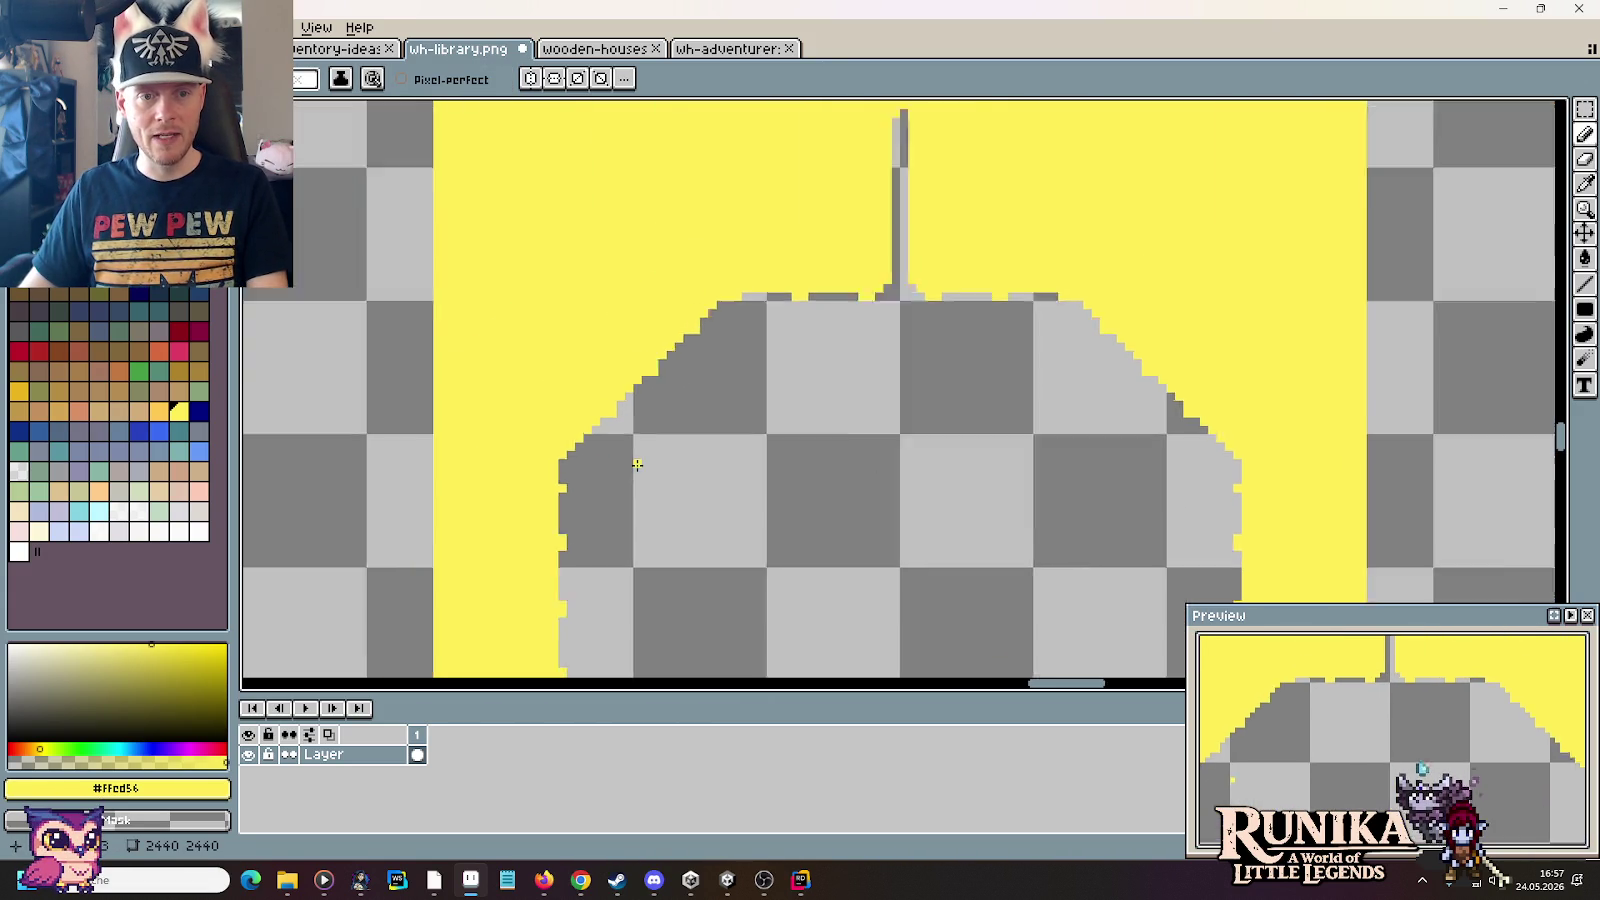
{"action": "scroll", "coordinate": [650, 430], "scroll_direction": "down", "scroll_amount": 2}
Step: Try placing a marquee-selected yellow block against the roof edge, then discard it
{"action": "key", "text": "m"}
{"action": "mouse_move", "coordinate": [416, 354]}
{"action": "left_mouse_down"}
{"action": "mouse_move", "coordinate": [503, 441]}
{"action": "mouse_move", "coordinate": [1080, 432]}
{"action": "left_mouse_up"}
{"action": "scroll", "coordinate": [1072, 434], "scroll_direction": "up", "scroll_amount": 1}
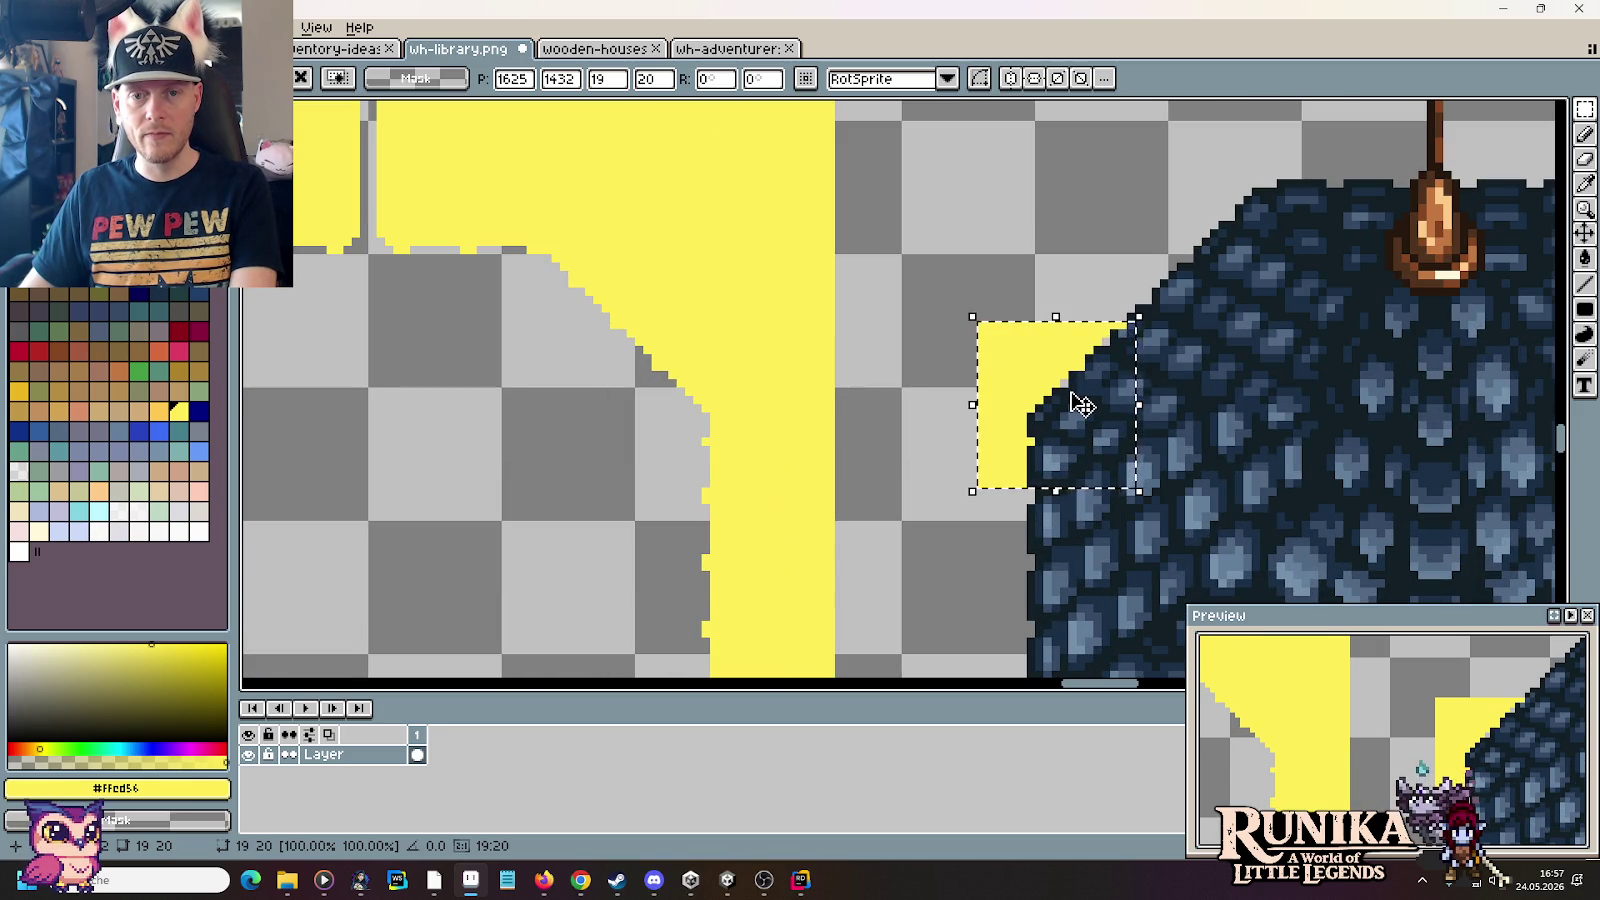
{"action": "key", "text": "Escape"}
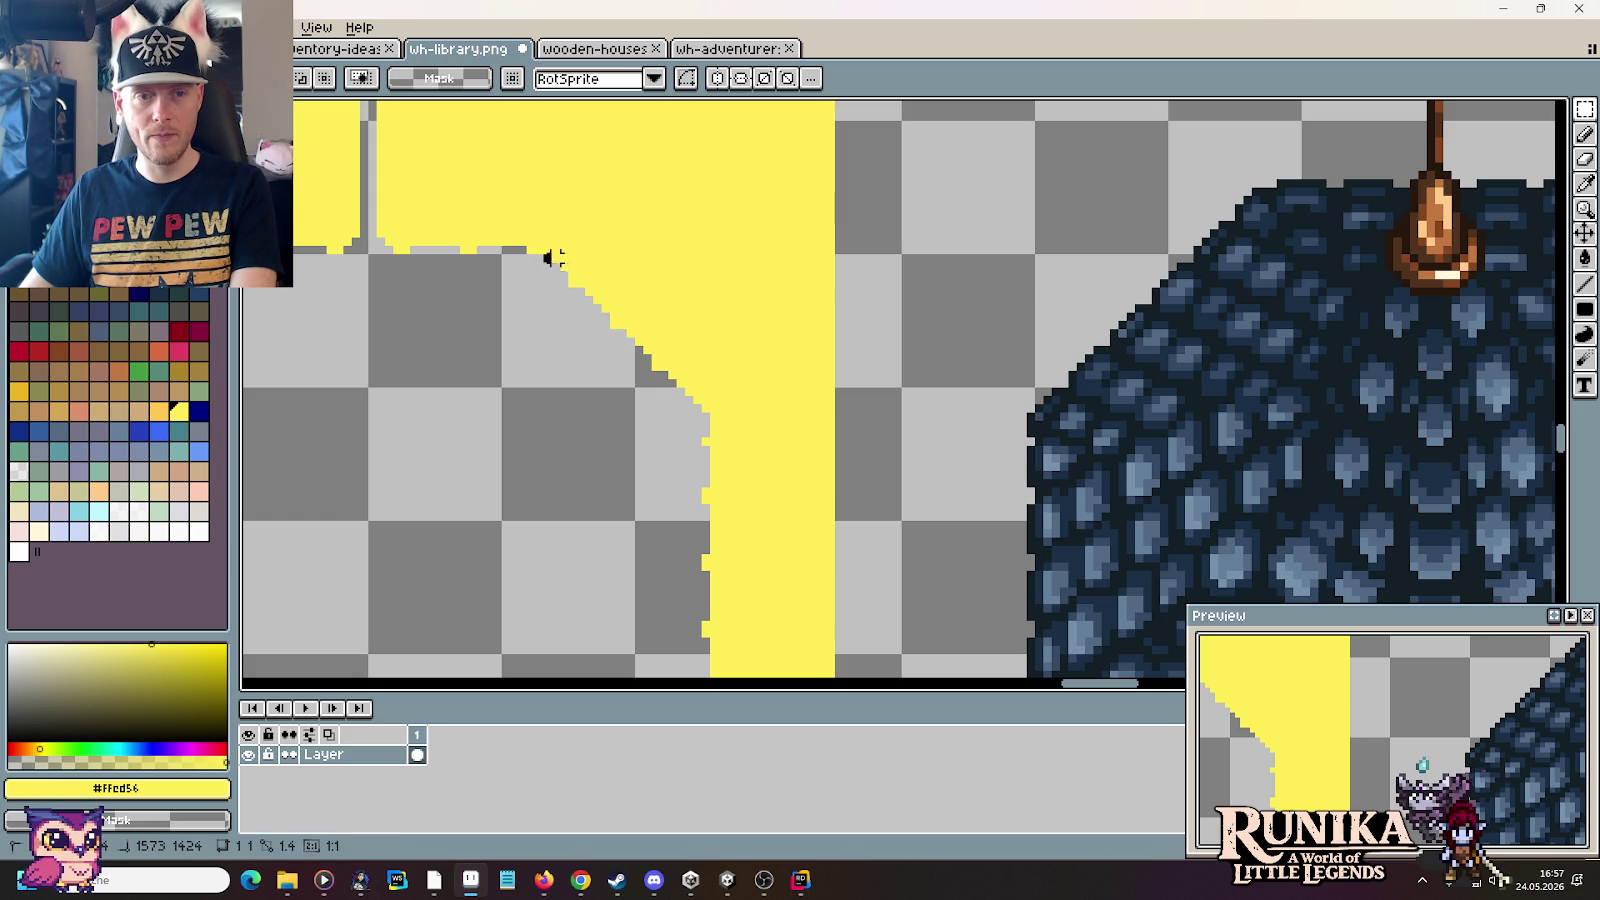
Step: Nudge the selected upper-left diagonal edge one pixel right and down and drop it
{"action": "left_click_drag", "start_coordinate": [541, 252], "coordinate": [680, 406]}
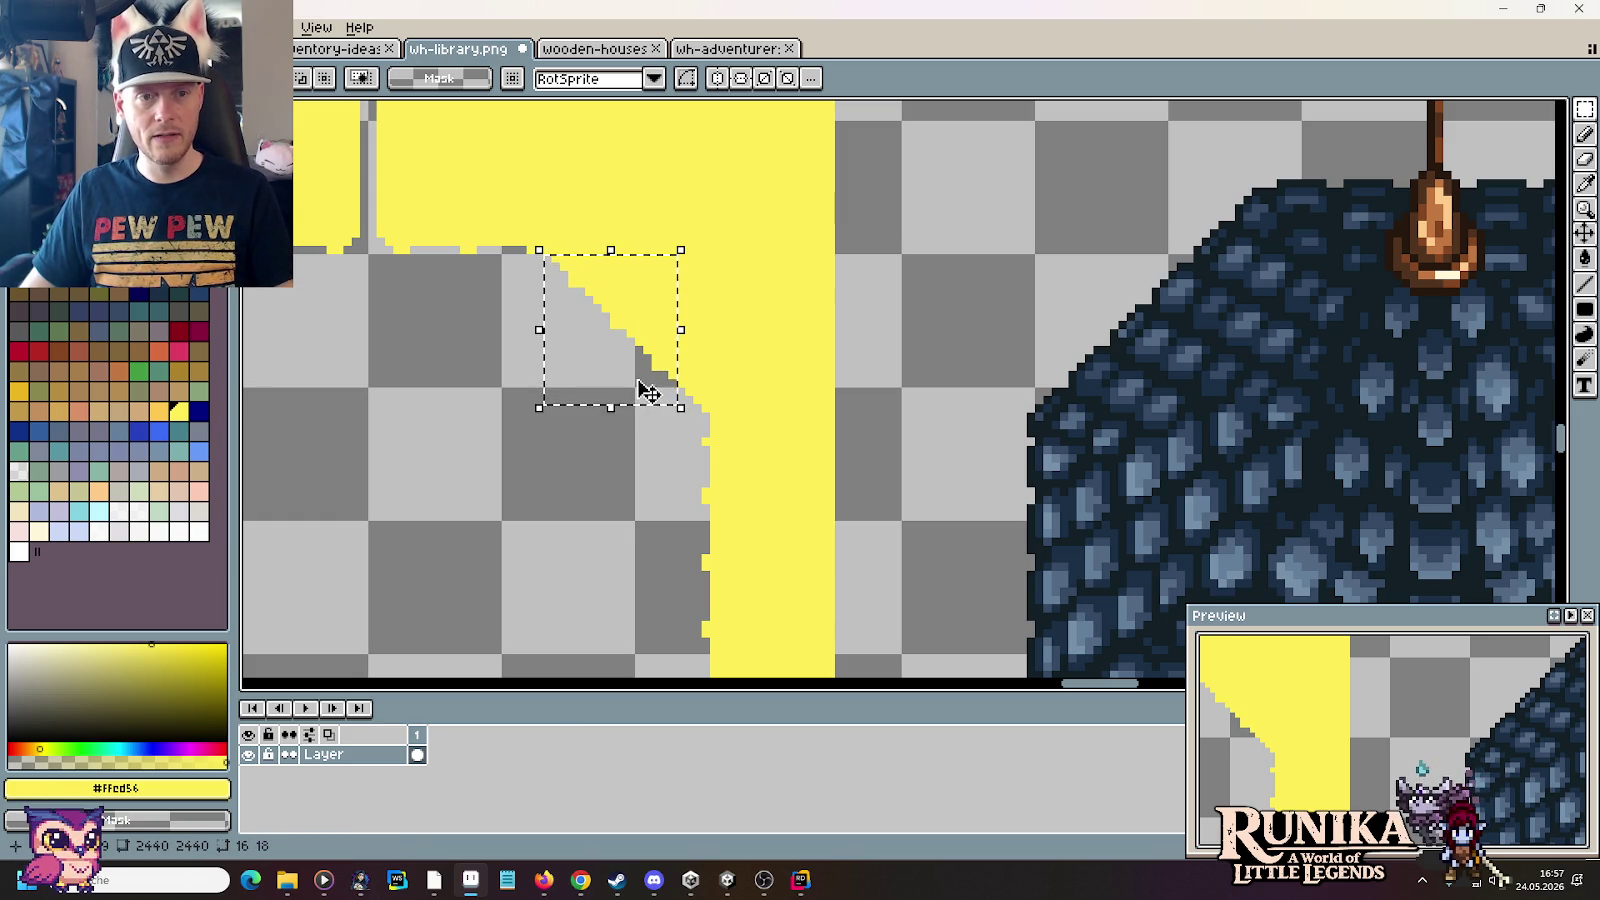
{"action": "key", "text": "Right"}
{"action": "key", "text": "Right"}
{"action": "key", "text": "Down"}
{"action": "key", "text": "Down"}
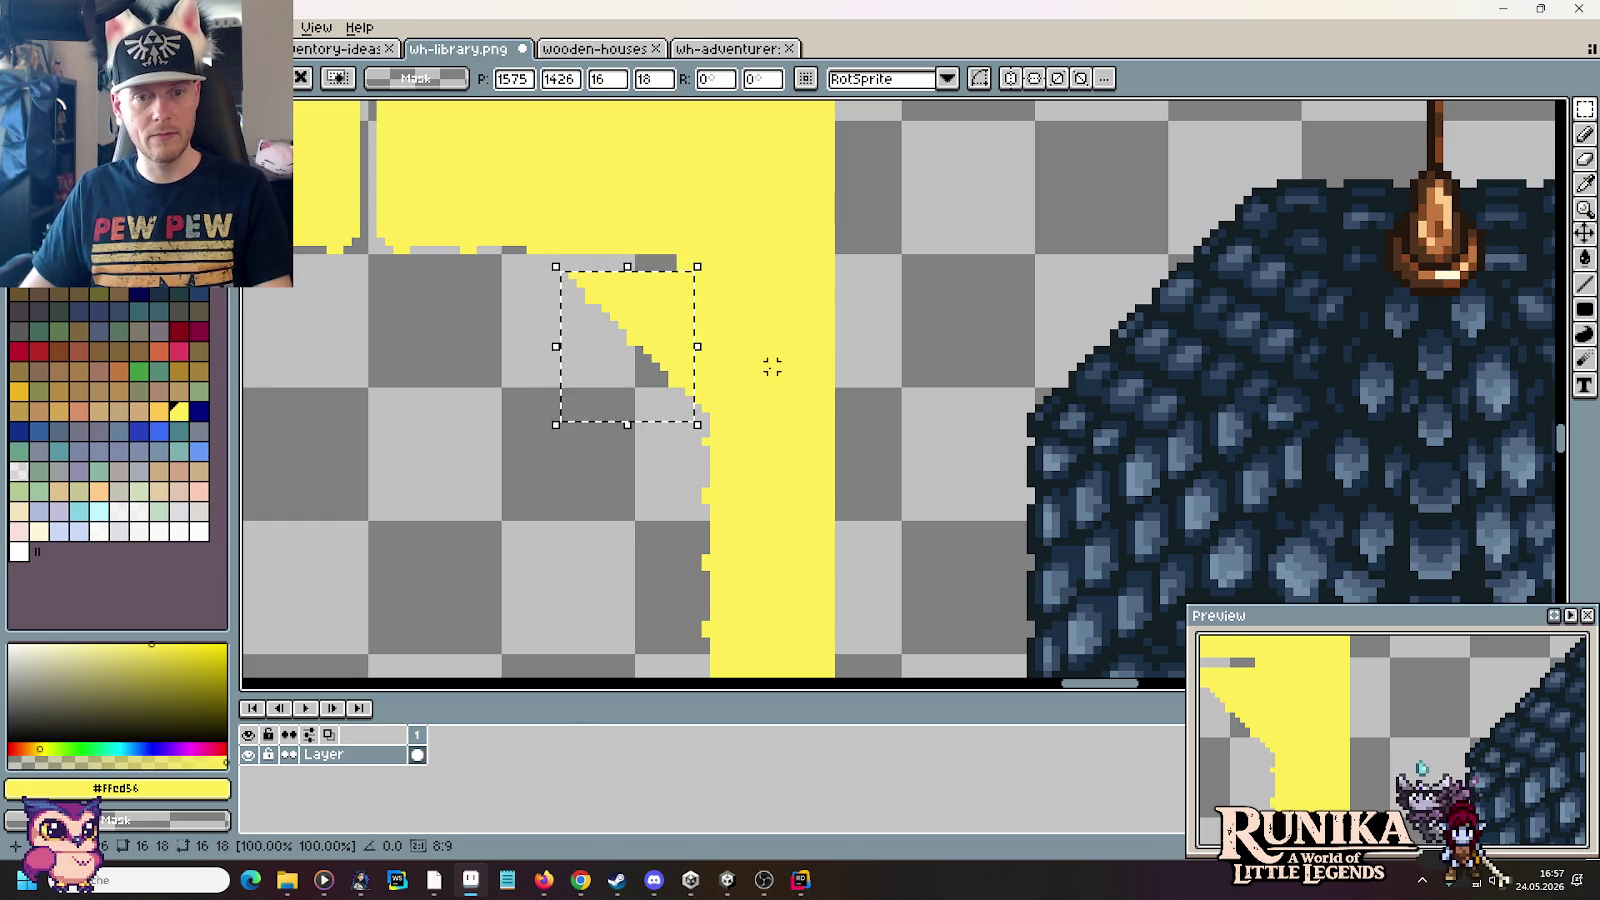
{"action": "left_click", "coordinate": [772, 367]}
Step: Move a yellow chunk to the right side, then undo that move
{"action": "mouse_move", "coordinate": [628, 307]}
{"action": "left_mouse_down"}
{"action": "mouse_move", "coordinate": [1533, 433]}
{"action": "mouse_move", "coordinate": [1420, 457]}
{"action": "left_mouse_up"}
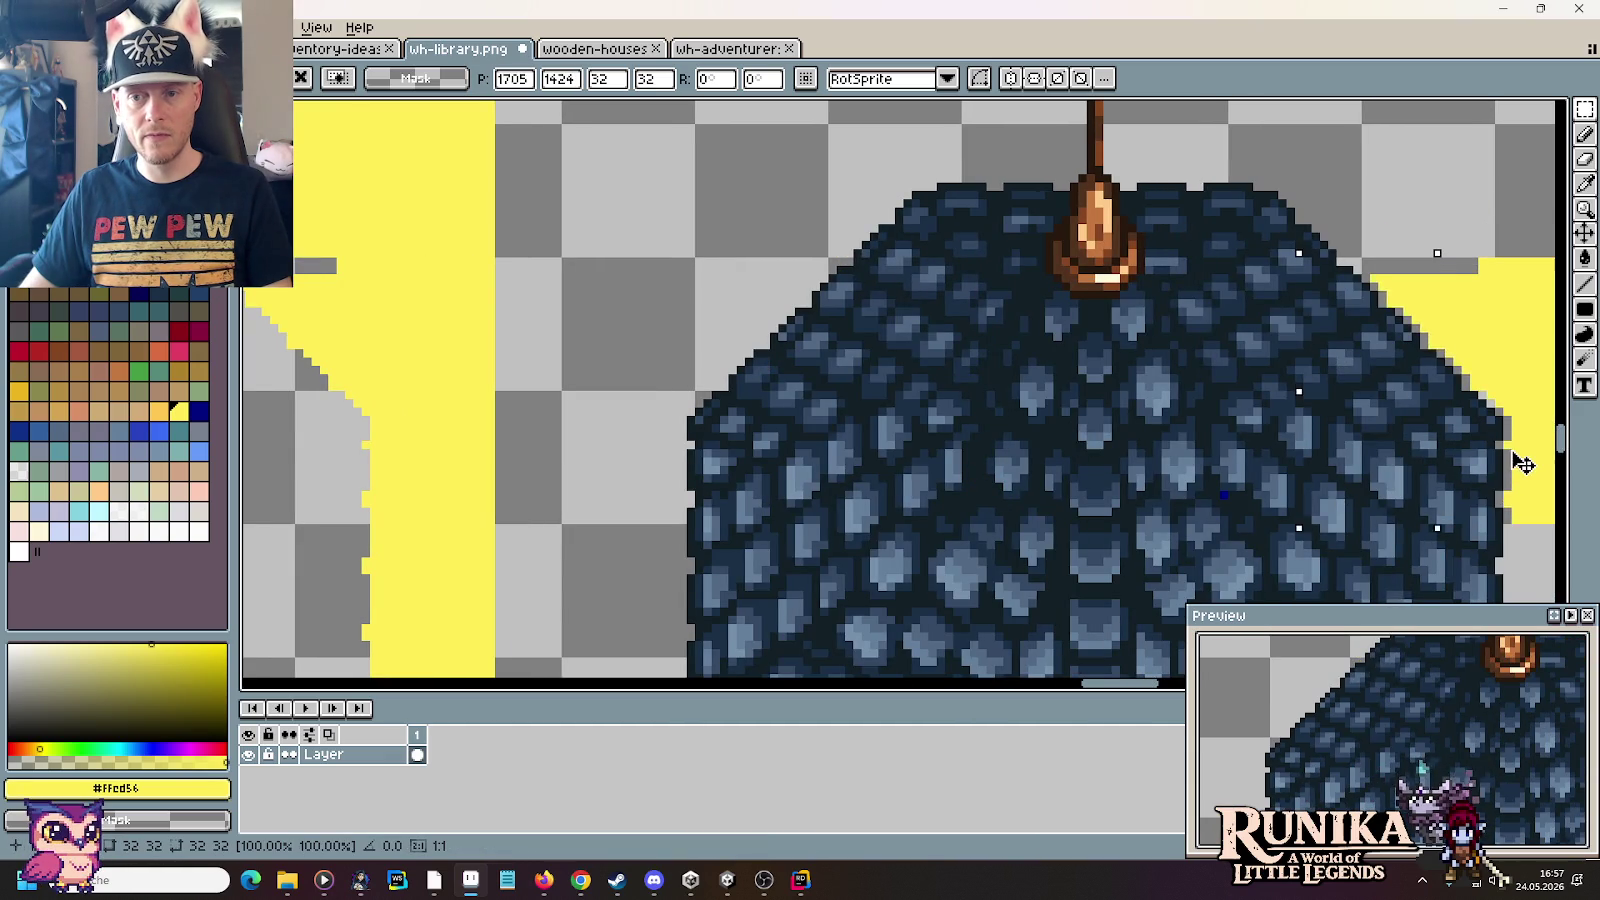
{"action": "mouse_move", "coordinate": [336, 336]}
{"action": "left_mouse_down"}
{"action": "mouse_move", "coordinate": [935, 360]}
{"action": "mouse_move", "coordinate": [712, 343]}
{"action": "left_mouse_up"}
{"action": "key", "text": "ctrl+z"}
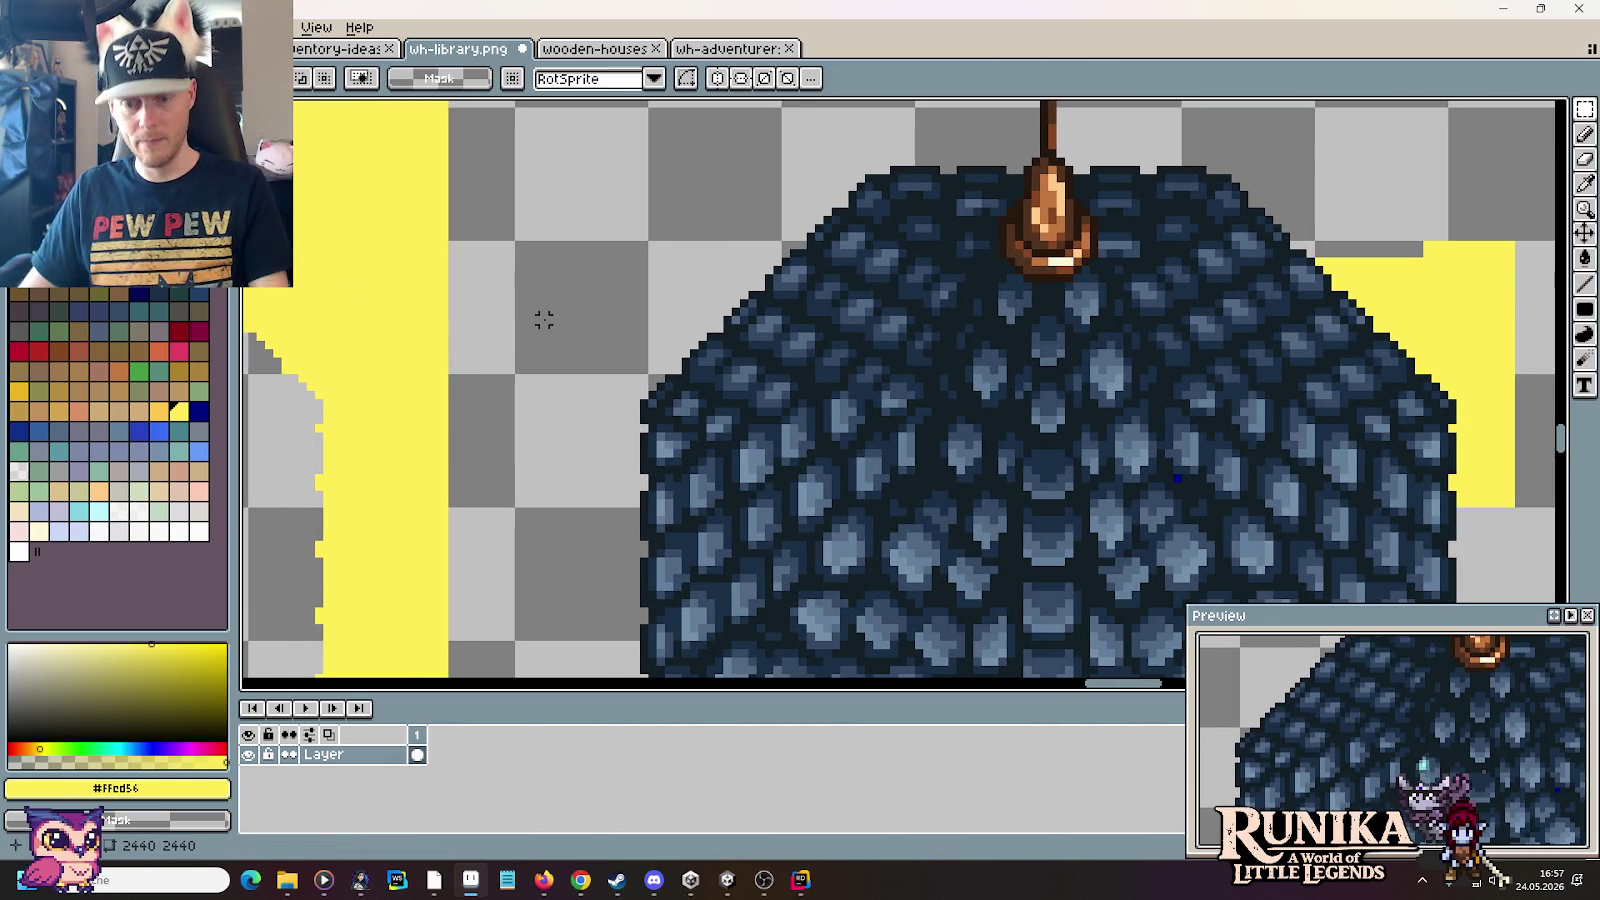
Step: Undo the chunk move, deselect, pick the template yellow and paint a row along the top edge
{"action": "key", "text": "ctrl+z"}
{"action": "key", "text": "ctrl+z"}
{"action": "key", "text": "ctrl+d"}
{"action": "scroll", "coordinate": [850, 365], "scroll_direction": "up", "scroll_amount": 2}
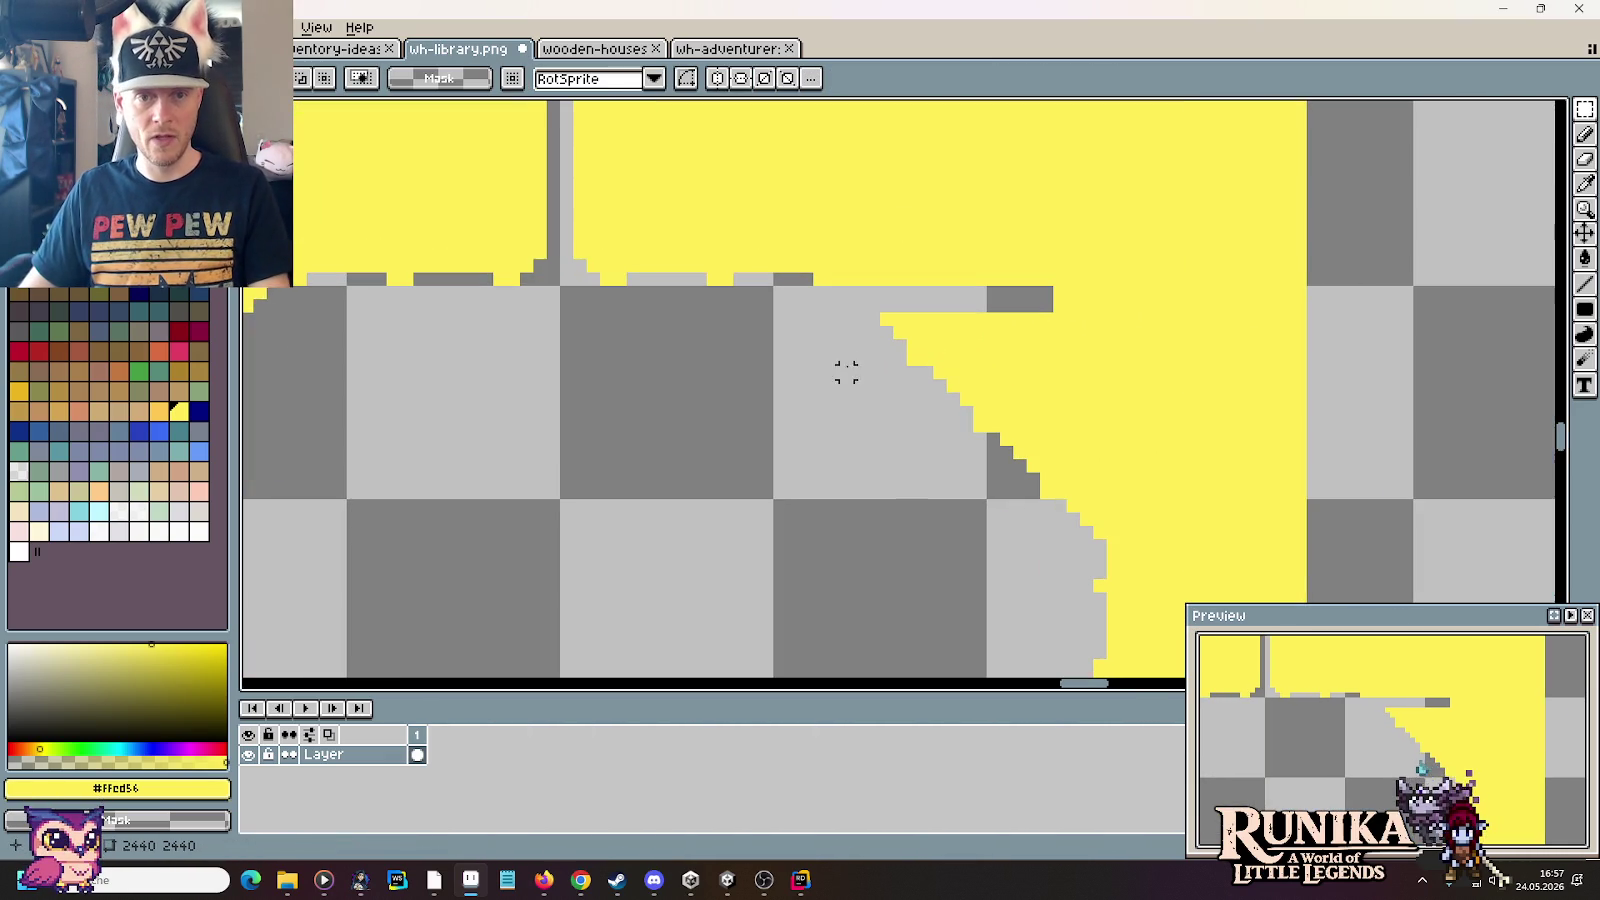
{"action": "key", "text": "i"}
{"action": "key", "text": "b"}
{"action": "mouse_move", "coordinate": [1040, 307]}
{"action": "left_mouse_down"}
{"action": "mouse_move", "coordinate": [941, 309]}
{"action": "mouse_move", "coordinate": [1034, 290]}
{"action": "left_mouse_up"}
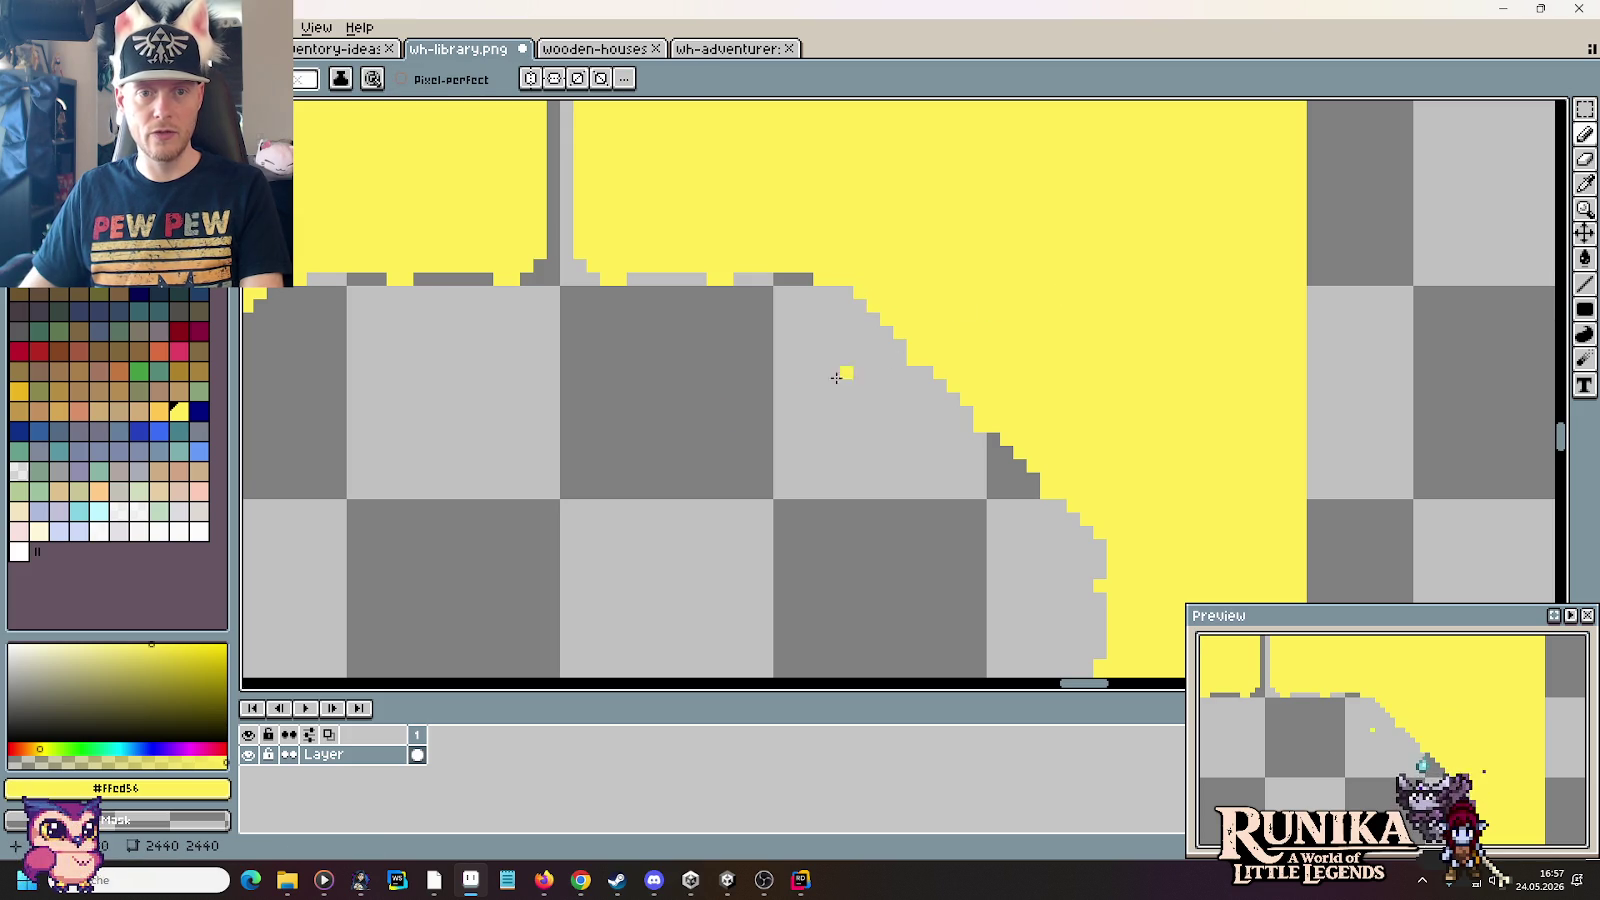
Step: Shift the upper-left diagonal corner two pixels left and two pixels down
{"action": "scroll", "coordinate": [1000, 360], "scroll_direction": "left", "scroll_amount": 4}
{"action": "scroll", "coordinate": [1125, 340], "scroll_direction": "left", "scroll_amount": 1}
{"action": "scroll", "coordinate": [1046, 325], "scroll_direction": "down", "scroll_amount": 1}
{"action": "key", "text": "m"}
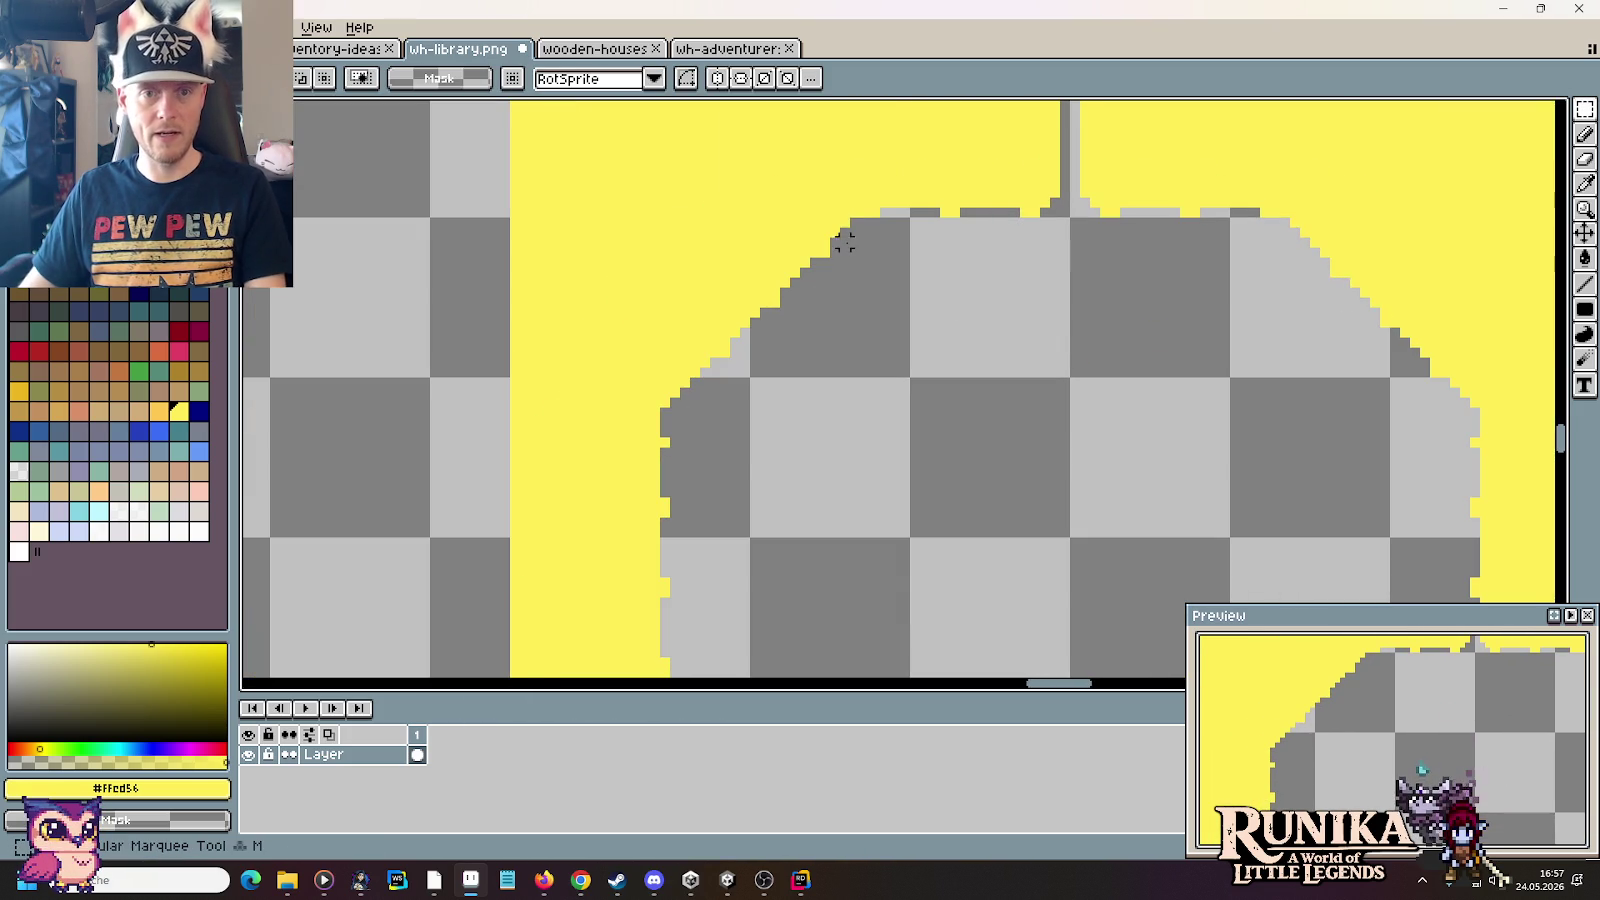
{"action": "left_click_drag", "start_coordinate": [856, 220], "coordinate": [615, 391]}
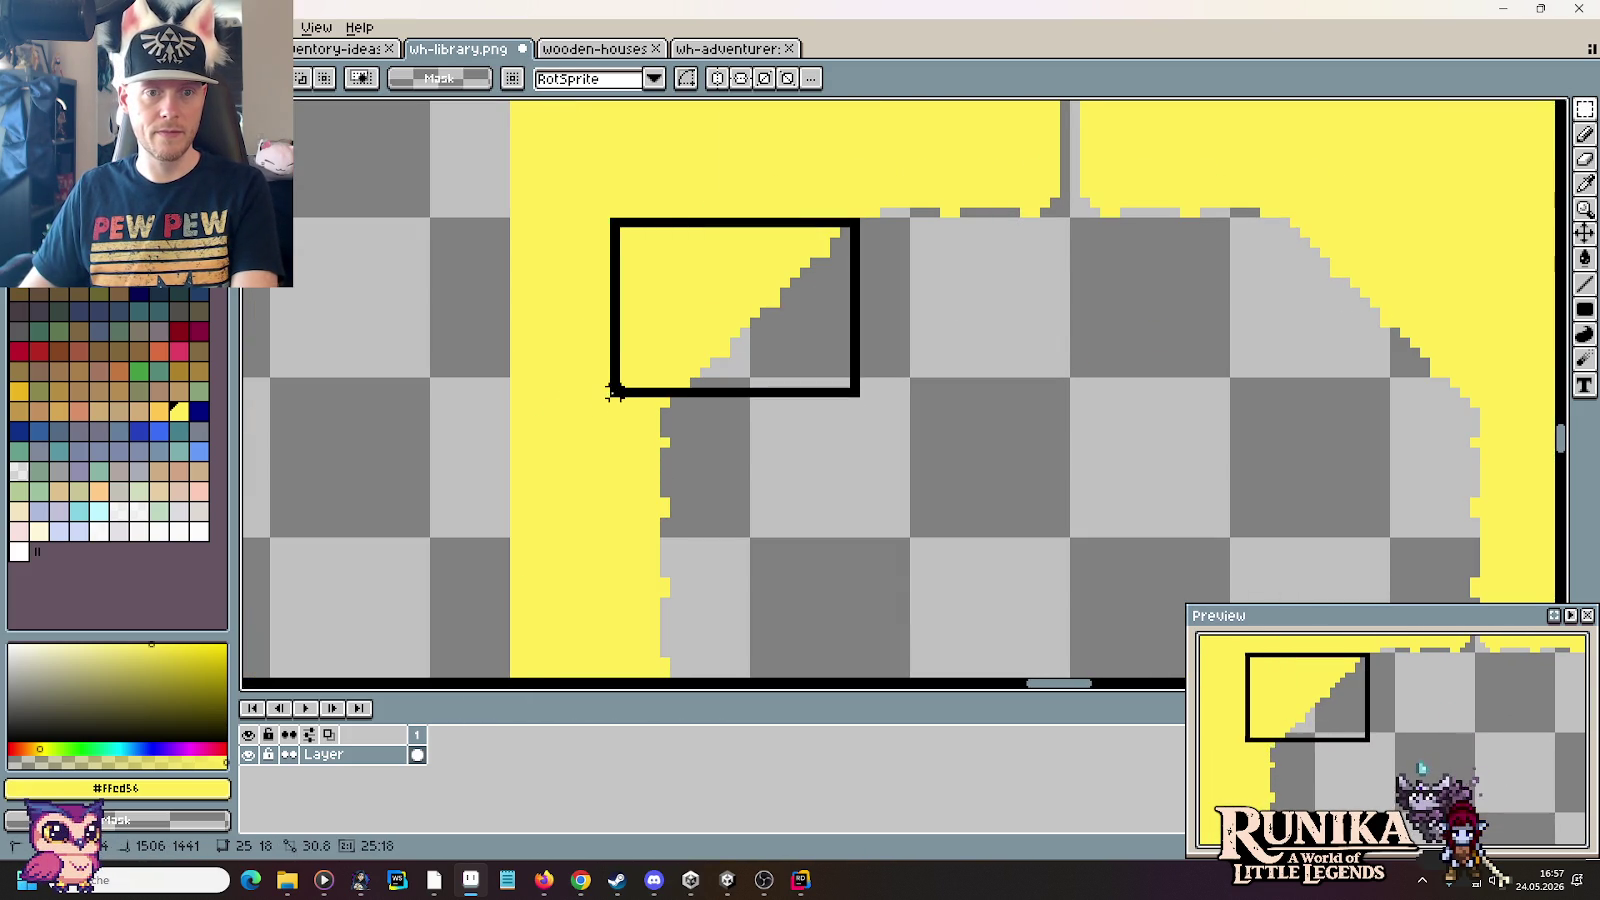
{"action": "key", "text": "Left"}
{"action": "key", "text": "Down"}
{"action": "key", "text": "Left"}
{"action": "key", "text": "Down"}
{"action": "key", "text": "Return"}
Step: Fill the transparent gap rows above the diagonal with yellow
{"action": "key", "text": "b"}
{"action": "left_click_drag", "start_coordinate": [838, 233], "coordinate": [735, 236]}
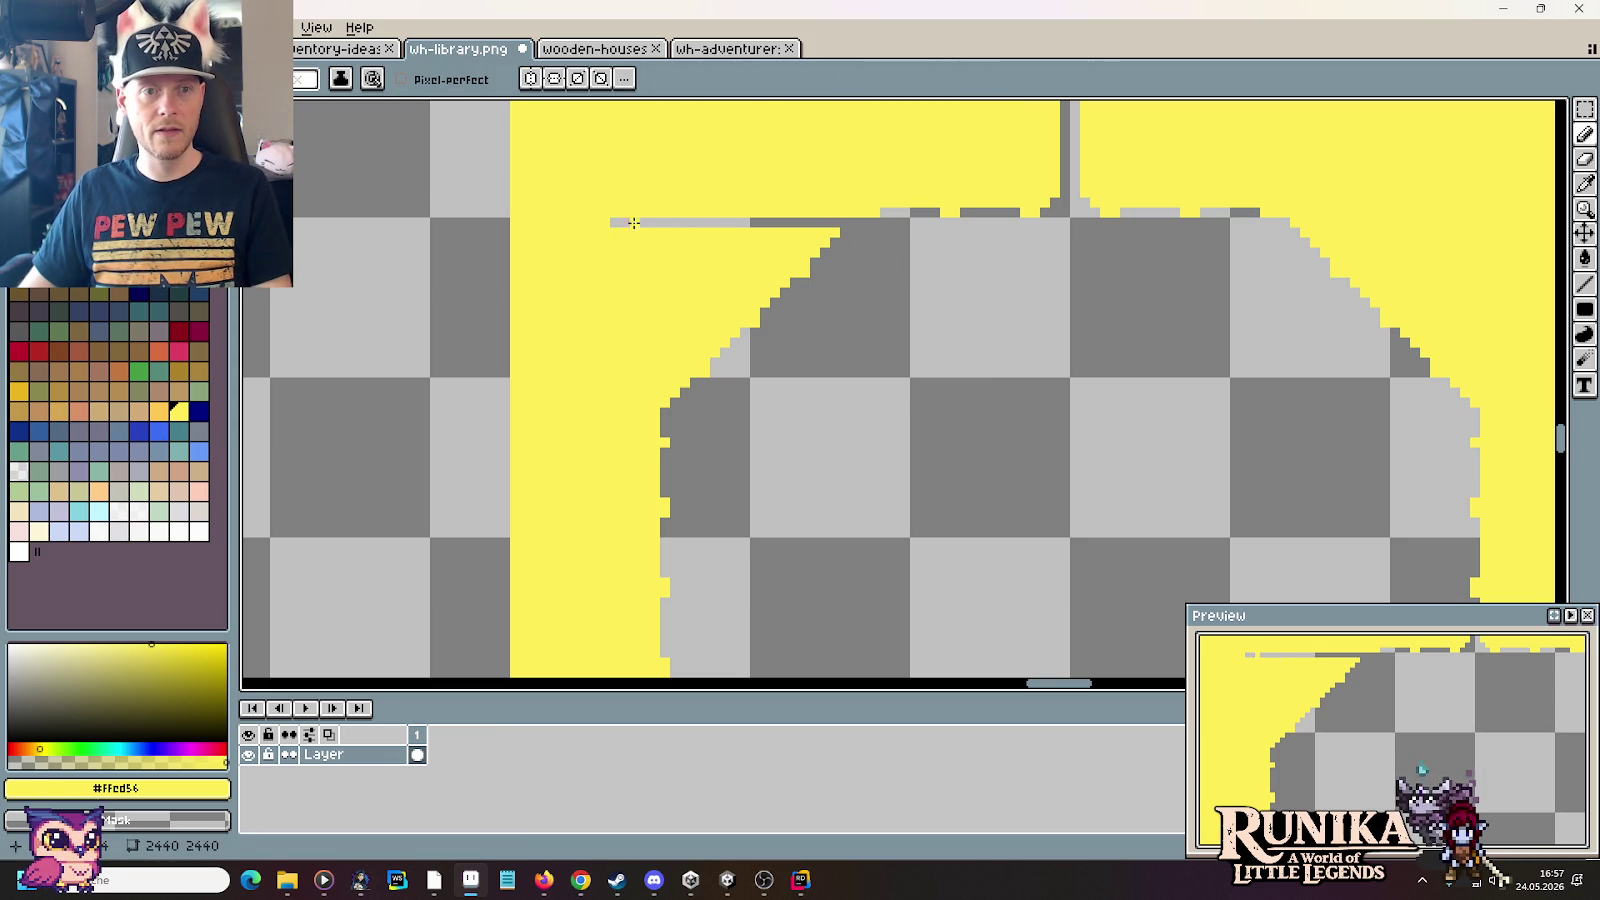
{"action": "left_click_drag", "start_coordinate": [846, 220], "coordinate": [735, 222]}
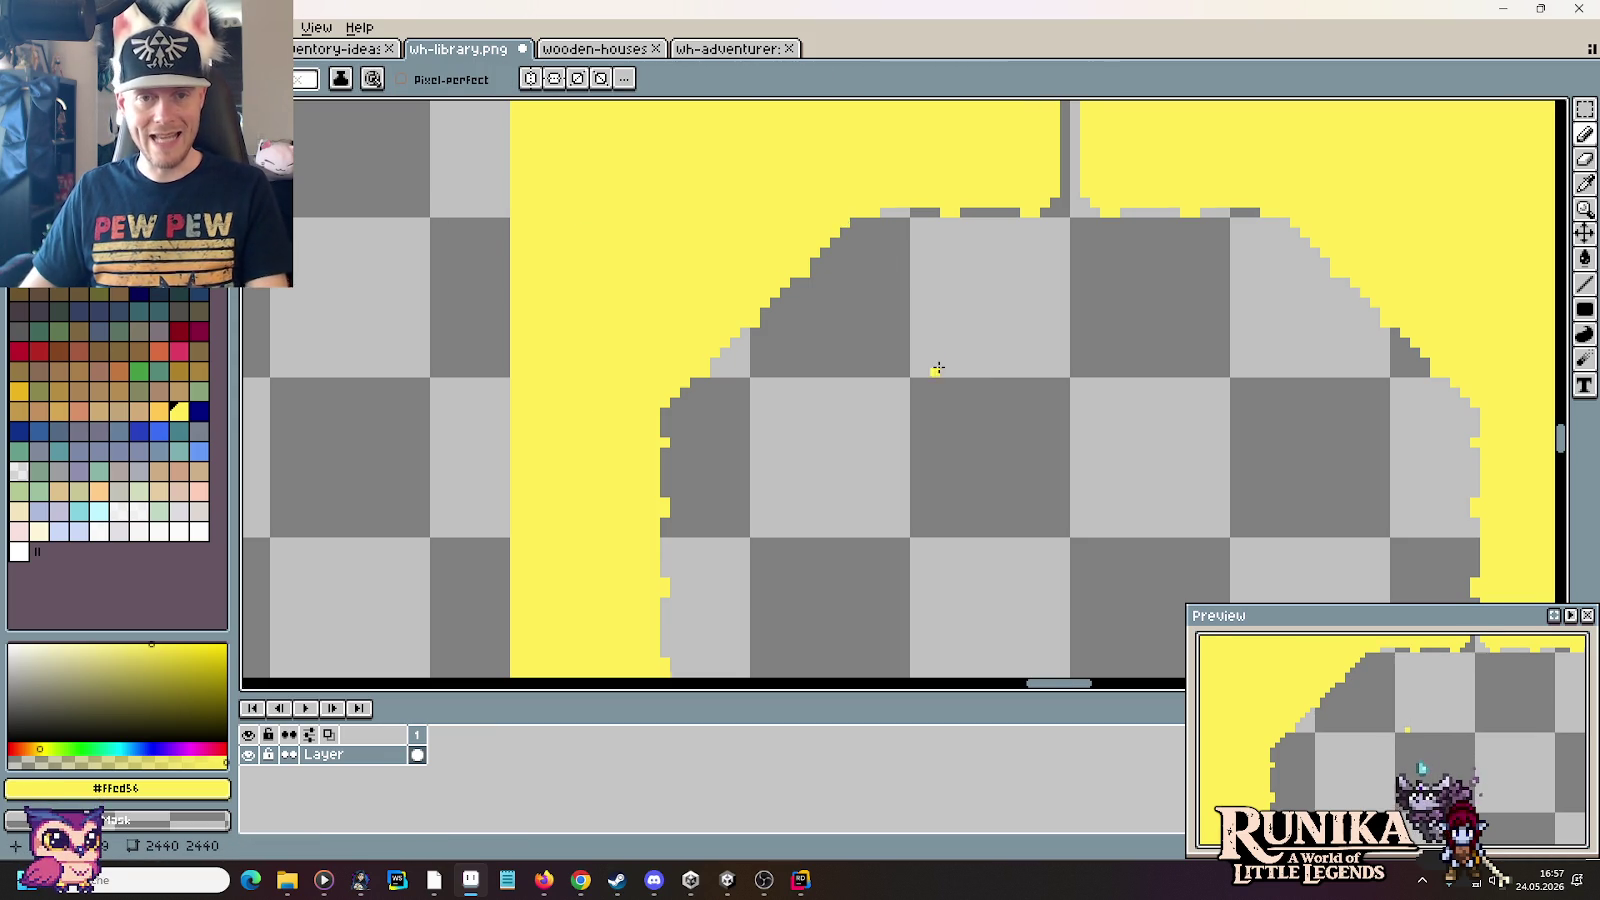
{"action": "scroll", "coordinate": [935, 368], "scroll_direction": "down", "scroll_amount": 3}
Step: Bring the whole template and roof into view, drawing and removing a test vertical line
{"action": "left_click_drag", "start_coordinate": [940, 368], "coordinate": [805, 359]}
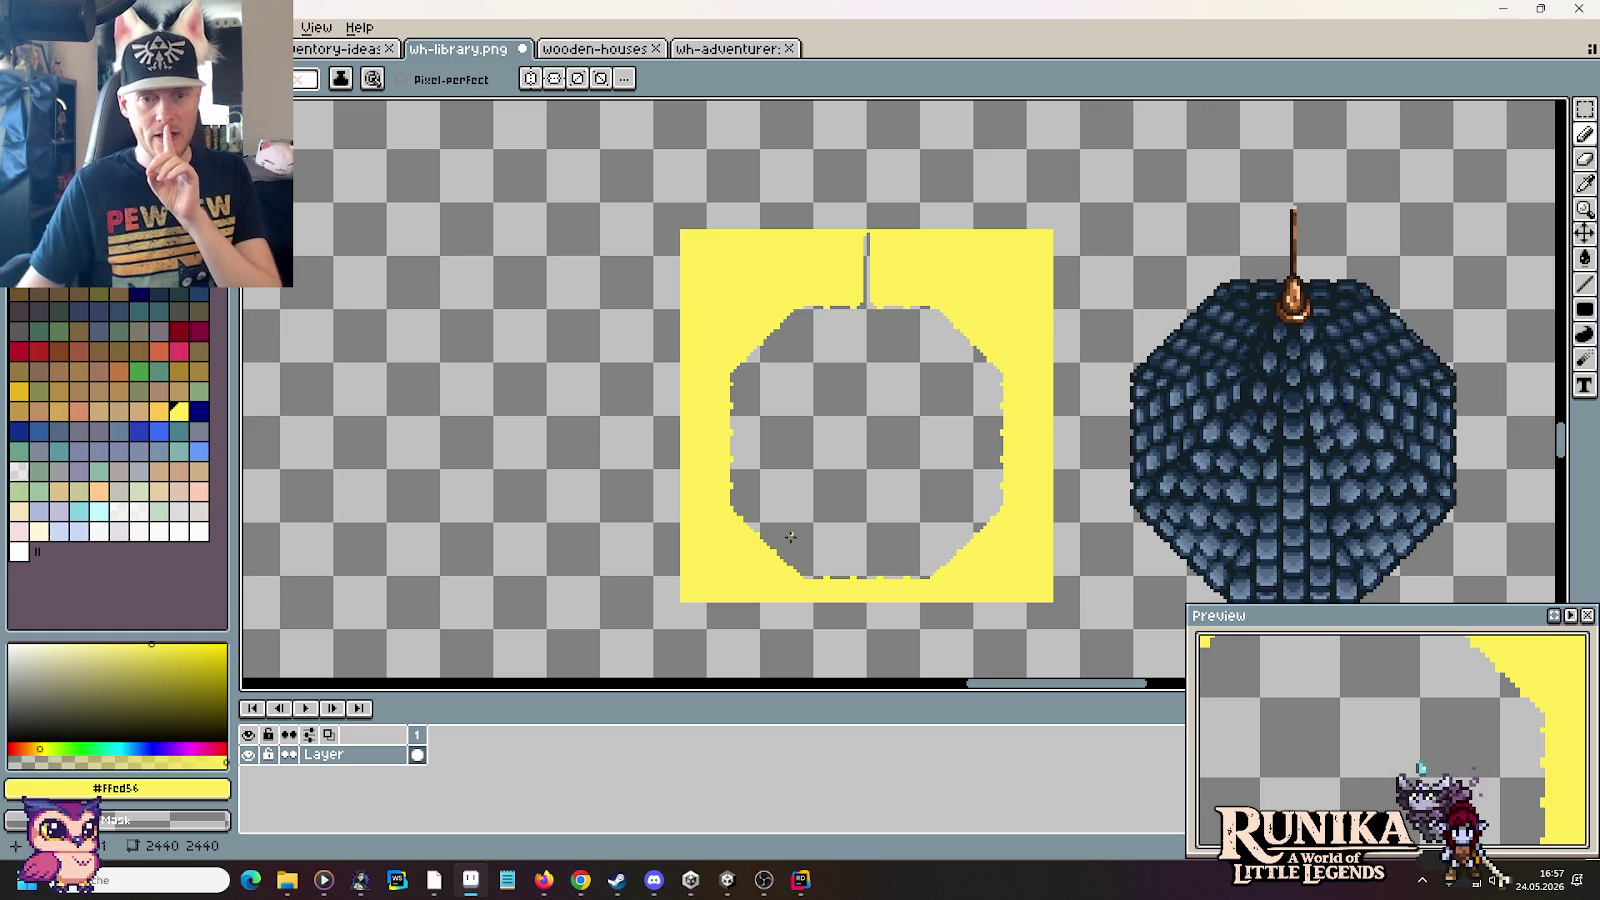
{"action": "left_click_drag", "start_coordinate": [797, 585], "coordinate": [803, 288]}
{"action": "key", "text": "ctrl+z"}
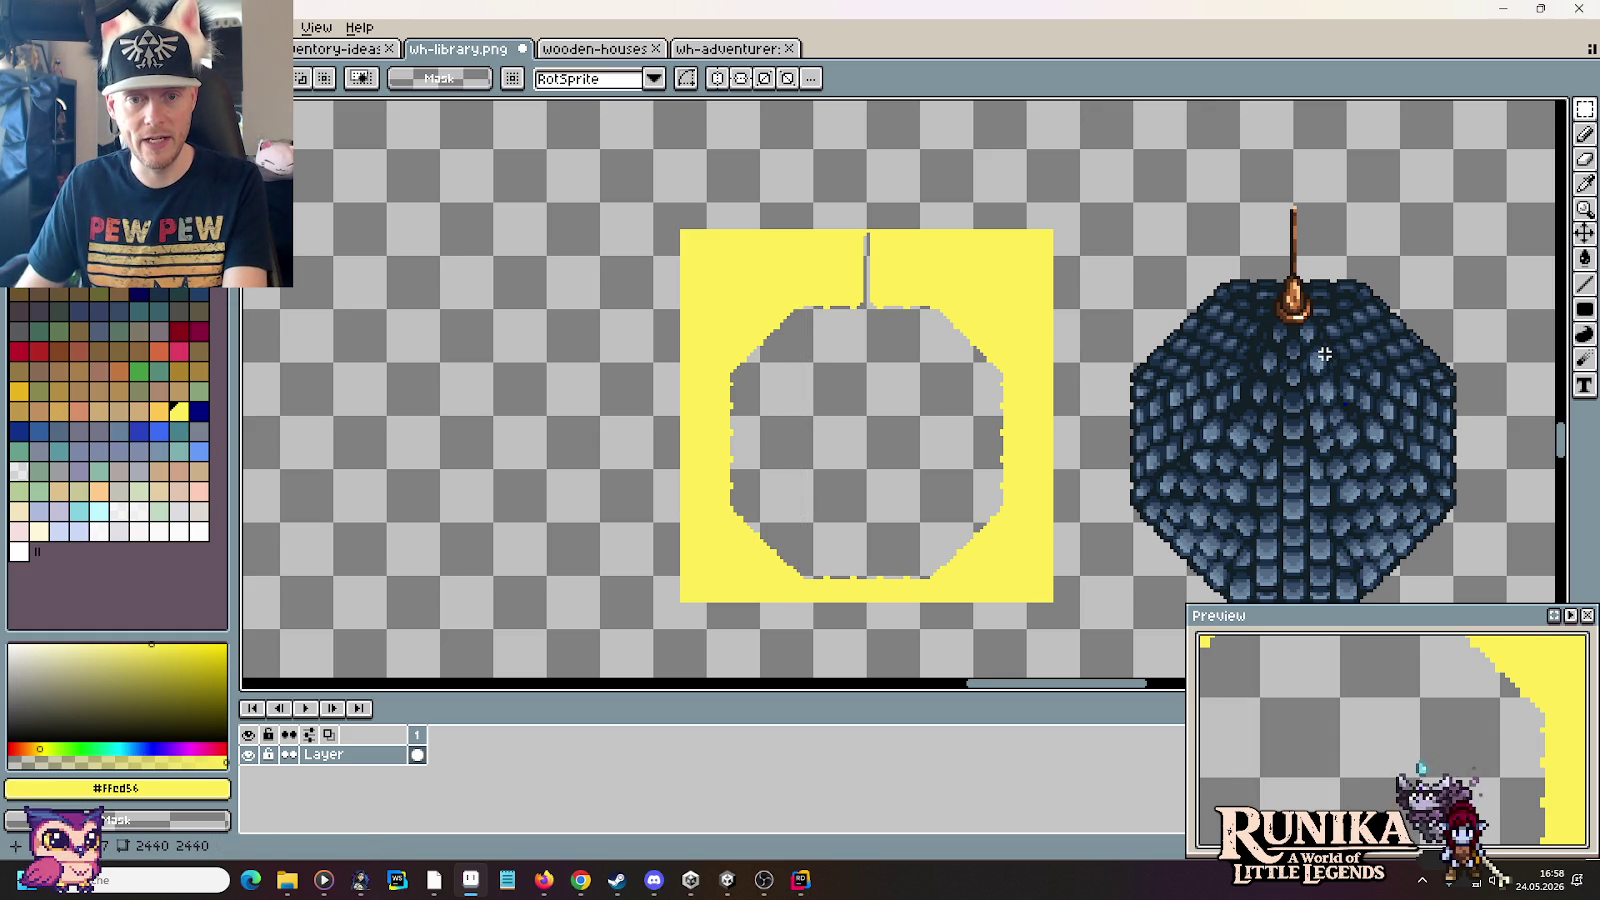
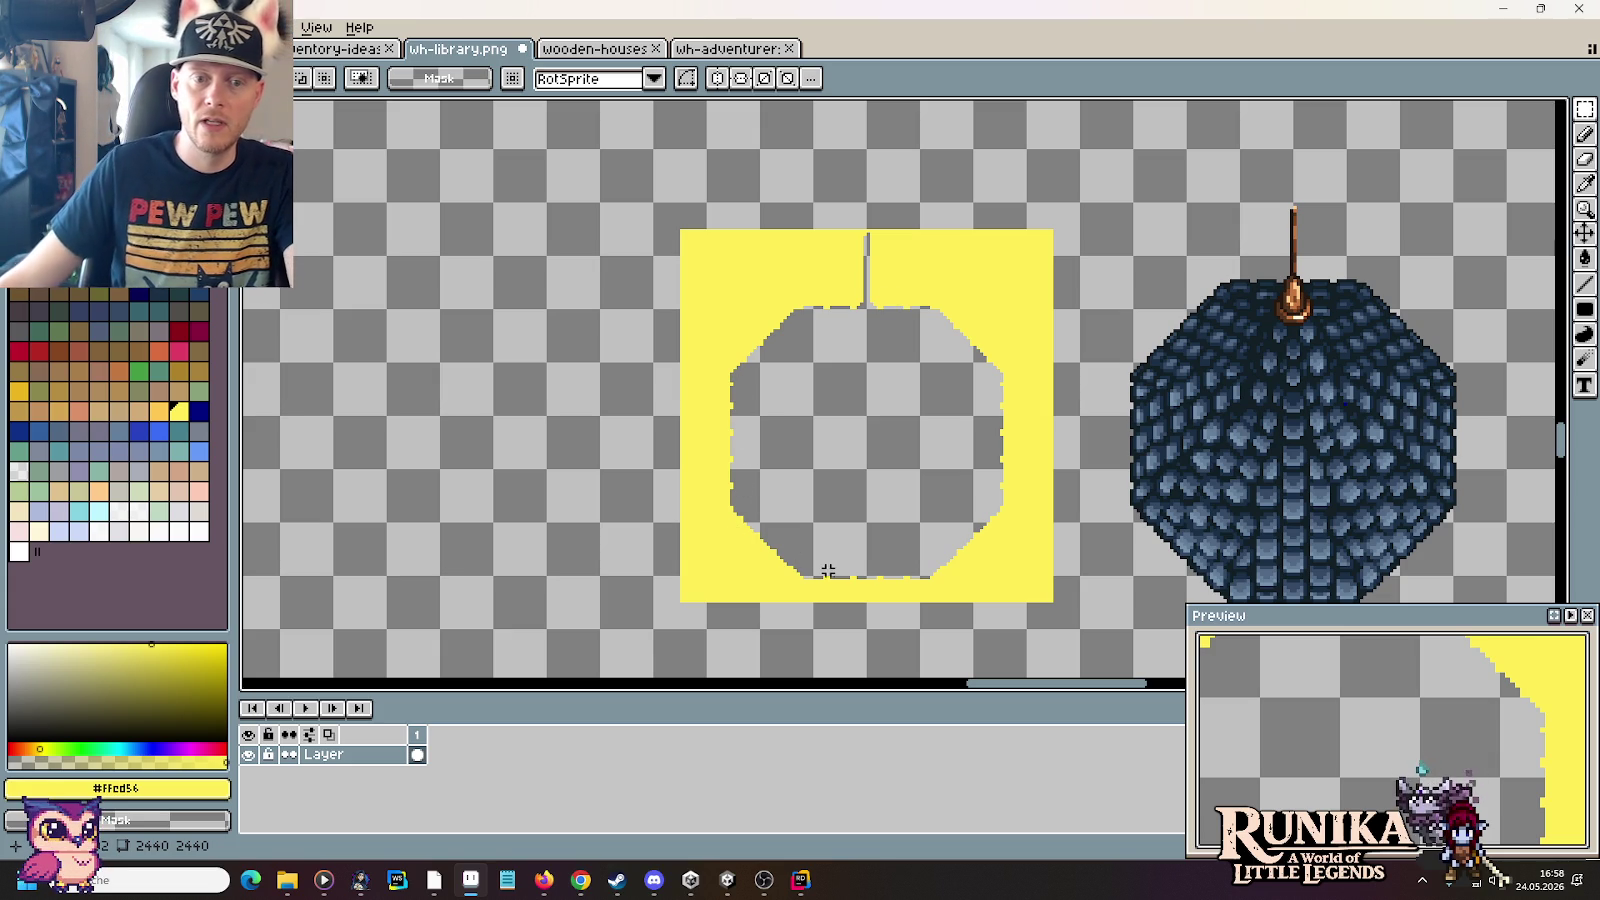
Step: Copy a small block from the yellow shape's bottom and stamp it onto its right edge
{"action": "left_click_drag", "start_coordinate": [812, 522], "coordinate": [922, 630]}
{"action": "key", "text": "ctrl+b"}
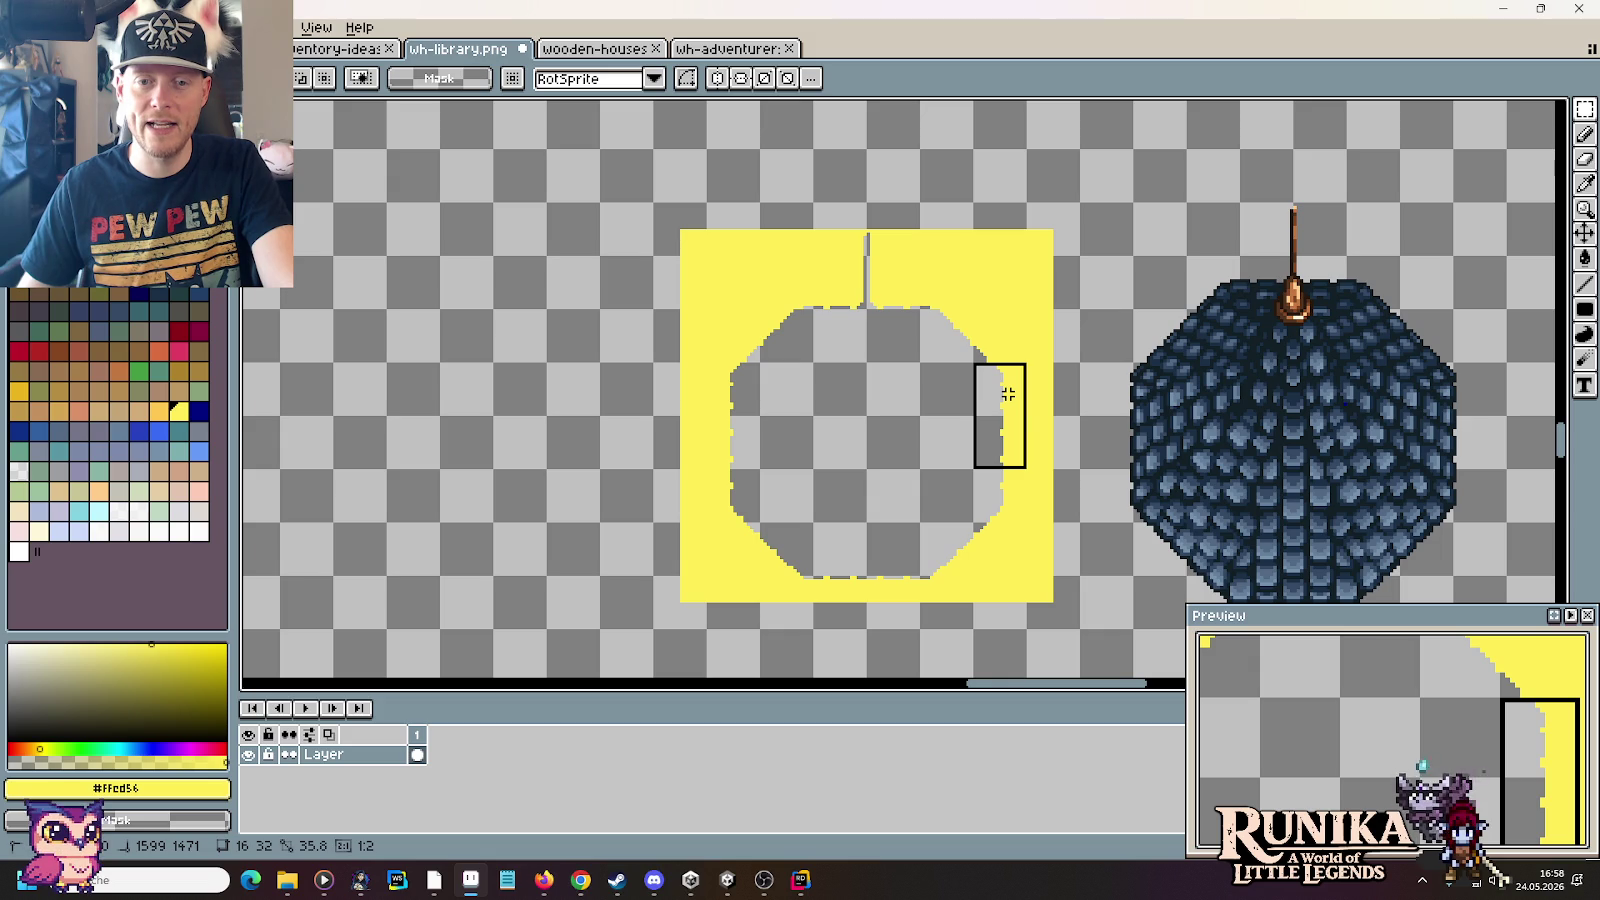
{"action": "left_click", "coordinate": [1008, 394]}
{"action": "left_click", "coordinate": [1071, 368]}
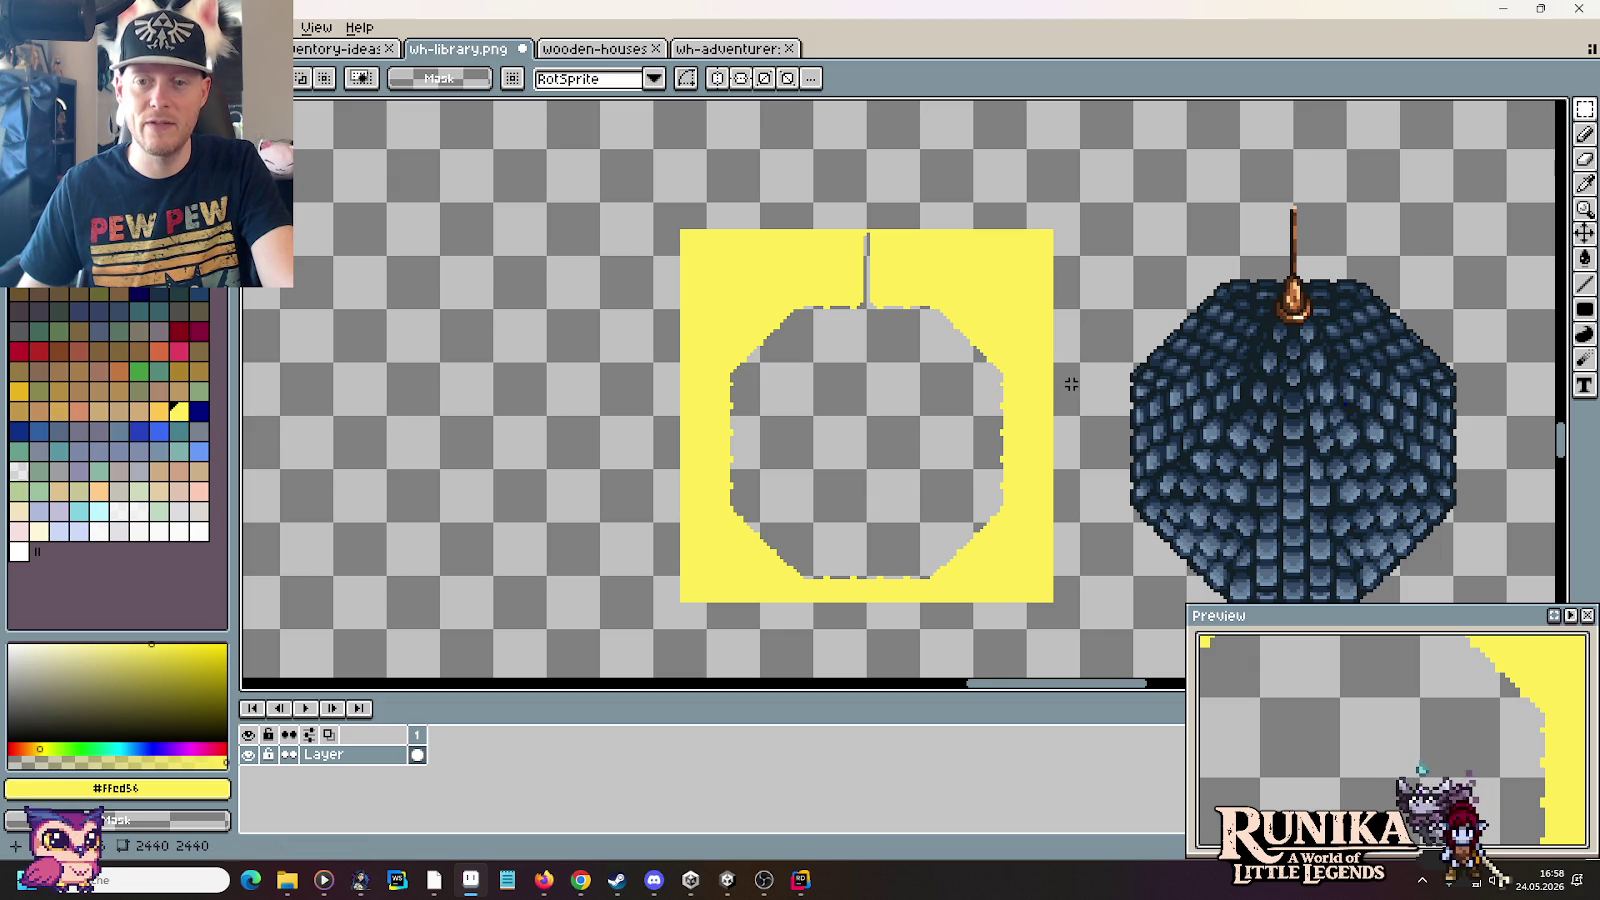
Step: Shift the yellow shape's top section down 3 px so its edges line up
{"action": "scroll", "coordinate": [1071, 384], "scroll_direction": "up", "scroll_amount": 2}
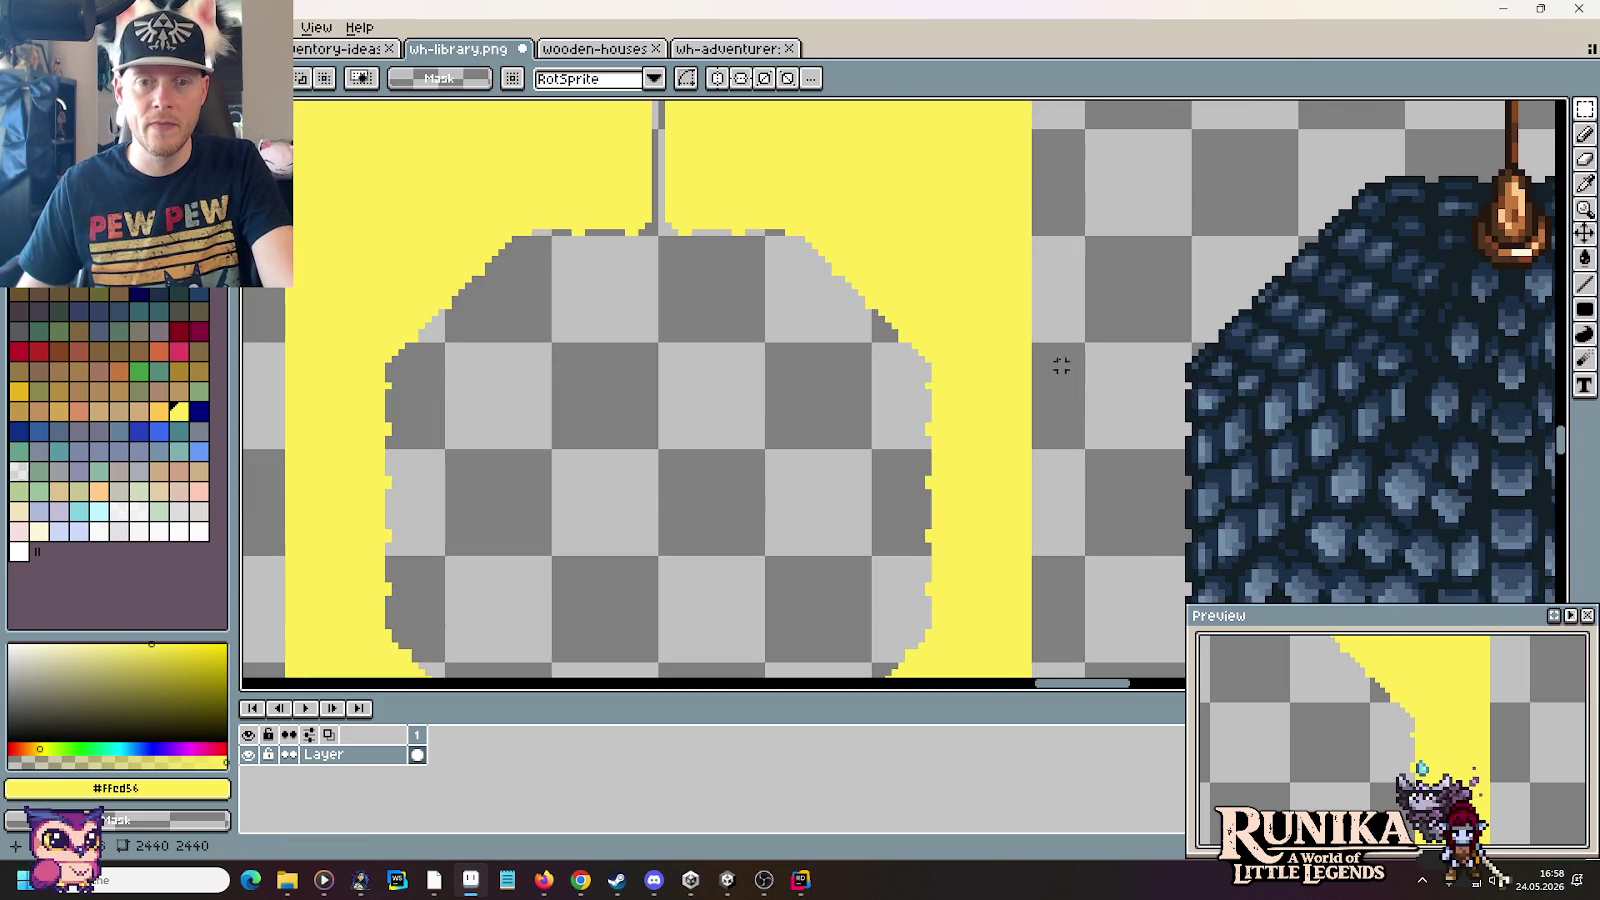
{"action": "left_click_drag", "start_coordinate": [1061, 372], "coordinate": [322, 145]}
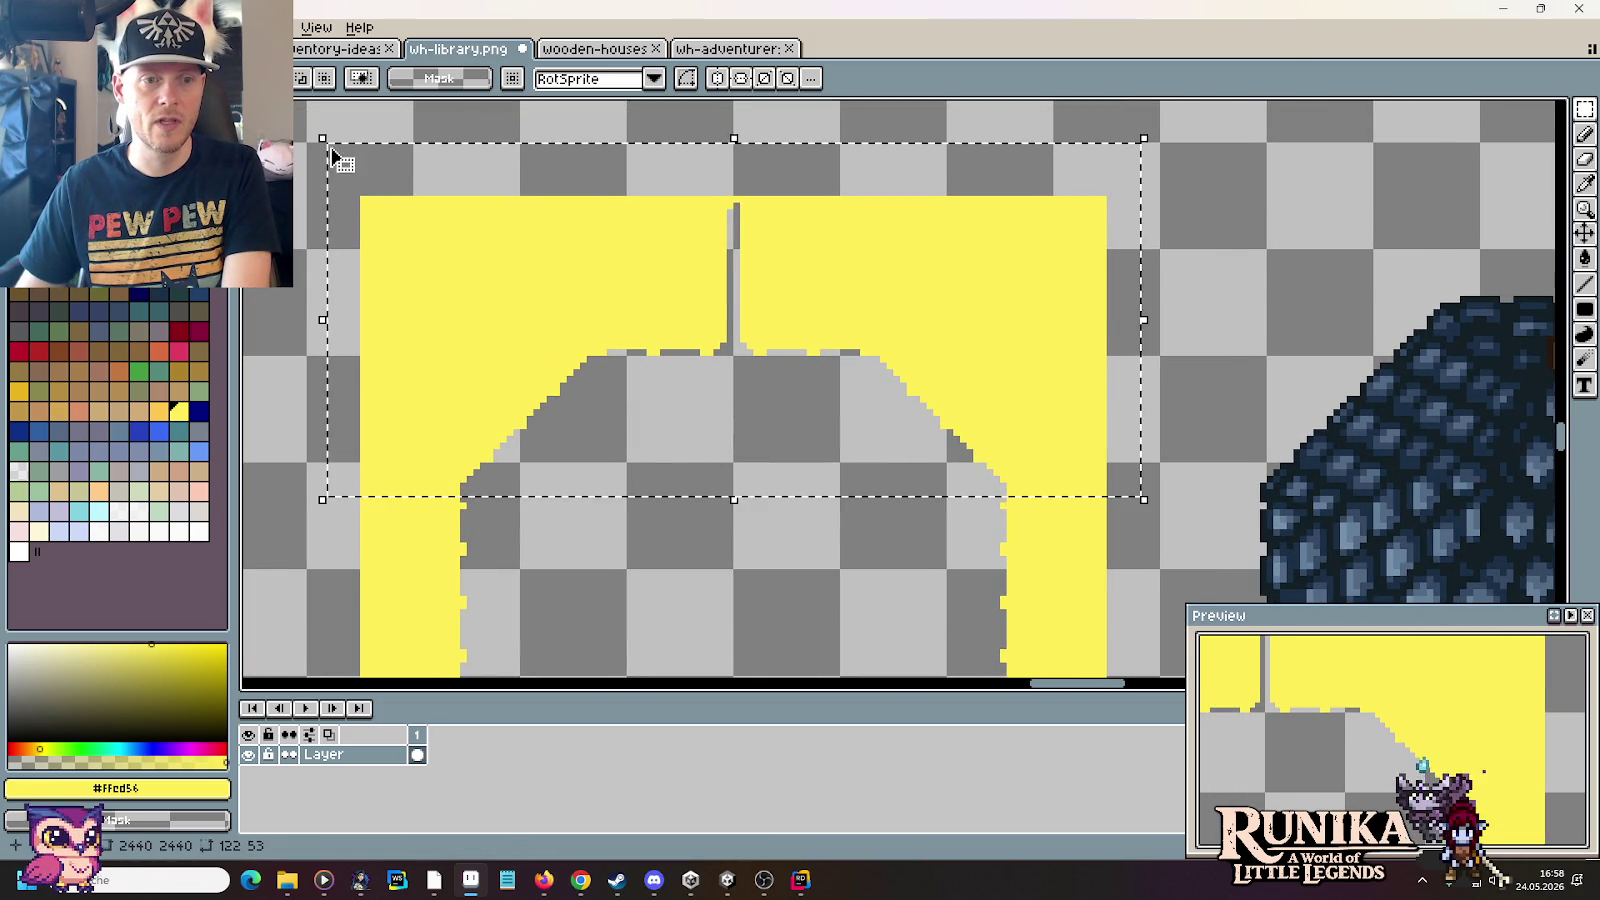
{"action": "key", "text": "Down"}
{"action": "key", "text": "Down"}
{"action": "key", "text": "Down"}
{"action": "left_click", "coordinate": [536, 558]}
{"action": "scroll", "coordinate": [536, 558], "scroll_direction": "down", "scroll_amount": 1}
{"action": "left_click_drag", "start_coordinate": [529, 553], "coordinate": [614, 296]}
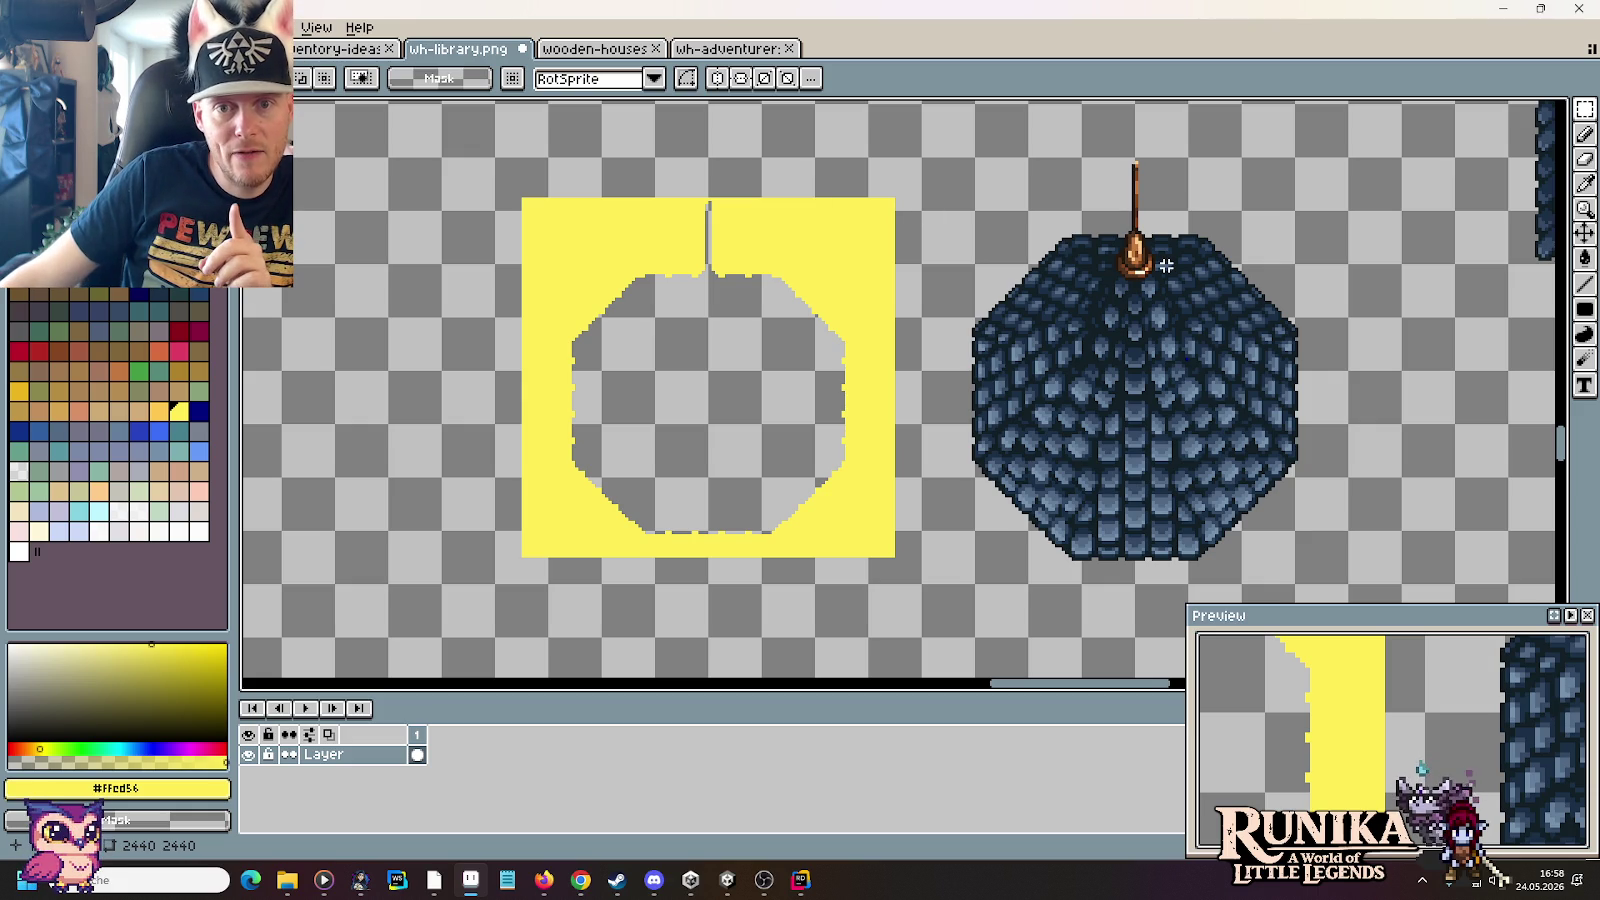
{"action": "left_click_drag", "start_coordinate": [1113, 169], "coordinate": [1176, 292]}
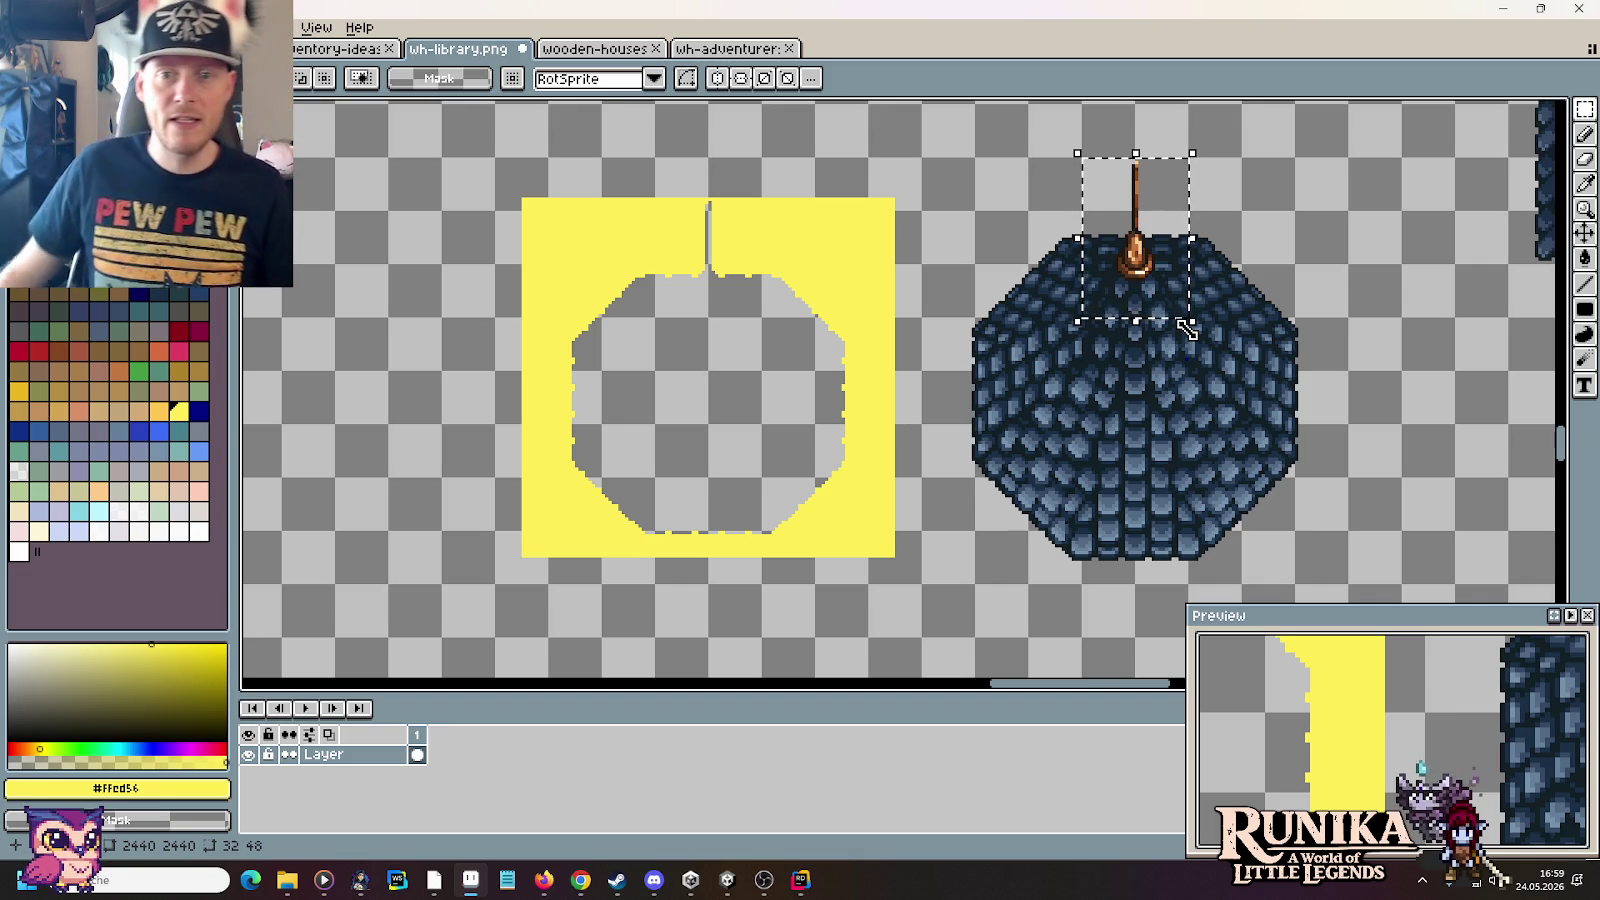
Step: Copy the spire tip to the left, then move the spire copy, yellow box and dome left together
{"action": "mouse_move", "coordinate": [1160, 287]}
{"action": "left_mouse_down"}
{"action": "mouse_move", "coordinate": [1373, 287]}
{"action": "mouse_move", "coordinate": [375, 296]}
{"action": "left_mouse_up"}
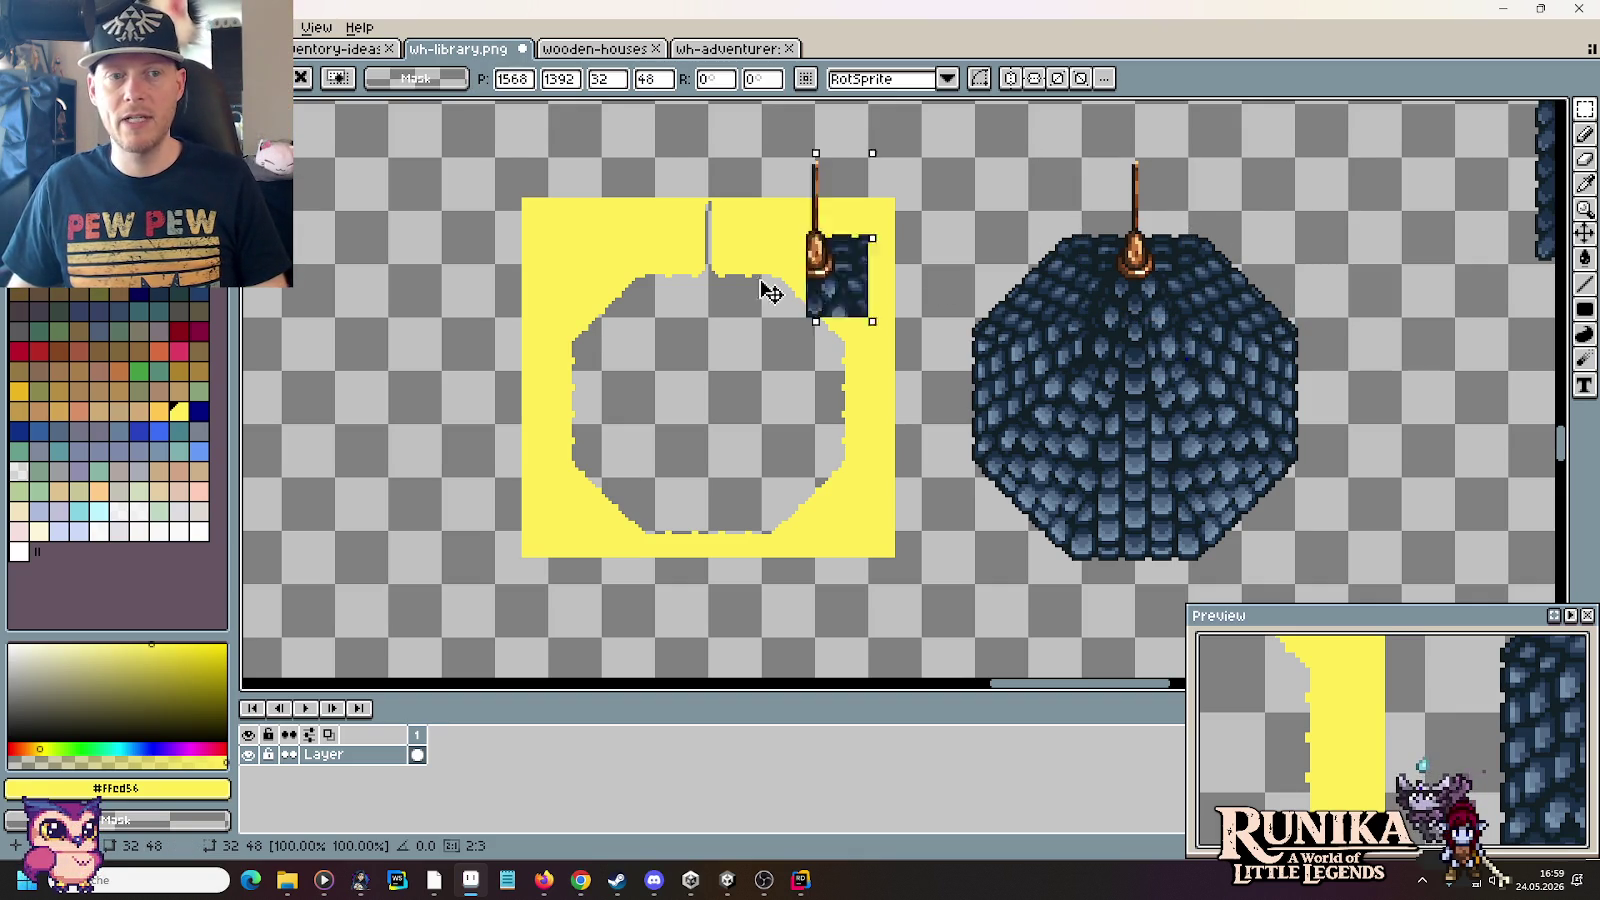
{"action": "scroll", "coordinate": [732, 339], "scroll_direction": "down", "scroll_amount": 1}
{"action": "scroll", "coordinate": [786, 314], "scroll_direction": "up", "scroll_amount": 1}
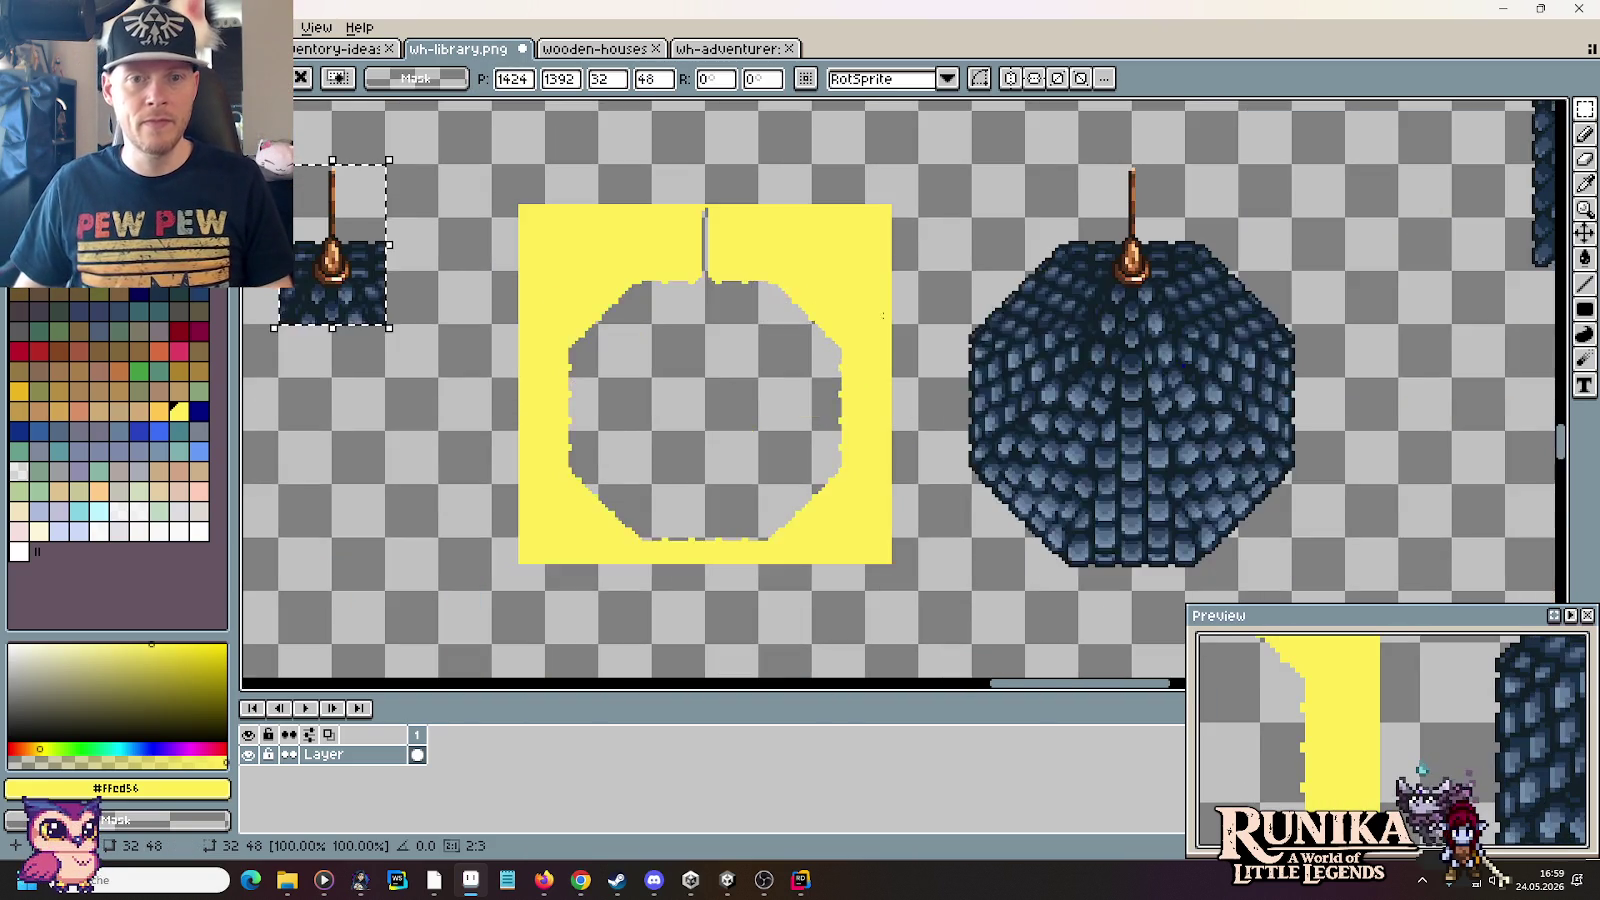
{"action": "scroll", "coordinate": [1050, 425], "scroll_direction": "down", "scroll_amount": 1}
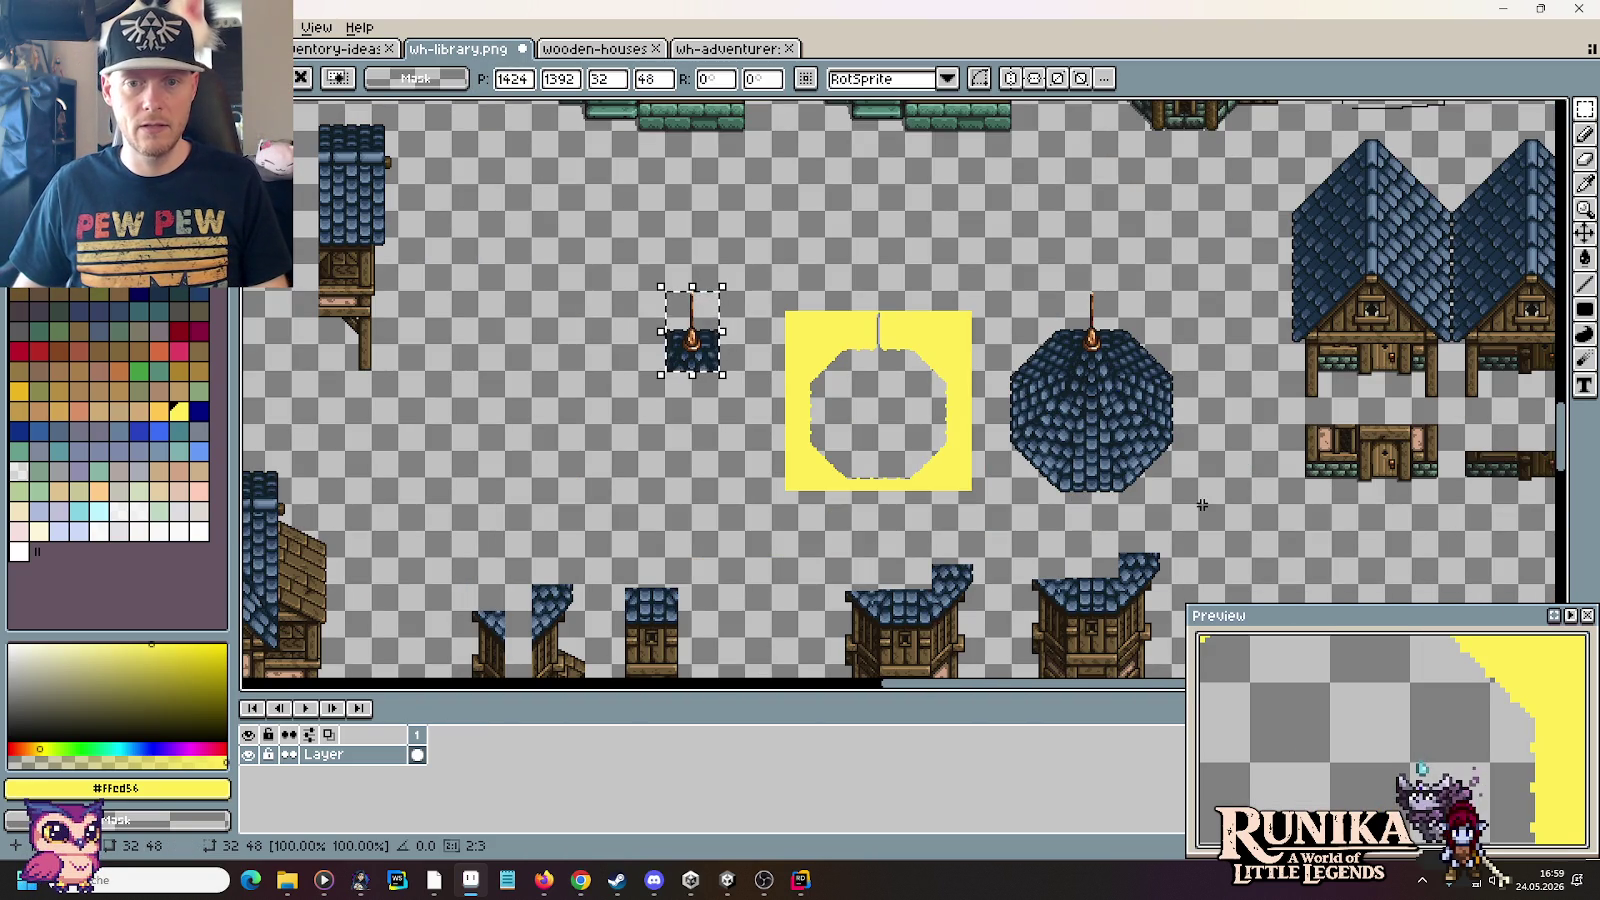
{"action": "left_click_drag", "start_coordinate": [1202, 505], "coordinate": [634, 260]}
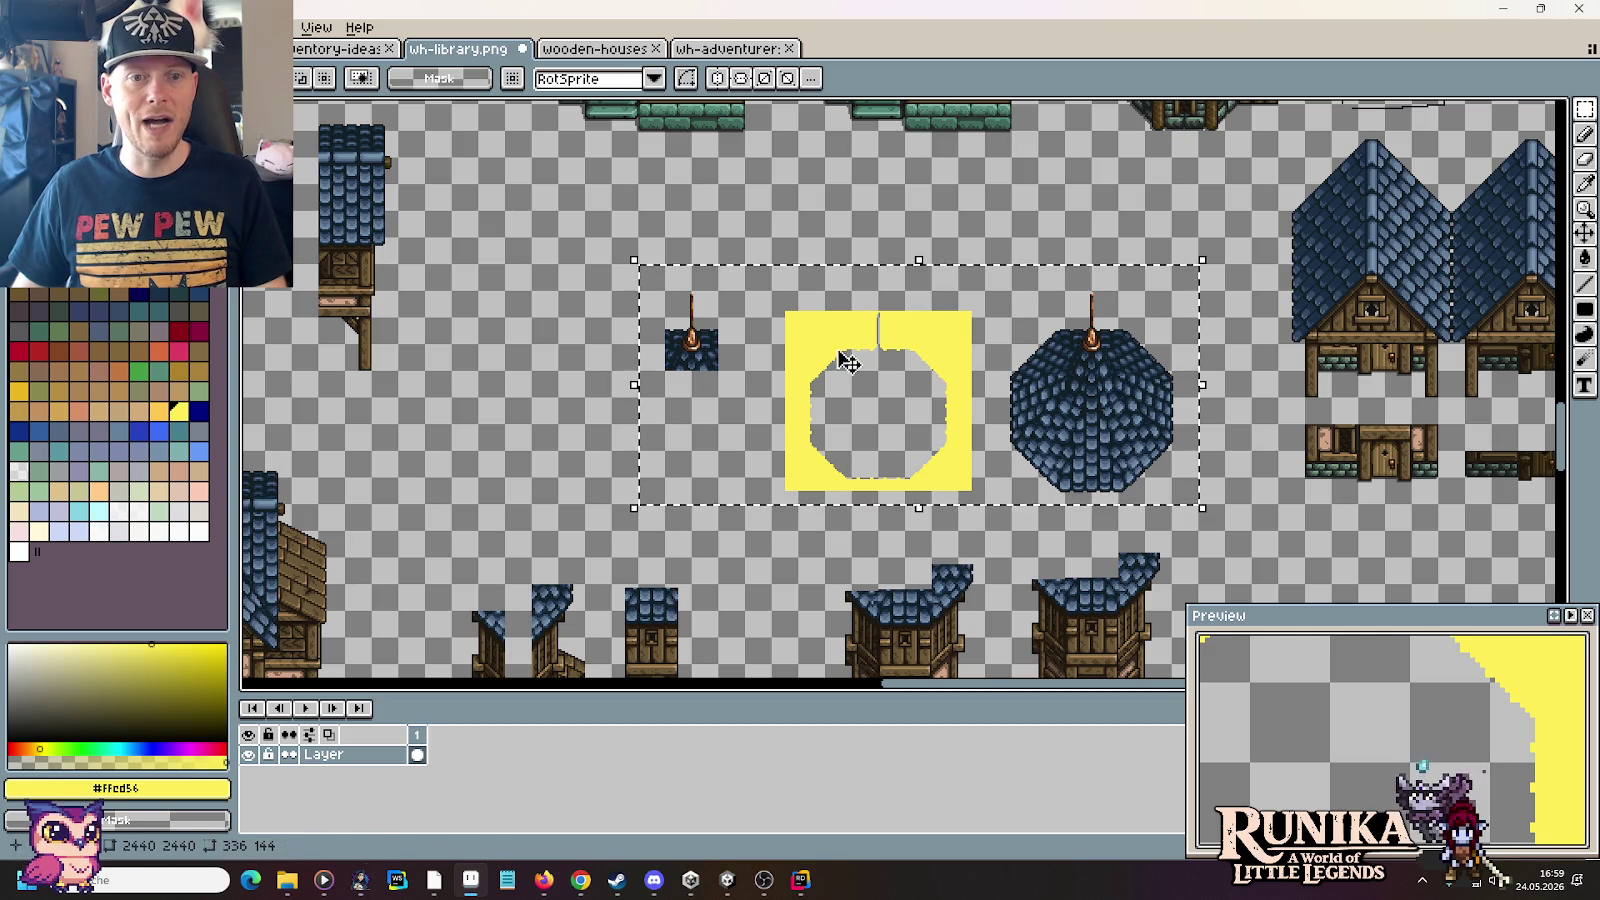
{"action": "left_click_drag", "start_coordinate": [845, 362], "coordinate": [657, 362]}
{"action": "key", "text": "Return"}
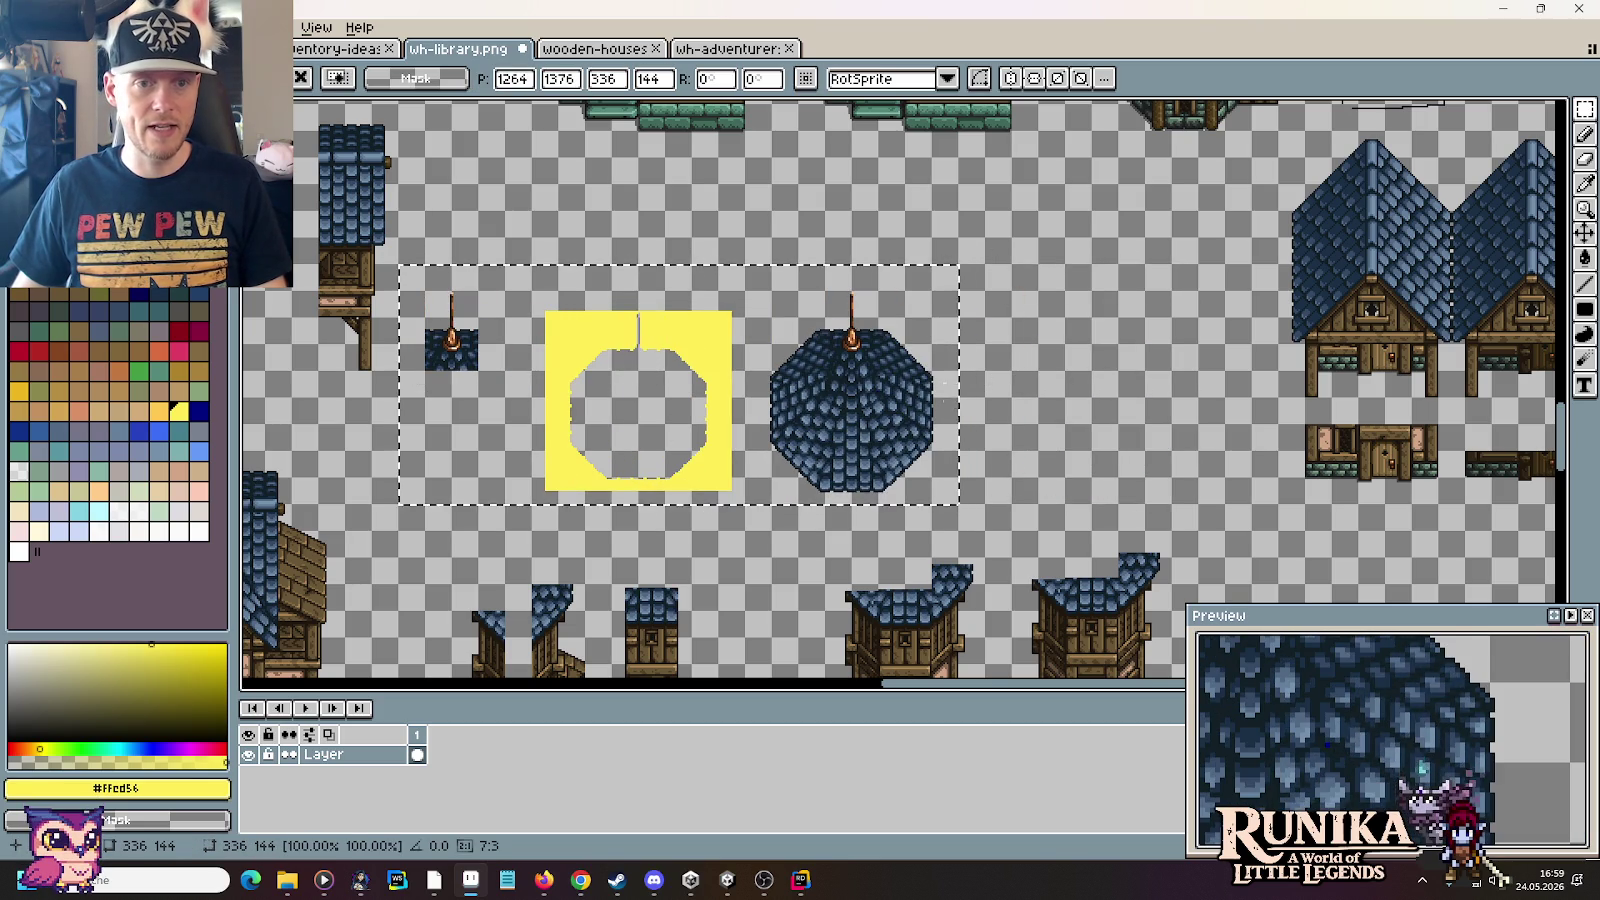
Step: Duplicate the spired octagon roof and place the copy to the right of the original
{"action": "scroll", "coordinate": [962, 414], "scroll_direction": "up", "scroll_amount": 1}
{"action": "left_click_drag", "start_coordinate": [1005, 600], "coordinate": [578, 175]}
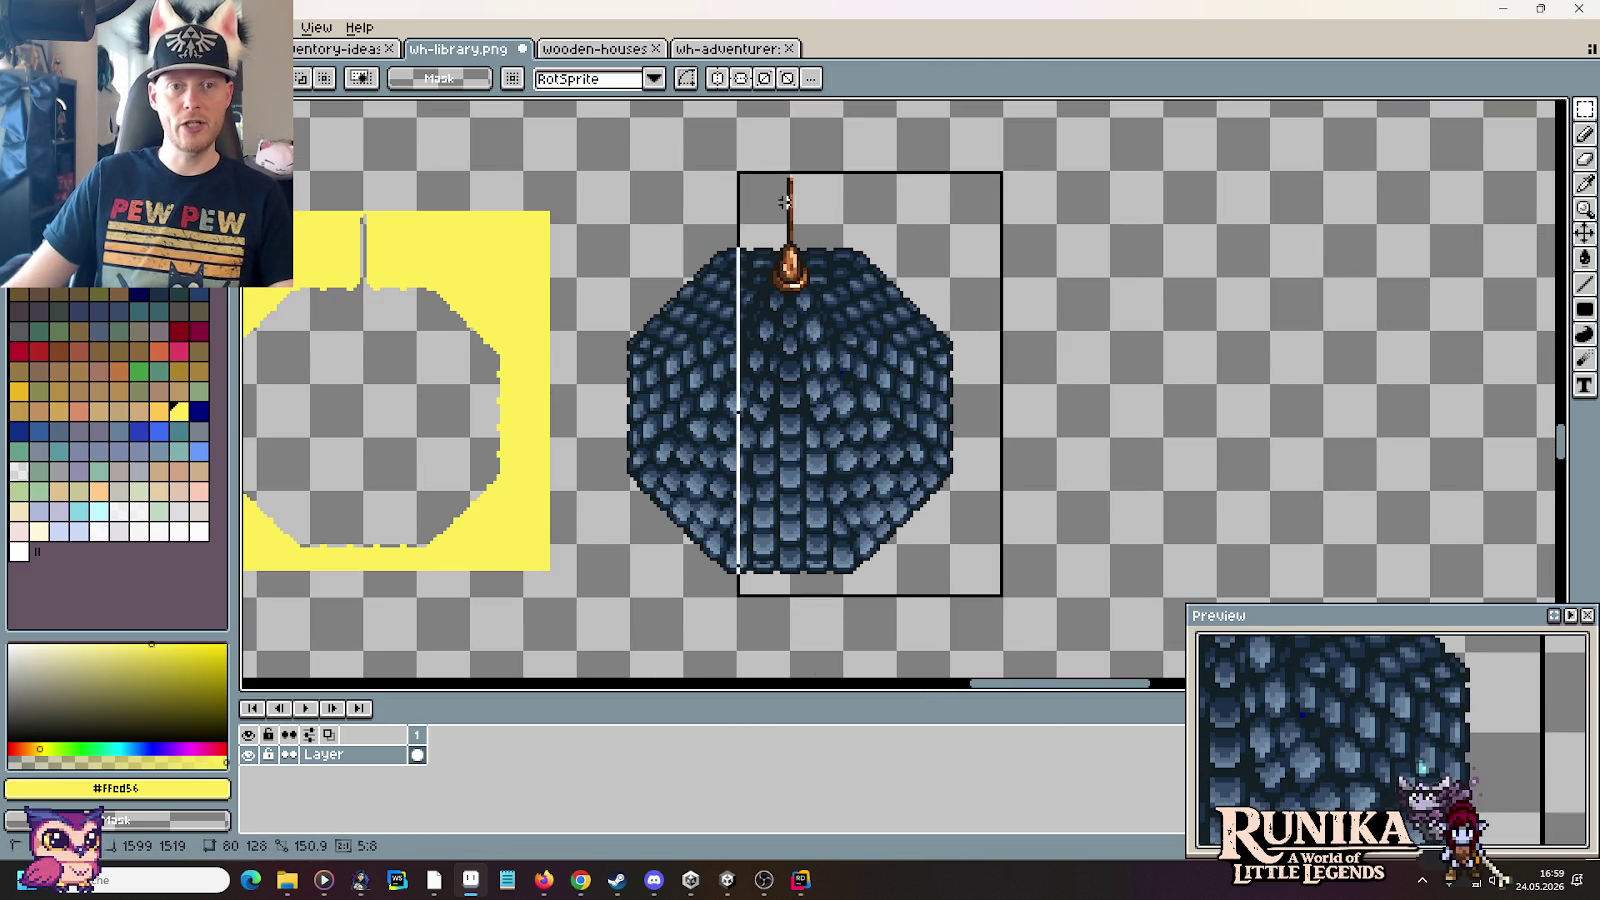
{"action": "left_click_drag", "start_coordinate": [810, 340], "coordinate": [1332, 340]}
{"action": "key", "text": "Return"}
{"action": "left_click_drag", "start_coordinate": [697, 325], "coordinate": [948, 330]}
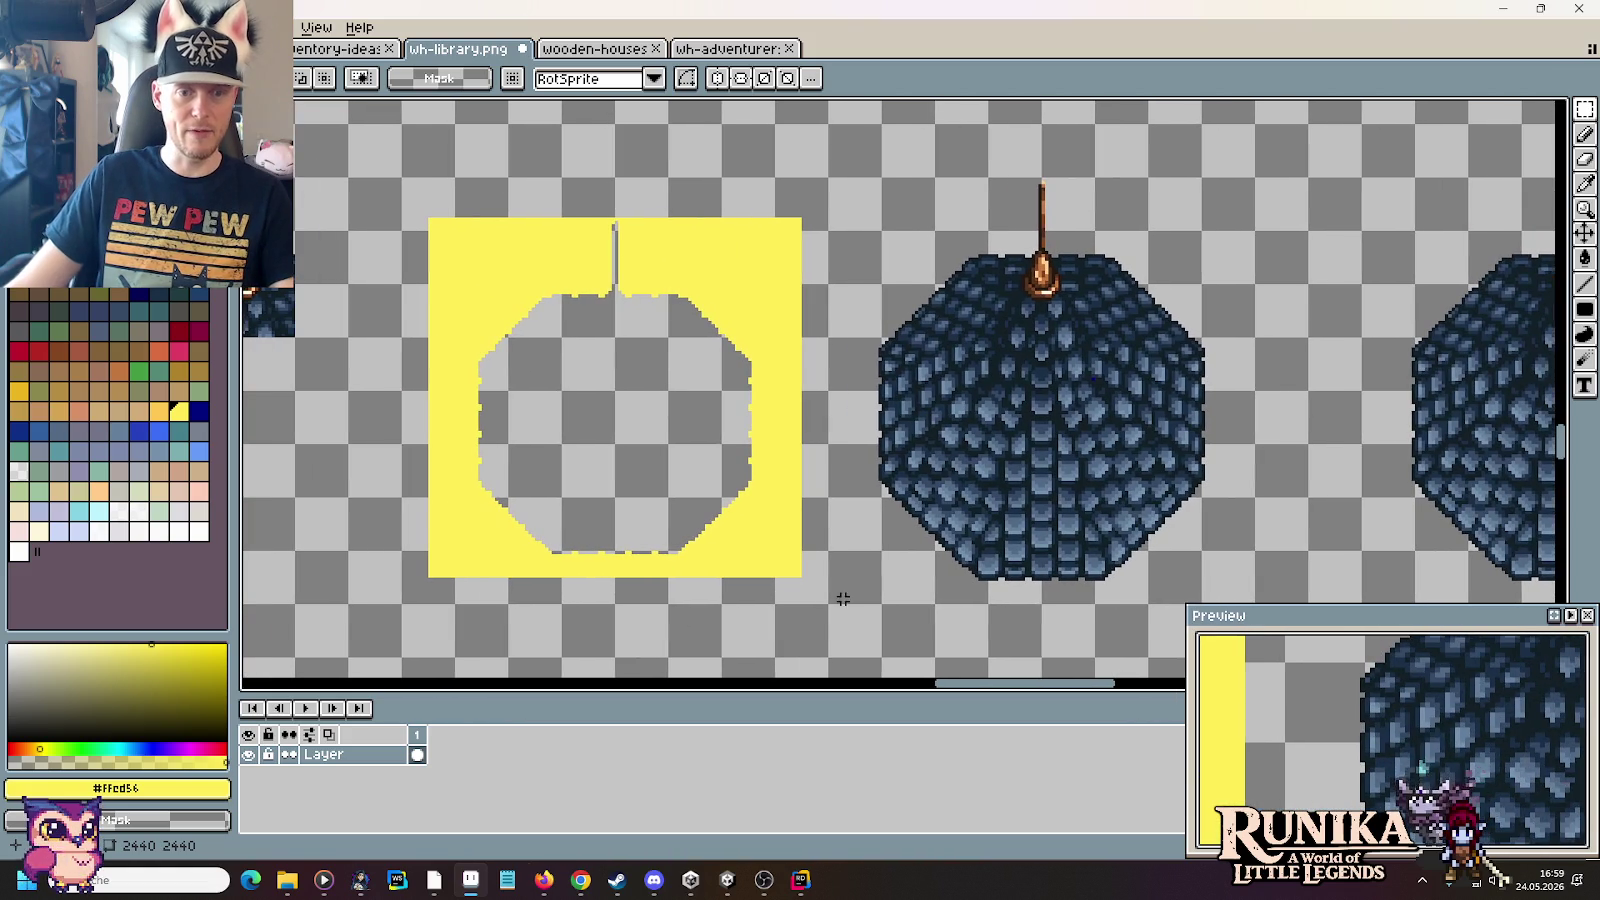
{"action": "left_click_drag", "start_coordinate": [828, 602], "coordinate": [404, 180]}
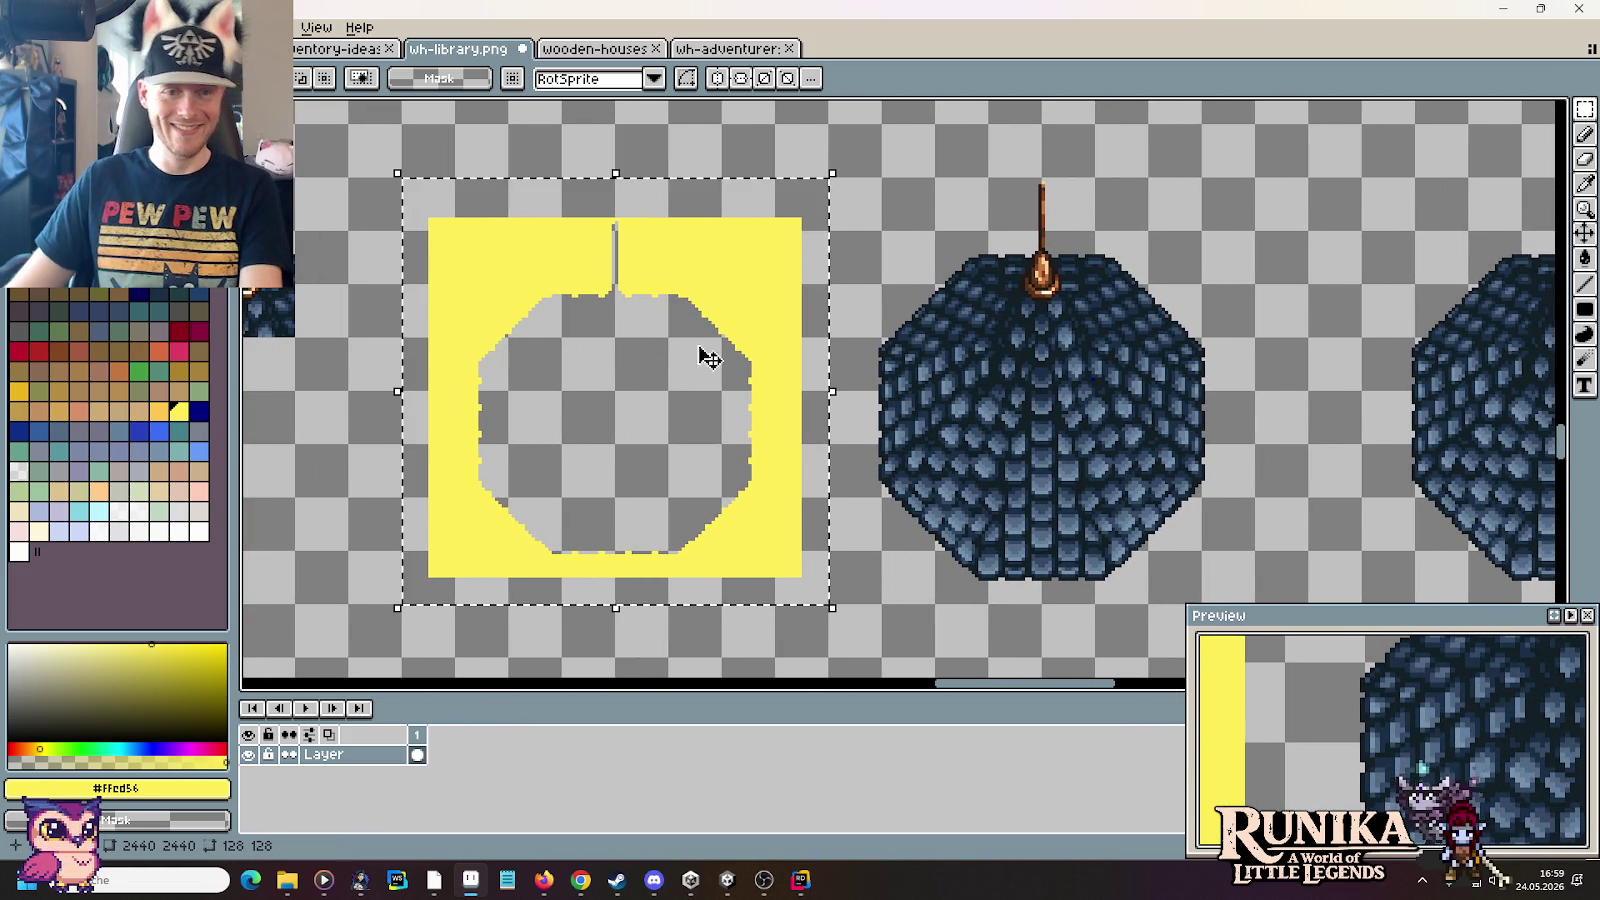
{"action": "left_click_drag", "start_coordinate": [711, 371], "coordinate": [716, 378]}
{"action": "key", "text": "Right"}
{"action": "key", "text": "Right"}
{"action": "key", "text": "Right"}
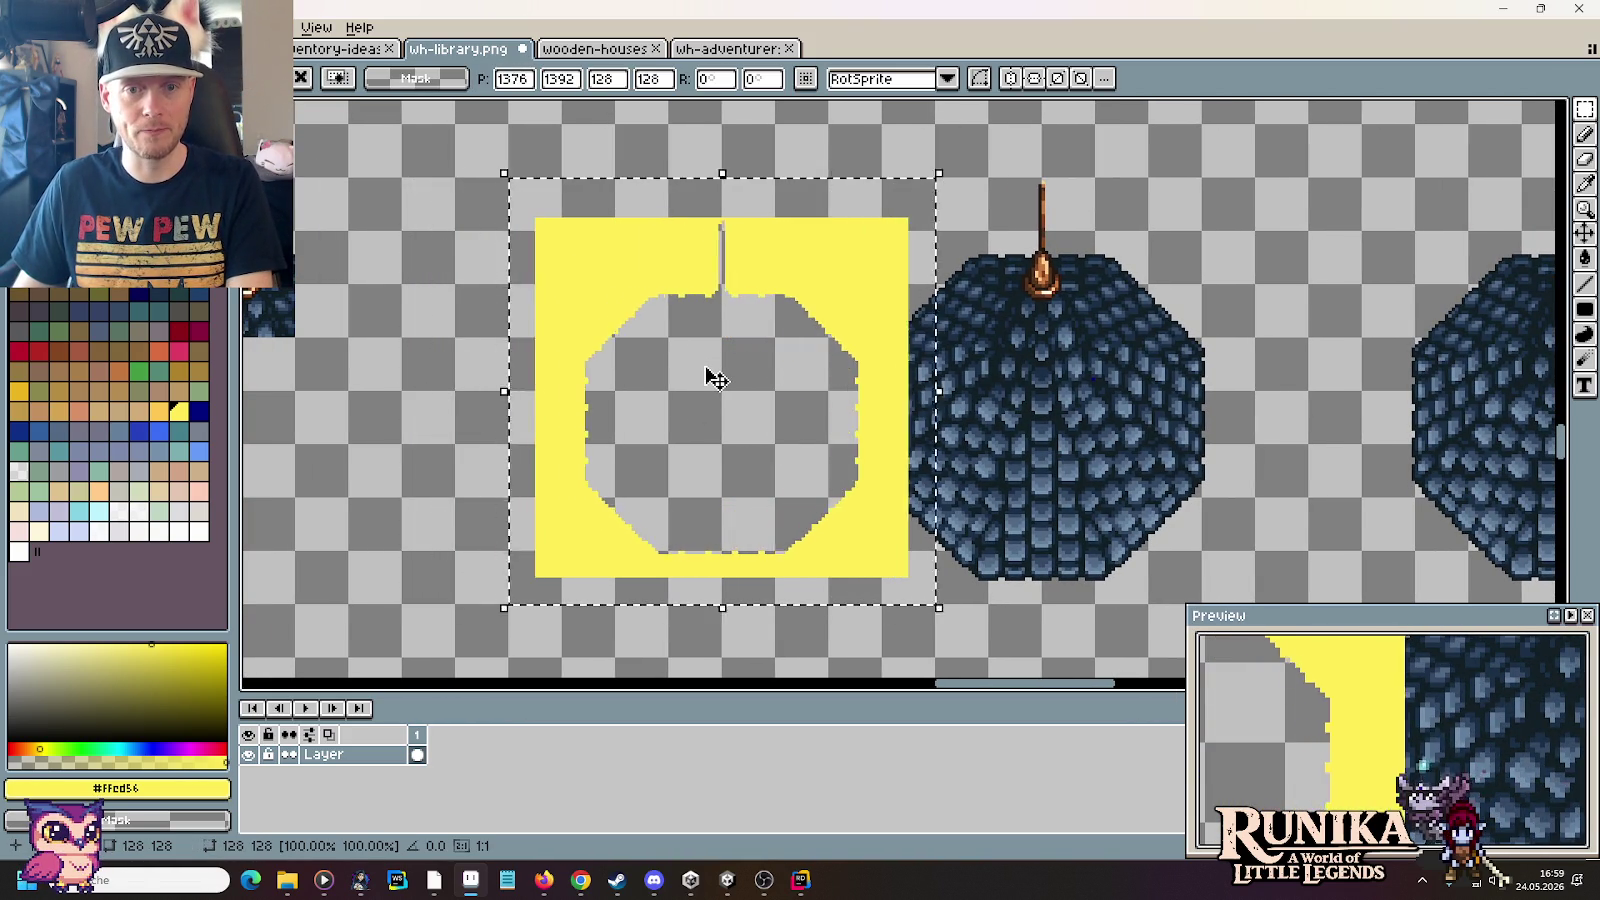
{"action": "key", "text": "Right"}
{"action": "key", "text": "Right"}
{"action": "key", "text": "Right"}
{"action": "key", "text": "Right"}
{"action": "key", "text": "Right"}
{"action": "key", "text": "Right"}
{"action": "key", "text": "Right"}
{"action": "key", "text": "Right"}
{"action": "key", "text": "Right"}
{"action": "key", "text": "Right"}
{"action": "key", "text": "Right"}
{"action": "key", "text": "Right"}
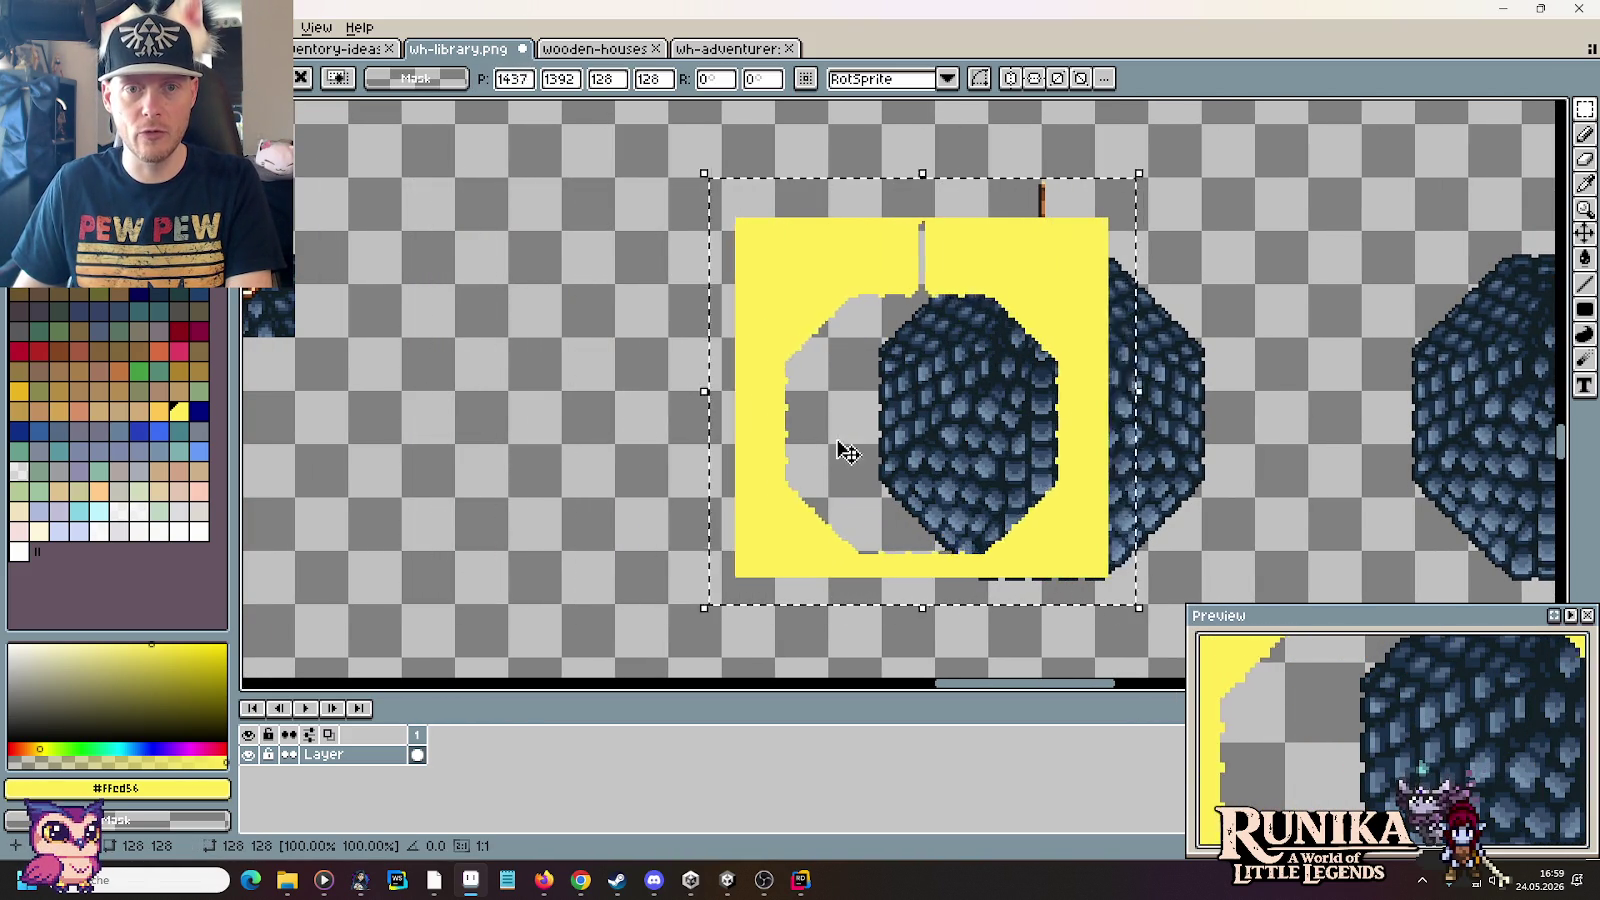
{"action": "key", "text": "Right"}
{"action": "key", "text": "Right"}
{"action": "key", "text": "Right"}
{"action": "key", "text": "Right"}
{"action": "key", "text": "Right"}
{"action": "key", "text": "Right"}
{"action": "key", "text": "Right"}
{"action": "key", "text": "Right"}
{"action": "key", "text": "Right"}
{"action": "key", "text": "Left"}
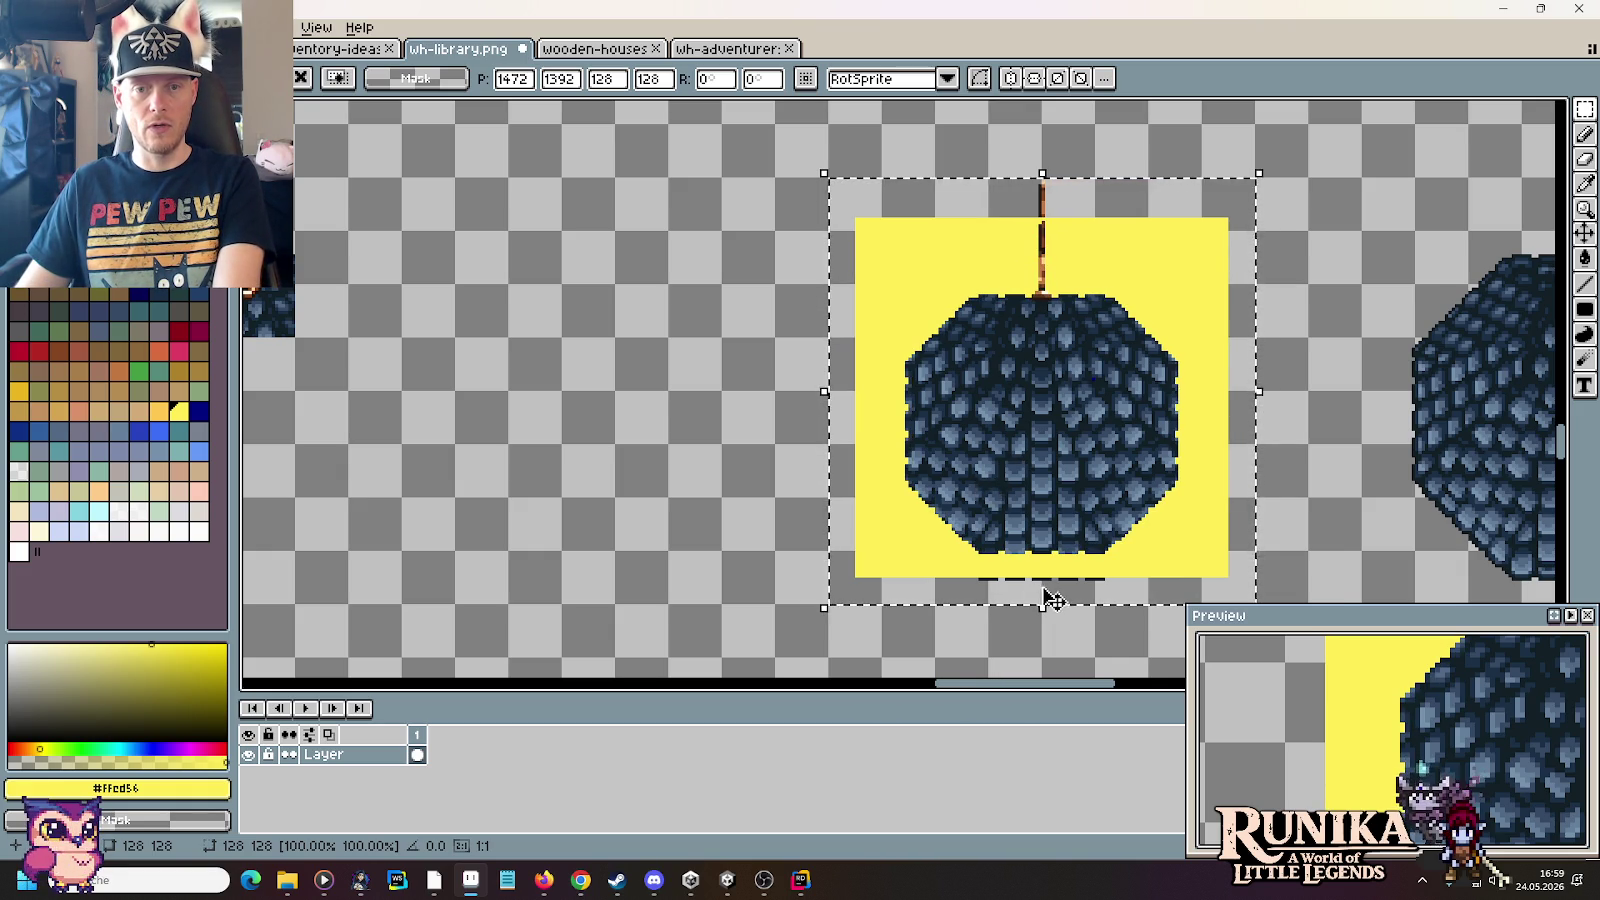
{"action": "scroll", "coordinate": [1045, 598], "scroll_direction": "up", "scroll_amount": 2}
{"action": "scroll", "coordinate": [1050, 530], "scroll_direction": "up", "scroll_amount": 1}
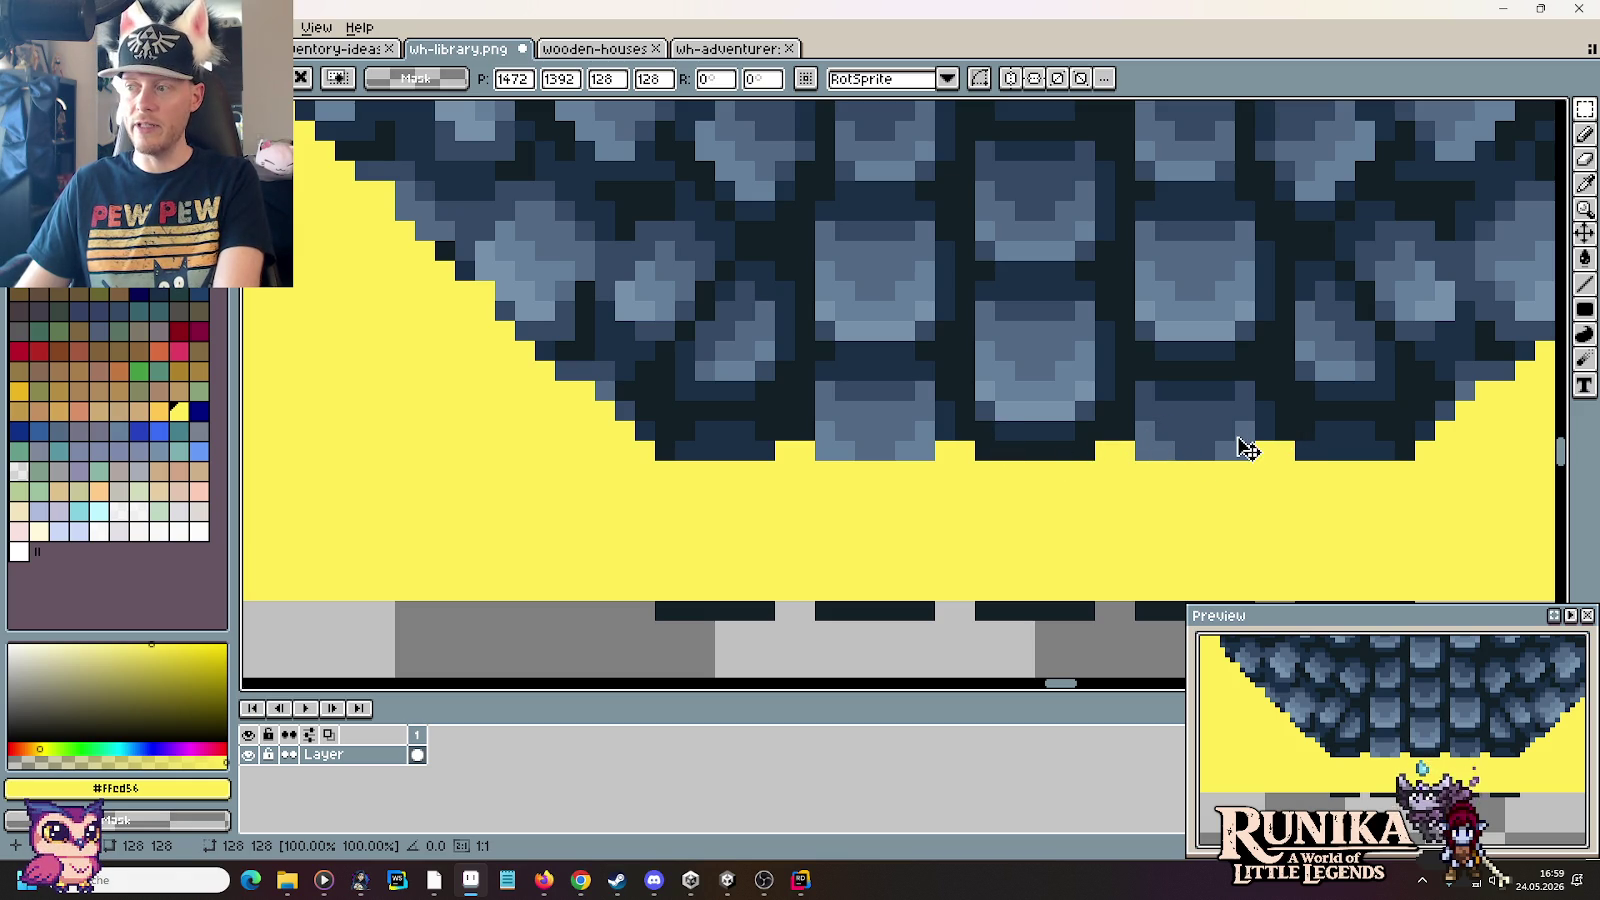
{"action": "scroll", "coordinate": [1240, 444], "scroll_direction": "down", "scroll_amount": 2}
{"action": "scroll", "coordinate": [1240, 444], "scroll_direction": "down", "scroll_amount": 1}
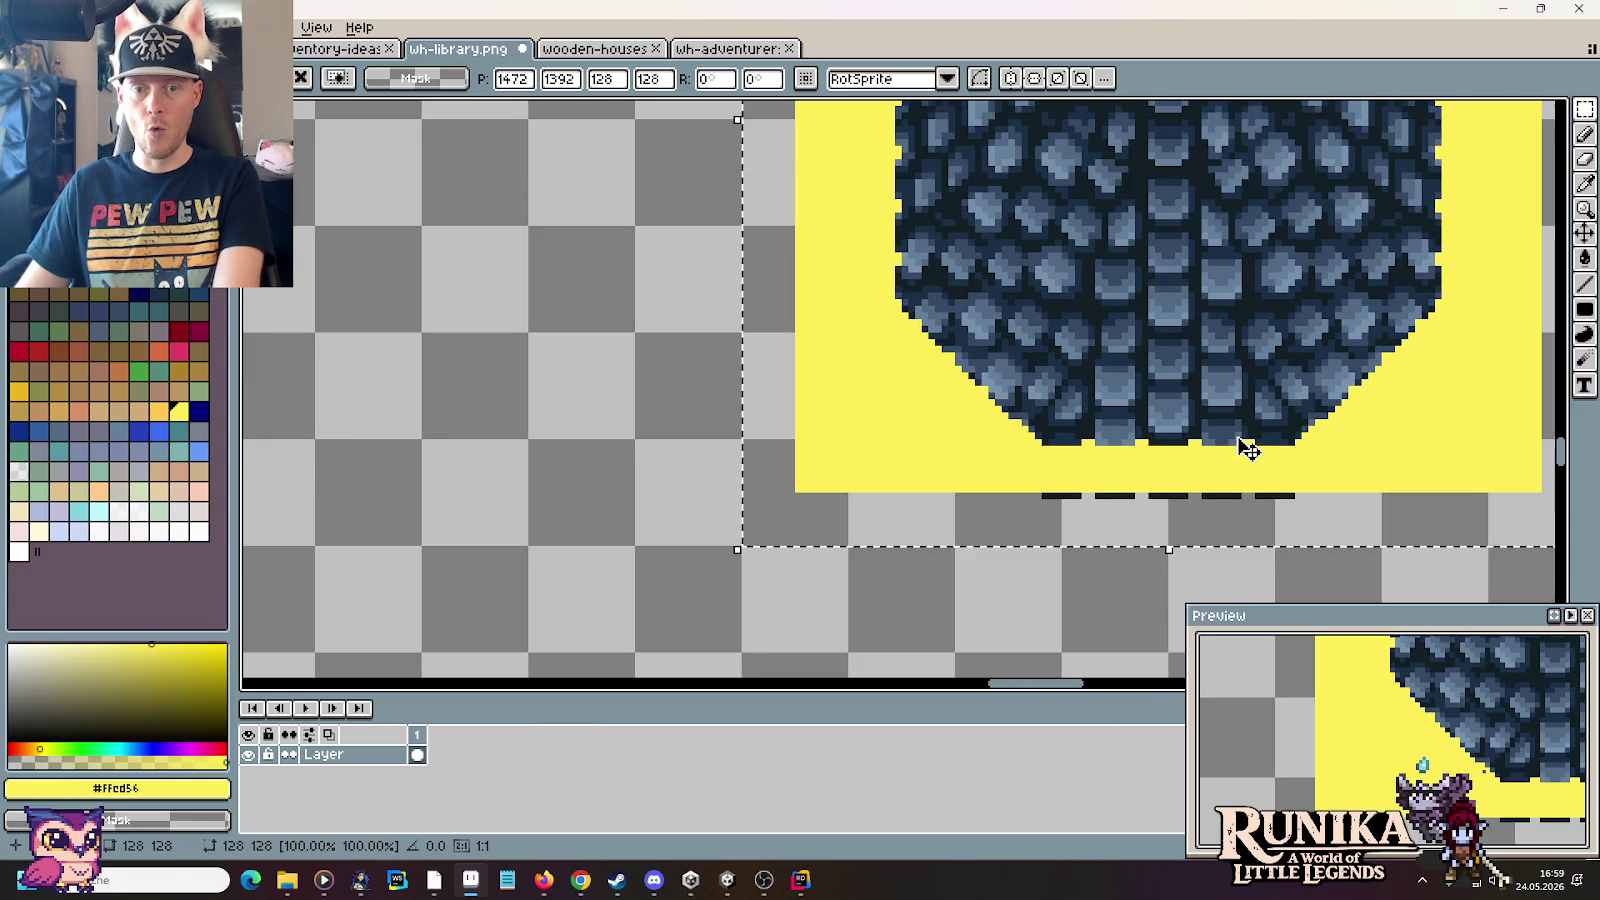
{"action": "left_click", "coordinate": [1031, 596]}
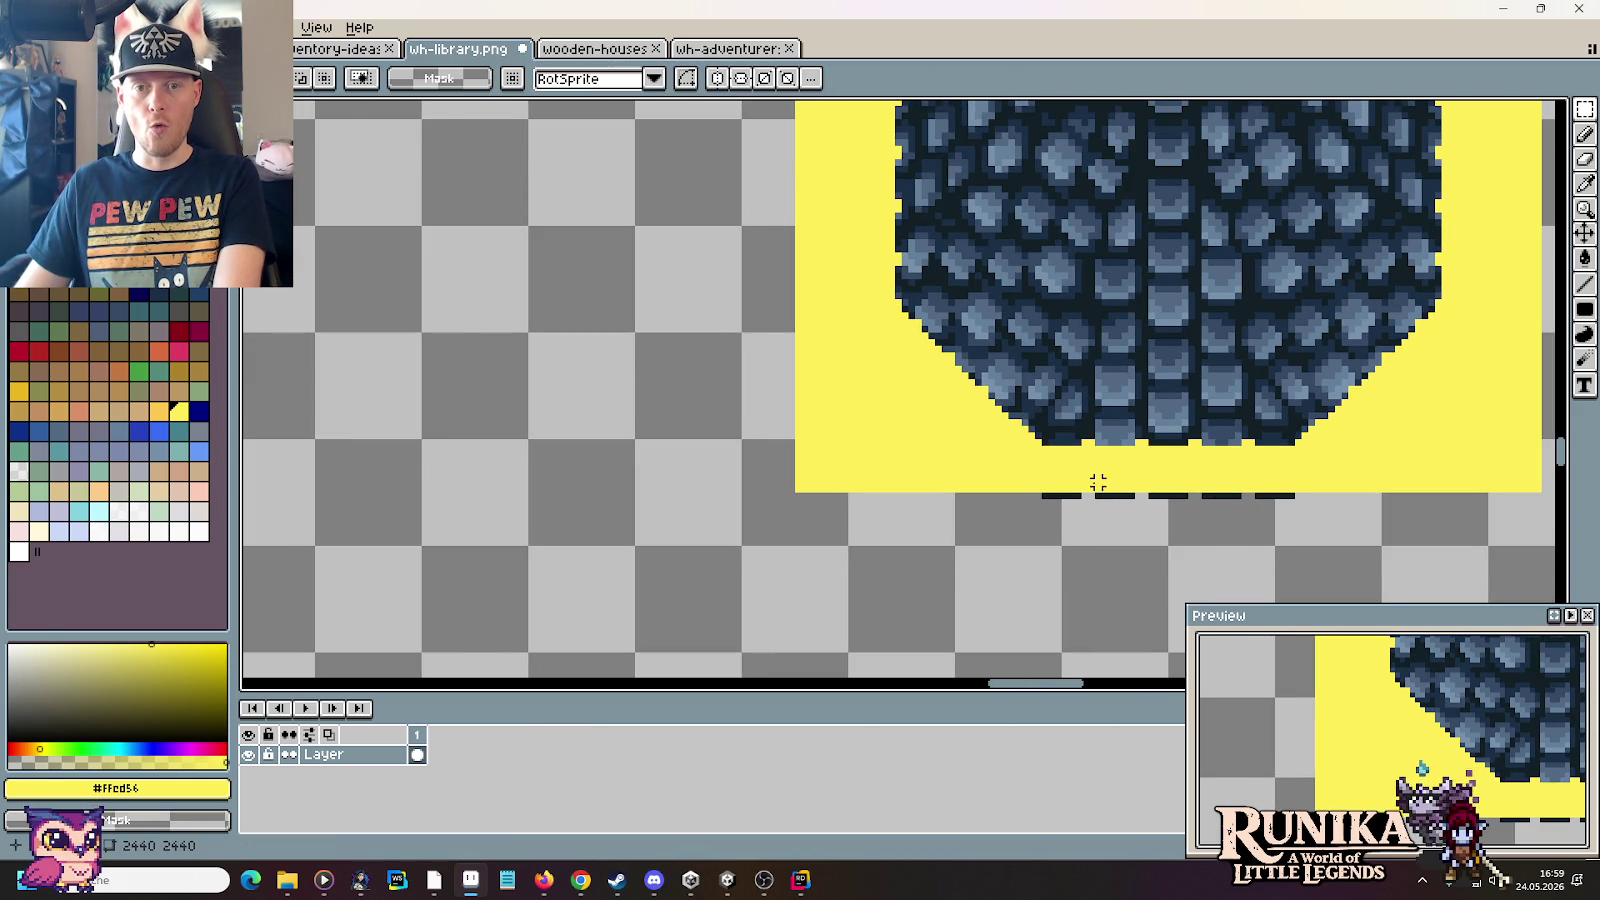
{"action": "scroll", "coordinate": [1089, 482], "scroll_direction": "up", "scroll_amount": 2}
{"action": "scroll", "coordinate": [935, 311], "scroll_direction": "up", "scroll_amount": 2}
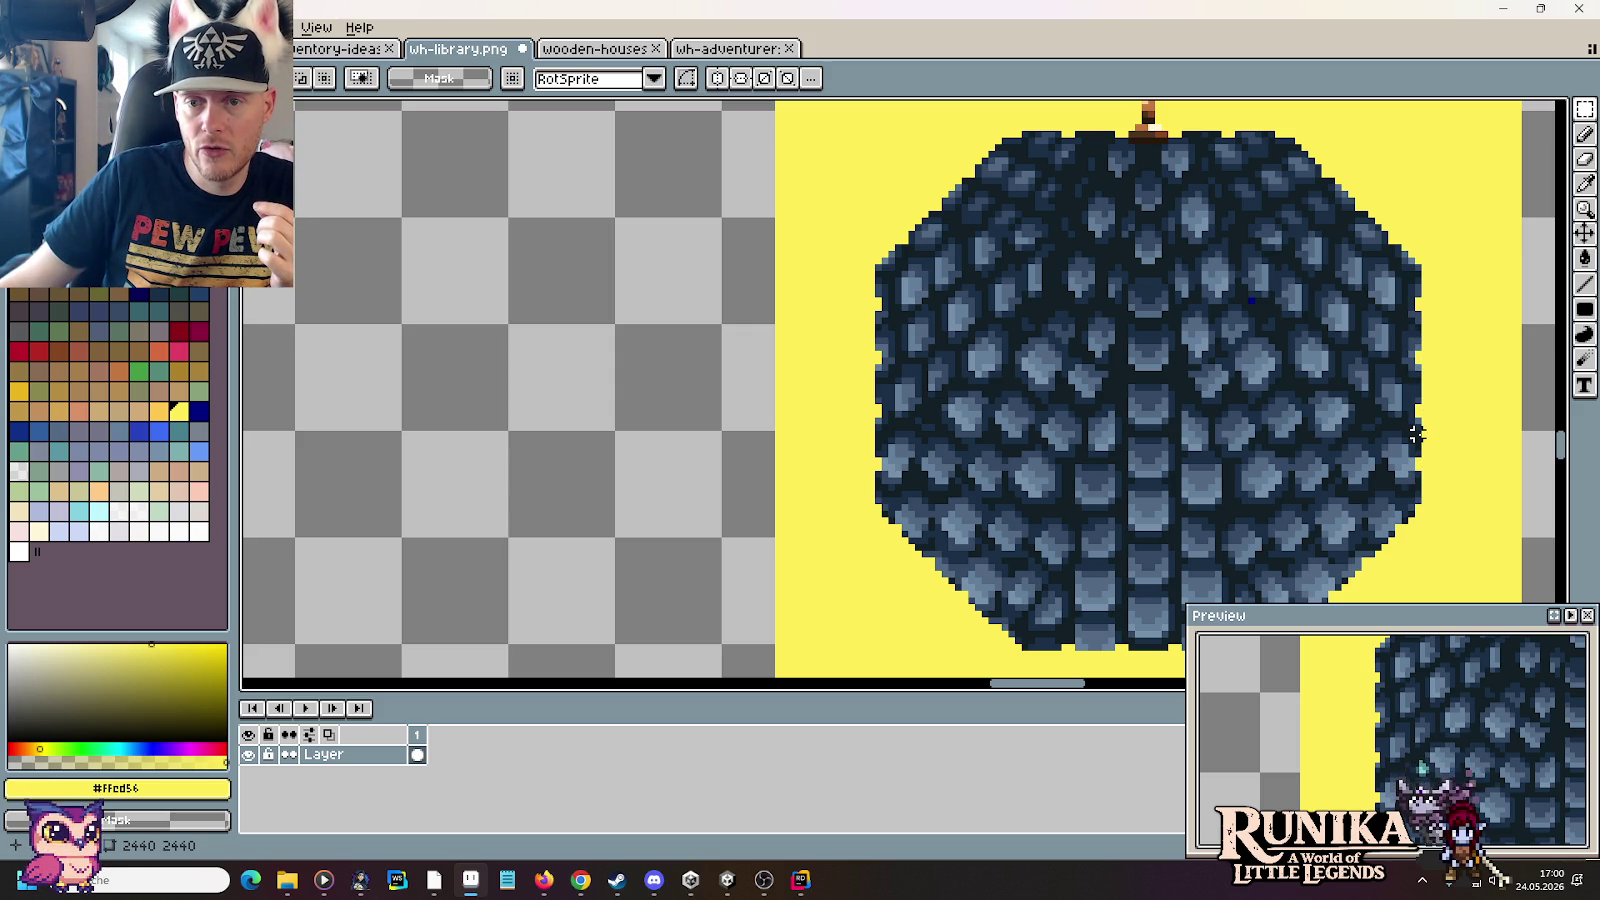
{"action": "key", "text": "ctrl+v"}
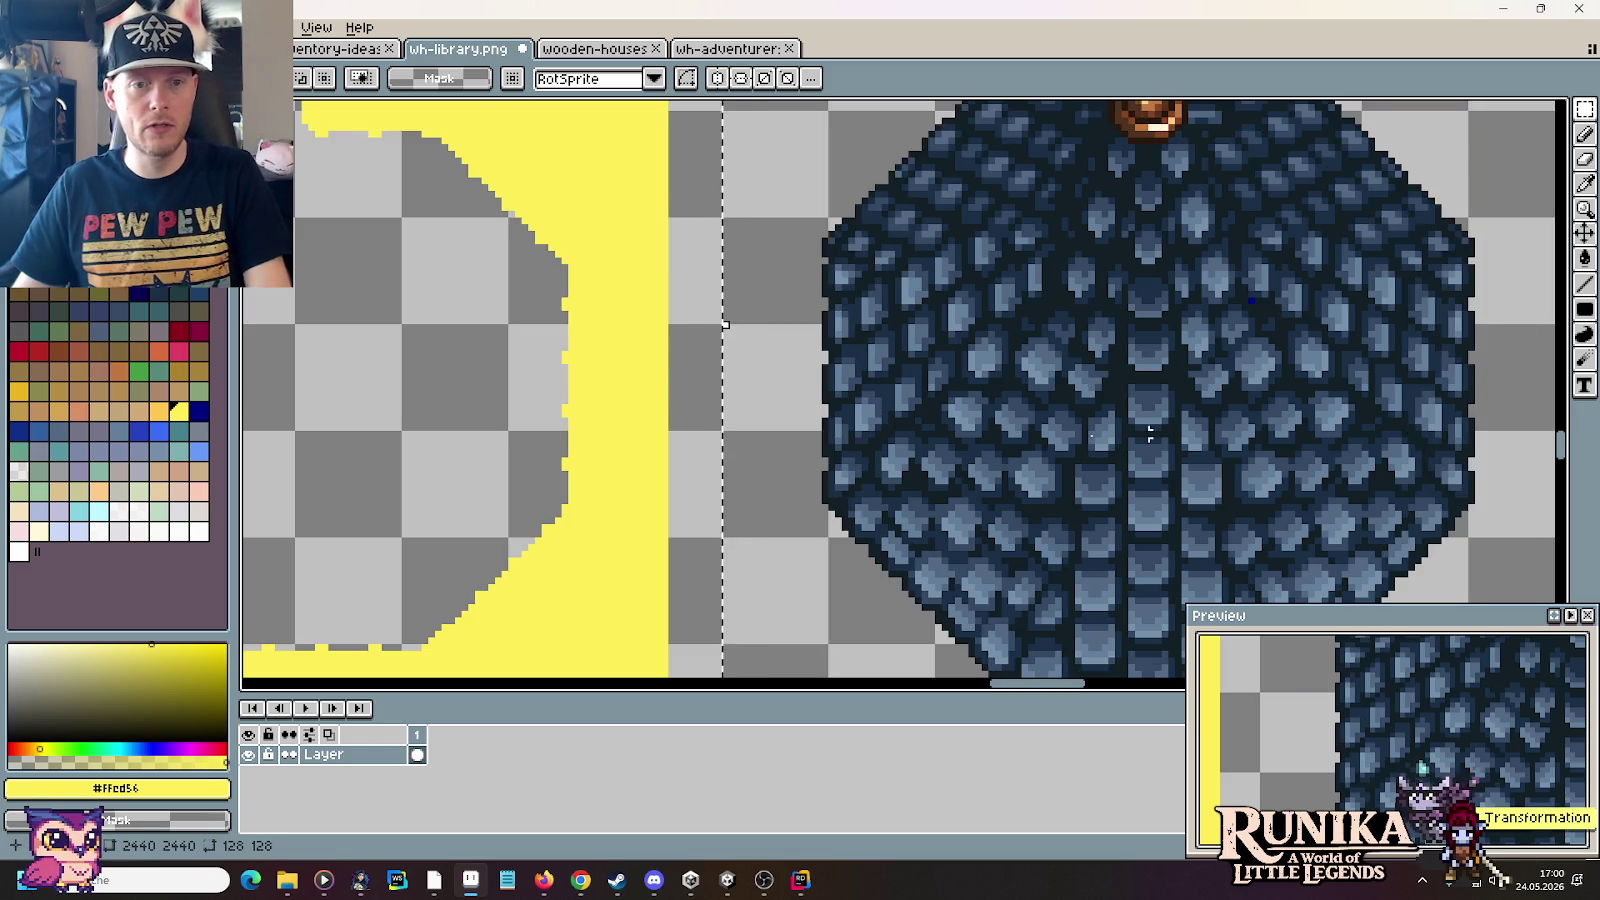
{"action": "scroll", "coordinate": [878, 400], "scroll_direction": "left", "scroll_amount": 1}
Step: Patch the yellow frame's inner edge by nudging a strip down 1 px and filling the gap
{"action": "scroll", "coordinate": [860, 340], "scroll_direction": "left", "scroll_amount": 4}
{"action": "mouse_move", "coordinate": [836, 292]}
{"action": "left_mouse_down"}
{"action": "mouse_move", "coordinate": [918, 378]}
{"action": "mouse_move", "coordinate": [928, 482]}
{"action": "mouse_move", "coordinate": [536, 421]}
{"action": "left_mouse_up"}
{"action": "key", "text": "Down"}
{"action": "key", "text": "Down"}
{"action": "key", "text": "Down"}
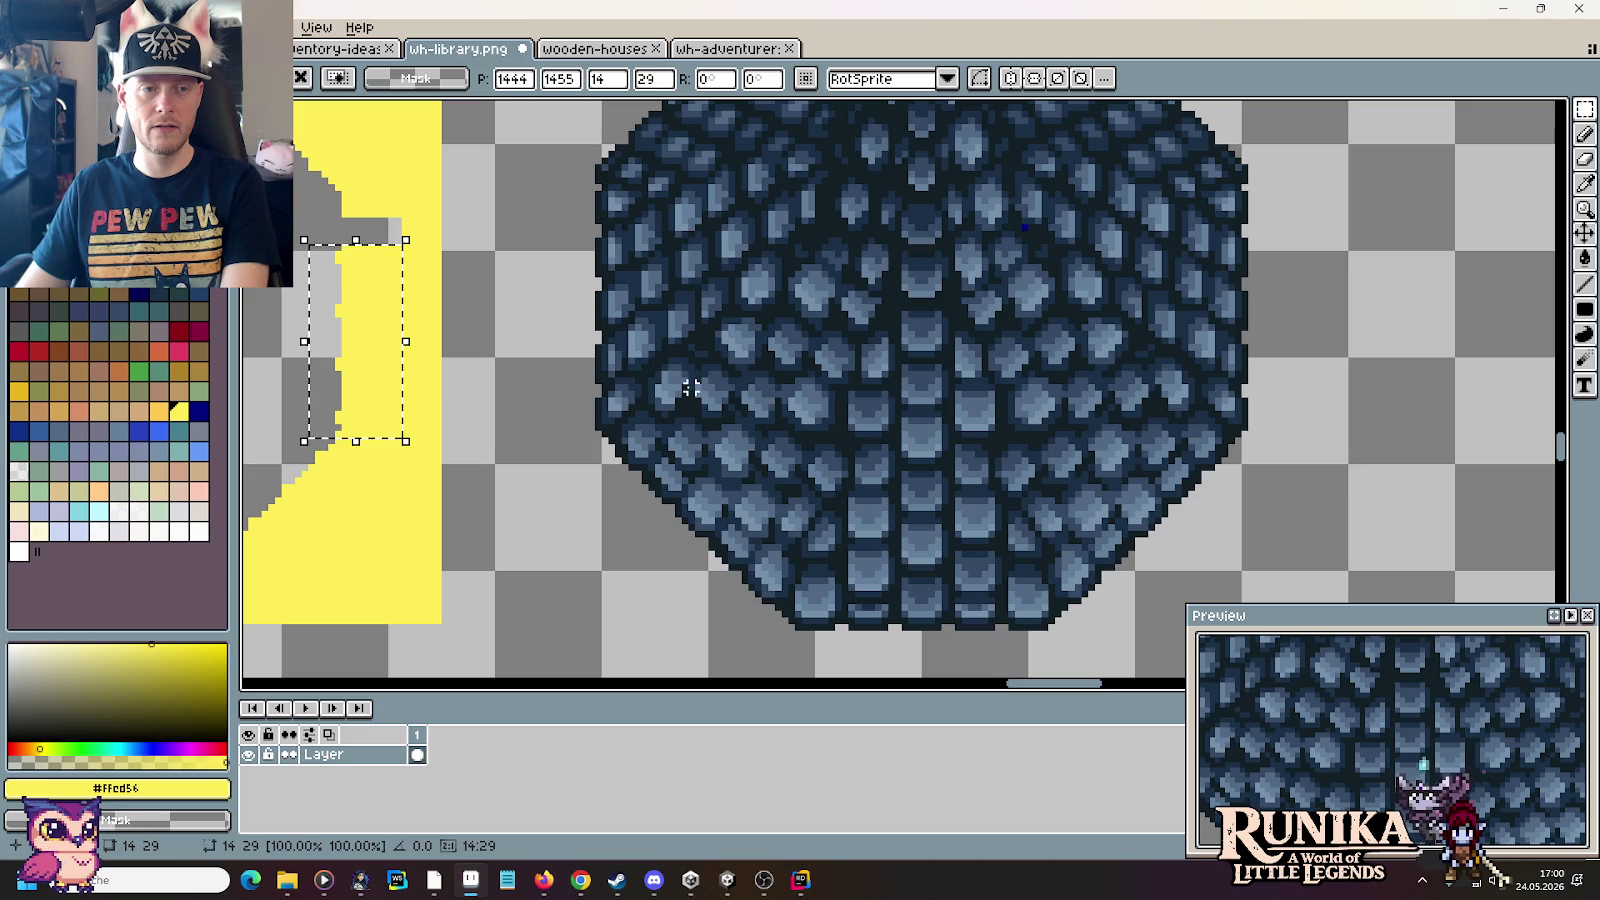
{"action": "scroll", "coordinate": [516, 366], "scroll_direction": "up", "scroll_amount": 2}
{"action": "left_click", "coordinate": [536, 310]}
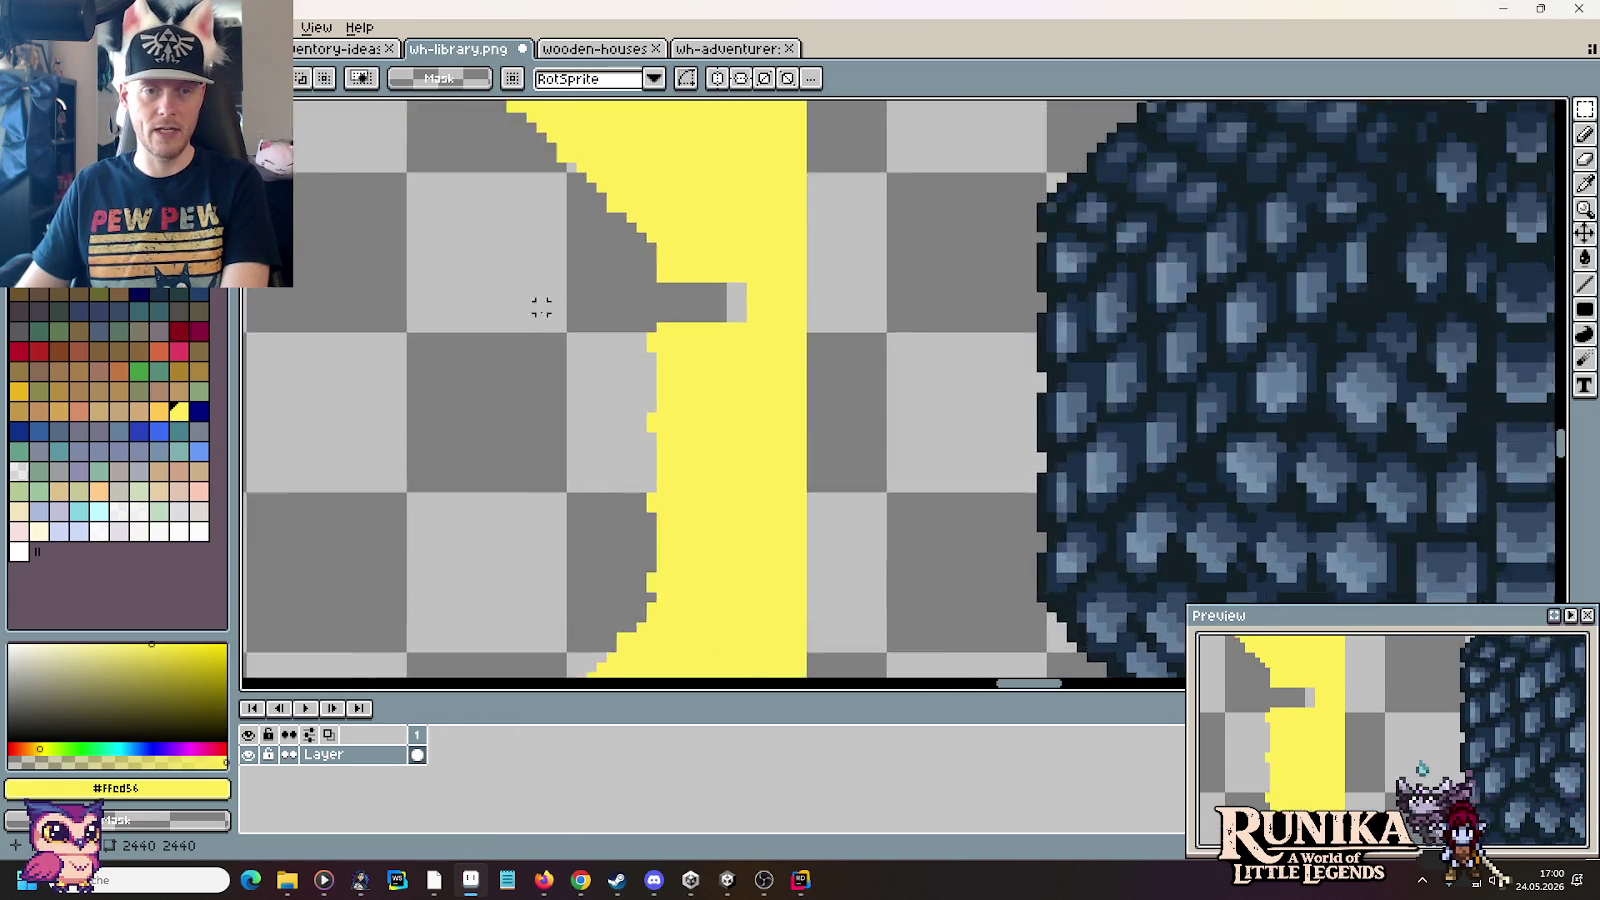
{"action": "scroll", "coordinate": [600, 312], "scroll_direction": "up", "scroll_amount": 2}
{"action": "left_click_drag", "start_coordinate": [645, 315], "coordinate": [743, 464]}
{"action": "mouse_move", "coordinate": [743, 400]}
{"action": "left_mouse_down"}
{"action": "mouse_move", "coordinate": [743, 314]}
{"action": "mouse_move", "coordinate": [718, 332]}
{"action": "mouse_move", "coordinate": [835, 428]}
{"action": "mouse_move", "coordinate": [814, 325]}
{"action": "left_mouse_up"}
{"action": "left_click", "coordinate": [790, 380]}
{"action": "left_click", "coordinate": [766, 462]}
Step: Drag a copy of the whole yellow frame over the dome and line it up
{"action": "scroll", "coordinate": [753, 473], "scroll_direction": "down", "scroll_amount": 2}
{"action": "scroll", "coordinate": [755, 490], "scroll_direction": "down", "scroll_amount": 1}
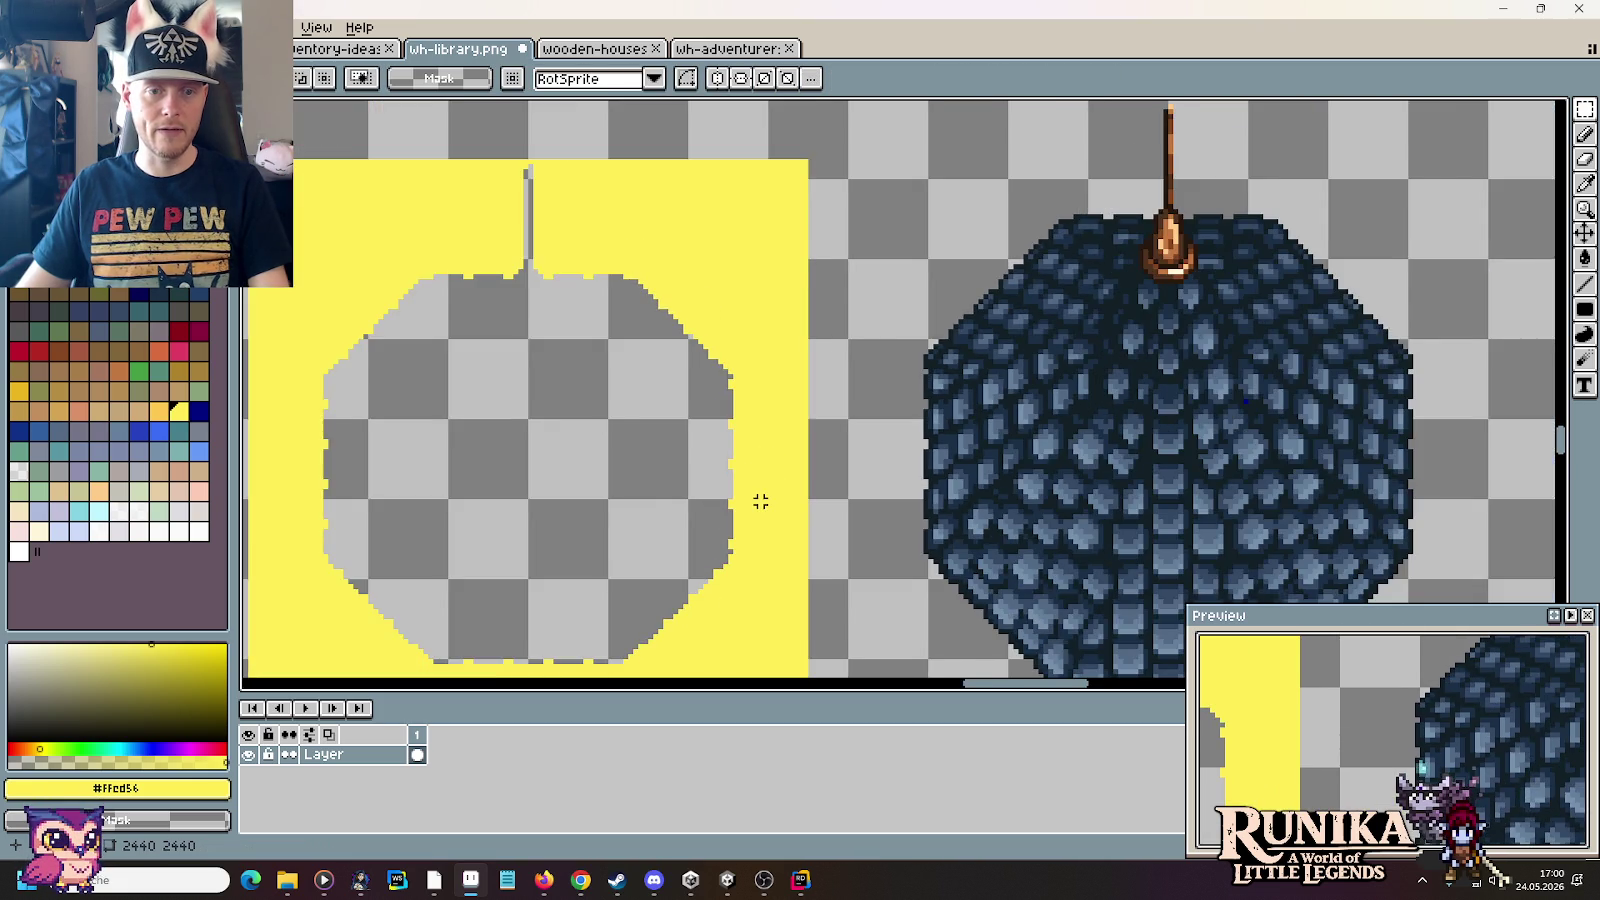
{"action": "scroll", "coordinate": [760, 498], "scroll_direction": "down", "scroll_amount": 1}
{"action": "scroll", "coordinate": [768, 496], "scroll_direction": "down", "scroll_amount": 1}
{"action": "left_click_drag", "start_coordinate": [849, 643], "coordinate": [414, 208]}
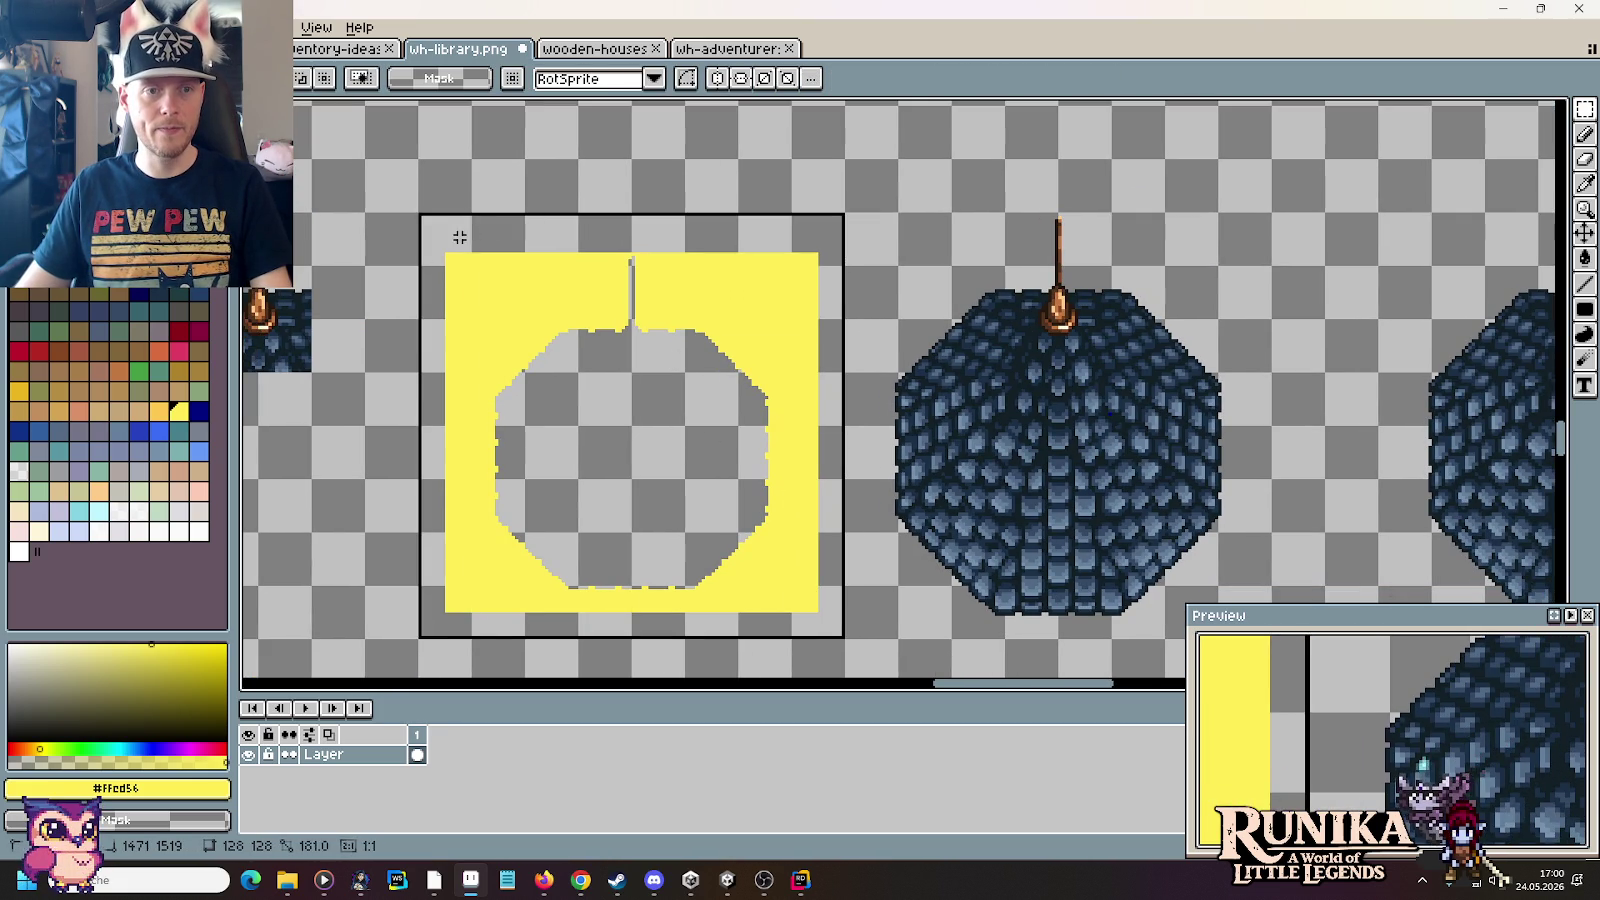
{"action": "left_click_drag", "start_coordinate": [620, 447], "coordinate": [1010, 447]}
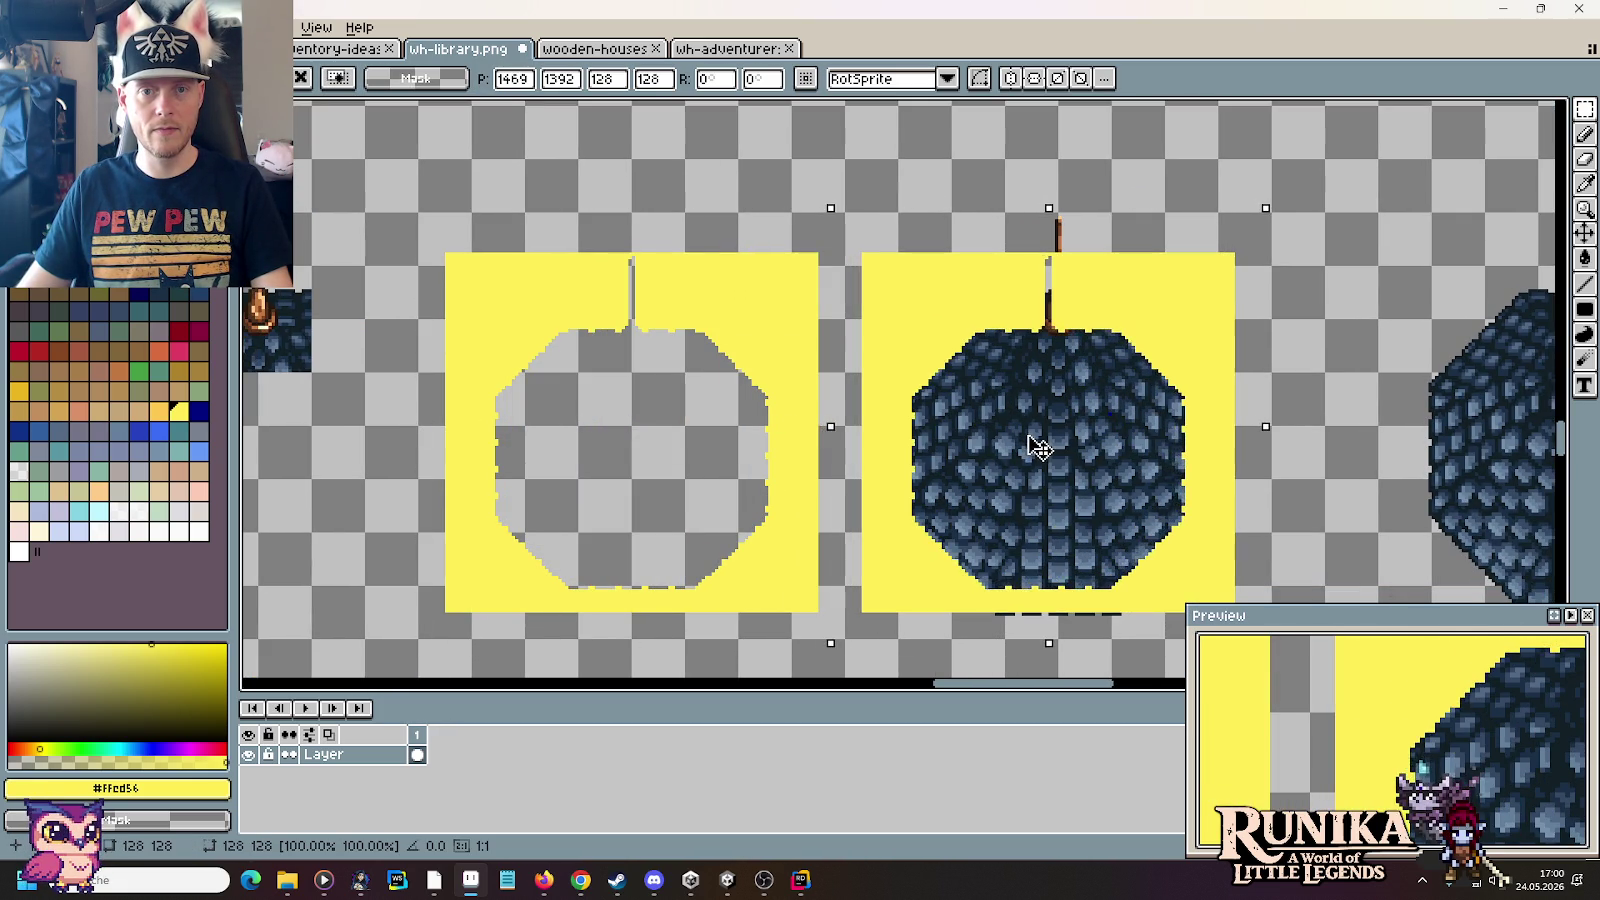
{"action": "left_click_drag", "start_coordinate": [1010, 447], "coordinate": [1054, 447]}
Step: Inspect the yellow shape's upper edge and octagon's left edge, discarding a stray black mark
{"action": "scroll", "coordinate": [1200, 490], "scroll_direction": "up", "scroll_amount": 2}
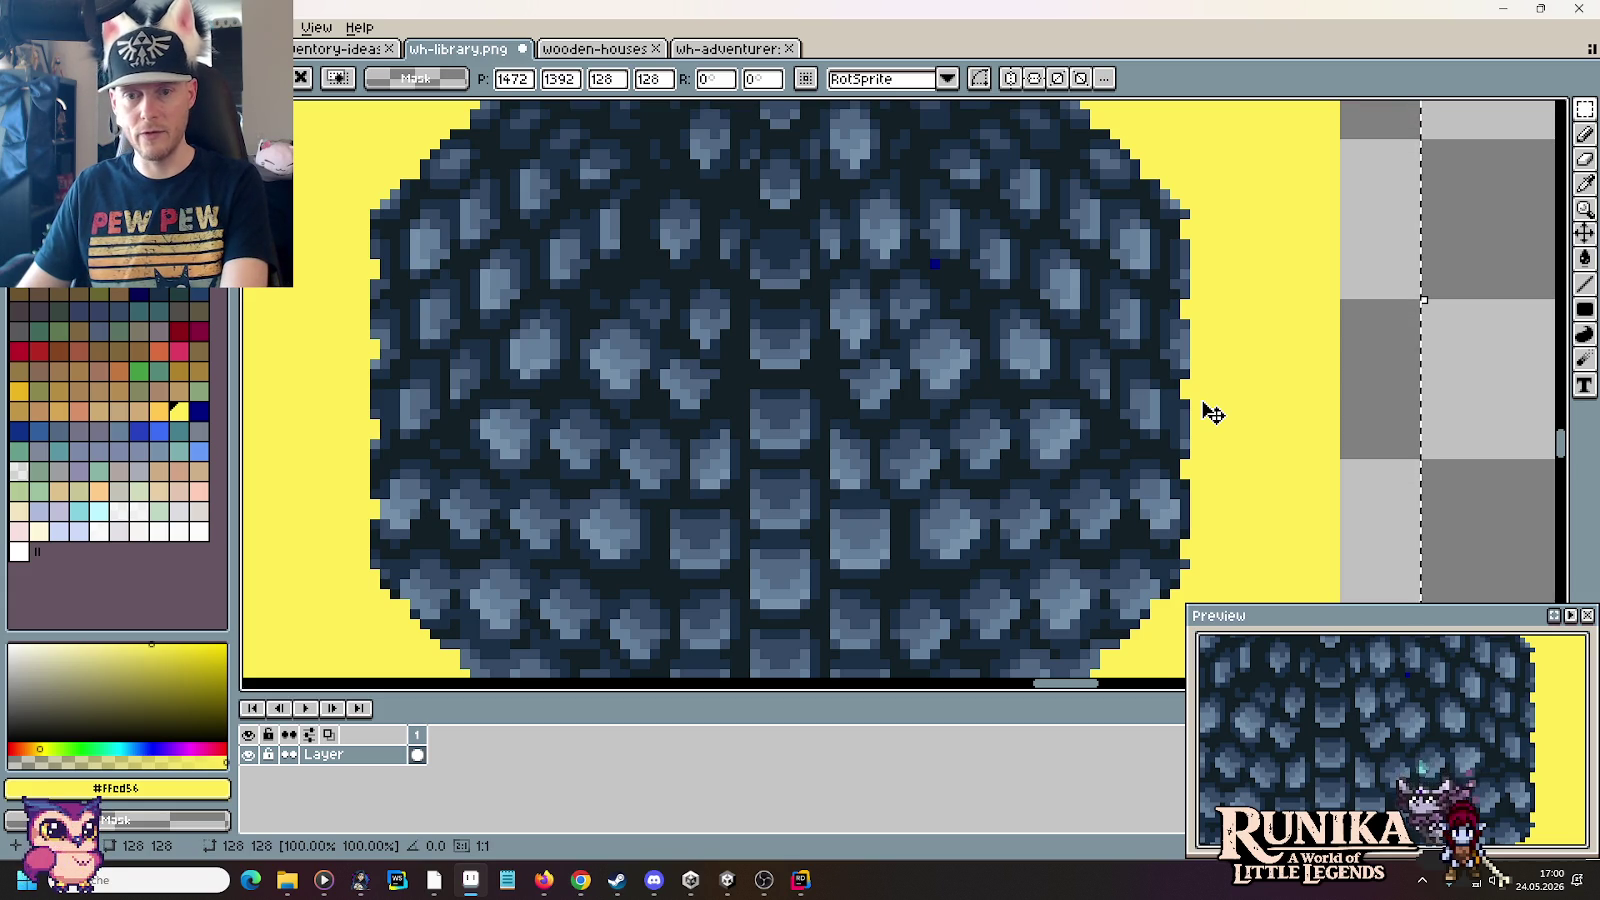
{"action": "scroll", "coordinate": [1213, 414], "scroll_direction": "down", "scroll_amount": 1}
{"action": "scroll", "coordinate": [1213, 414], "scroll_direction": "down", "scroll_amount": 1}
{"action": "scroll", "coordinate": [1213, 414], "scroll_direction": "down", "scroll_amount": 1}
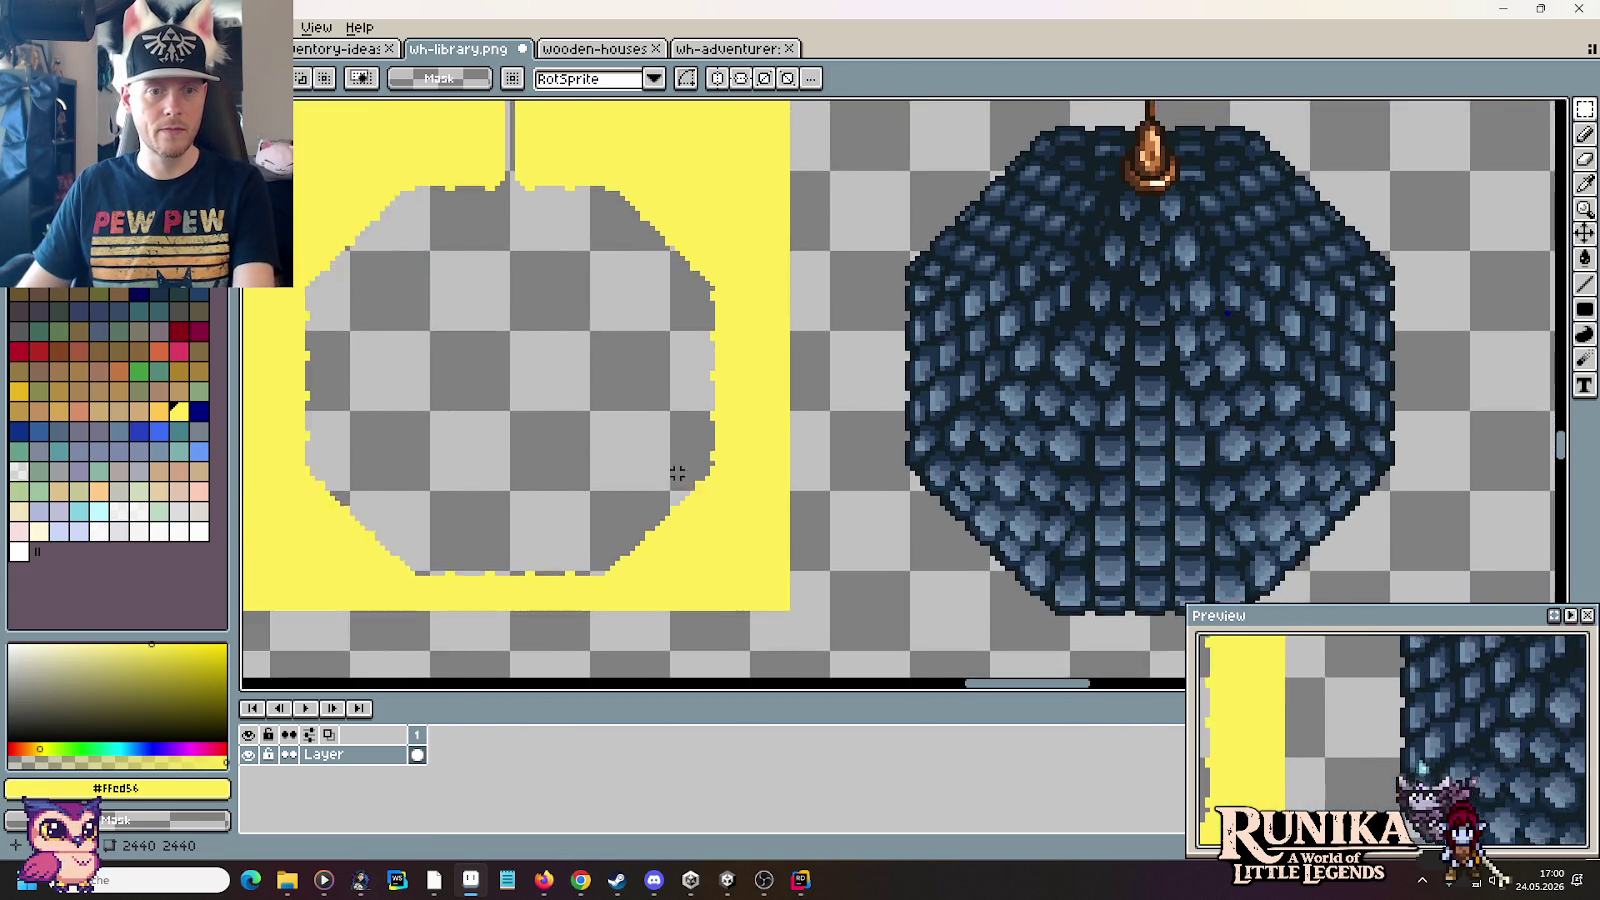
{"action": "scroll", "coordinate": [677, 473], "scroll_direction": "up", "scroll_amount": 3}
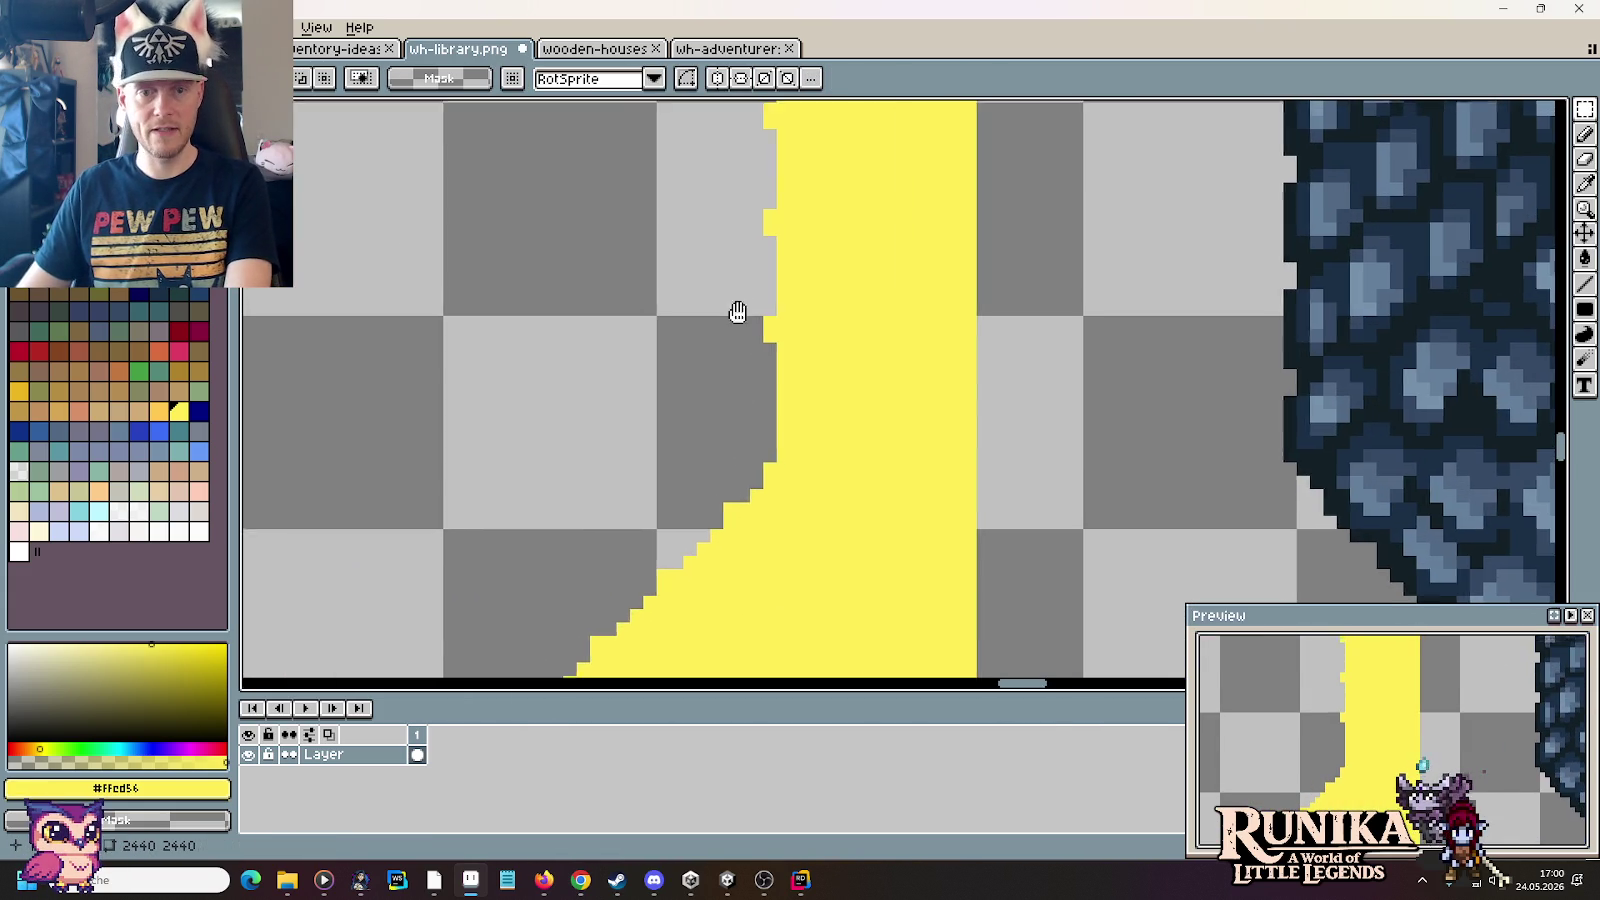
{"action": "left_click_drag", "start_coordinate": [737, 313], "coordinate": [868, 278]}
{"action": "key", "text": "Escape"}
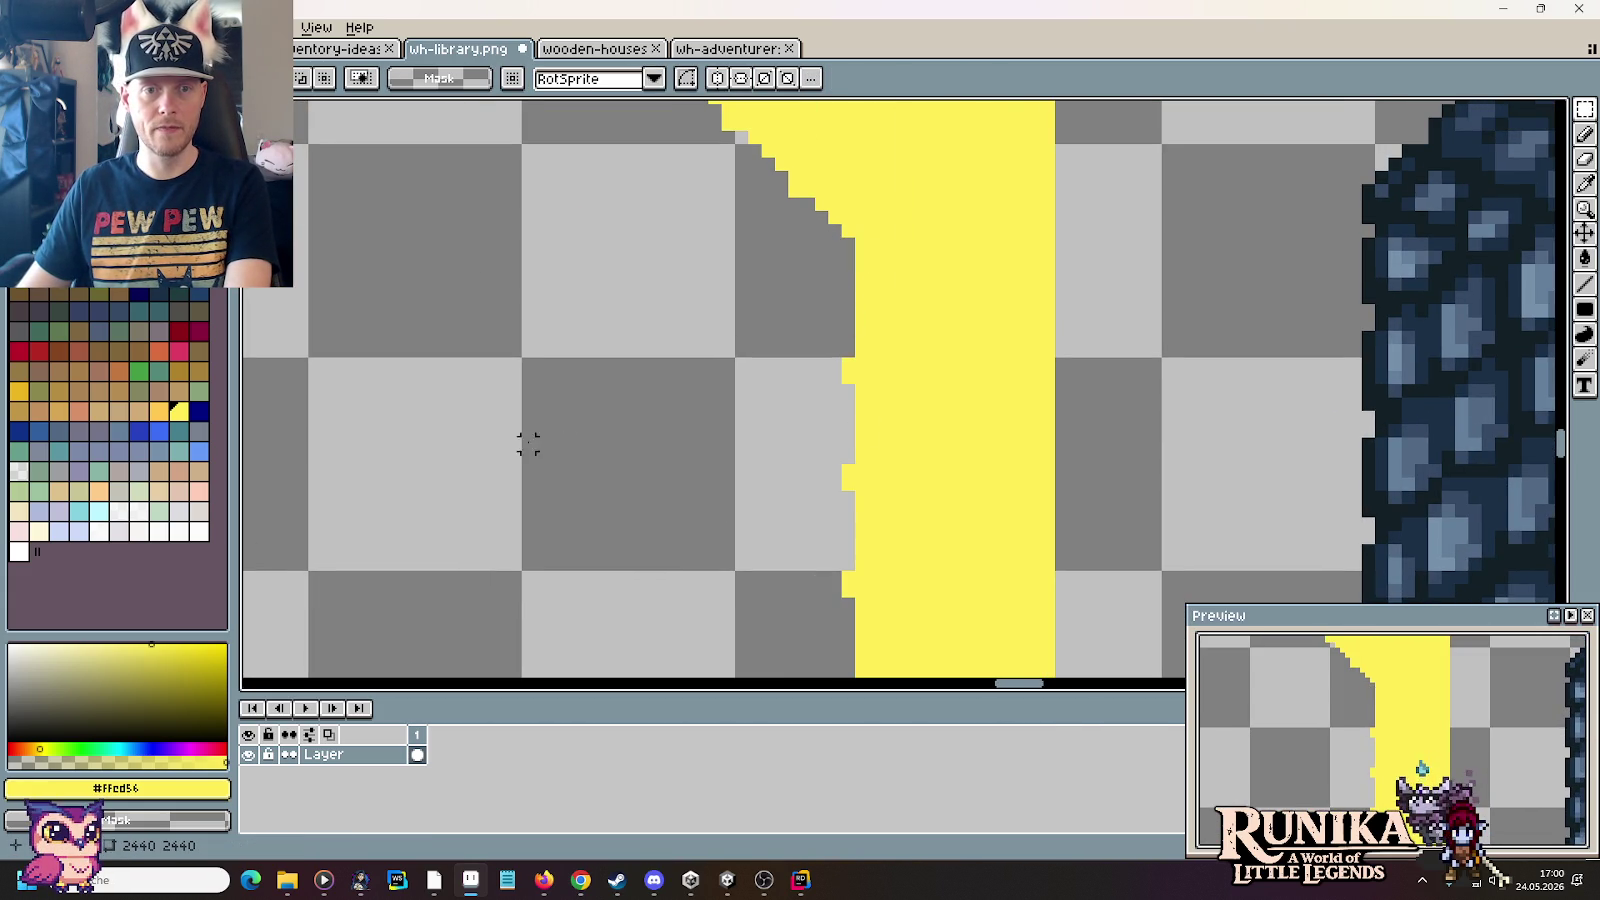
{"action": "scroll", "coordinate": [529, 443], "scroll_direction": "right", "scroll_amount": 5}
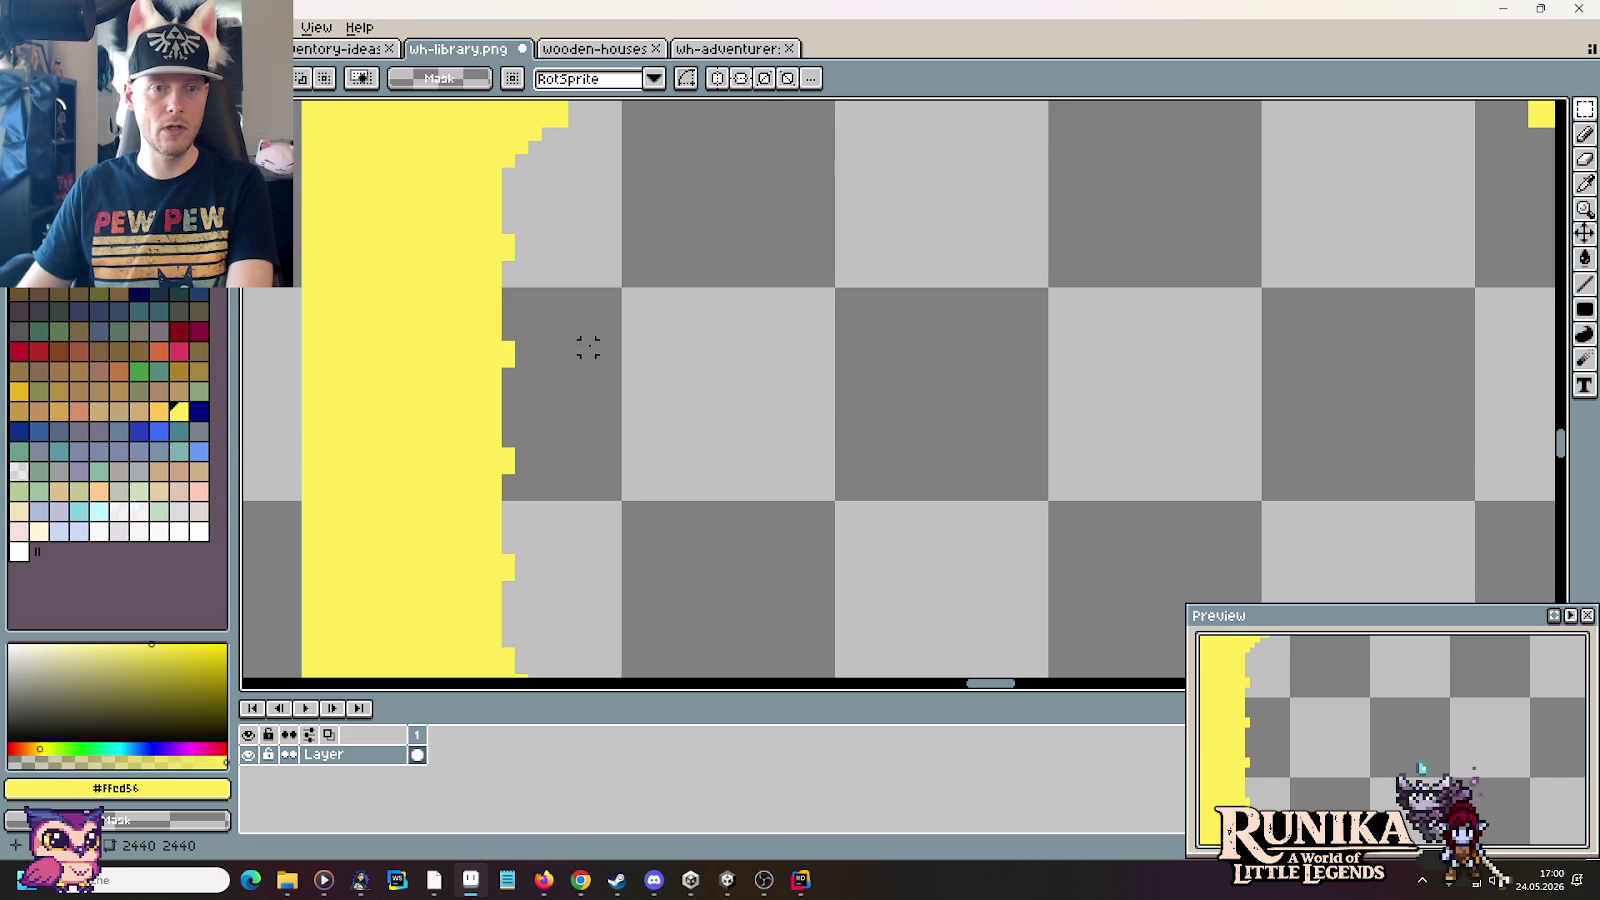
{"action": "scroll", "coordinate": [588, 346], "scroll_direction": "down", "scroll_amount": 2}
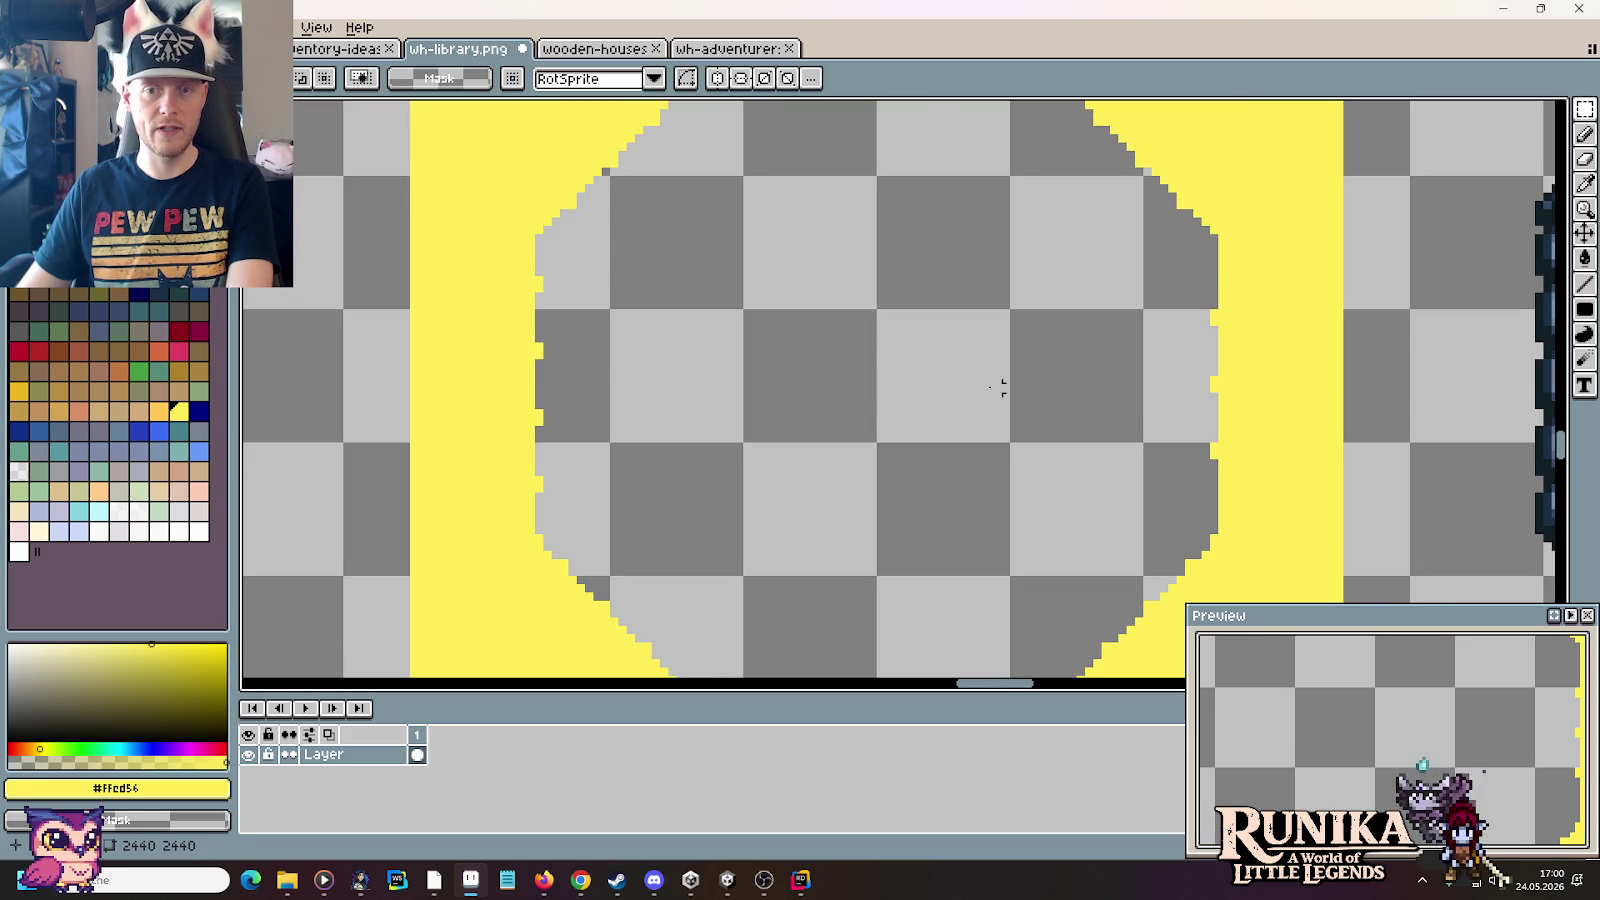
{"action": "left_click_drag", "start_coordinate": [572, 280], "coordinate": [533, 466]}
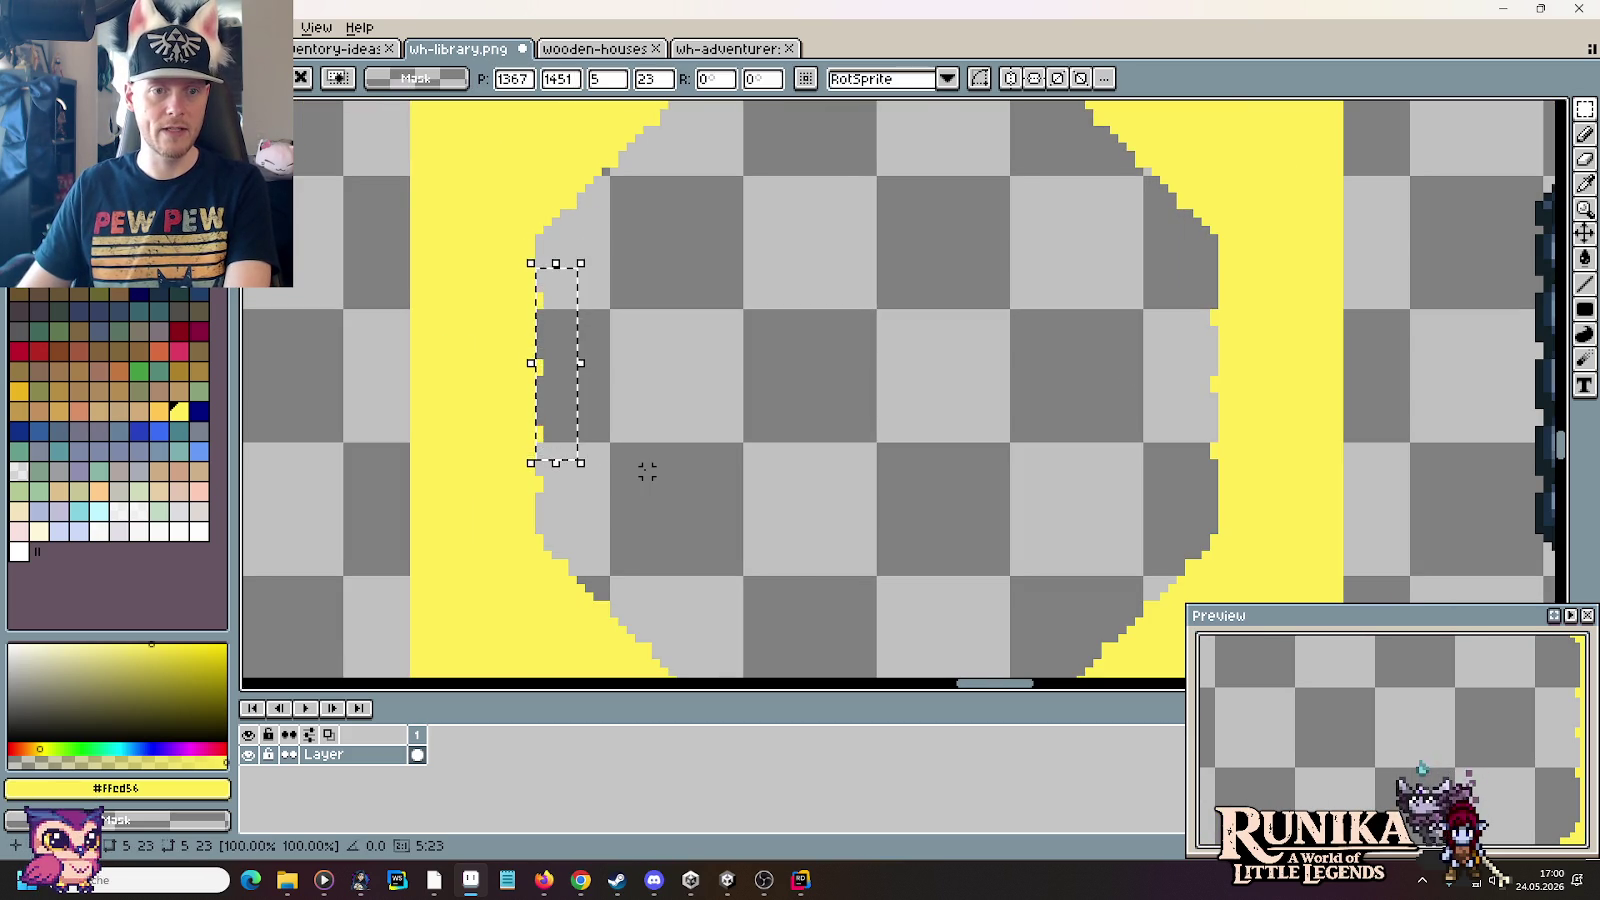
{"action": "left_click", "coordinate": [571, 487]}
{"action": "left_click_drag", "start_coordinate": [538, 471], "coordinate": [617, 518]}
{"action": "scroll", "coordinate": [617, 518], "scroll_direction": "down", "scroll_amount": 3}
{"action": "scroll", "coordinate": [610, 510], "scroll_direction": "up", "scroll_amount": 2}
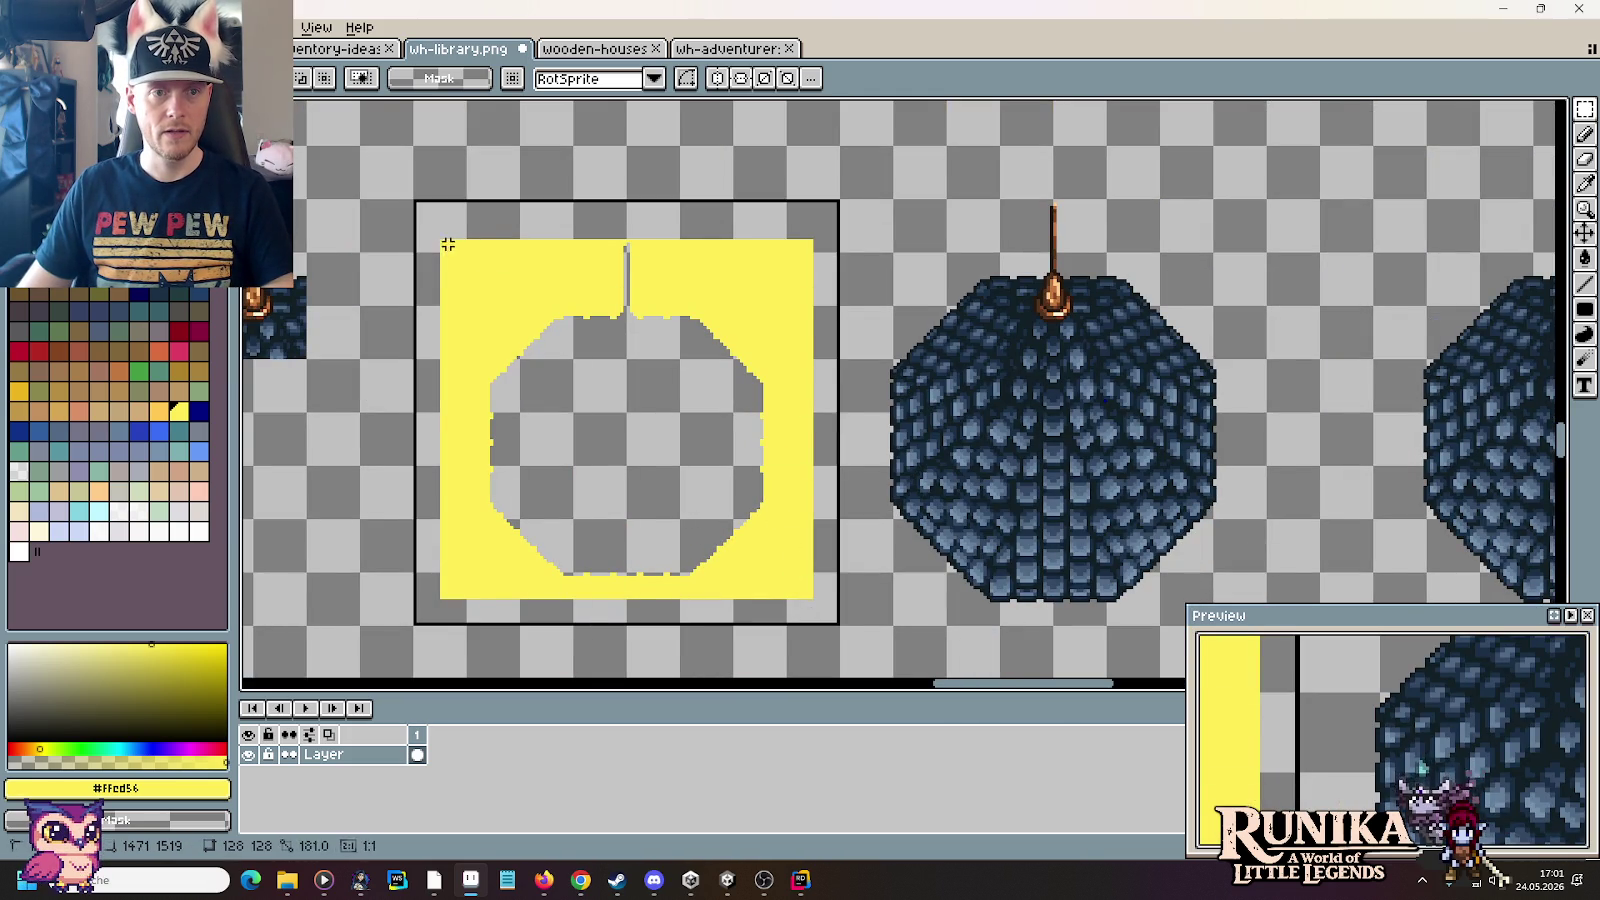
Step: Move the yellow backdrop sprite onto the dome and nudge it right into alignment
{"action": "left_click_drag", "start_coordinate": [808, 614], "coordinate": [446, 243]}
{"action": "left_click_drag", "start_coordinate": [650, 536], "coordinate": [1048, 520]}
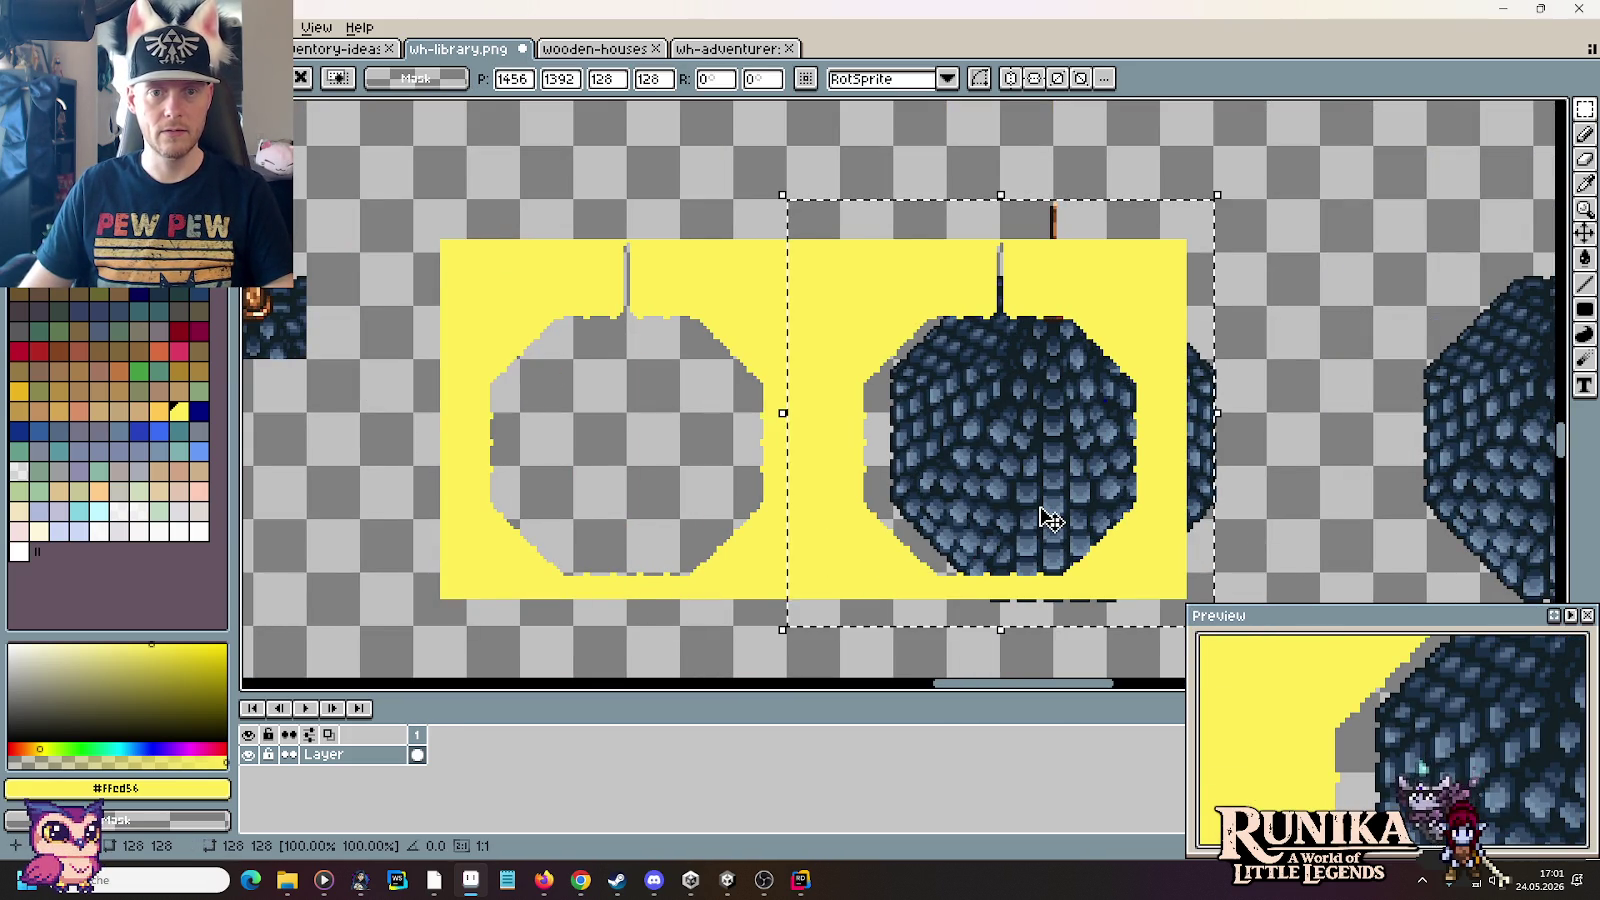
{"action": "key", "text": "Right"}
{"action": "key", "text": "Right"}
{"action": "key", "text": "Right"}
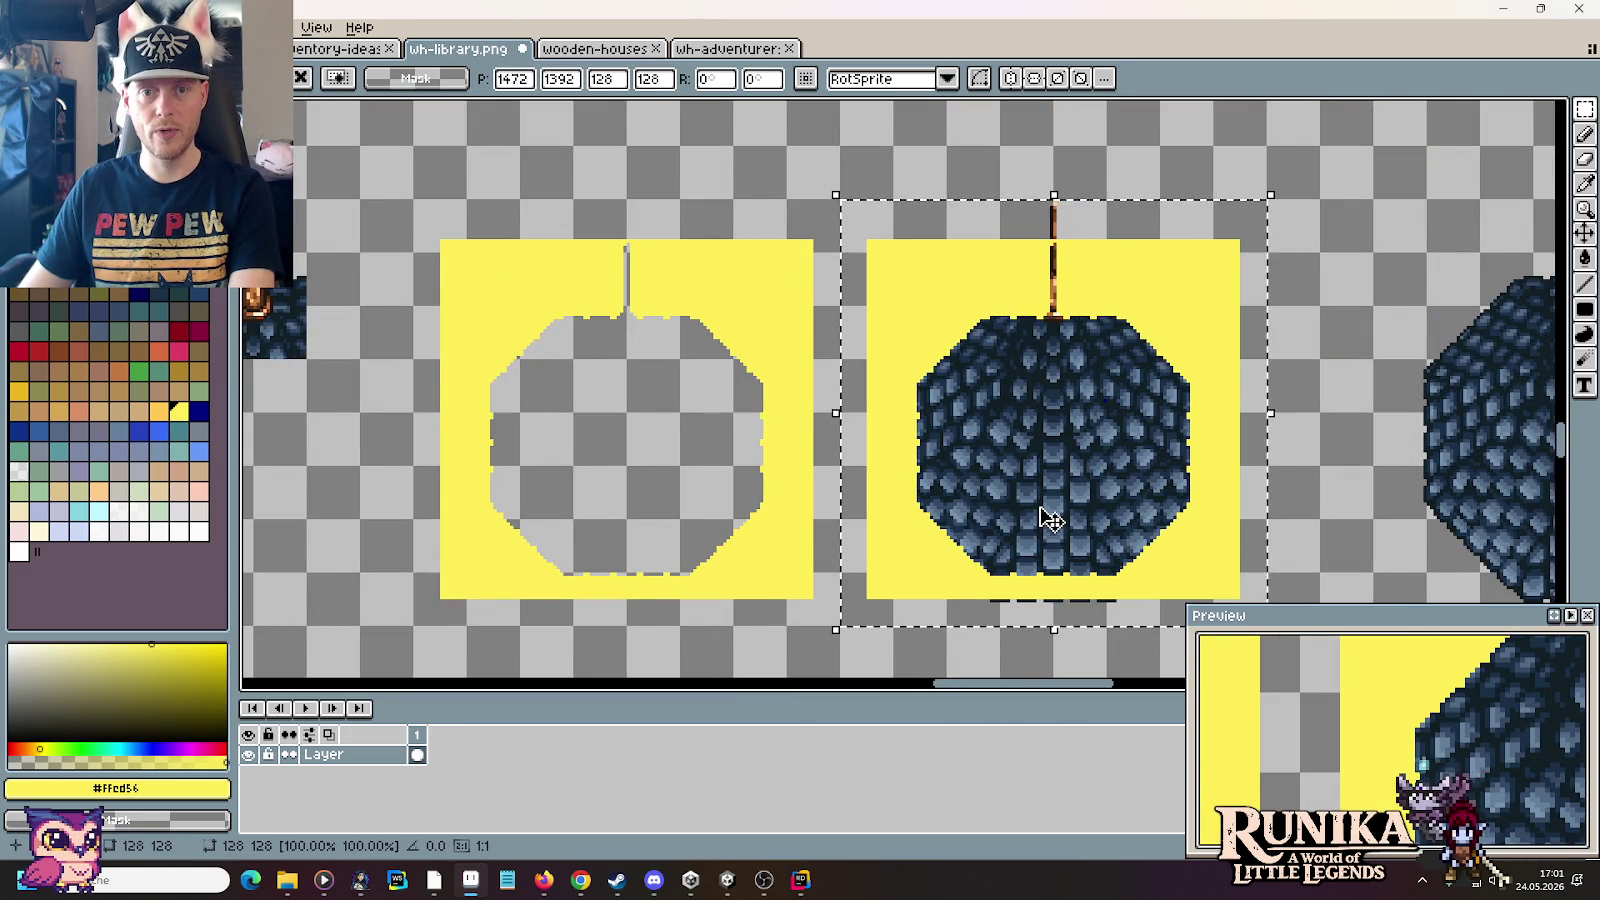
{"action": "left_click", "coordinate": [1334, 507]}
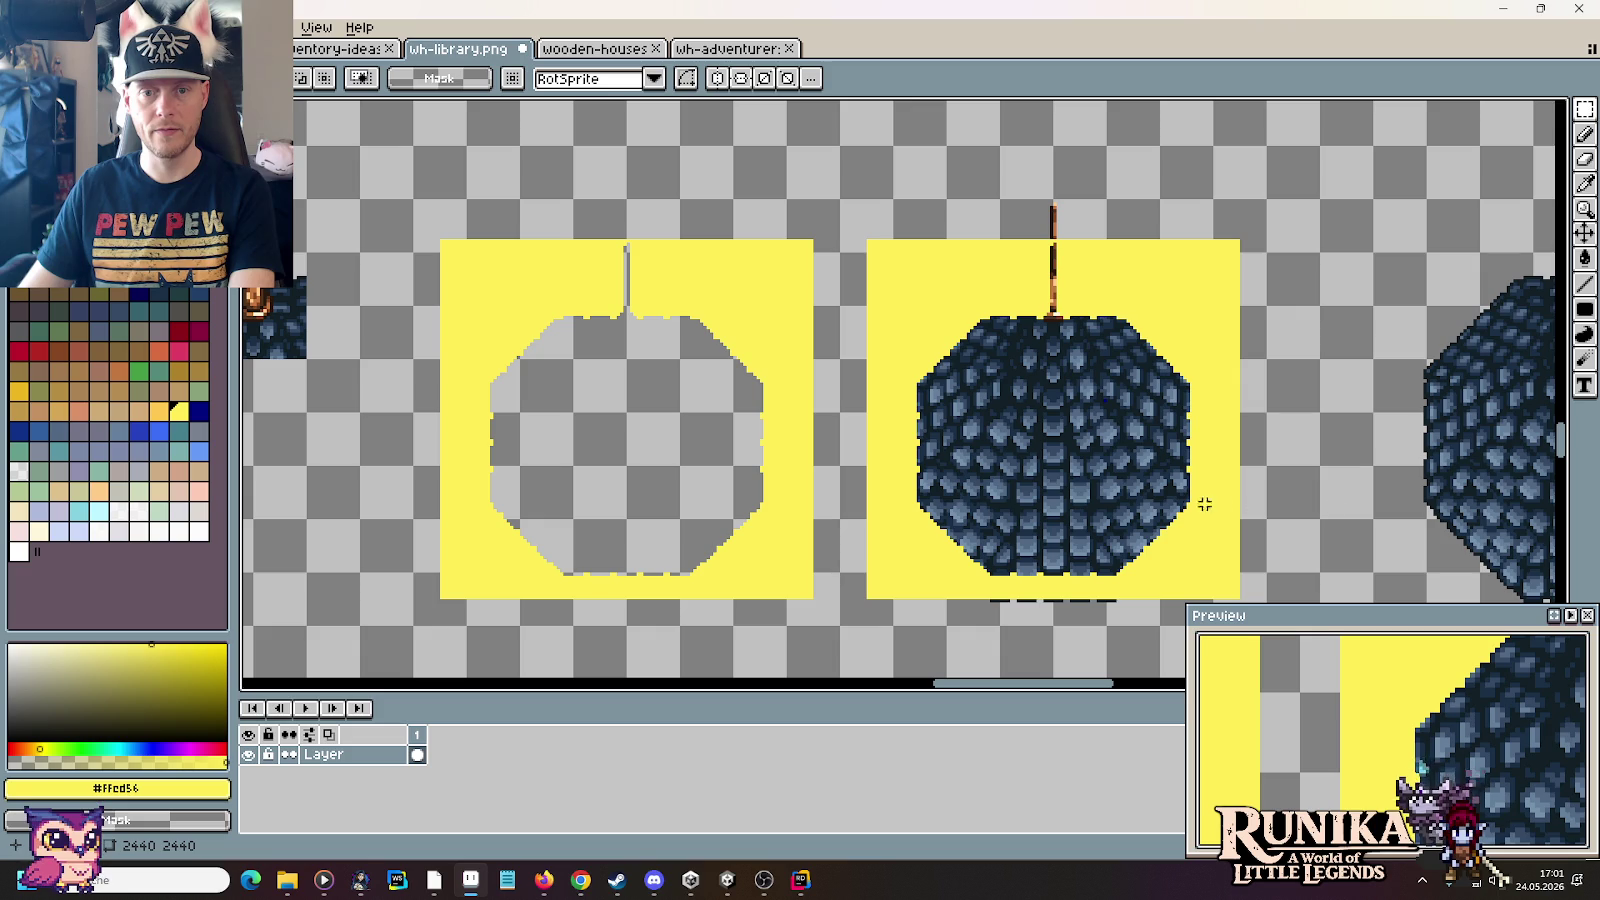
{"action": "scroll", "coordinate": [981, 452], "scroll_direction": "up", "scroll_amount": 2}
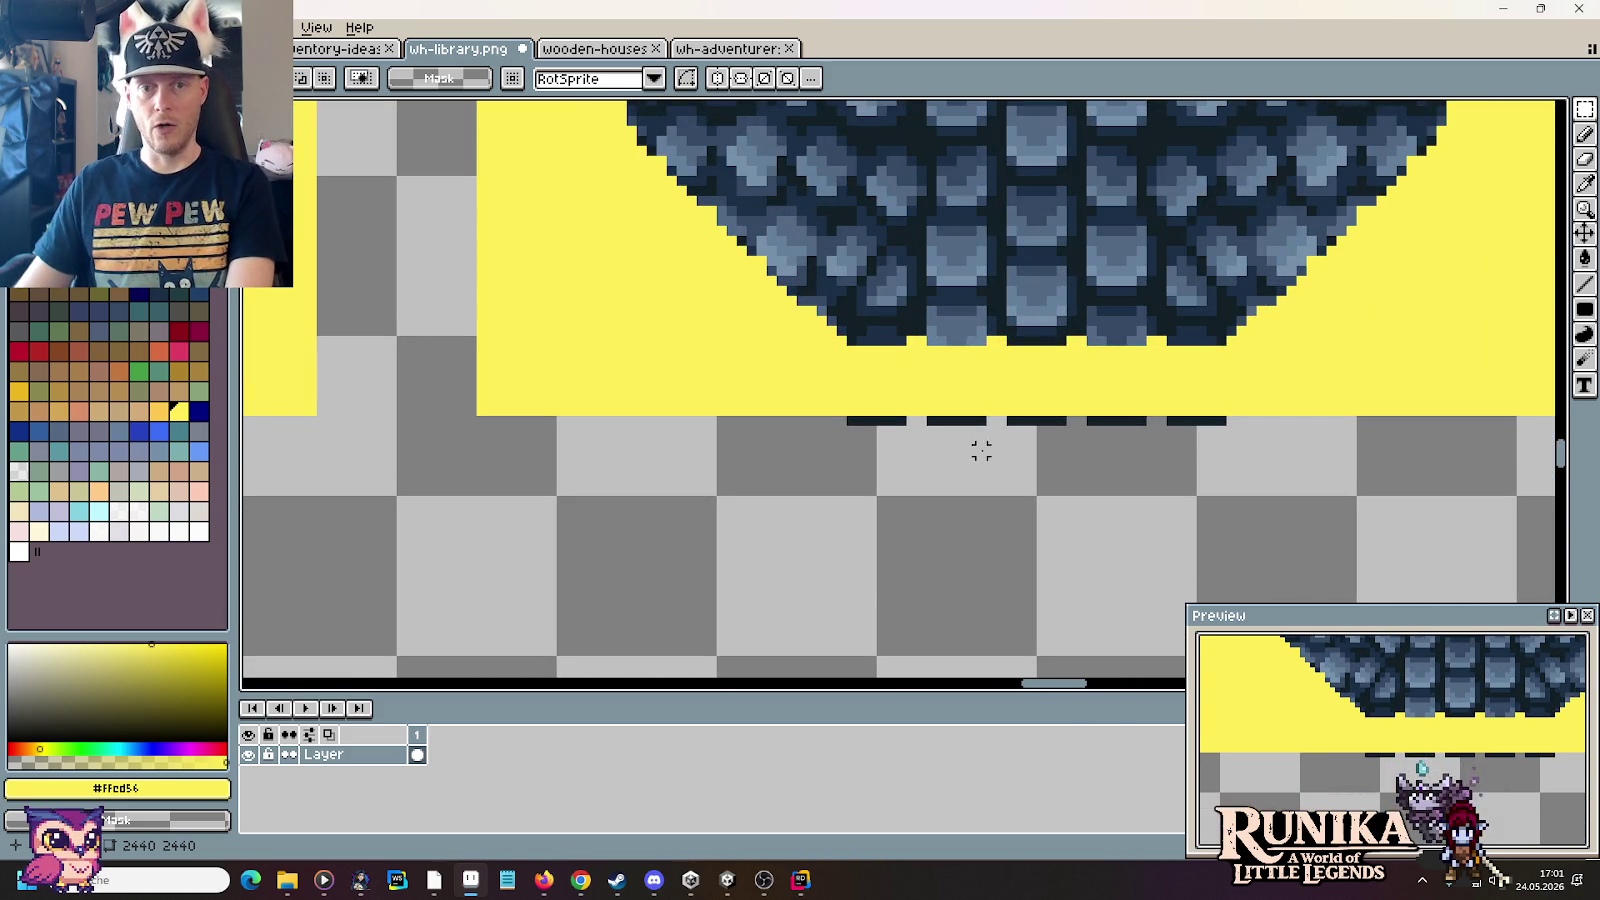
{"action": "scroll", "coordinate": [981, 452], "scroll_direction": "down", "scroll_amount": 1}
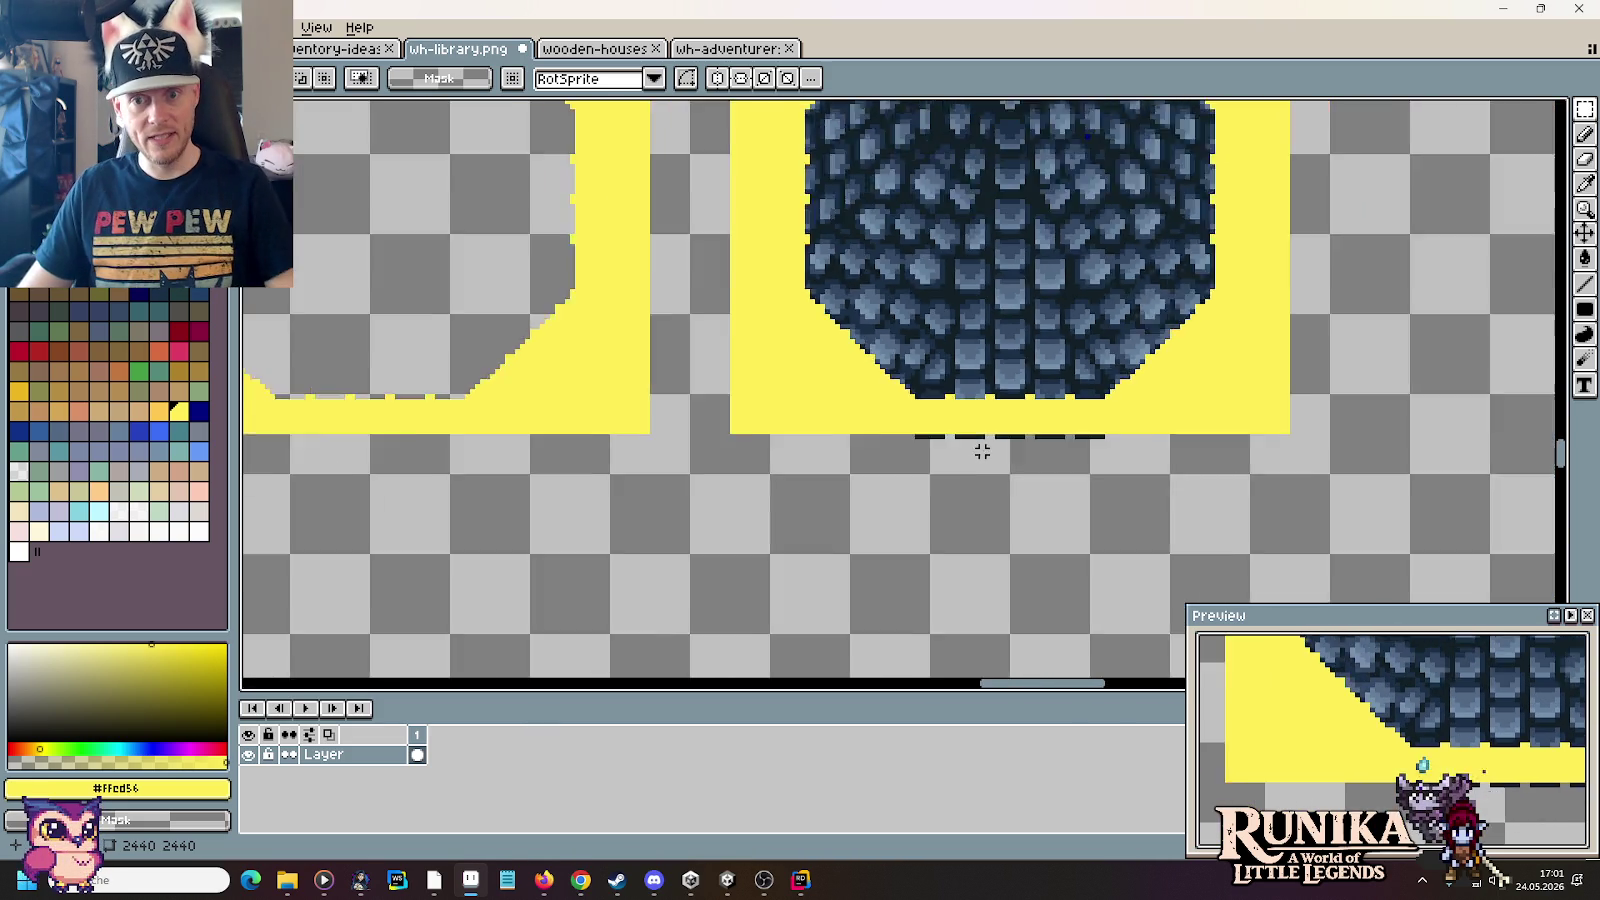
{"action": "scroll", "coordinate": [1121, 428], "scroll_direction": "down", "scroll_amount": 1}
{"action": "left_click_drag", "start_coordinate": [1121, 429], "coordinate": [690, 429]}
{"action": "scroll", "coordinate": [1025, 450], "scroll_direction": "up", "scroll_amount": 3}
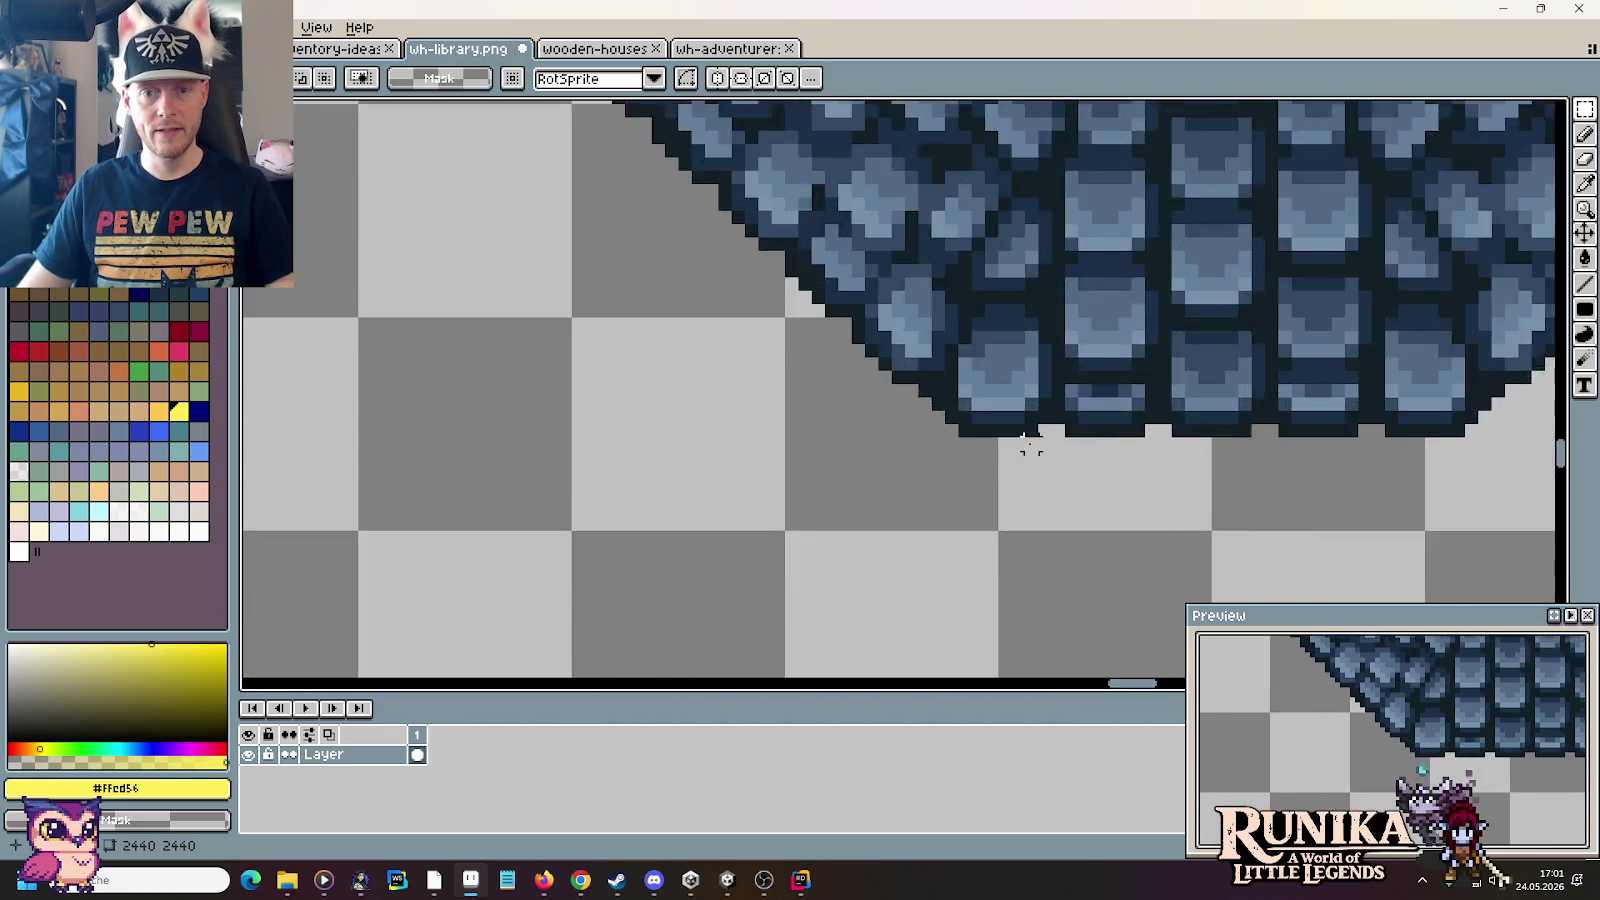
{"action": "scroll", "coordinate": [1087, 395], "scroll_direction": "up", "scroll_amount": 1}
Step: Copy an 8×7 px shingle block and paste it onto the dome's bottom rim
{"action": "left_click_drag", "start_coordinate": [1072, 302], "coordinate": [1270, 490]}
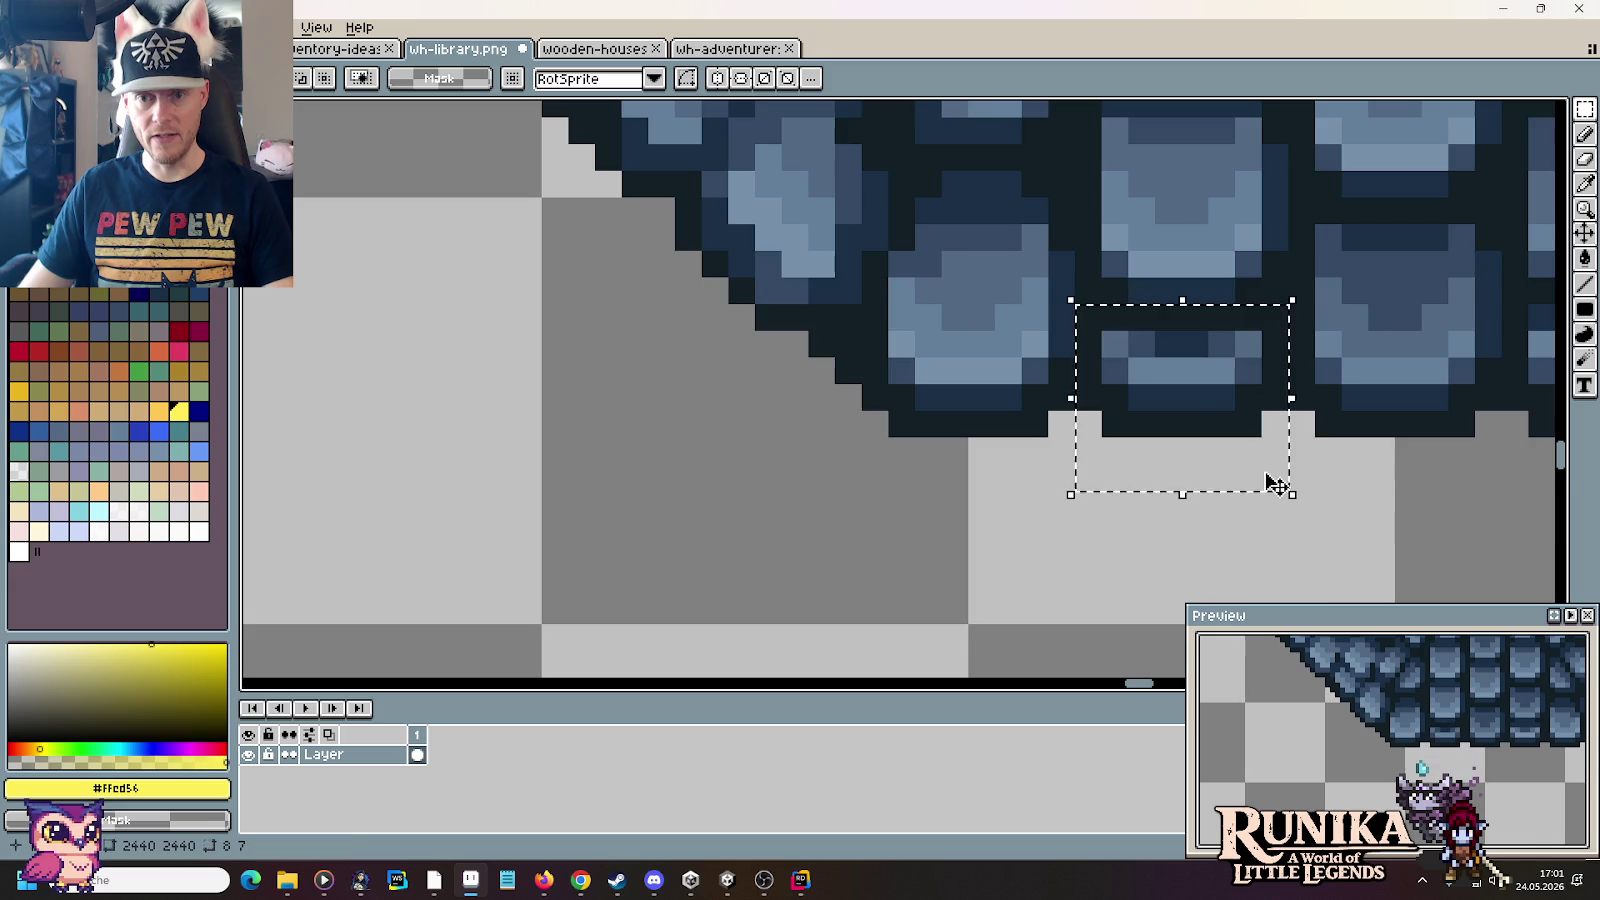
{"action": "scroll", "coordinate": [1275, 480], "scroll_direction": "down", "scroll_amount": 1}
{"action": "scroll", "coordinate": [1275, 480], "scroll_direction": "down", "scroll_amount": 1}
{"action": "left_click_drag", "start_coordinate": [475, 431], "coordinate": [1189, 454]}
{"action": "scroll", "coordinate": [680, 400], "scroll_direction": "up", "scroll_amount": 2}
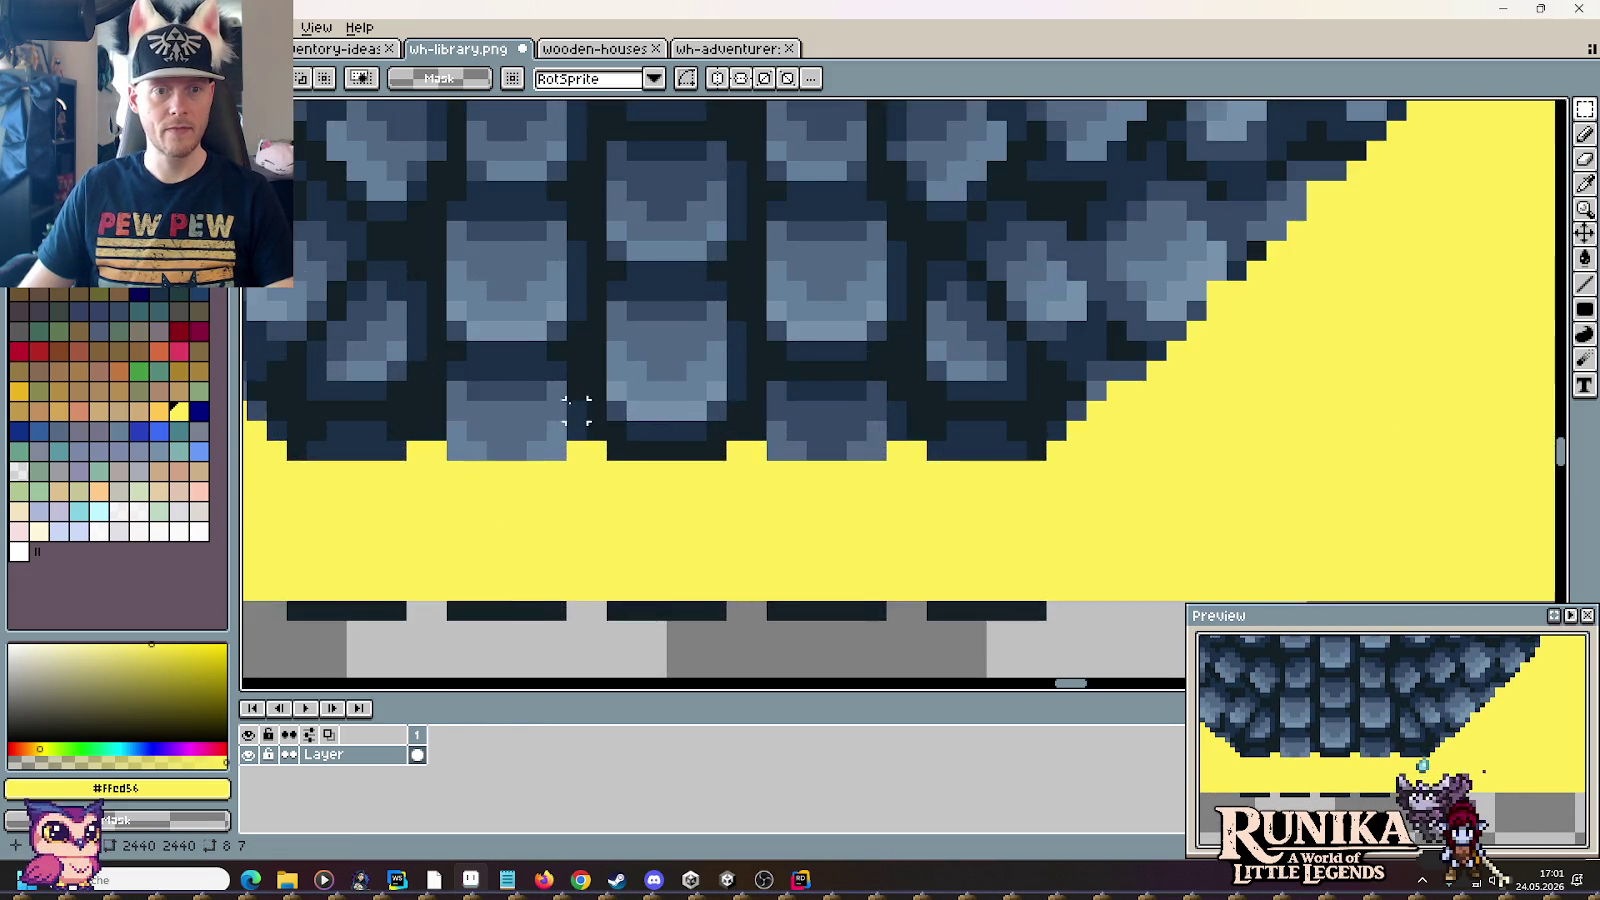
{"action": "left_click_drag", "start_coordinate": [571, 402], "coordinate": [857, 400]}
{"action": "key", "text": "ctrl+v"}
{"action": "mouse_move", "coordinate": [880, 562]}
{"action": "left_mouse_down"}
{"action": "mouse_move", "coordinate": [778, 396]}
{"action": "mouse_move", "coordinate": [732, 400]}
{"action": "mouse_move", "coordinate": [930, 435]}
{"action": "mouse_move", "coordinate": [1090, 435]}
{"action": "left_mouse_up"}
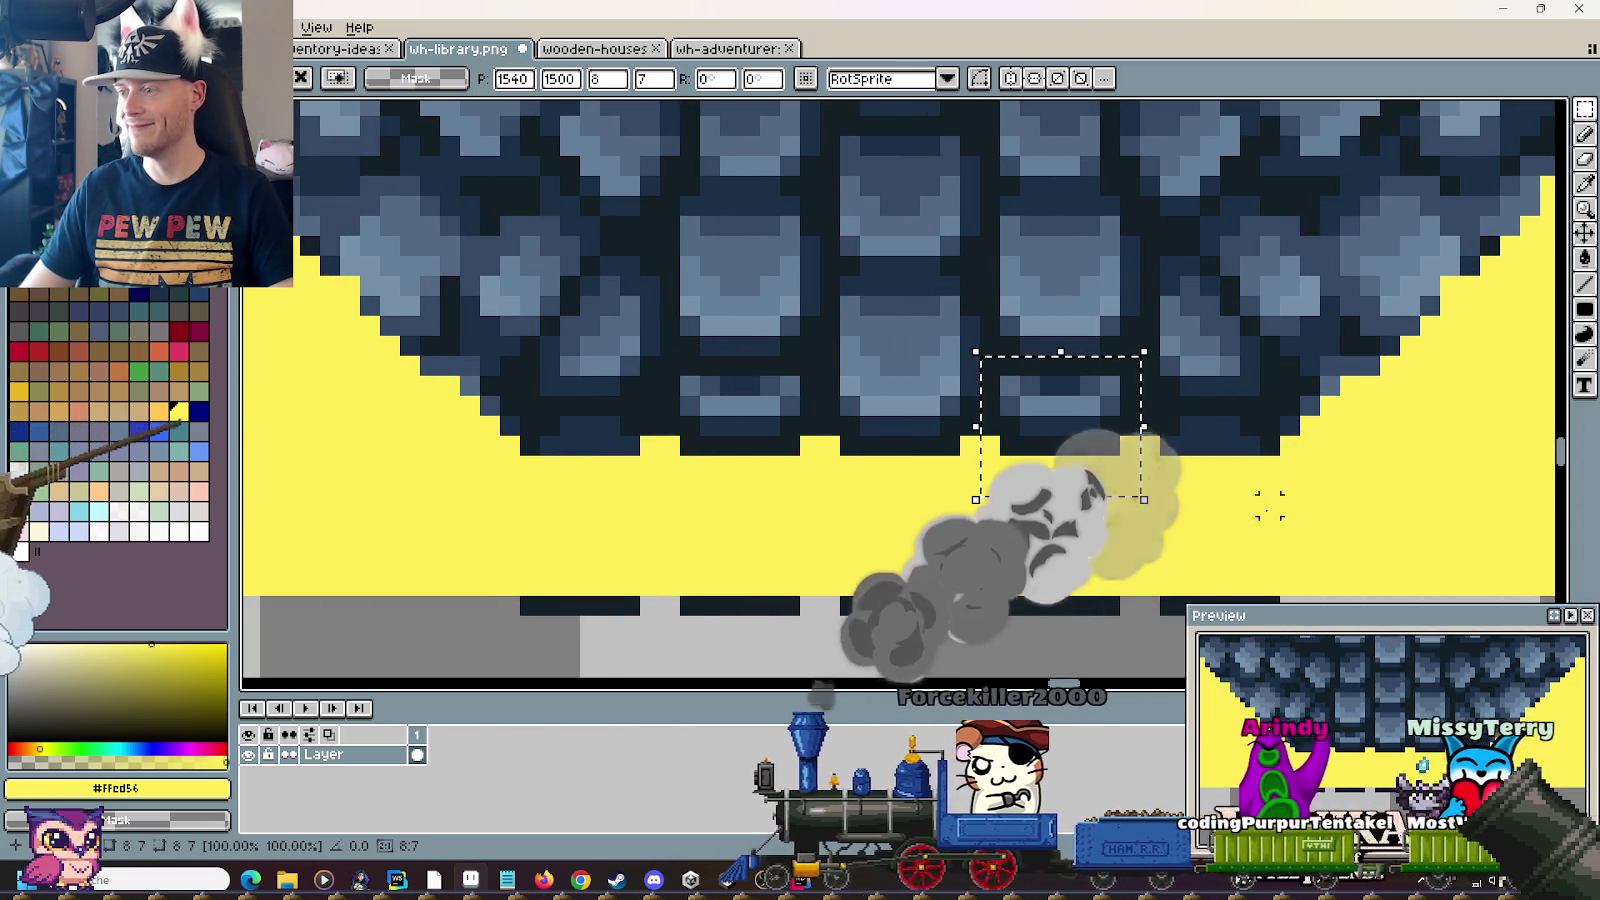
{"action": "key", "text": "b"}
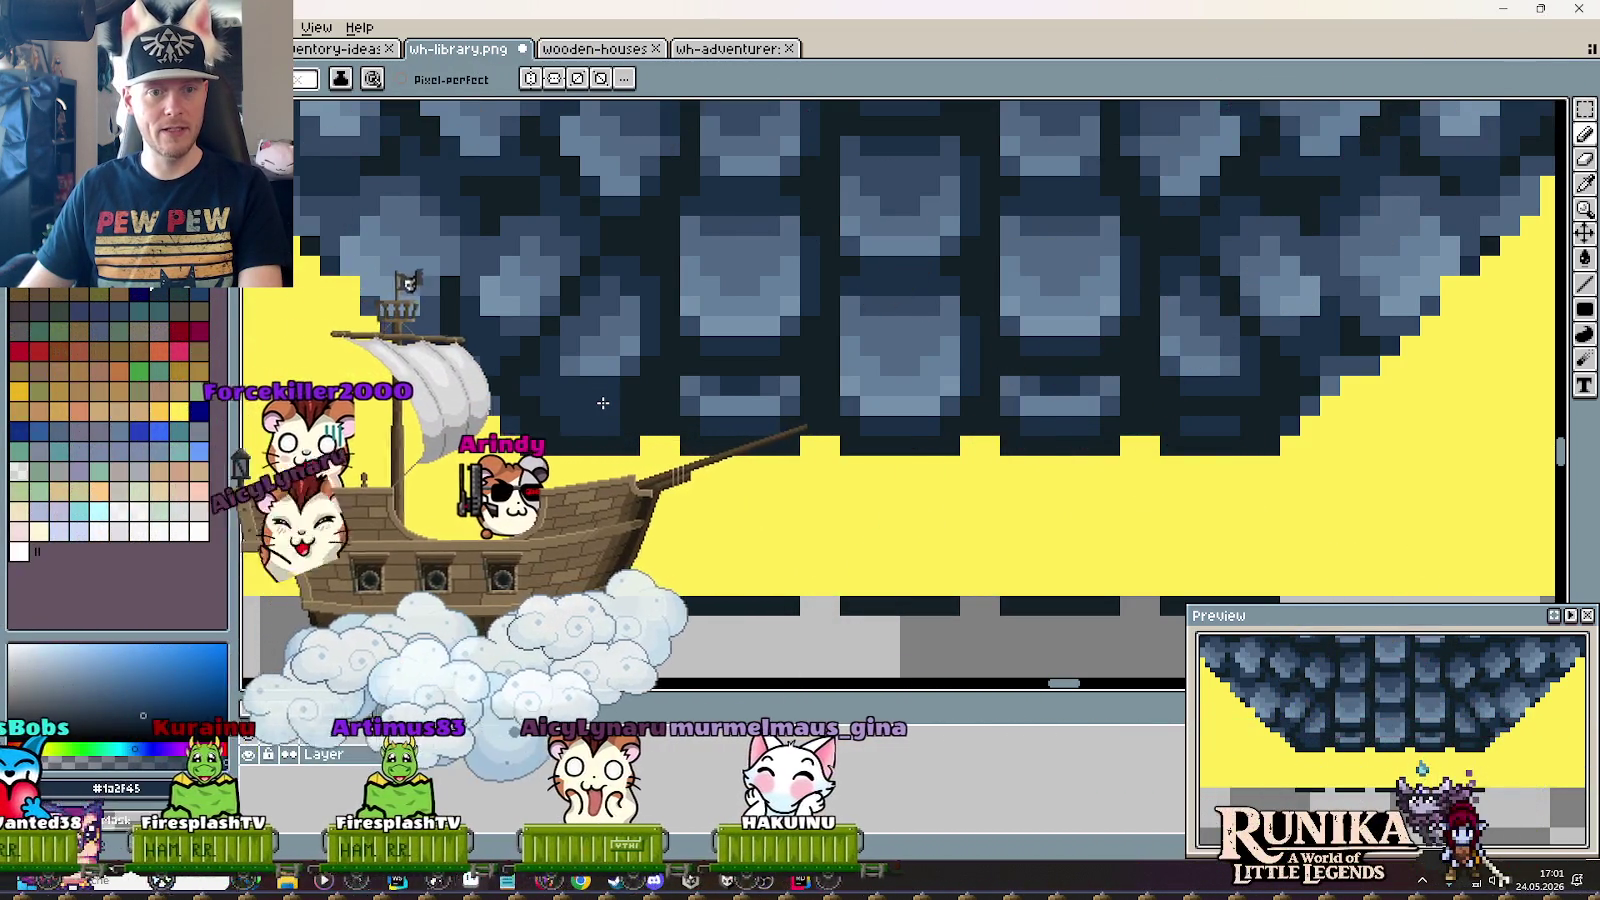
Step: Pick the dark navy outline colours #1a2f45 and #121f26 from the dome
{"action": "key", "text": "i"}
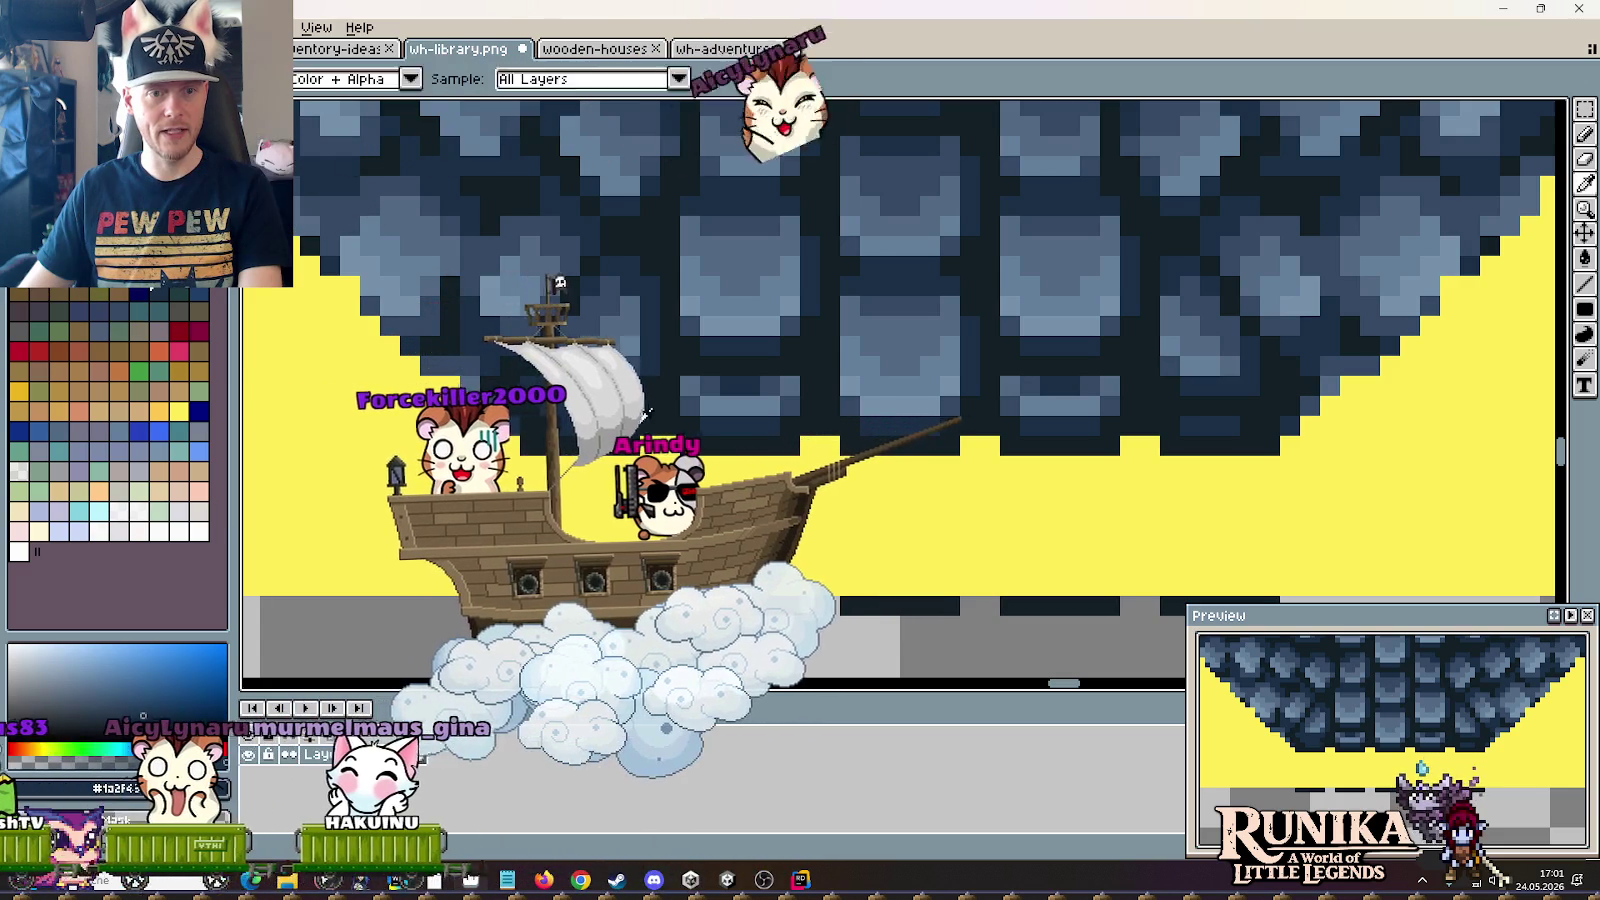
{"action": "left_click", "coordinate": [1185, 404]}
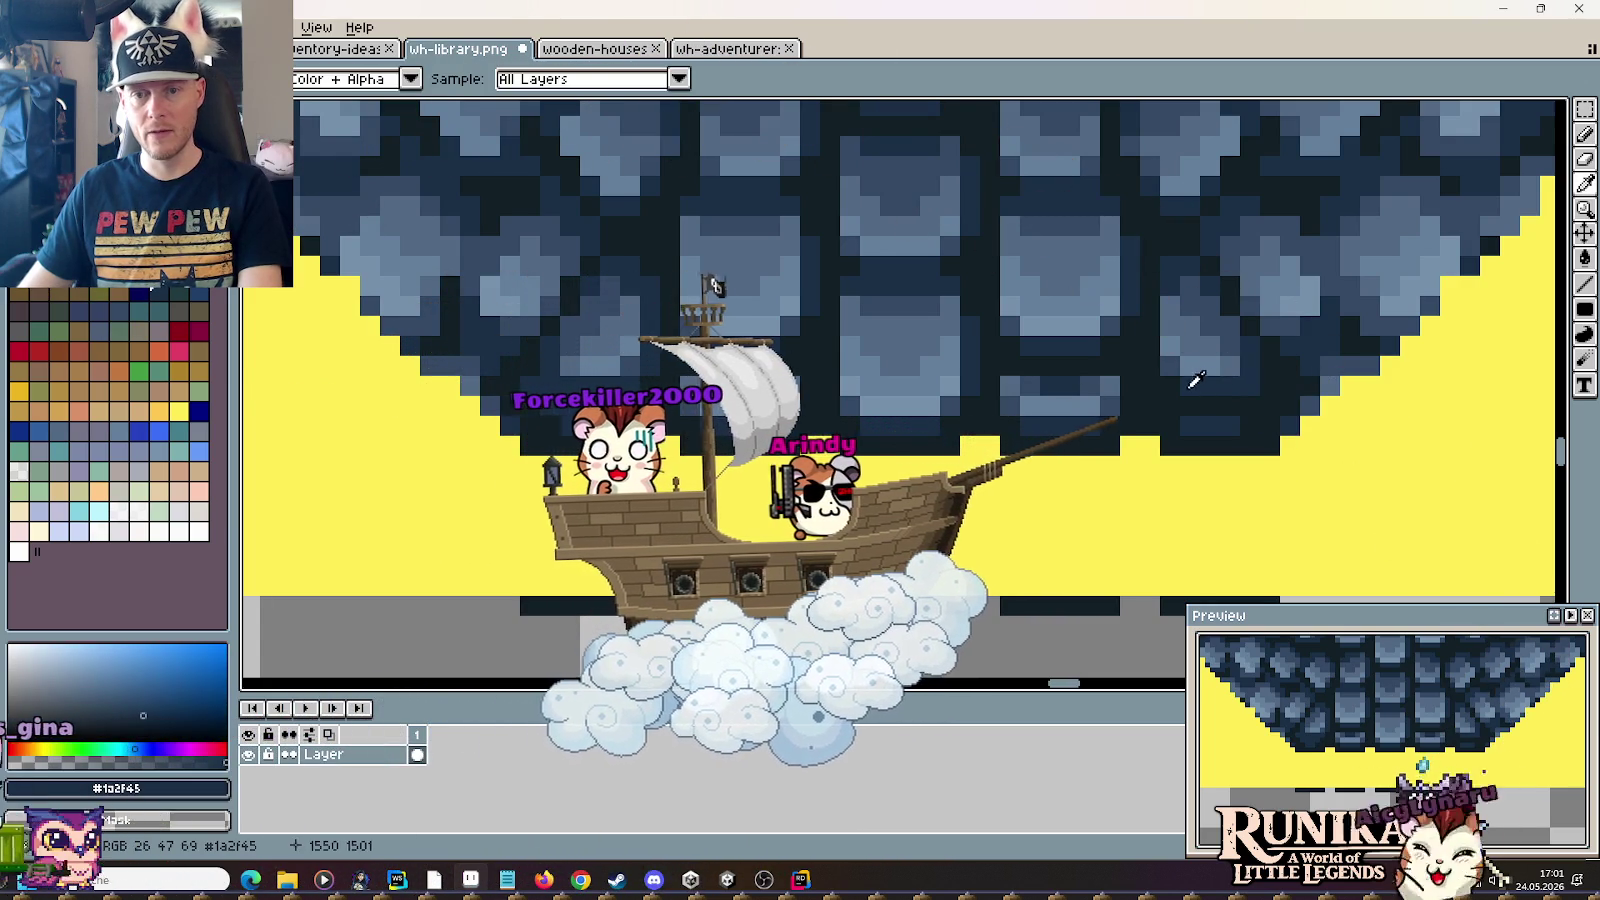
{"action": "key", "text": "b"}
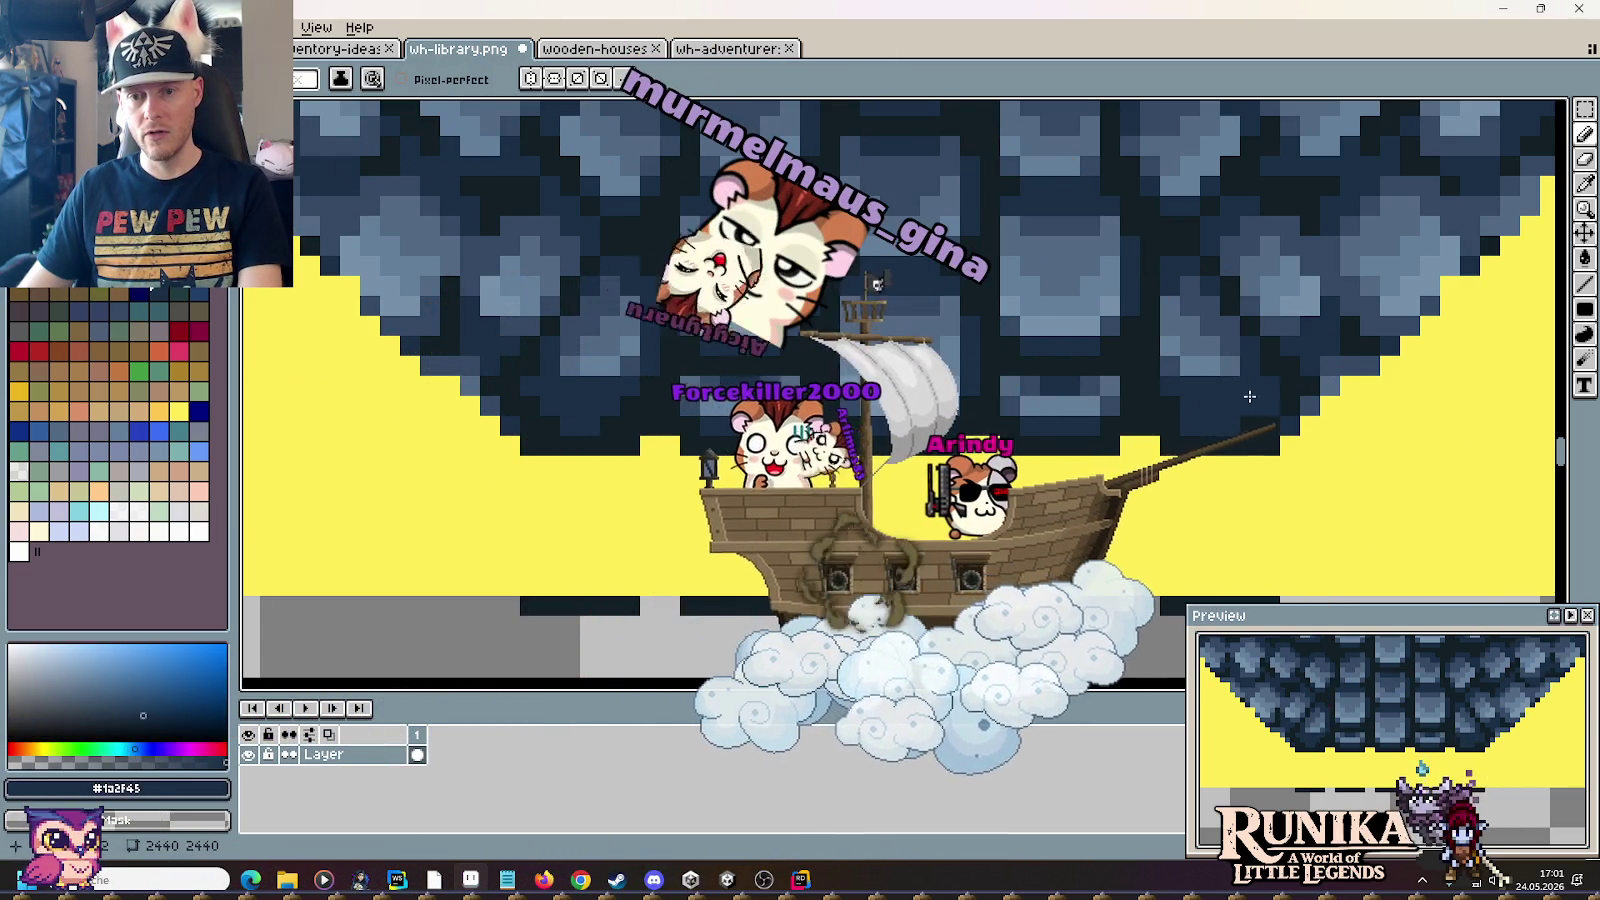
{"action": "left_click", "coordinate": [1178, 428], "text": "alt"}
{"action": "key", "text": "i"}
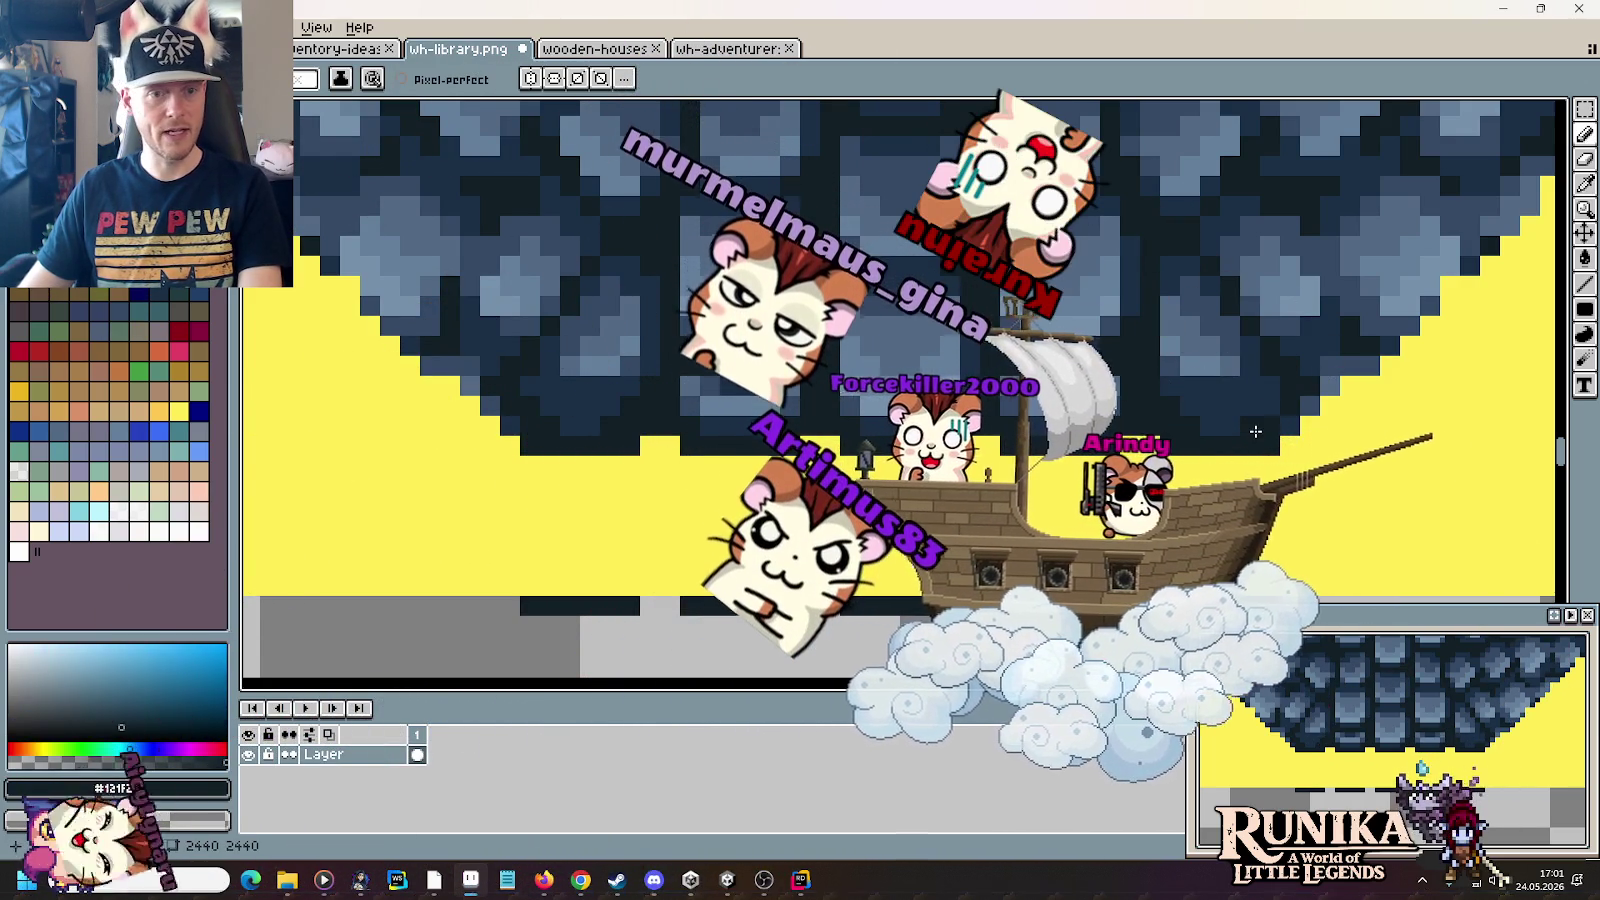
{"action": "key", "text": "b"}
{"action": "left_click_drag", "start_coordinate": [1290, 390], "coordinate": [1062, 498]}
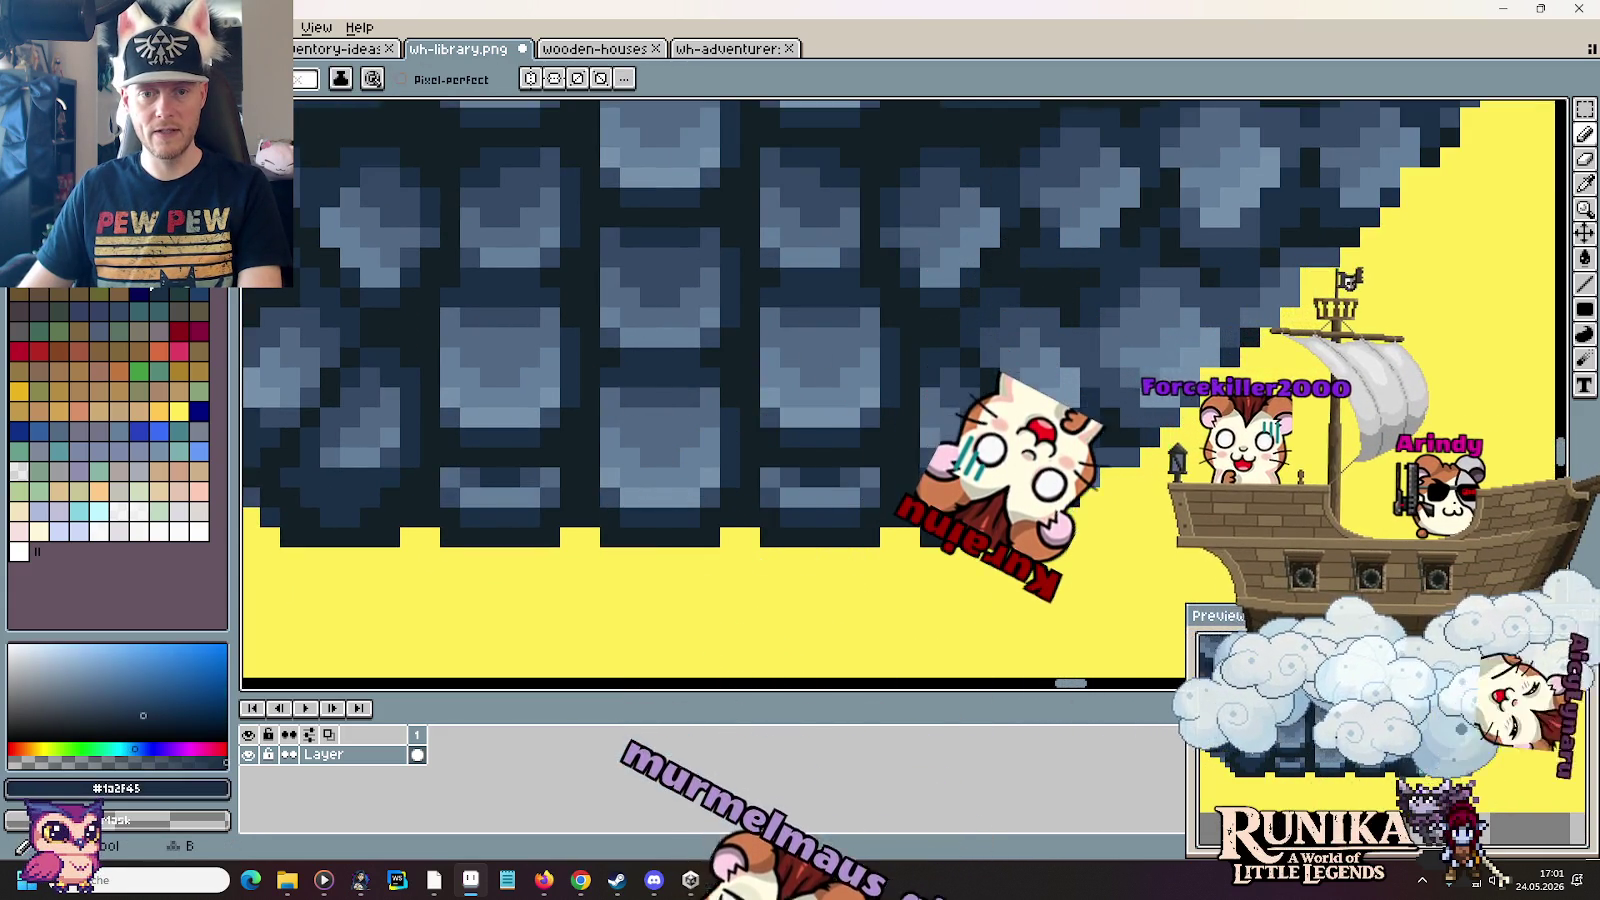
Step: Repaint shingle pixels along the dome's lower edge in #647f9b, #344964 and #526984
{"action": "left_click", "coordinate": [970, 462], "text": "alt"}
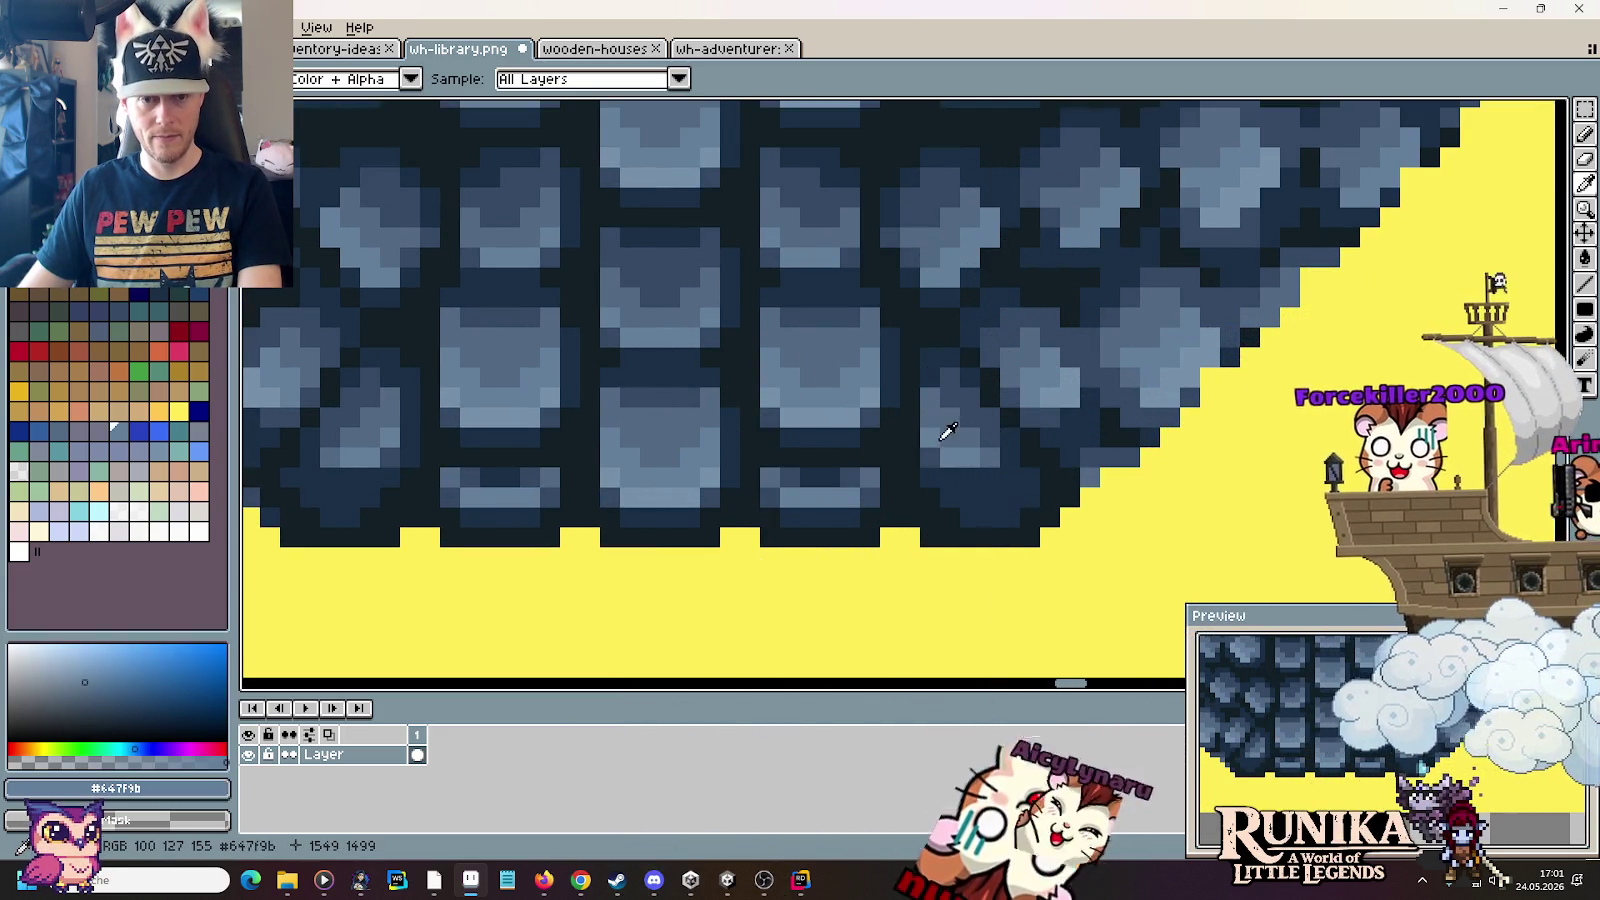
{"action": "left_click", "coordinate": [936, 455], "text": "alt"}
{"action": "left_click", "coordinate": [930, 440], "text": "alt"}
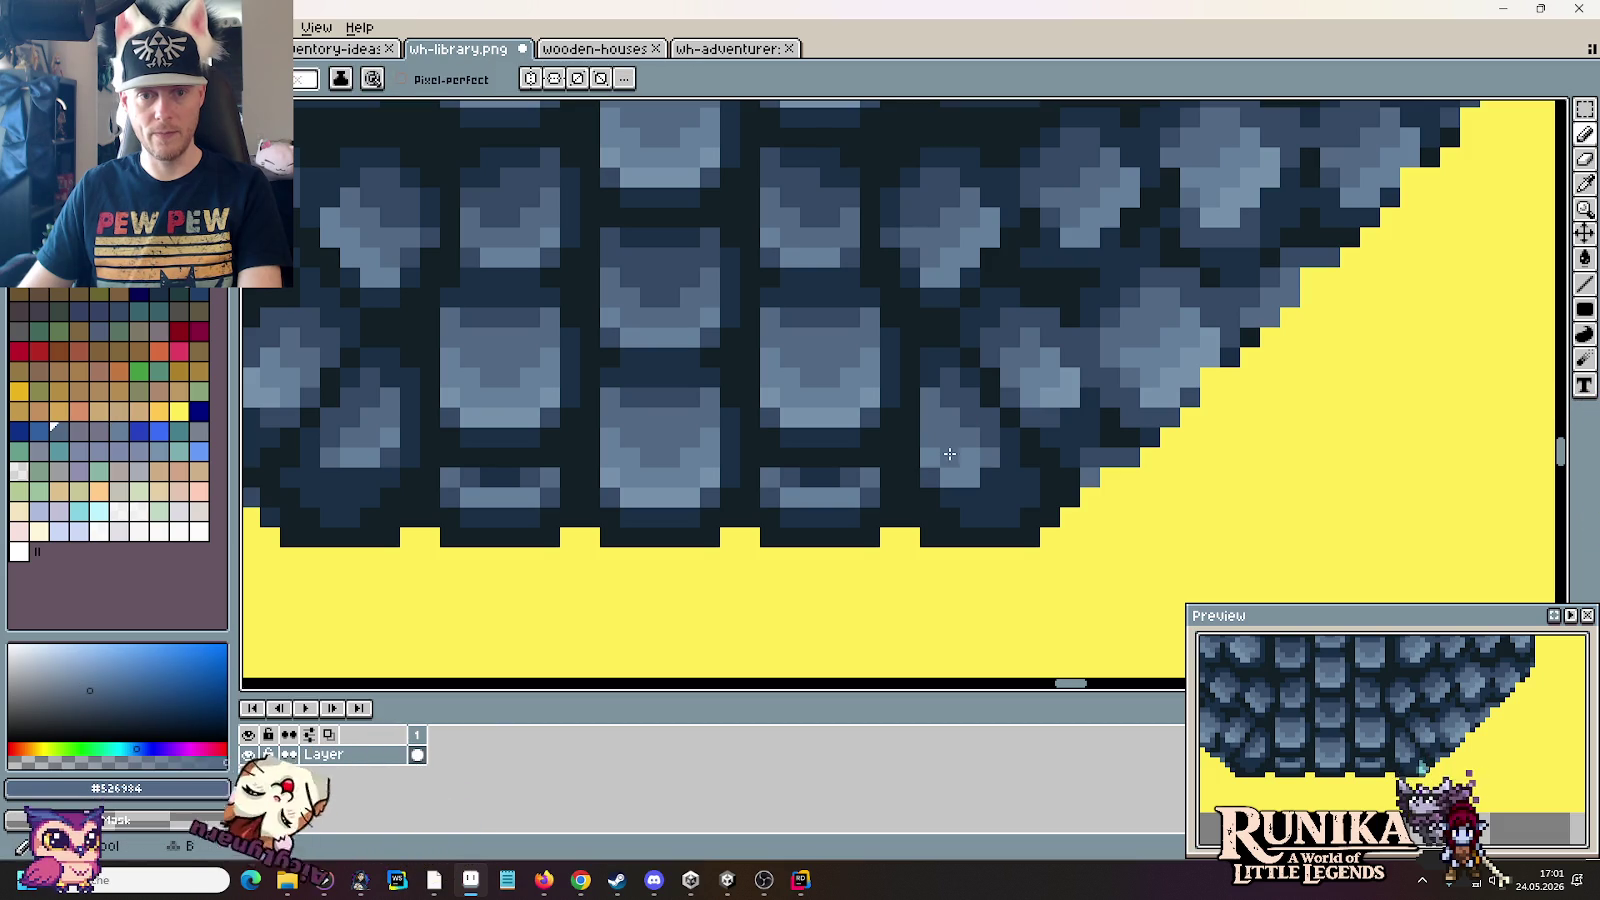
{"action": "left_click", "coordinate": [986, 461], "text": "alt"}
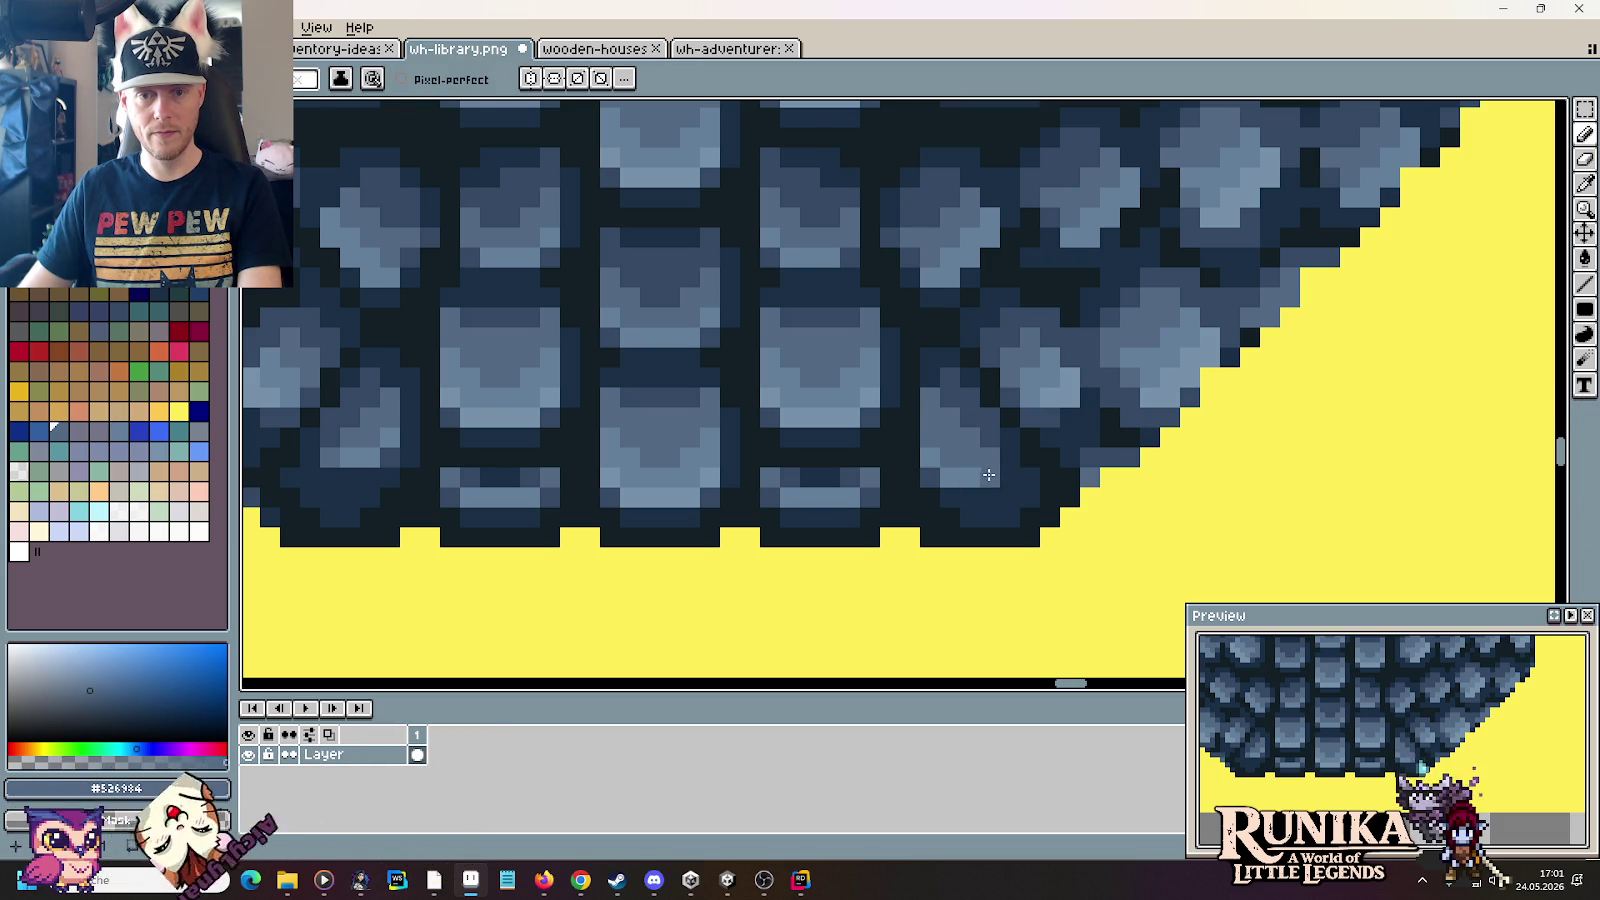
{"action": "left_click", "coordinate": [1011, 484], "text": "alt"}
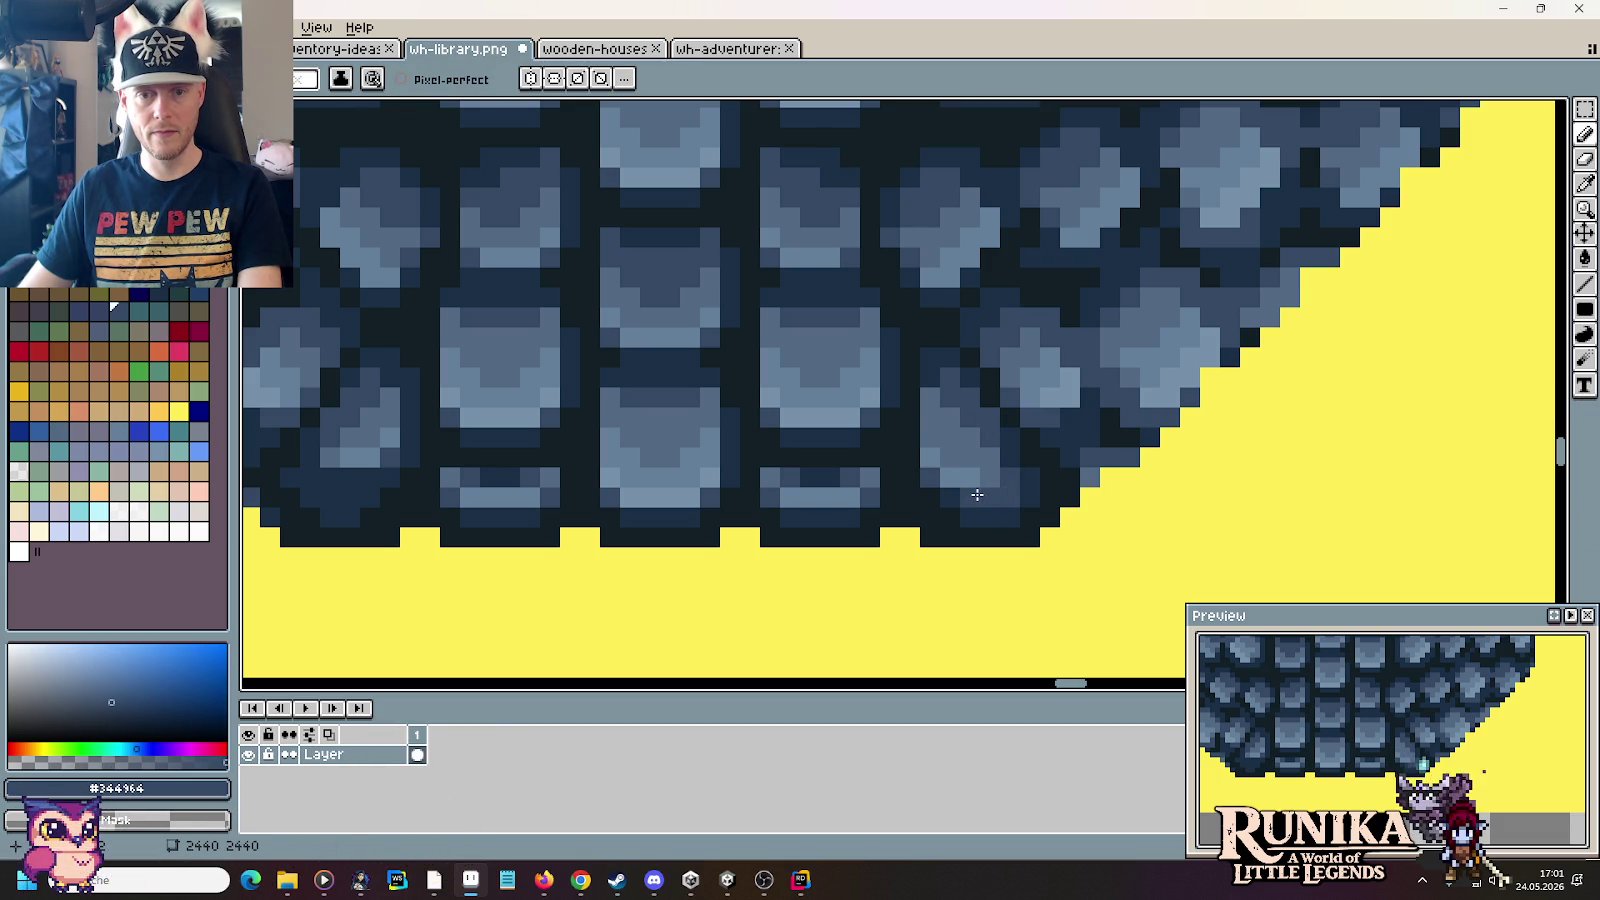
{"action": "left_click", "coordinate": [980, 490], "text": "alt"}
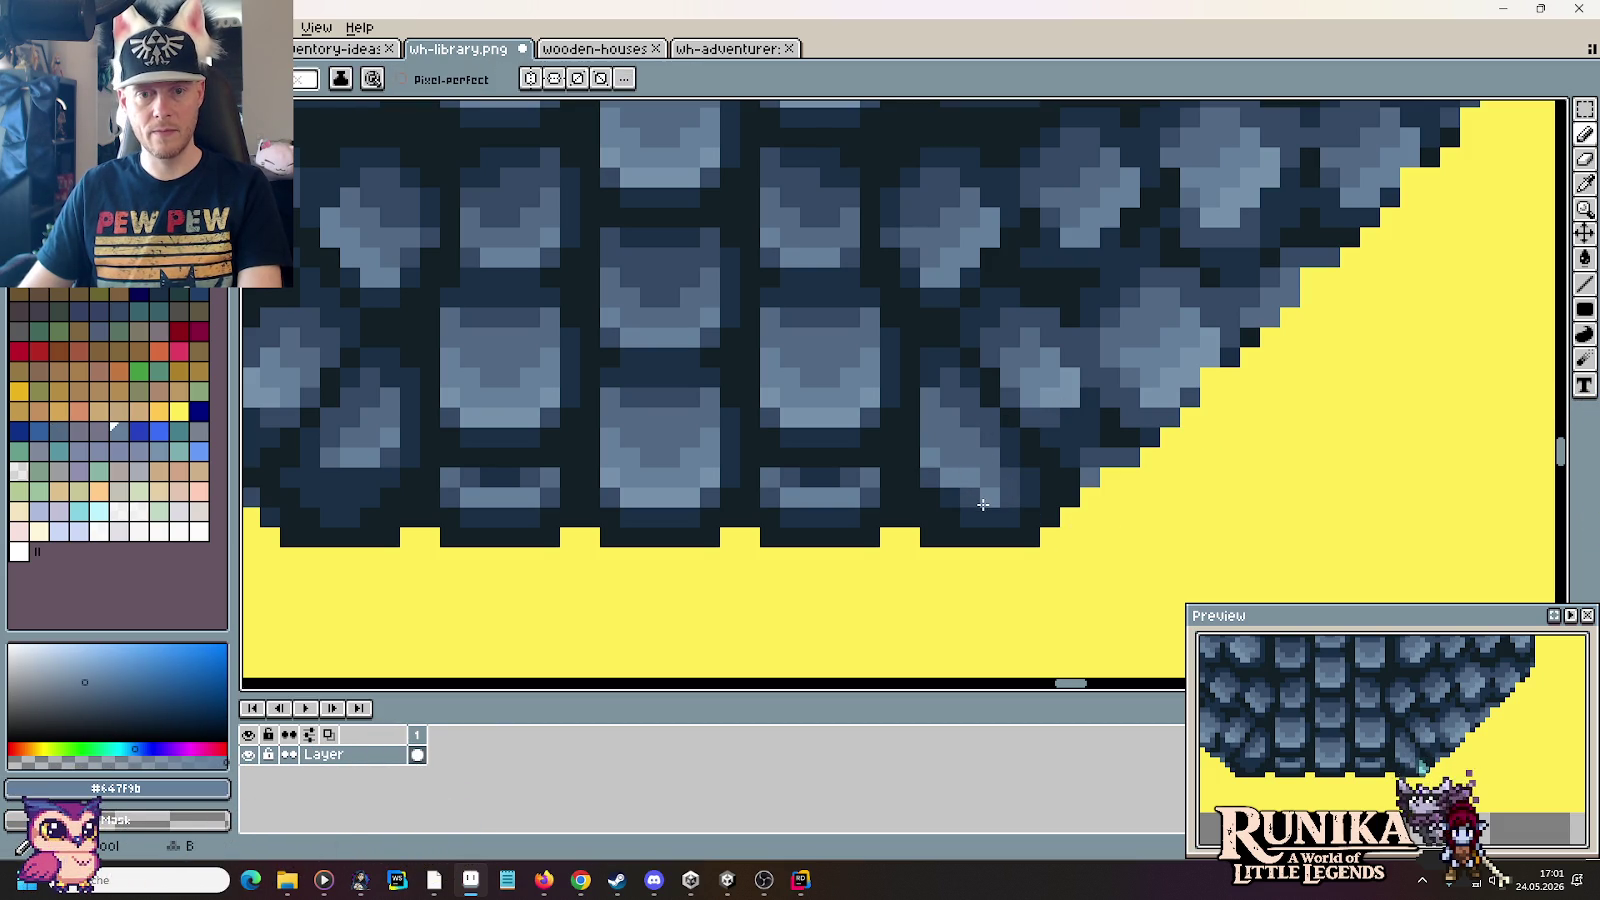
{"action": "left_click", "coordinate": [955, 445], "text": "alt"}
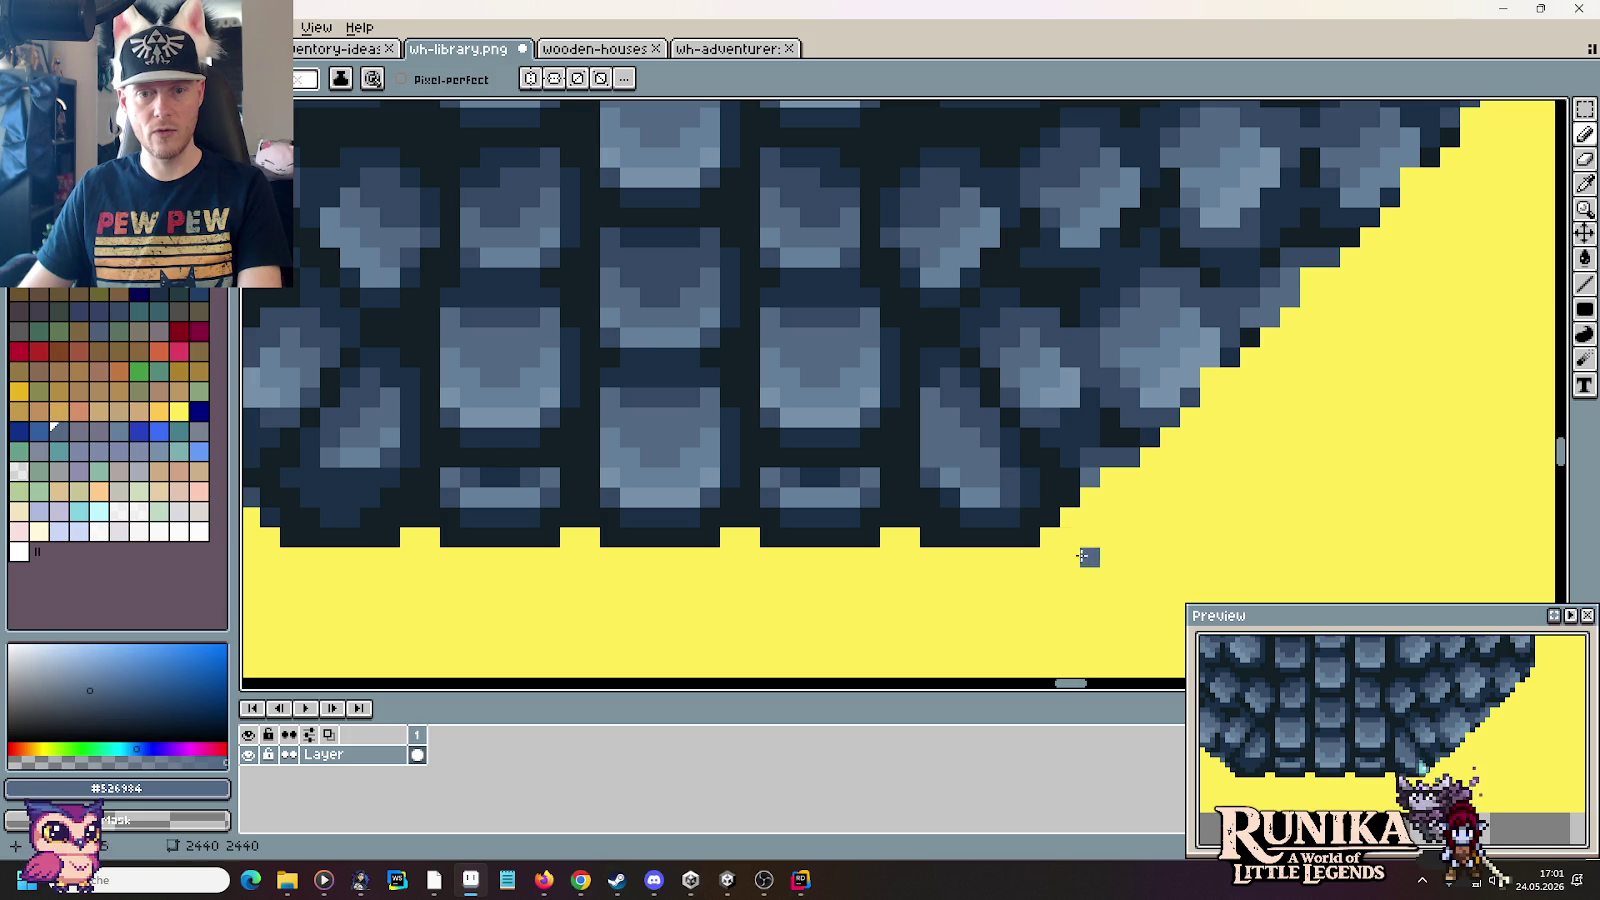
{"action": "key", "text": "alt"}
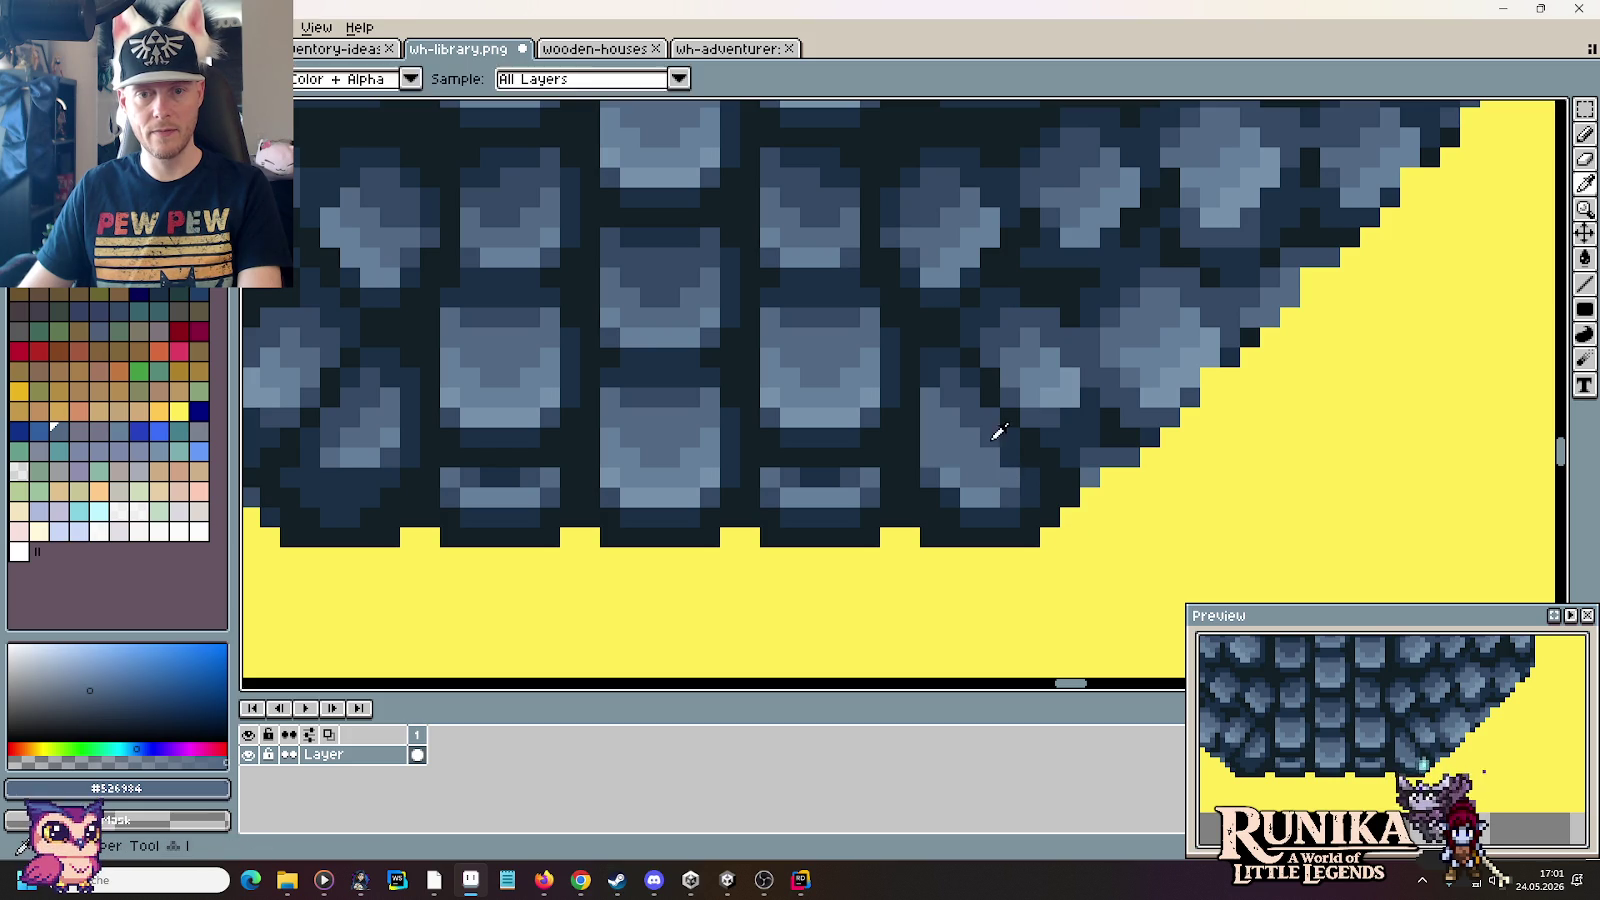
{"action": "left_click", "coordinate": [1008, 443], "text": "alt"}
Step: Reshade the lower-left rim shingle in mid blues, adding a dark #1a2f45 pixel below the edge
{"action": "left_click_drag", "start_coordinate": [808, 495], "coordinate": [995, 488]}
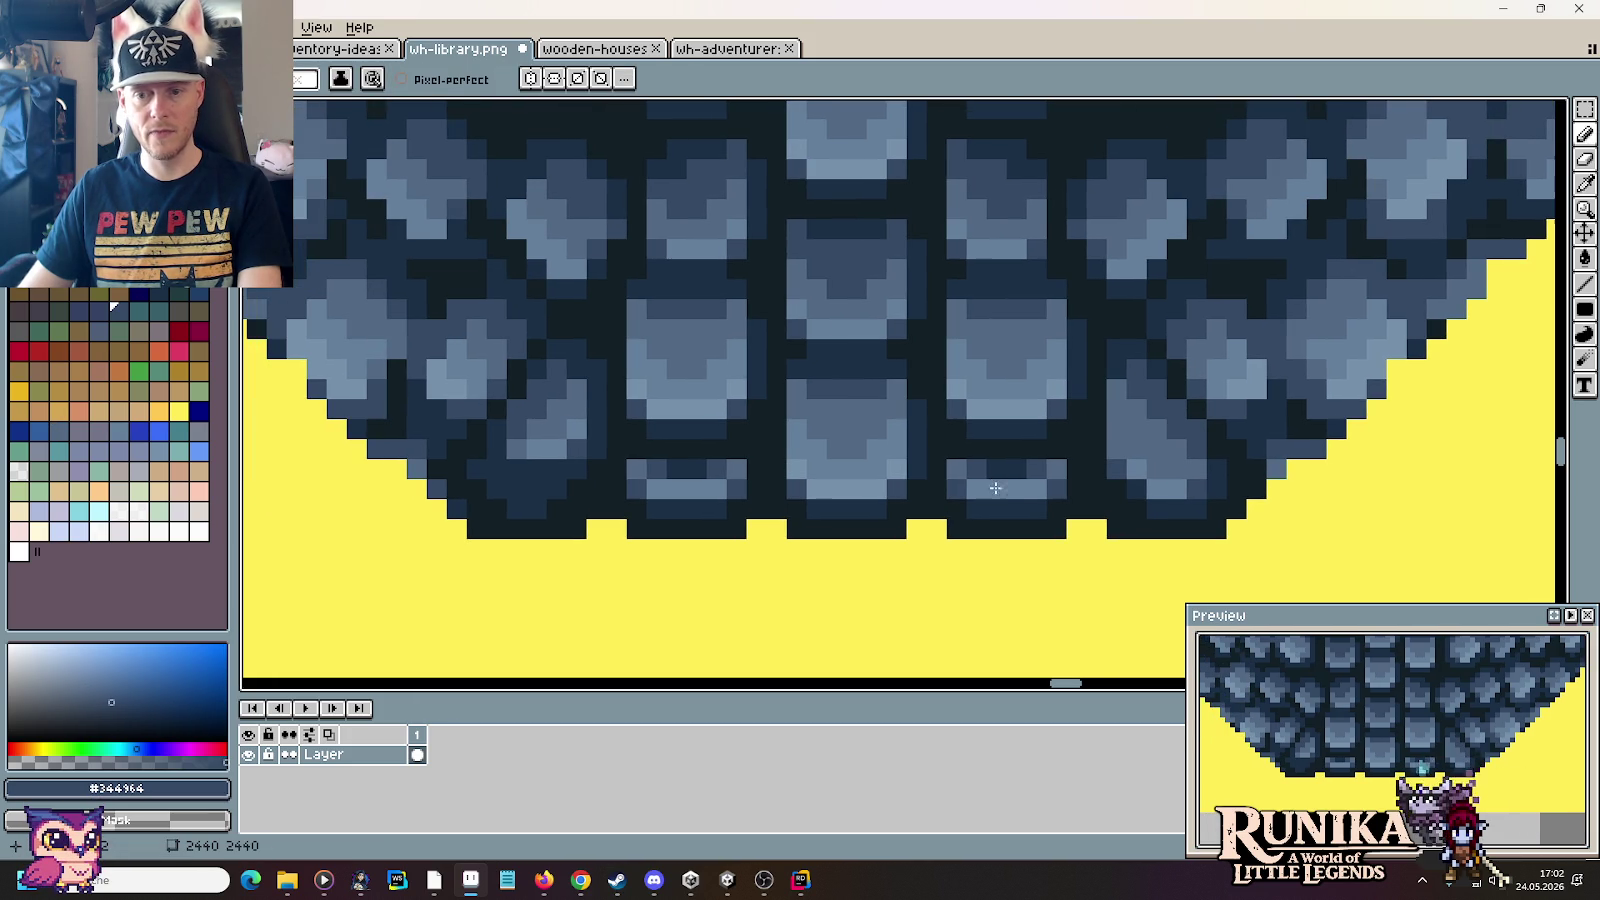
{"action": "left_click_drag", "start_coordinate": [579, 428], "coordinate": [659, 430]}
{"action": "left_click", "coordinate": [616, 478], "text": "alt"}
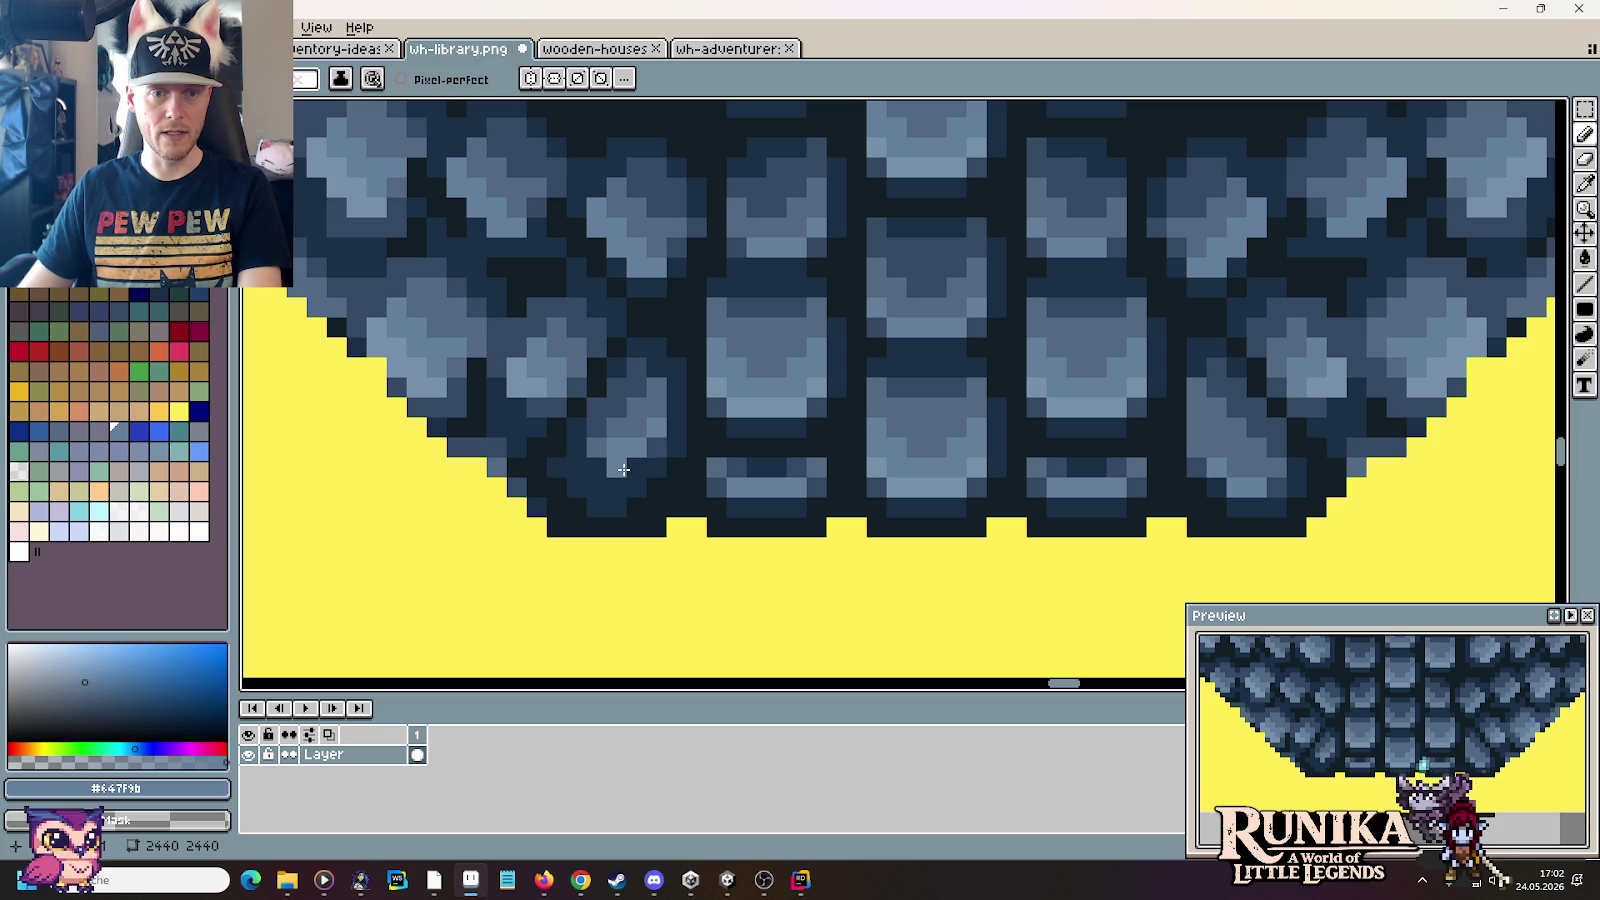
{"action": "left_click", "coordinate": [653, 427], "text": "alt"}
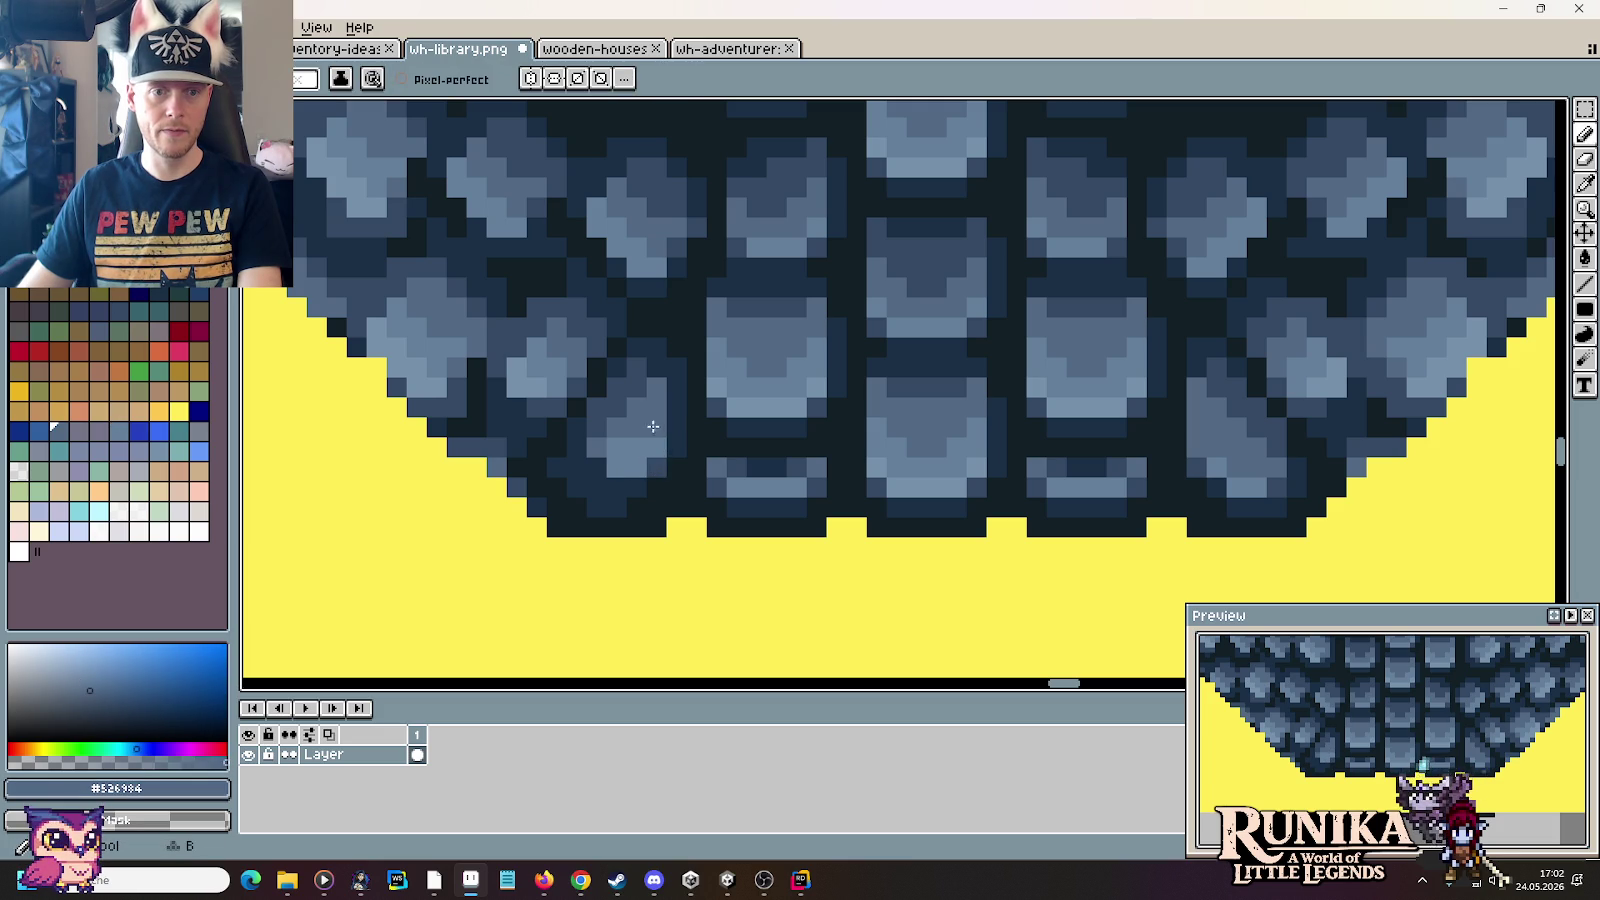
{"action": "left_click", "coordinate": [577, 440]}
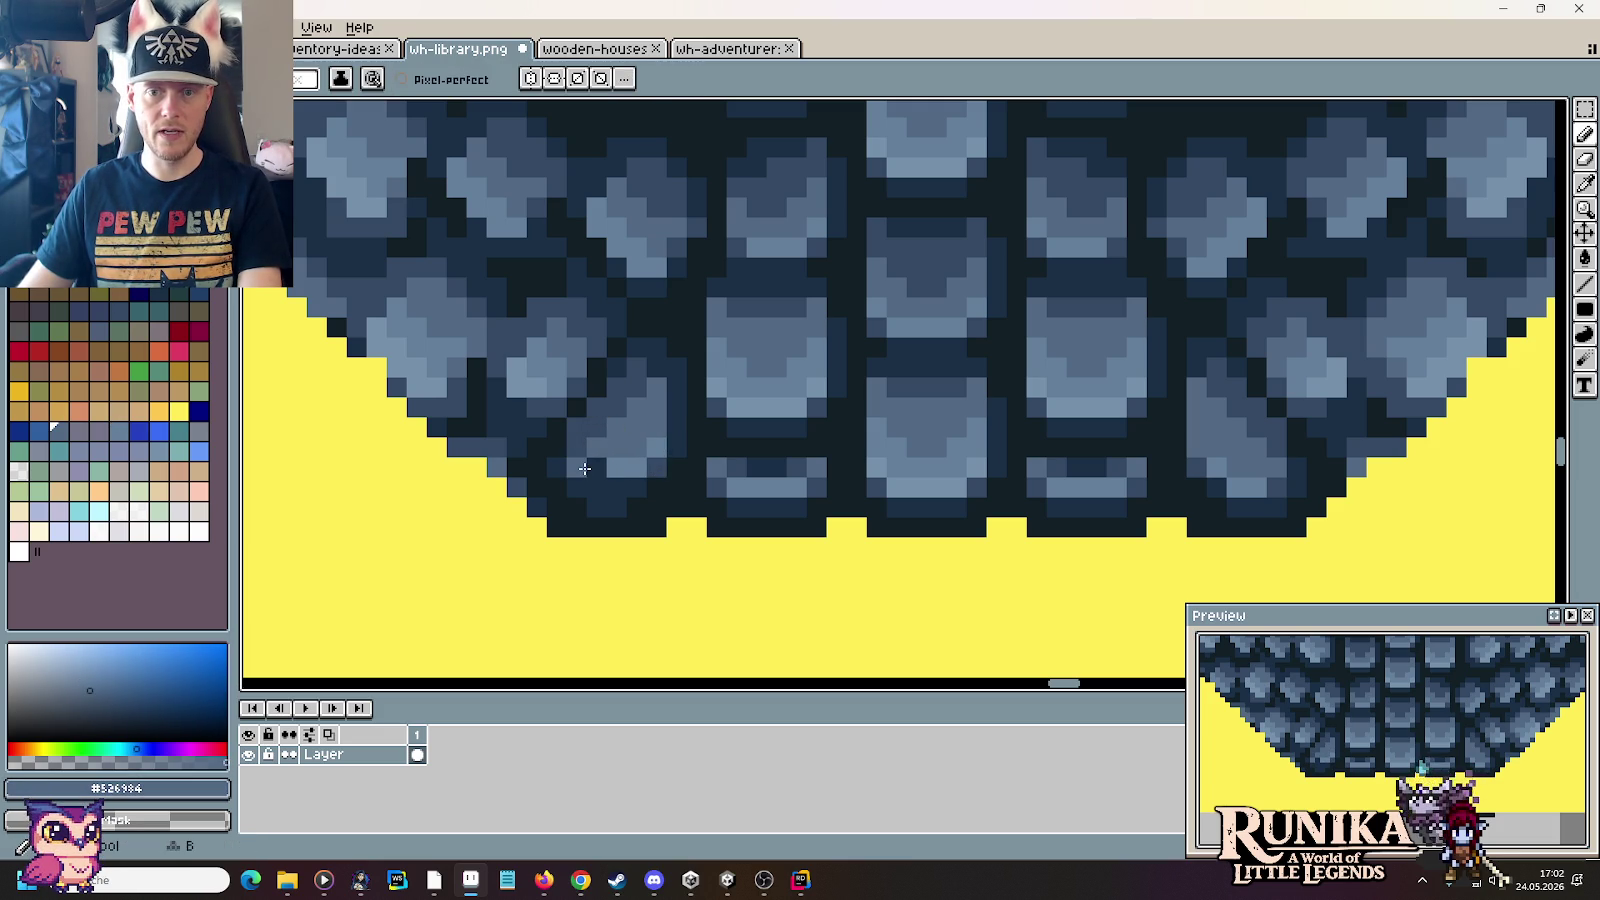
{"action": "left_click", "coordinate": [590, 476], "text": "alt"}
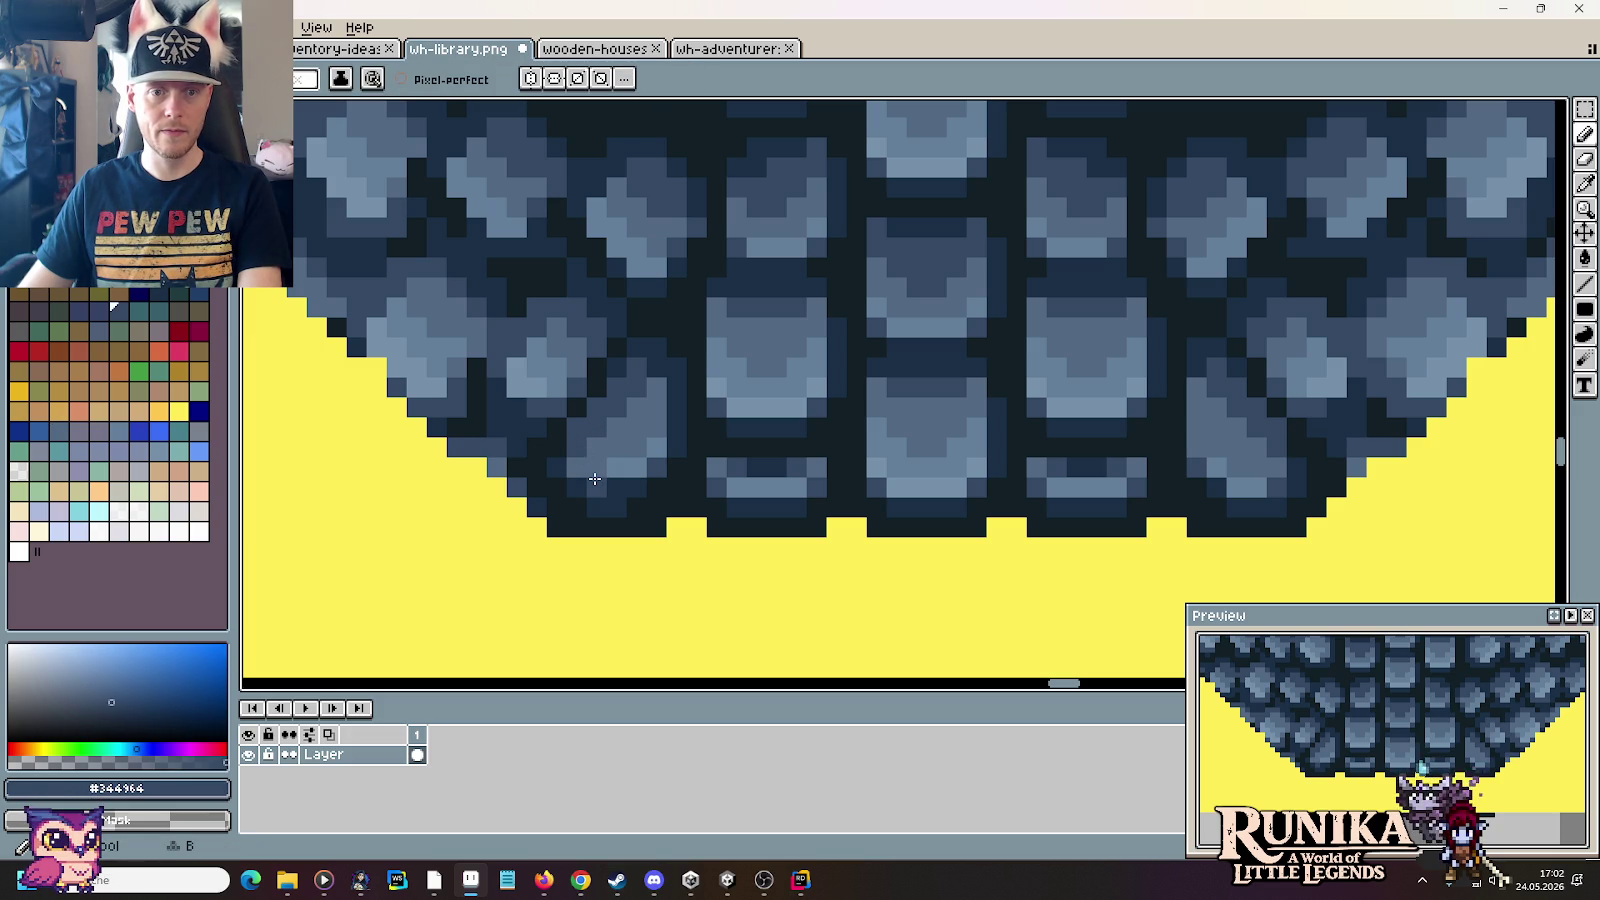
{"action": "left_click", "coordinate": [578, 468], "text": "alt"}
{"action": "scroll", "coordinate": [650, 543], "scroll_direction": "down", "scroll_amount": 1}
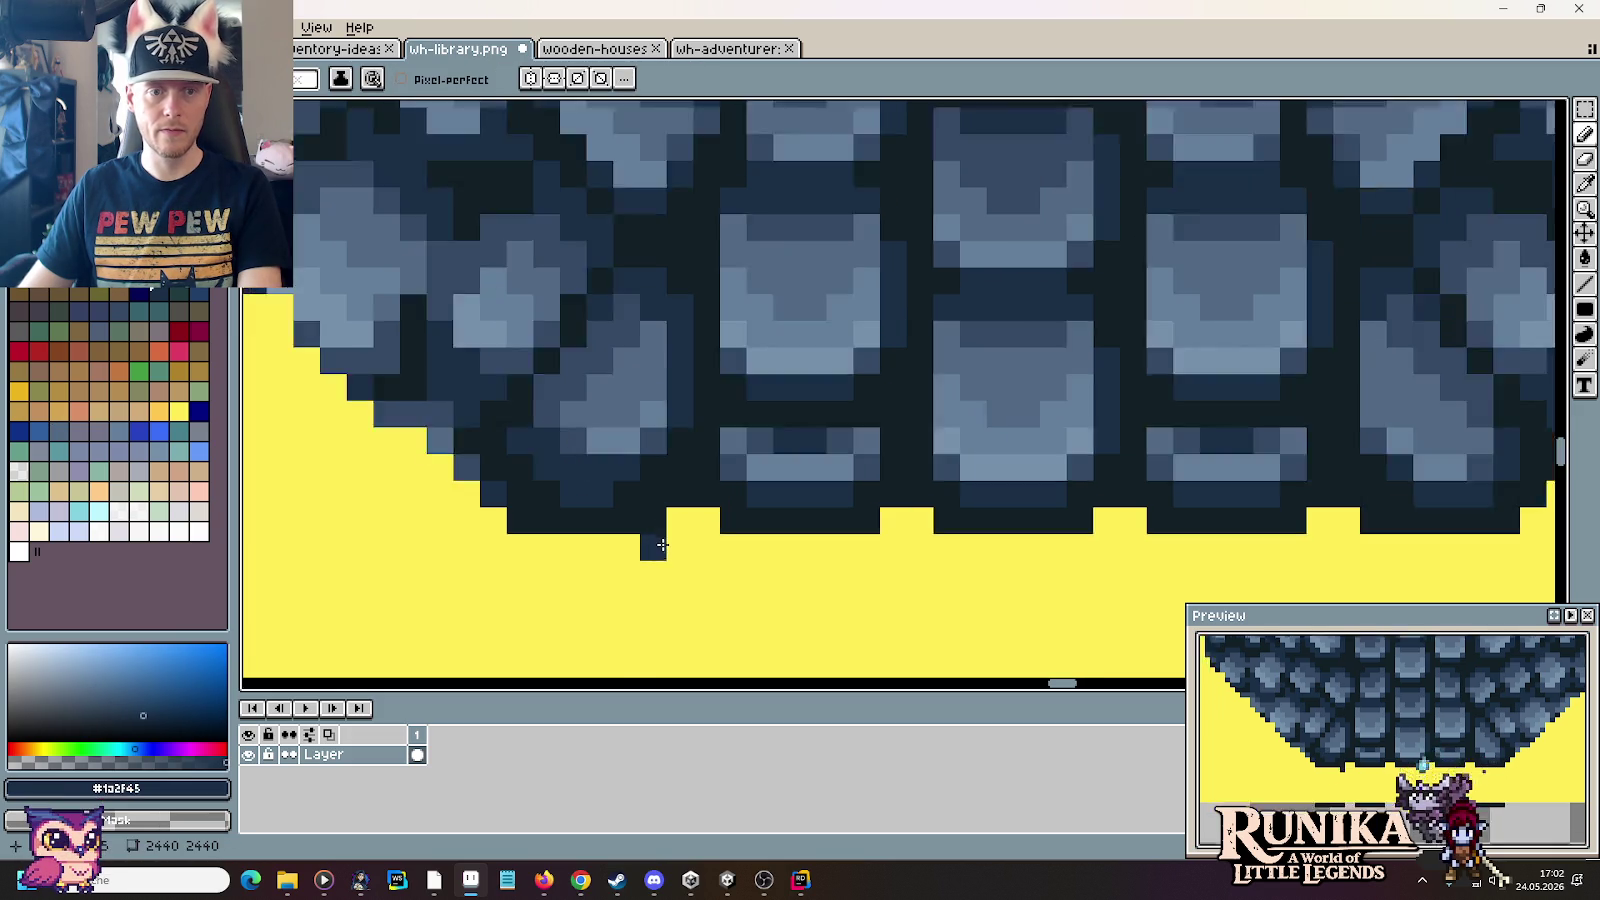
{"action": "scroll", "coordinate": [662, 543], "scroll_direction": "down", "scroll_amount": 2}
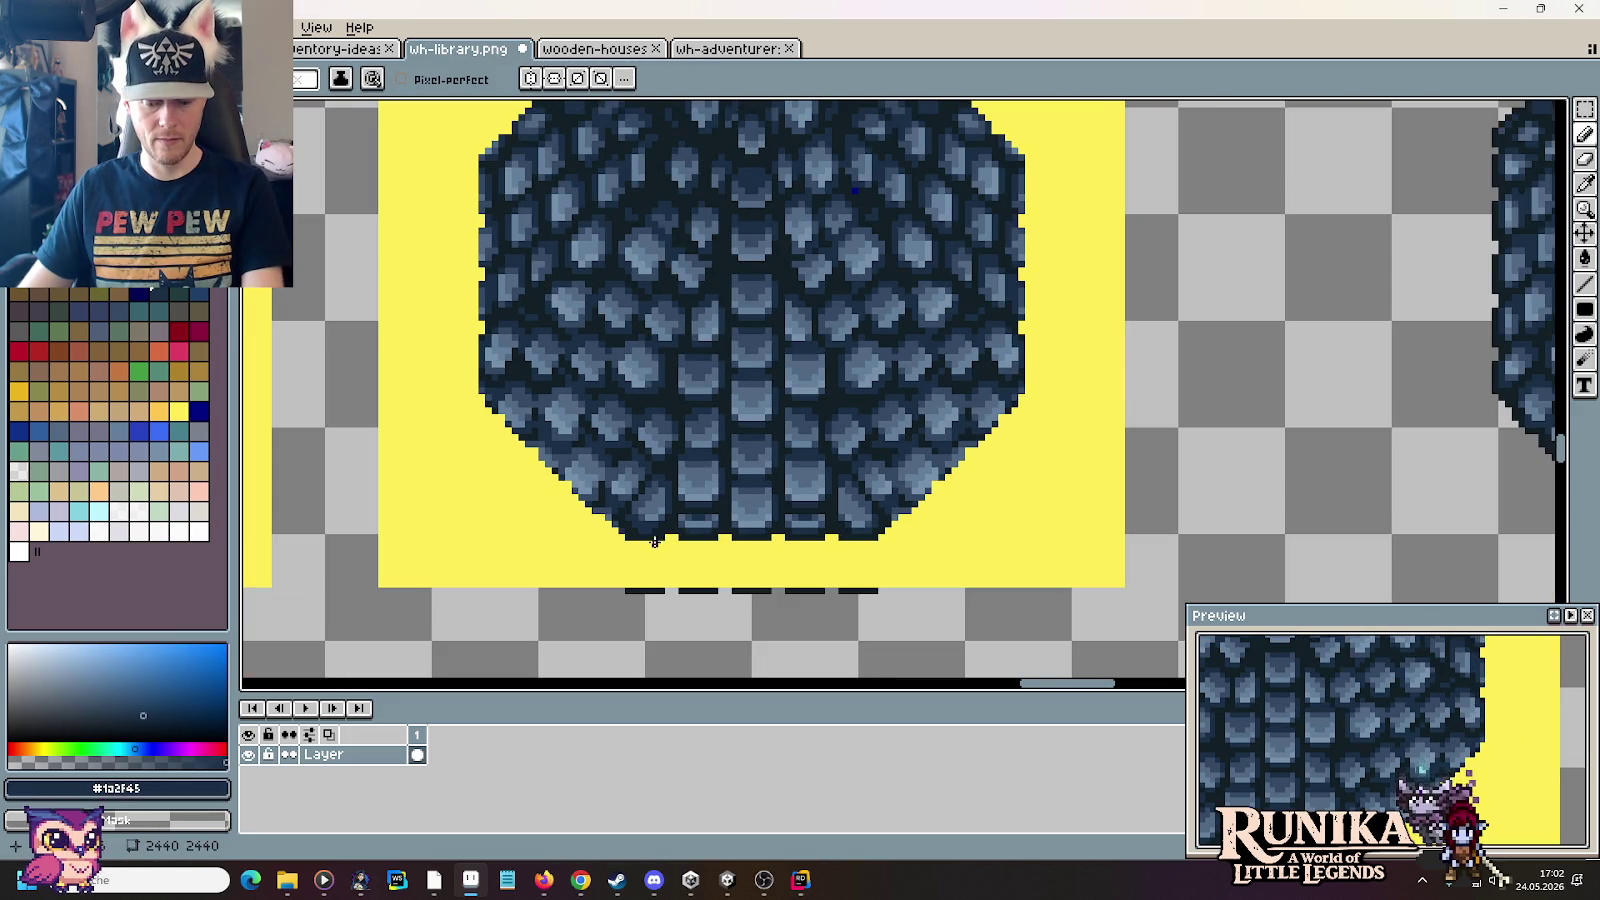
Step: Undo the stray dark pixel below the roof's bottom edge
{"action": "scroll", "coordinate": [655, 541], "scroll_direction": "up", "scroll_amount": 3}
{"action": "key", "text": "ctrl+z"}
{"action": "left_click_drag", "start_coordinate": [770, 537], "coordinate": [592, 522]}
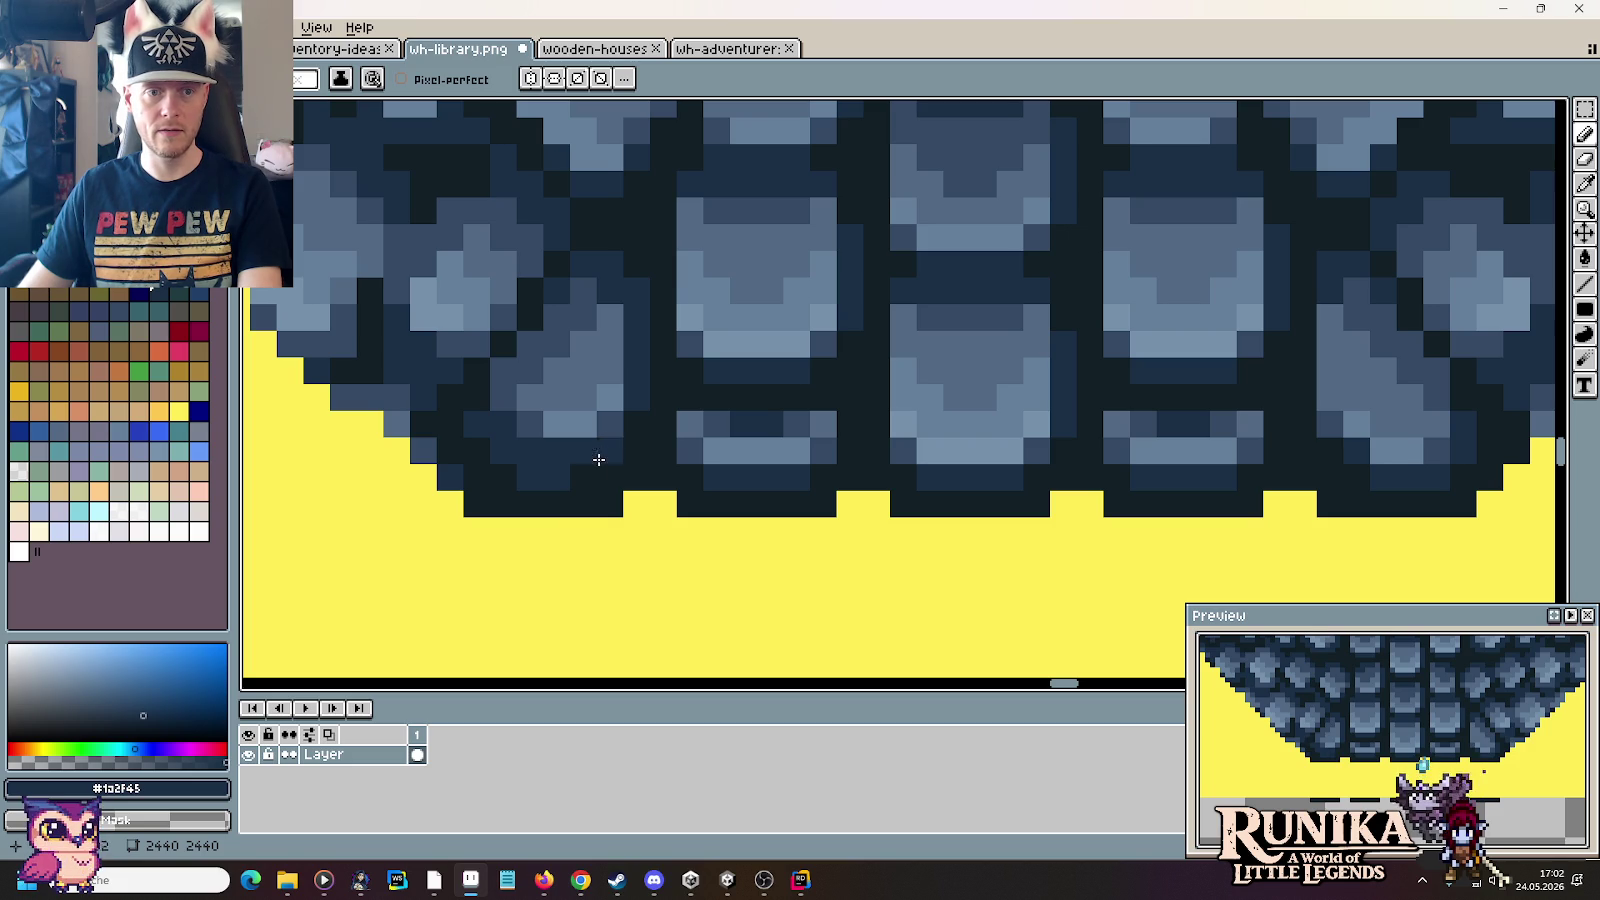
Step: Repaint the lower-left shingle with mid blue #526984 to soften its bottom edge
{"action": "left_click", "coordinate": [558, 444], "text": "alt"}
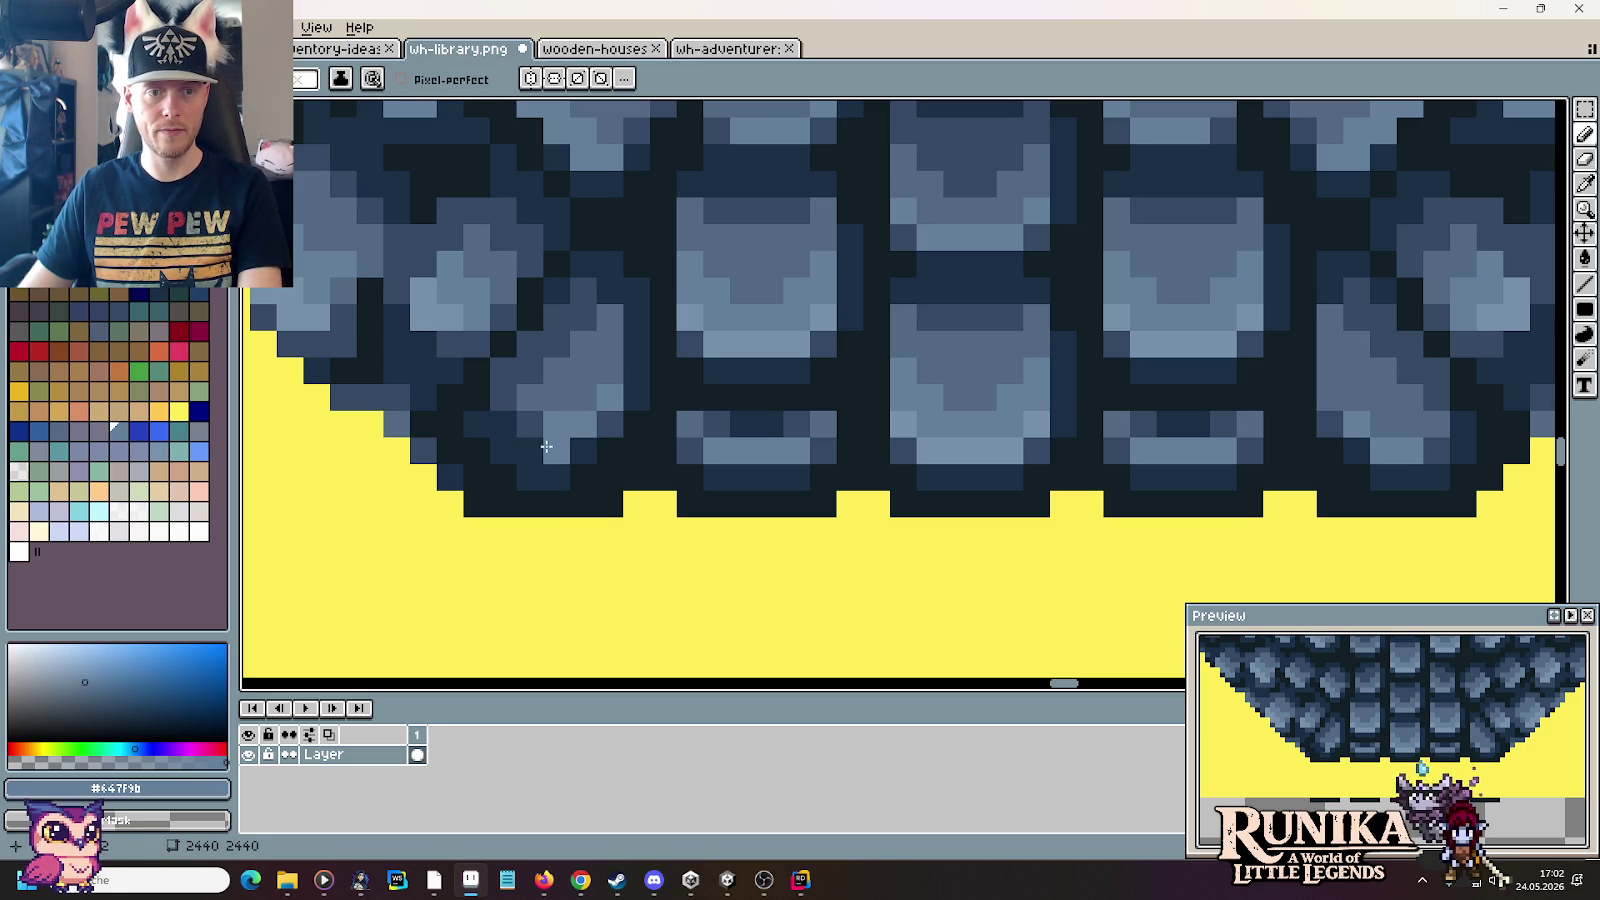
{"action": "left_click", "coordinate": [562, 405], "text": "alt"}
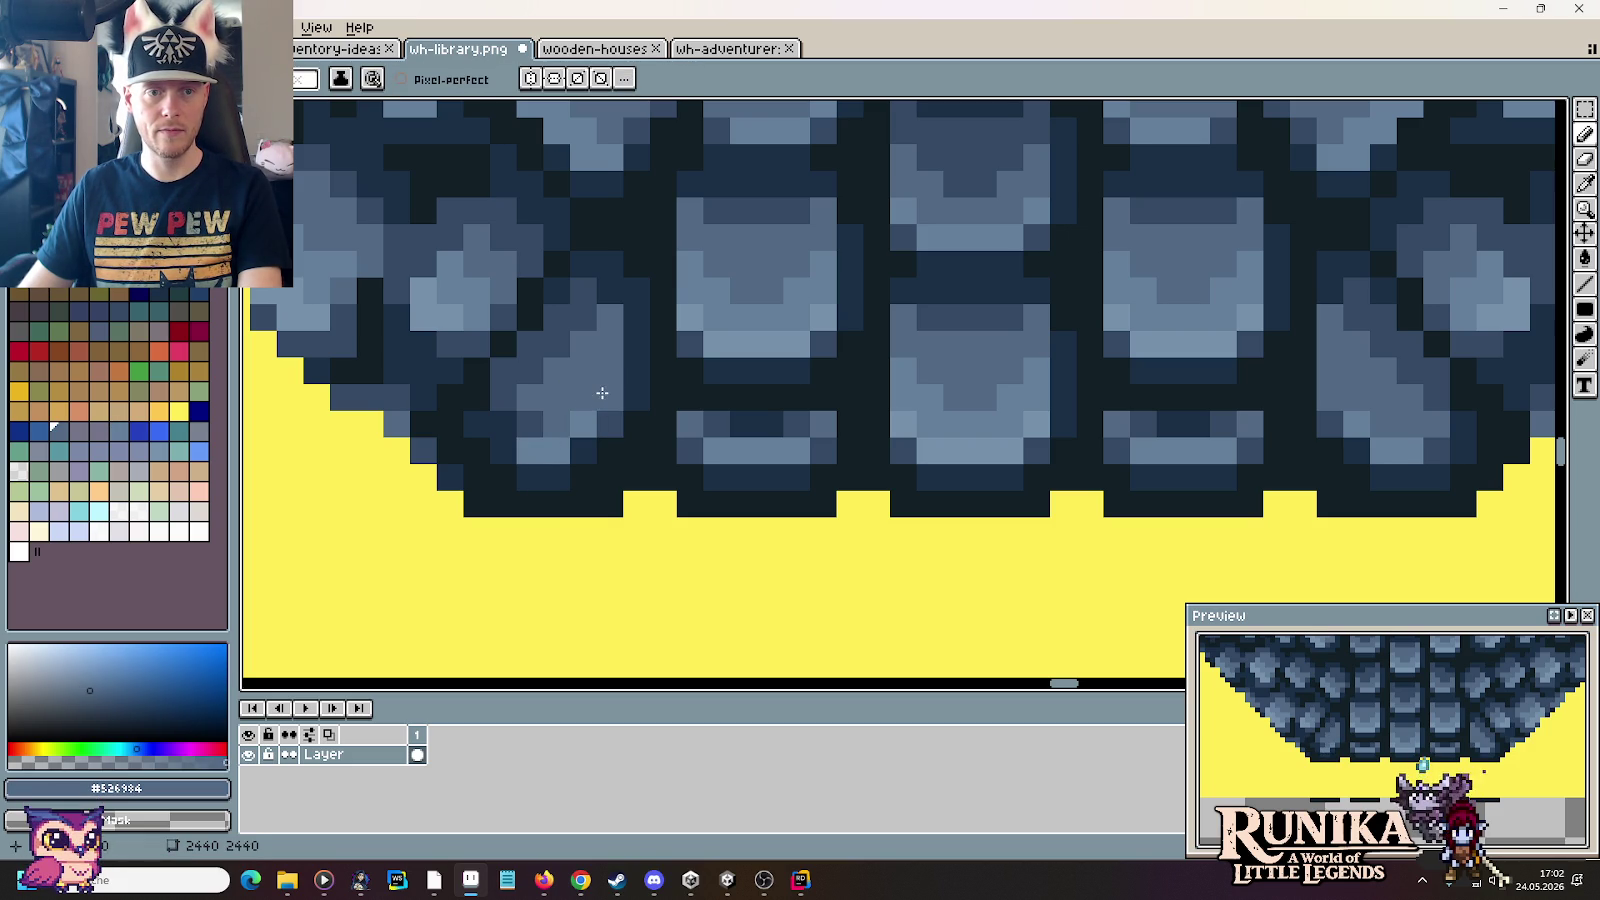
{"action": "left_click", "coordinate": [536, 420], "text": "alt"}
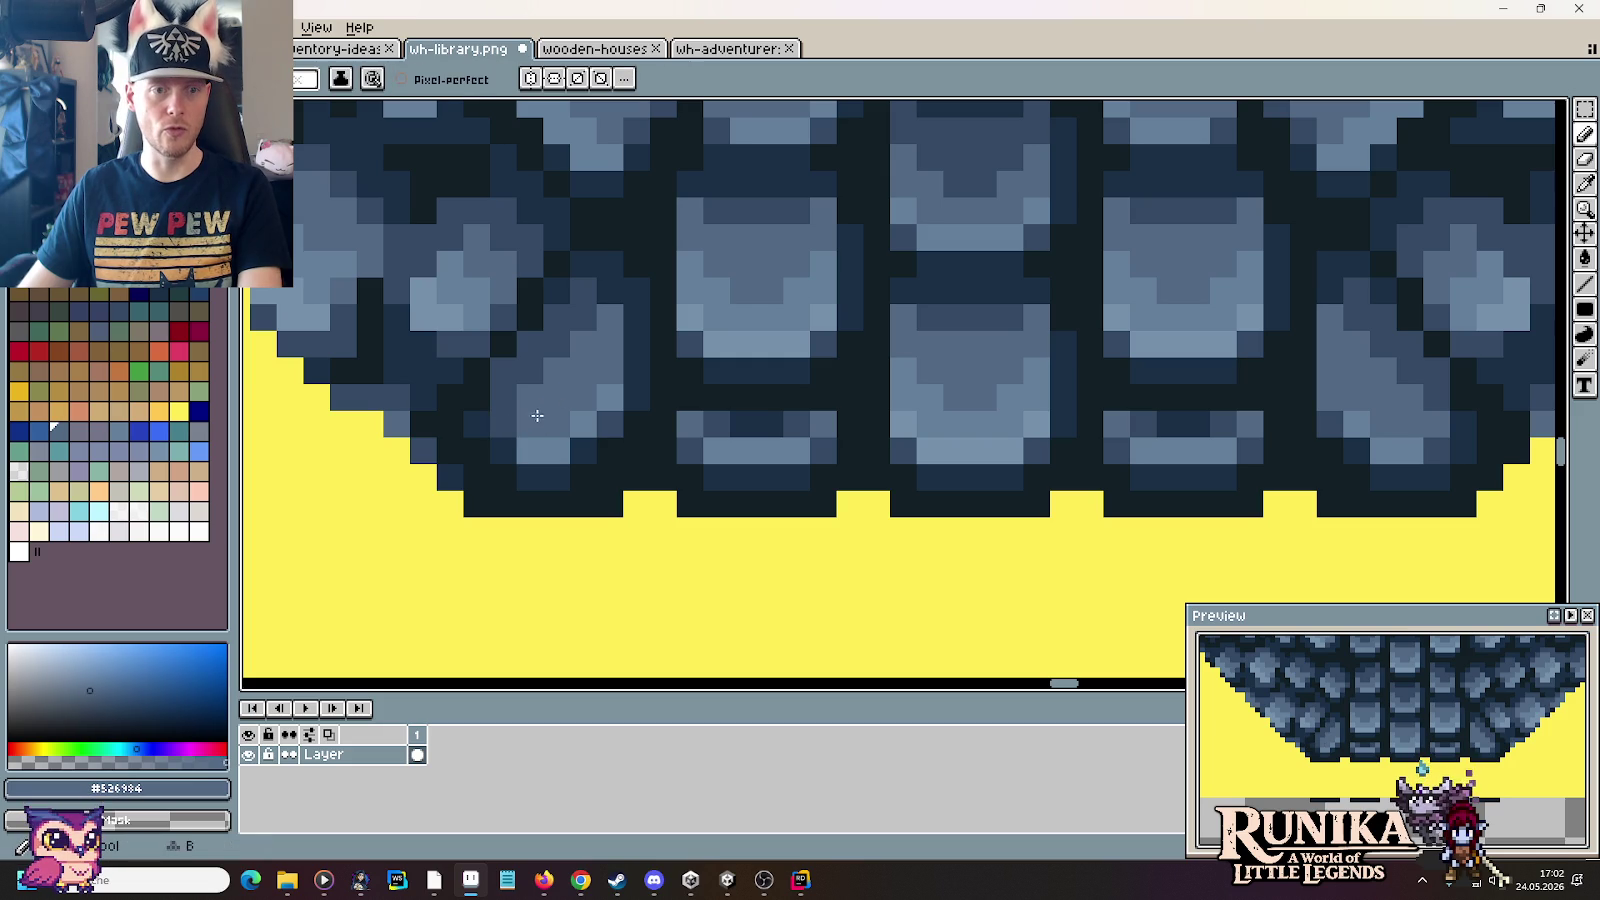
{"action": "left_click", "coordinate": [546, 402], "text": "alt"}
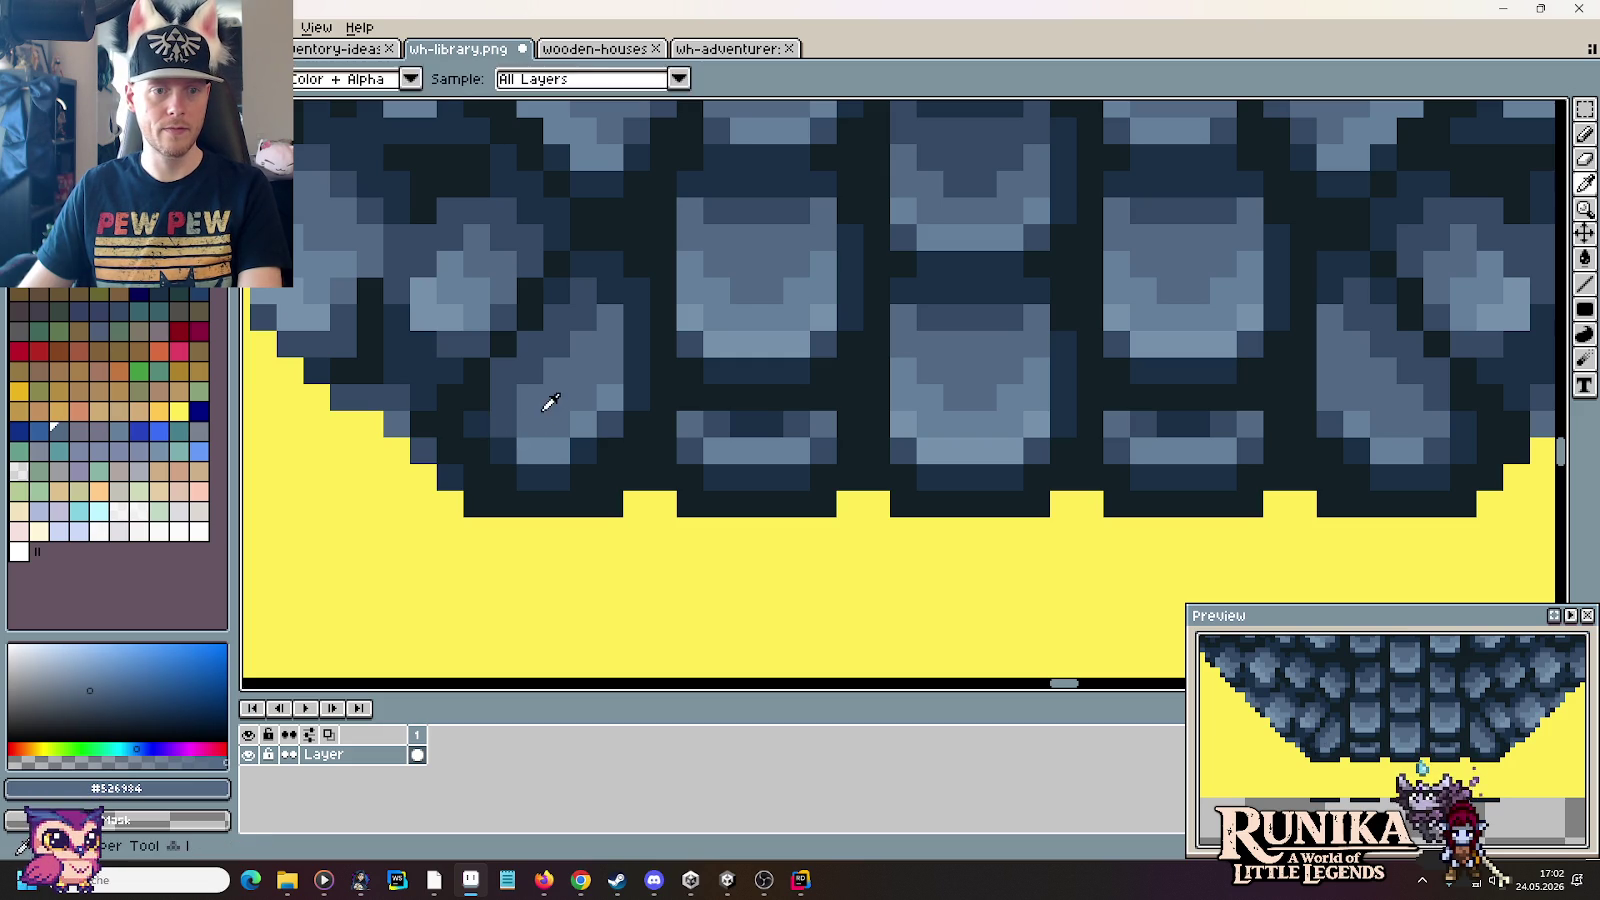
{"action": "scroll", "coordinate": [509, 419], "scroll_direction": "down", "scroll_amount": 2}
{"action": "scroll", "coordinate": [681, 467], "scroll_direction": "down", "scroll_amount": 3}
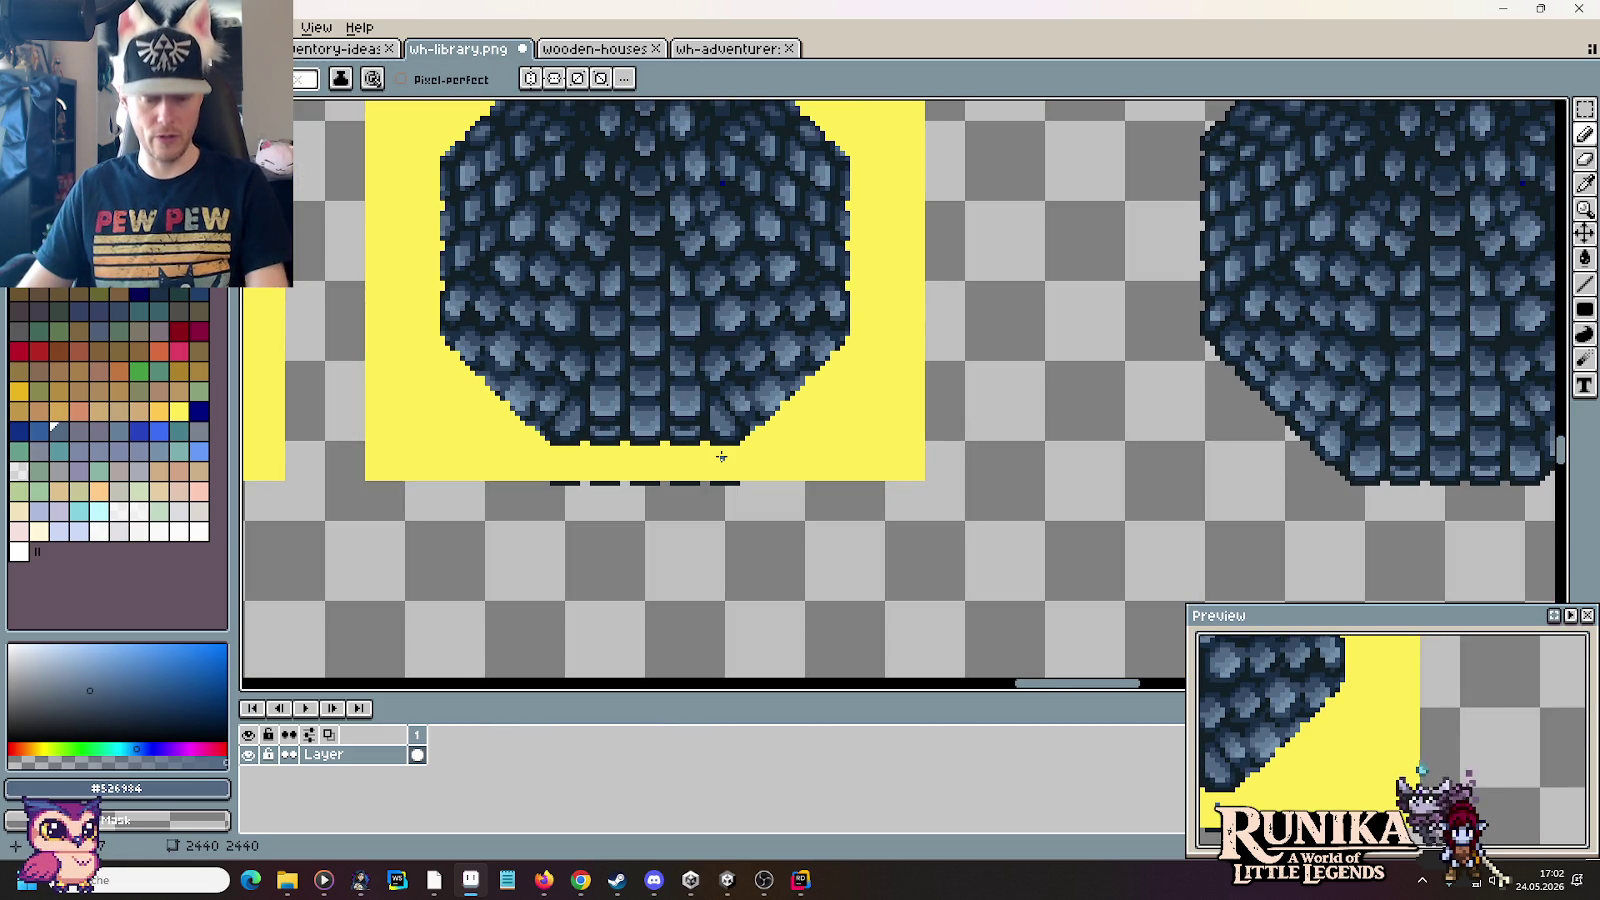
Step: Pick near-black #121F26 from the outline and touch up pixels on the lower-right diagonal rim
{"action": "scroll", "coordinate": [768, 407], "scroll_direction": "up", "scroll_amount": 2}
{"action": "scroll", "coordinate": [770, 436], "scroll_direction": "up", "scroll_amount": 2}
{"action": "key", "text": "alt"}
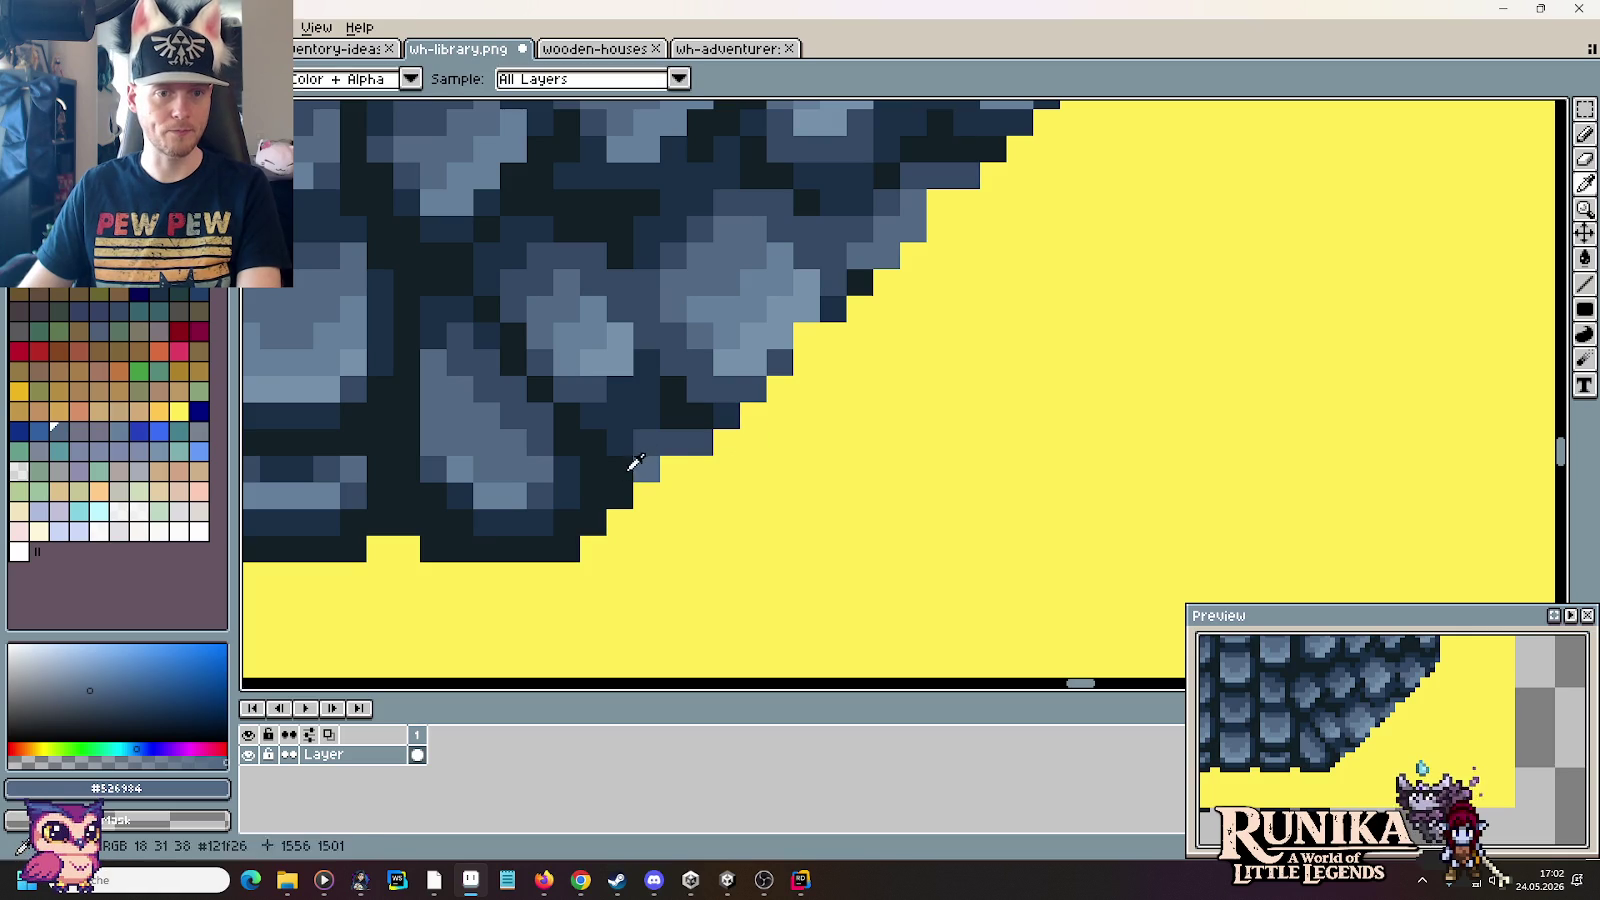
{"action": "left_click", "coordinate": [625, 461], "text": "alt"}
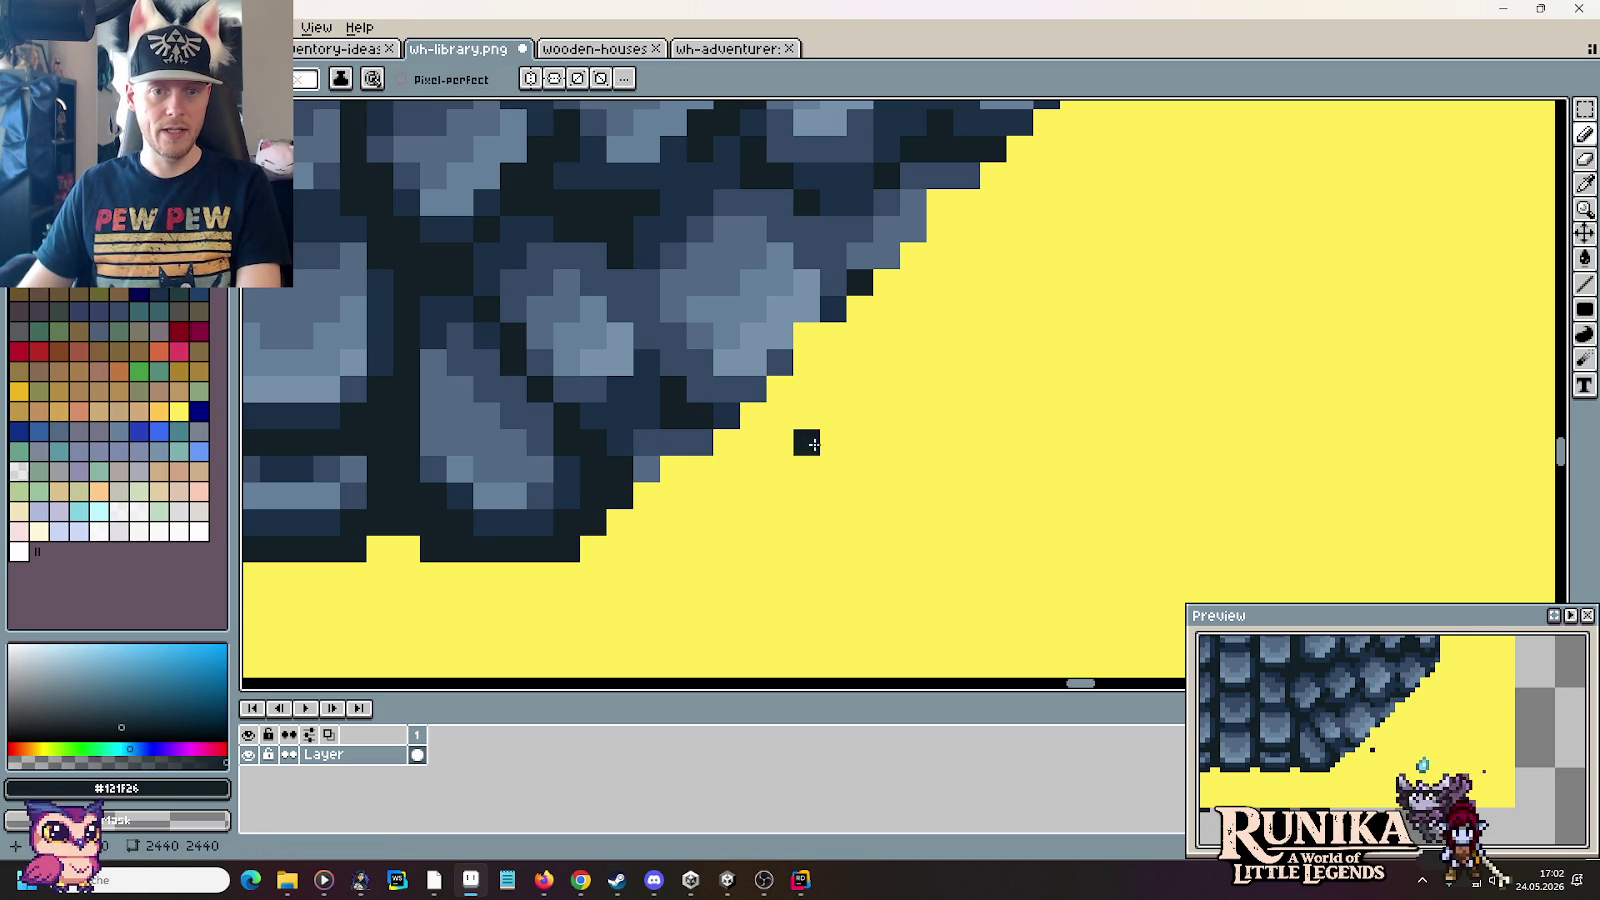
{"action": "scroll", "coordinate": [807, 469], "scroll_direction": "down", "scroll_amount": 2}
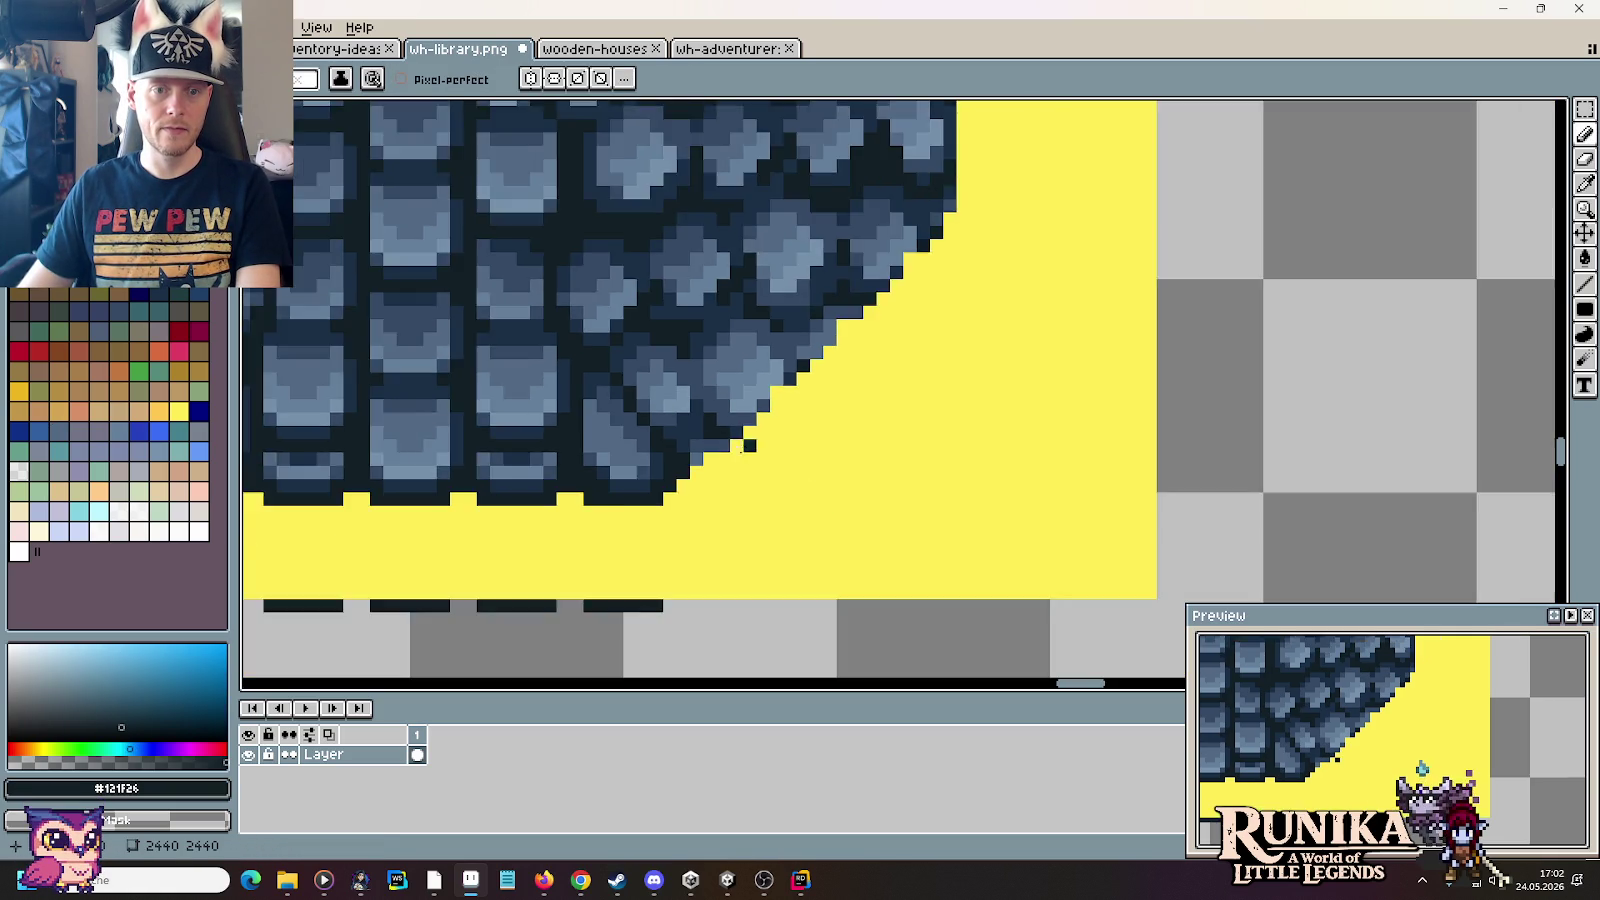
{"action": "scroll", "coordinate": [716, 444], "scroll_direction": "up", "scroll_amount": 3}
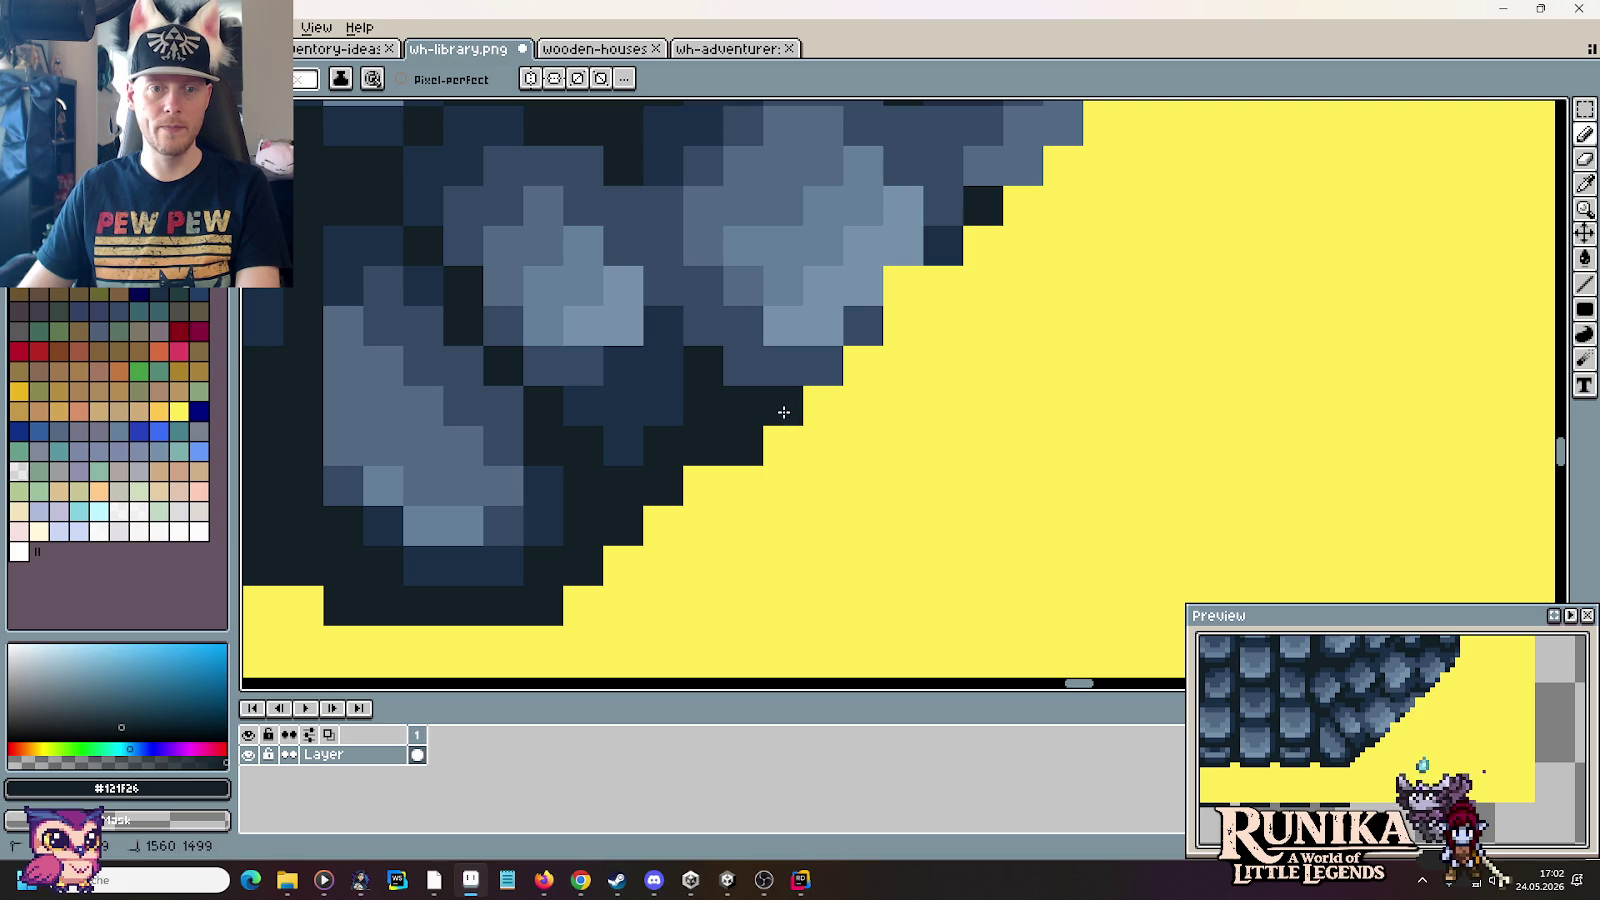
{"action": "scroll", "coordinate": [850, 430], "scroll_direction": "down", "scroll_amount": 1}
{"action": "scroll", "coordinate": [814, 546], "scroll_direction": "up", "scroll_amount": 1}
{"action": "scroll", "coordinate": [814, 546], "scroll_direction": "down", "scroll_amount": 2}
{"action": "scroll", "coordinate": [814, 546], "scroll_direction": "up", "scroll_amount": 2}
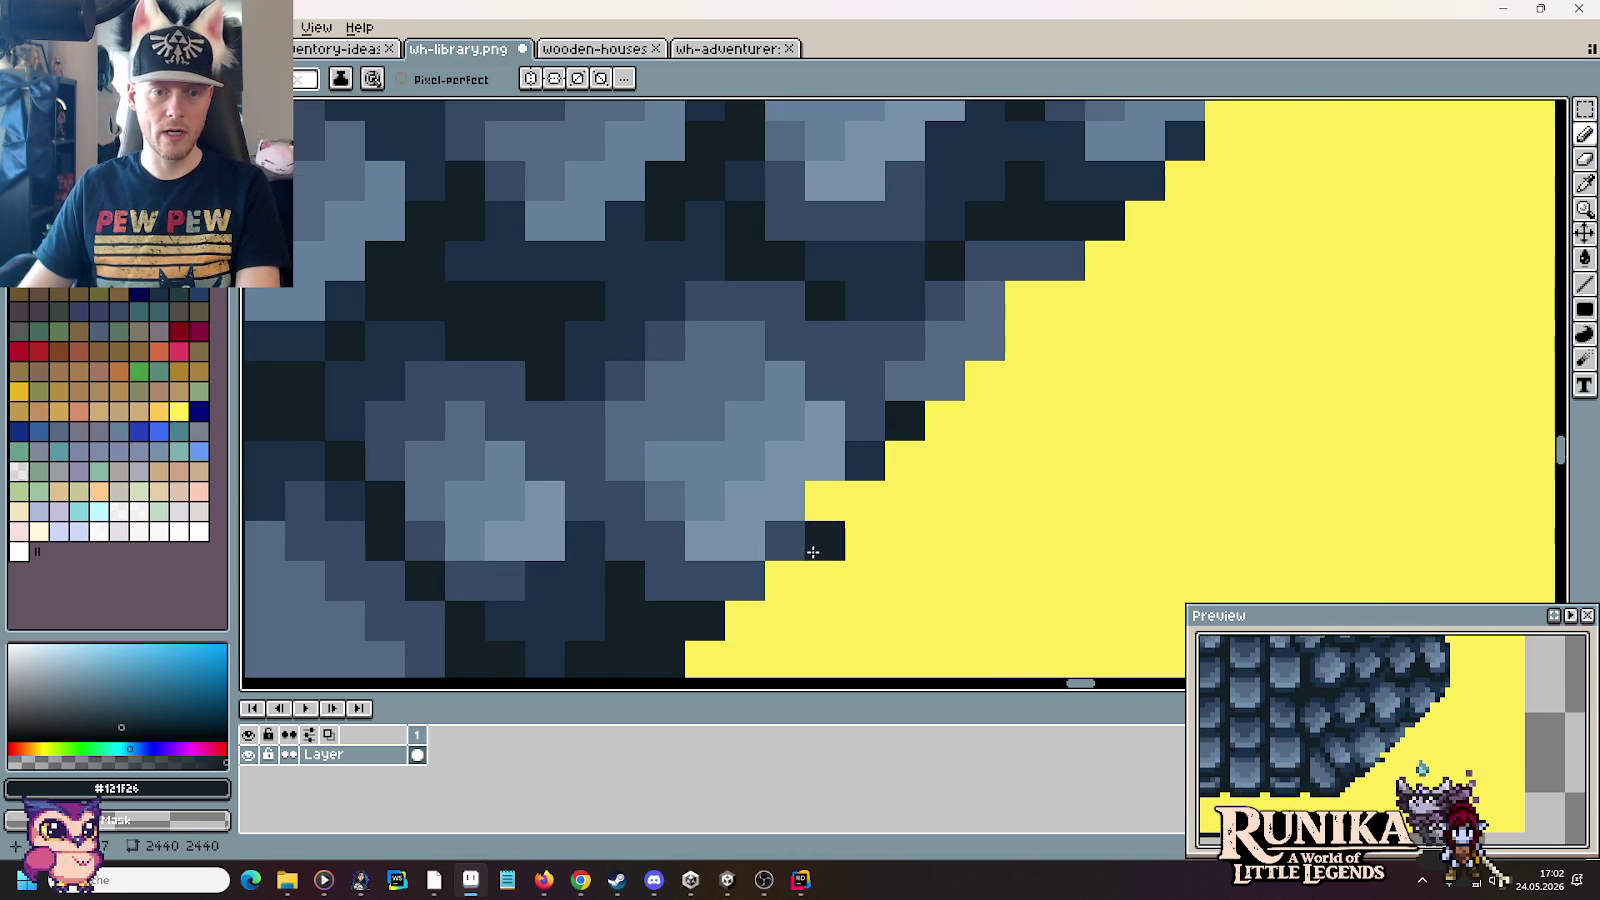
{"action": "scroll", "coordinate": [860, 530], "scroll_direction": "down", "scroll_amount": 3}
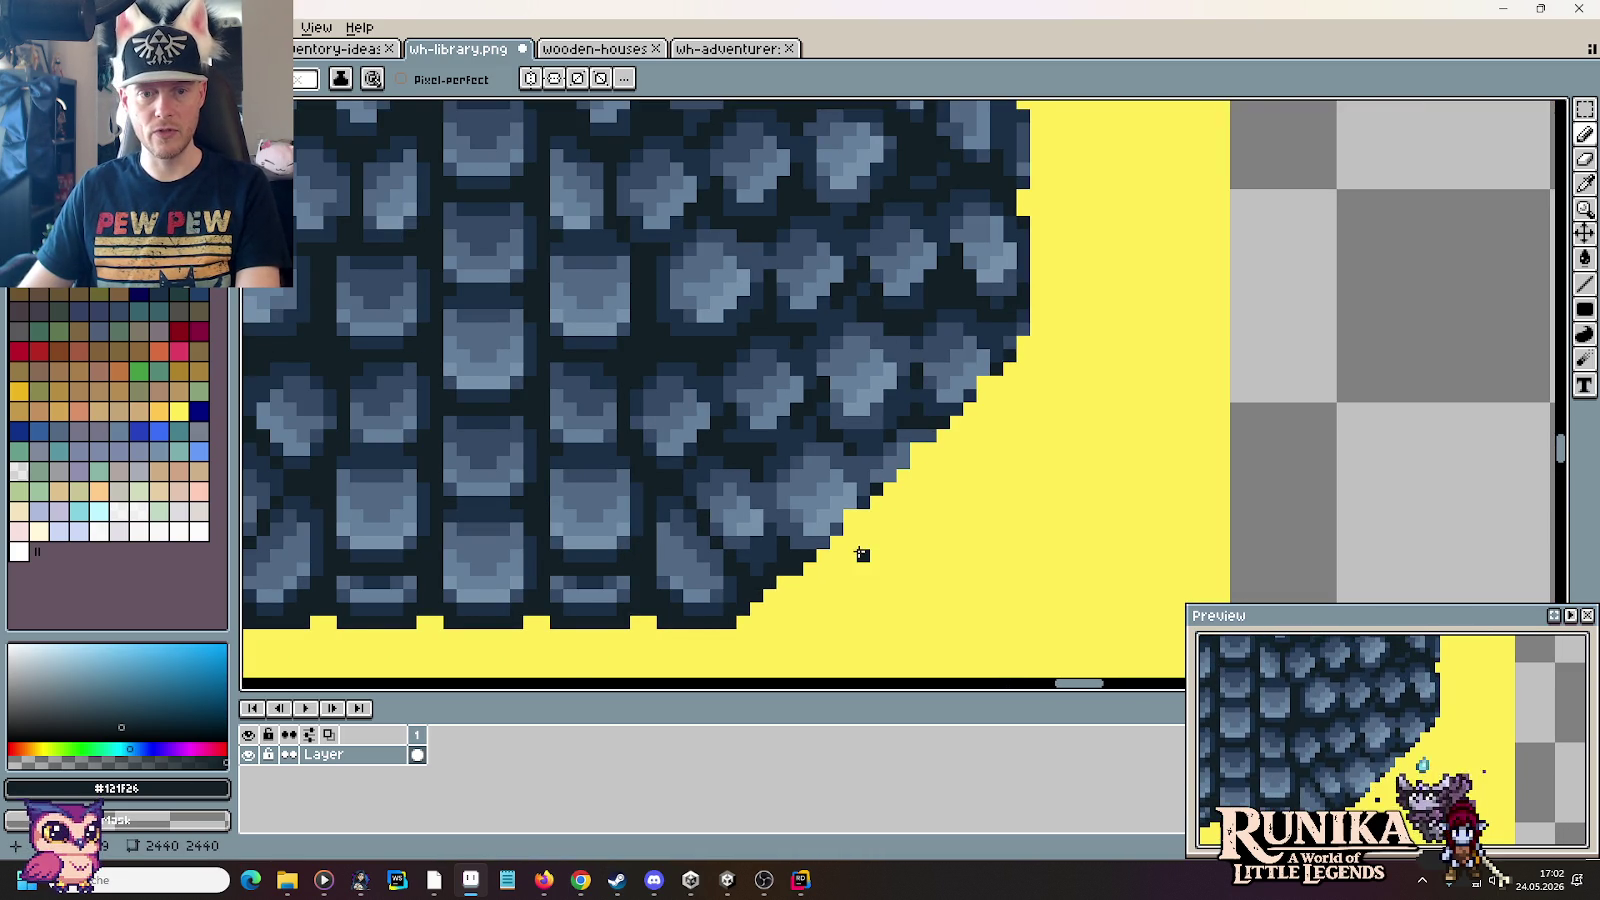
{"action": "scroll", "coordinate": [862, 555], "scroll_direction": "up", "scroll_amount": 2}
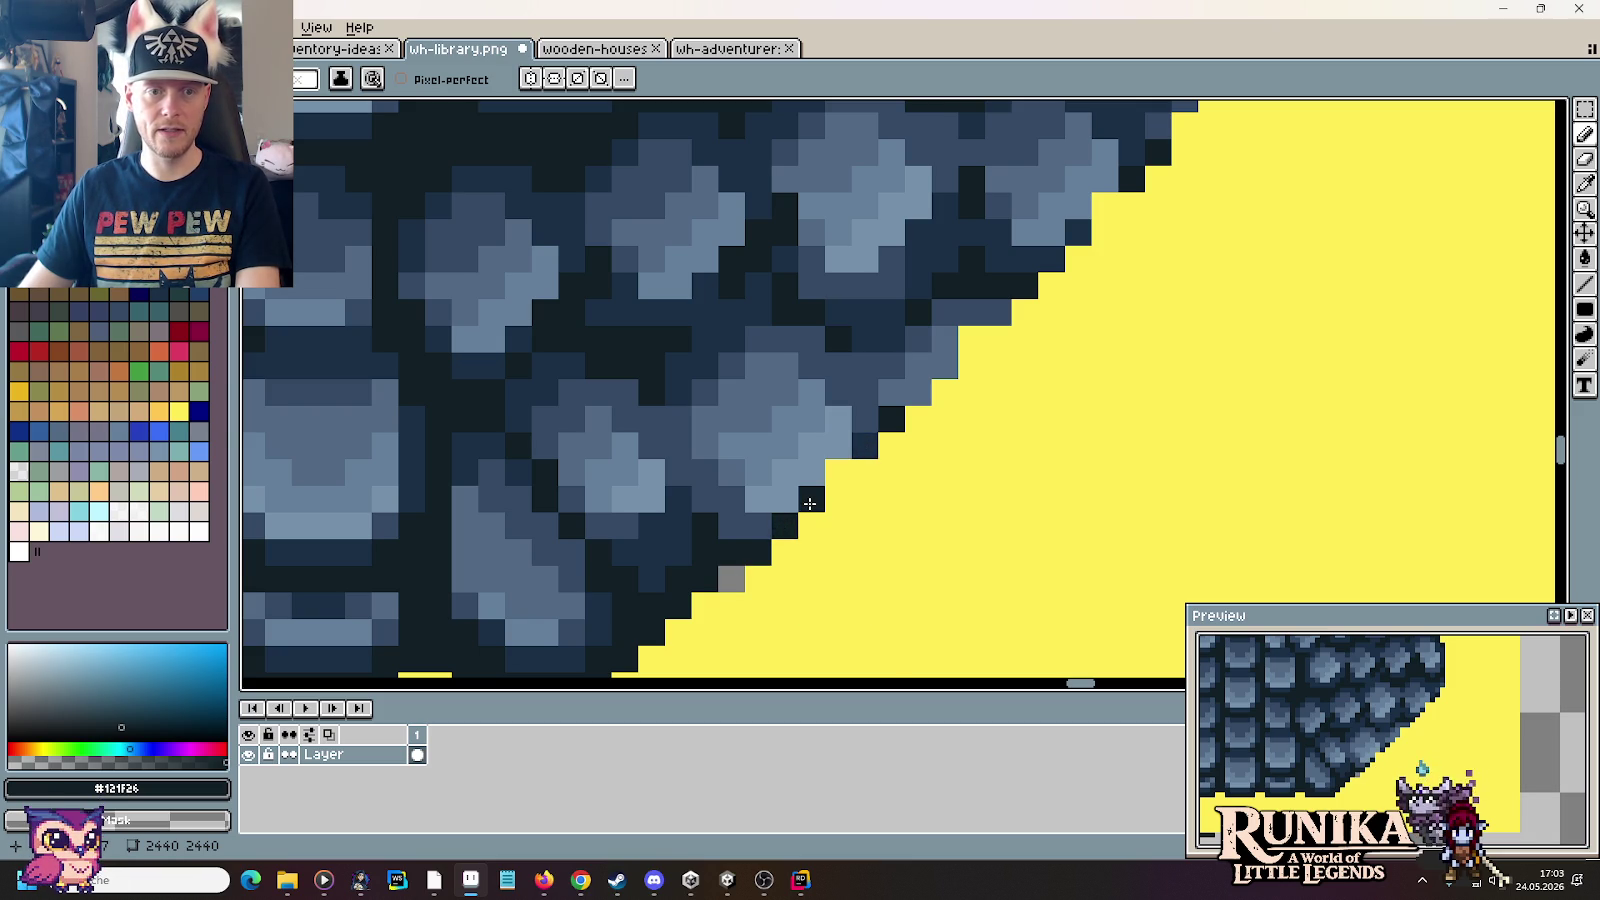
{"action": "scroll", "coordinate": [810, 503], "scroll_direction": "down", "scroll_amount": 1}
{"action": "scroll", "coordinate": [1159, 454], "scroll_direction": "down", "scroll_amount": 1}
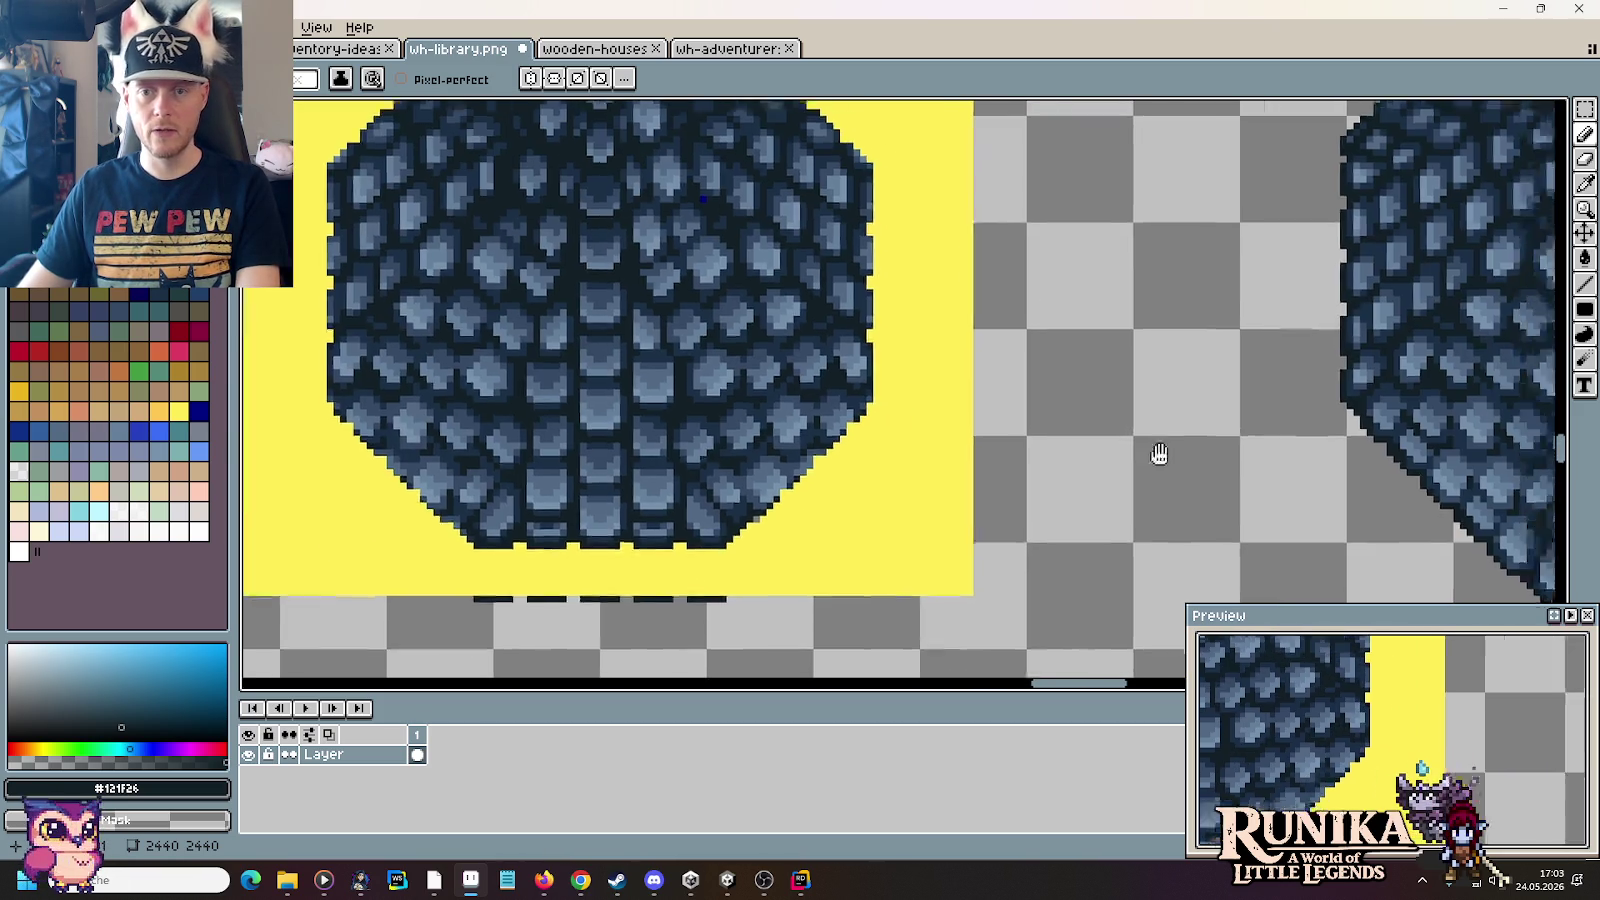
Step: Move the 16x19 stone triangle into open space beside the roof
{"action": "scroll", "coordinate": [1159, 454], "scroll_direction": "down", "scroll_amount": 1}
{"action": "scroll", "coordinate": [1205, 488], "scroll_direction": "up", "scroll_amount": 3}
{"action": "scroll", "coordinate": [1286, 496], "scroll_direction": "down", "scroll_amount": 3}
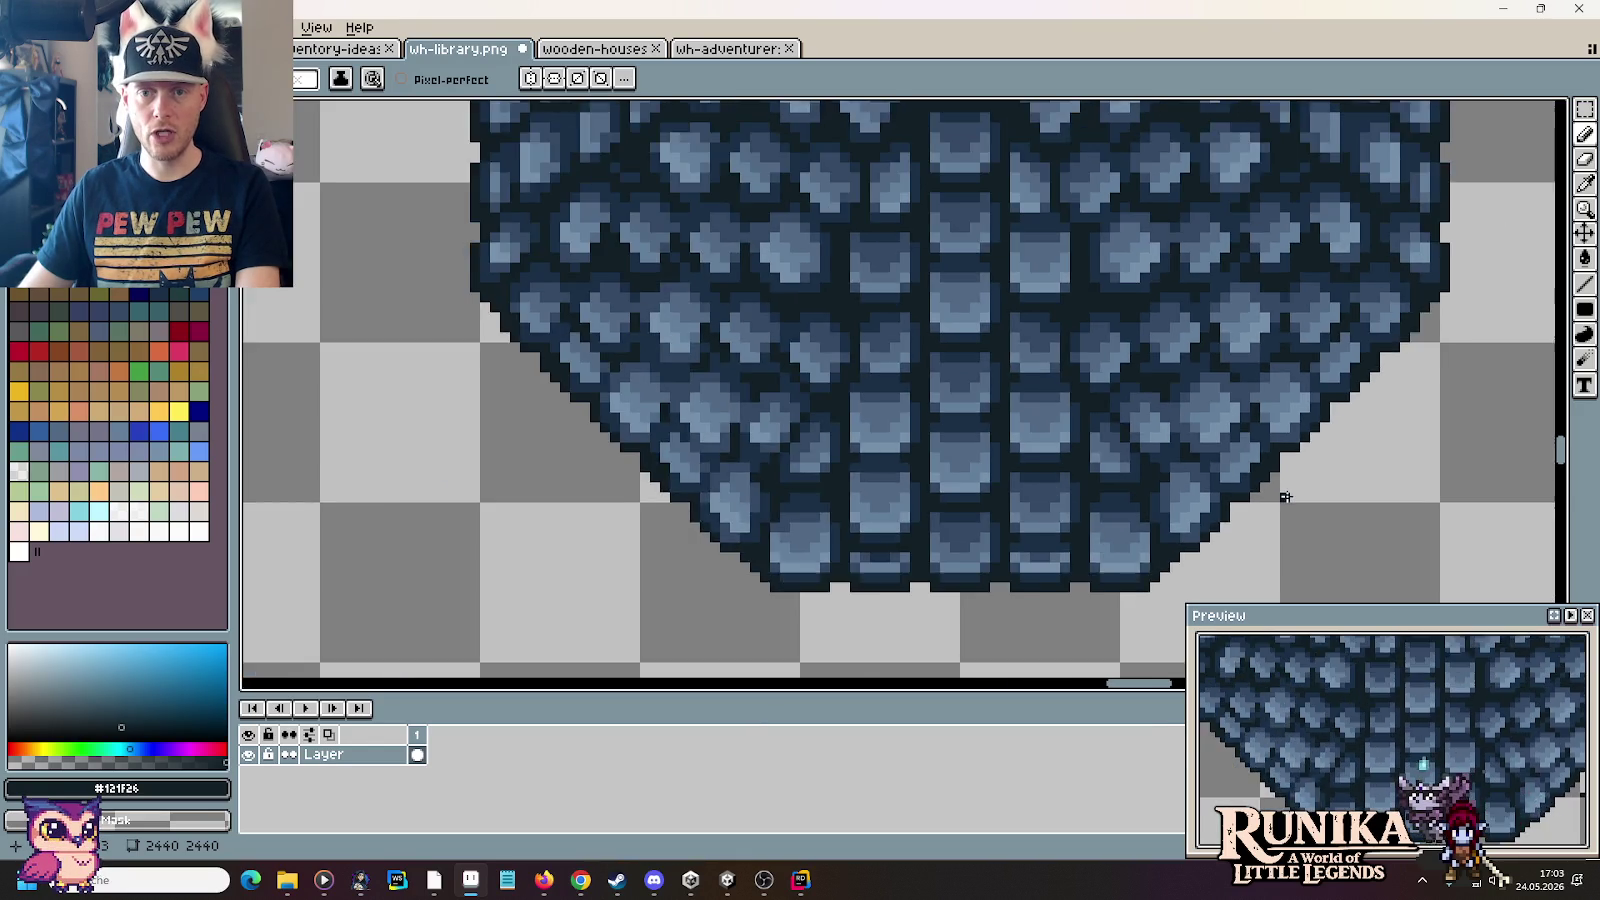
{"action": "scroll", "coordinate": [1286, 496], "scroll_direction": "up", "scroll_amount": 1}
{"action": "mouse_move", "coordinate": [657, 482]}
{"action": "left_mouse_down"}
{"action": "mouse_move", "coordinate": [1277, 467]}
{"action": "mouse_move", "coordinate": [650, 436]}
{"action": "left_mouse_up"}
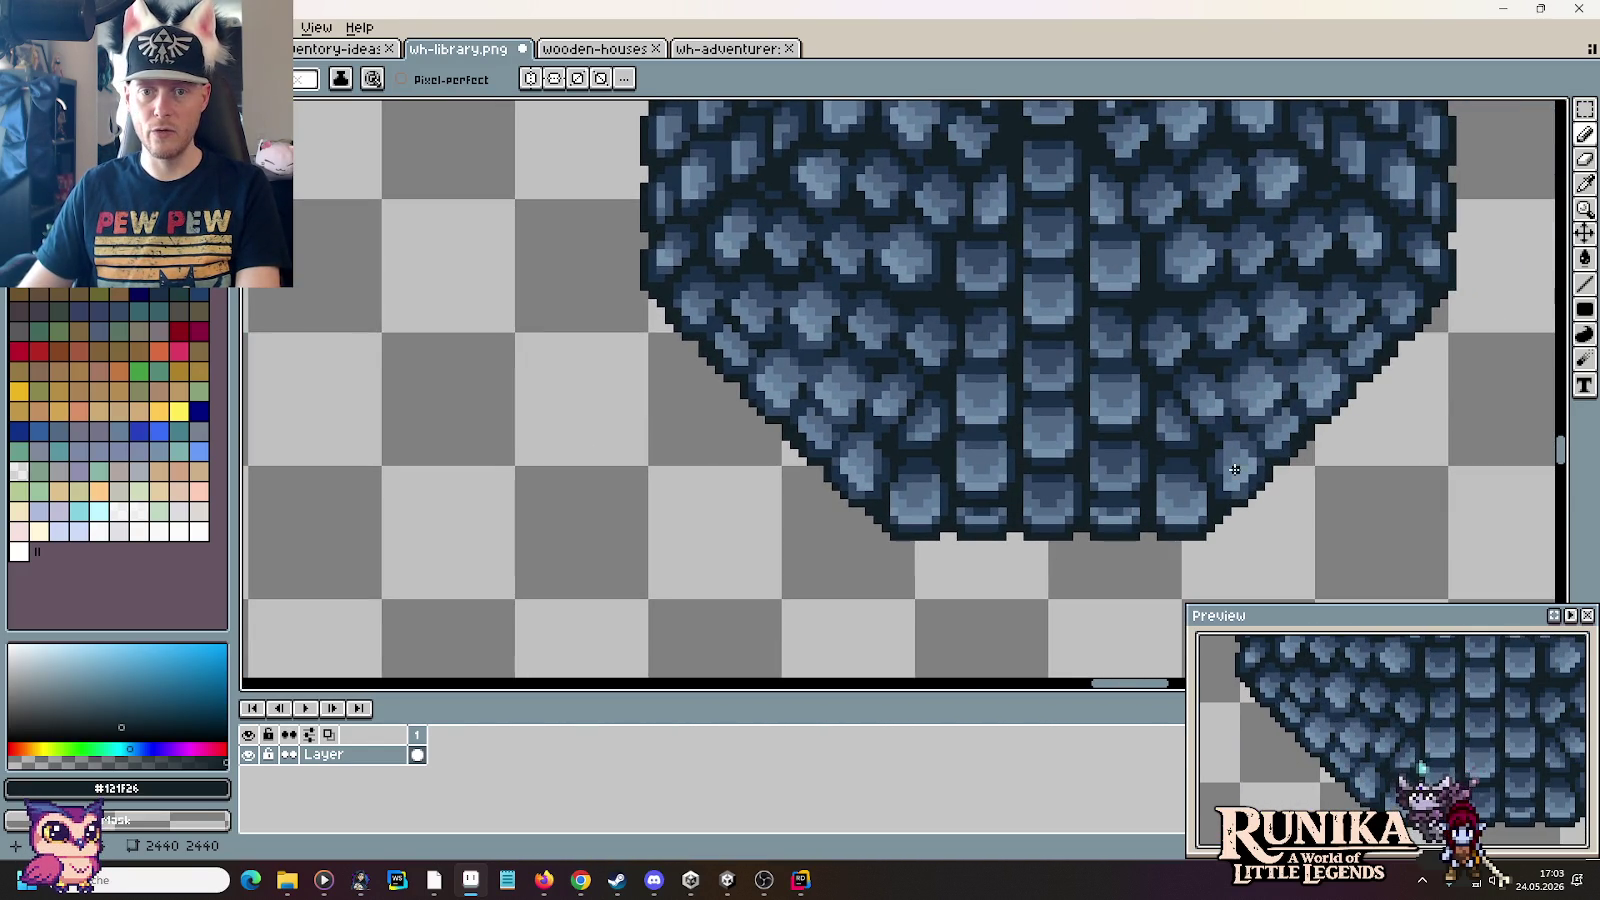
{"action": "key", "text": "m"}
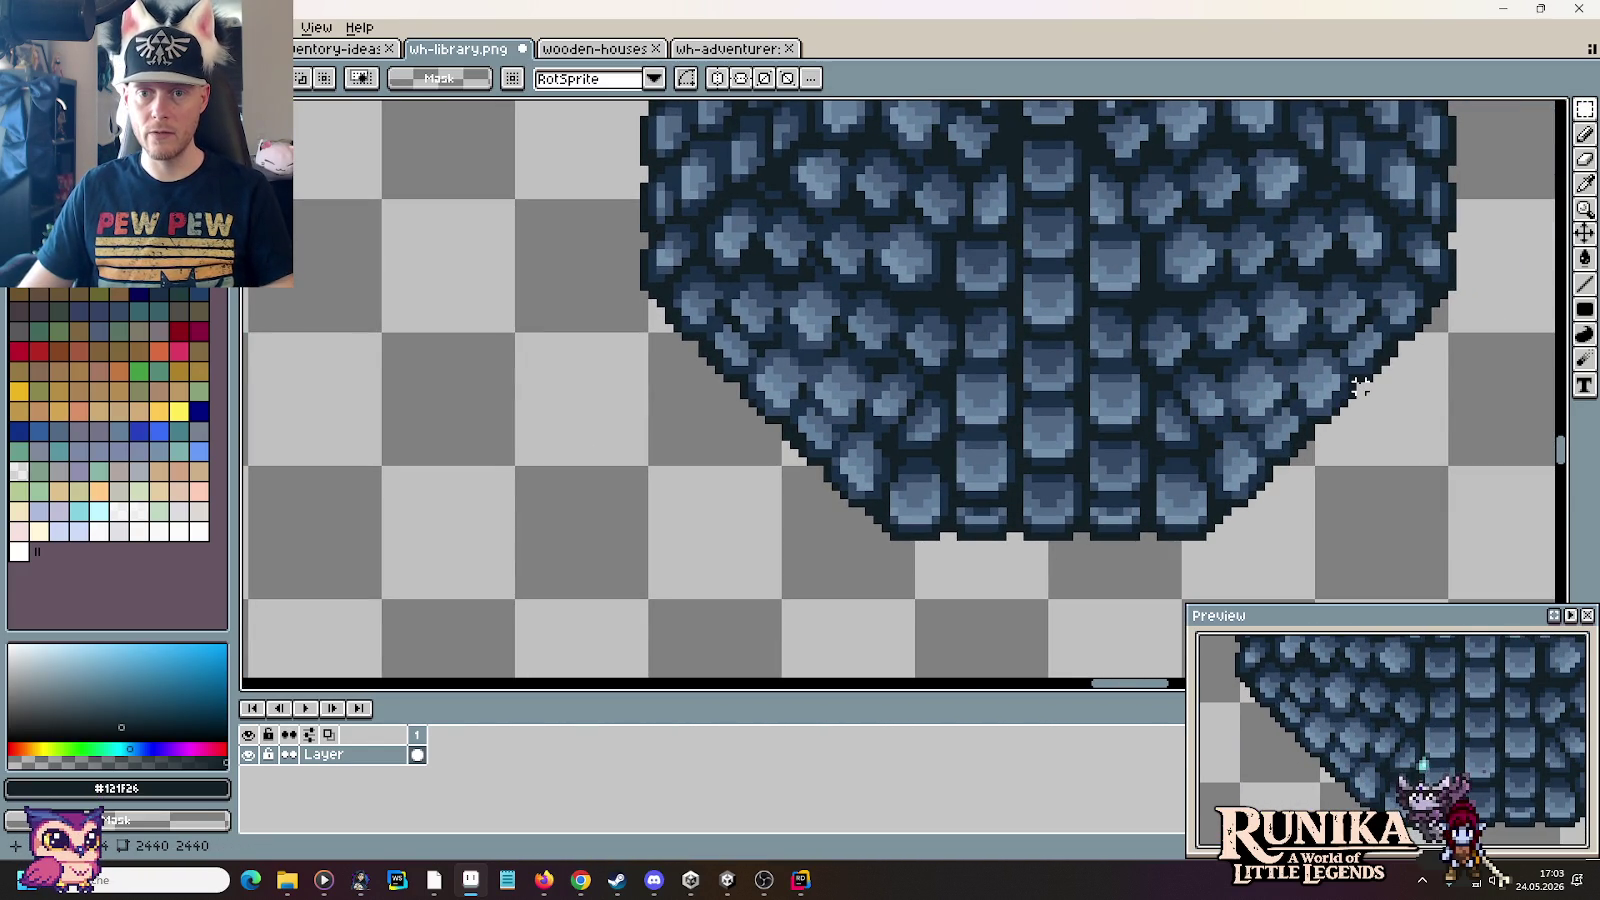
{"action": "mouse_move", "coordinate": [1352, 377]}
{"action": "left_mouse_down"}
{"action": "mouse_move", "coordinate": [1226, 527]}
{"action": "mouse_move", "coordinate": [335, 527]}
{"action": "left_mouse_up"}
{"action": "left_click_drag", "start_coordinate": [525, 482], "coordinate": [1082, 468]}
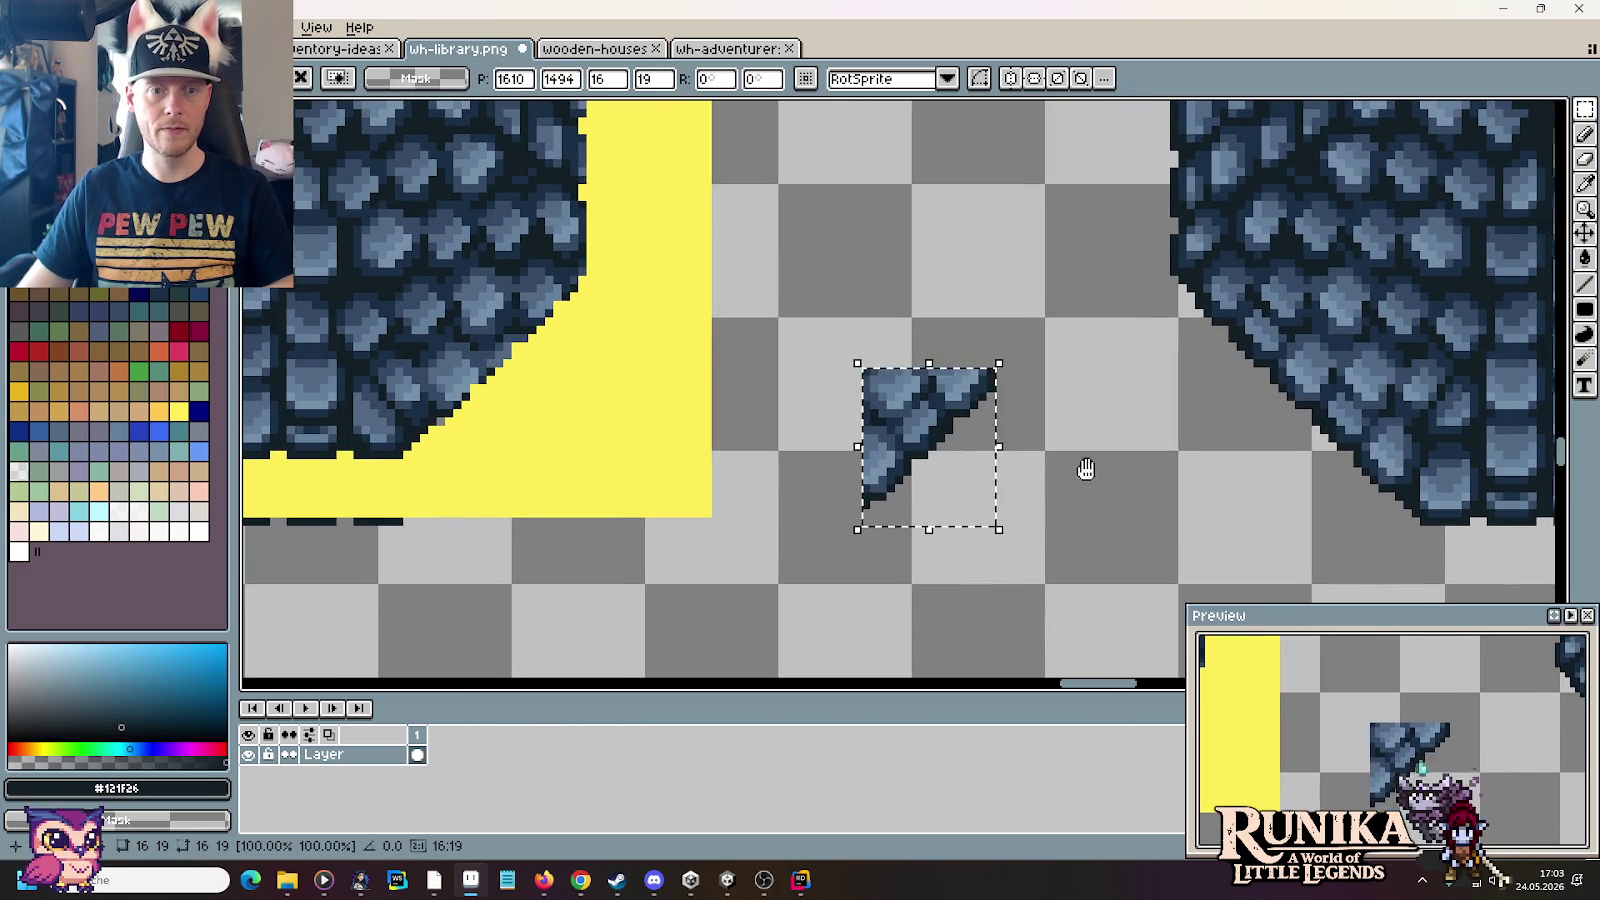
{"action": "key", "text": "ctrl+d"}
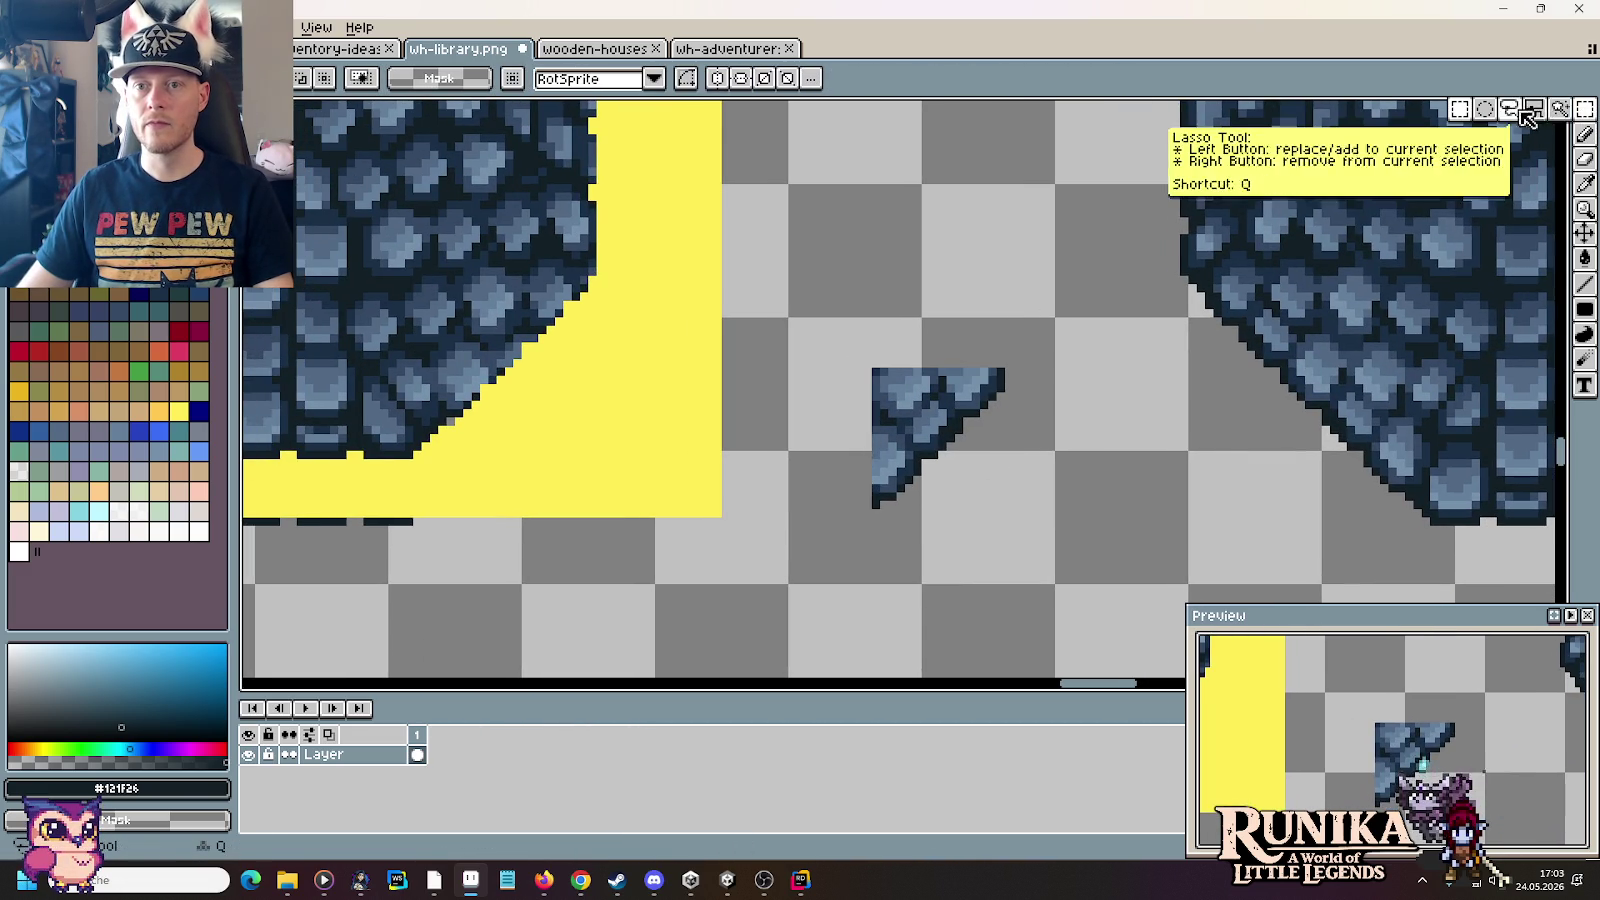
Step: Trim the triangle with the Lasso, leaving only a thin diagonal strip
{"action": "left_click", "coordinate": [1535, 110]}
{"action": "left_click_drag", "start_coordinate": [833, 380], "coordinate": [955, 352]}
{"action": "key", "text": "Delete"}
{"action": "key", "text": "ctrl+d"}
Step: Place the strip right of the yellow area and select a 12x12 rim patch
{"action": "left_click_drag", "start_coordinate": [843, 321], "coordinate": [1050, 529]}
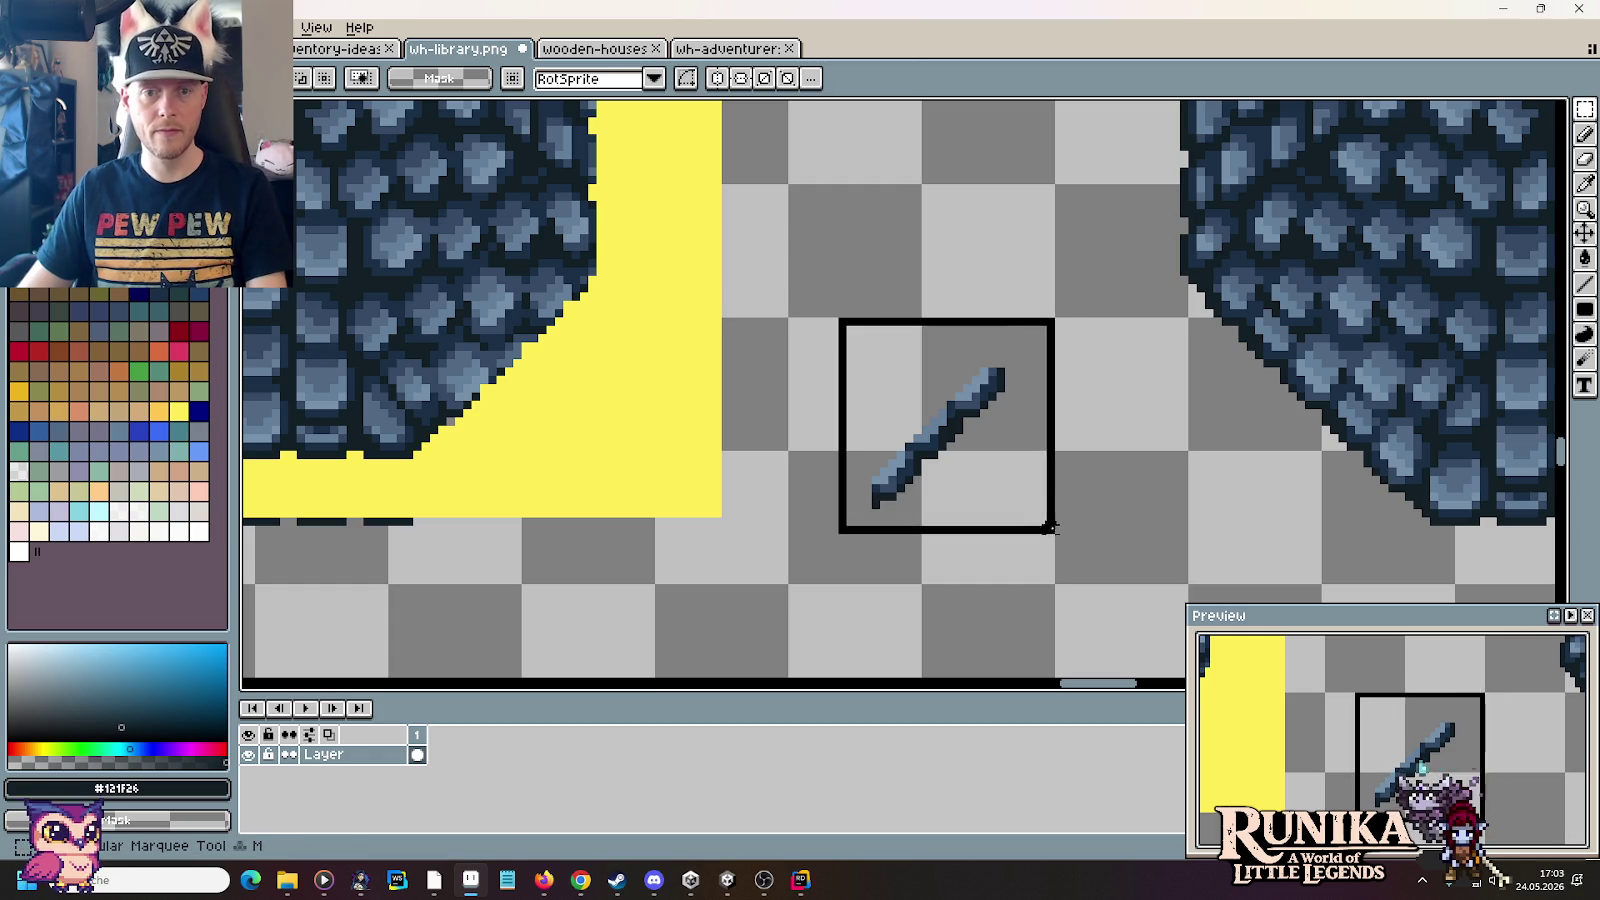
{"action": "mouse_move", "coordinate": [861, 468]}
{"action": "left_mouse_down"}
{"action": "mouse_move", "coordinate": [1048, 490]}
{"action": "mouse_move", "coordinate": [840, 370]}
{"action": "mouse_move", "coordinate": [900, 368]}
{"action": "mouse_move", "coordinate": [854, 386]}
{"action": "mouse_move", "coordinate": [869, 367]}
{"action": "mouse_move", "coordinate": [956, 470]}
{"action": "mouse_move", "coordinate": [850, 350]}
{"action": "mouse_move", "coordinate": [957, 429]}
{"action": "mouse_move", "coordinate": [846, 346]}
{"action": "mouse_move", "coordinate": [1138, 450]}
{"action": "left_mouse_up"}
{"action": "scroll", "coordinate": [1045, 490], "scroll_direction": "up", "scroll_amount": 2}
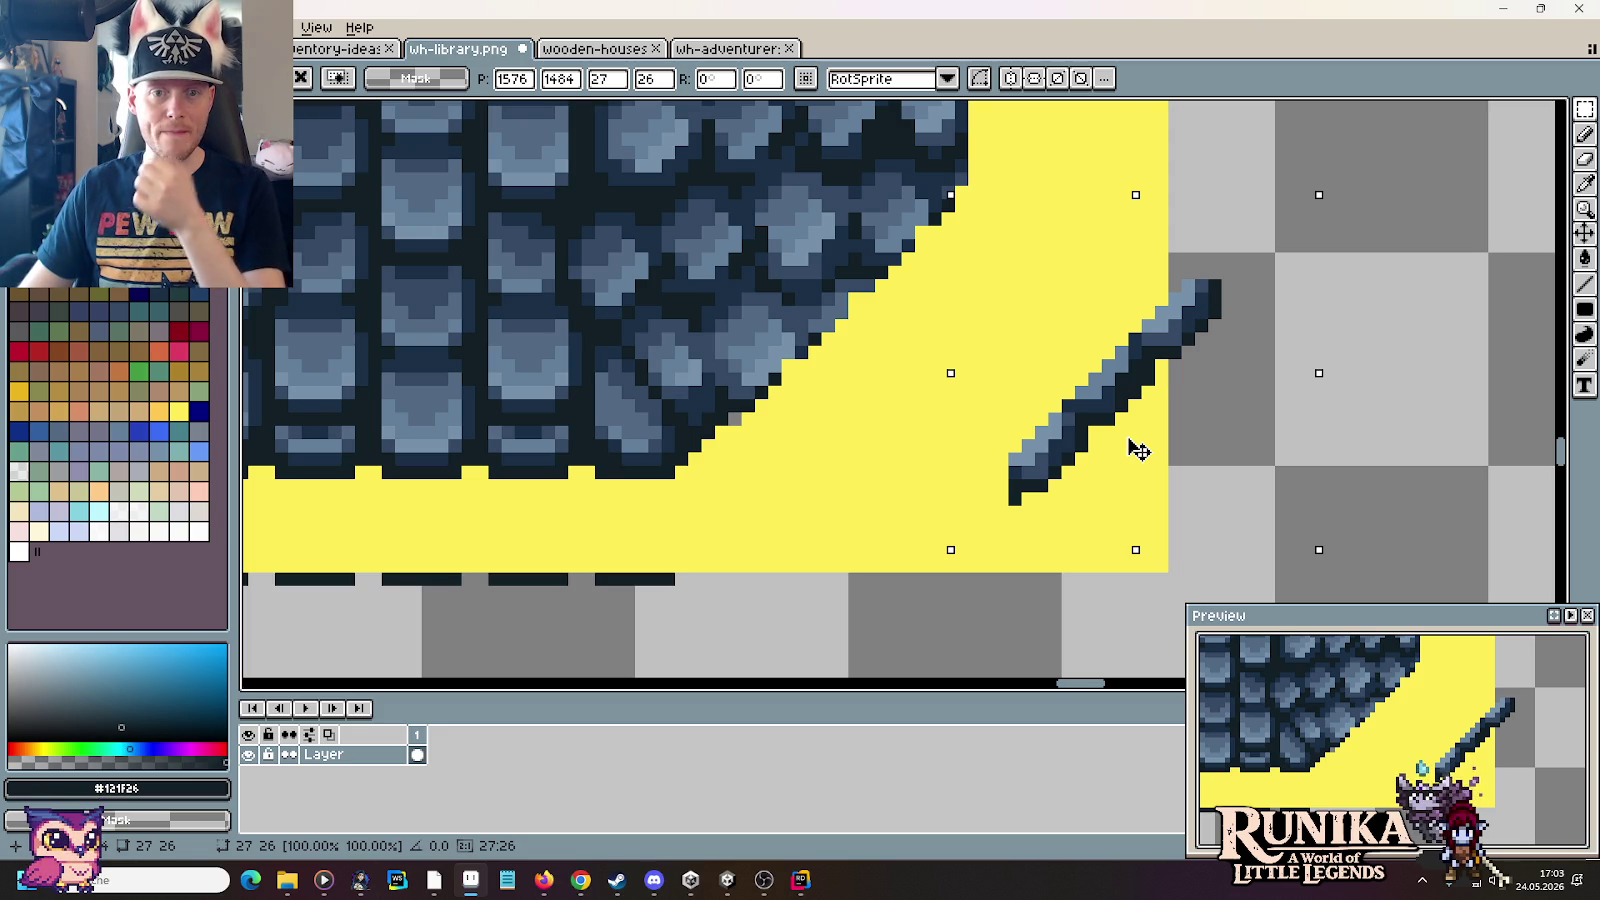
{"action": "left_click_drag", "start_coordinate": [1138, 450], "coordinate": [1378, 450]}
{"action": "key", "text": "Return"}
{"action": "mouse_move", "coordinate": [1485, 270]}
{"action": "left_mouse_down"}
{"action": "mouse_move", "coordinate": [1325, 428]}
{"action": "mouse_move", "coordinate": [800, 330]}
{"action": "mouse_move", "coordinate": [990, 328]}
{"action": "mouse_move", "coordinate": [843, 322]}
{"action": "left_mouse_up"}
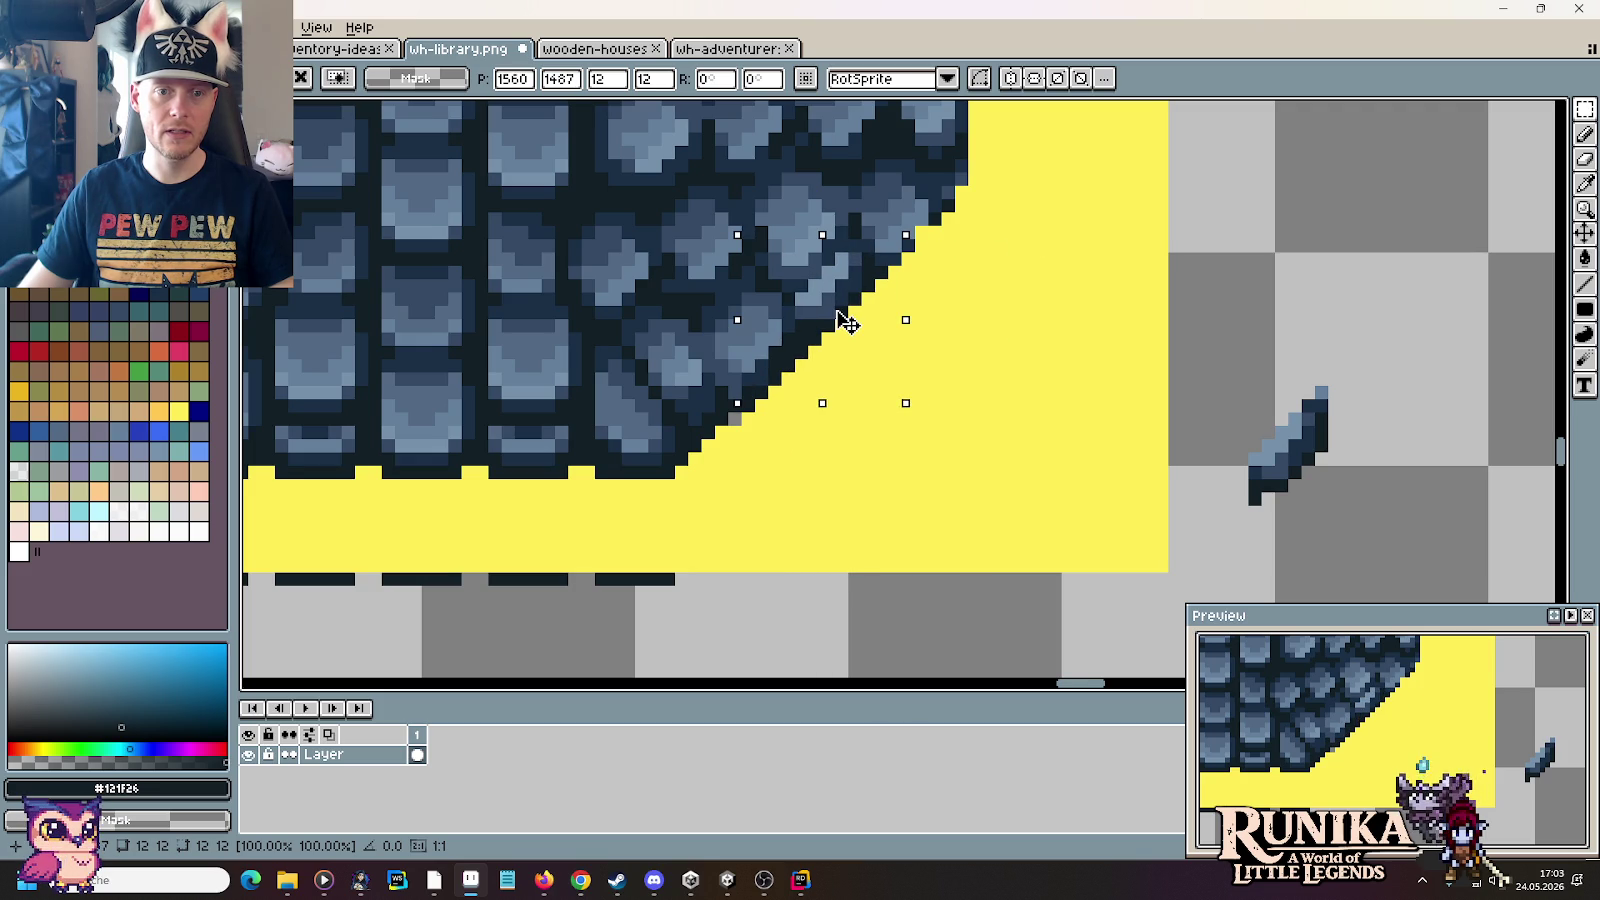
Step: Commit the rotated blade and extend it into a long diagonal stroke
{"action": "left_click", "coordinate": [655, 378]}
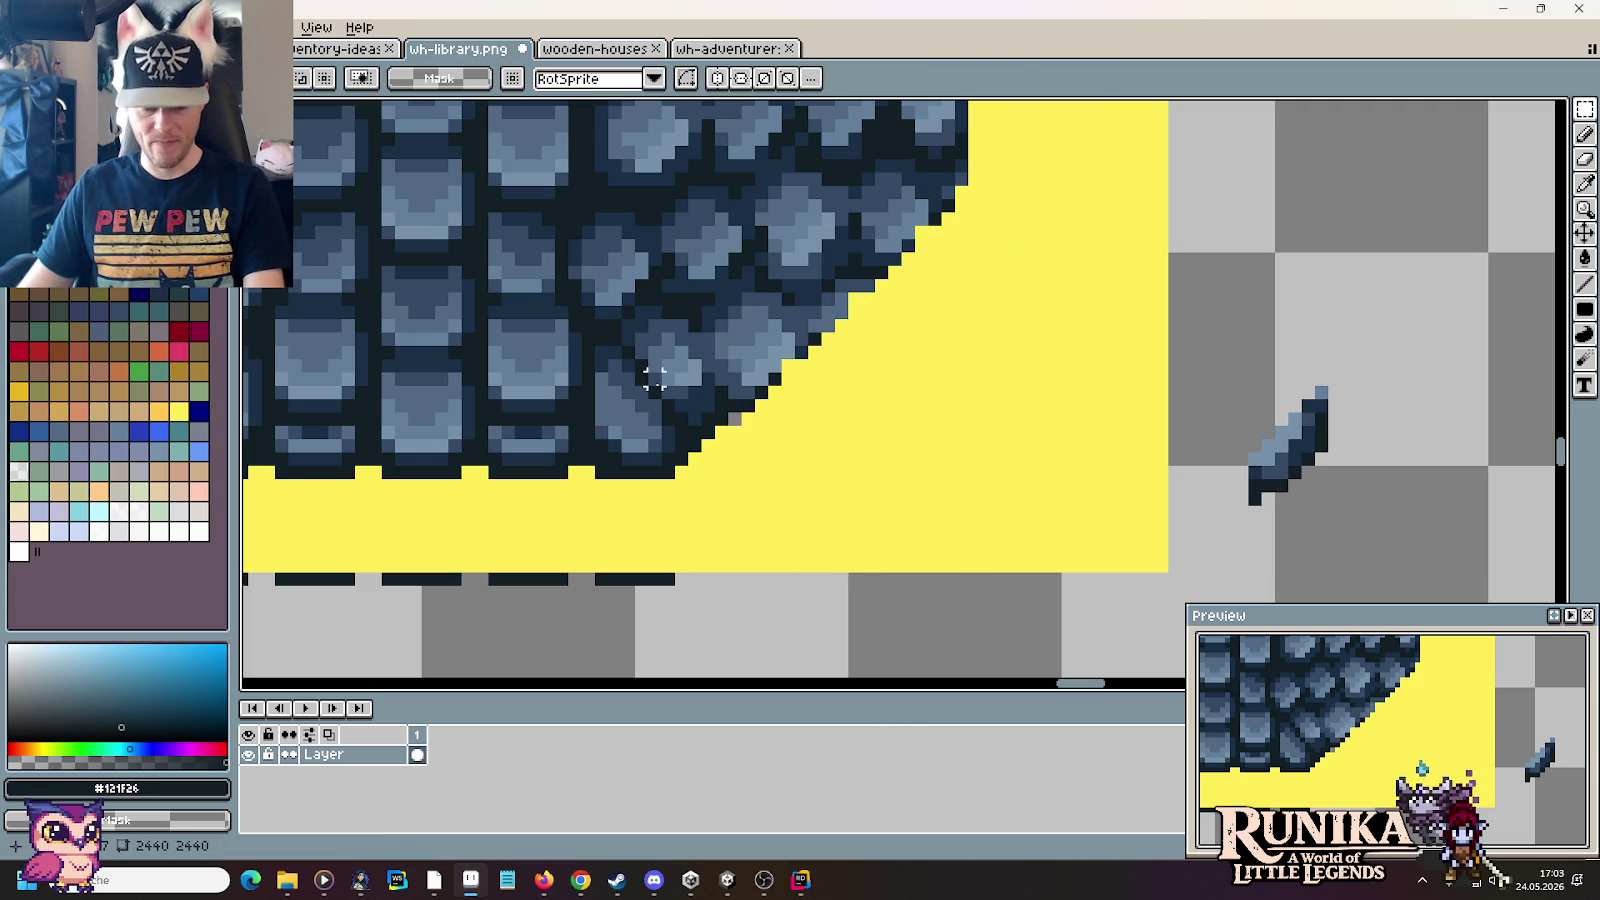
{"action": "key", "text": "ctrl+z"}
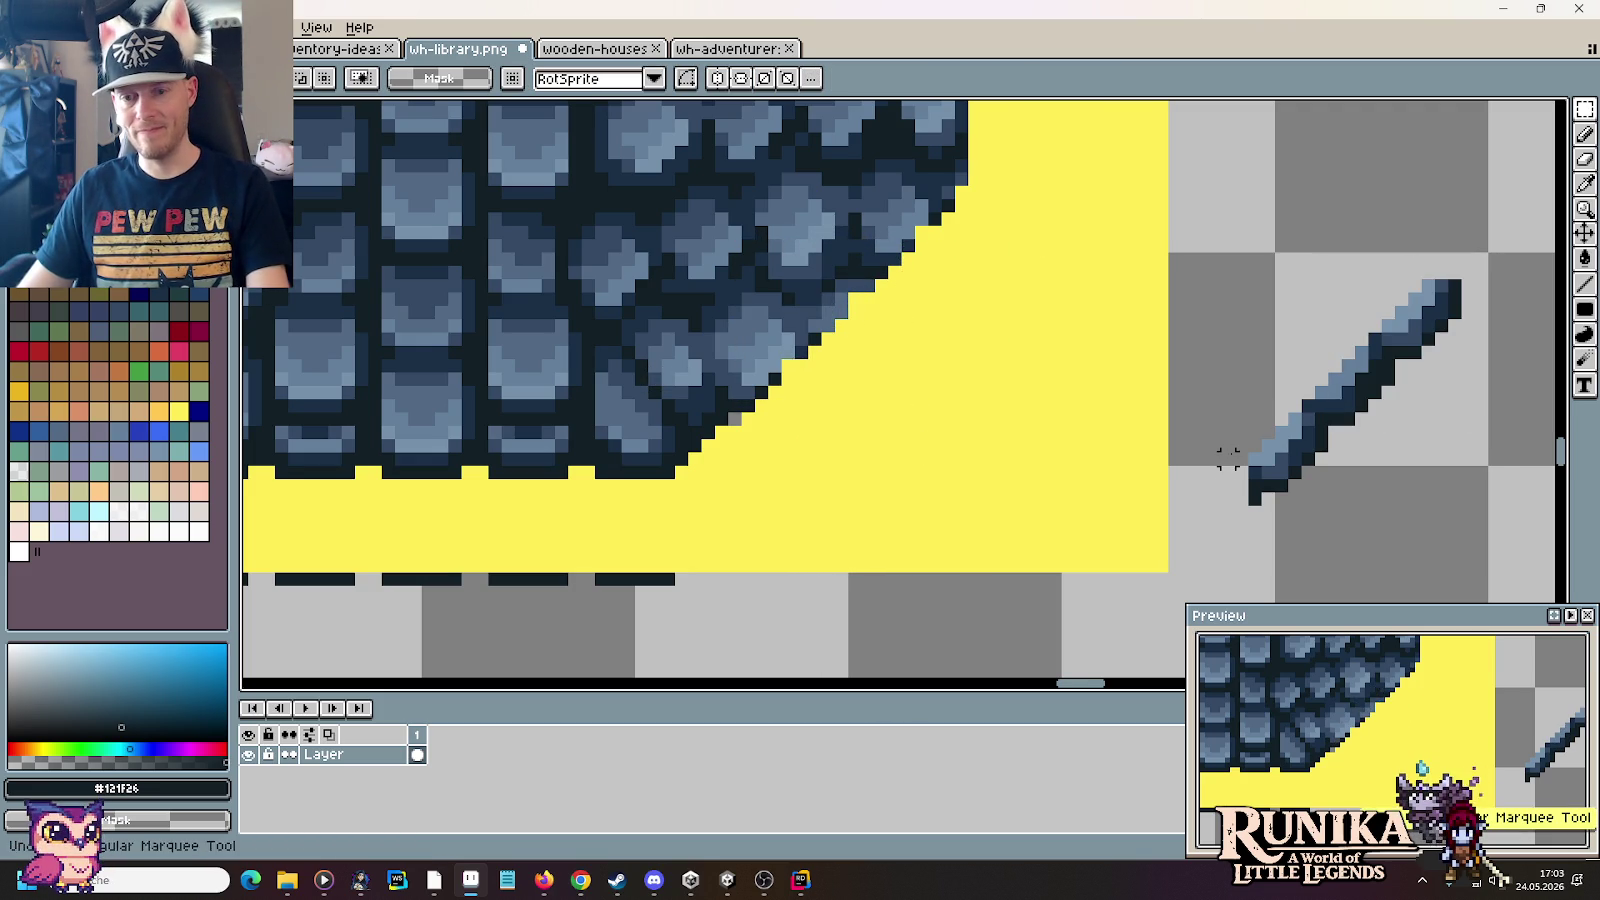
{"action": "mouse_move", "coordinate": [1388, 420]}
{"action": "left_mouse_down"}
{"action": "mouse_move", "coordinate": [1318, 348]}
{"action": "mouse_move", "coordinate": [778, 385]}
{"action": "mouse_move", "coordinate": [905, 253]}
{"action": "mouse_move", "coordinate": [920, 259]}
{"action": "left_mouse_up"}
{"action": "key", "text": "Return"}
Step: Repaint the tile's stepped diagonal edge pixels in dark and grey
{"action": "scroll", "coordinate": [860, 358], "scroll_direction": "up", "scroll_amount": 3}
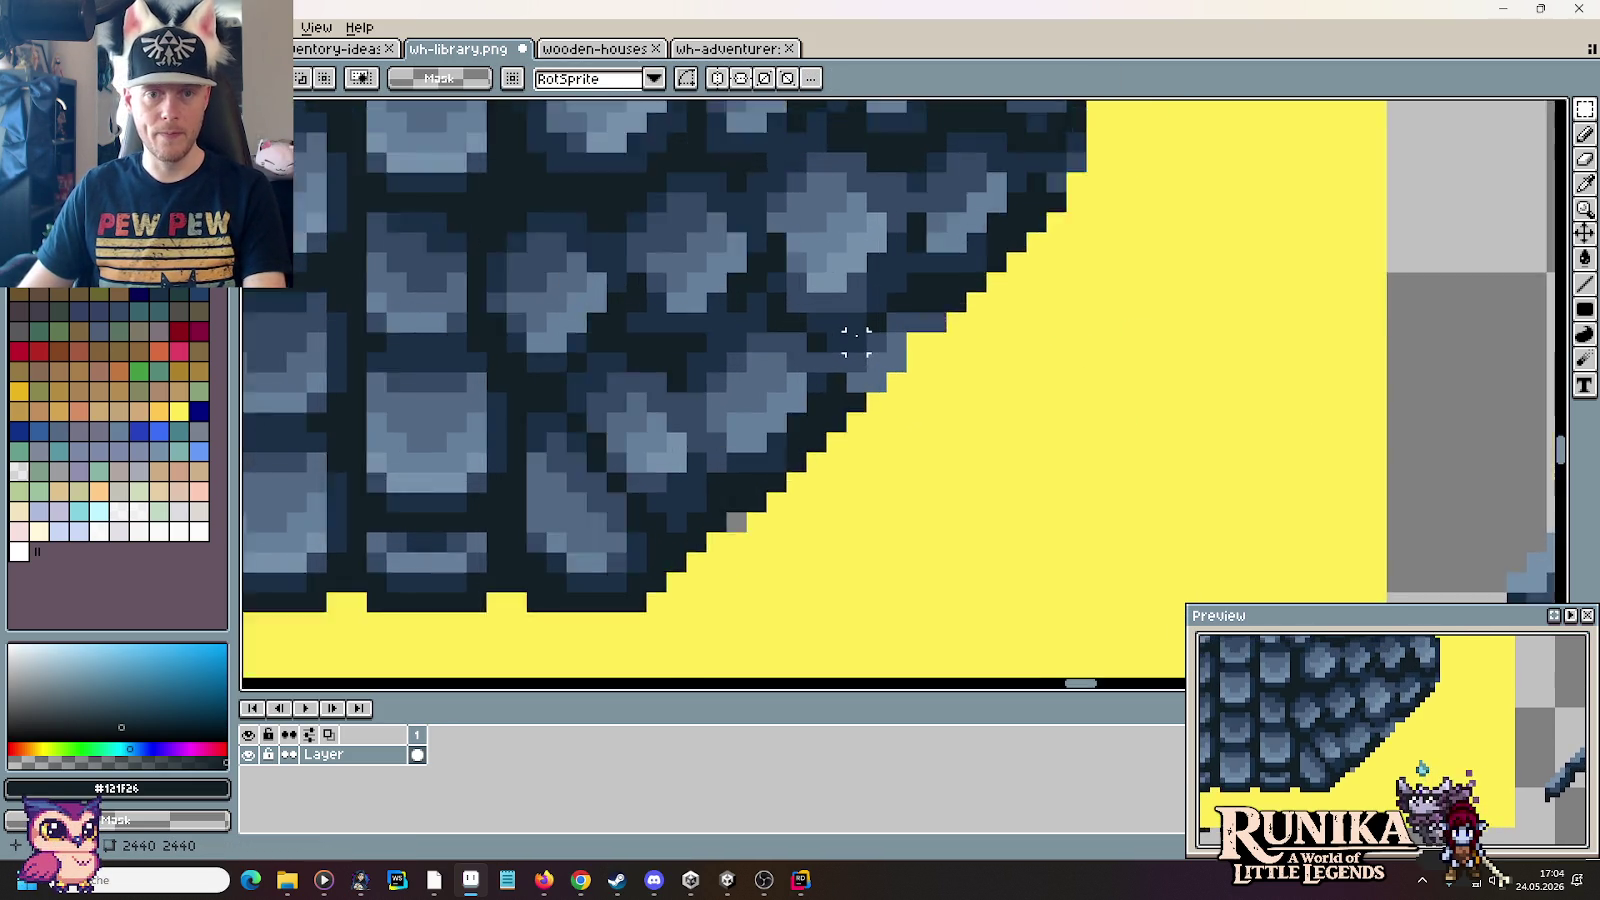
{"action": "scroll", "coordinate": [880, 375], "scroll_direction": "up", "scroll_amount": 2}
{"action": "key", "text": "i"}
{"action": "key", "text": "b"}
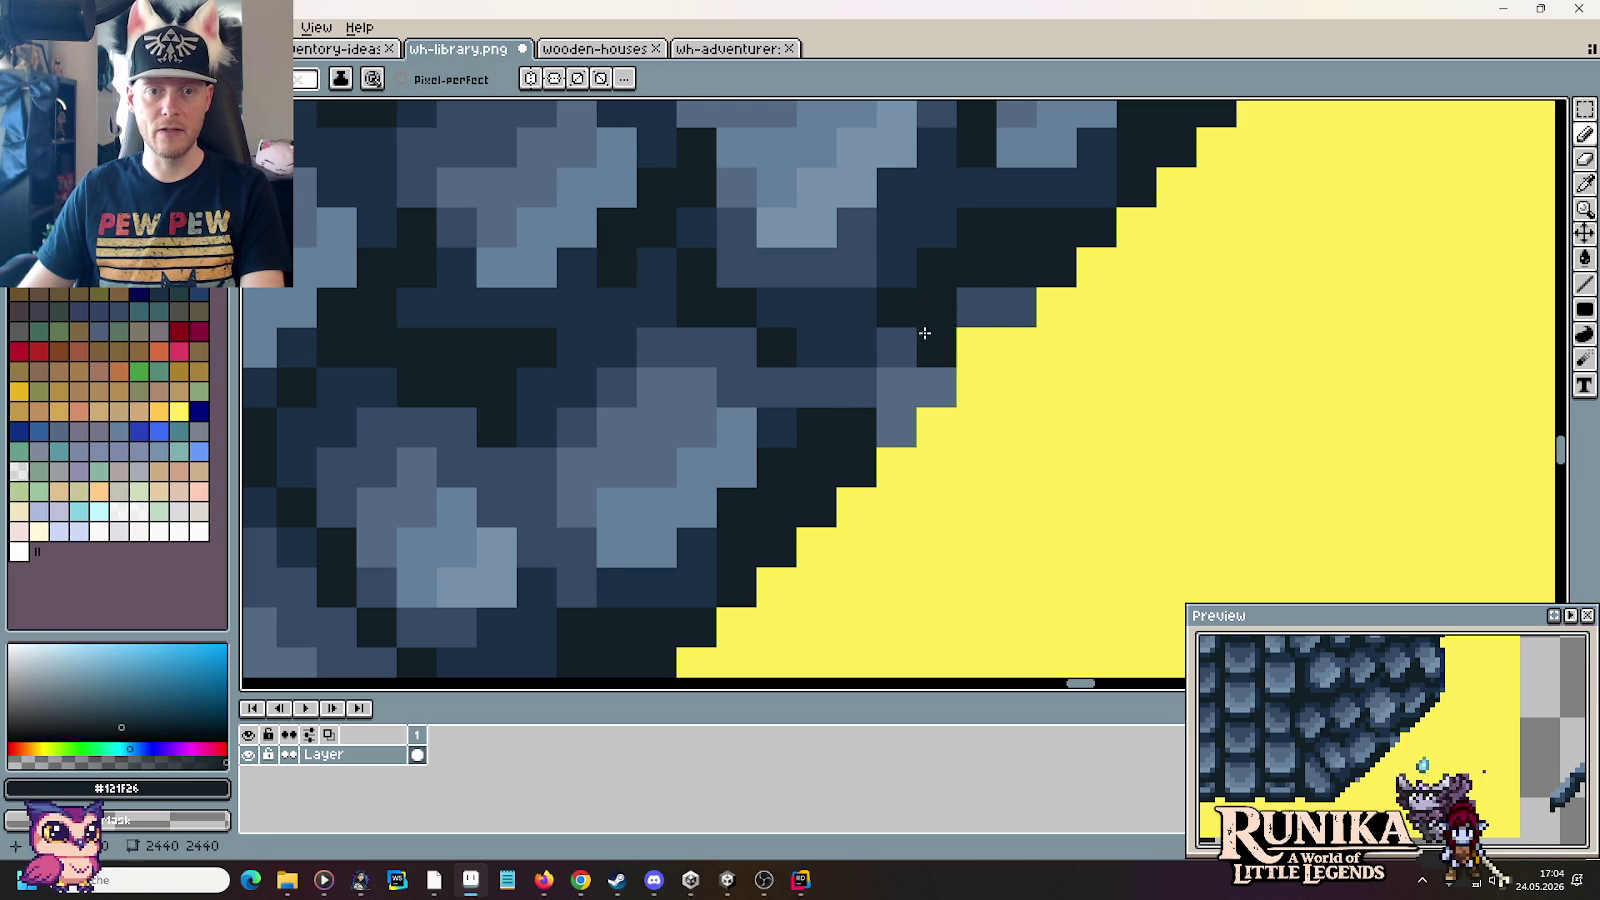
{"action": "left_click", "coordinate": [897, 347]}
{"action": "left_click_drag", "start_coordinate": [900, 328], "coordinate": [938, 352]}
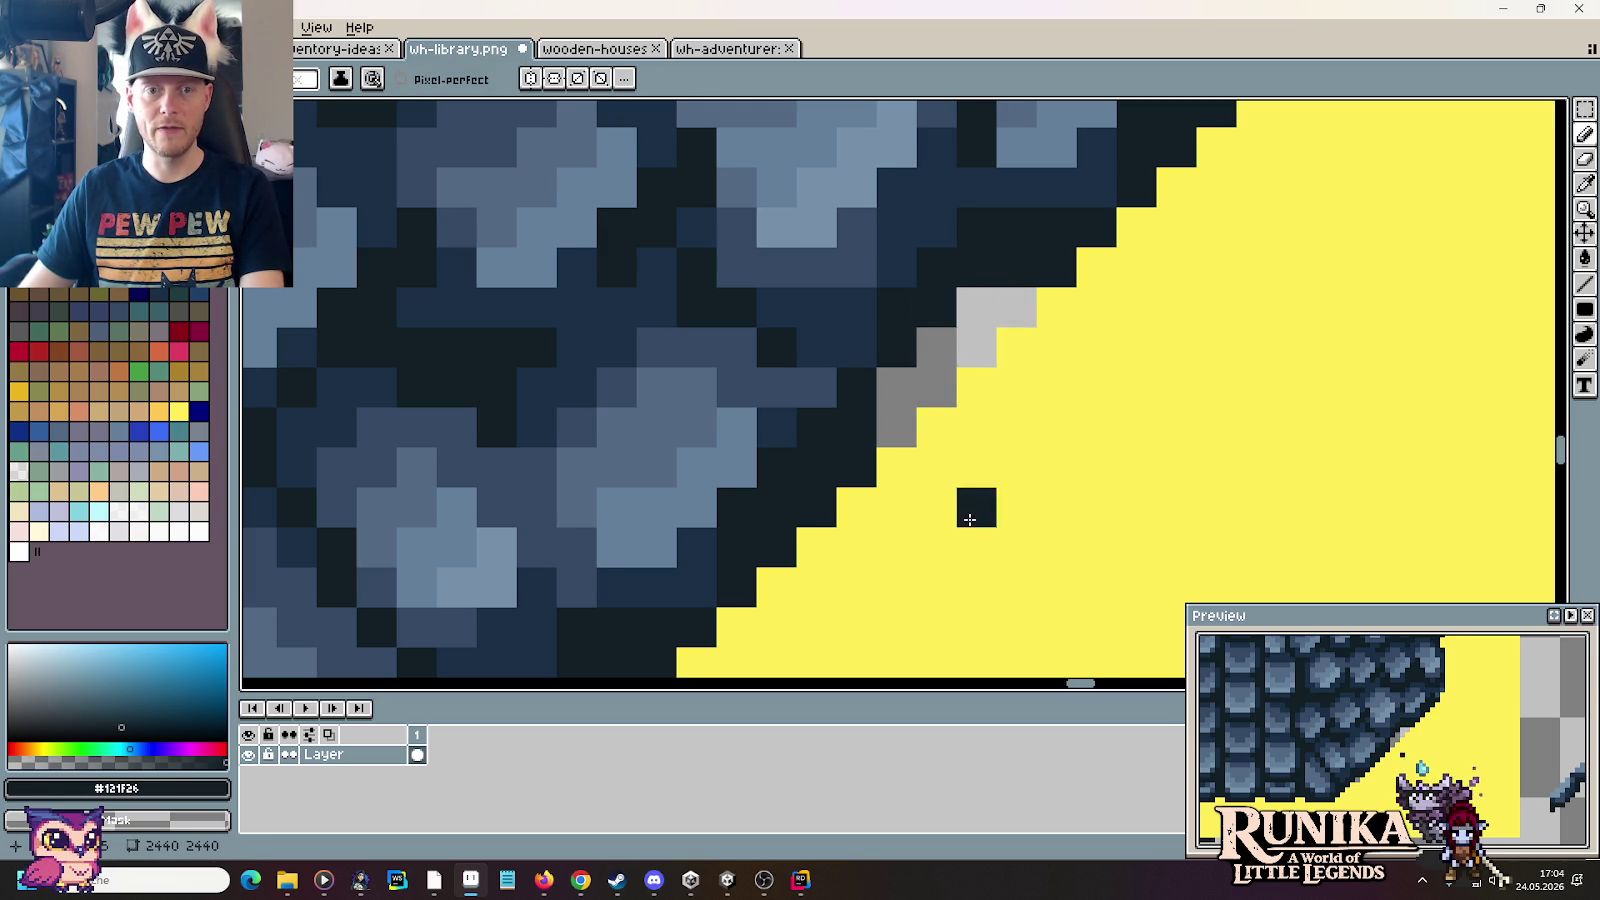
{"action": "scroll", "coordinate": [1230, 385], "scroll_direction": "down", "scroll_amount": 1}
{"action": "scroll", "coordinate": [1220, 380], "scroll_direction": "down", "scroll_amount": 1}
{"action": "scroll", "coordinate": [1200, 400], "scroll_direction": "up", "scroll_amount": 1}
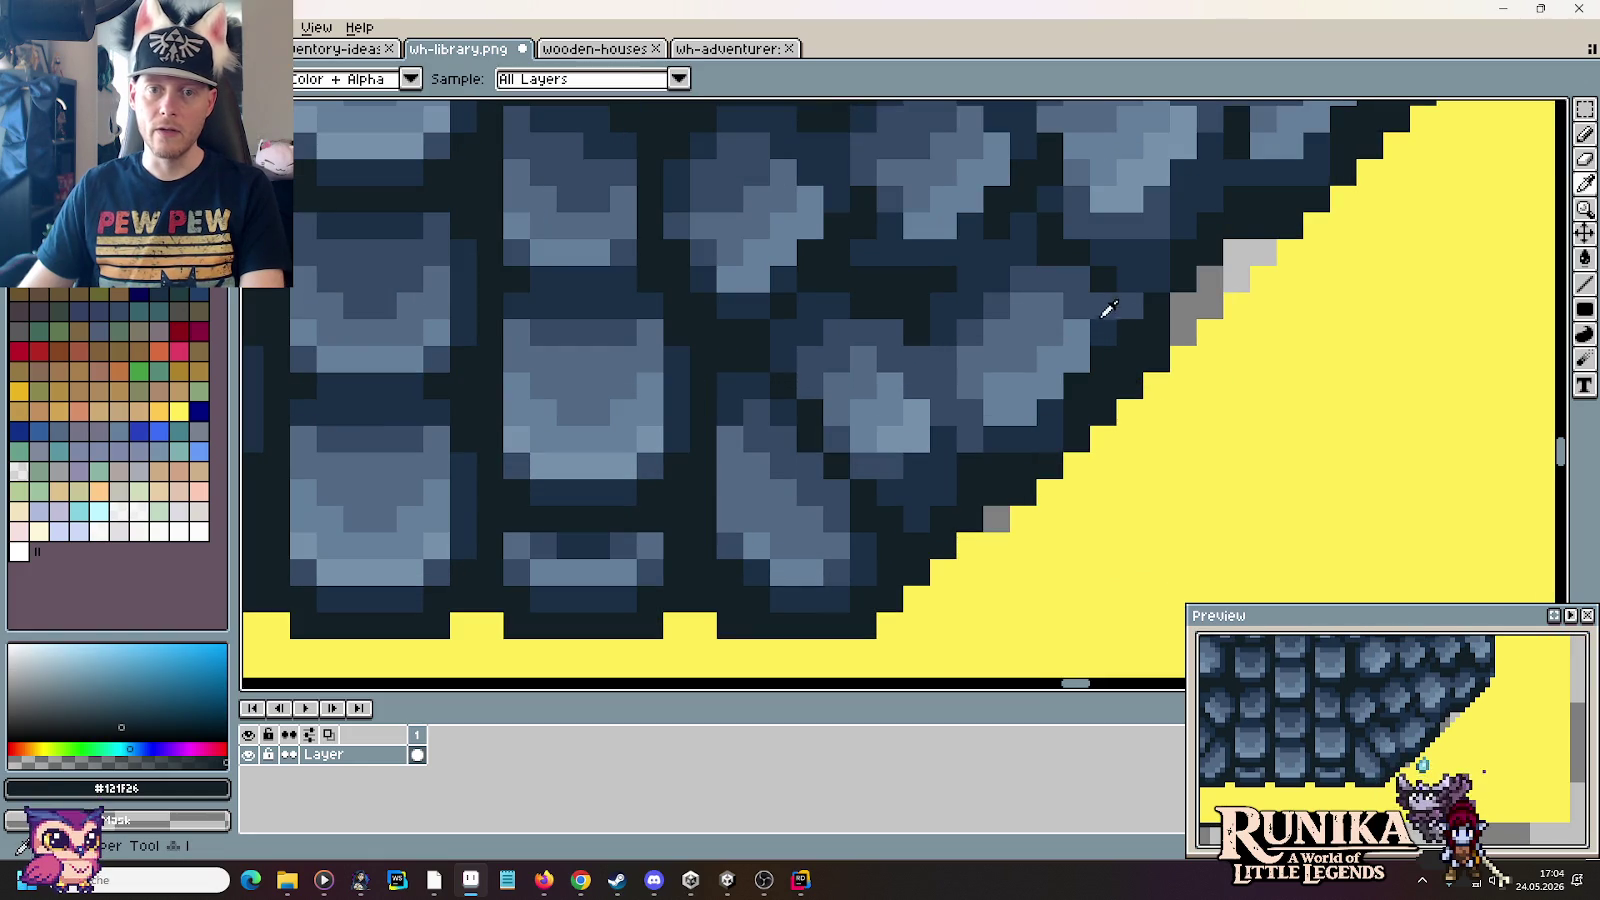
Step: Sample mid-dark and lighter shingle blues and add a grey pixel on the diagonal edge
{"action": "left_click", "coordinate": [1098, 335], "text": "alt"}
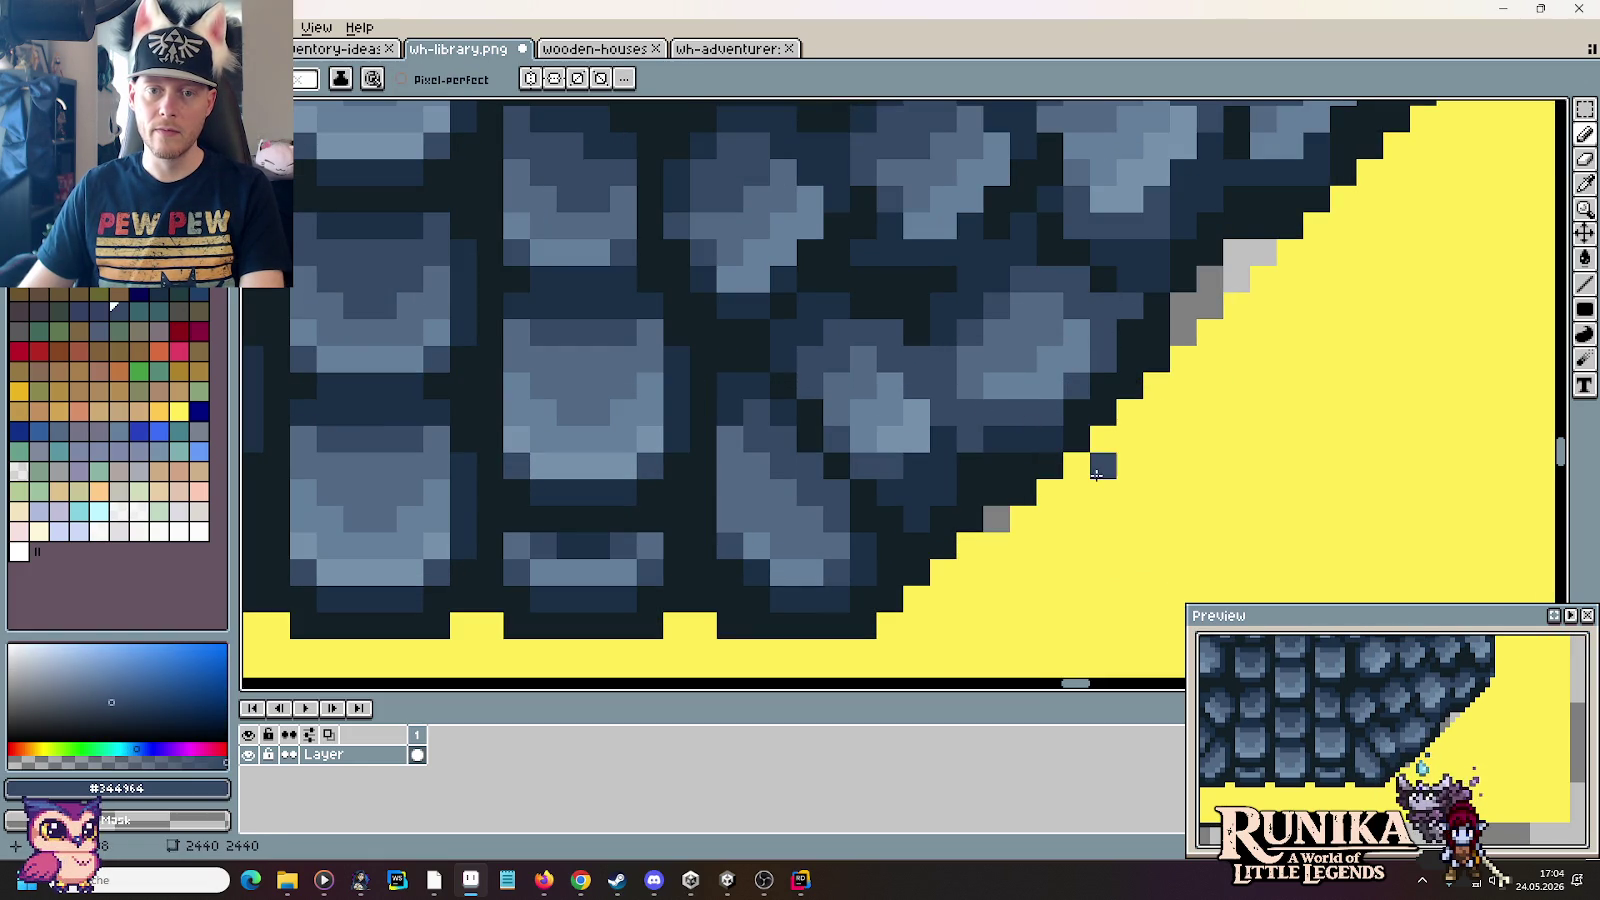
{"action": "left_click", "coordinate": [1018, 385], "text": "alt"}
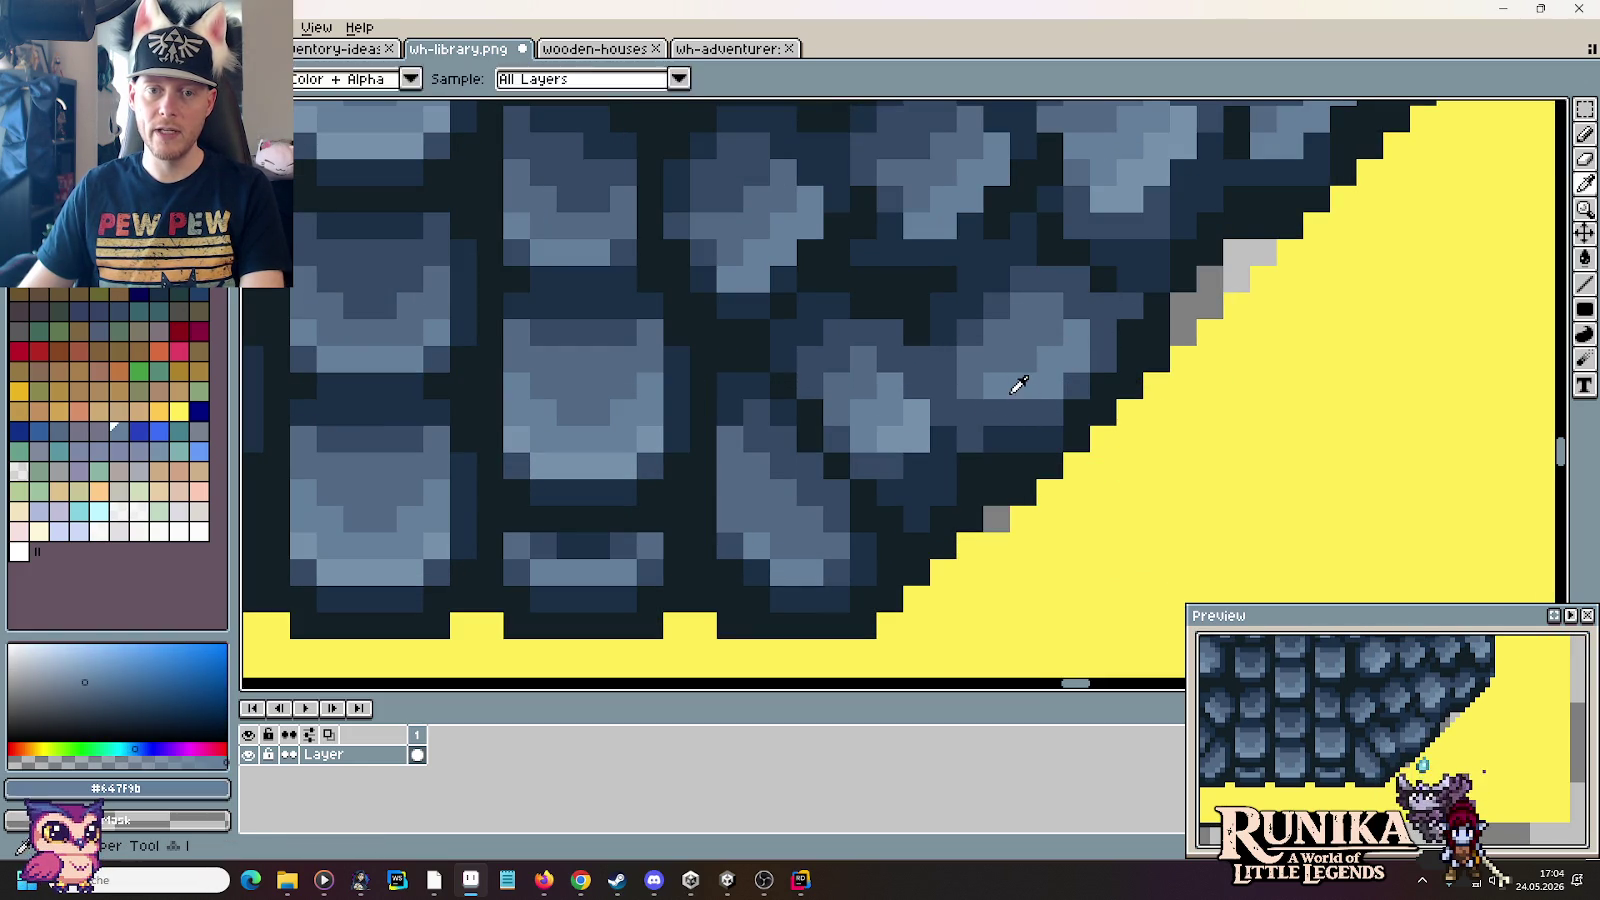
{"action": "left_click", "coordinate": [999, 379], "text": "alt"}
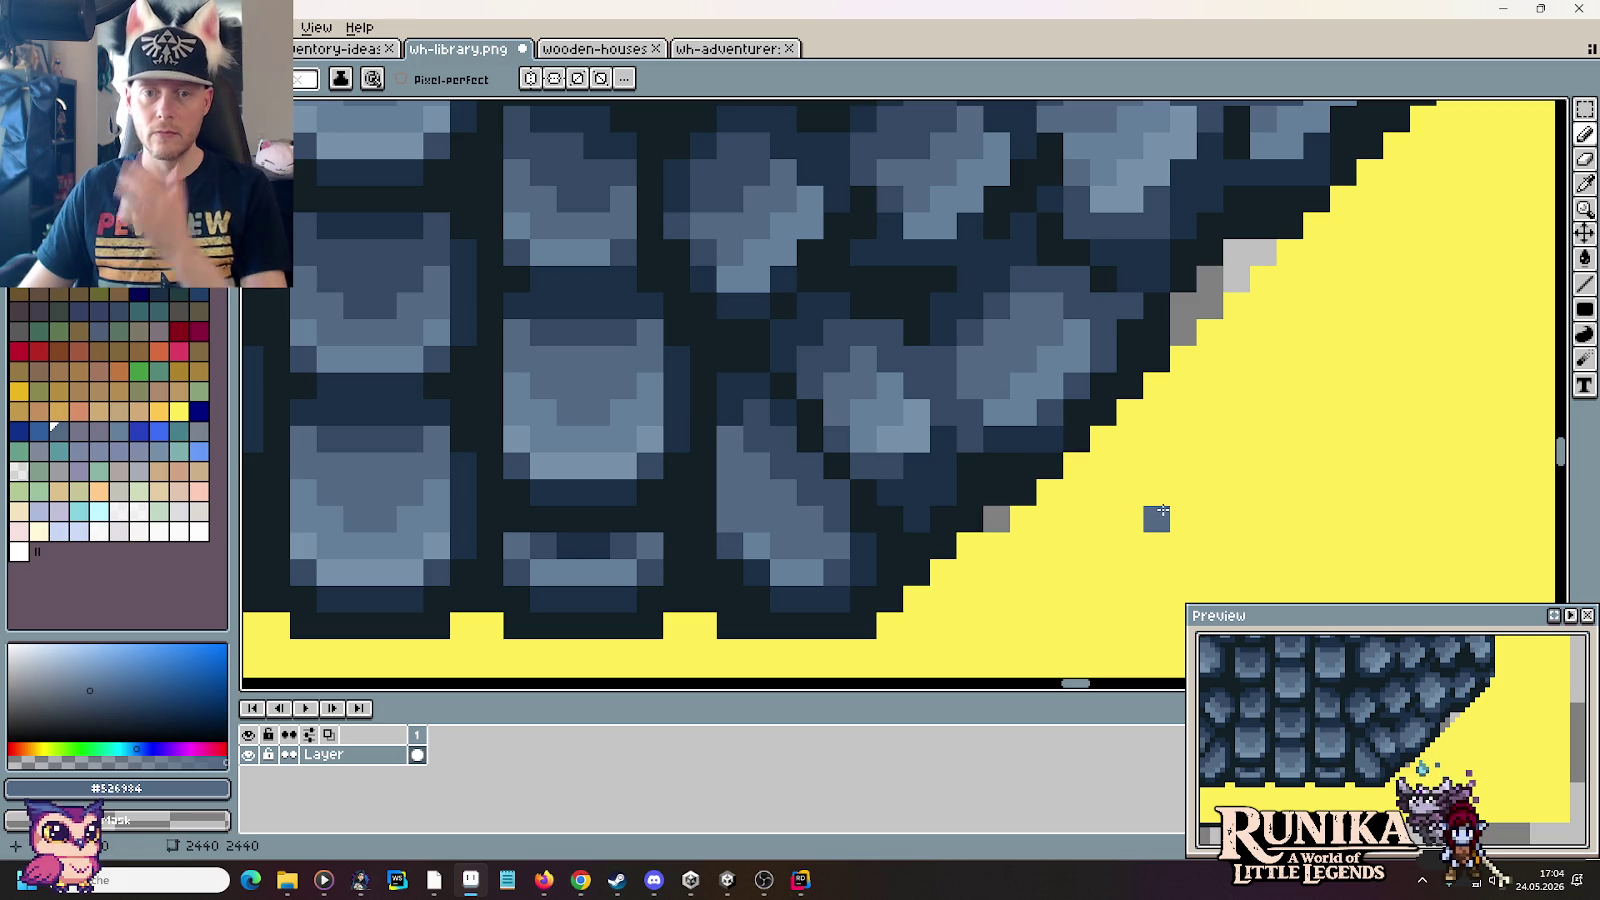
{"action": "scroll", "coordinate": [1160, 510], "scroll_direction": "down", "scroll_amount": 3}
{"action": "scroll", "coordinate": [1163, 503], "scroll_direction": "up", "scroll_amount": 2}
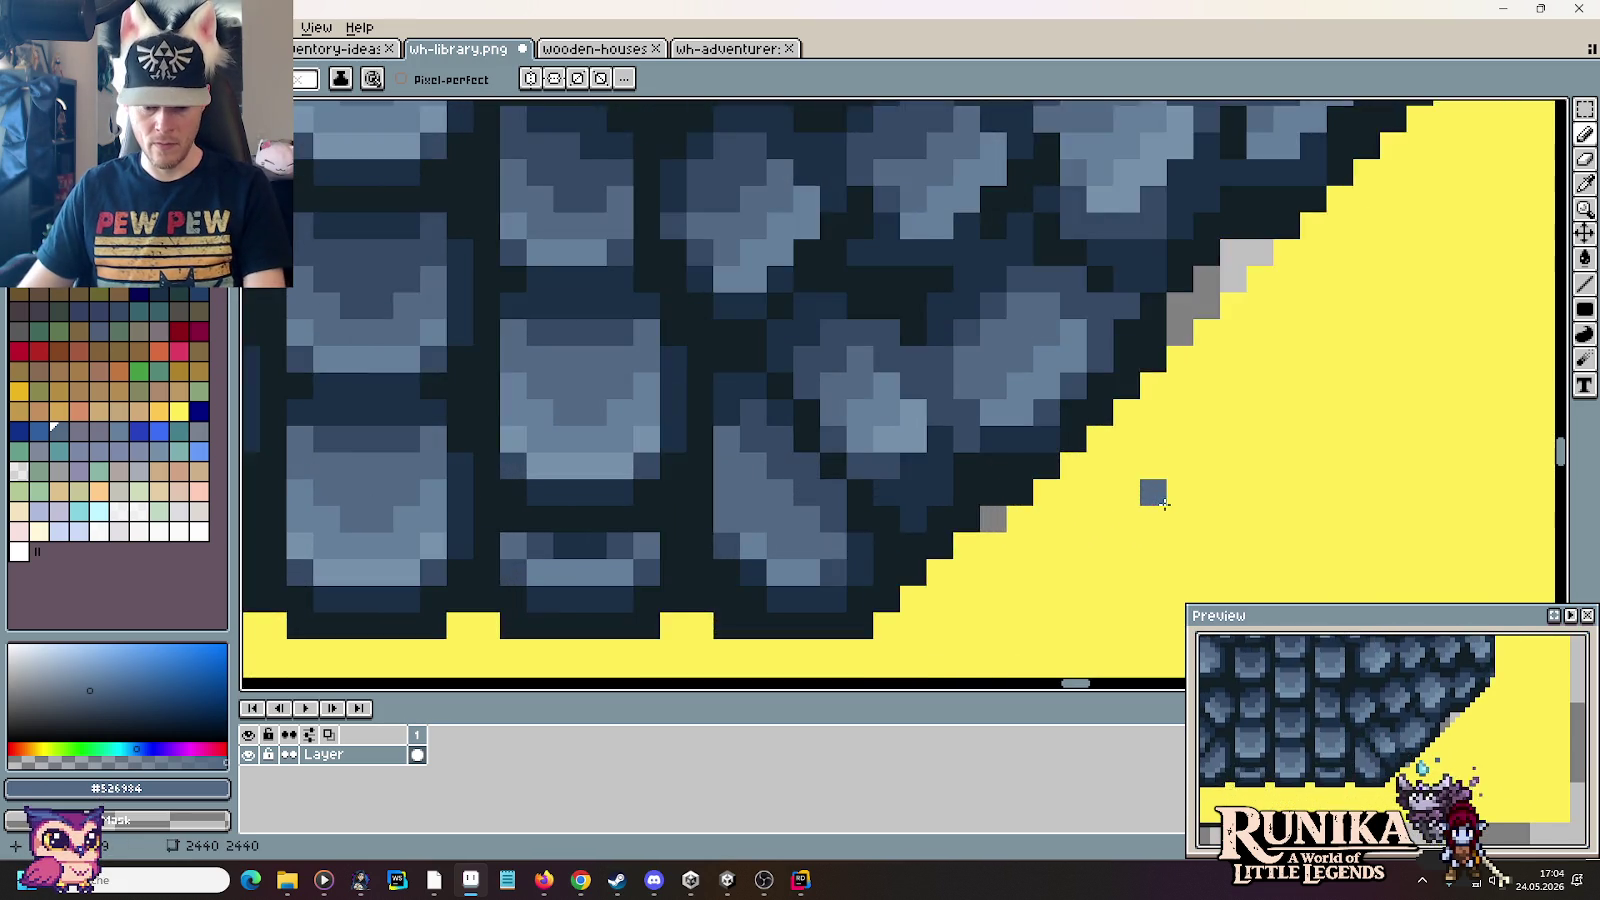
{"action": "scroll", "coordinate": [1150, 489], "scroll_direction": "up", "scroll_amount": 2}
{"action": "left_click", "coordinate": [607, 290], "text": "alt"}
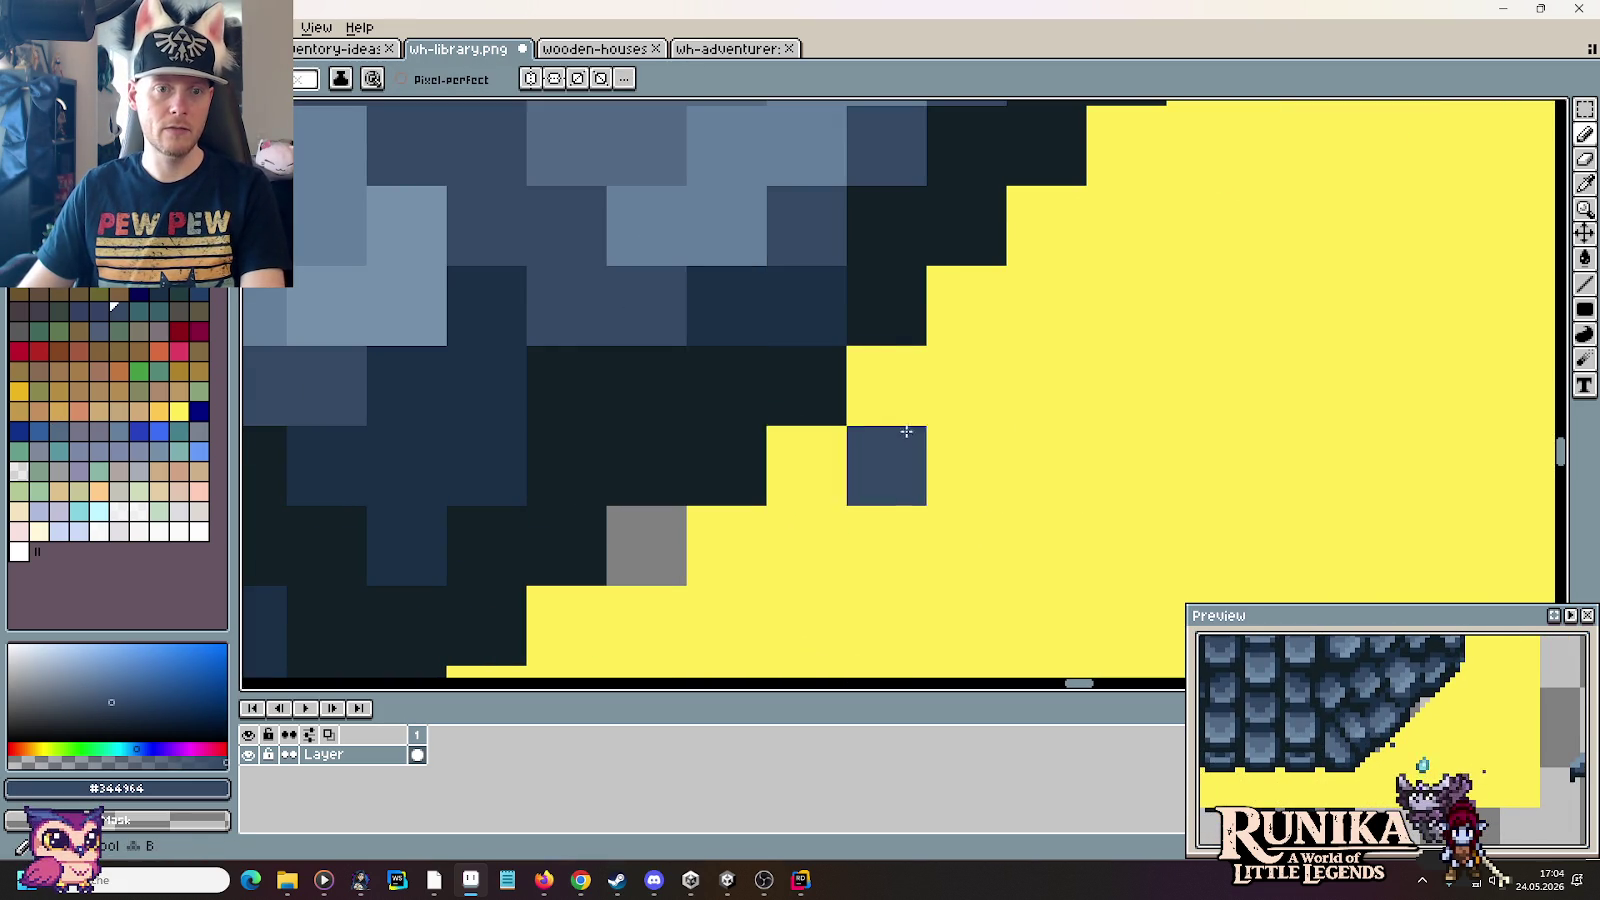
{"action": "scroll", "coordinate": [886, 466], "scroll_direction": "down", "scroll_amount": 5}
{"action": "scroll", "coordinate": [878, 472], "scroll_direction": "up", "scroll_amount": 3}
{"action": "right_click", "coordinate": [858, 428]}
{"action": "scroll", "coordinate": [865, 454], "scroll_direction": "up", "scroll_amount": 3}
{"action": "key", "text": "ctrl+z"}
Step: Erase stray dark pixels off the tile's right edge and darken its edge column
{"action": "key", "text": "i"}
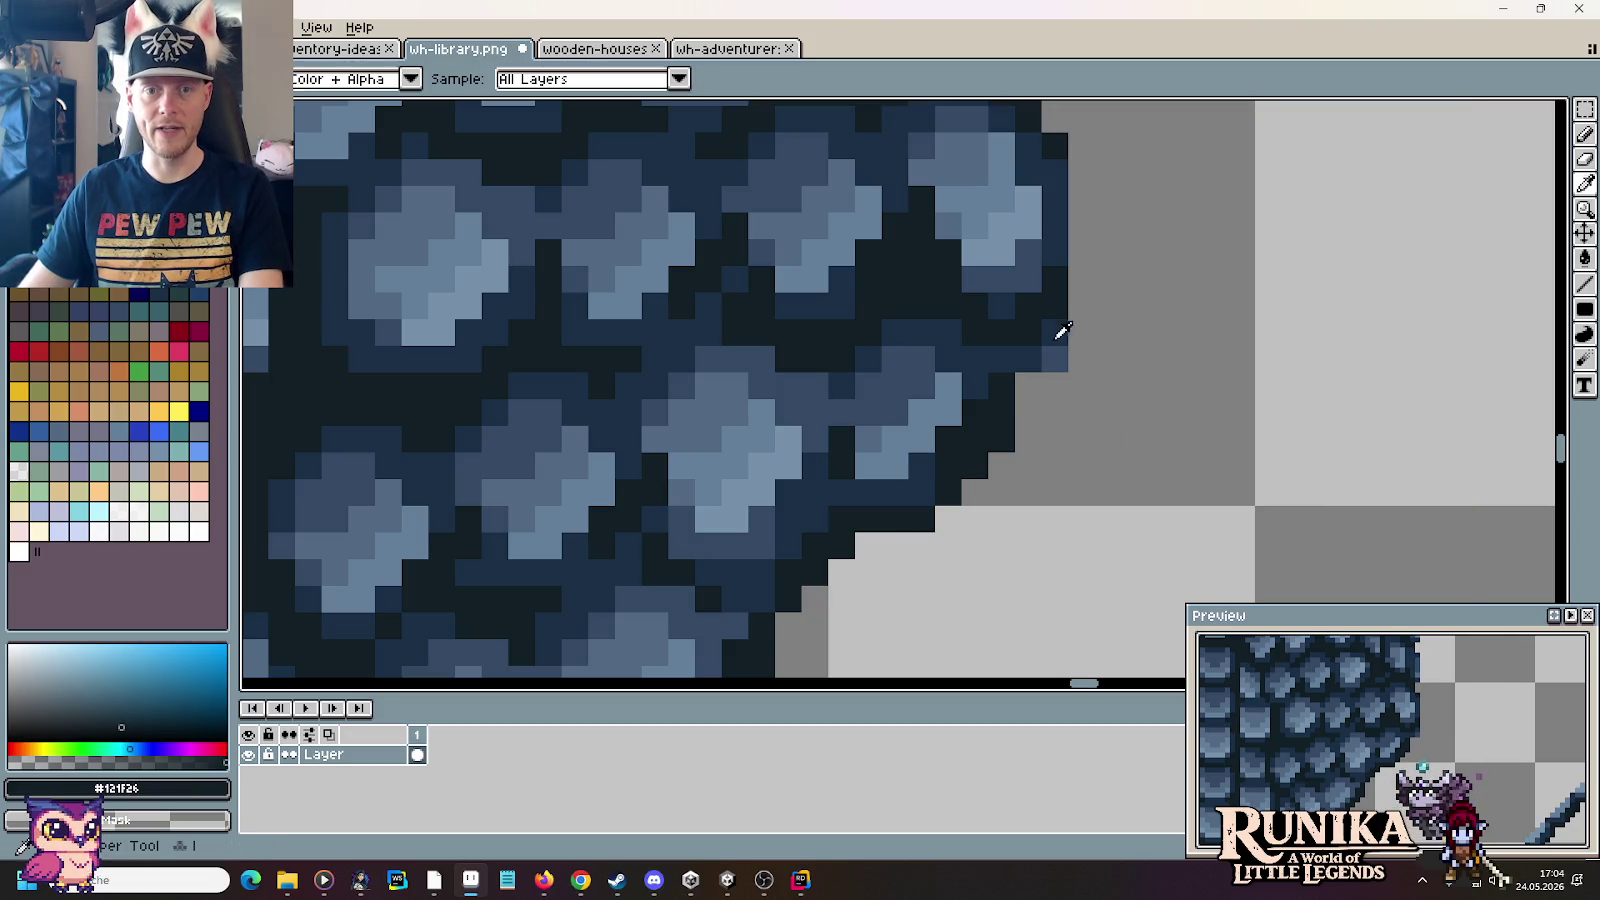
{"action": "key", "text": "b"}
{"action": "right_click", "coordinate": [1055, 345]}
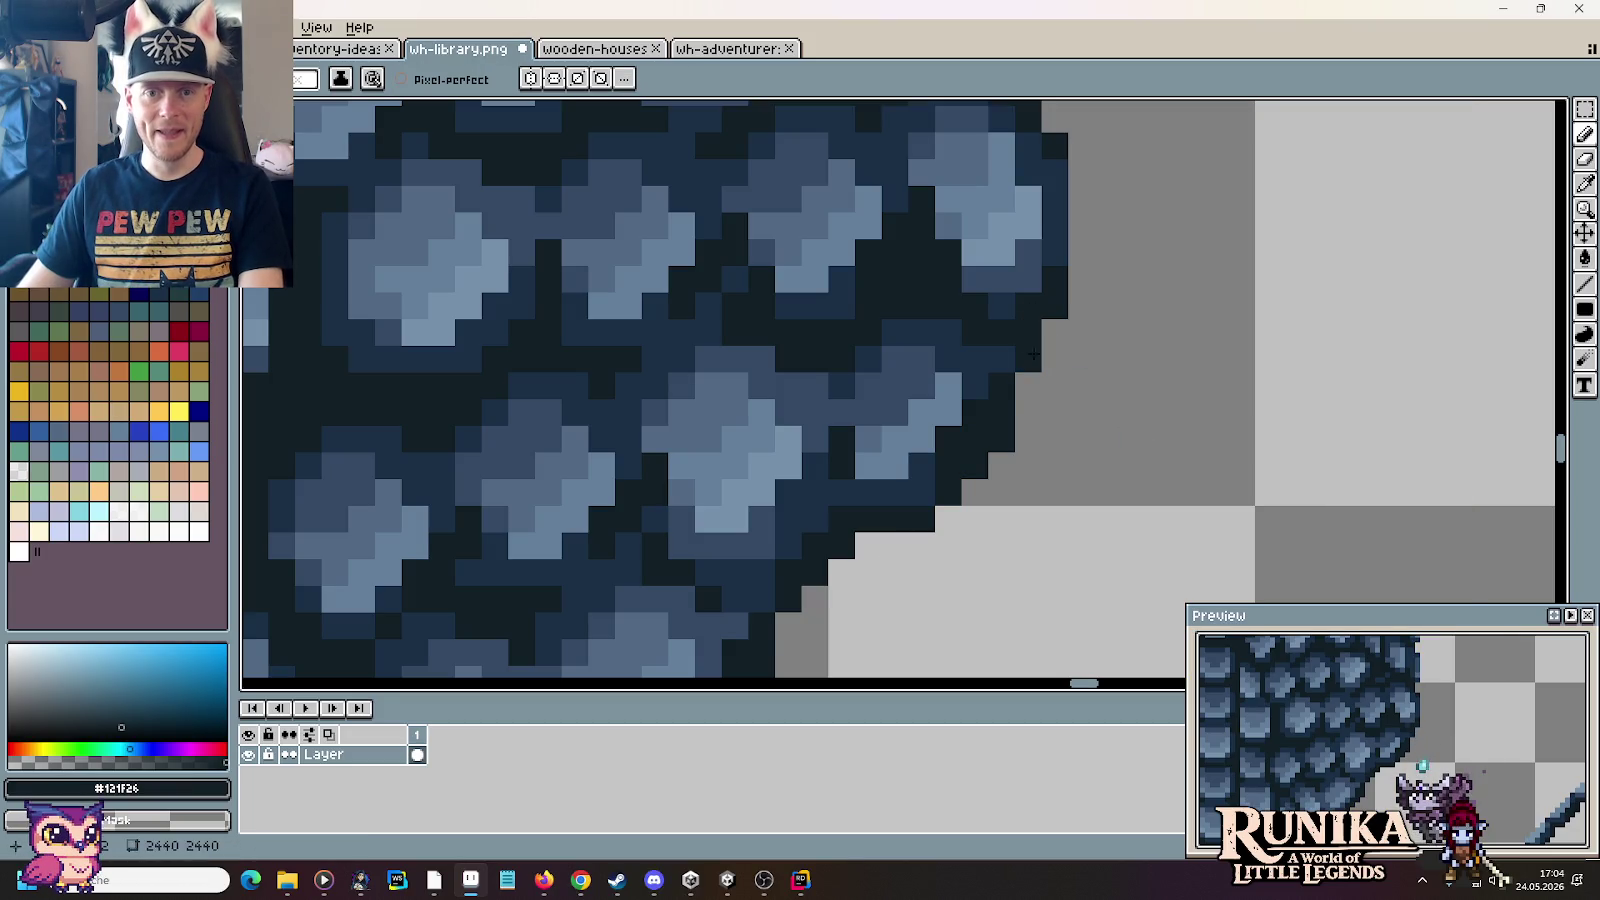
{"action": "scroll", "coordinate": [1107, 464], "scroll_direction": "down", "scroll_amount": 1}
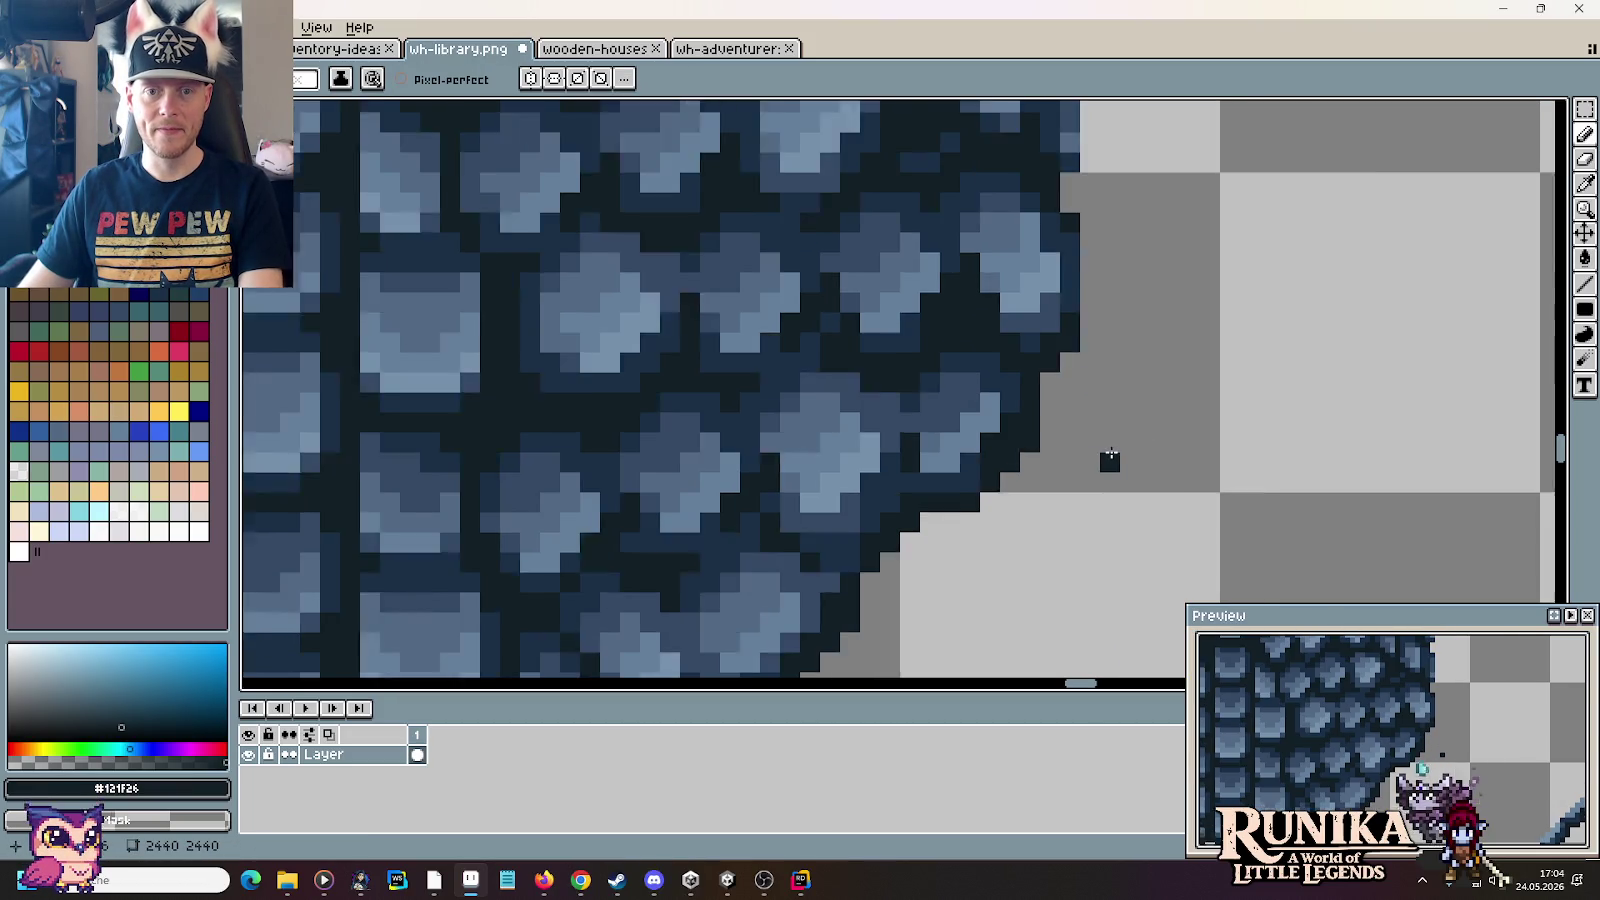
{"action": "scroll", "coordinate": [1107, 464], "scroll_direction": "down", "scroll_amount": 1}
{"action": "scroll", "coordinate": [1122, 307], "scroll_direction": "up", "scroll_amount": 1}
{"action": "scroll", "coordinate": [1086, 521], "scroll_direction": "up", "scroll_amount": 1}
{"action": "scroll", "coordinate": [1025, 536], "scroll_direction": "up", "scroll_amount": 1}
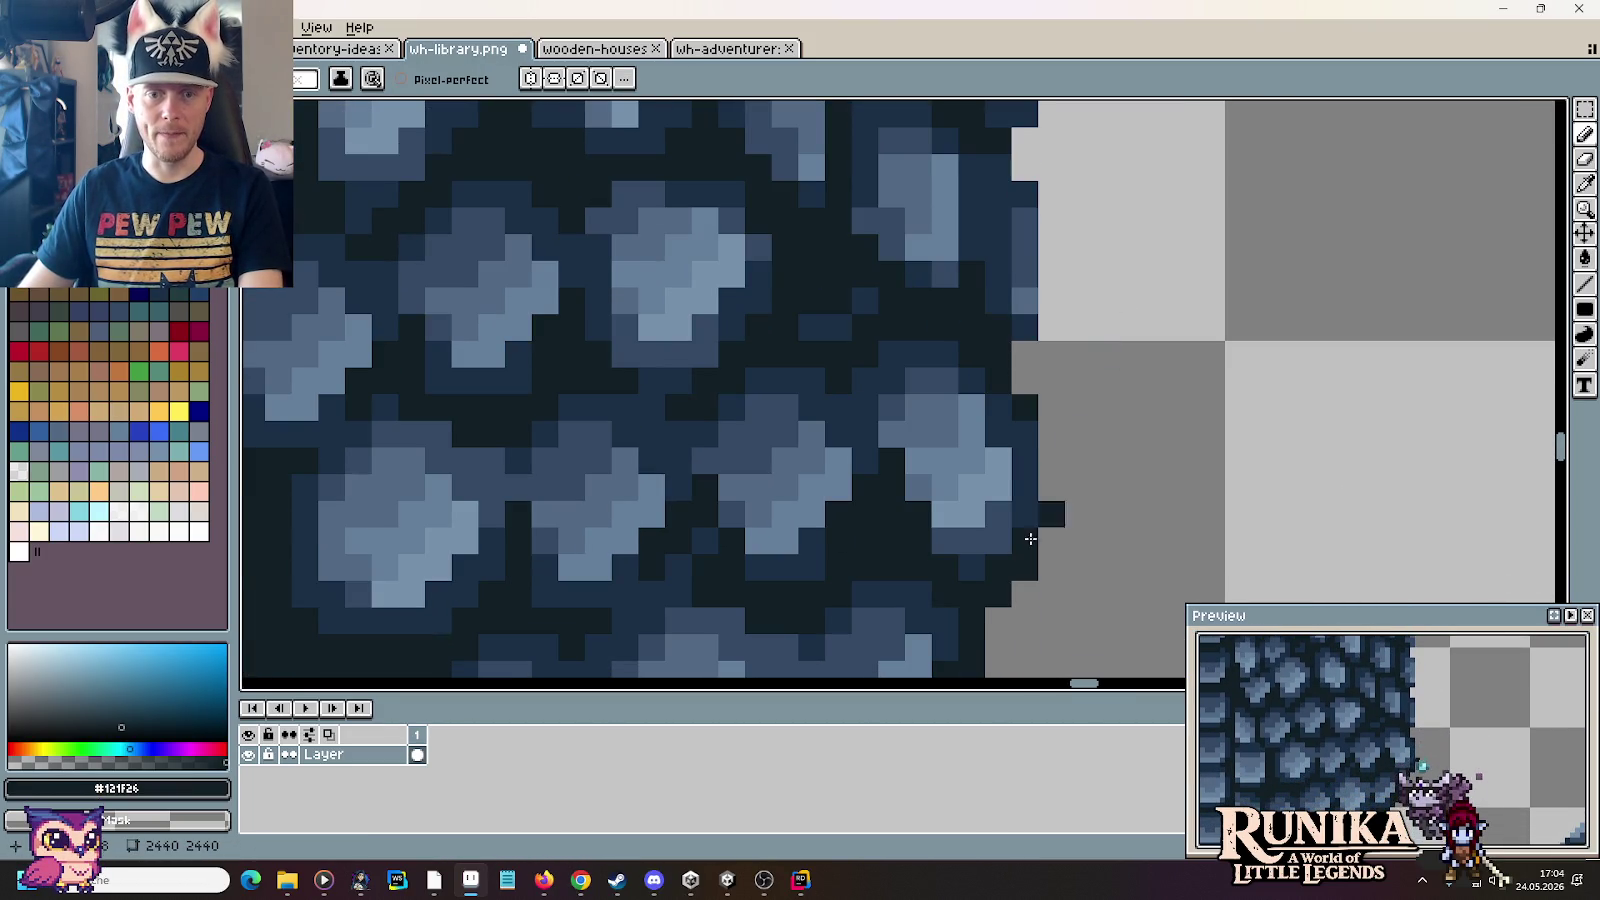
{"action": "left_click_drag", "start_coordinate": [1023, 528], "coordinate": [1026, 414]}
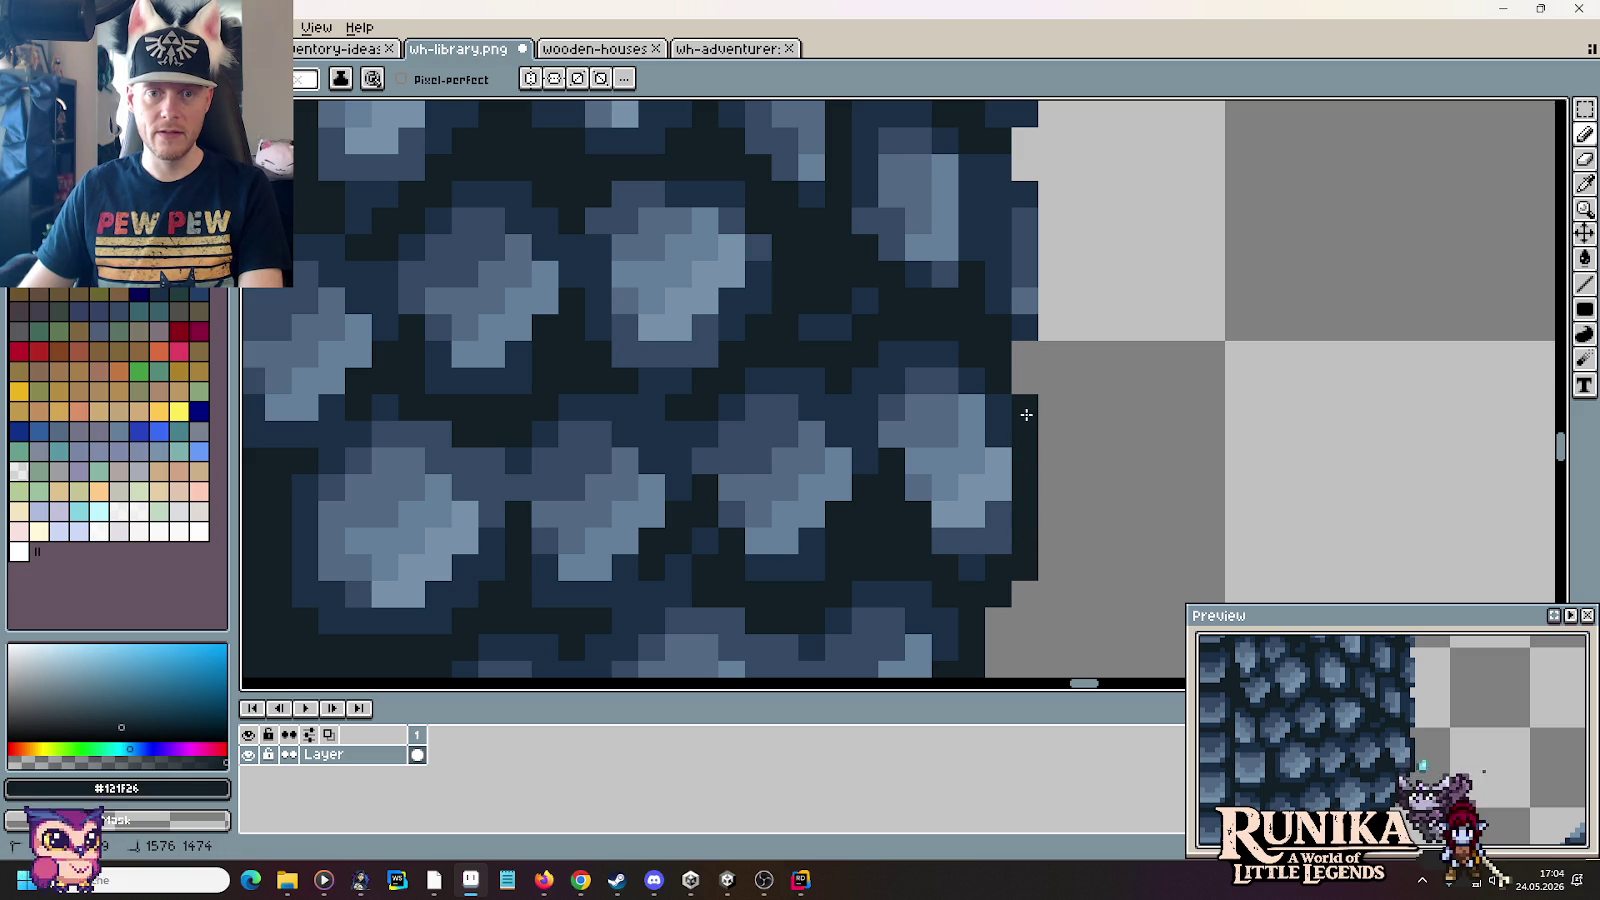
Step: Paint edge pixels near the shingle border deep navy, undoing one stray dab
{"action": "key", "text": "i"}
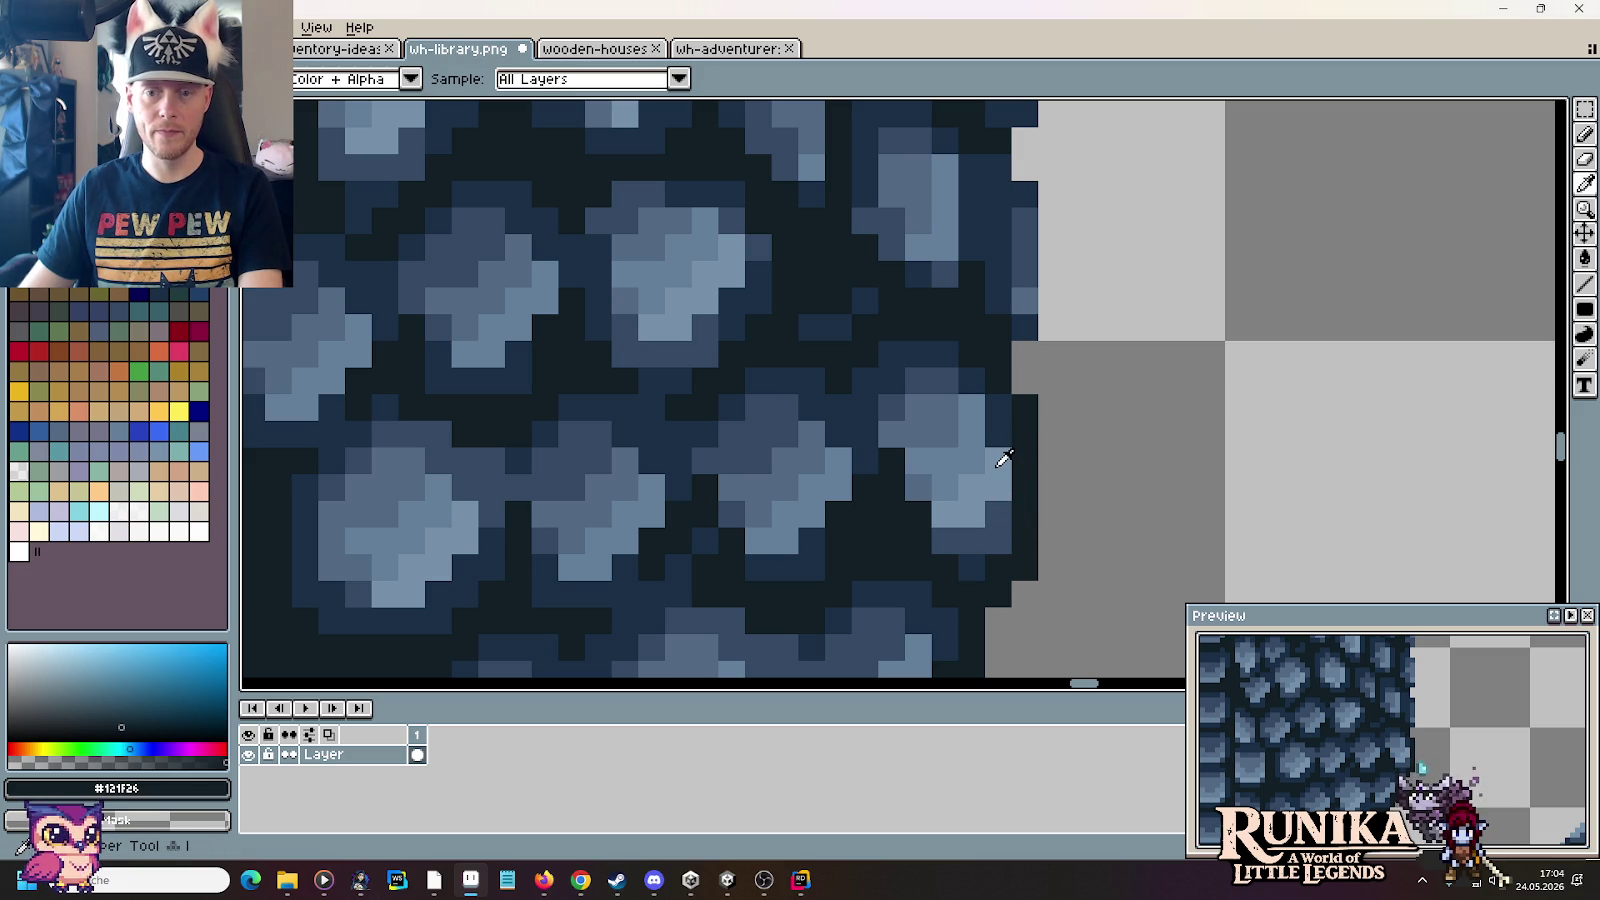
{"action": "left_click", "coordinate": [1003, 458]}
{"action": "key", "text": "b"}
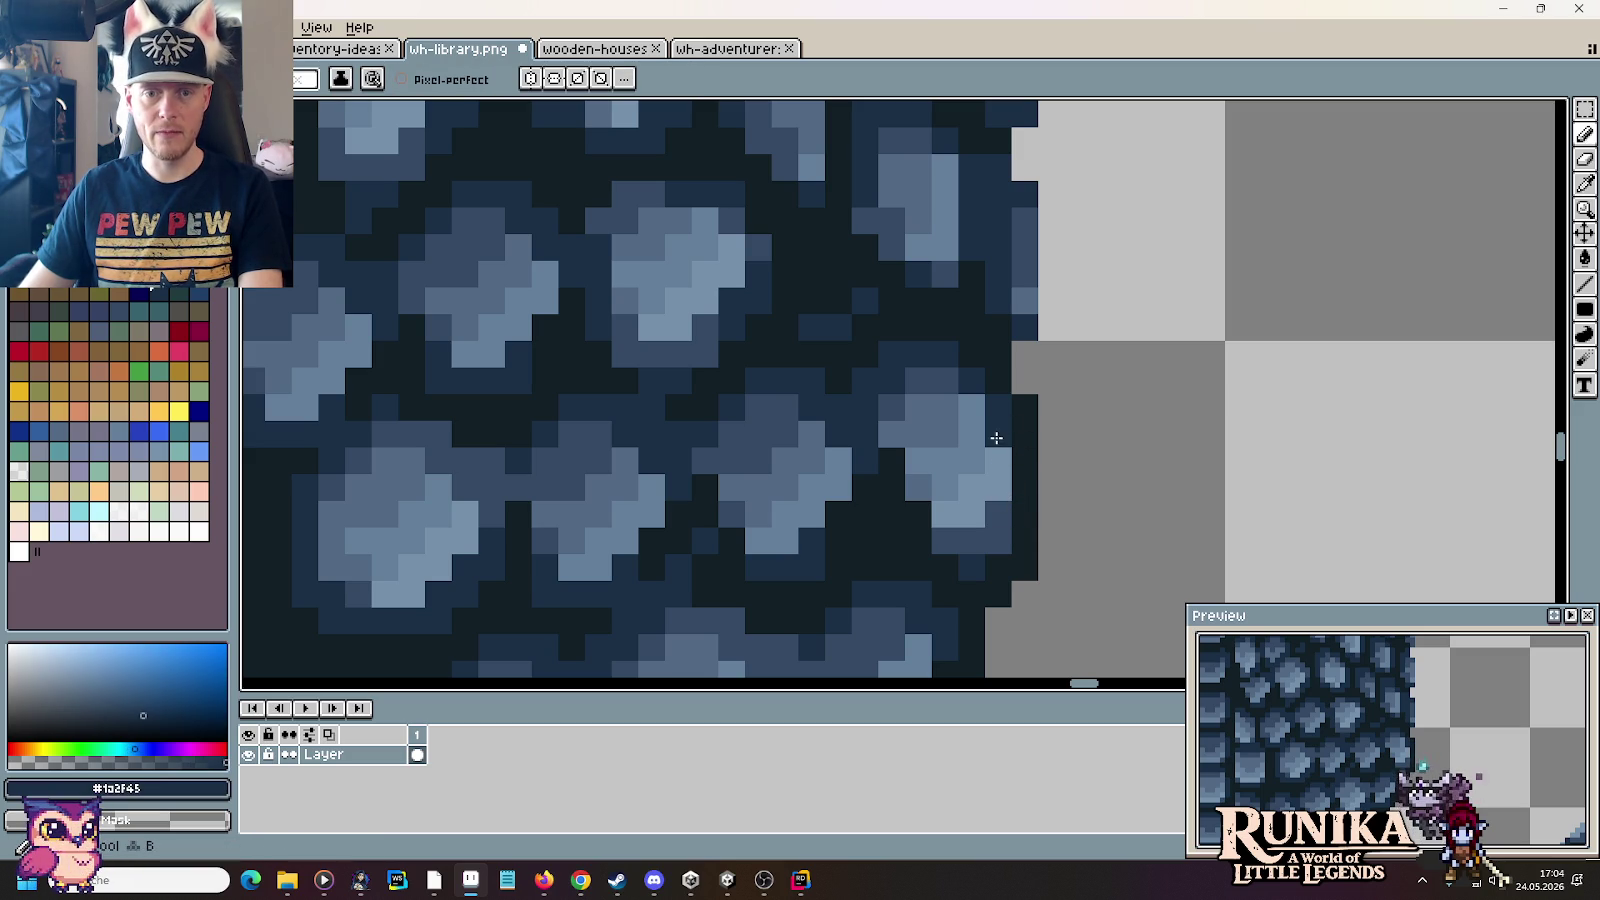
{"action": "left_click", "coordinate": [995, 481]}
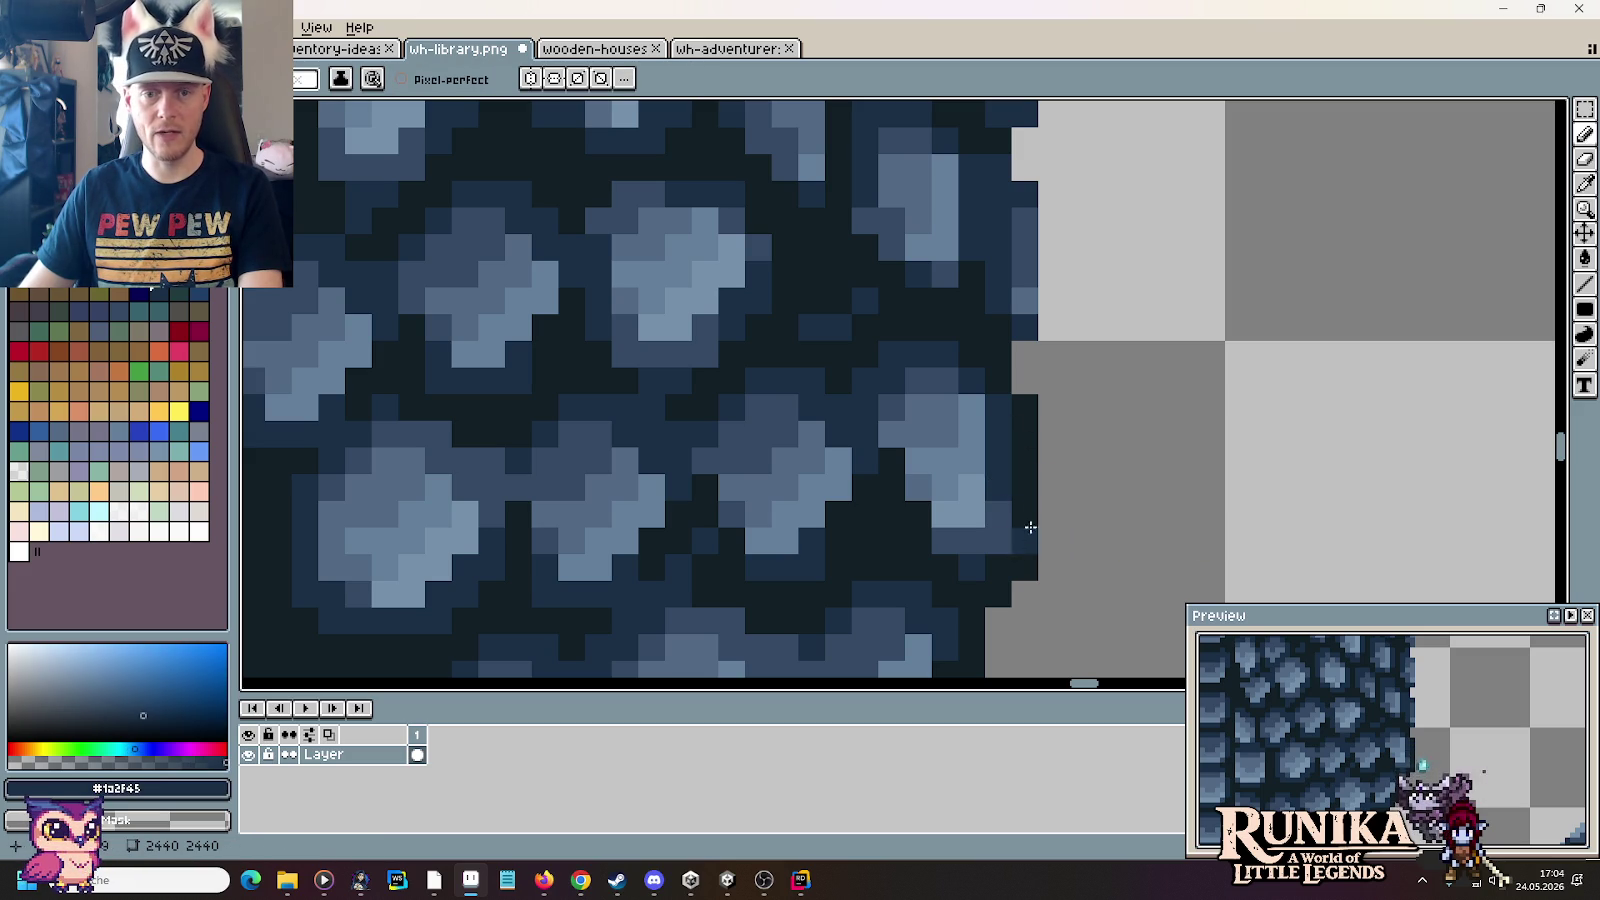
{"action": "key", "text": "i"}
{"action": "left_click", "coordinate": [905, 407]}
{"action": "key", "text": "b"}
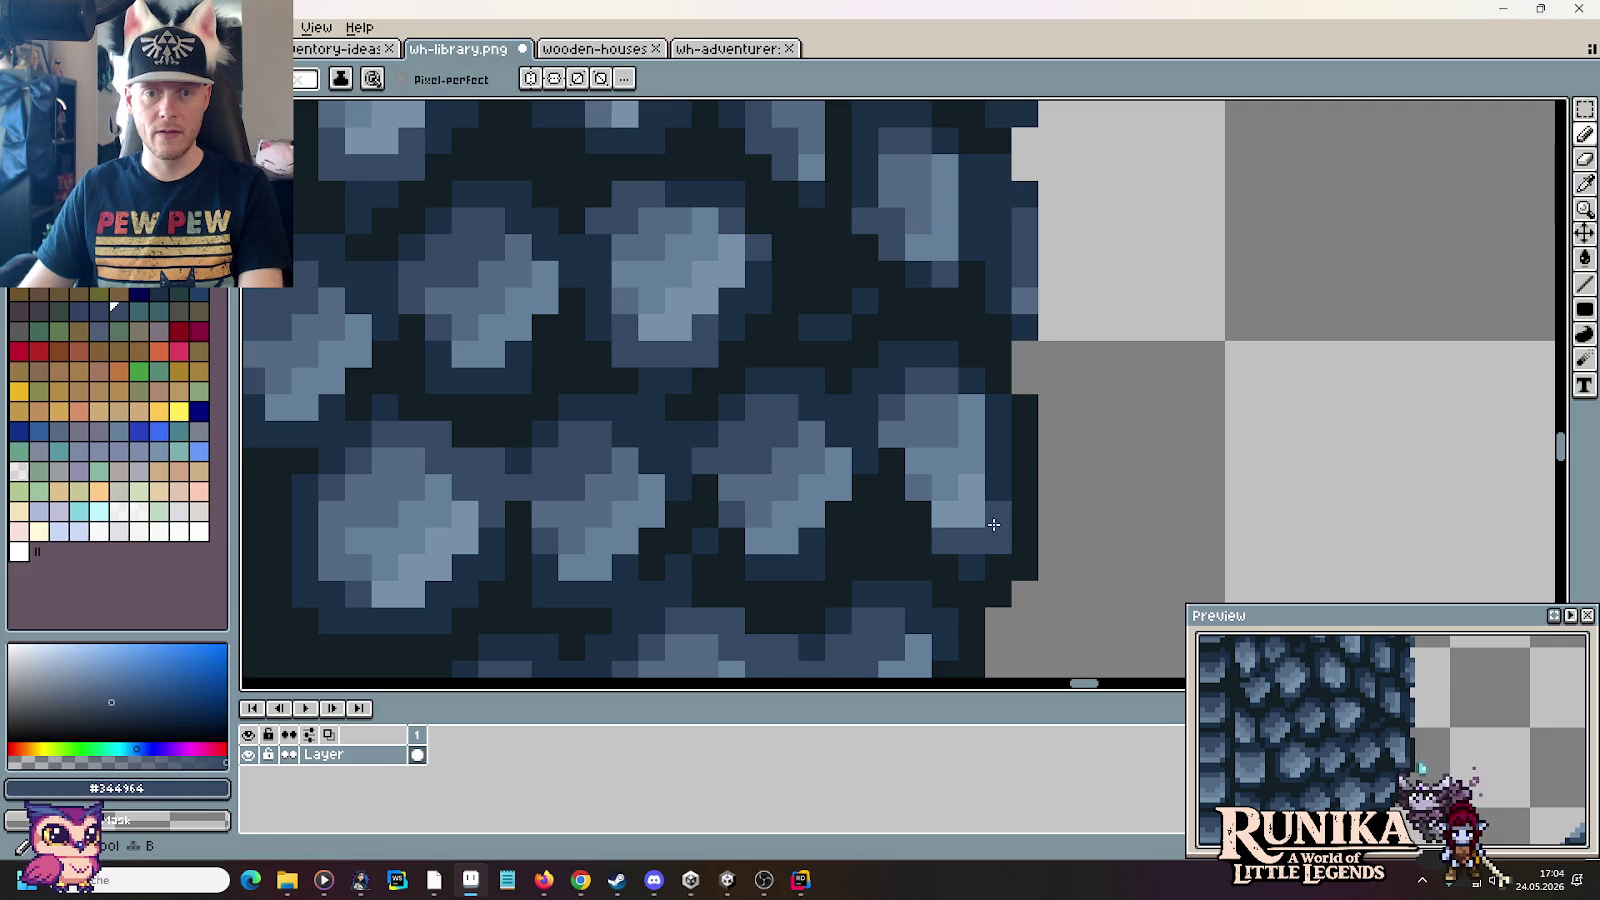
{"action": "key", "text": "i"}
{"action": "left_click", "coordinate": [1007, 479]}
{"action": "key", "text": "b"}
{"action": "left_click", "coordinate": [998, 540]}
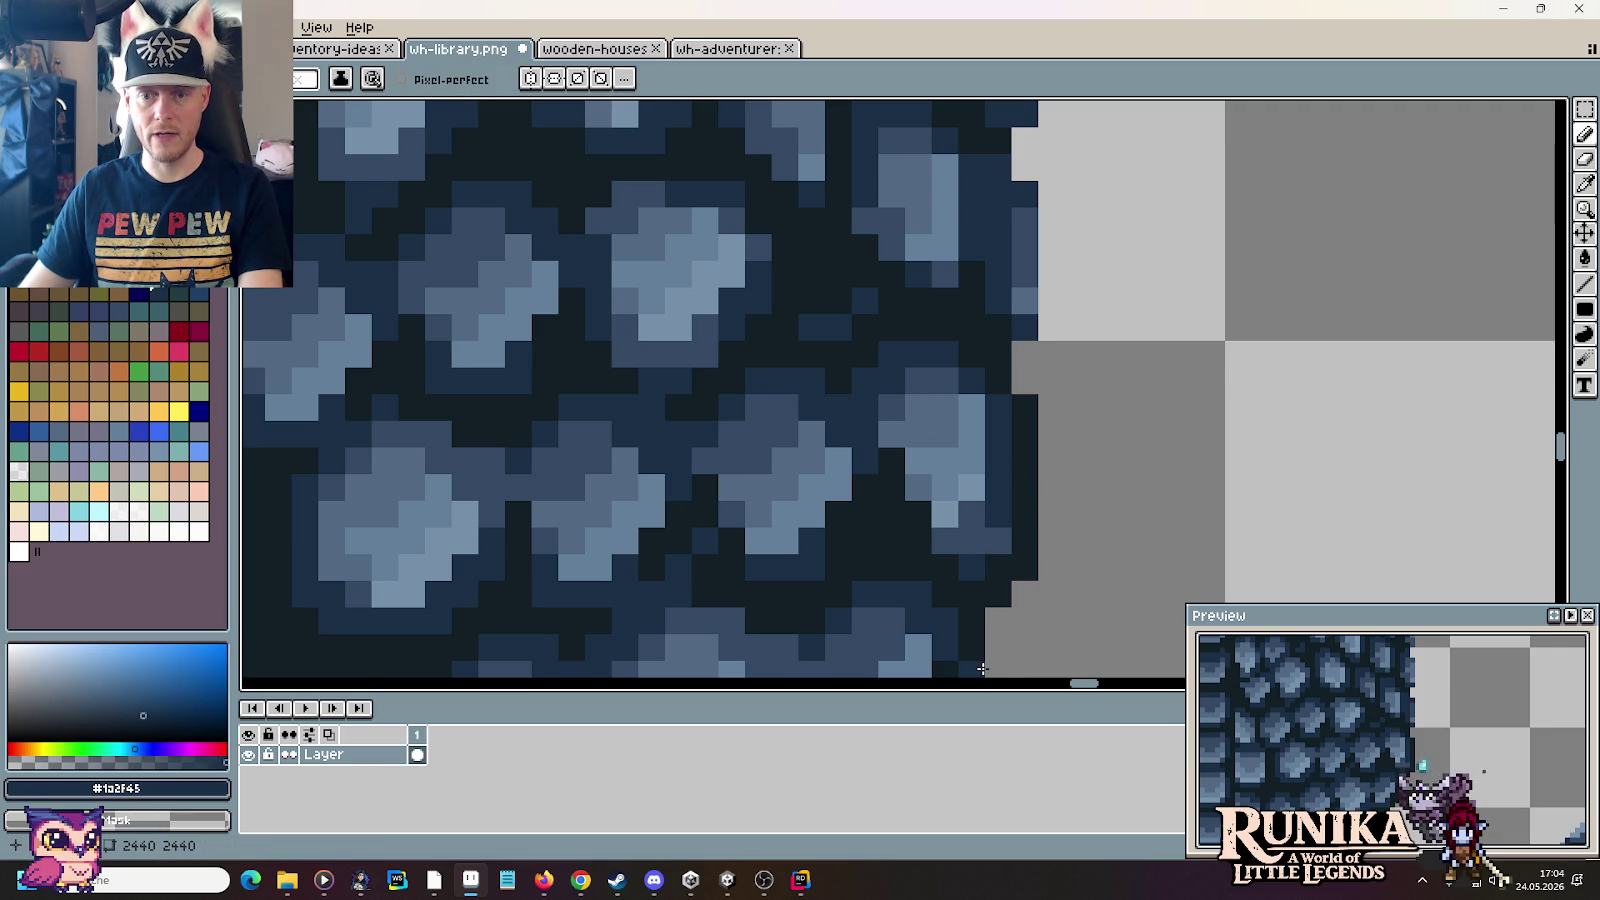
{"action": "left_click", "coordinate": [1085, 592]}
{"action": "key", "text": "ctrl+z"}
Step: Paint the tile's right-edge column in the darkest outline colour
{"action": "scroll", "coordinate": [1107, 407], "scroll_direction": "up", "scroll_amount": 2}
{"action": "scroll", "coordinate": [1089, 521], "scroll_direction": "up", "scroll_amount": 2}
{"action": "key", "text": "i"}
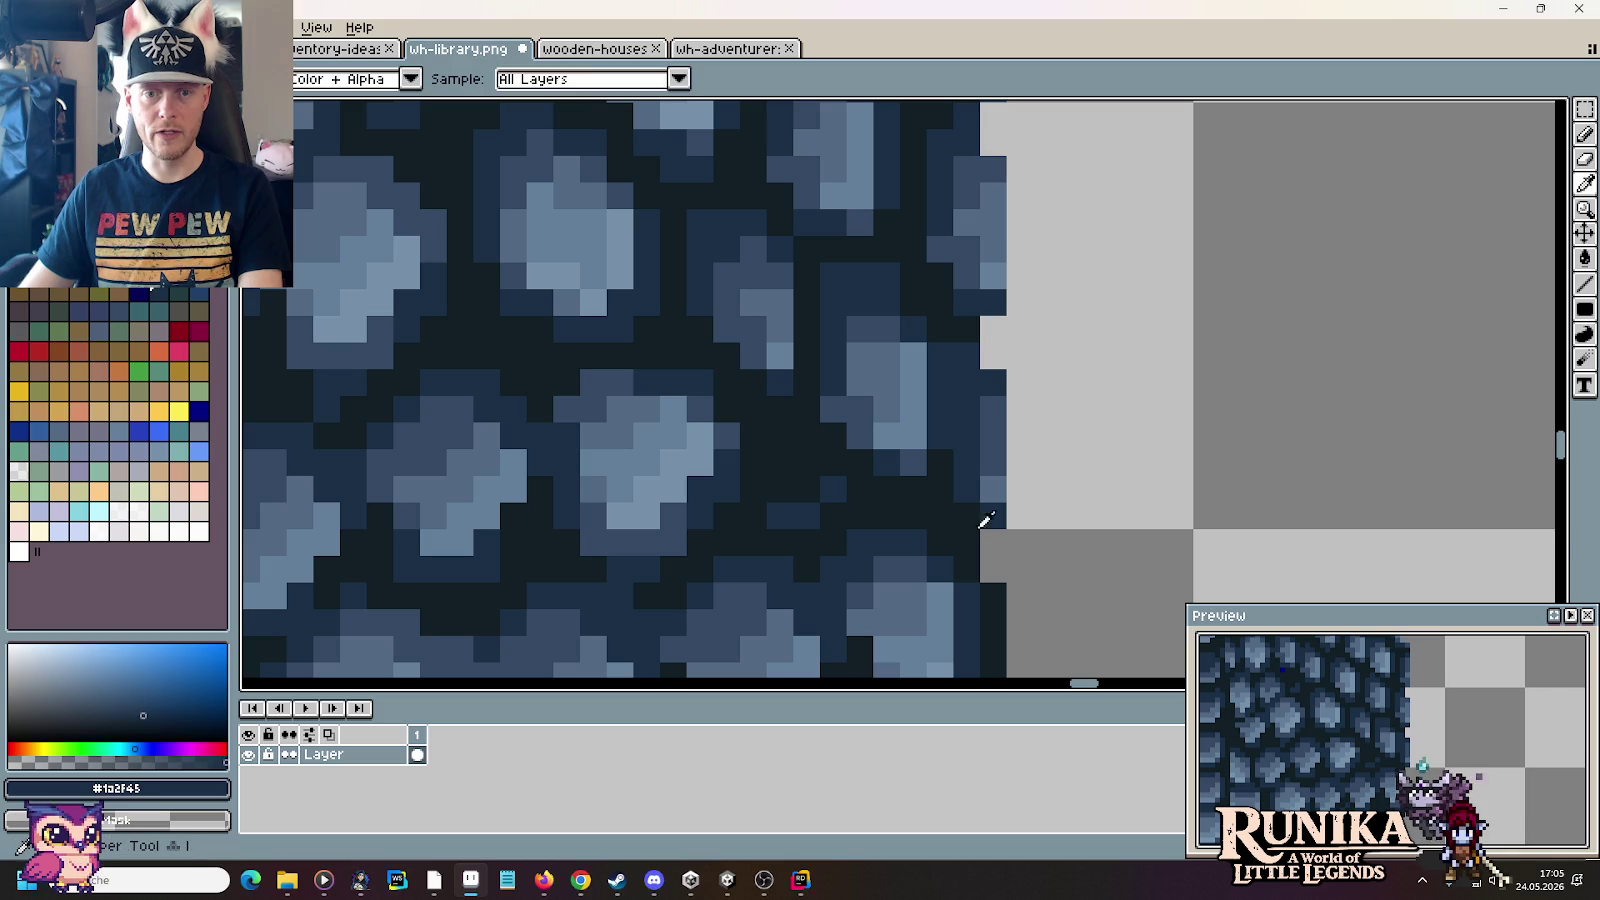
{"action": "left_click", "coordinate": [986, 515]}
{"action": "key", "text": "b"}
{"action": "left_click_drag", "start_coordinate": [986, 515], "coordinate": [990, 395]}
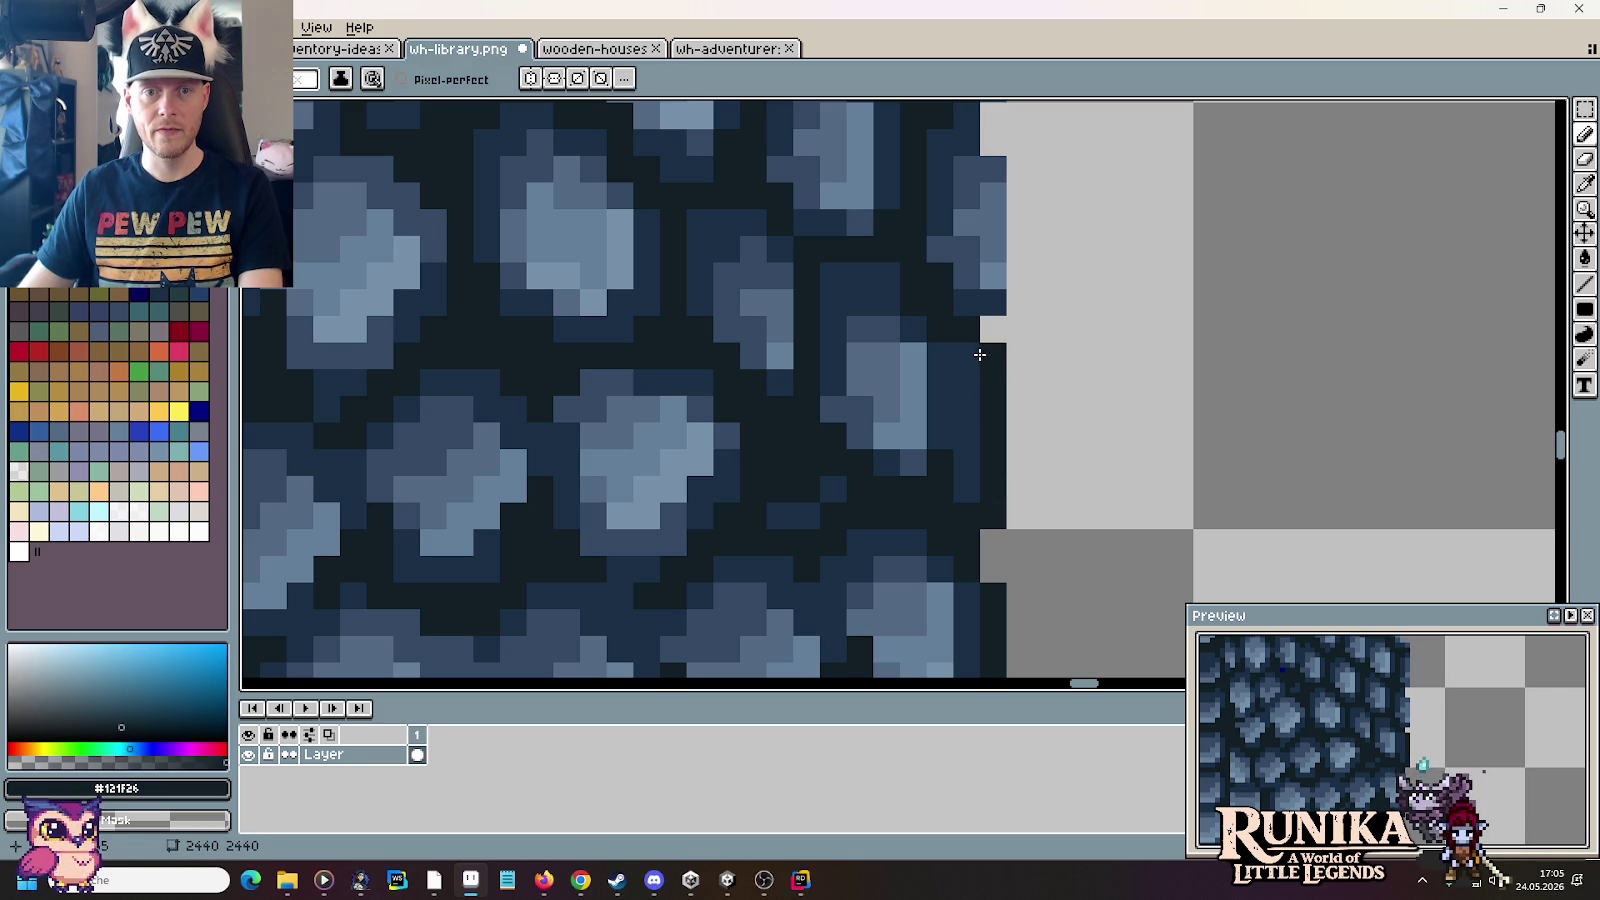
{"action": "left_click_drag", "start_coordinate": [1017, 325], "coordinate": [1014, 373]}
Step: Darken pixels in a shingle's shading with the mid-dark shingle blue
{"action": "key", "text": "i"}
{"action": "left_click", "coordinate": [921, 455]}
{"action": "key", "text": "b"}
{"action": "key", "text": "i"}
{"action": "left_click", "coordinate": [898, 444]}
{"action": "key", "text": "b"}
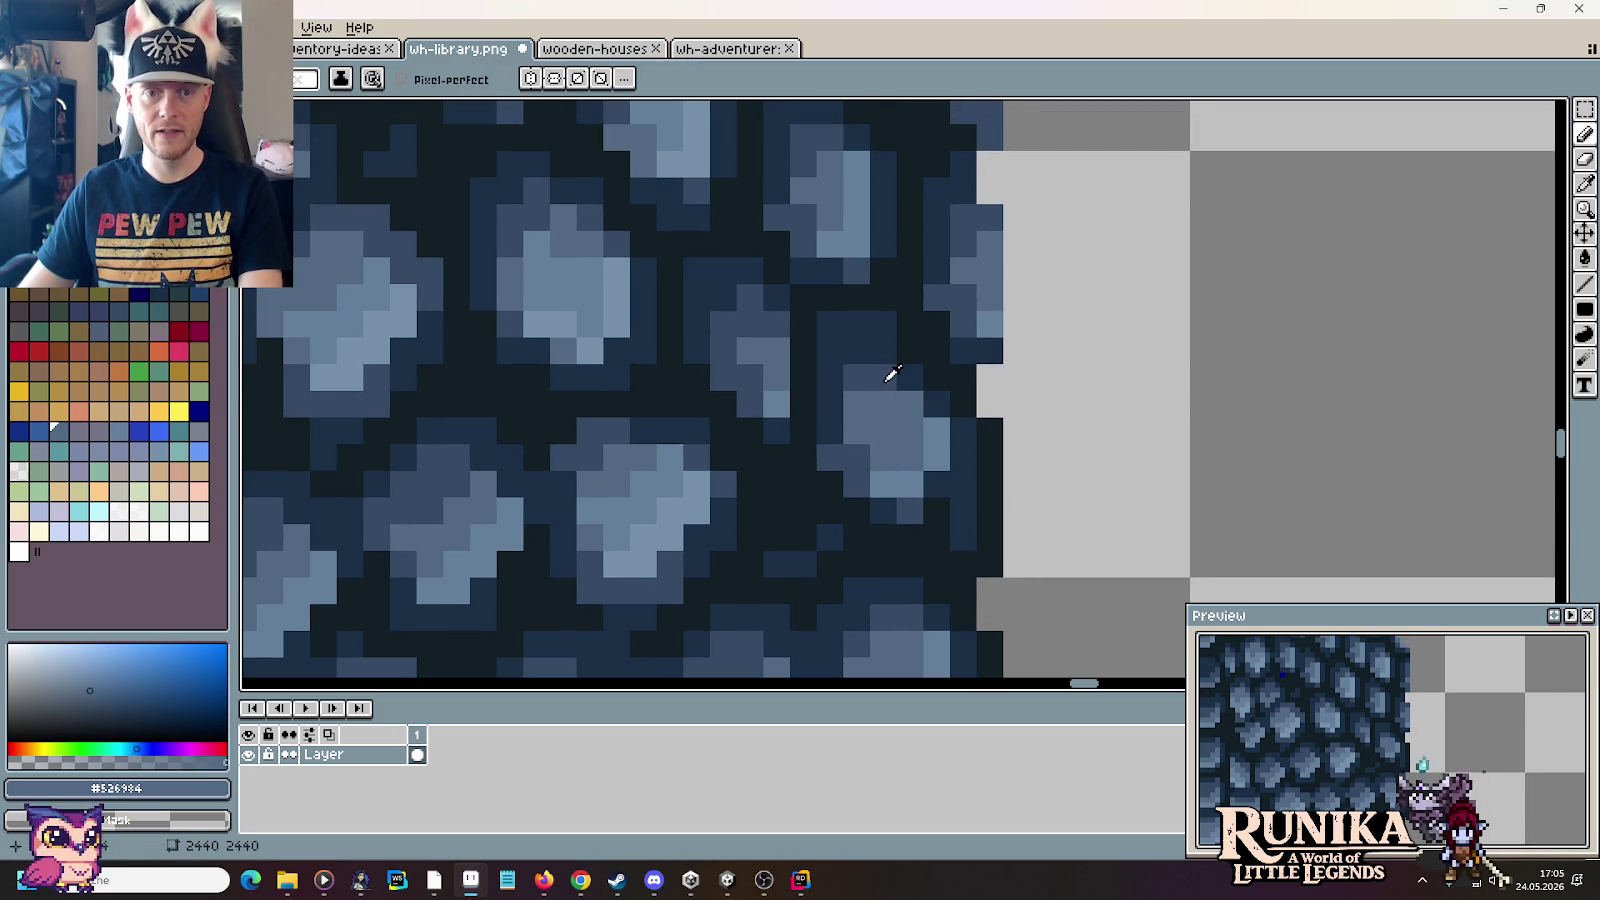
{"action": "key", "text": "i"}
{"action": "left_click", "coordinate": [886, 372]}
{"action": "key", "text": "b"}
{"action": "left_click", "coordinate": [910, 405]}
{"action": "left_click", "coordinate": [890, 408]}
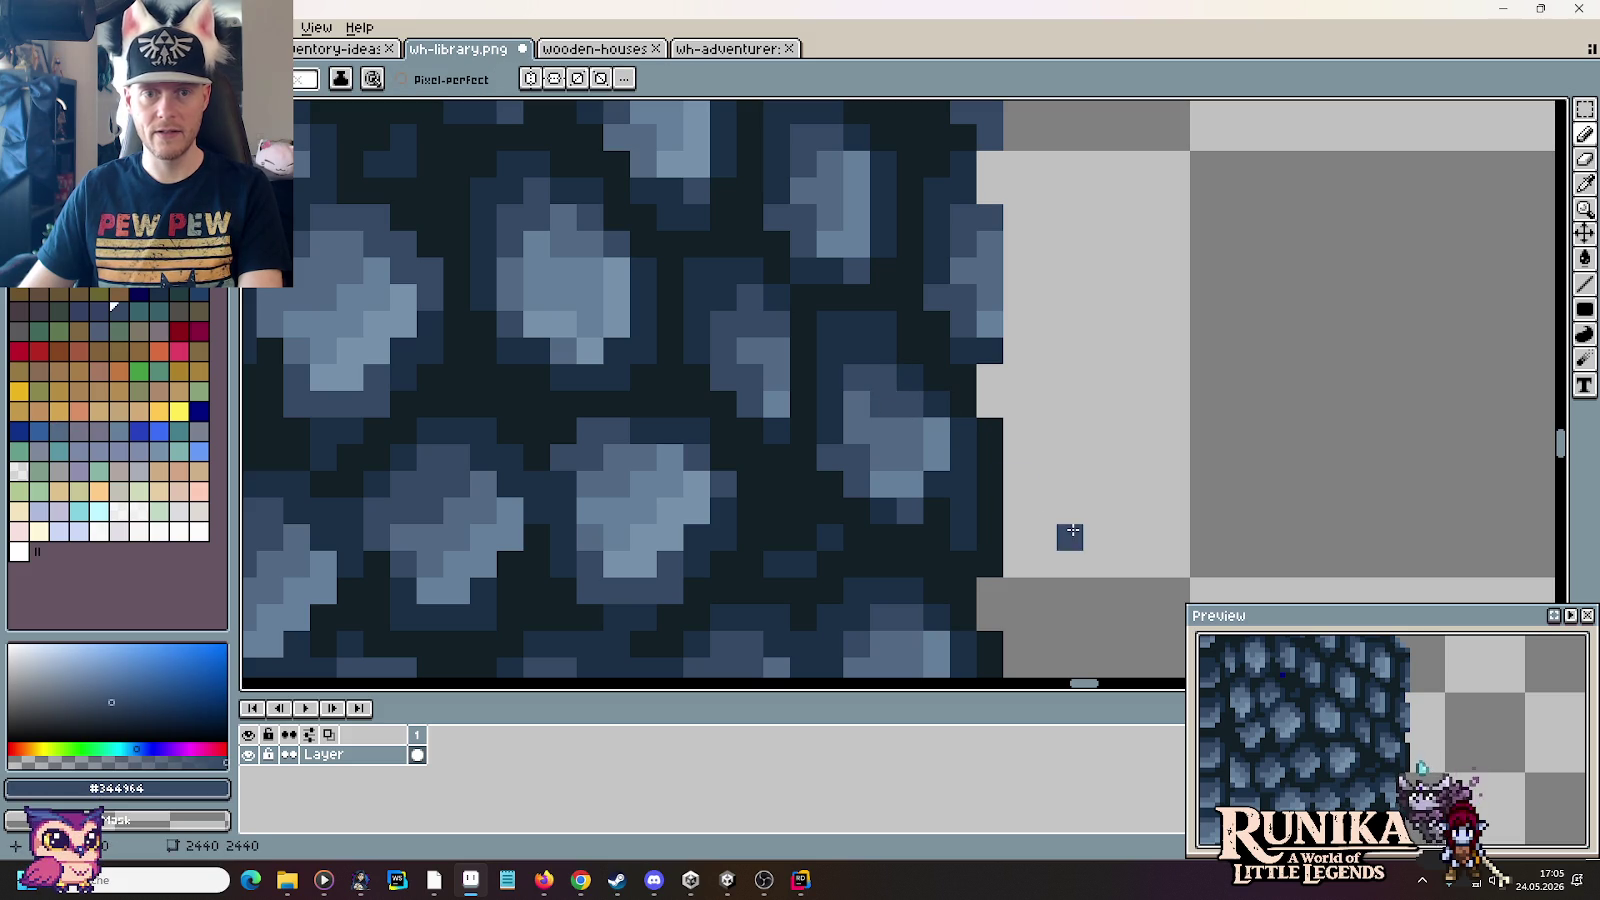
Step: Sample navy, mid-dark and light shingle blues, testing the light blue beside the tile
{"action": "left_click_drag", "start_coordinate": [1148, 348], "coordinate": [1146, 340]}
{"action": "key", "text": "i"}
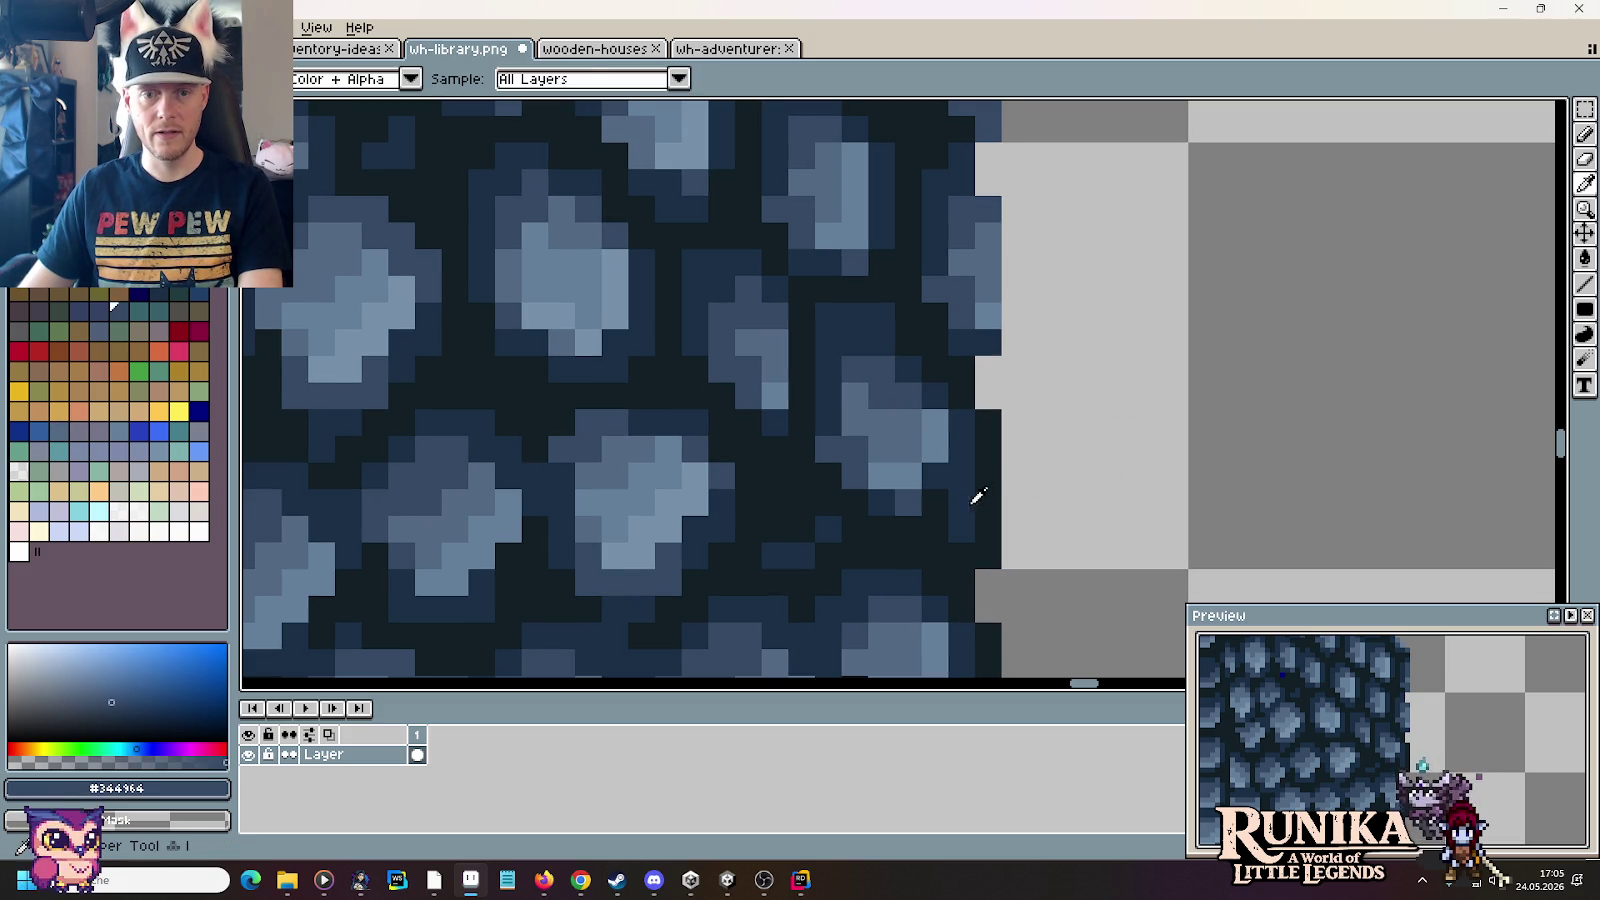
{"action": "left_click", "coordinate": [969, 498]}
{"action": "key", "text": "b"}
{"action": "key", "text": "i"}
{"action": "left_click", "coordinate": [897, 503]}
{"action": "key", "text": "b"}
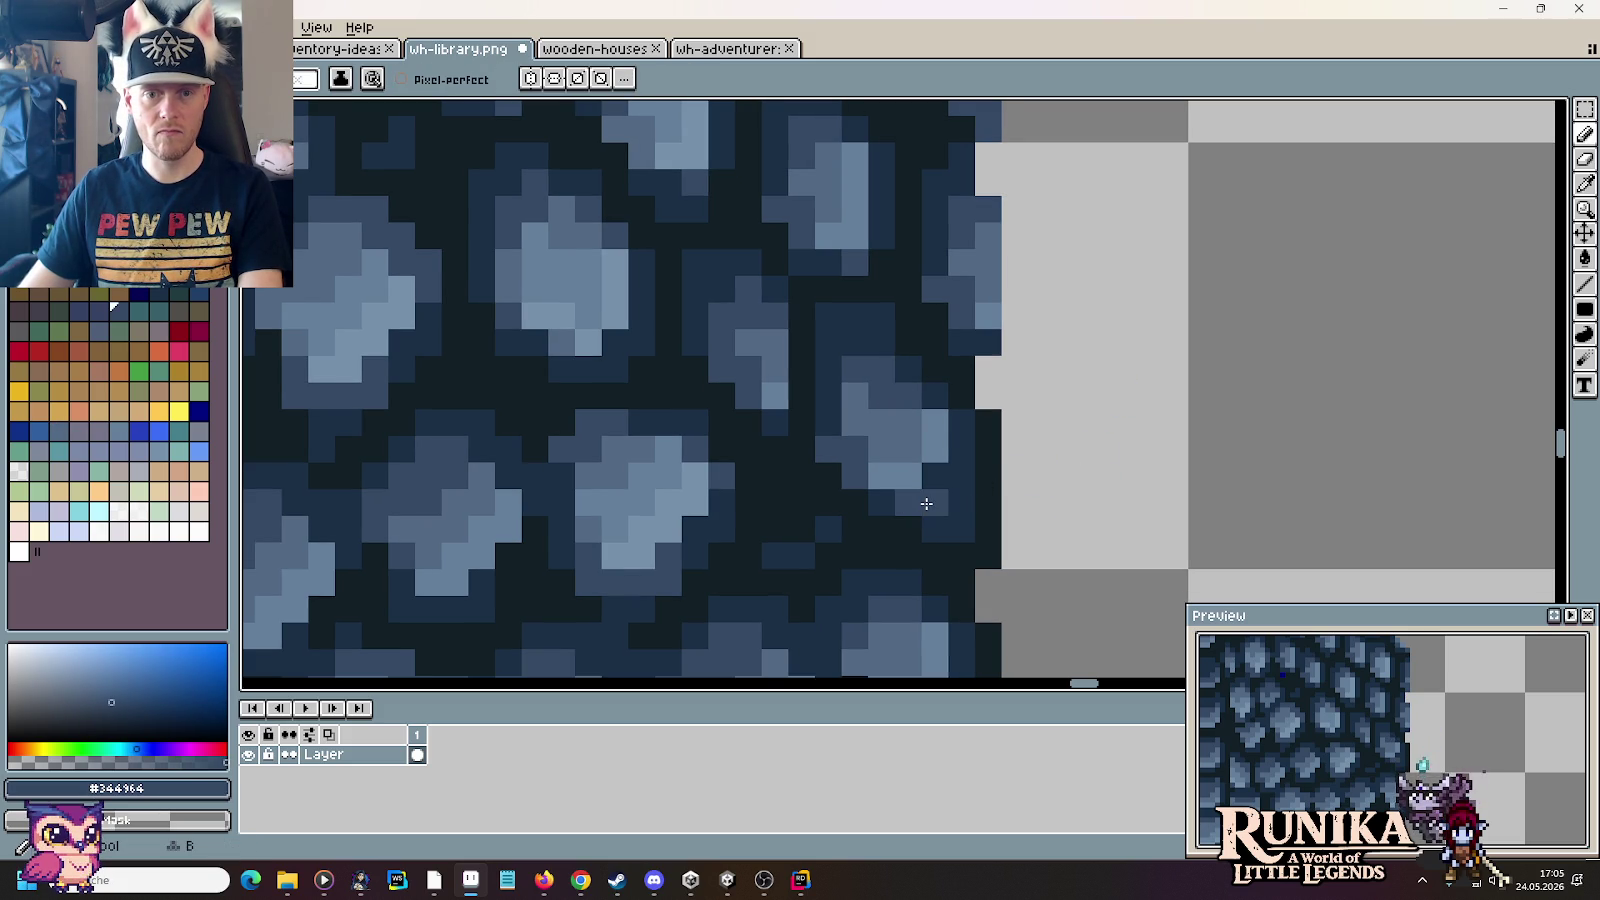
{"action": "key", "text": "i"}
{"action": "left_click", "coordinate": [932, 471]}
{"action": "key", "text": "b"}
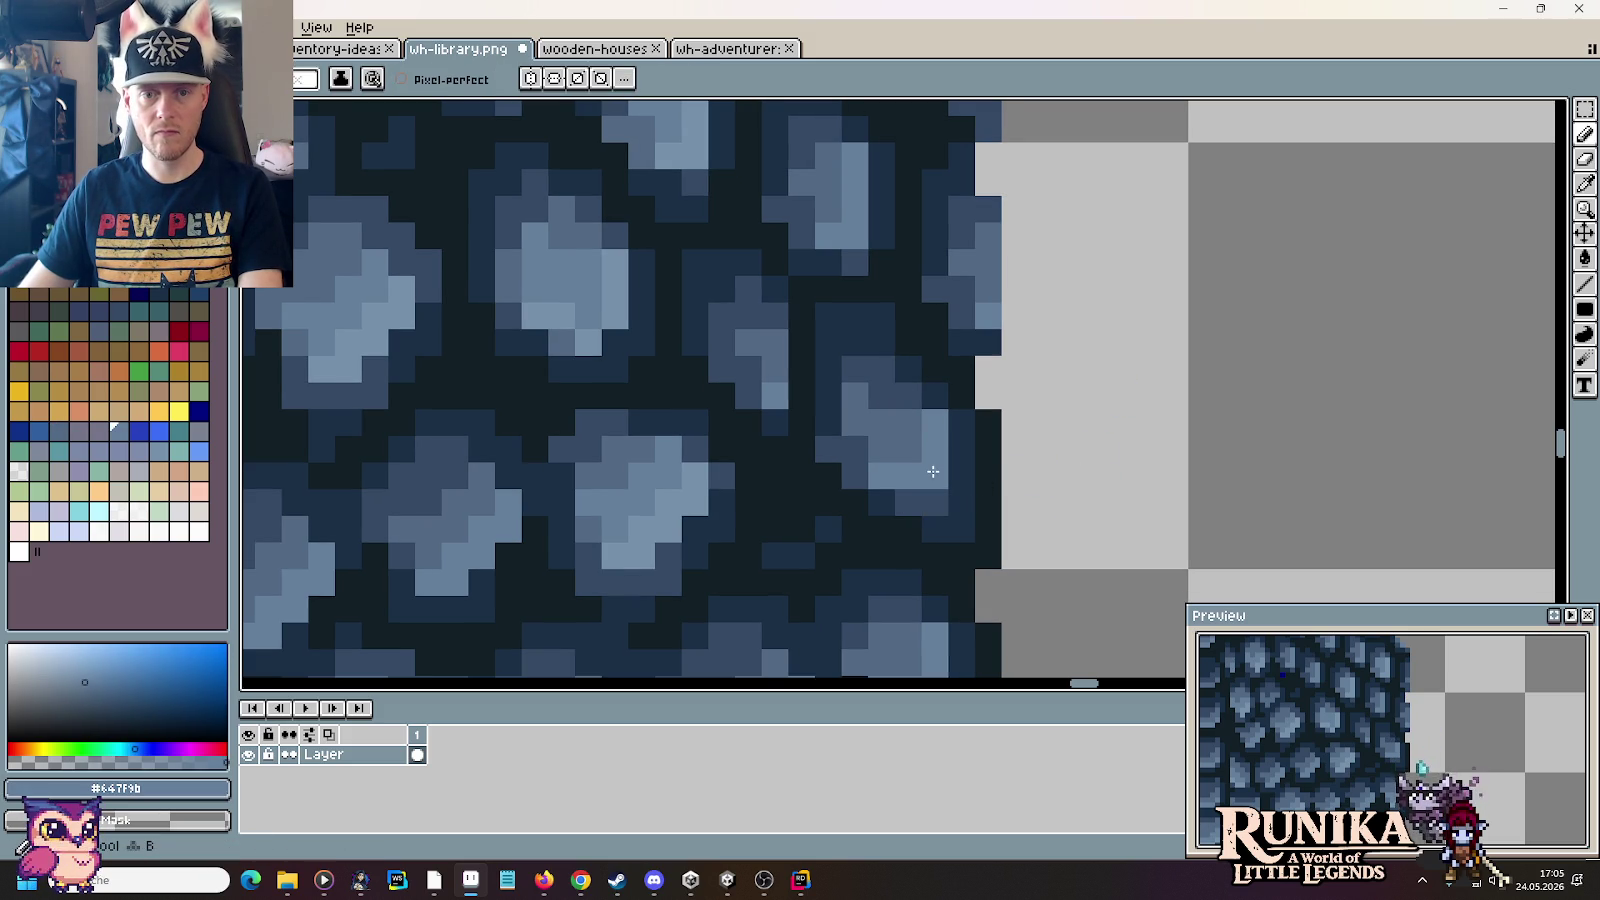
{"action": "left_click", "coordinate": [1068, 529]}
Step: Paint a dark #121f26 column along the dome's right edge
{"action": "key", "text": "i"}
{"action": "left_click", "coordinate": [900, 446]}
{"action": "key", "text": "b"}
{"action": "key", "text": "i"}
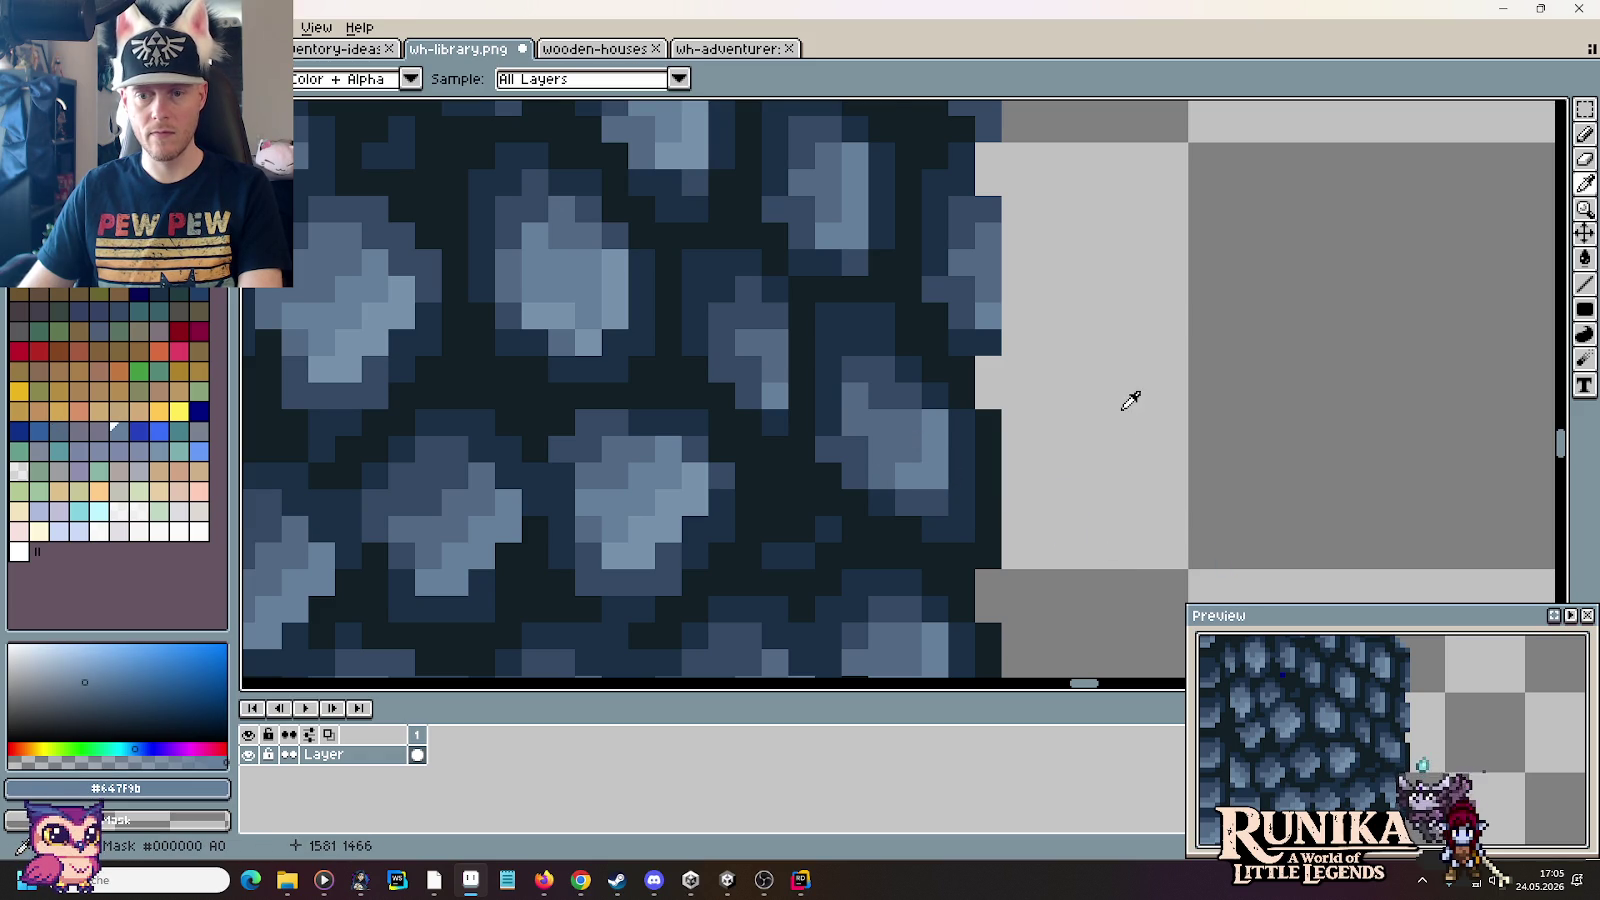
{"action": "left_click_drag", "start_coordinate": [1128, 400], "coordinate": [1118, 510]}
{"action": "left_click", "coordinate": [988, 448]}
{"action": "key", "text": "b"}
{"action": "left_click_drag", "start_coordinate": [988, 448], "coordinate": [968, 296]}
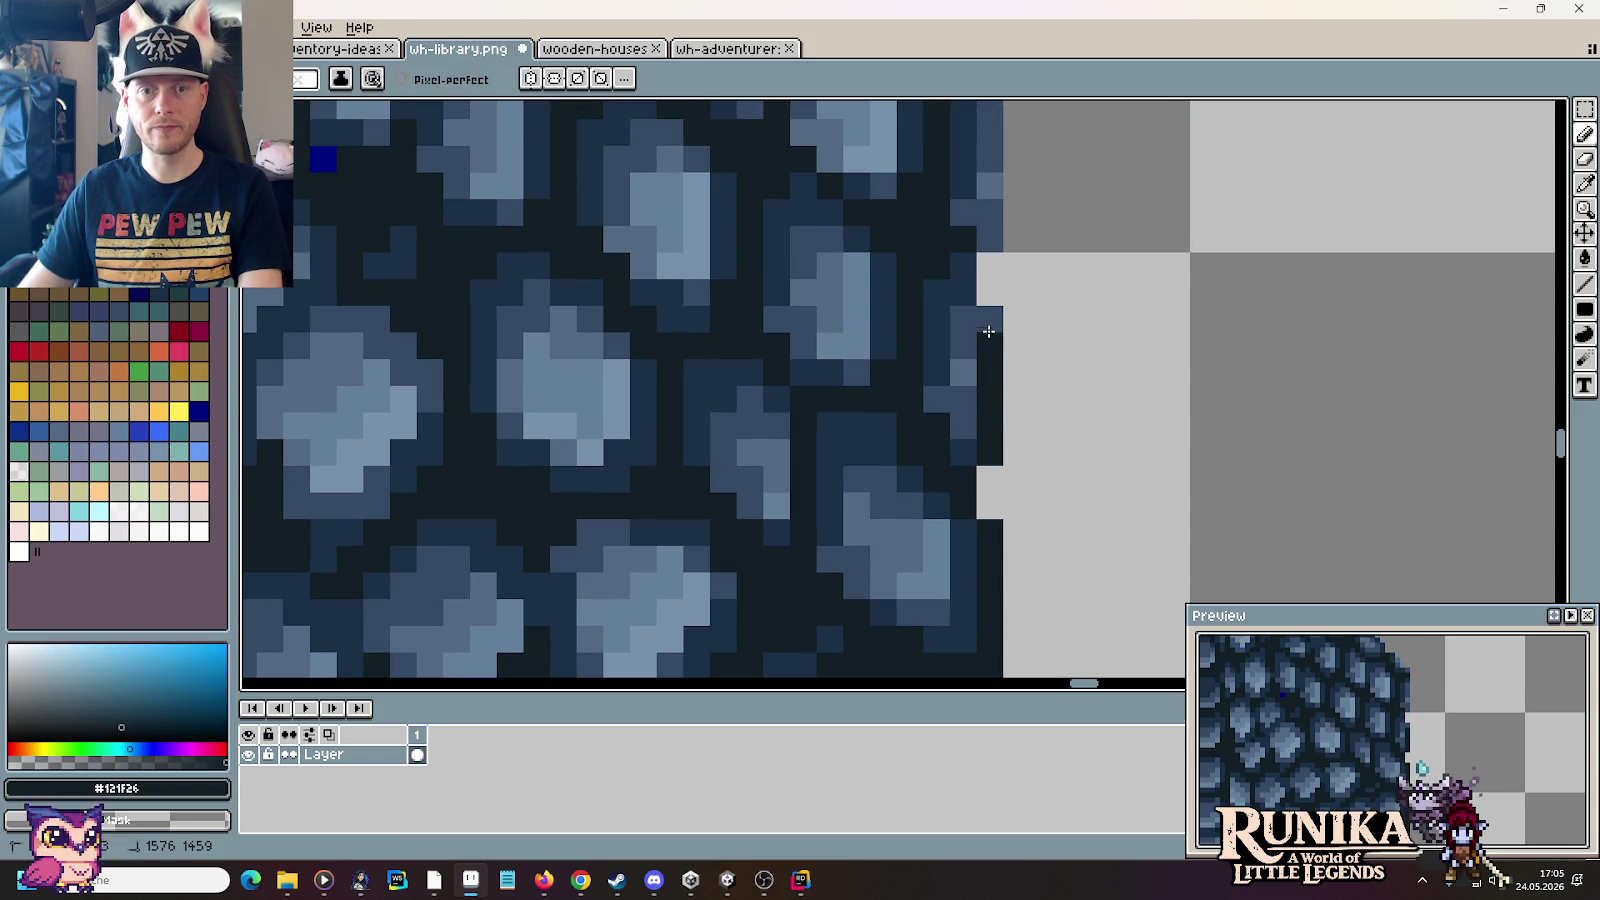
Step: Darken two more right-edge columns in mid-blue and the dark outline colour
{"action": "key", "text": "i"}
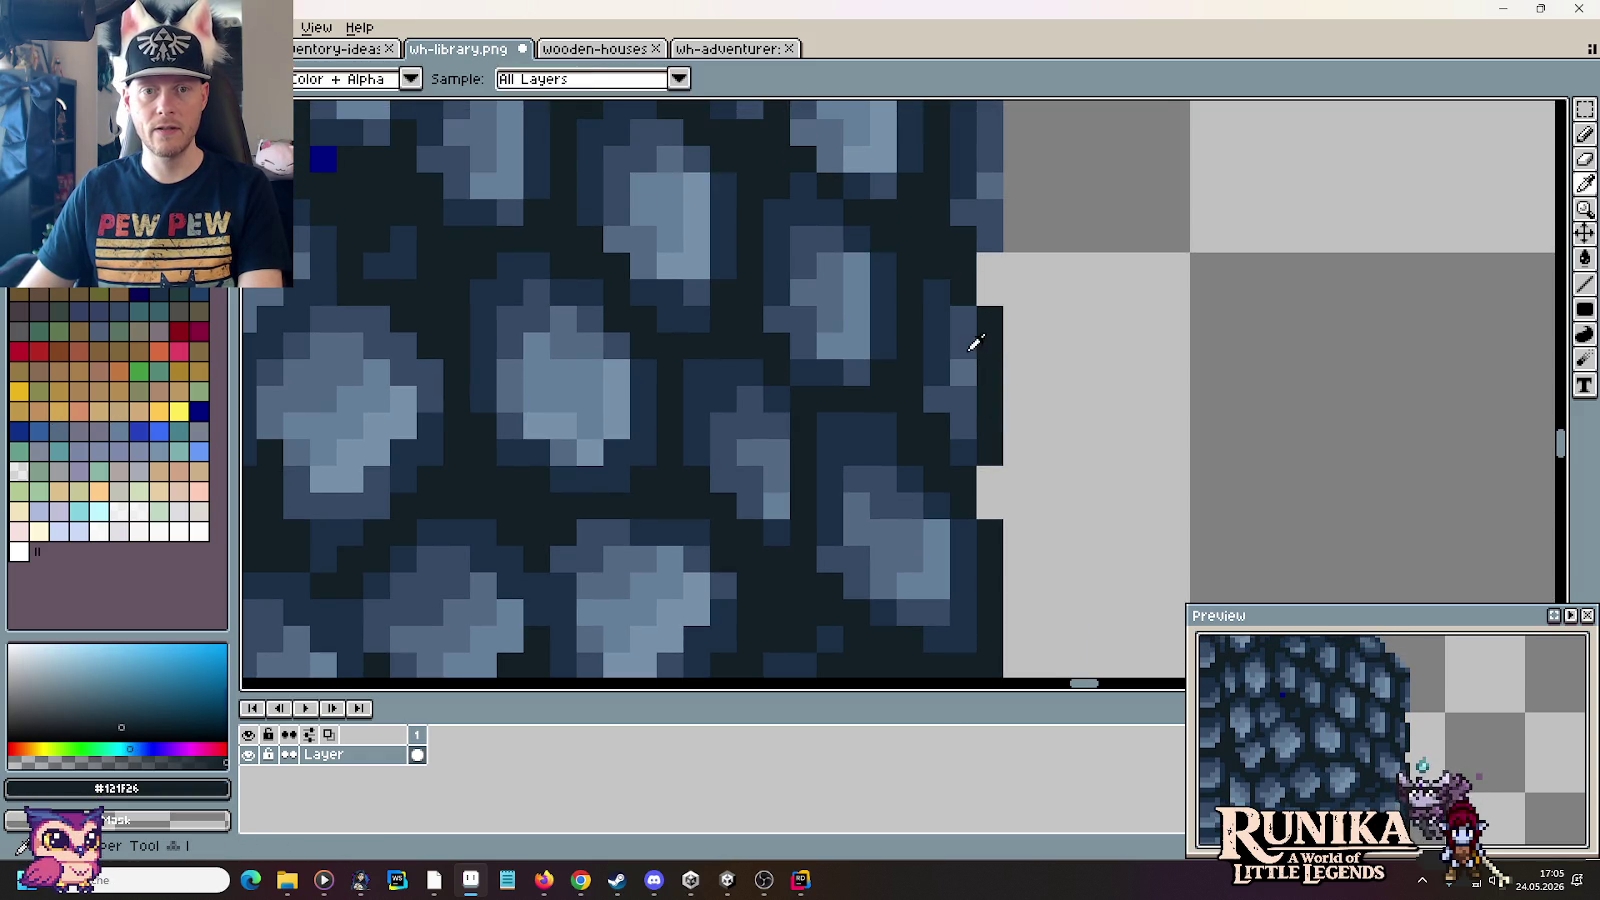
{"action": "left_click", "coordinate": [968, 335]}
{"action": "key", "text": "b"}
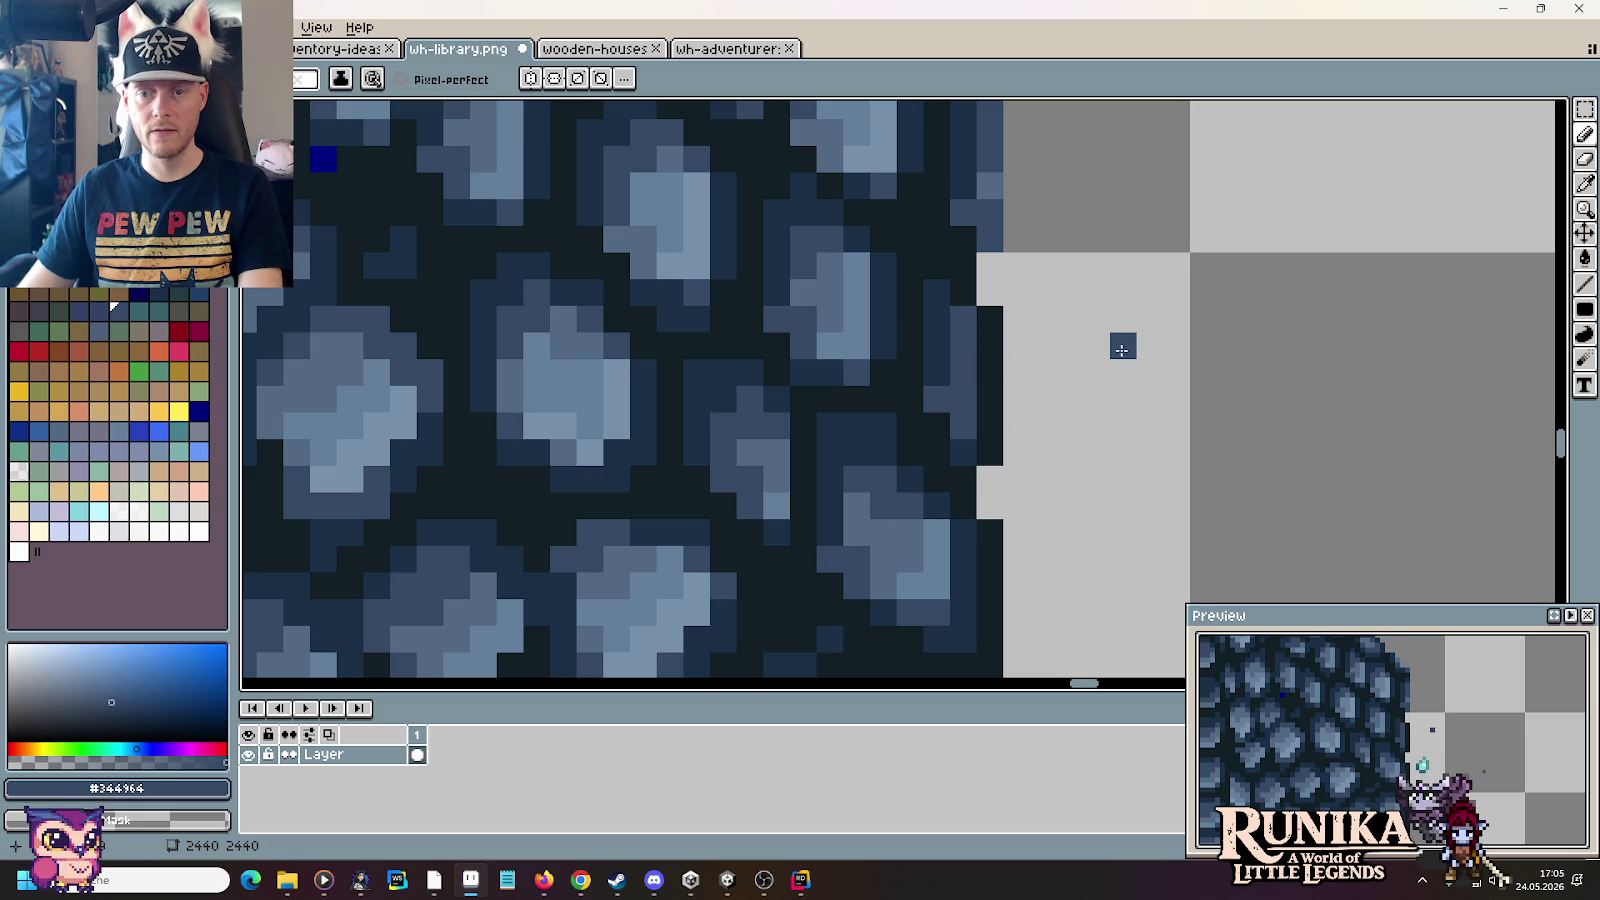
{"action": "left_click_drag", "start_coordinate": [1070, 271], "coordinate": [1045, 503]}
{"action": "key", "text": "i"}
{"action": "left_click", "coordinate": [938, 484]}
{"action": "key", "text": "b"}
{"action": "left_click_drag", "start_coordinate": [965, 470], "coordinate": [959, 324]}
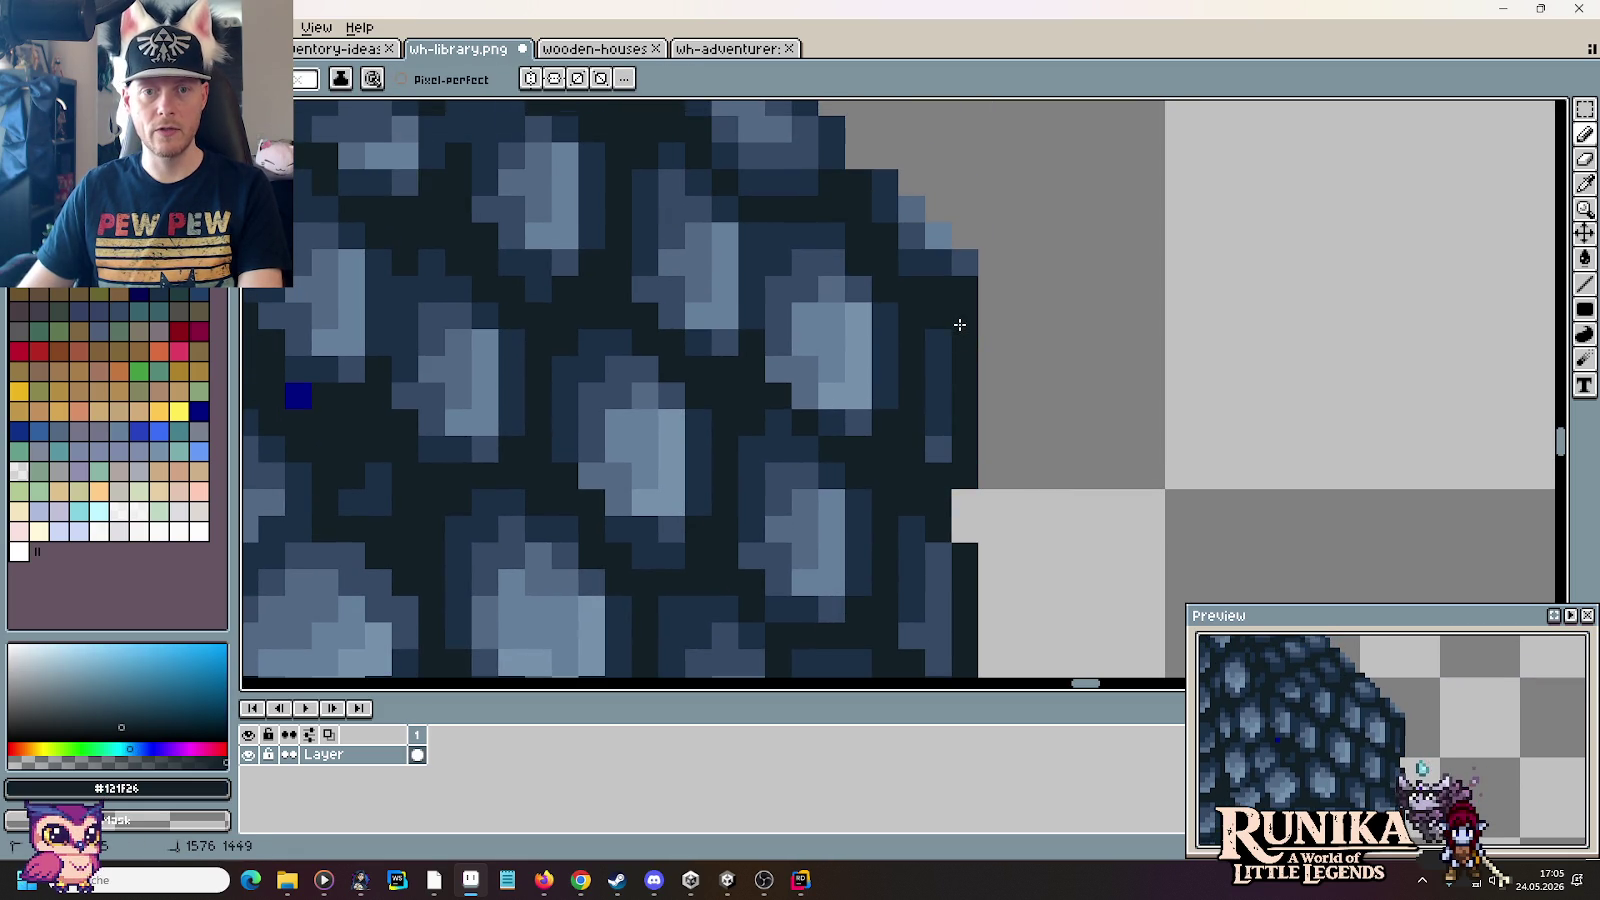
Step: Darken the edge pixels along the dome's upper-right slope
{"action": "left_click_drag", "start_coordinate": [990, 268], "coordinate": [1030, 488]}
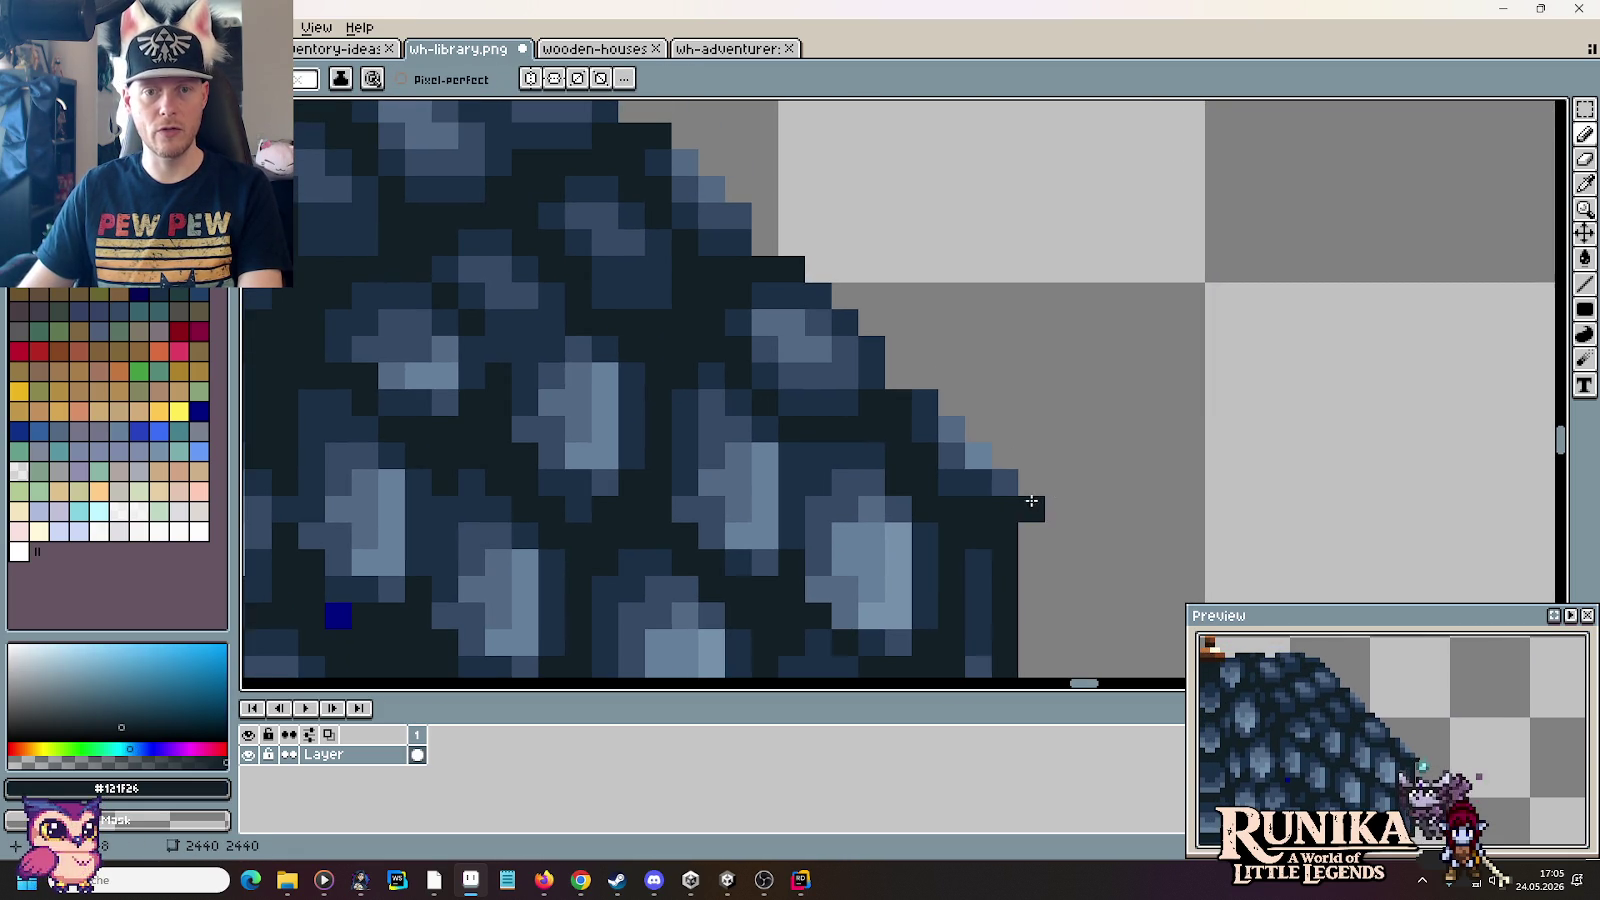
{"action": "left_click", "coordinate": [971, 453]}
{"action": "mouse_move", "coordinate": [938, 421]}
{"action": "left_mouse_down"}
{"action": "mouse_move", "coordinate": [926, 416]}
{"action": "mouse_move", "coordinate": [1100, 468]}
{"action": "left_mouse_up"}
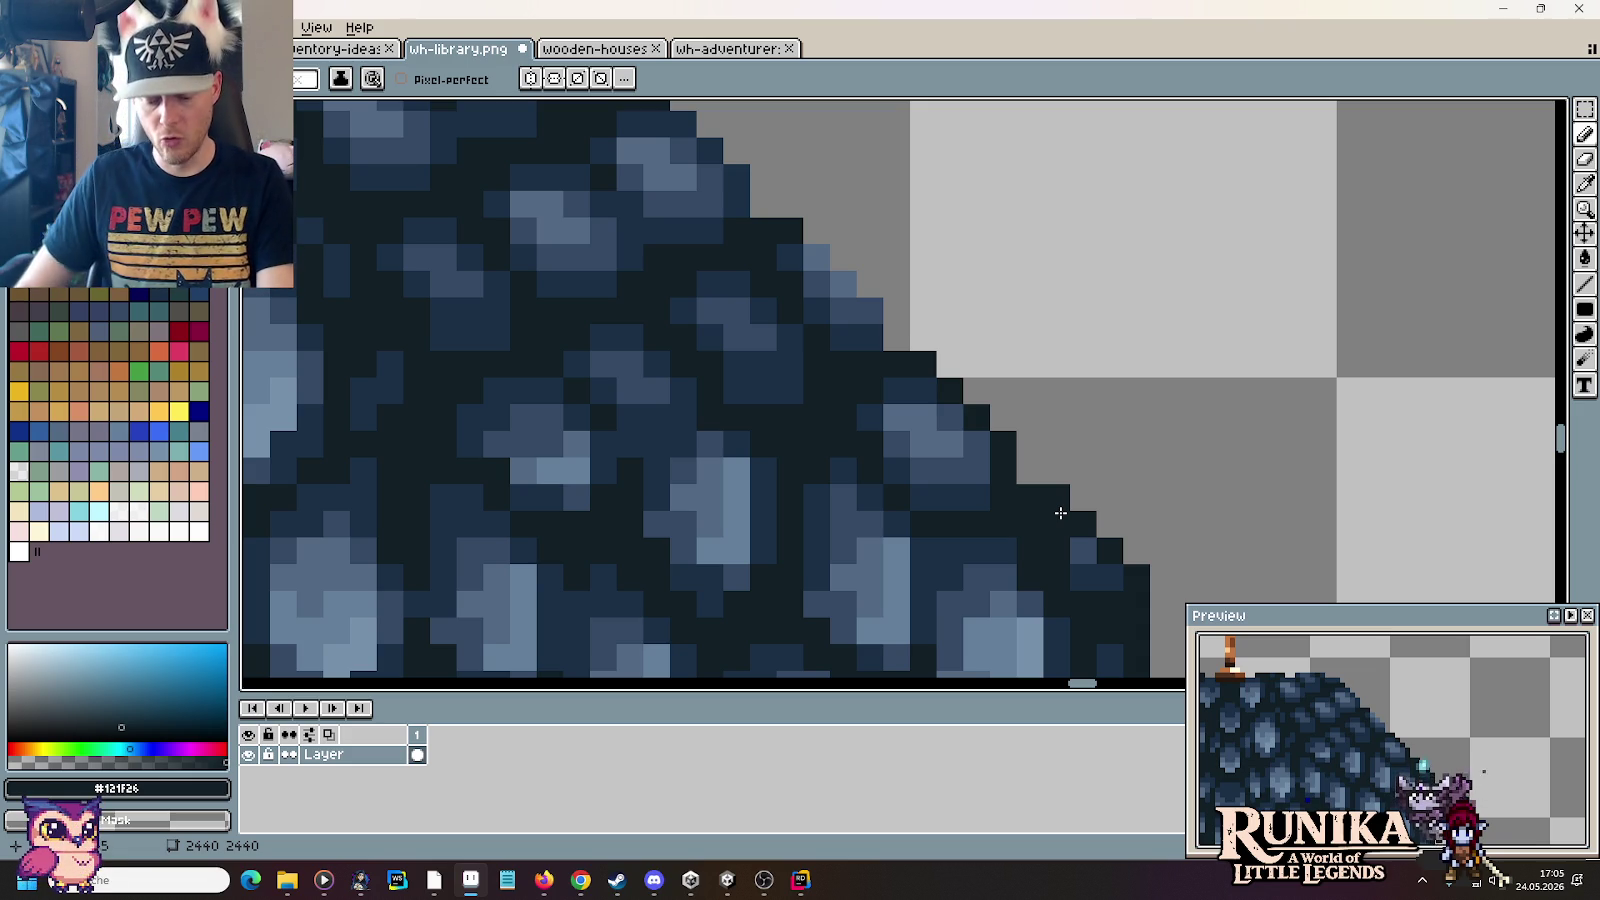
{"action": "scroll", "coordinate": [1060, 513], "scroll_direction": "down", "scroll_amount": 5}
Step: Darken the dome's top edge row beside the spire base in #121f26
{"action": "left_click_drag", "start_coordinate": [1054, 535], "coordinate": [979, 275]}
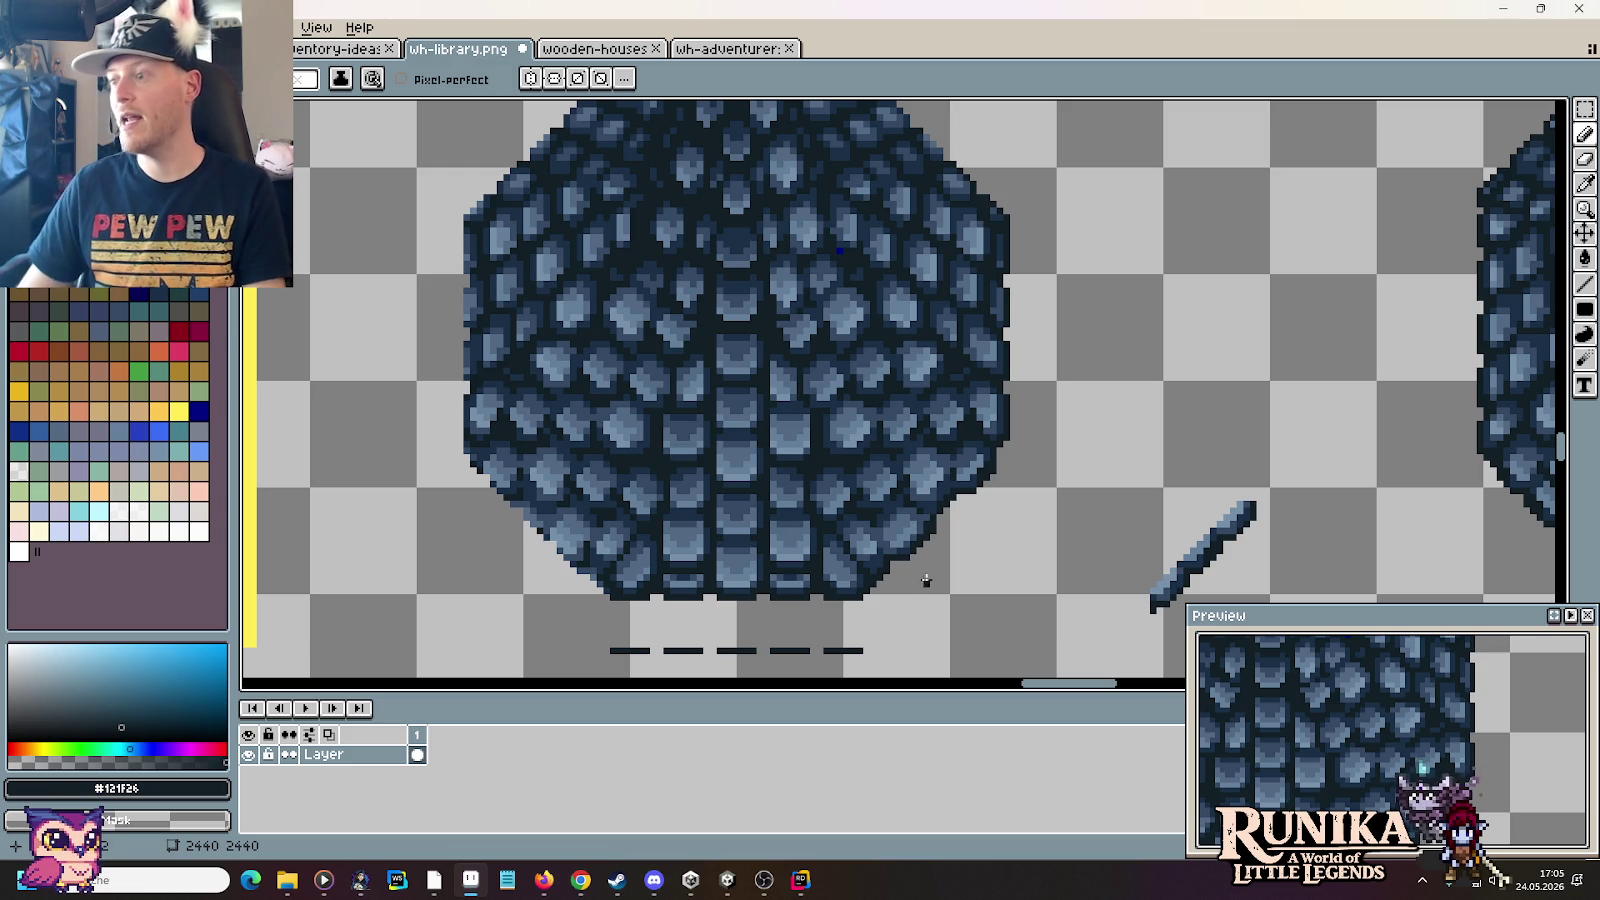
{"action": "scroll", "coordinate": [940, 320], "scroll_direction": "up", "scroll_amount": 3}
{"action": "scroll", "coordinate": [946, 393], "scroll_direction": "up", "scroll_amount": 1}
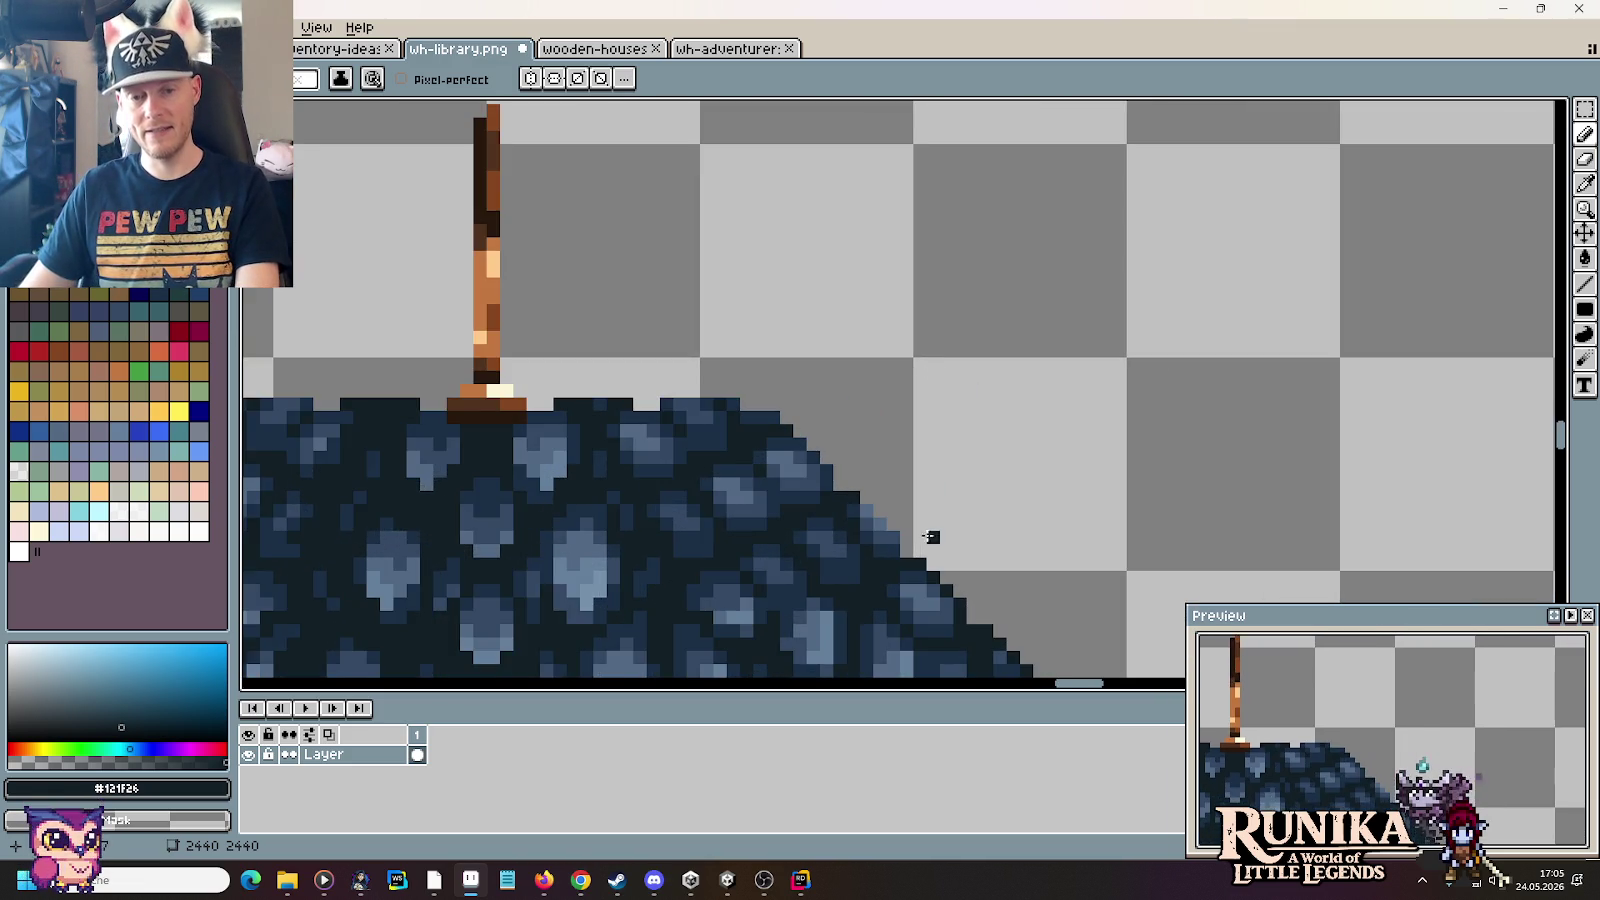
{"action": "scroll", "coordinate": [936, 539], "scroll_direction": "up", "scroll_amount": 1}
{"action": "scroll", "coordinate": [919, 399], "scroll_direction": "up", "scroll_amount": 1}
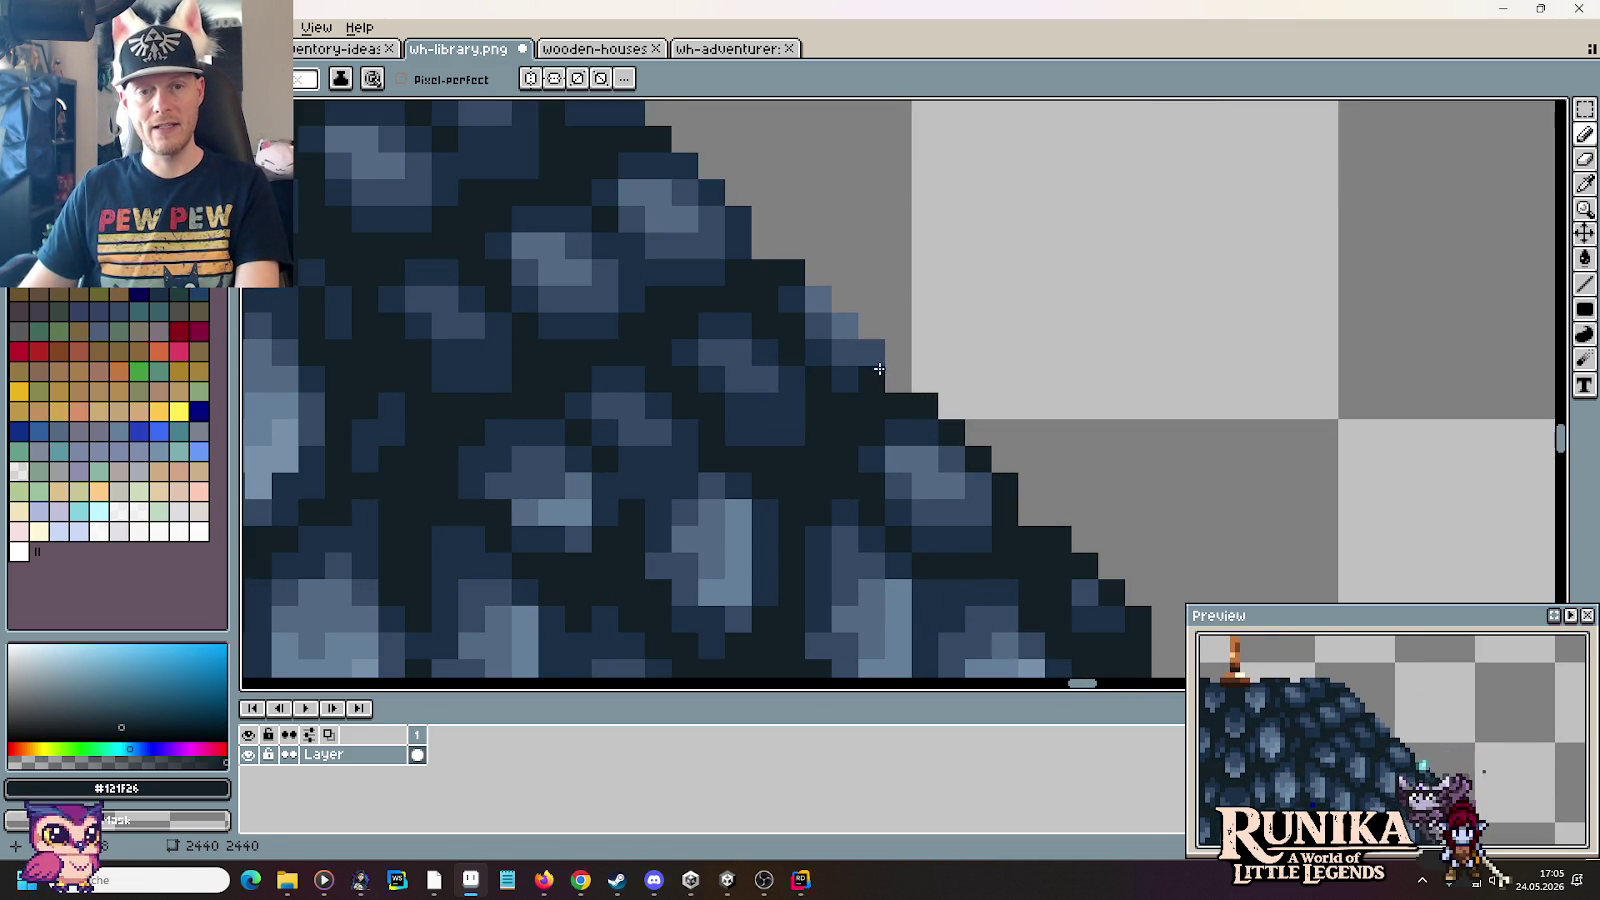
{"action": "left_click_drag", "start_coordinate": [831, 318], "coordinate": [821, 317]}
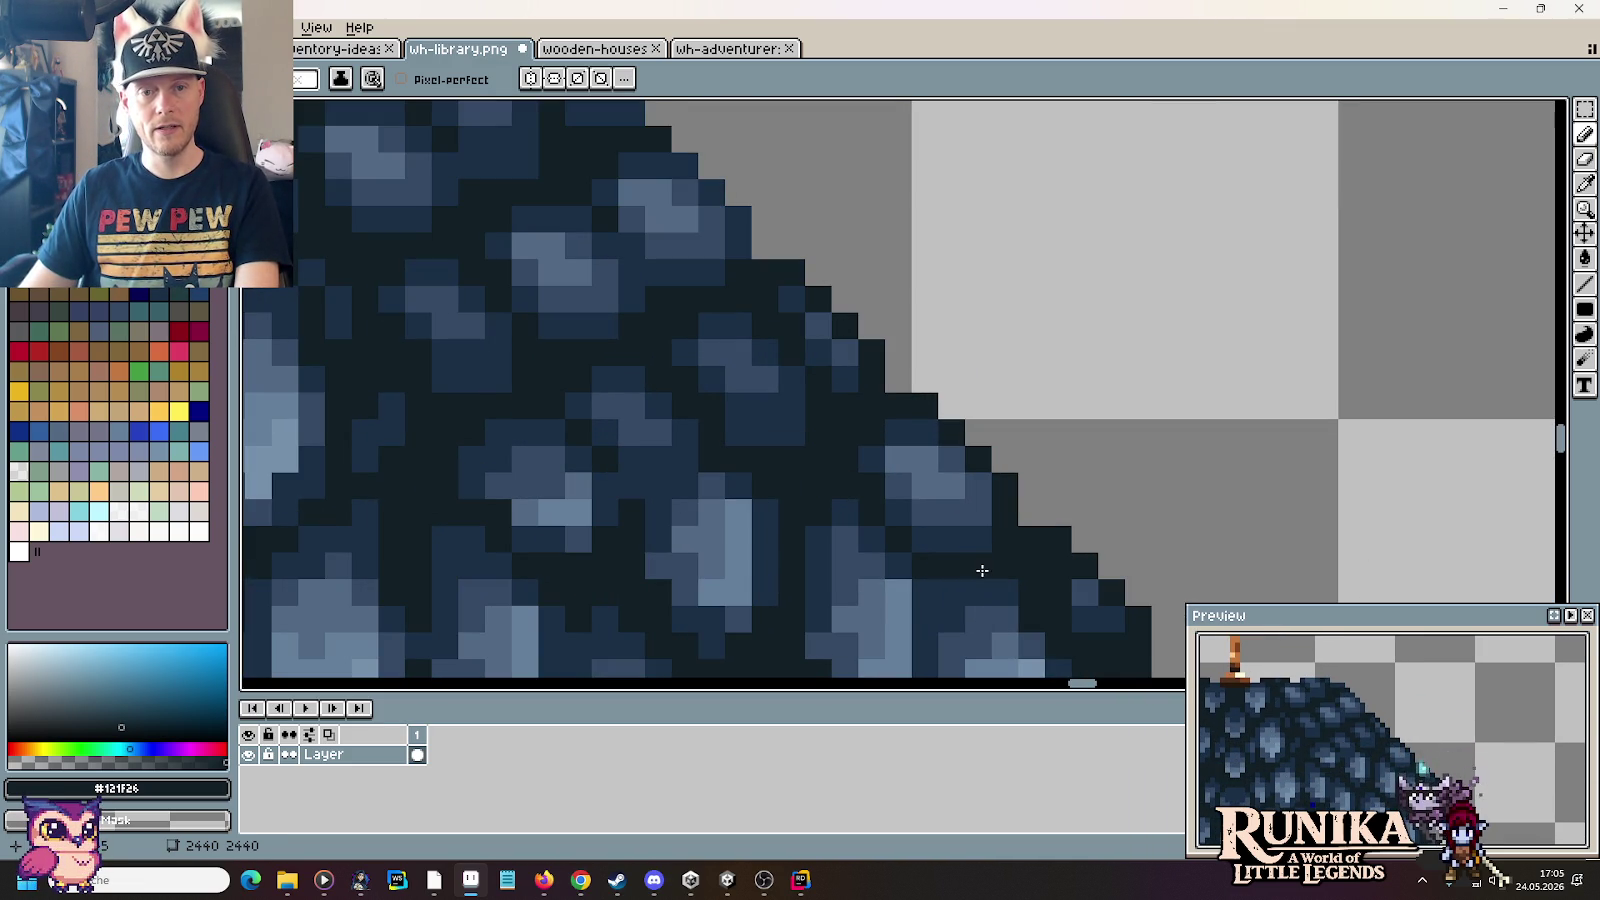
{"action": "left_click", "coordinate": [940, 440], "text": "alt"}
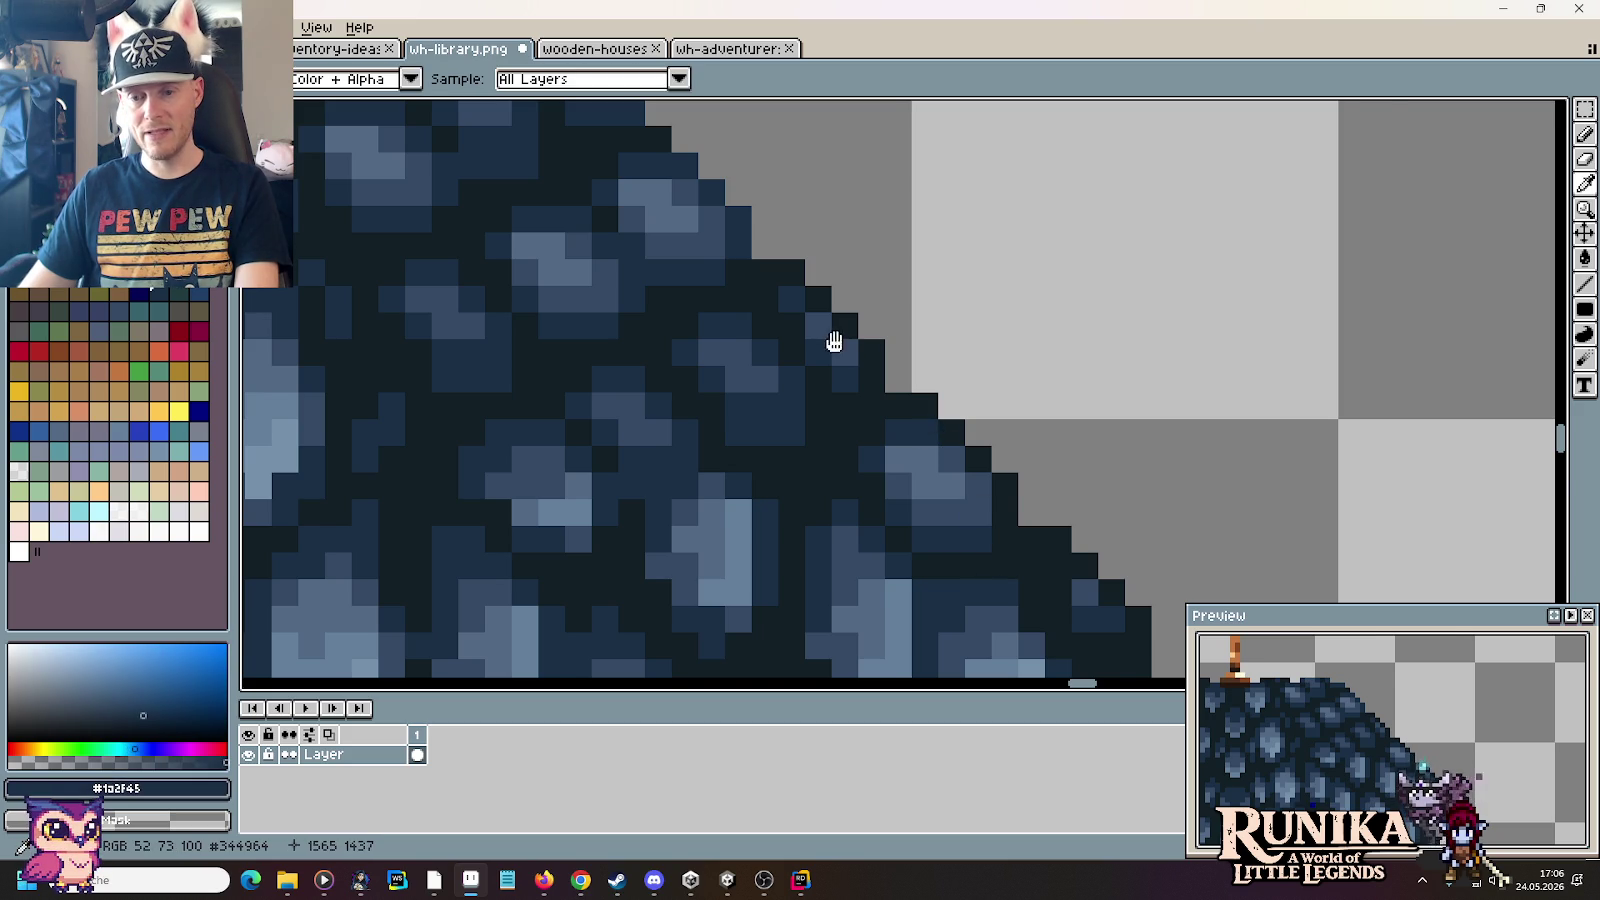
{"action": "left_click_drag", "start_coordinate": [834, 342], "coordinate": [889, 400]}
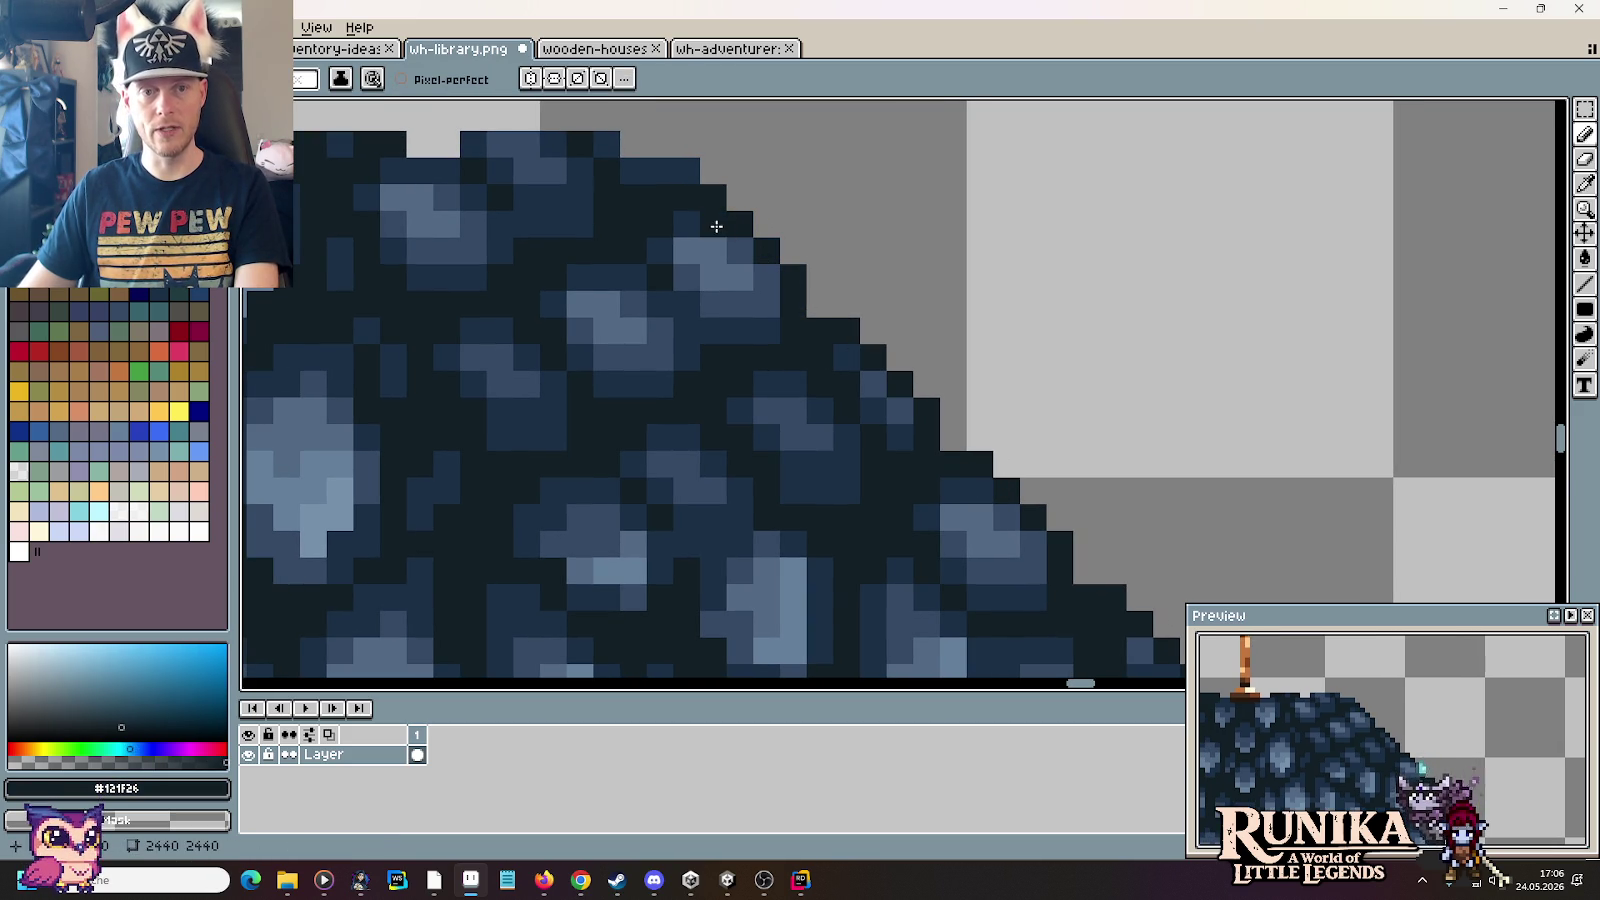
{"action": "left_click_drag", "start_coordinate": [716, 226], "coordinate": [1057, 425]}
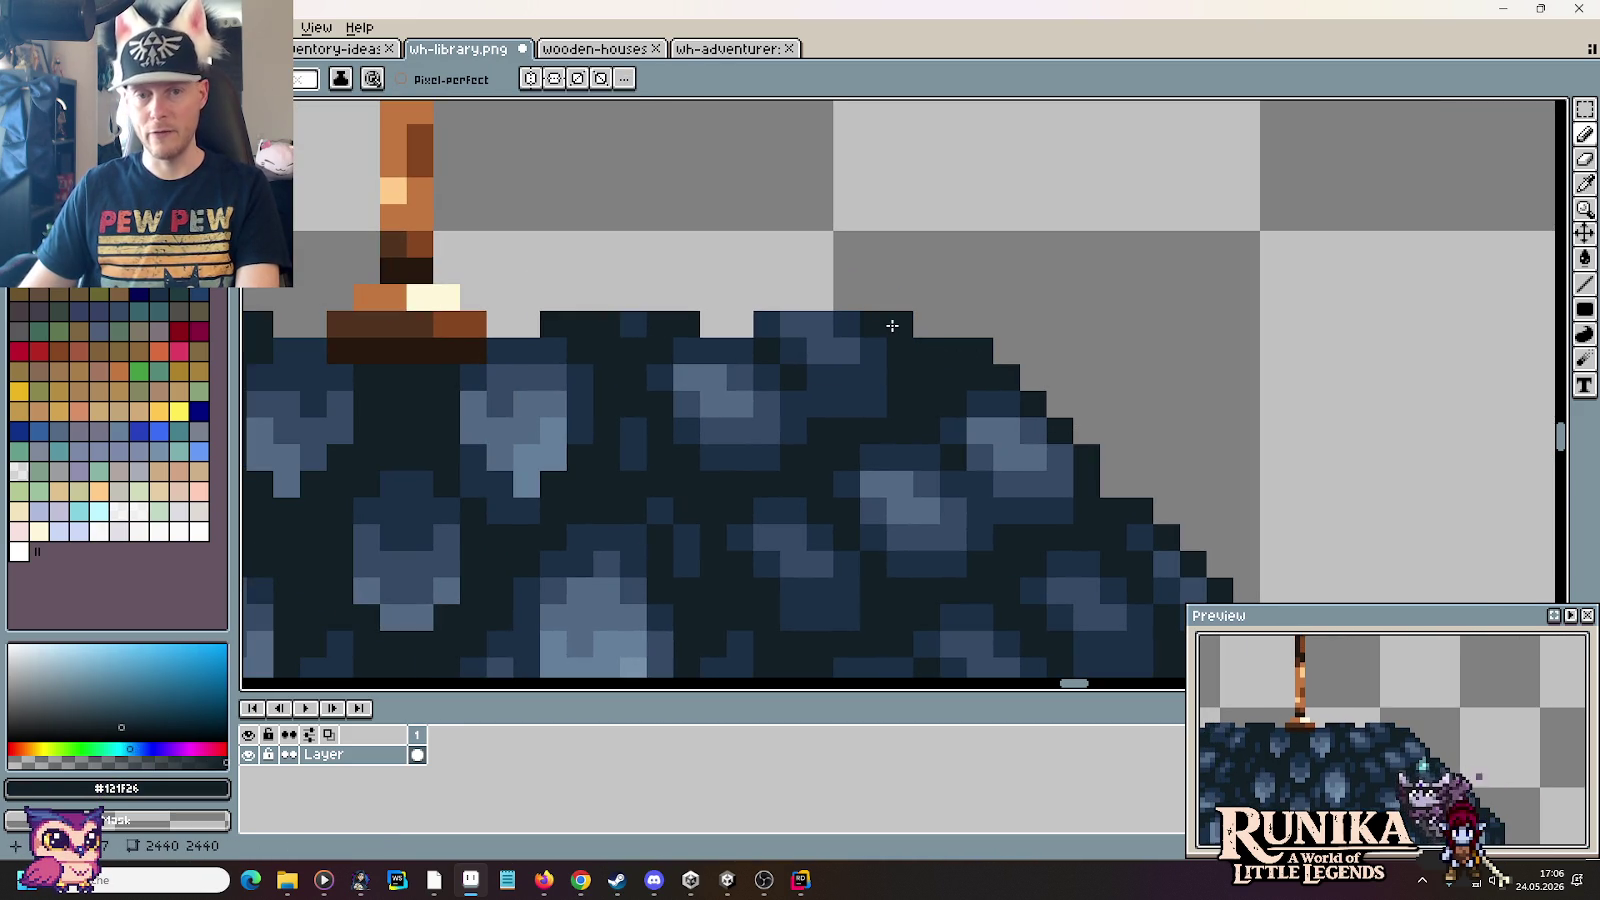
{"action": "mouse_move", "coordinate": [879, 325]}
{"action": "left_mouse_down"}
{"action": "mouse_move", "coordinate": [771, 323]}
{"action": "mouse_move", "coordinate": [720, 349]}
{"action": "left_mouse_up"}
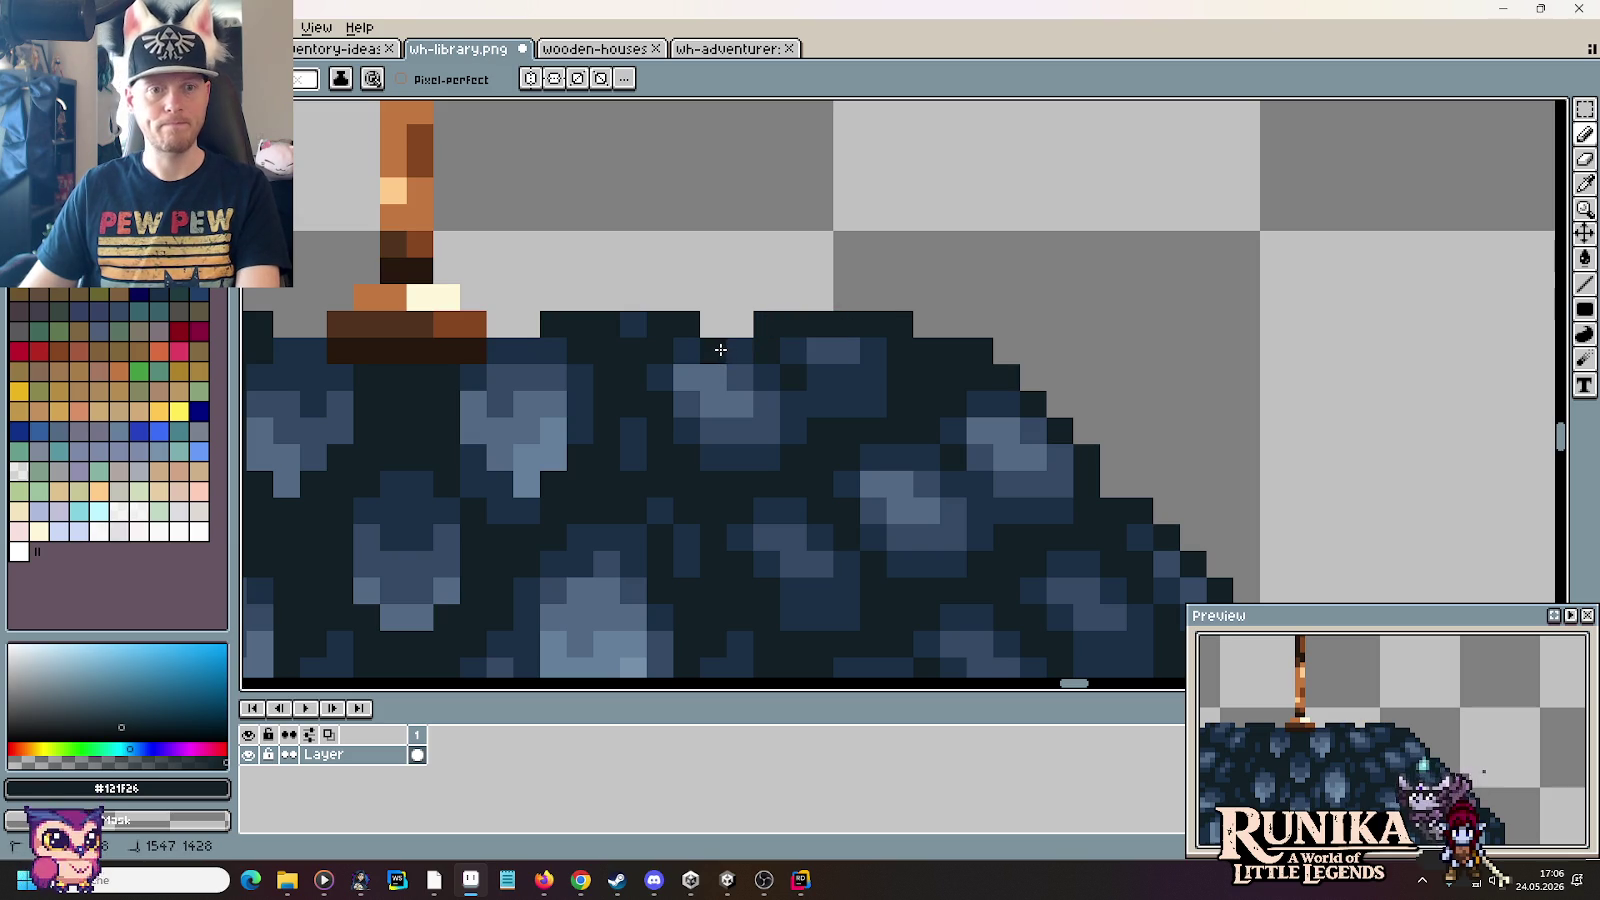
{"action": "left_click_drag", "start_coordinate": [443, 345], "coordinate": [1188, 388]}
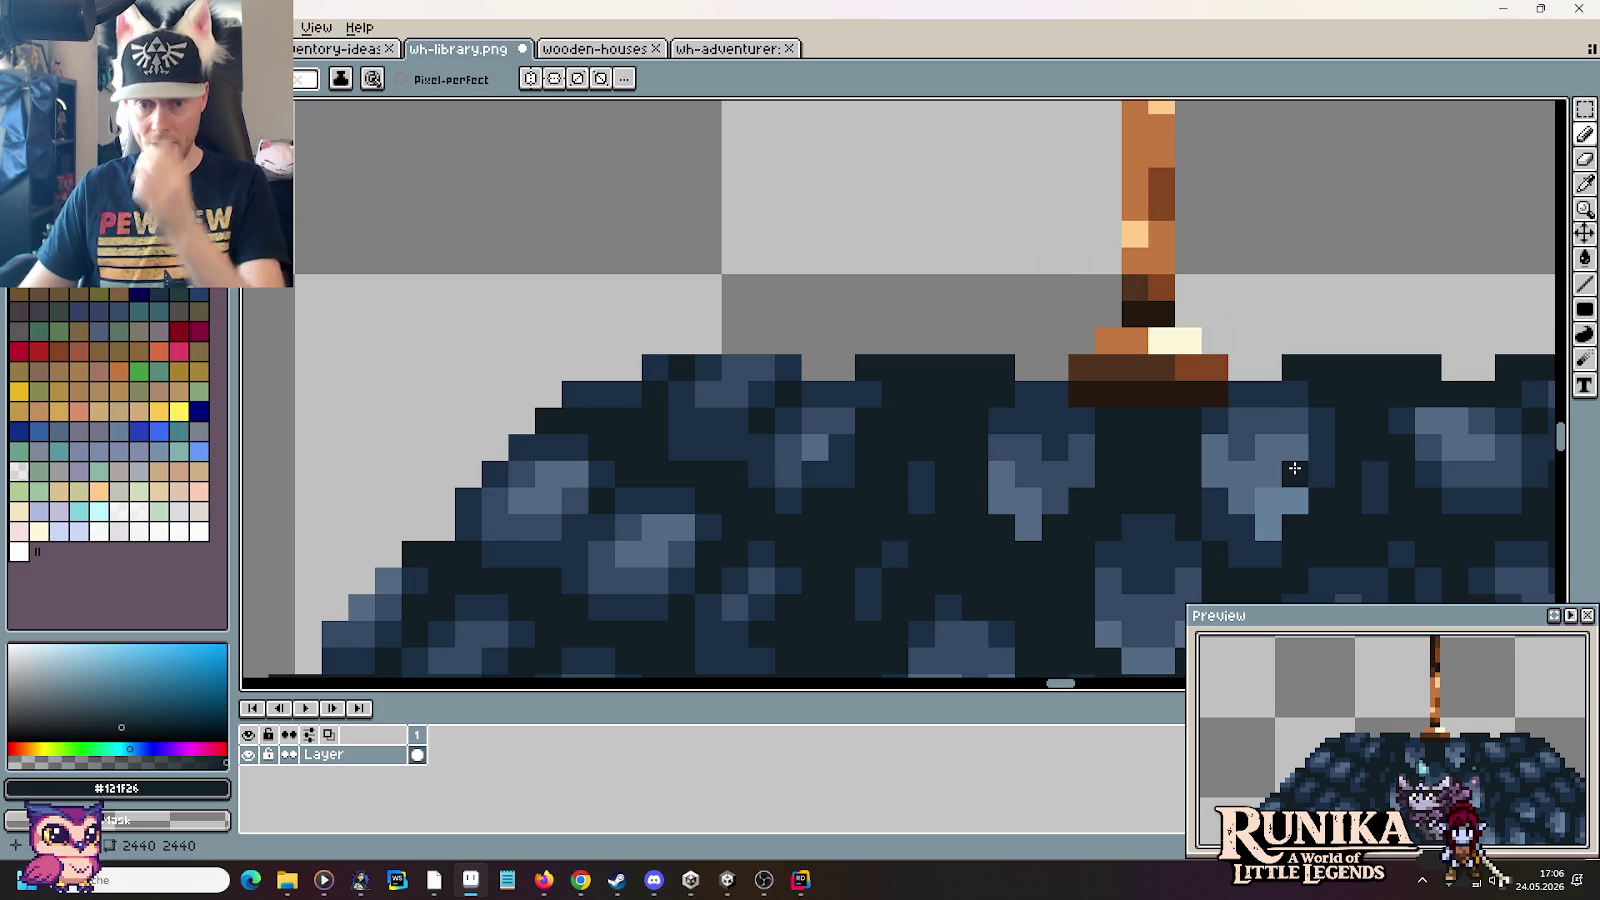
{"action": "scroll", "coordinate": [1294, 468], "scroll_direction": "down", "scroll_amount": 3}
Step: Repaint the lighter top-left edge and upper-left slope outline pixels in #121F26
{"action": "scroll", "coordinate": [1240, 440], "scroll_direction": "down", "scroll_amount": 2}
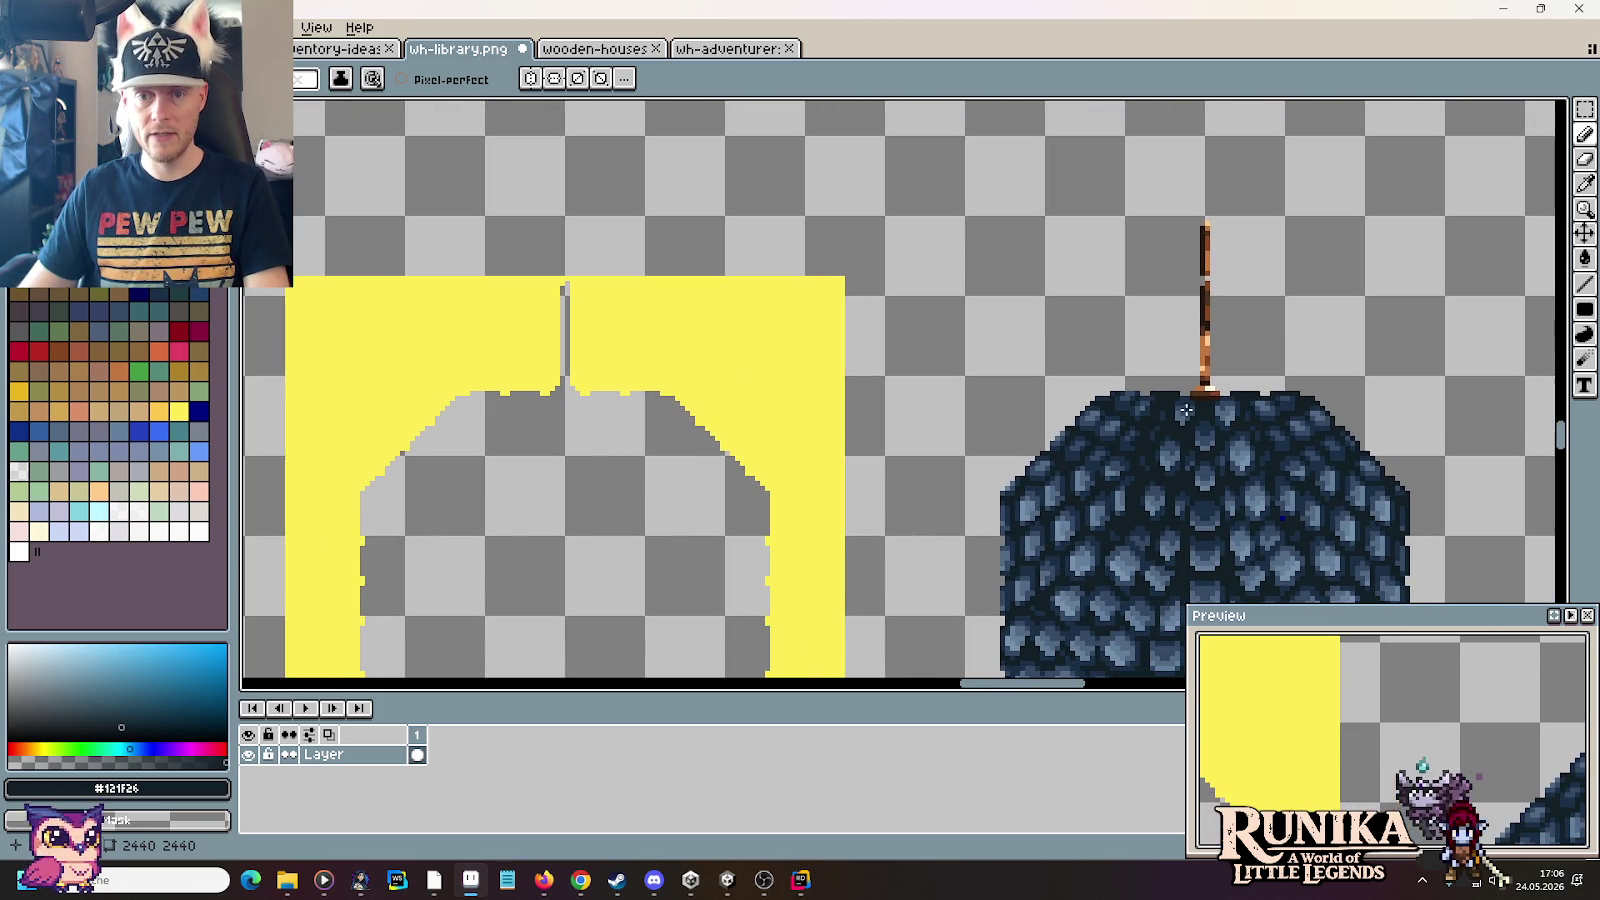
{"action": "scroll", "coordinate": [1211, 352], "scroll_direction": "up", "scroll_amount": 1}
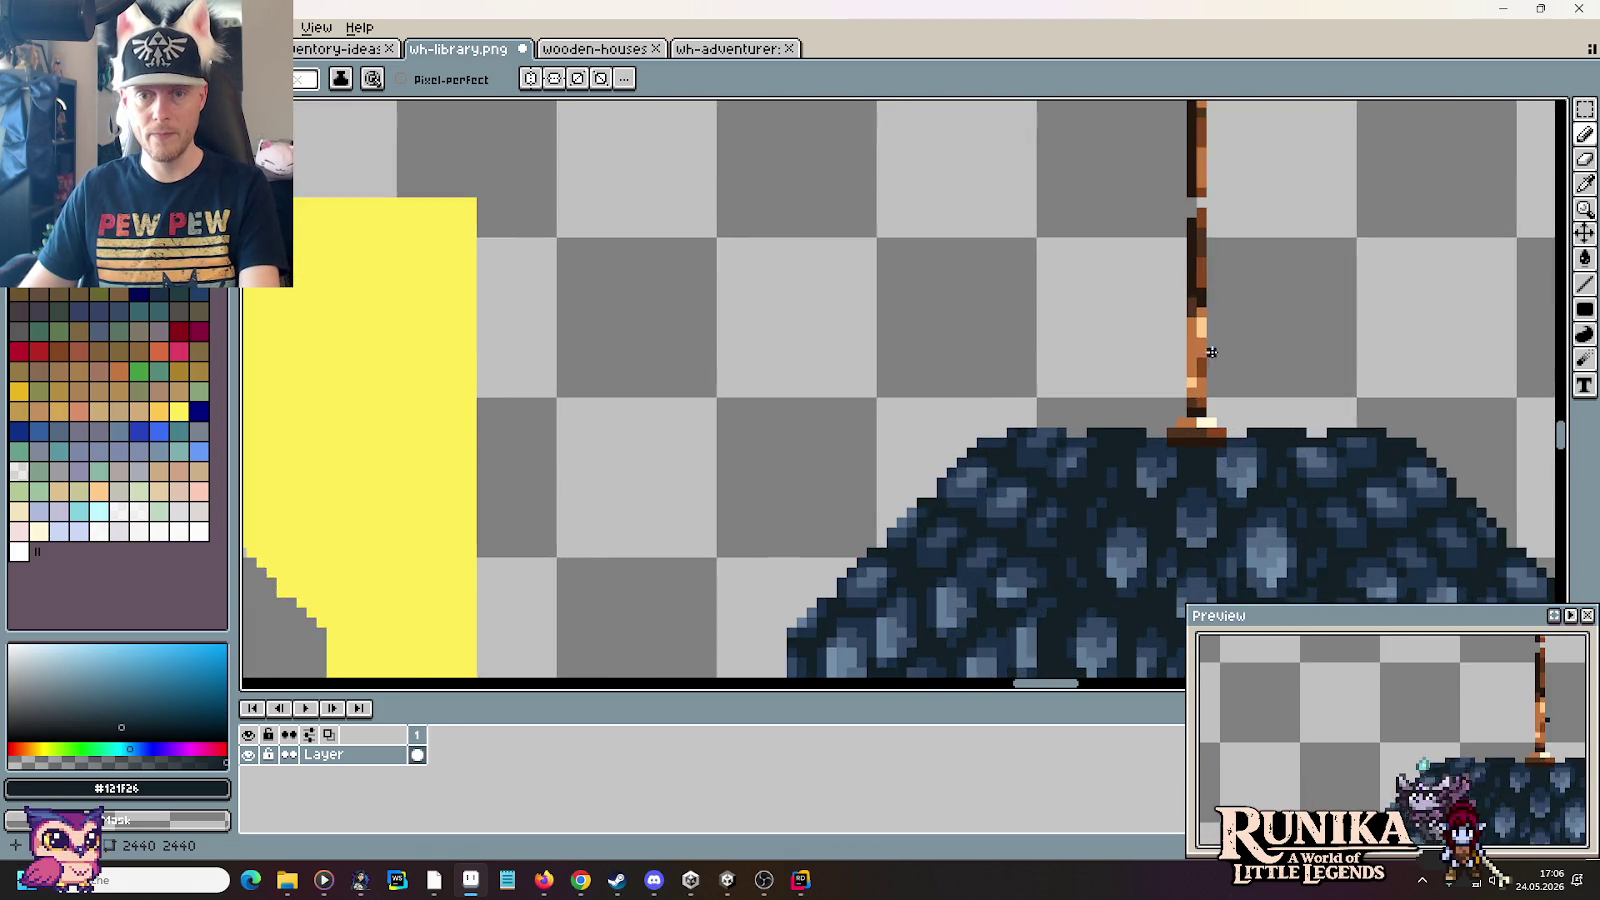
{"action": "scroll", "coordinate": [1207, 346], "scroll_direction": "up", "scroll_amount": 1}
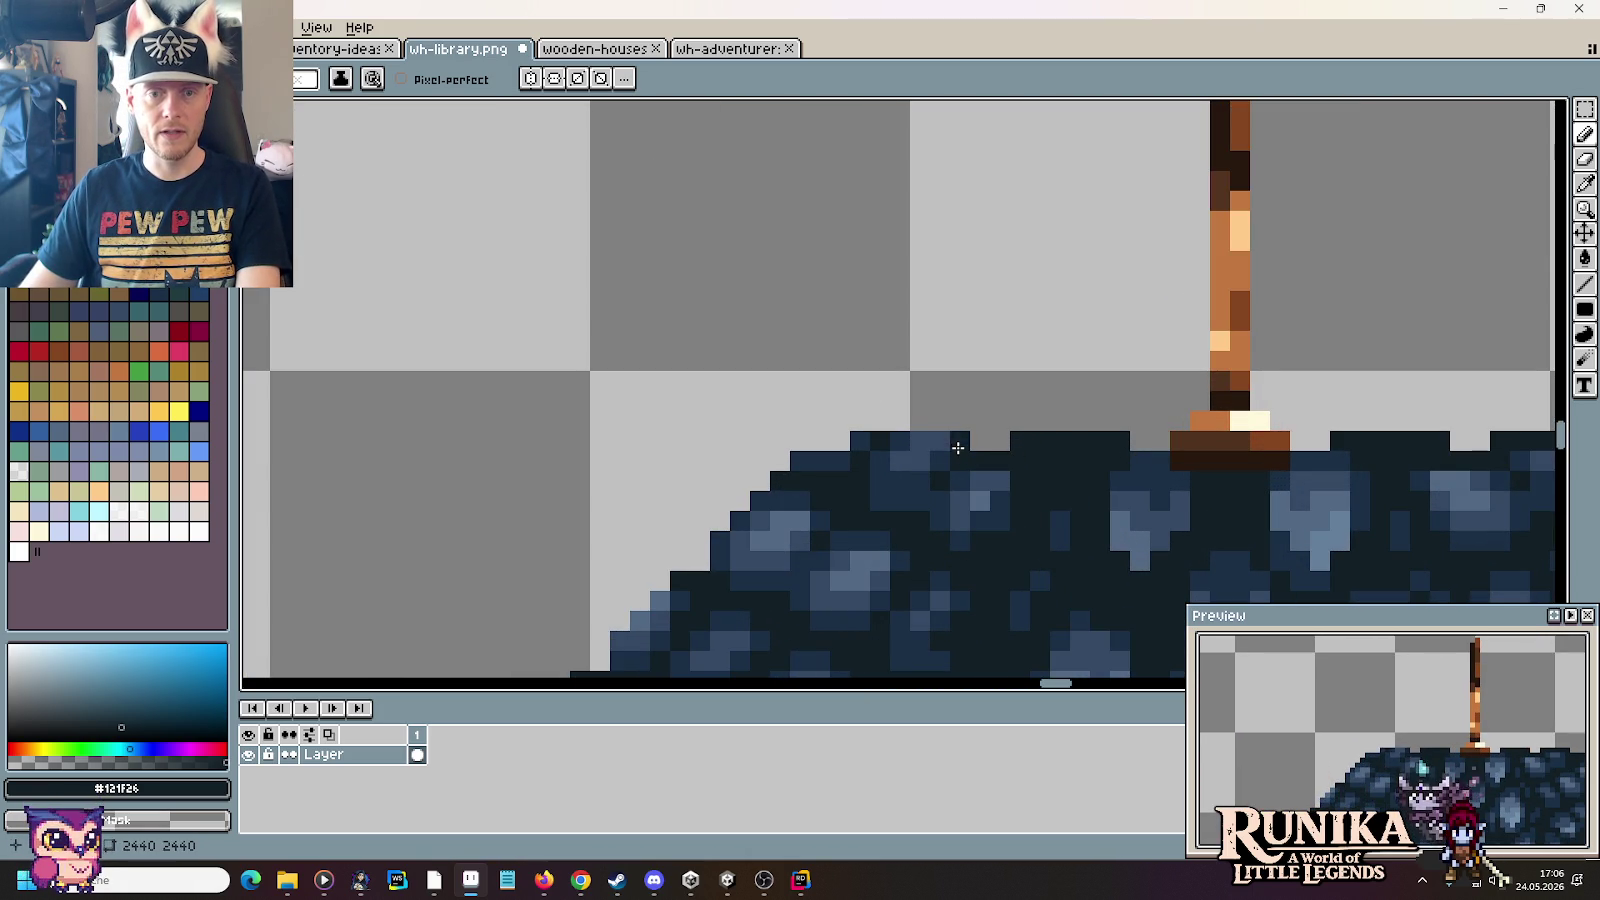
{"action": "left_click_drag", "start_coordinate": [958, 448], "coordinate": [864, 440]}
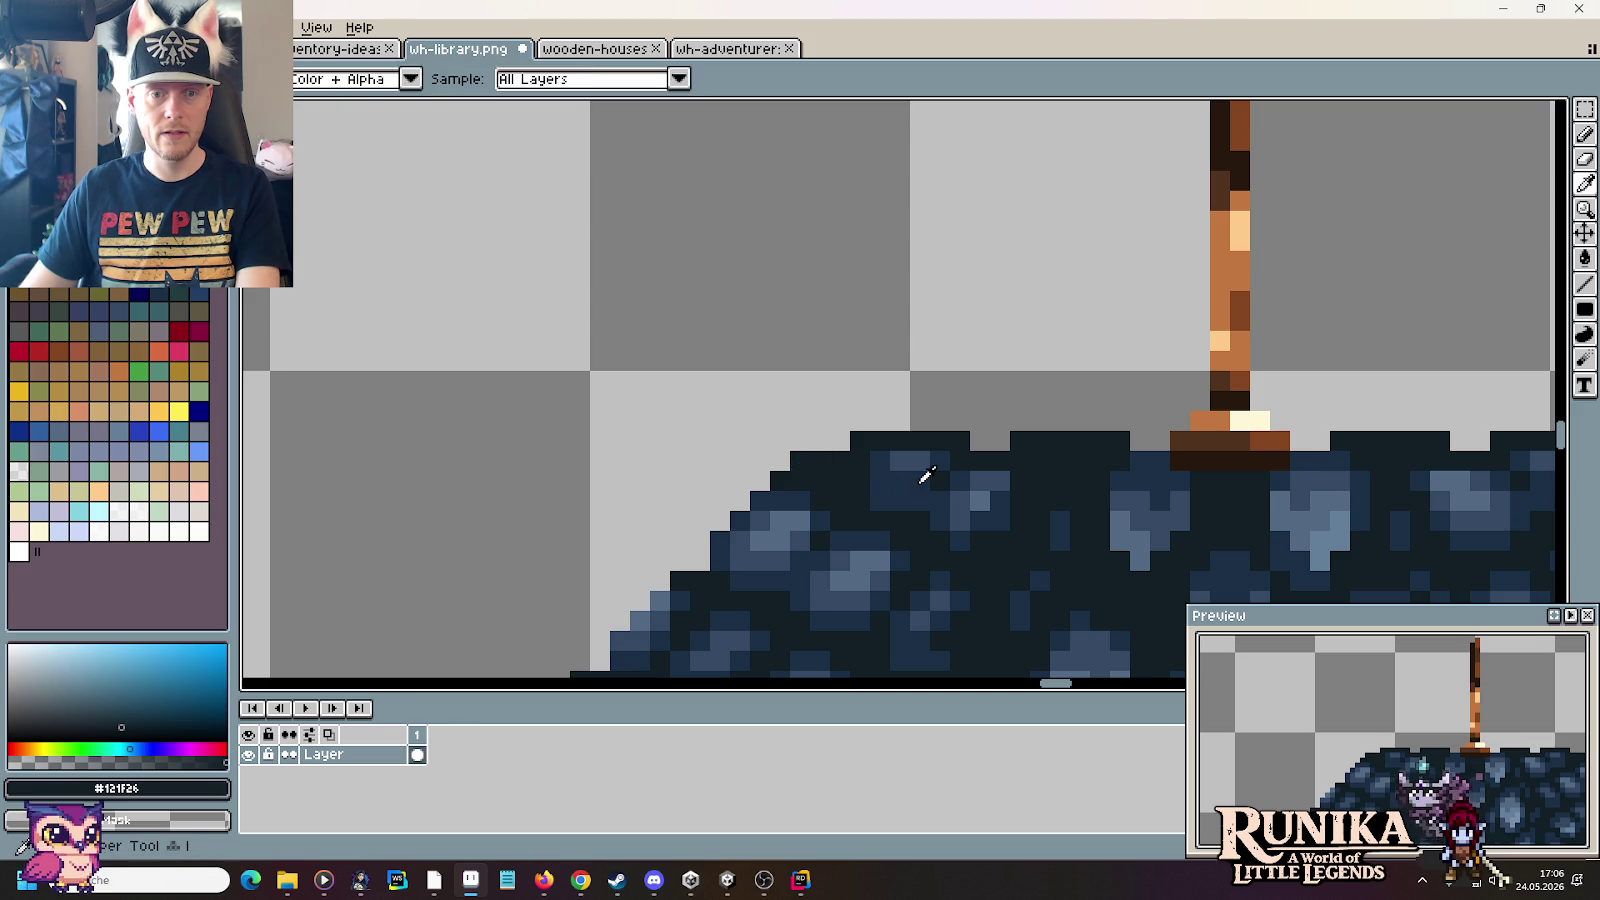
{"action": "left_click", "coordinate": [921, 468], "text": "alt"}
{"action": "left_click", "coordinate": [838, 458], "text": "alt"}
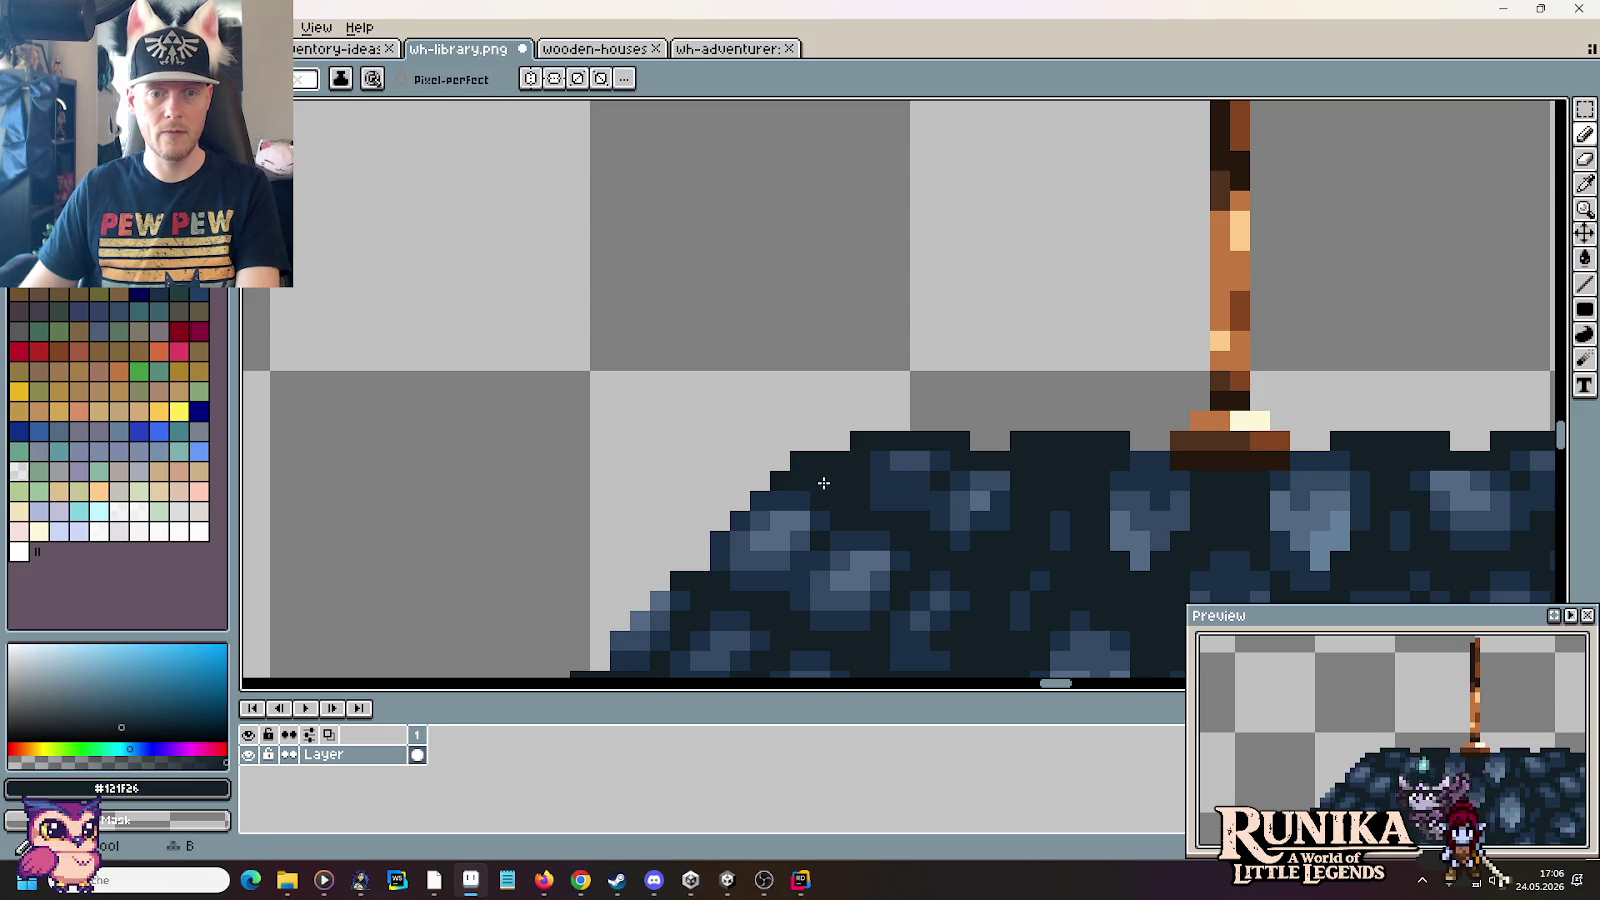
{"action": "left_click_drag", "start_coordinate": [821, 475], "coordinate": [1020, 337]}
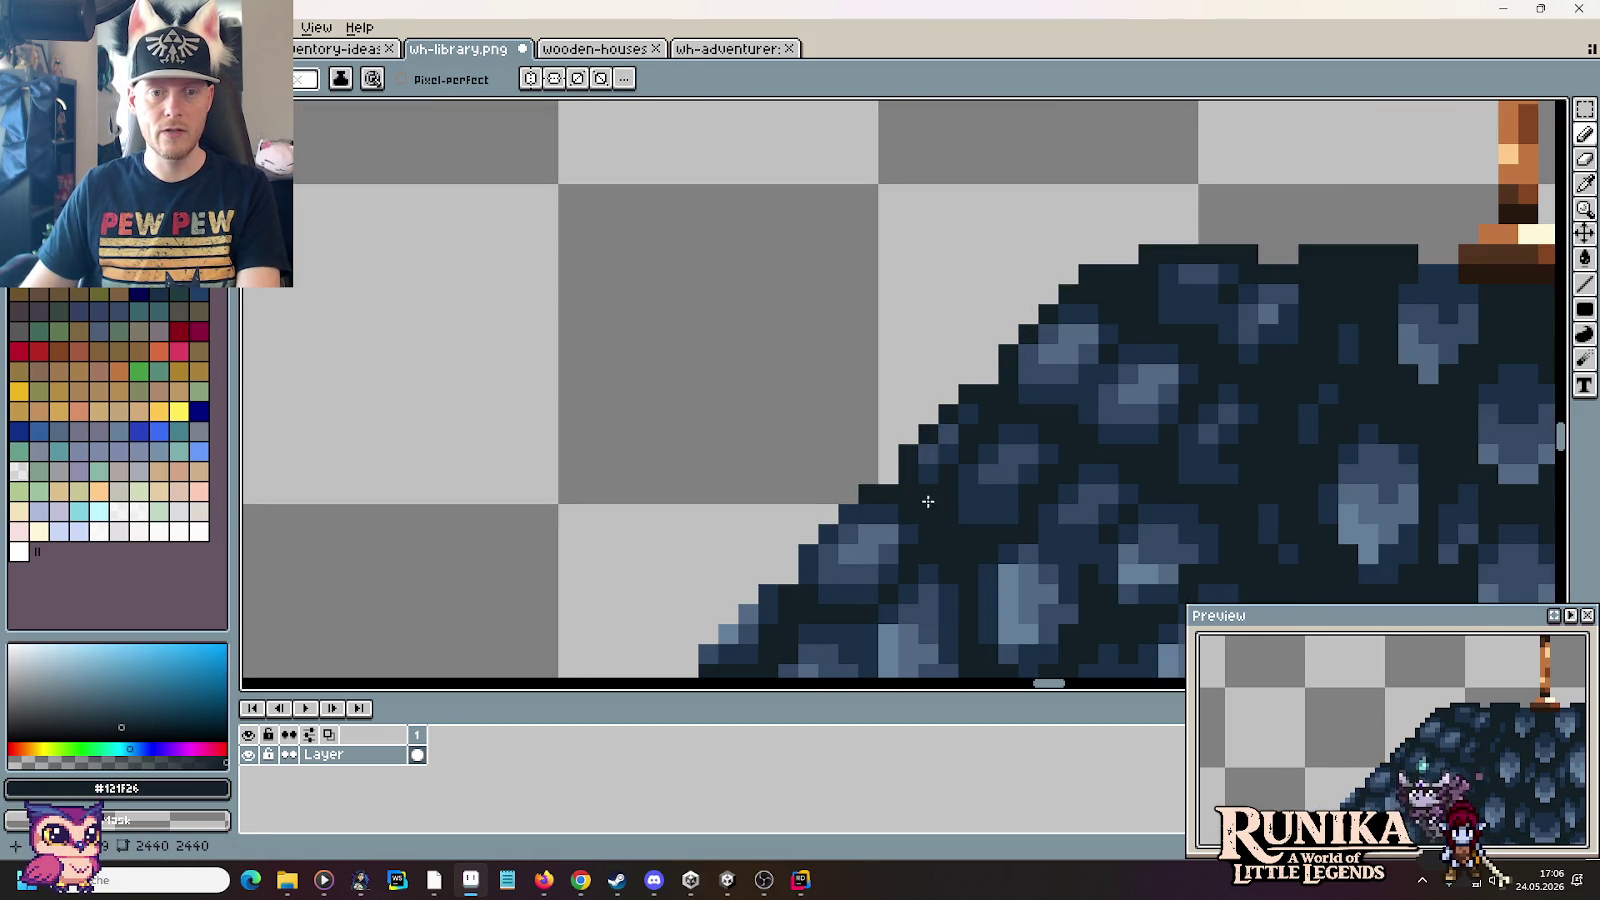
{"action": "left_click_drag", "start_coordinate": [900, 556], "coordinate": [1182, 257]}
{"action": "left_click_drag", "start_coordinate": [1088, 269], "coordinate": [995, 358]}
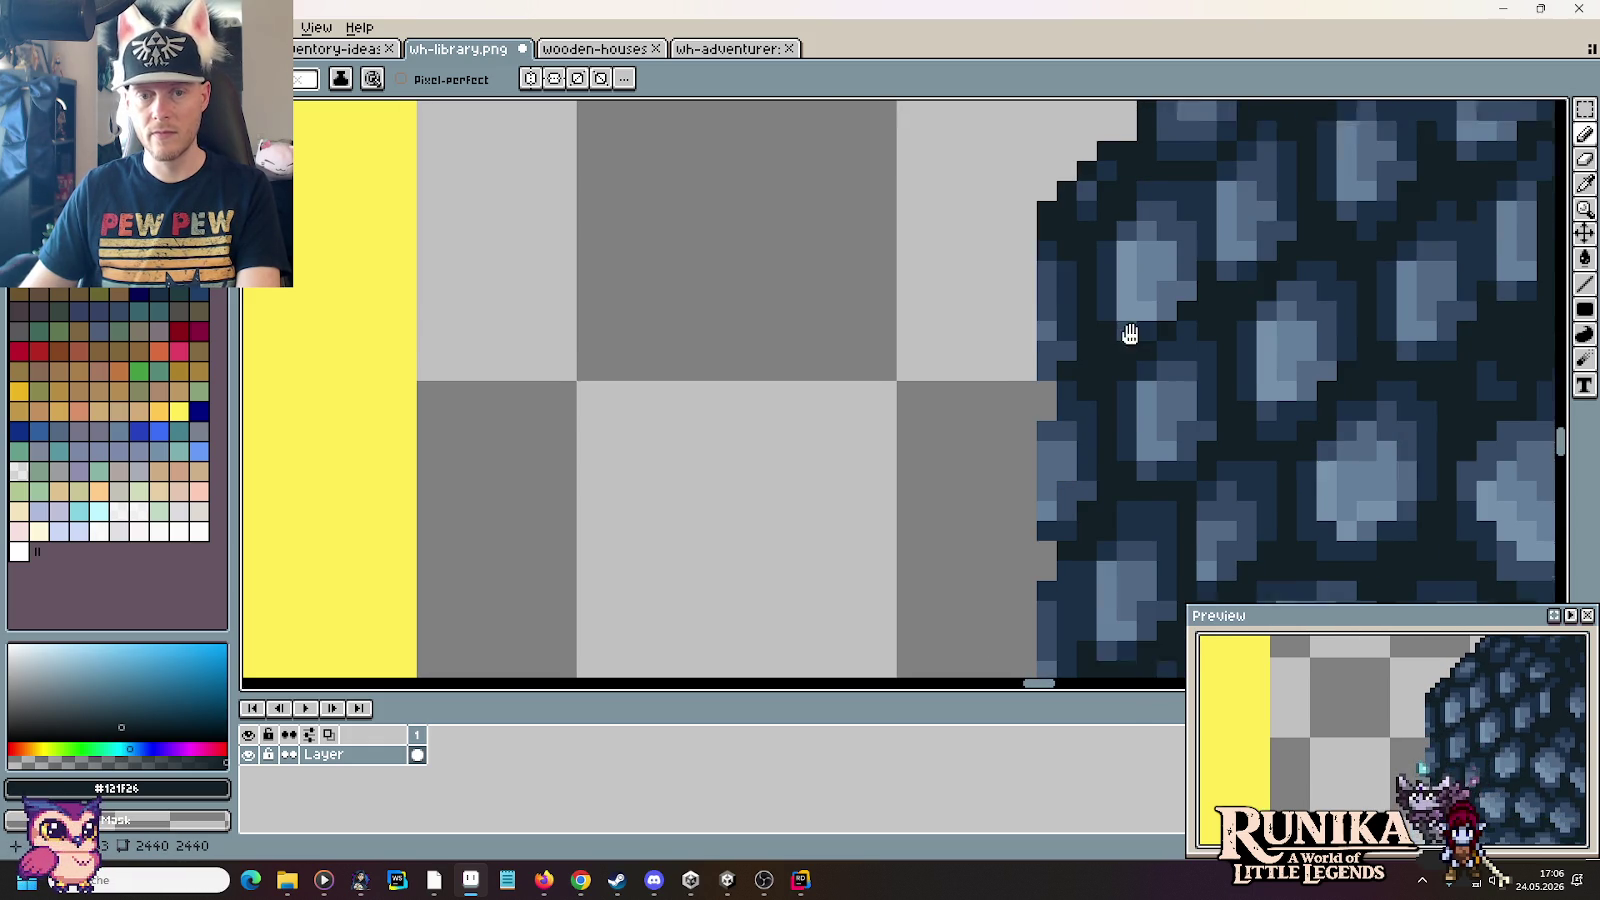
Step: Darken the dome's left edge with a near-black #121f26 column of outline pixels
{"action": "left_click_drag", "start_coordinate": [1083, 471], "coordinate": [1141, 312]}
{"action": "left_click_drag", "start_coordinate": [1048, 225], "coordinate": [1045, 322]}
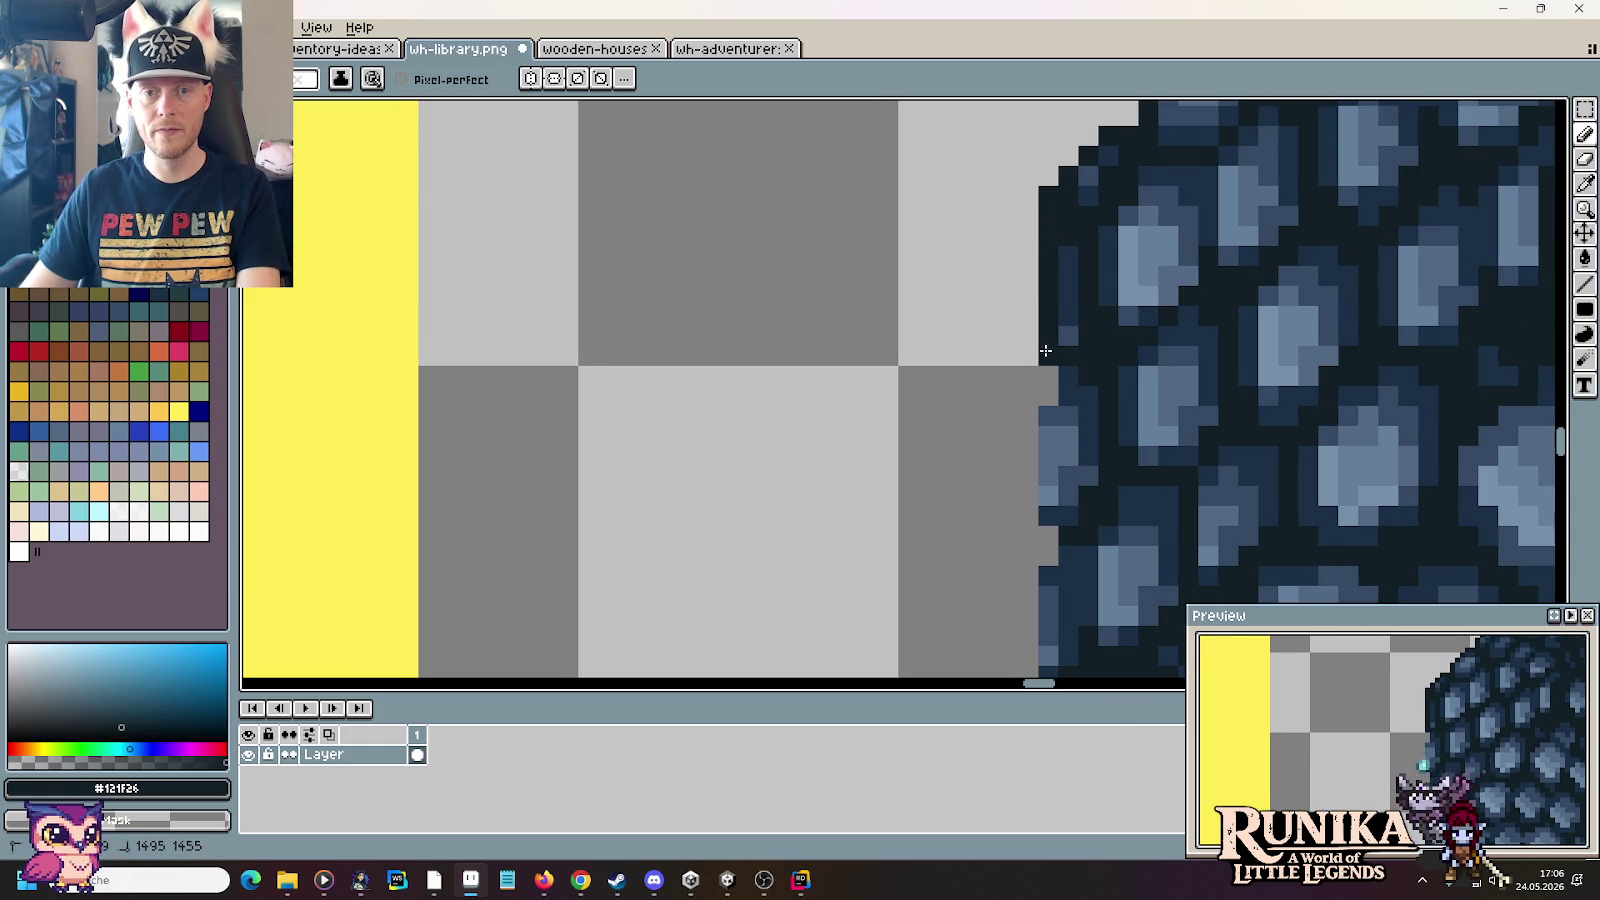
{"action": "left_click_drag", "start_coordinate": [1048, 410], "coordinate": [1045, 457]}
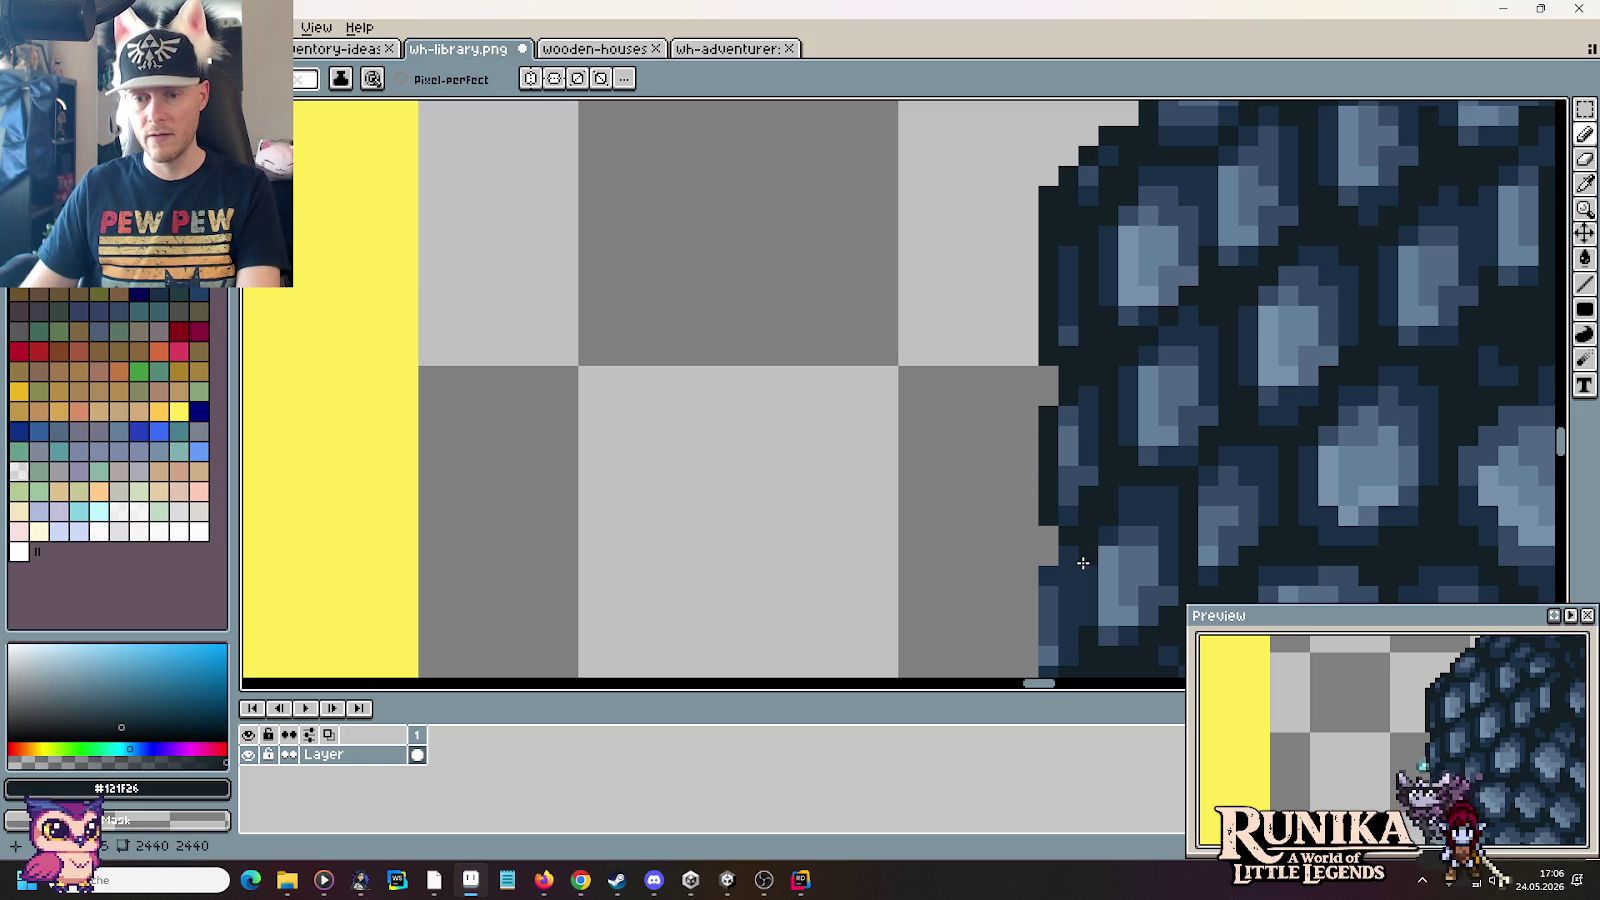
{"action": "left_click", "coordinate": [1078, 458], "text": "alt"}
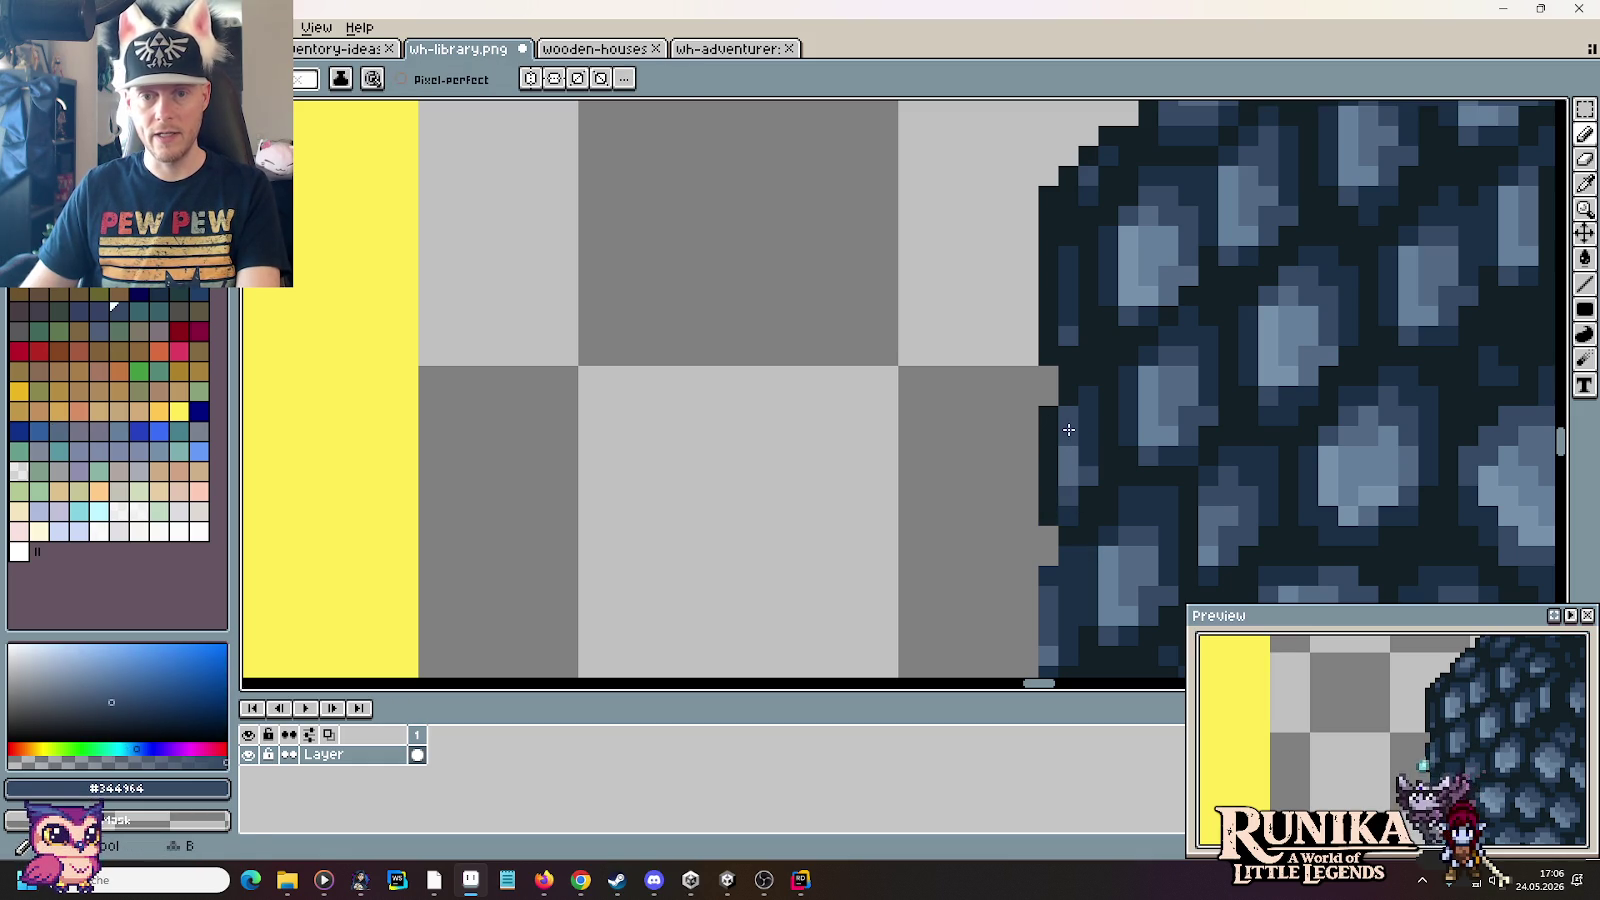
{"action": "scroll", "coordinate": [1100, 440], "scroll_direction": "down", "scroll_amount": 1}
{"action": "scroll", "coordinate": [1132, 453], "scroll_direction": "down", "scroll_amount": 4}
{"action": "left_click", "coordinate": [1060, 265], "text": "alt"}
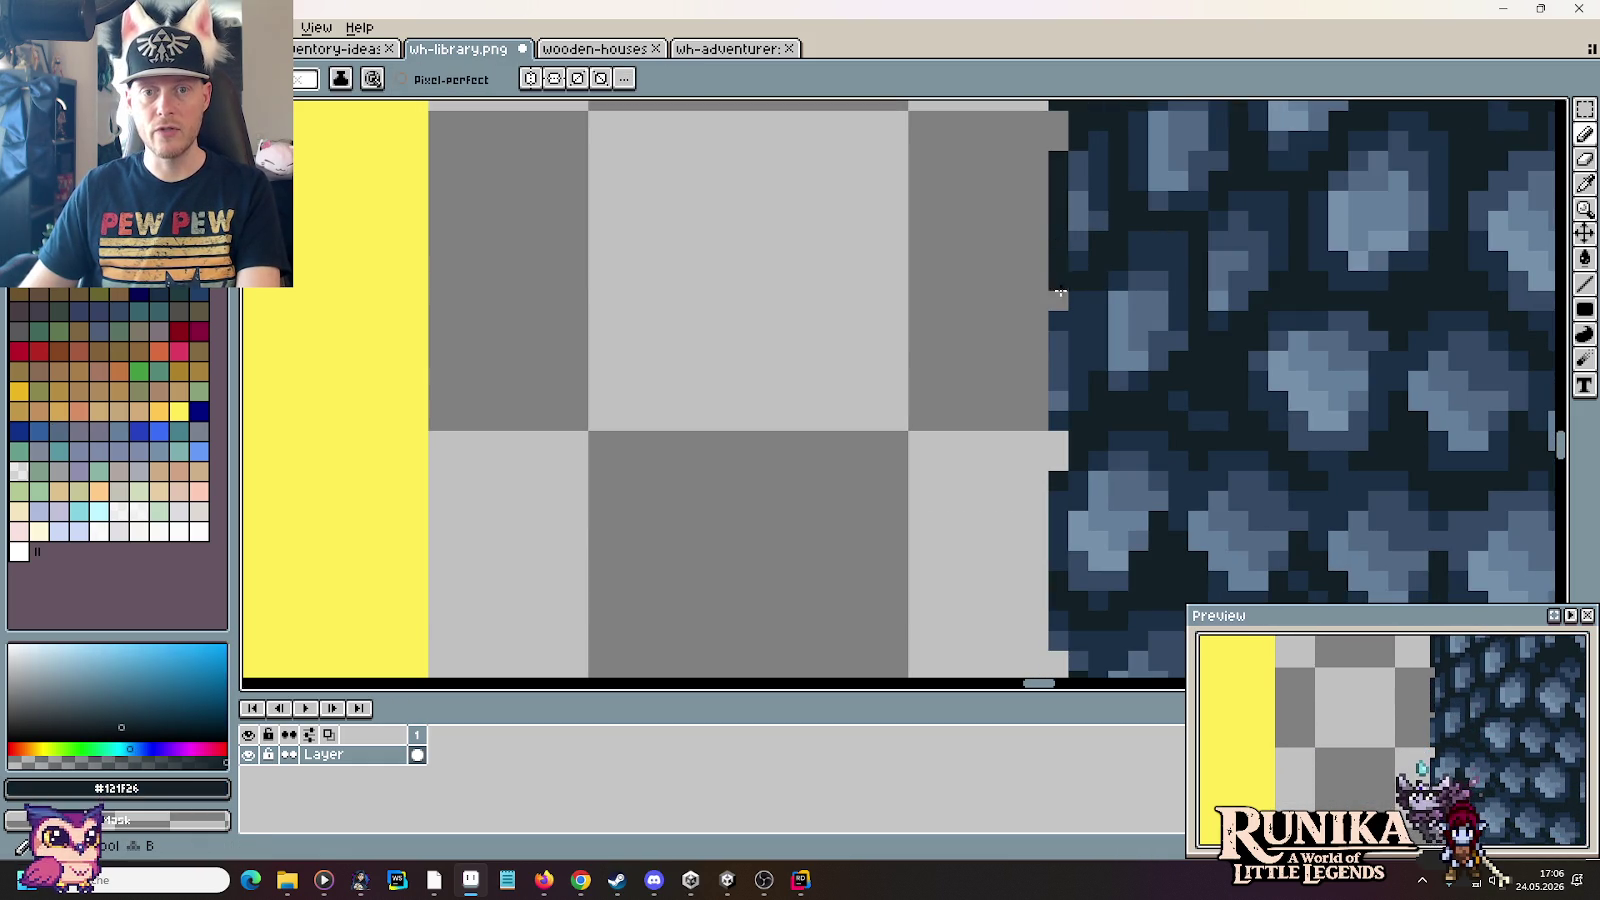
{"action": "left_click_drag", "start_coordinate": [1089, 294], "coordinate": [1089, 449]}
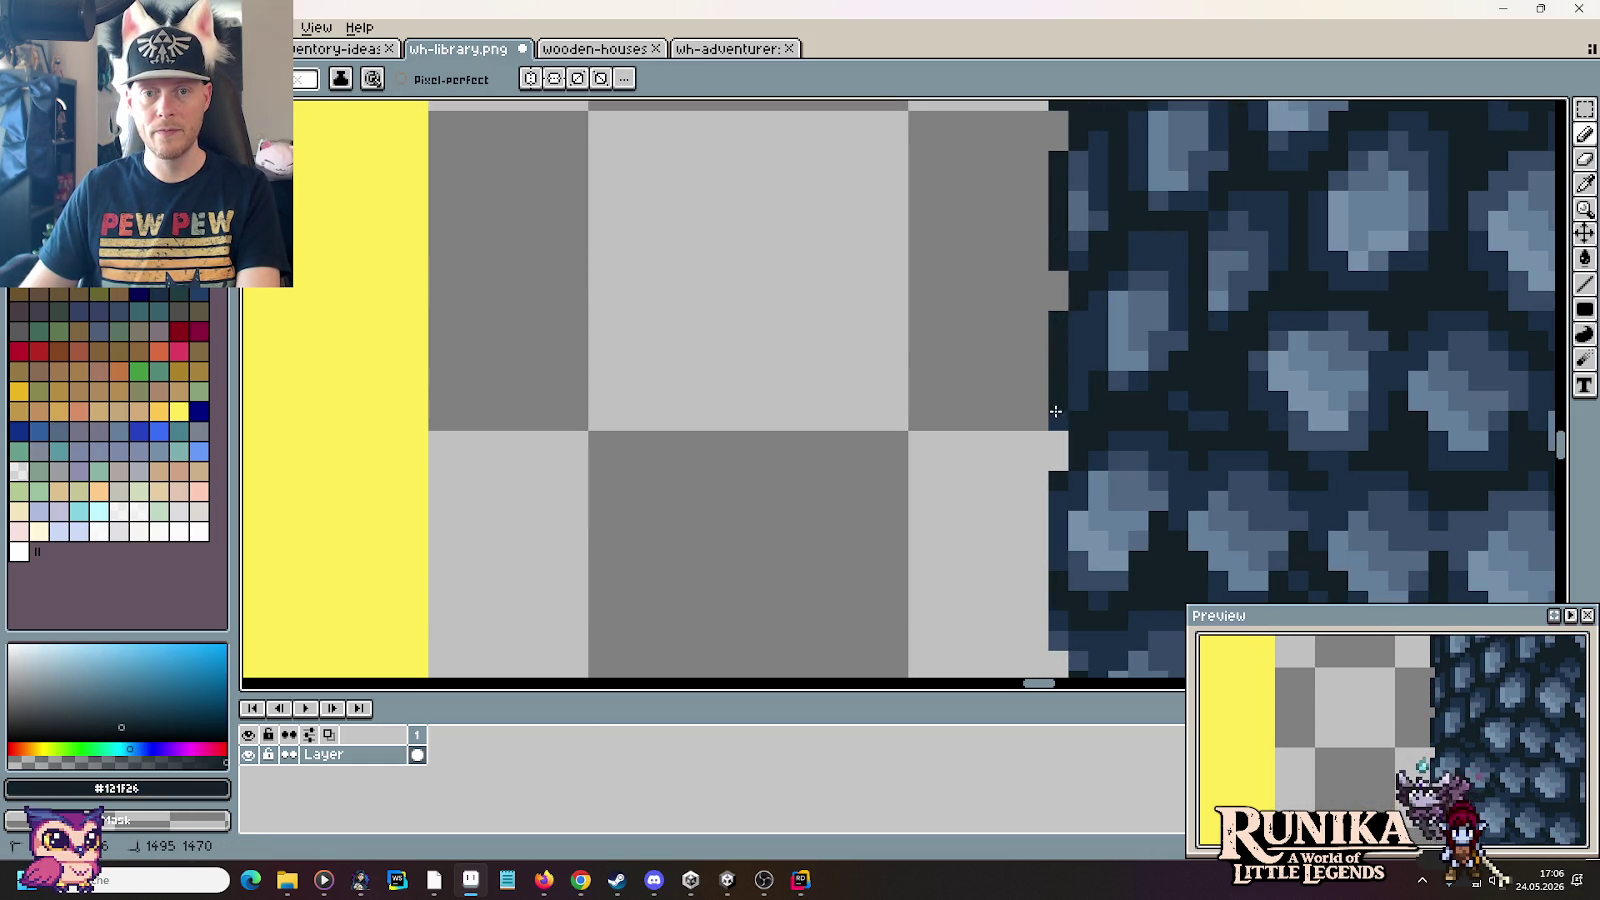
Step: Repaint shingle pixels up the left edge in light, medium and dark blue
{"action": "scroll", "coordinate": [1095, 495], "scroll_direction": "down", "scroll_amount": 3}
{"action": "scroll", "coordinate": [1130, 200], "scroll_direction": "up", "scroll_amount": 1}
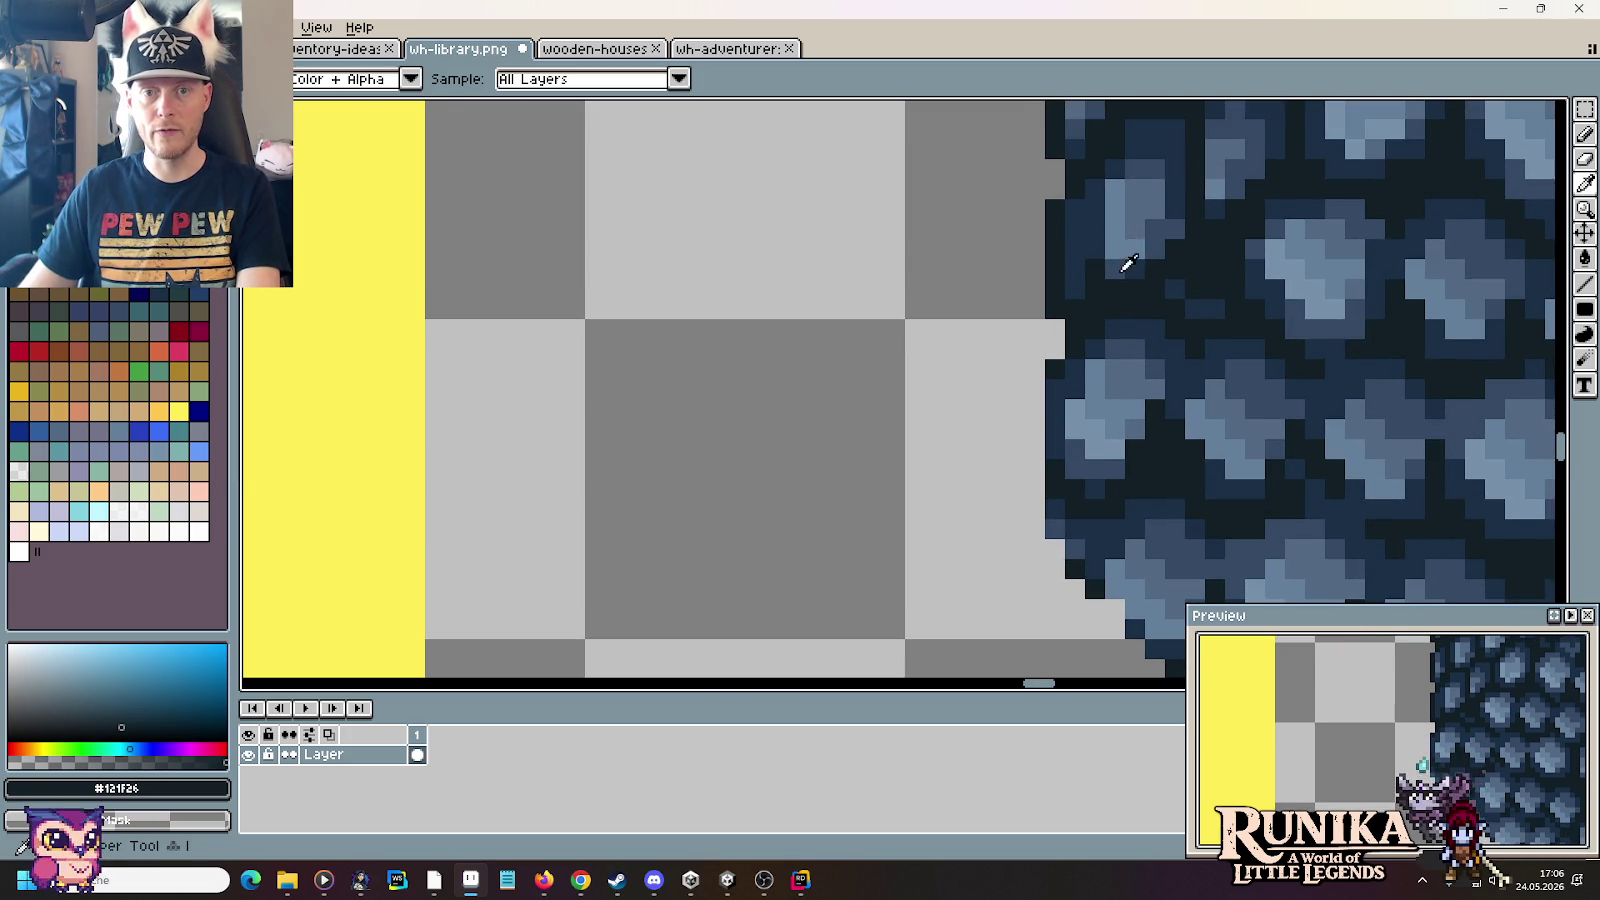
{"action": "left_click", "coordinate": [1103, 257], "text": "alt"}
{"action": "mouse_move", "coordinate": [1108, 264]}
{"action": "left_mouse_down"}
{"action": "mouse_move", "coordinate": [1100, 205]}
{"action": "mouse_move", "coordinate": [1095, 255]}
{"action": "left_mouse_up"}
{"action": "left_click", "coordinate": [1133, 215], "text": "alt"}
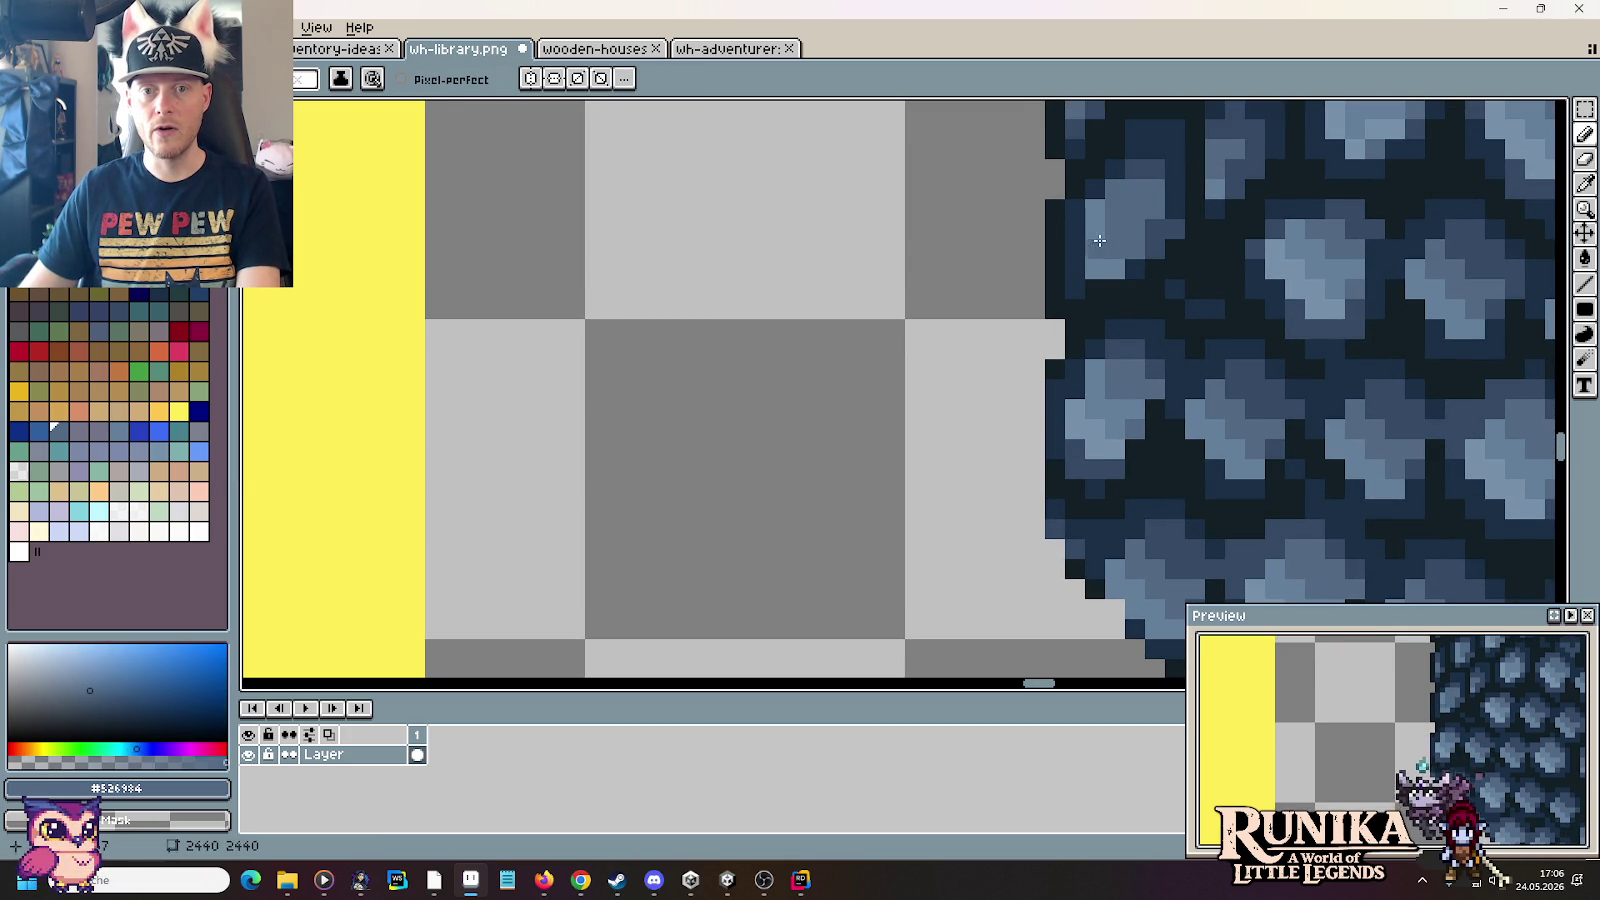
{"action": "left_click", "coordinate": [1125, 245], "text": "alt"}
{"action": "left_click", "coordinate": [1147, 260], "text": "alt"}
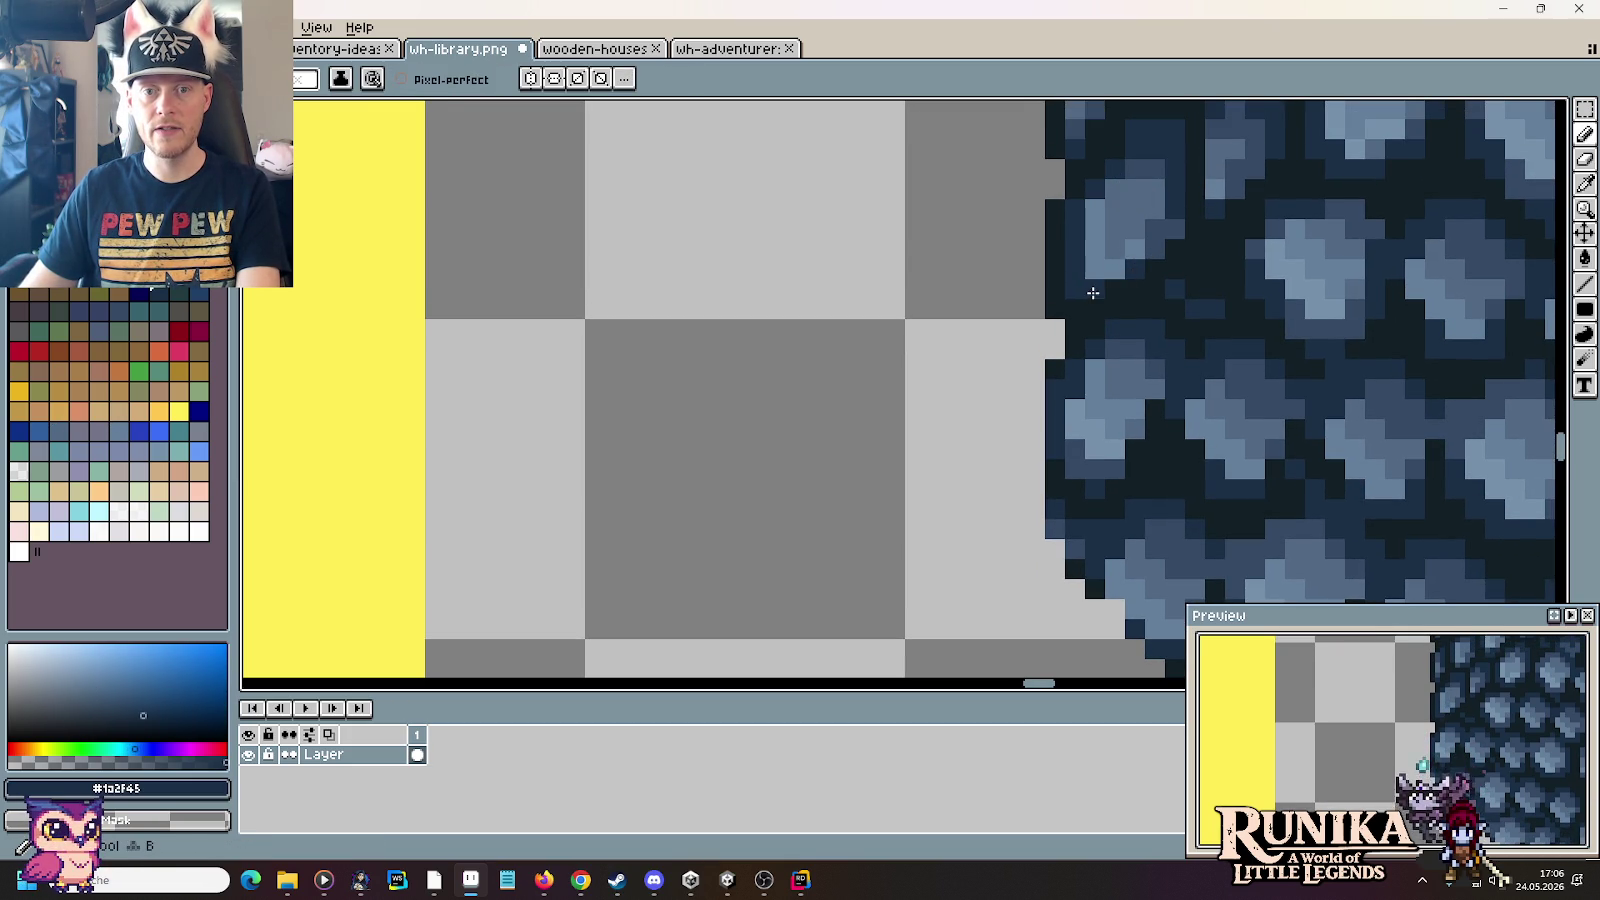
Step: Darken the left edges of the shingles with #121f26 and dark blue #1a2f45
{"action": "left_click", "coordinate": [1054, 357], "text": "alt"}
{"action": "left_click_drag", "start_coordinate": [1055, 382], "coordinate": [1056, 524]}
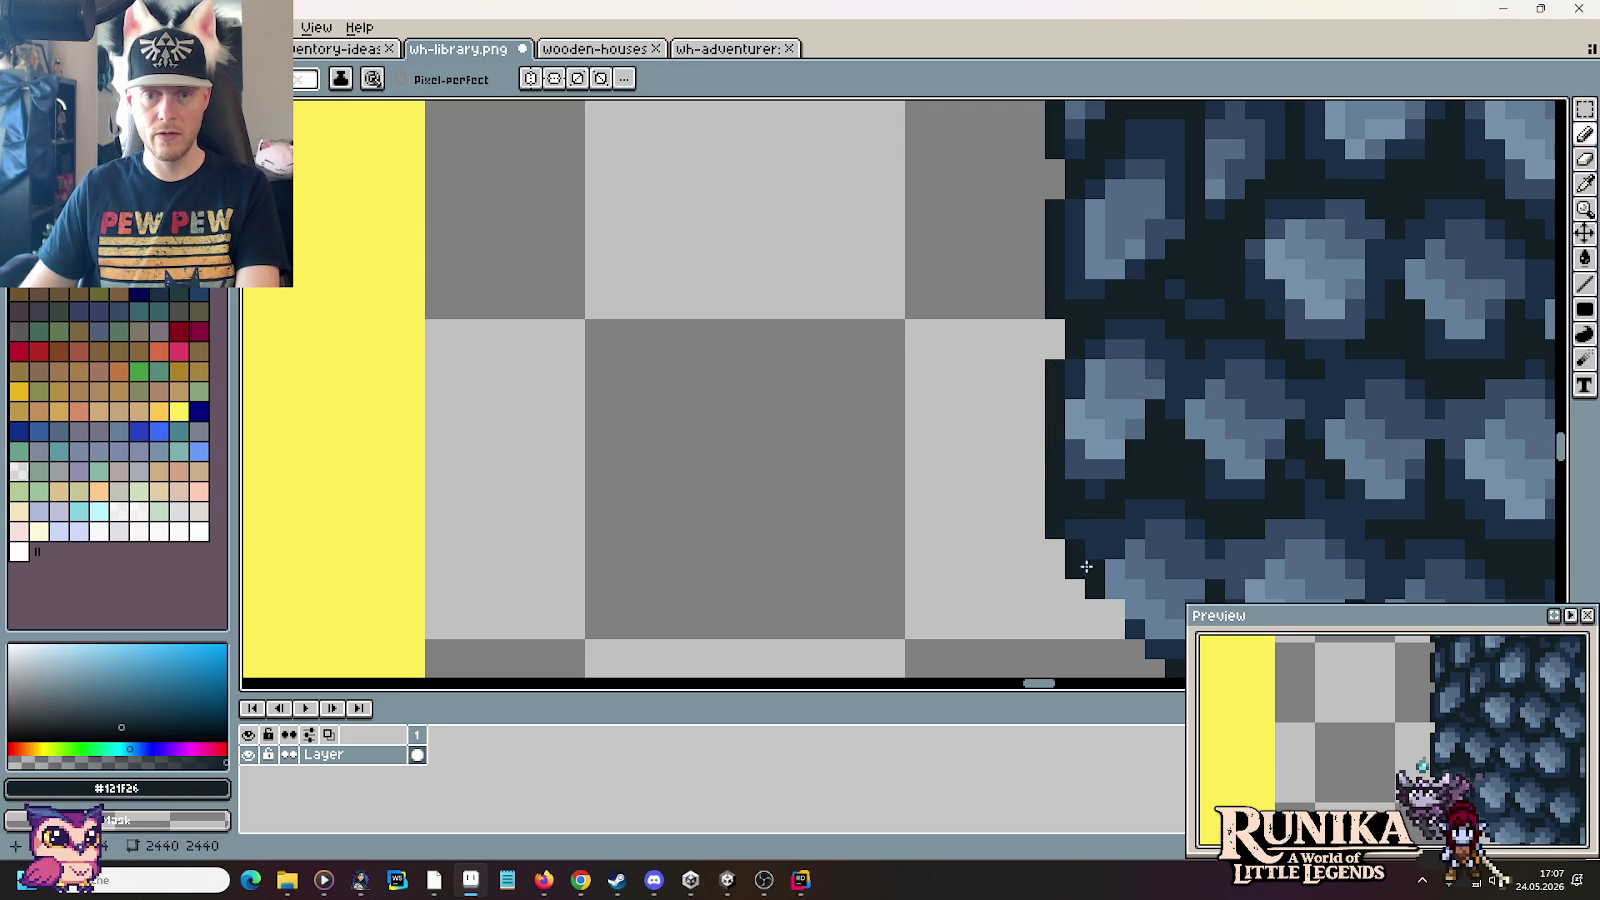
{"action": "scroll", "coordinate": [1100, 530], "scroll_direction": "right", "scroll_amount": 2}
{"action": "scroll", "coordinate": [945, 300], "scroll_direction": "down", "scroll_amount": 1}
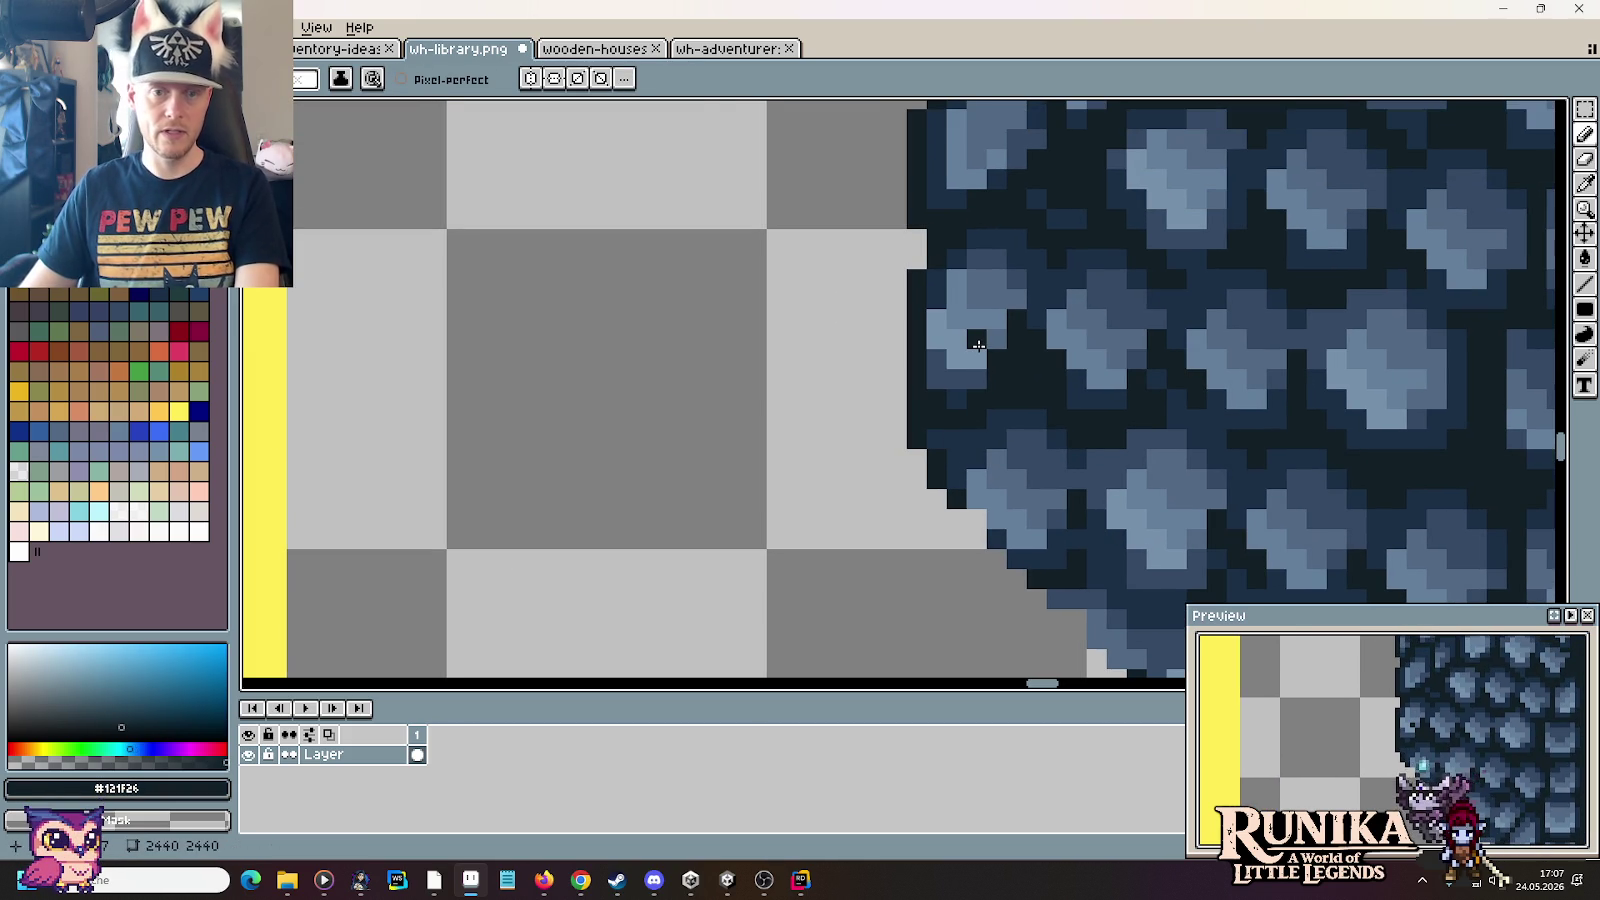
{"action": "left_click", "coordinate": [948, 295], "text": "alt"}
{"action": "left_click_drag", "start_coordinate": [936, 315], "coordinate": [936, 345]}
{"action": "key", "text": "alt"}
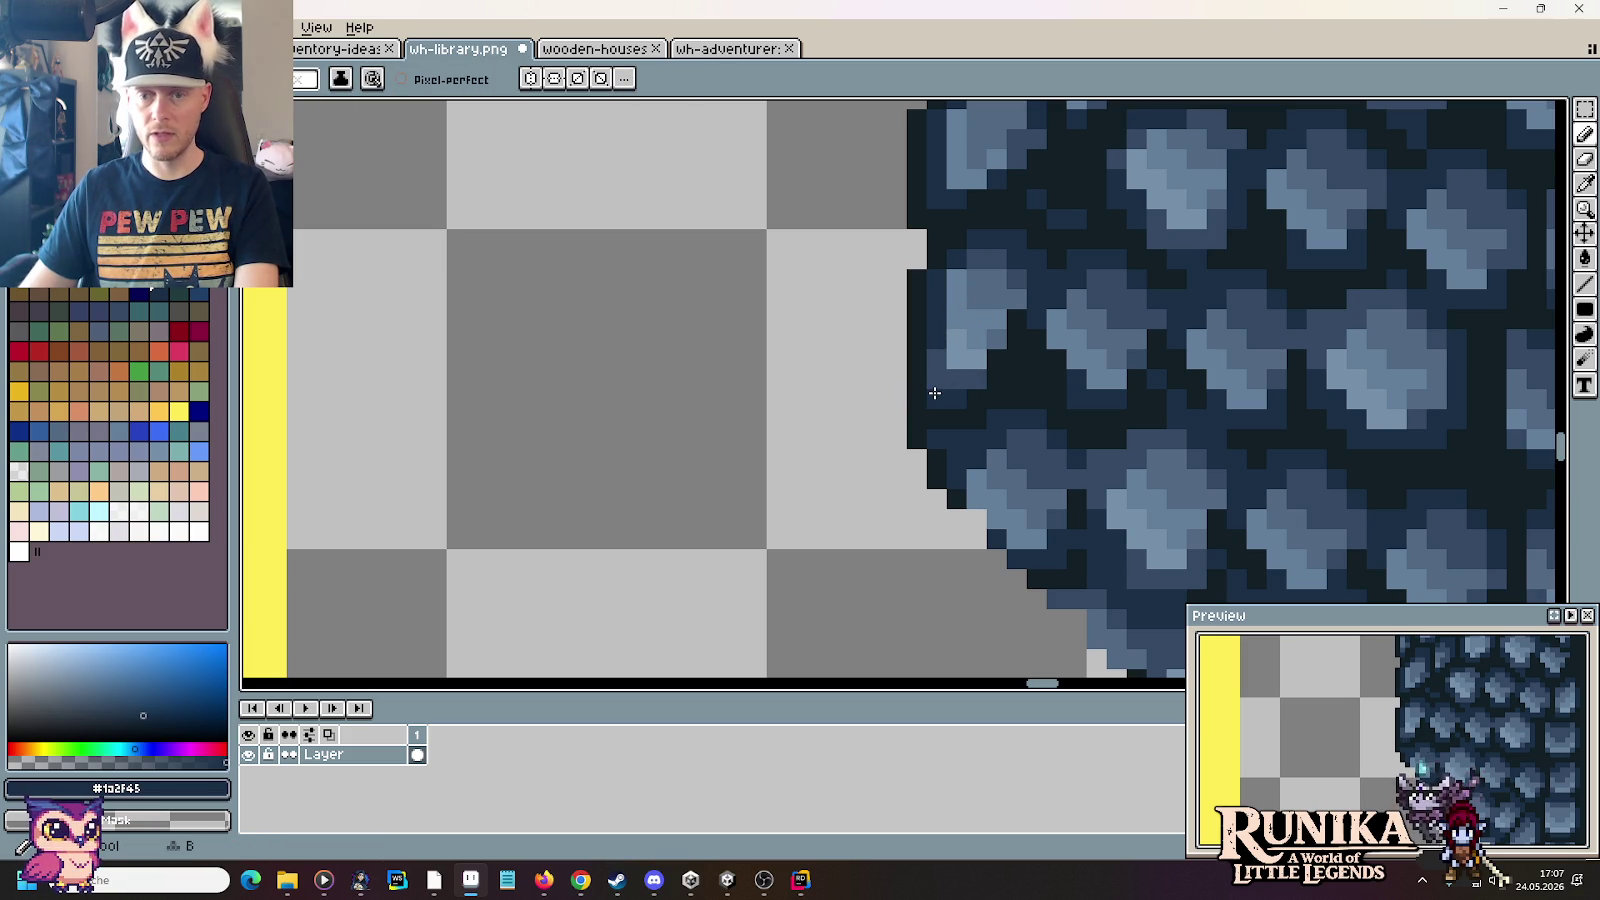
Step: Darken outline pixels along the roof's lower-left stepped edge with #121f26
{"action": "left_click_drag", "start_coordinate": [1000, 460], "coordinate": [900, 295]}
{"action": "left_click", "coordinate": [834, 280], "text": "alt"}
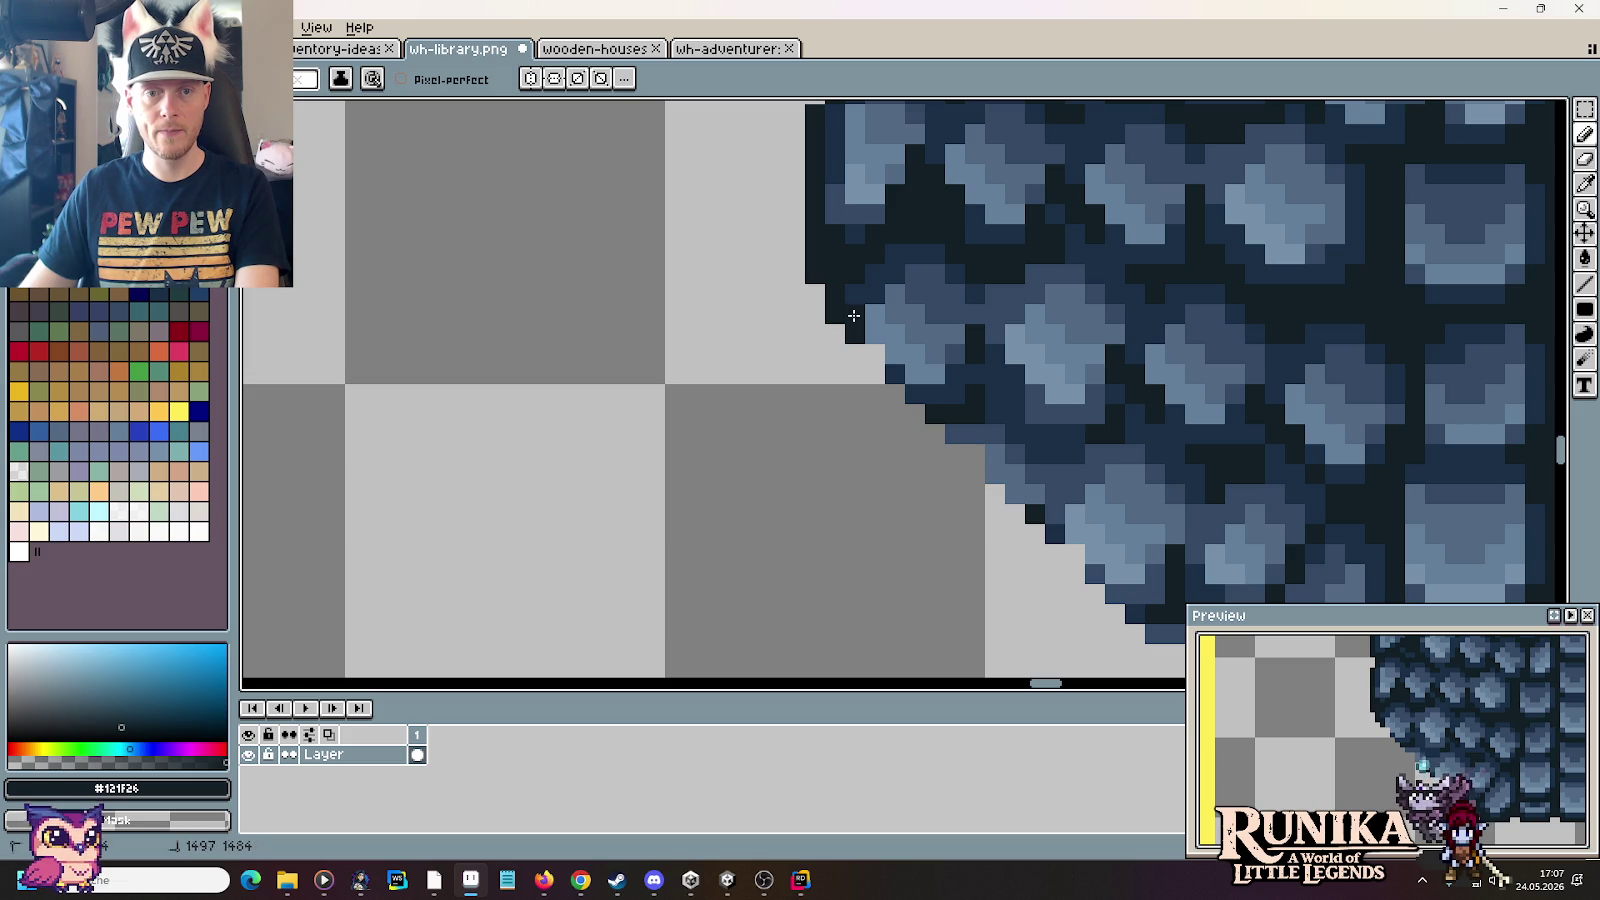
{"action": "left_click_drag", "start_coordinate": [856, 326], "coordinate": [866, 337]}
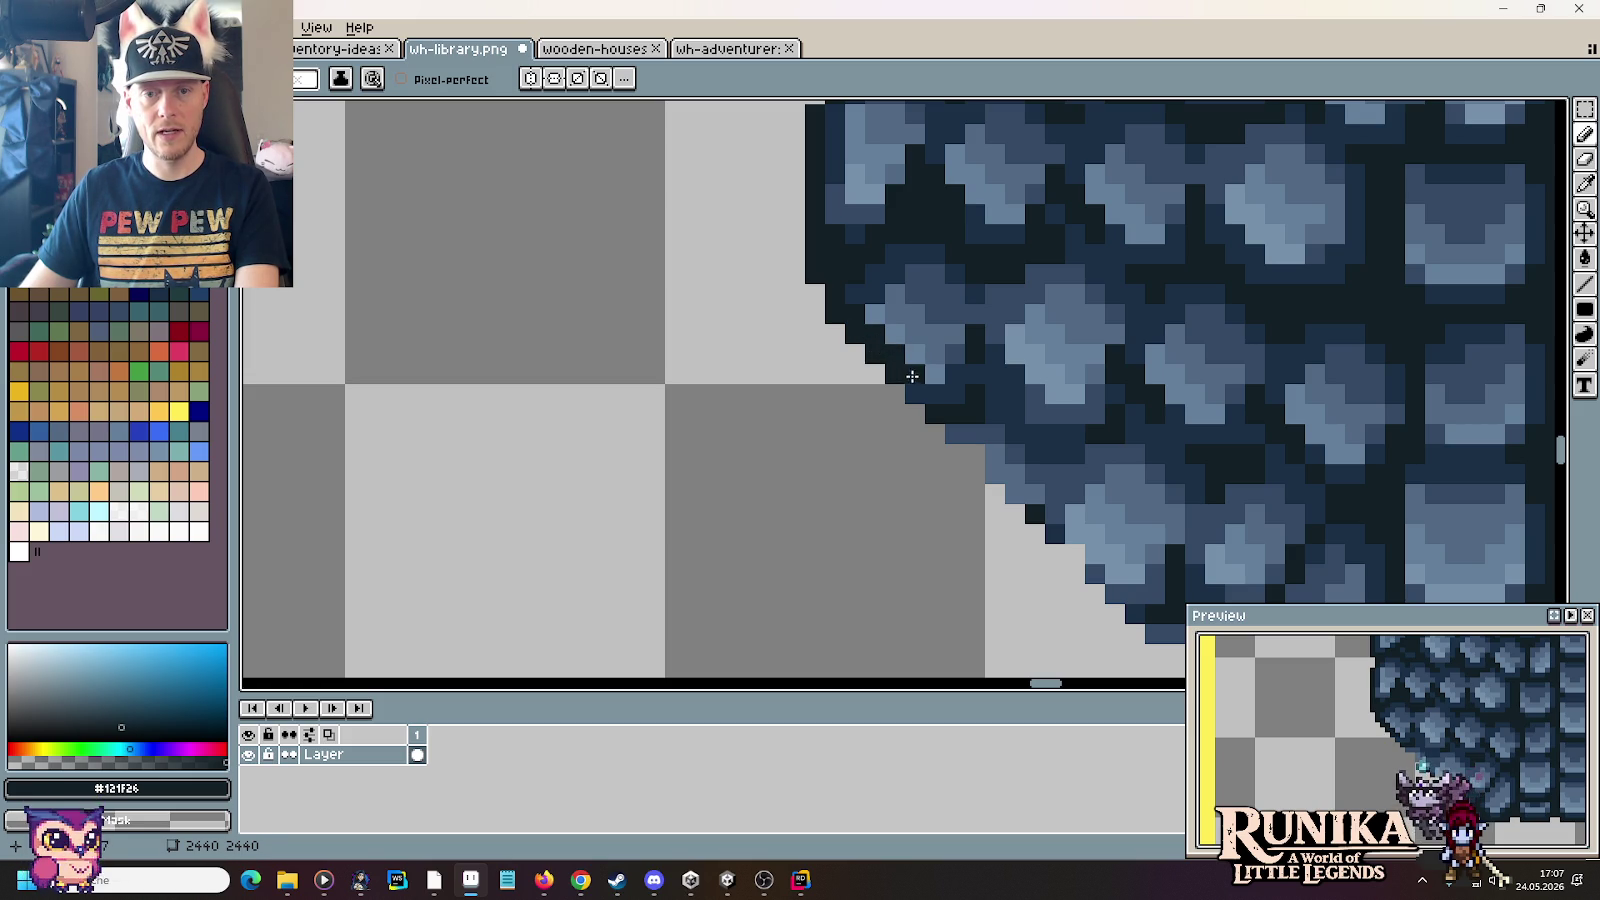
{"action": "mouse_move", "coordinate": [913, 390]}
{"action": "left_mouse_down"}
{"action": "mouse_move", "coordinate": [952, 435]}
{"action": "mouse_move", "coordinate": [1012, 455]}
{"action": "mouse_move", "coordinate": [1028, 494]}
{"action": "left_mouse_up"}
{"action": "left_click", "coordinate": [1015, 492]}
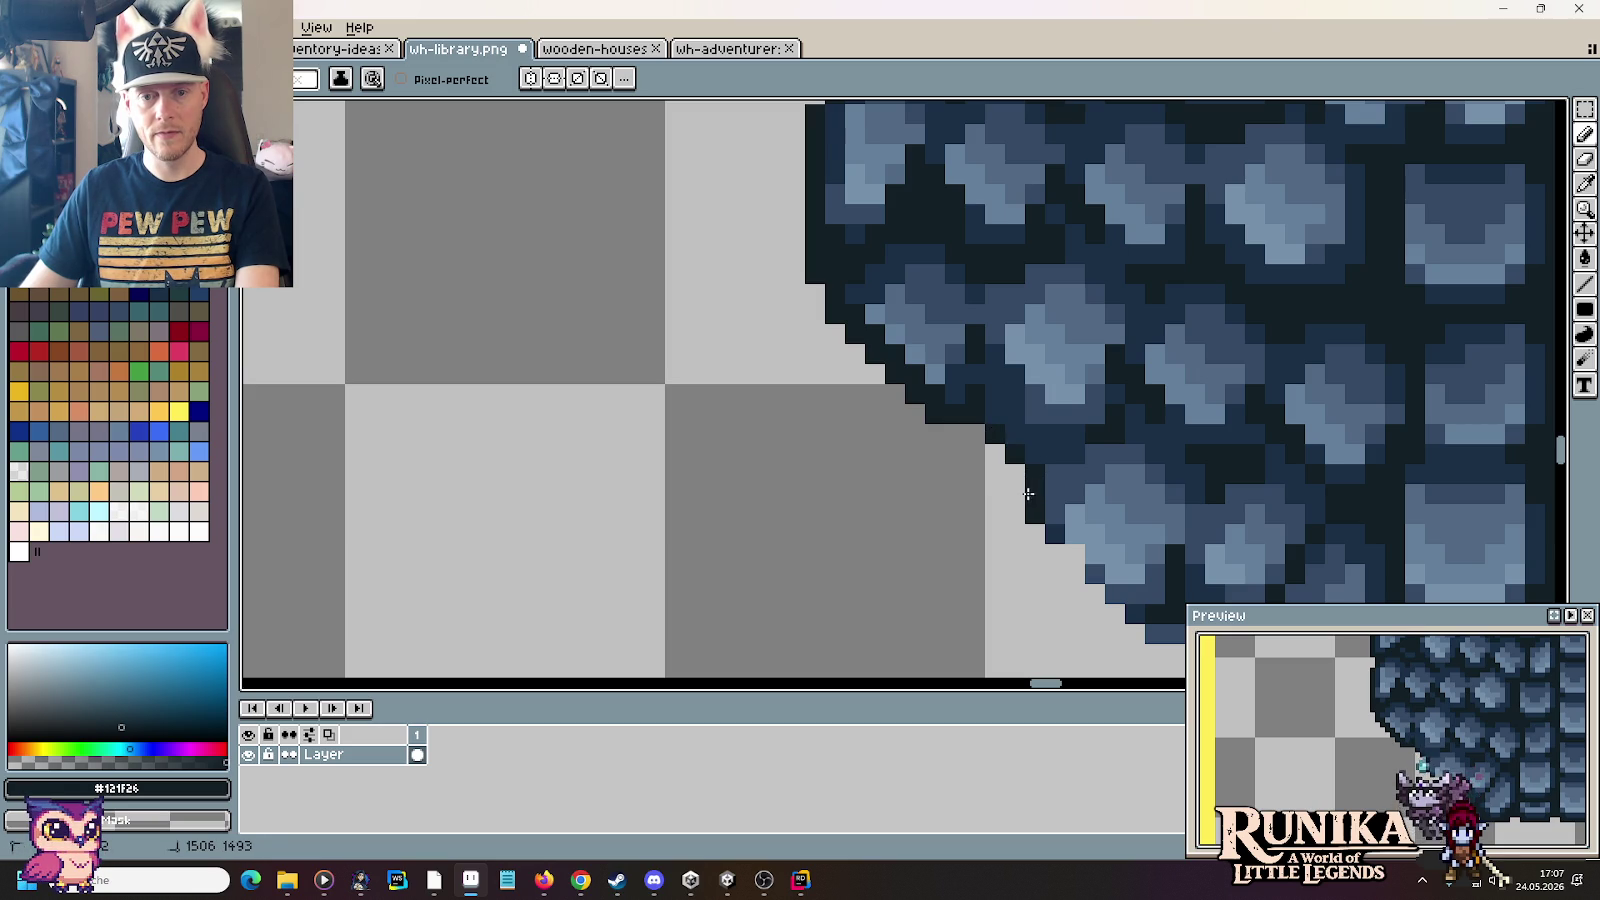
Step: Add near-black outline pixels along the lower-left edge and below the bottom shingle
{"action": "left_click", "coordinate": [955, 378]}
{"action": "left_click", "coordinate": [993, 414]}
{"action": "left_click", "coordinate": [1010, 438]}
{"action": "left_click", "coordinate": [1052, 513]}
{"action": "left_click", "coordinate": [1055, 532]}
{"action": "left_click", "coordinate": [1113, 556]}
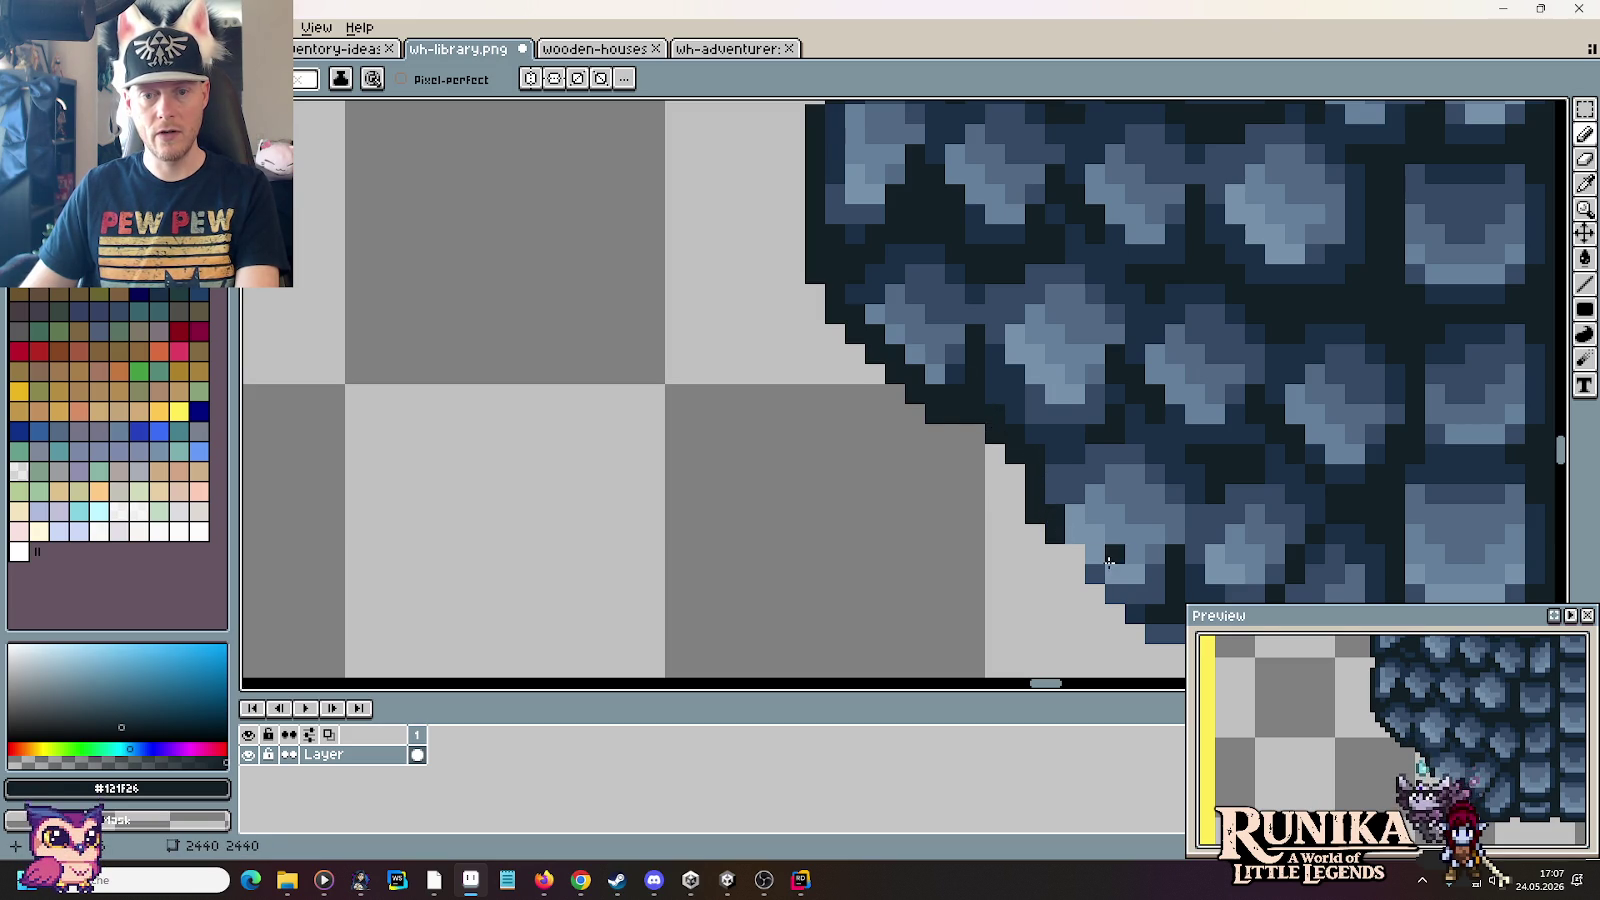
{"action": "left_click_drag", "start_coordinate": [1095, 561], "coordinate": [862, 375]}
{"action": "left_click", "coordinate": [884, 398]}
{"action": "left_click", "coordinate": [917, 428]}
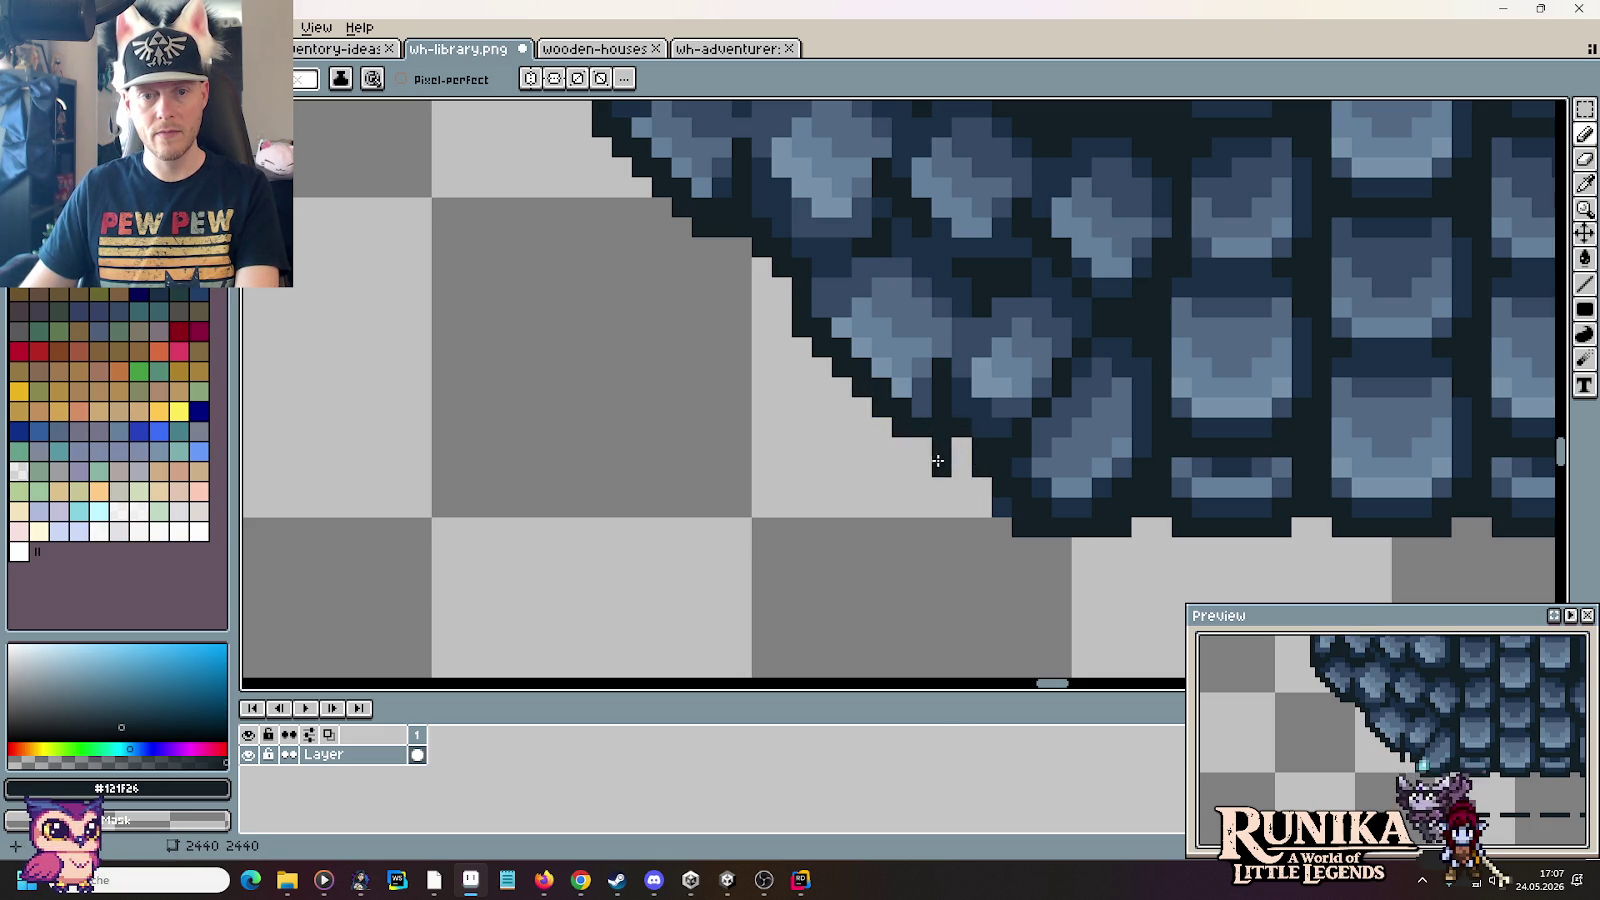
Step: Bring another part of the lower-left roof edge into view and place a dark outline pixel
{"action": "scroll", "coordinate": [944, 436], "scroll_direction": "down", "scroll_amount": 3}
{"action": "scroll", "coordinate": [1205, 451], "scroll_direction": "up", "scroll_amount": 3}
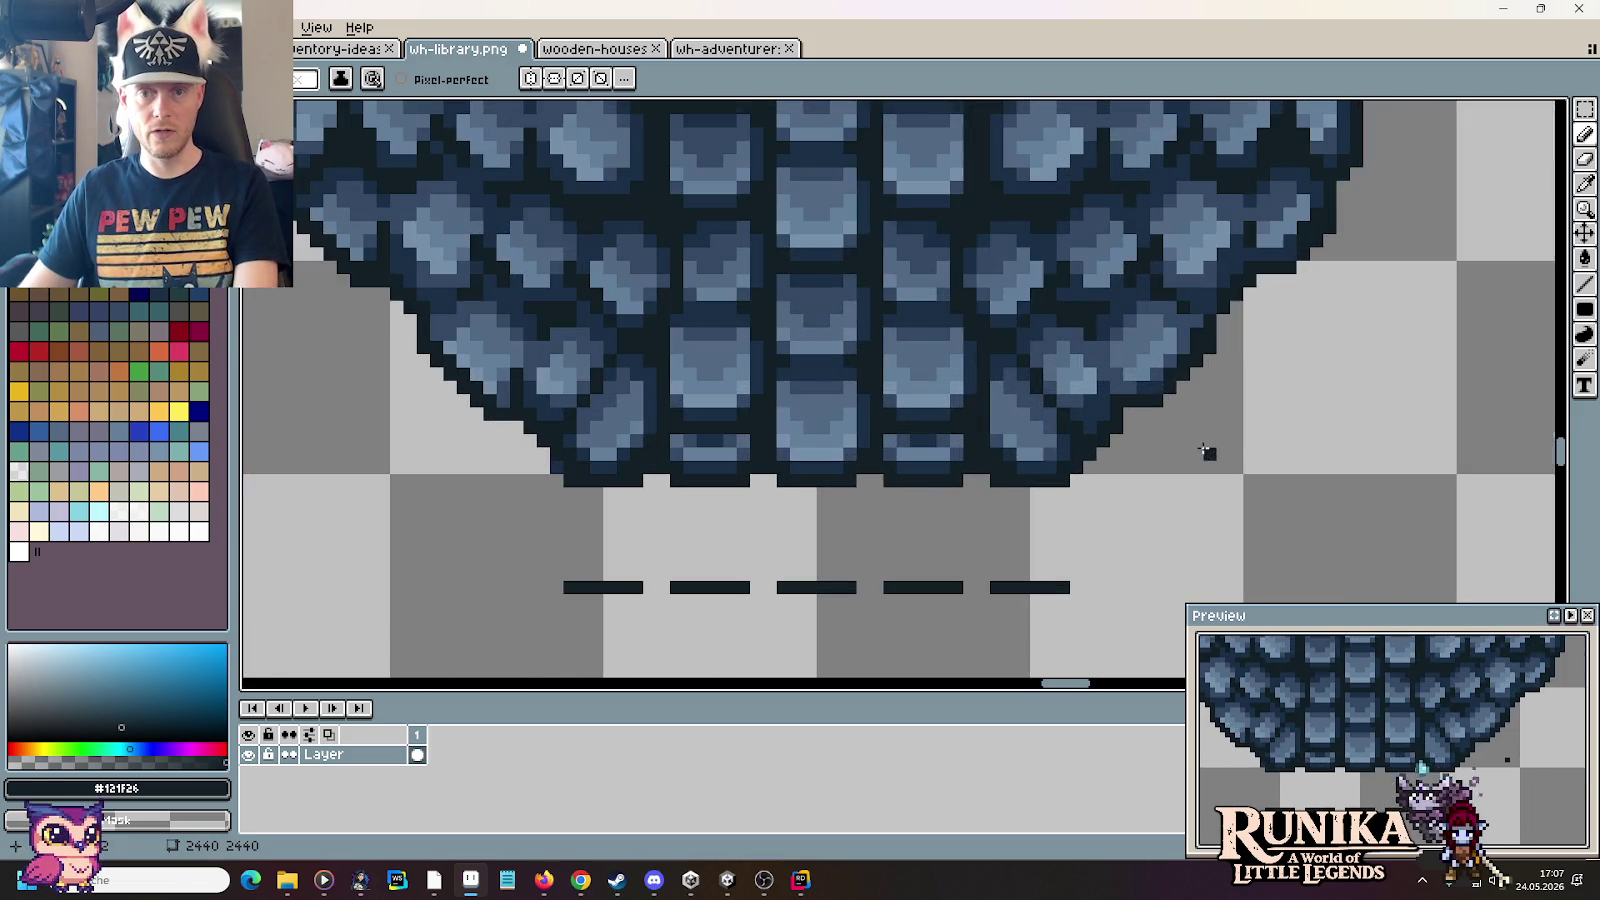
{"action": "scroll", "coordinate": [488, 333], "scroll_direction": "up", "scroll_amount": 2}
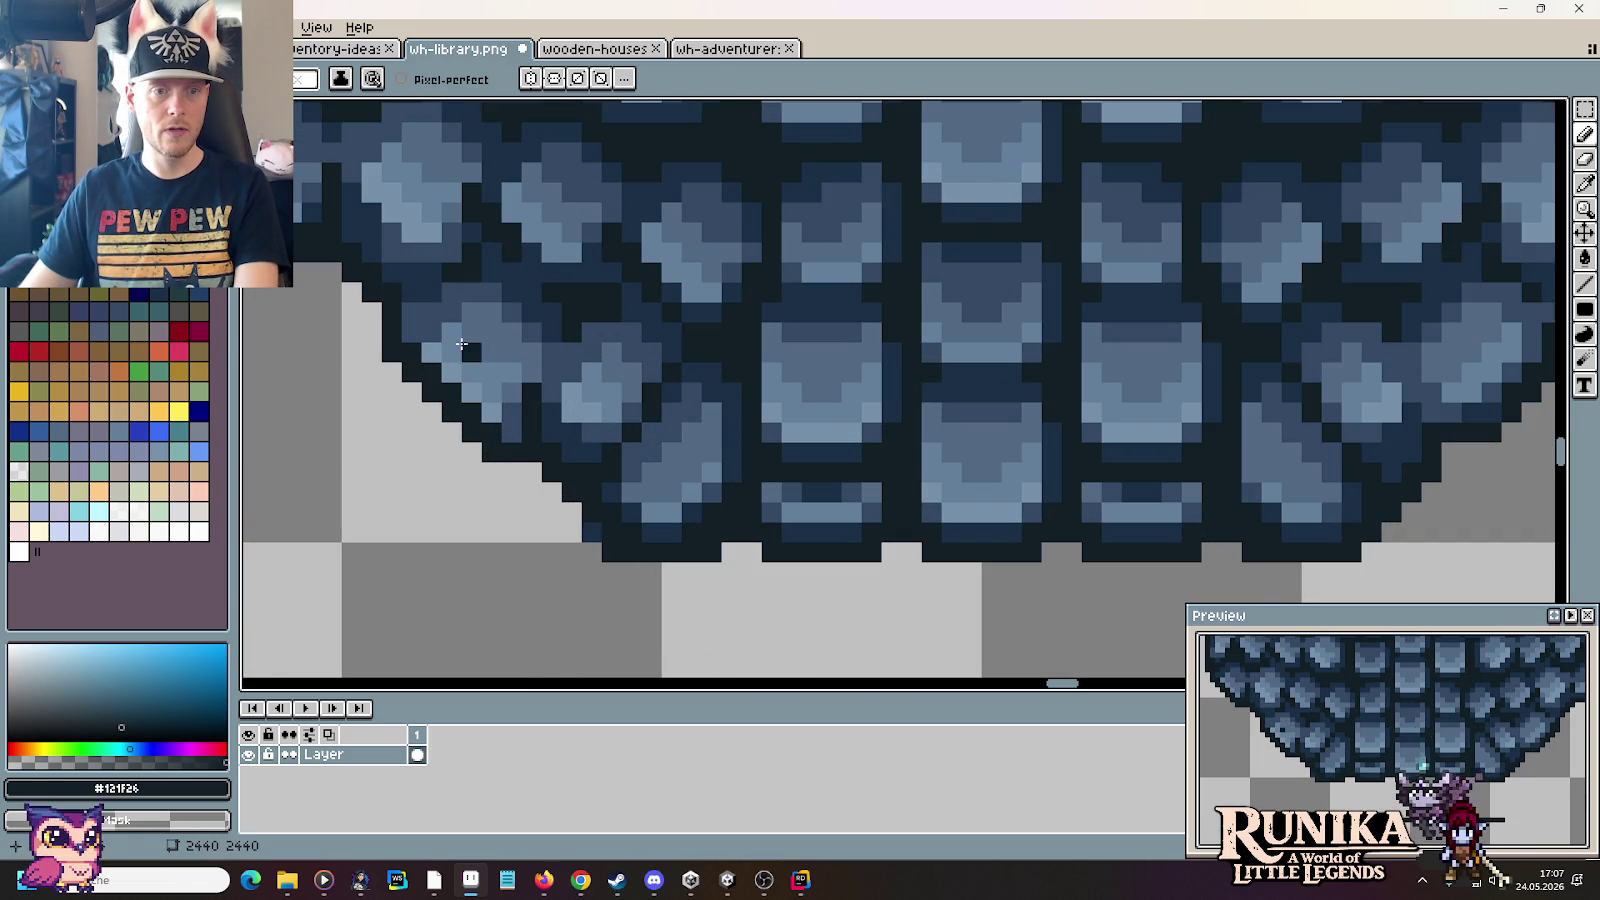
{"action": "left_click", "coordinate": [488, 414], "text": "alt"}
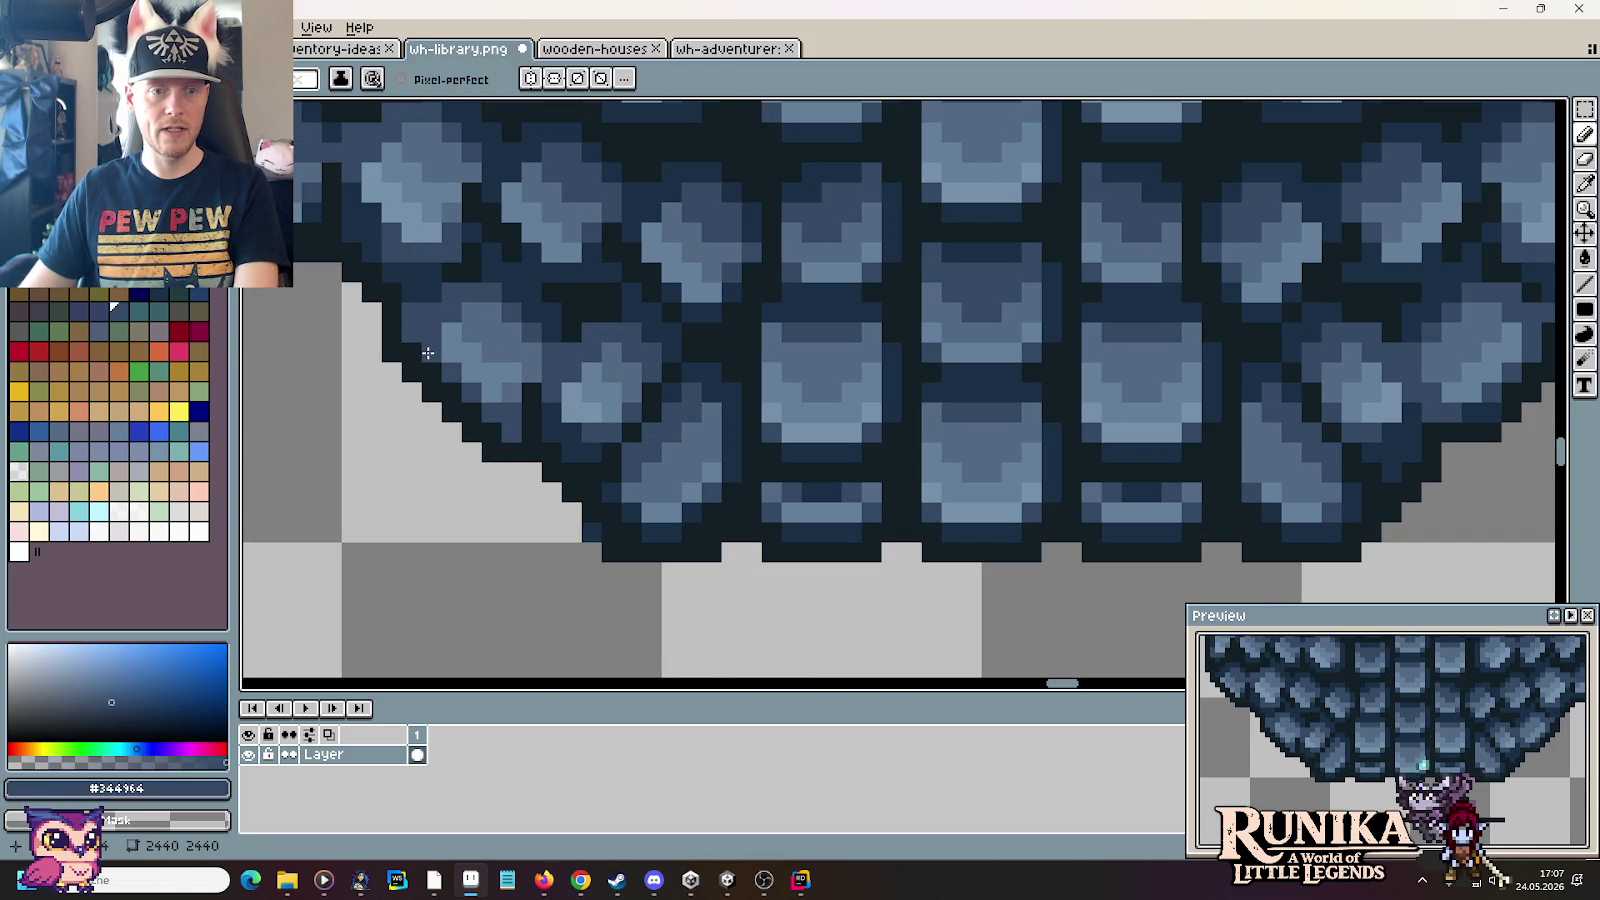
{"action": "left_click_drag", "start_coordinate": [367, 284], "coordinate": [659, 500]}
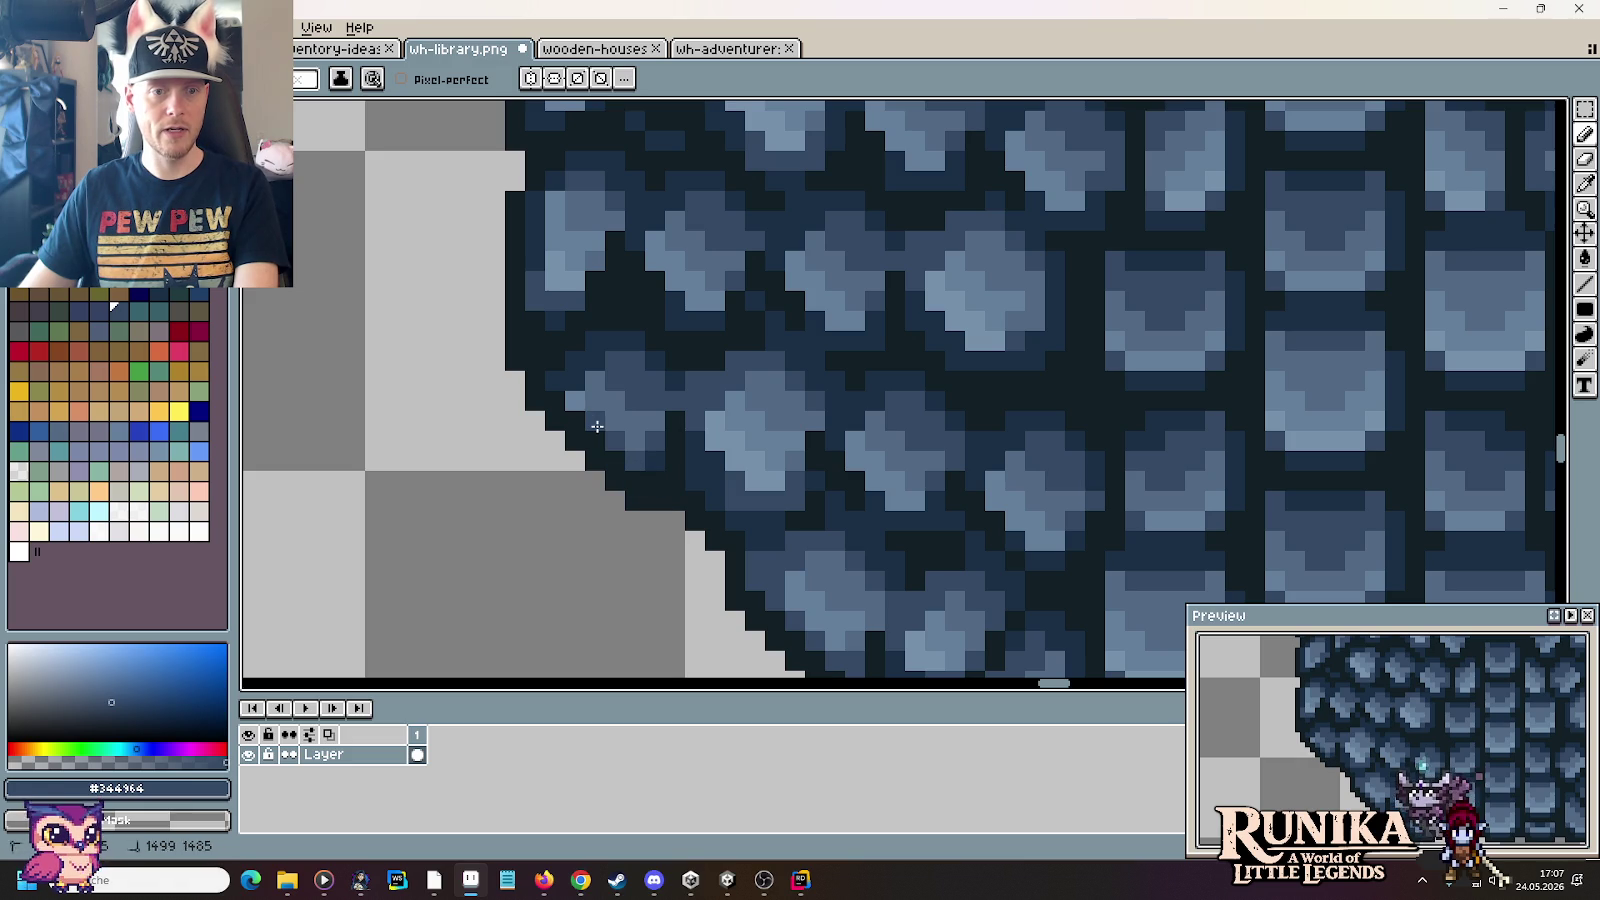
{"action": "scroll", "coordinate": [658, 431], "scroll_direction": "down", "scroll_amount": 3}
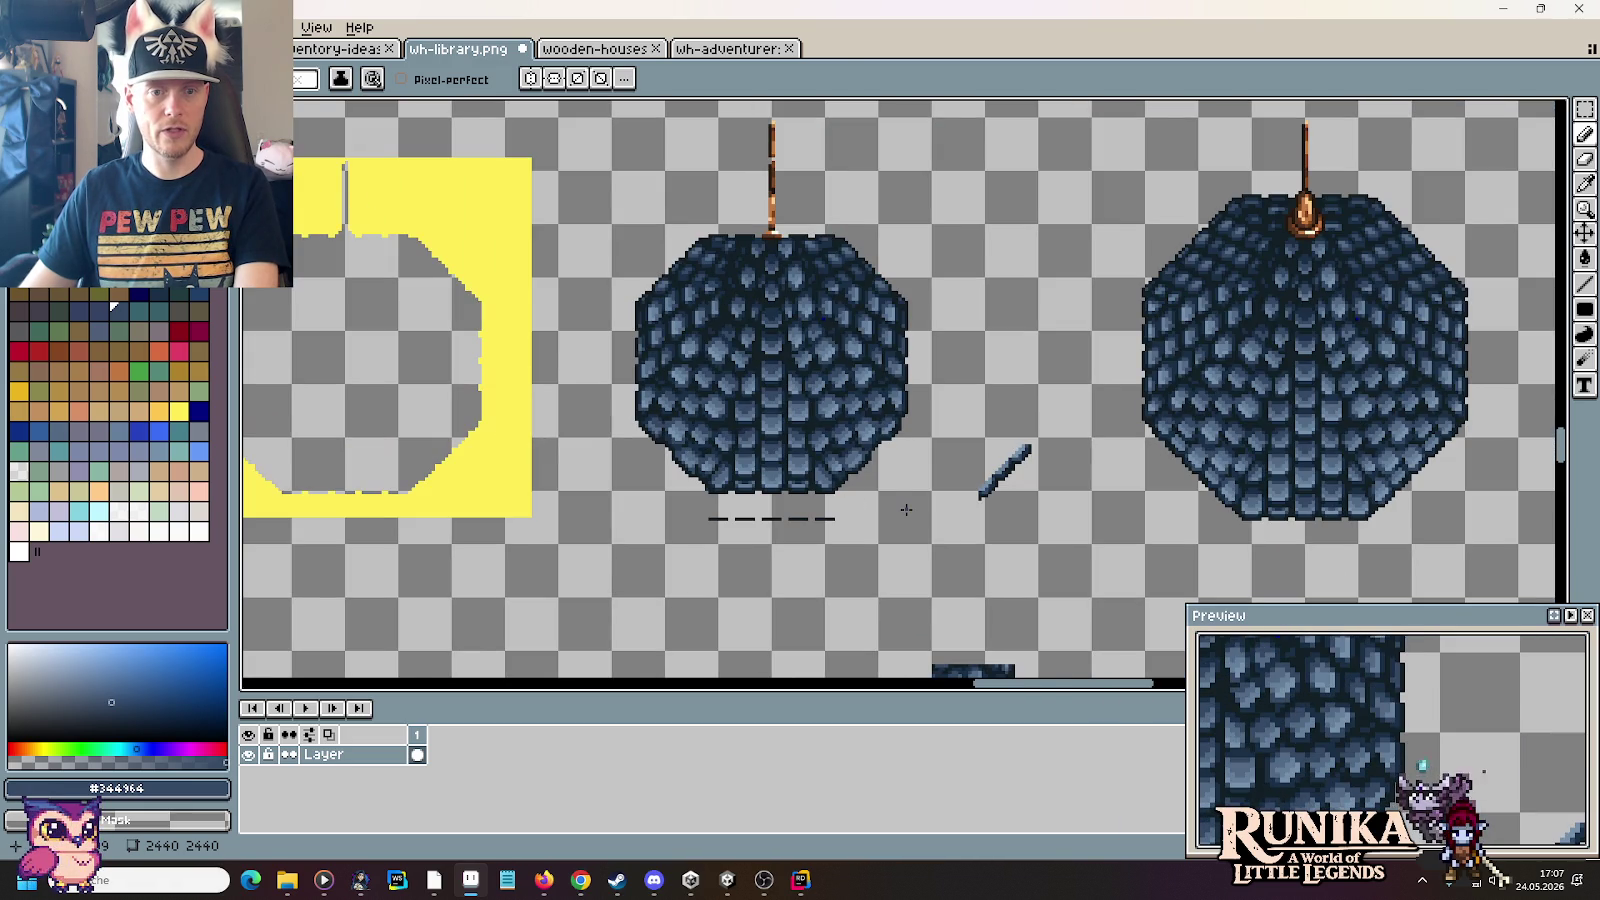
{"action": "scroll", "coordinate": [691, 457], "scroll_direction": "up", "scroll_amount": 2}
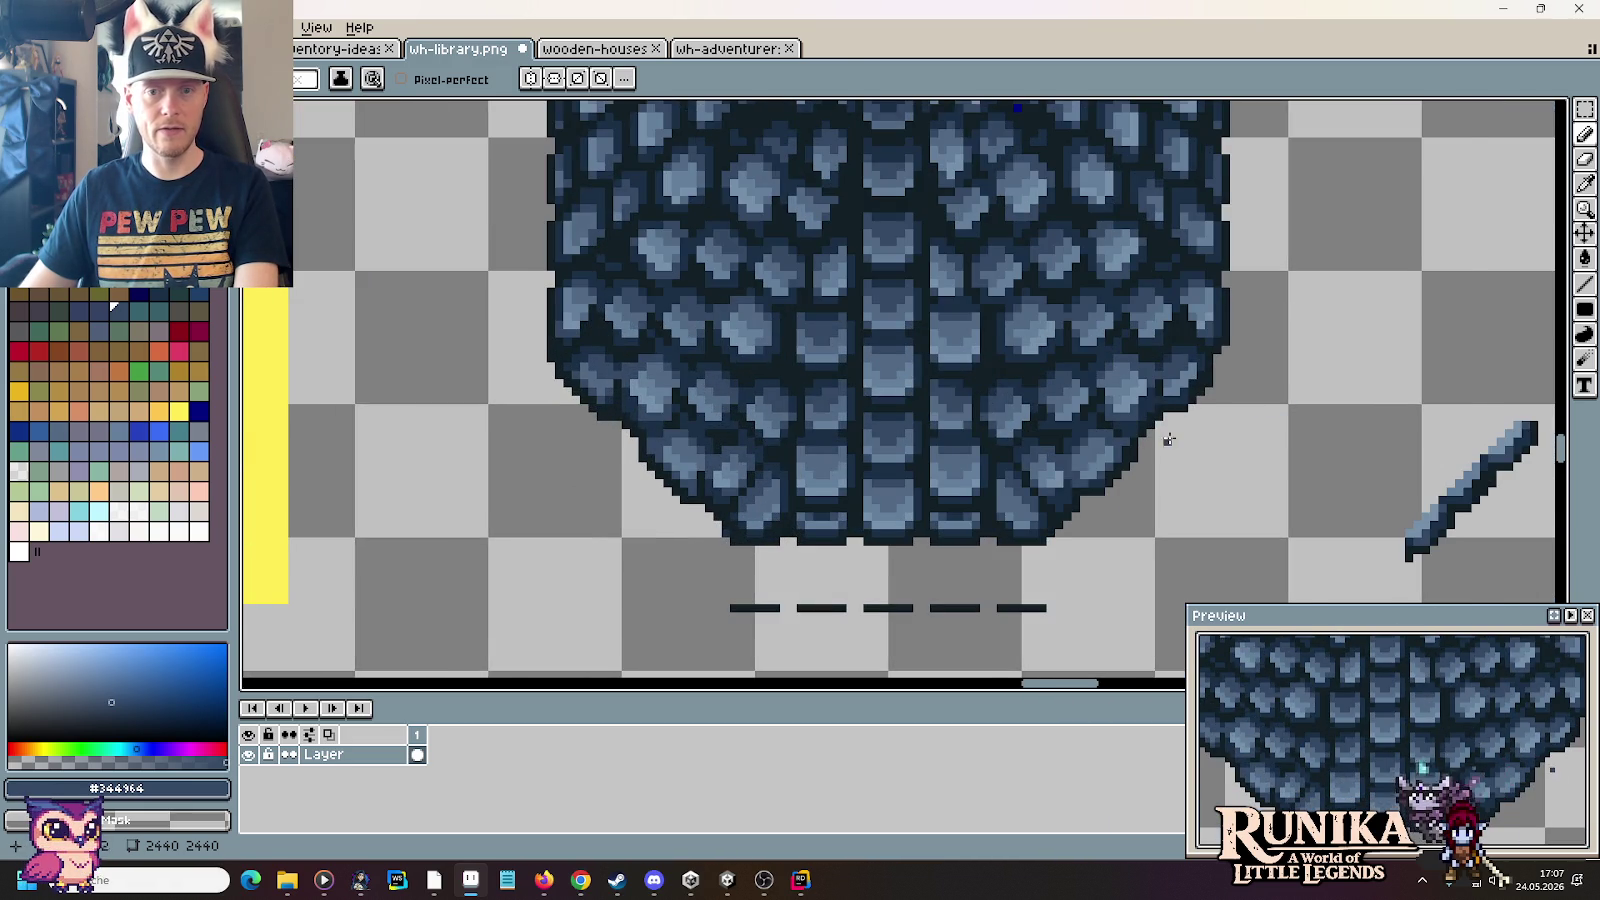
{"action": "scroll", "coordinate": [1168, 439], "scroll_direction": "down", "scroll_amount": 1}
{"action": "scroll", "coordinate": [791, 448], "scroll_direction": "up", "scroll_amount": 2}
{"action": "scroll", "coordinate": [791, 448], "scroll_direction": "up", "scroll_amount": 1}
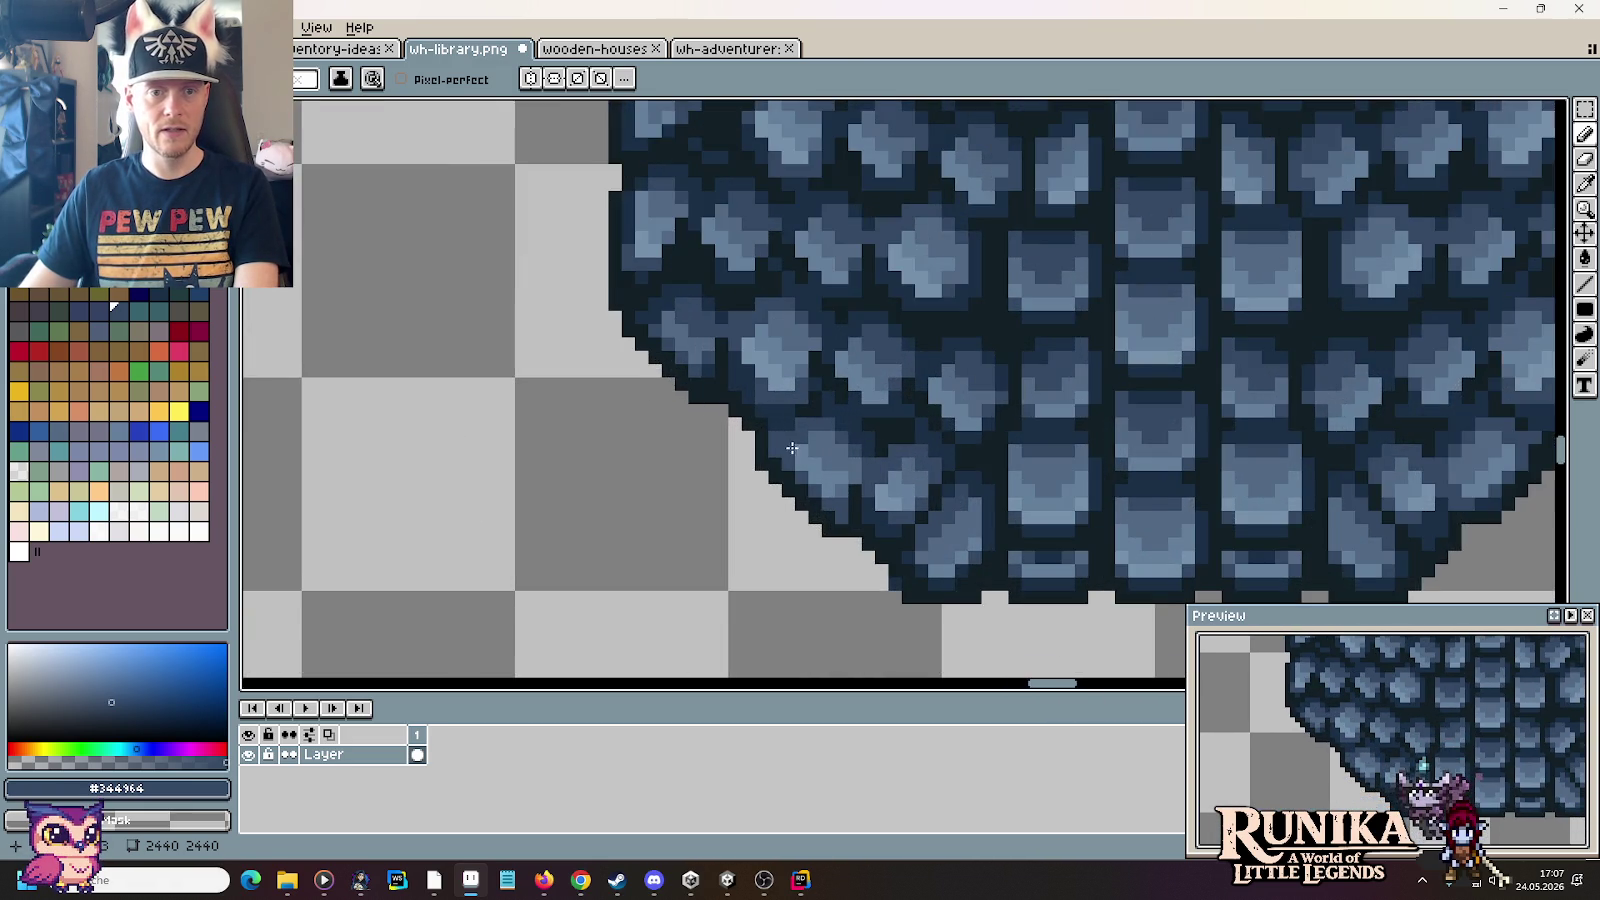
{"action": "scroll", "coordinate": [791, 448], "scroll_direction": "up", "scroll_amount": 1}
{"action": "left_click", "coordinate": [732, 421], "text": "alt"}
{"action": "left_click", "coordinate": [669, 396]}
Step: Move a misplaced outline pixel higher and add dark, light and mid blue shingle pixels
{"action": "left_click", "coordinate": [662, 374]}
{"action": "right_click", "coordinate": [662, 400]}
{"action": "left_click", "coordinate": [779, 371], "text": "alt"}
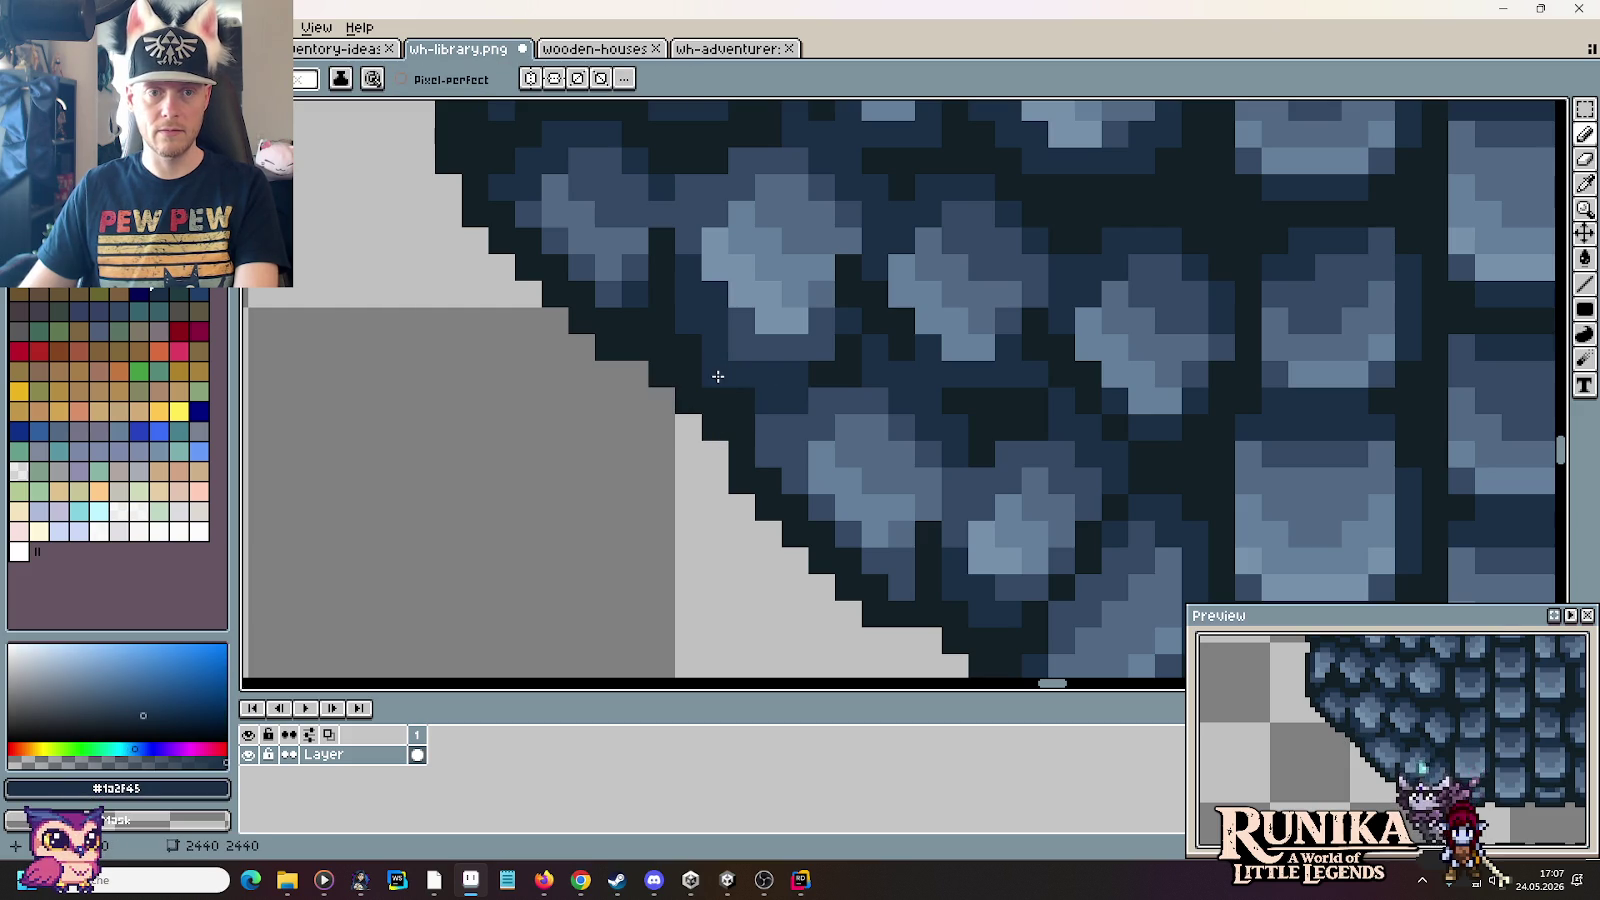
{"action": "left_click", "coordinate": [776, 427]}
{"action": "left_click", "coordinate": [729, 264], "text": "alt"}
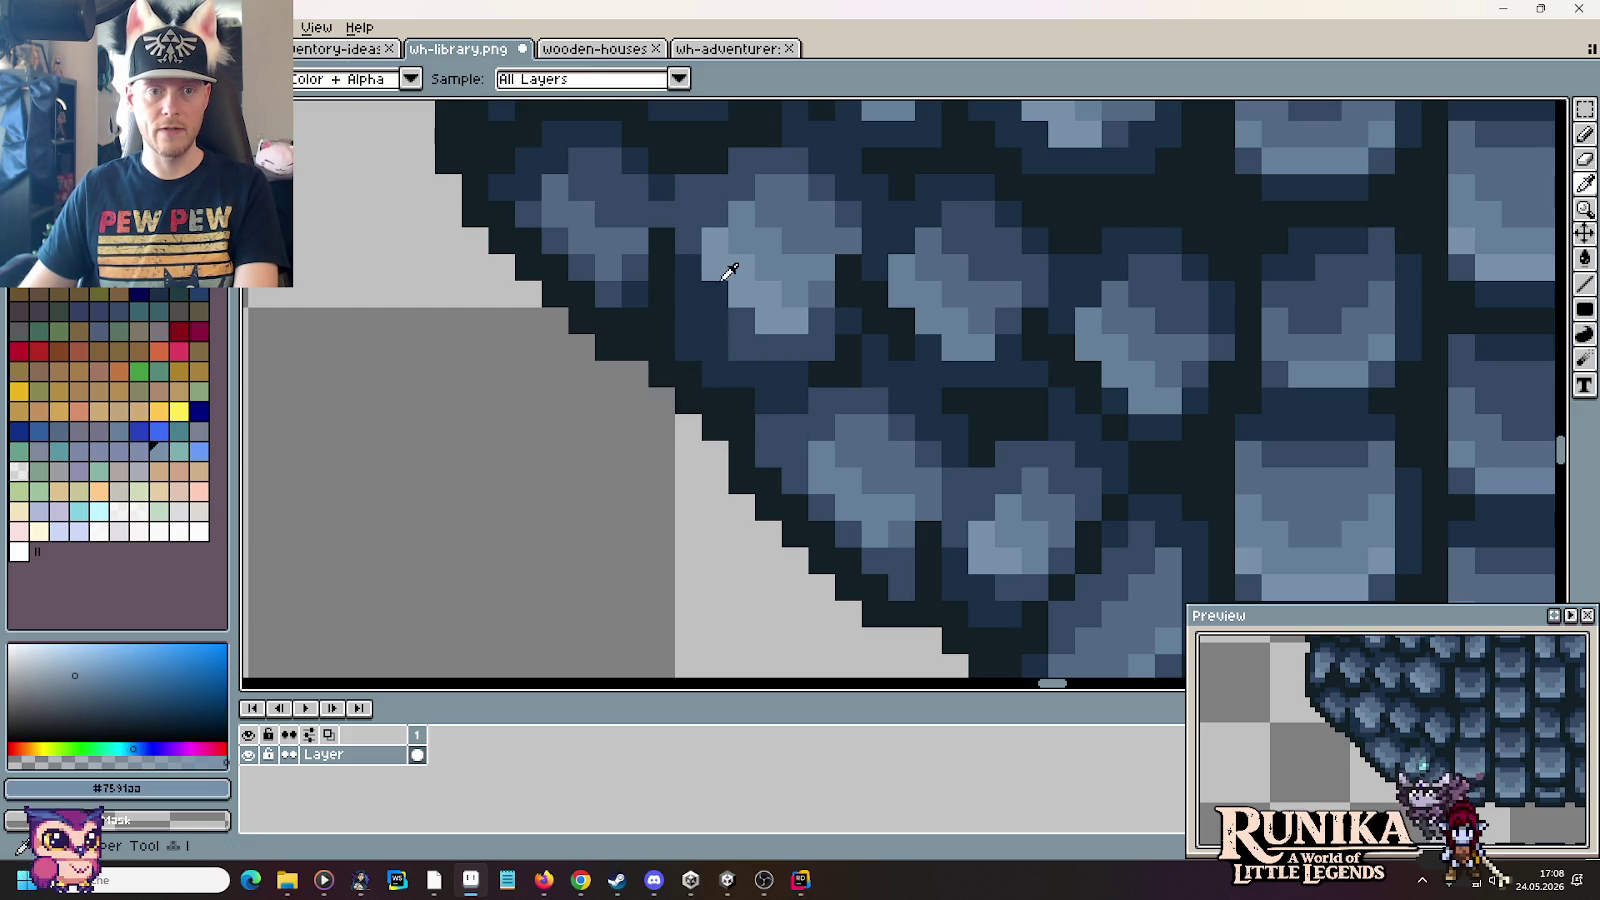
{"action": "left_click", "coordinate": [741, 321]}
{"action": "left_click", "coordinate": [786, 264], "text": "alt"}
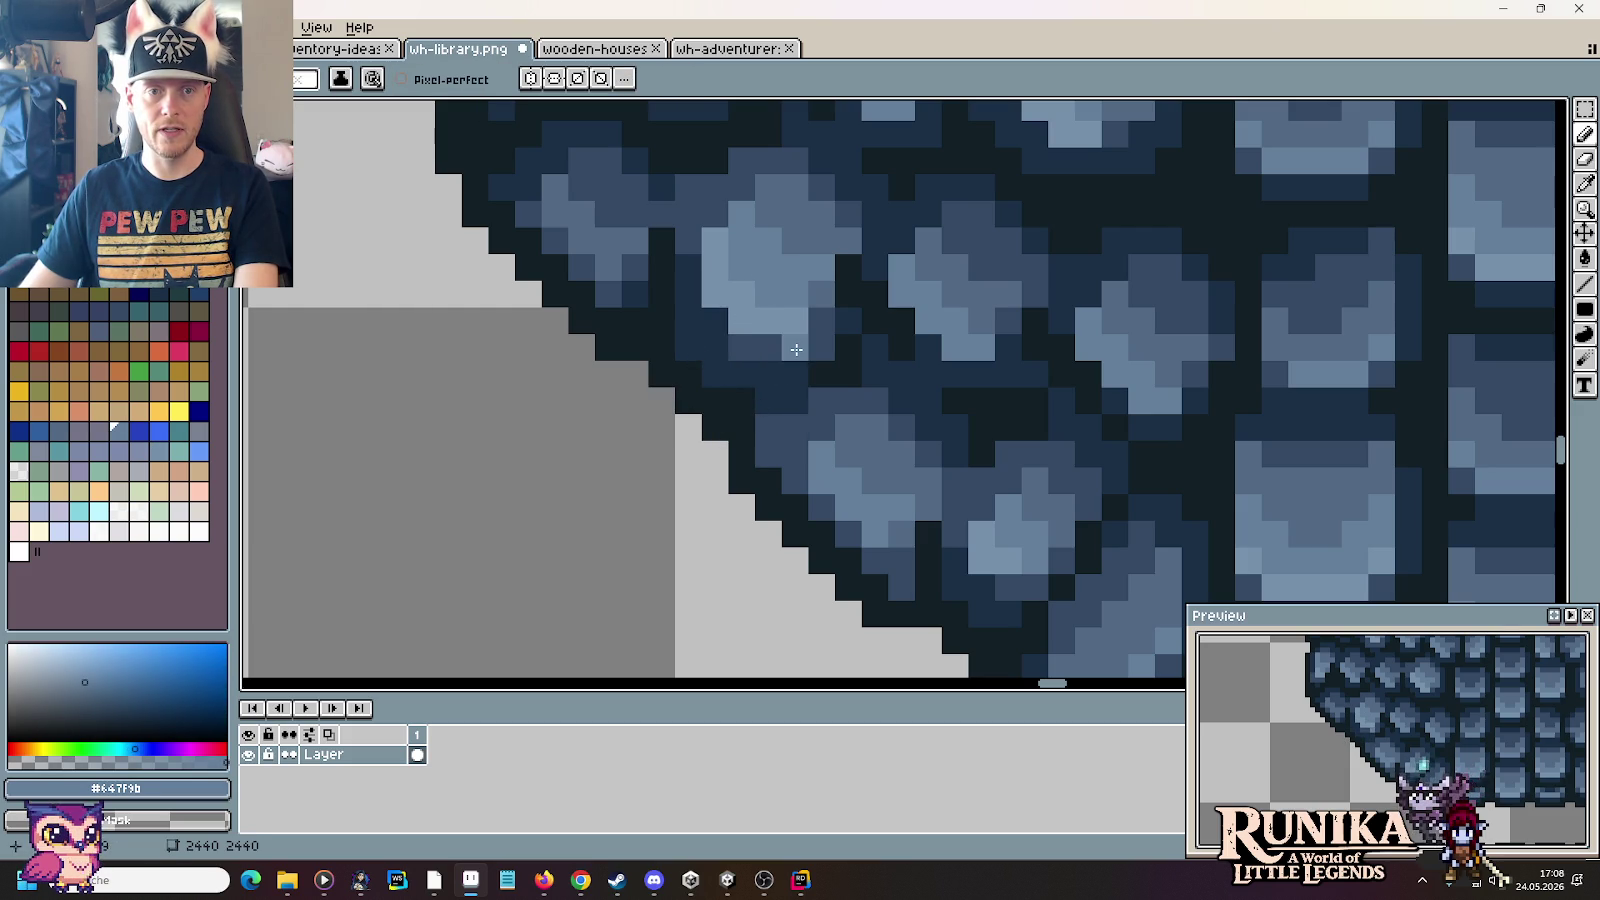
{"action": "left_click", "coordinate": [775, 372], "text": "alt"}
{"action": "left_click", "coordinate": [716, 320]}
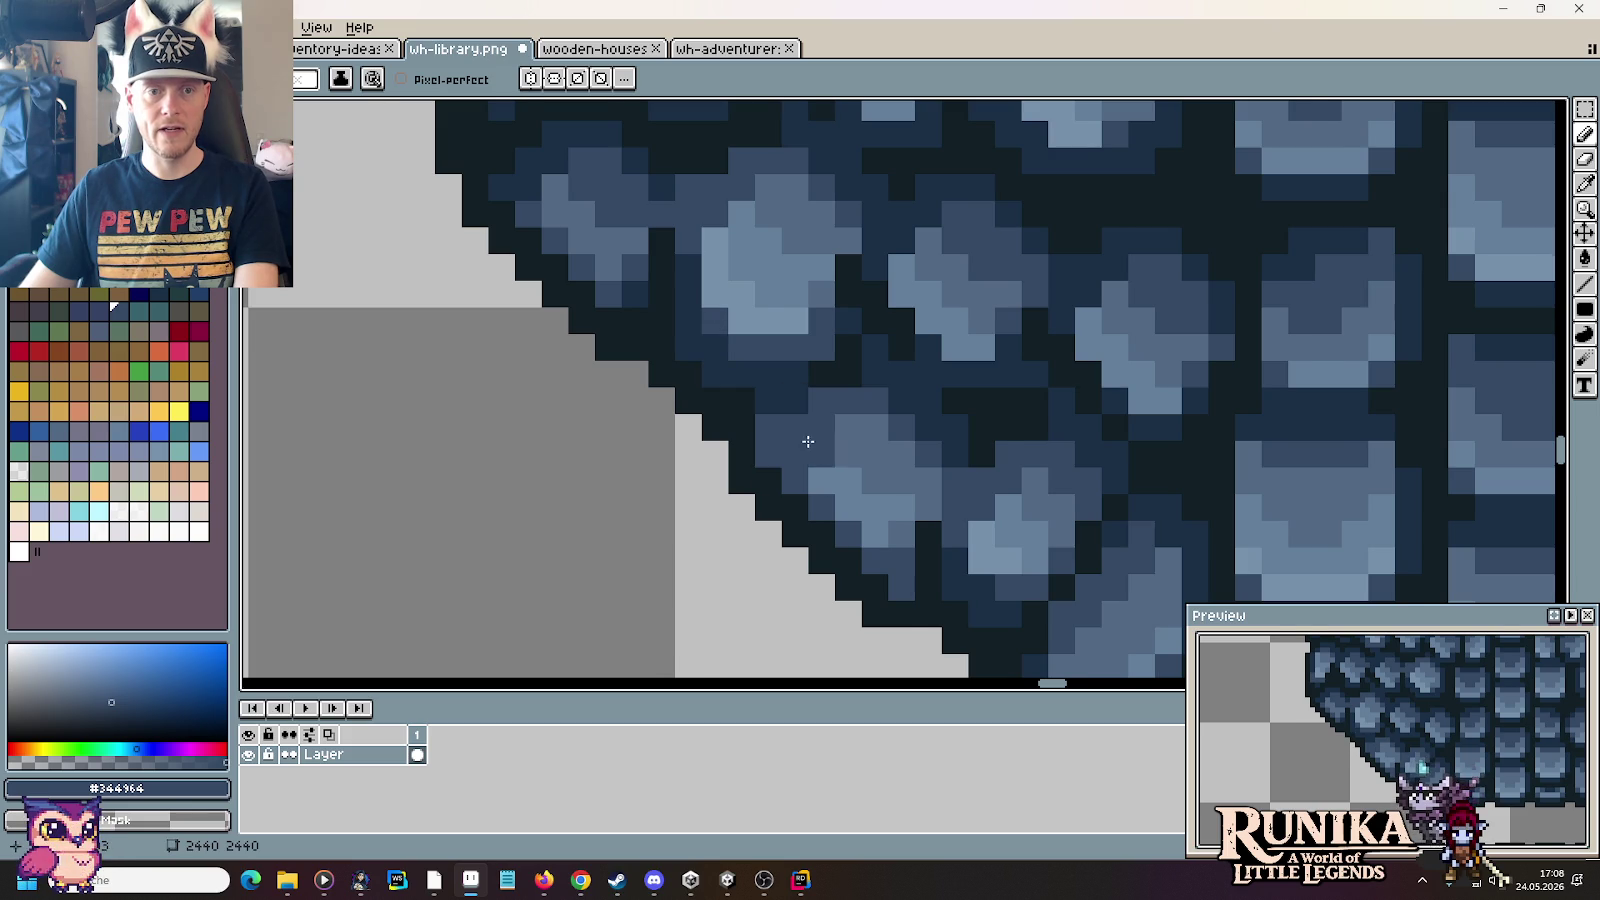
{"action": "scroll", "coordinate": [808, 441], "scroll_direction": "down", "scroll_amount": 1}
{"action": "left_click", "coordinate": [771, 405], "text": "alt"}
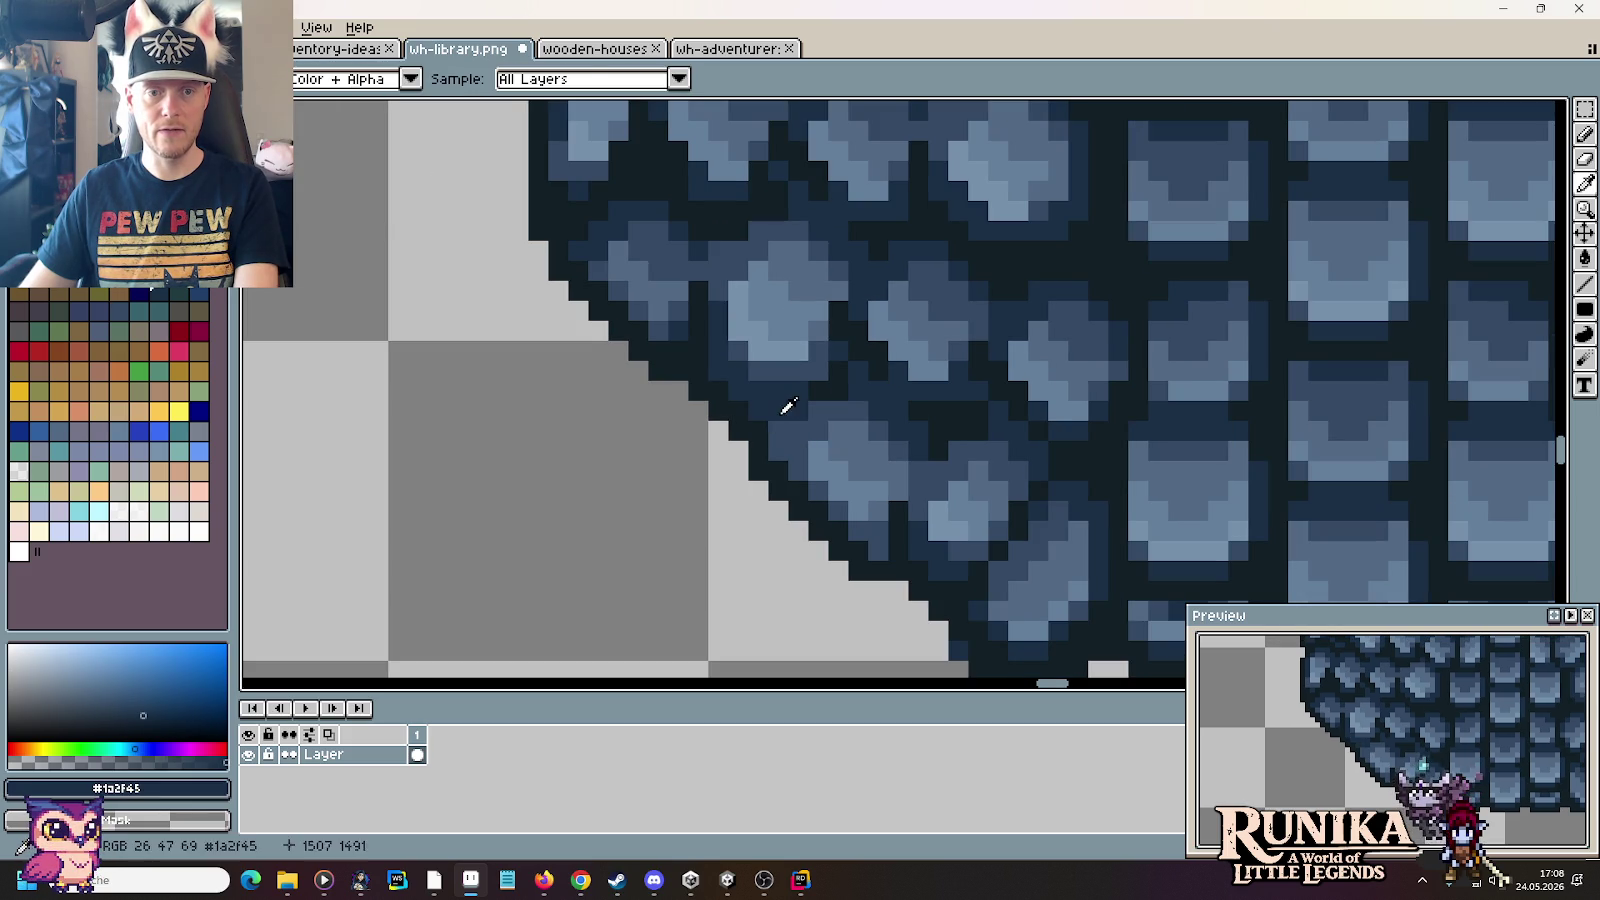
Step: Paint two diagonal near-black outline pixels along the roof edge
{"action": "left_click_drag", "start_coordinate": [965, 379], "coordinate": [950, 379]}
{"action": "left_click", "coordinate": [818, 387], "text": "alt"}
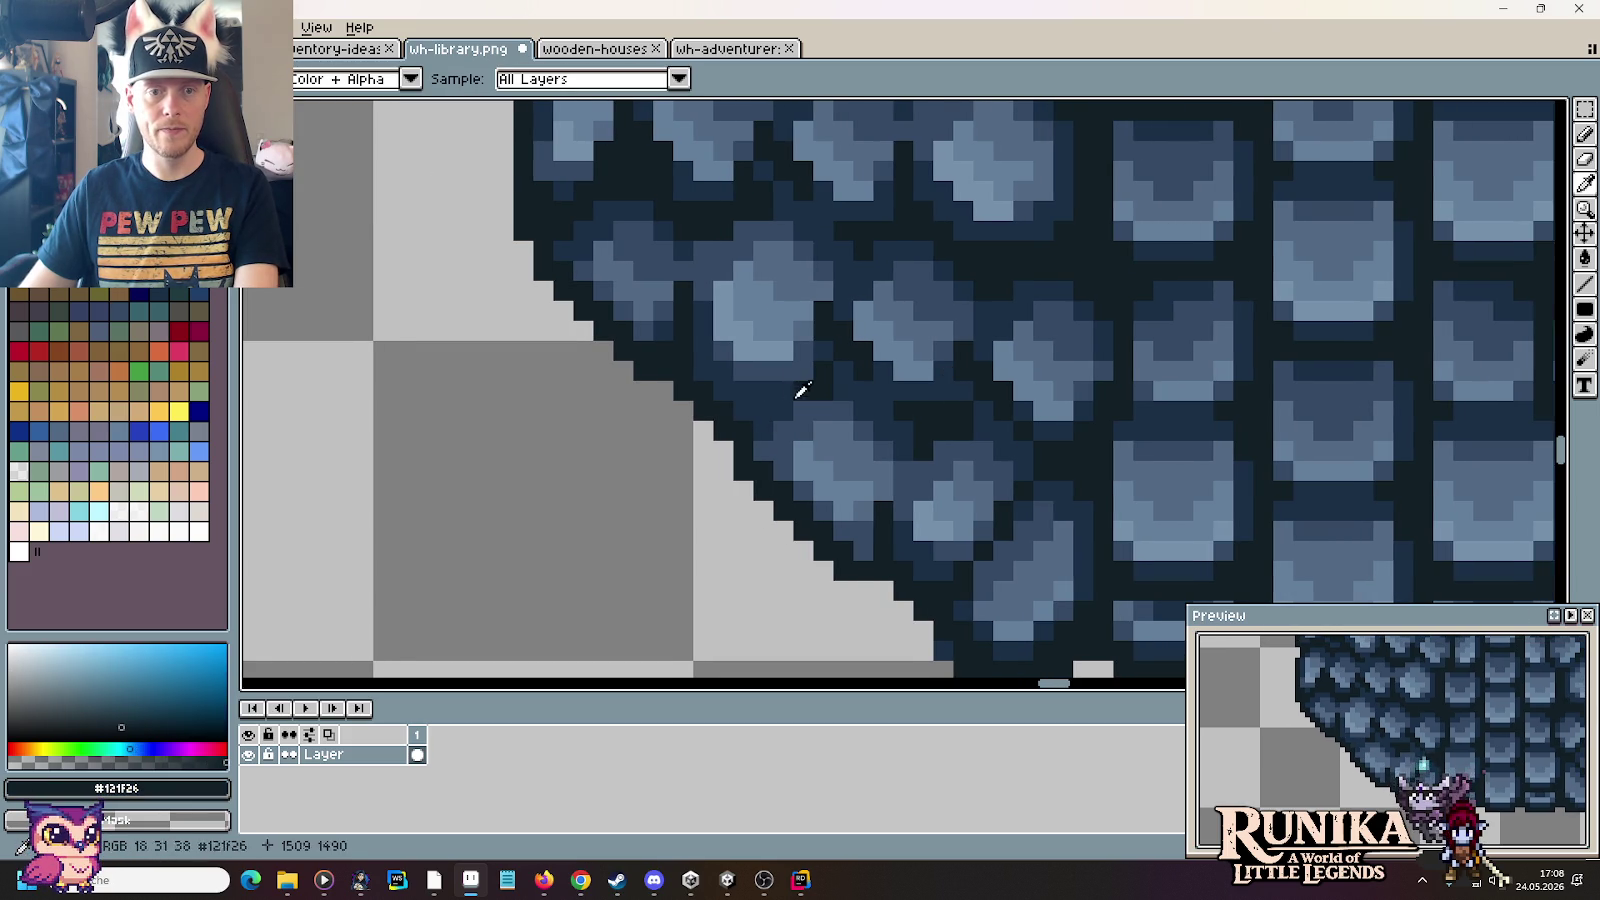
{"action": "left_click", "coordinate": [786, 402], "text": "alt"}
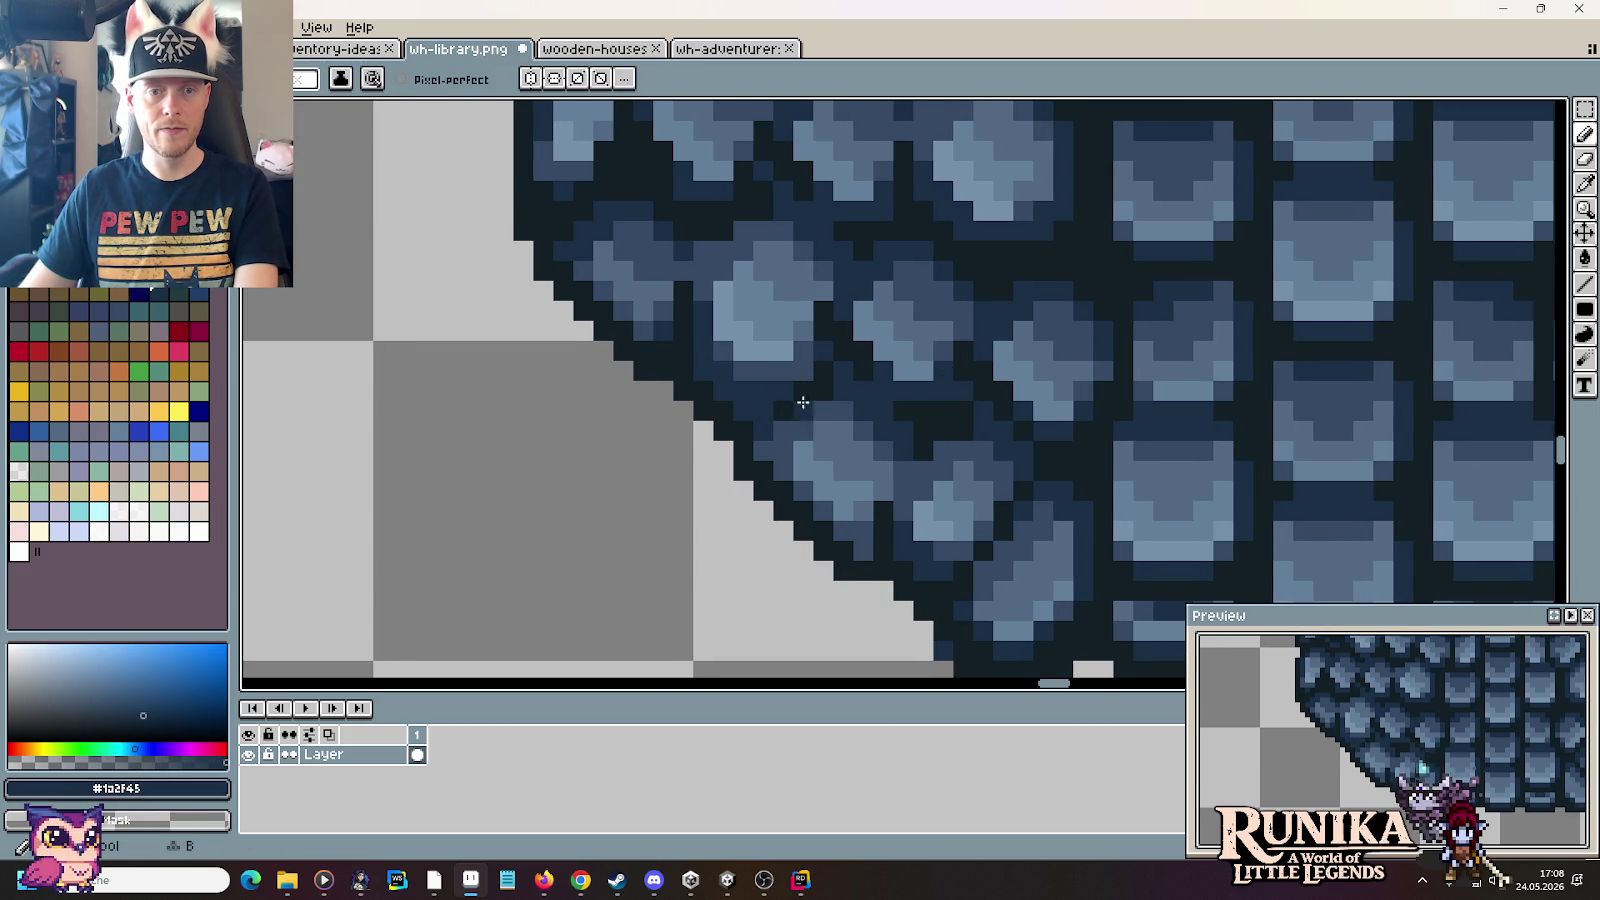
{"action": "scroll", "coordinate": [786, 402], "scroll_direction": "down", "scroll_amount": 2}
{"action": "scroll", "coordinate": [890, 481], "scroll_direction": "up", "scroll_amount": 3}
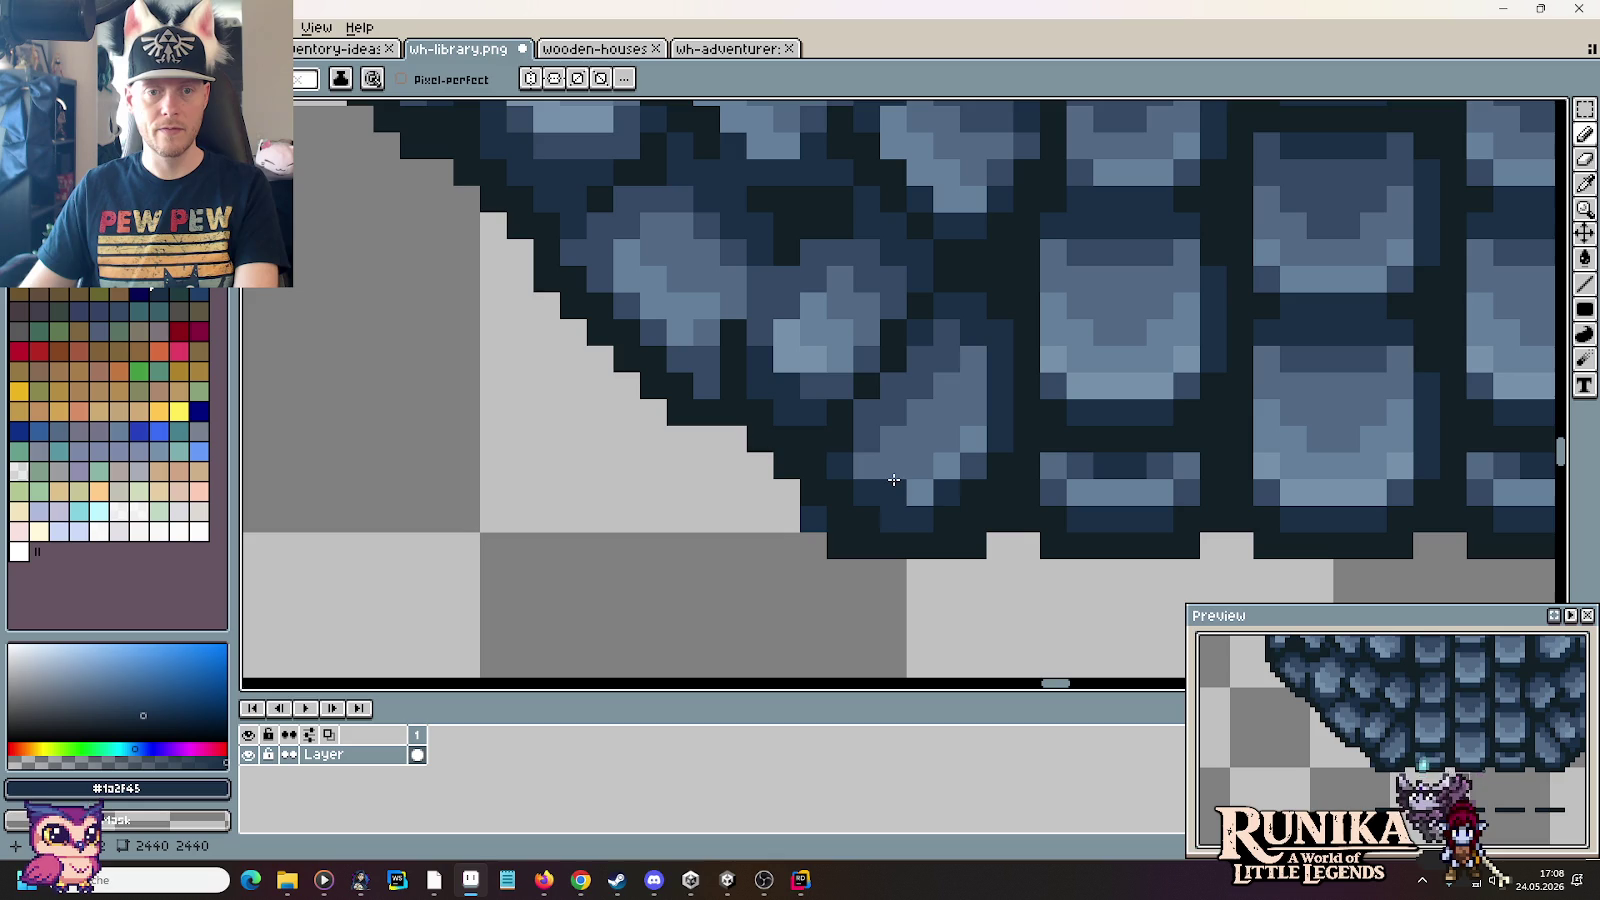
{"action": "left_click", "coordinate": [793, 457], "text": "alt"}
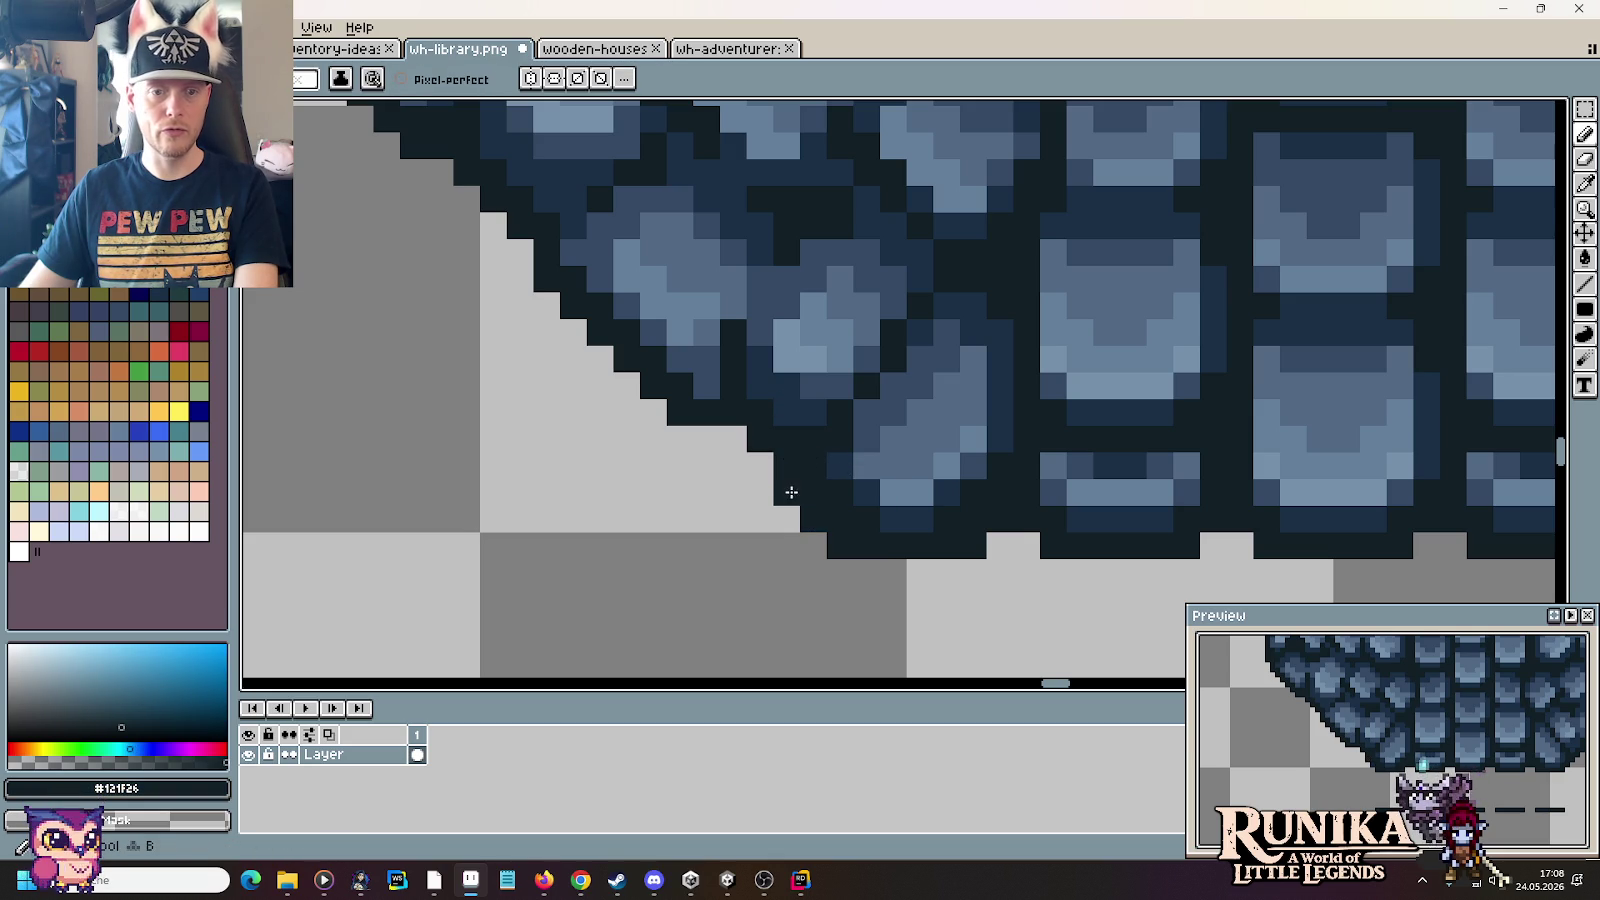
{"action": "left_click_drag", "start_coordinate": [791, 492], "coordinate": [733, 438]}
Step: Add a light highlight pixel to the shingle, undoing a stray light blue pixel
{"action": "left_click", "coordinate": [765, 385], "text": "alt"}
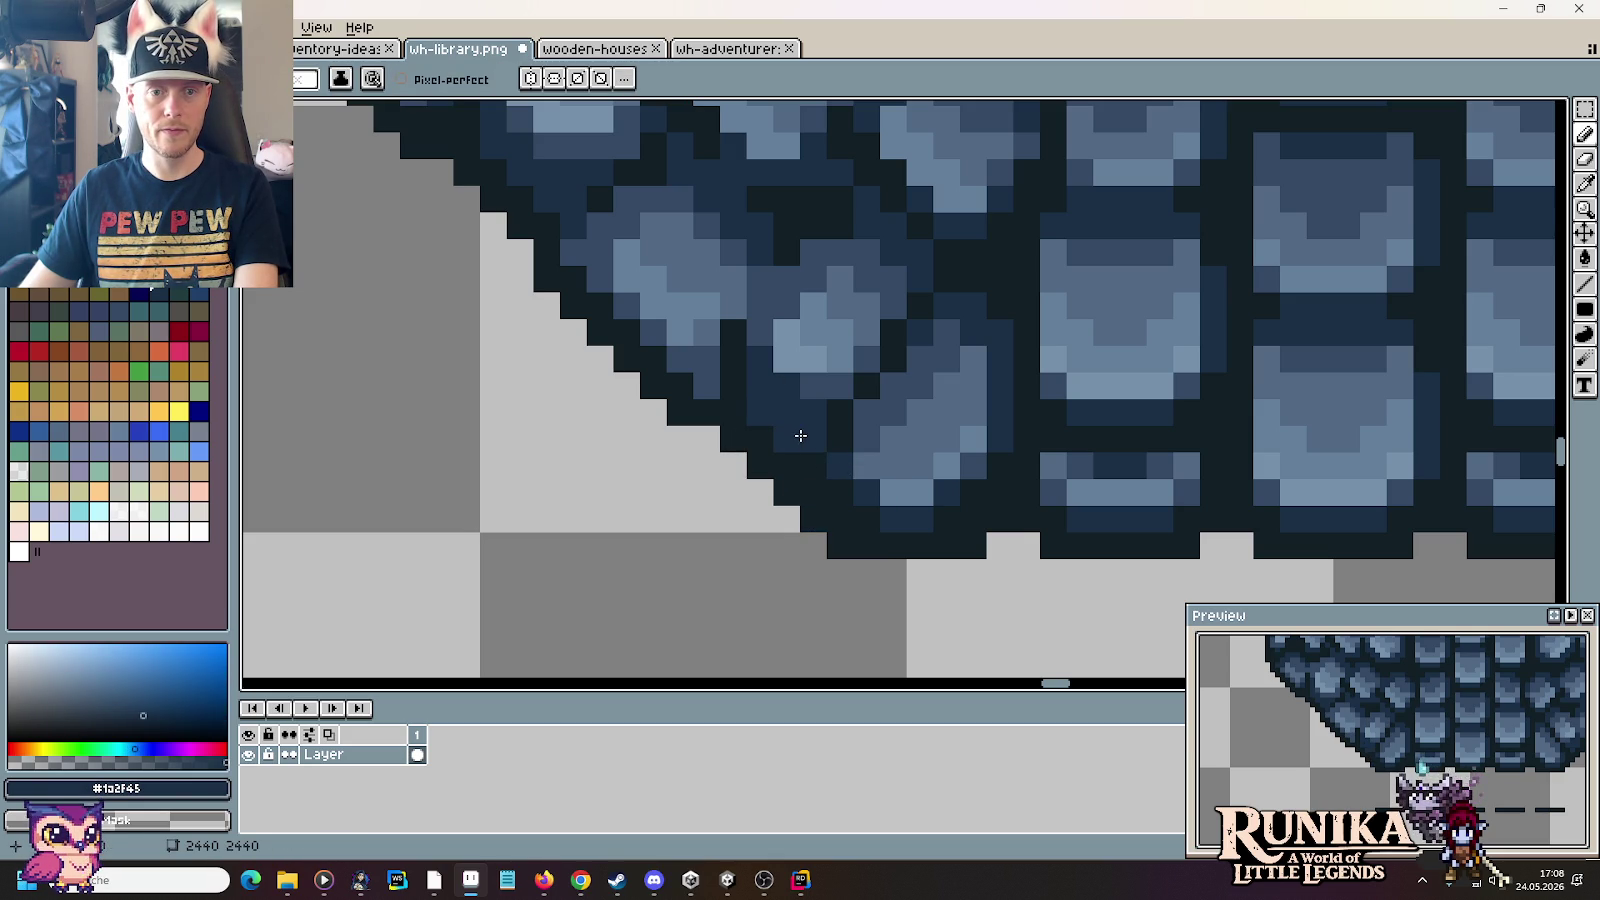
{"action": "key", "text": "alt"}
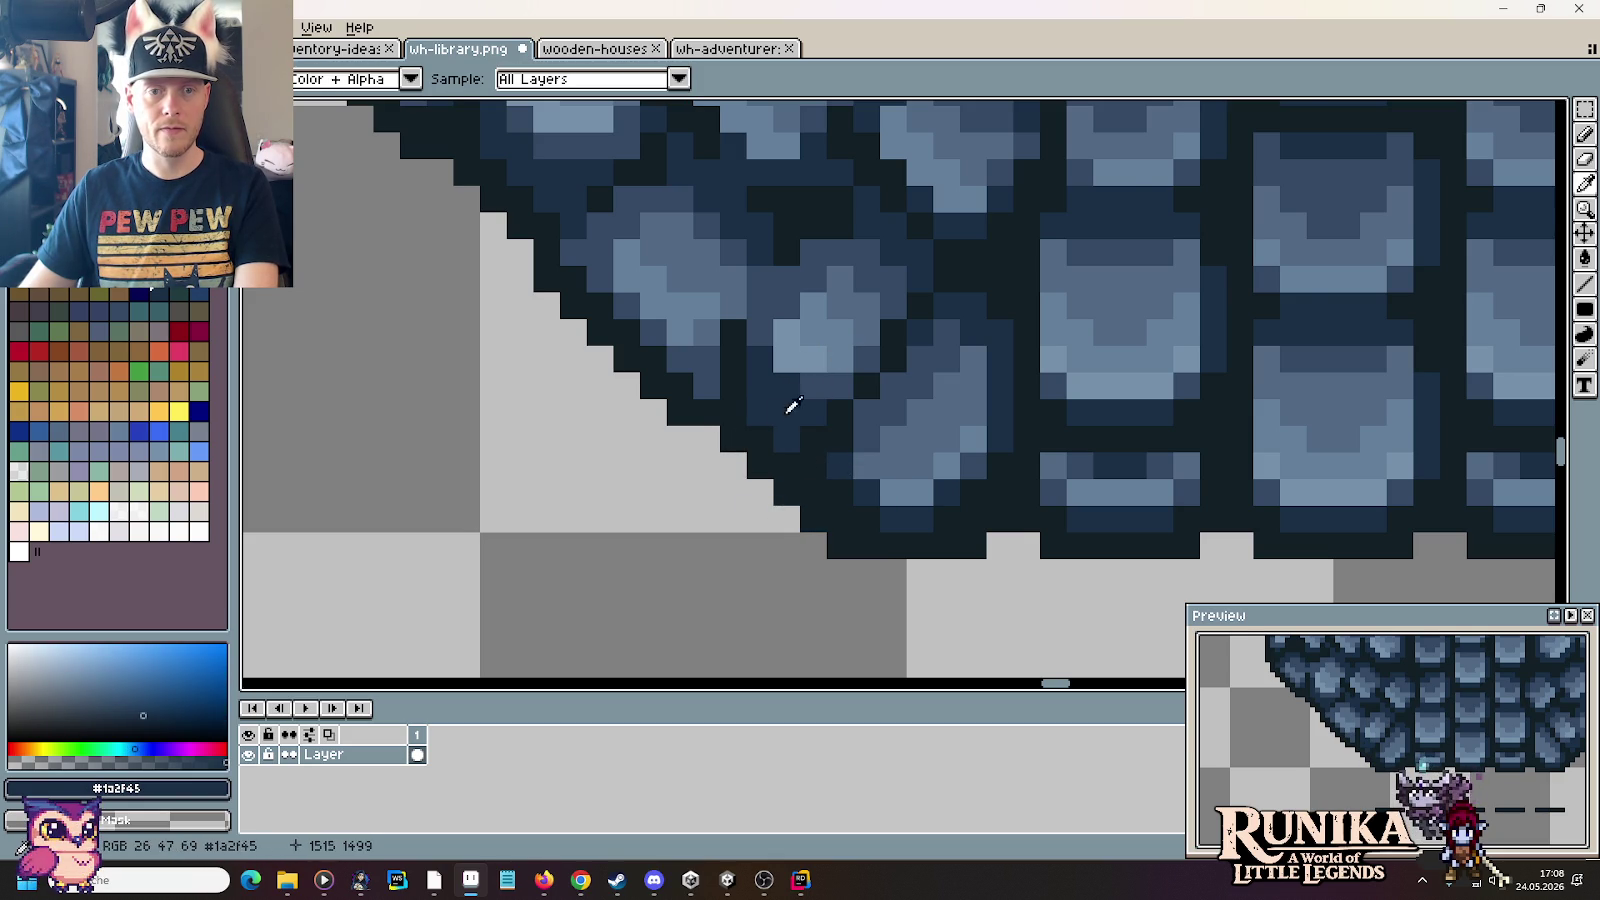
{"action": "scroll", "coordinate": [793, 405], "scroll_direction": "down", "scroll_amount": 3}
{"action": "scroll", "coordinate": [800, 345], "scroll_direction": "up", "scroll_amount": 3}
{"action": "left_click", "coordinate": [808, 342], "text": "alt"}
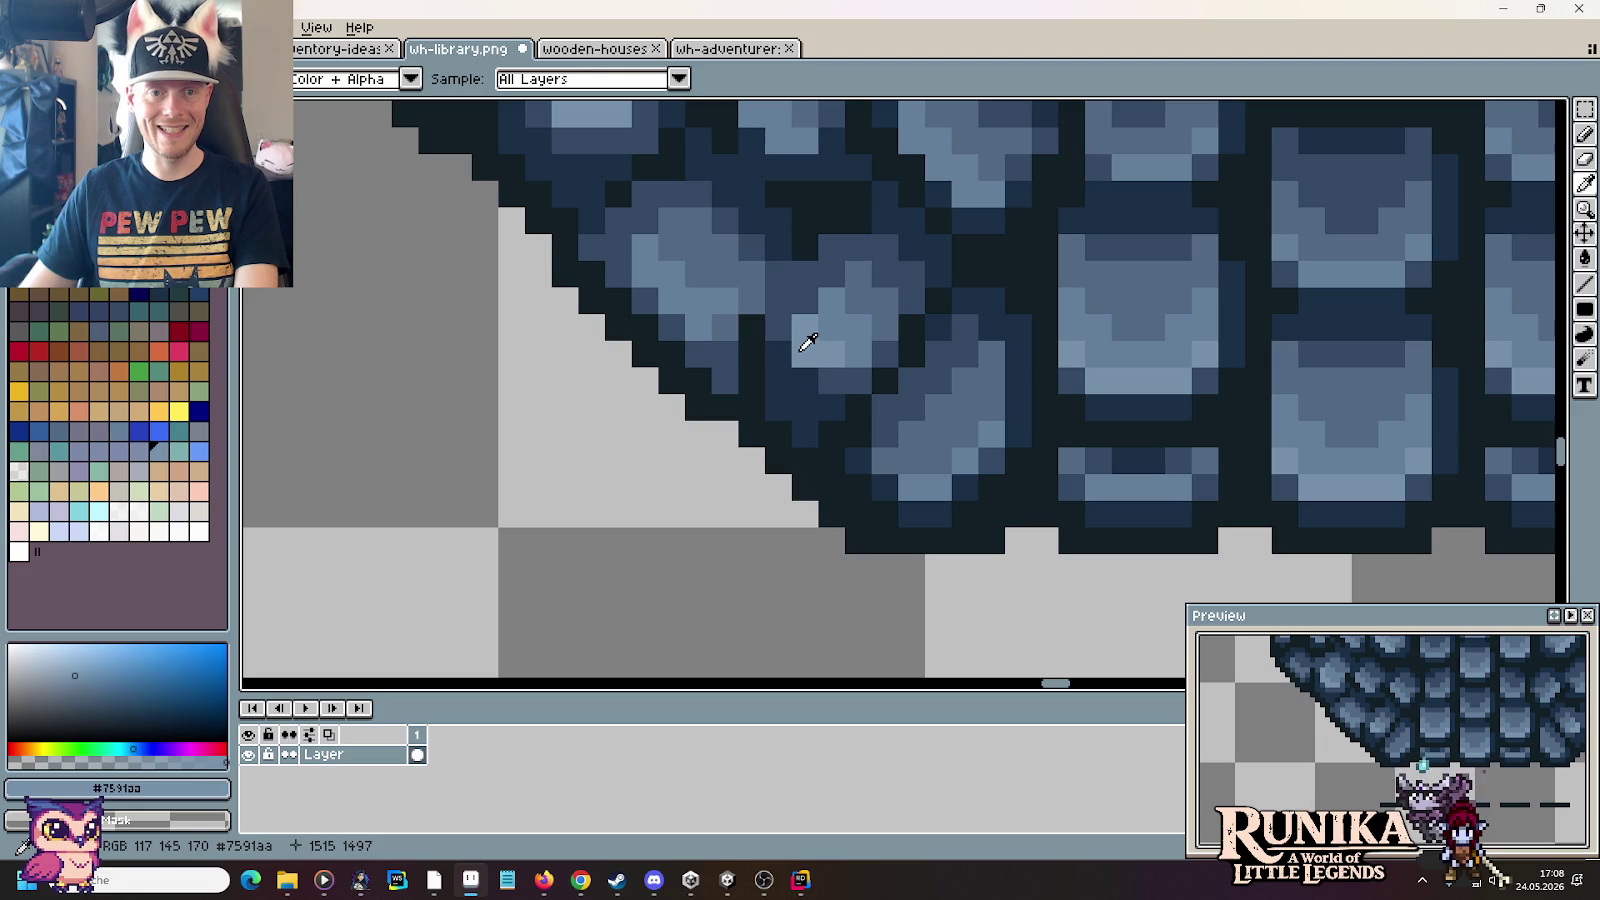
{"action": "left_click", "coordinate": [831, 381]}
{"action": "left_click", "coordinate": [814, 314], "text": "alt"}
{"action": "left_click", "coordinate": [899, 532]}
{"action": "key", "text": "ctrl+z"}
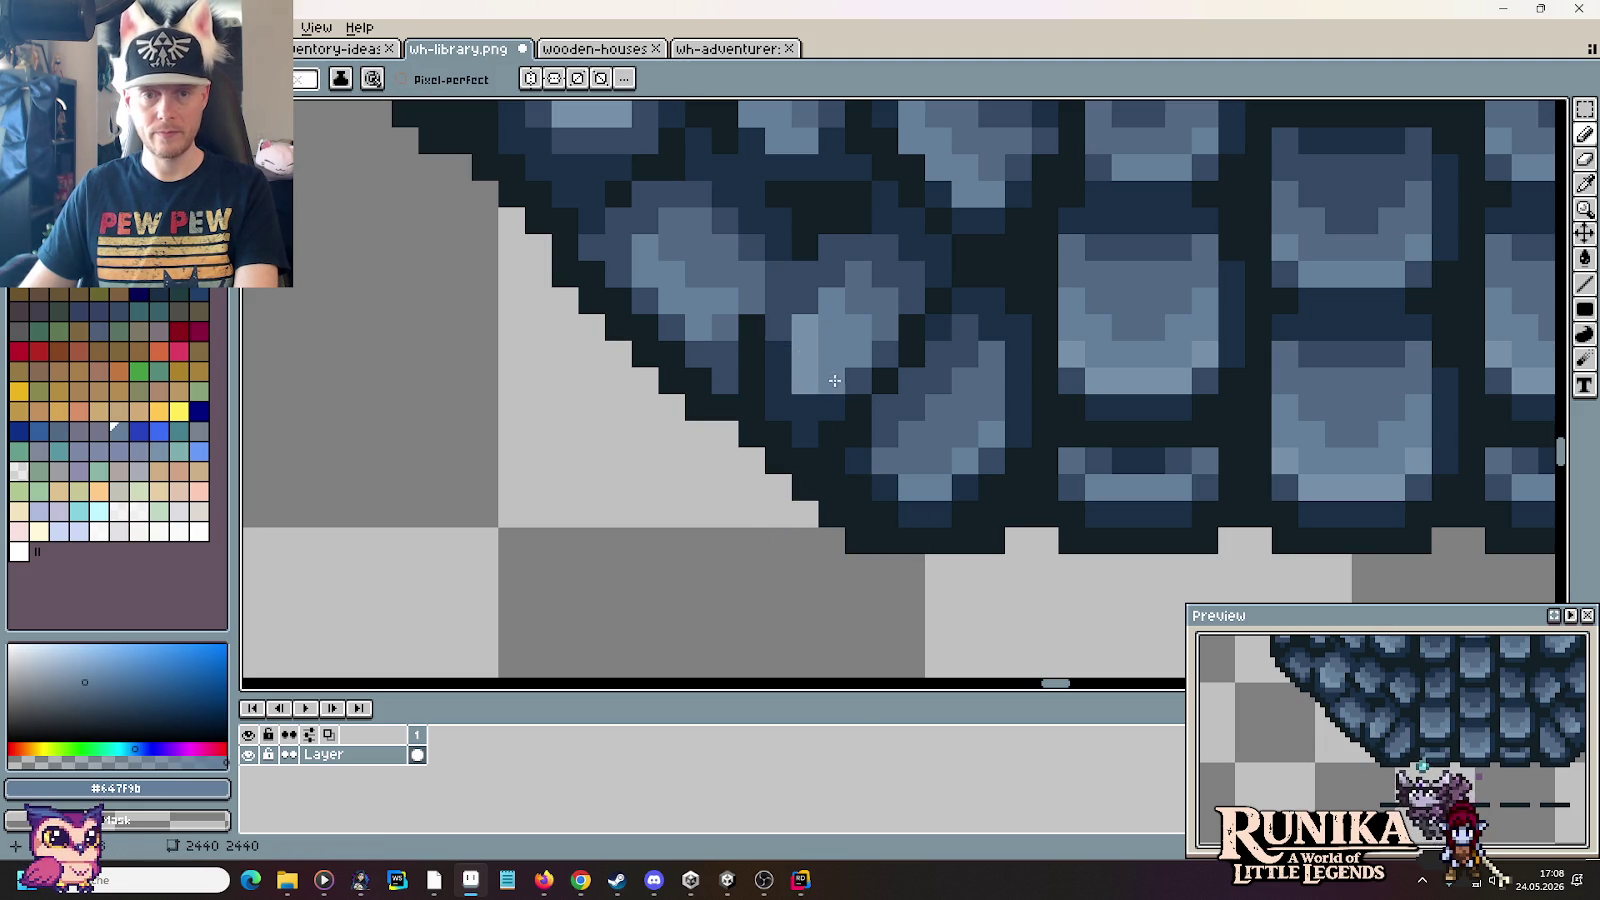
Step: Sample the darker shingle blues #1a2f45 and #344964 from the roof
{"action": "left_click", "coordinate": [875, 345], "text": "alt"}
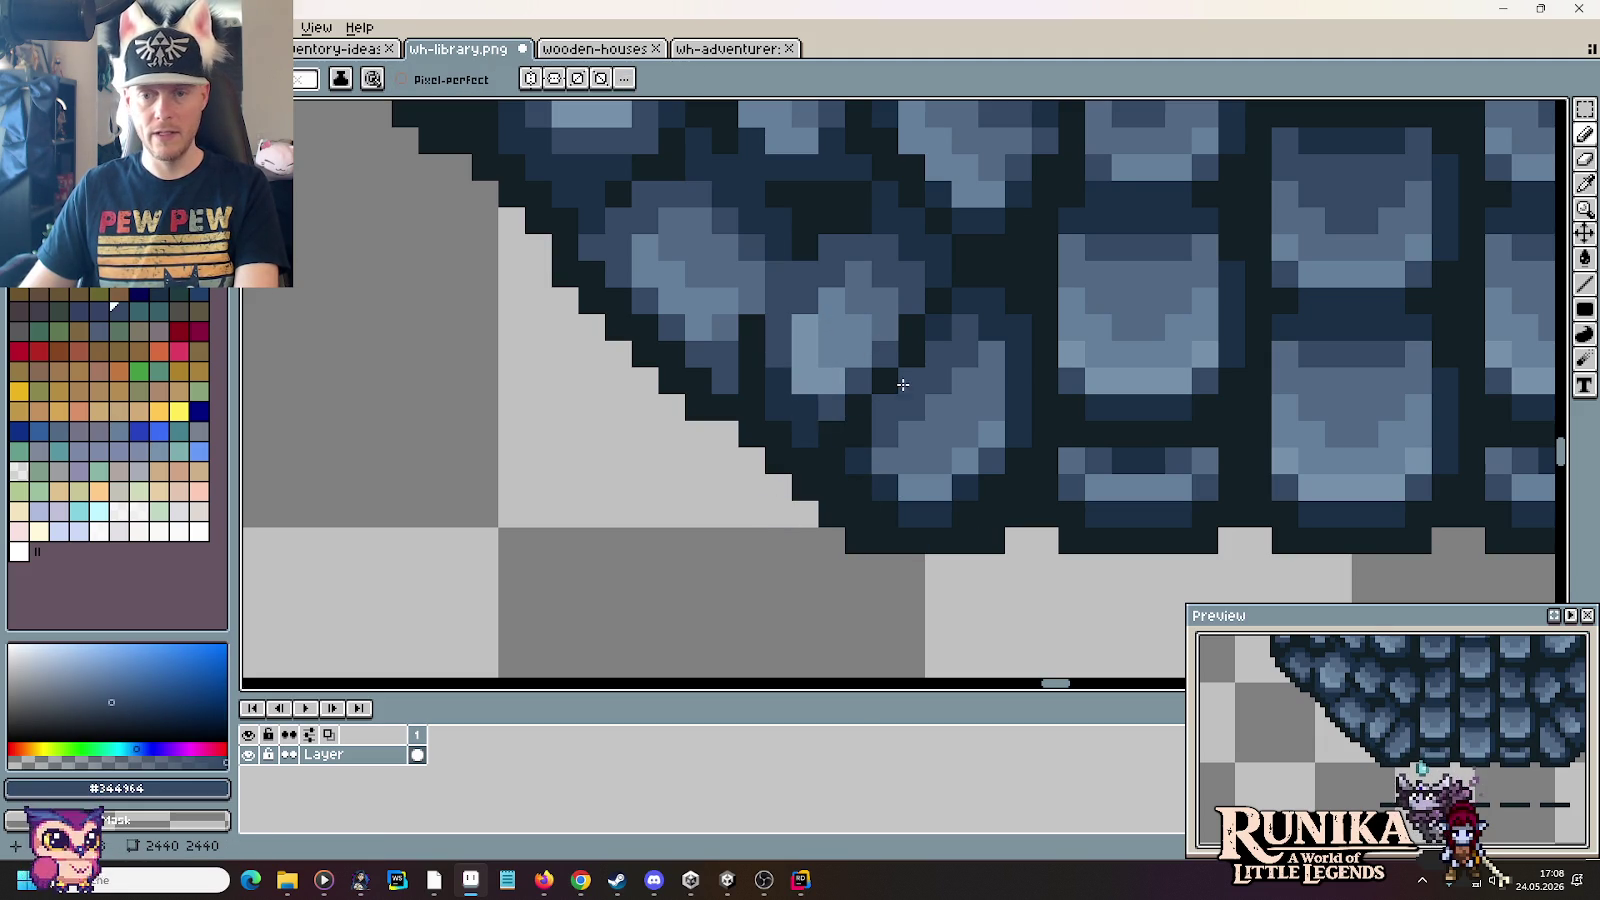
{"action": "key", "text": "i"}
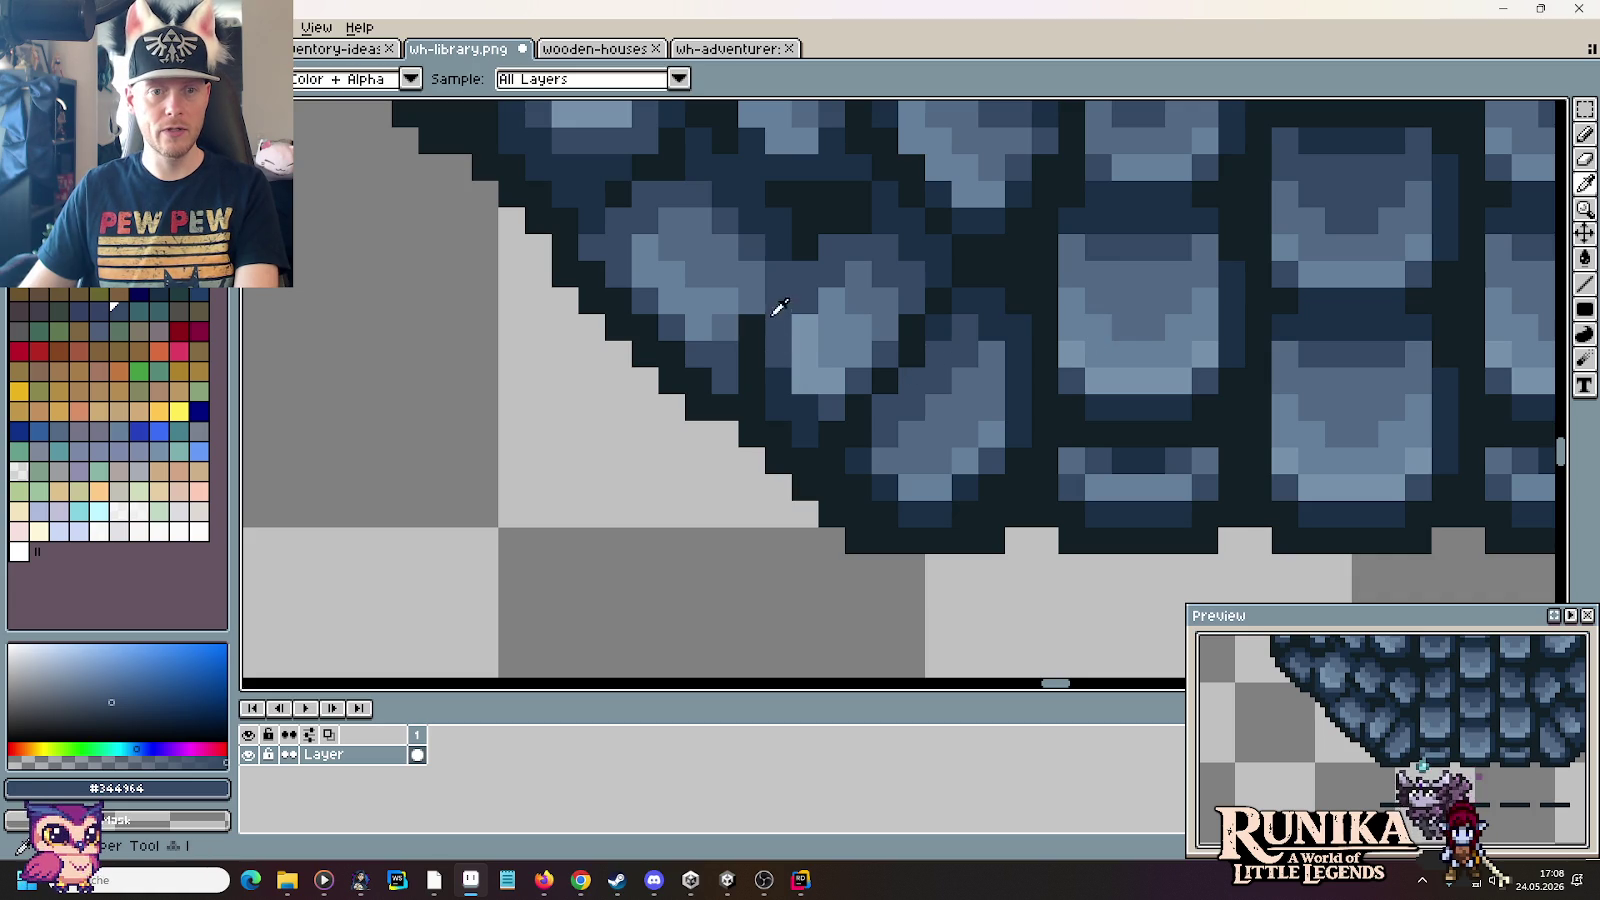
{"action": "left_click", "coordinate": [752, 338]}
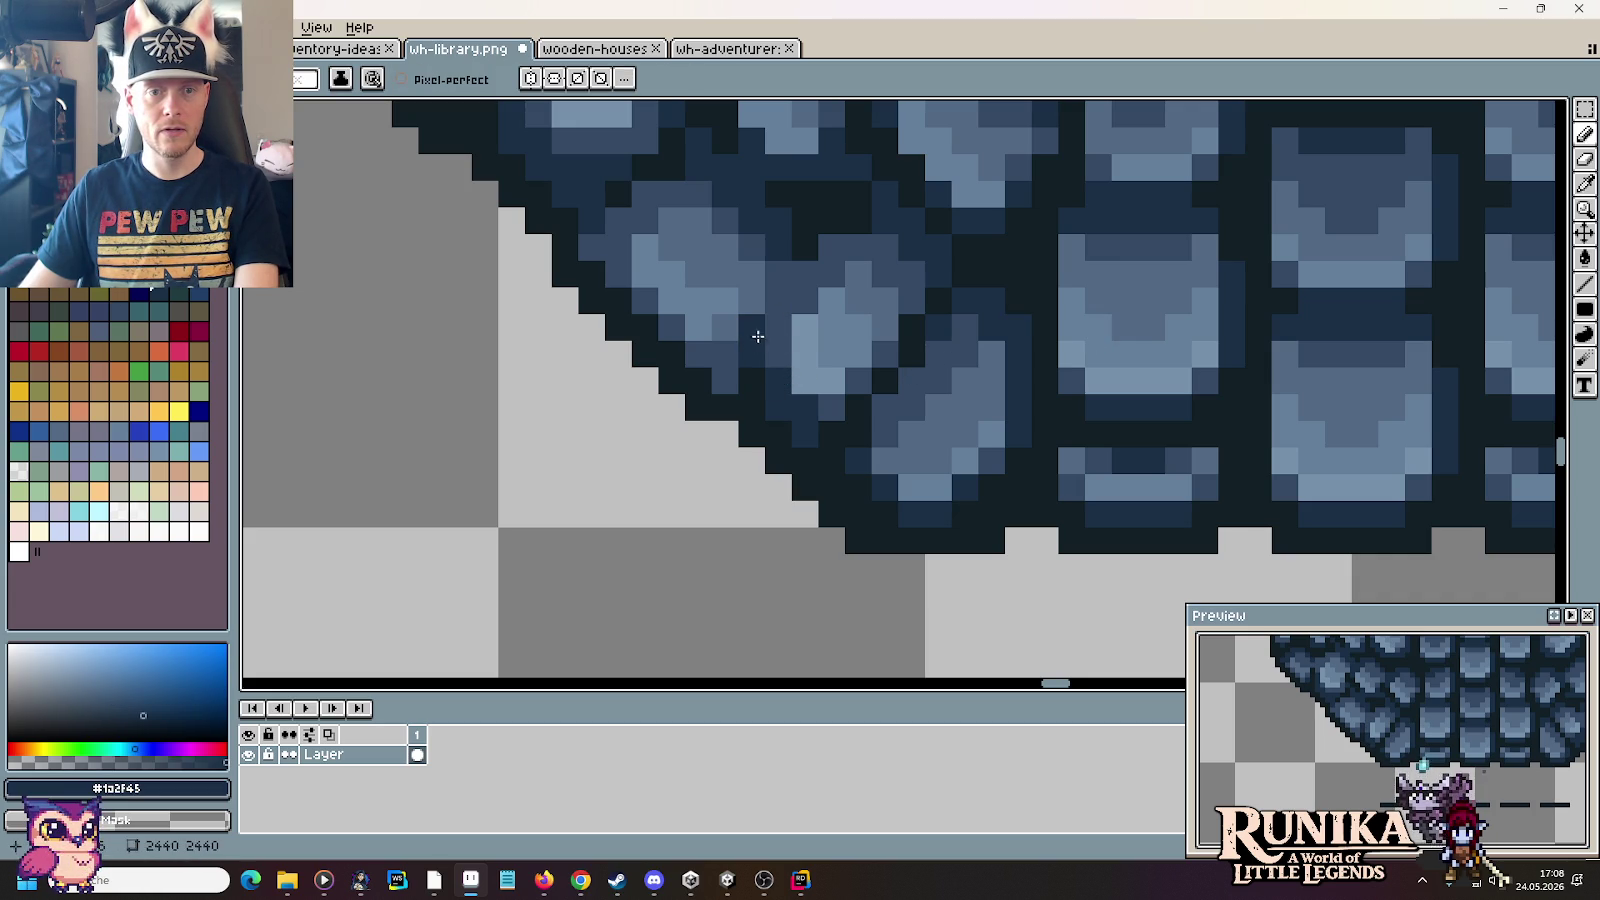
{"action": "left_click", "coordinate": [755, 330], "text": "alt"}
{"action": "scroll", "coordinate": [926, 444], "scroll_direction": "down", "scroll_amount": 3}
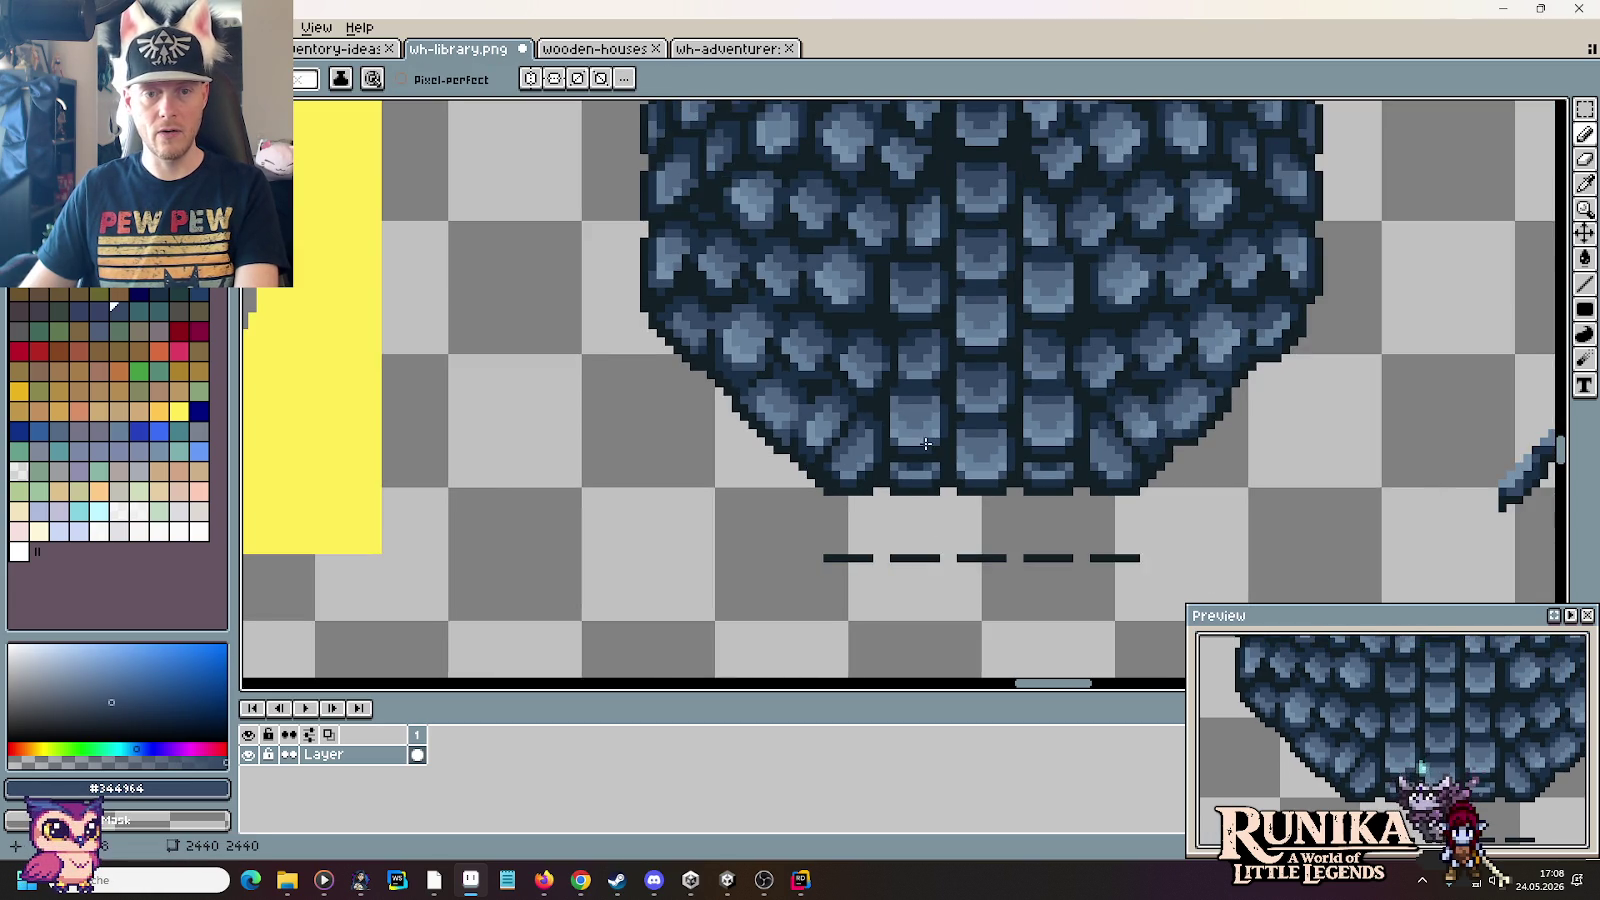
Step: Try a #1a2f45 pixel on the roof's lower-right edge, then undo it
{"action": "scroll", "coordinate": [926, 444], "scroll_direction": "up", "scroll_amount": 2}
{"action": "left_click", "coordinate": [768, 424], "text": "alt"}
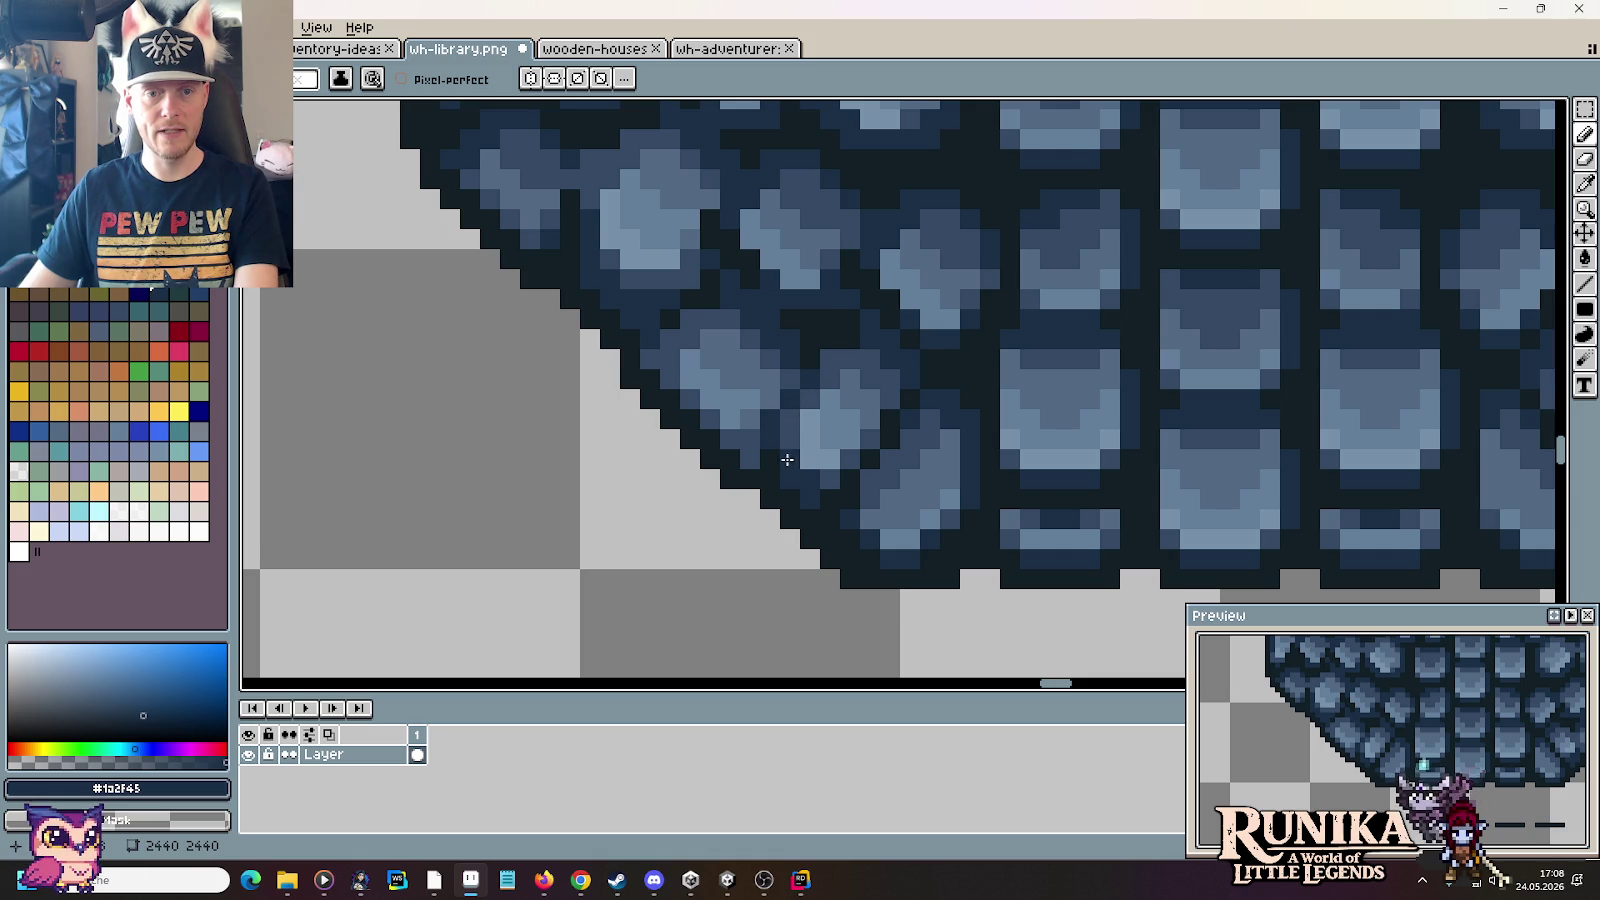
{"action": "scroll", "coordinate": [797, 502], "scroll_direction": "down", "scroll_amount": 2}
{"action": "scroll", "coordinate": [911, 538], "scroll_direction": "up", "scroll_amount": 2}
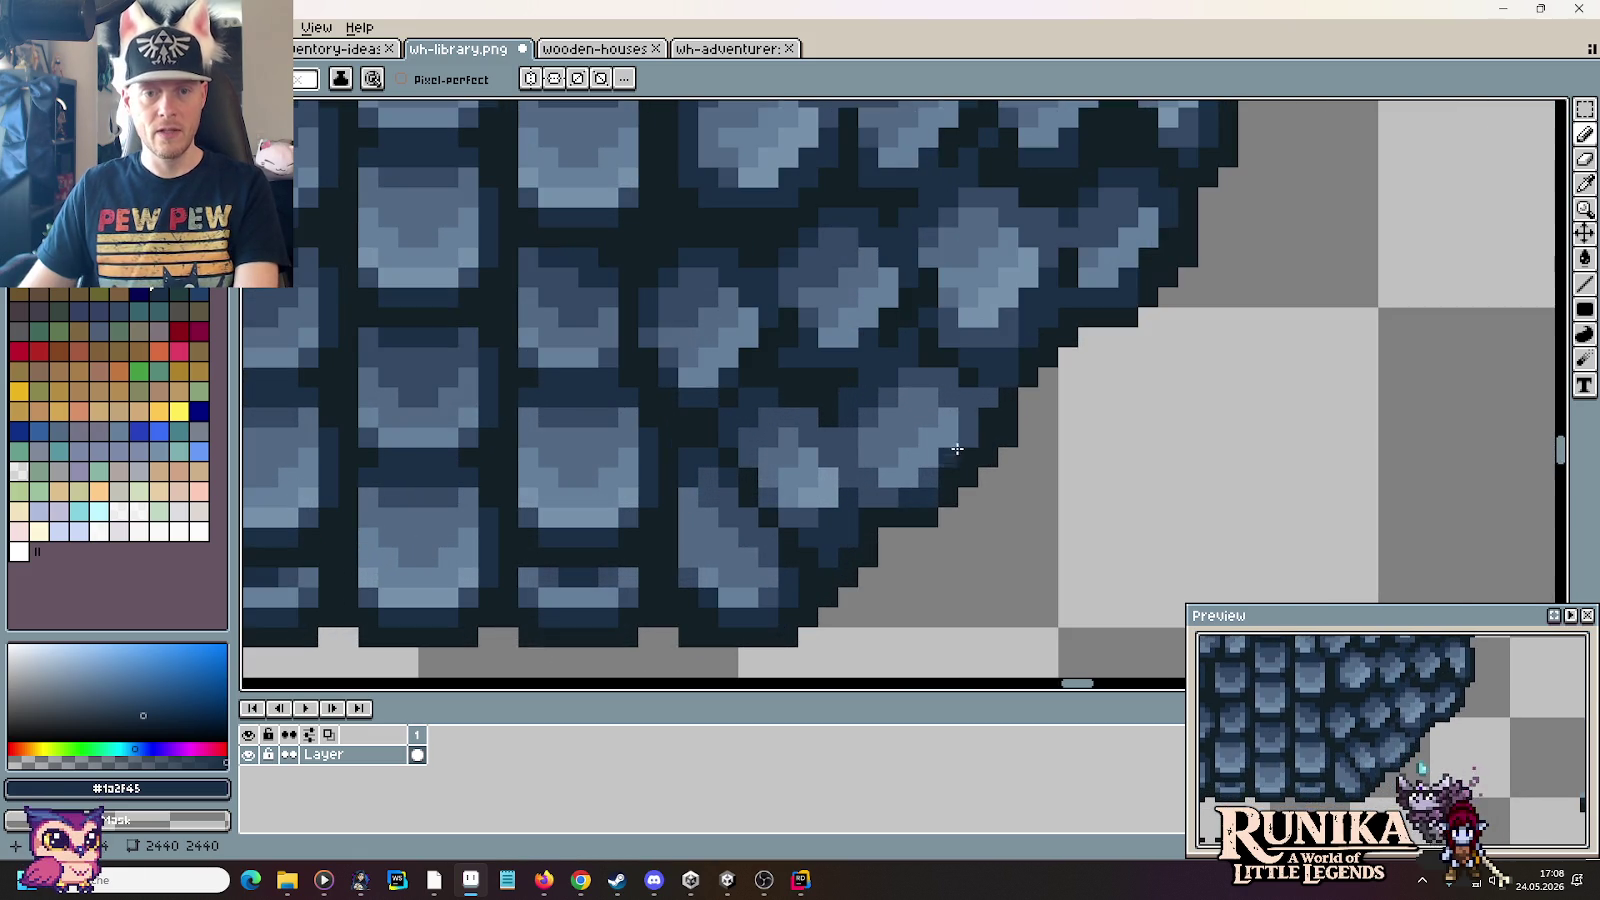
{"action": "left_click", "coordinate": [908, 538]}
{"action": "key", "text": "ctrl+z"}
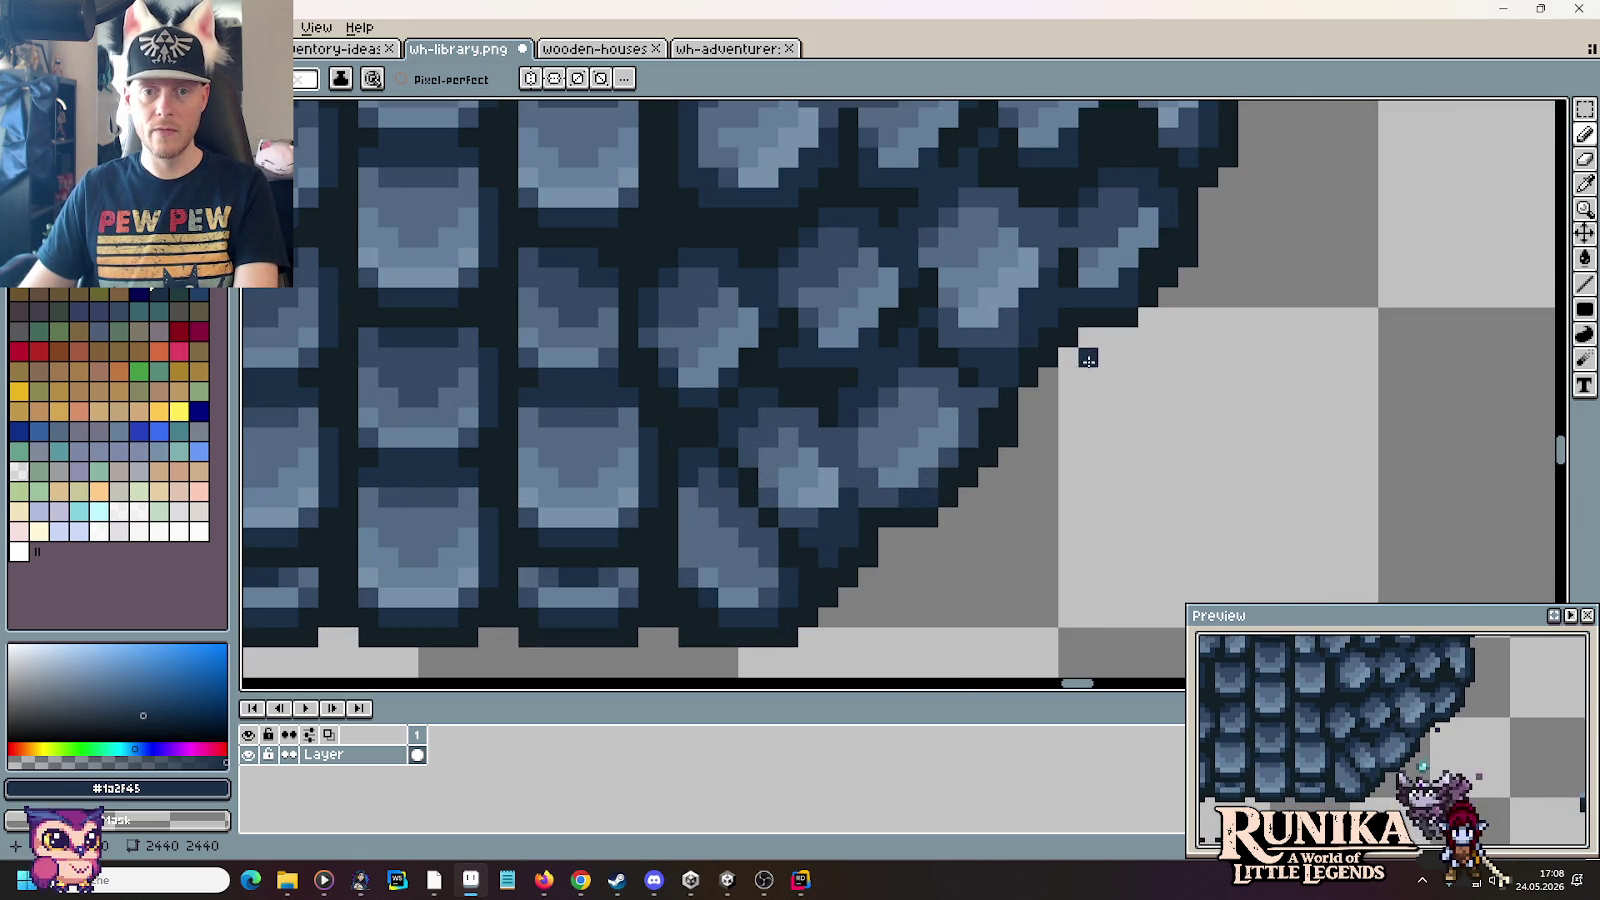
Step: Paint a #7591aa highlight onto a shingle near the lower-right edge
{"action": "left_click", "coordinate": [1030, 369], "text": "alt"}
{"action": "left_click", "coordinate": [1052, 300], "text": "alt"}
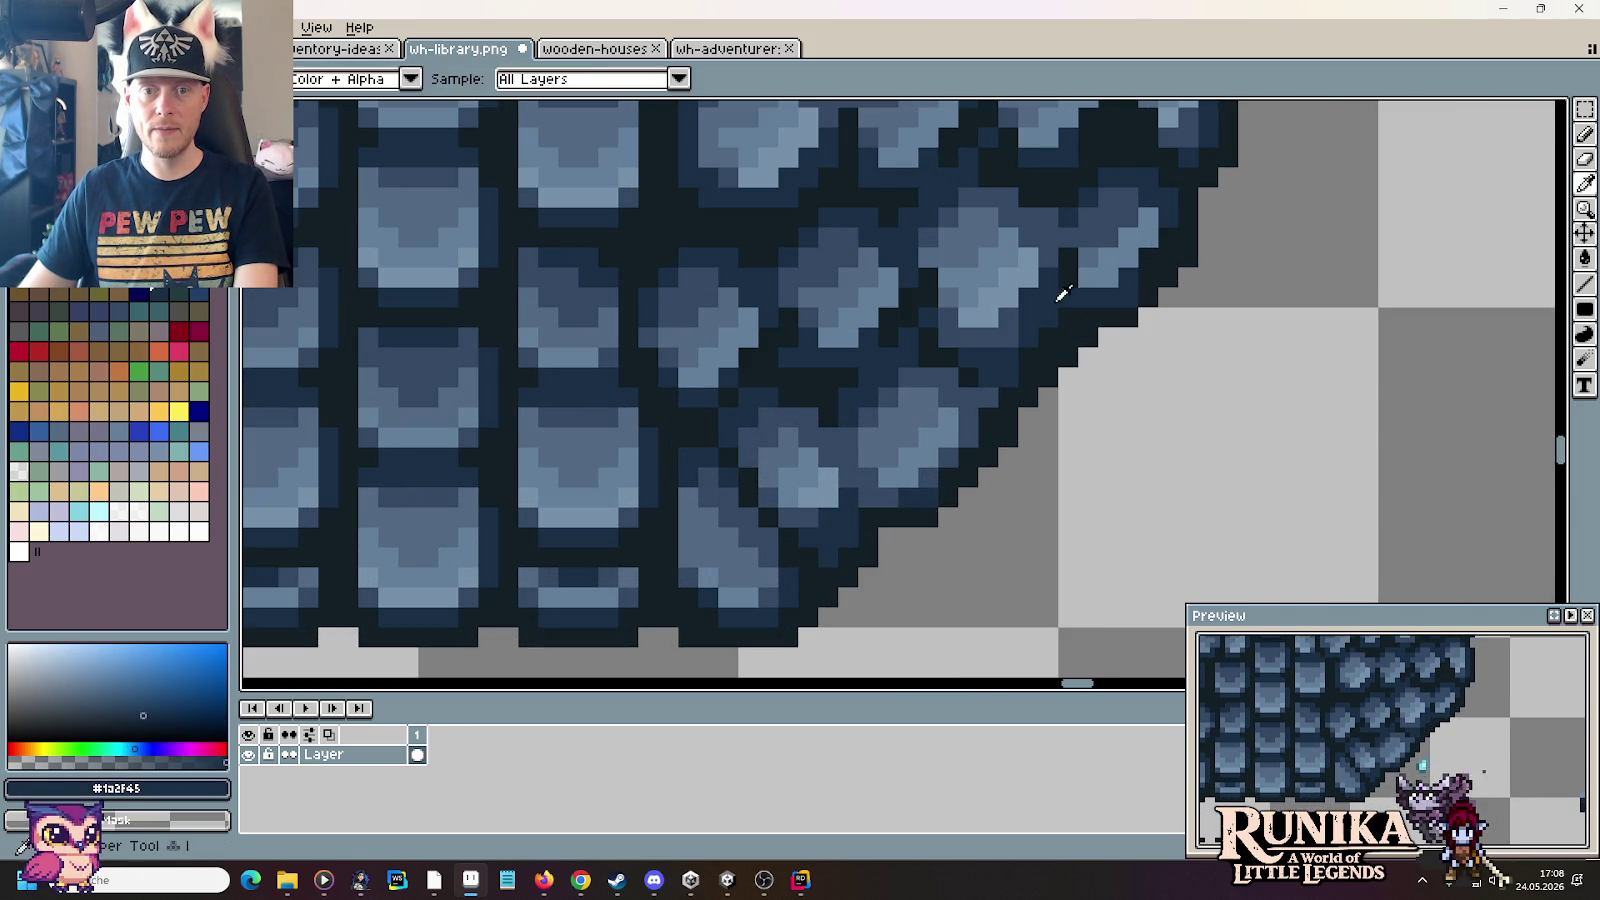
{"action": "left_click", "coordinate": [1065, 298], "text": "alt"}
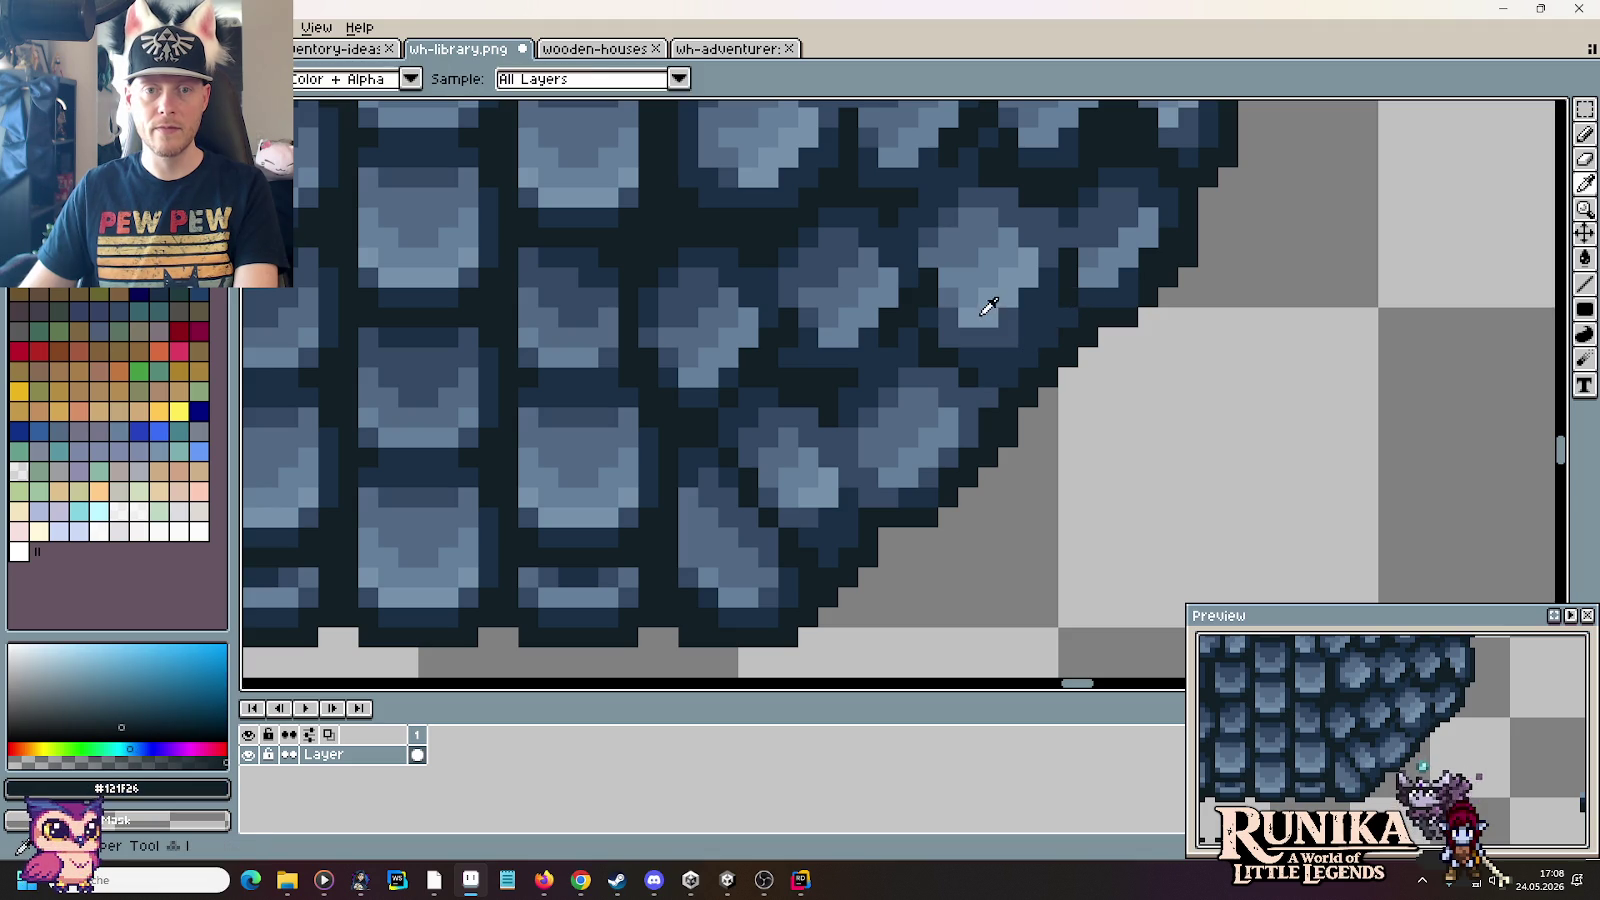
{"action": "left_click", "coordinate": [980, 338], "text": "alt"}
{"action": "left_click_drag", "start_coordinate": [988, 338], "coordinate": [1010, 319]}
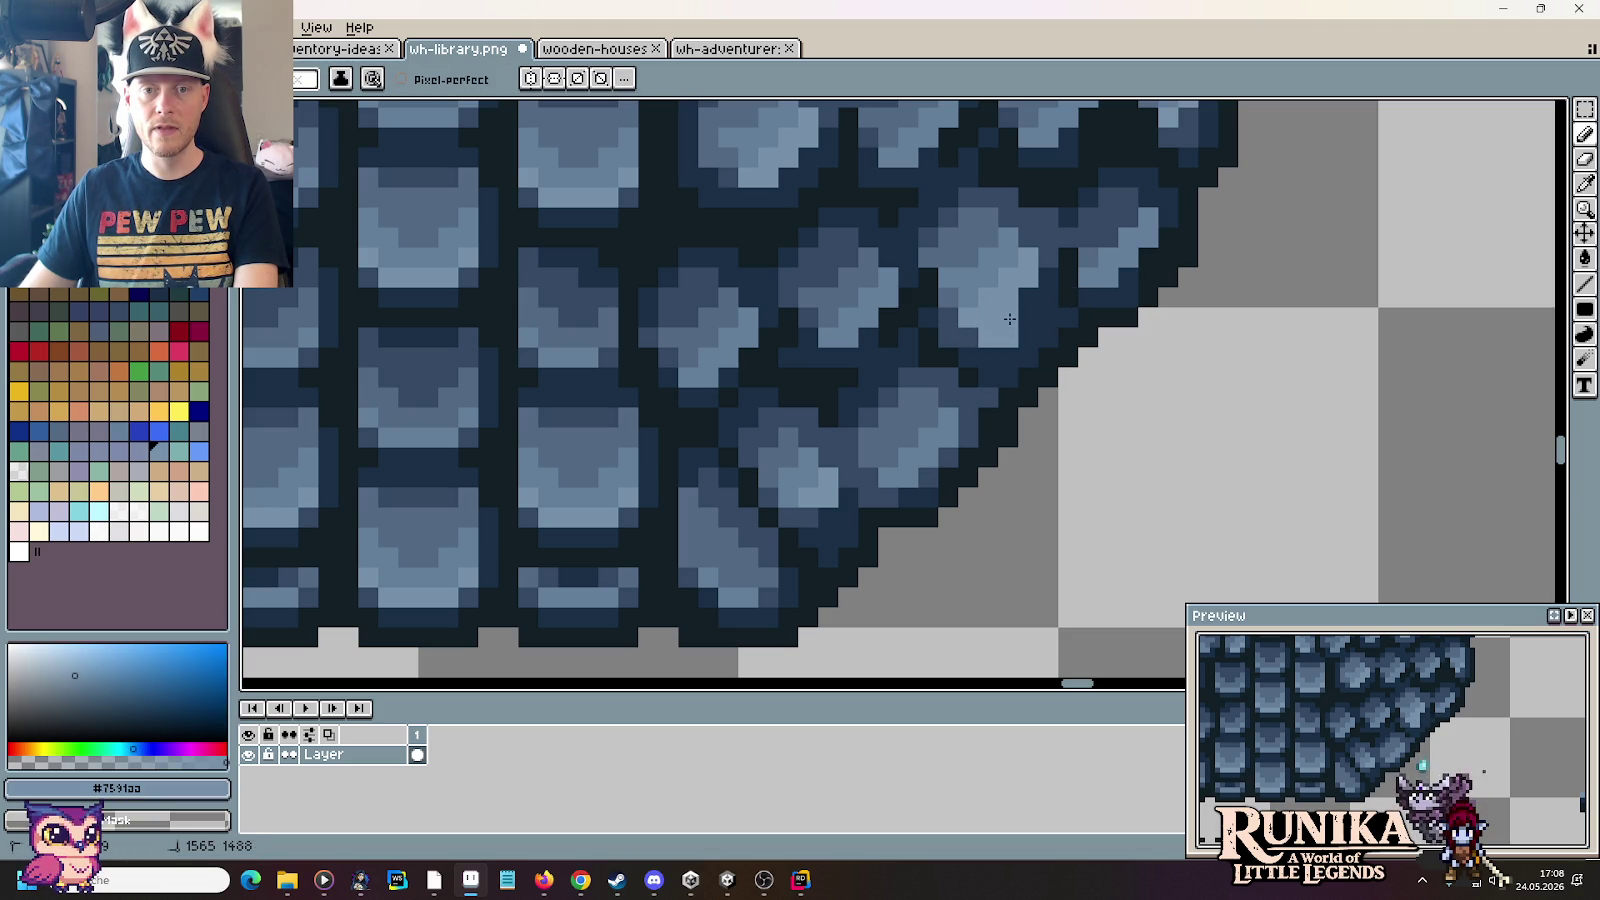
Step: Undo a stray #344964 pixel placed outside the roof edge
{"action": "left_click", "coordinate": [1022, 253], "text": "alt"}
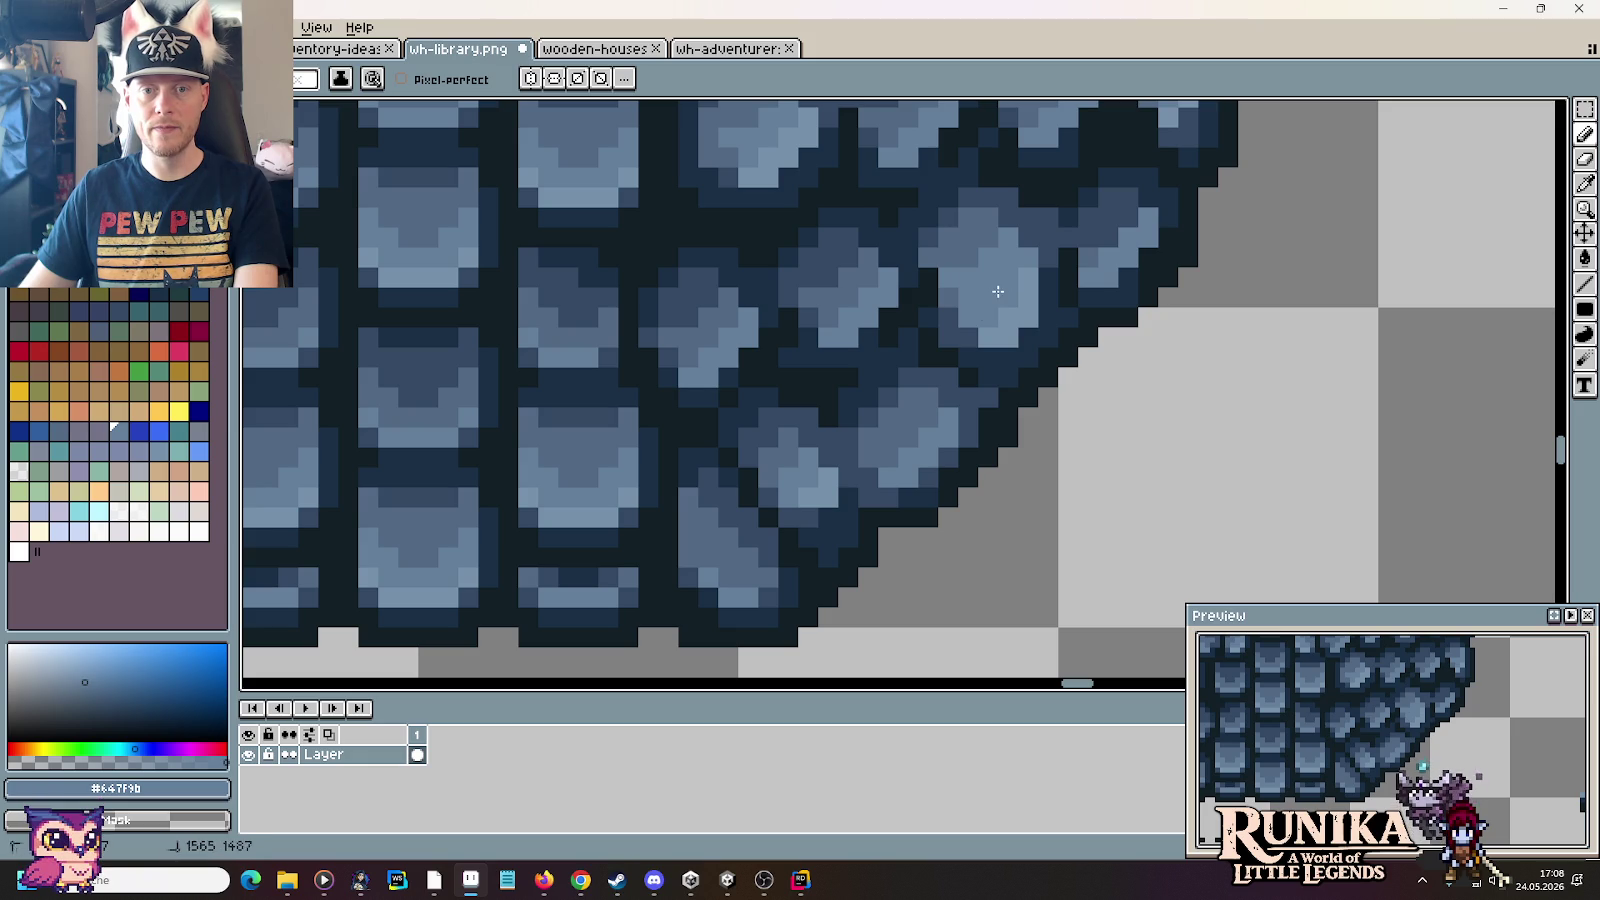
{"action": "left_click", "coordinate": [982, 328], "text": "alt"}
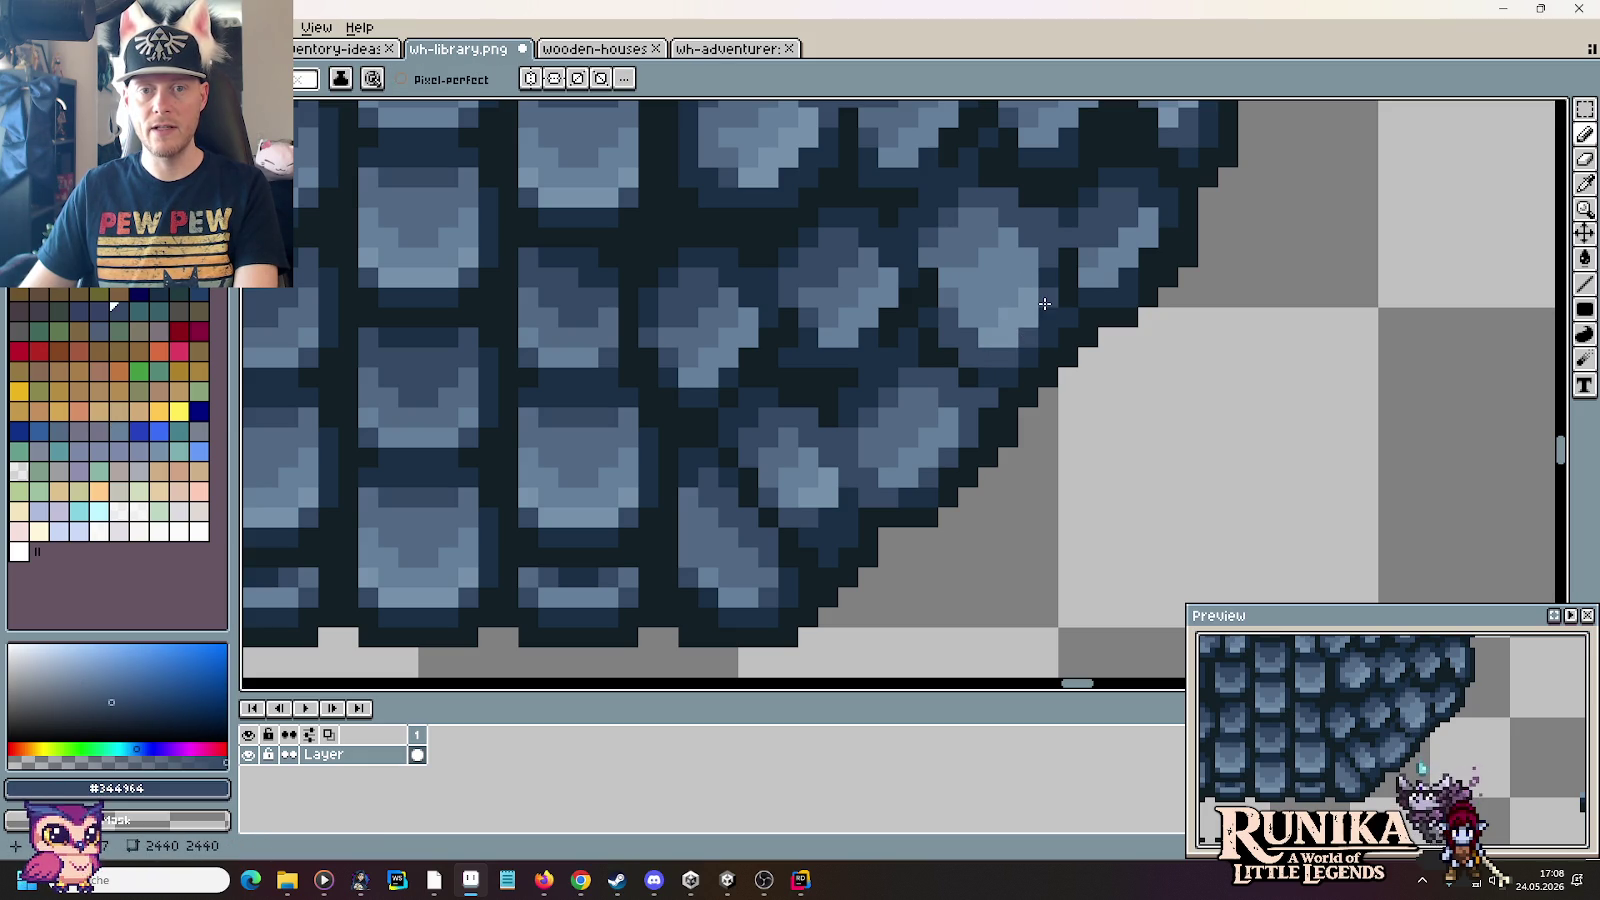
{"action": "left_click", "coordinate": [1168, 358]}
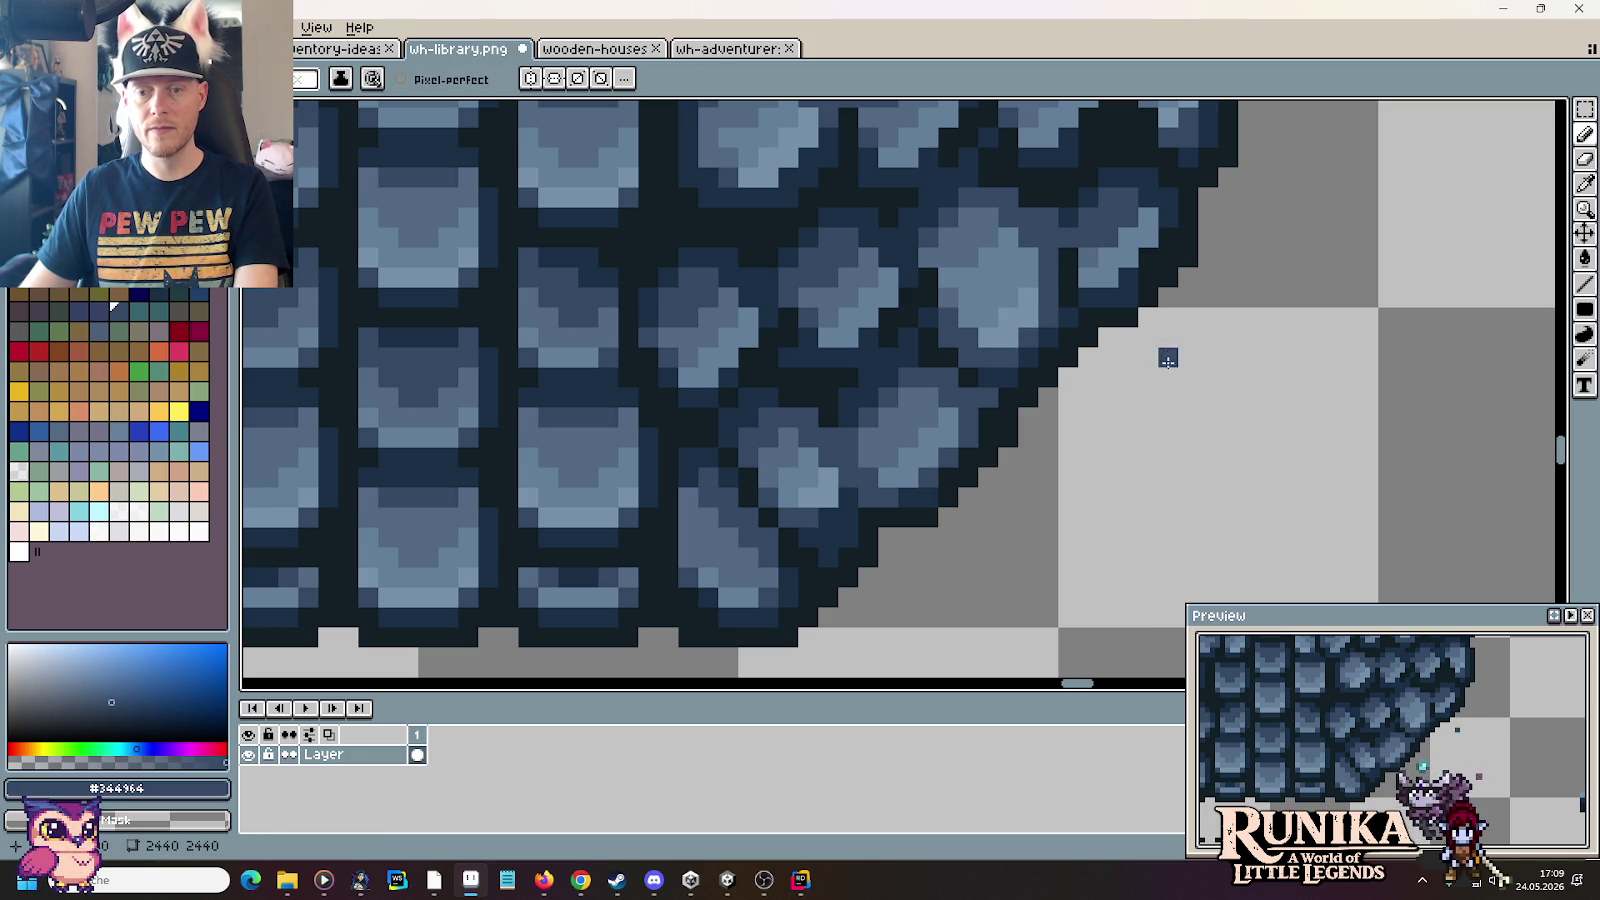
{"action": "key", "text": "ctrl+z"}
Step: Re-pick the outline colours #121f26 and #1a2f45 from the roof edge
{"action": "left_click", "coordinate": [1052, 236], "text": "alt"}
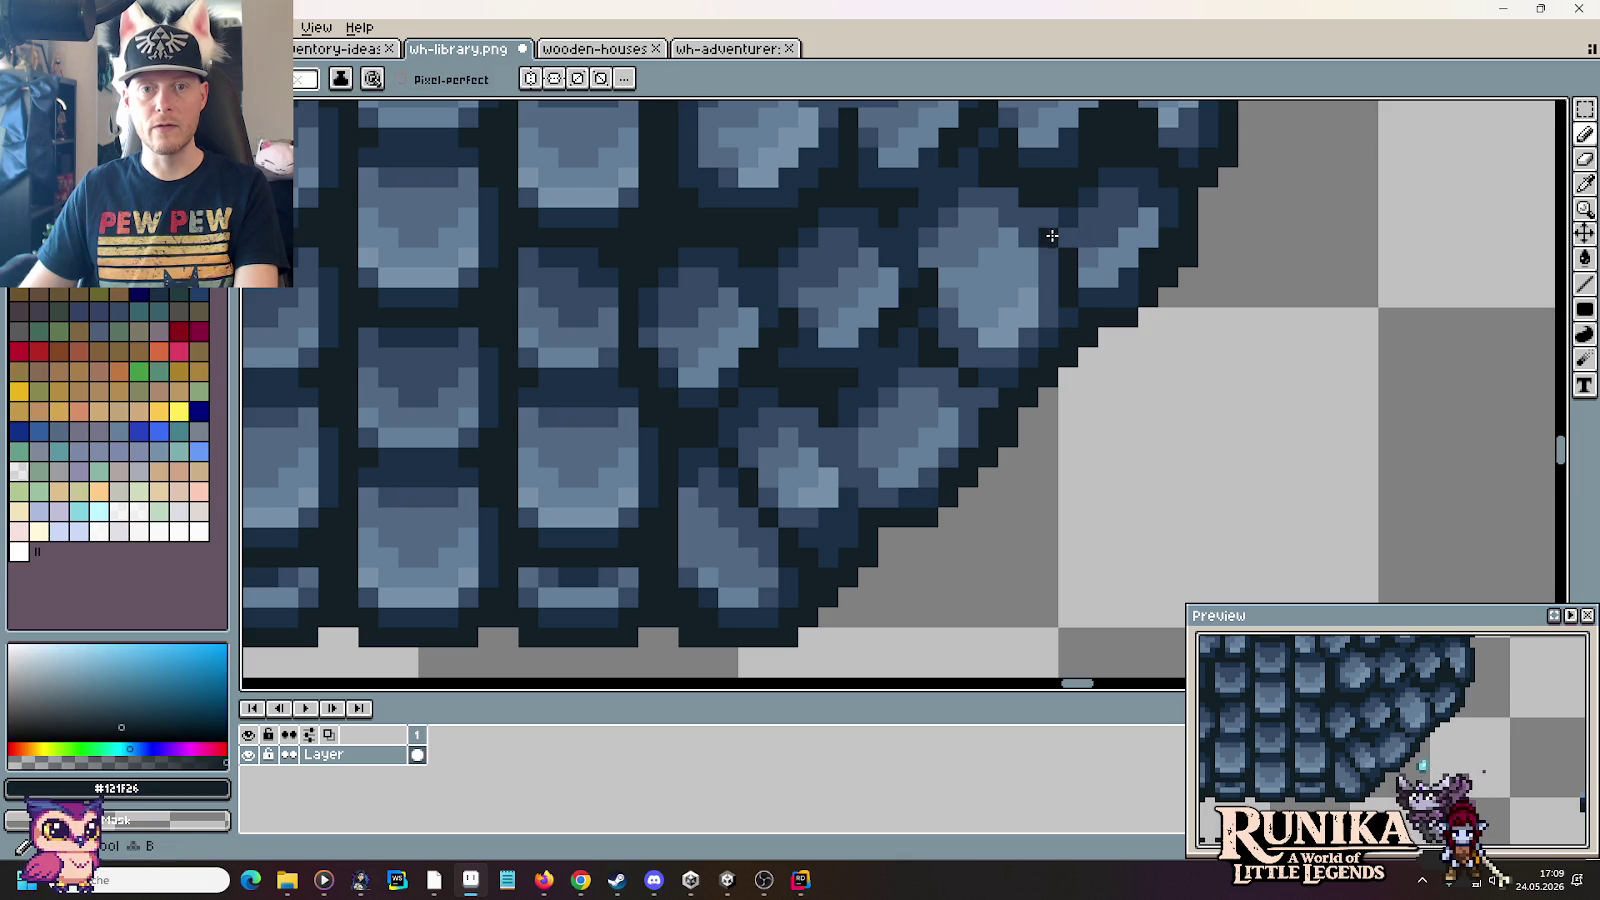
{"action": "left_click", "coordinate": [1054, 218], "text": "alt"}
{"action": "scroll", "coordinate": [1017, 202], "scroll_direction": "down", "scroll_amount": 3}
{"action": "scroll", "coordinate": [1040, 185], "scroll_direction": "up", "scroll_amount": 3}
{"action": "left_click", "coordinate": [1046, 176], "text": "alt"}
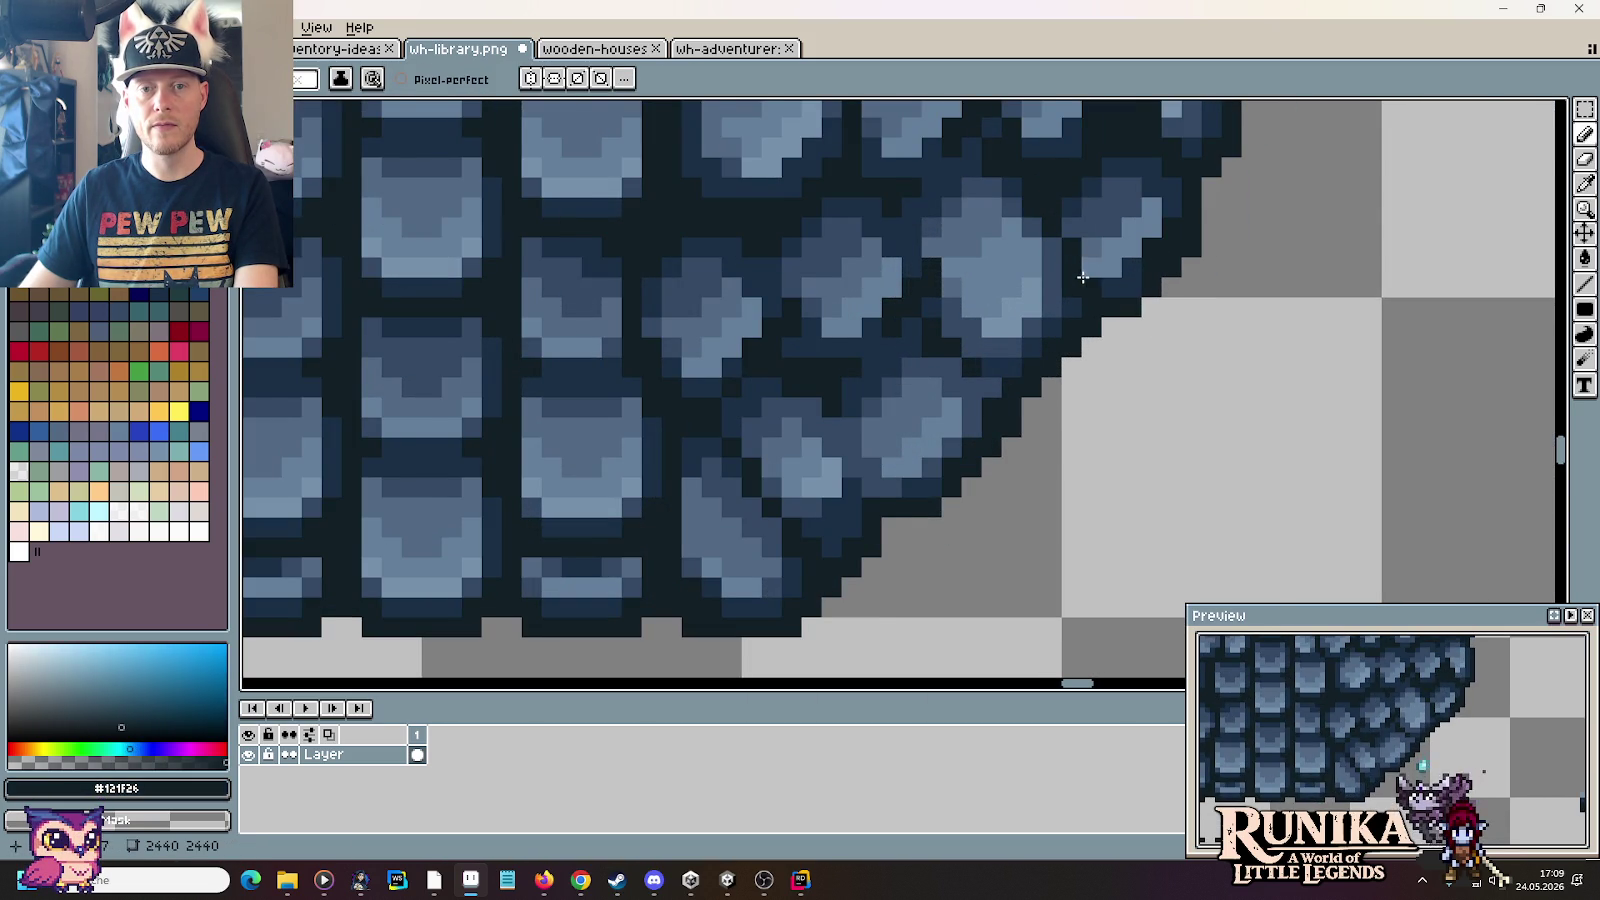
{"action": "scroll", "coordinate": [1083, 277], "scroll_direction": "down", "scroll_amount": 3}
{"action": "scroll", "coordinate": [1092, 302], "scroll_direction": "up", "scroll_amount": 4}
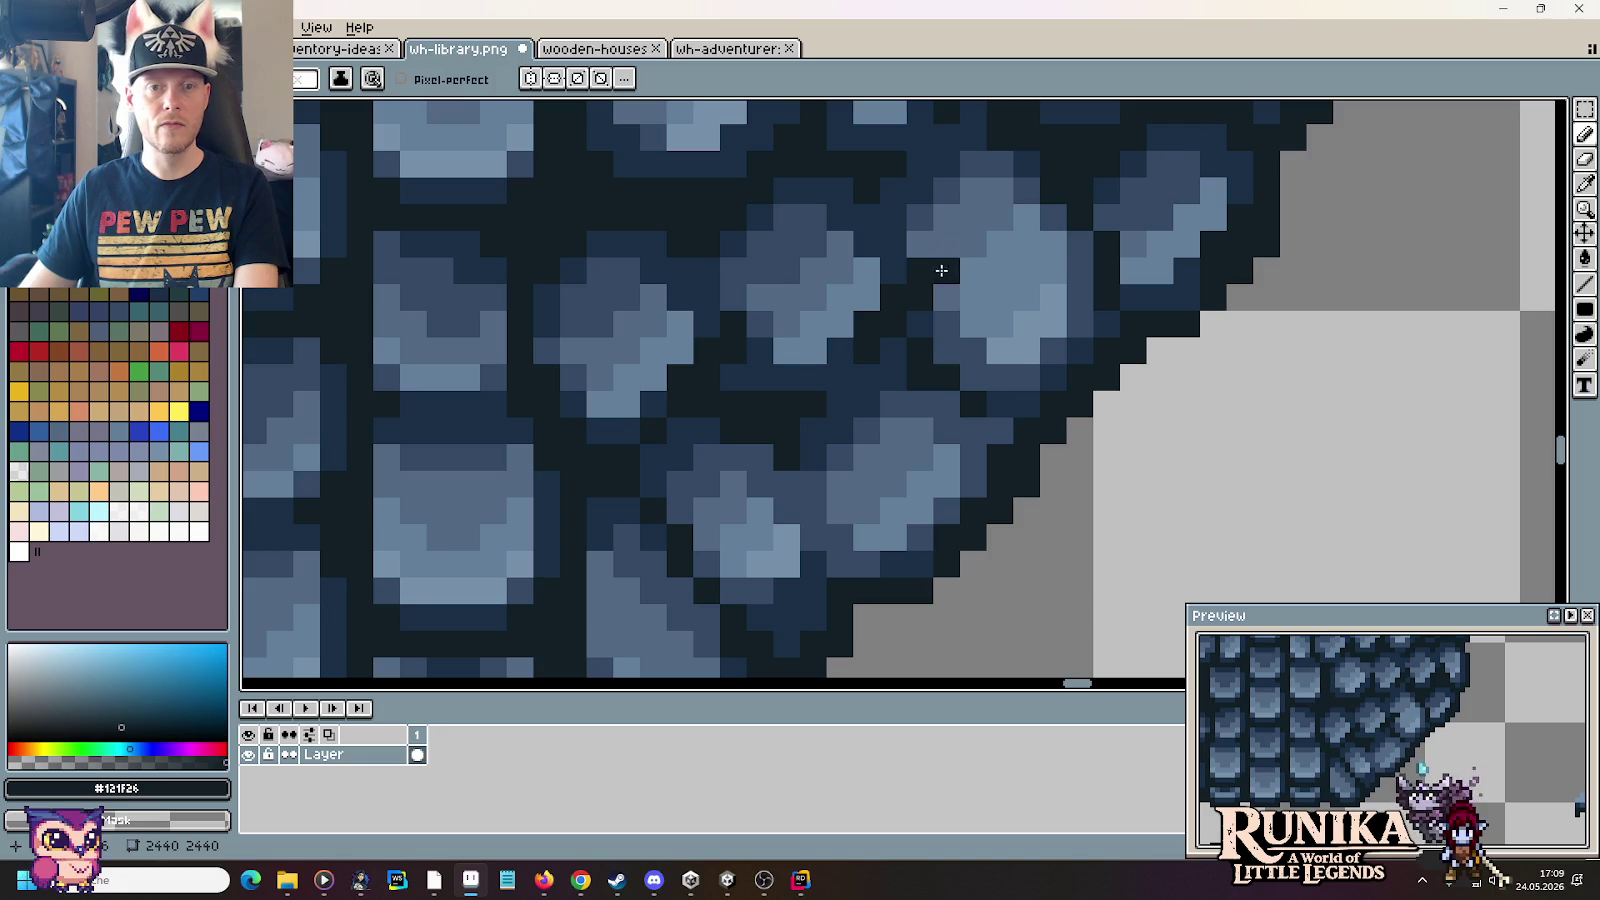
{"action": "scroll", "coordinate": [955, 278], "scroll_direction": "down", "scroll_amount": 3}
{"action": "scroll", "coordinate": [970, 285], "scroll_direction": "down", "scroll_amount": 1}
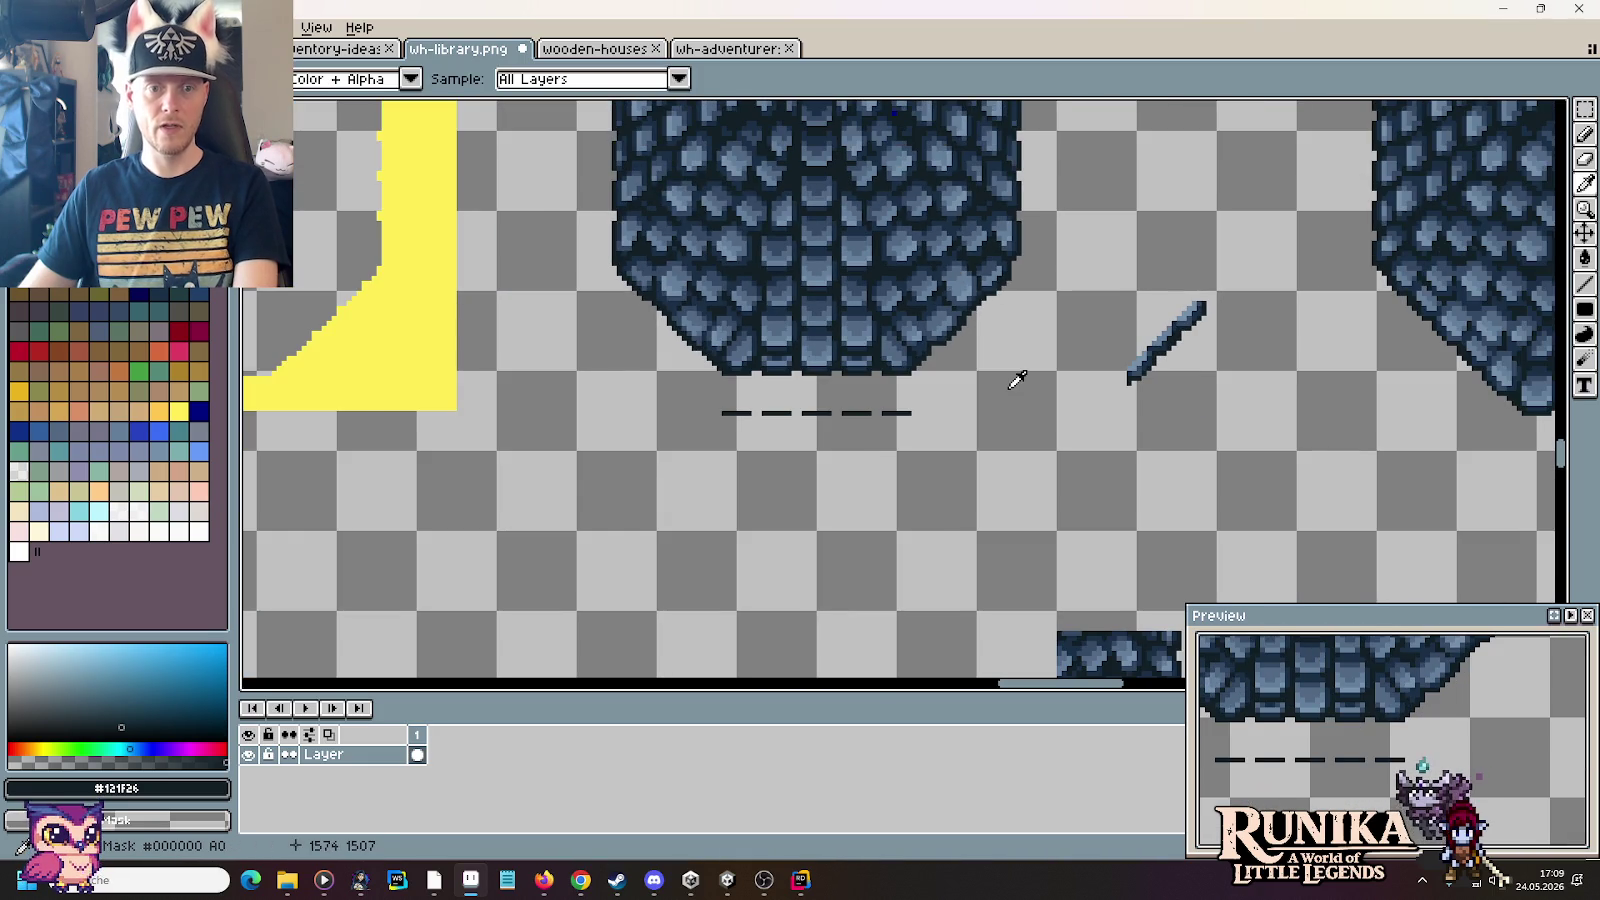
Step: Delete the dashed line and the small diagonal blade shape, then deselect
{"action": "scroll", "coordinate": [1017, 378], "scroll_direction": "down", "scroll_amount": 2}
{"action": "scroll", "coordinate": [1017, 378], "scroll_direction": "up", "scroll_amount": 1}
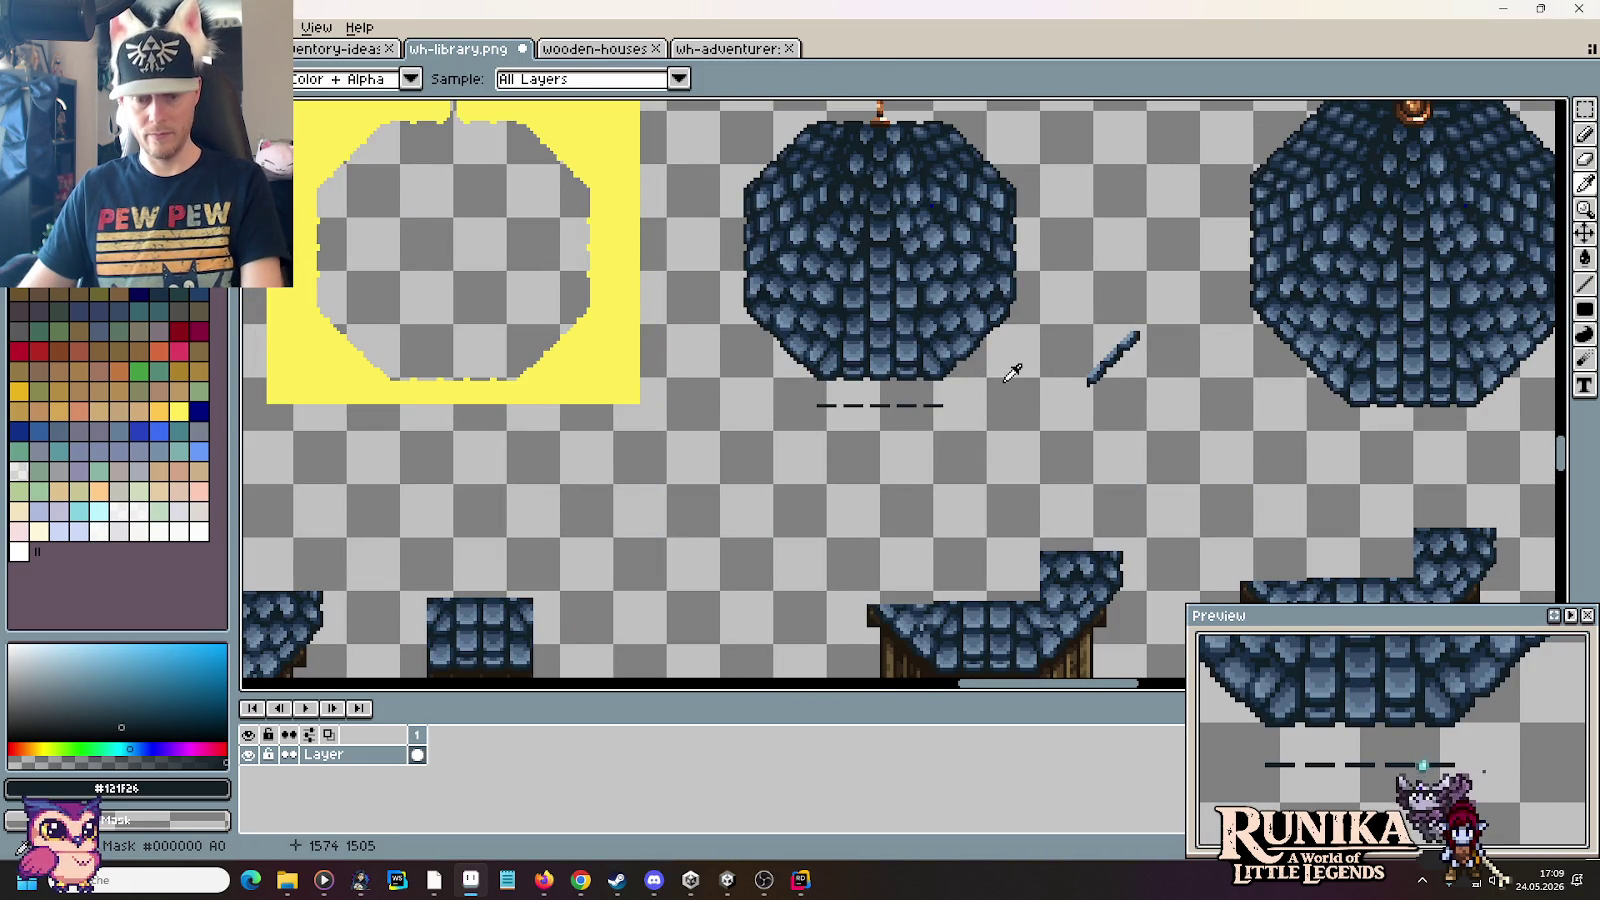
{"action": "key", "text": "m"}
{"action": "mouse_move", "coordinate": [788, 400]}
{"action": "left_mouse_down"}
{"action": "mouse_move", "coordinate": [936, 425]}
{"action": "mouse_move", "coordinate": [921, 399]}
{"action": "left_mouse_up"}
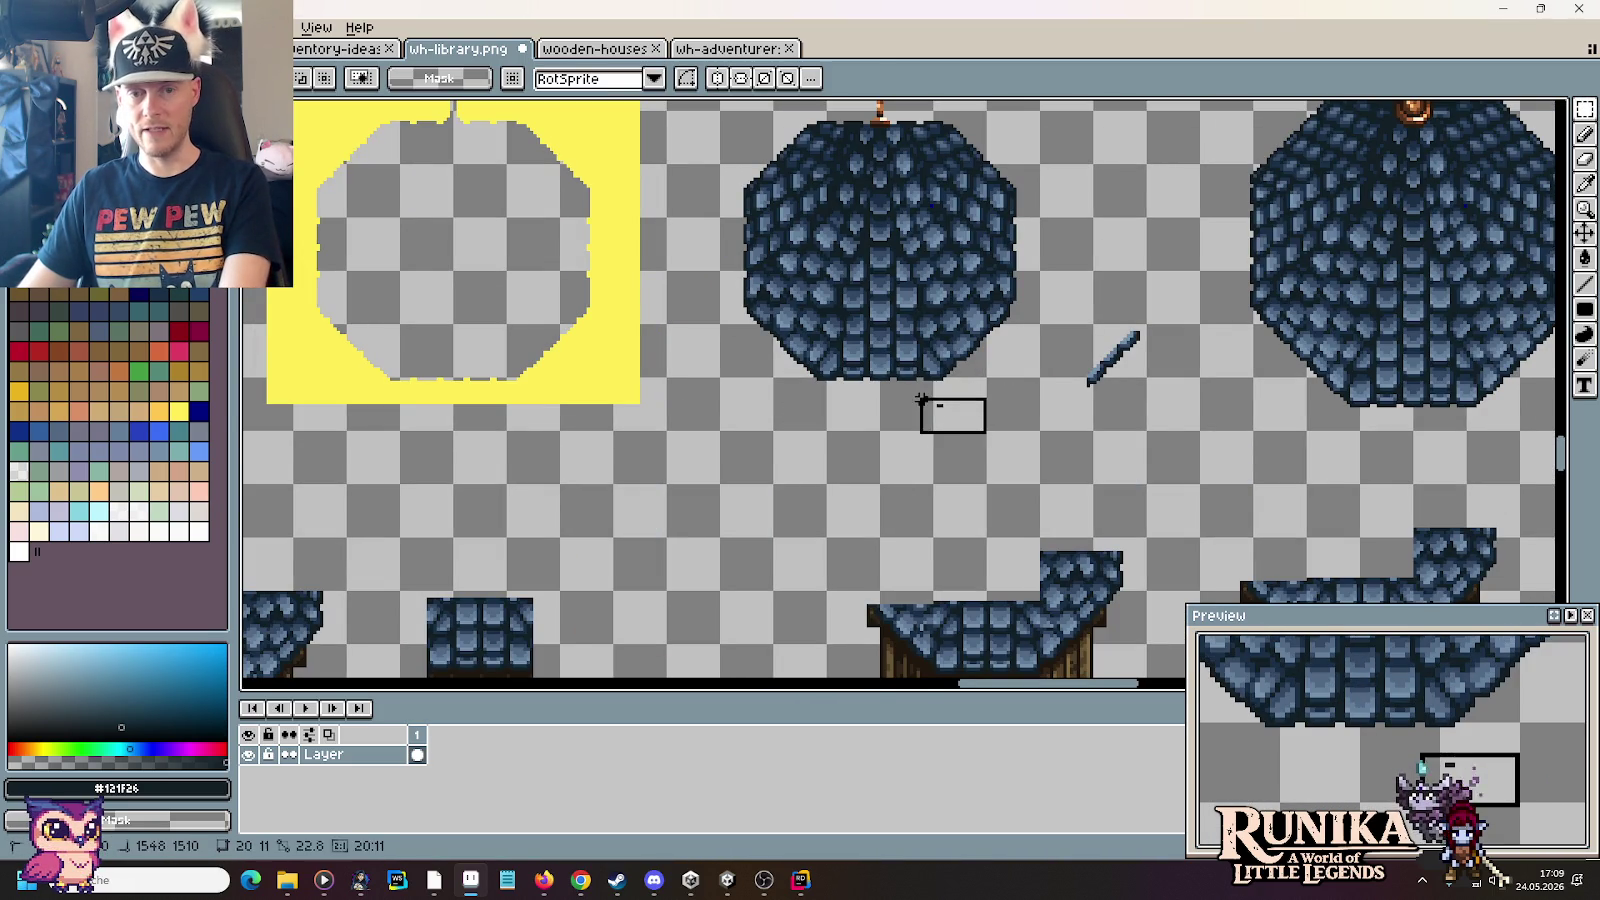
{"action": "left_click_drag", "start_coordinate": [1080, 308], "coordinate": [1154, 425]}
{"action": "key", "text": "Delete"}
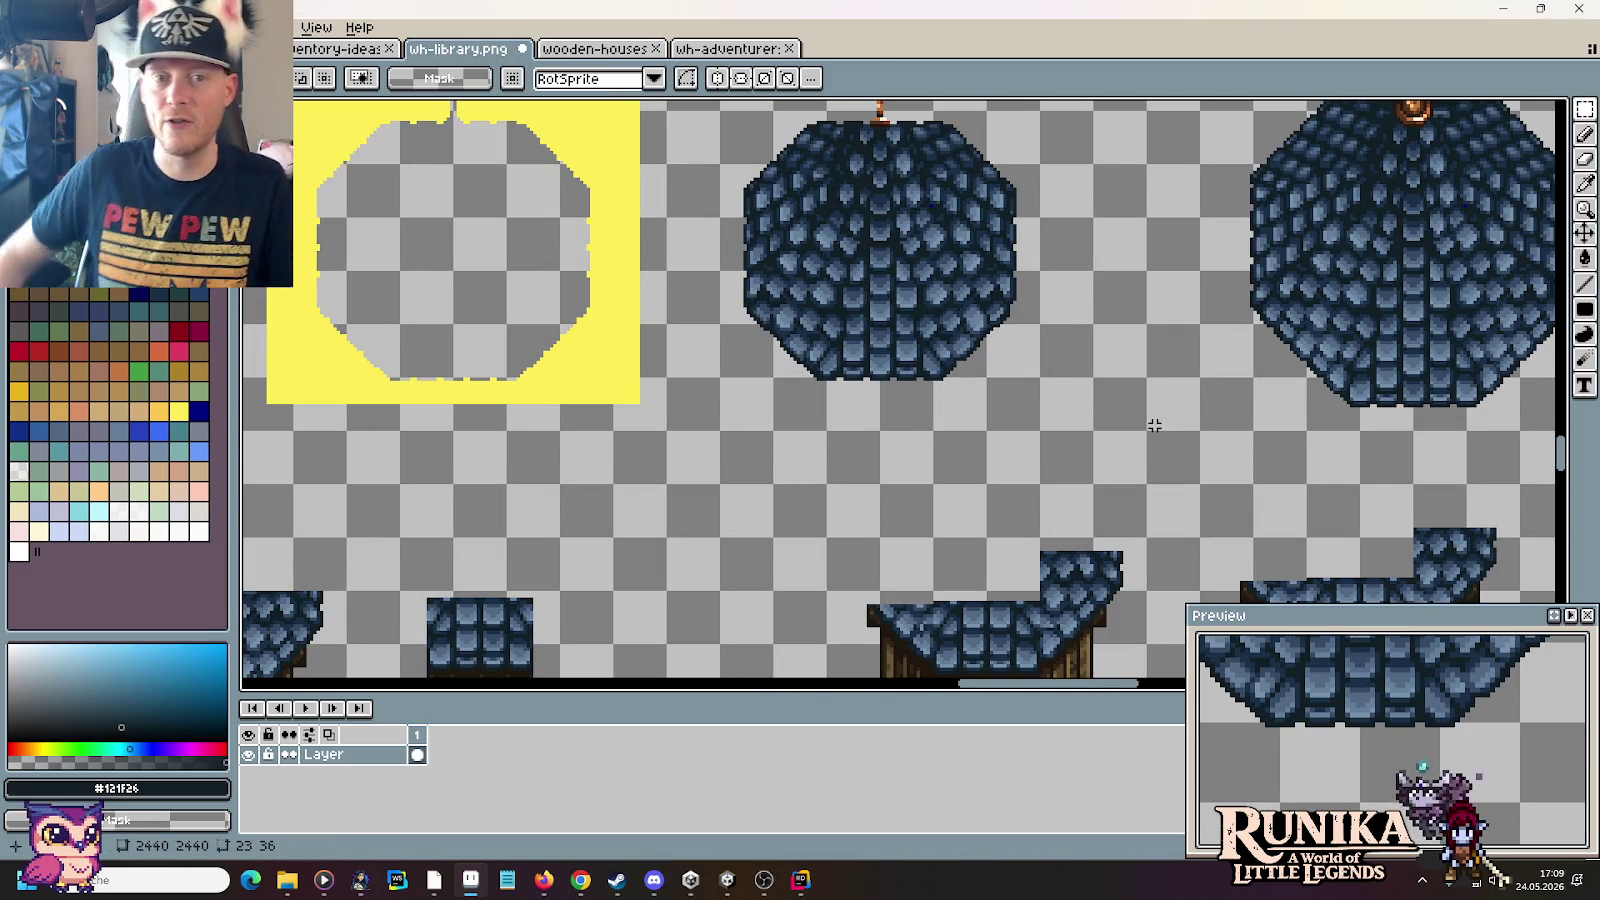
{"action": "key", "text": "ctrl+d"}
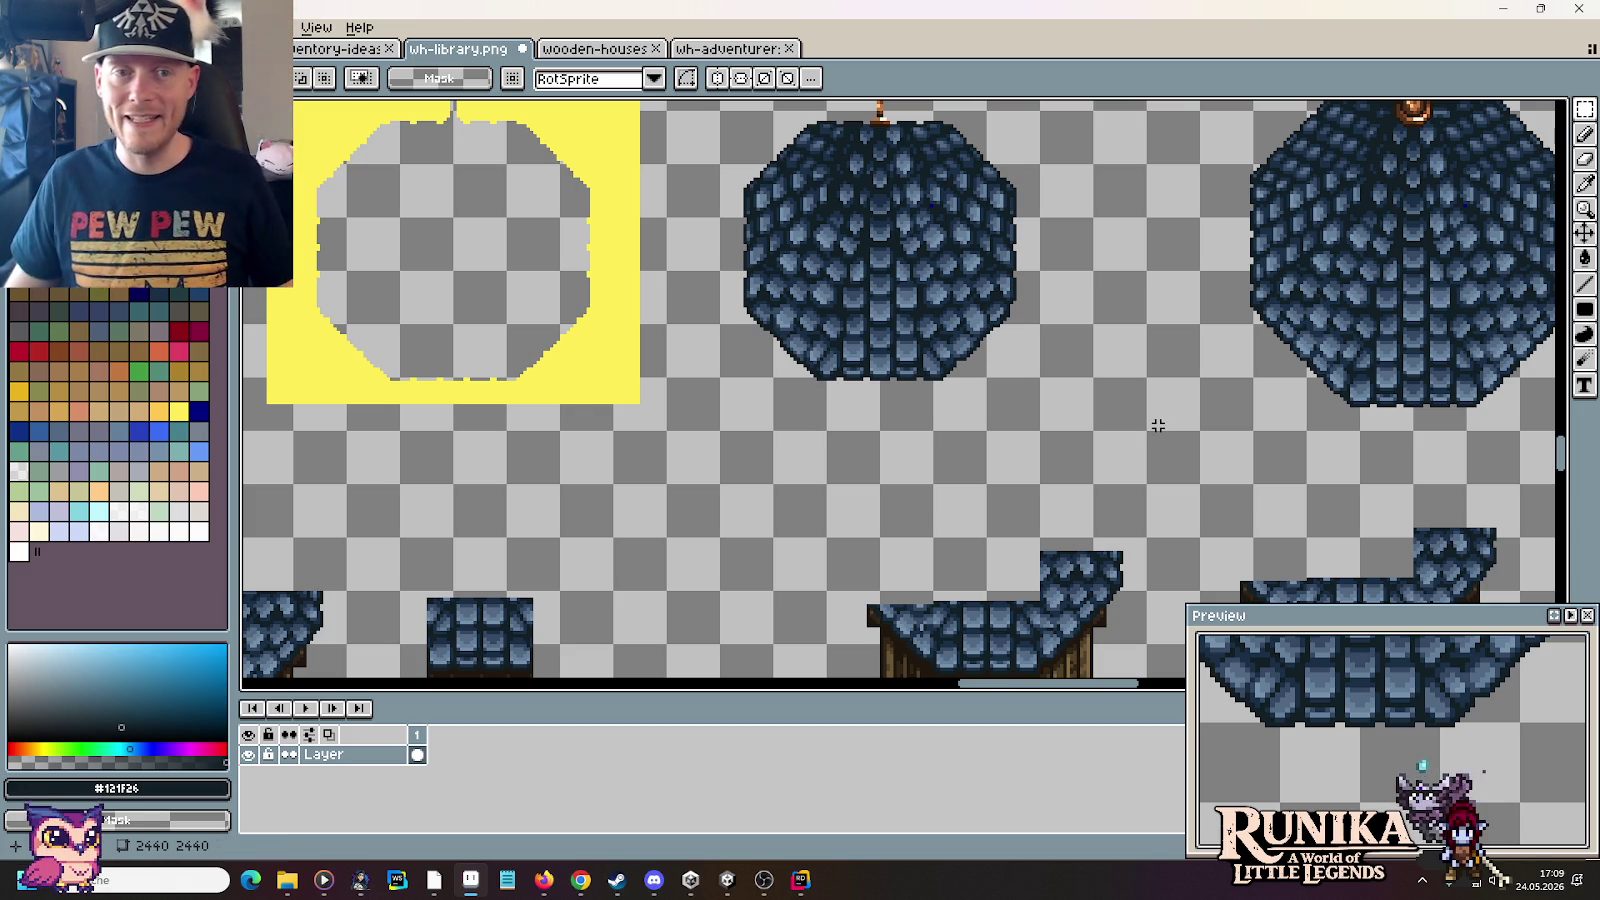
Step: Test-fit a copy of the middle dome roof on the tower, then return to the larger dome's spire
{"action": "scroll", "coordinate": [1150, 420], "scroll_direction": "down", "scroll_amount": 2}
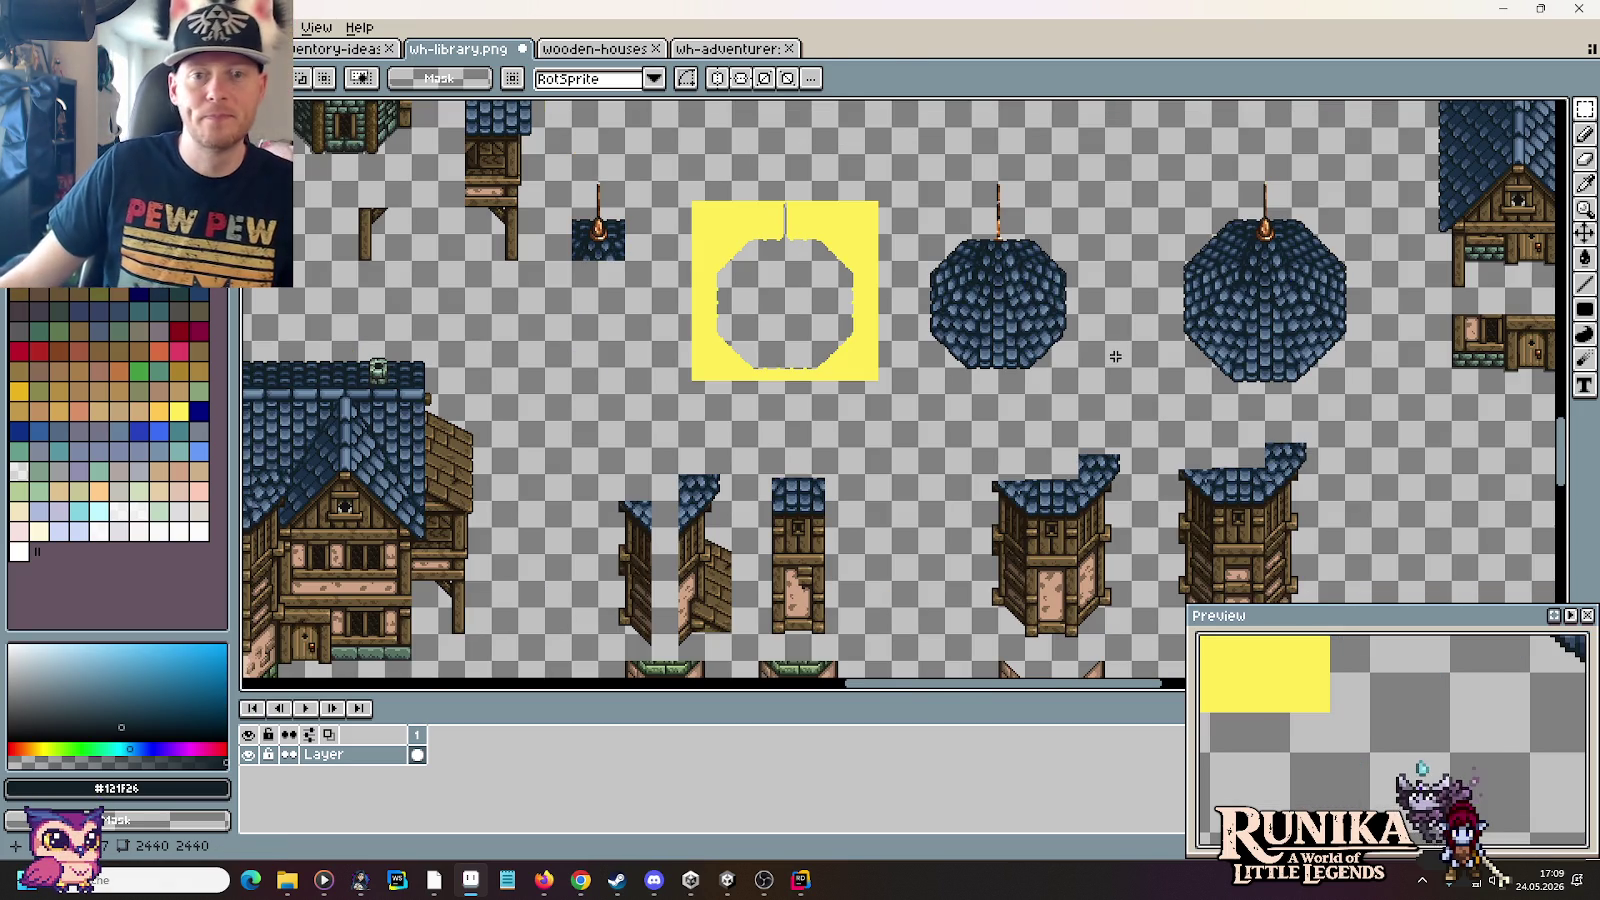
{"action": "mouse_move", "coordinate": [1115, 356]}
{"action": "left_mouse_down"}
{"action": "mouse_move", "coordinate": [933, 389]}
{"action": "mouse_move", "coordinate": [740, 163]}
{"action": "left_mouse_up"}
{"action": "left_click_drag", "start_coordinate": [866, 352], "coordinate": [1098, 494]}
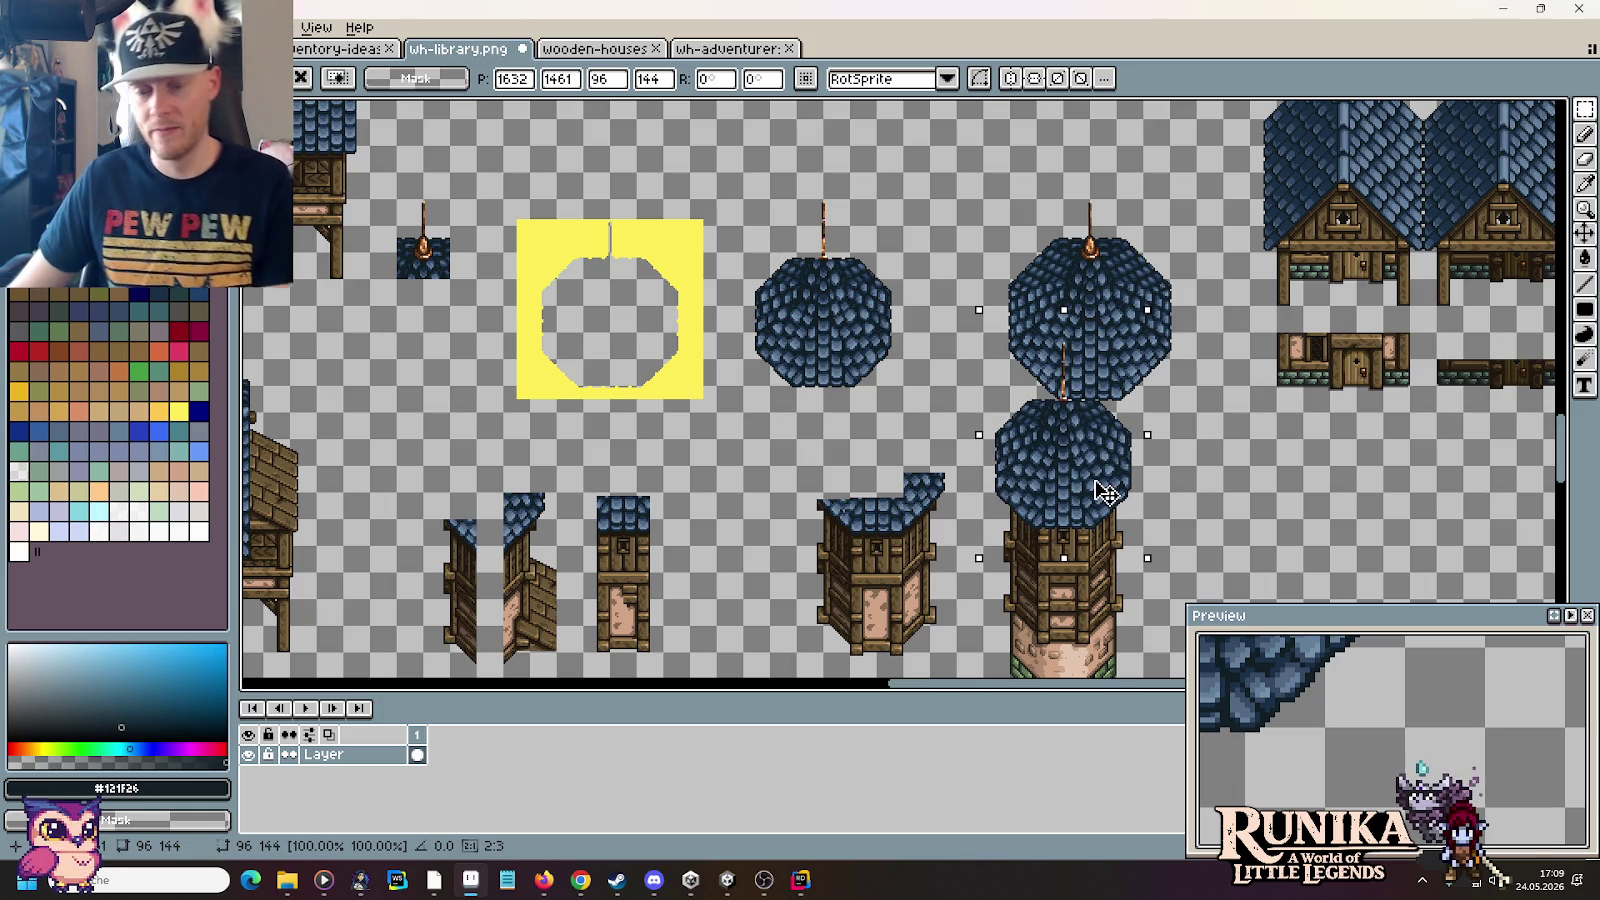
{"action": "key", "text": "Return"}
{"action": "left_click_drag", "start_coordinate": [819, 245], "coordinate": [859, 280]}
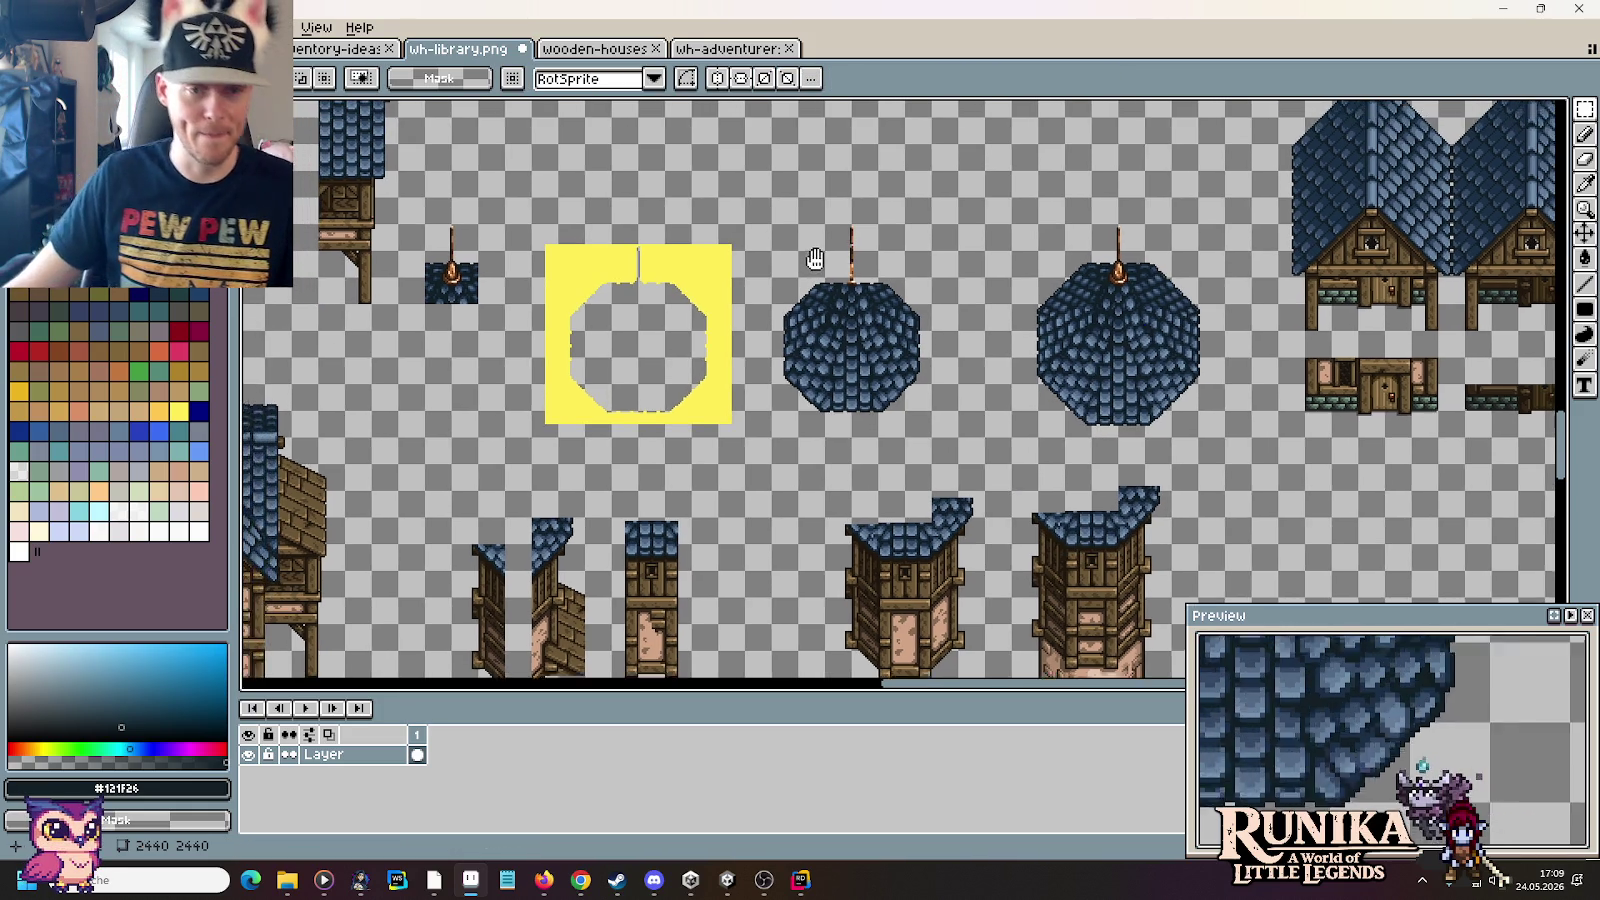
{"action": "scroll", "coordinate": [859, 280], "scroll_direction": "up", "scroll_amount": 3}
{"action": "left_click_drag", "start_coordinate": [1190, 310], "coordinate": [653, 295]}
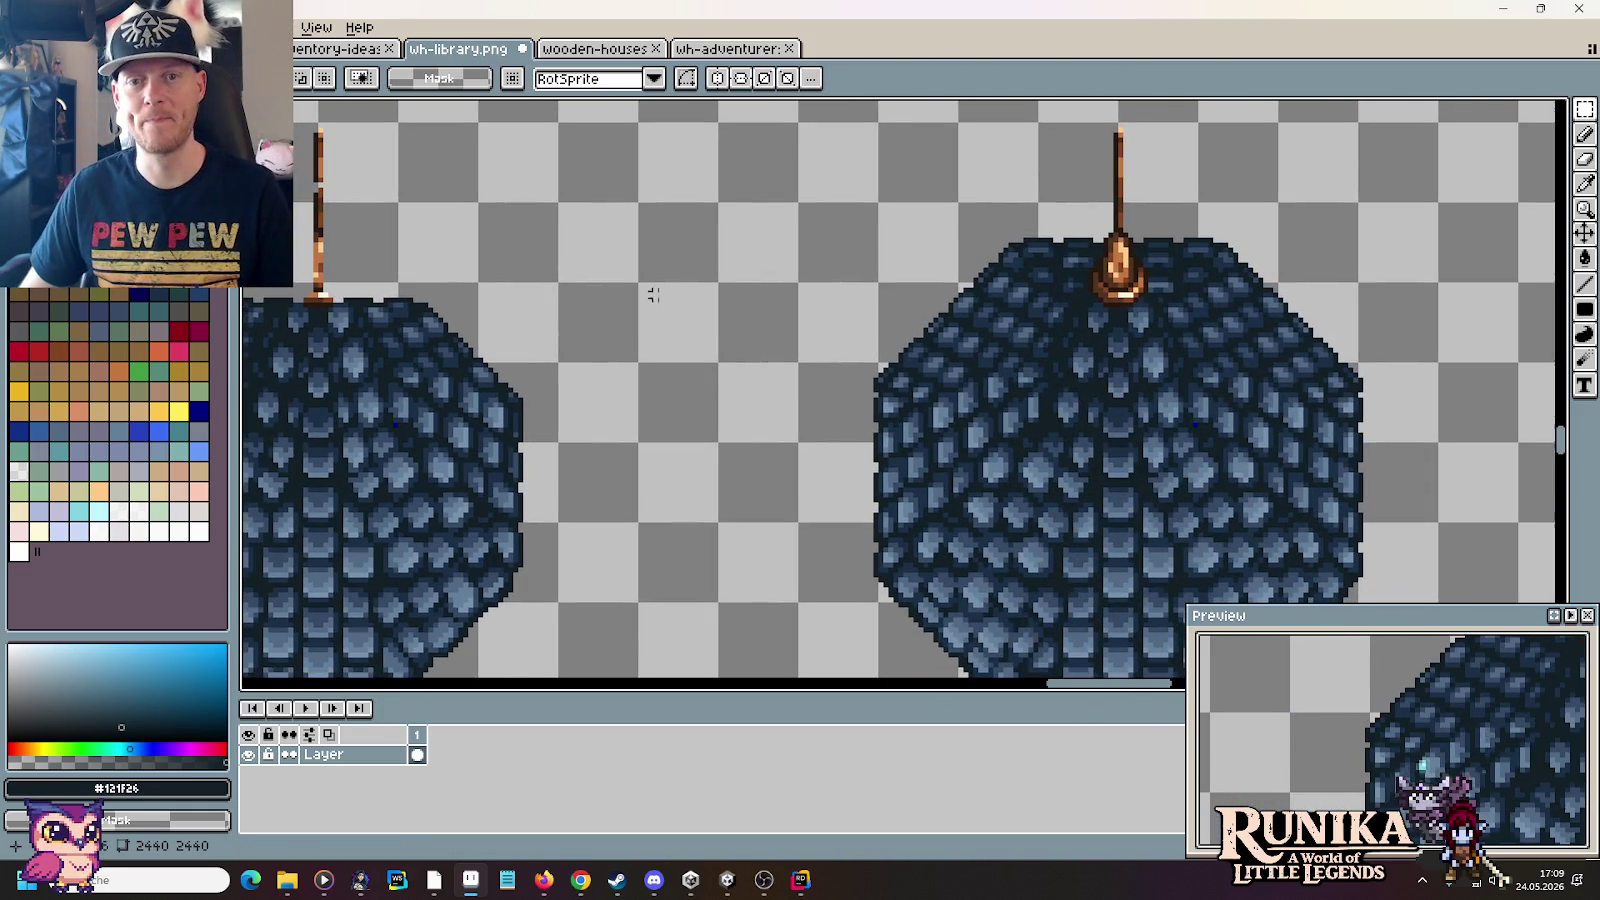
Step: Copy the spire and dome-top block into the space between the roofs
{"action": "left_click_drag", "start_coordinate": [1041, 251], "coordinate": [1052, 330]}
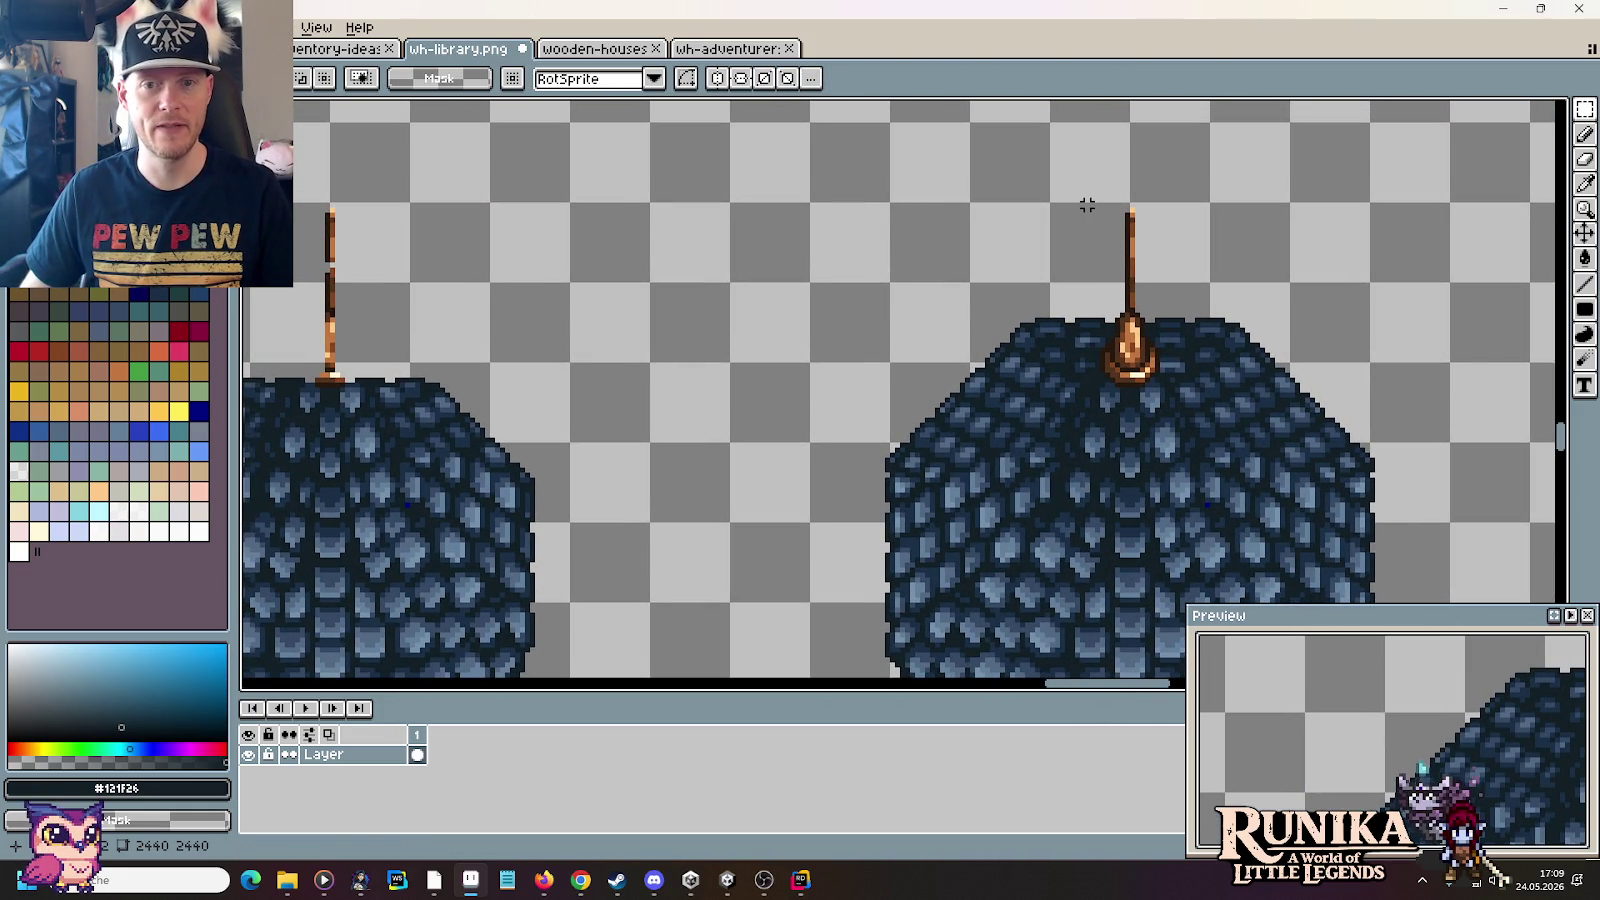
{"action": "left_click_drag", "start_coordinate": [1048, 200], "coordinate": [1212, 445]}
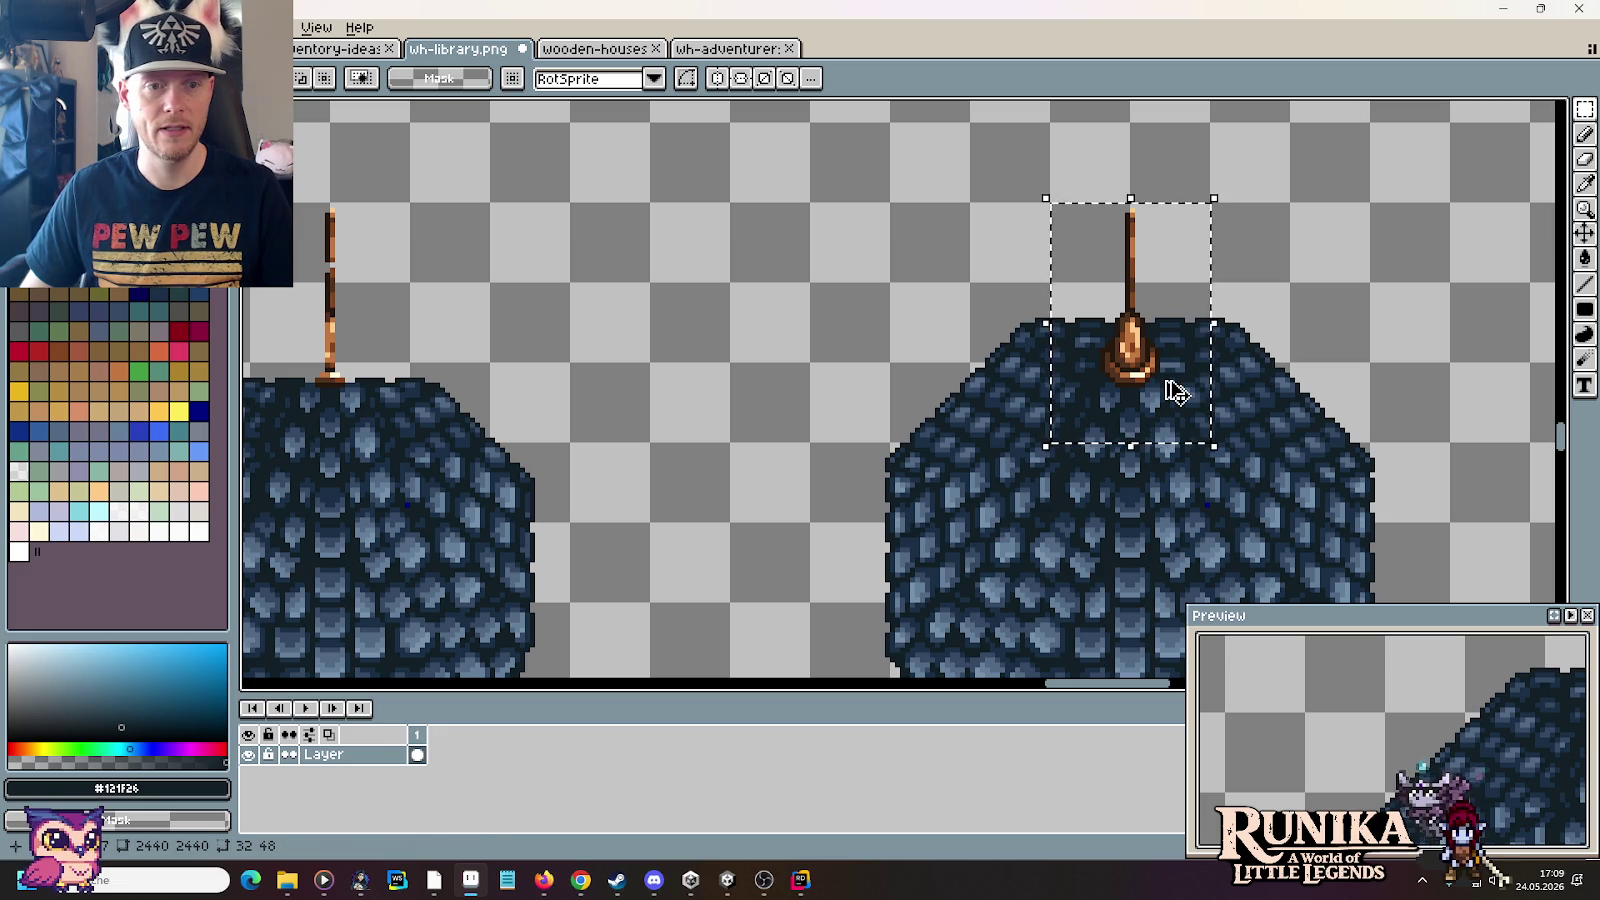
{"action": "mouse_move", "coordinate": [1175, 390]}
{"action": "left_mouse_down"}
{"action": "mouse_move", "coordinate": [703, 371]}
{"action": "mouse_move", "coordinate": [993, 360]}
{"action": "left_mouse_up"}
{"action": "left_click", "coordinate": [775, 393]}
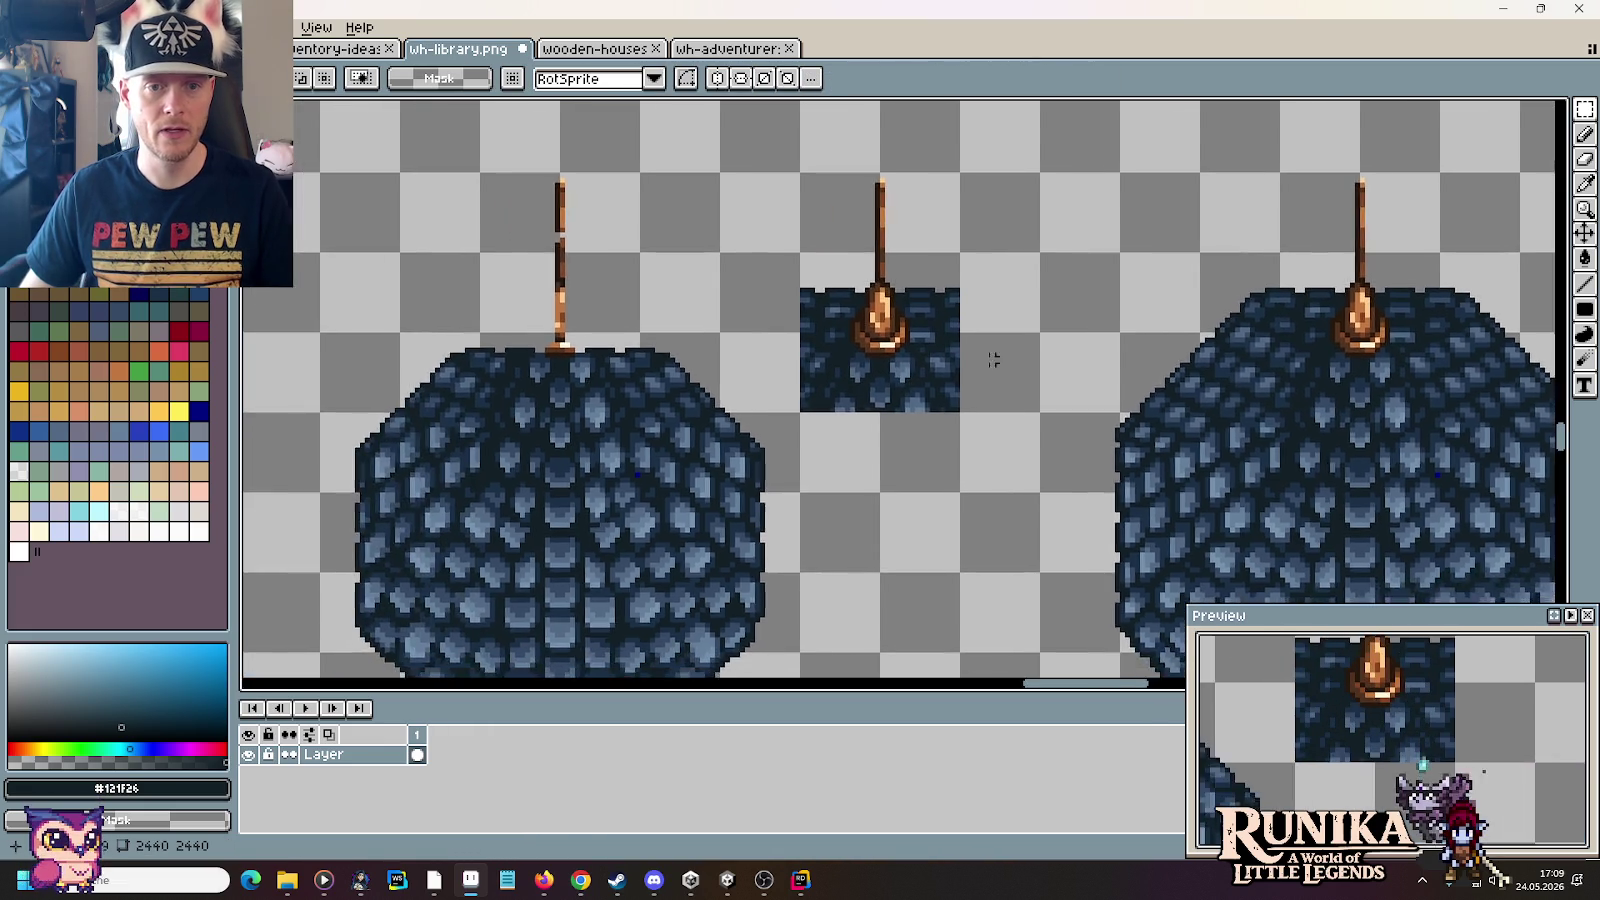
{"action": "scroll", "coordinate": [993, 360], "scroll_direction": "up", "scroll_amount": 1}
{"action": "scroll", "coordinate": [968, 343], "scroll_direction": "up", "scroll_amount": 1}
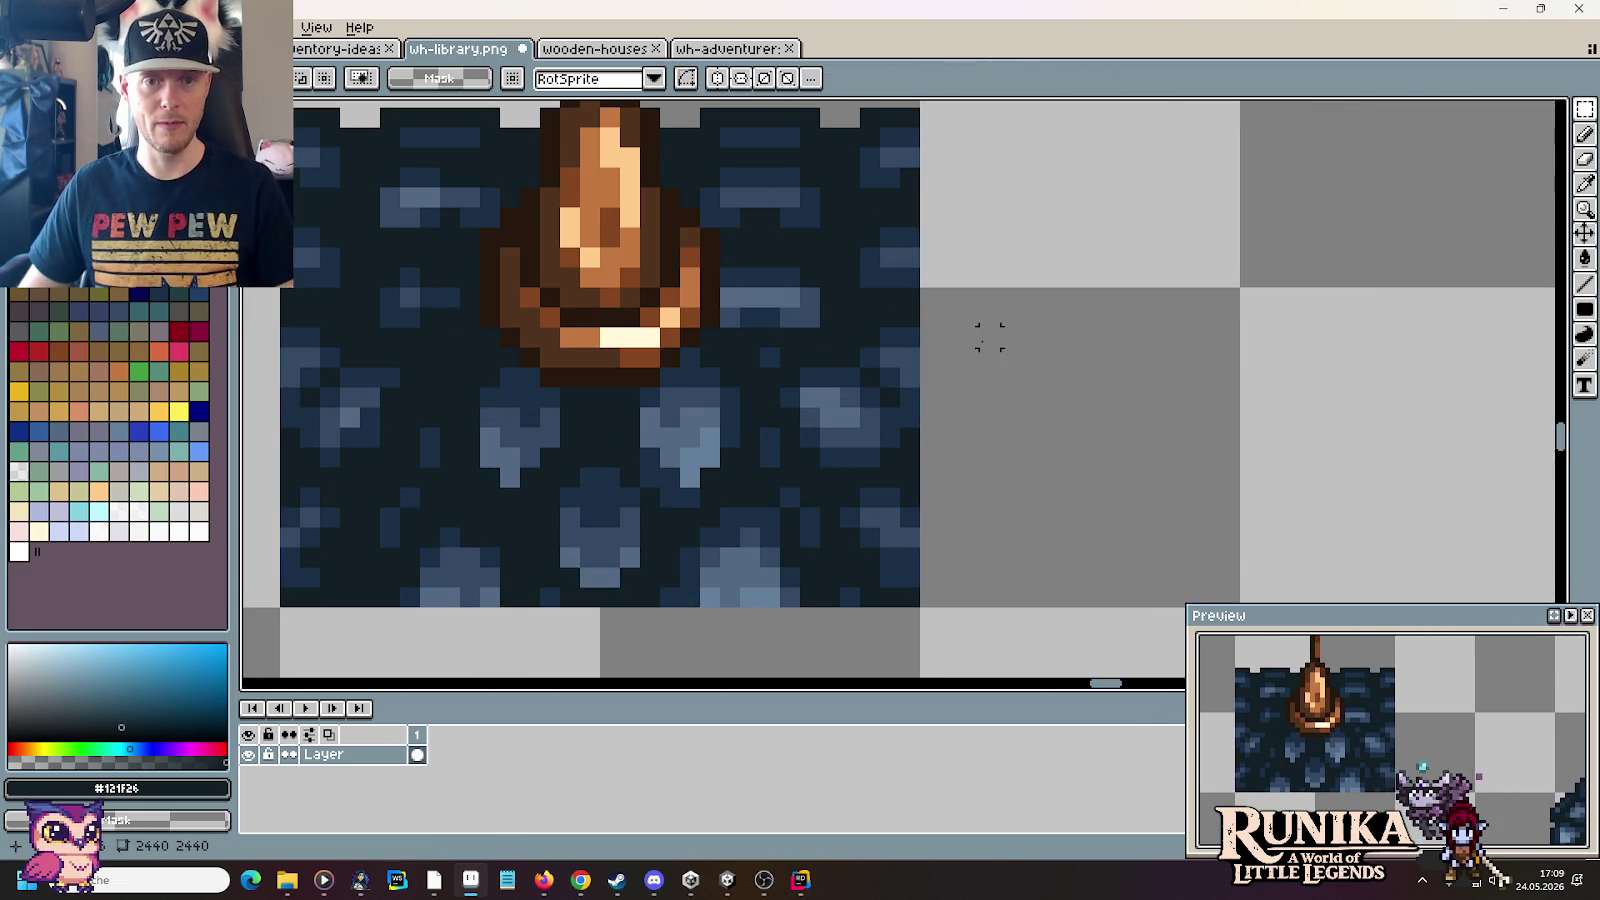
Step: Lasso and erase the shingles right of the spire, leaving a diagonal edge
{"action": "left_click", "coordinate": [1585, 109]}
{"action": "left_click", "coordinate": [1508, 114]}
{"action": "scroll", "coordinate": [992, 340], "scroll_direction": "down", "scroll_amount": 1}
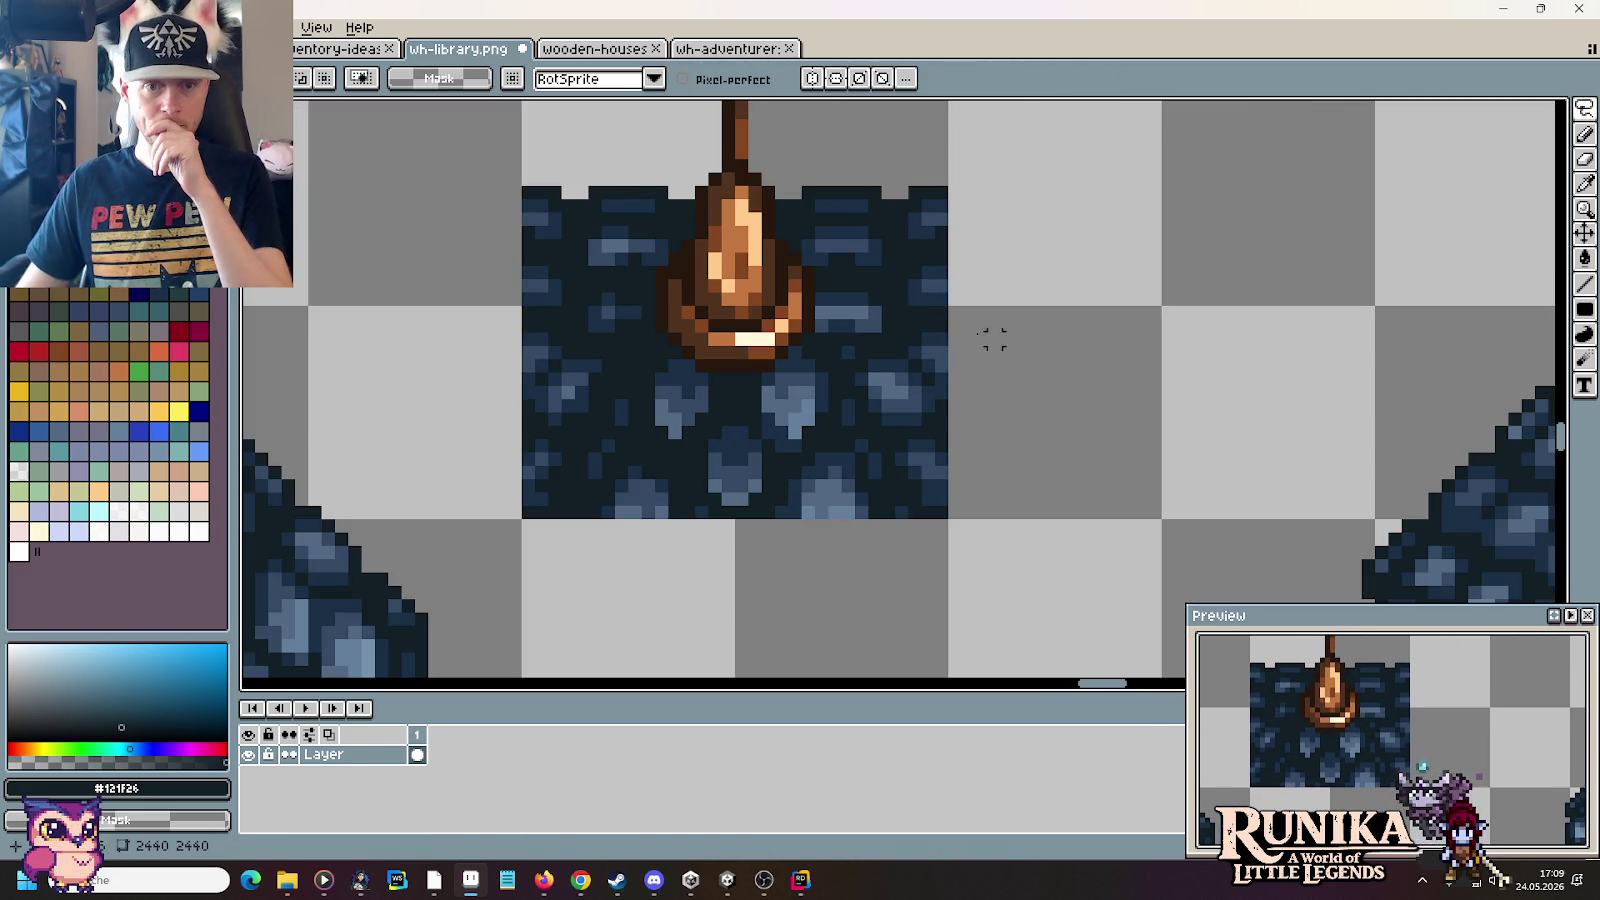
{"action": "left_click_drag", "start_coordinate": [821, 325], "coordinate": [995, 508]}
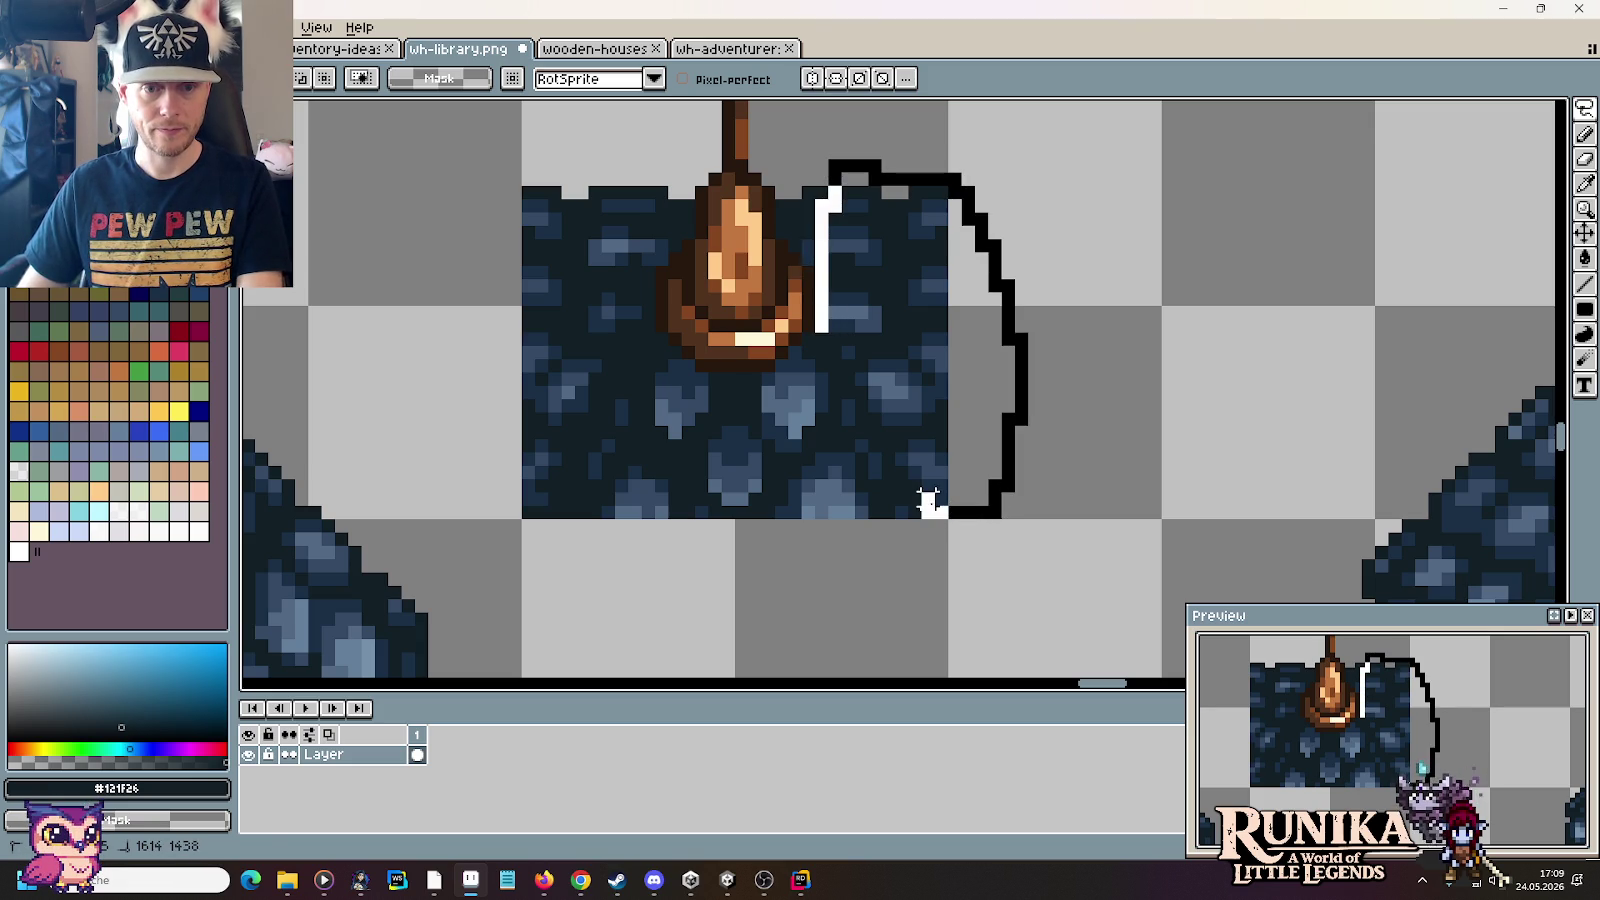
{"action": "left_click_drag", "start_coordinate": [928, 503], "coordinate": [926, 512]}
{"action": "key", "text": "Delete"}
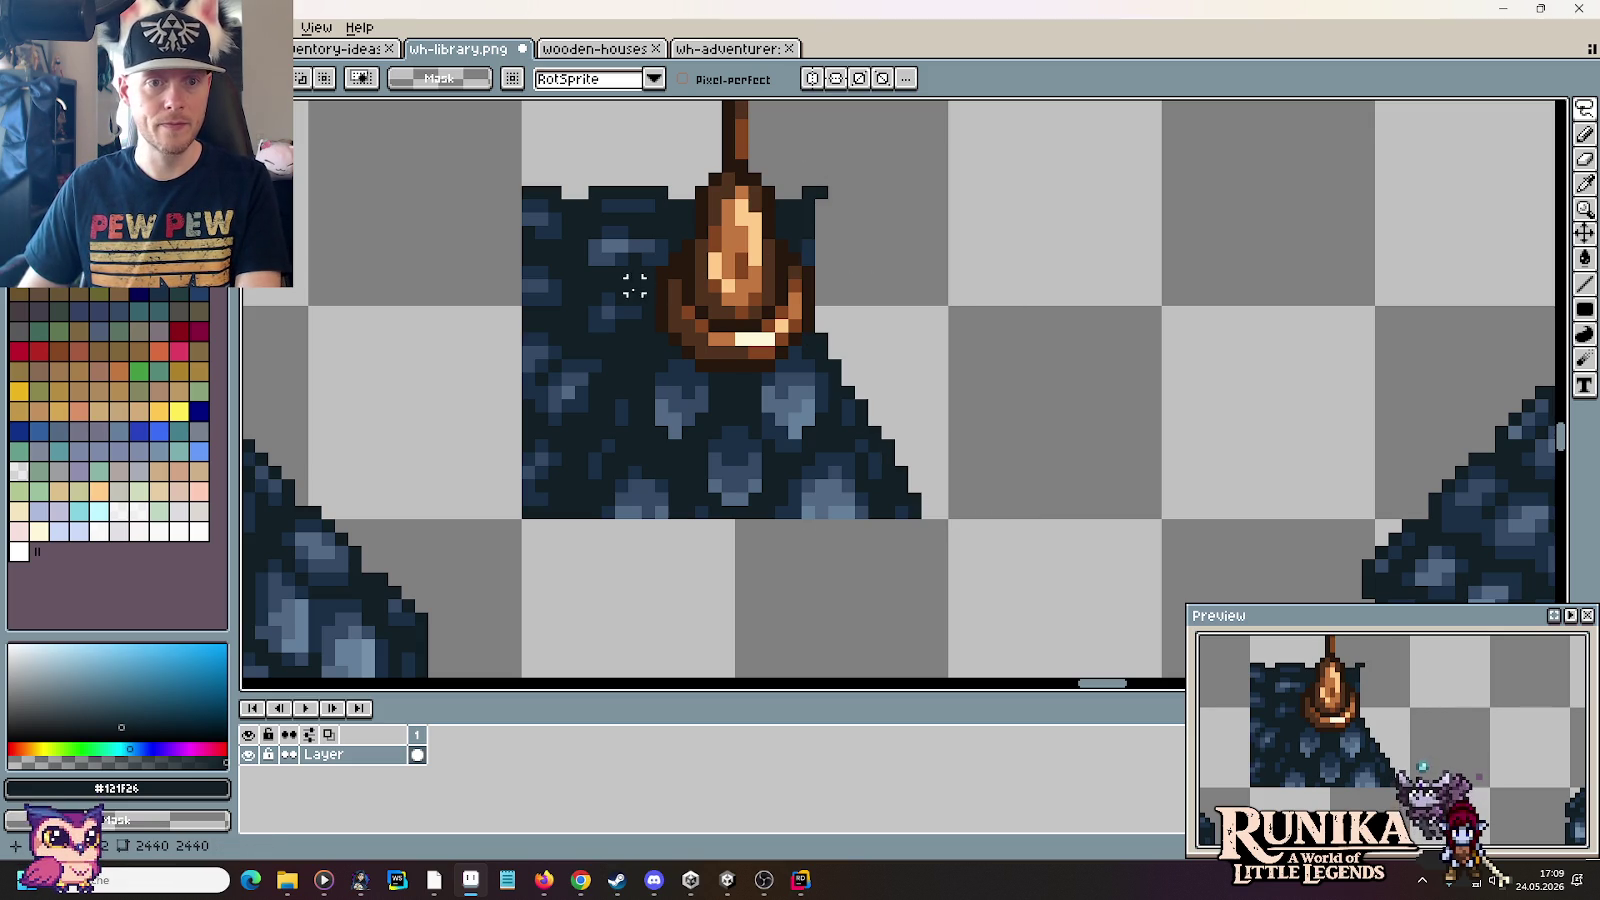
Step: Lasso and erase the upper-left shingle area beside the spire
{"action": "mouse_move", "coordinate": [634, 312]}
{"action": "left_mouse_down"}
{"action": "mouse_move", "coordinate": [814, 346]}
{"action": "mouse_move", "coordinate": [561, 660]}
{"action": "left_mouse_up"}
{"action": "scroll", "coordinate": [1110, 405], "scroll_direction": "up", "scroll_amount": 2}
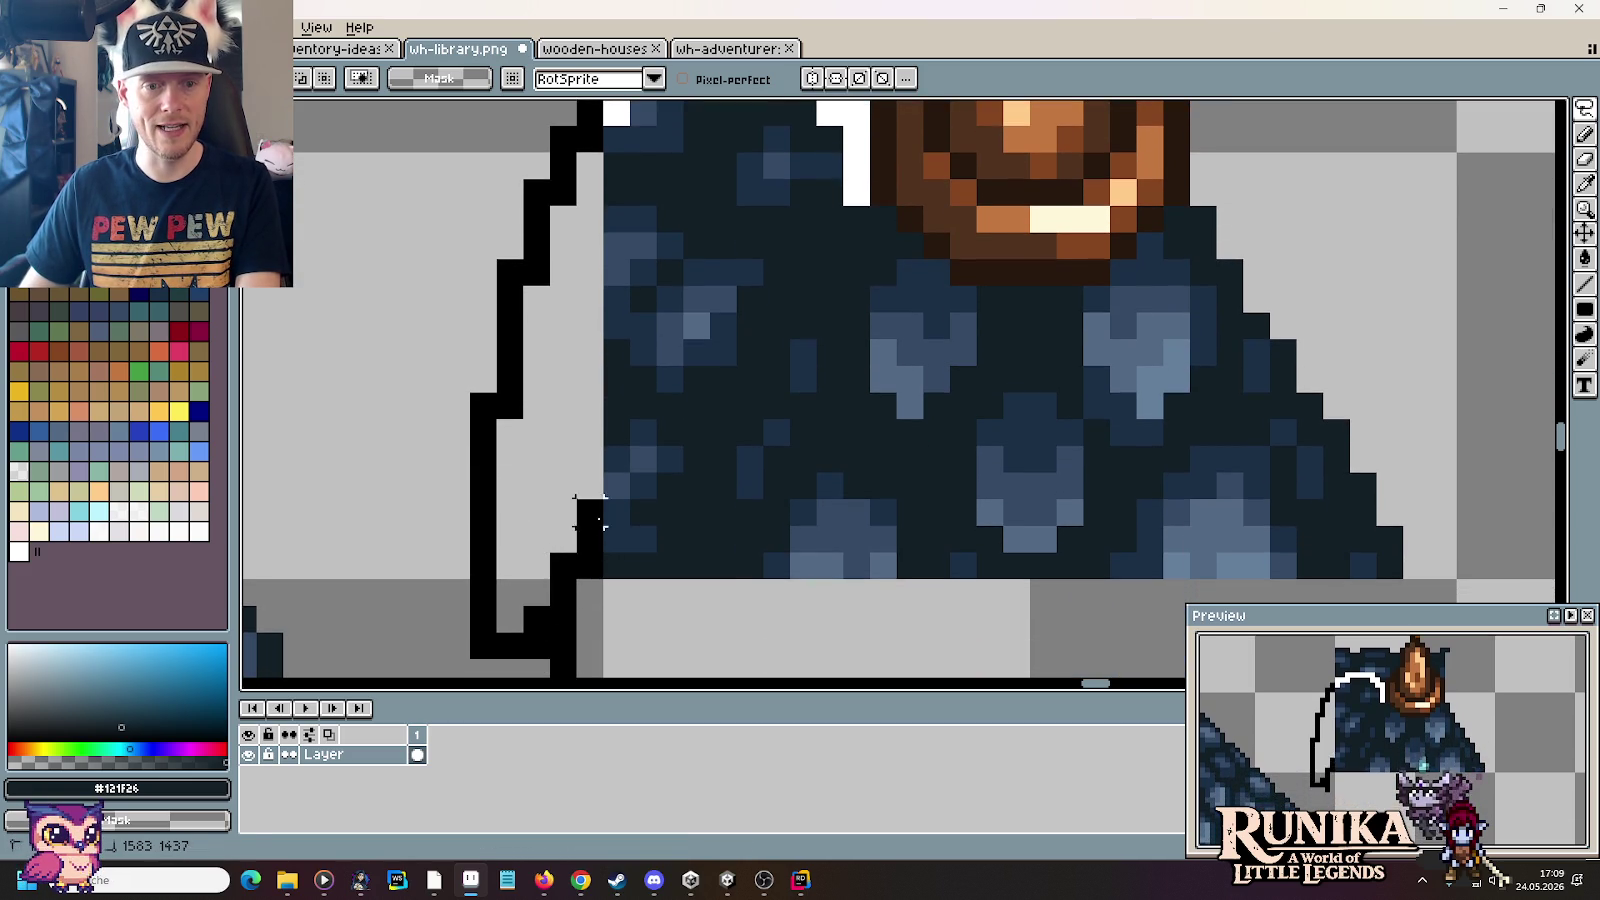
{"action": "left_click_drag", "start_coordinate": [549, 657], "coordinate": [605, 525]}
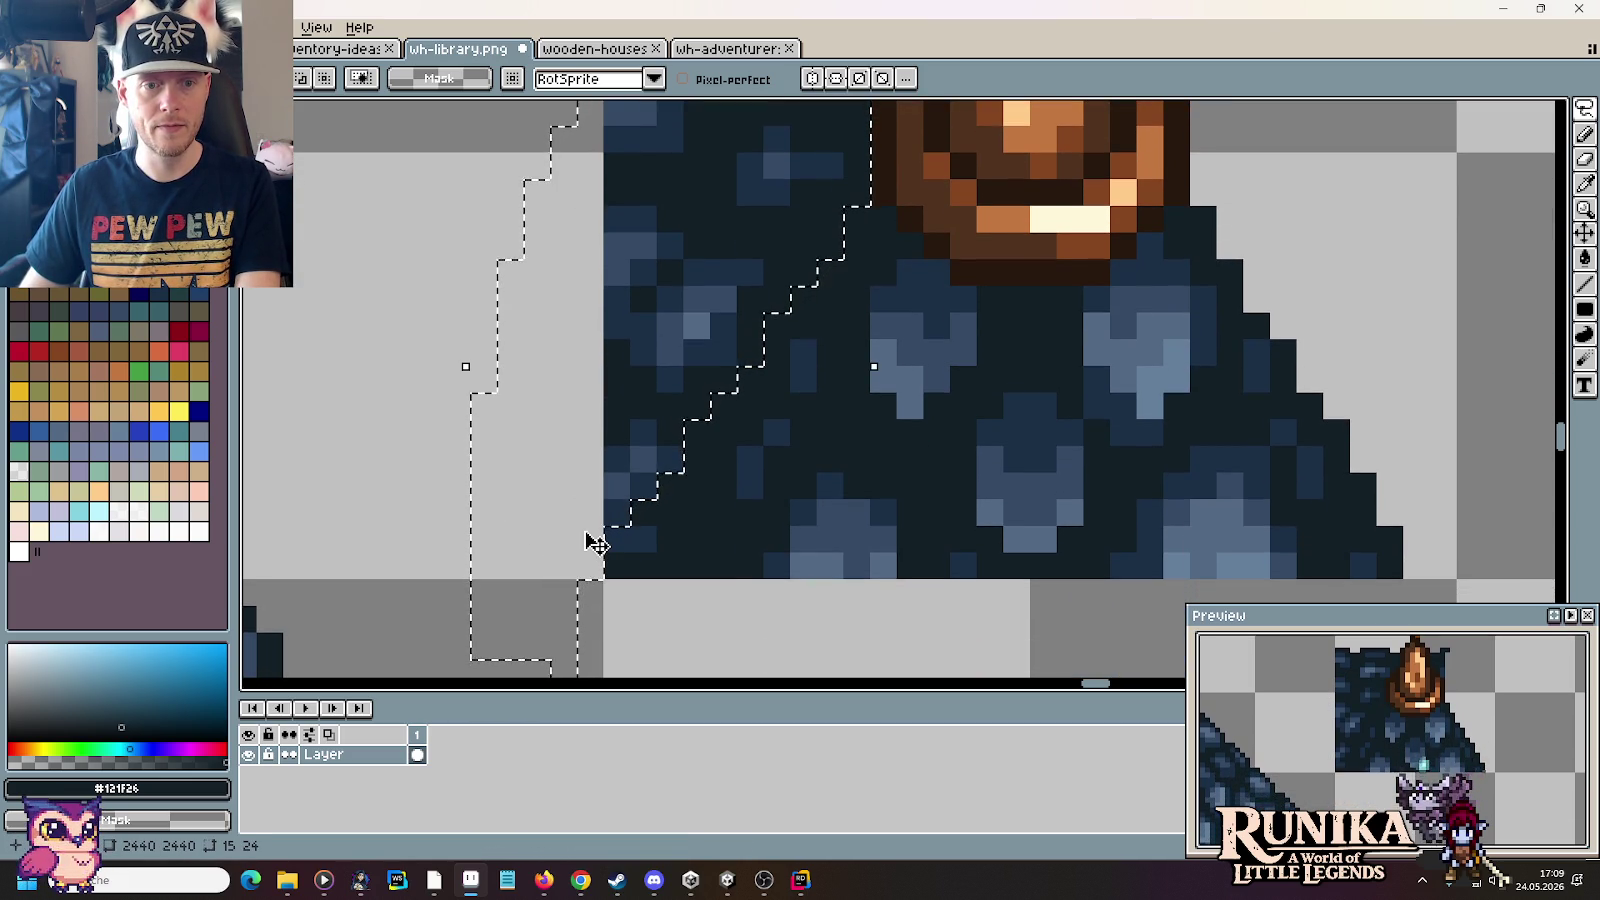
{"action": "key", "text": "ctrl+d"}
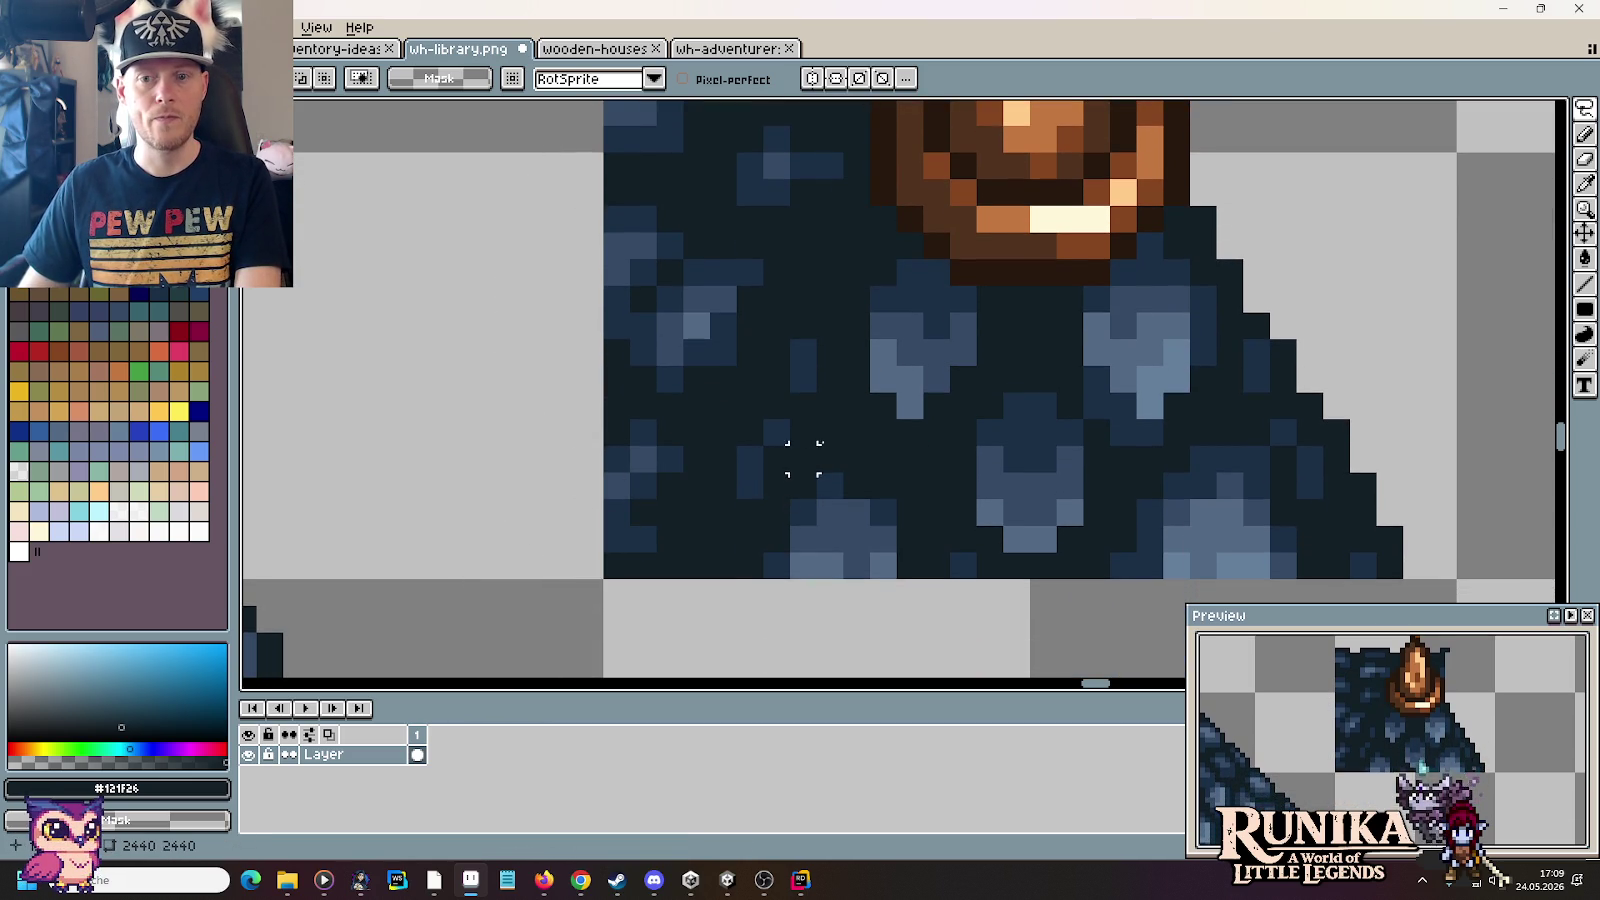
{"action": "scroll", "coordinate": [884, 406], "scroll_direction": "down", "scroll_amount": 1}
{"action": "left_click_drag", "start_coordinate": [864, 347], "coordinate": [838, 367]}
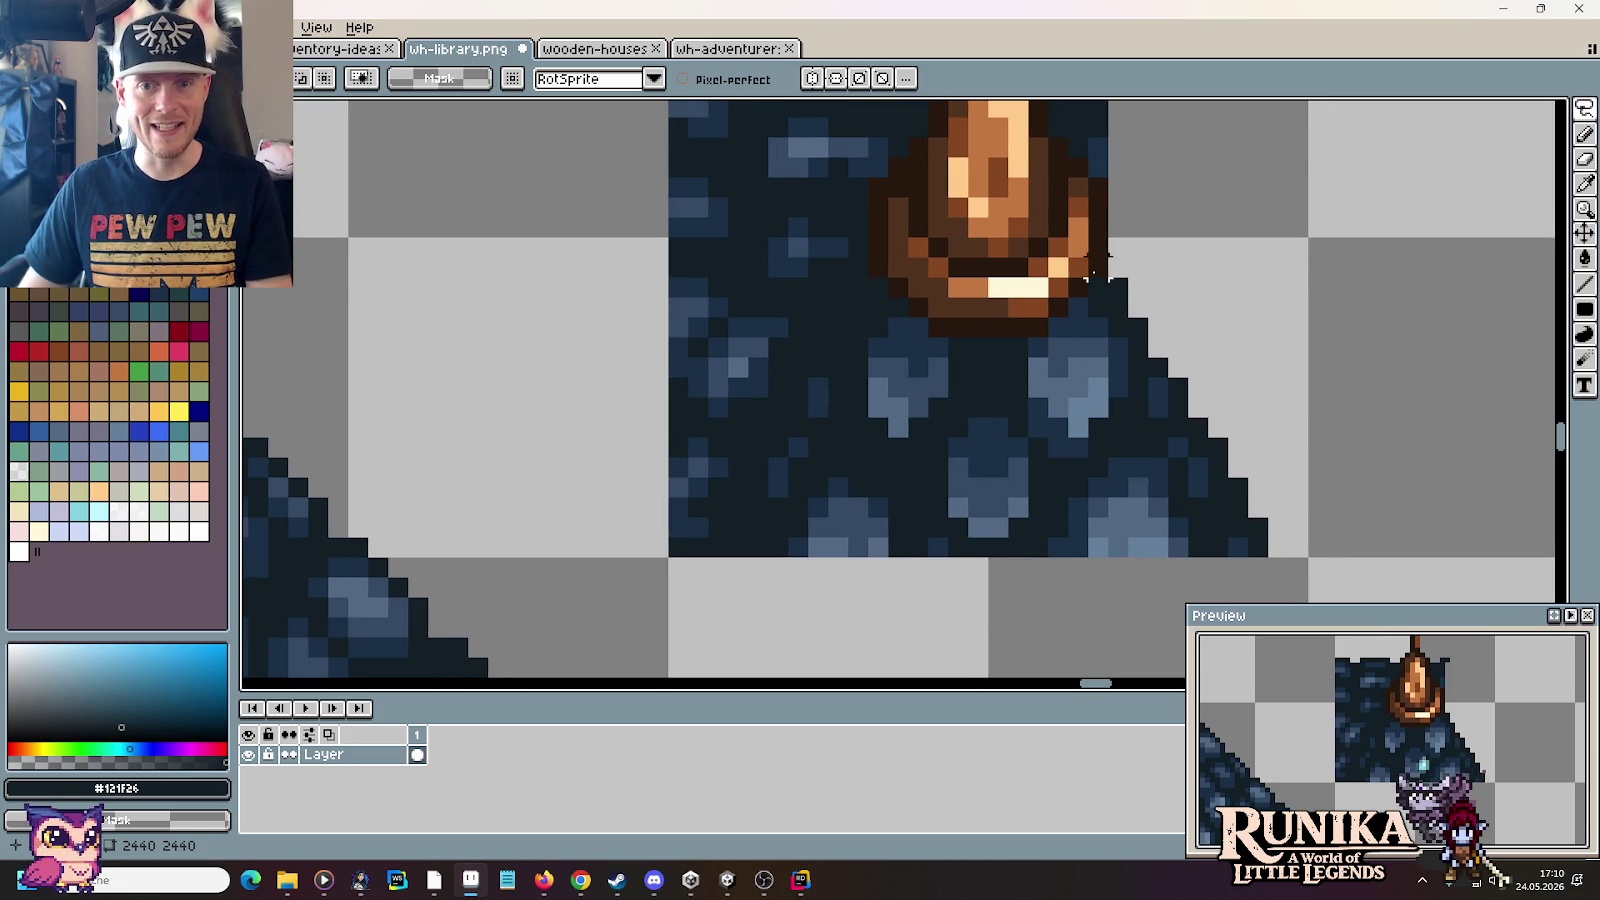
{"action": "mouse_move", "coordinate": [858, 266]}
{"action": "left_mouse_down"}
{"action": "mouse_move", "coordinate": [730, 225]}
{"action": "mouse_move", "coordinate": [638, 465]}
{"action": "left_mouse_up"}
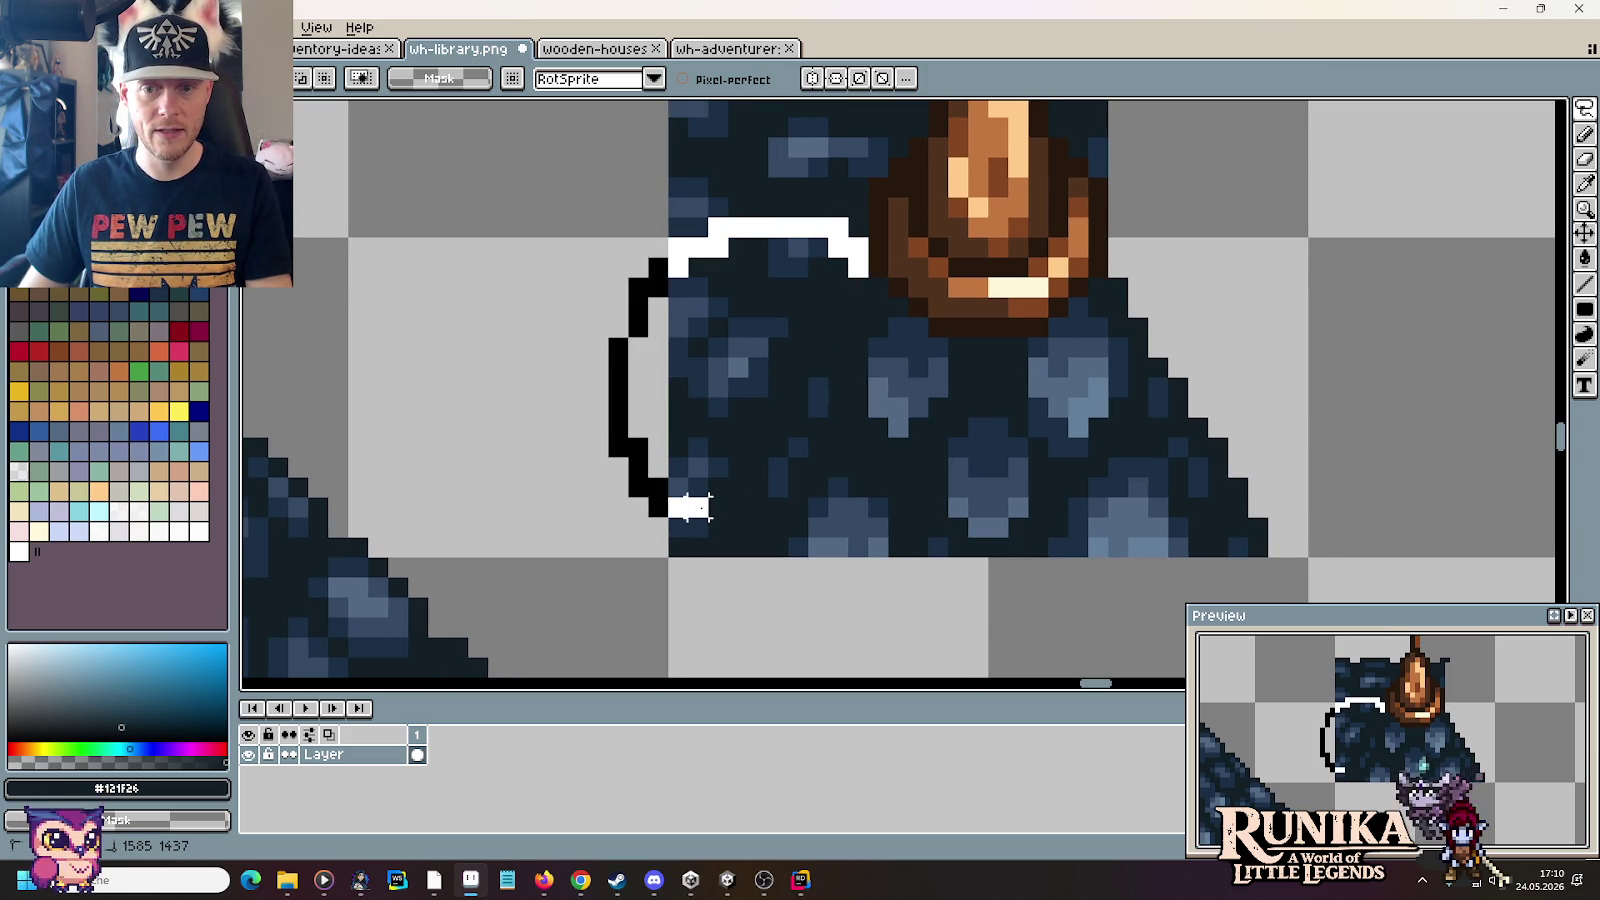
{"action": "left_click_drag", "start_coordinate": [716, 507], "coordinate": [725, 517]}
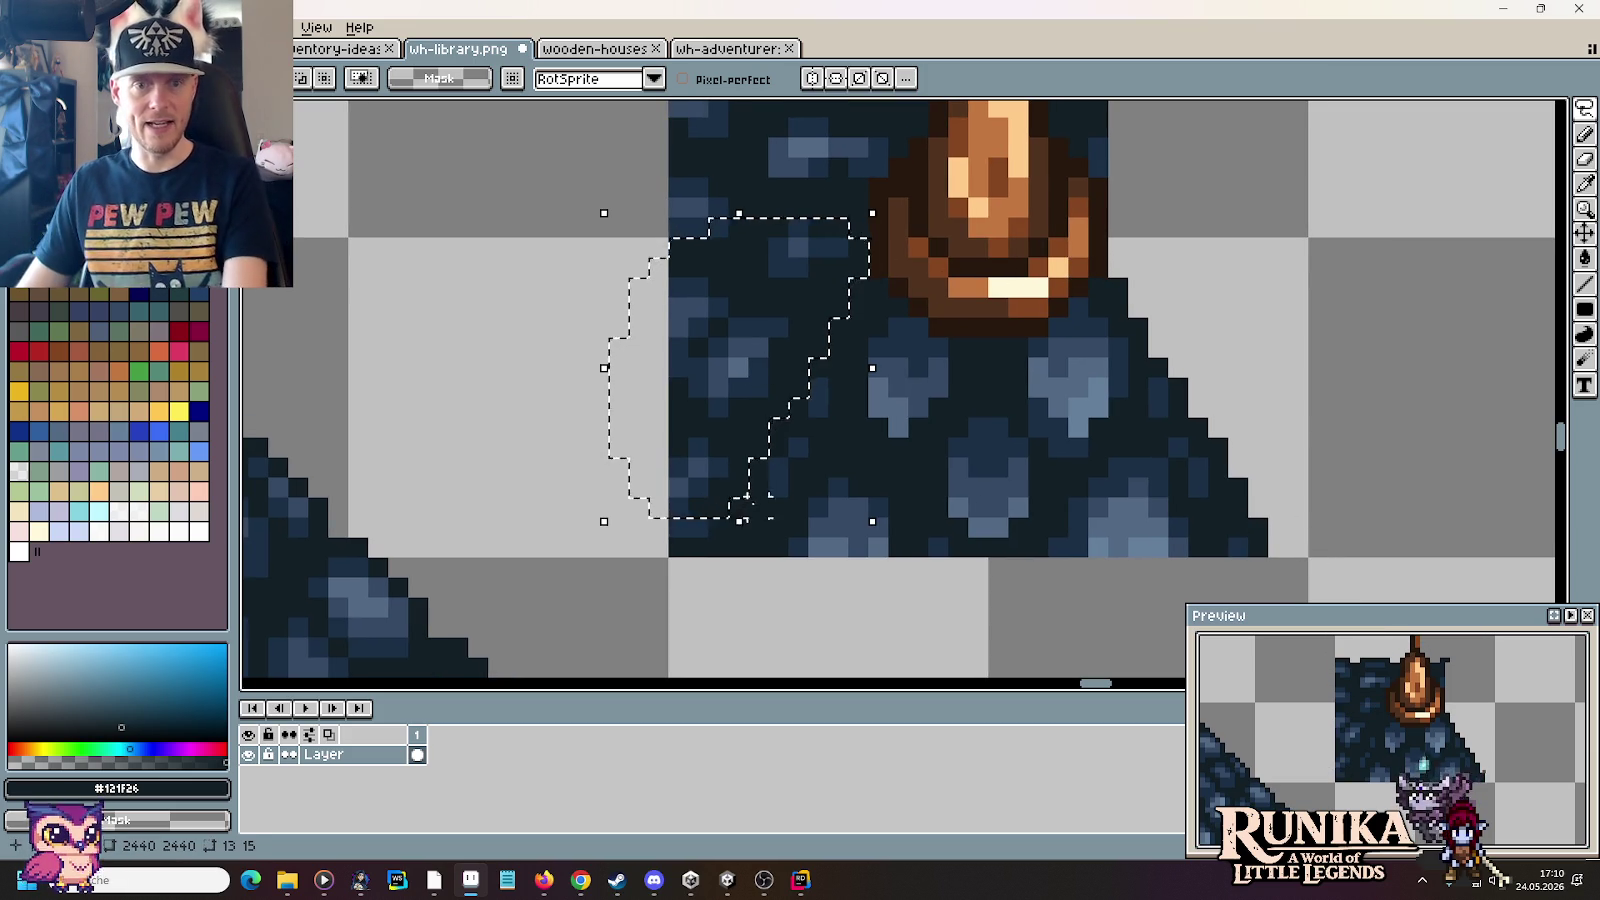
{"action": "key", "text": "Delete"}
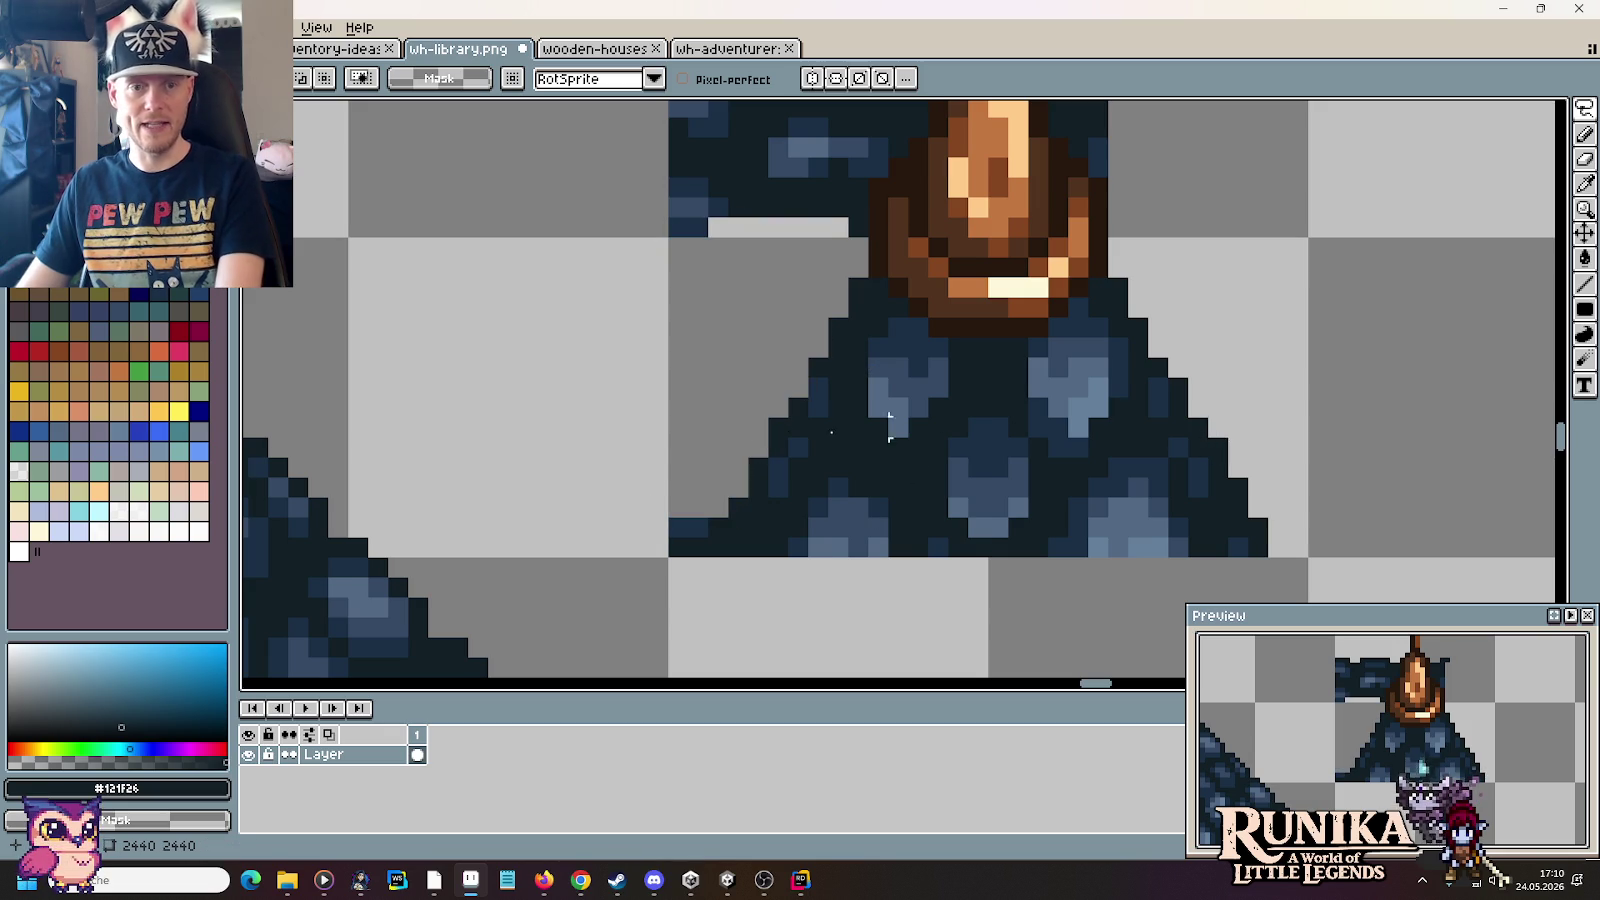
Step: Marquee-erase the lower-left block and the left shingle wing beside the finial
{"action": "key", "text": "m"}
{"action": "left_click_drag", "start_coordinate": [606, 436], "coordinate": [710, 600]}
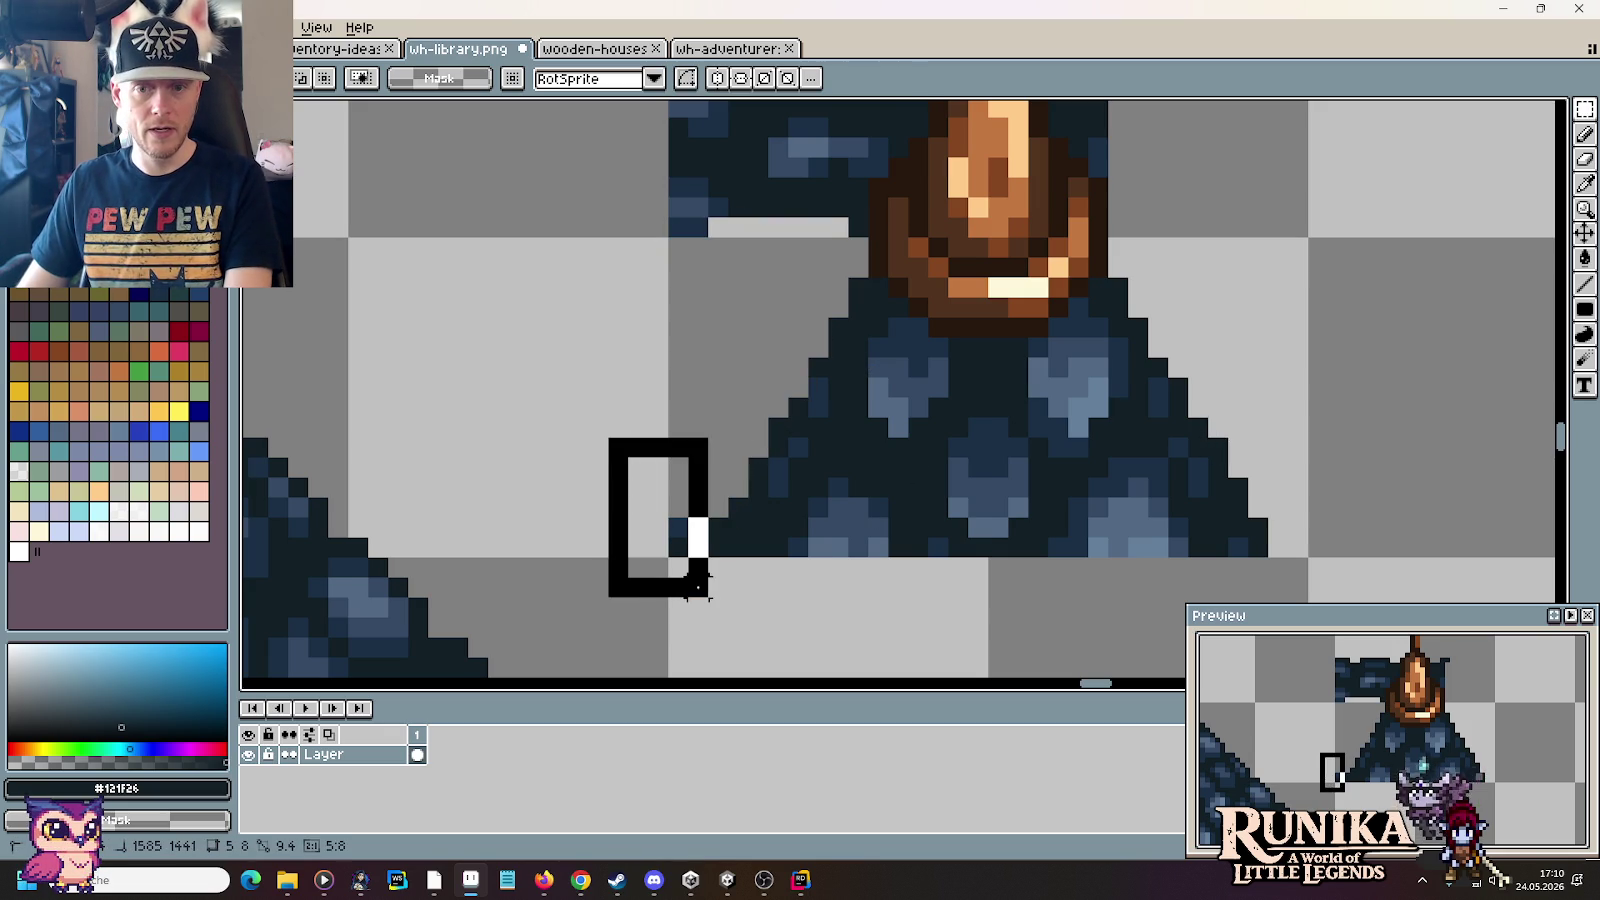
{"action": "key", "text": "Delete"}
{"action": "scroll", "coordinate": [818, 527], "scroll_direction": "up", "scroll_amount": 3}
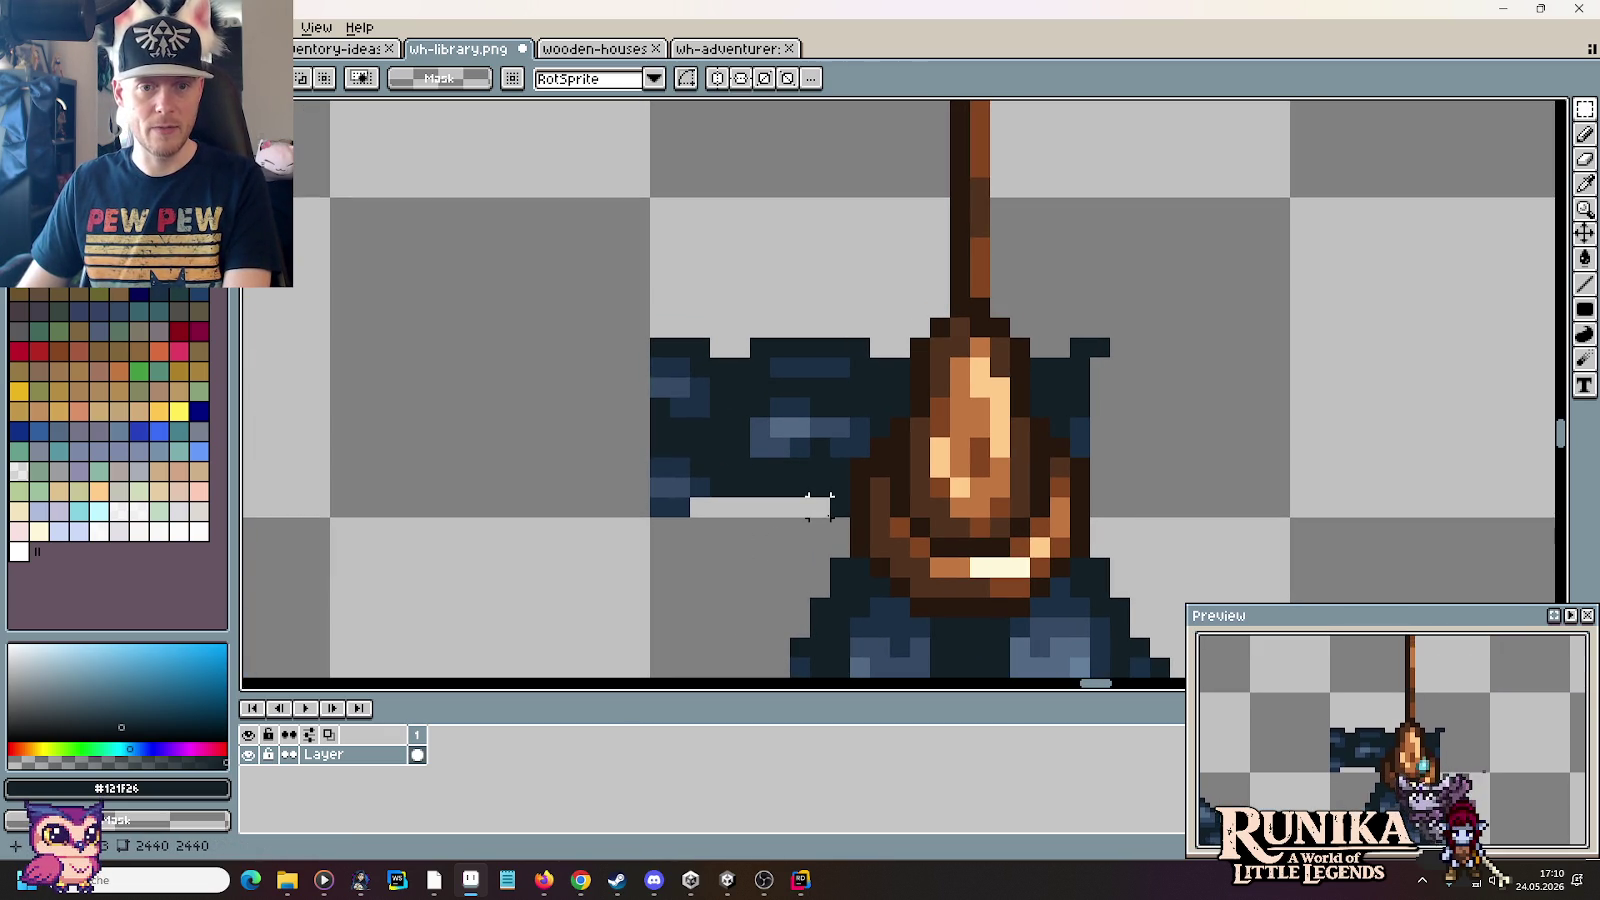
{"action": "left_click_drag", "start_coordinate": [835, 512], "coordinate": [585, 270]}
{"action": "key", "text": "Delete"}
{"action": "scroll", "coordinate": [1100, 427], "scroll_direction": "up", "scroll_amount": 3}
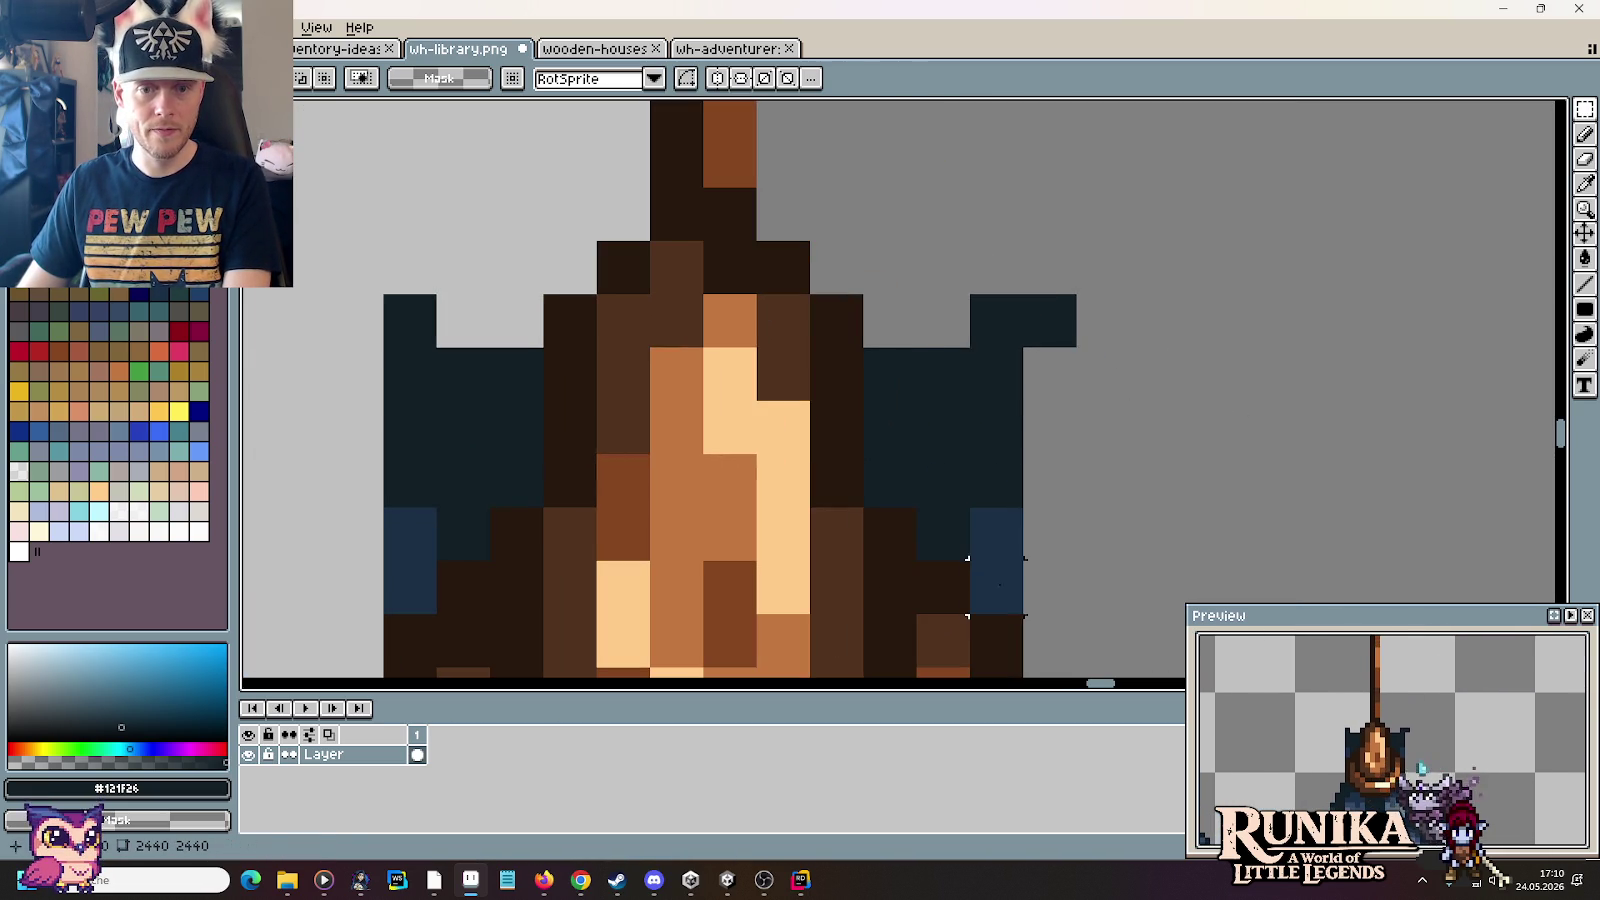
Step: Erase the right wing, dark strip and leftover pixels right of the finial
{"action": "left_click_drag", "start_coordinate": [997, 585], "coordinate": [1080, 290]}
{"action": "key", "text": "Delete"}
{"action": "left_click_drag", "start_coordinate": [970, 560], "coordinate": [916, 290]}
{"action": "key", "text": "Delete"}
{"action": "left_click_drag", "start_coordinate": [1027, 511], "coordinate": [859, 290]}
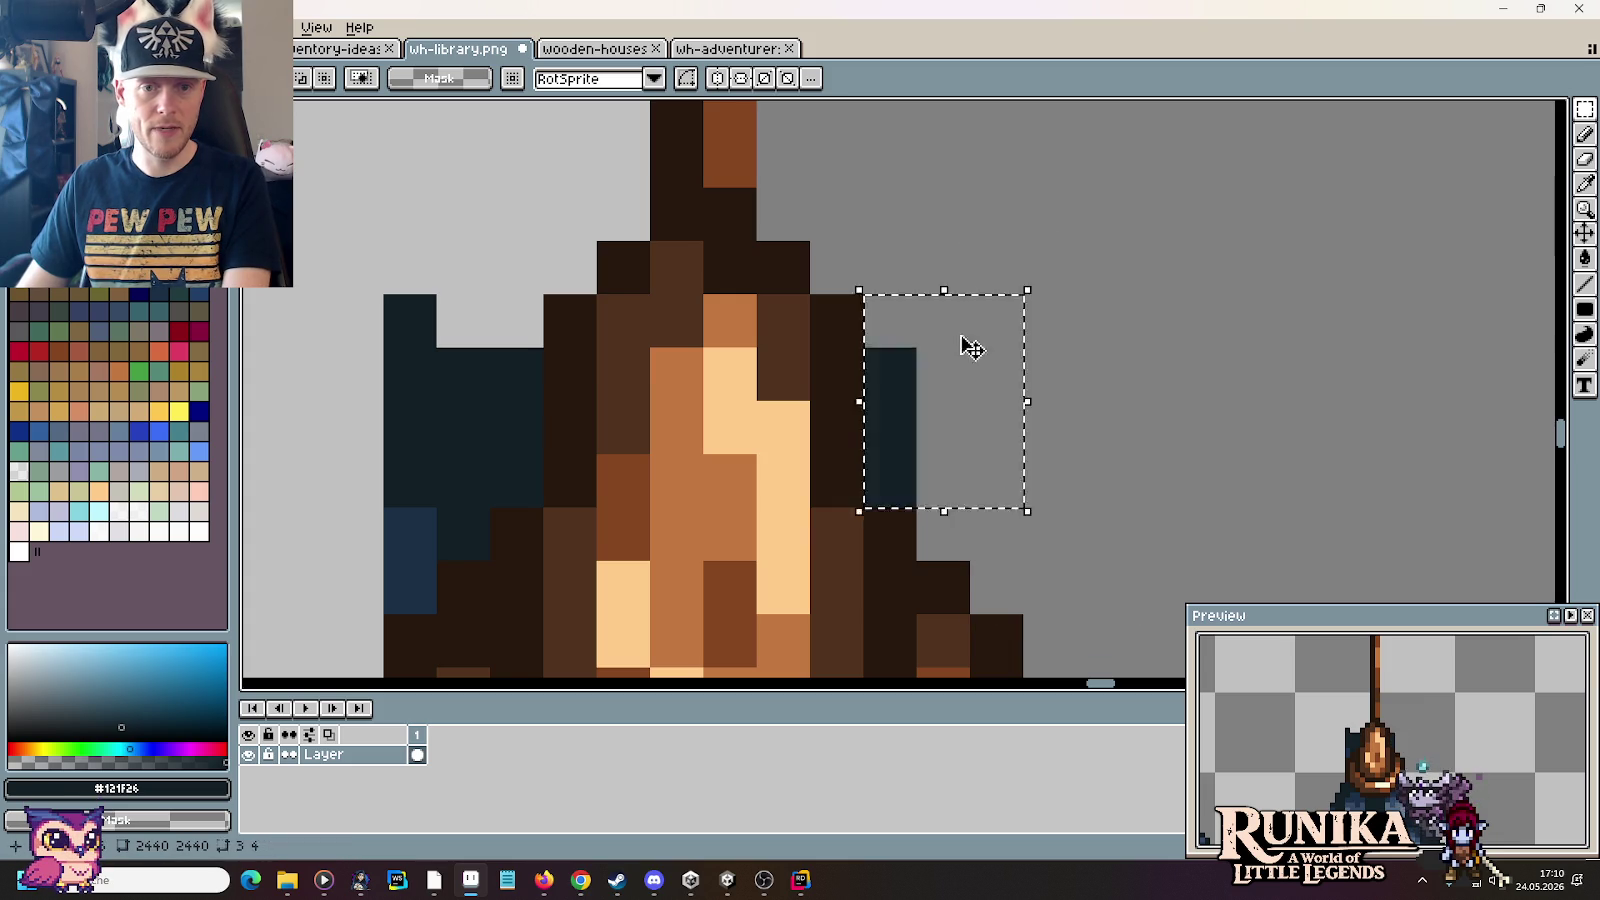
{"action": "key", "text": "Delete"}
Step: Erase the dark columns left of the finial, leaving a small pointed cone
{"action": "scroll", "coordinate": [970, 348], "scroll_direction": "down", "scroll_amount": 2}
{"action": "left_click_drag", "start_coordinate": [625, 490], "coordinate": [571, 222]}
{"action": "key", "text": "Delete"}
{"action": "left_click_drag", "start_coordinate": [682, 440], "coordinate": [514, 112]}
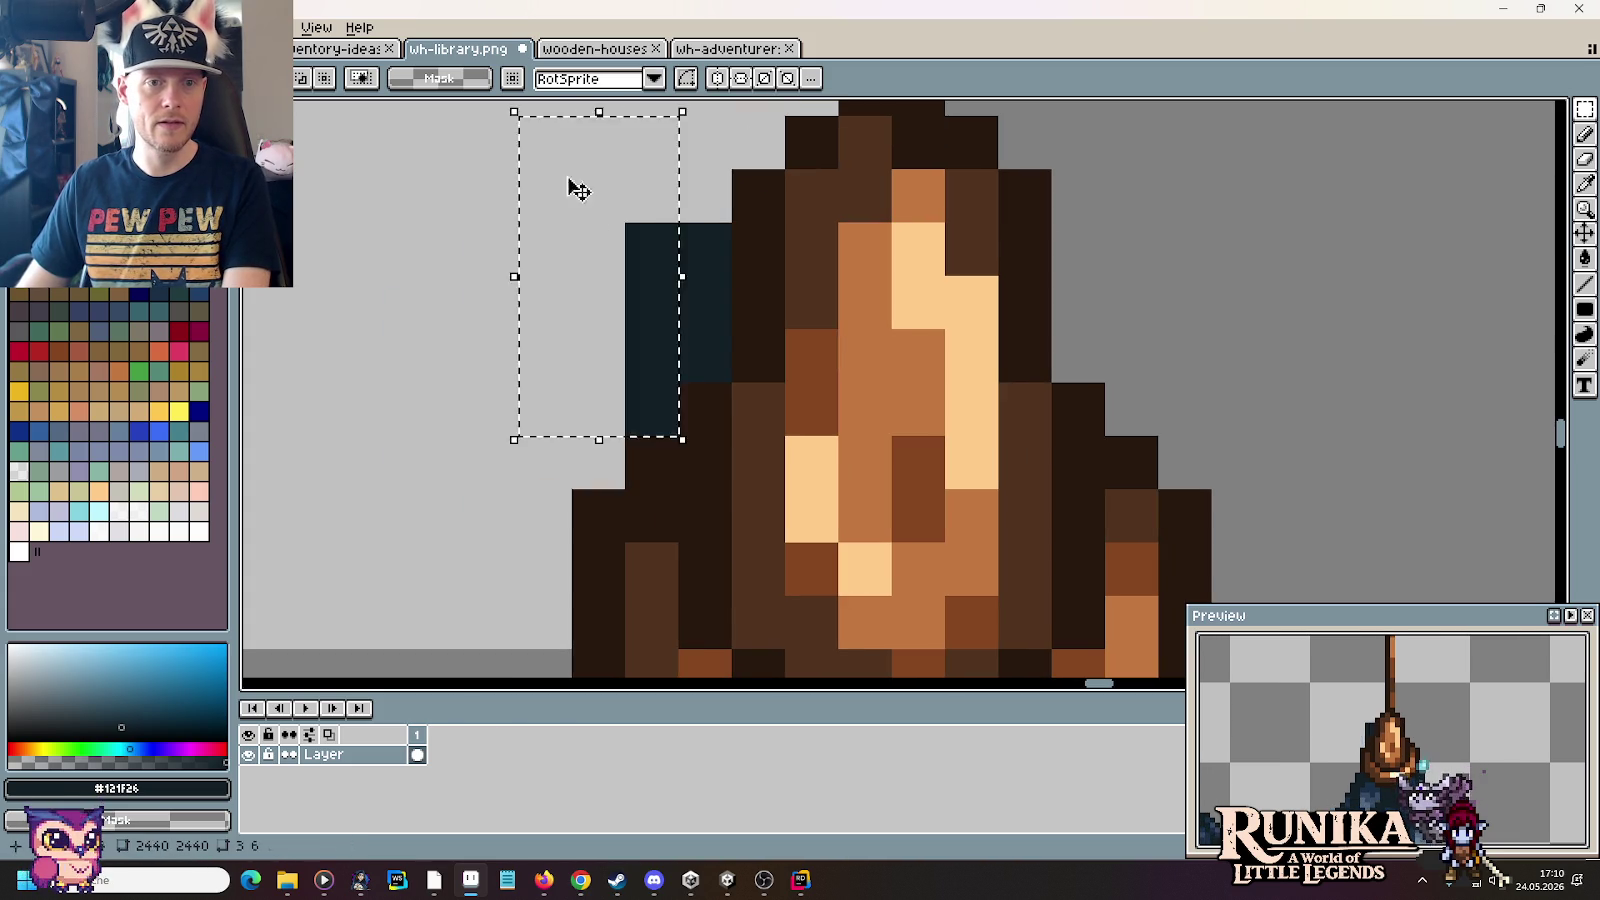
{"action": "key", "text": "Delete"}
{"action": "left_click_drag", "start_coordinate": [733, 437], "coordinate": [678, 220]}
{"action": "key", "text": "Delete"}
{"action": "scroll", "coordinate": [590, 200], "scroll_direction": "down", "scroll_amount": 2}
{"action": "scroll", "coordinate": [590, 205], "scroll_direction": "down", "scroll_amount": 2}
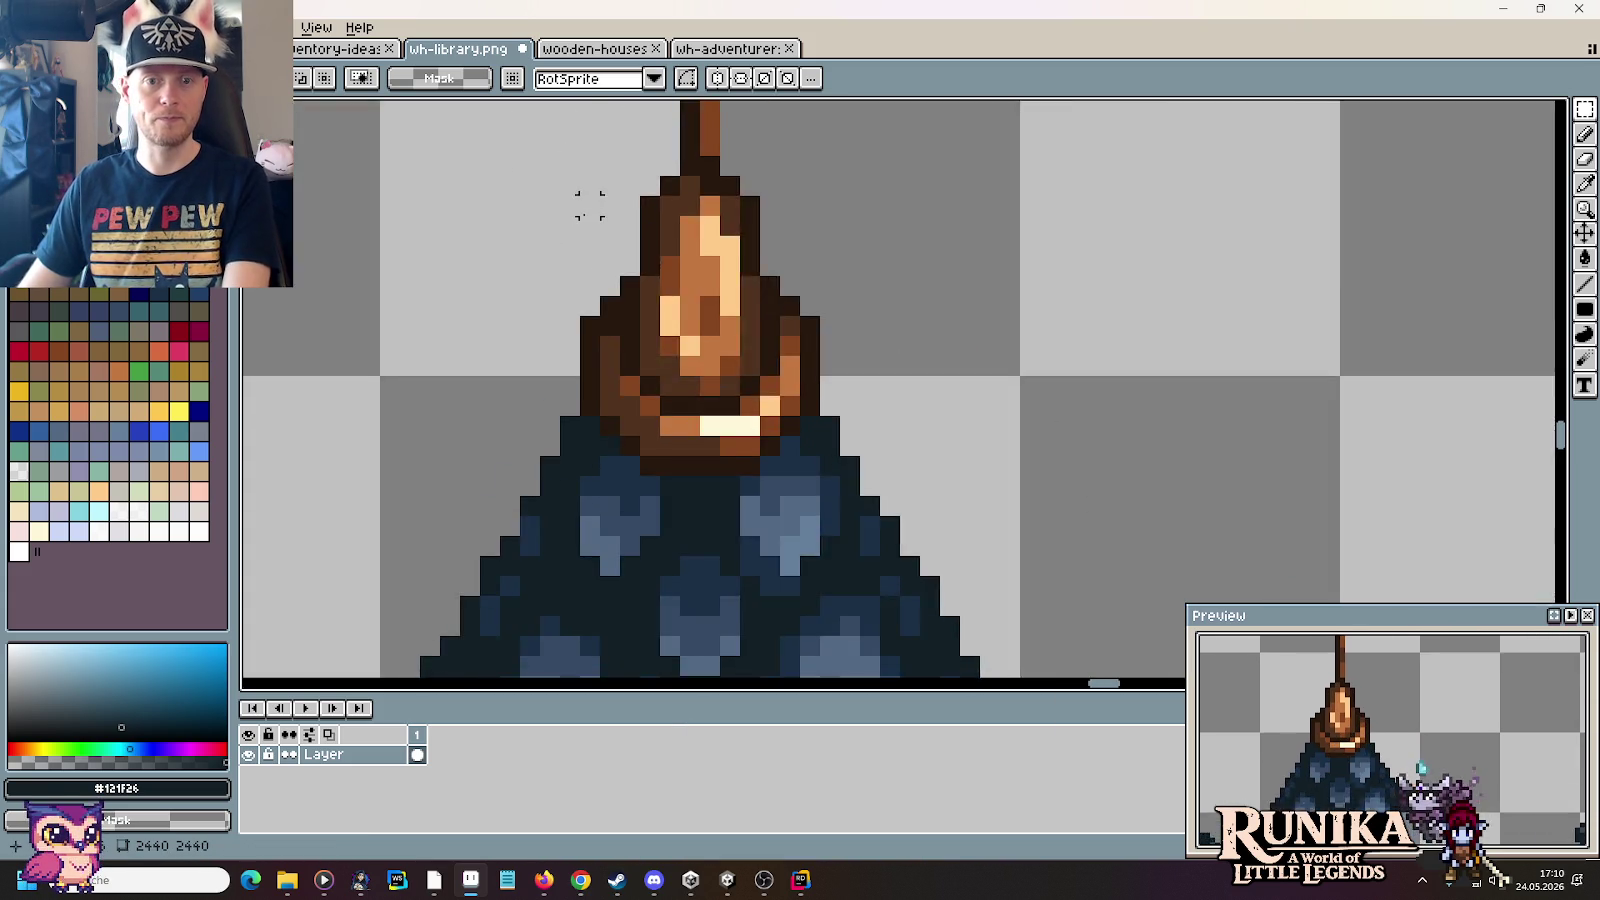
{"action": "scroll", "coordinate": [585, 210], "scroll_direction": "down", "scroll_amount": 1}
{"action": "scroll", "coordinate": [582, 240], "scroll_direction": "down", "scroll_amount": 1}
{"action": "scroll", "coordinate": [582, 245], "scroll_direction": "down", "scroll_amount": 1}
{"action": "mouse_move", "coordinate": [582, 245]}
{"action": "left_mouse_down"}
{"action": "mouse_move", "coordinate": [1060, 333]}
{"action": "mouse_move", "coordinate": [1000, 408]}
{"action": "left_mouse_up"}
Step: Move the small spired cone onto the top of the large blue dome
{"action": "mouse_move", "coordinate": [1093, 448]}
{"action": "left_mouse_down"}
{"action": "mouse_move", "coordinate": [992, 217]}
{"action": "mouse_move", "coordinate": [986, 243]}
{"action": "left_mouse_up"}
{"action": "left_click_drag", "start_coordinate": [1120, 484], "coordinate": [960, 244]}
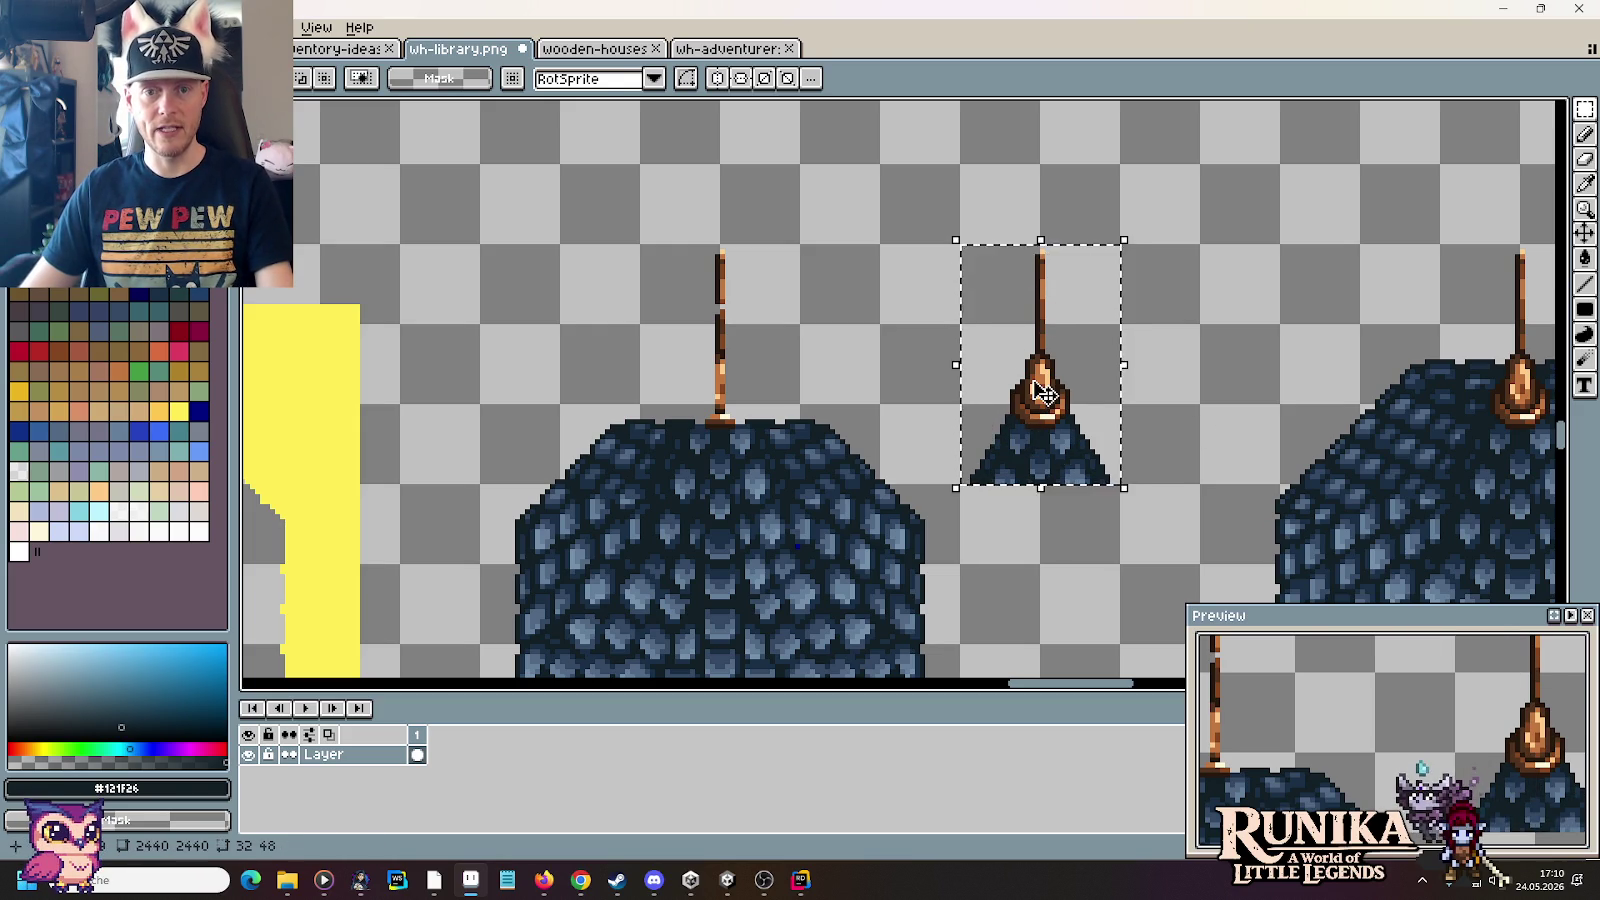
{"action": "left_click_drag", "start_coordinate": [1043, 393], "coordinate": [755, 370]}
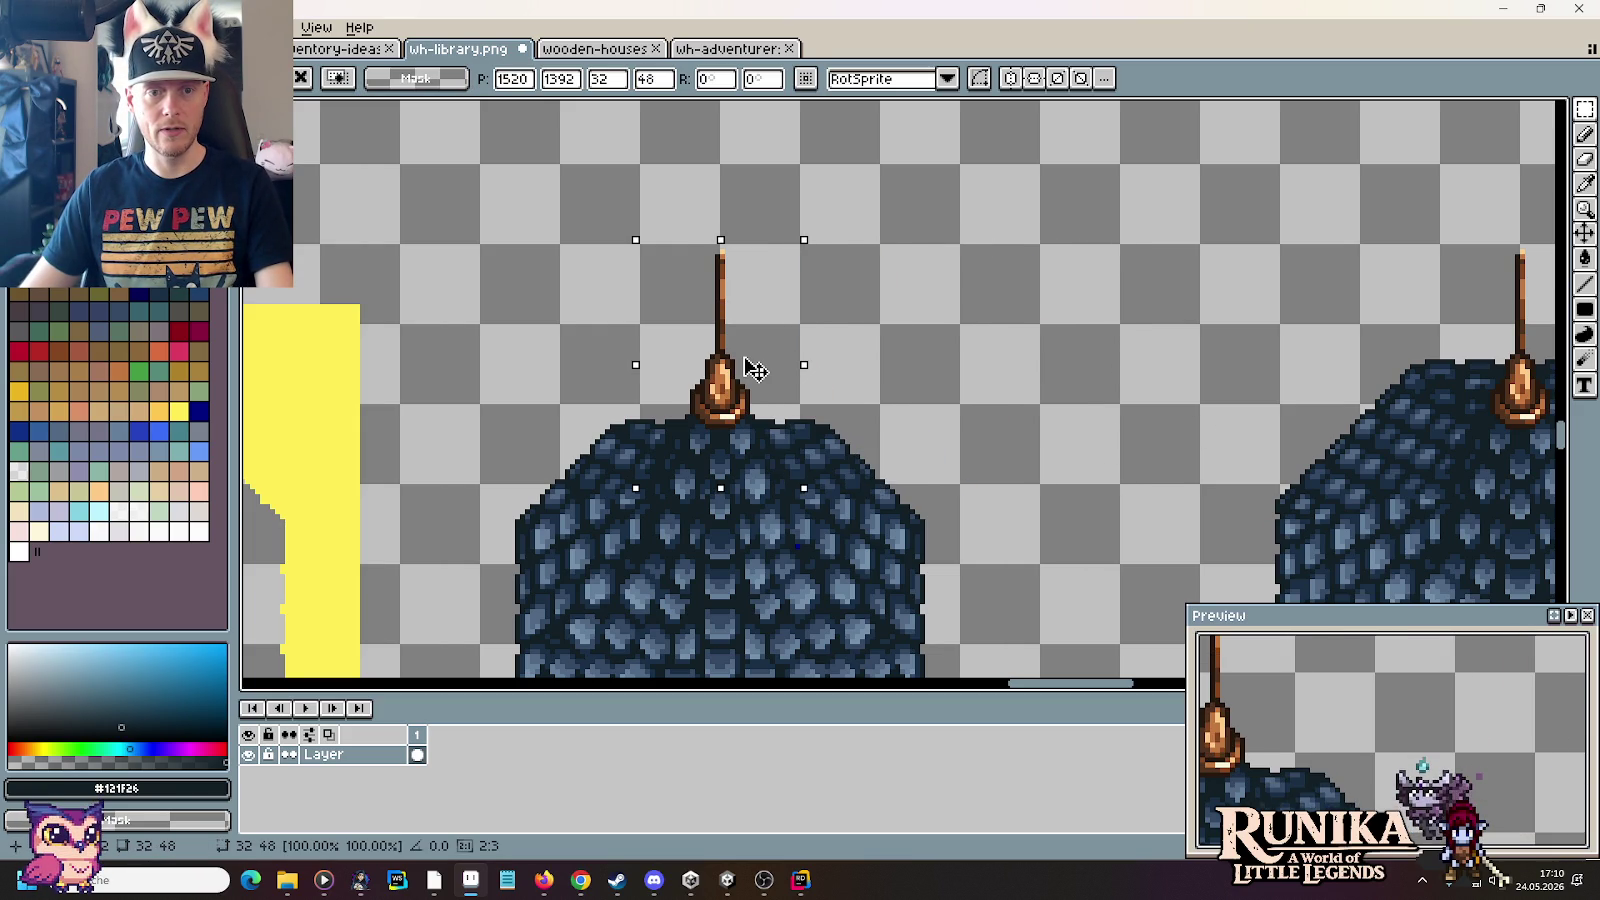
{"action": "left_click", "coordinate": [957, 406]}
{"action": "scroll", "coordinate": [750, 383], "scroll_direction": "up", "scroll_amount": 3}
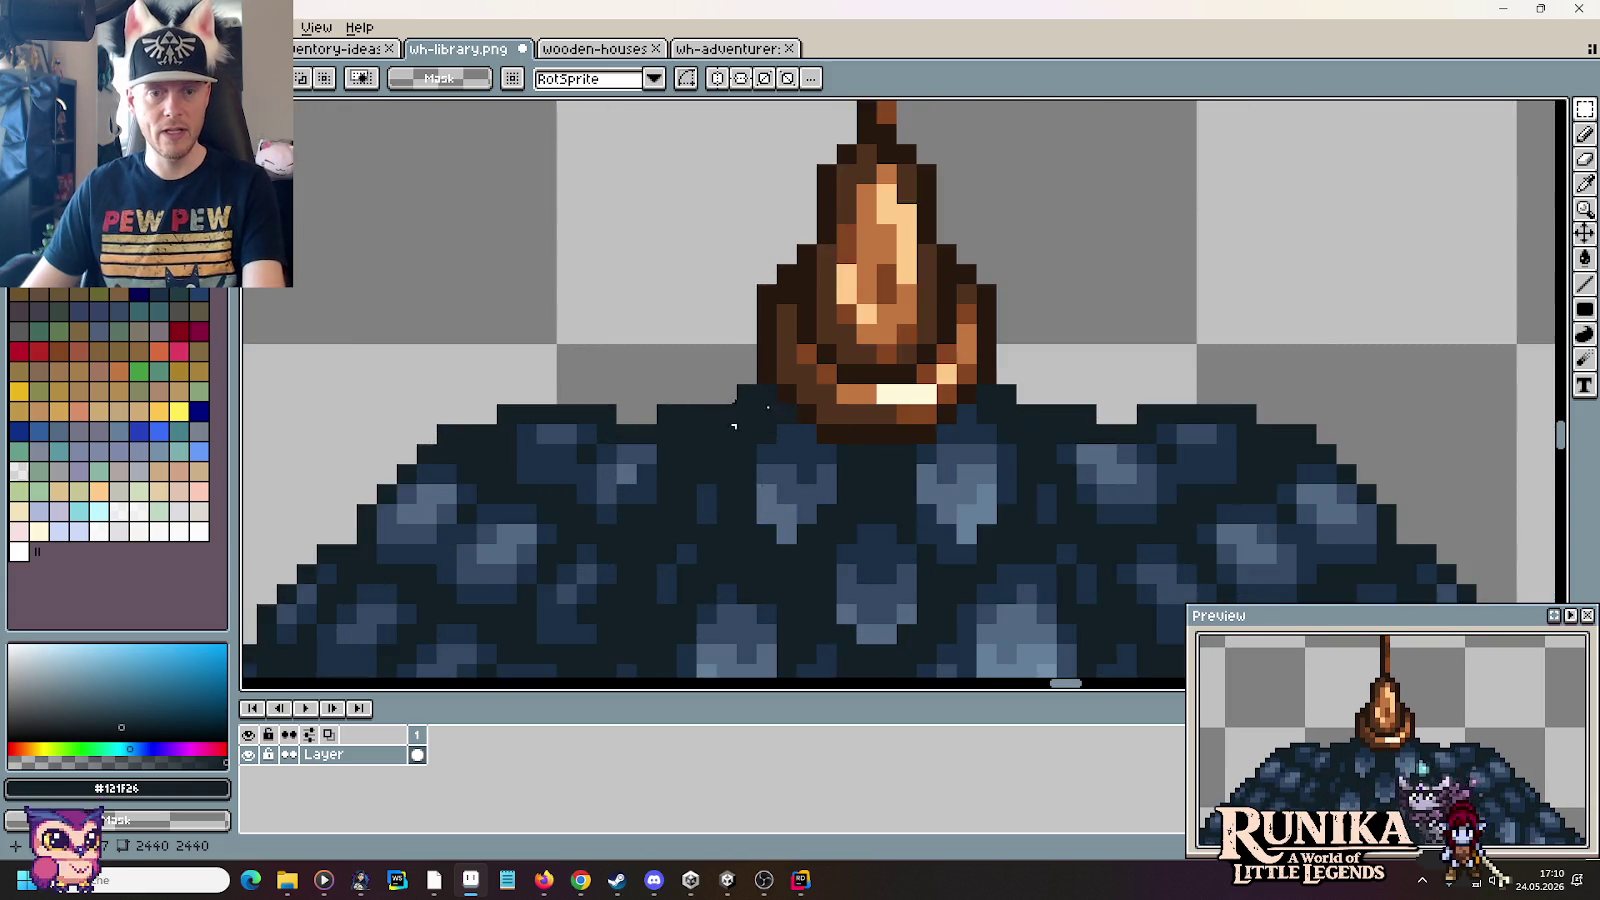
{"action": "scroll", "coordinate": [750, 383], "scroll_direction": "up", "scroll_amount": 2}
Step: Pencil near-black #121f26 pixels on both sides of the cone's brass base
{"action": "key", "text": "b"}
{"action": "left_click", "coordinate": [661, 342]}
{"action": "left_click", "coordinate": [661, 300]}
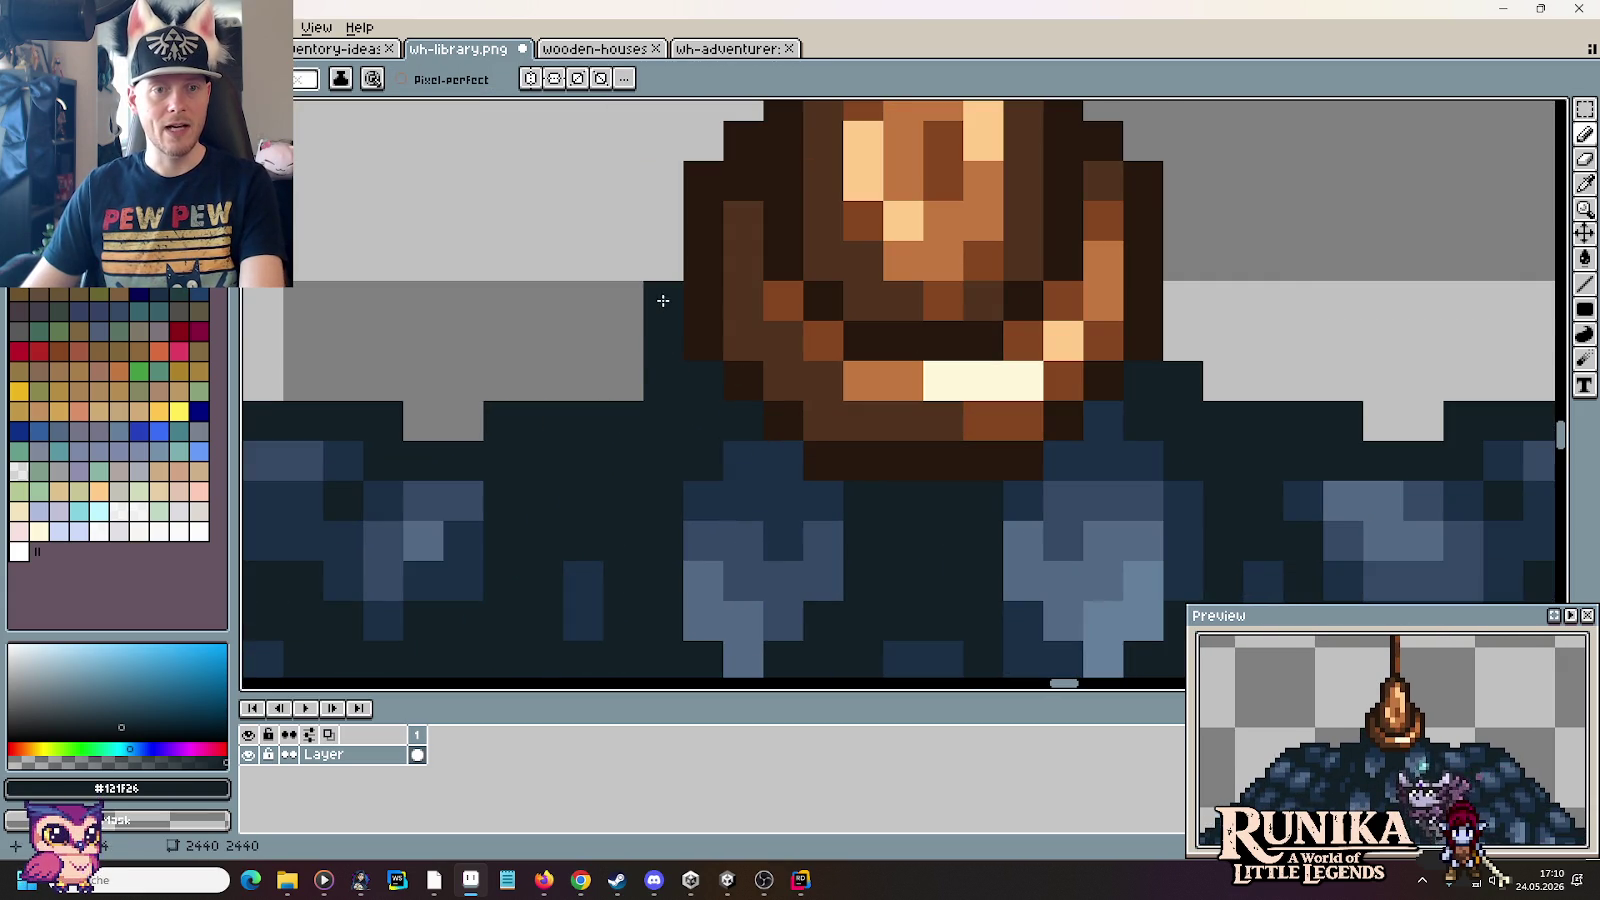
{"action": "left_click", "coordinate": [665, 270]}
{"action": "left_click", "coordinate": [1183, 260]}
{"action": "left_click_drag", "start_coordinate": [1183, 300], "coordinate": [1183, 340]}
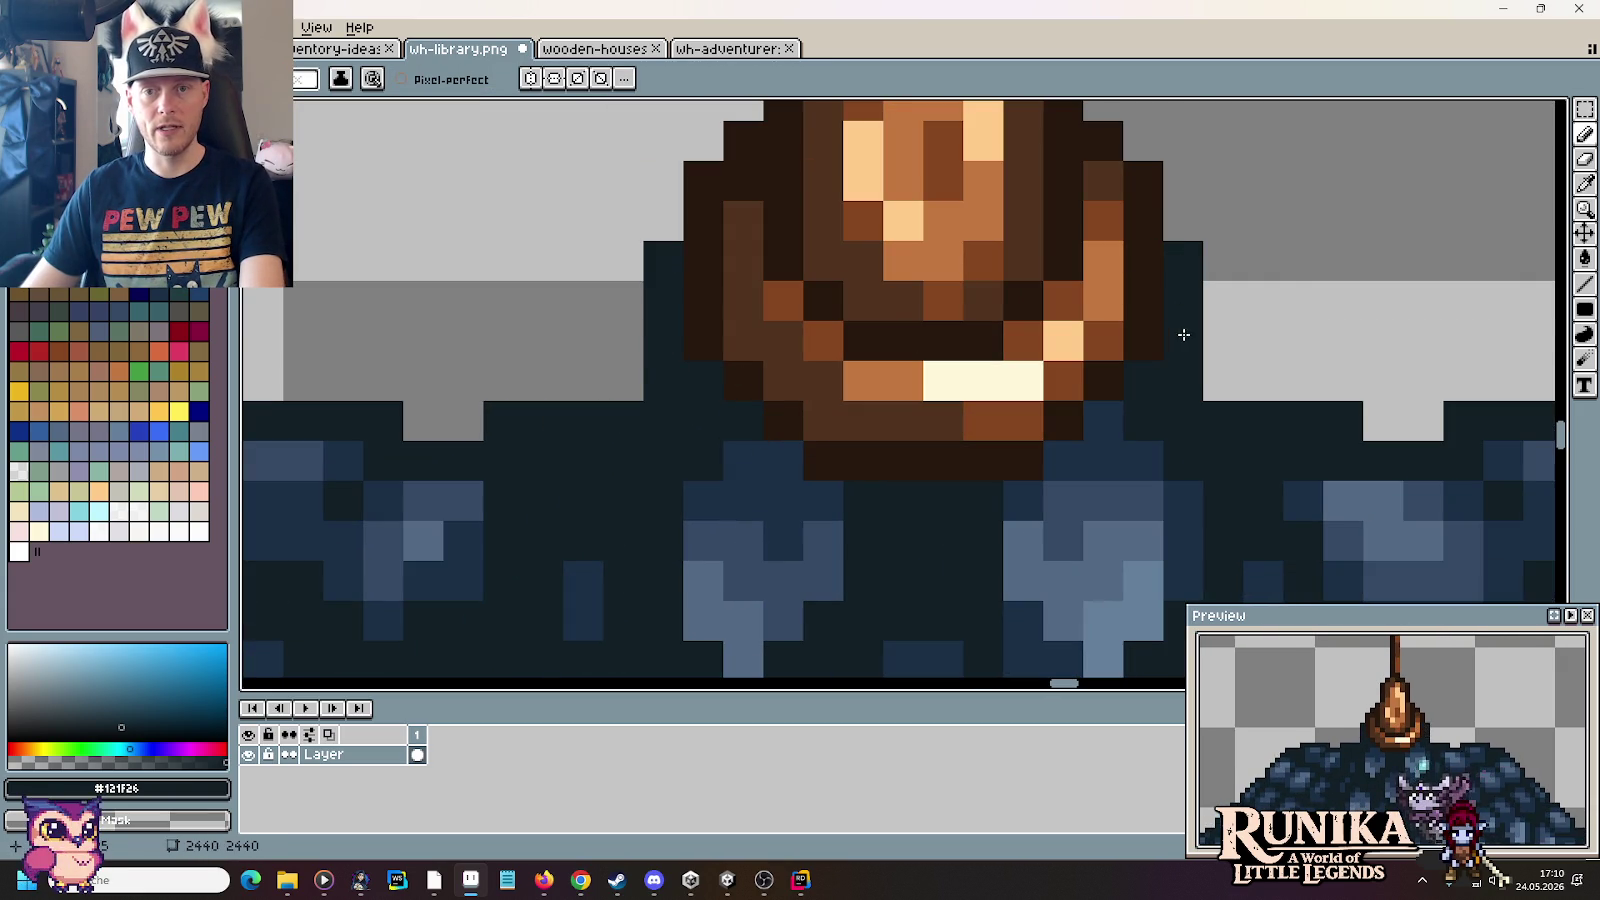
{"action": "left_click", "coordinate": [1213, 387]}
{"action": "left_click", "coordinate": [623, 381]}
{"action": "left_click", "coordinate": [1303, 301]}
{"action": "scroll", "coordinate": [1308, 303], "scroll_direction": "down", "scroll_amount": 3}
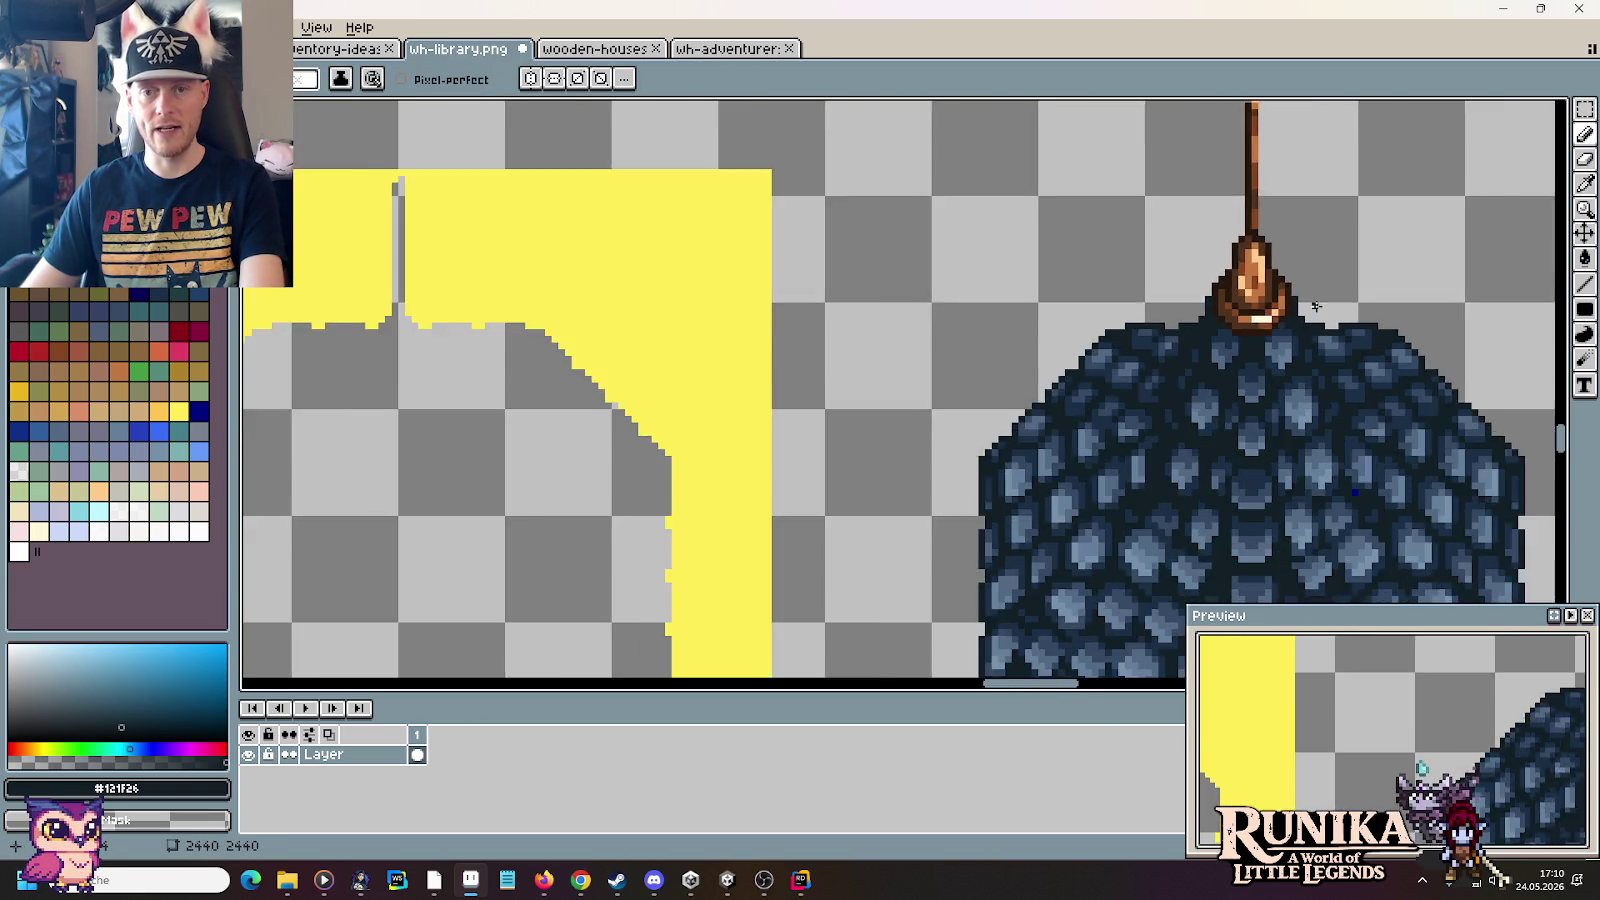
{"action": "scroll", "coordinate": [1312, 305], "scroll_direction": "down", "scroll_amount": 2}
{"action": "scroll", "coordinate": [1101, 337], "scroll_direction": "right", "scroll_amount": 3}
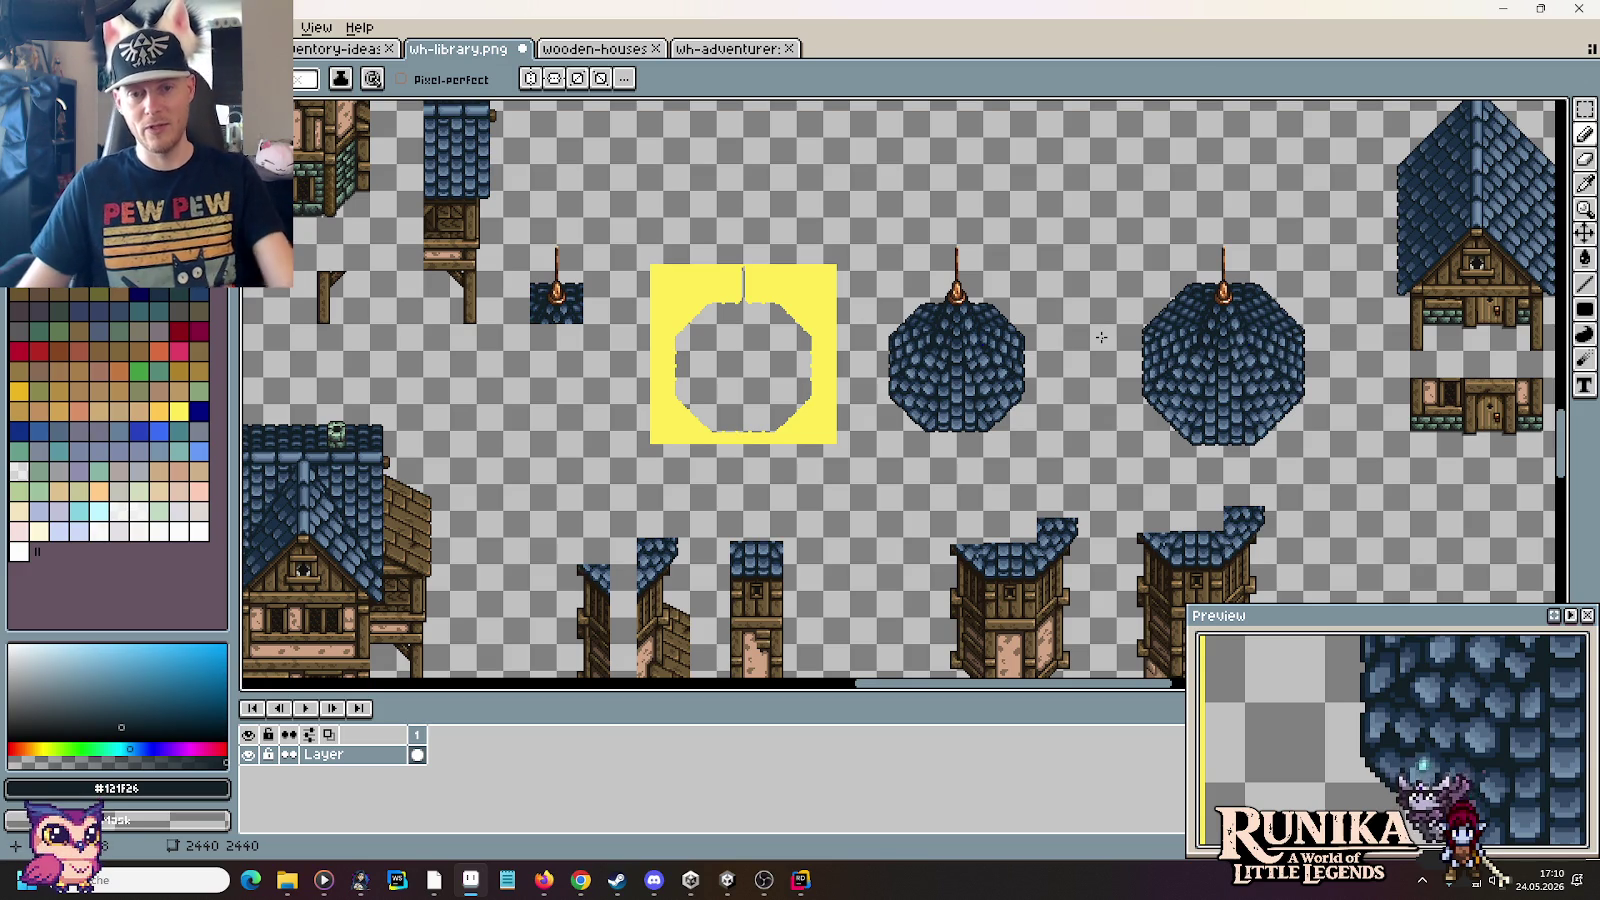
Step: Repaint a dark column in light stone blue to round a shingle on the dome's left edge
{"action": "scroll", "coordinate": [903, 327], "scroll_direction": "up", "scroll_amount": 2}
{"action": "scroll", "coordinate": [903, 327], "scroll_direction": "up", "scroll_amount": 2}
{"action": "scroll", "coordinate": [880, 360], "scroll_direction": "up", "scroll_amount": 3}
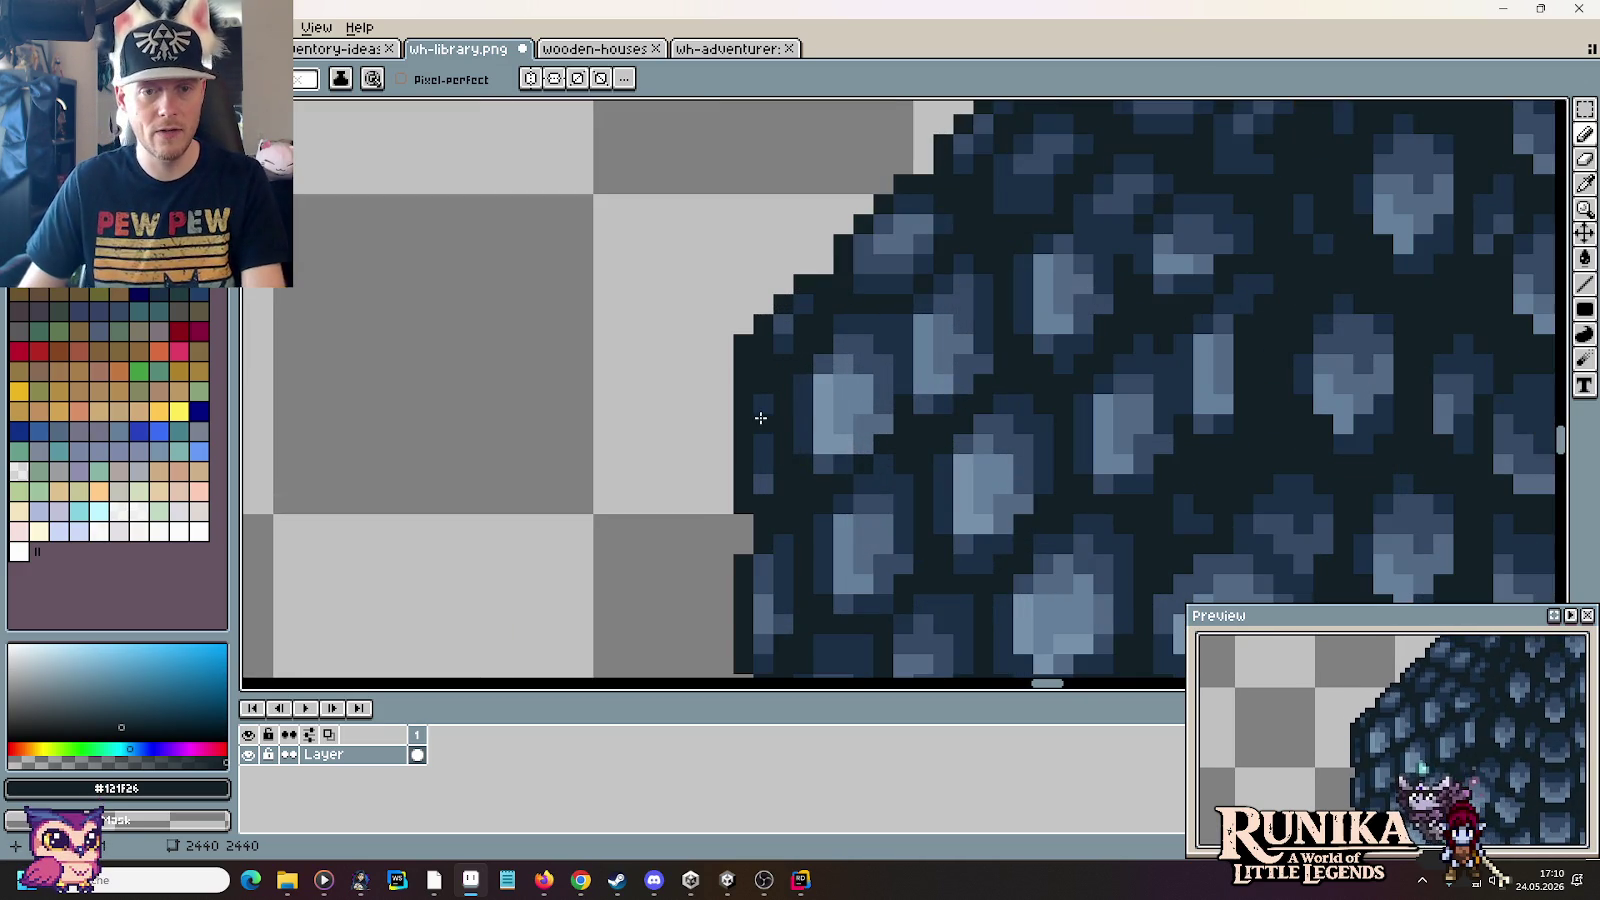
{"action": "scroll", "coordinate": [815, 455], "scroll_direction": "down", "scroll_amount": 2}
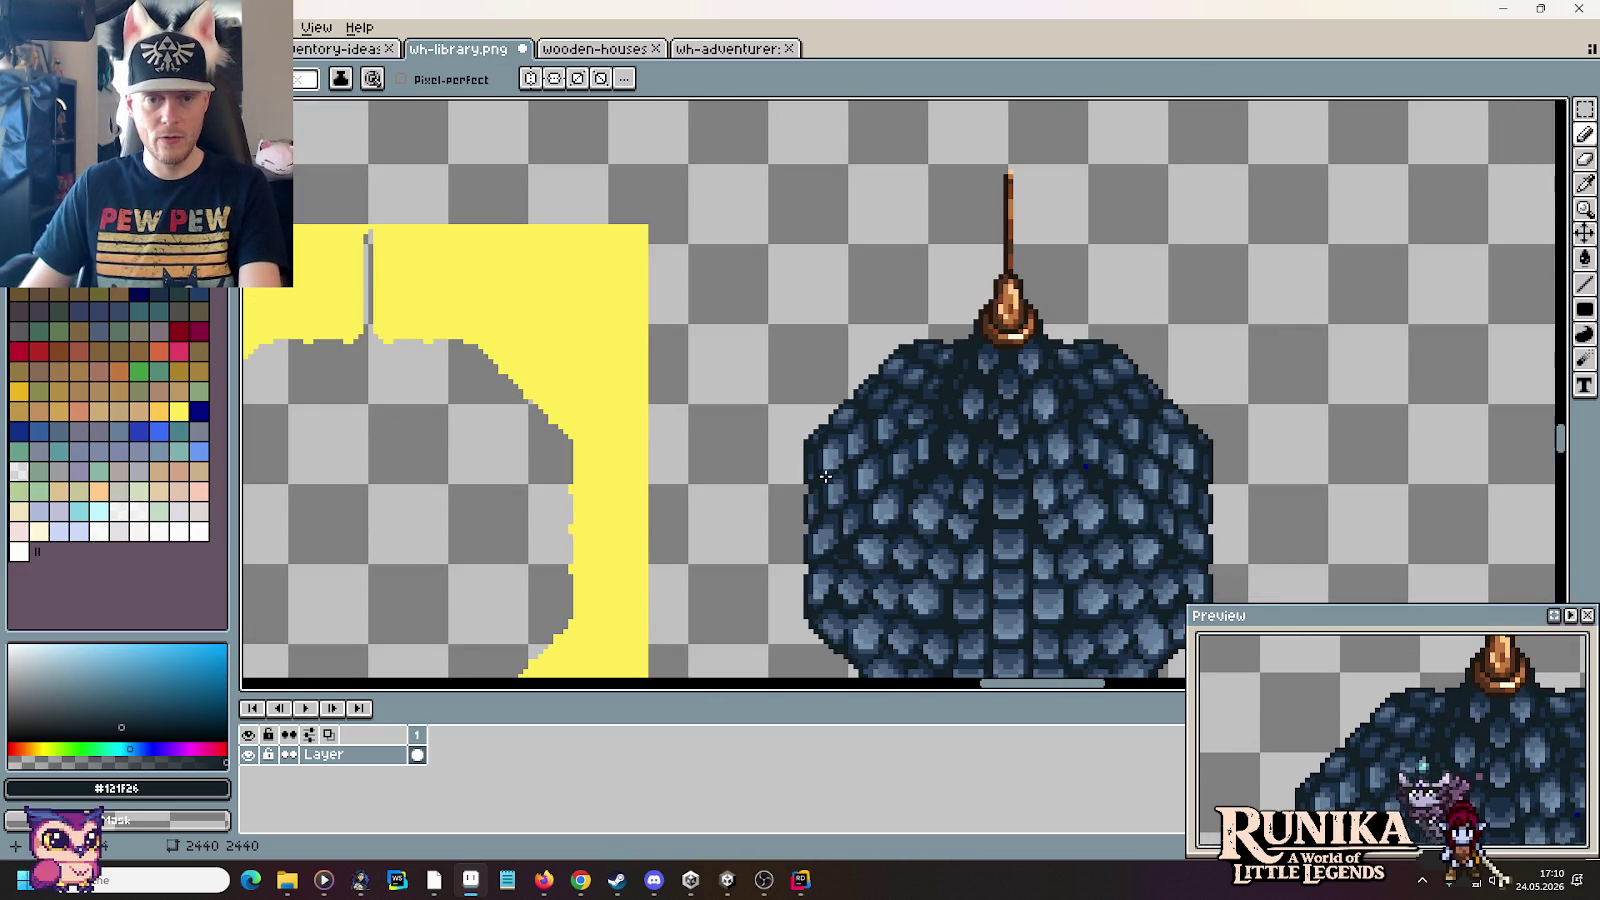
{"action": "scroll", "coordinate": [812, 520], "scroll_direction": "up", "scroll_amount": 1}
{"action": "scroll", "coordinate": [818, 530], "scroll_direction": "up", "scroll_amount": 1}
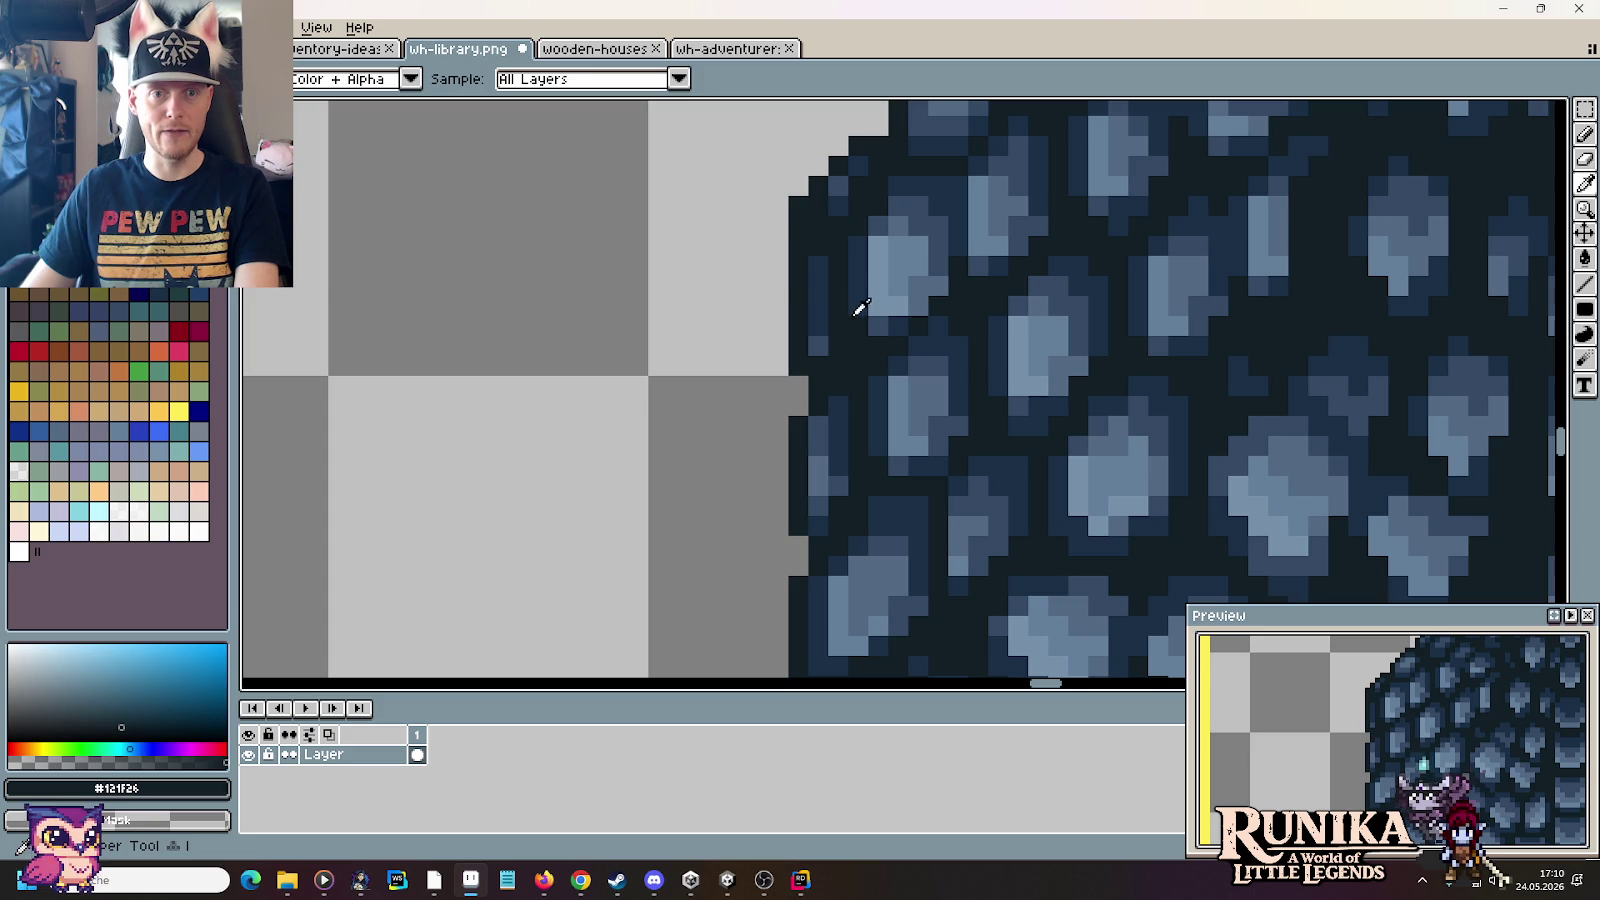
{"action": "left_click", "coordinate": [890, 290], "text": "alt"}
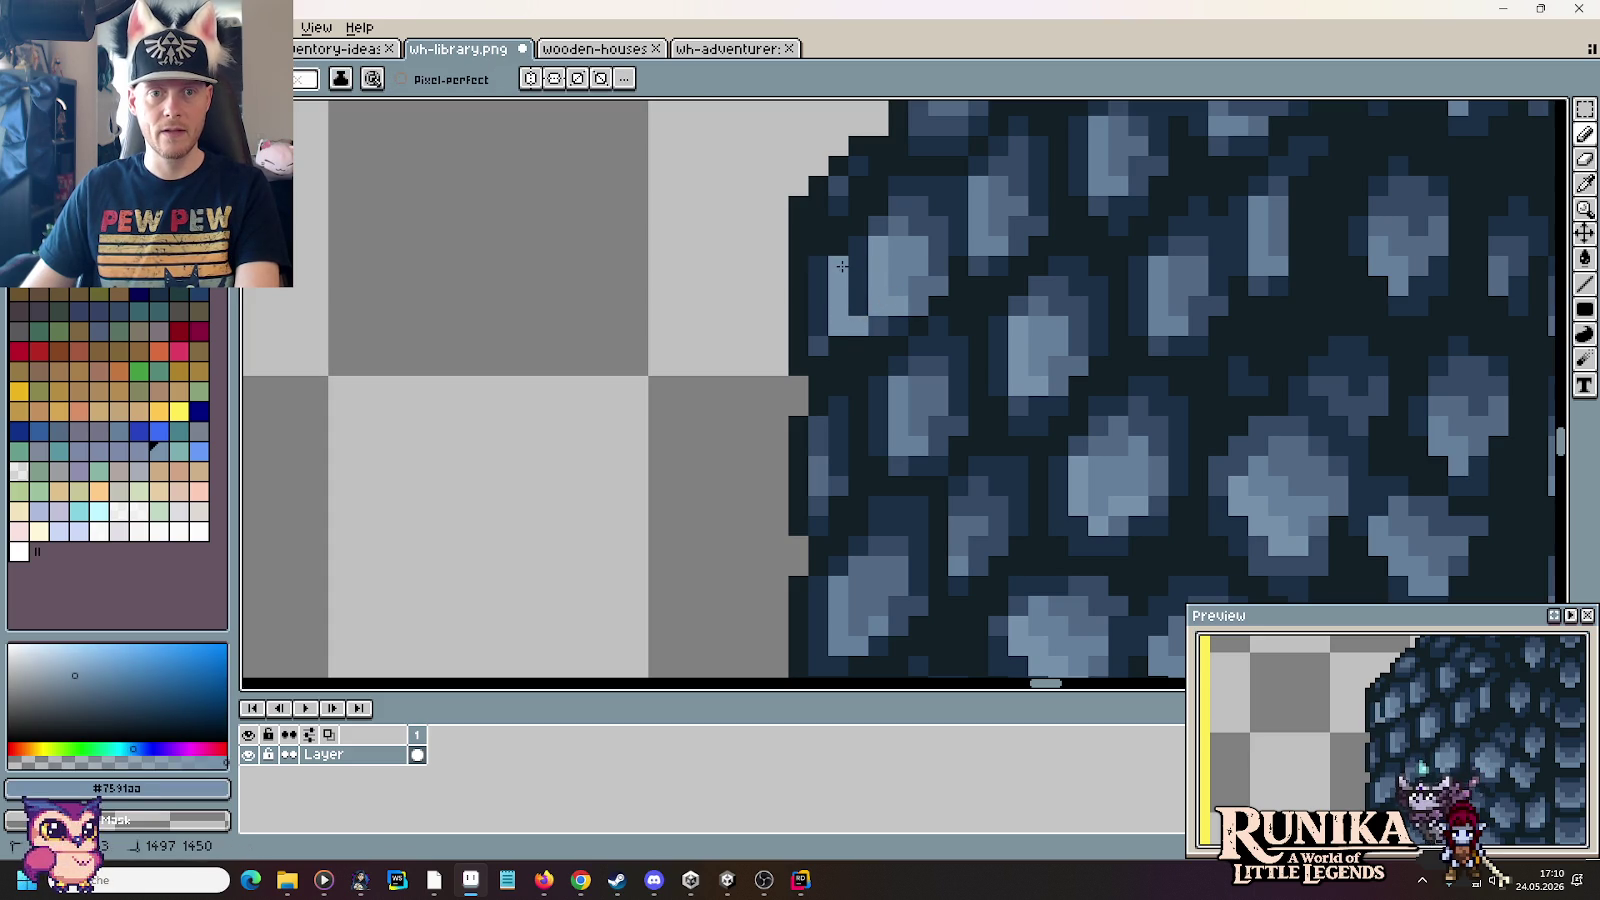
{"action": "left_click", "coordinate": [903, 245], "text": "alt"}
{"action": "left_click_drag", "start_coordinate": [897, 301], "coordinate": [865, 265]}
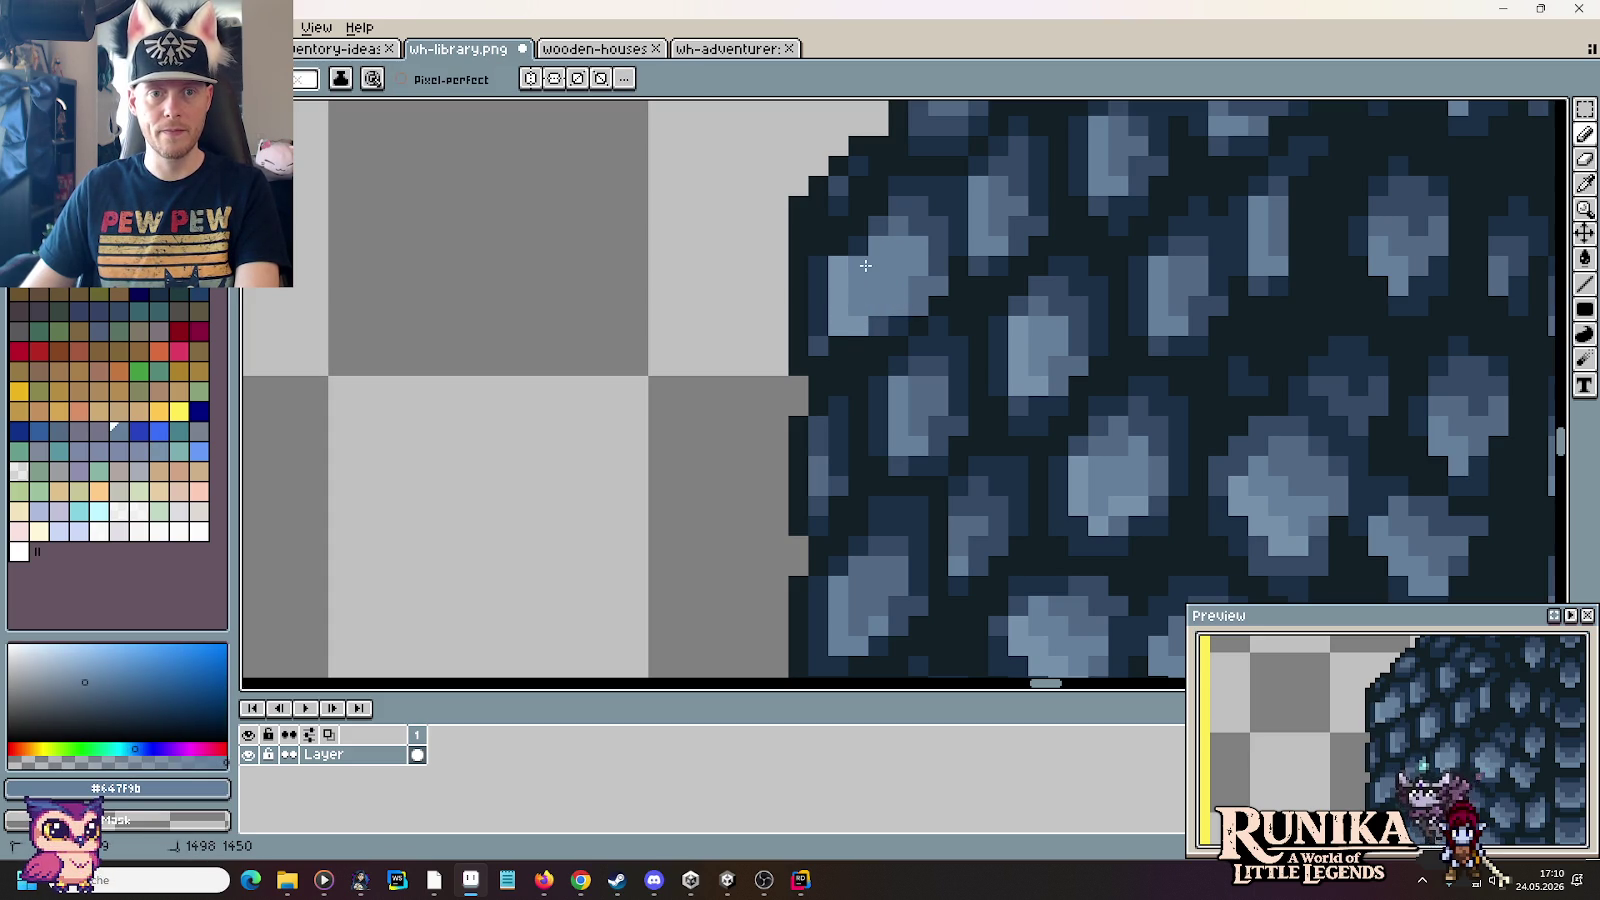
Step: Sample the dome's dark blues and darken the edge of a light shingle
{"action": "key", "text": "alt"}
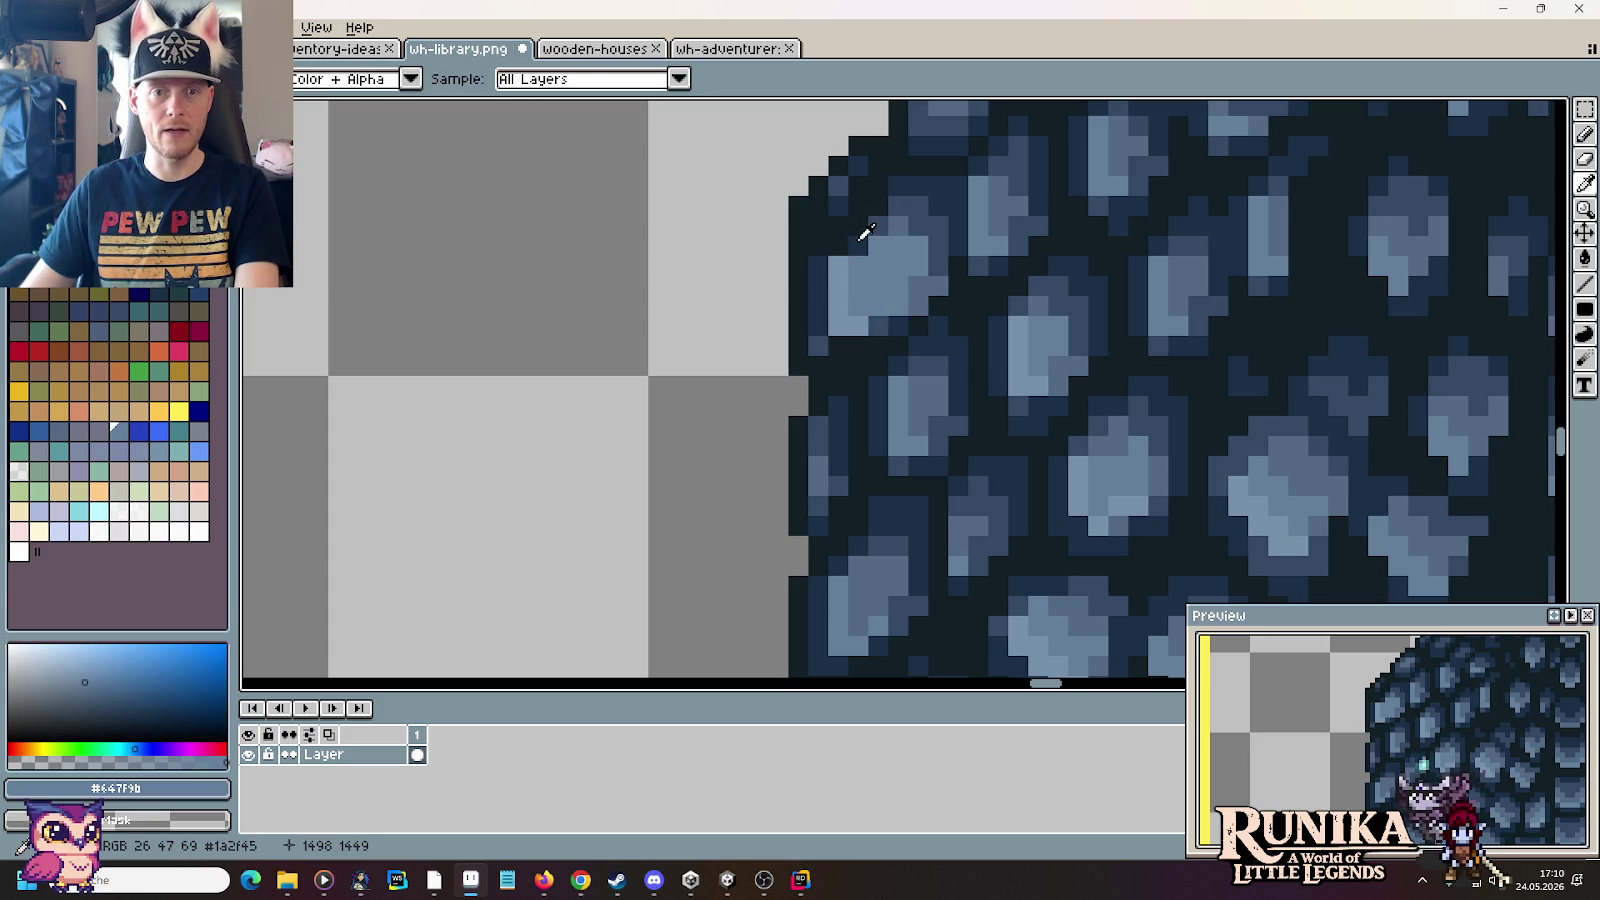
{"action": "left_click", "coordinate": [865, 232], "text": "alt"}
{"action": "left_click", "coordinate": [876, 225], "text": "alt"}
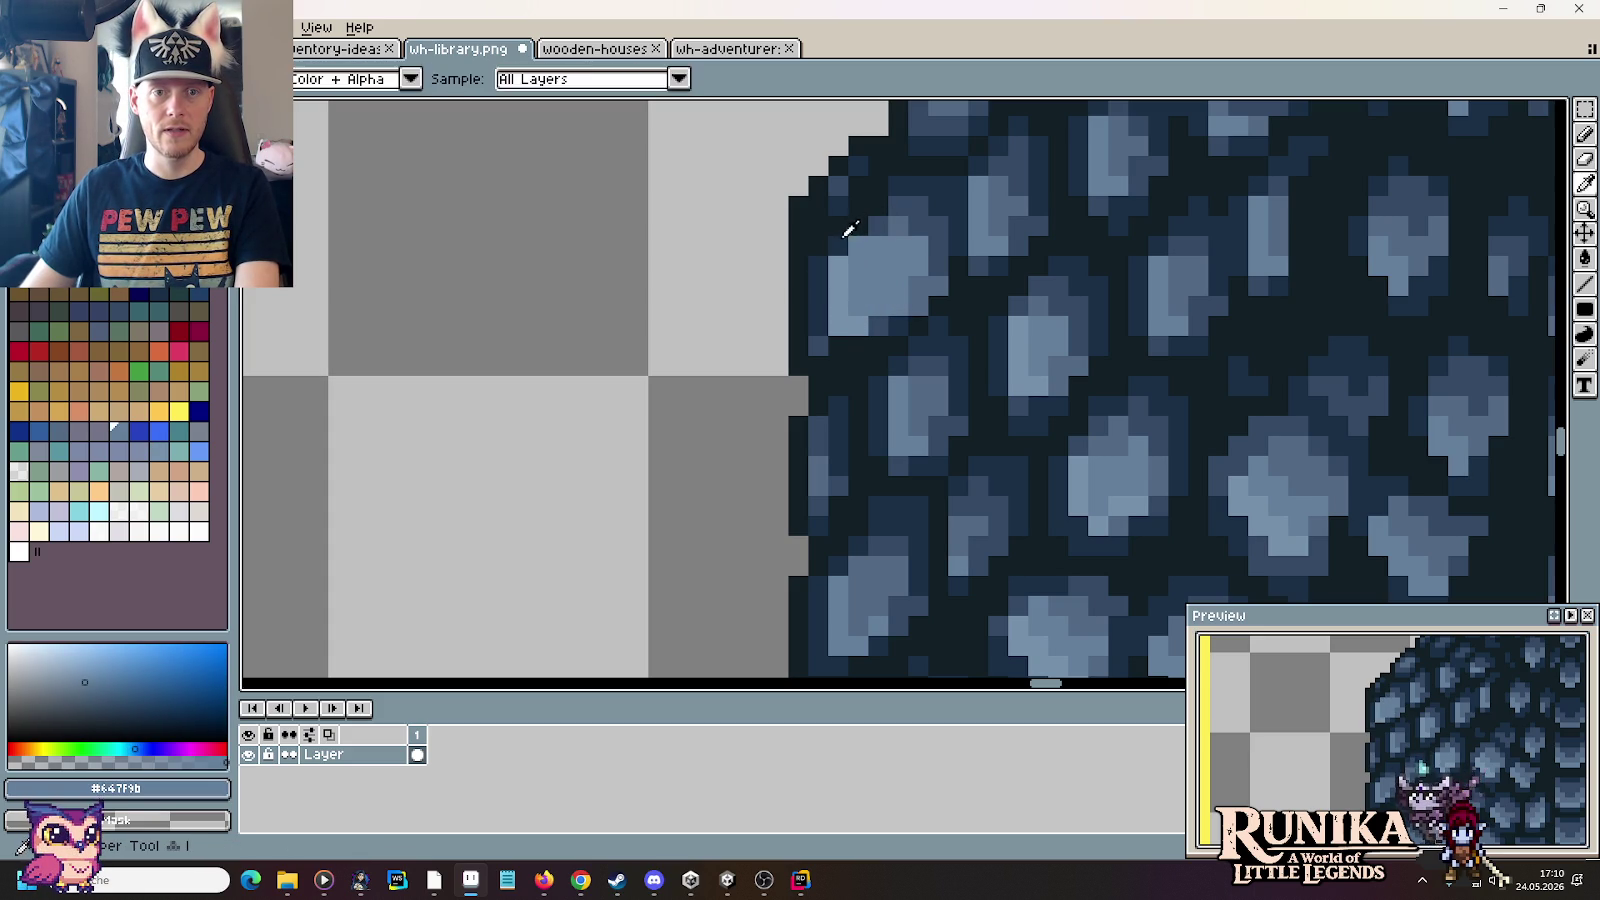
{"action": "left_click", "coordinate": [848, 230], "text": "alt"}
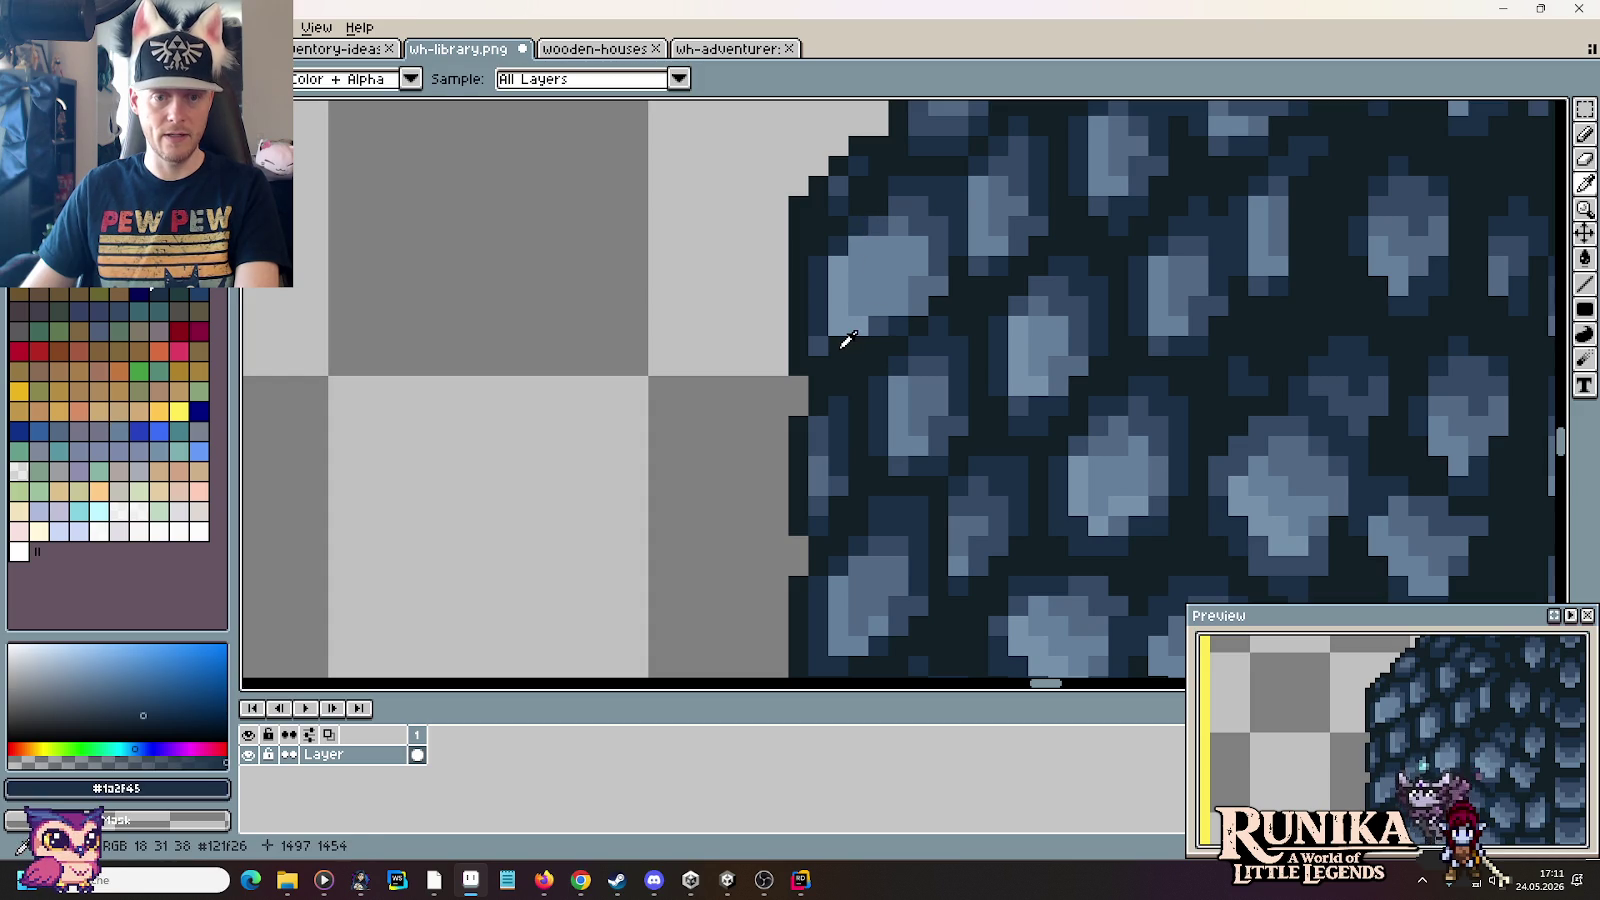
{"action": "left_click", "coordinate": [822, 328], "text": "alt"}
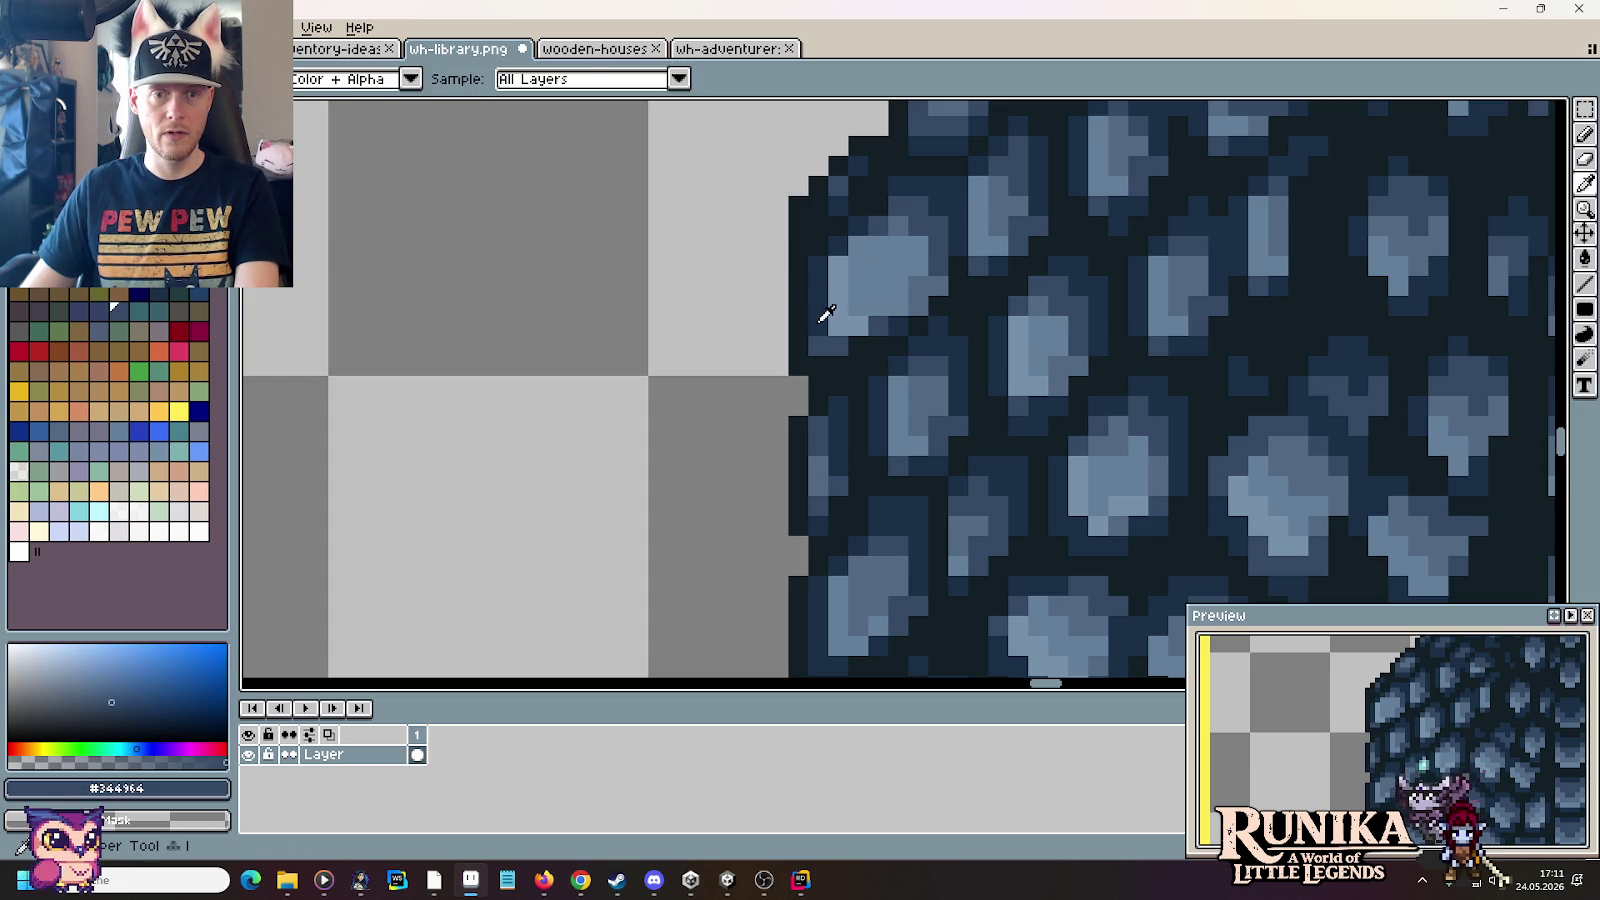
{"action": "left_click", "coordinate": [846, 347], "text": "alt"}
{"action": "scroll", "coordinate": [864, 347], "scroll_direction": "down", "scroll_amount": 3}
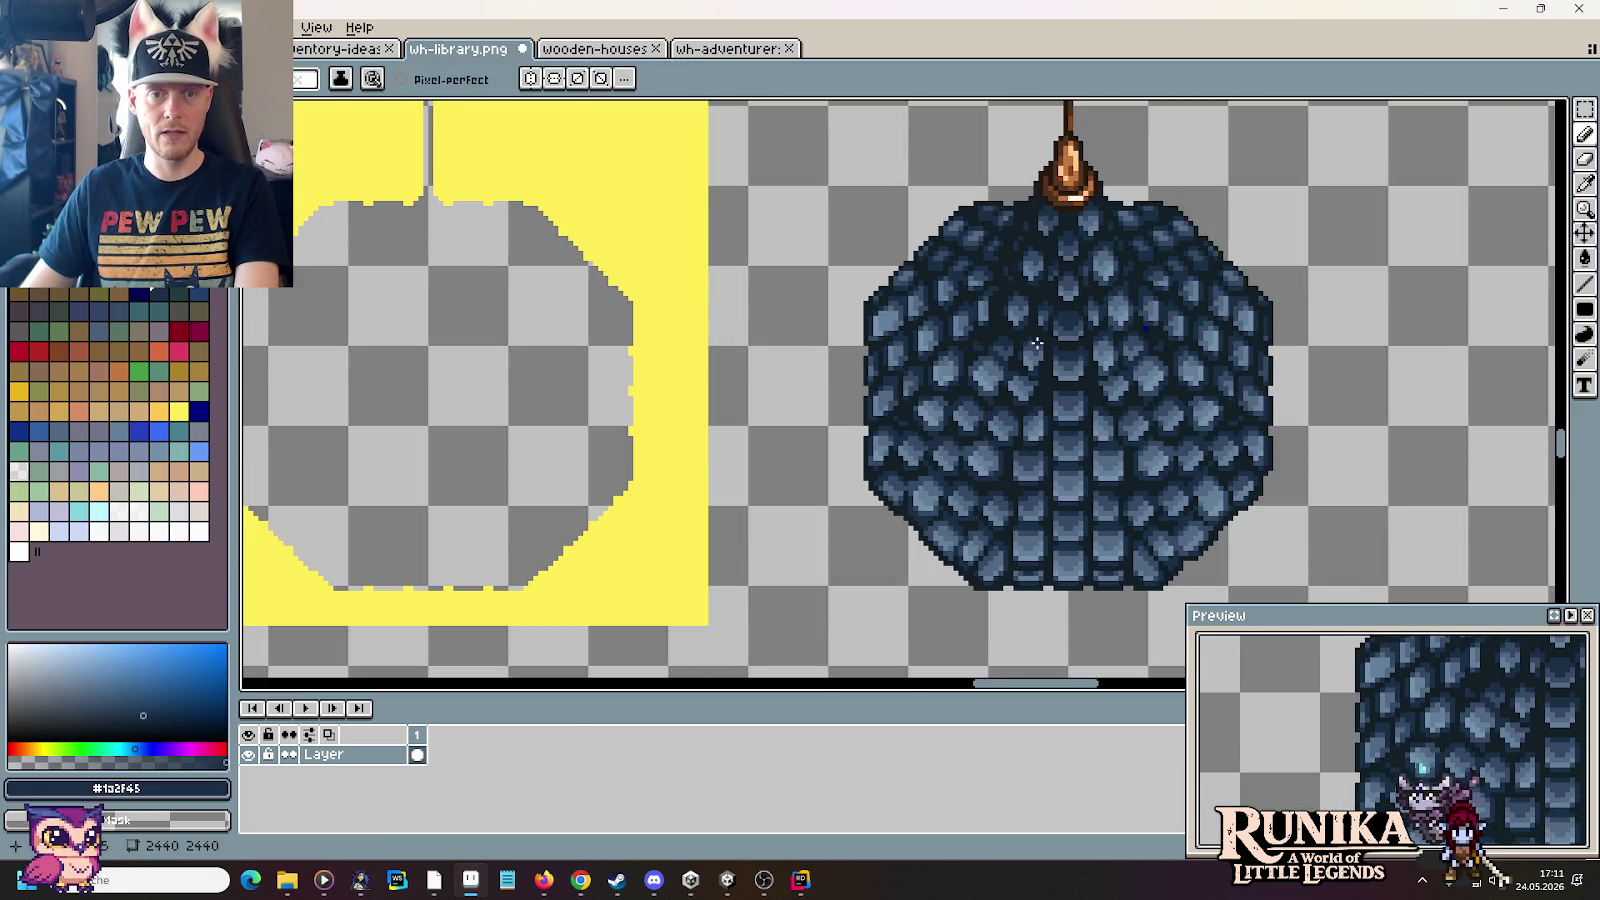
{"action": "scroll", "coordinate": [901, 316], "scroll_direction": "up", "scroll_amount": 2}
{"action": "scroll", "coordinate": [901, 334], "scroll_direction": "up", "scroll_amount": 2}
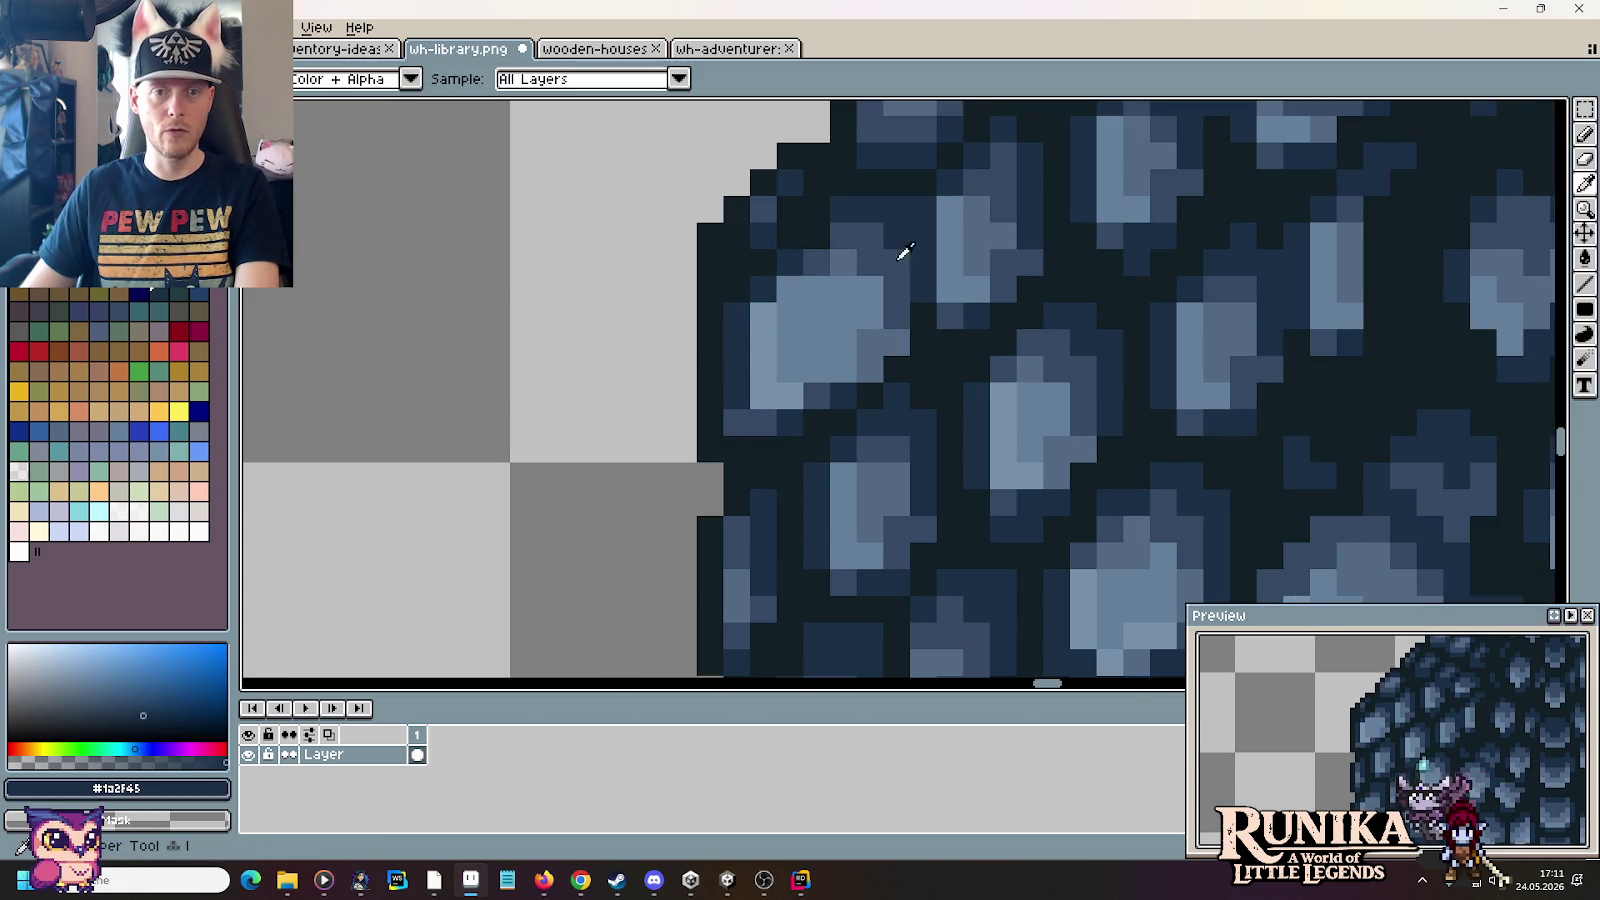
{"action": "left_click", "coordinate": [838, 259], "text": "alt"}
{"action": "mouse_move", "coordinate": [867, 288]}
{"action": "left_mouse_down"}
{"action": "mouse_move", "coordinate": [843, 289]}
{"action": "mouse_move", "coordinate": [905, 289]}
{"action": "mouse_move", "coordinate": [885, 345]}
{"action": "mouse_move", "coordinate": [824, 371]}
{"action": "left_mouse_up"}
Step: Shade pixels around the light stones and paint near-black #121f26 gaps between shingles
{"action": "left_click", "coordinate": [816, 236], "text": "alt"}
{"action": "left_click", "coordinate": [878, 314], "text": "alt"}
{"action": "left_click", "coordinate": [870, 363], "text": "alt"}
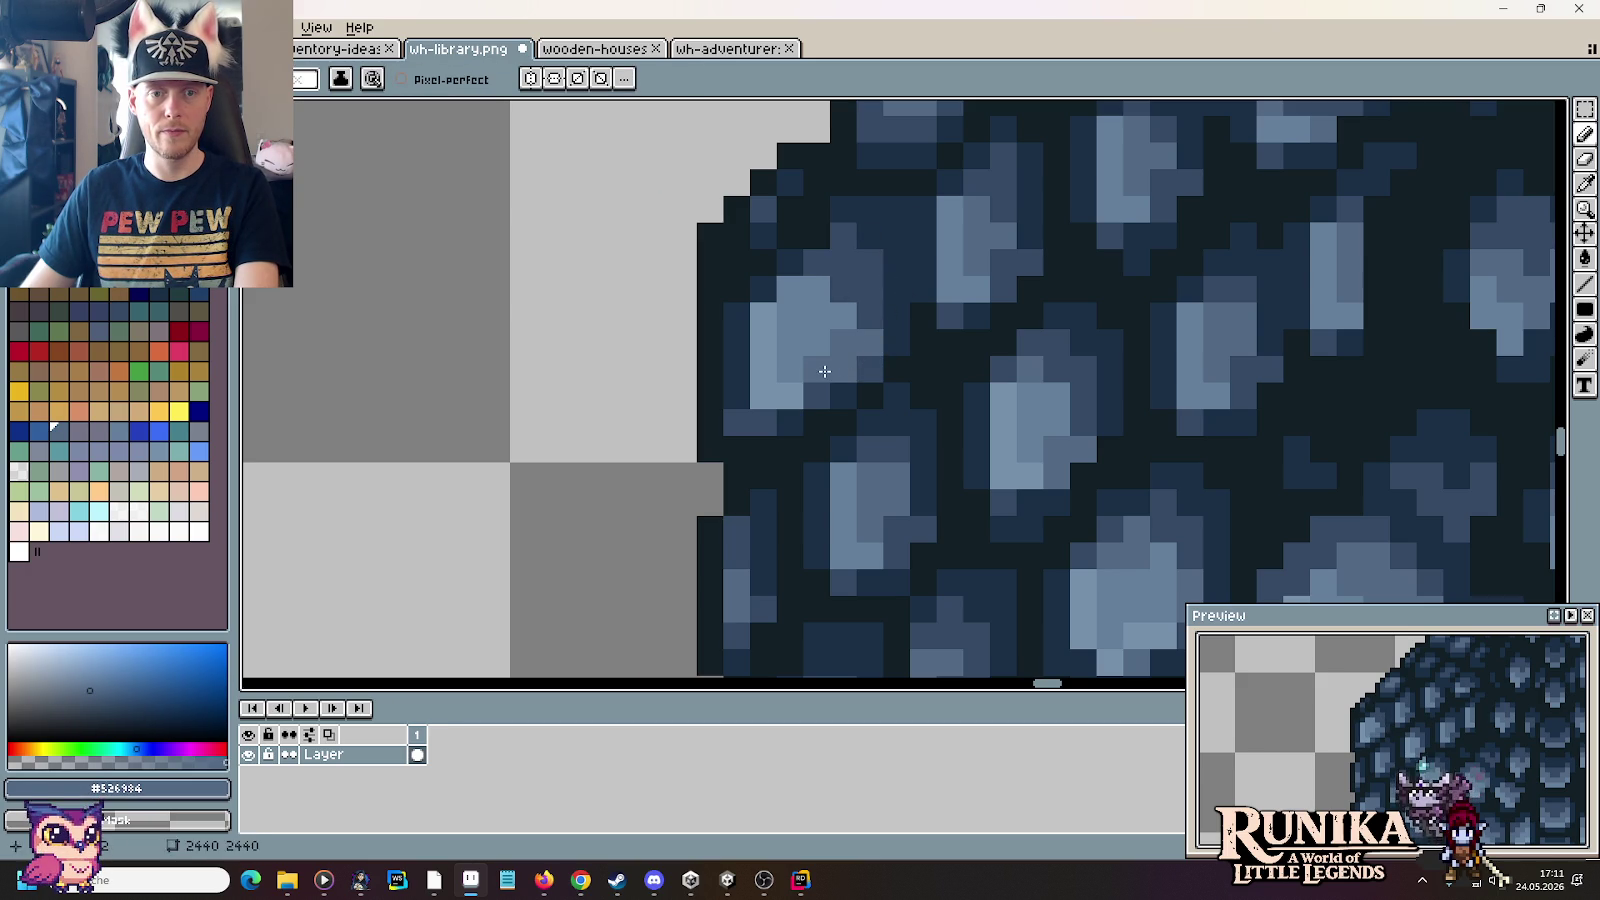
{"action": "left_click", "coordinate": [870, 210], "text": "alt"}
{"action": "left_click_drag", "start_coordinate": [893, 209], "coordinate": [928, 238]}
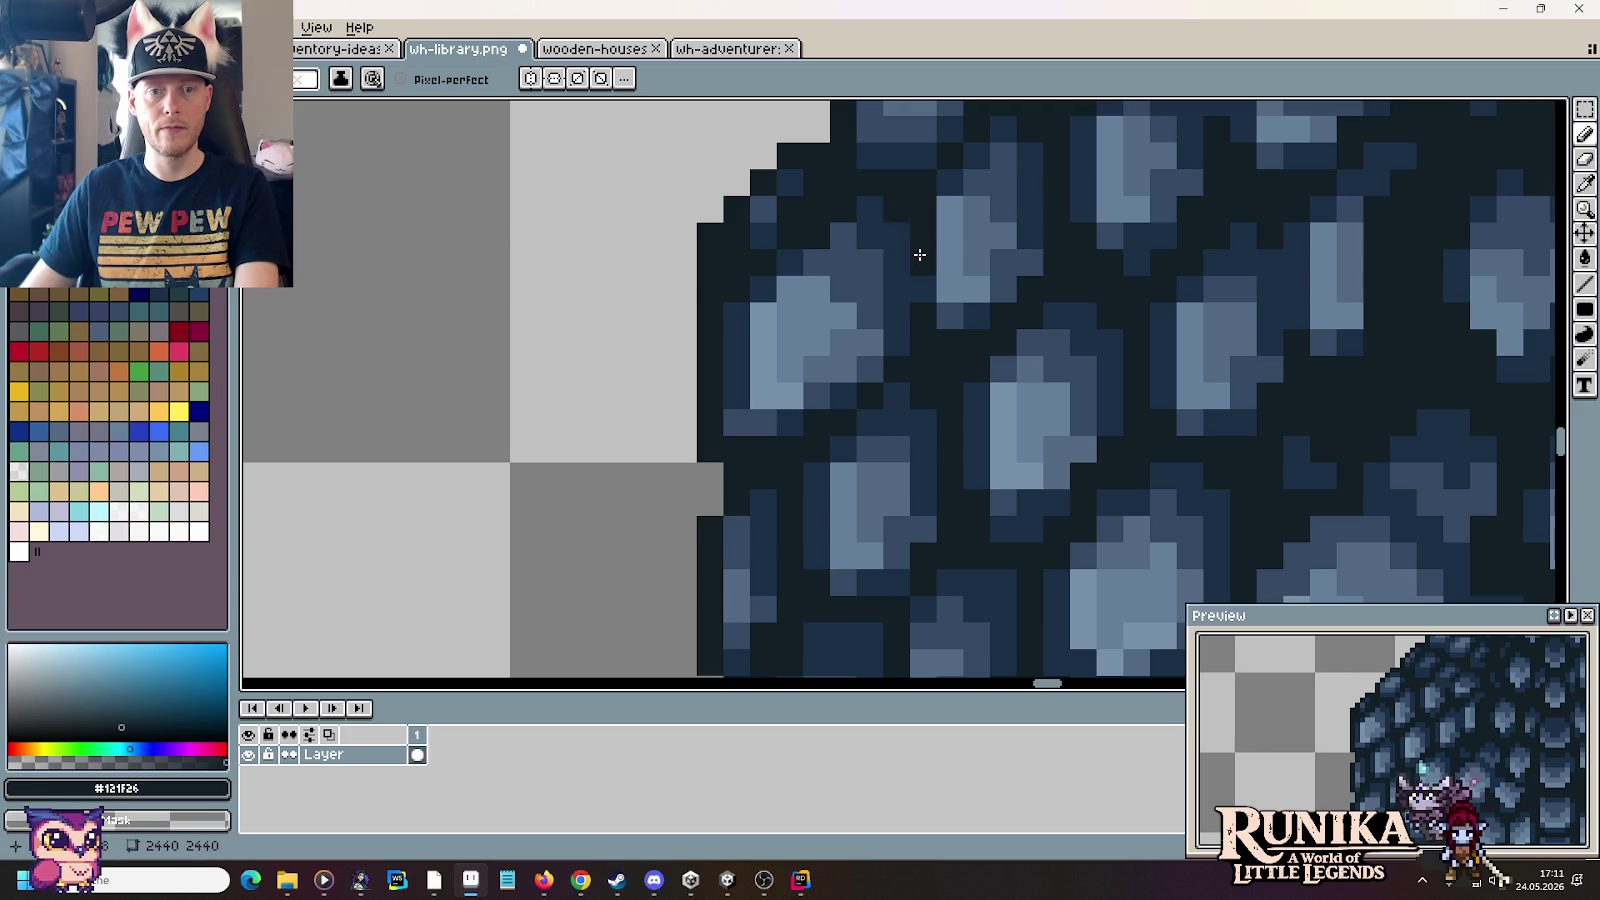
{"action": "scroll", "coordinate": [917, 341], "scroll_direction": "down", "scroll_amount": 1}
{"action": "scroll", "coordinate": [917, 341], "scroll_direction": "down", "scroll_amount": 2}
{"action": "scroll", "coordinate": [916, 342], "scroll_direction": "down", "scroll_amount": 2}
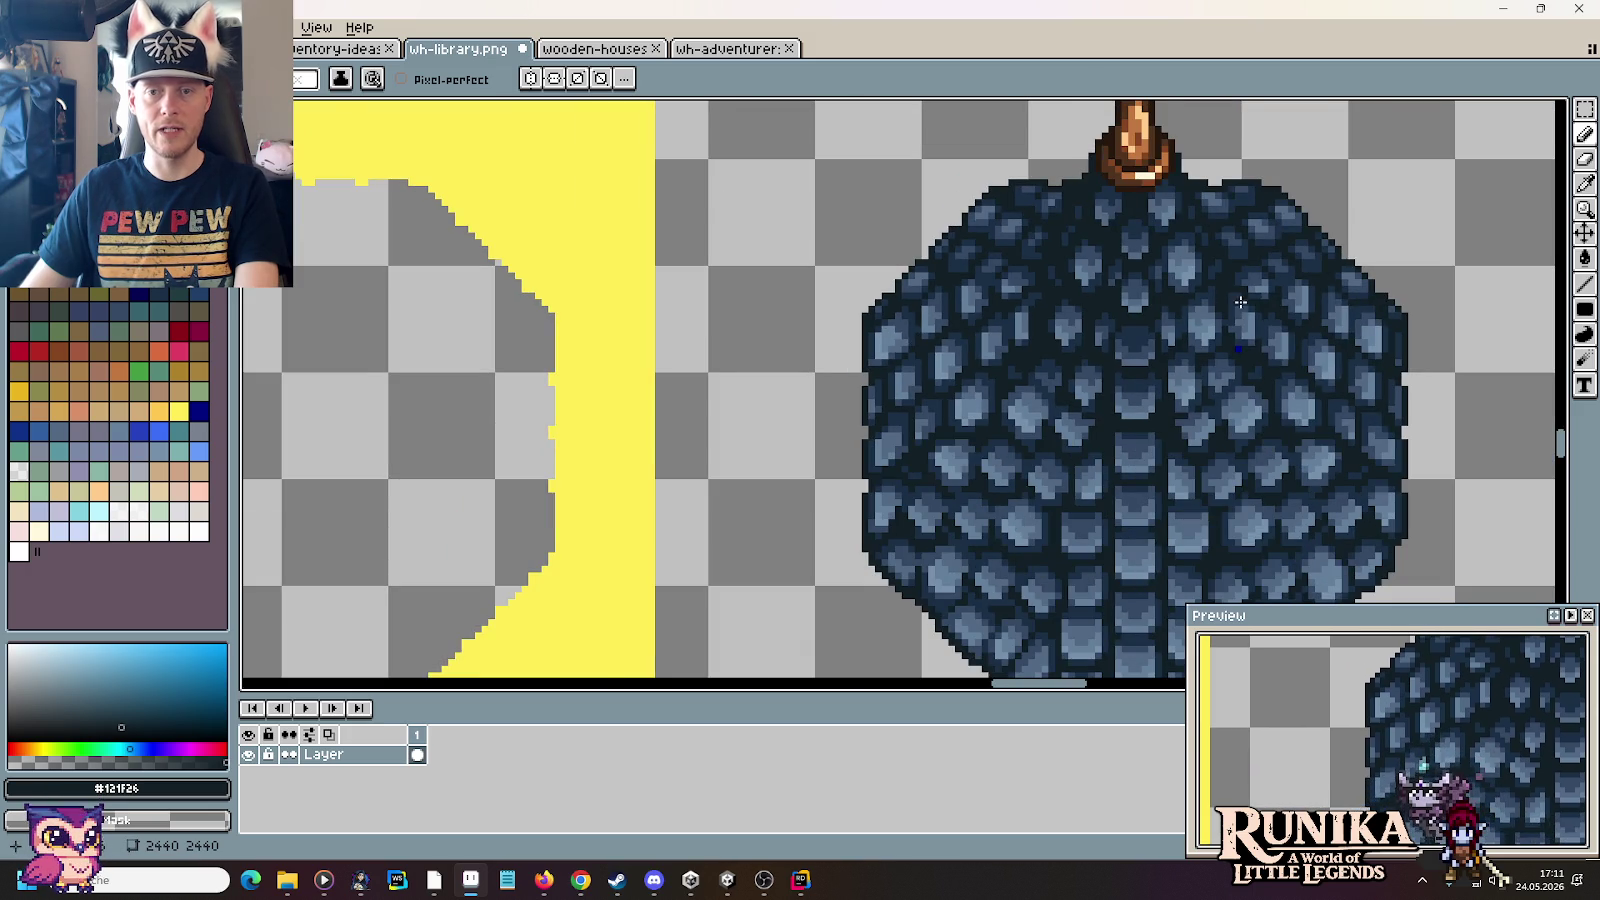
{"action": "scroll", "coordinate": [1170, 318], "scroll_direction": "right", "scroll_amount": 5}
{"action": "scroll", "coordinate": [1095, 336], "scroll_direction": "up", "scroll_amount": 4}
Step: Sample the light blue and paint a highlight down the dome shingle
{"action": "key", "text": "i"}
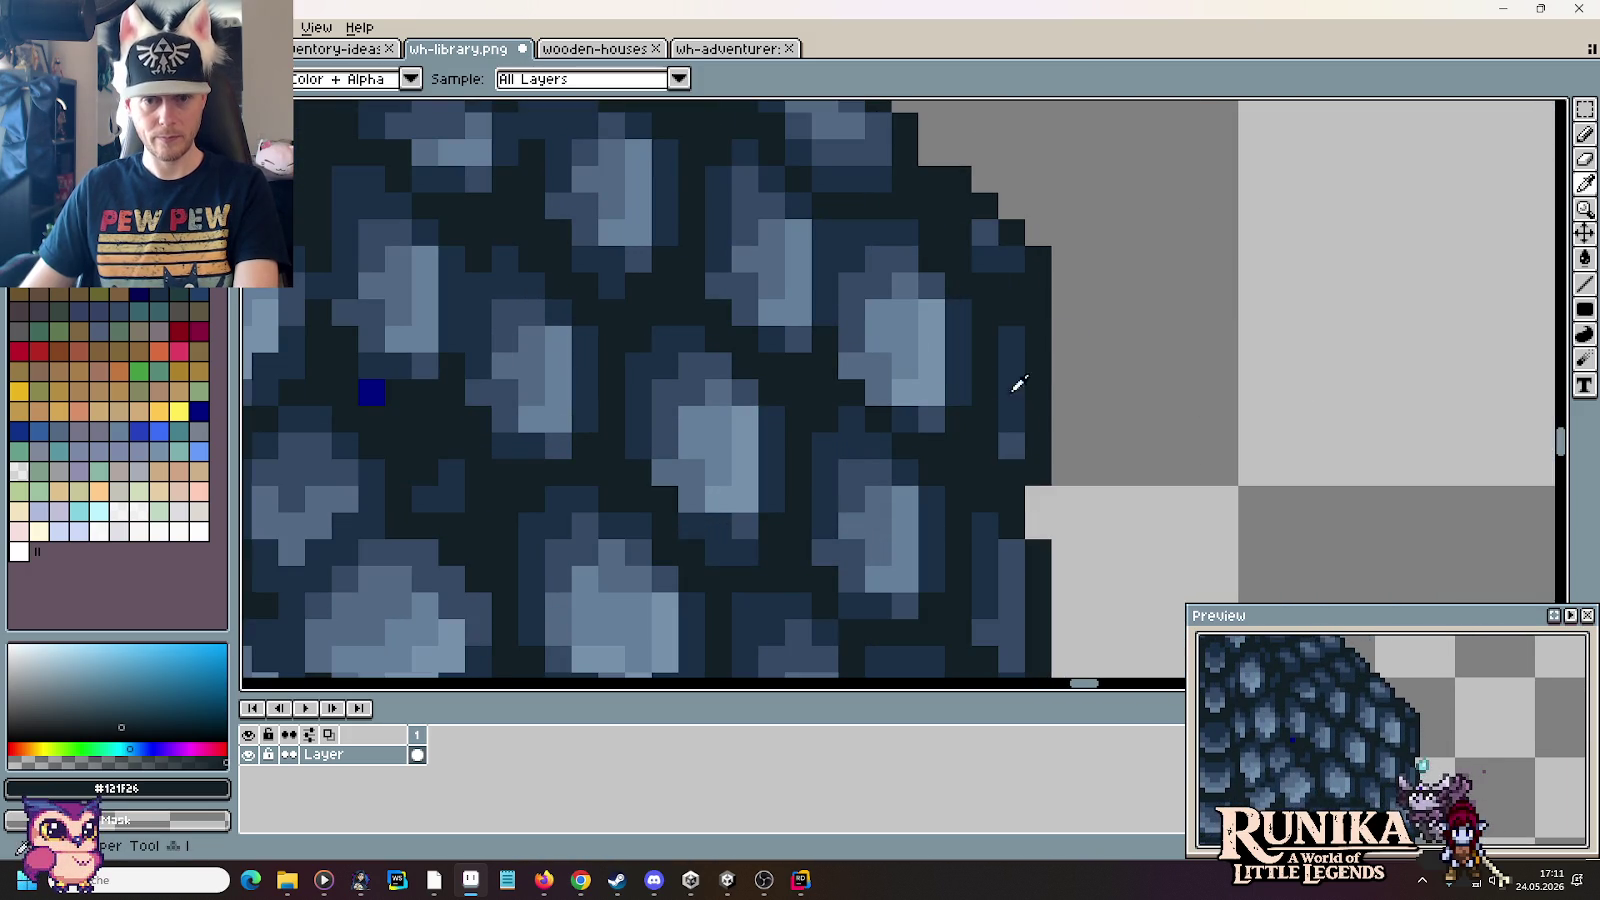
{"action": "left_click", "coordinate": [935, 380]}
{"action": "key", "text": "b"}
{"action": "left_click_drag", "start_coordinate": [985, 418], "coordinate": [985, 350]}
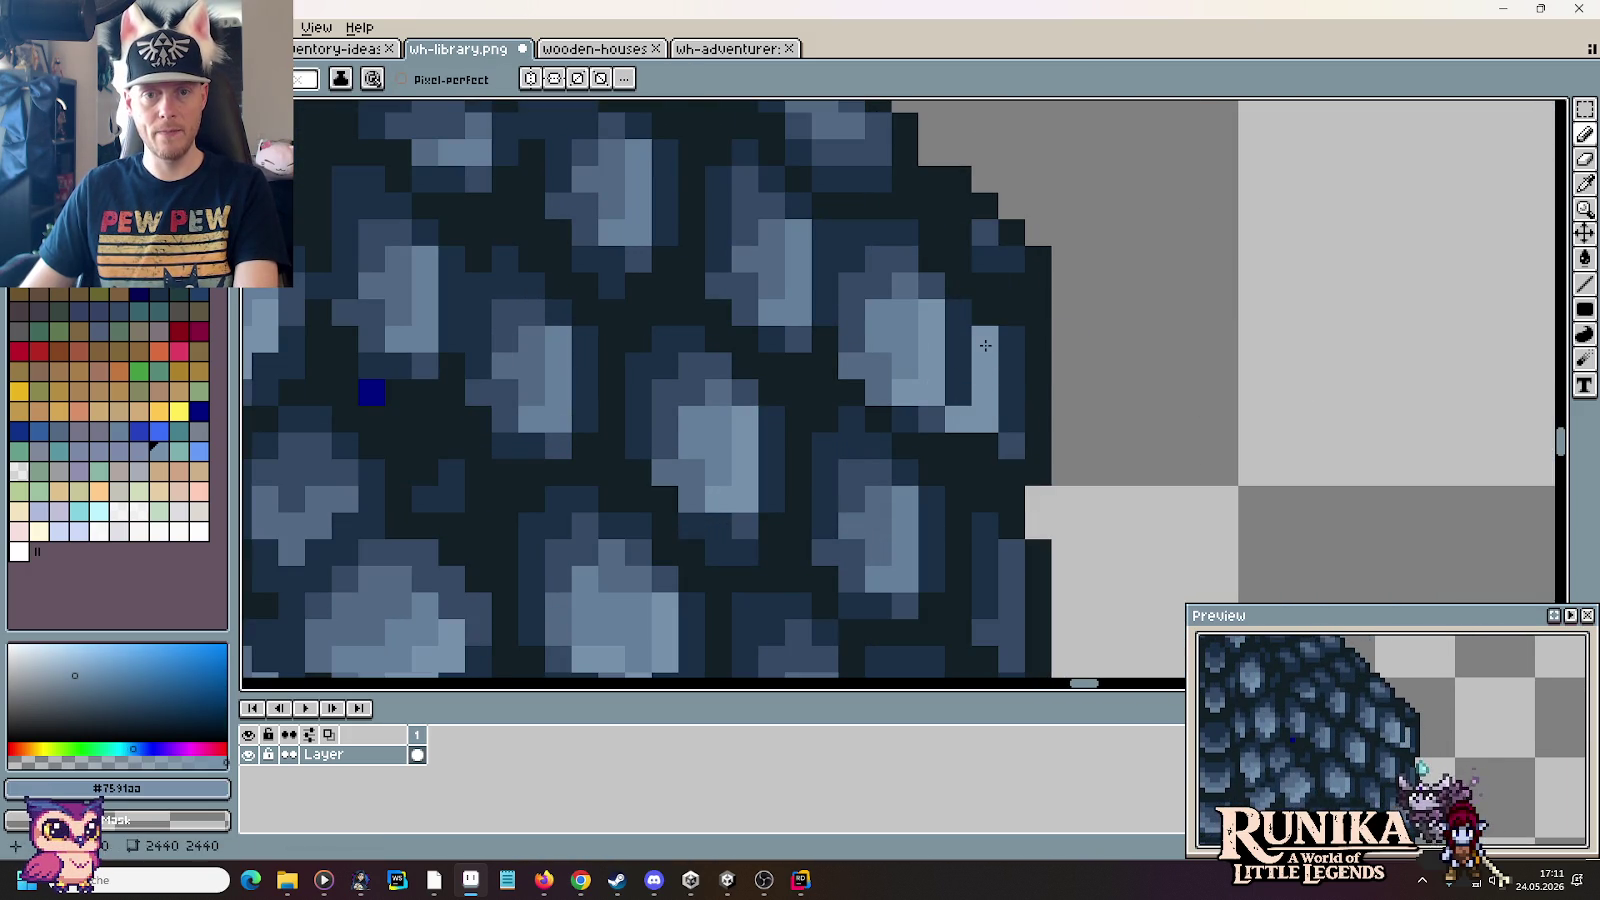
Step: Recolour shingle pixels with dark blue #344964, medium blue and a lighter blue
{"action": "left_click", "coordinate": [930, 275], "text": "alt"}
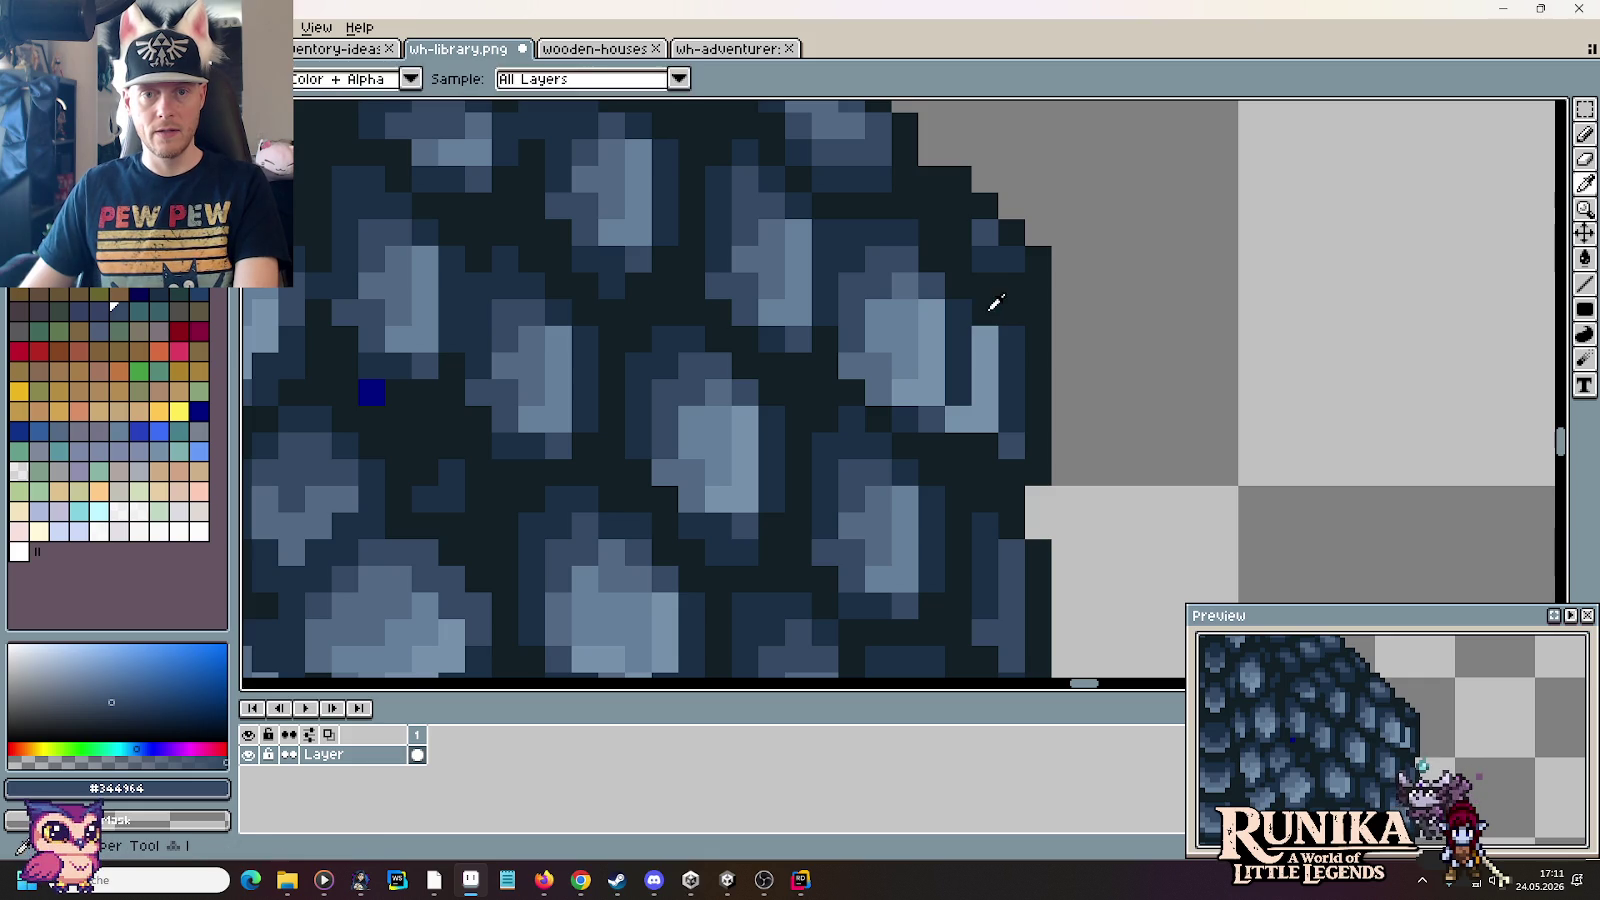
{"action": "left_click", "coordinate": [958, 294]}
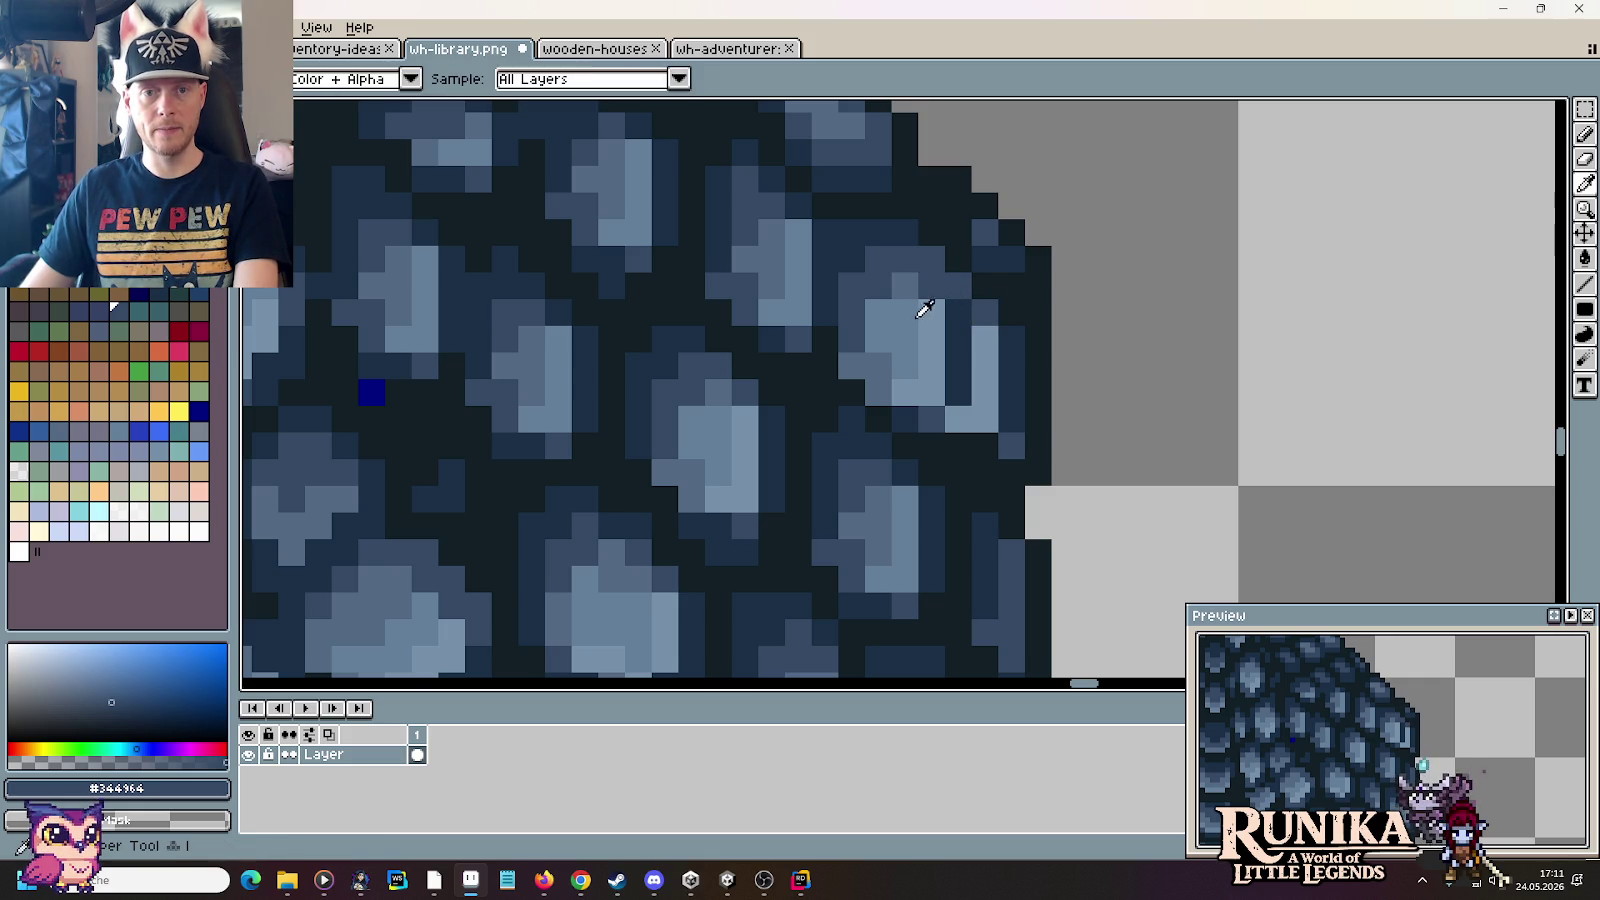
{"action": "left_click", "coordinate": [918, 312], "text": "alt"}
{"action": "mouse_move", "coordinate": [931, 312]}
{"action": "left_mouse_down"}
{"action": "mouse_move", "coordinate": [931, 338]}
{"action": "mouse_move", "coordinate": [903, 310]}
{"action": "mouse_move", "coordinate": [958, 340]}
{"action": "mouse_move", "coordinate": [958, 365]}
{"action": "left_mouse_up"}
{"action": "left_click", "coordinate": [931, 321], "text": "alt"}
{"action": "left_click", "coordinate": [959, 391]}
{"action": "left_click", "coordinate": [894, 392], "text": "alt"}
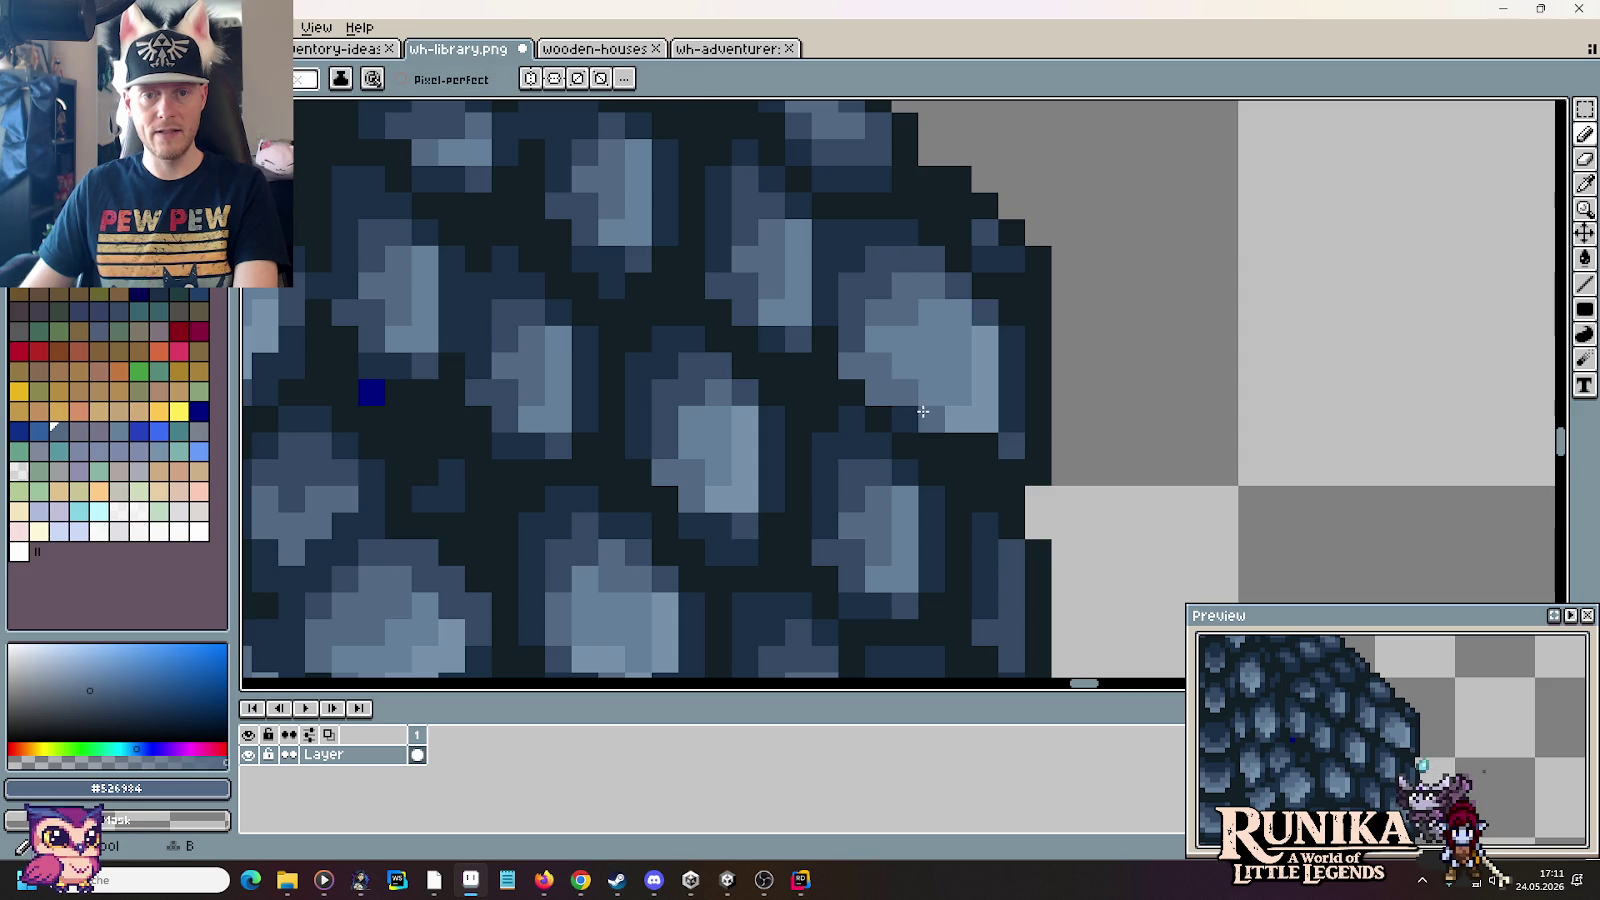
{"action": "left_click", "coordinate": [936, 410], "text": "alt"}
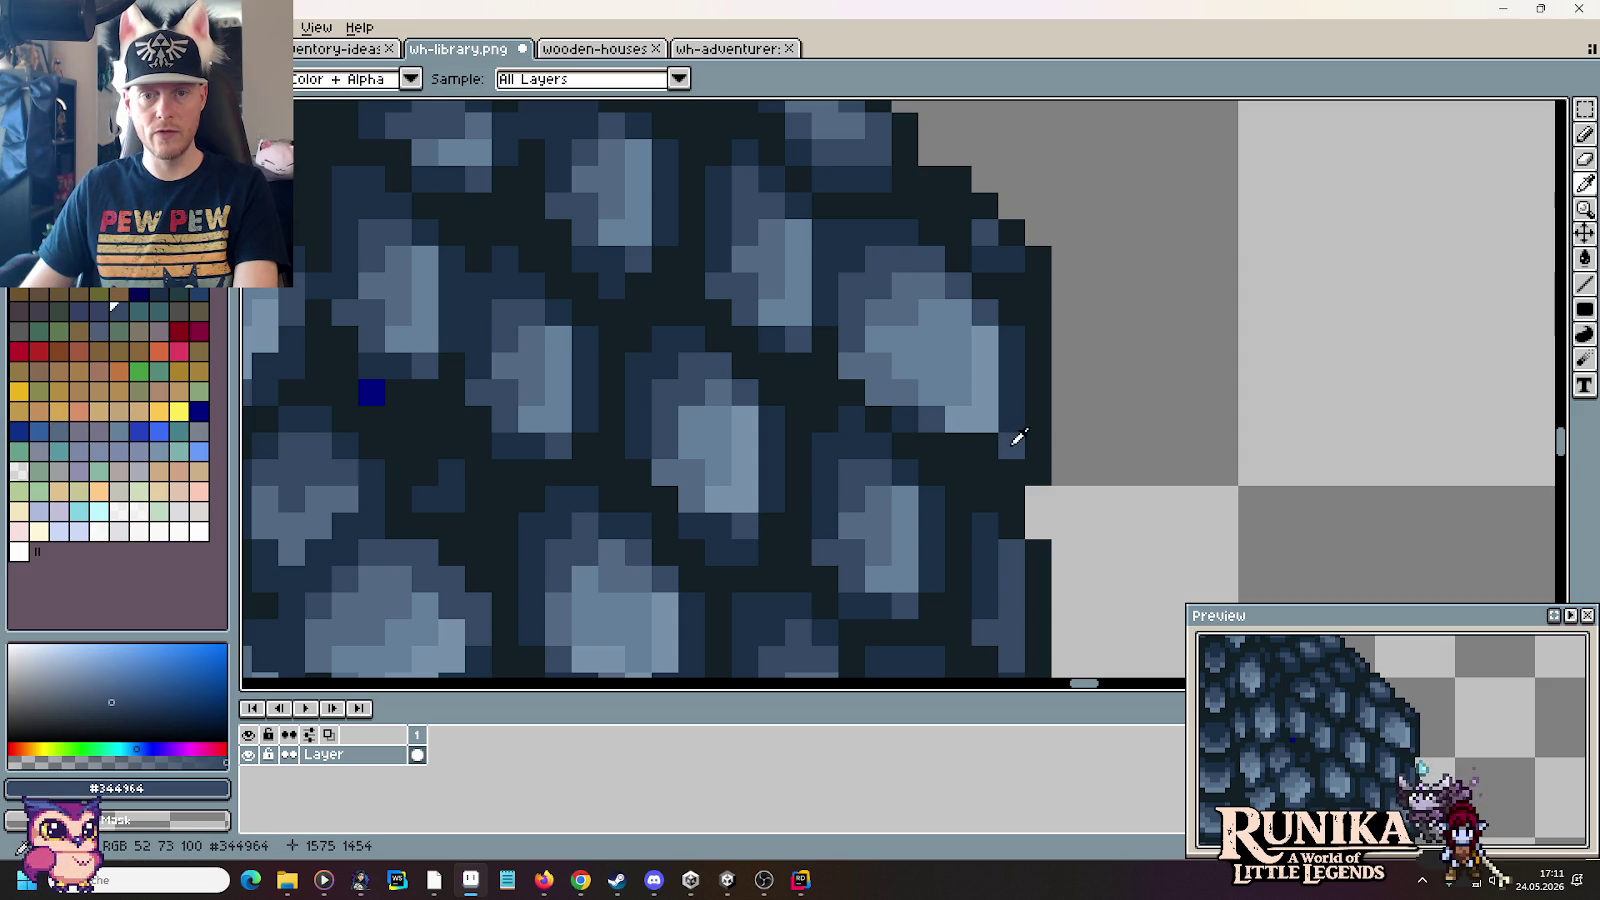
{"action": "left_click", "coordinate": [838, 335]}
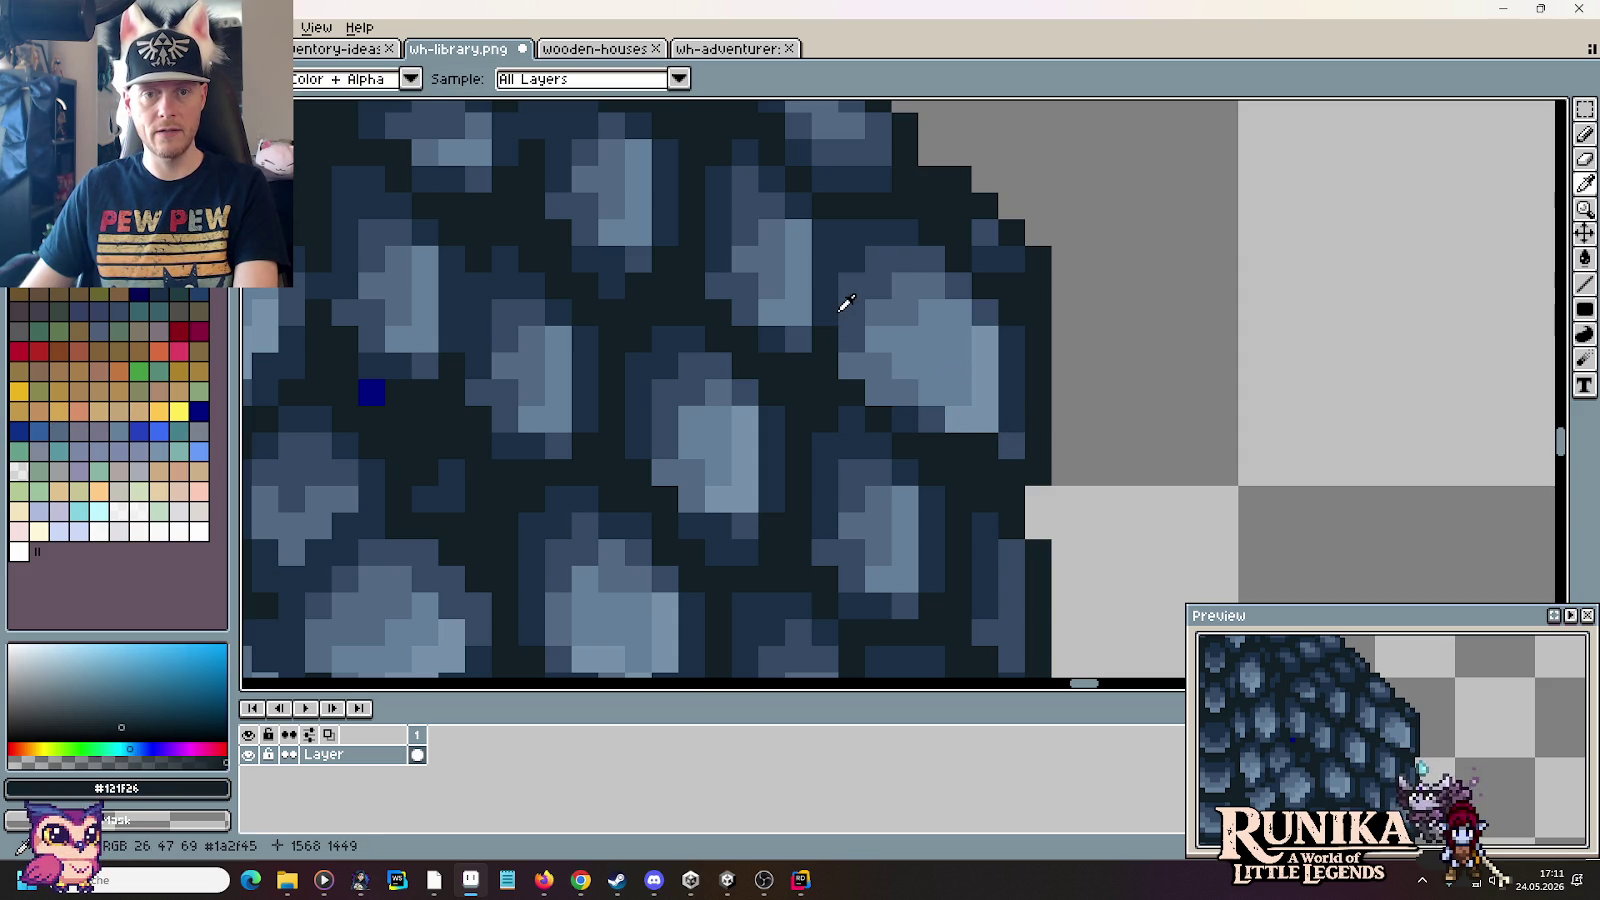
Step: Select a rectangle around the shingle, then dismiss the Hue/Saturation adjustment unused
{"action": "key", "text": "m"}
{"action": "left_click_drag", "start_coordinate": [840, 220], "coordinate": [904, 339]}
{"action": "left_click", "coordinate": [905, 338]}
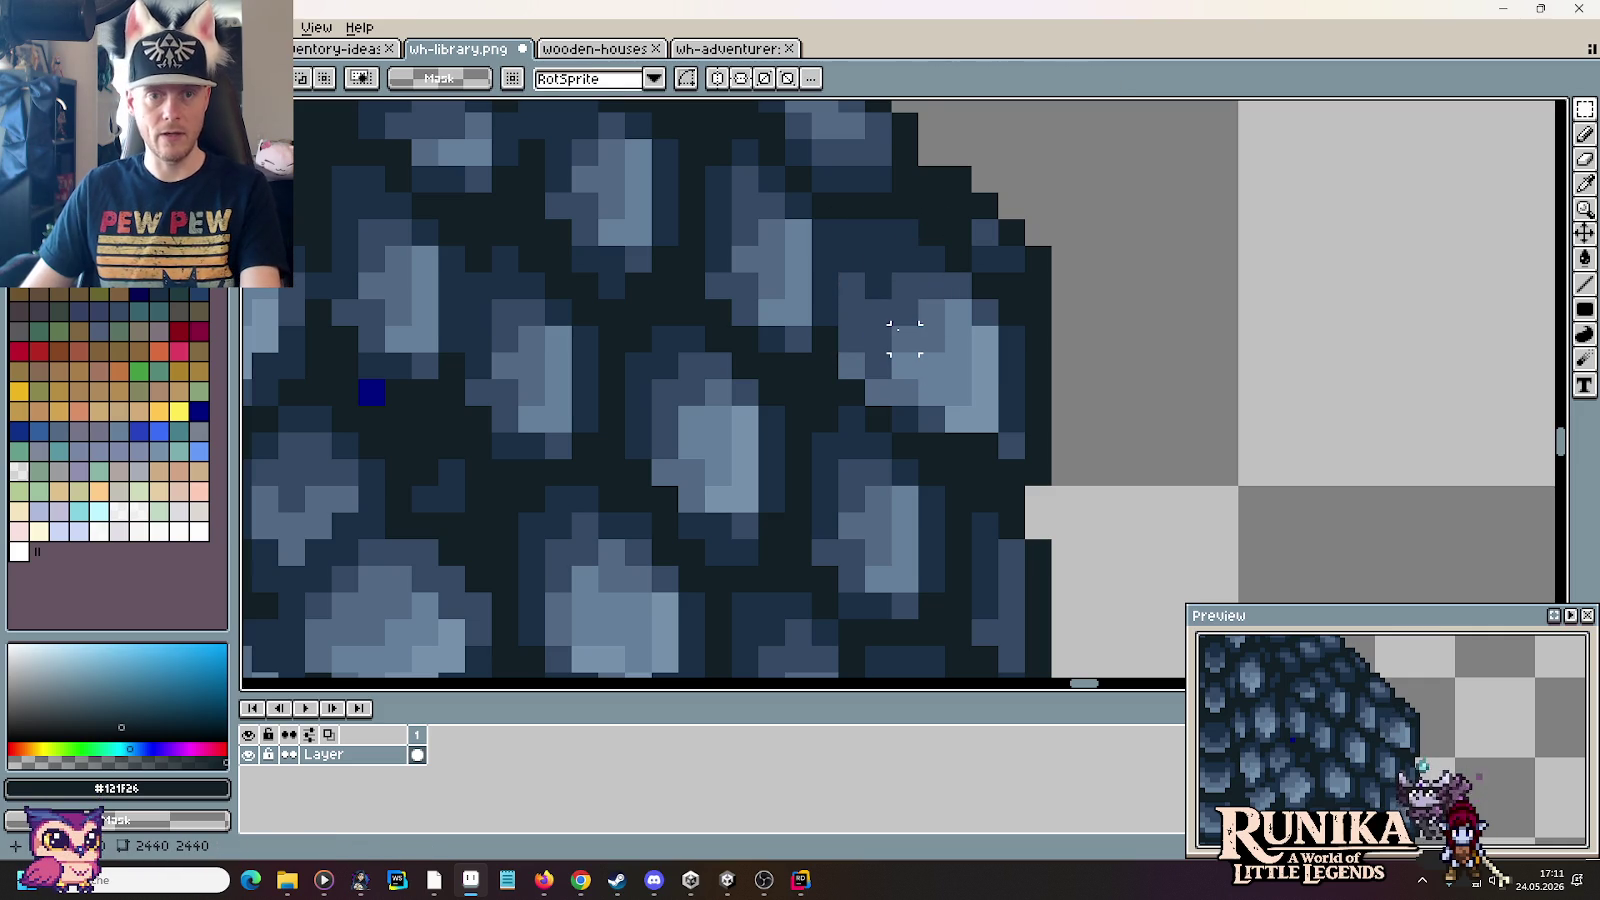
{"action": "key", "text": "ctrl+u"}
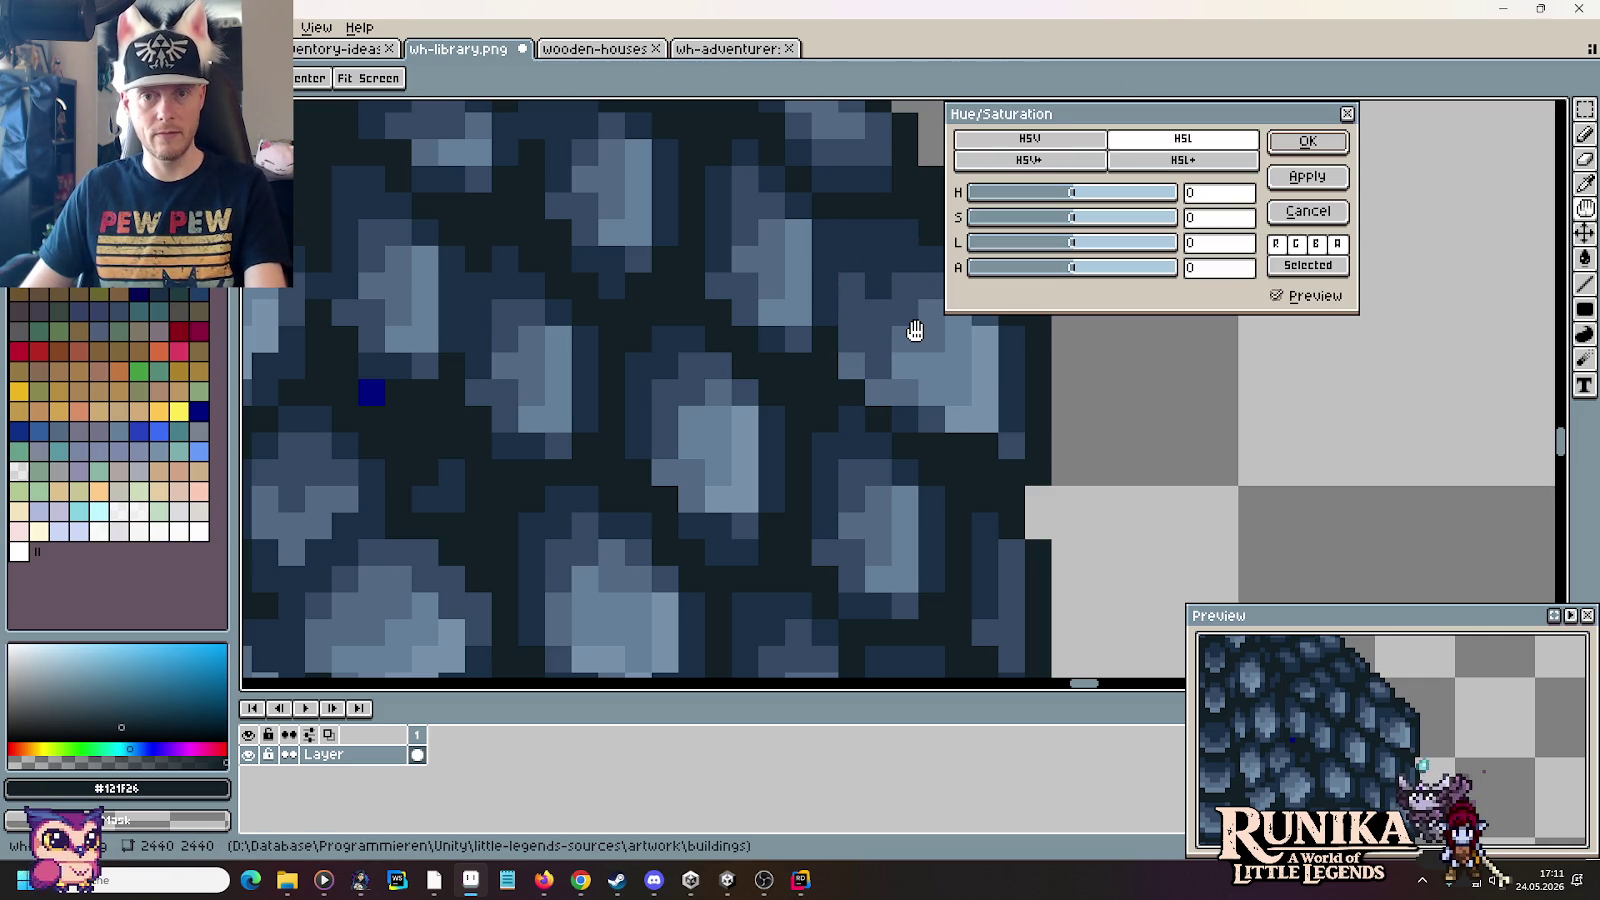
{"action": "key", "text": "Escape"}
Step: Nudge a 4x5 shingle patch one pixel down-right and commit the move
{"action": "key", "text": "m"}
{"action": "left_click_drag", "start_coordinate": [835, 215], "coordinate": [922, 356]}
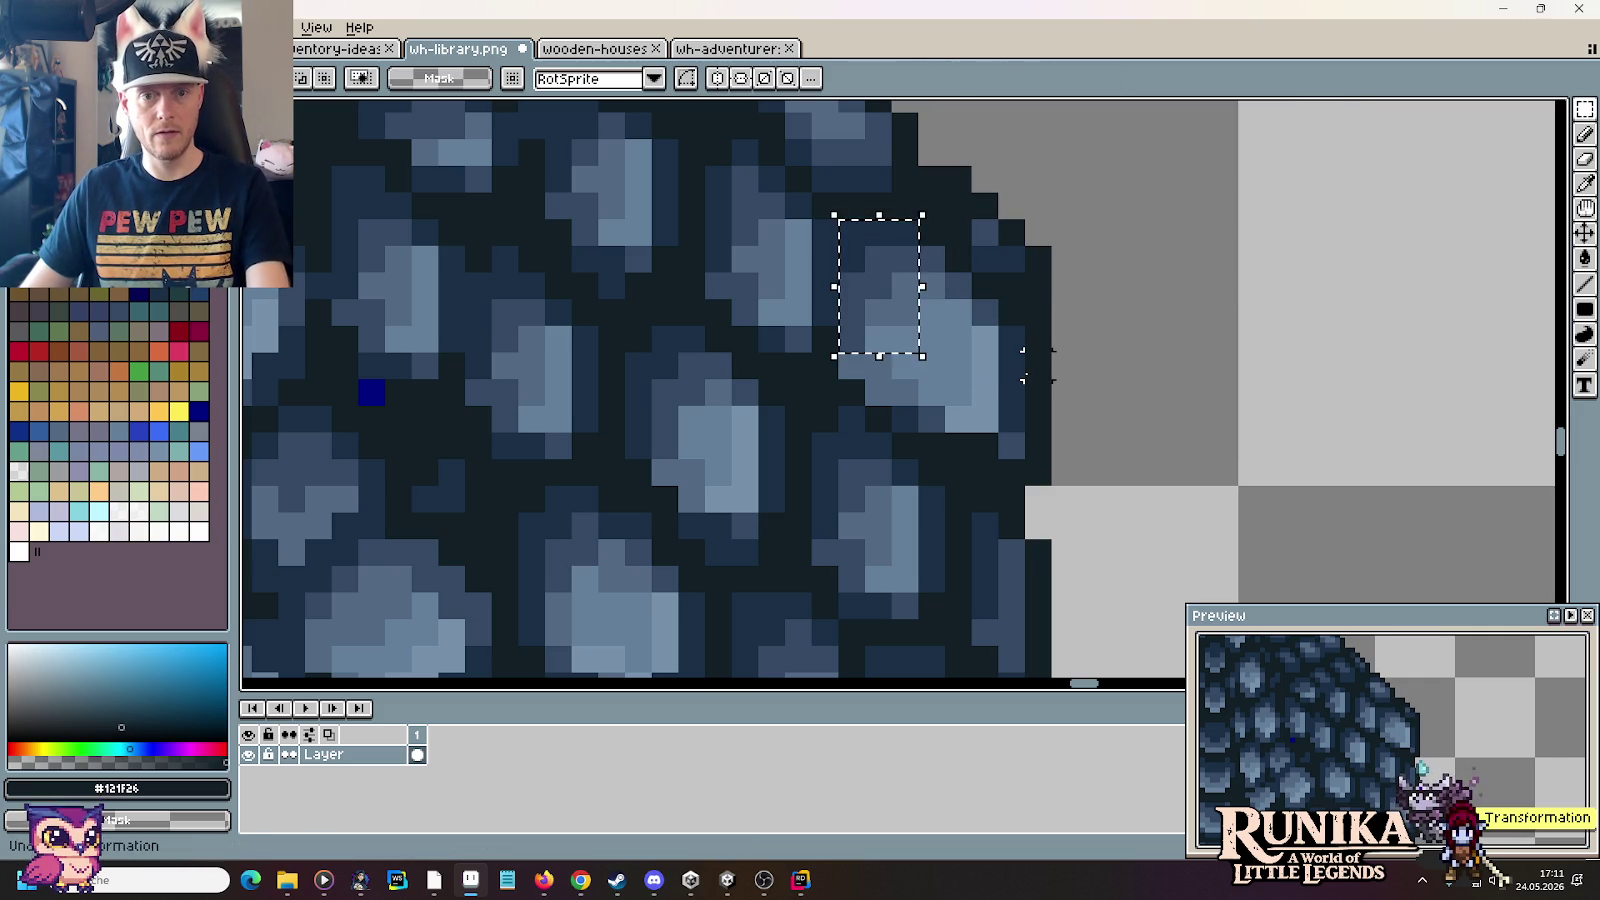
{"action": "left_click", "coordinate": [851, 258]}
{"action": "left_click_drag", "start_coordinate": [825, 232], "coordinate": [908, 335]}
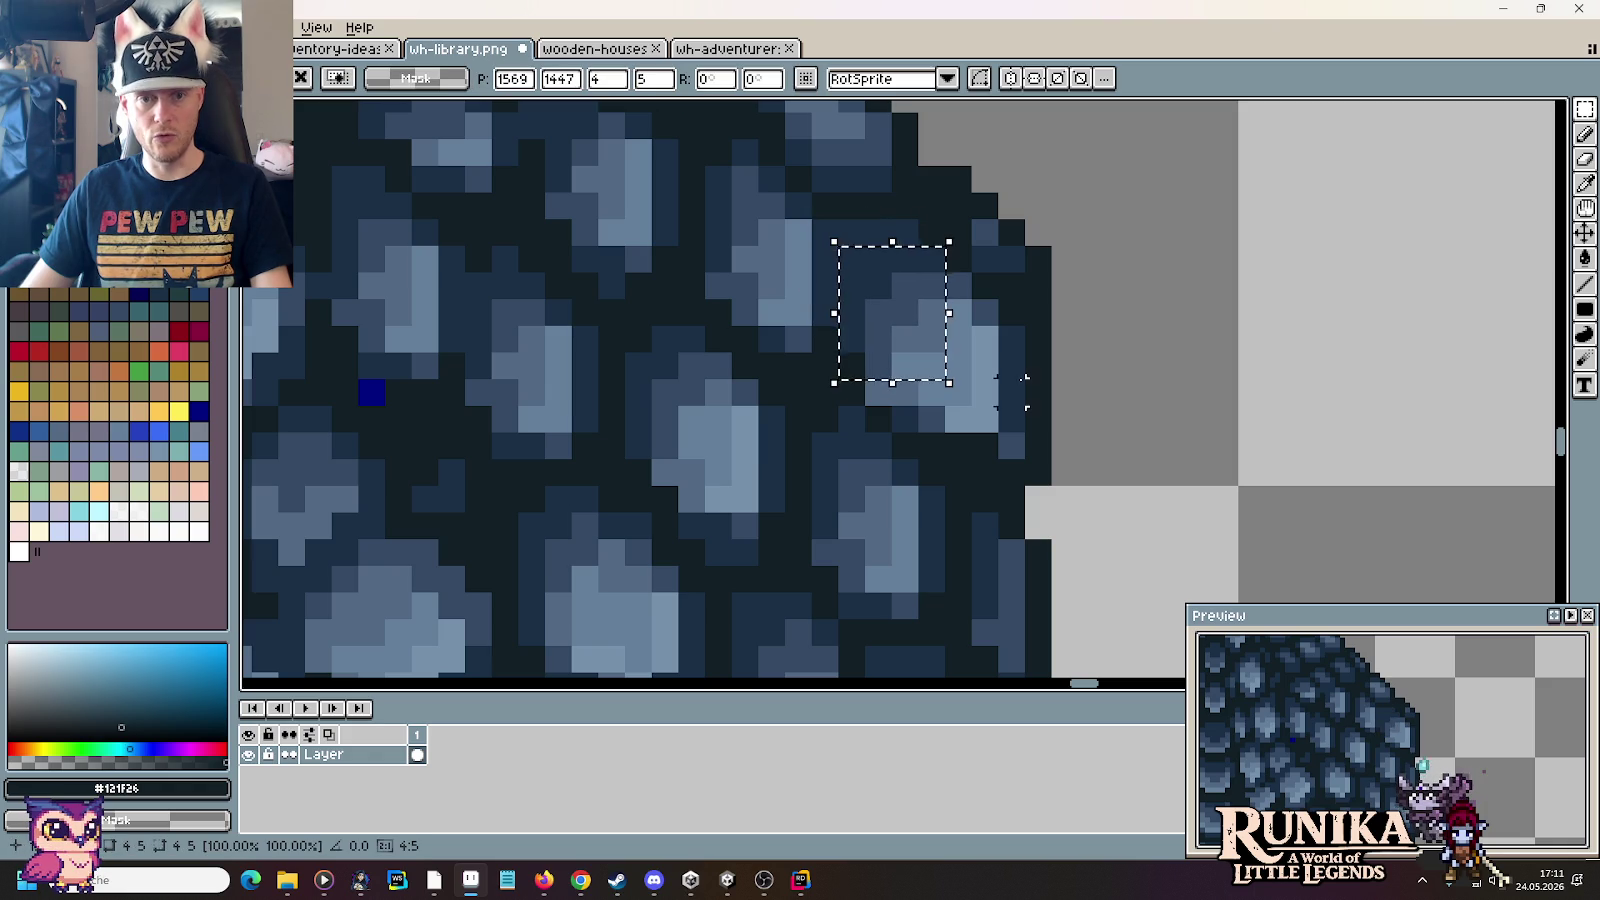
{"action": "key", "text": "Return"}
{"action": "key", "text": "ctrl+d"}
{"action": "key", "text": "b"}
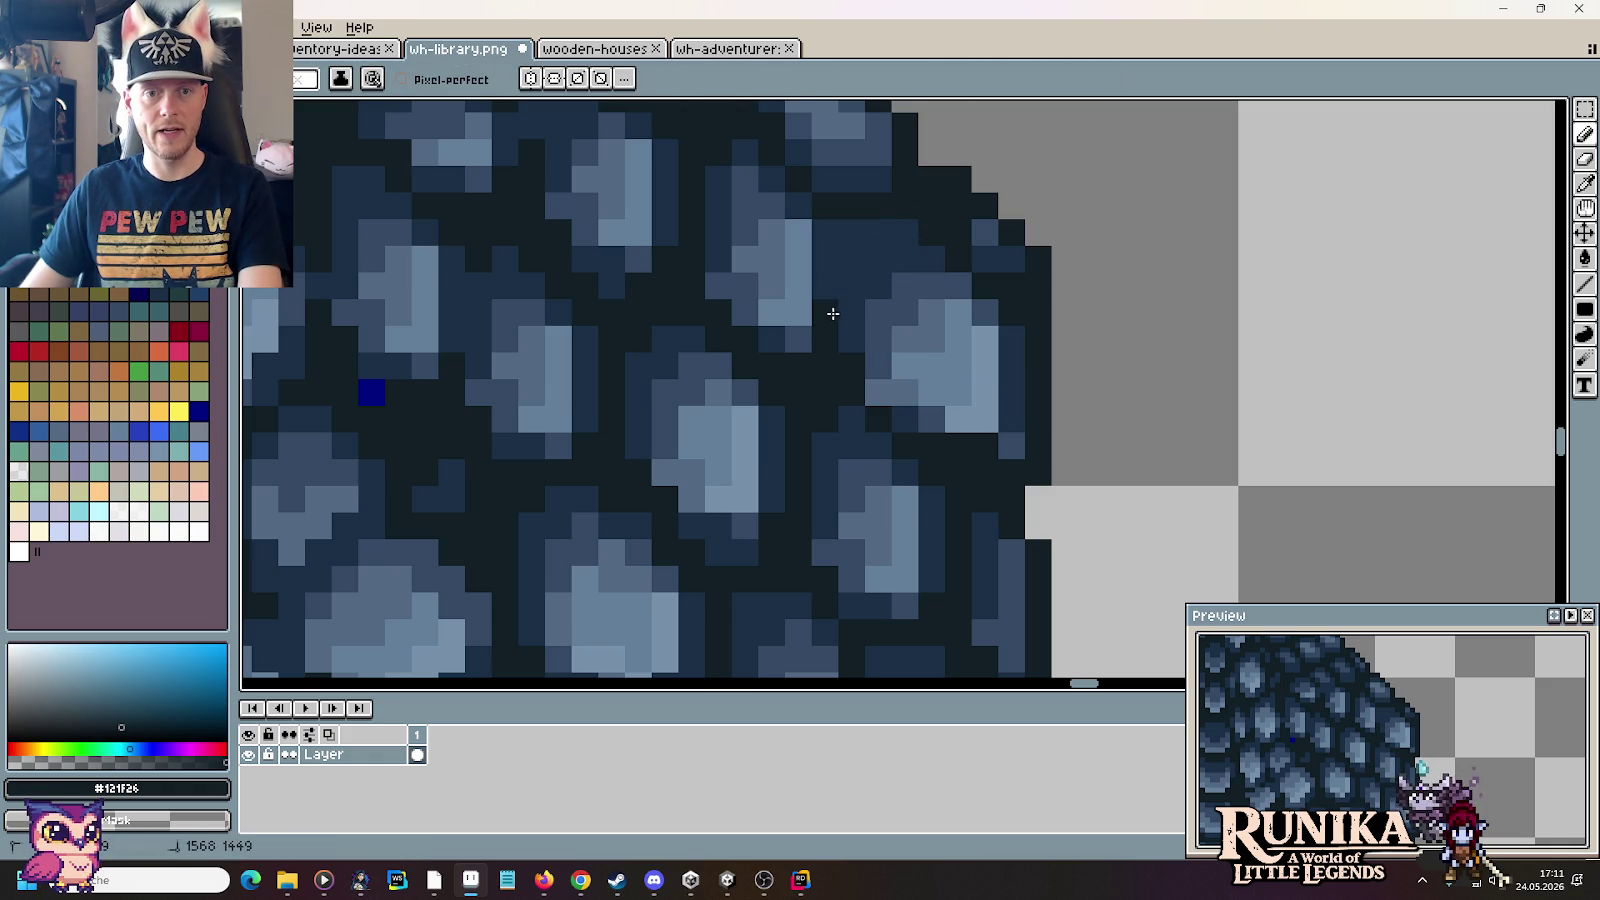
Step: Darken several pixels along and below the shingle edge
{"action": "key", "text": "i"}
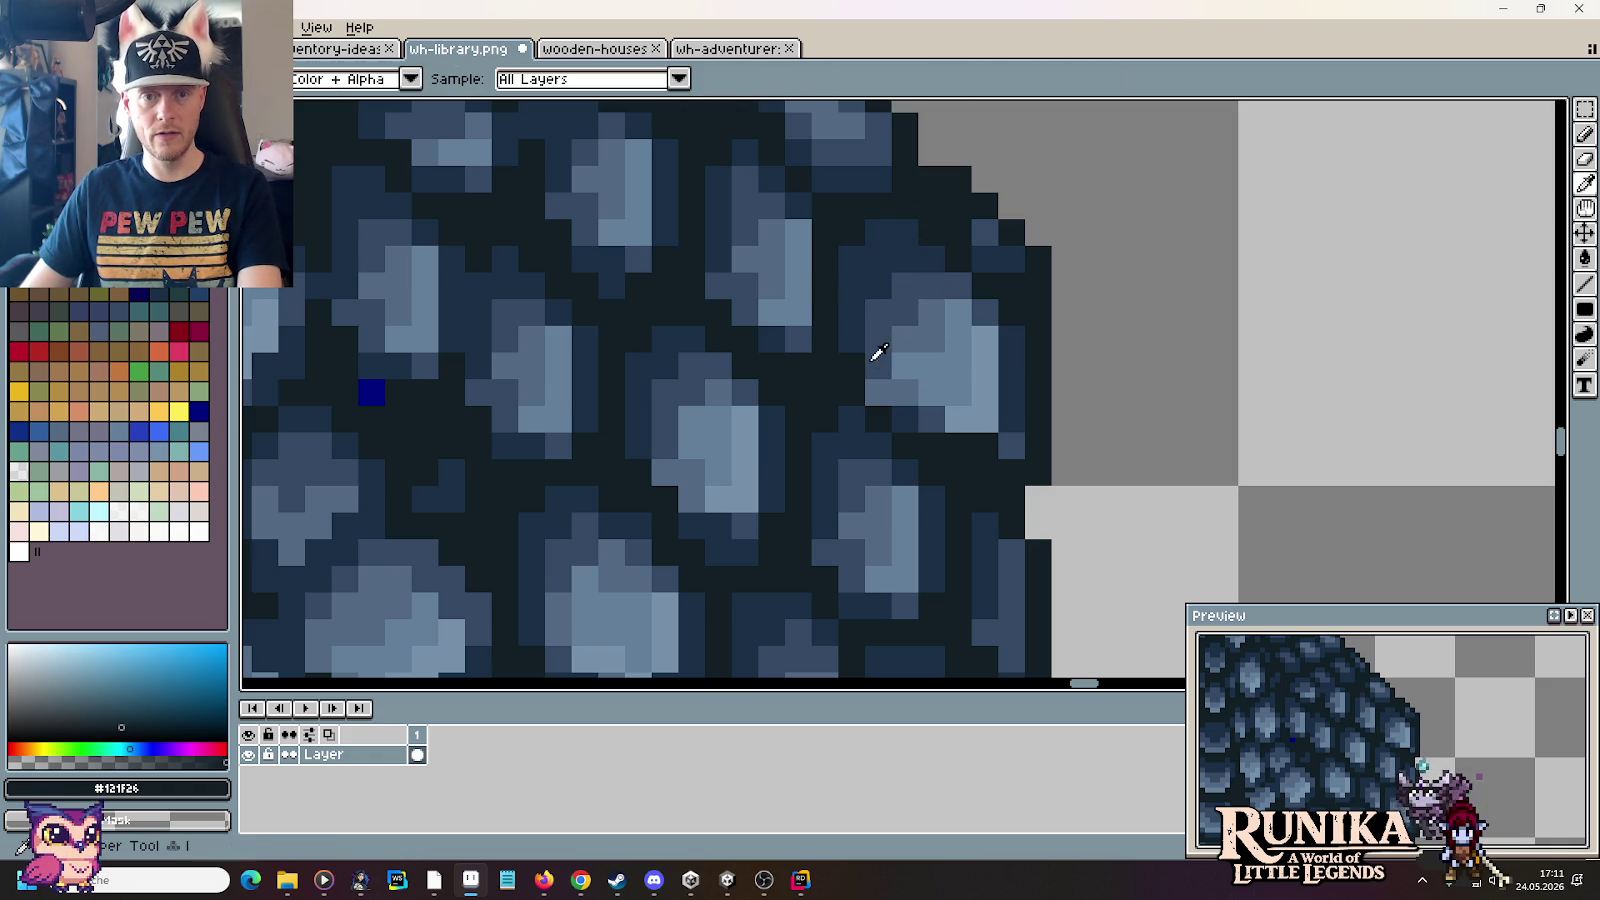
{"action": "key", "text": "b"}
{"action": "left_click", "coordinate": [878, 392]}
{"action": "key", "text": "i"}
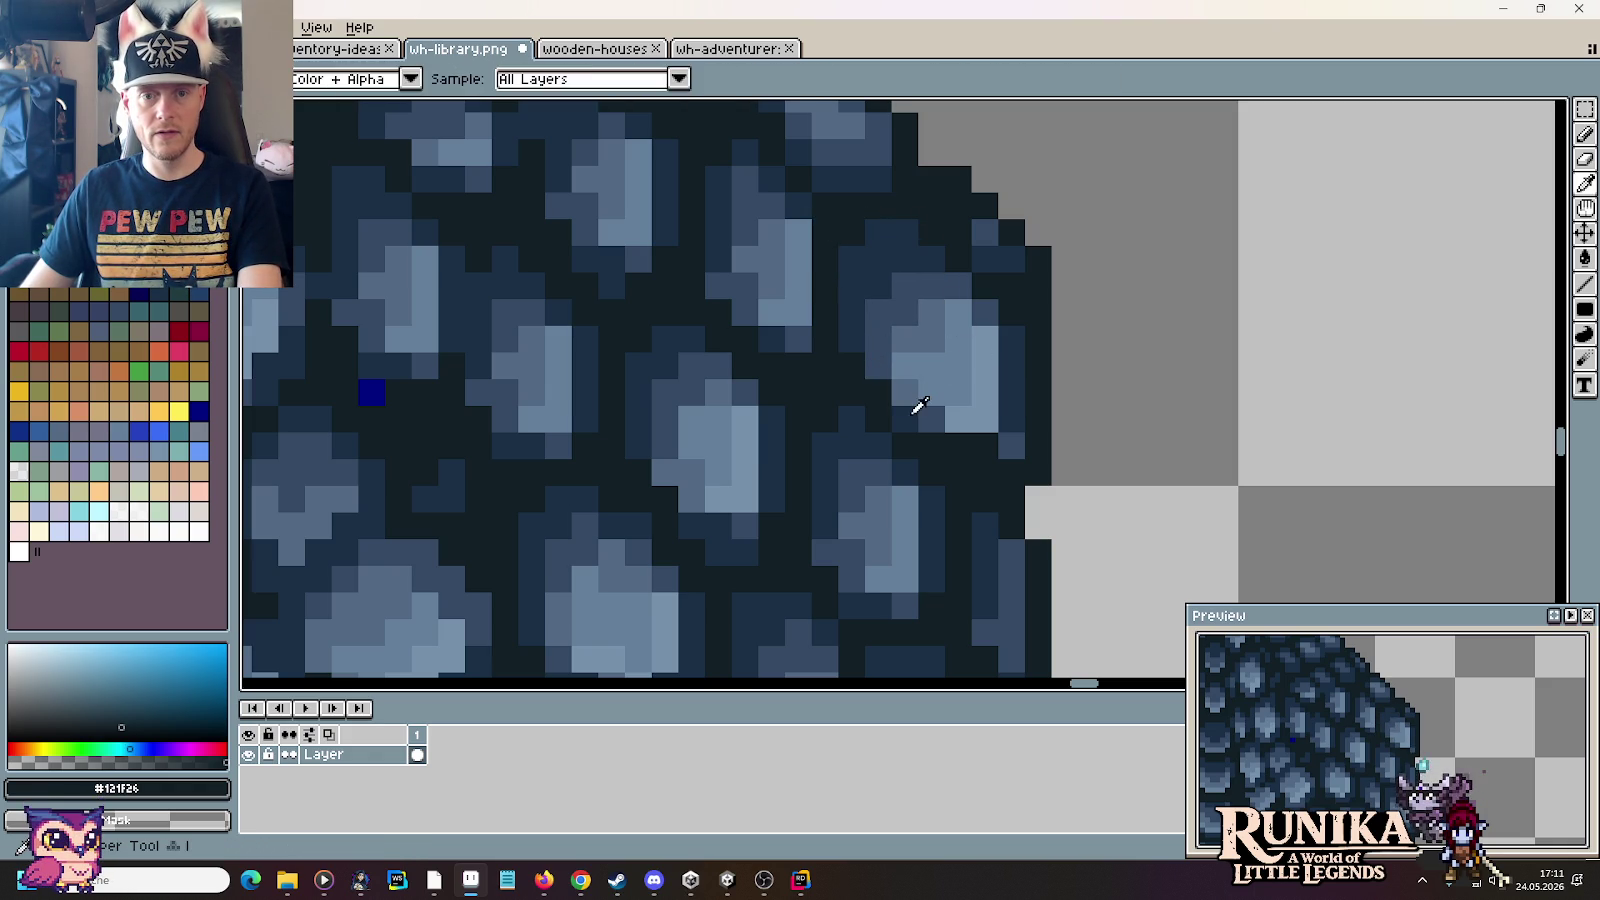
{"action": "left_click", "coordinate": [913, 412]}
{"action": "key", "text": "b"}
{"action": "left_click", "coordinate": [931, 418]}
{"action": "key", "text": "i"}
{"action": "left_click", "coordinate": [885, 370]}
{"action": "key", "text": "b"}
{"action": "left_click", "coordinate": [904, 397]}
Step: Pick the medium blue #526984 and reposition the view over the dome
{"action": "scroll", "coordinate": [1110, 445], "scroll_direction": "down", "scroll_amount": 2}
{"action": "scroll", "coordinate": [1110, 445], "scroll_direction": "down", "scroll_amount": 1}
{"action": "scroll", "coordinate": [1105, 440], "scroll_direction": "up", "scroll_amount": 3}
{"action": "key", "text": "i"}
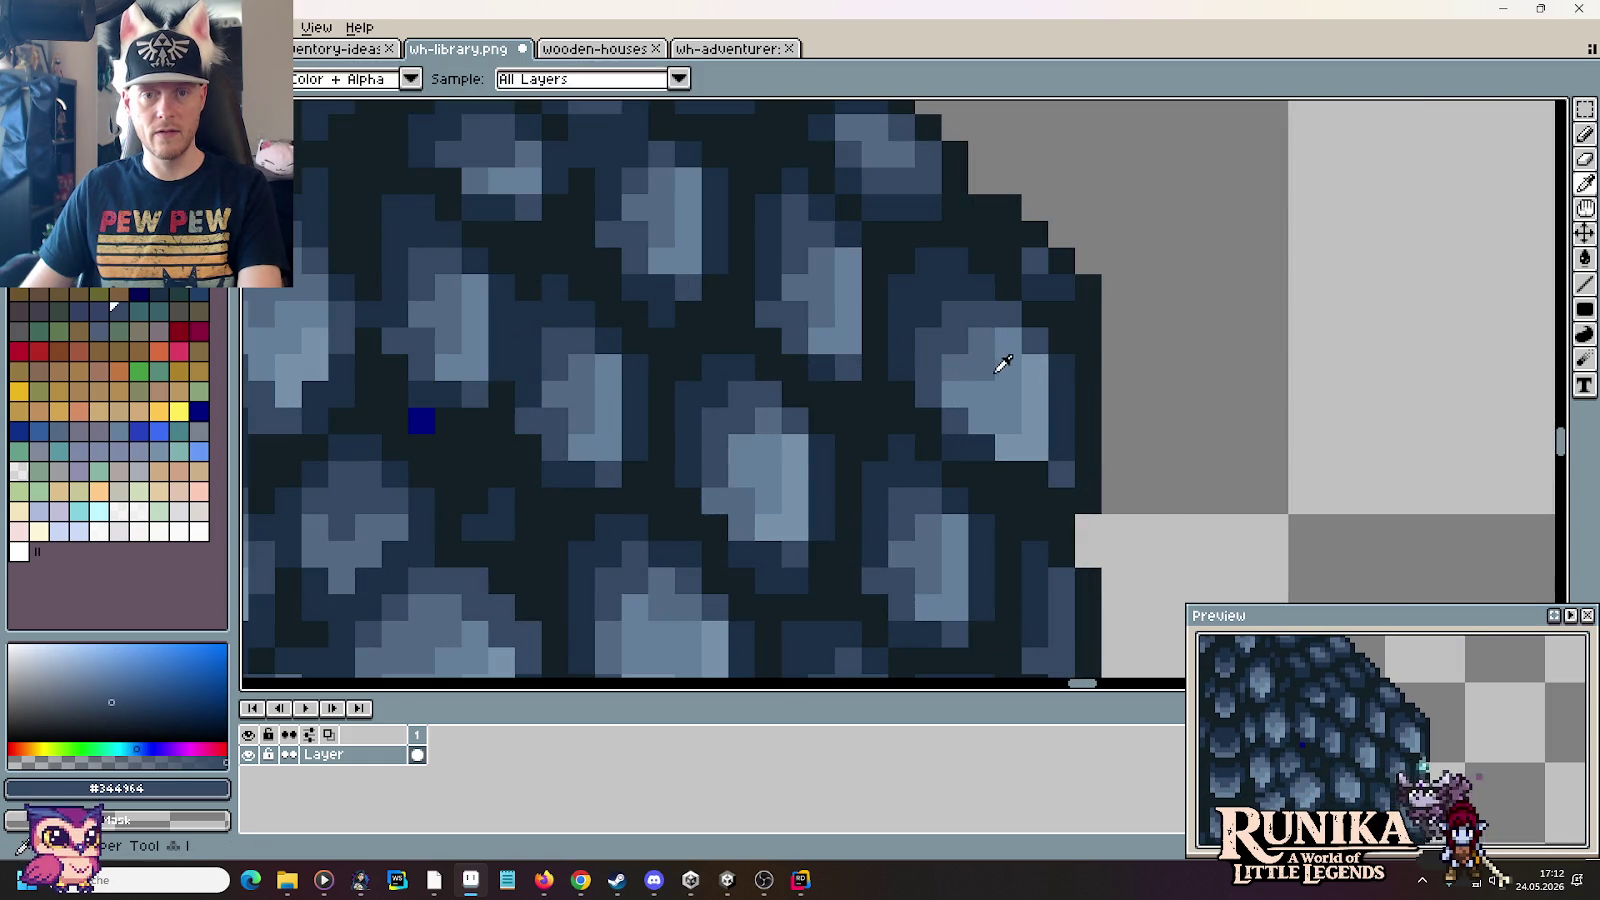
{"action": "left_click", "coordinate": [1003, 364]}
{"action": "key", "text": "b"}
{"action": "scroll", "coordinate": [1110, 430], "scroll_direction": "down", "scroll_amount": 2}
{"action": "scroll", "coordinate": [1125, 441], "scroll_direction": "down", "scroll_amount": 1}
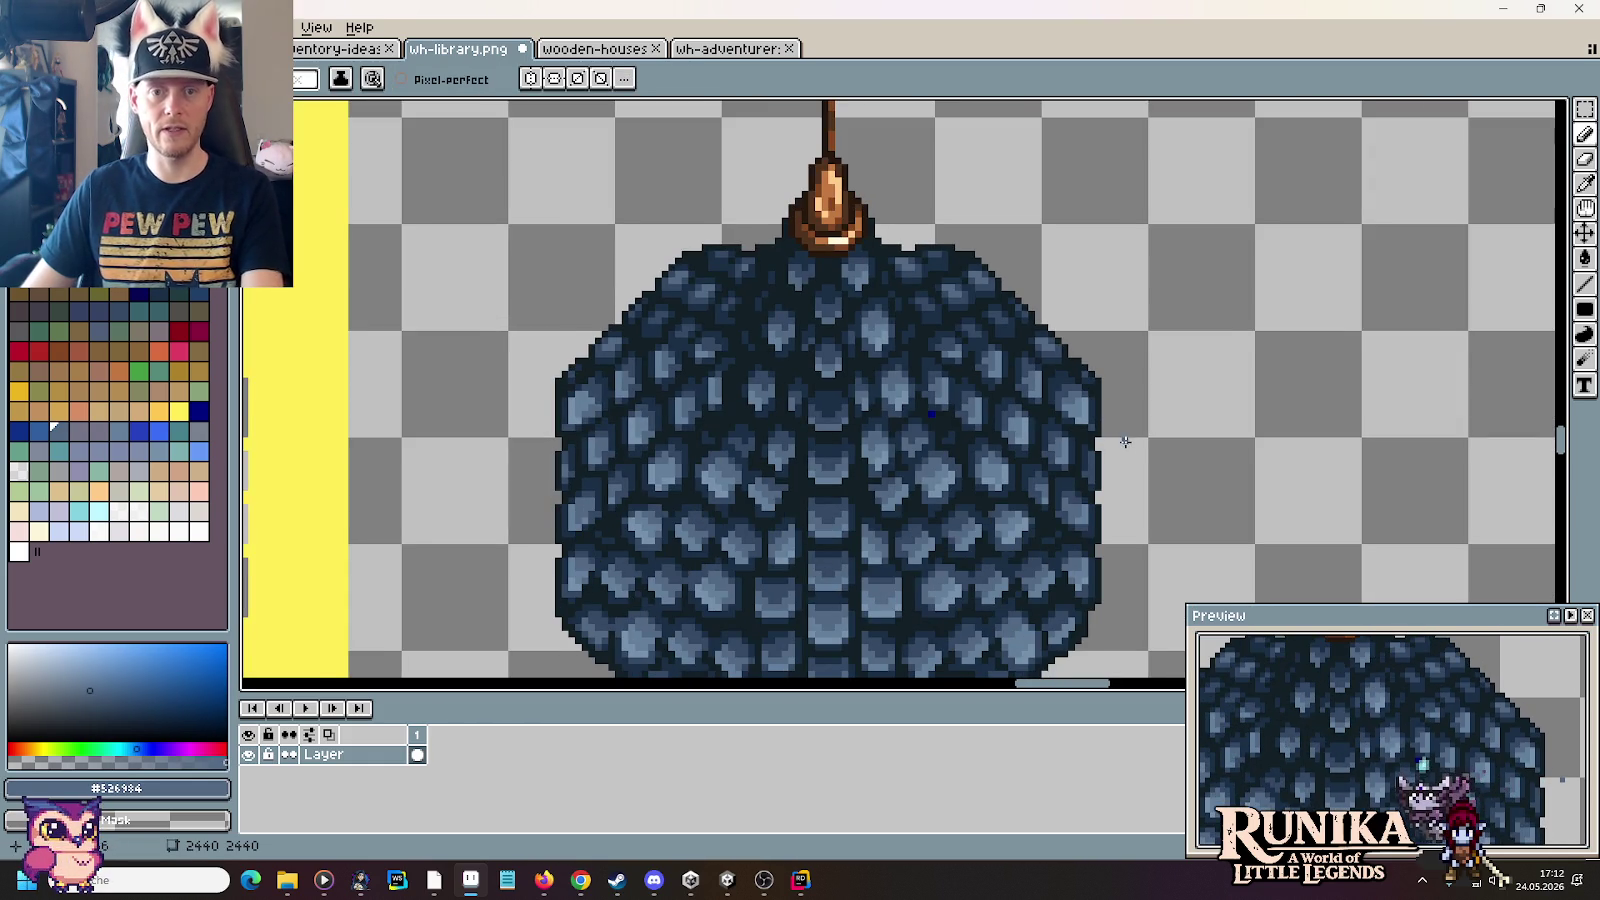
{"action": "left_click_drag", "start_coordinate": [1125, 441], "coordinate": [1127, 434]}
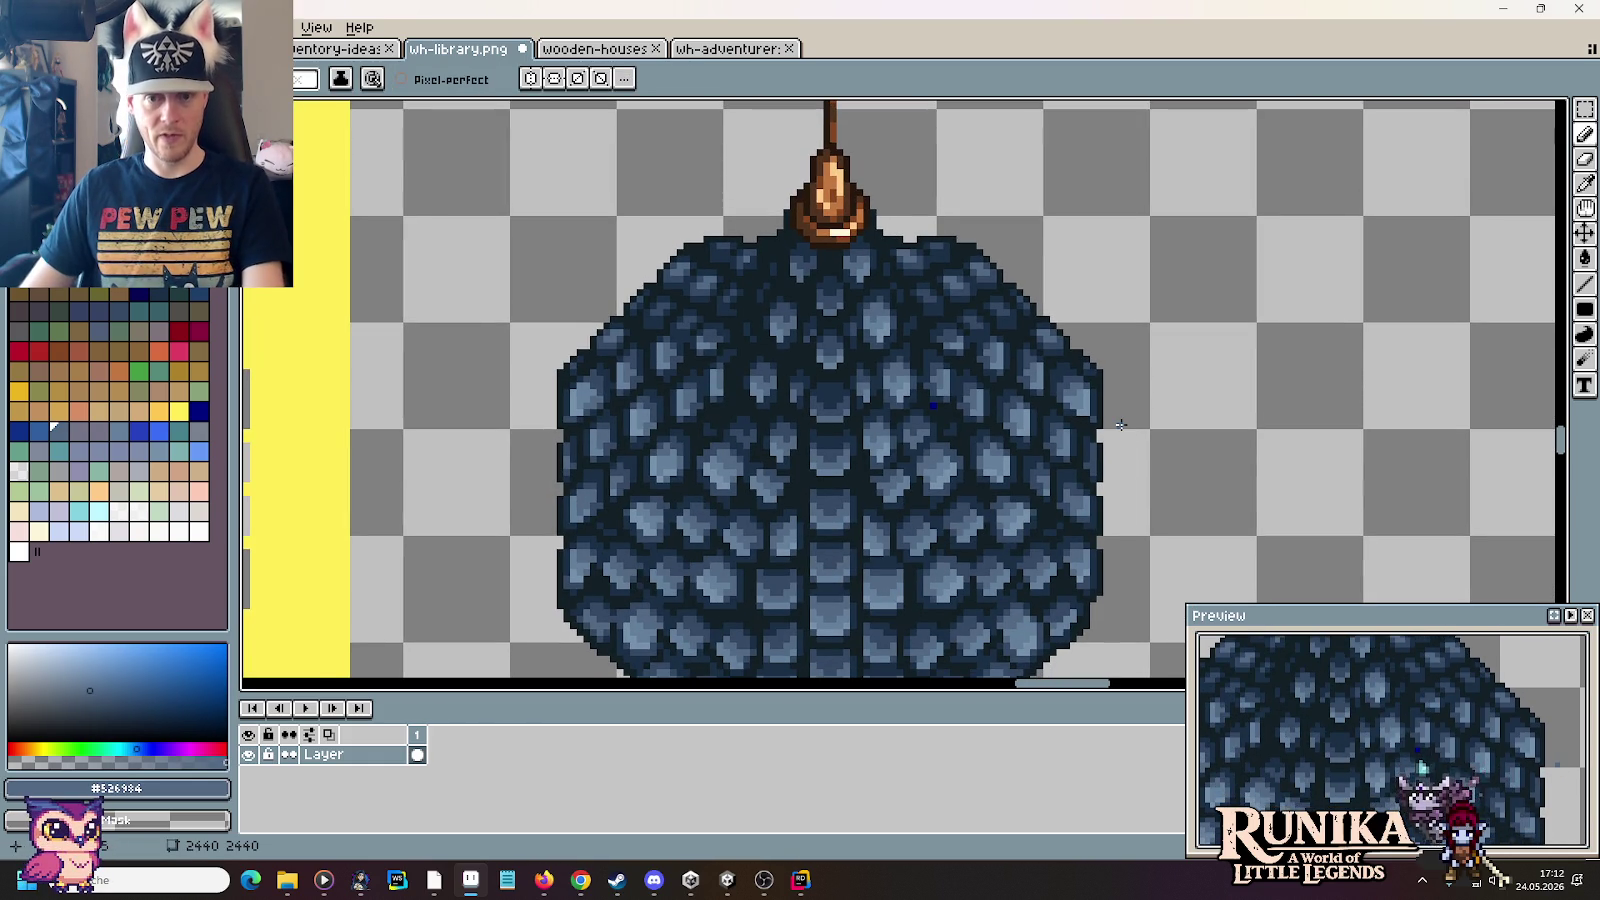
{"action": "scroll", "coordinate": [1121, 425], "scroll_direction": "up", "scroll_amount": 1}
{"action": "scroll", "coordinate": [960, 400], "scroll_direction": "up", "scroll_amount": 2}
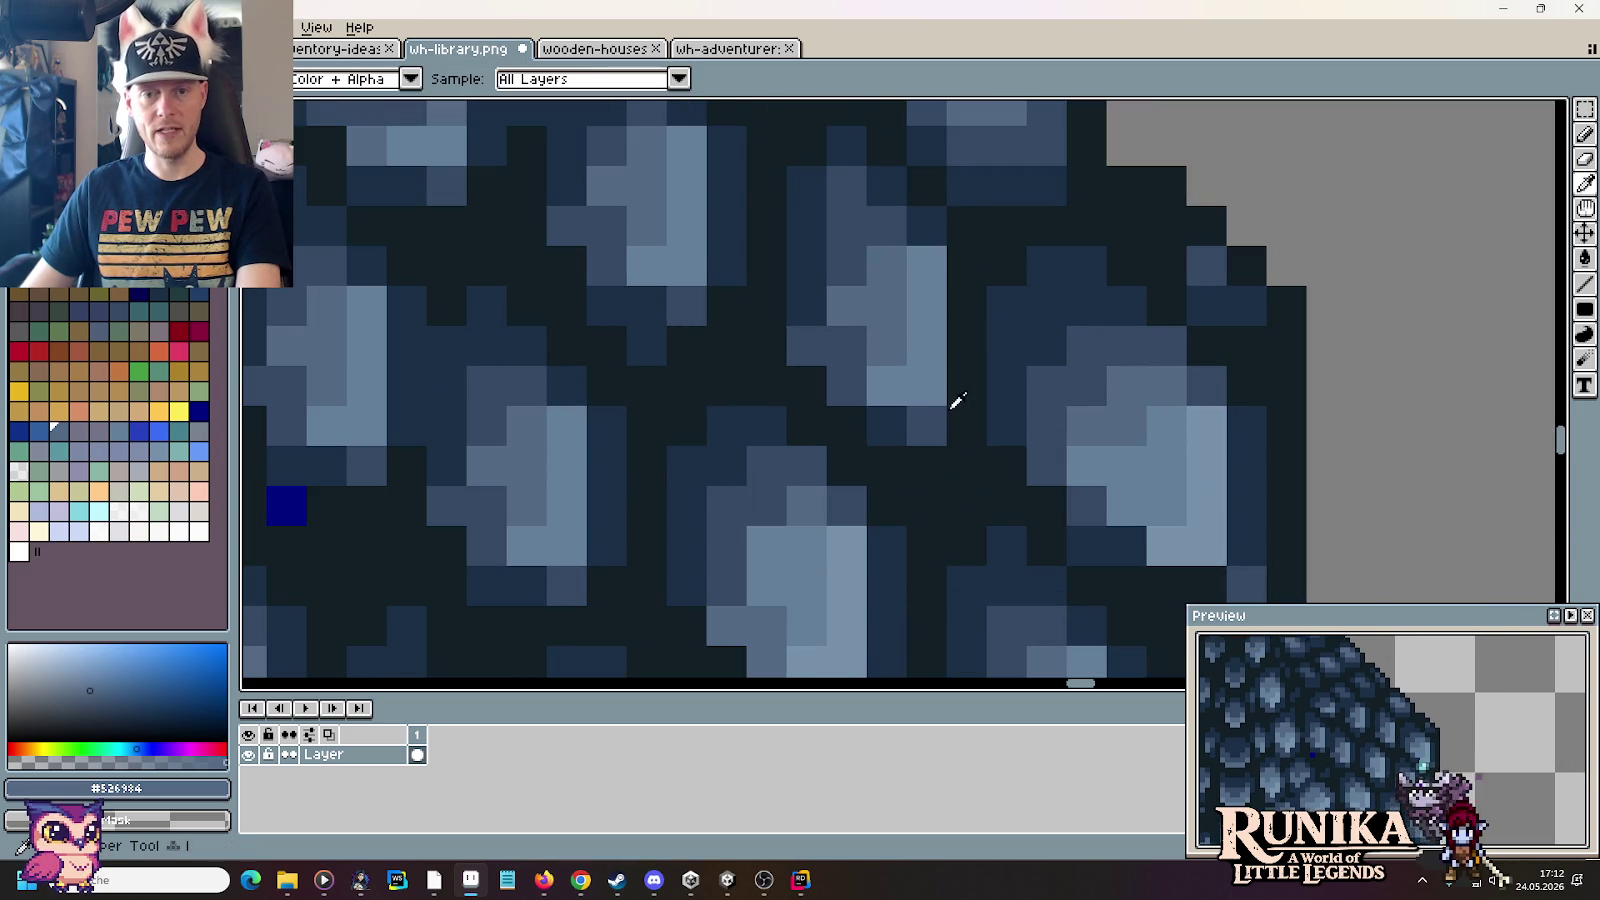
Step: Paint a #121F26 outline between shingles and a deep-blue #1a2f45 column beside them
{"action": "left_click", "coordinate": [969, 423], "text": "alt"}
{"action": "left_click", "coordinate": [990, 418], "text": "alt"}
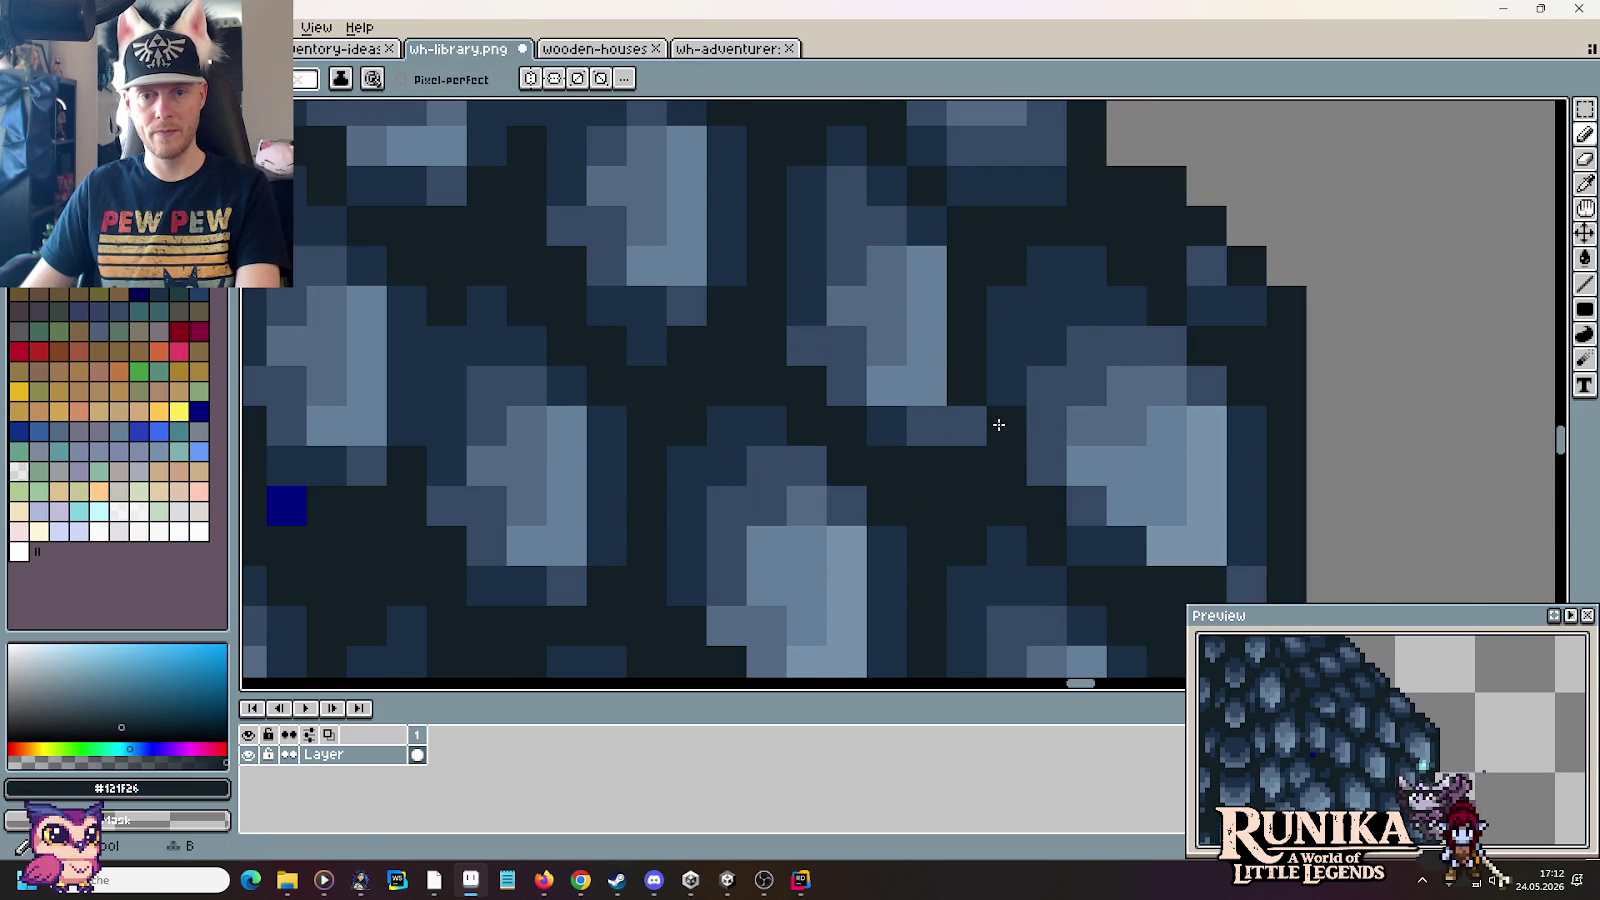
{"action": "left_click_drag", "start_coordinate": [993, 421], "coordinate": [1047, 281]}
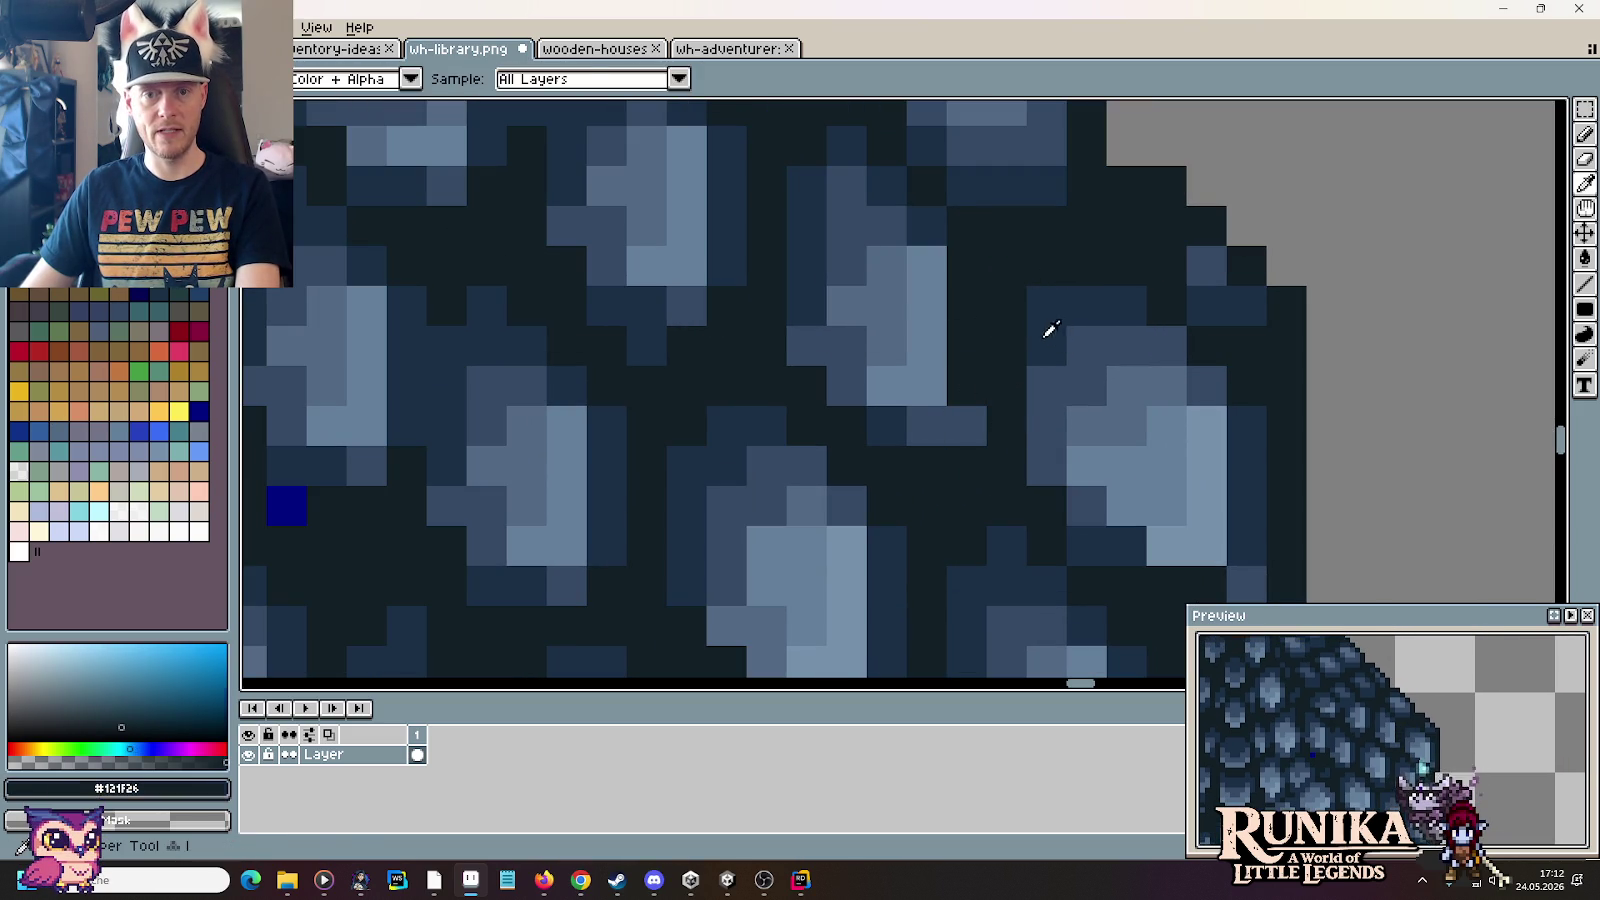
{"action": "left_click", "coordinate": [1046, 329], "text": "alt"}
{"action": "left_click", "coordinate": [970, 395]}
{"action": "left_click_drag", "start_coordinate": [968, 375], "coordinate": [965, 272]}
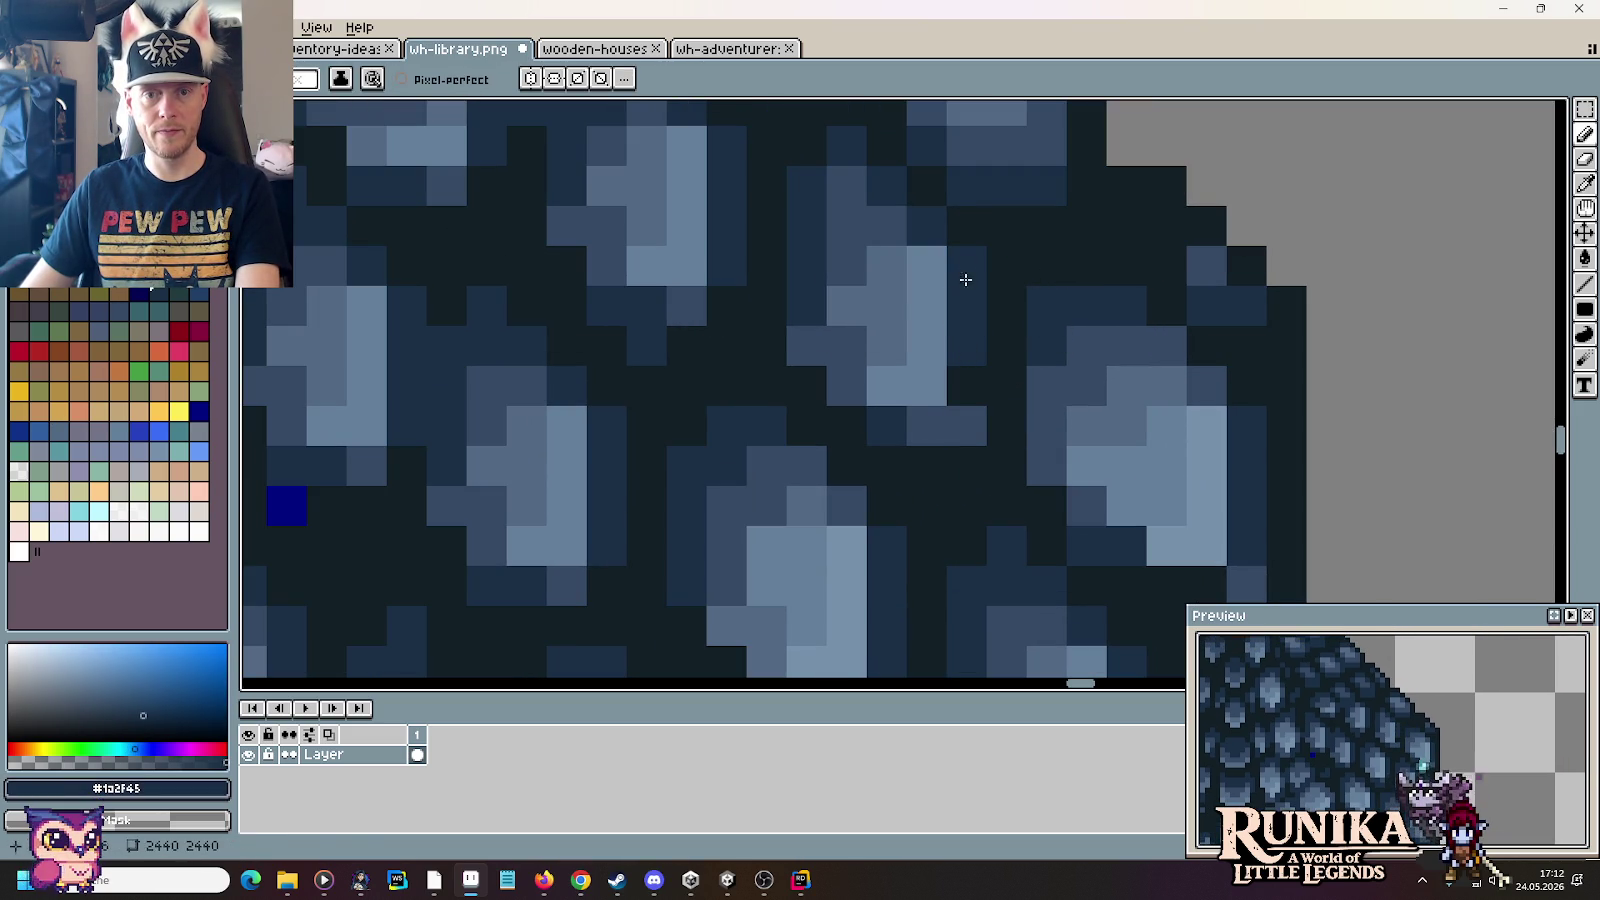
{"action": "left_click", "coordinate": [965, 420], "text": "alt"}
Step: Sample the gap colour #121F26 and paint over the stray dark-blue pixel
{"action": "scroll", "coordinate": [984, 412], "scroll_direction": "down", "scroll_amount": 3}
{"action": "scroll", "coordinate": [1125, 448], "scroll_direction": "down", "scroll_amount": 1}
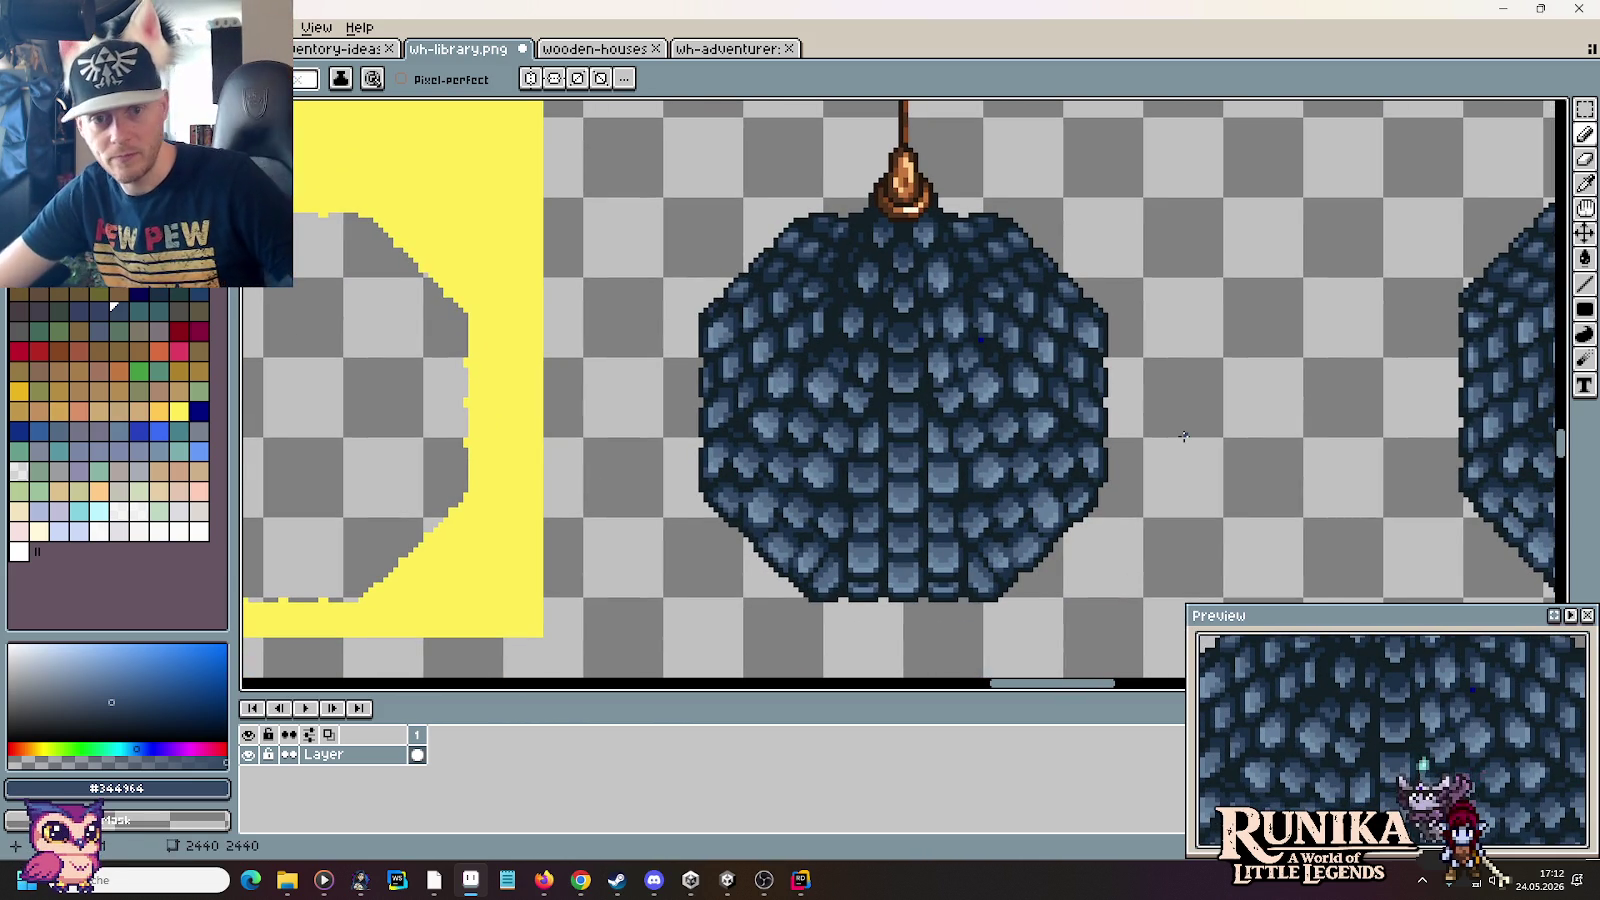
{"action": "scroll", "coordinate": [988, 410], "scroll_direction": "up", "scroll_amount": 1}
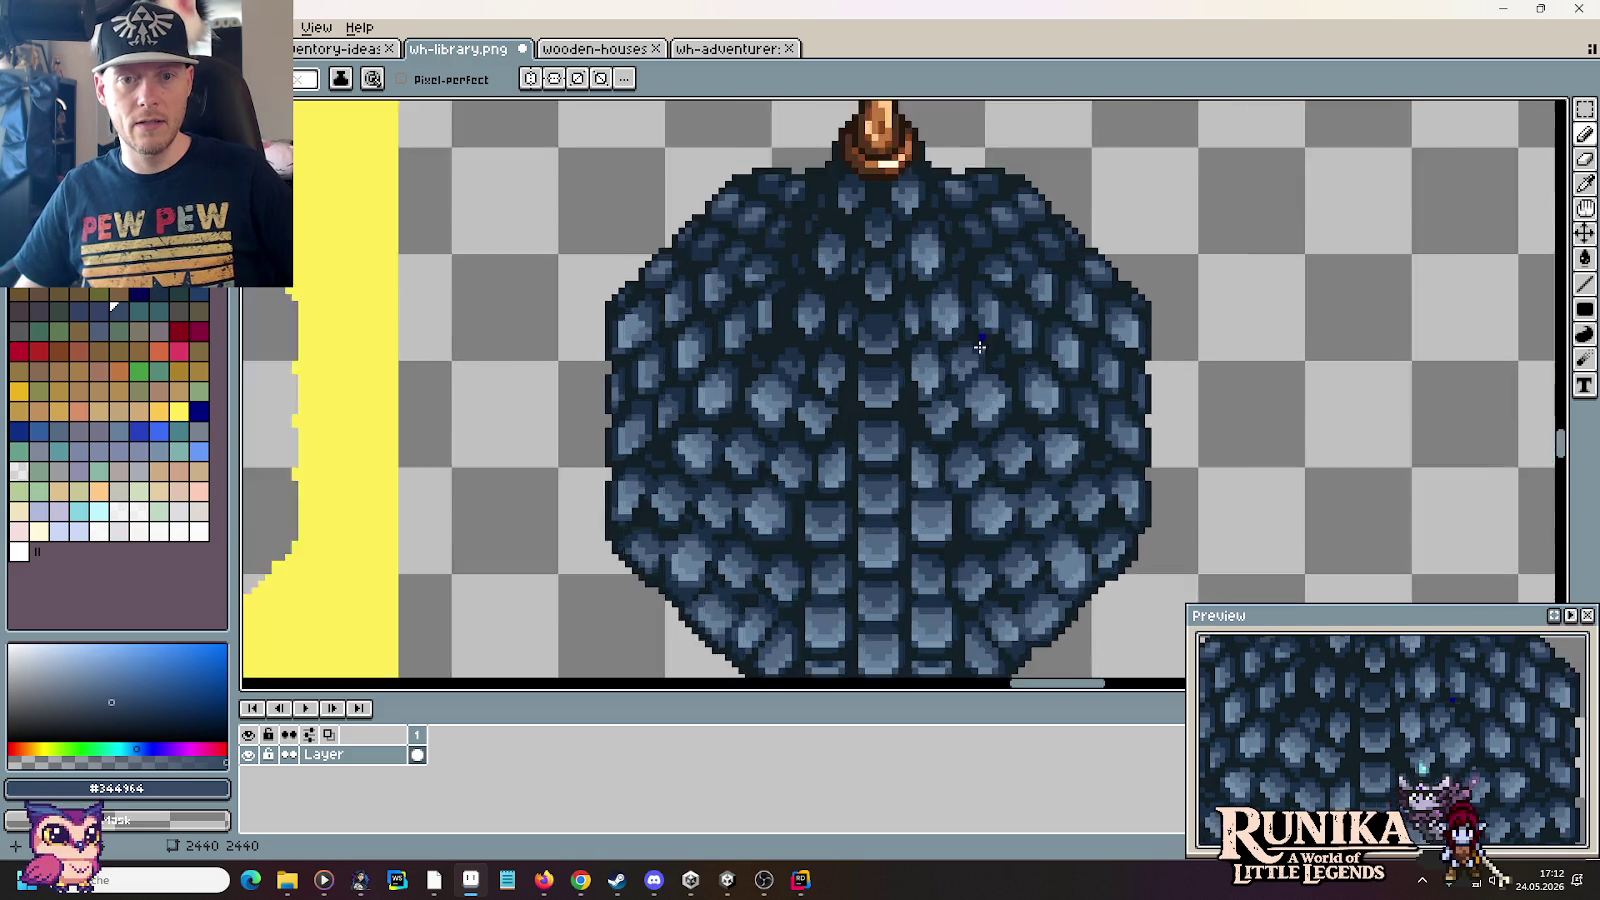
{"action": "scroll", "coordinate": [985, 330], "scroll_direction": "up", "scroll_amount": 3}
{"action": "scroll", "coordinate": [986, 266], "scroll_direction": "up", "scroll_amount": 2}
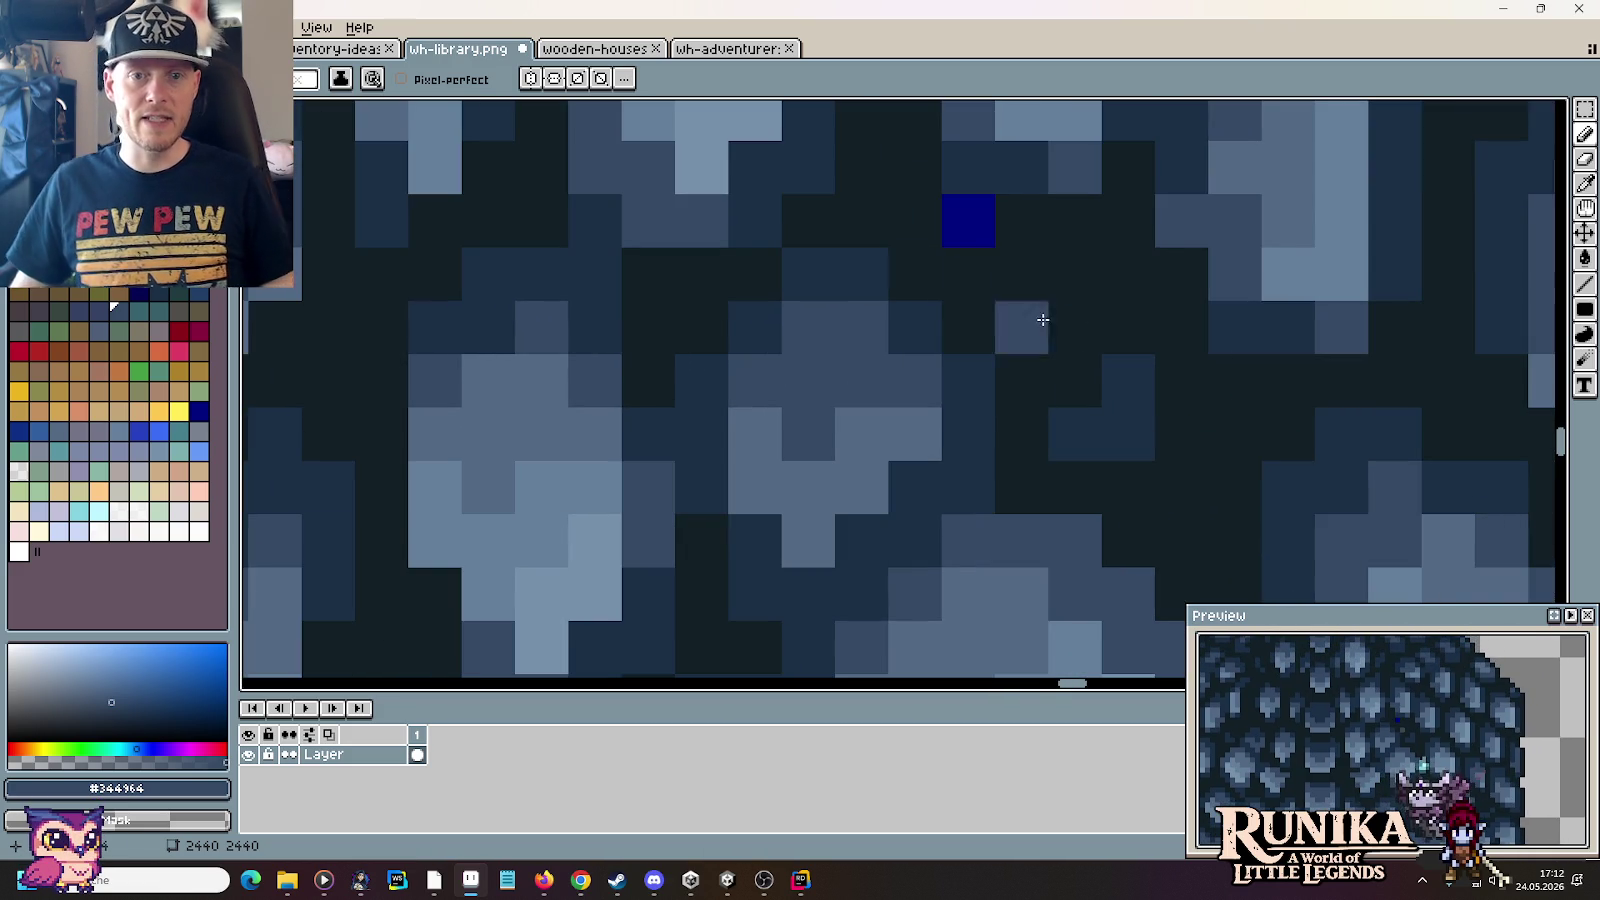
{"action": "key", "text": "i"}
{"action": "left_click", "coordinate": [990, 258]}
{"action": "key", "text": "b"}
{"action": "left_click", "coordinate": [978, 236]}
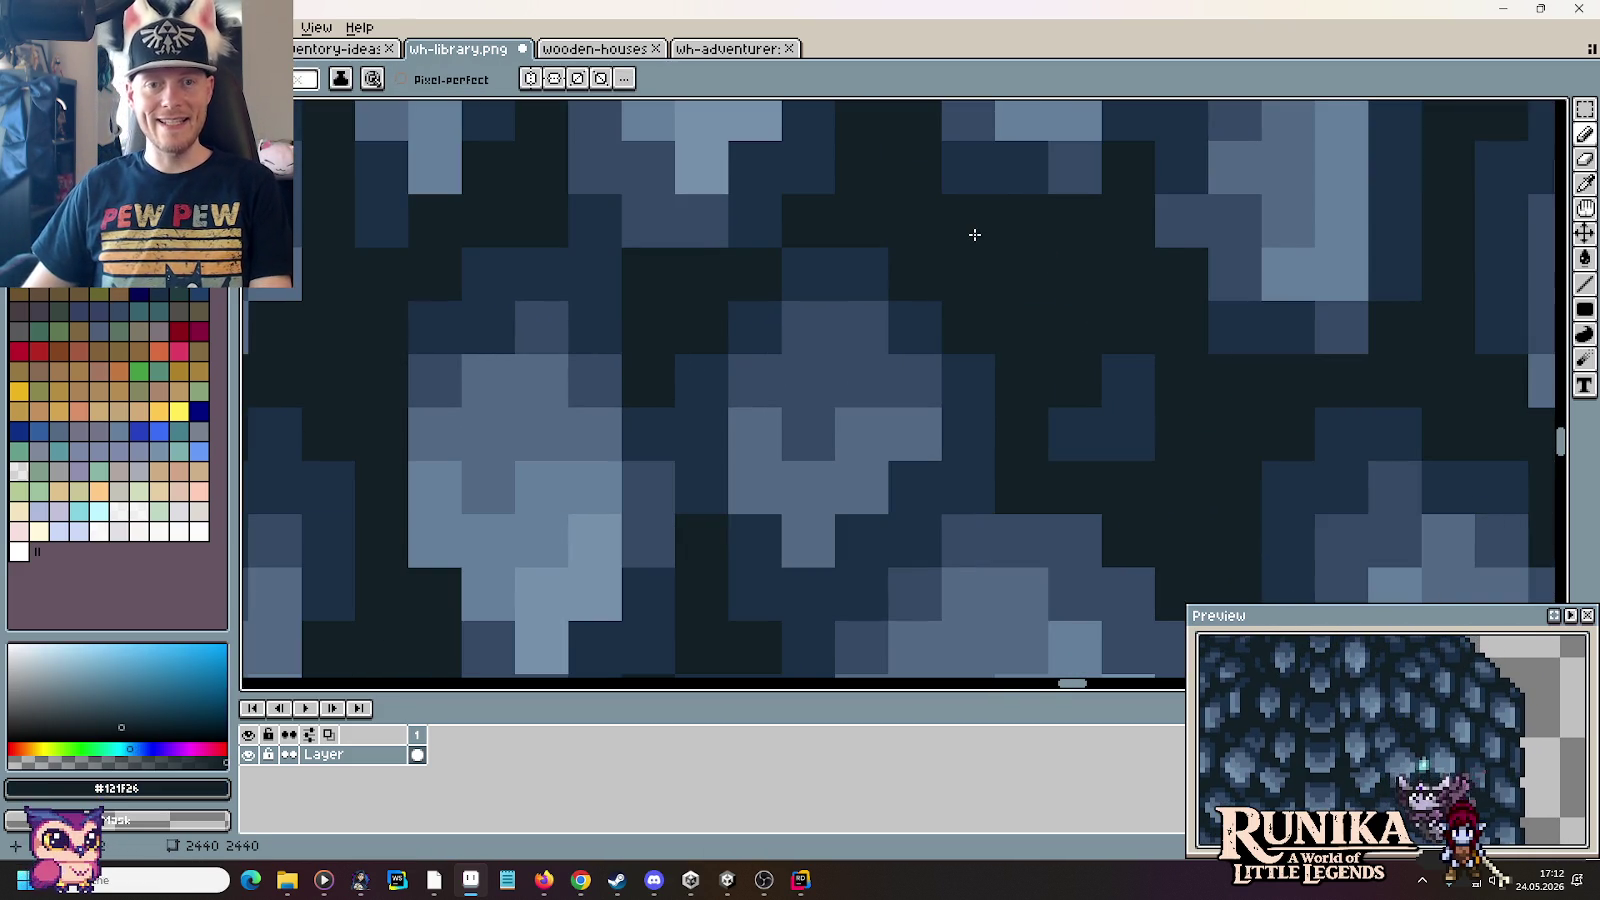
Step: Paint out the remaining dark-blue pixel, compare via undo/redo, and save wh-library.png
{"action": "scroll", "coordinate": [975, 234], "scroll_direction": "down", "scroll_amount": 4}
{"action": "scroll", "coordinate": [578, 314], "scroll_direction": "up", "scroll_amount": 1}
{"action": "mouse_move", "coordinate": [578, 314]}
{"action": "left_mouse_down"}
{"action": "mouse_move", "coordinate": [868, 400]}
{"action": "mouse_move", "coordinate": [1056, 290]}
{"action": "left_mouse_up"}
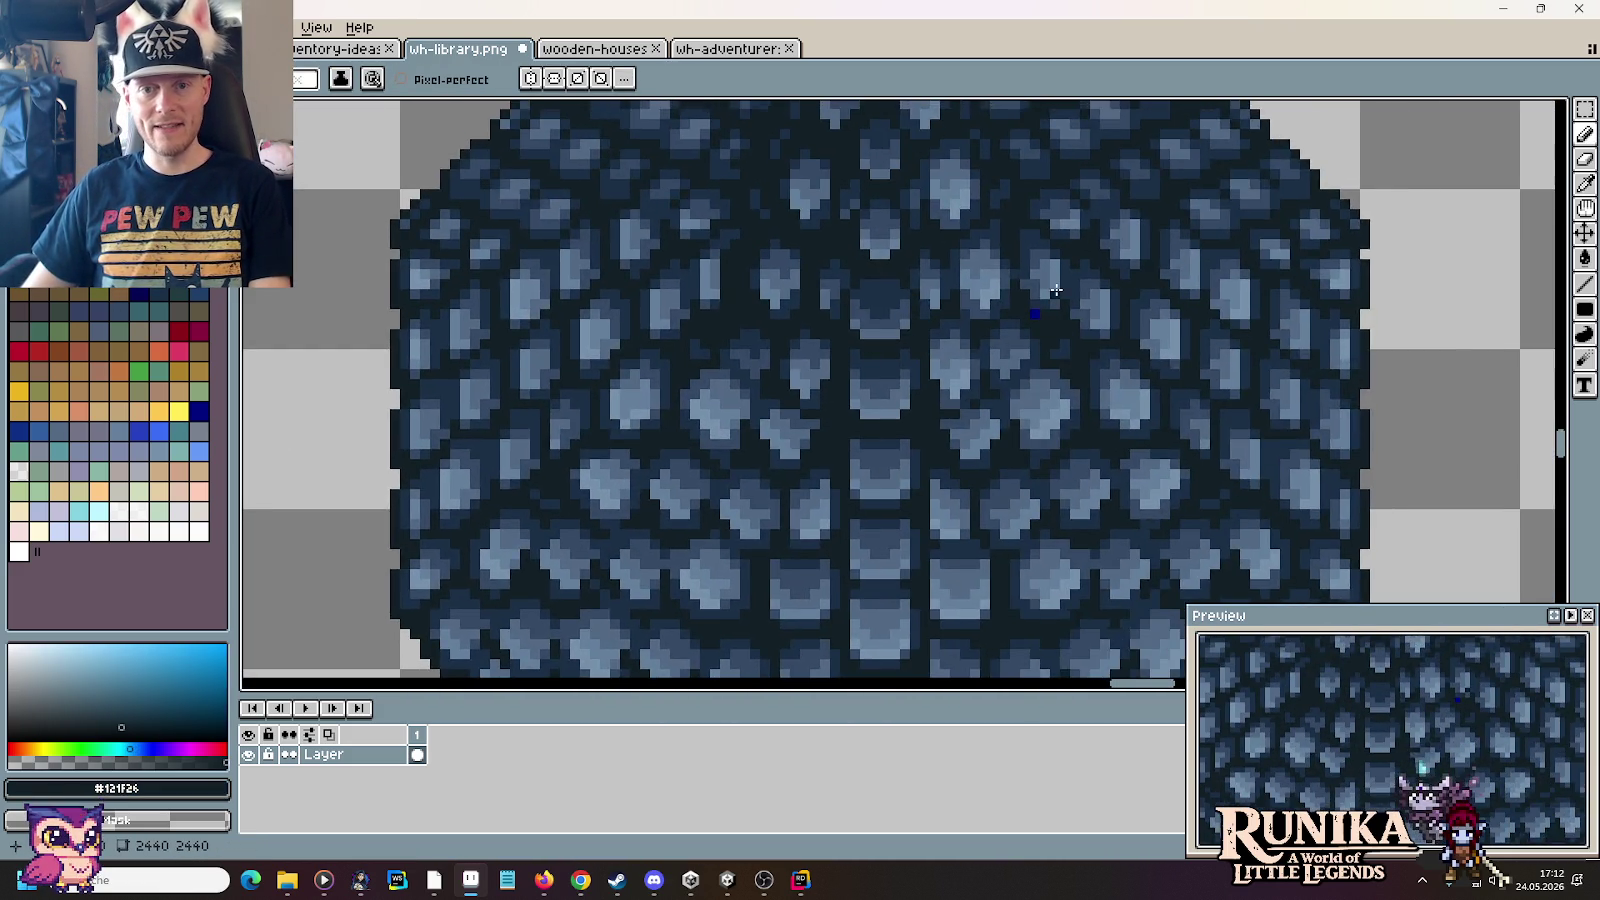
{"action": "scroll", "coordinate": [1056, 290], "scroll_direction": "up", "scroll_amount": 2}
{"action": "scroll", "coordinate": [1058, 298], "scroll_direction": "up", "scroll_amount": 2}
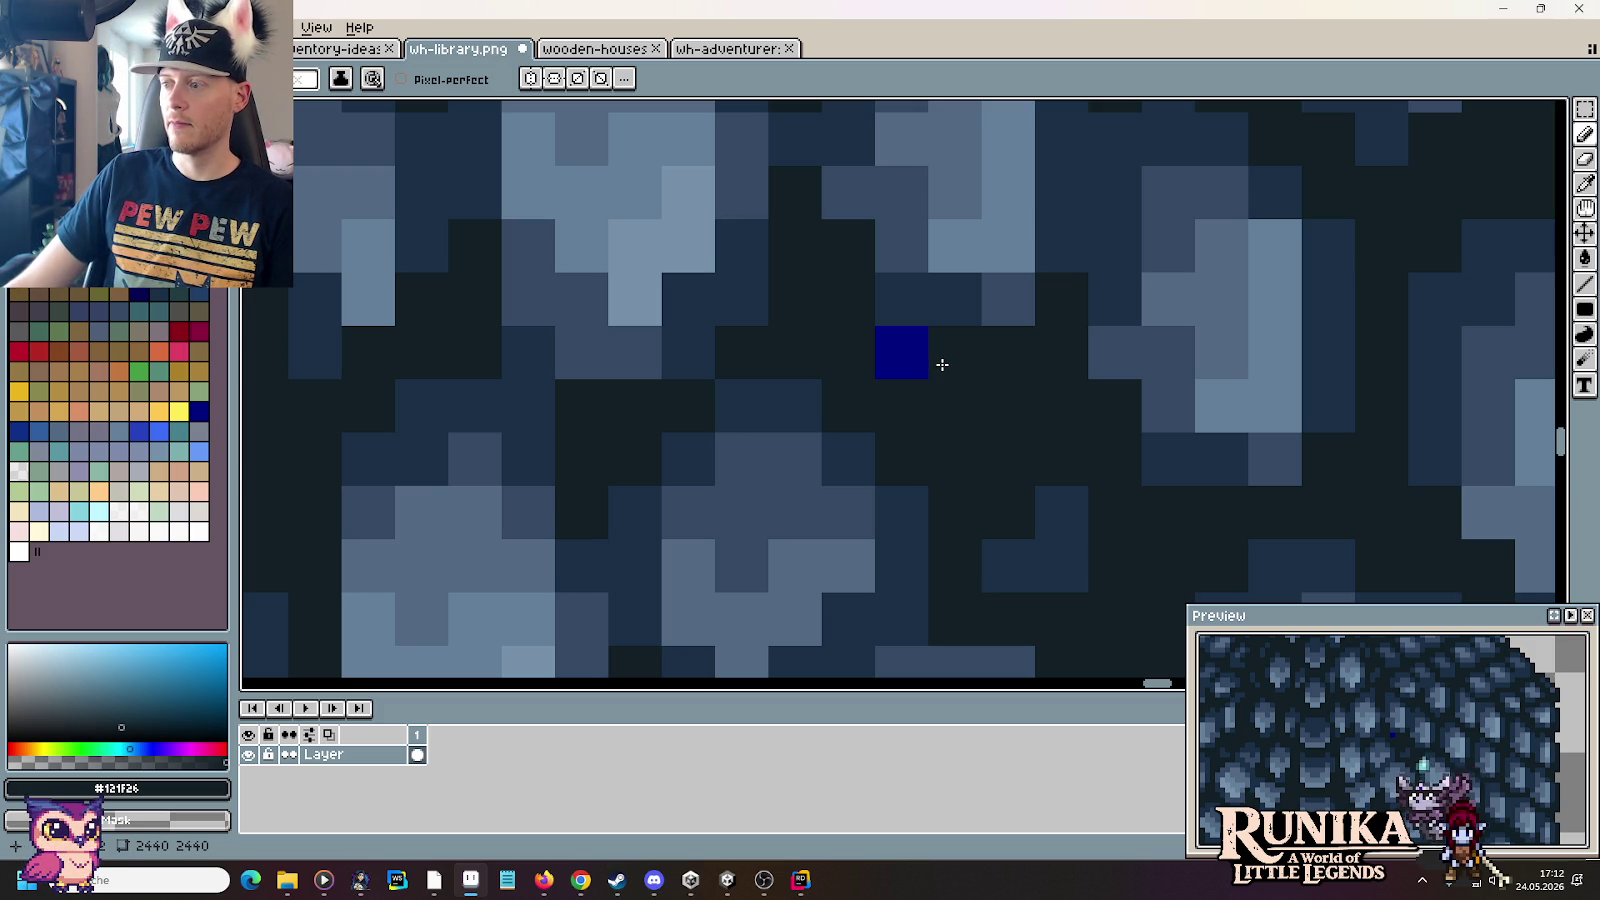
{"action": "left_click", "coordinate": [918, 368]}
{"action": "key", "text": "ctrl+z"}
{"action": "key", "text": "ctrl+y"}
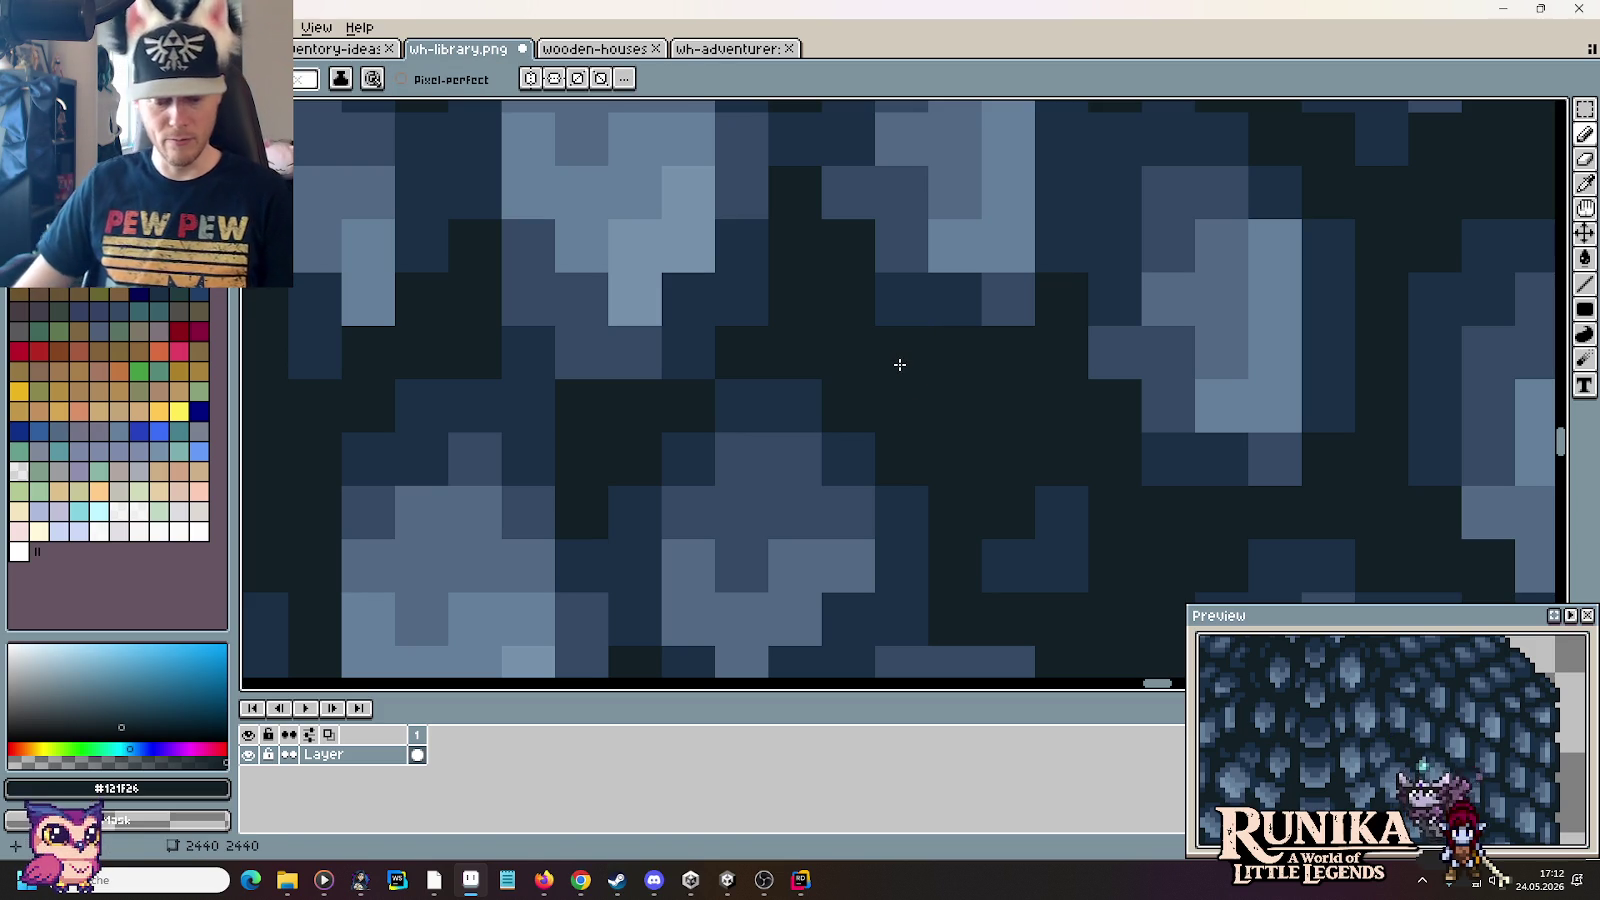
{"action": "key", "text": "ctrl+s"}
{"action": "left_click", "coordinate": [760, 48]}
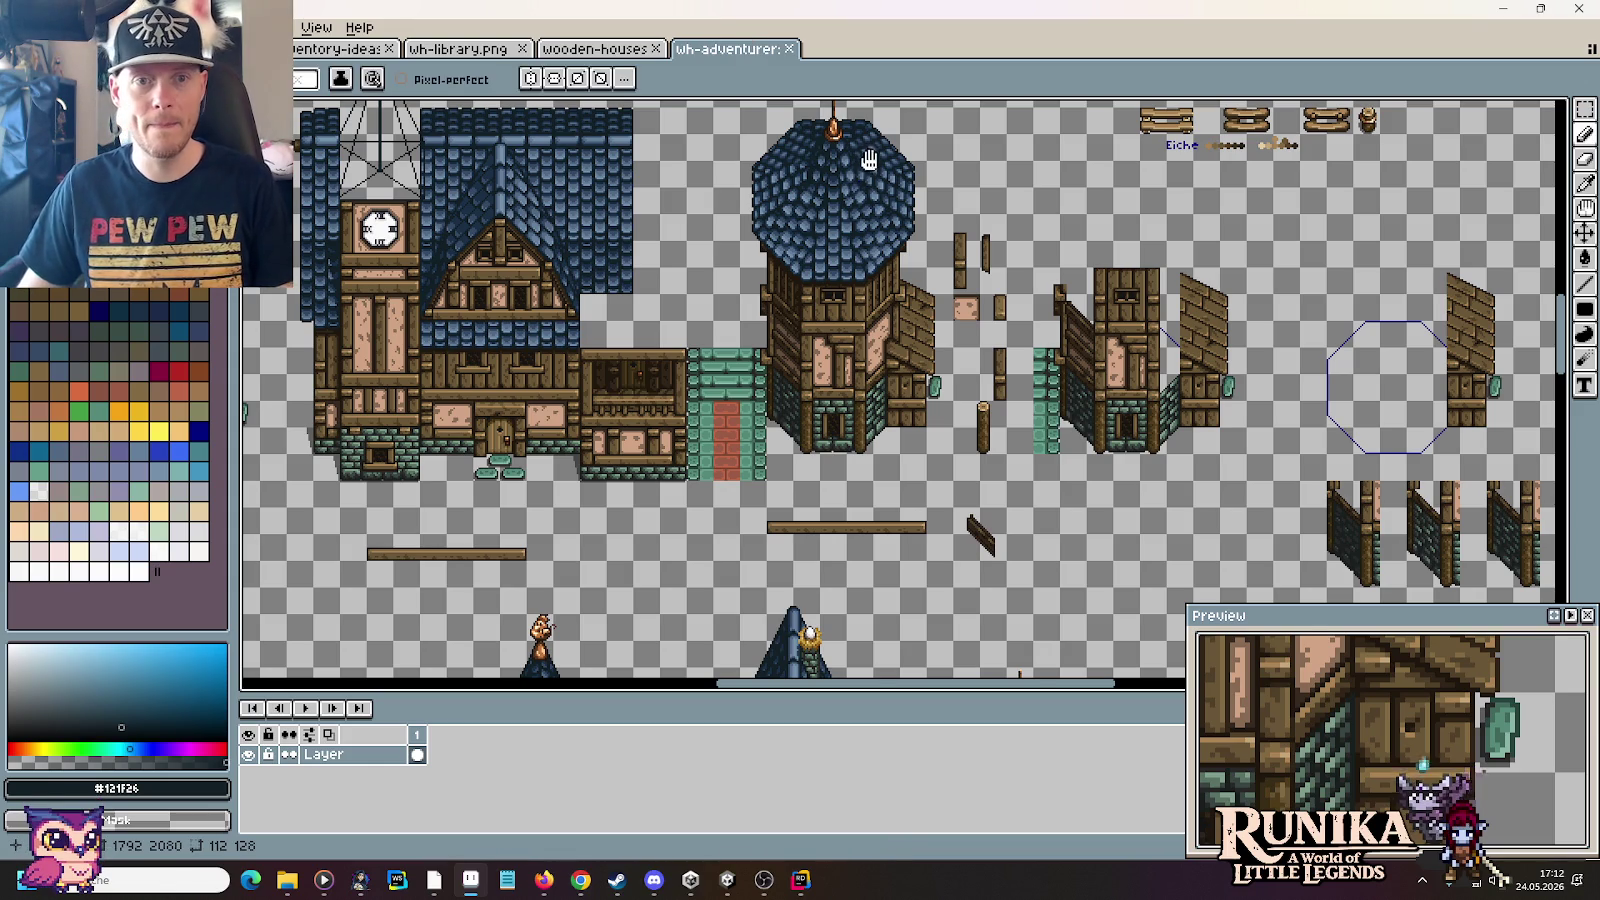
Step: Zoom into the wh-adventurer dome and test-paint a dark-blue roof pixel, then undo it
{"action": "scroll", "coordinate": [848, 248], "scroll_direction": "up", "scroll_amount": 2}
{"action": "scroll", "coordinate": [848, 248], "scroll_direction": "up", "scroll_amount": 2}
{"action": "scroll", "coordinate": [848, 248], "scroll_direction": "down", "scroll_amount": 3}
{"action": "scroll", "coordinate": [848, 248], "scroll_direction": "down", "scroll_amount": 1}
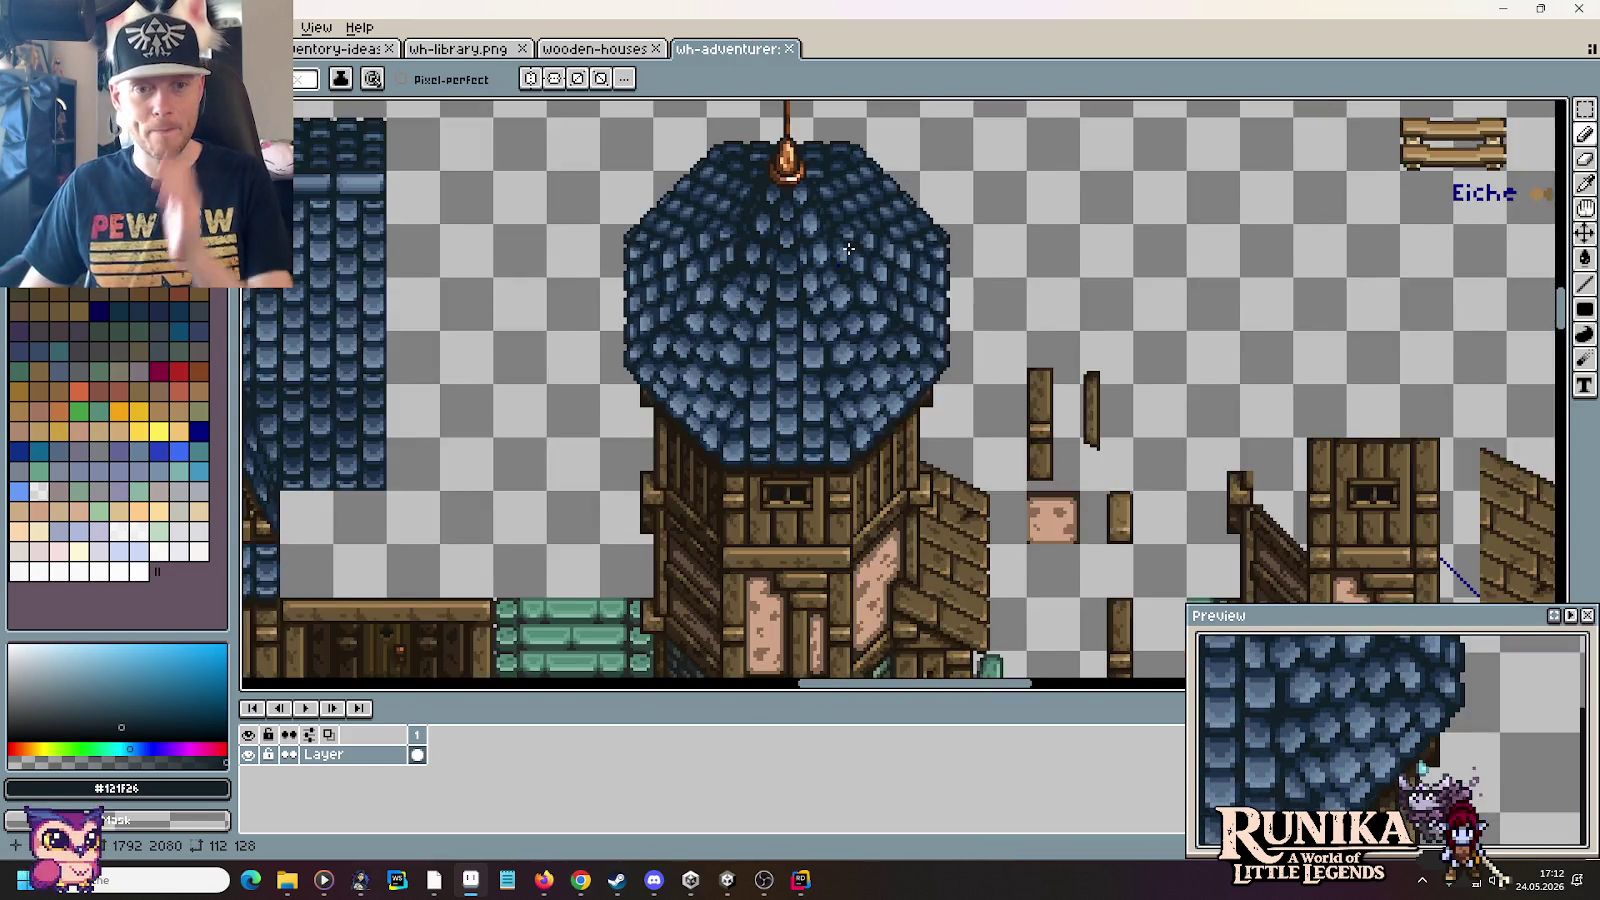
{"action": "scroll", "coordinate": [848, 248], "scroll_direction": "down", "scroll_amount": 2}
{"action": "scroll", "coordinate": [860, 290], "scroll_direction": "down", "scroll_amount": 1}
{"action": "scroll", "coordinate": [880, 349], "scroll_direction": "up", "scroll_amount": 1}
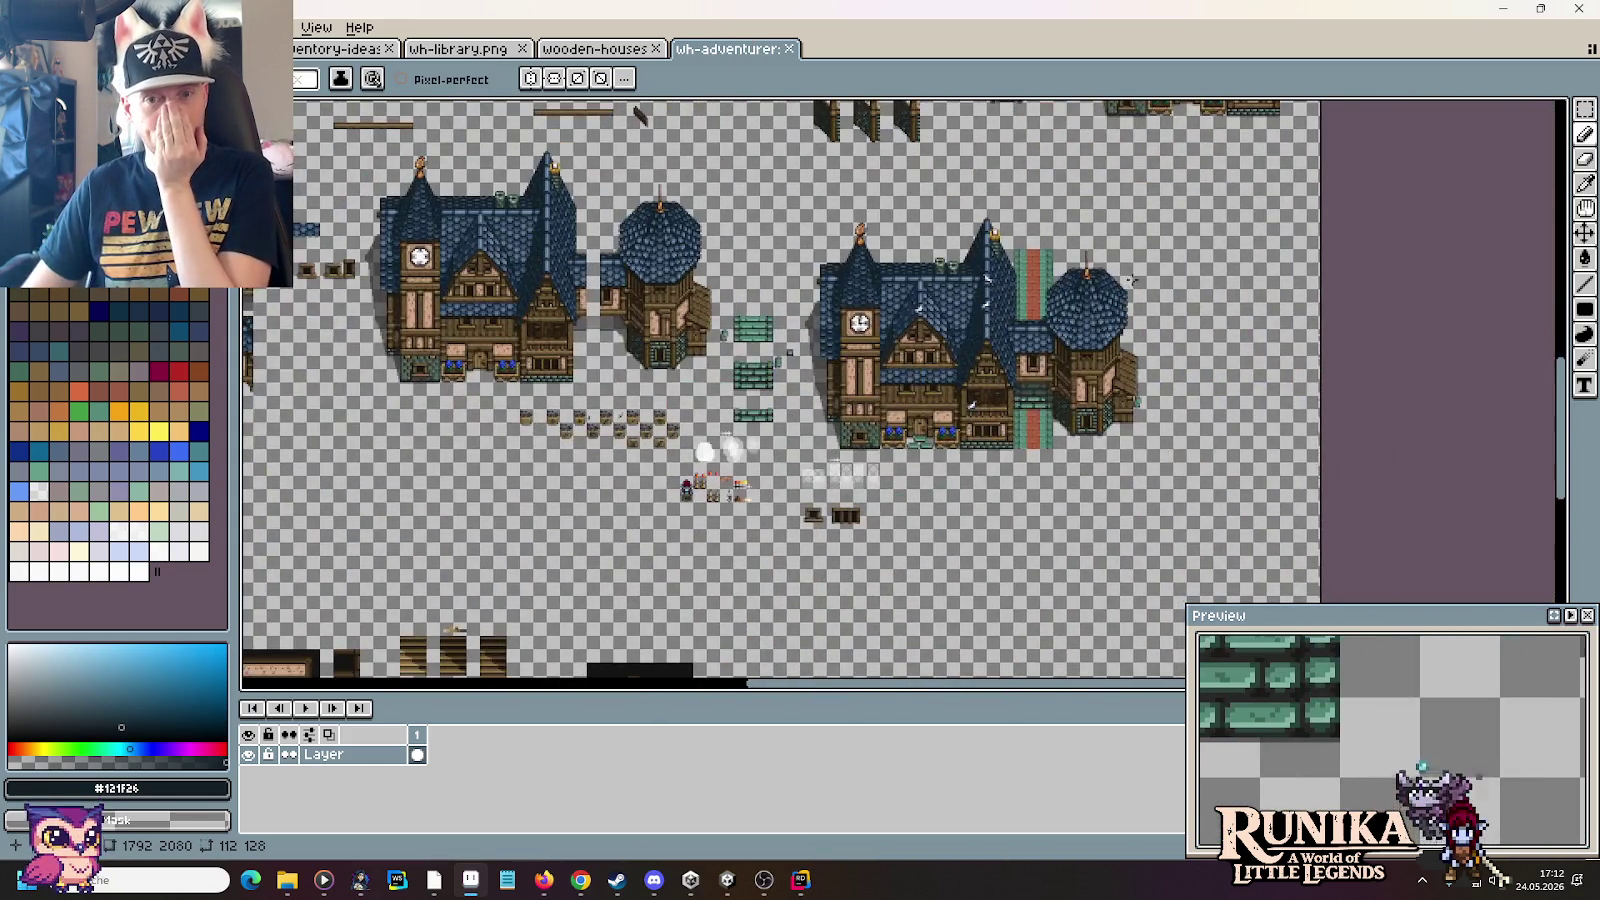
{"action": "scroll", "coordinate": [1094, 305], "scroll_direction": "up", "scroll_amount": 3}
{"action": "scroll", "coordinate": [856, 467], "scroll_direction": "up", "scroll_amount": 2}
{"action": "scroll", "coordinate": [848, 402], "scroll_direction": "up", "scroll_amount": 1}
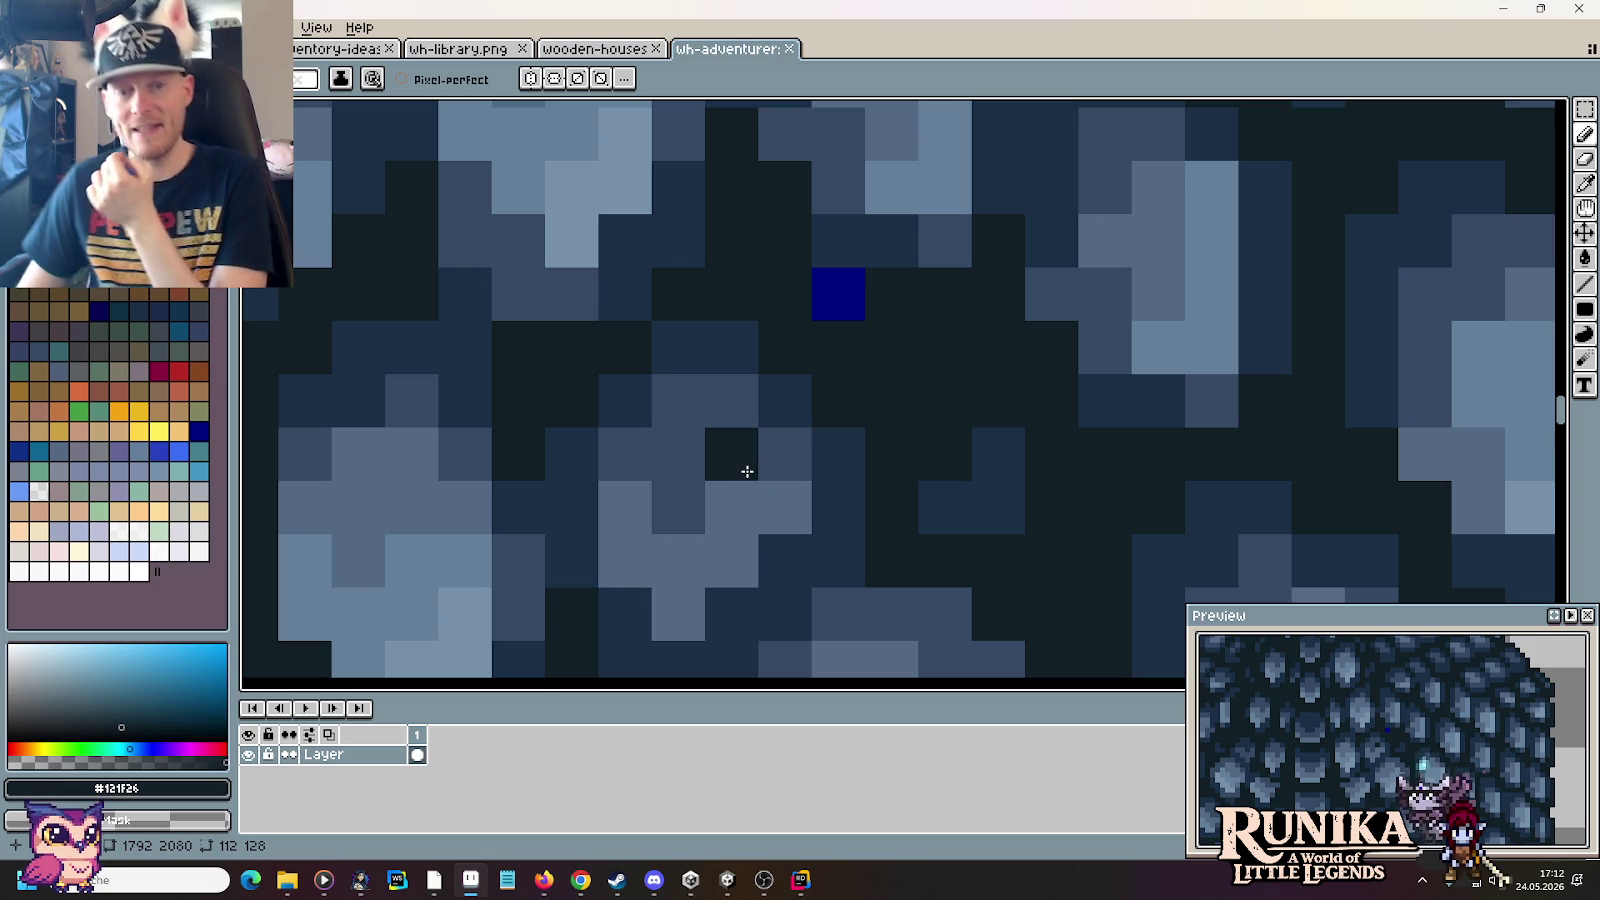
{"action": "left_click", "coordinate": [862, 296]}
{"action": "key", "text": "ctrl+z"}
Step: Re-inspect the dome for stray pixels and save the wh-adventurer sheet
{"action": "scroll", "coordinate": [896, 359], "scroll_direction": "down", "scroll_amount": 1}
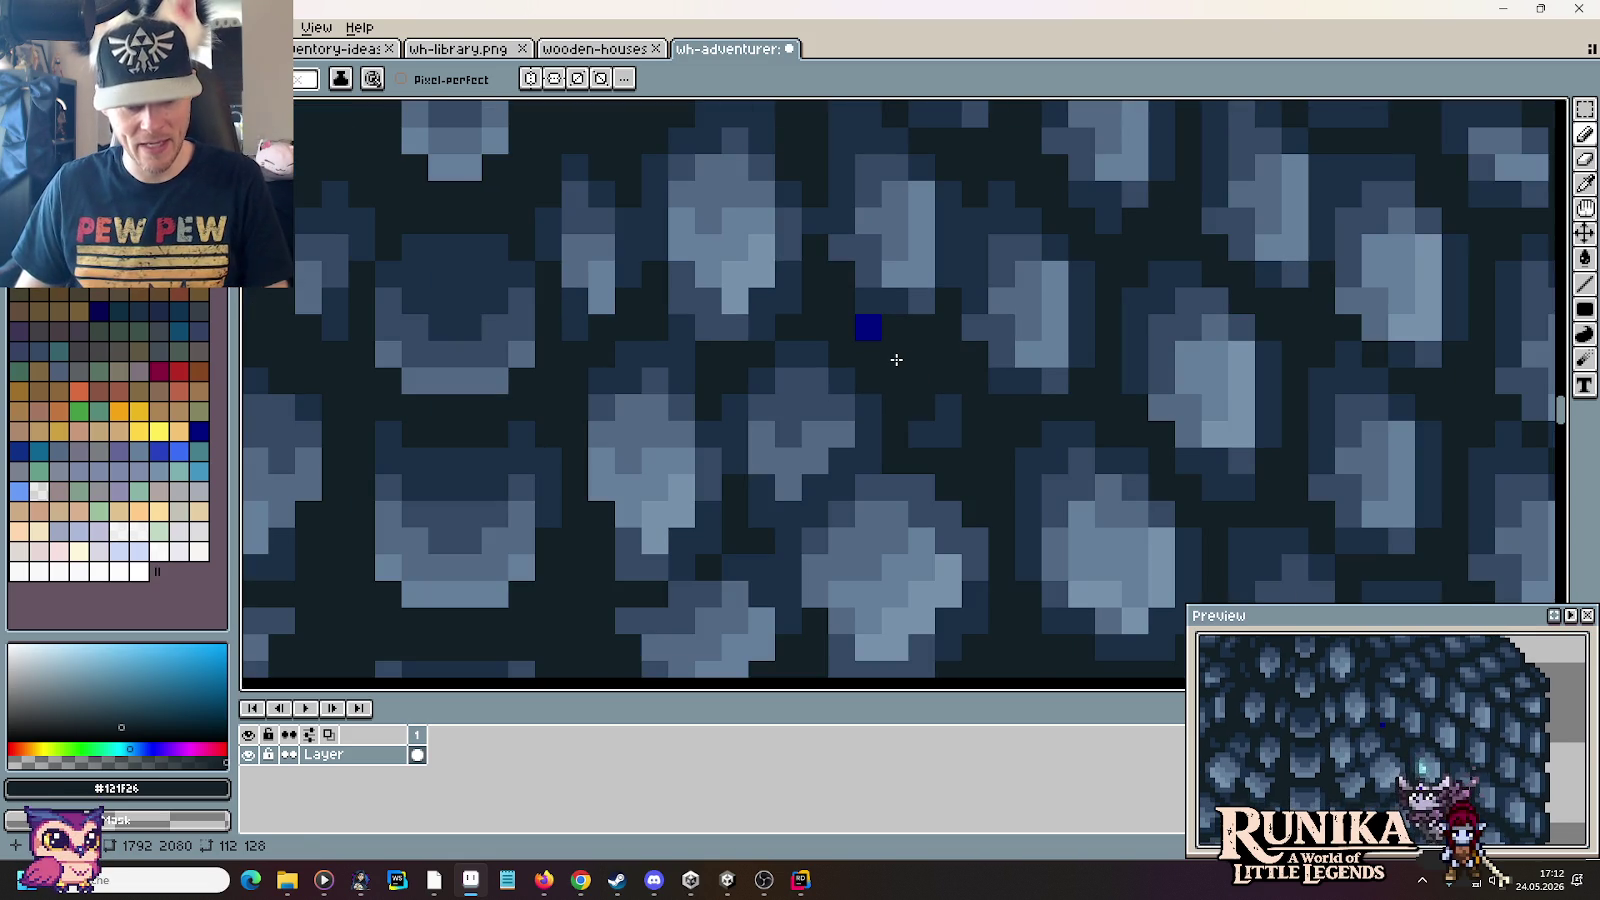
{"action": "scroll", "coordinate": [876, 345], "scroll_direction": "down", "scroll_amount": 3}
{"action": "scroll", "coordinate": [880, 355], "scroll_direction": "down", "scroll_amount": 3}
{"action": "scroll", "coordinate": [880, 360], "scroll_direction": "down", "scroll_amount": 3}
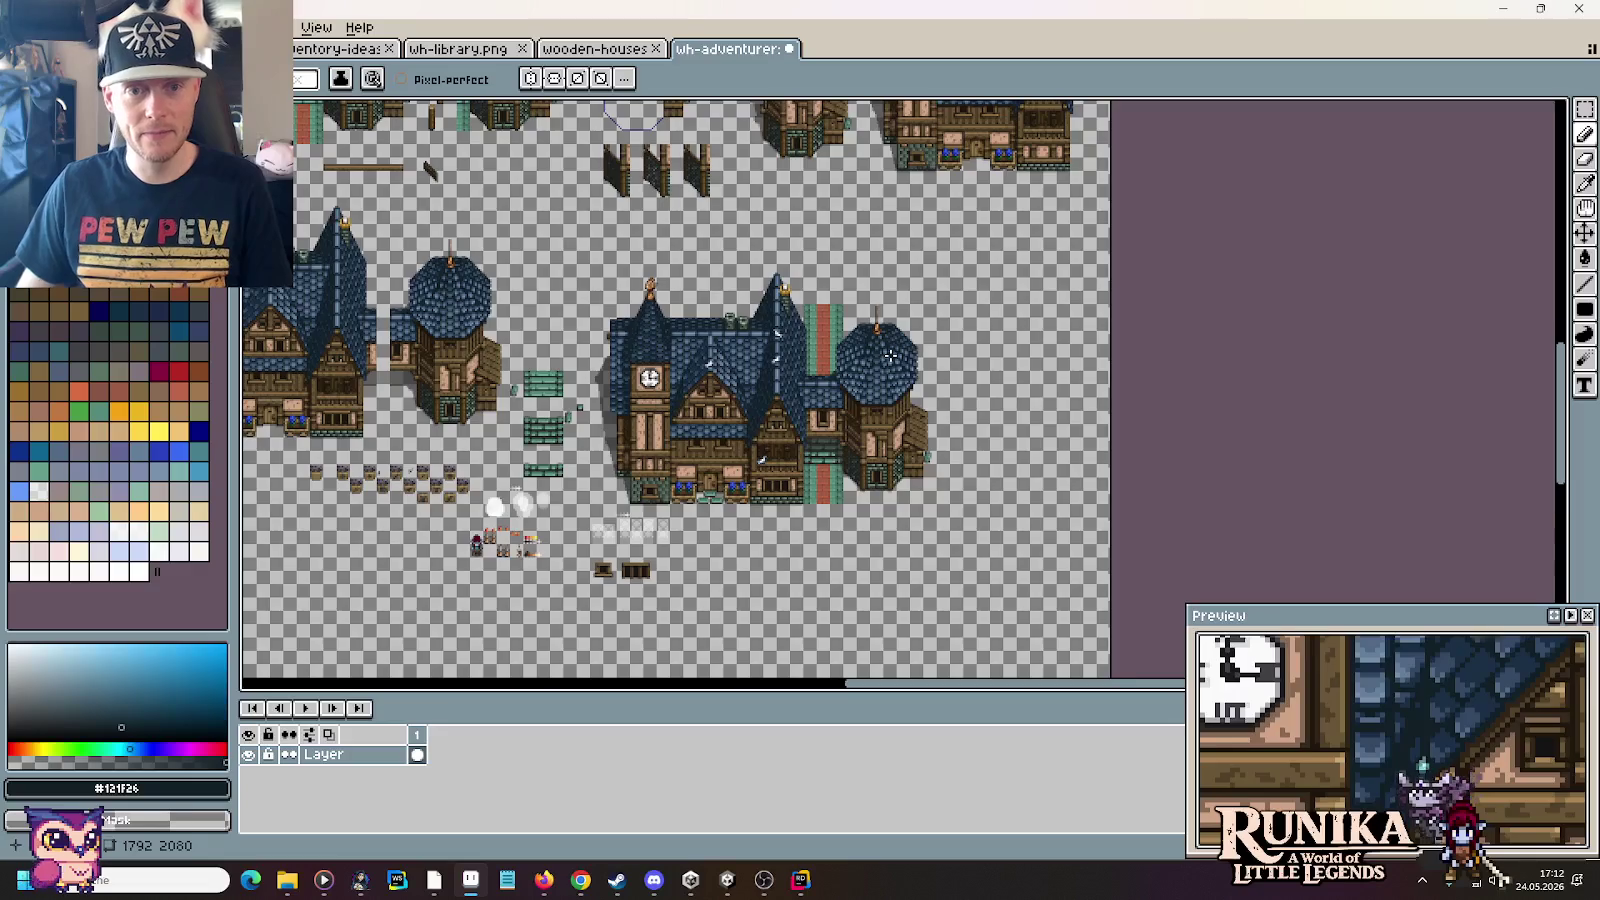
{"action": "scroll", "coordinate": [880, 365], "scroll_direction": "down", "scroll_amount": 3}
{"action": "scroll", "coordinate": [740, 420], "scroll_direction": "up", "scroll_amount": 1}
{"action": "scroll", "coordinate": [780, 390], "scroll_direction": "up", "scroll_amount": 3}
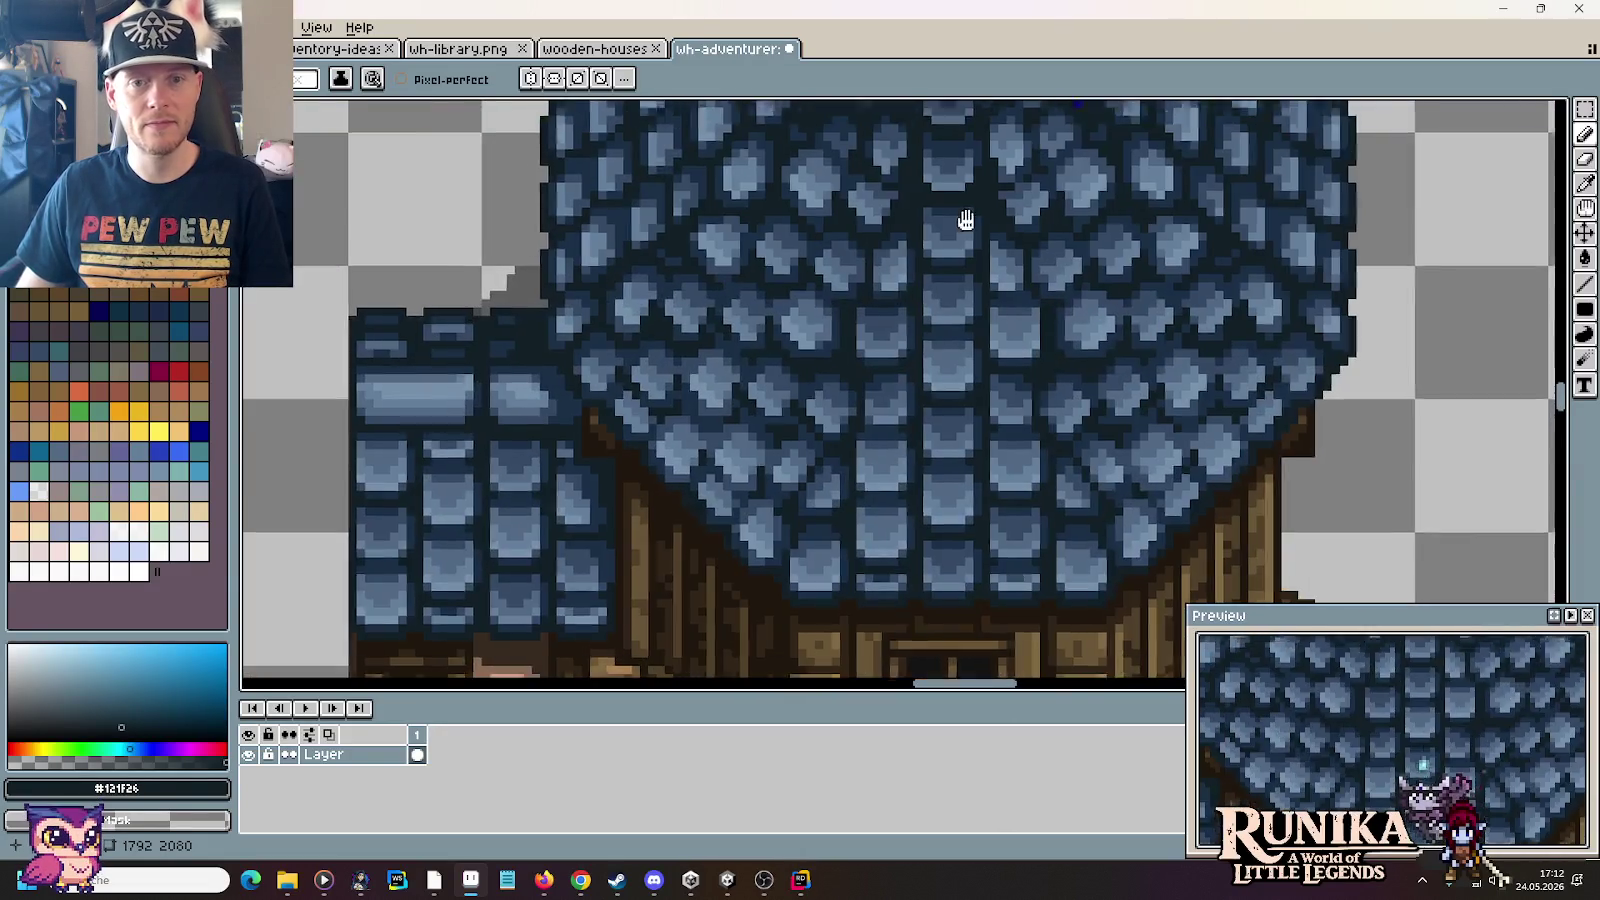
{"action": "scroll", "coordinate": [926, 288], "scroll_direction": "up", "scroll_amount": 2}
{"action": "key", "text": "ctrl+s"}
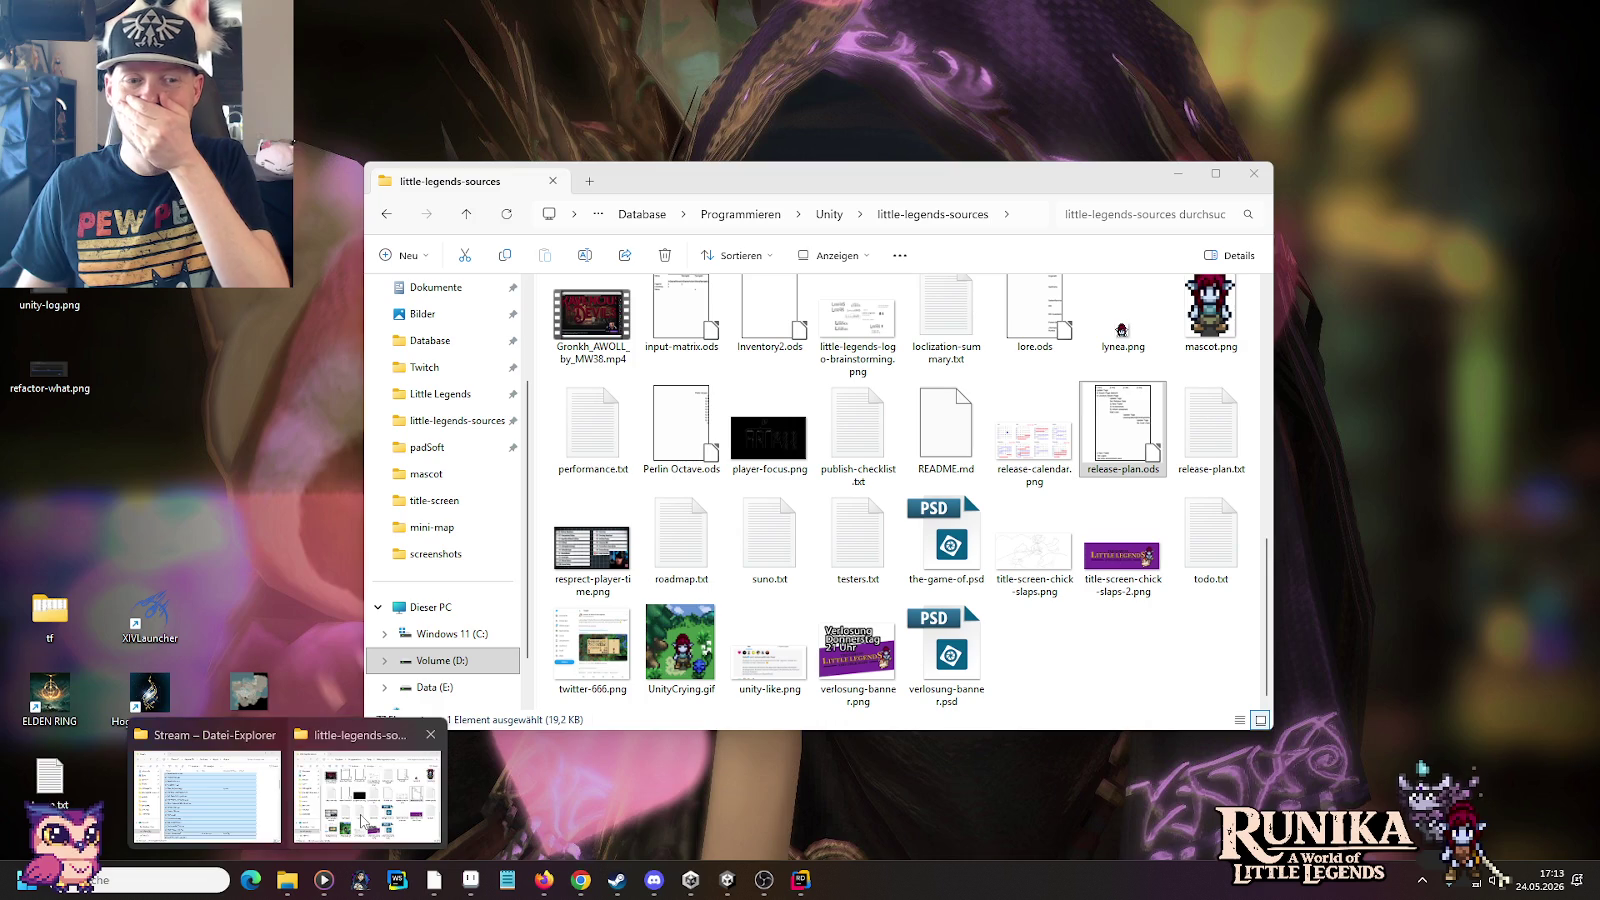
{"action": "left_click", "coordinate": [367, 790]}
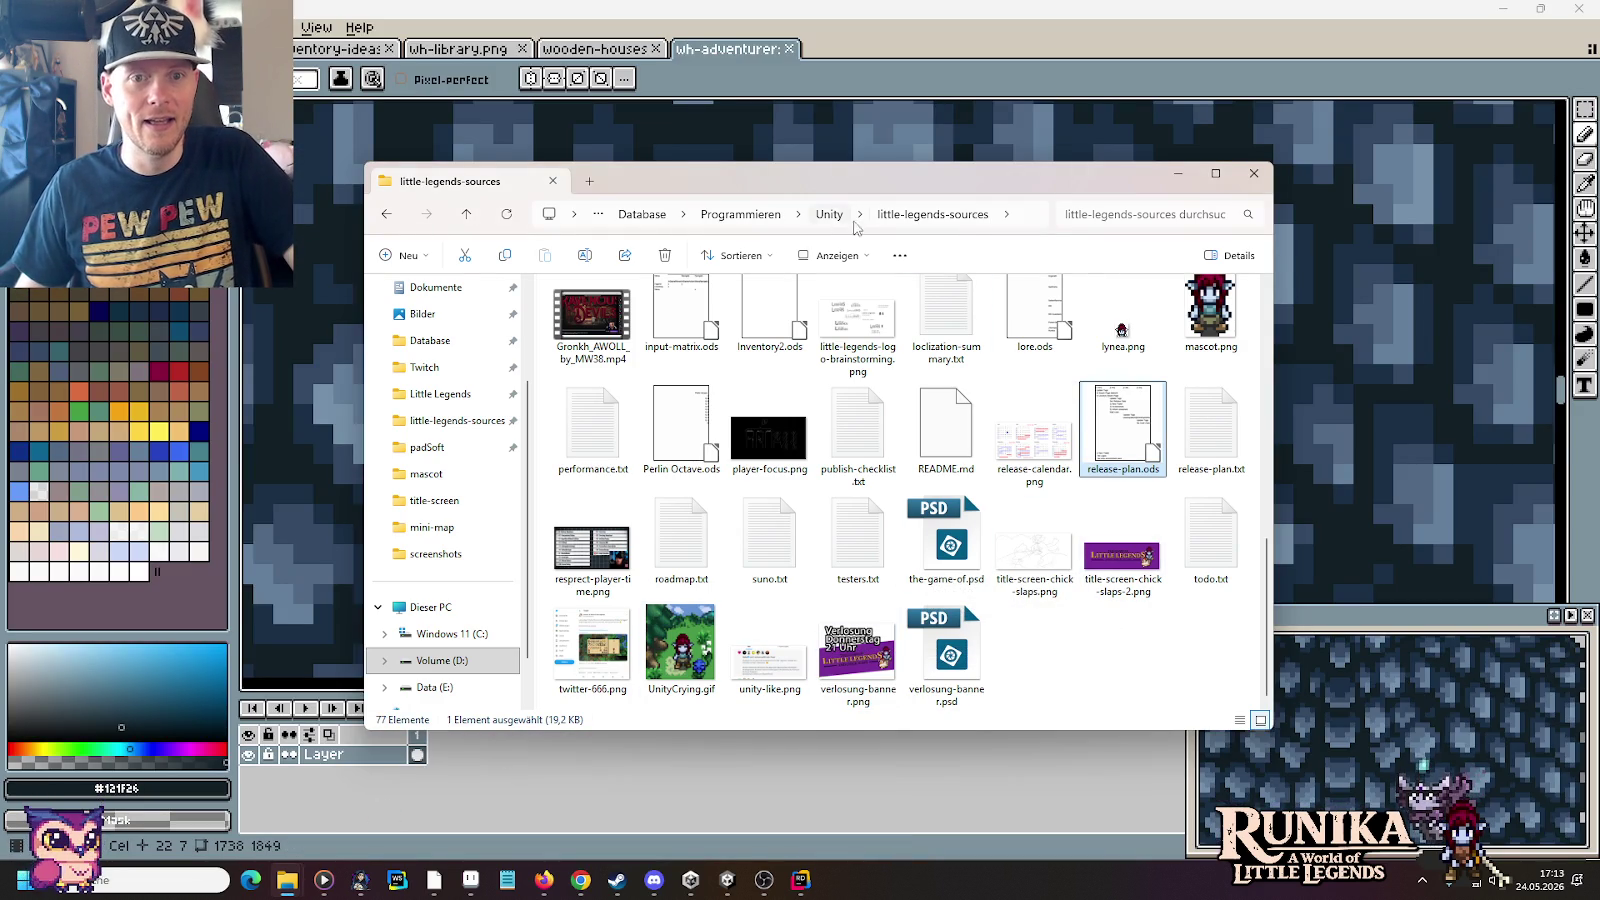
Step: Browse images > entities > buildings and load AdventurersGuildStorageTower.png in Aseprite
{"action": "scroll", "coordinate": [951, 428], "scroll_direction": "up", "scroll_amount": 10}
{"action": "double_click", "coordinate": [681, 420]}
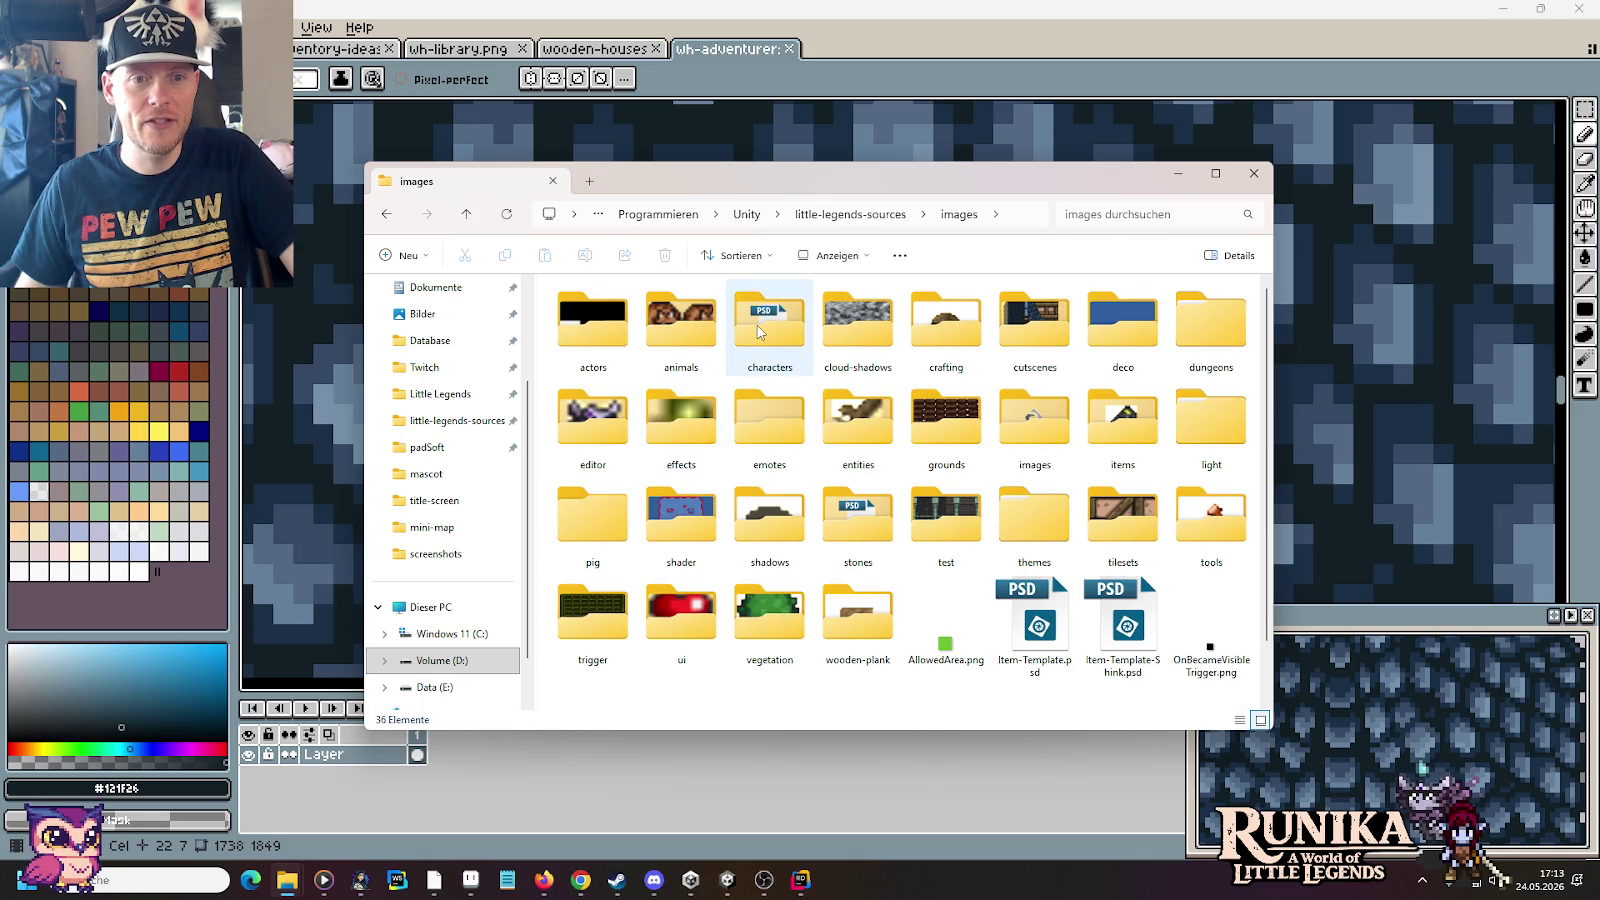
{"action": "double_click", "coordinate": [858, 420]}
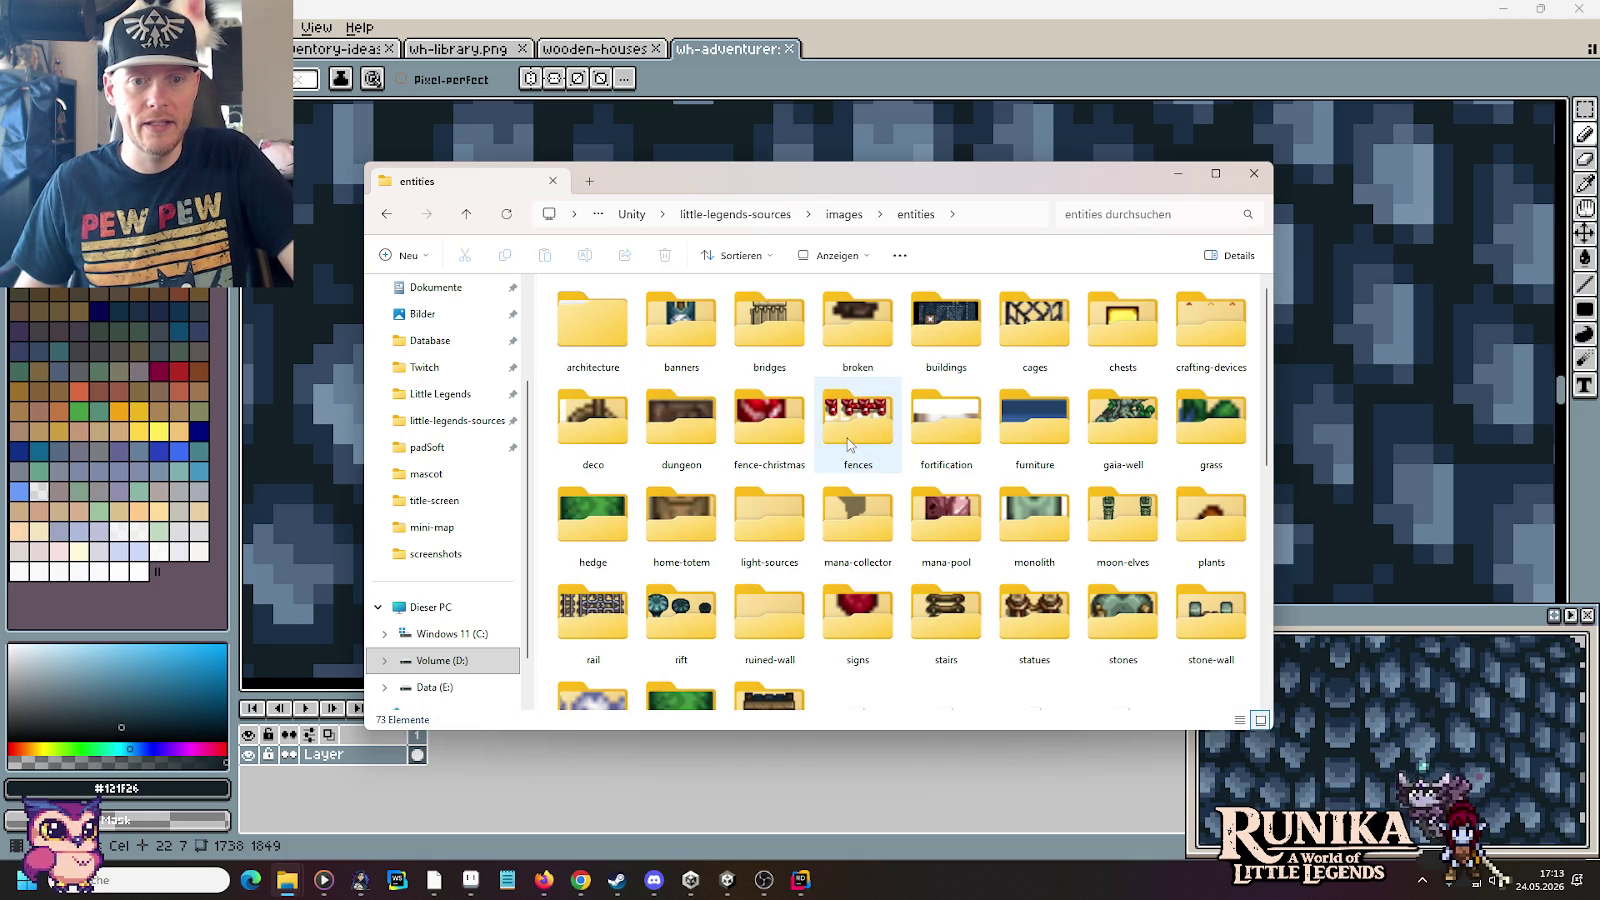
{"action": "double_click", "coordinate": [951, 334]}
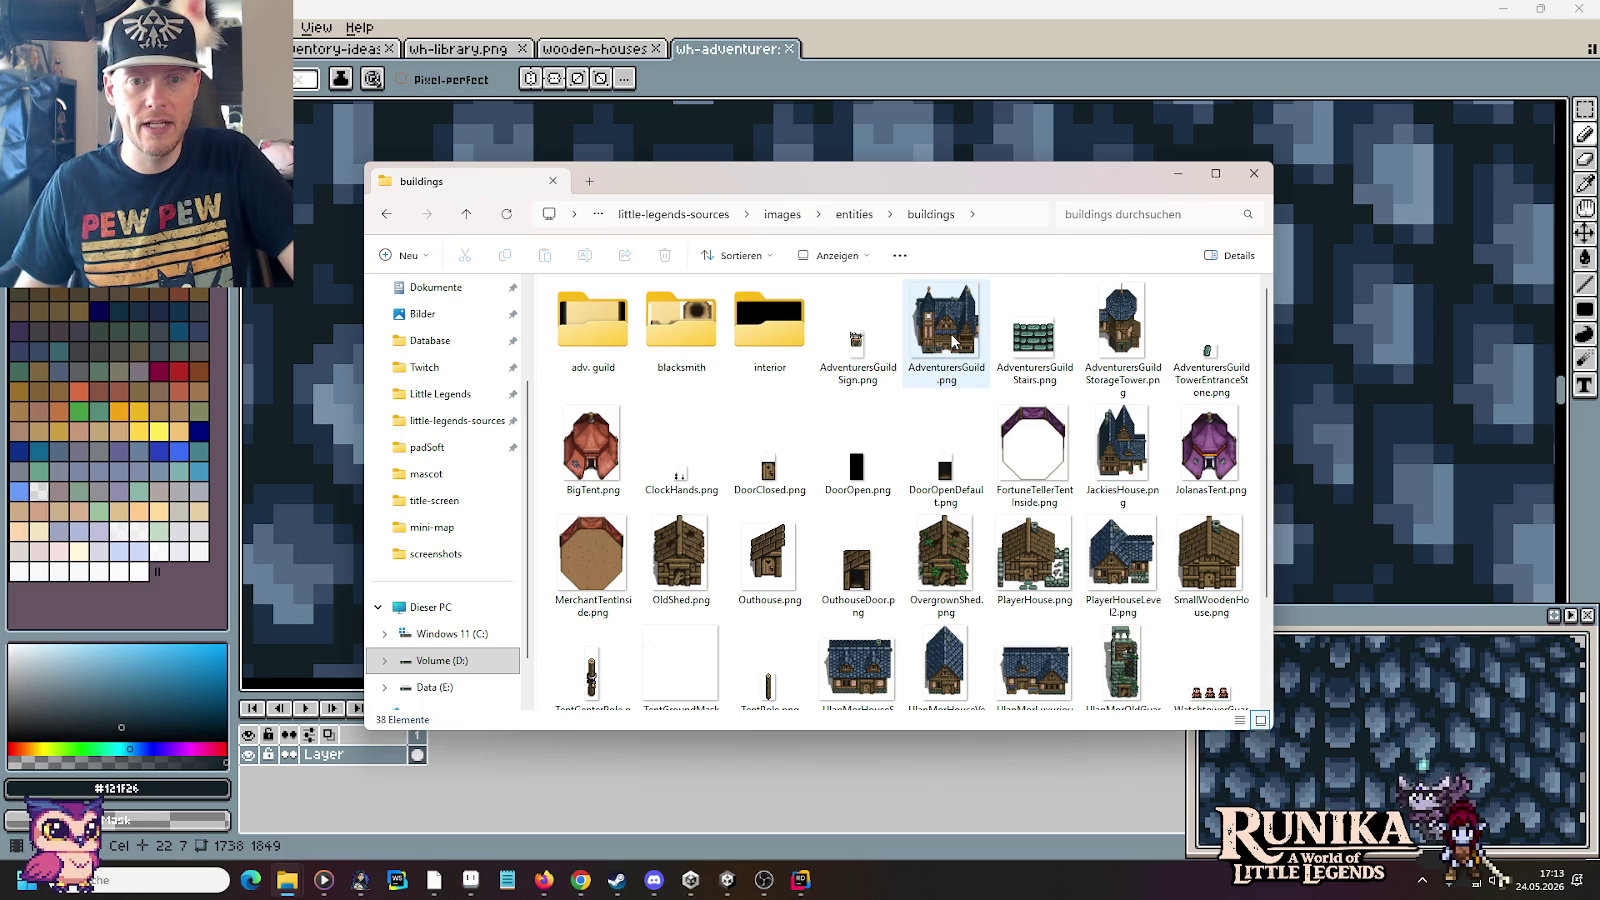
{"action": "double_click", "coordinate": [1117, 342]}
{"action": "scroll", "coordinate": [662, 426], "scroll_direction": "up", "scroll_amount": 2}
{"action": "scroll", "coordinate": [662, 426], "scroll_direction": "up", "scroll_amount": 1}
{"action": "scroll", "coordinate": [662, 426], "scroll_direction": "up", "scroll_amount": 3}
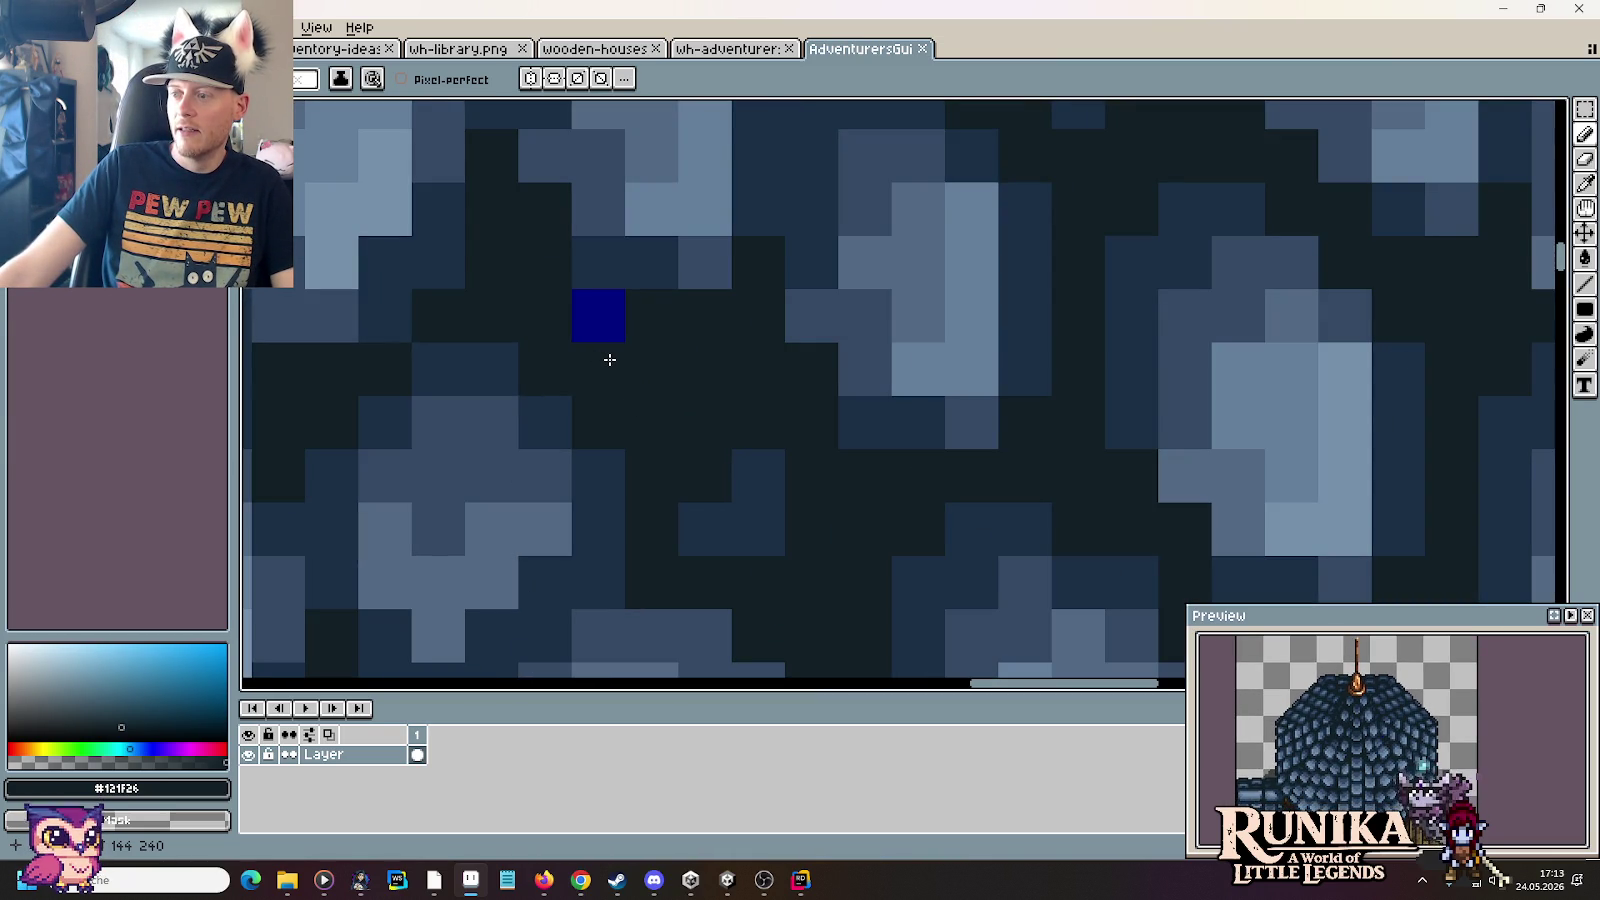
Step: Paint out the stray blue dome pixel, save AdventurersGuildStorageTower.png, and zoom out
{"action": "left_click", "coordinate": [606, 342]}
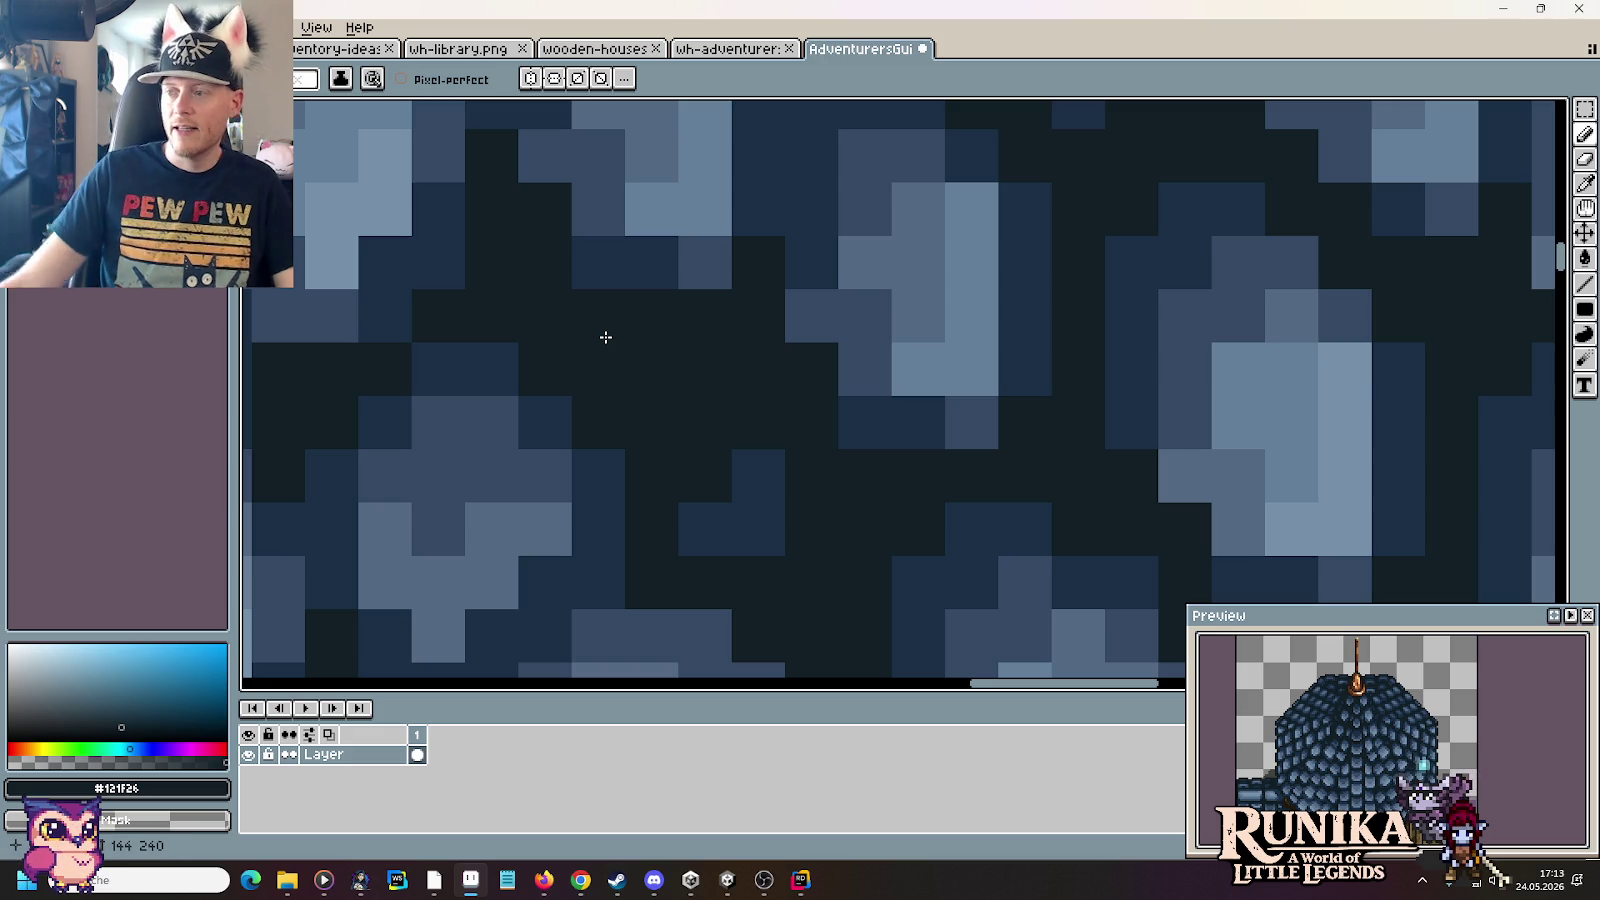
{"action": "key", "text": "ctrl+s"}
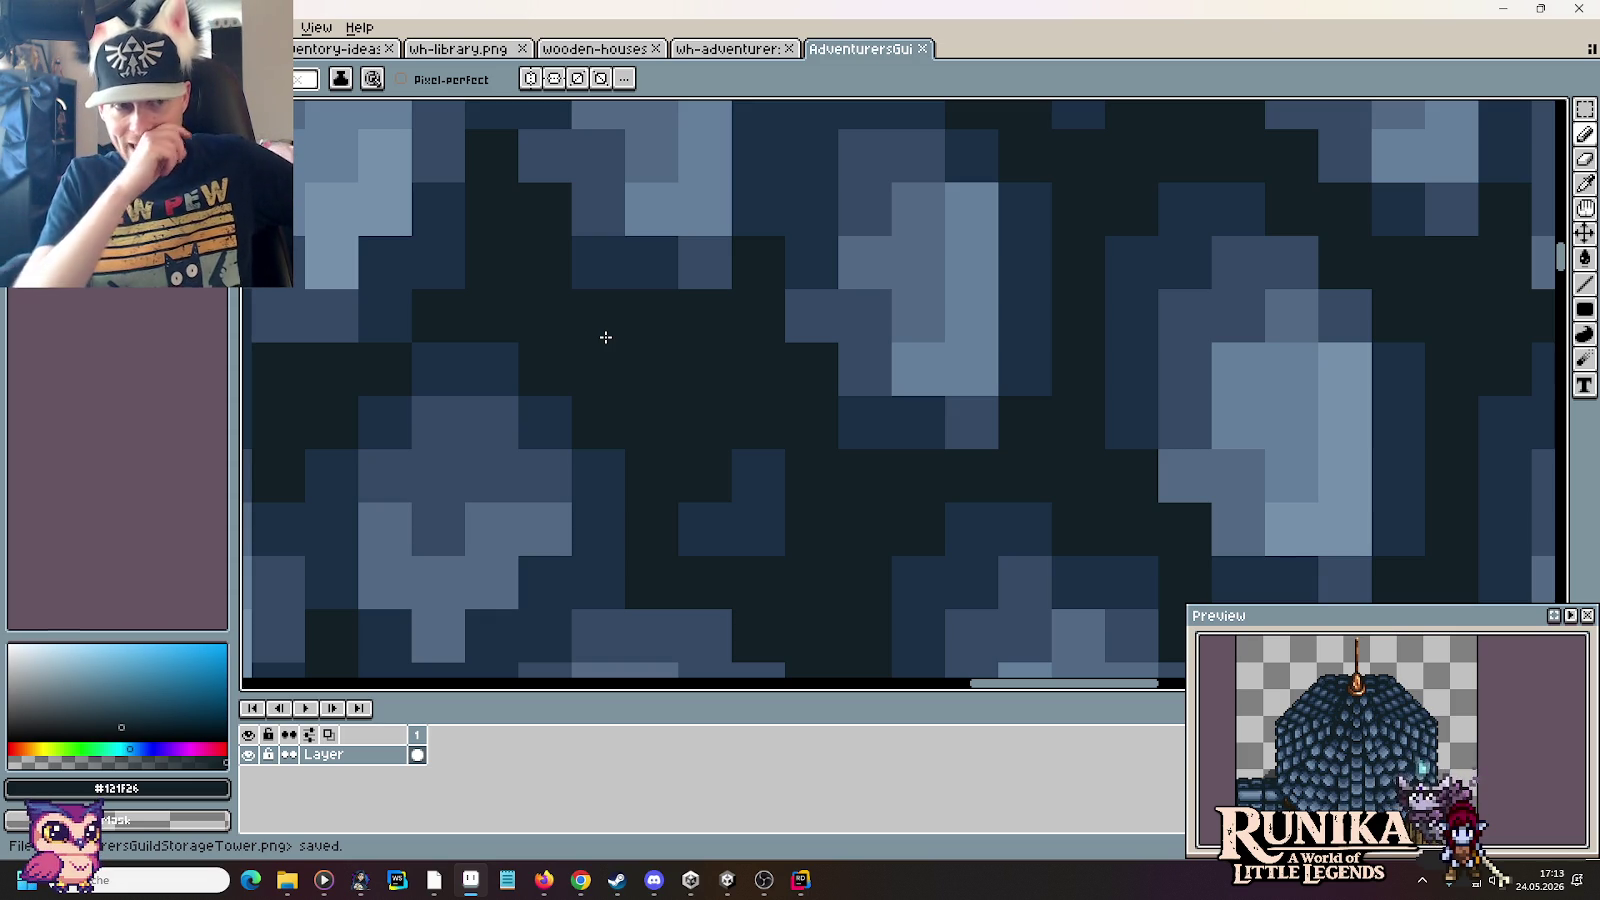
{"action": "scroll", "coordinate": [728, 348], "scroll_direction": "down", "scroll_amount": 2}
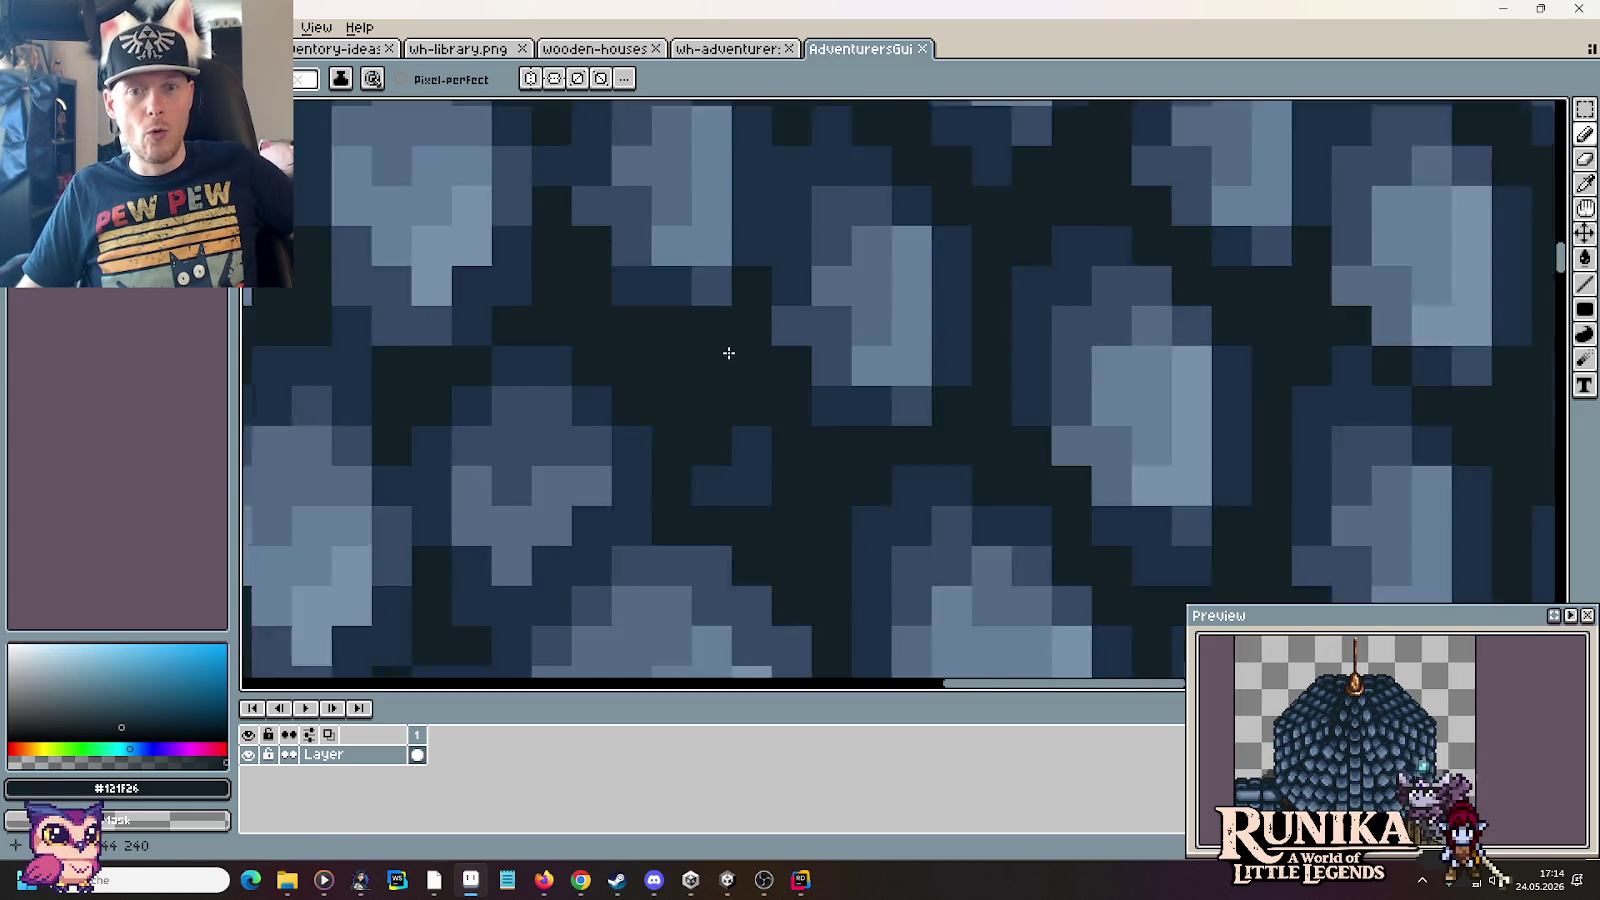
{"action": "scroll", "coordinate": [729, 353], "scroll_direction": "down", "scroll_amount": 2}
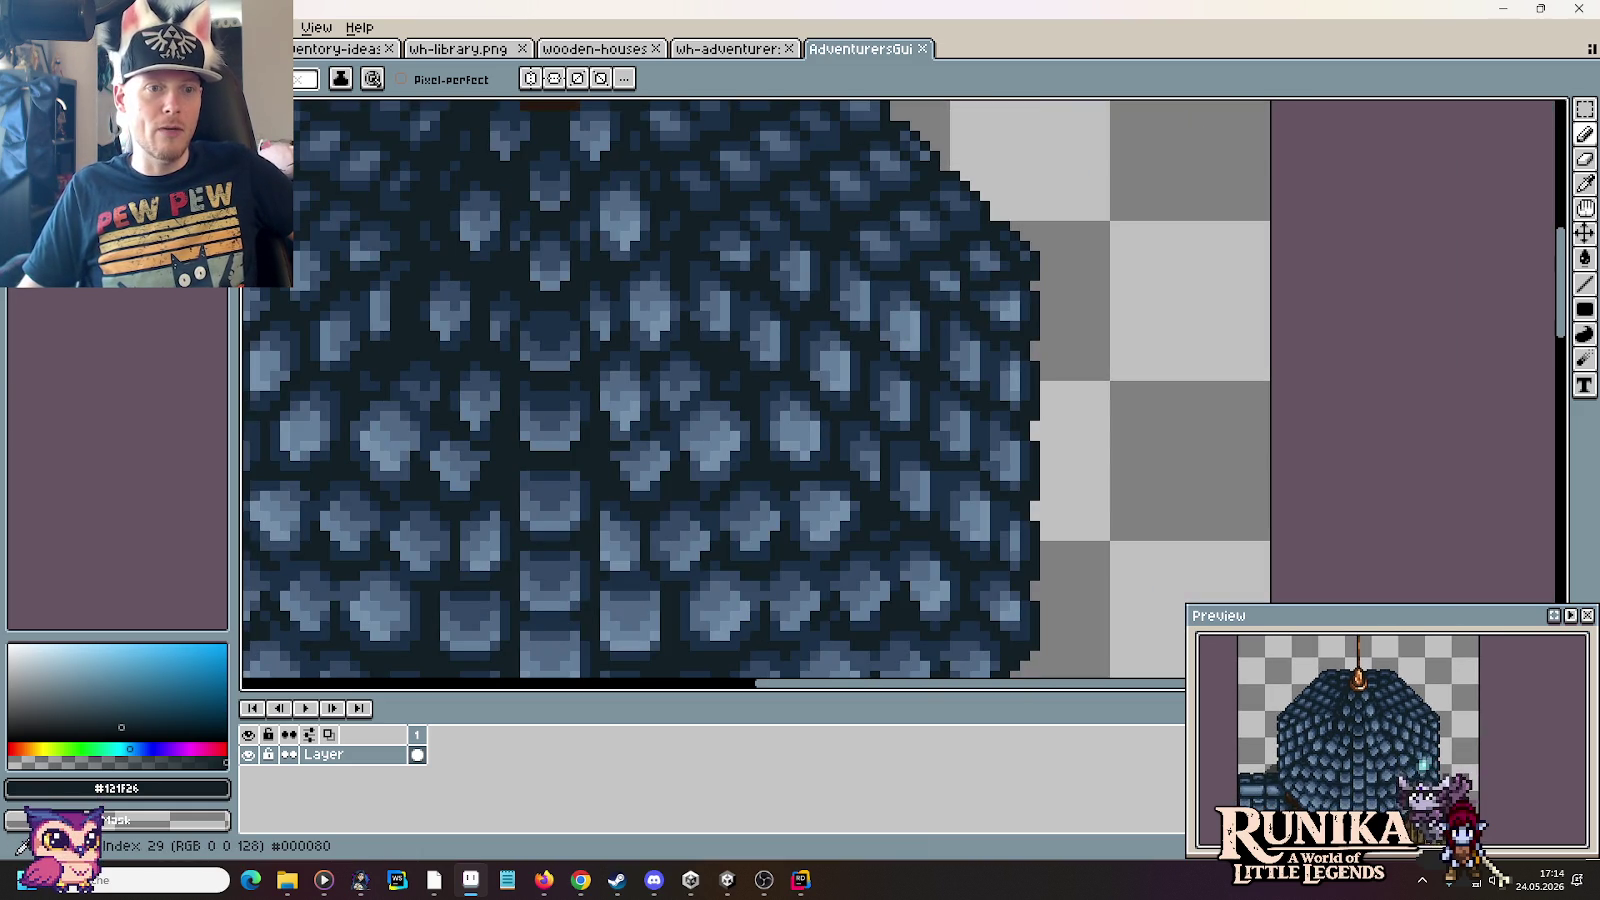
{"action": "scroll", "coordinate": [970, 414], "scroll_direction": "down", "scroll_amount": 1}
{"action": "scroll", "coordinate": [970, 414], "scroll_direction": "down", "scroll_amount": 1}
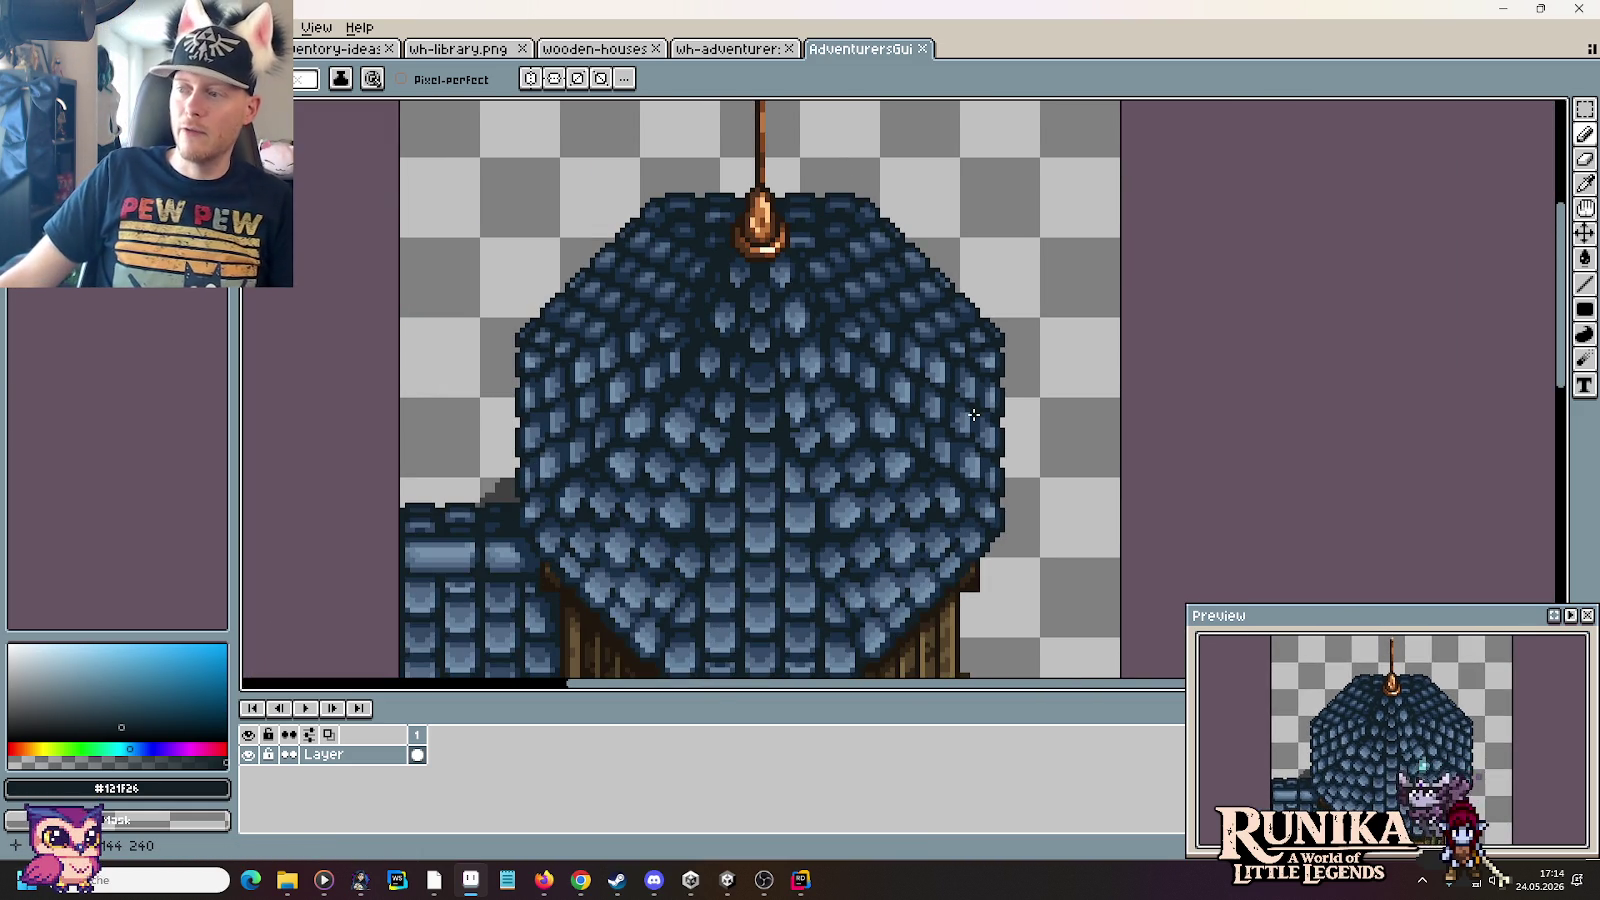
Step: Switch to the Move tool, save again, and select the sprite in the buildings folder
{"action": "key", "text": "v"}
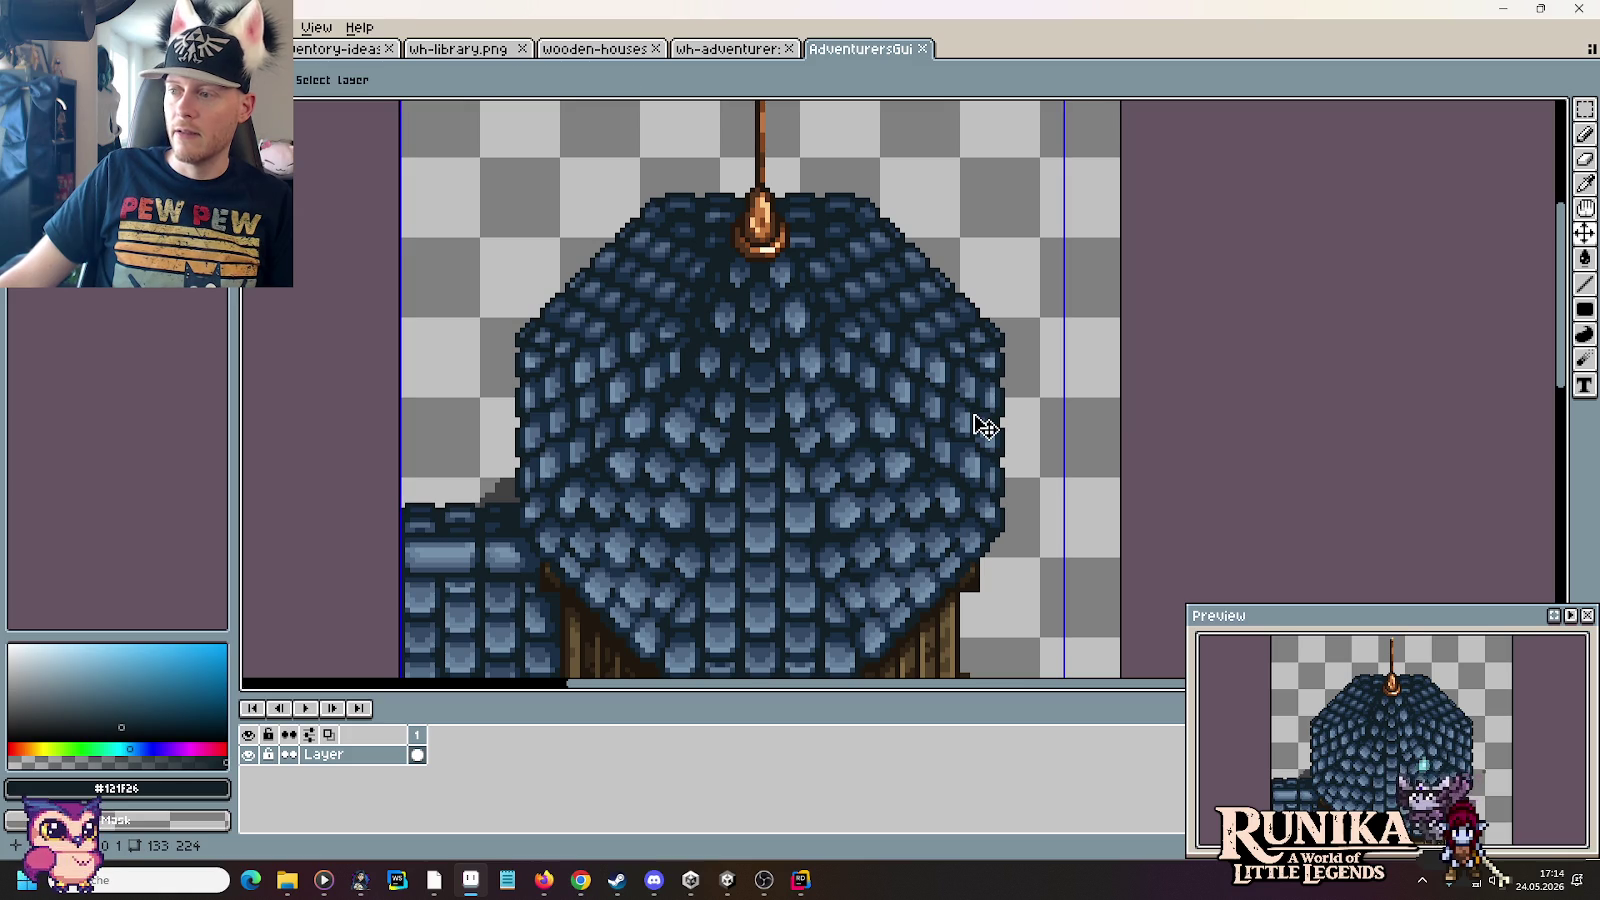
{"action": "key", "text": "ctrl+s"}
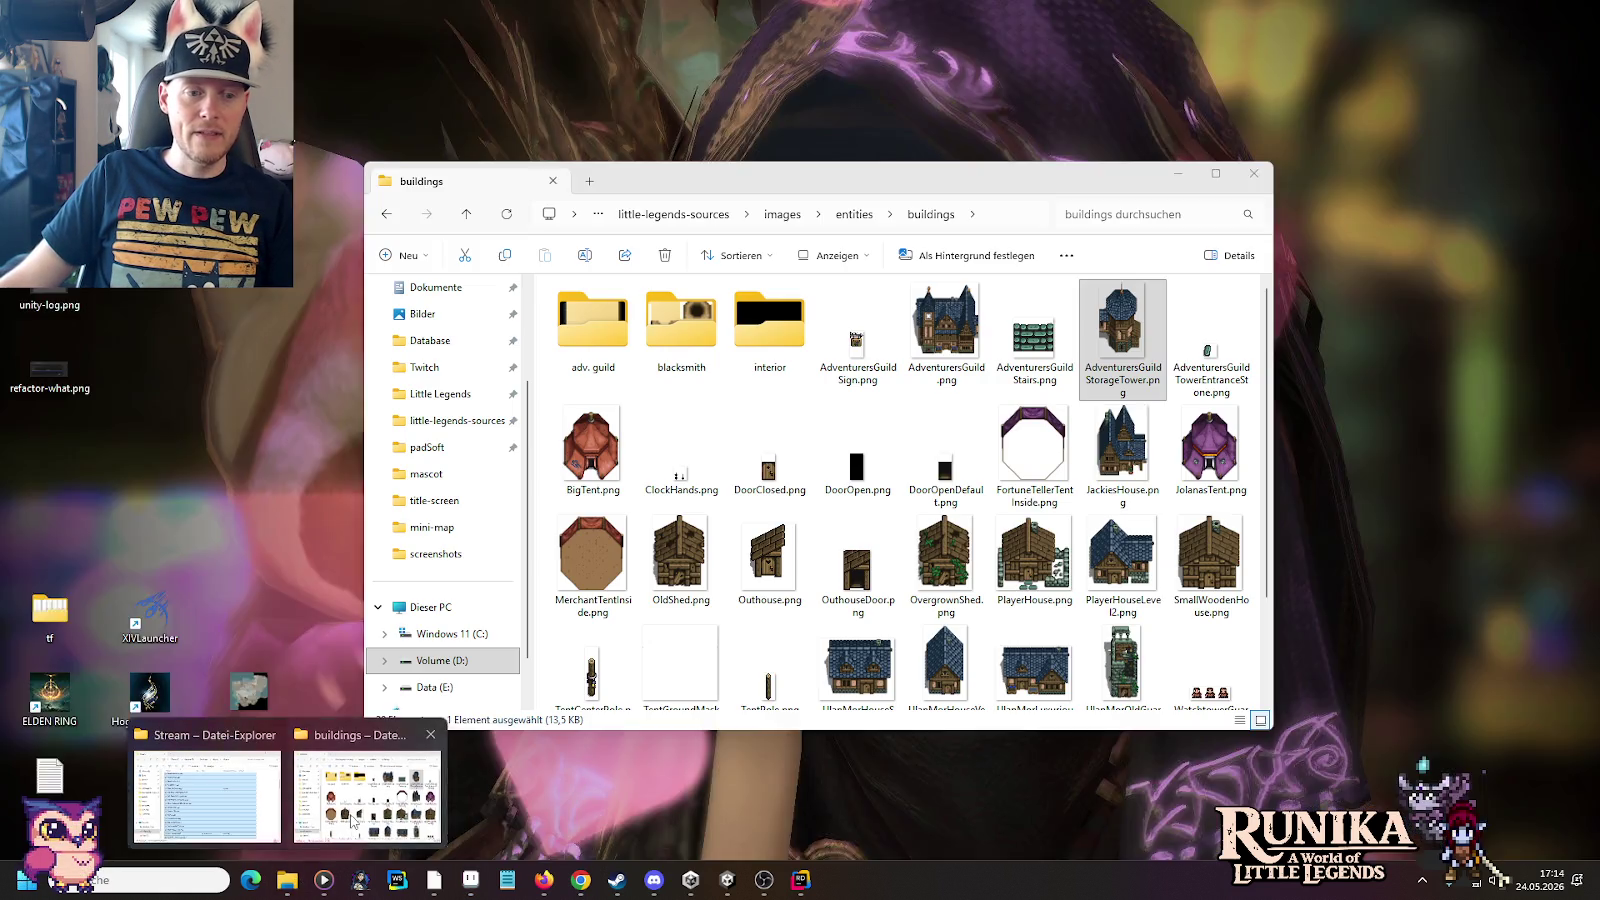
{"action": "mouse_move", "coordinate": [286, 880]}
{"action": "left_click", "coordinate": [365, 800]}
{"action": "left_click", "coordinate": [1205, 345]}
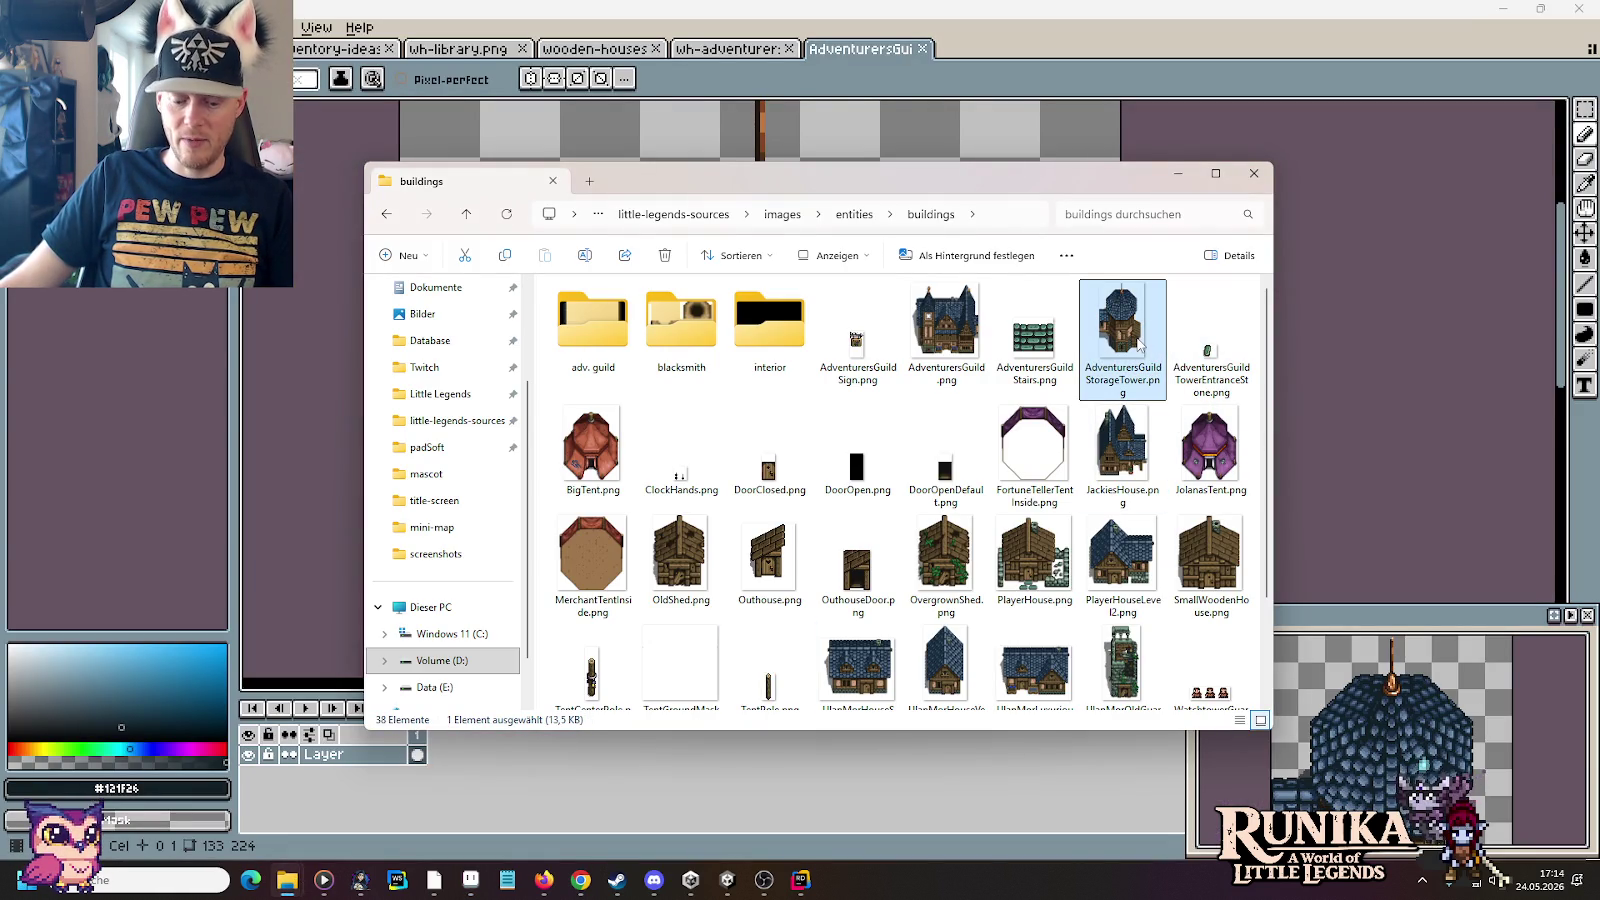
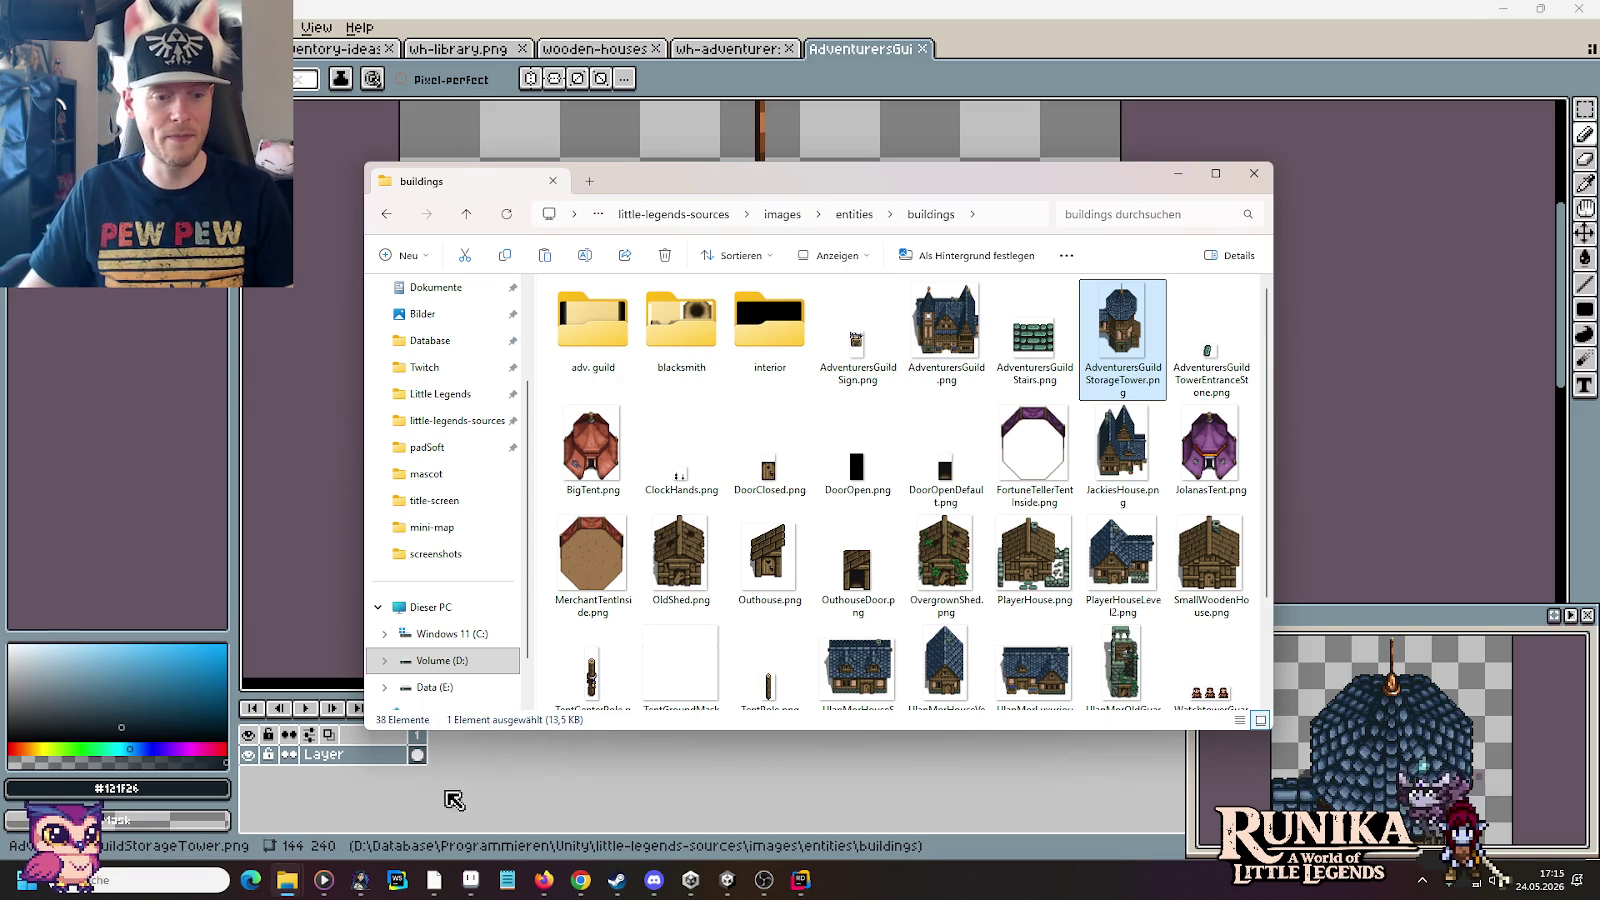
Step: Open the Little Legends project and go to Resources > Entities > Buildings > AdventurersGuild
{"action": "right_click", "coordinate": [250, 880]}
{"action": "left_click", "coordinate": [287, 880]}
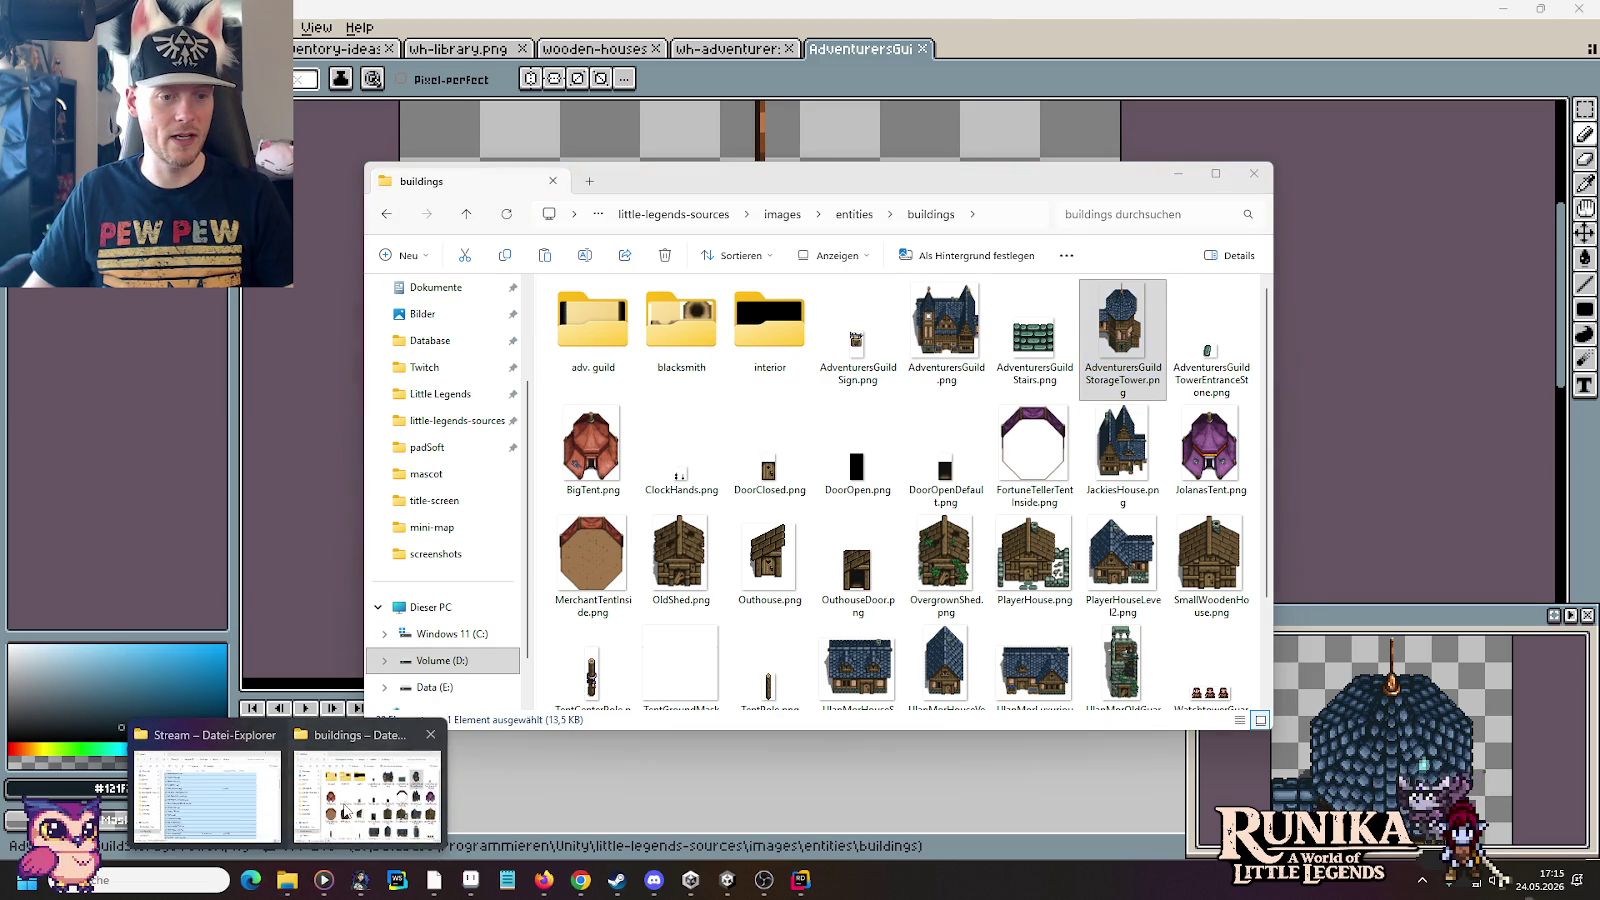
{"action": "left_click", "coordinate": [352, 812]}
{"action": "right_click", "coordinate": [287, 880]}
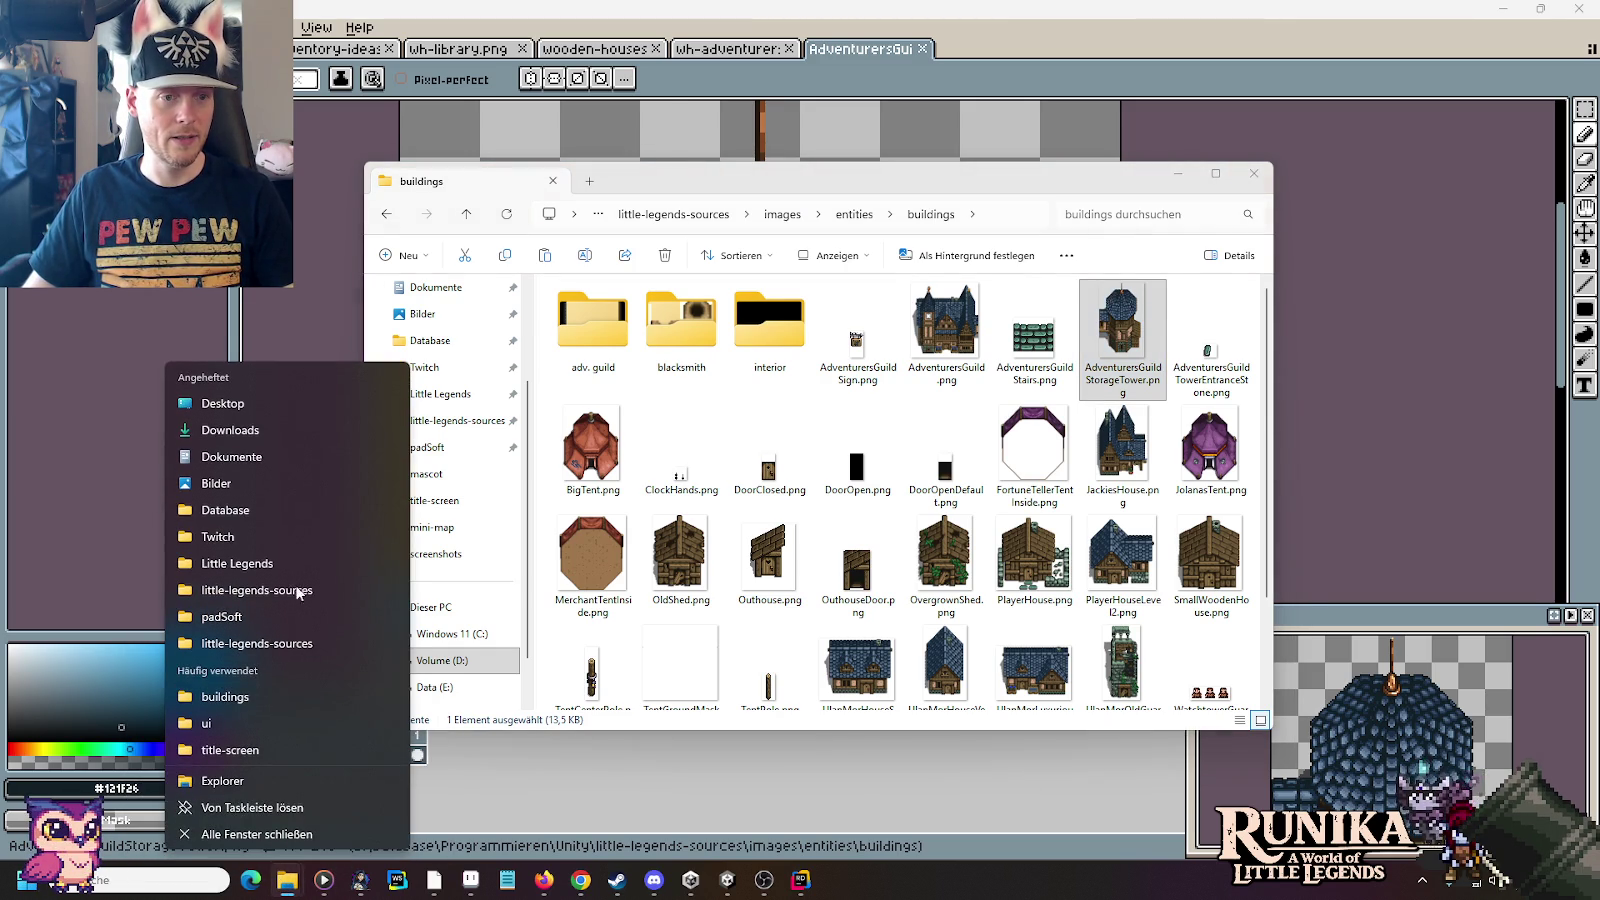
{"action": "left_click", "coordinate": [295, 564]}
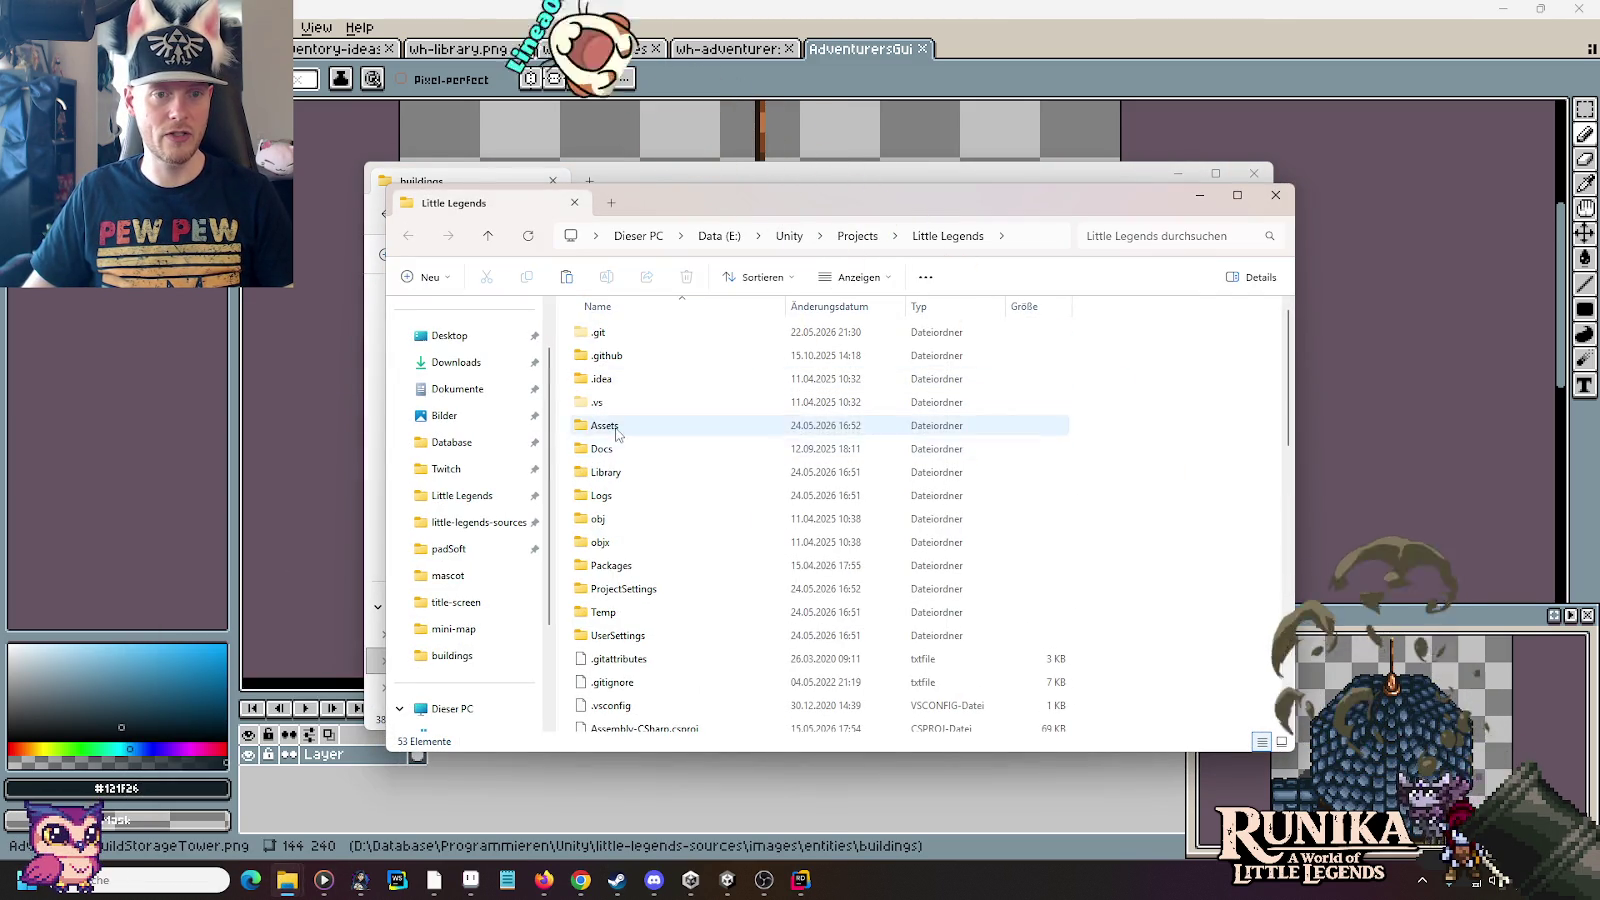
{"action": "double_click", "coordinate": [612, 472]}
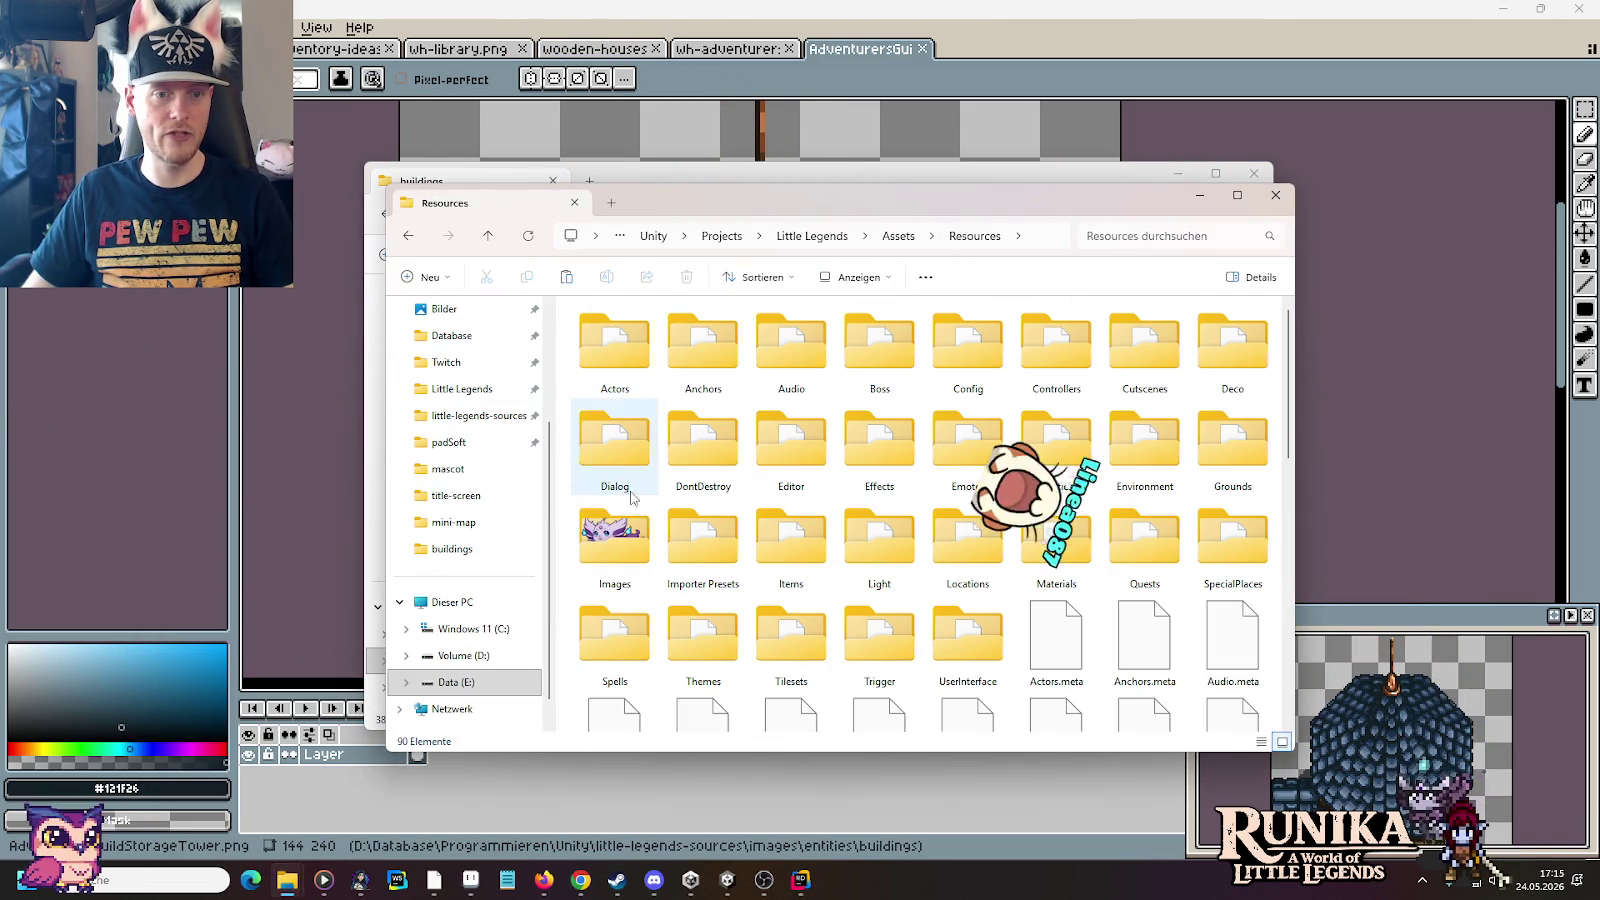
{"action": "double_click", "coordinate": [1058, 440]}
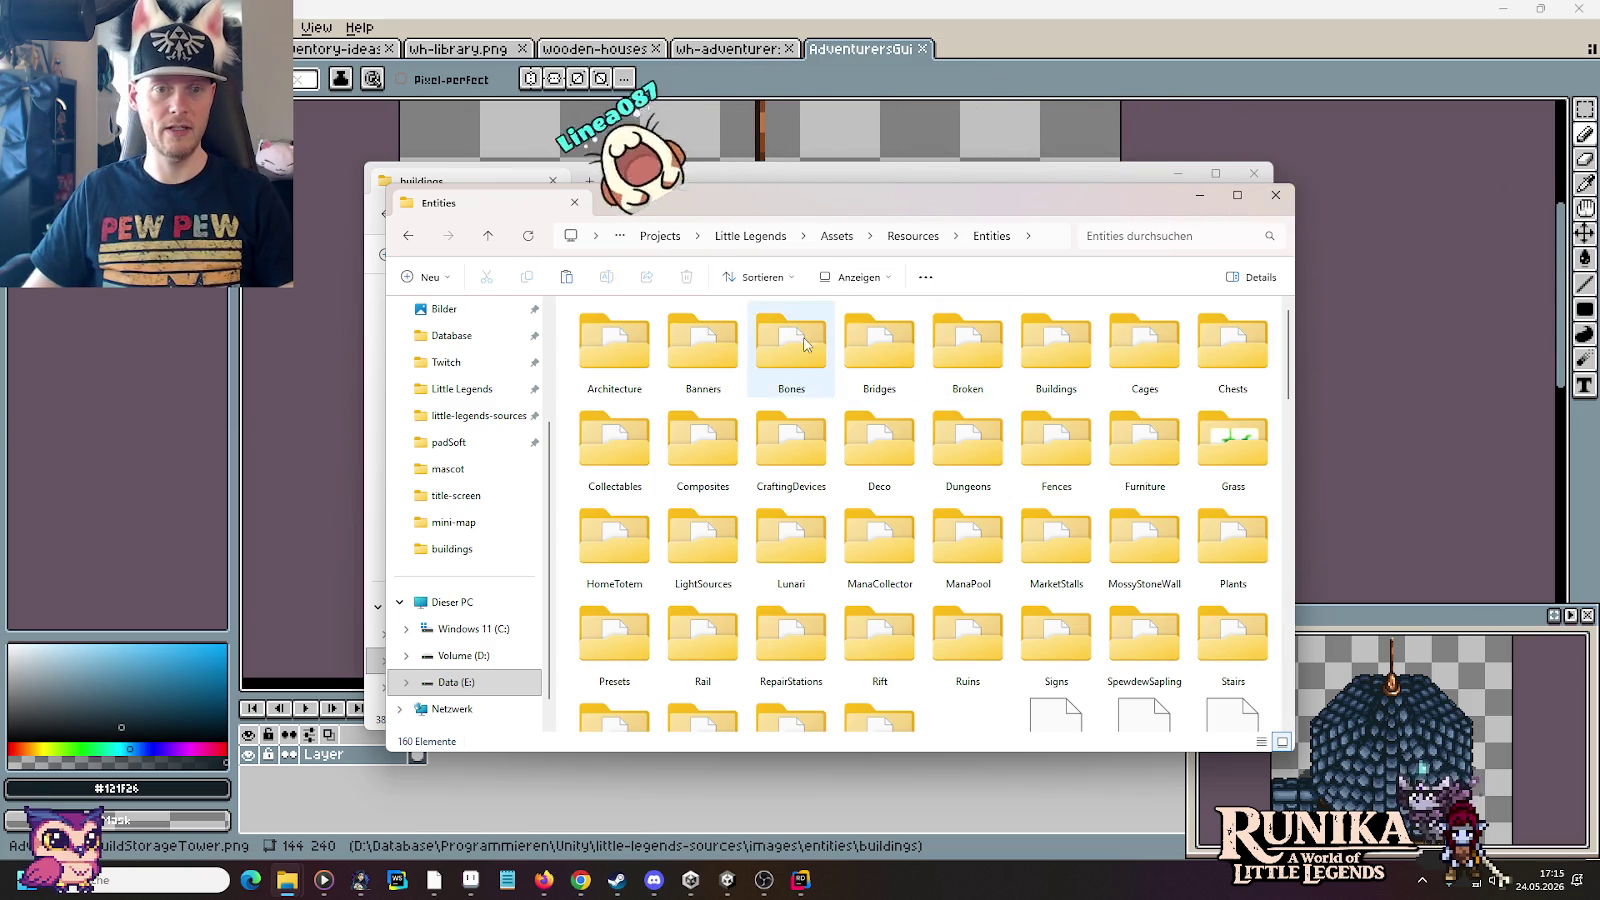
{"action": "double_click", "coordinate": [1052, 358]}
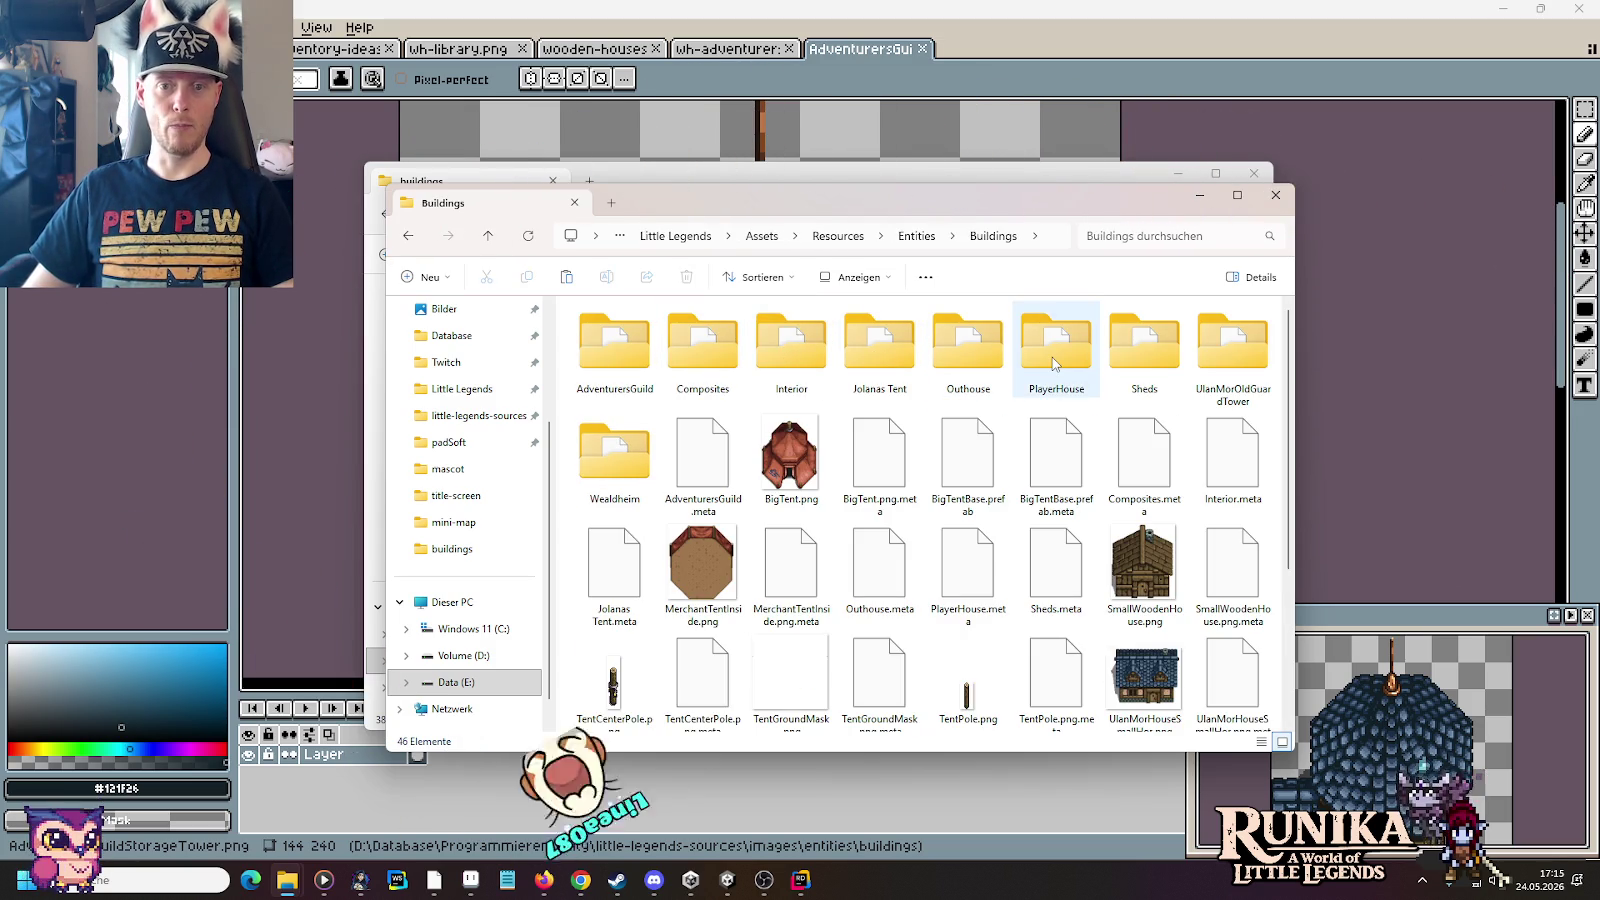
{"action": "double_click", "coordinate": [614, 345]}
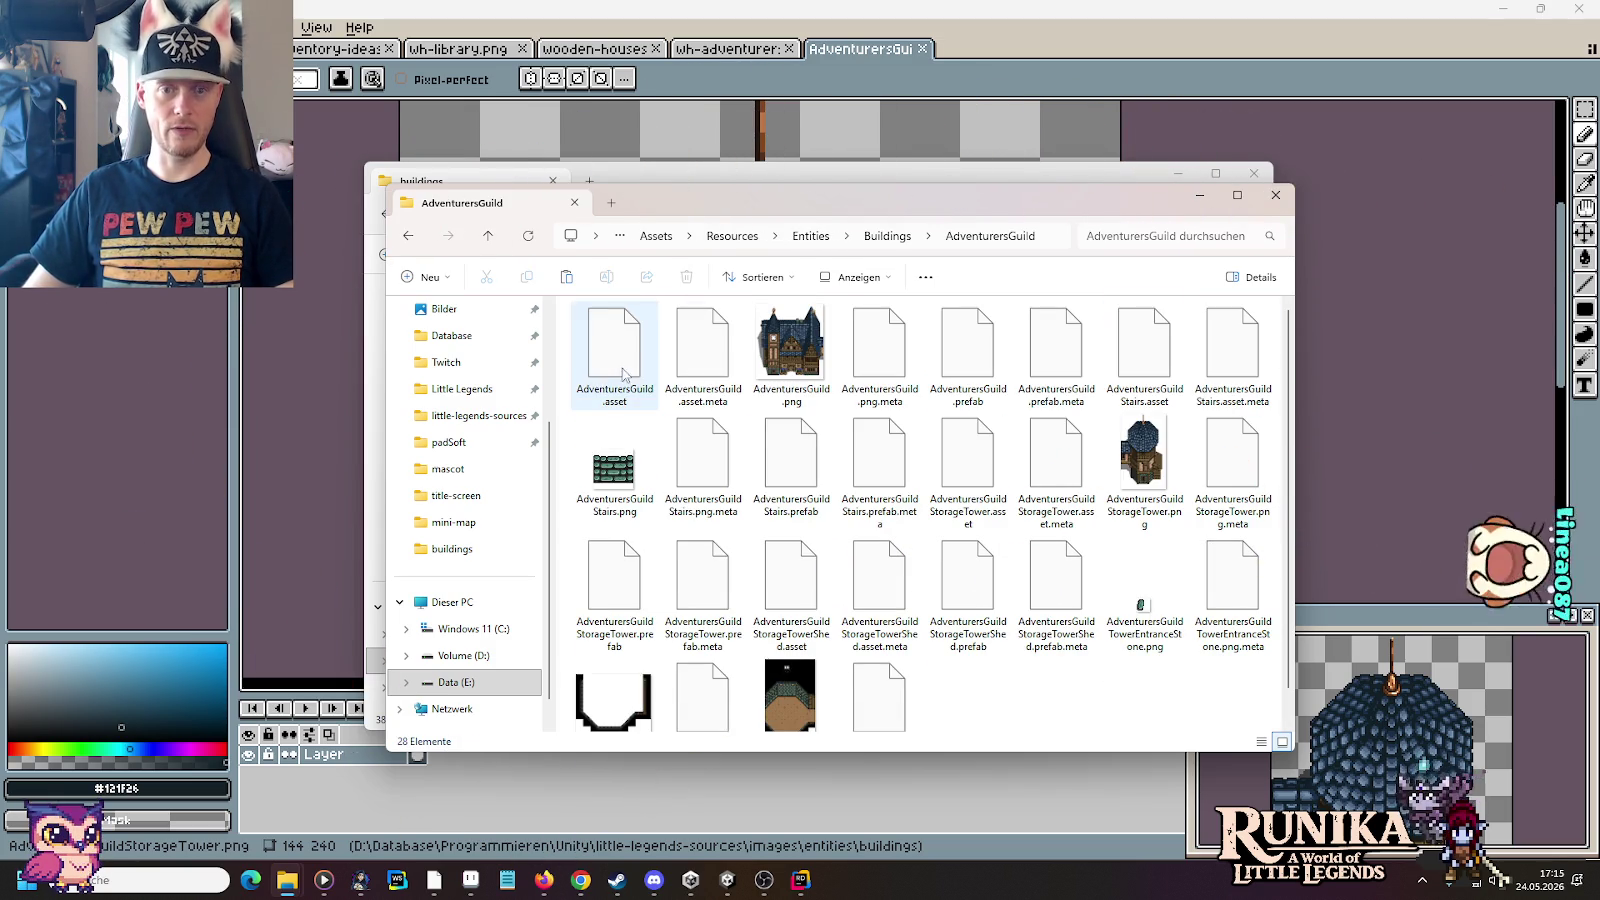
Step: Paste AdventurersGuildStorageTower.png into the folder, replacing the existing copy
{"action": "key", "text": "ctrl+v"}
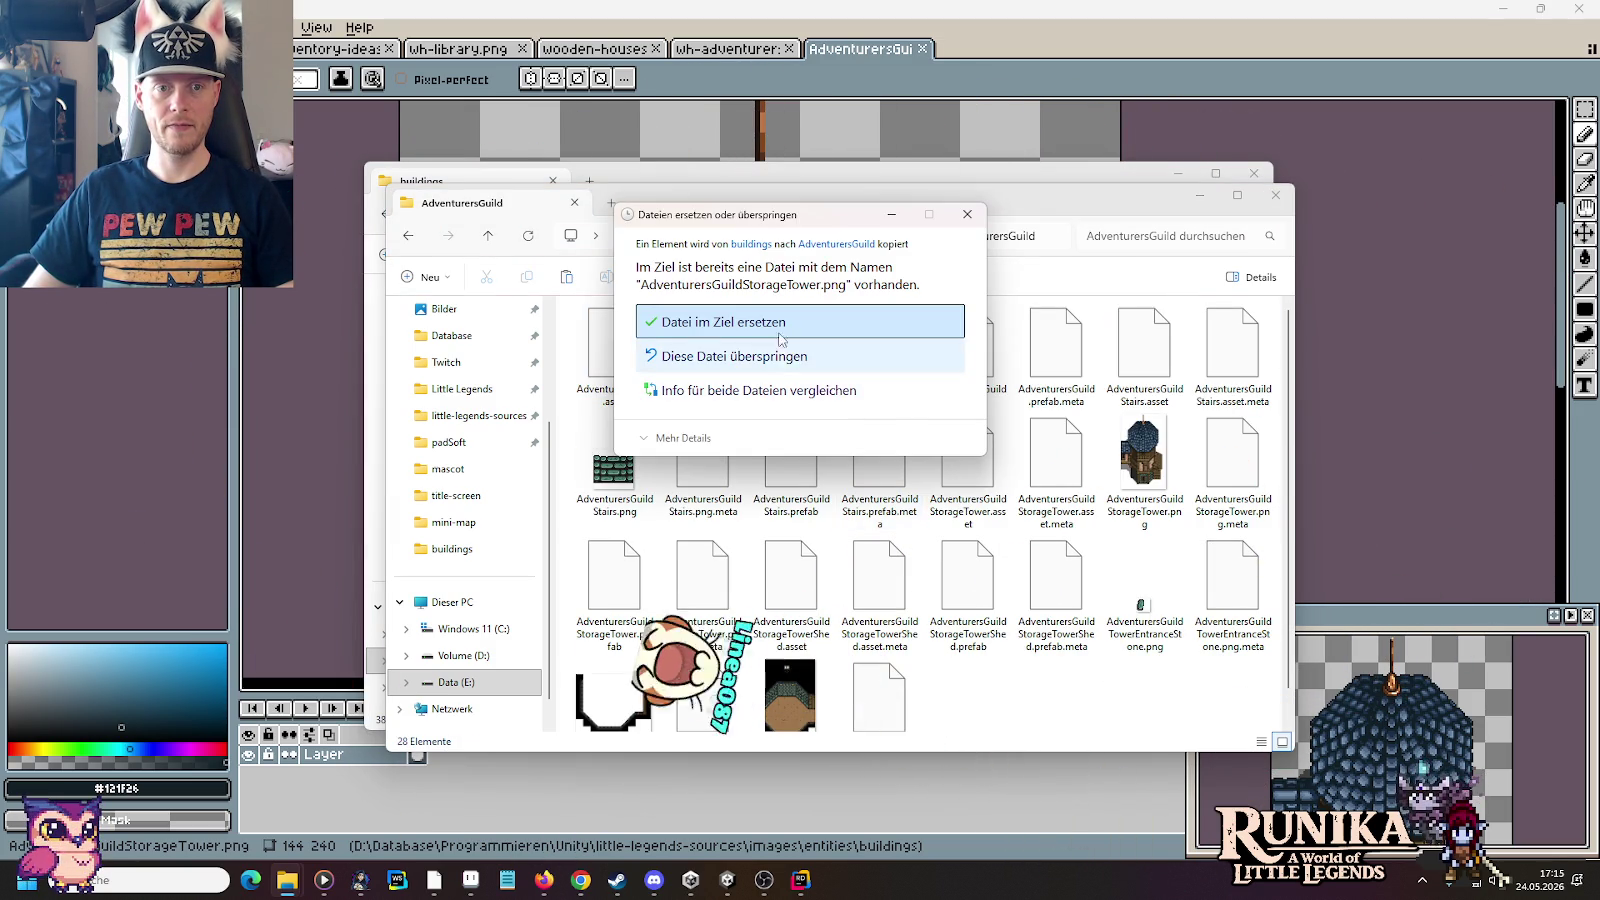
{"action": "left_click", "coordinate": [777, 324]}
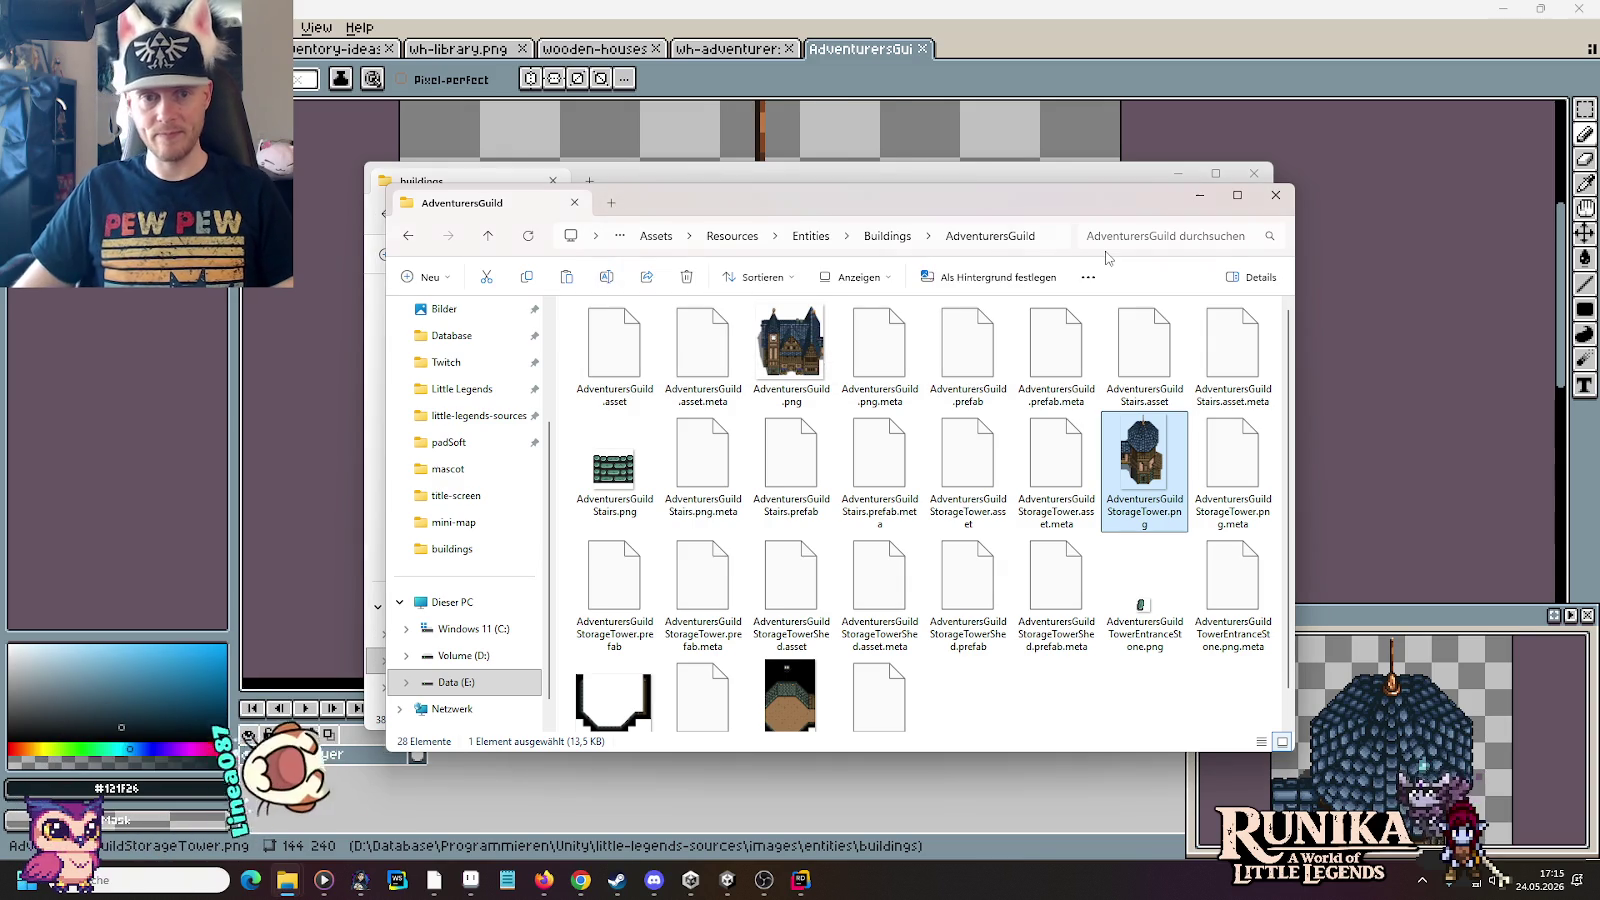
{"action": "left_click", "coordinate": [1214, 82]}
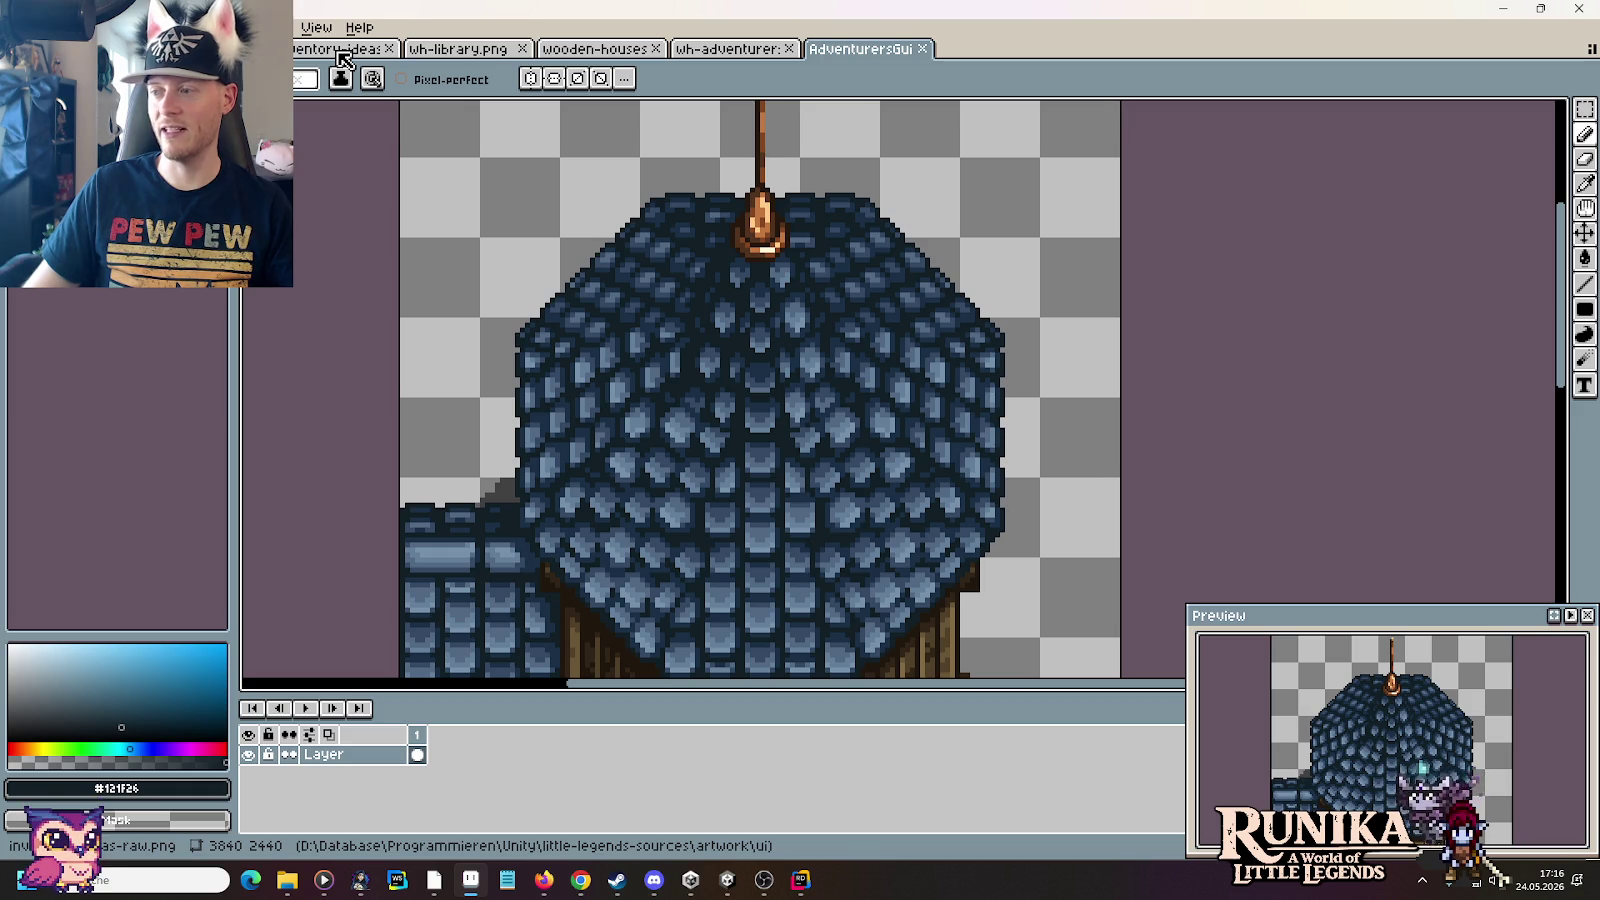
Step: Switch from Aseprite to Discord using its taskbar icon
{"action": "left_click", "coordinate": [654, 880]}
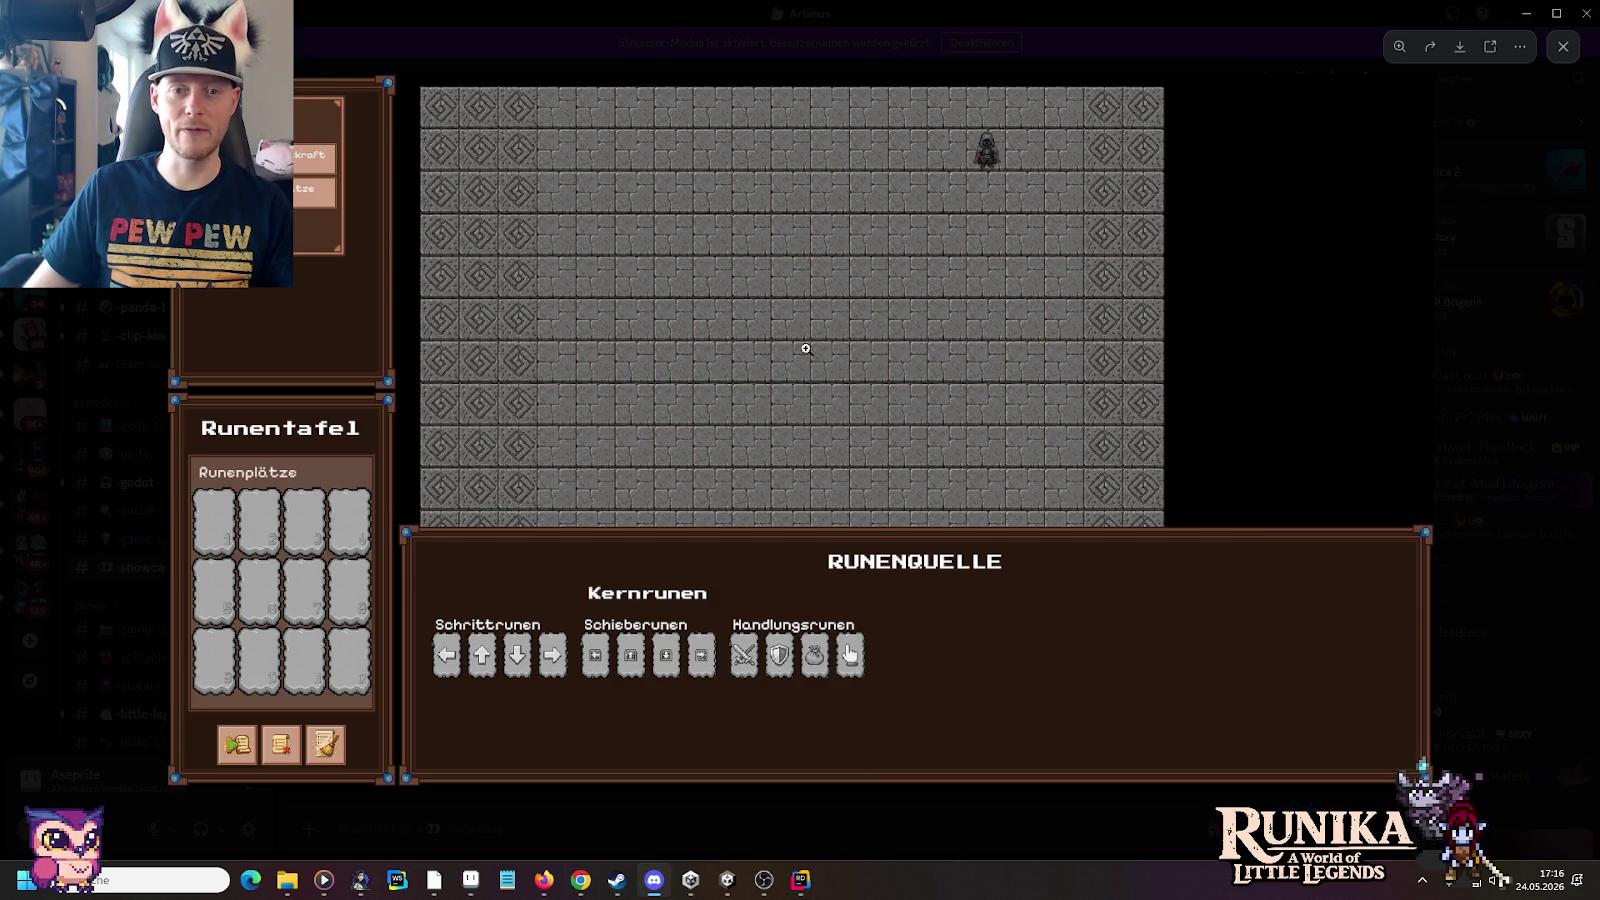
Step: Leave the stream view, send a short message in #hamster-chat, and minimize Discord
{"action": "key", "text": "Escape"}
{"action": "key", "text": "alt+Left"}
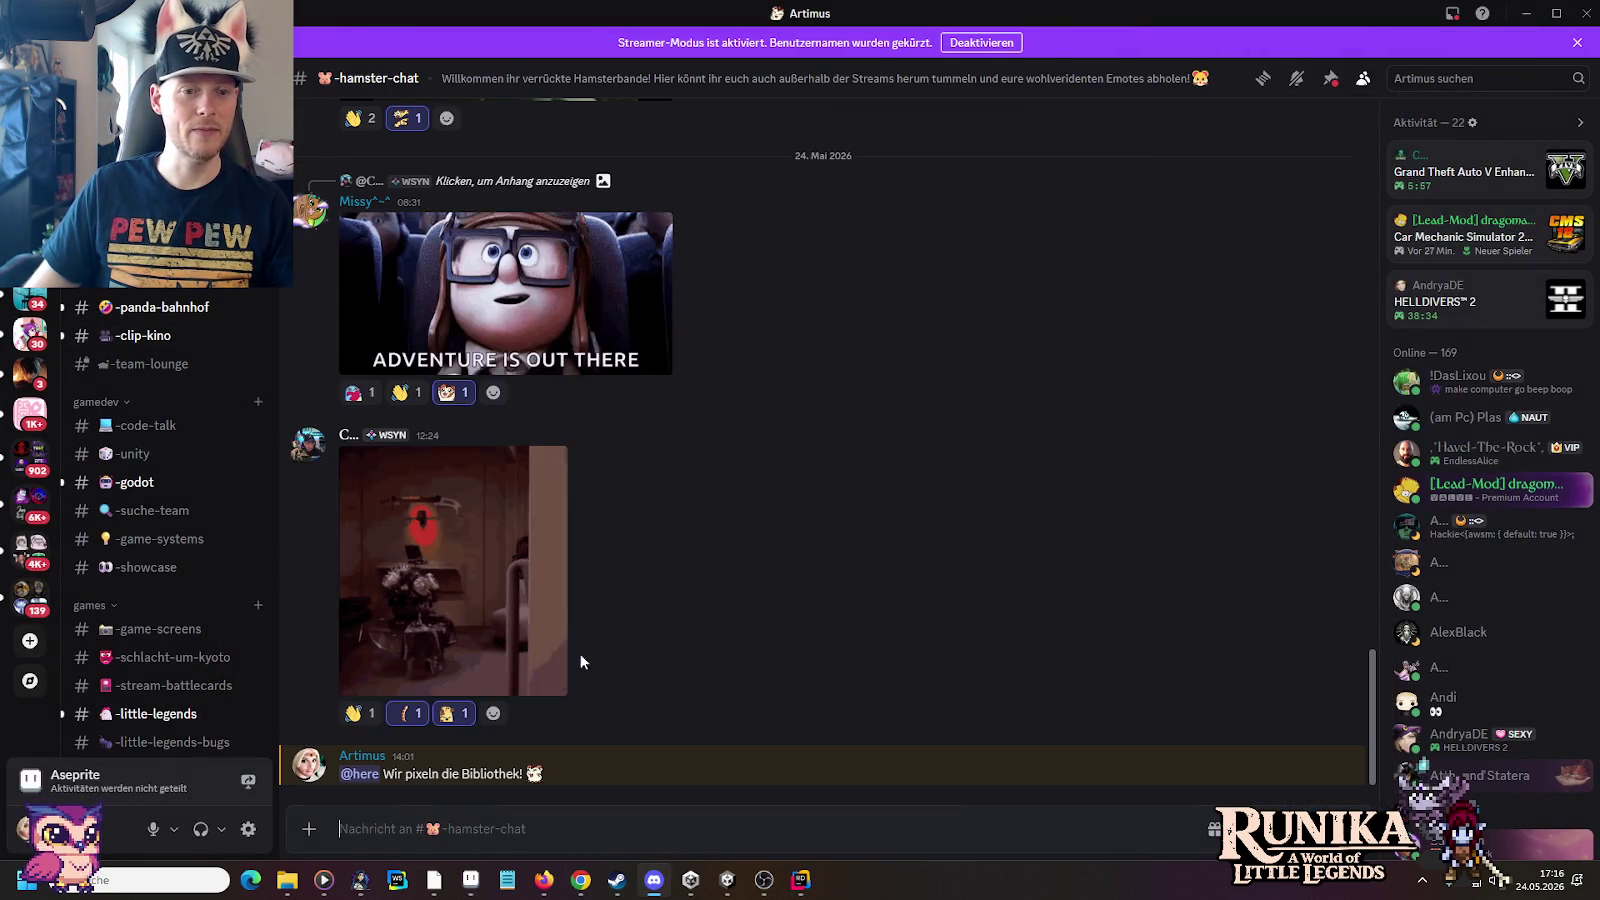
{"action": "type", "text": "David Kiesel"}
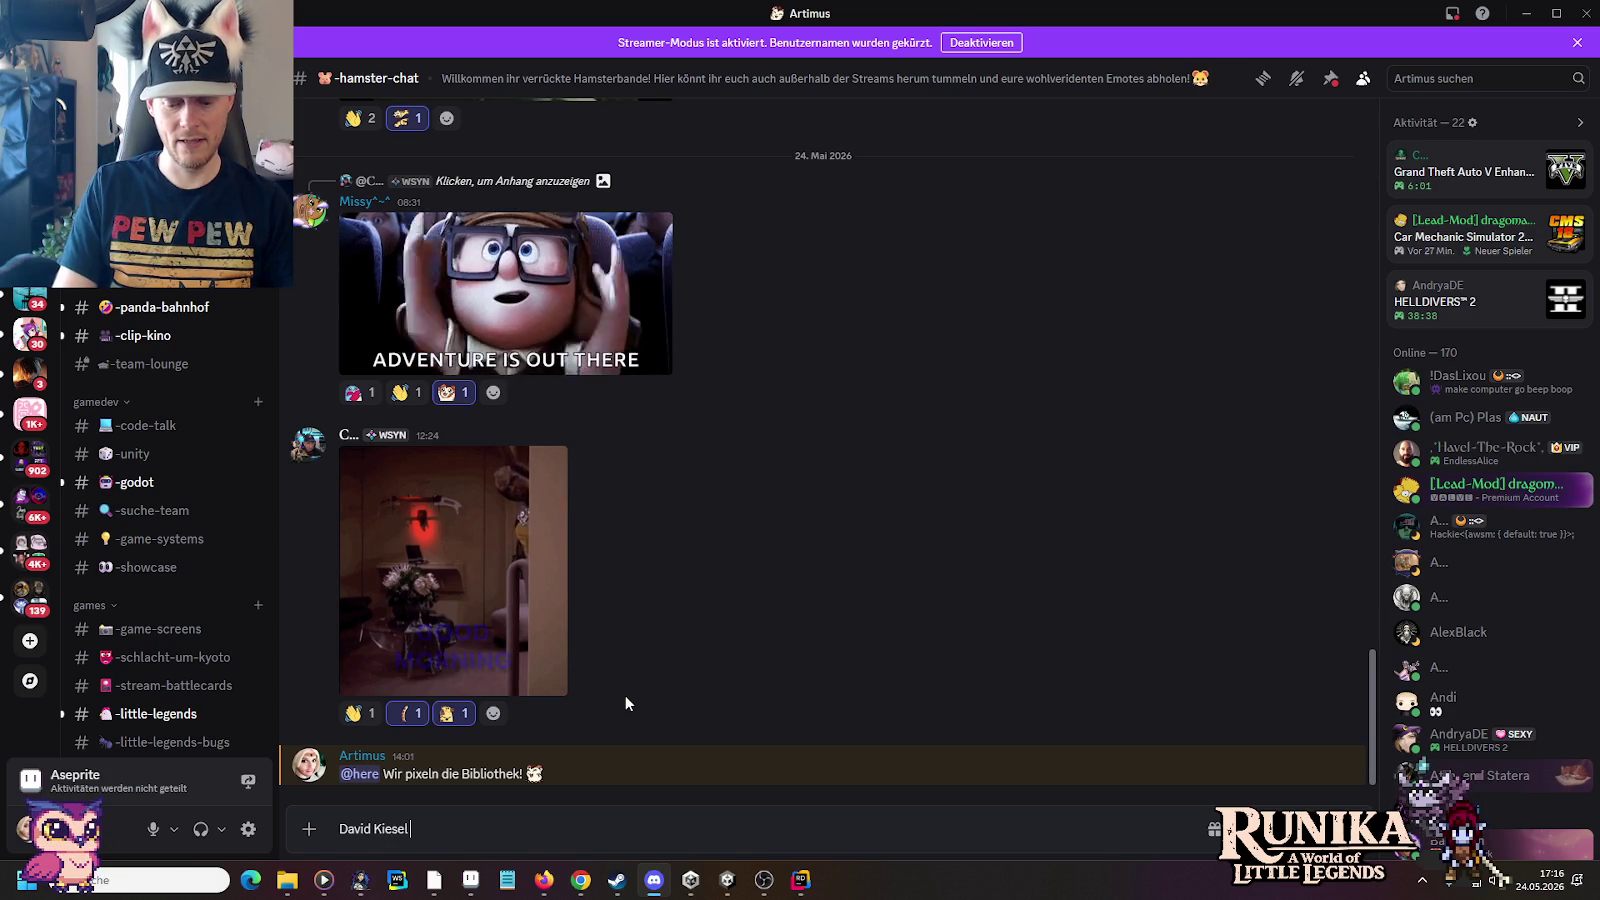
{"action": "type", "text": " Xerox "}
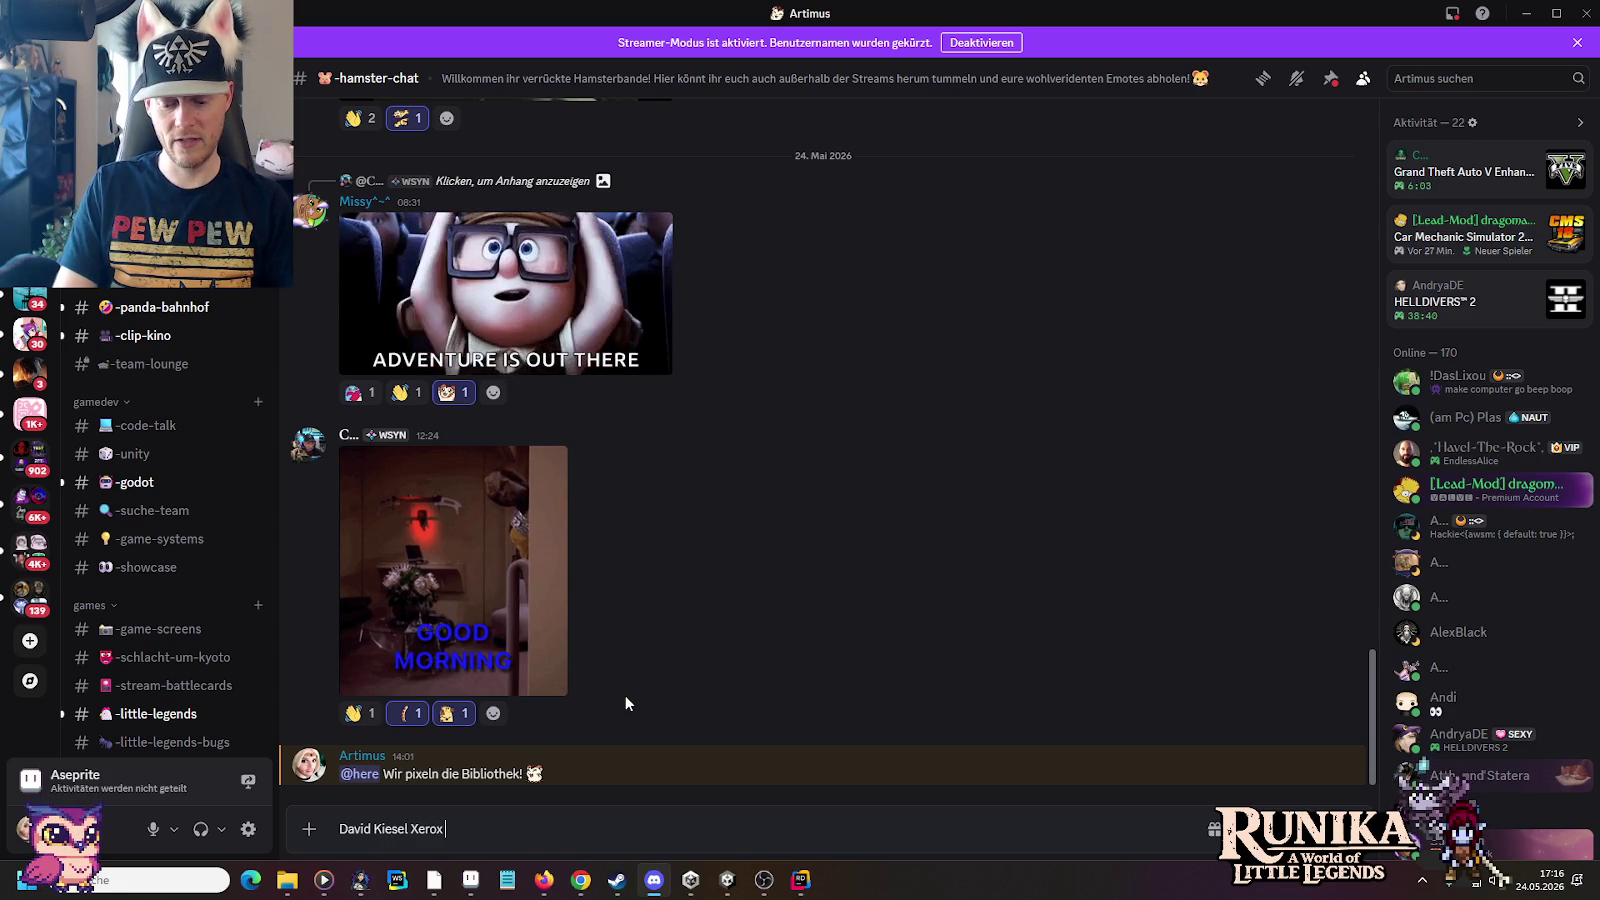
{"action": "type", "text": "Scanner"}
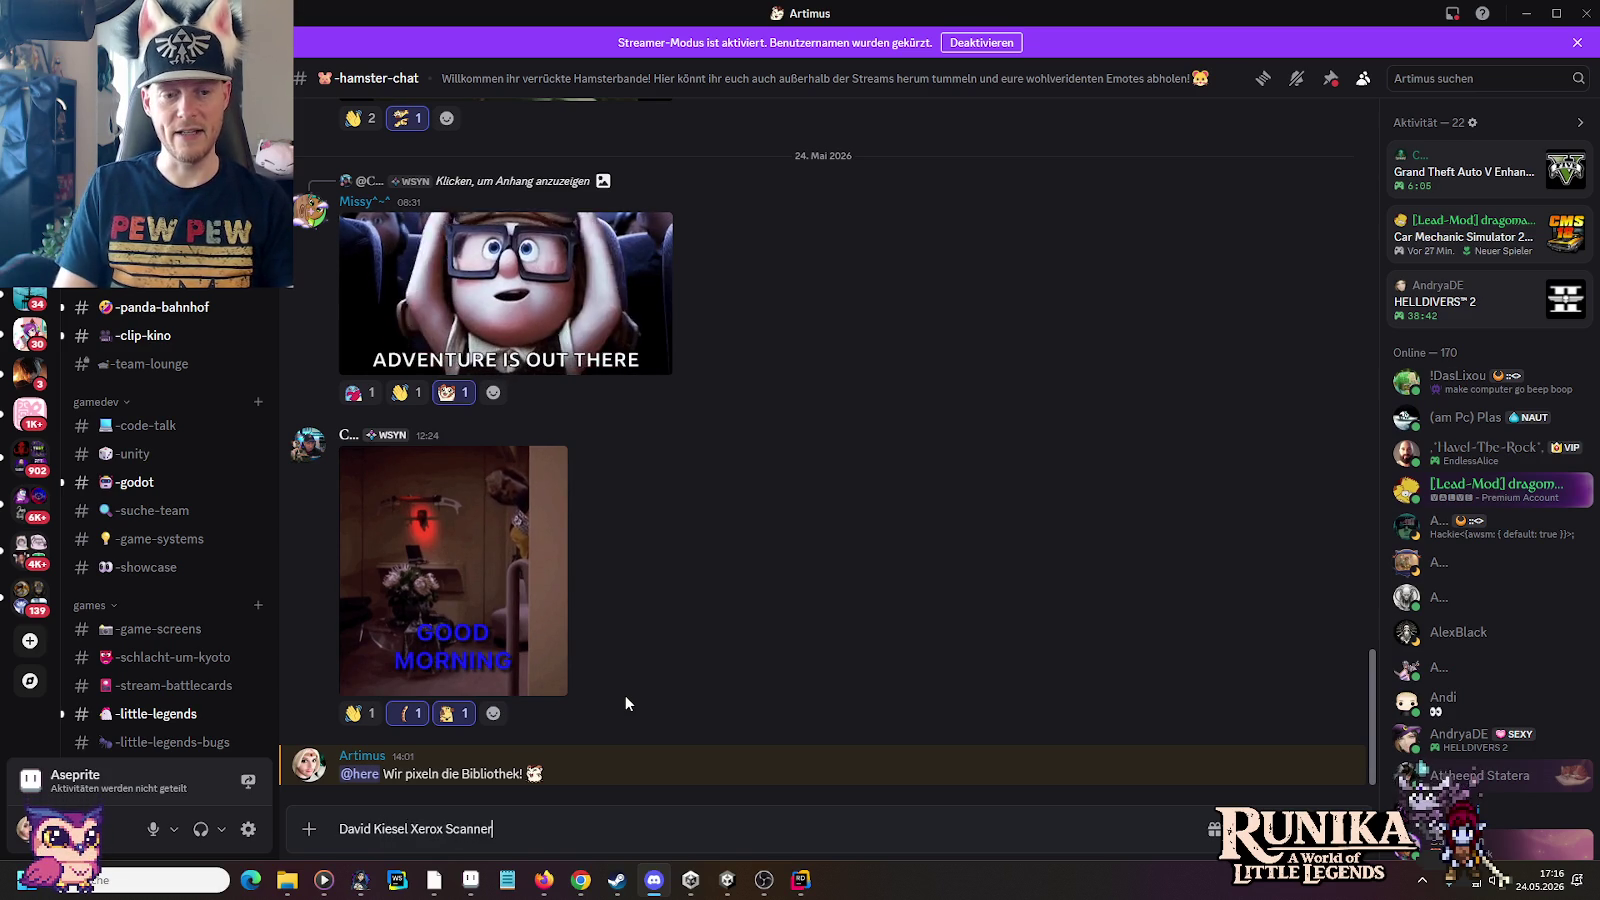
{"action": "key", "text": "Return"}
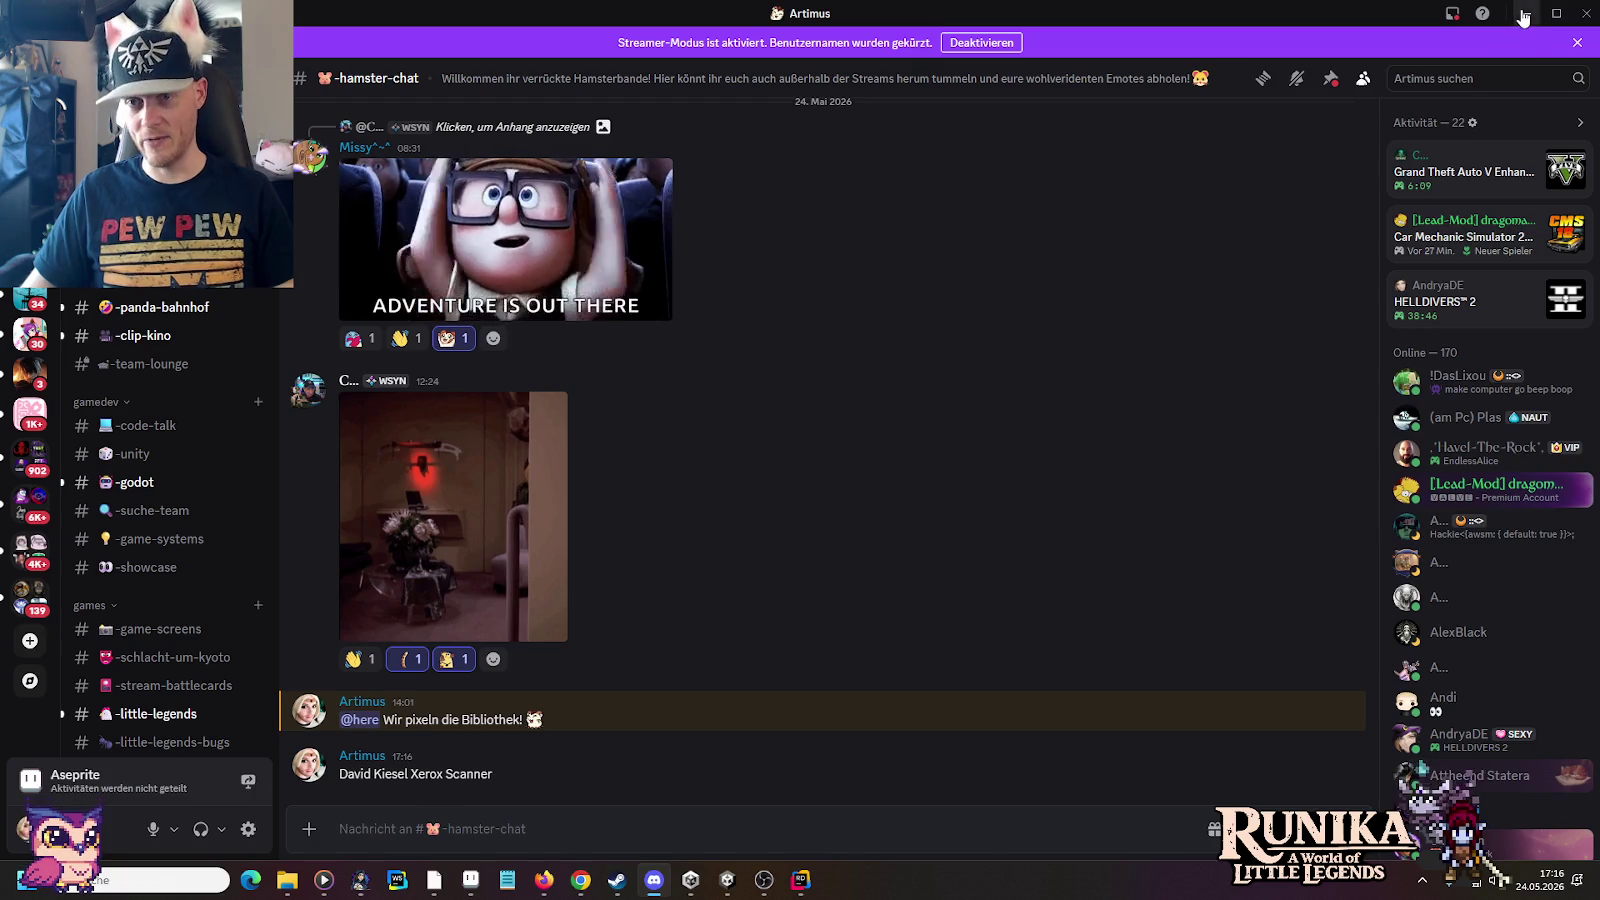
{"action": "left_click", "coordinate": [1523, 14]}
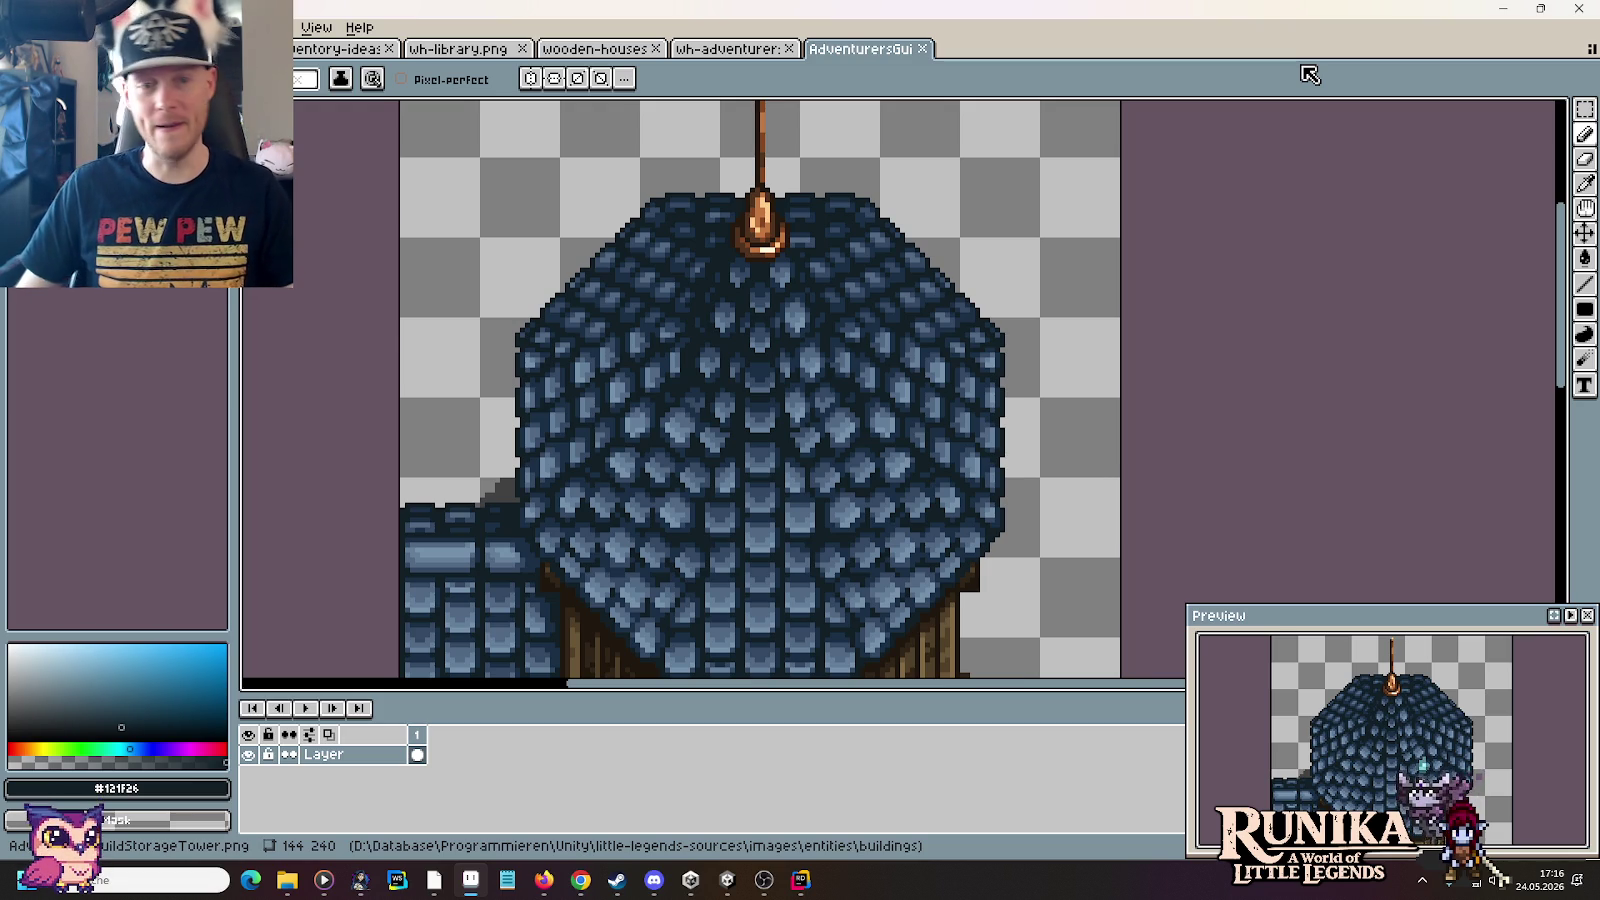
Step: Cycle through the open sprite sheet tabs and settle on wh-library.png
{"action": "left_click", "coordinate": [340, 48]}
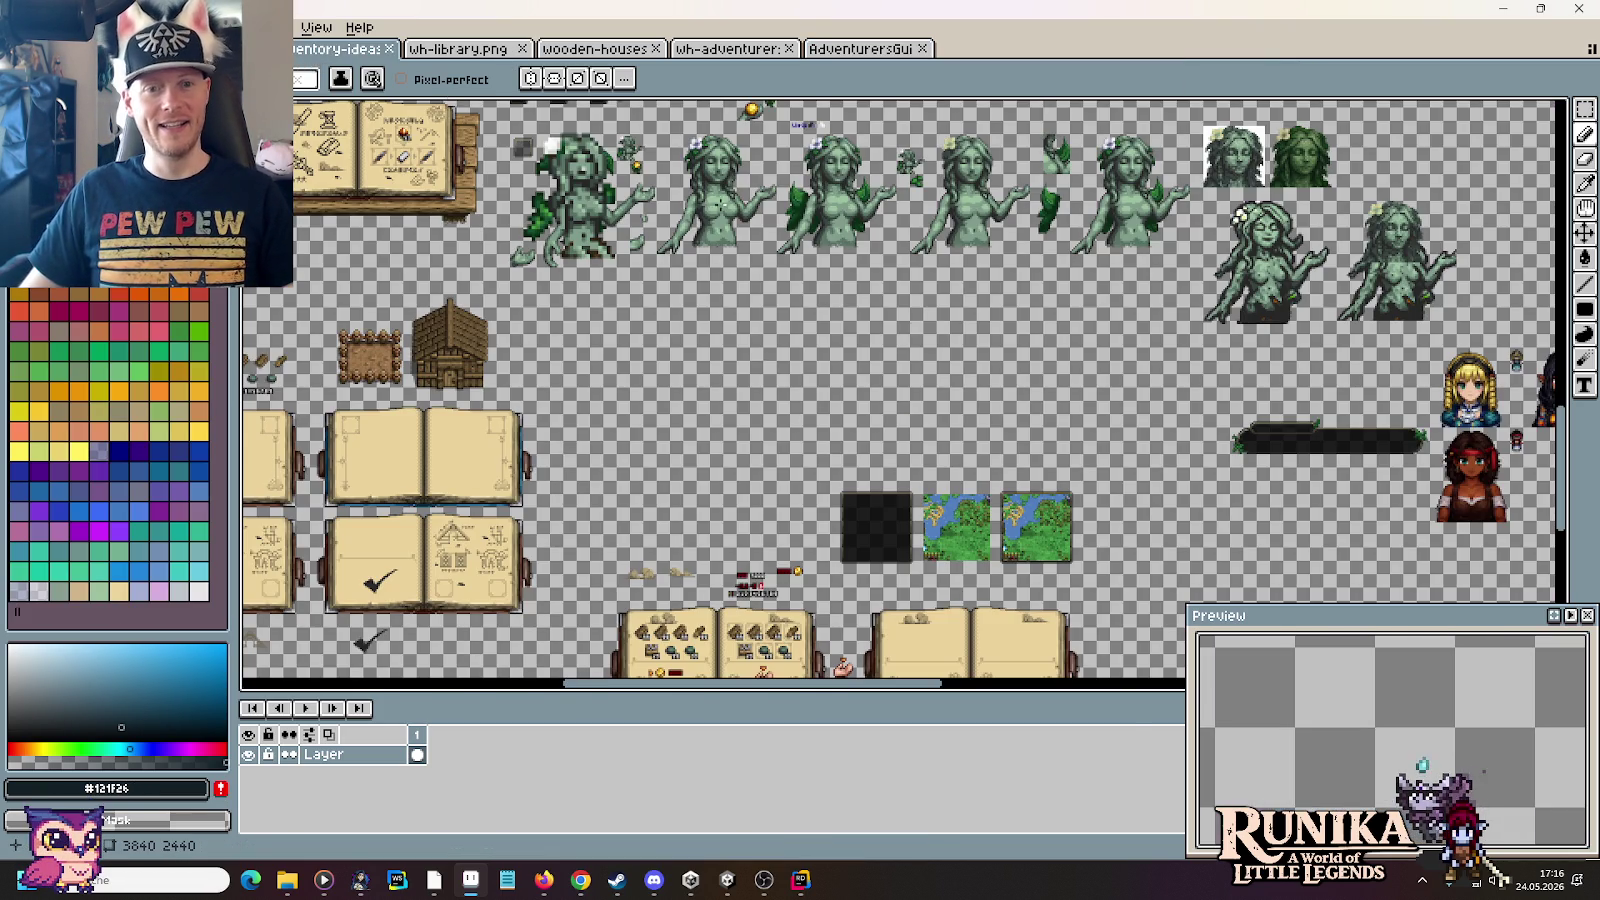
{"action": "left_click", "coordinate": [458, 48]}
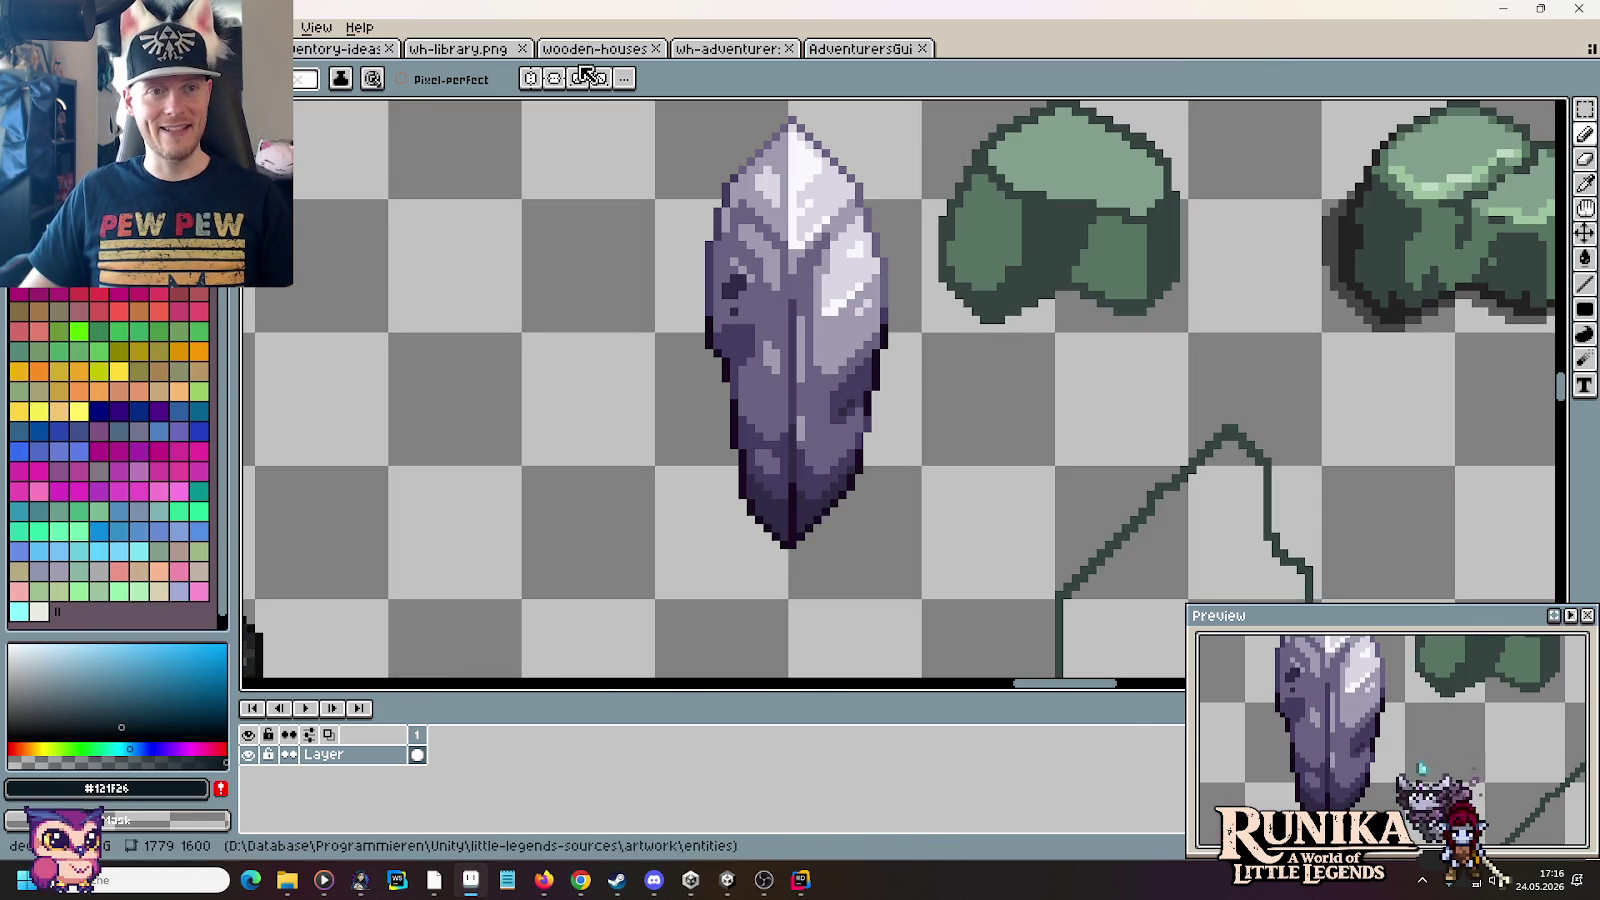
{"action": "left_click", "coordinate": [728, 48]}
{"action": "left_click", "coordinate": [594, 48]}
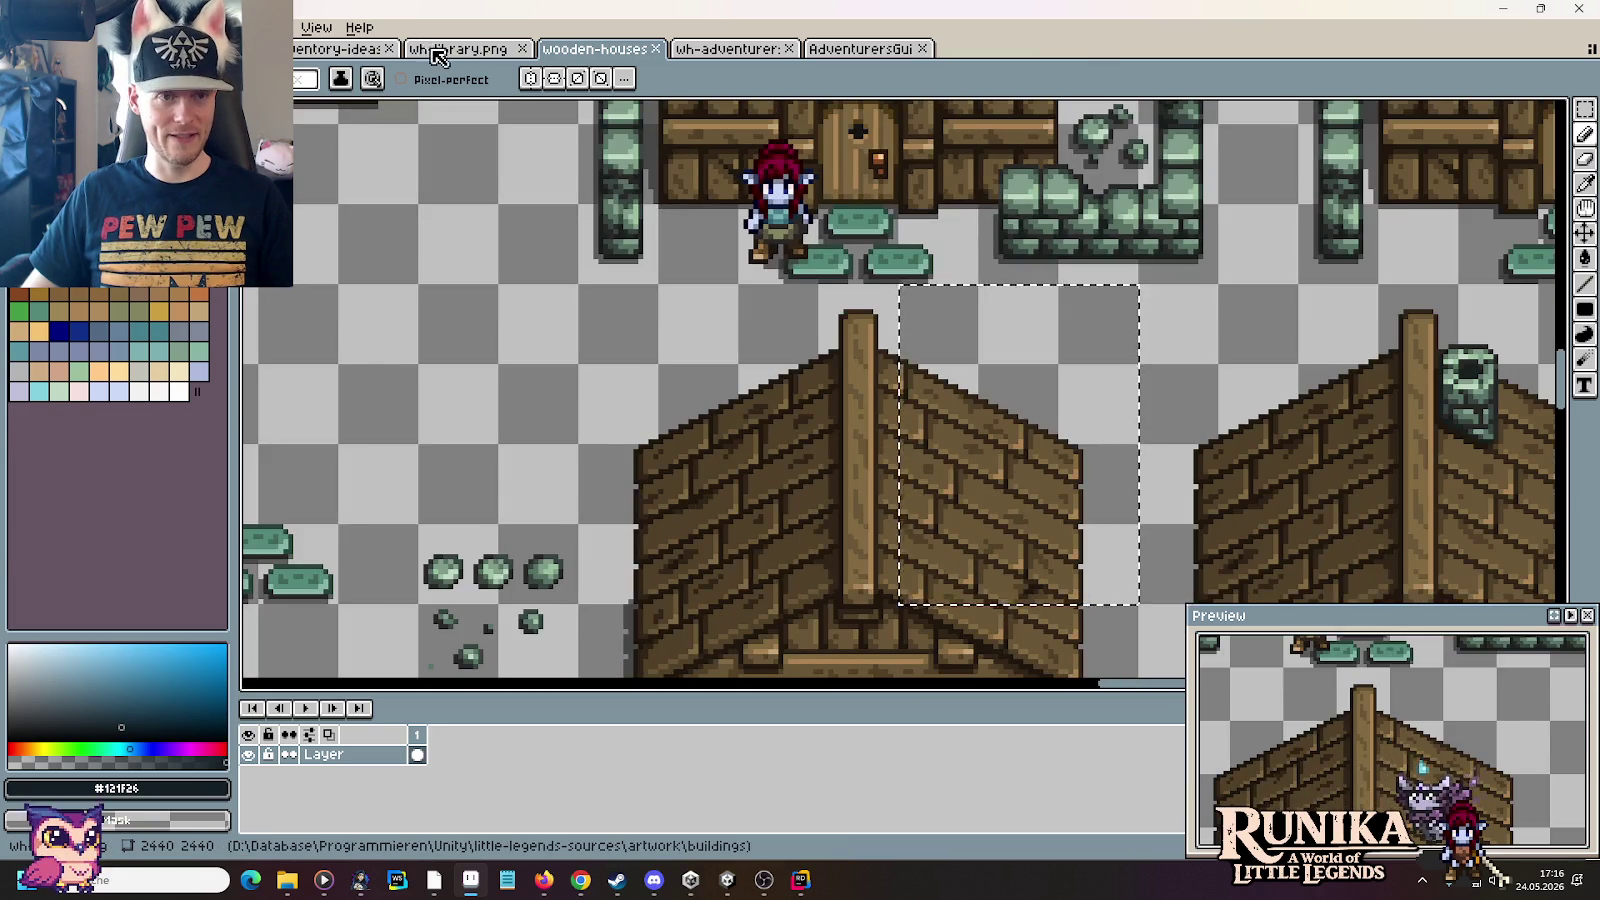
{"action": "left_click", "coordinate": [458, 48]}
{"action": "scroll", "coordinate": [949, 279], "scroll_direction": "down", "scroll_amount": 2}
{"action": "scroll", "coordinate": [949, 279], "scroll_direction": "up", "scroll_amount": 2}
{"action": "scroll", "coordinate": [949, 279], "scroll_direction": "down", "scroll_amount": 2}
Step: Switch to Rectangular Marquee and bring the row of octagonal roof sprites into view
{"action": "scroll", "coordinate": [975, 343], "scroll_direction": "down", "scroll_amount": 1}
{"action": "key", "text": "m"}
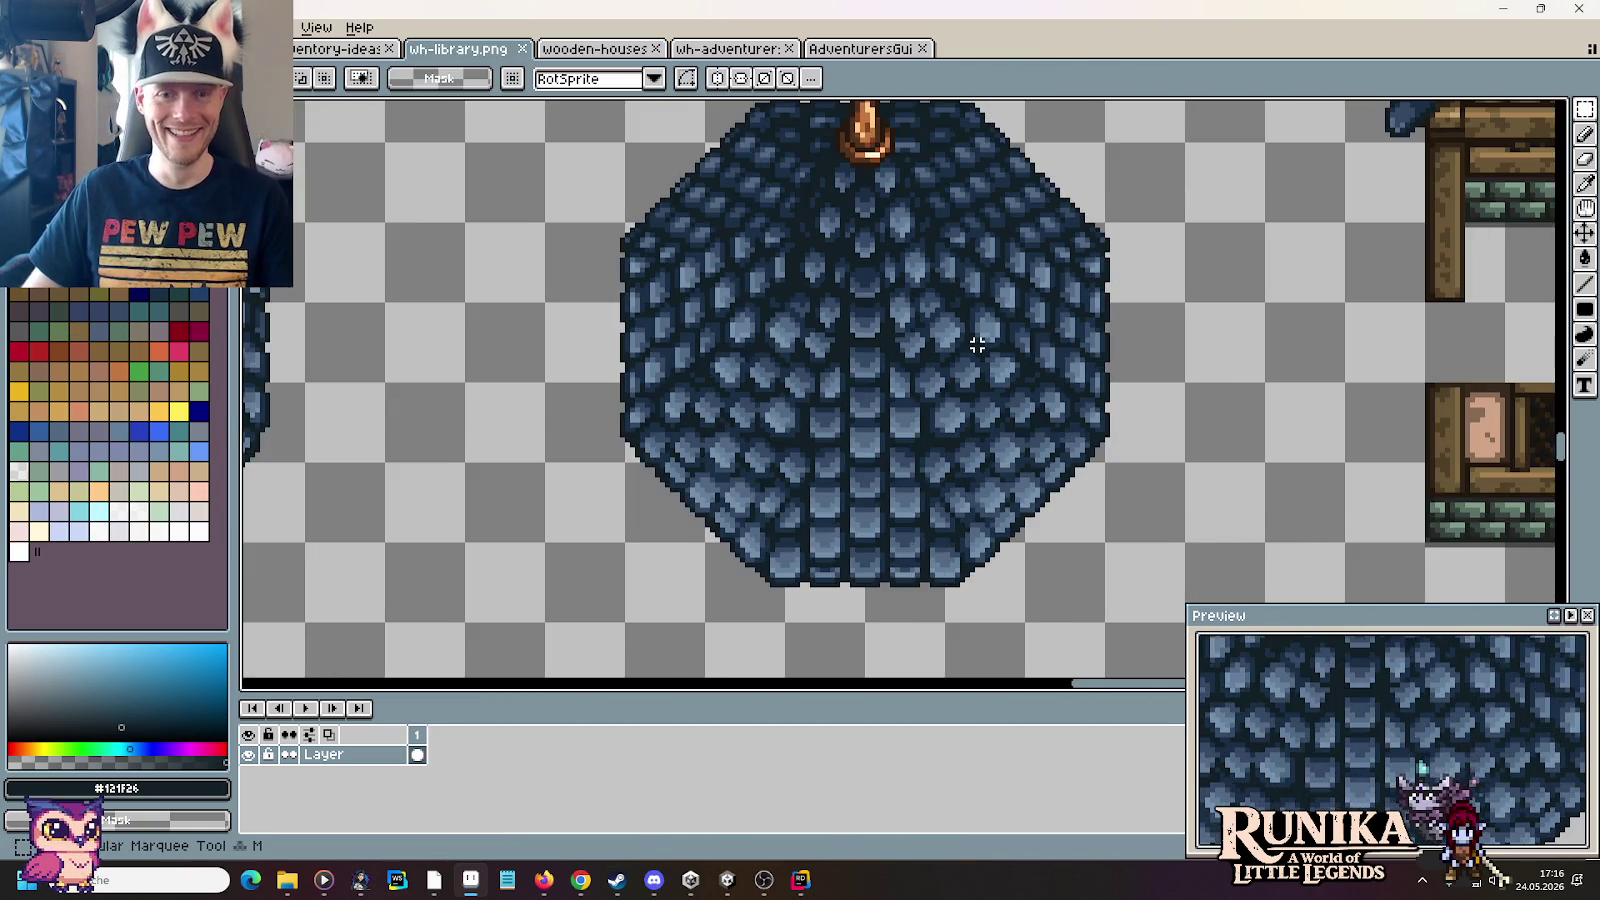
{"action": "scroll", "coordinate": [977, 345], "scroll_direction": "down", "scroll_amount": 1}
{"action": "left_click_drag", "start_coordinate": [790, 434], "coordinate": [885, 251]}
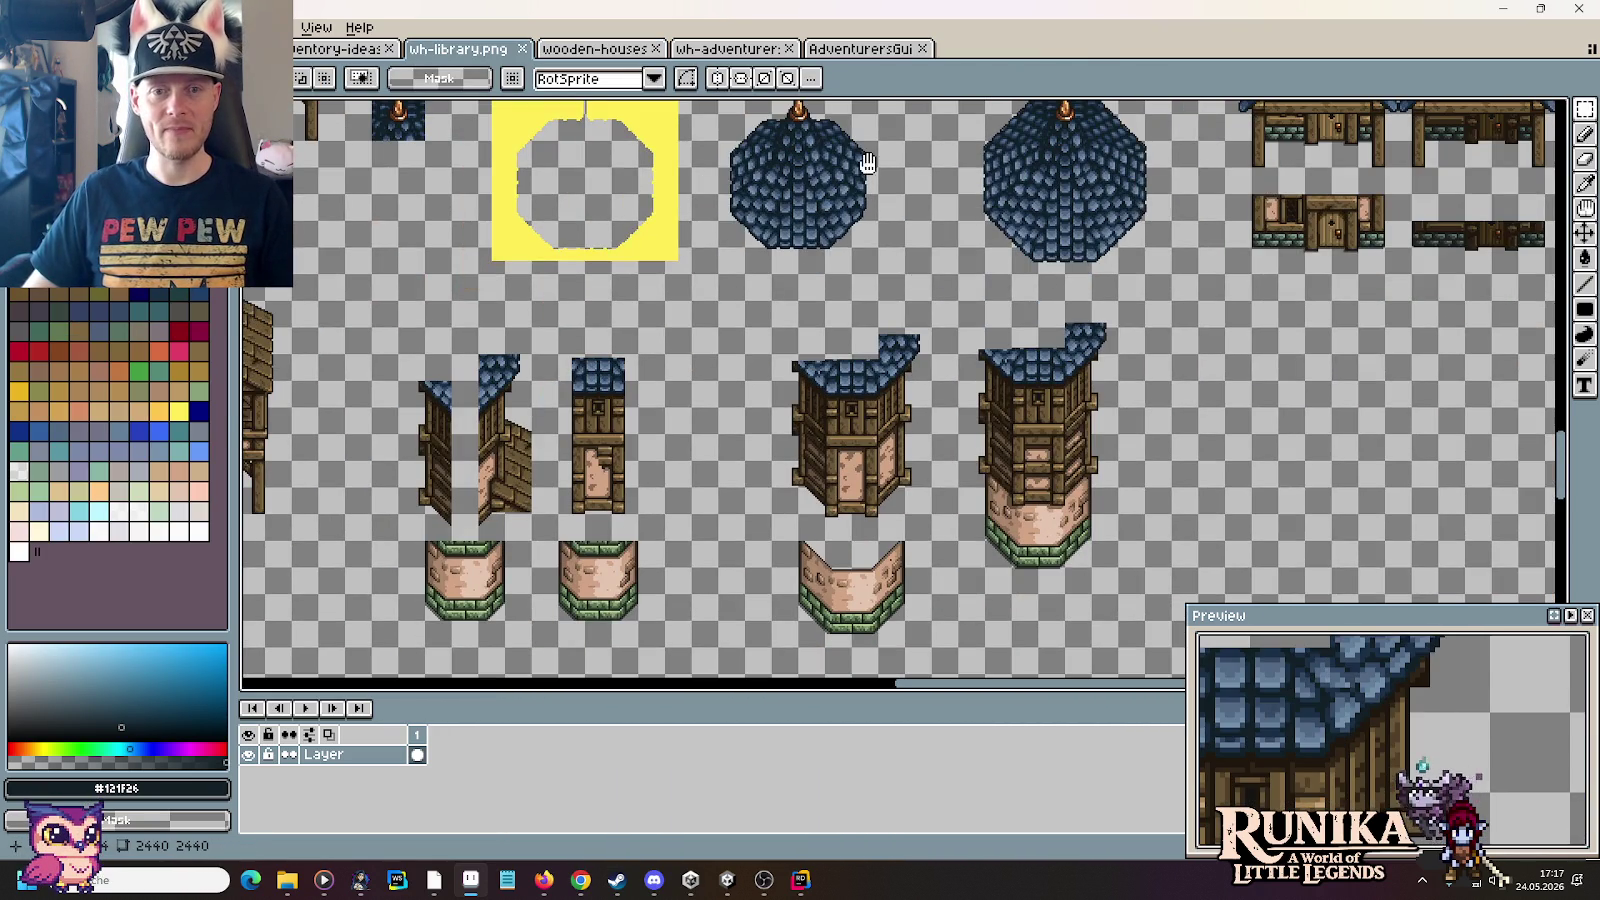
{"action": "left_click_drag", "start_coordinate": [867, 163], "coordinate": [858, 192]}
{"action": "scroll", "coordinate": [1125, 376], "scroll_direction": "up", "scroll_amount": 5}
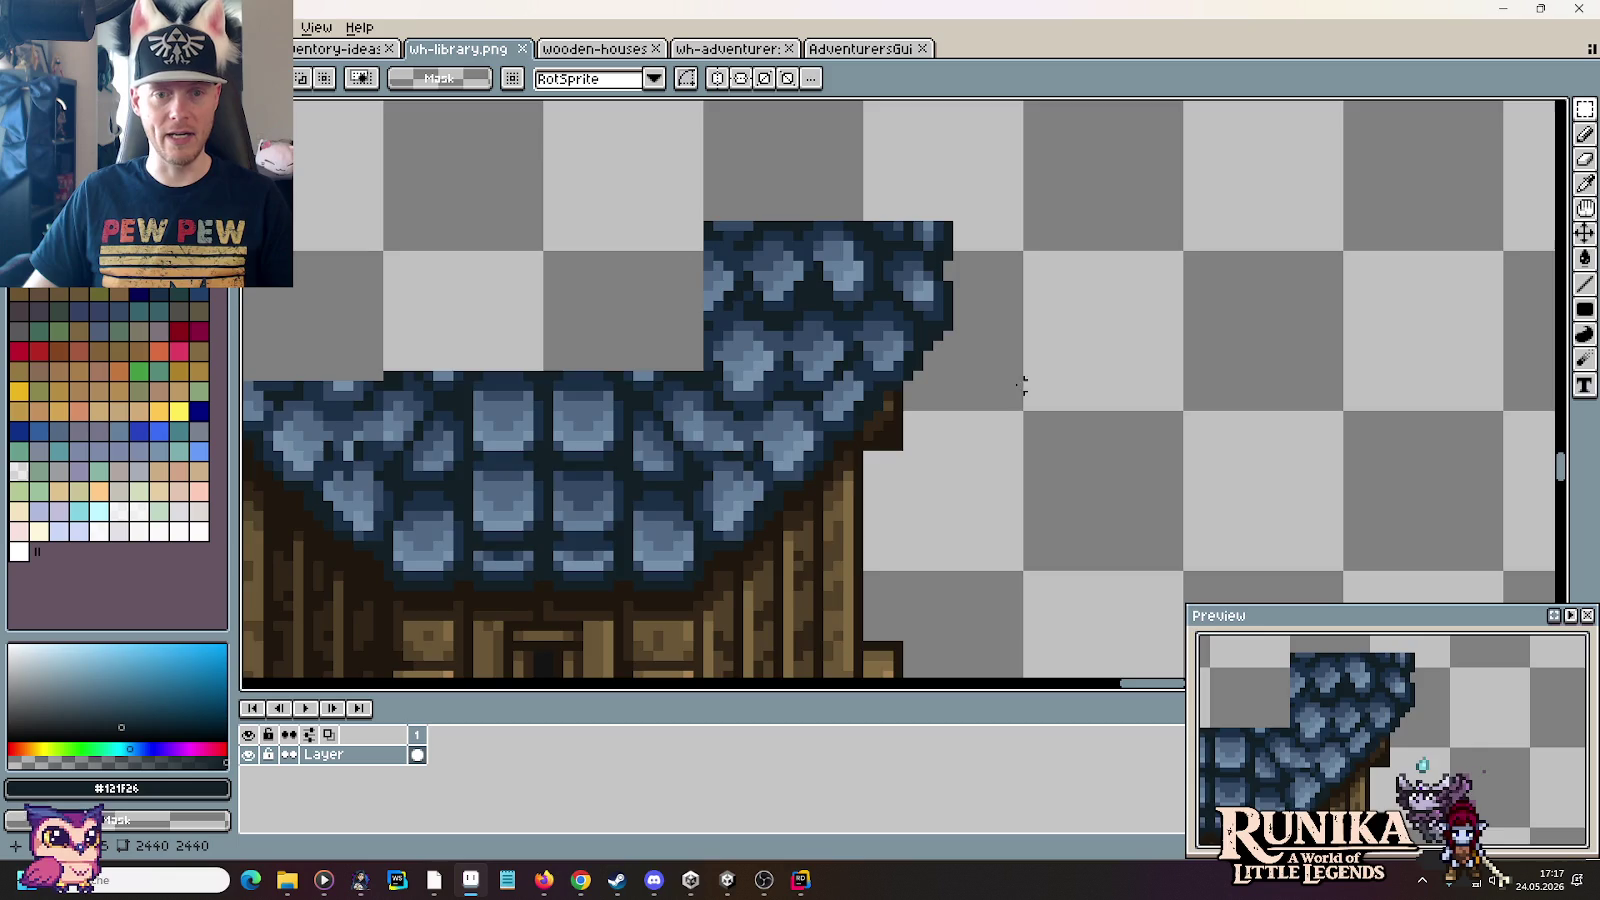
{"action": "scroll", "coordinate": [1232, 340], "scroll_direction": "down", "scroll_amount": 2}
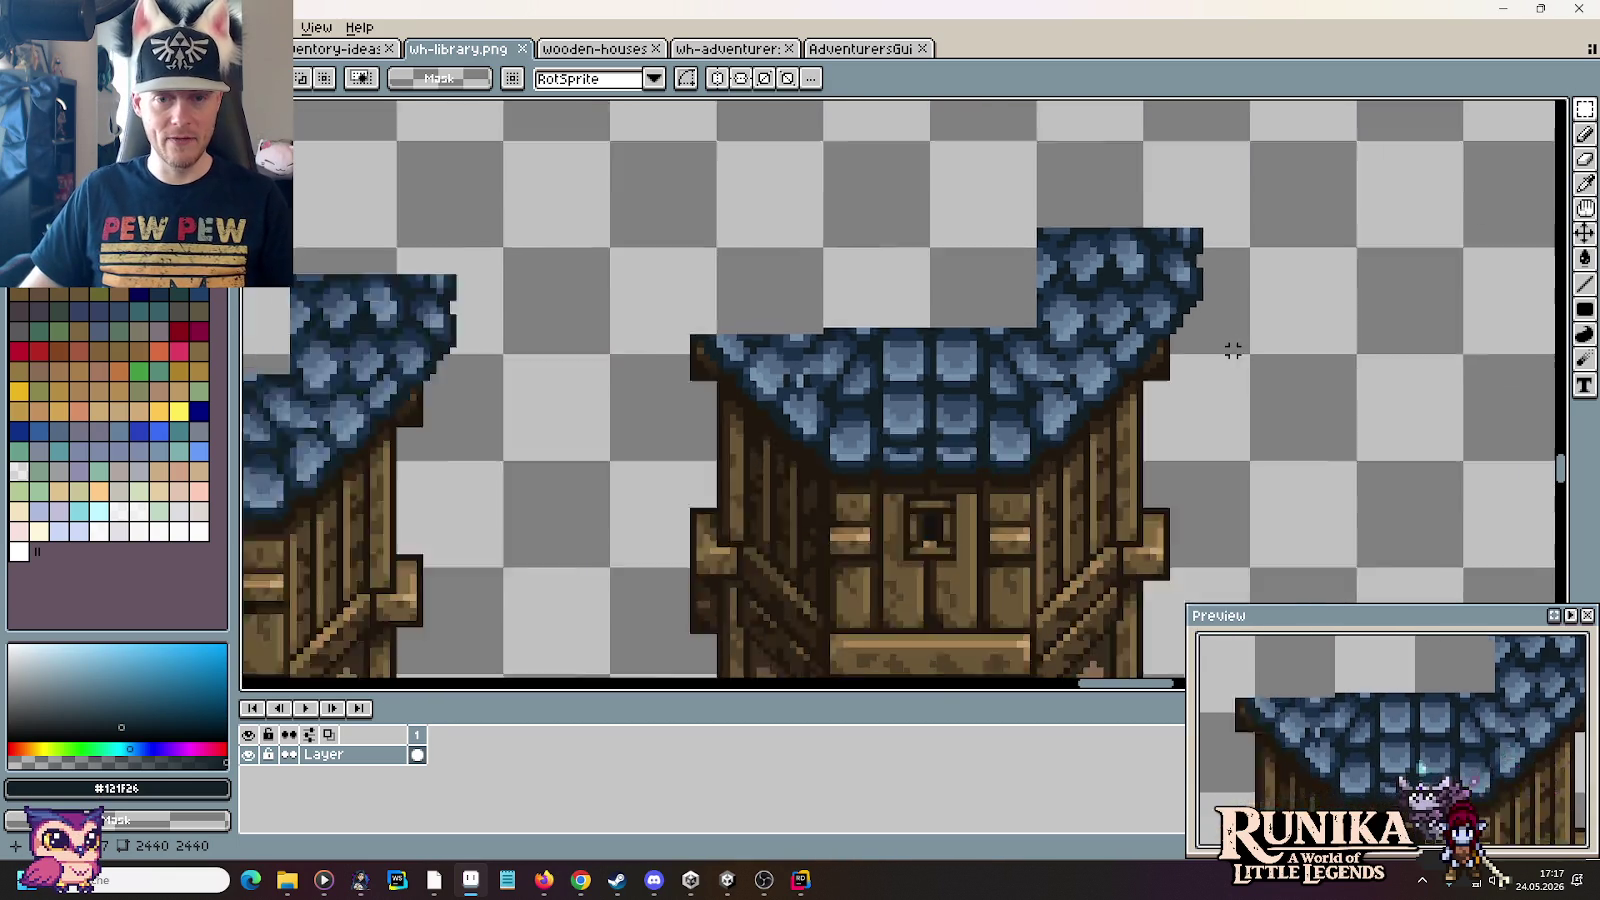
{"action": "scroll", "coordinate": [1232, 350], "scroll_direction": "down", "scroll_amount": 1}
{"action": "scroll", "coordinate": [1222, 385], "scroll_direction": "down", "scroll_amount": 1}
{"action": "mouse_move", "coordinate": [1213, 411]}
{"action": "left_mouse_down"}
{"action": "mouse_move", "coordinate": [1087, 456]}
{"action": "mouse_move", "coordinate": [305, 240]}
{"action": "left_mouse_up"}
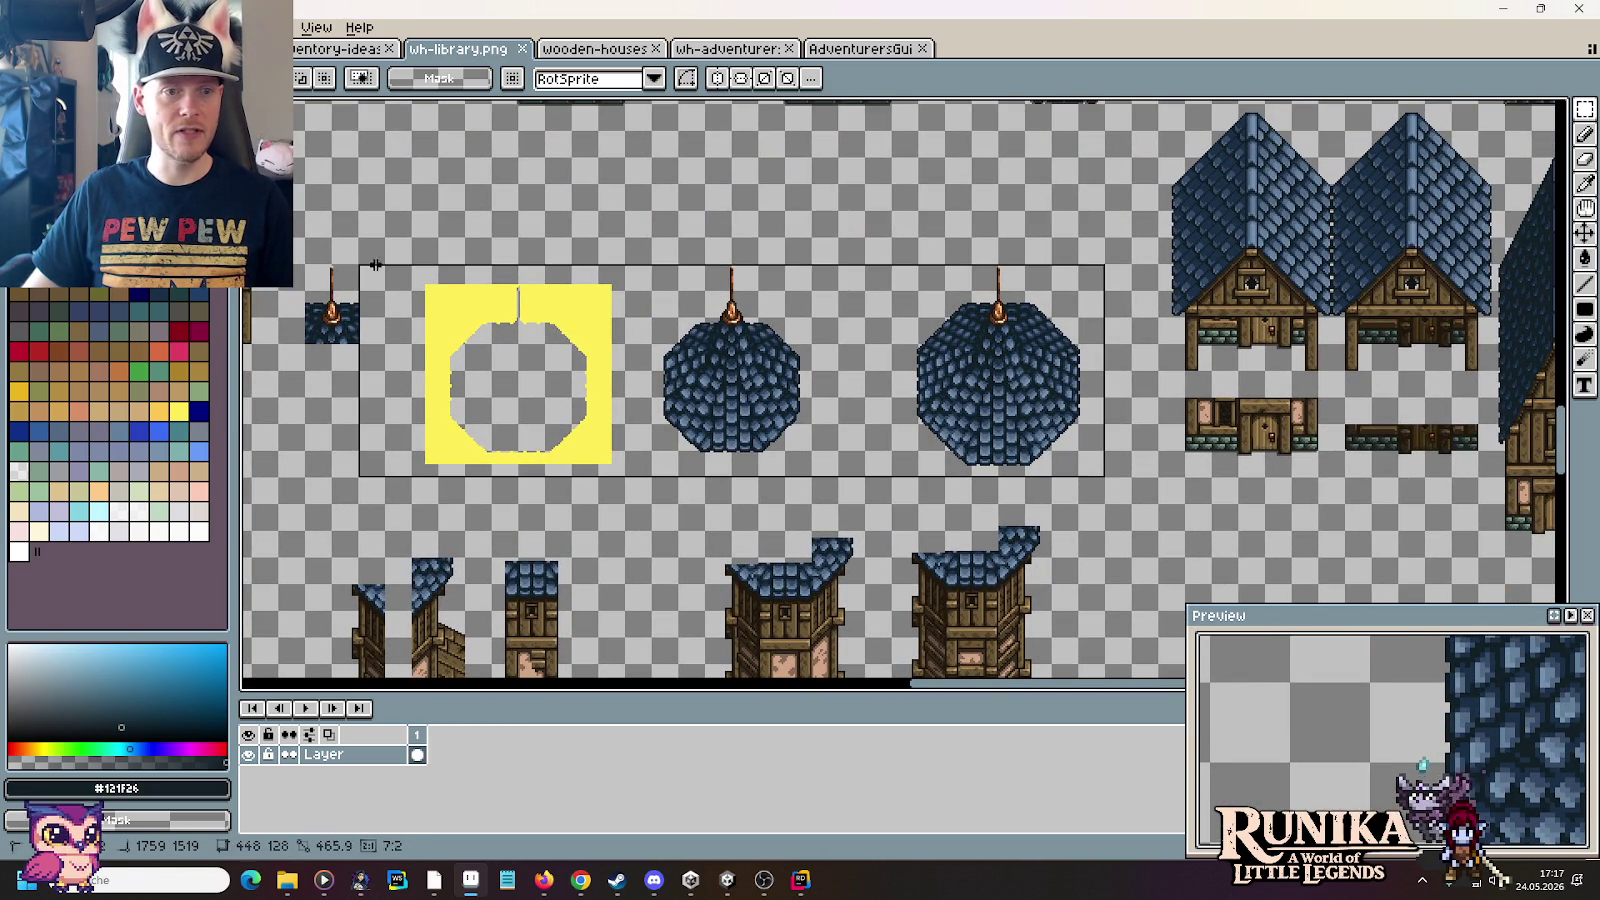
Step: Select the roof sprites, shift them slightly up and right, and drop them
{"action": "left_click_drag", "start_coordinate": [378, 292], "coordinate": [380, 210]}
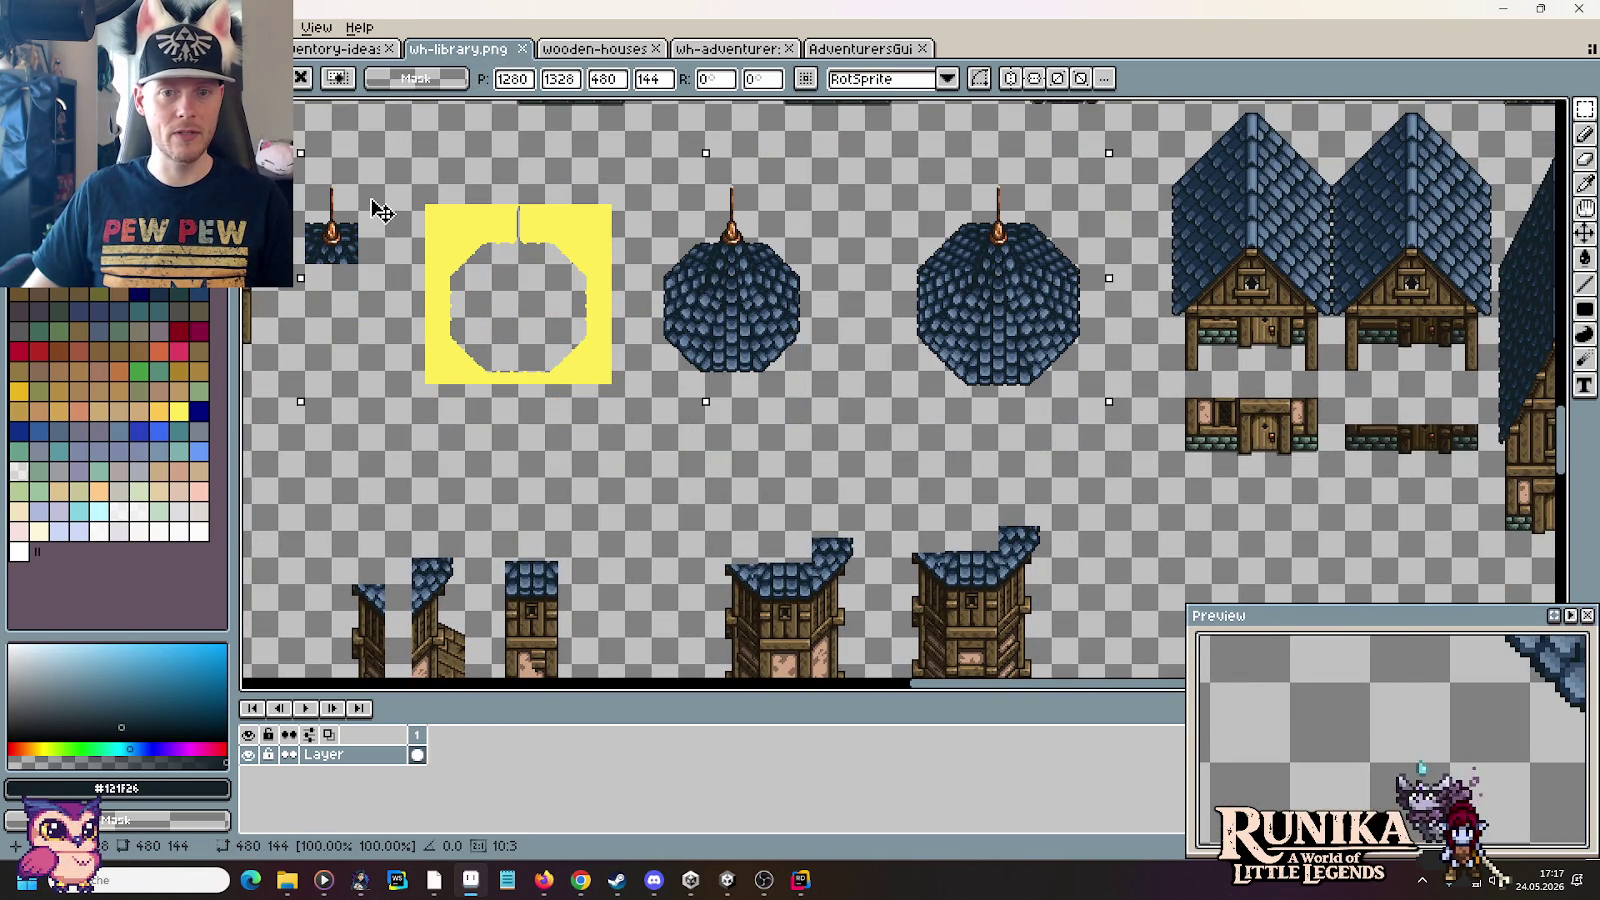
{"action": "key", "text": "Return"}
{"action": "scroll", "coordinate": [947, 385], "scroll_direction": "up", "scroll_amount": 3}
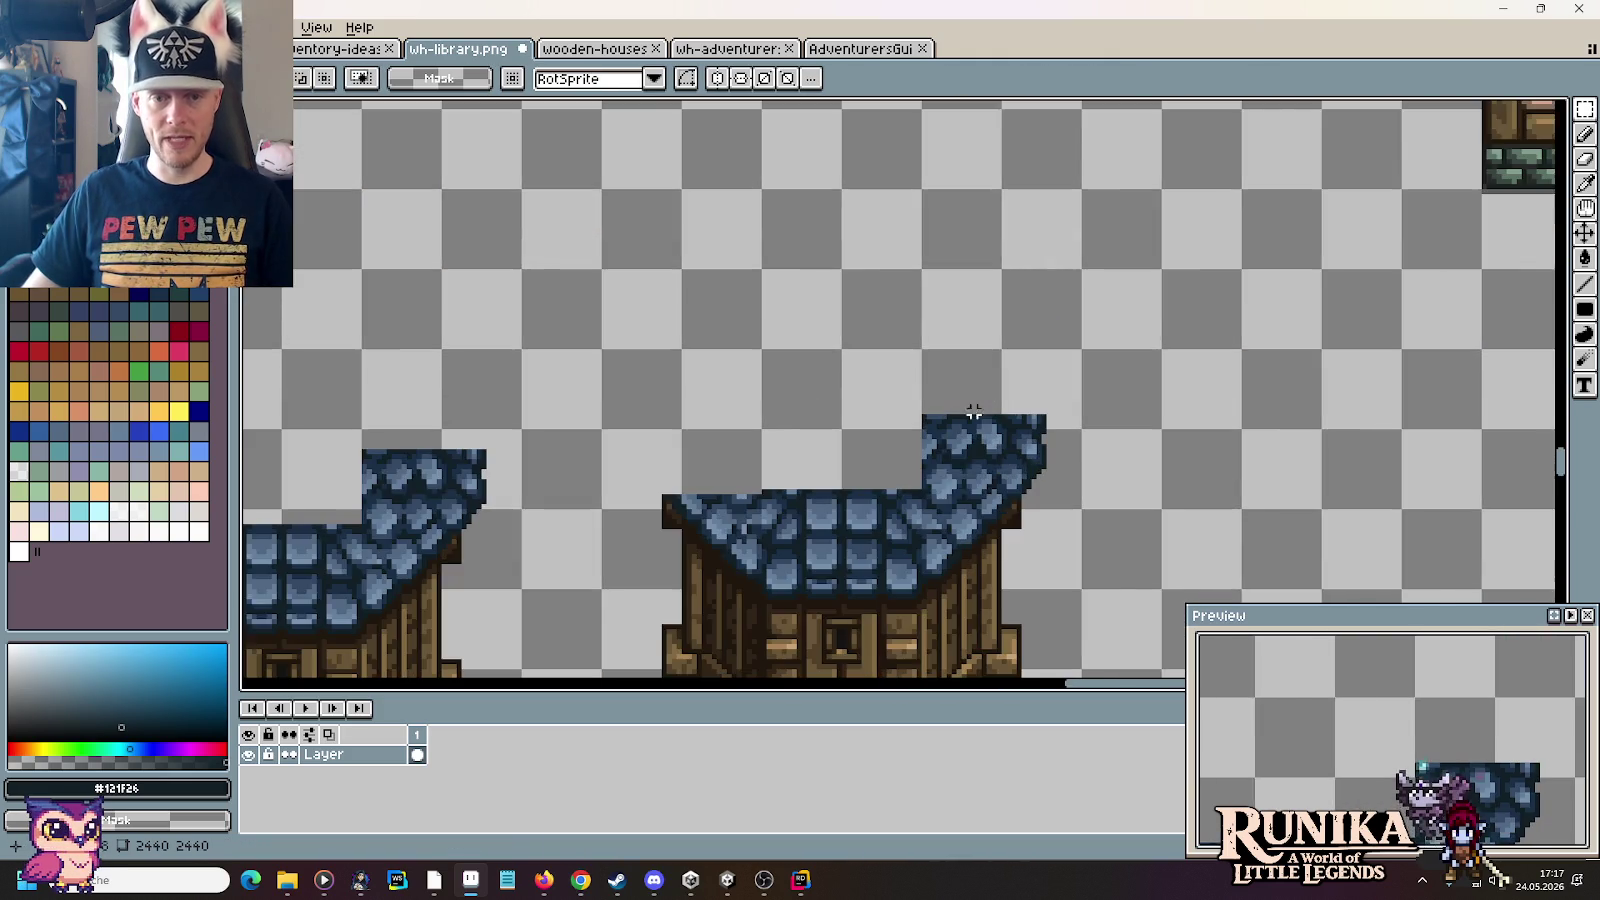
{"action": "scroll", "coordinate": [947, 385], "scroll_direction": "up", "scroll_amount": 1}
Step: Erase the blue shingle roof from the house's top-right down to its left edge
{"action": "key", "text": "i"}
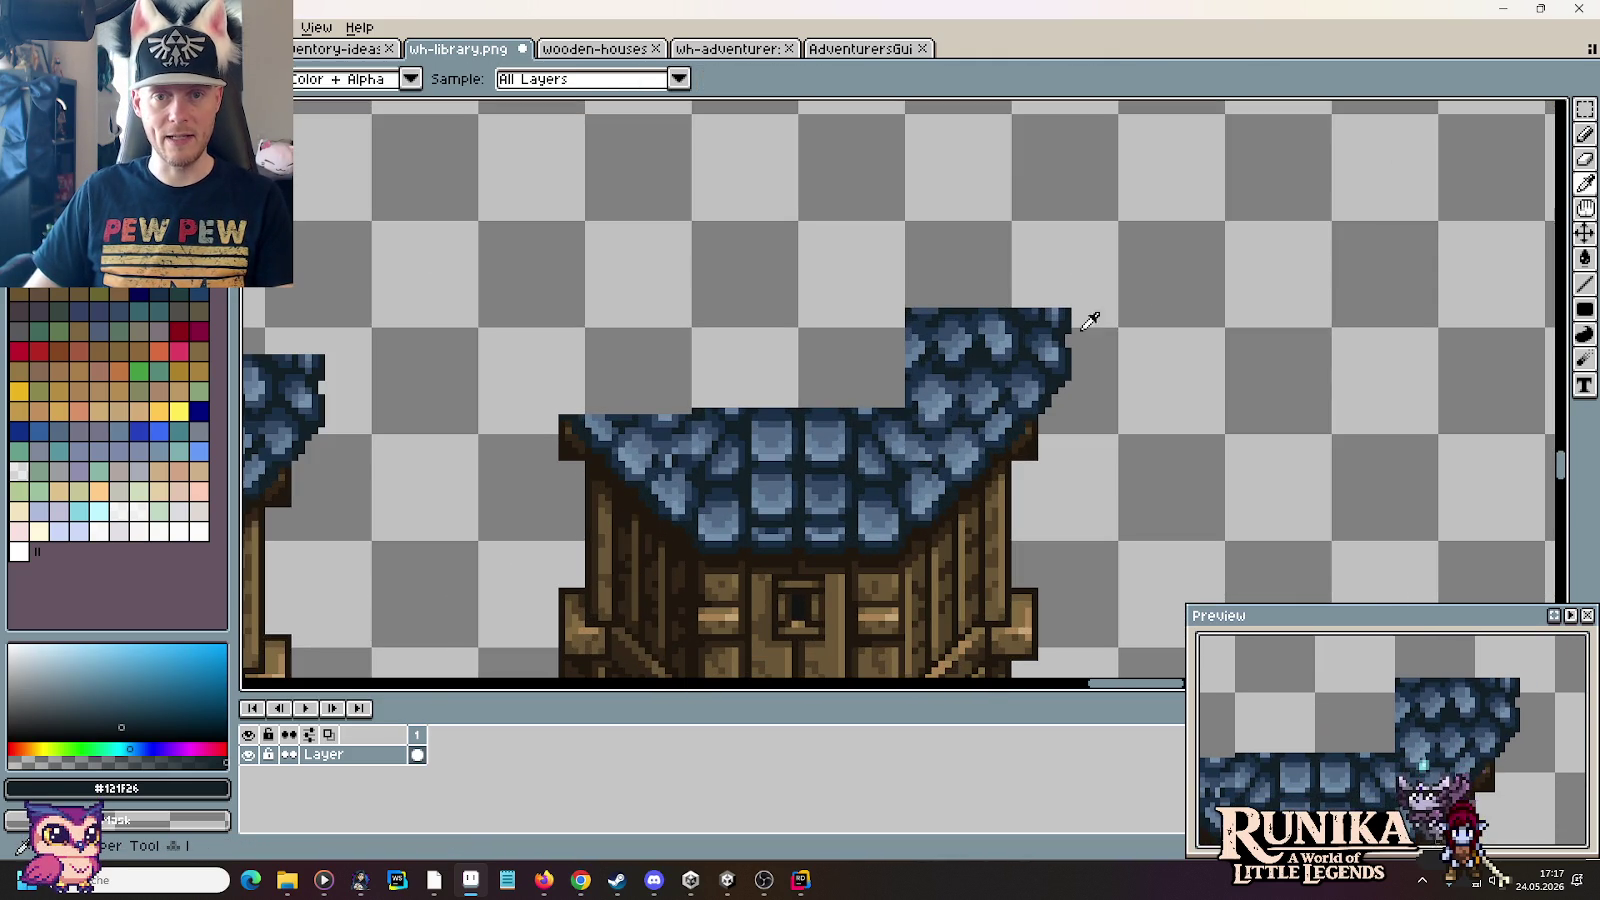
{"action": "key", "text": "e"}
{"action": "mouse_move", "coordinate": [1080, 302]}
{"action": "left_mouse_down"}
{"action": "mouse_move", "coordinate": [1000, 279]}
{"action": "mouse_move", "coordinate": [936, 464]}
{"action": "mouse_move", "coordinate": [618, 455]}
{"action": "left_mouse_up"}
{"action": "key", "text": "i"}
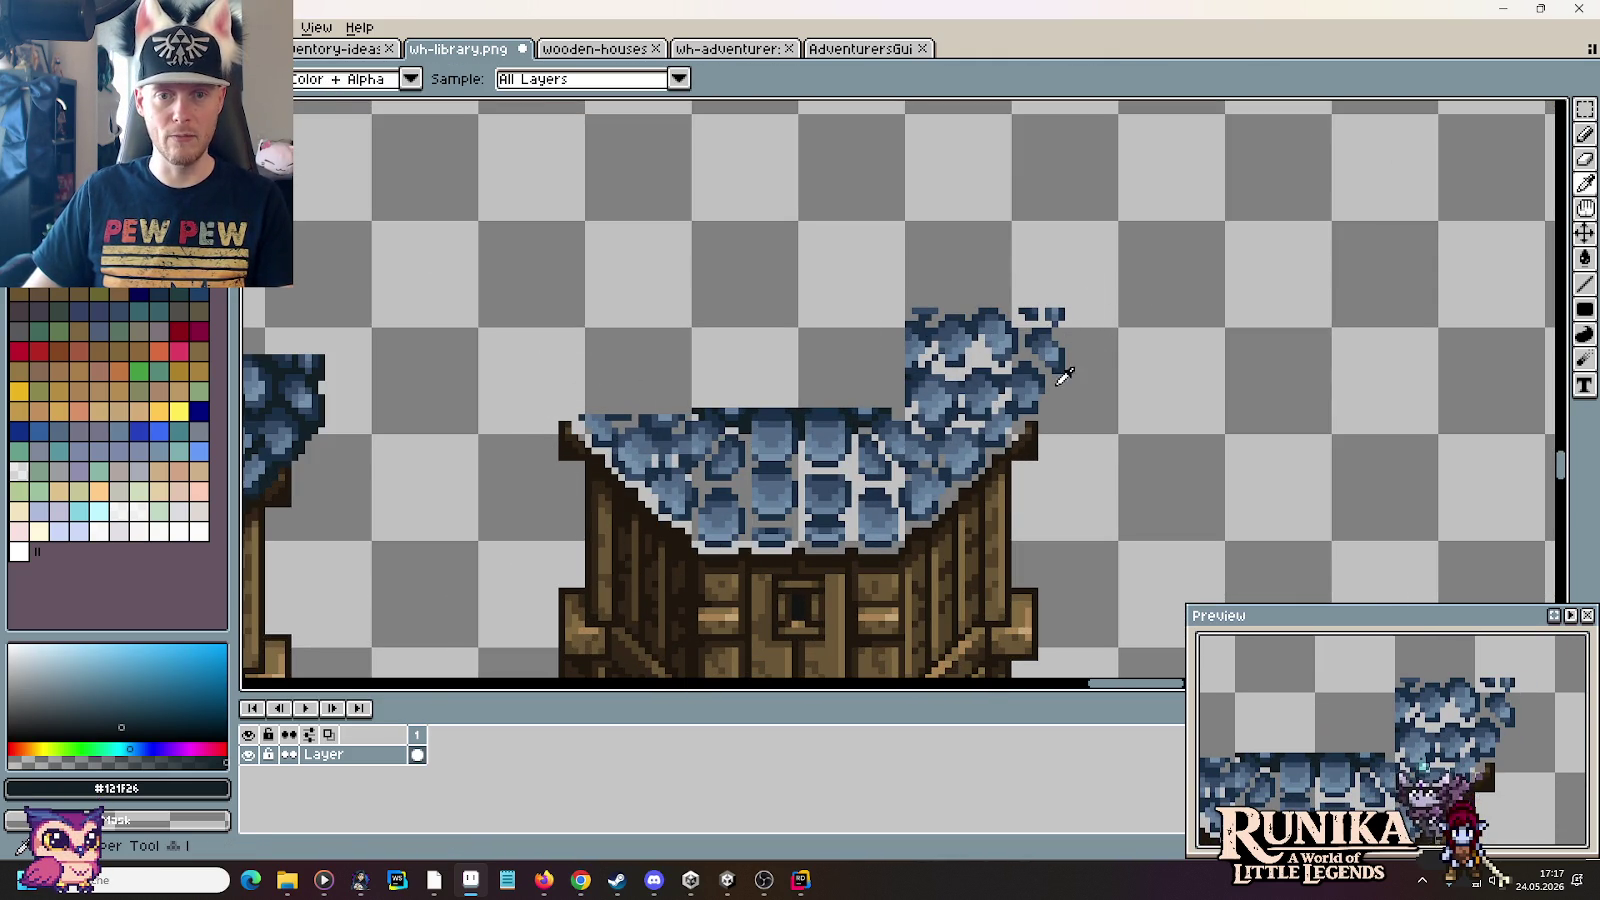
{"action": "left_click", "coordinate": [1052, 368]}
{"action": "key", "text": "e"}
{"action": "mouse_move", "coordinate": [1071, 357]}
{"action": "left_mouse_down"}
{"action": "mouse_move", "coordinate": [930, 460]}
{"action": "mouse_move", "coordinate": [589, 429]}
{"action": "left_mouse_up"}
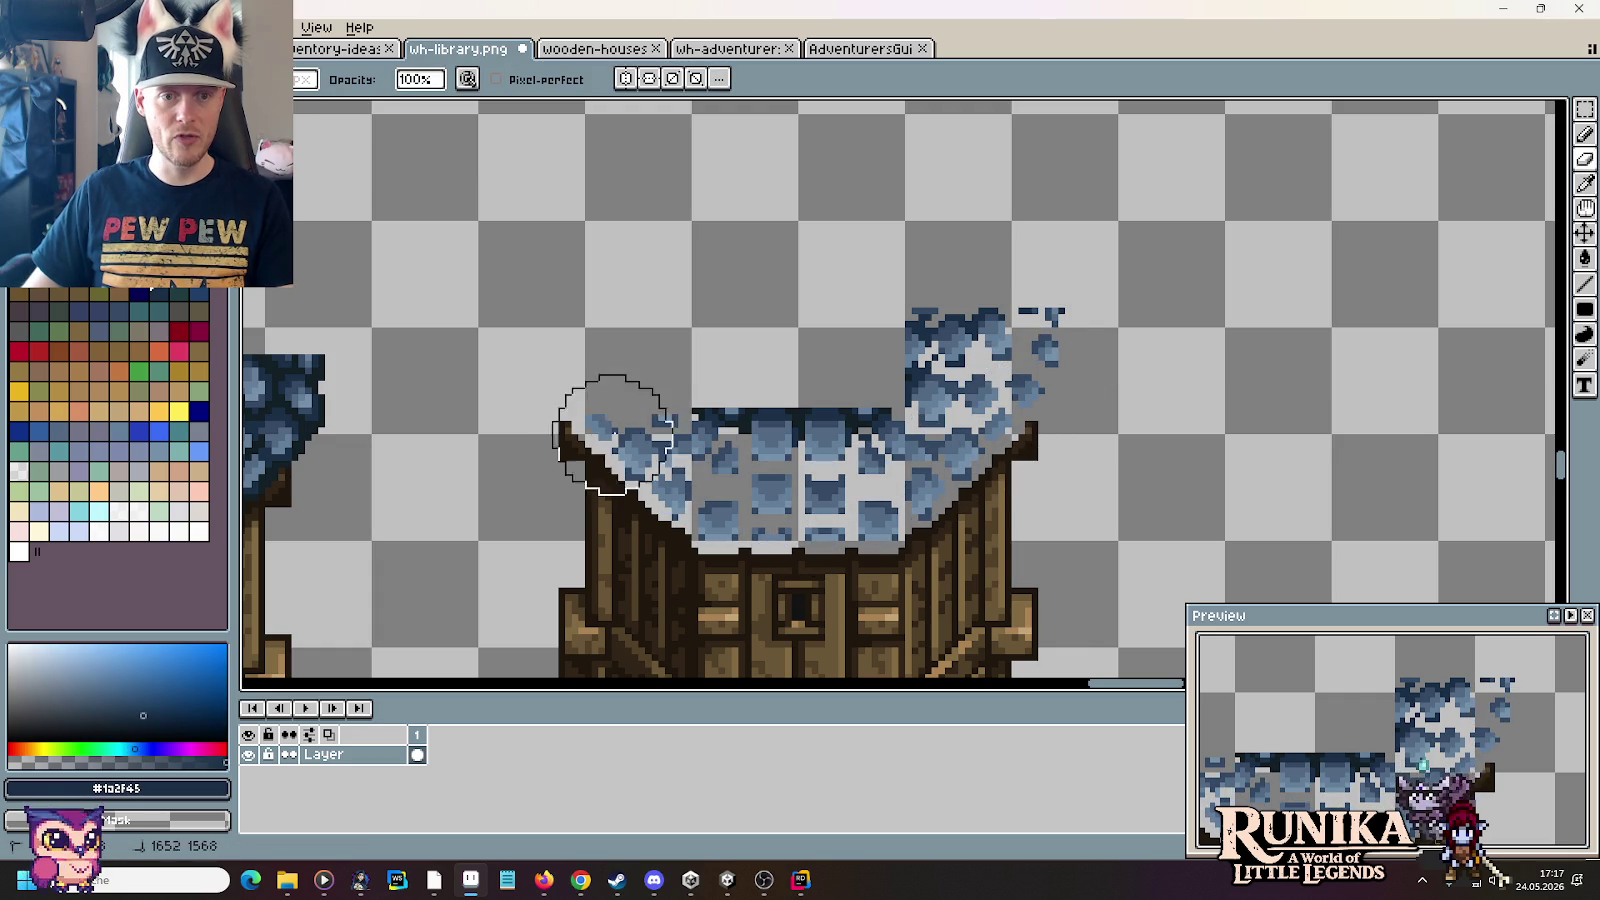
Step: Sample the mid and light blue shingle colours and touch up the top-right roof pixels
{"action": "key", "text": "i"}
{"action": "left_click", "coordinate": [627, 416]}
{"action": "key", "text": "e"}
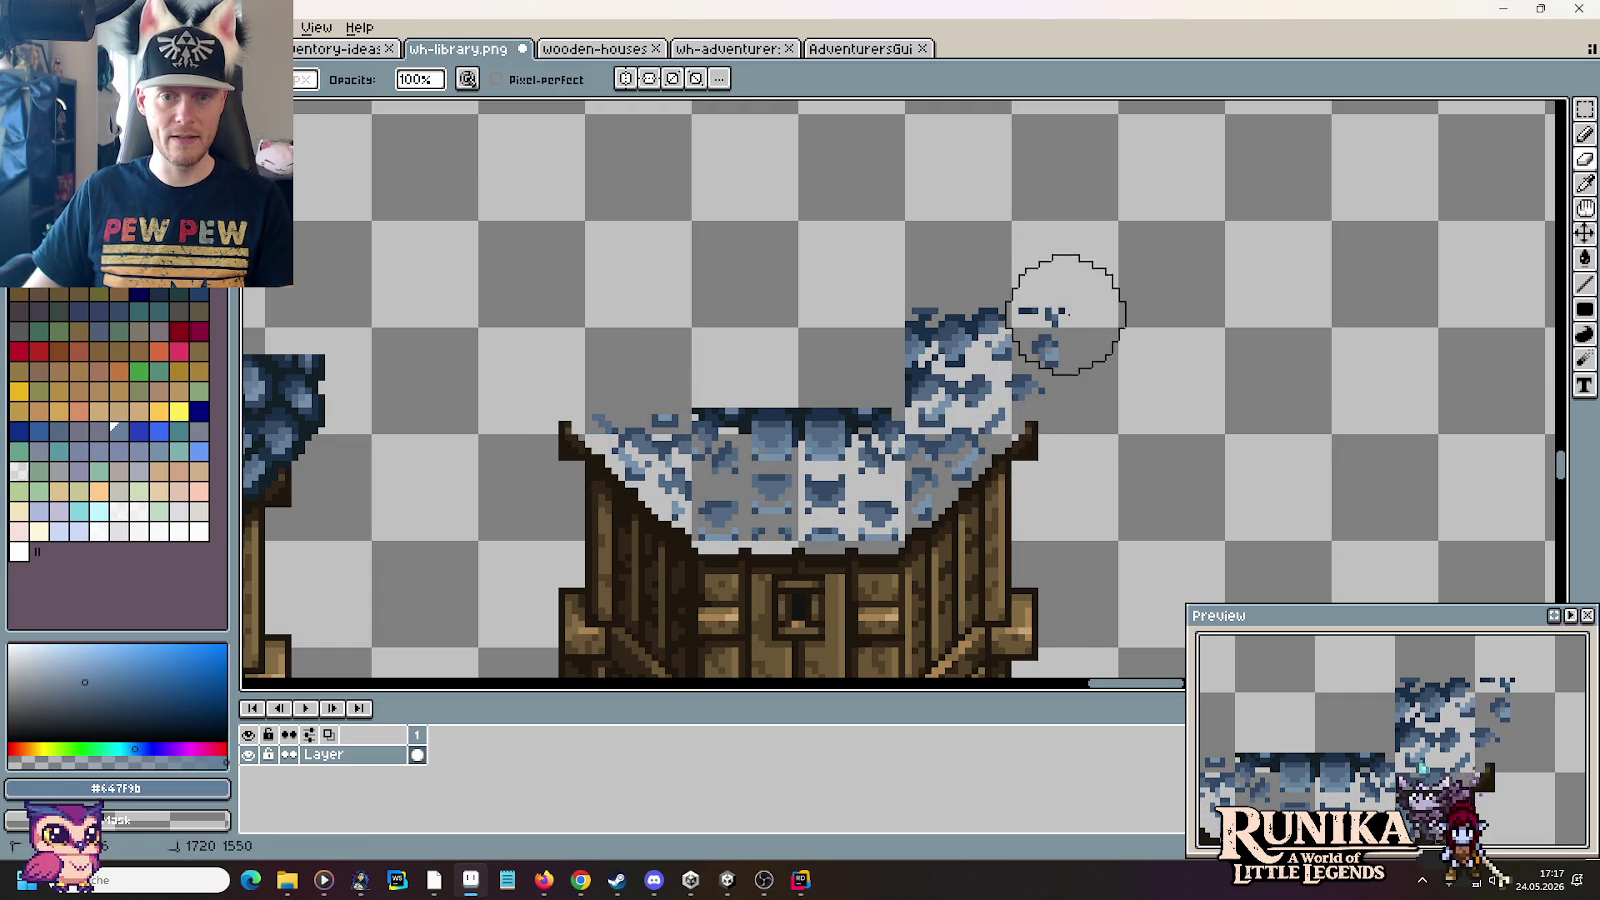
{"action": "key", "text": "i"}
{"action": "left_click", "coordinate": [1058, 342]}
{"action": "key", "text": "b"}
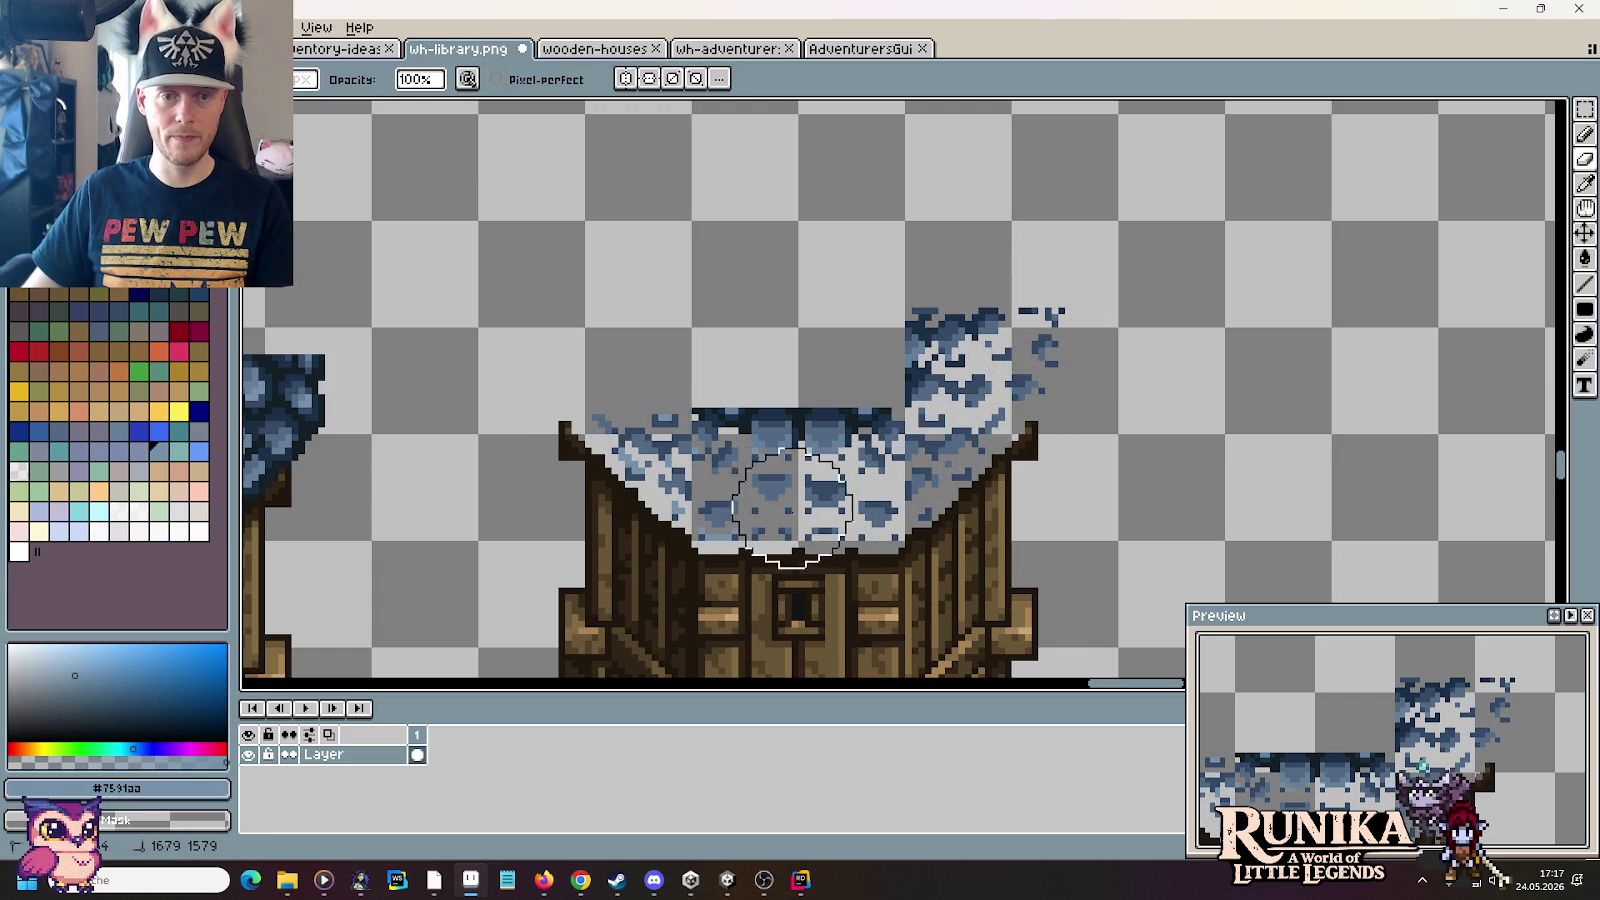
{"action": "left_click", "coordinate": [1036, 314]}
Step: Sample darker roof blues and repaint pixels from the left roof to the top-right
{"action": "key", "text": "i"}
{"action": "left_click", "coordinate": [1064, 304]}
{"action": "key", "text": "b"}
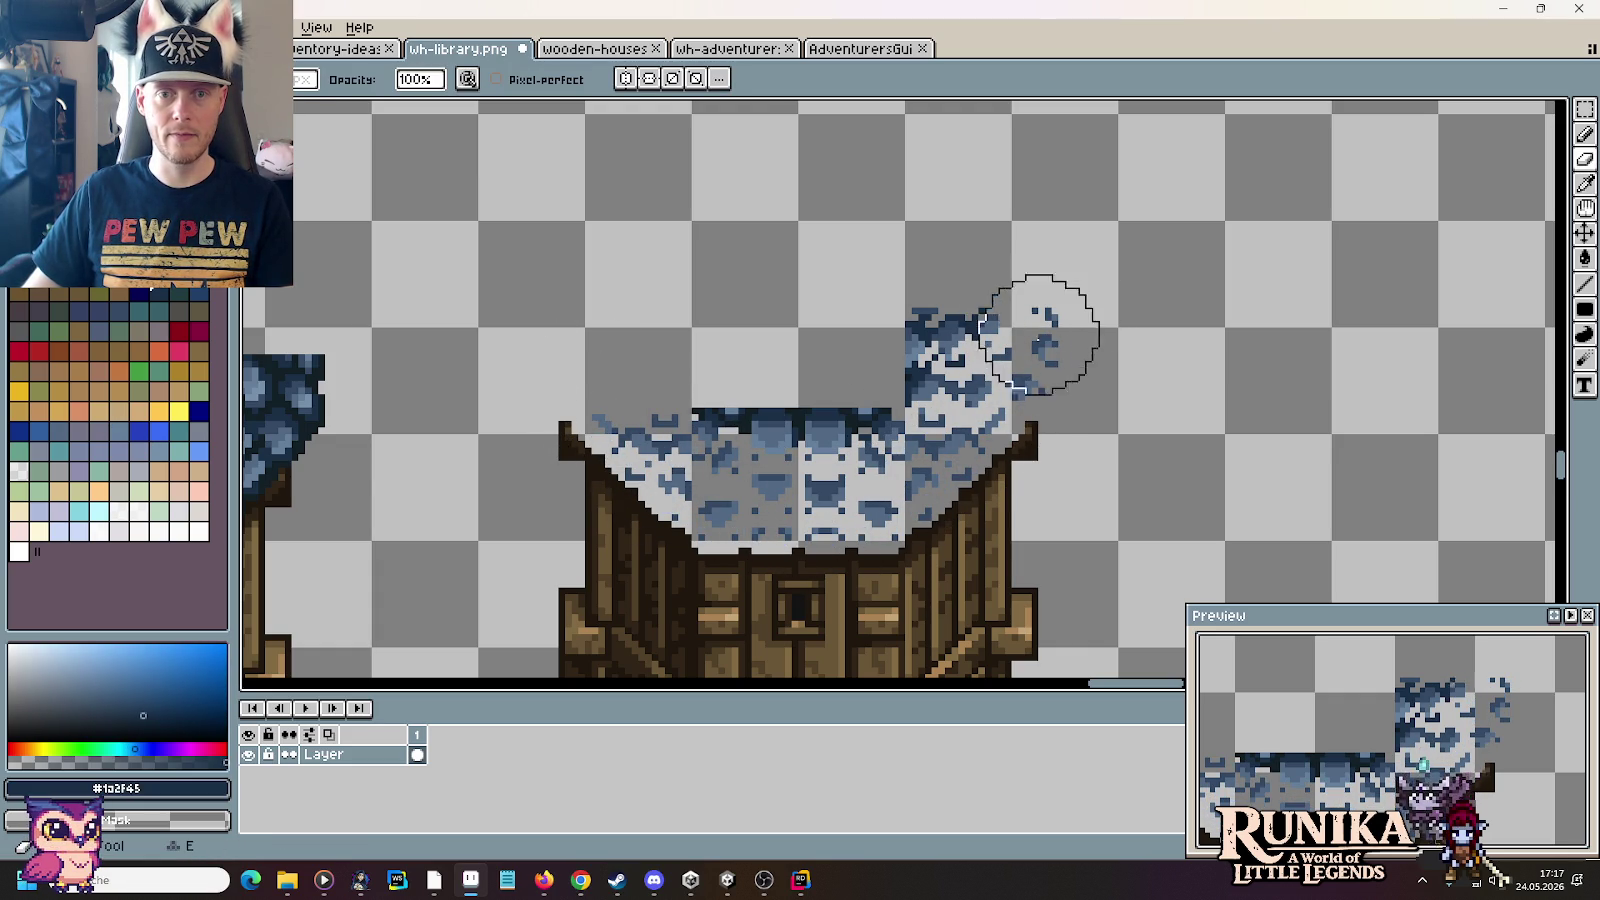
{"action": "key", "text": "i"}
{"action": "left_click", "coordinate": [632, 440]}
{"action": "key", "text": "b"}
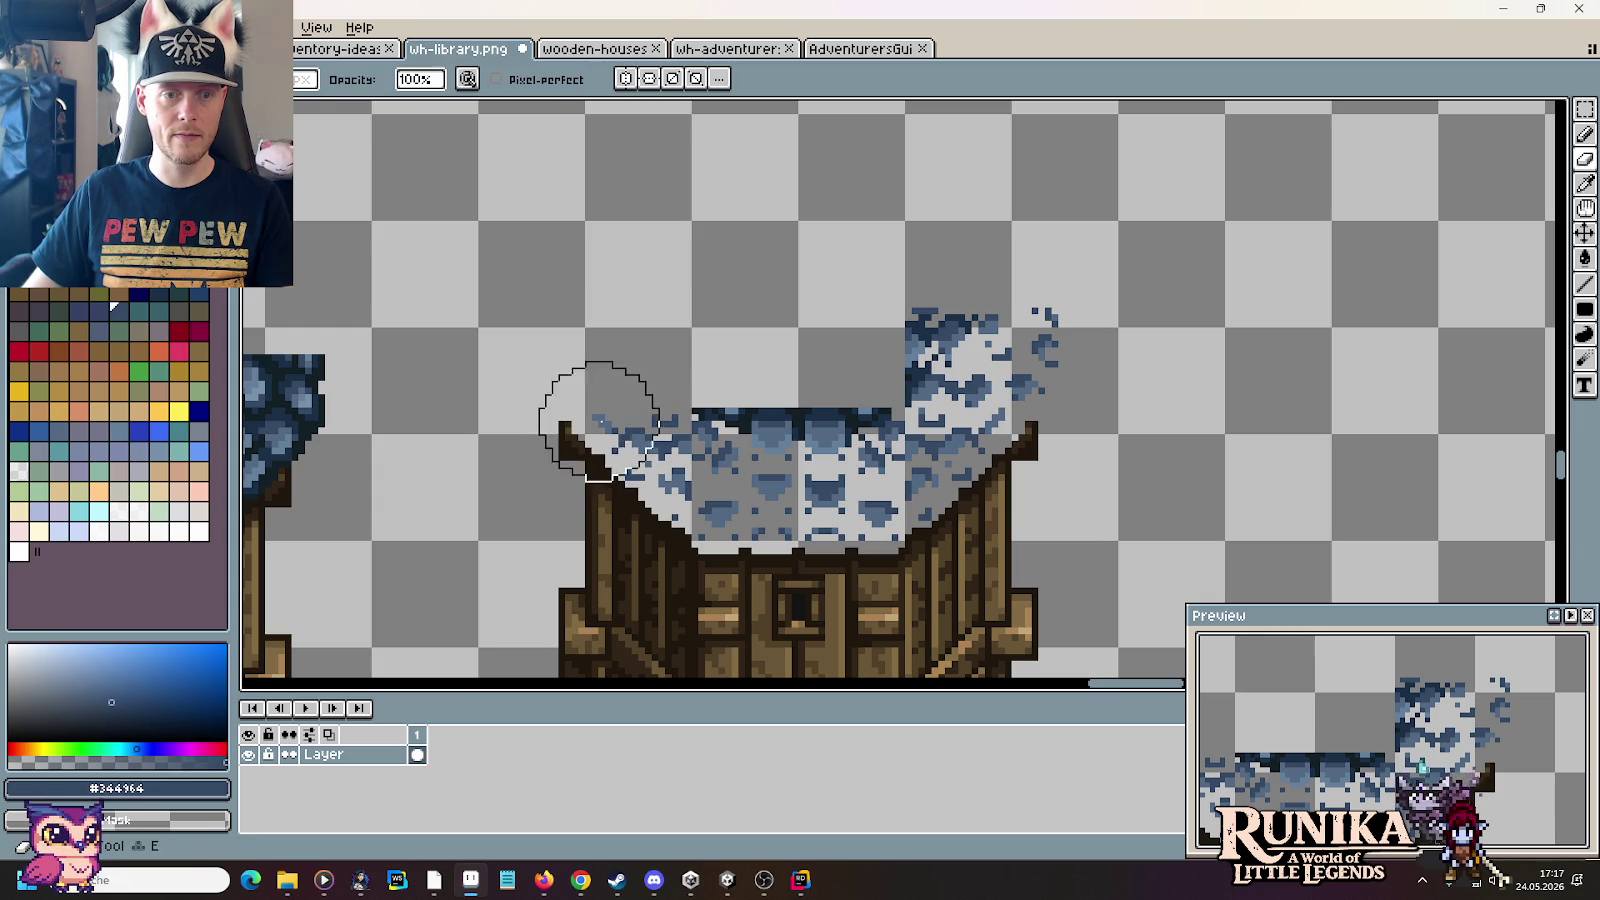
{"action": "mouse_move", "coordinate": [724, 494]}
{"action": "left_mouse_down"}
{"action": "mouse_move", "coordinate": [1036, 386]}
{"action": "mouse_move", "coordinate": [1052, 345]}
{"action": "mouse_move", "coordinate": [893, 482]}
{"action": "mouse_move", "coordinate": [625, 421]}
{"action": "mouse_move", "coordinate": [857, 393]}
{"action": "mouse_move", "coordinate": [940, 313]}
{"action": "left_mouse_up"}
Step: Sample the blue-grey roof colour and erase the remaining roof pixels
{"action": "key", "text": "i"}
{"action": "left_click", "coordinate": [1050, 345]}
{"action": "key", "text": "e"}
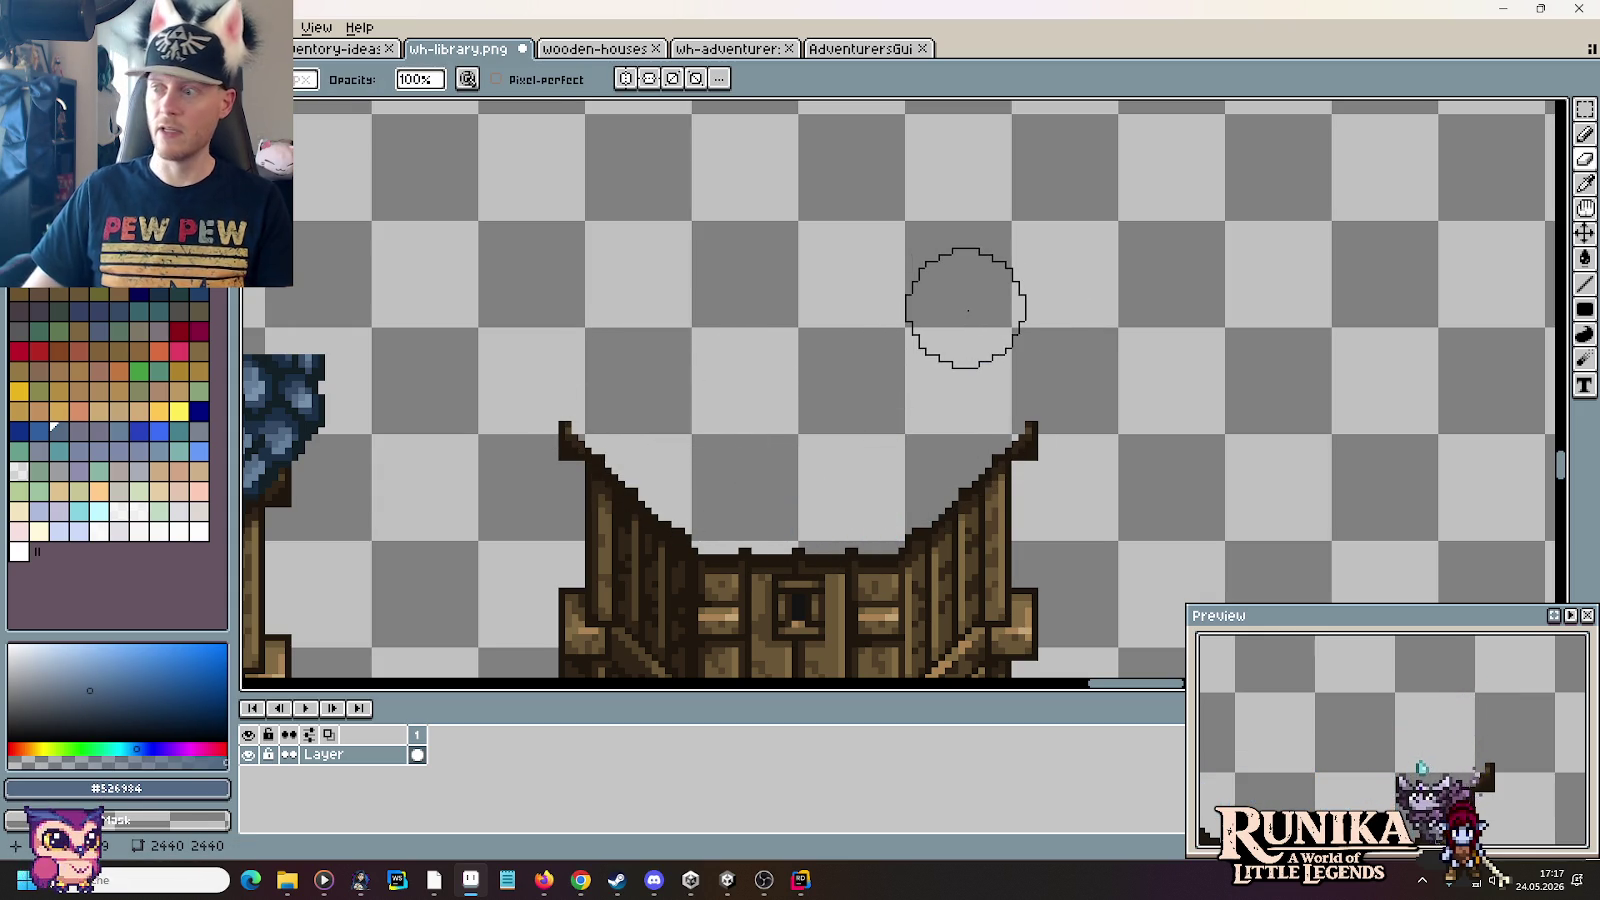
{"action": "key", "text": "m"}
{"action": "scroll", "coordinate": [1001, 323], "scroll_direction": "down", "scroll_amount": 2}
{"action": "scroll", "coordinate": [995, 321], "scroll_direction": "down", "scroll_amount": 1}
Step: Select the left octagonal dome and drag it onto the bare library walls
{"action": "mouse_move", "coordinate": [993, 321]}
{"action": "left_mouse_down"}
{"action": "mouse_move", "coordinate": [946, 561]}
{"action": "mouse_move", "coordinate": [1027, 484]}
{"action": "mouse_move", "coordinate": [857, 470]}
{"action": "left_mouse_up"}
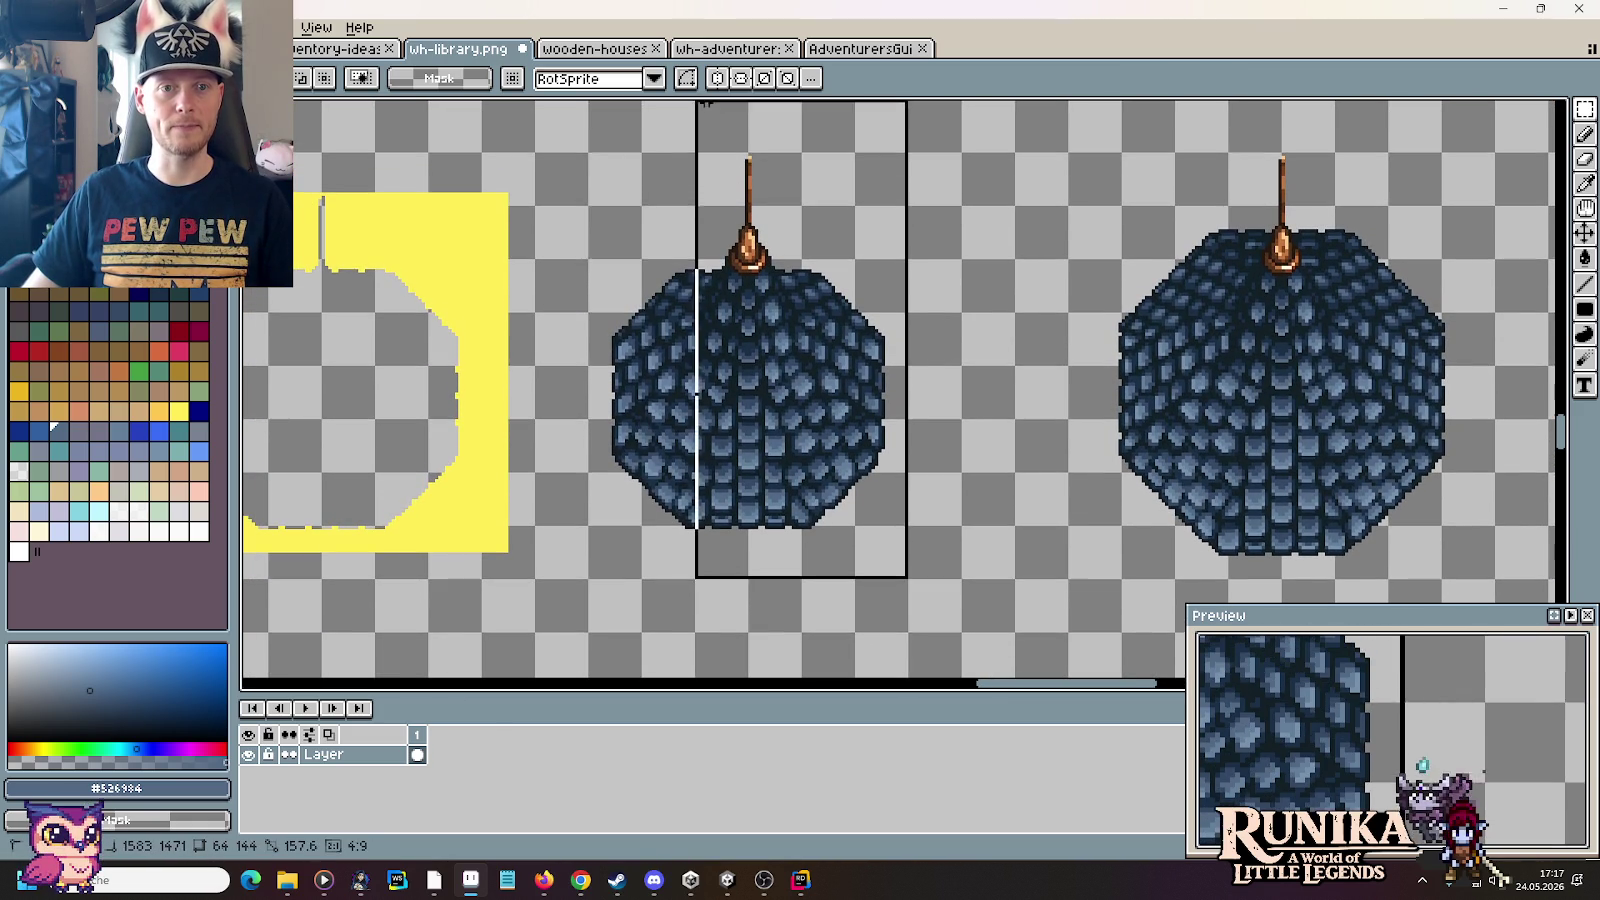
{"action": "left_click_drag", "start_coordinate": [903, 518], "coordinate": [620, 177]}
{"action": "mouse_move", "coordinate": [750, 286]}
{"action": "left_mouse_down"}
{"action": "mouse_move", "coordinate": [1147, 302]}
{"action": "mouse_move", "coordinate": [1155, 322]}
{"action": "left_mouse_up"}
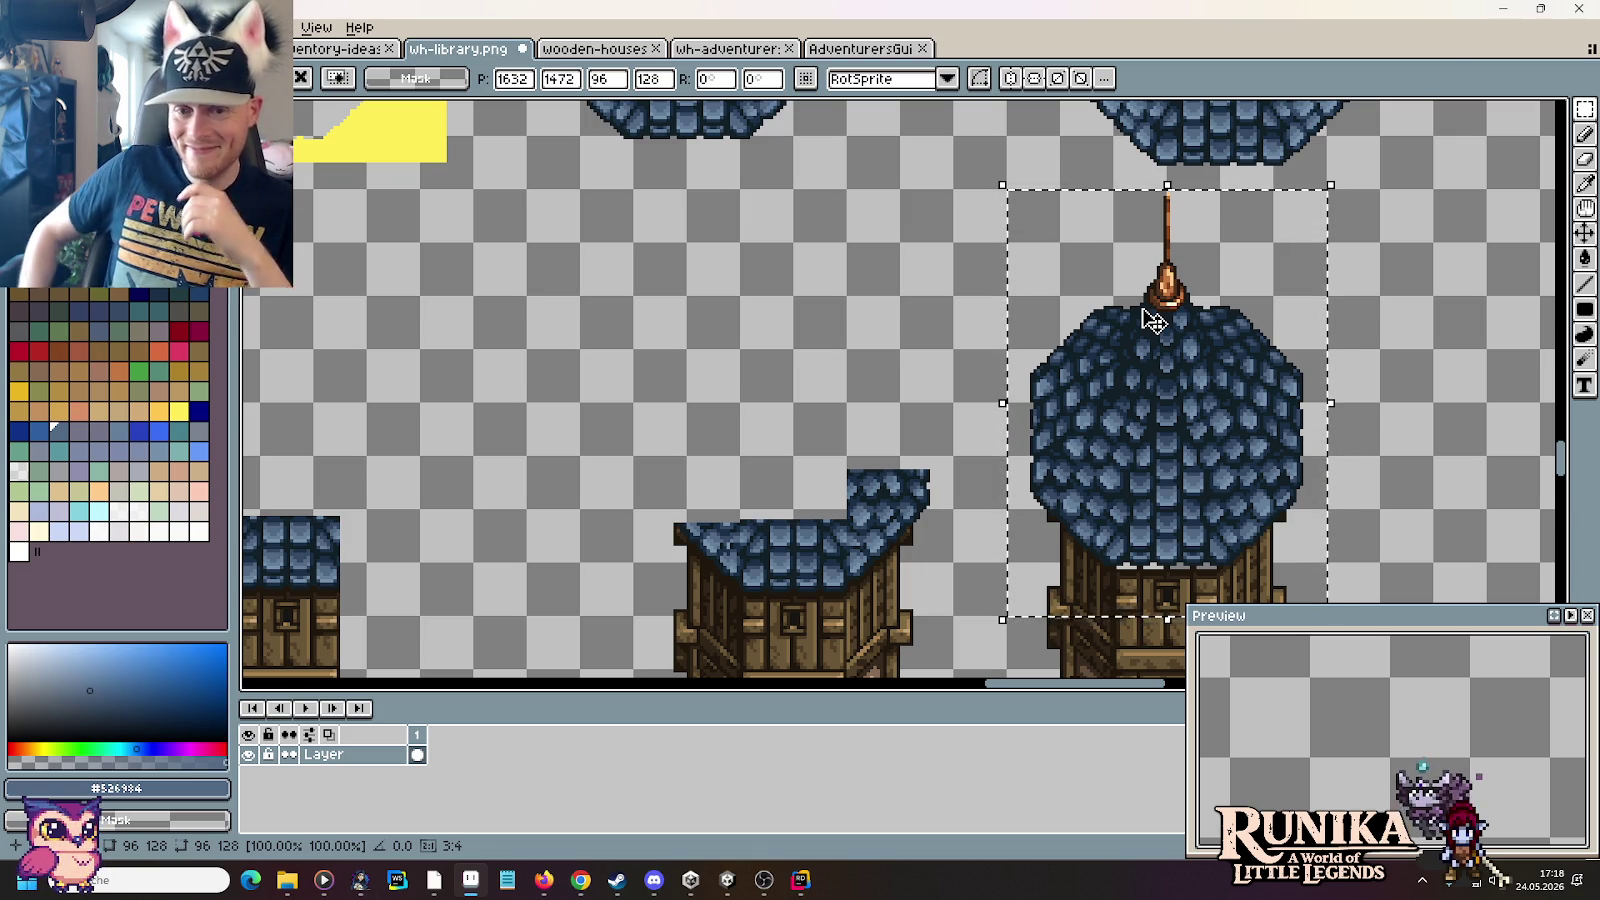
{"action": "left_click_drag", "start_coordinate": [1321, 453], "coordinate": [1262, 248]}
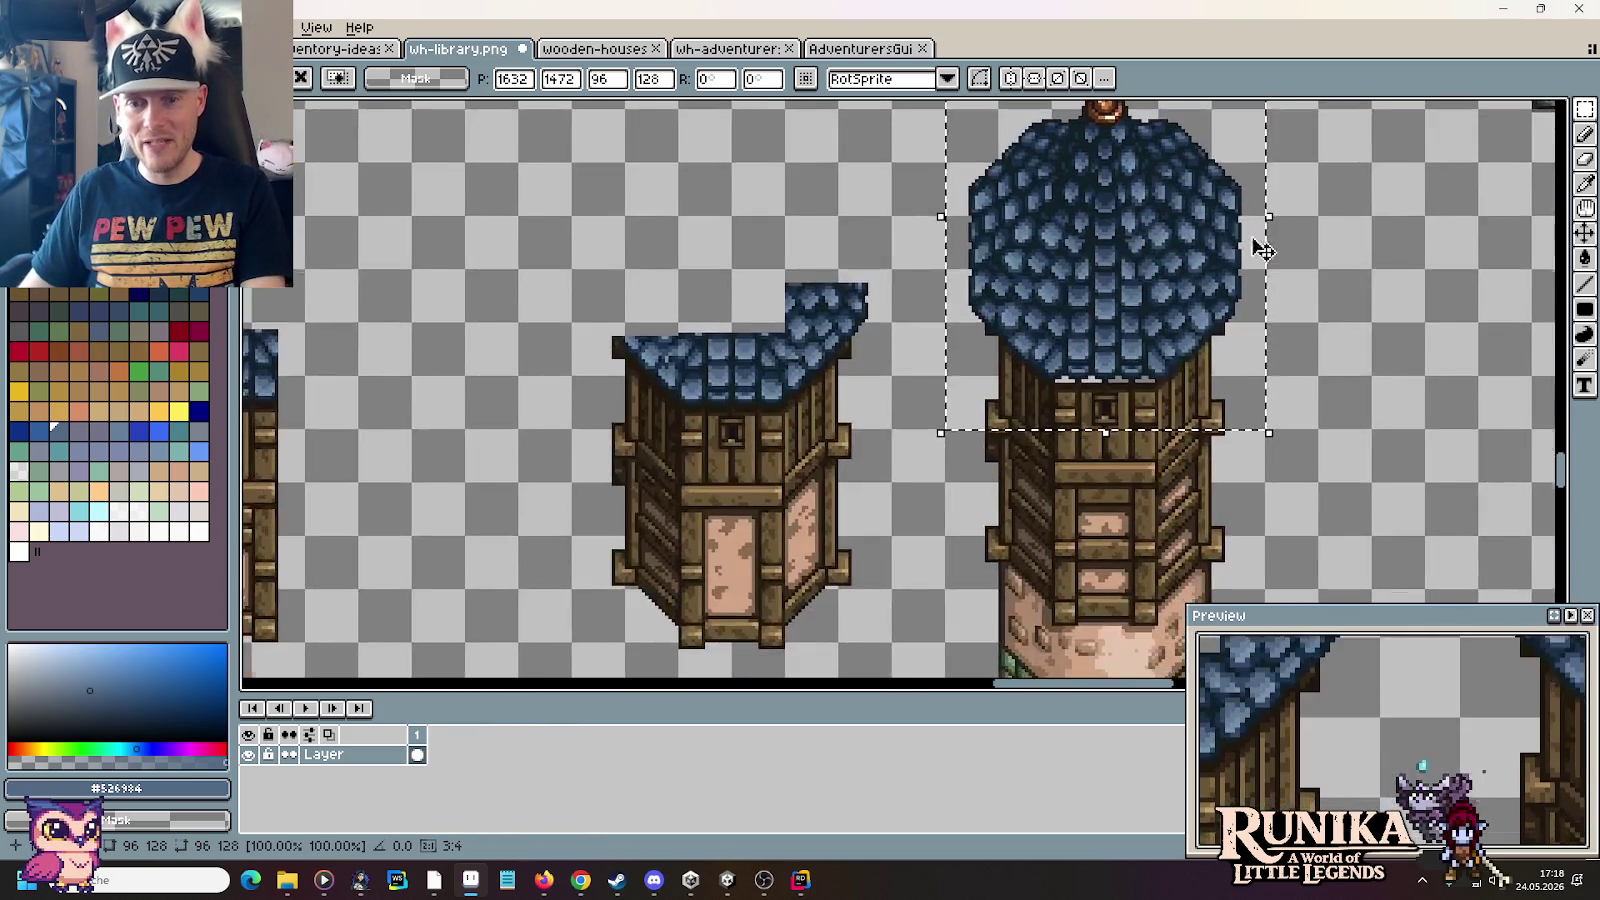
{"action": "scroll", "coordinate": [1128, 286], "scroll_direction": "up", "scroll_amount": 2}
{"action": "scroll", "coordinate": [1128, 286], "scroll_direction": "down", "scroll_amount": 1}
{"action": "scroll", "coordinate": [1107, 214], "scroll_direction": "up", "scroll_amount": 1}
{"action": "scroll", "coordinate": [1110, 216], "scroll_direction": "up", "scroll_amount": 2}
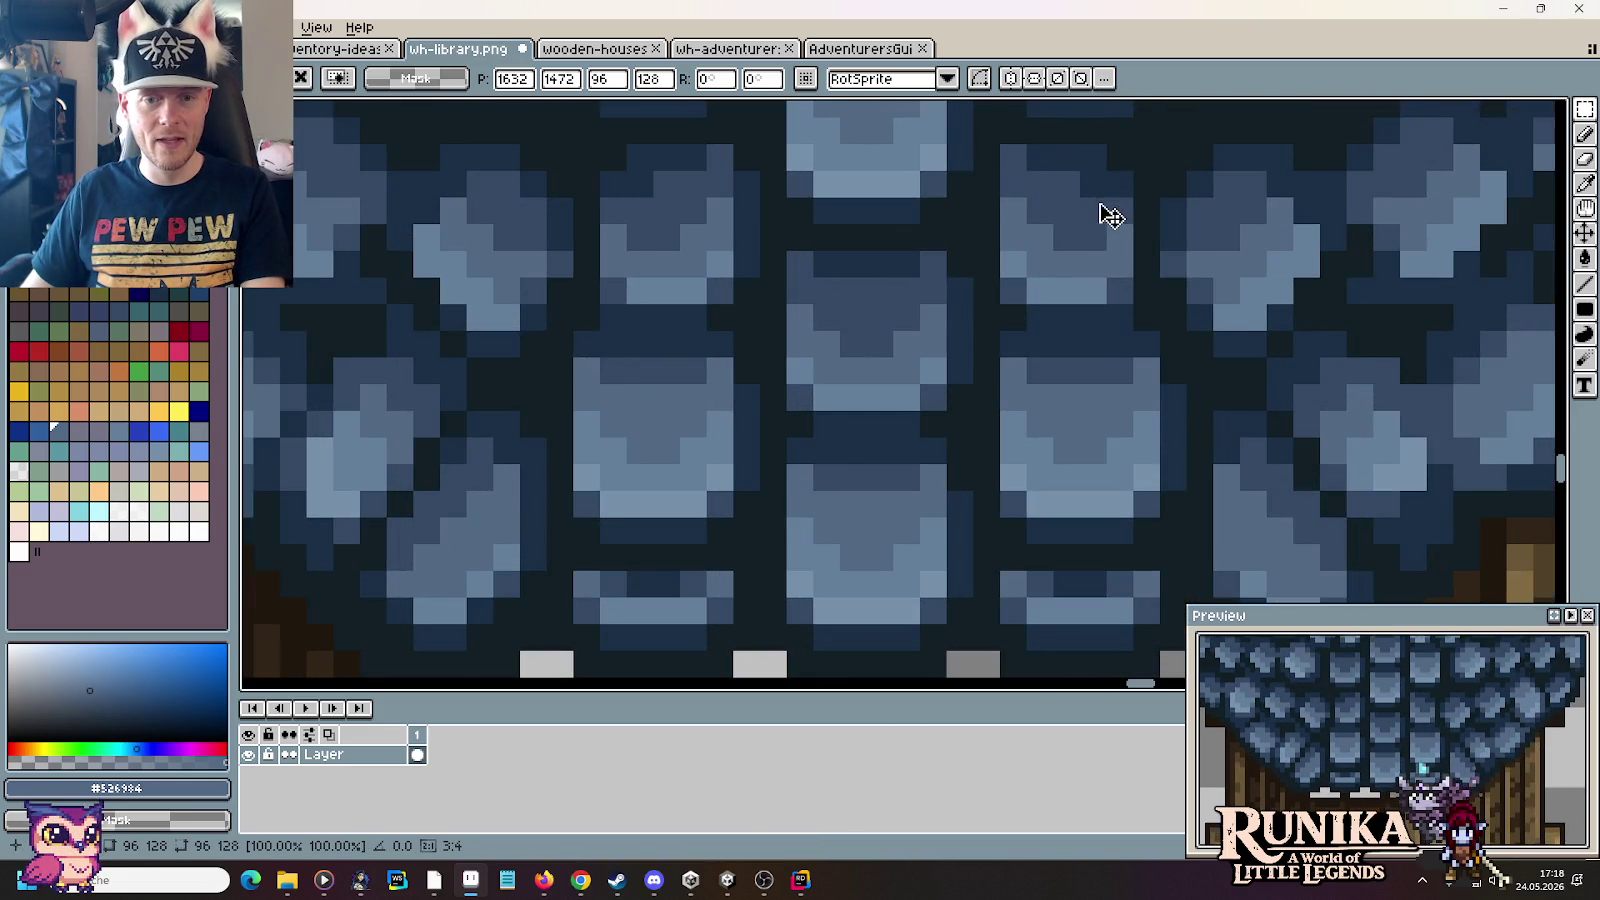
{"action": "scroll", "coordinate": [1103, 225], "scroll_direction": "down", "scroll_amount": 3}
{"action": "scroll", "coordinate": [1071, 236], "scroll_direction": "up", "scroll_amount": 3}
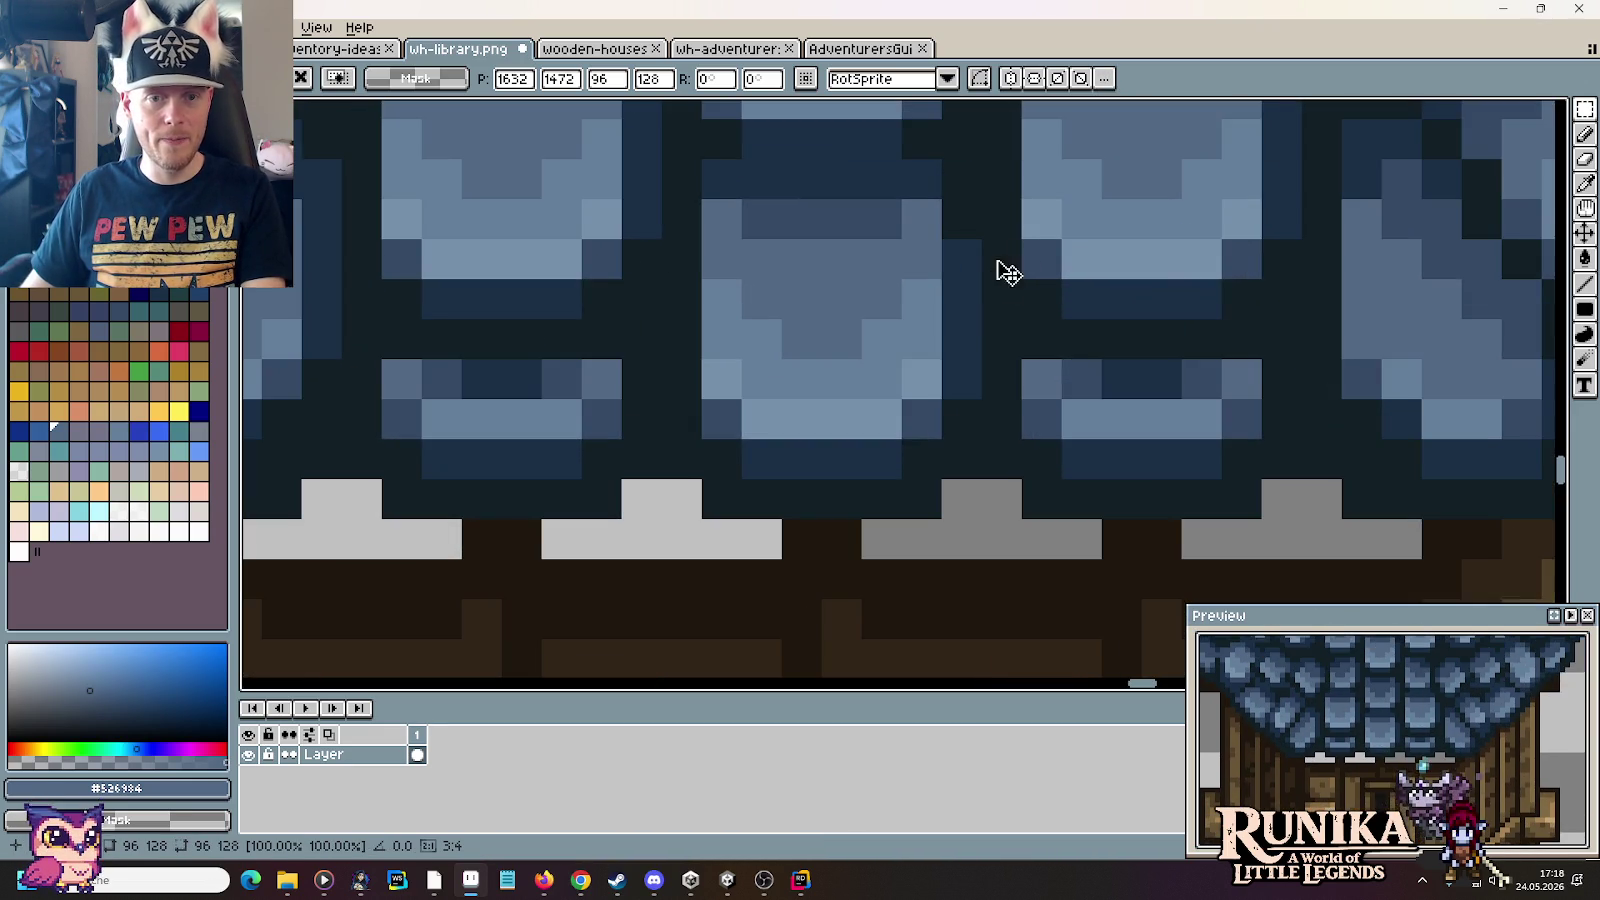
{"action": "left_click_drag", "start_coordinate": [985, 465], "coordinate": [1105, 300]}
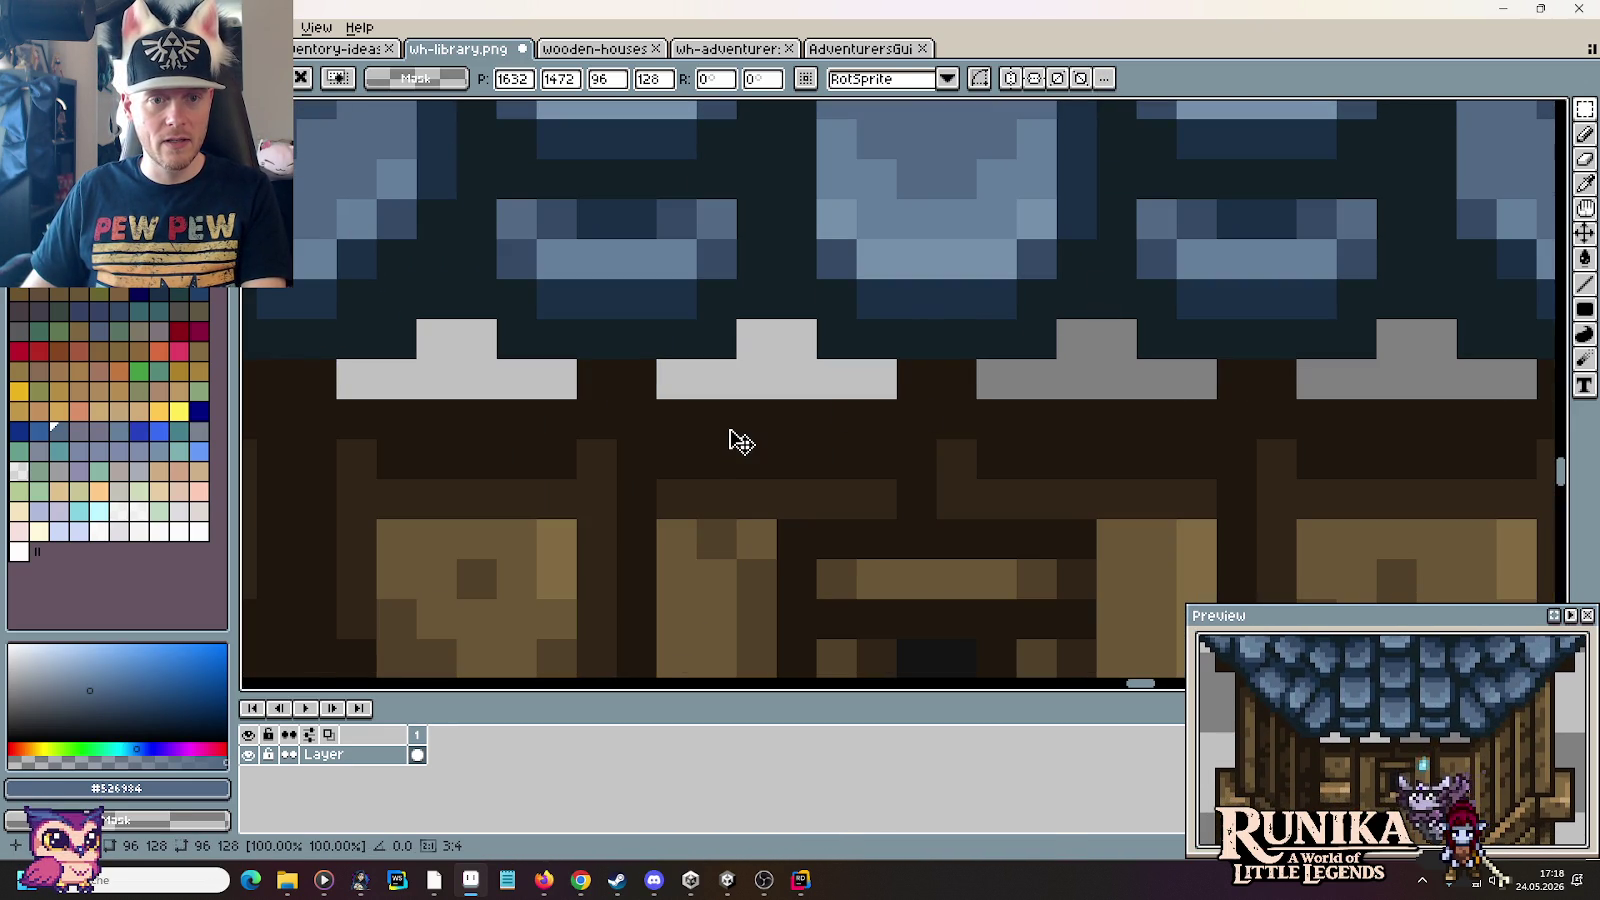
Step: Nudge the floating dome up and down one pixel to test its fit on the eaves
{"action": "key", "text": "Down"}
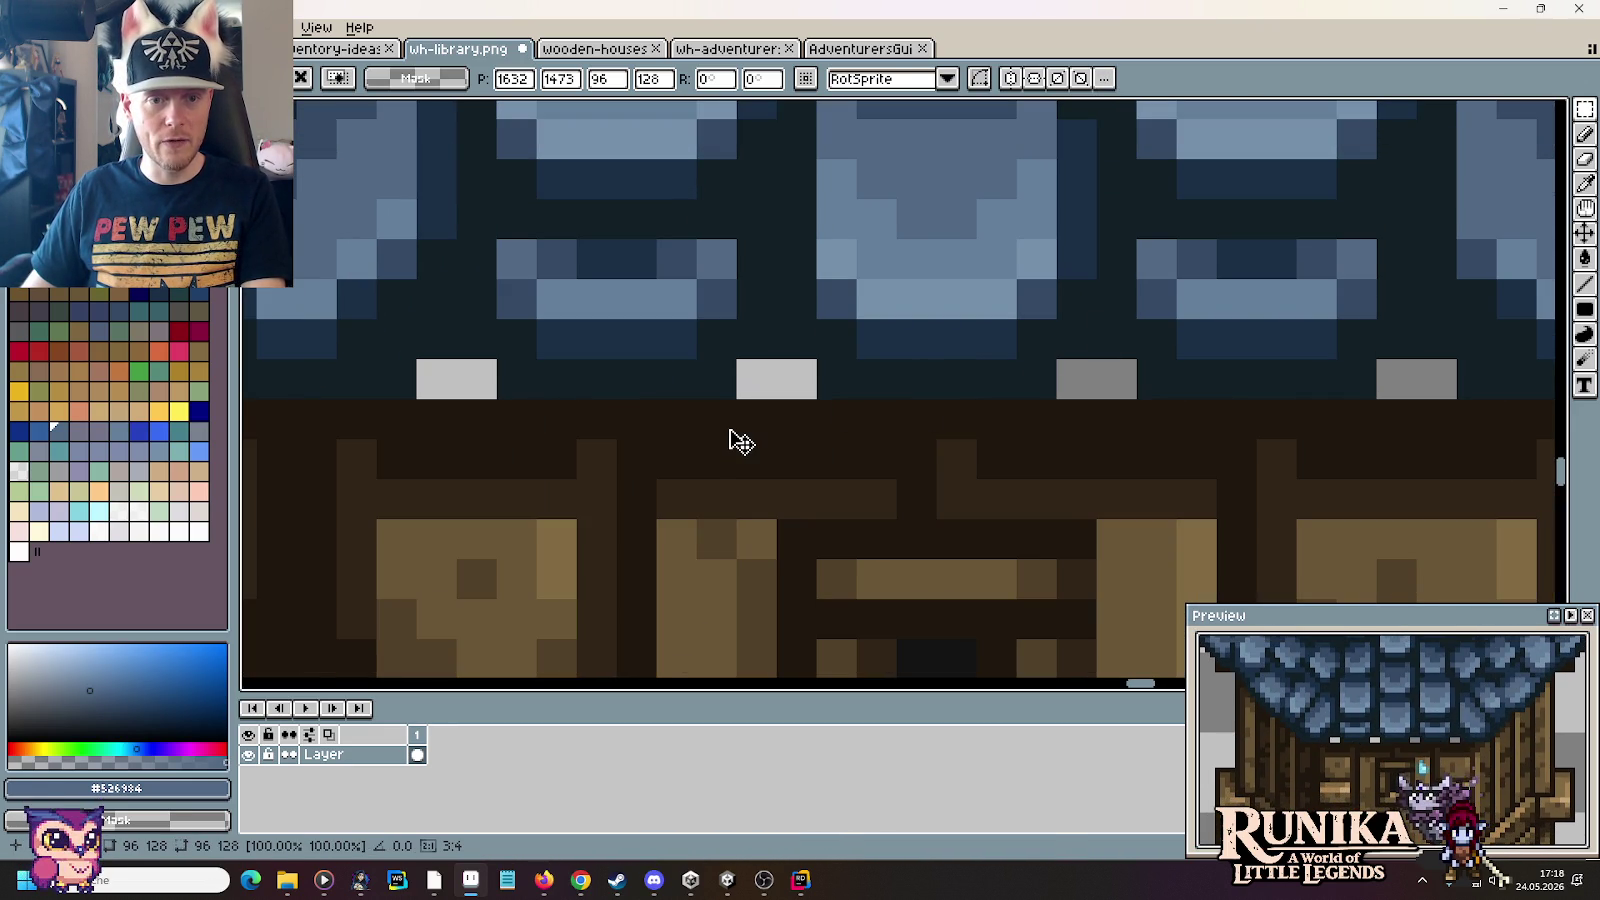
{"action": "scroll", "coordinate": [590, 477], "scroll_direction": "down", "scroll_amount": 2}
{"action": "scroll", "coordinate": [618, 478], "scroll_direction": "up", "scroll_amount": 1}
{"action": "scroll", "coordinate": [618, 478], "scroll_direction": "down", "scroll_amount": 1}
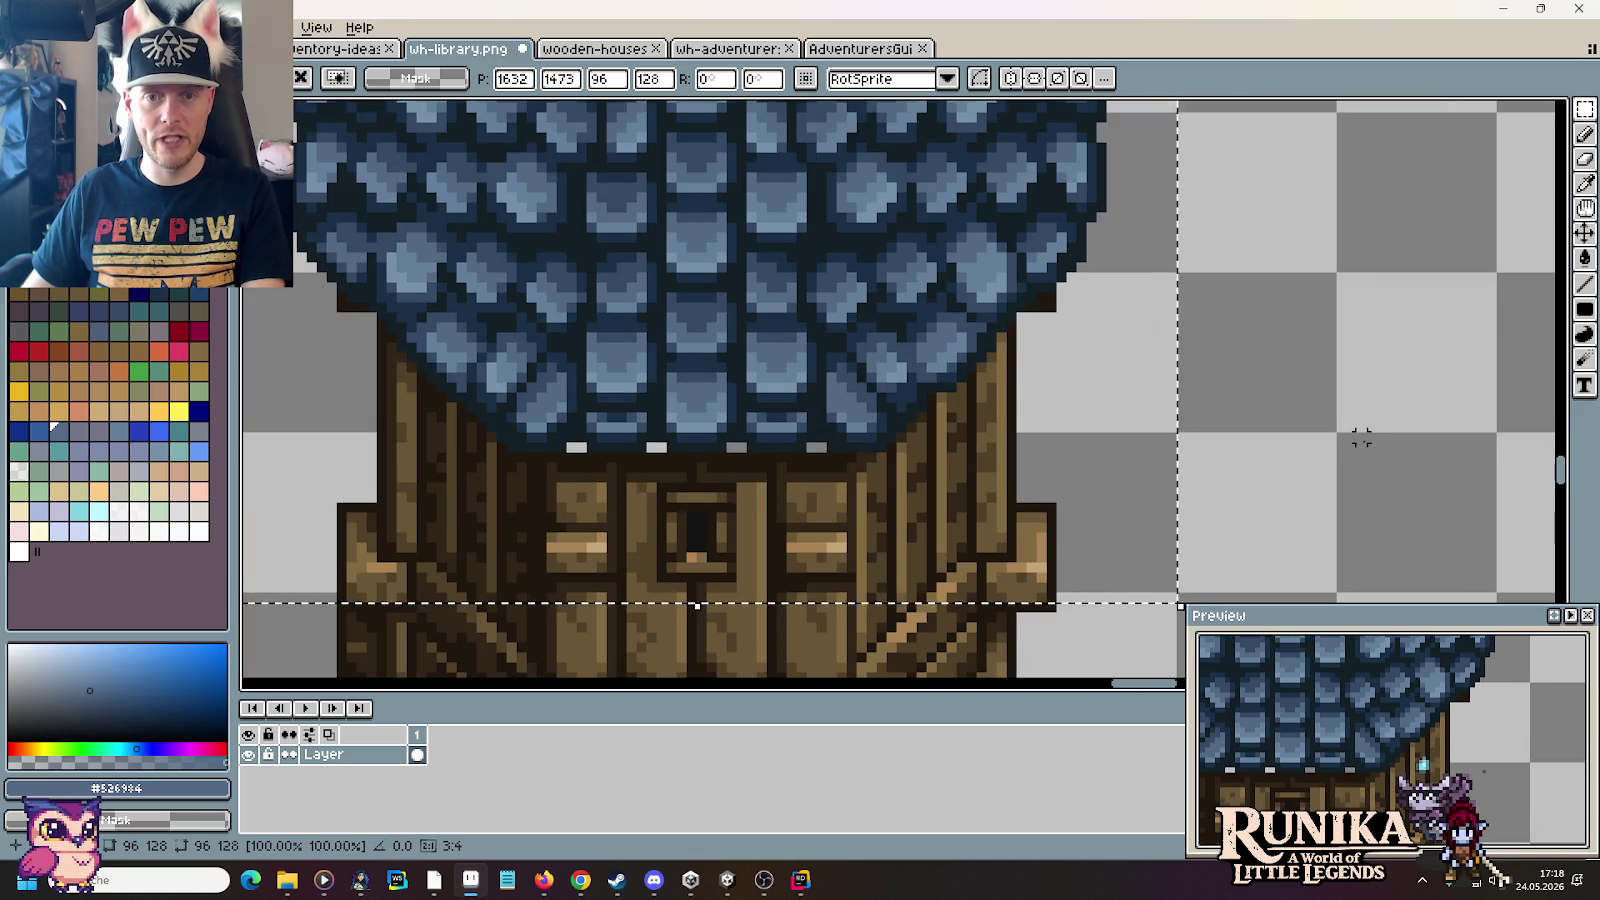
{"action": "key", "text": "Up"}
{"action": "key", "text": "Down"}
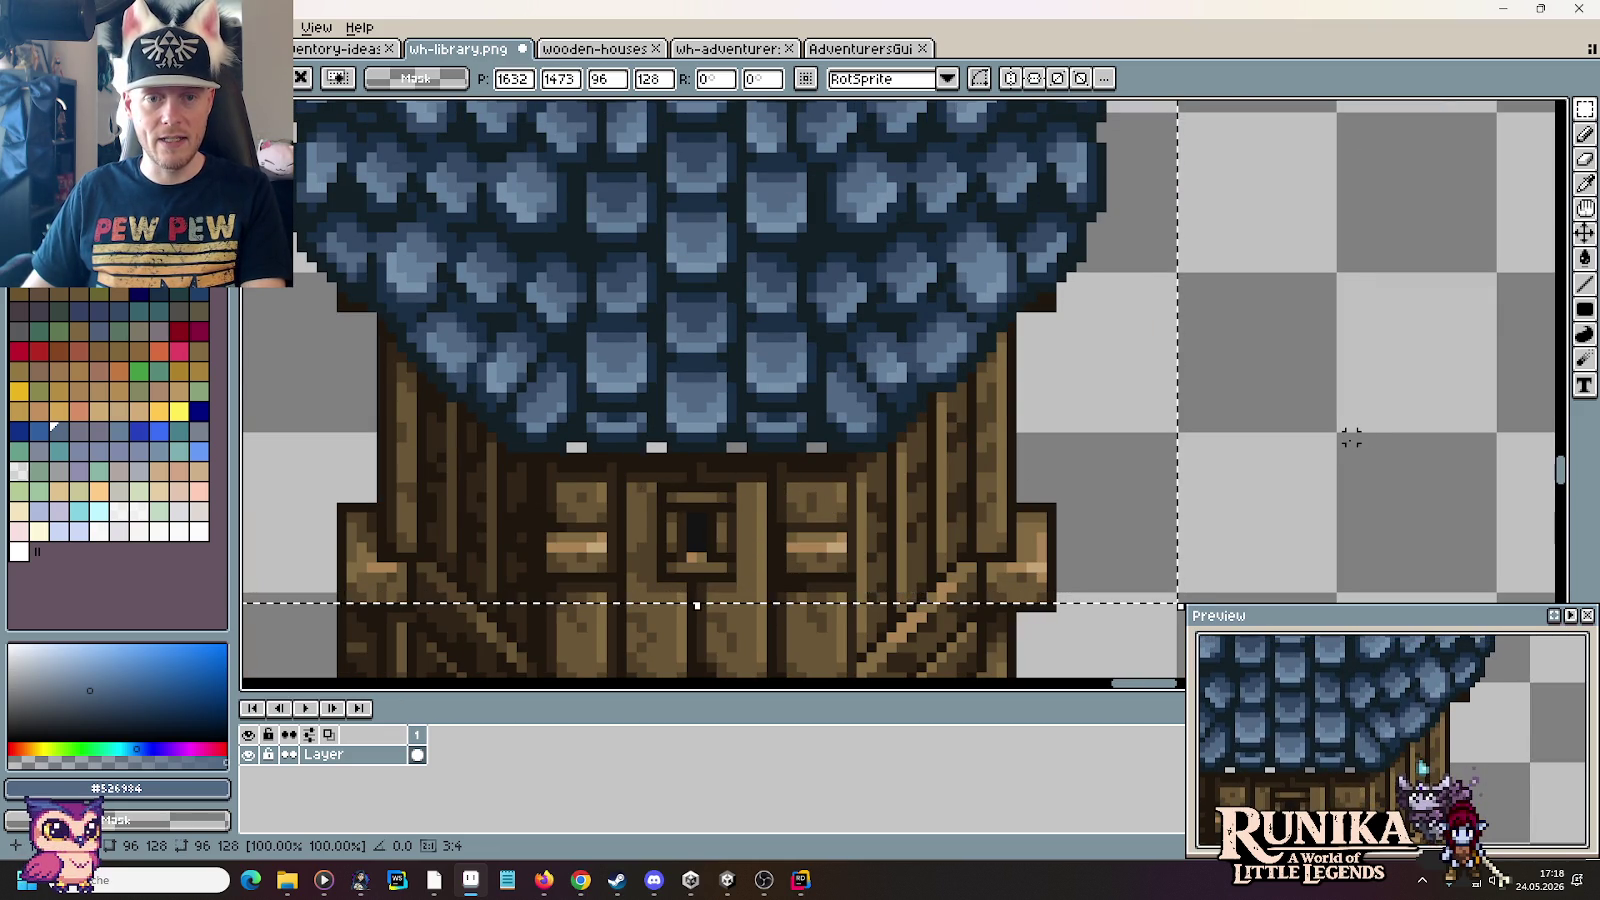
{"action": "key", "text": "Up"}
Step: Settle the dome's final height on the eaves and drop it with Ctrl+D
{"action": "key", "text": "Up"}
{"action": "key", "text": "Up"}
{"action": "key", "text": "Down"}
{"action": "key", "text": "Up"}
{"action": "key", "text": "Down"}
{"action": "key", "text": "Up"}
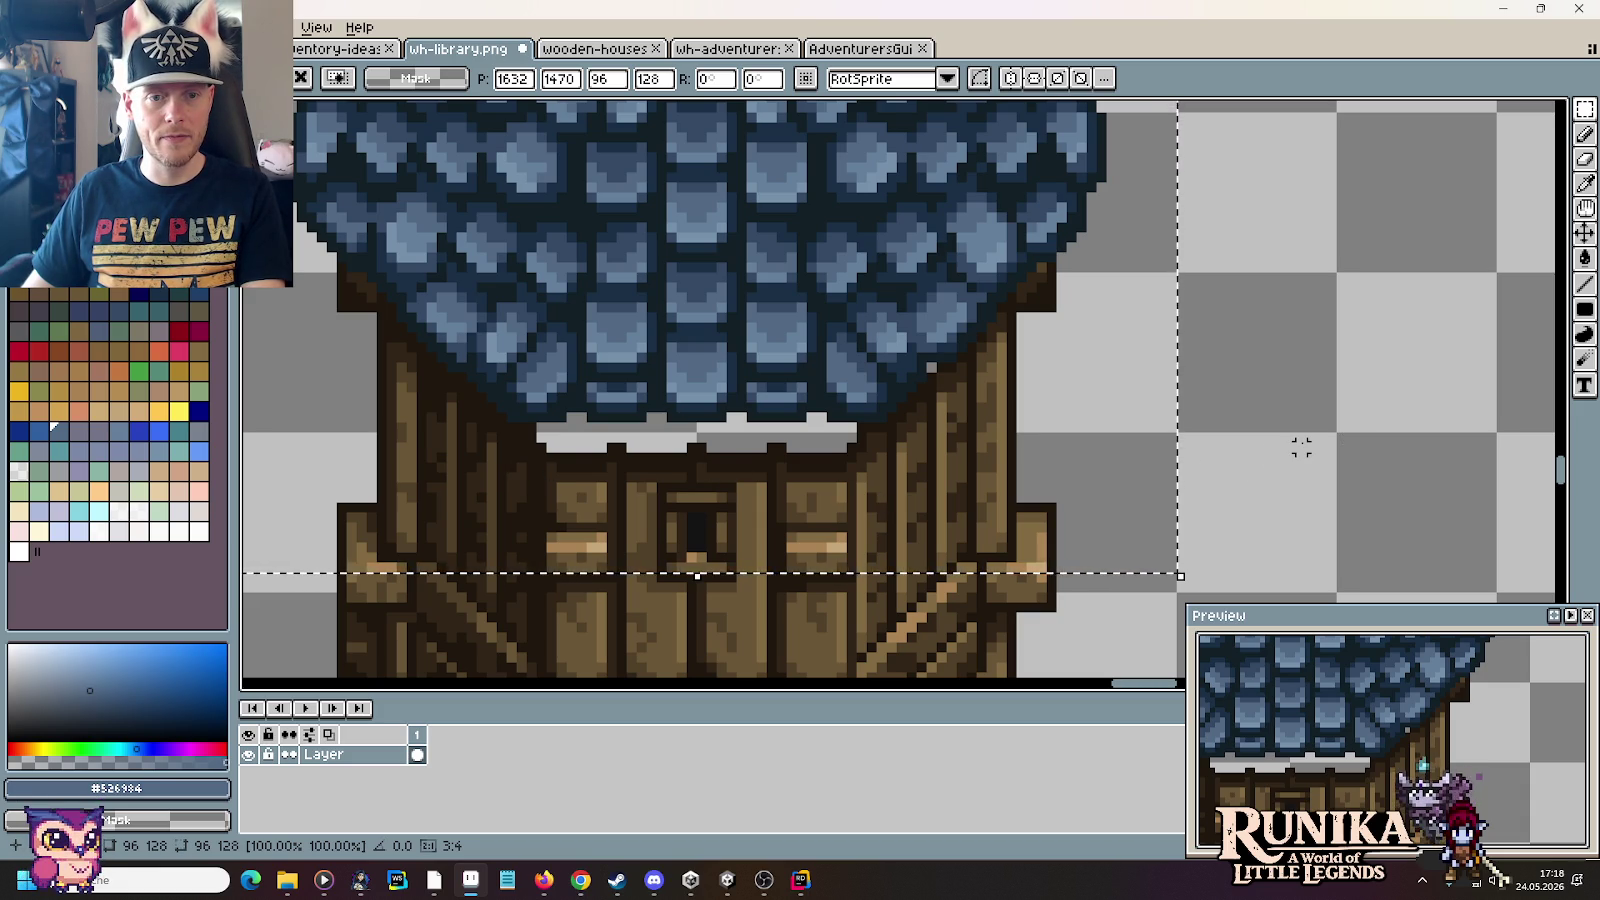
{"action": "key", "text": "Down"}
{"action": "key", "text": "Up"}
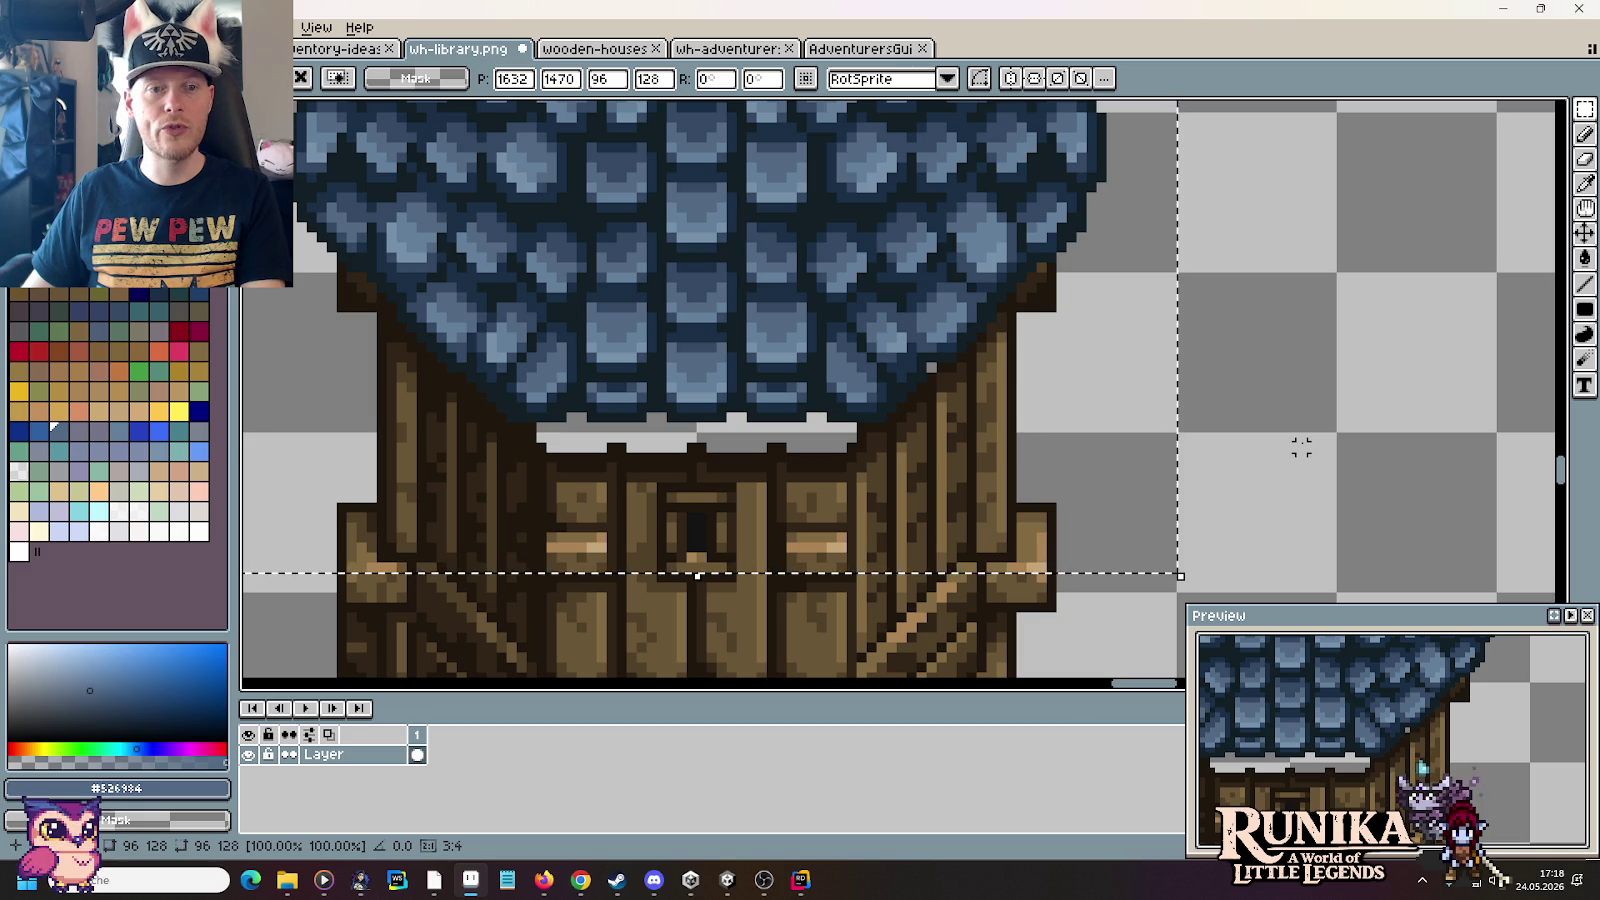
{"action": "scroll", "coordinate": [1301, 427], "scroll_direction": "down", "scroll_amount": 2}
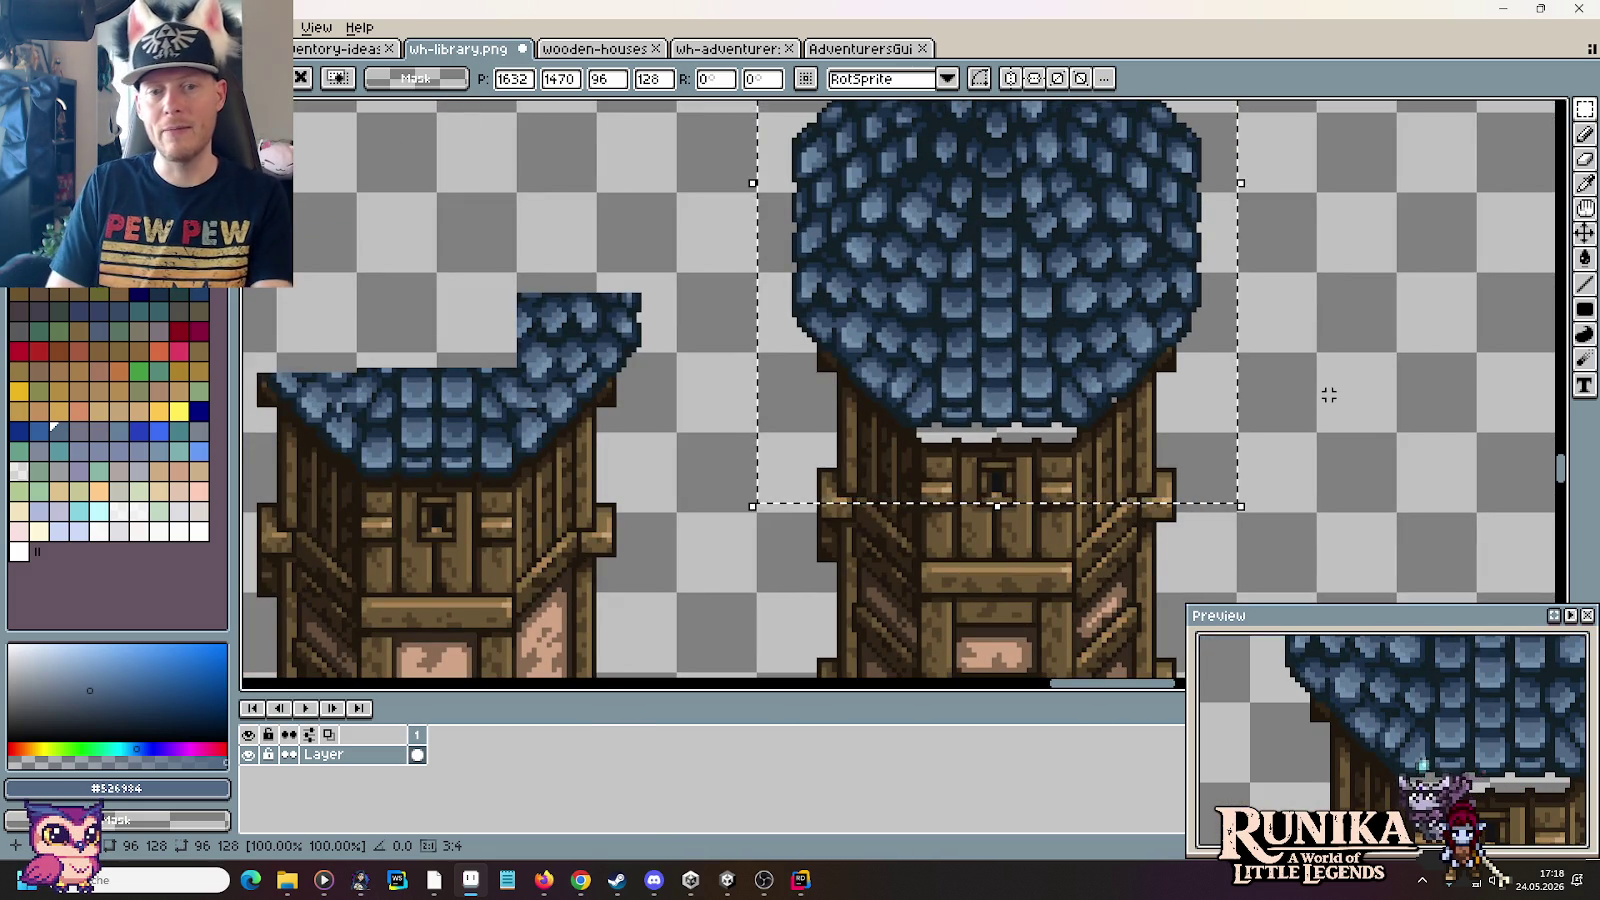
{"action": "key", "text": "ctrl+d"}
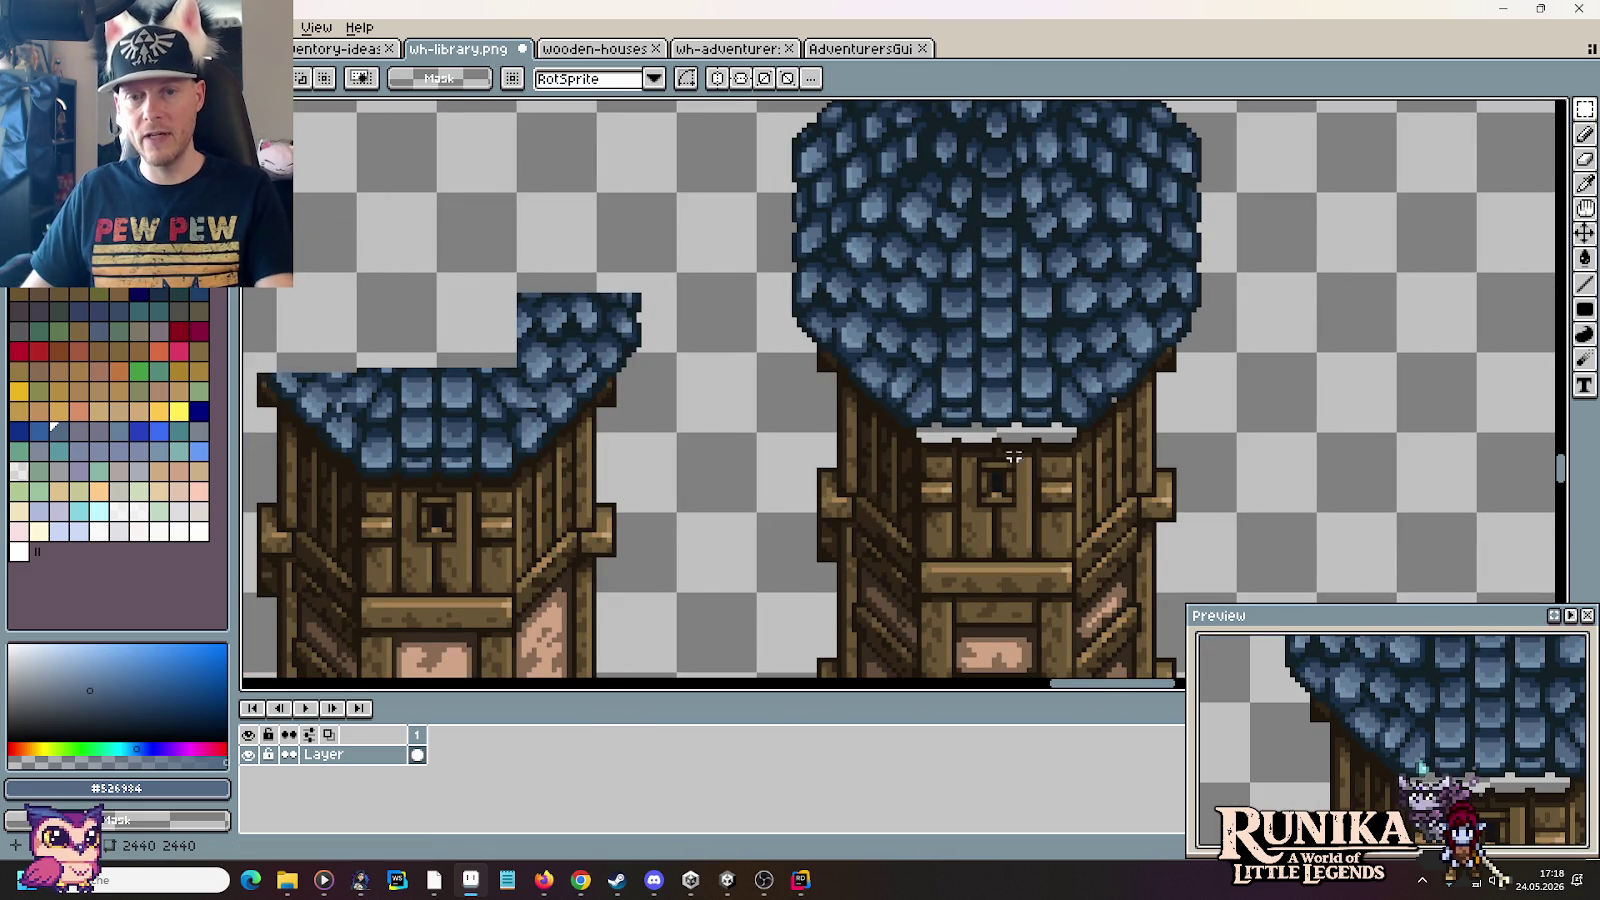
Step: Sample the dark brown wall colour and paint the excess light-grey eave pixels brown
{"action": "scroll", "coordinate": [1003, 445], "scroll_direction": "up", "scroll_amount": 2}
{"action": "scroll", "coordinate": [1003, 445], "scroll_direction": "up", "scroll_amount": 2}
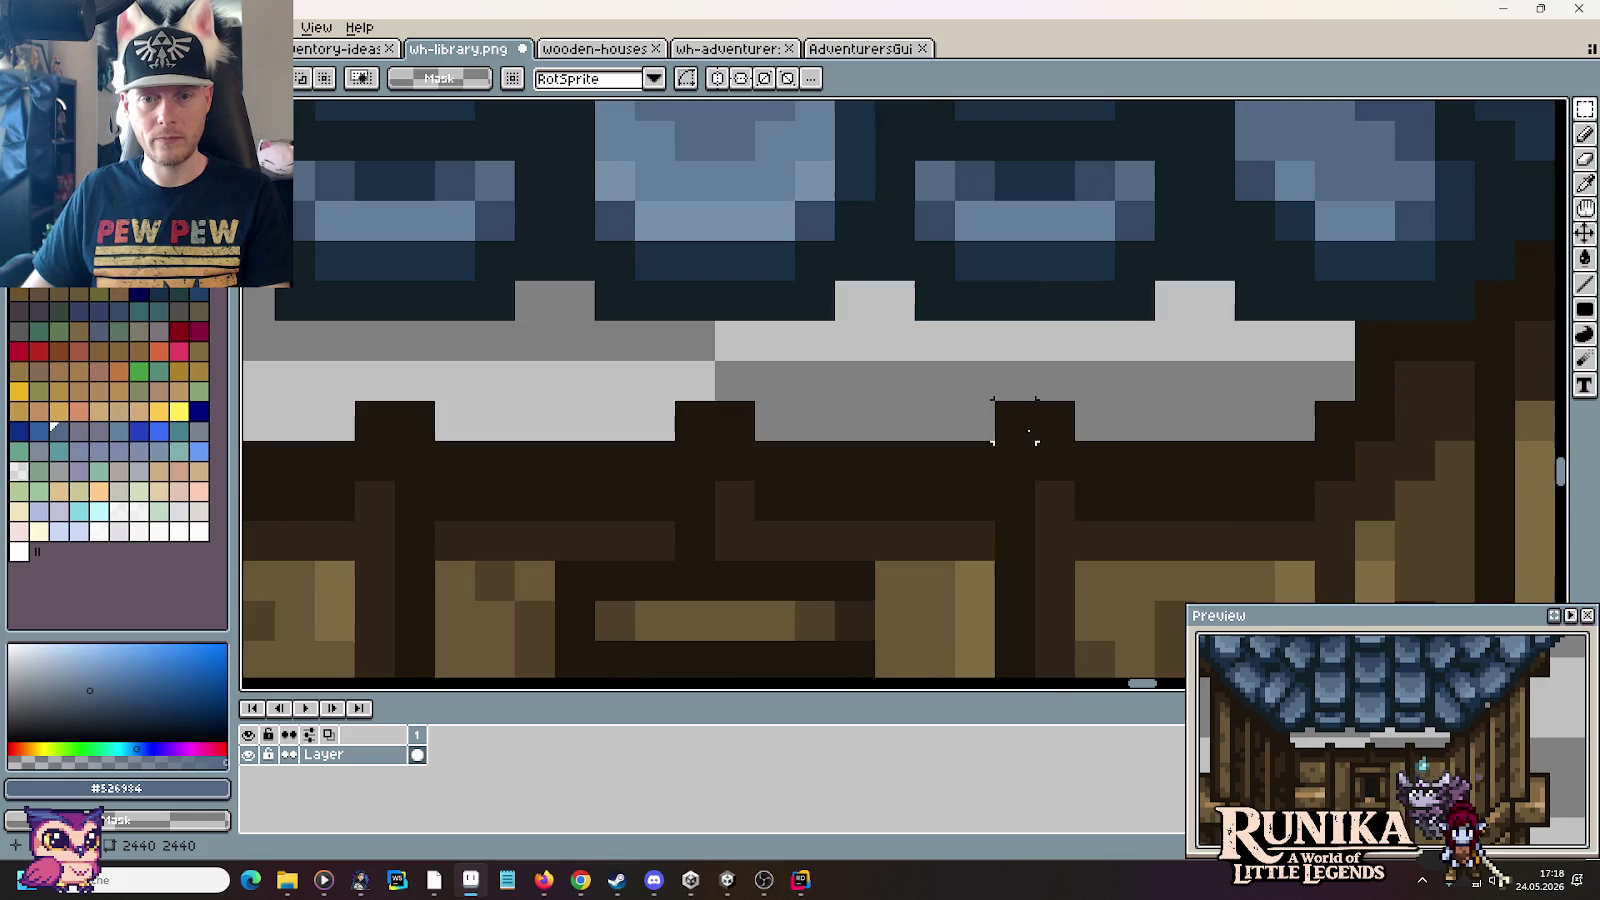
{"action": "key", "text": "i"}
{"action": "left_click", "coordinate": [1164, 466]}
{"action": "key", "text": "b"}
{"action": "mouse_move", "coordinate": [1325, 340]}
{"action": "left_mouse_down"}
{"action": "mouse_move", "coordinate": [1182, 304]}
{"action": "mouse_move", "coordinate": [1150, 335]}
{"action": "mouse_move", "coordinate": [1060, 343]}
{"action": "mouse_move", "coordinate": [894, 314]}
{"action": "mouse_move", "coordinate": [814, 339]}
{"action": "mouse_move", "coordinate": [570, 335]}
{"action": "mouse_move", "coordinate": [549, 359]}
{"action": "mouse_move", "coordinate": [769, 369]}
{"action": "left_mouse_up"}
{"action": "mouse_move", "coordinate": [1007, 362]}
{"action": "left_mouse_down"}
{"action": "mouse_move", "coordinate": [793, 346]}
{"action": "mouse_move", "coordinate": [752, 319]}
{"action": "mouse_move", "coordinate": [625, 350]}
{"action": "left_mouse_up"}
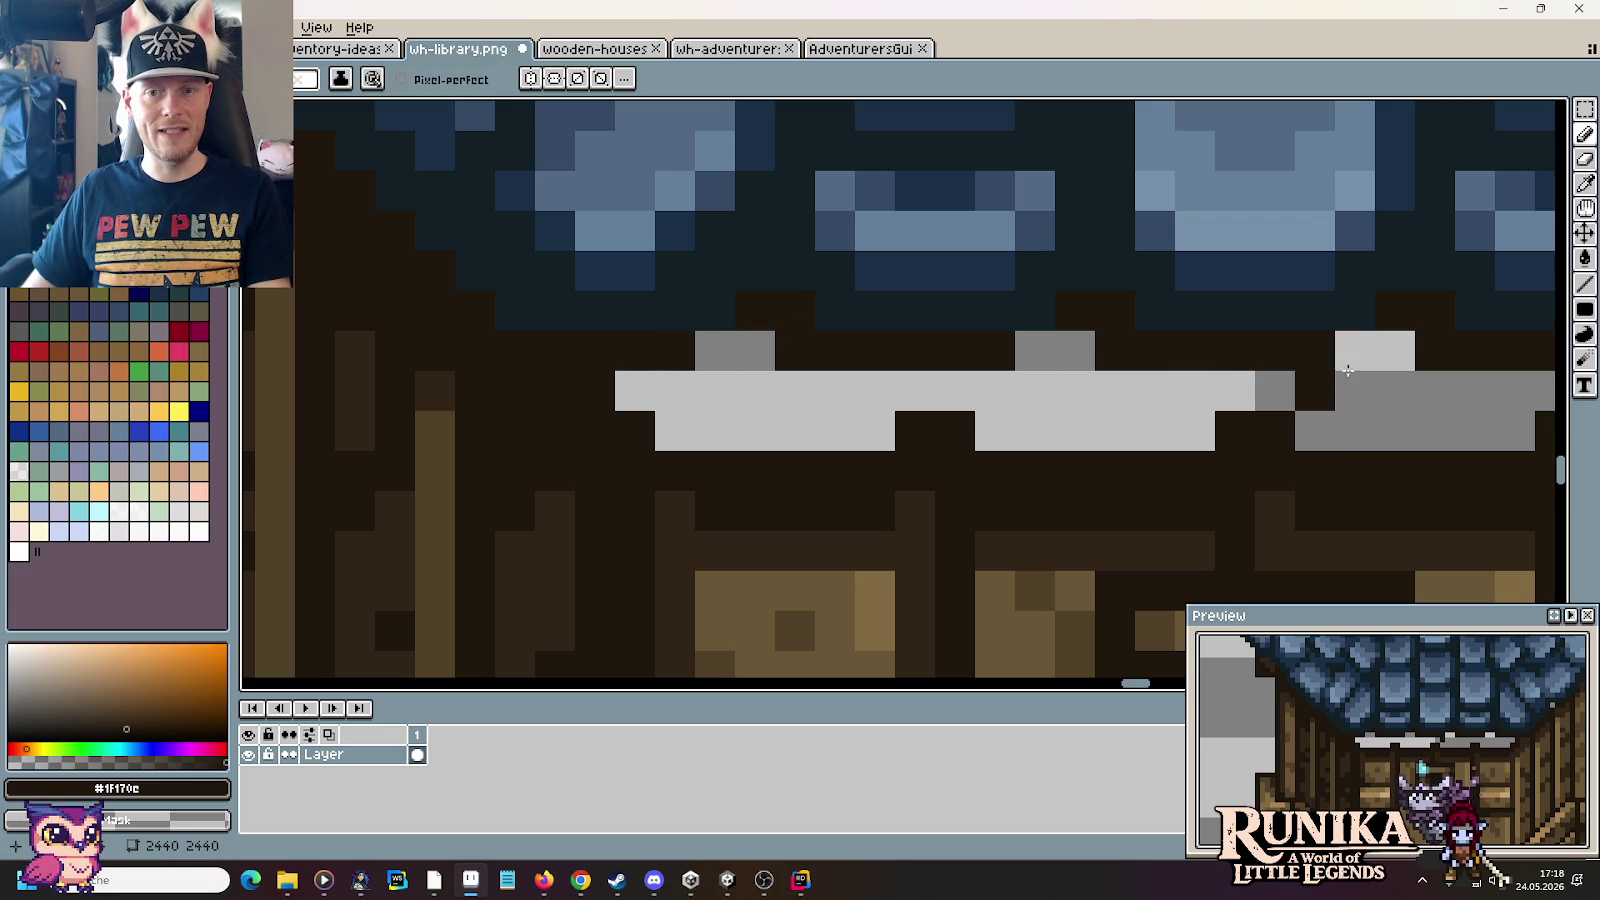
Step: Darken stray grey pixels at the left trim block and touch up grey pixels beneath it
{"action": "scroll", "coordinate": [720, 347], "scroll_direction": "right", "scroll_amount": 5}
{"action": "scroll", "coordinate": [1120, 395], "scroll_direction": "down", "scroll_amount": 3}
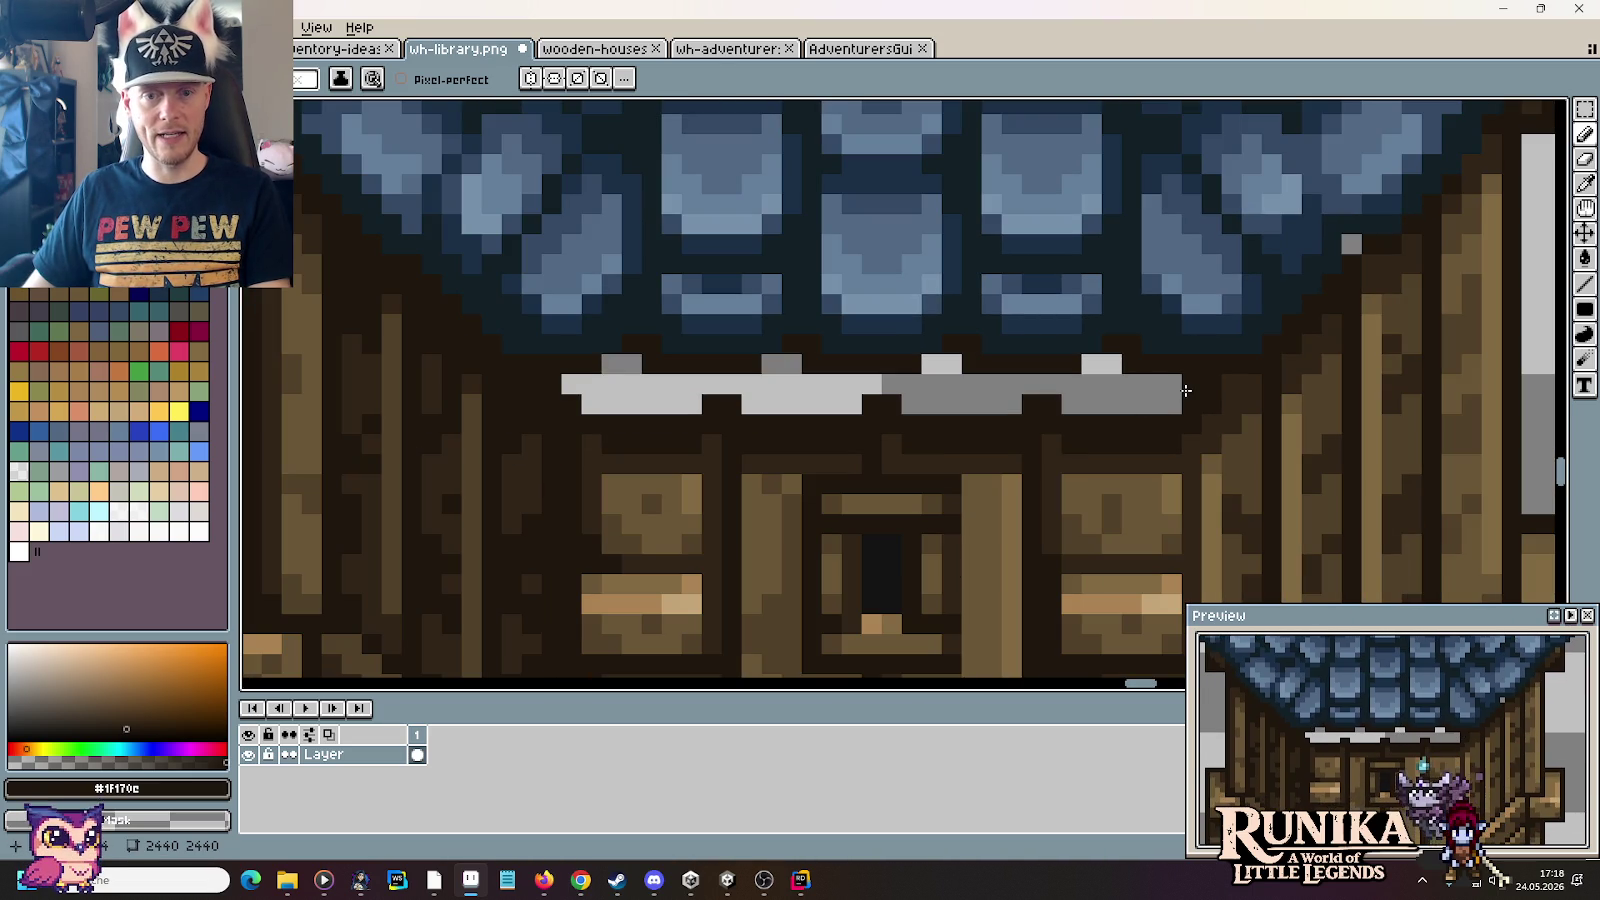
{"action": "scroll", "coordinate": [1135, 389], "scroll_direction": "up", "scroll_amount": 2}
{"action": "scroll", "coordinate": [1161, 405], "scroll_direction": "down", "scroll_amount": 1}
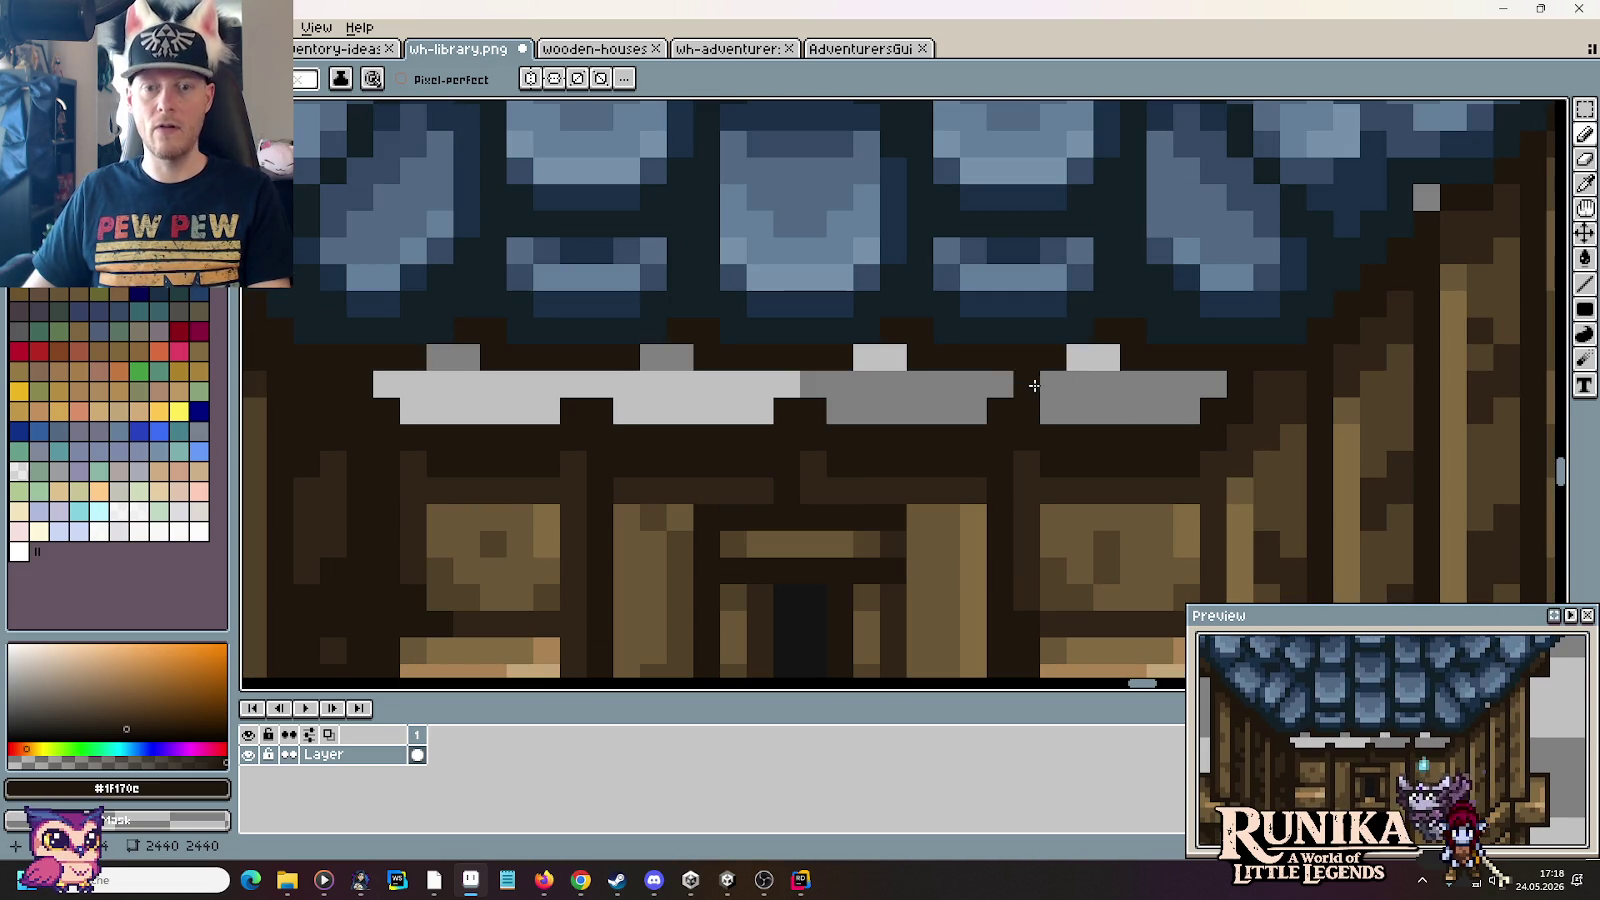
{"action": "left_click", "coordinate": [786, 384]}
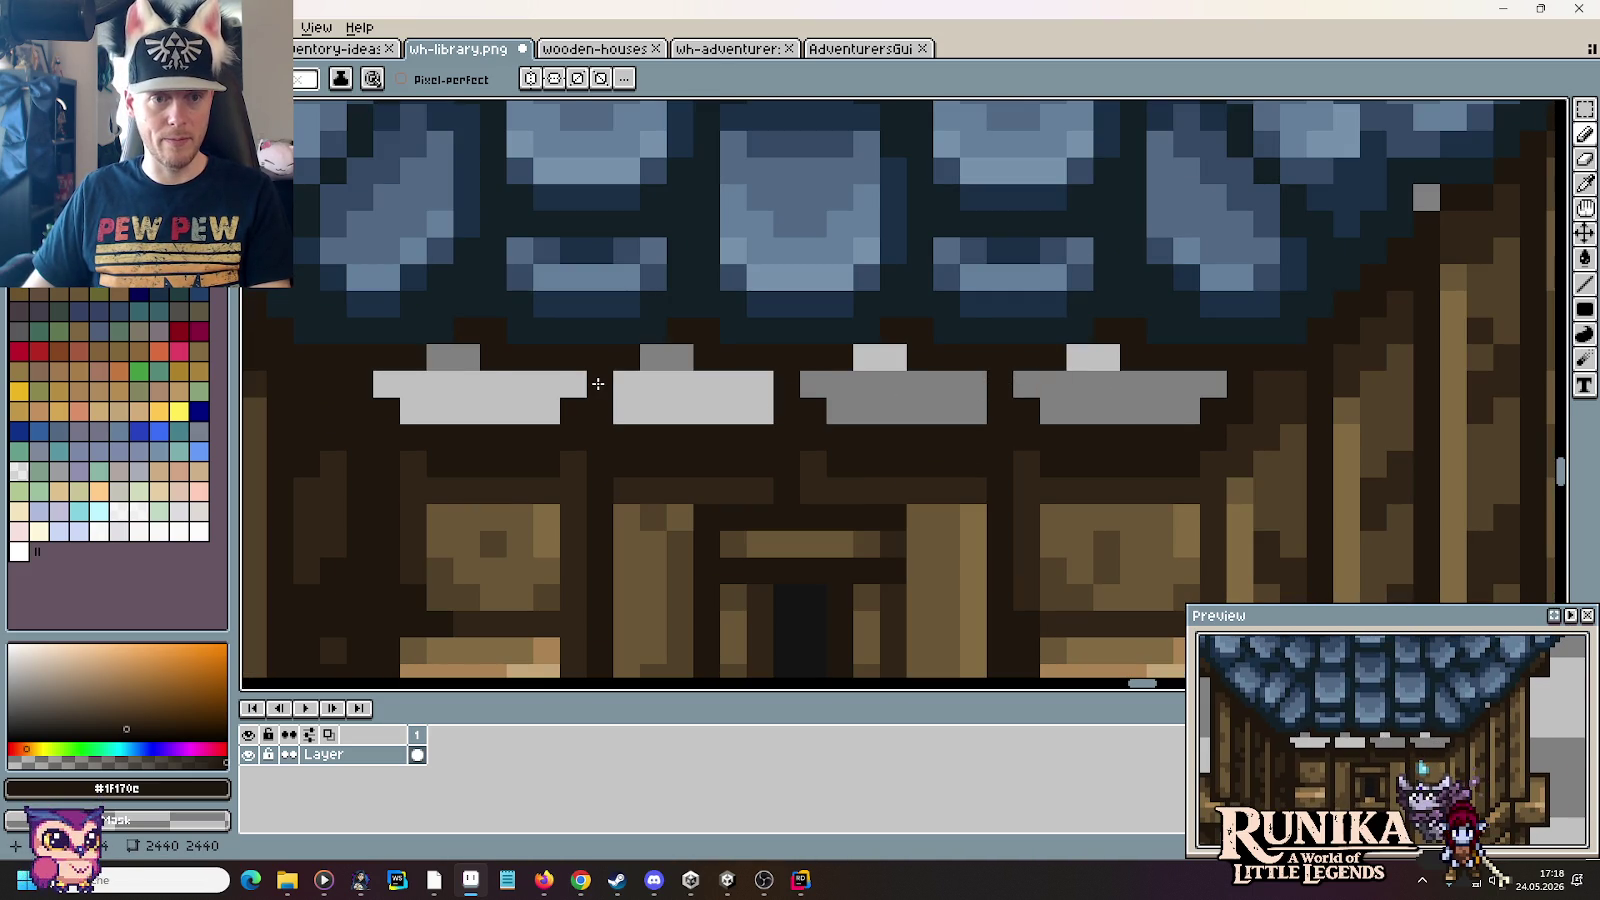
{"action": "left_click", "coordinate": [388, 384]}
{"action": "left_click", "coordinate": [436, 400], "text": "alt"}
{"action": "mouse_move", "coordinate": [420, 437]}
{"action": "left_mouse_down"}
{"action": "mouse_move", "coordinate": [490, 463]}
{"action": "mouse_move", "coordinate": [545, 410]}
{"action": "mouse_move", "coordinate": [481, 427]}
{"action": "left_mouse_up"}
{"action": "left_click", "coordinate": [416, 454], "text": "alt"}
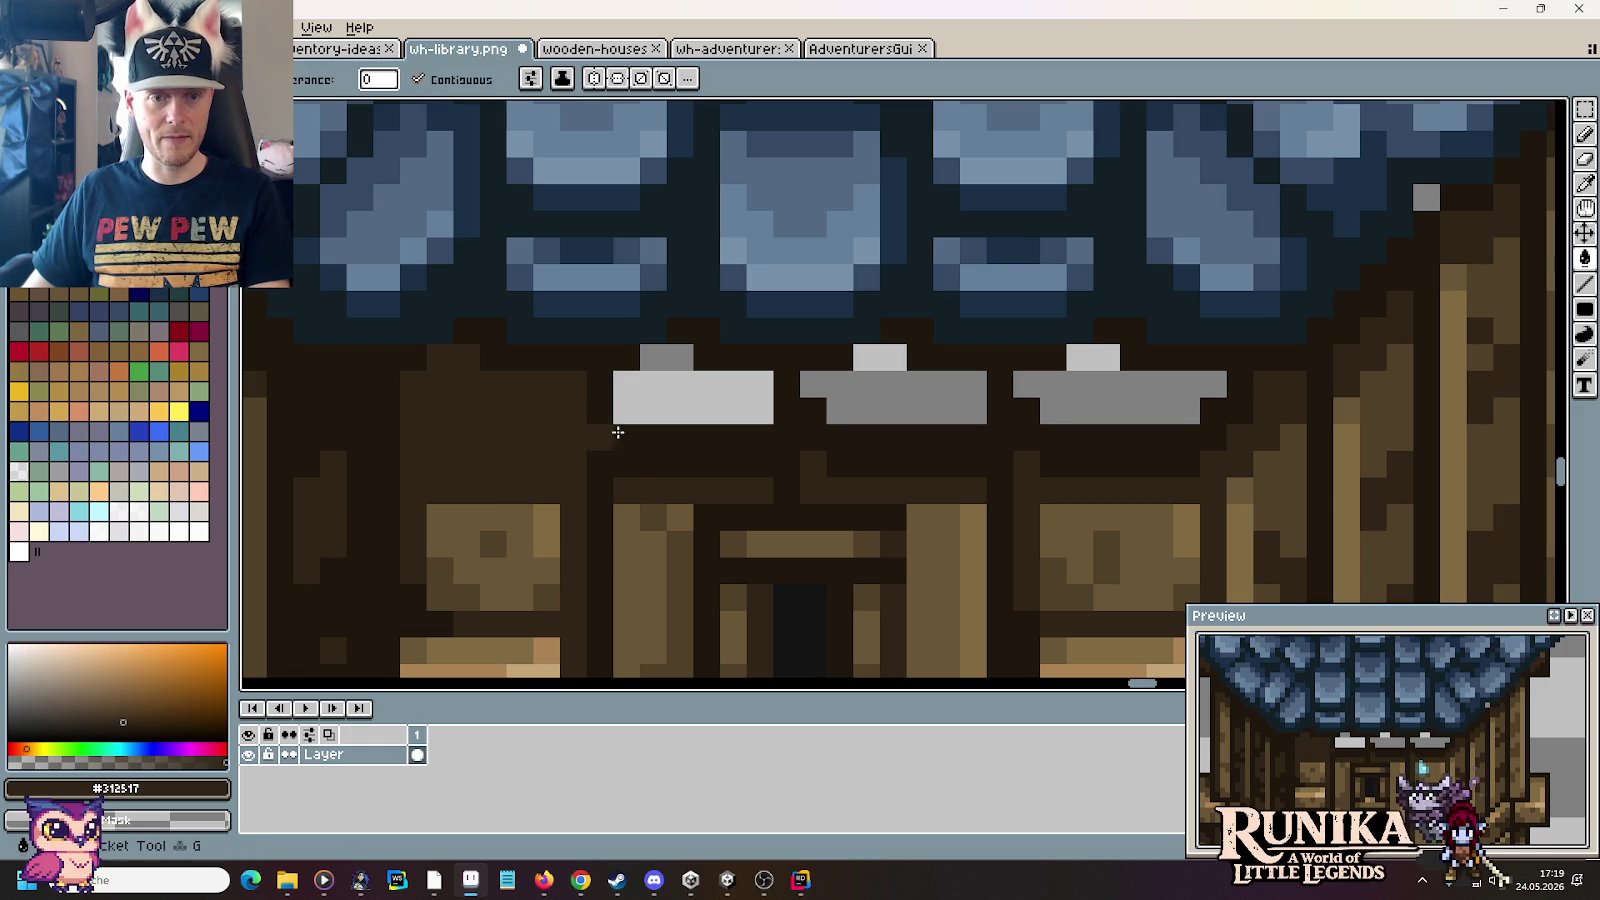